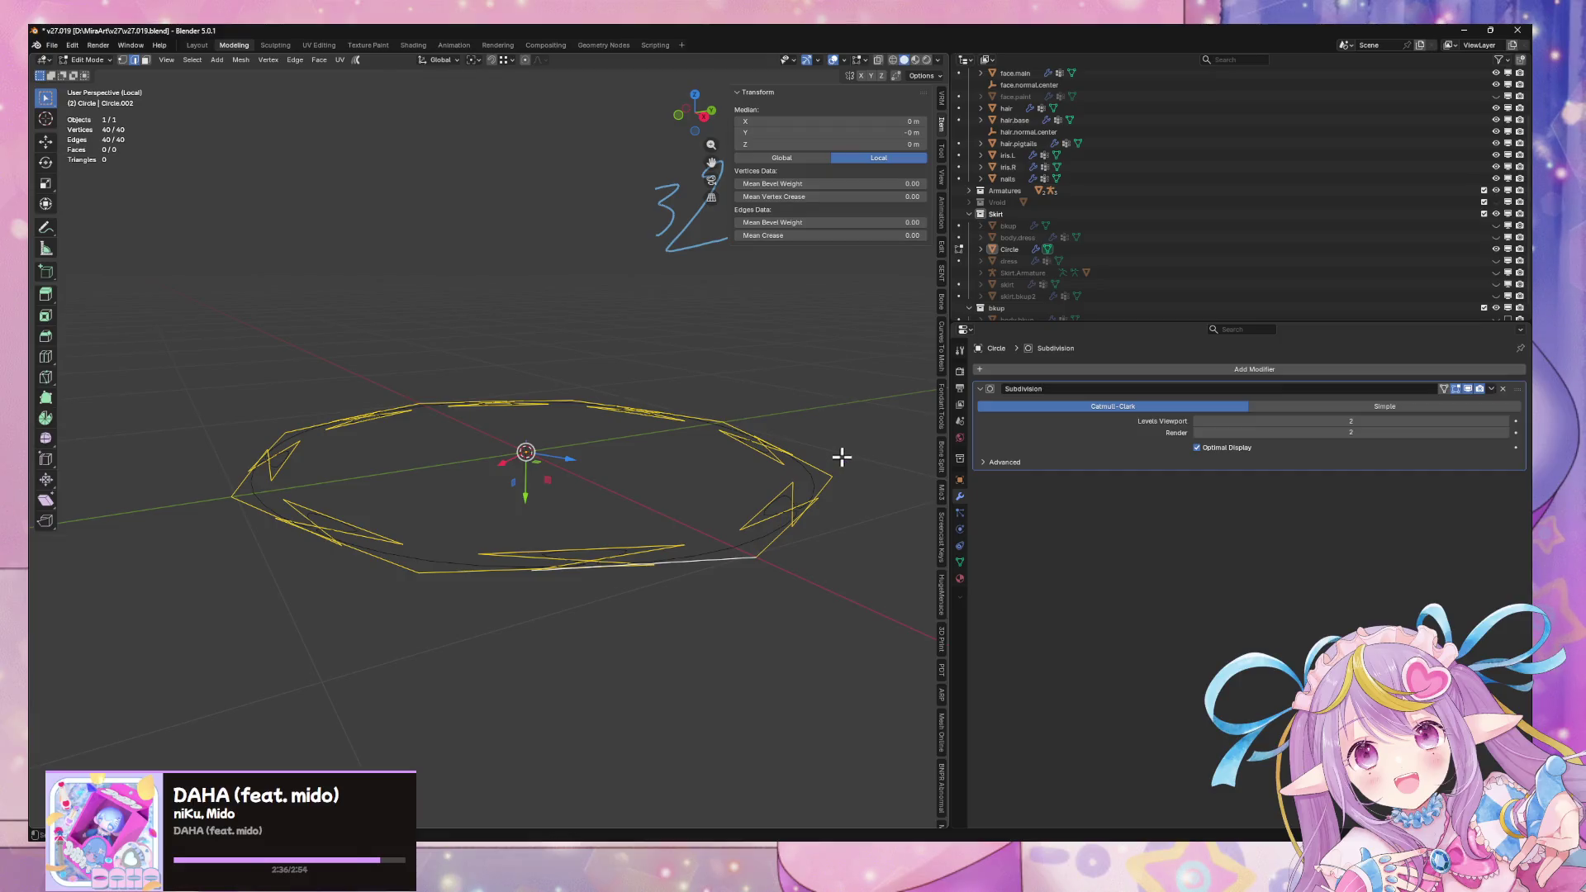
Extrude the flat edge ring straight up along Z into a cylinder wall
key("g")
key("z")
key("Escape")
key("e")
key("z")
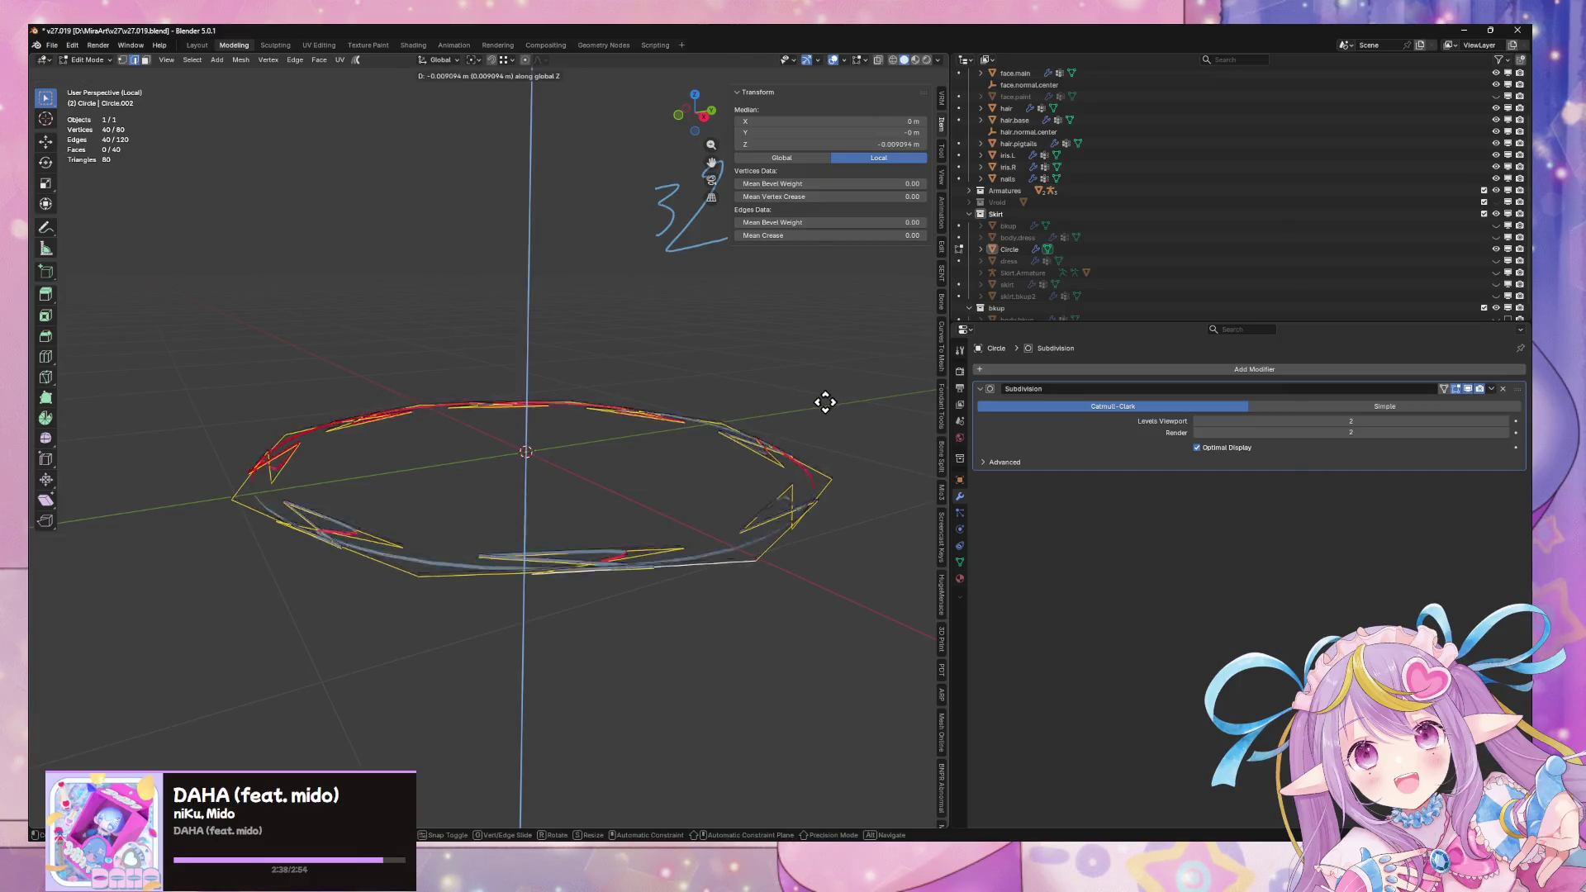
left_click(772, 266)
middle_click_drag(772, 266, 704, 390)
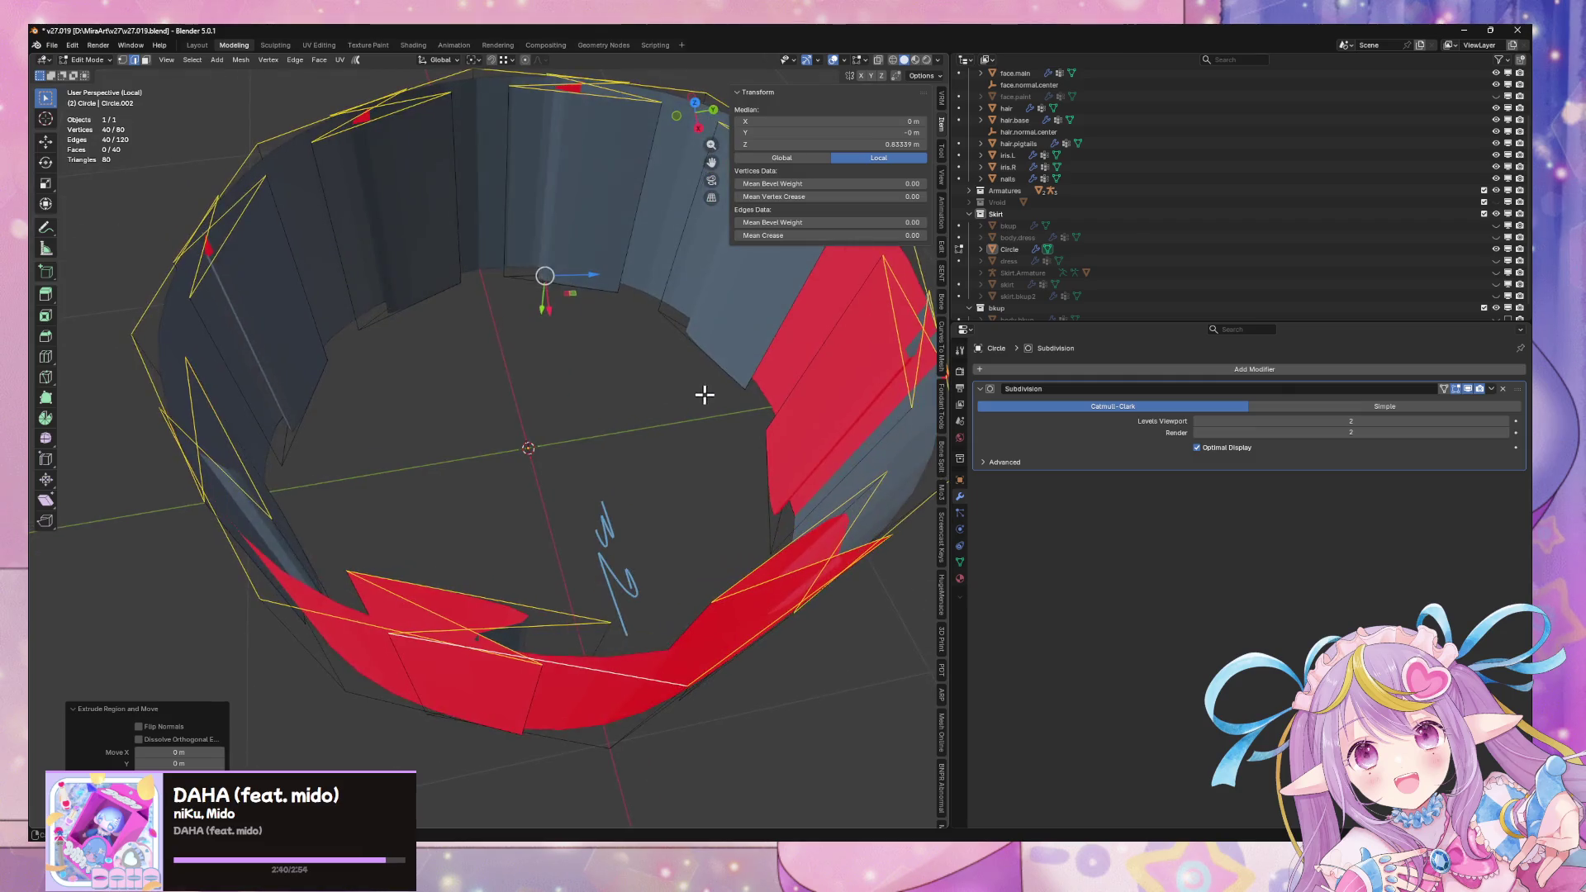
Recalculate the mesh normals so the cylinder's faces point outward
key("a")
key("alt+n")
left_click(824, 583)
middle_click_drag(823, 583, 836, 447)
key("alt+n")
left_click(844, 455)
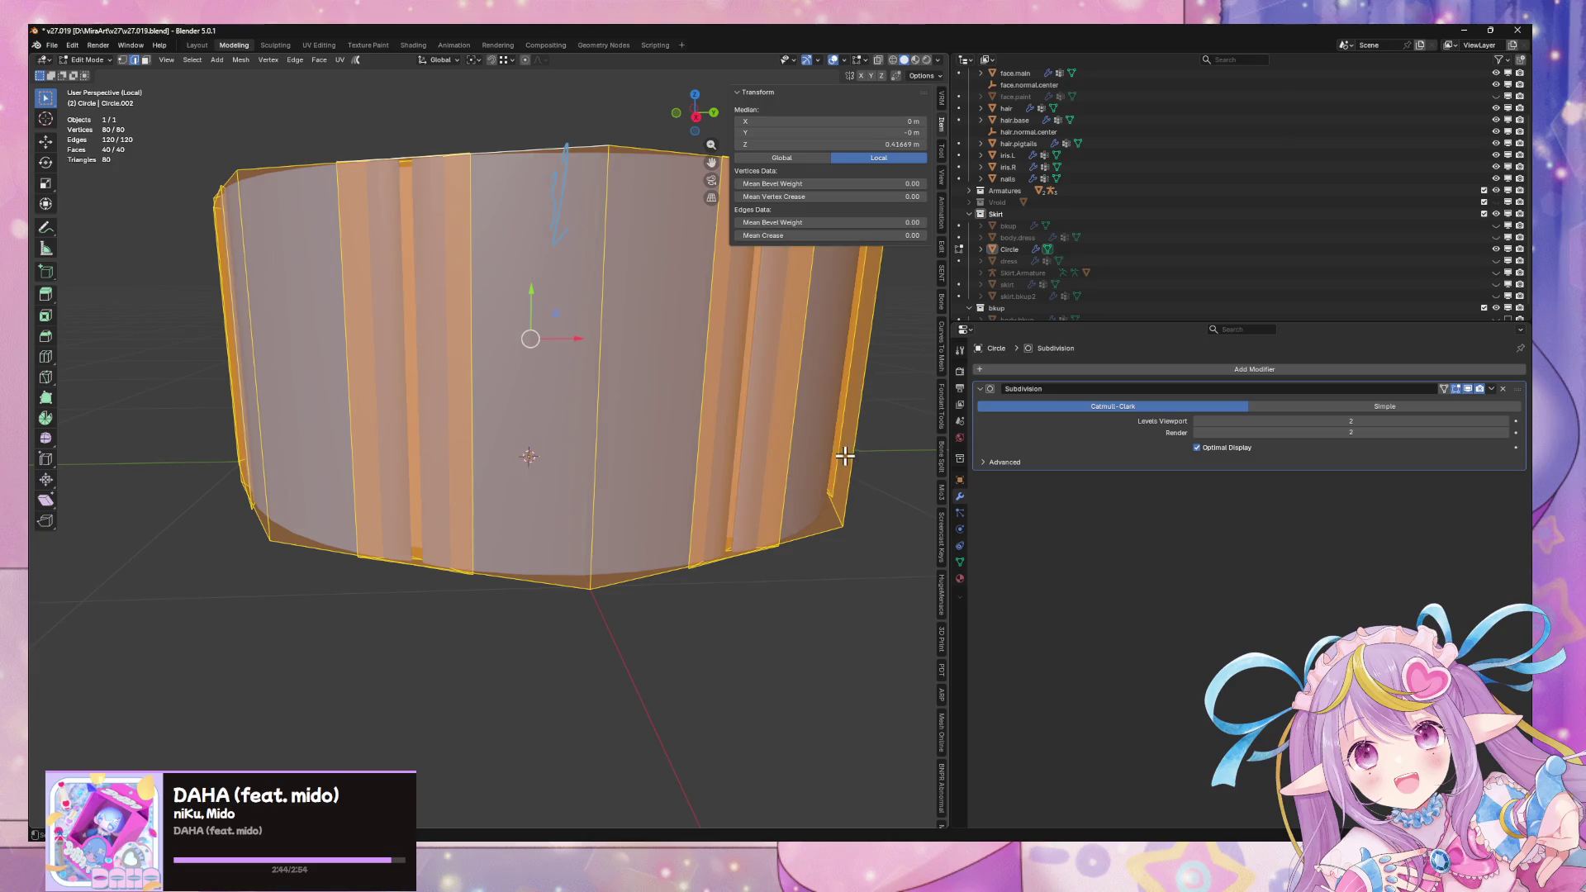
Scale the top rim loop down to 0.344 to turn the cylinder into a cone
middle_click_drag(866, 305, 663, 358)
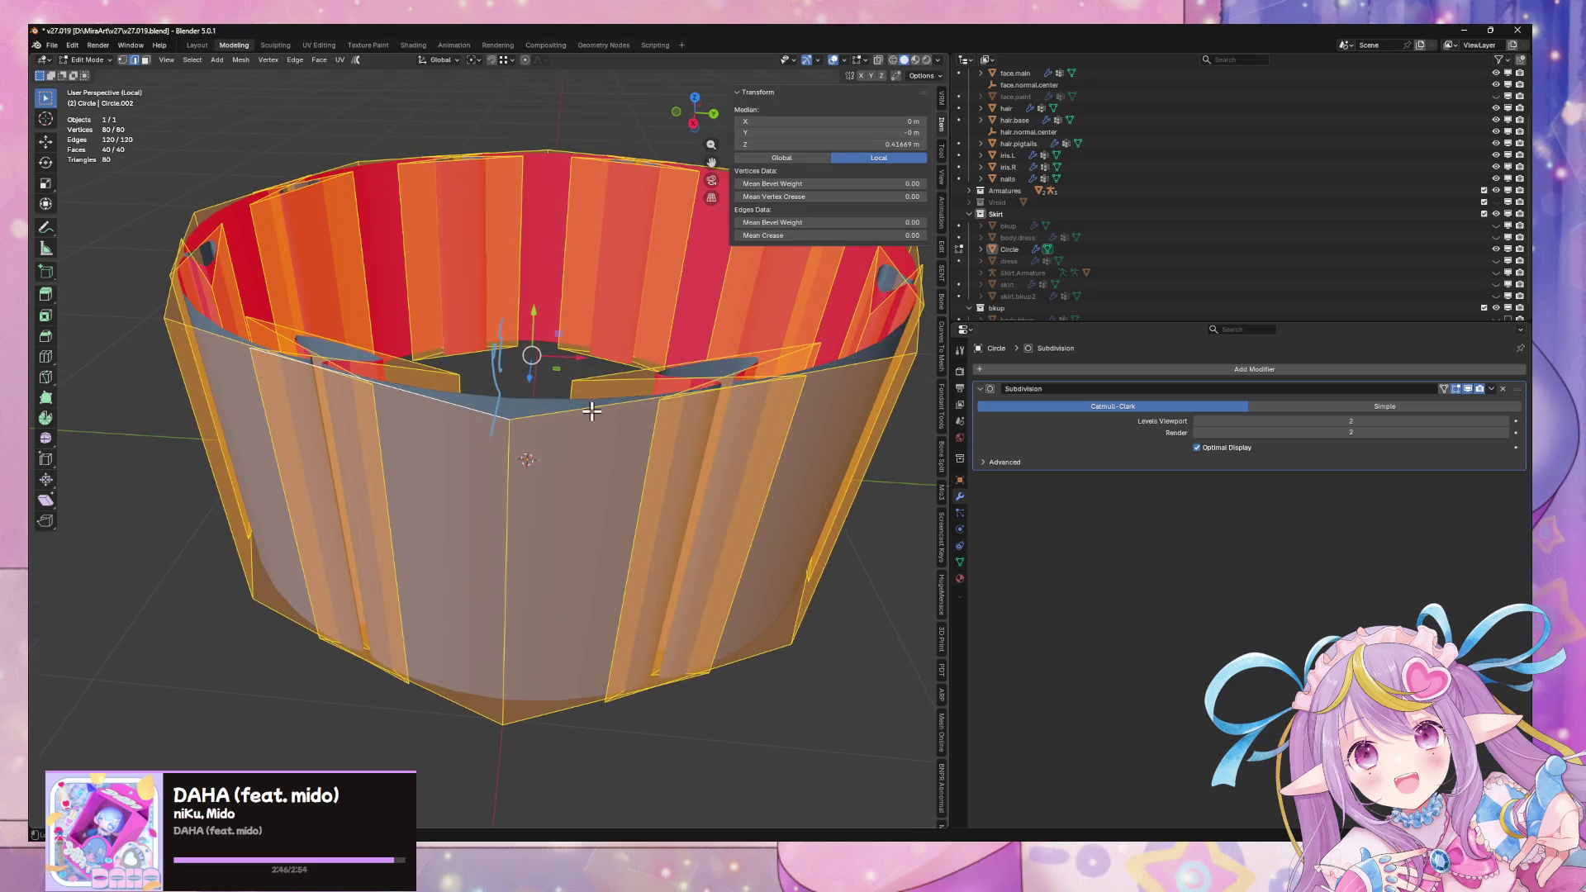
left_click(591, 411, "alt")
key("s")
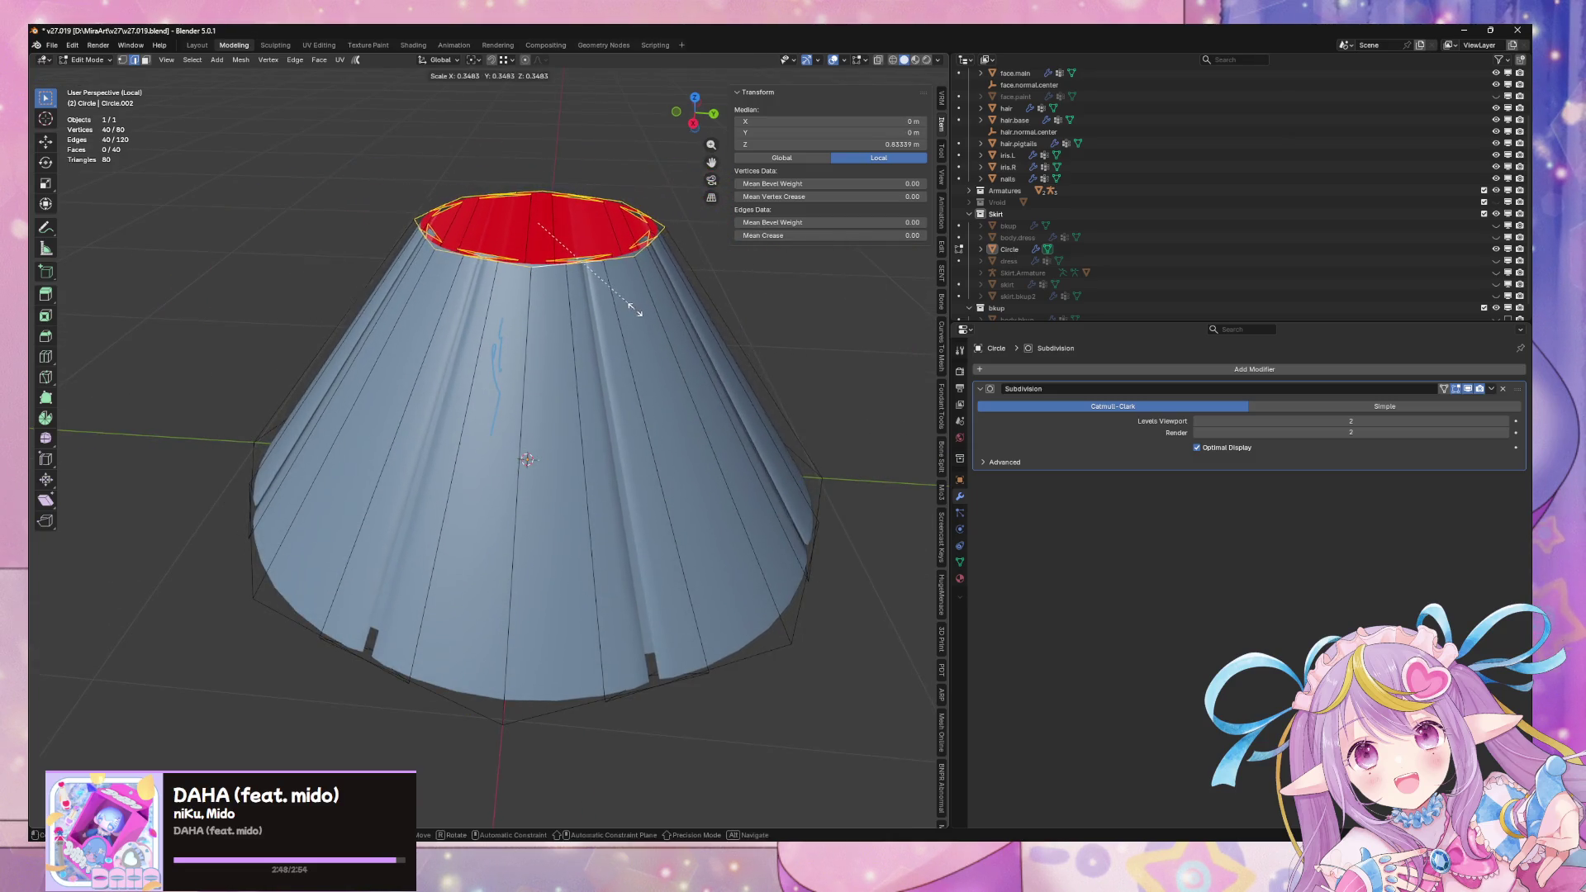
left_click(636, 311)
mouse_move(619, 336)
middle_mouse_down()
mouse_move(637, 149)
mouse_move(680, 305)
mouse_move(672, 364)
mouse_move(641, 375)
mouse_move(612, 428)
mouse_move(651, 354)
middle_mouse_up()
Scale the cone's top rim narrower
key("s")
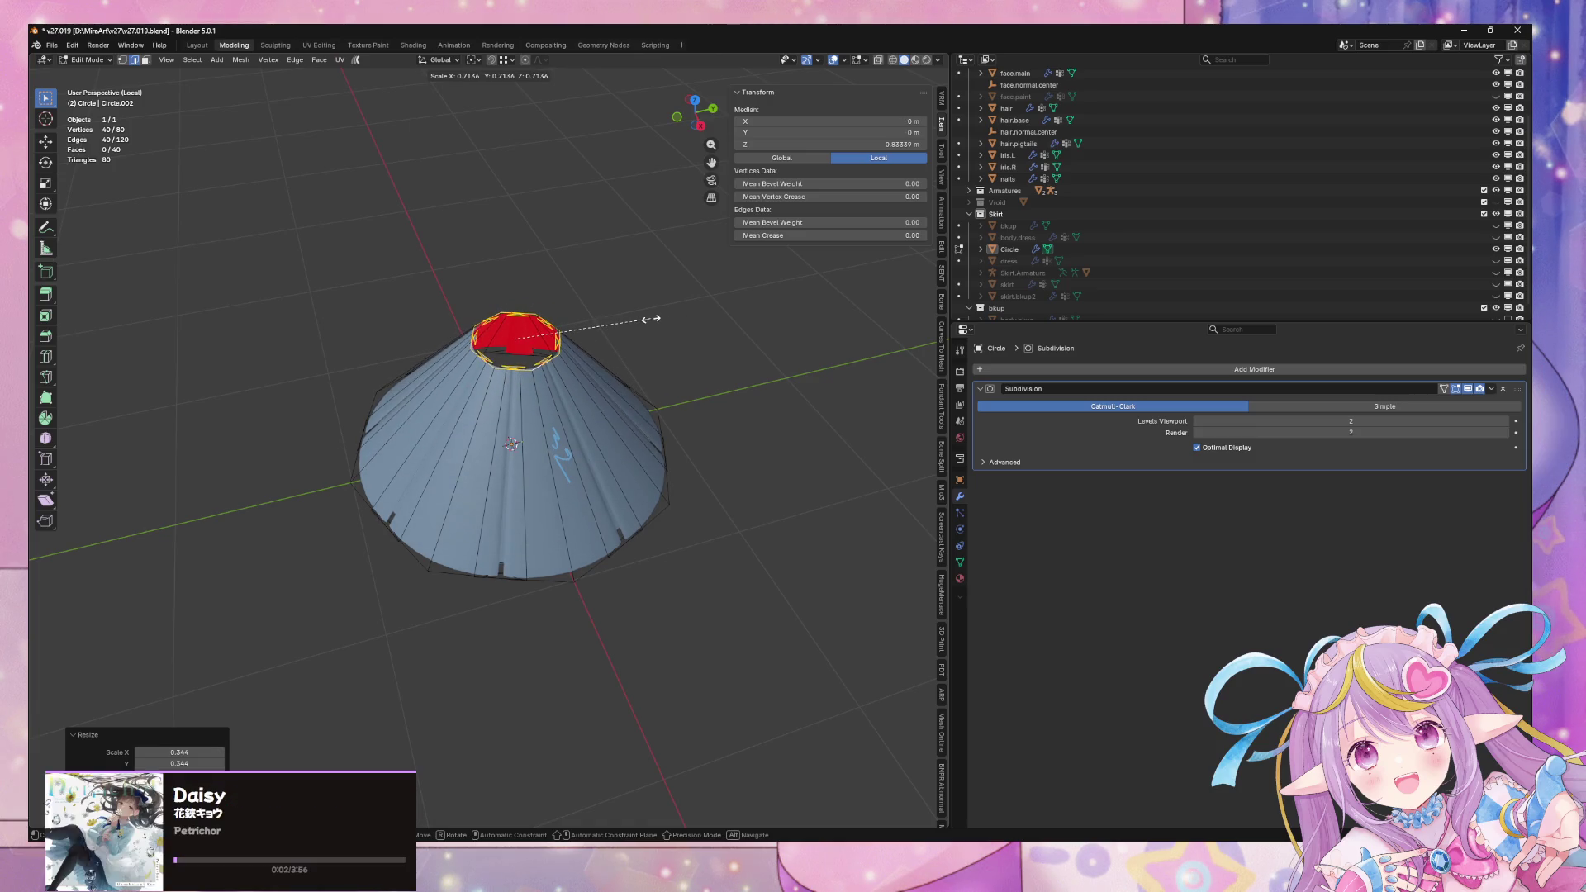
left_click(649, 319)
mouse_move(667, 388)
middle_mouse_down()
mouse_move(633, 324)
mouse_move(704, 378)
middle_mouse_up()
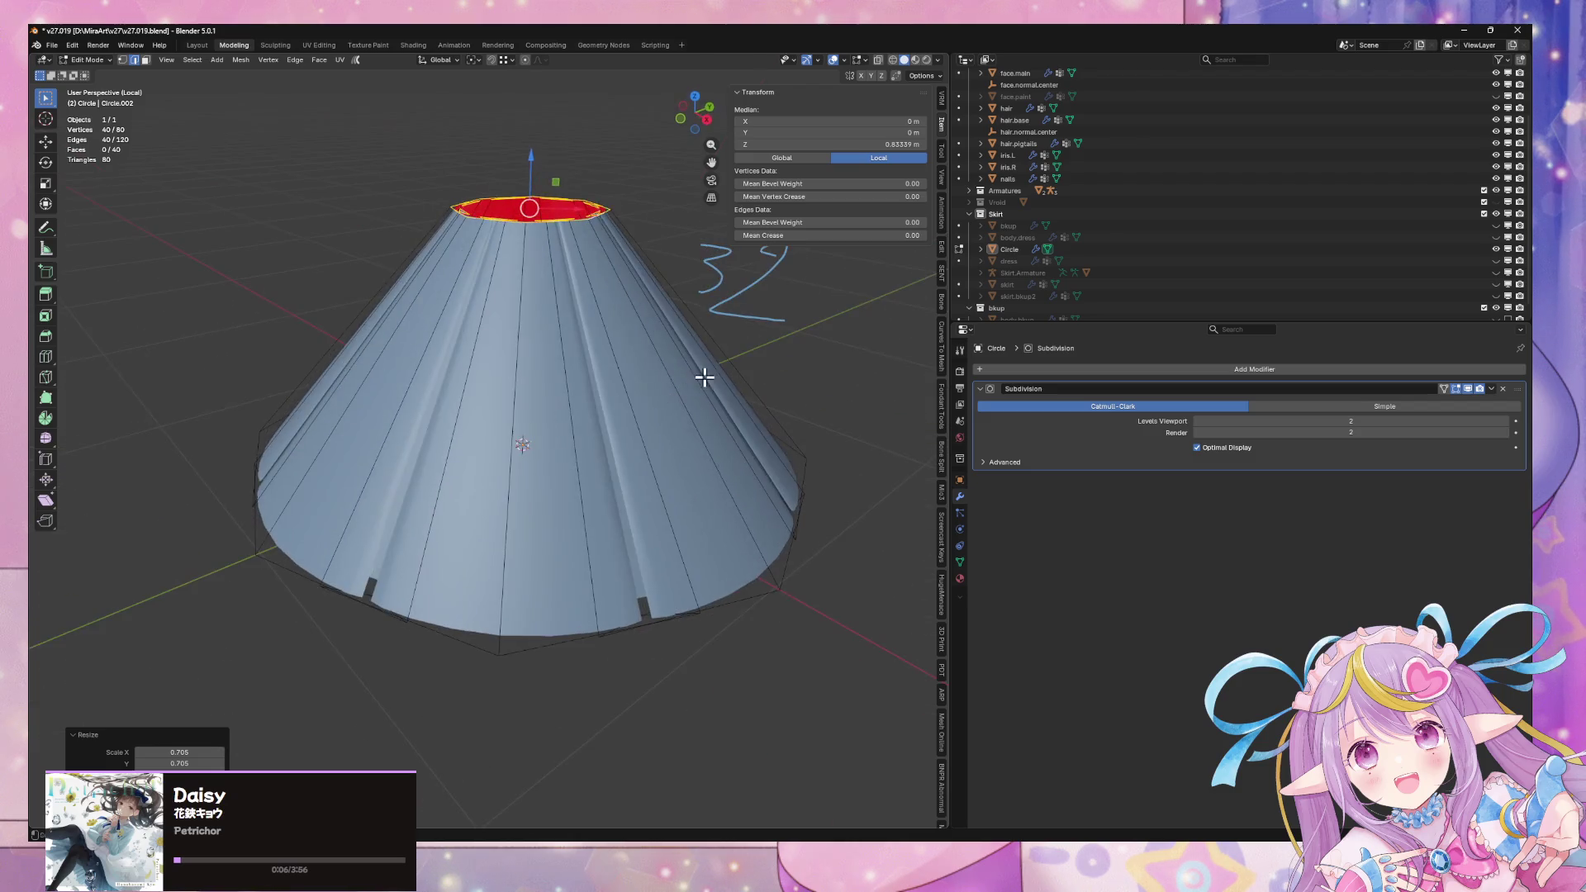
Add a mid-cone edge loop and scale it outward so the cone flares like a bell
left_click(445, 381)
right_click(531, 336)
middle_click_drag(531, 336, 778, 336)
key("s")
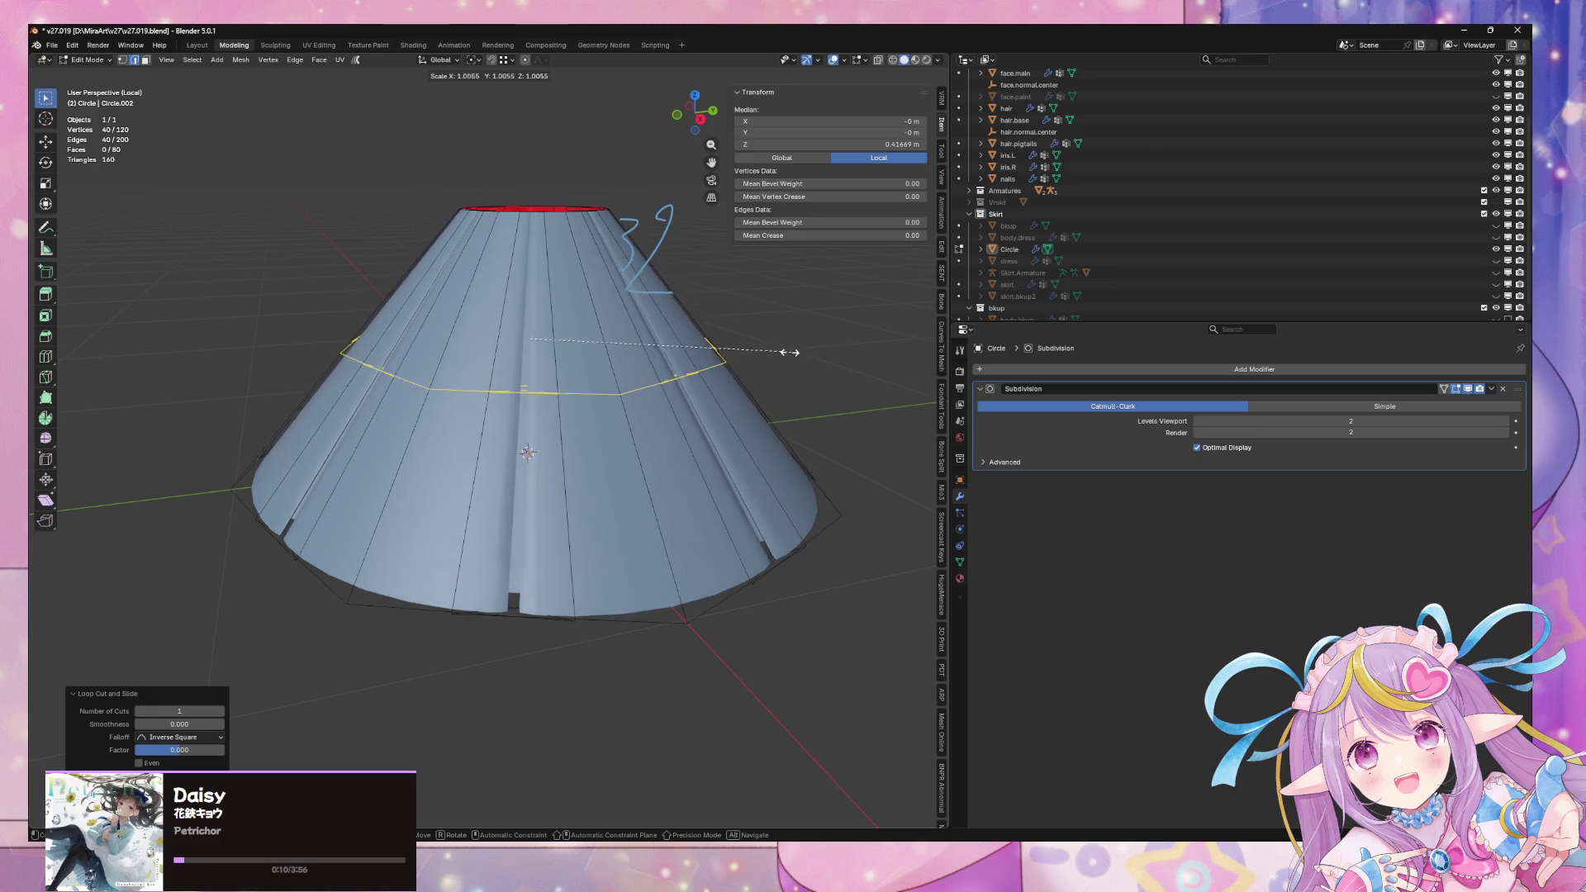
left_click(802, 353)
key("ctrl+z")
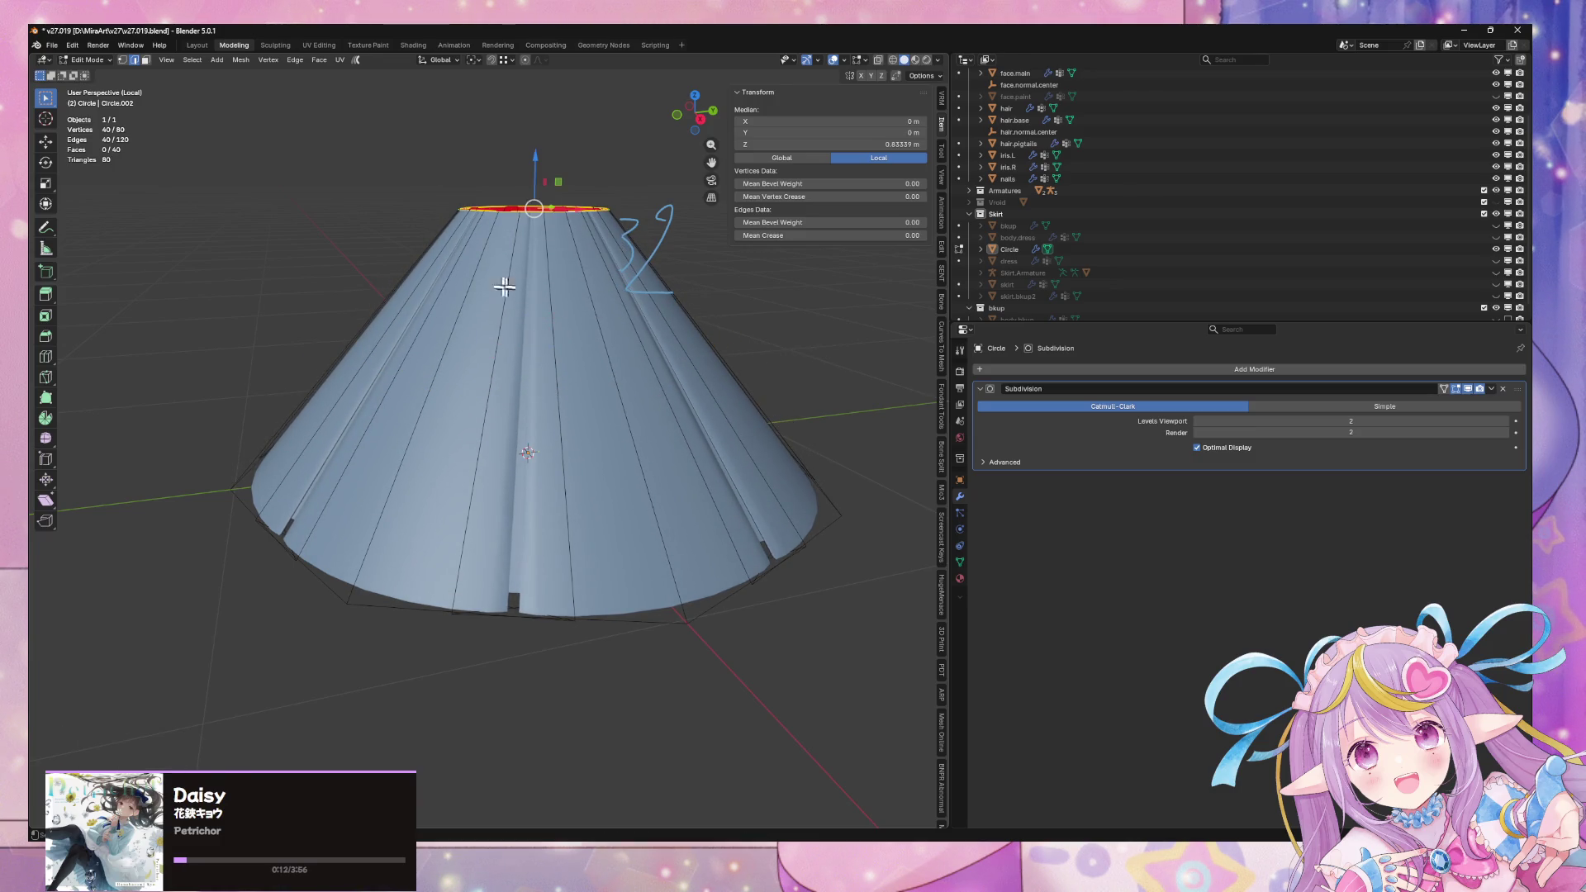
key("ctrl+r")
left_click(449, 233)
key("s")
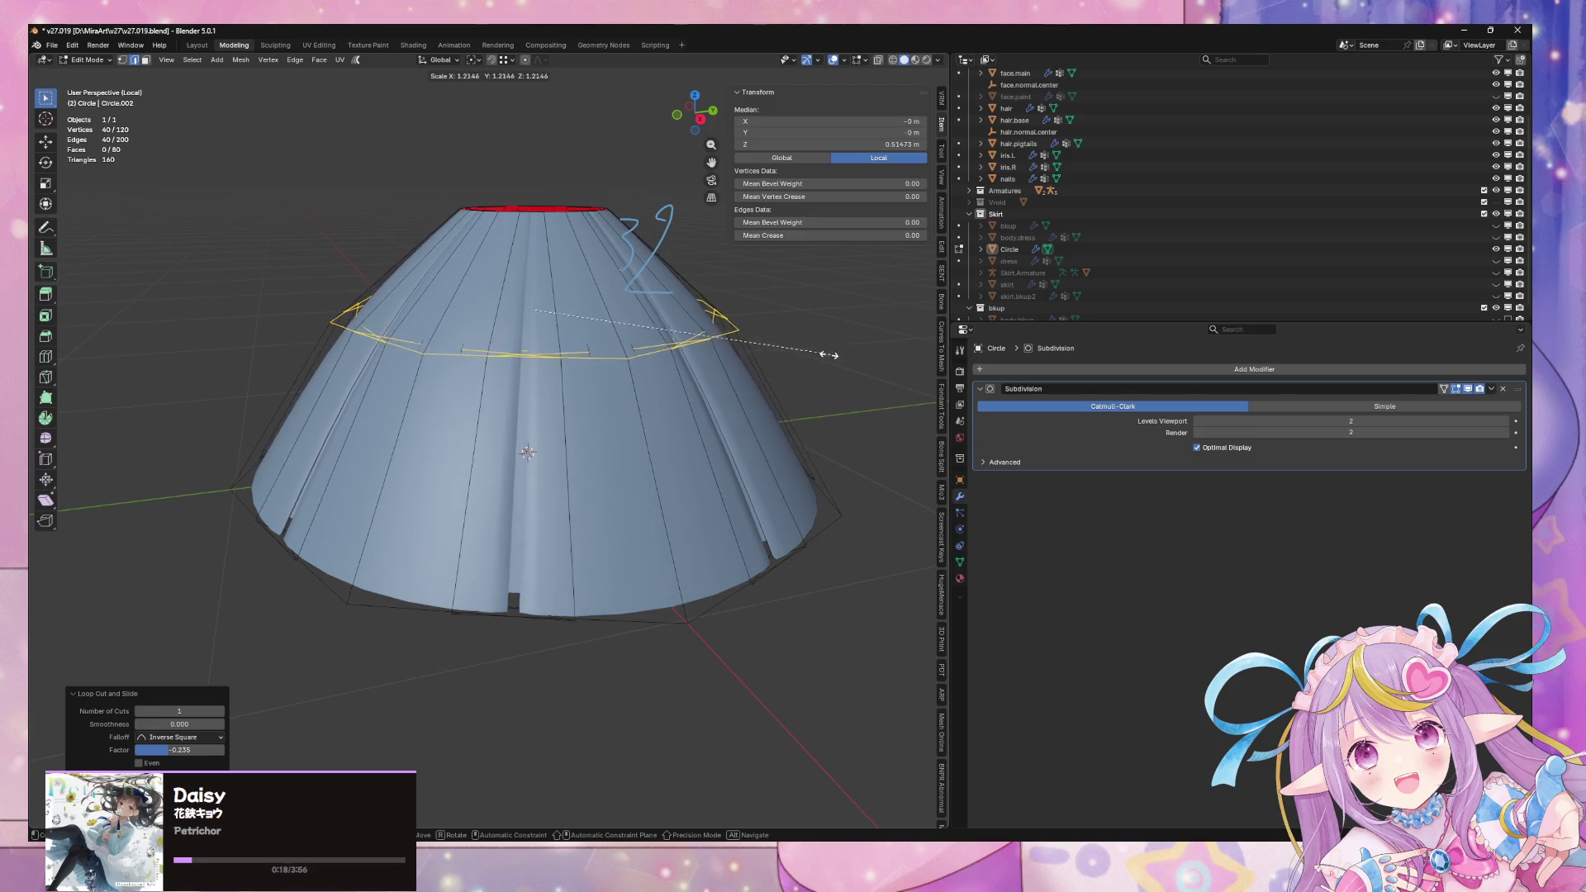
left_click(815, 352)
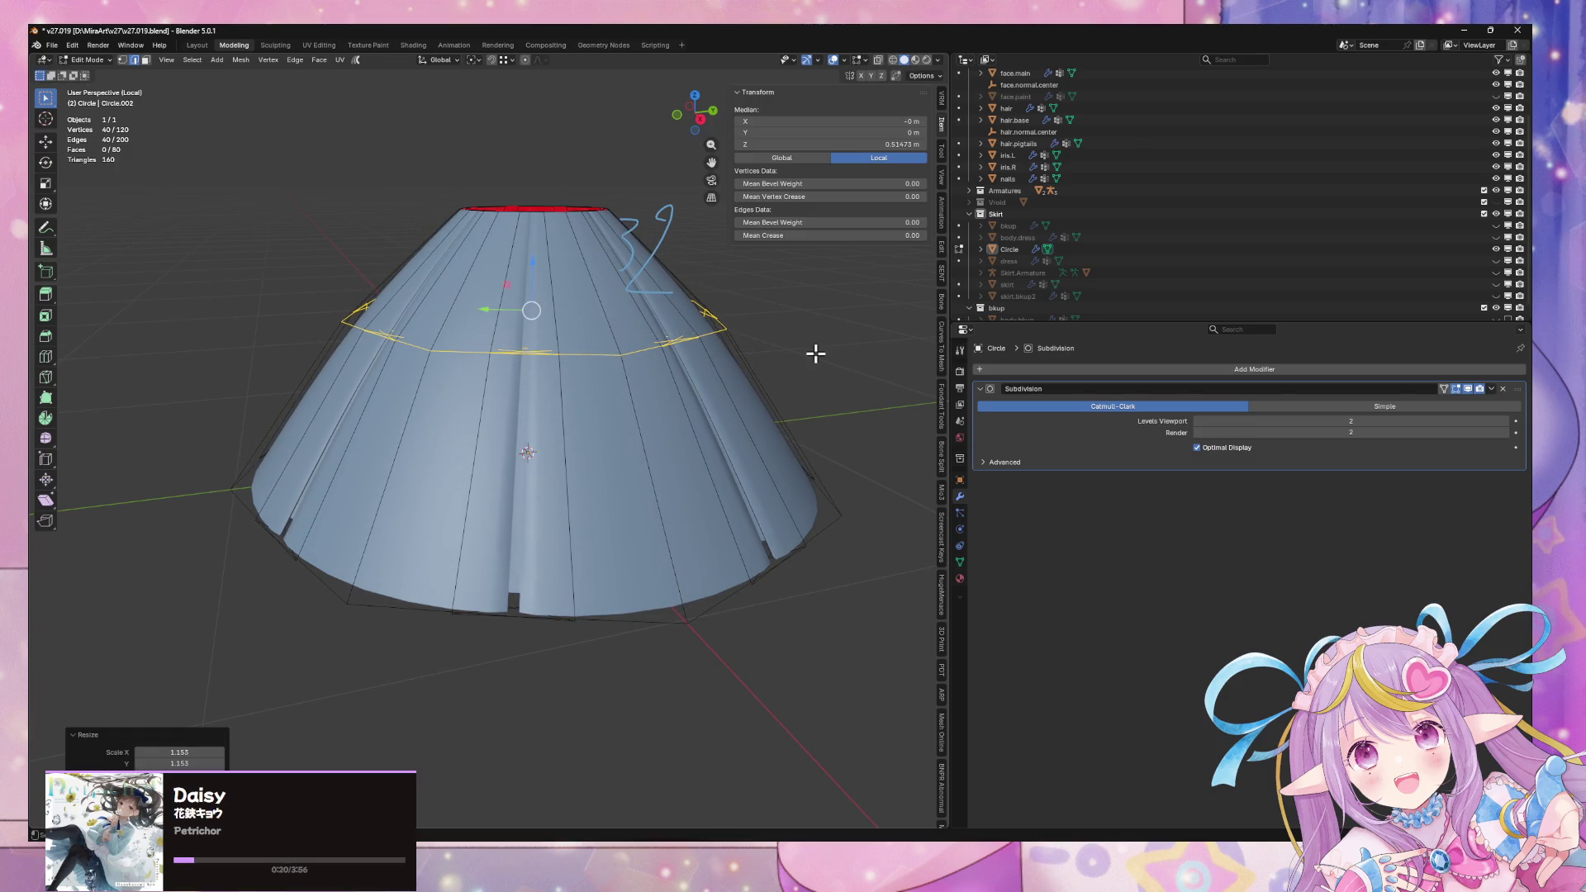
Return to Object Mode and inspect the smoothed bell shape from several angles, checking the bottom rim loop
key("Tab")
mouse_move(849, 397)
middle_mouse_down()
mouse_move(719, 478)
mouse_move(594, 478)
mouse_move(570, 395)
mouse_move(633, 277)
mouse_move(683, 379)
middle_mouse_up()
scroll(669, 394, "up", 5)
left_click(670, 449)
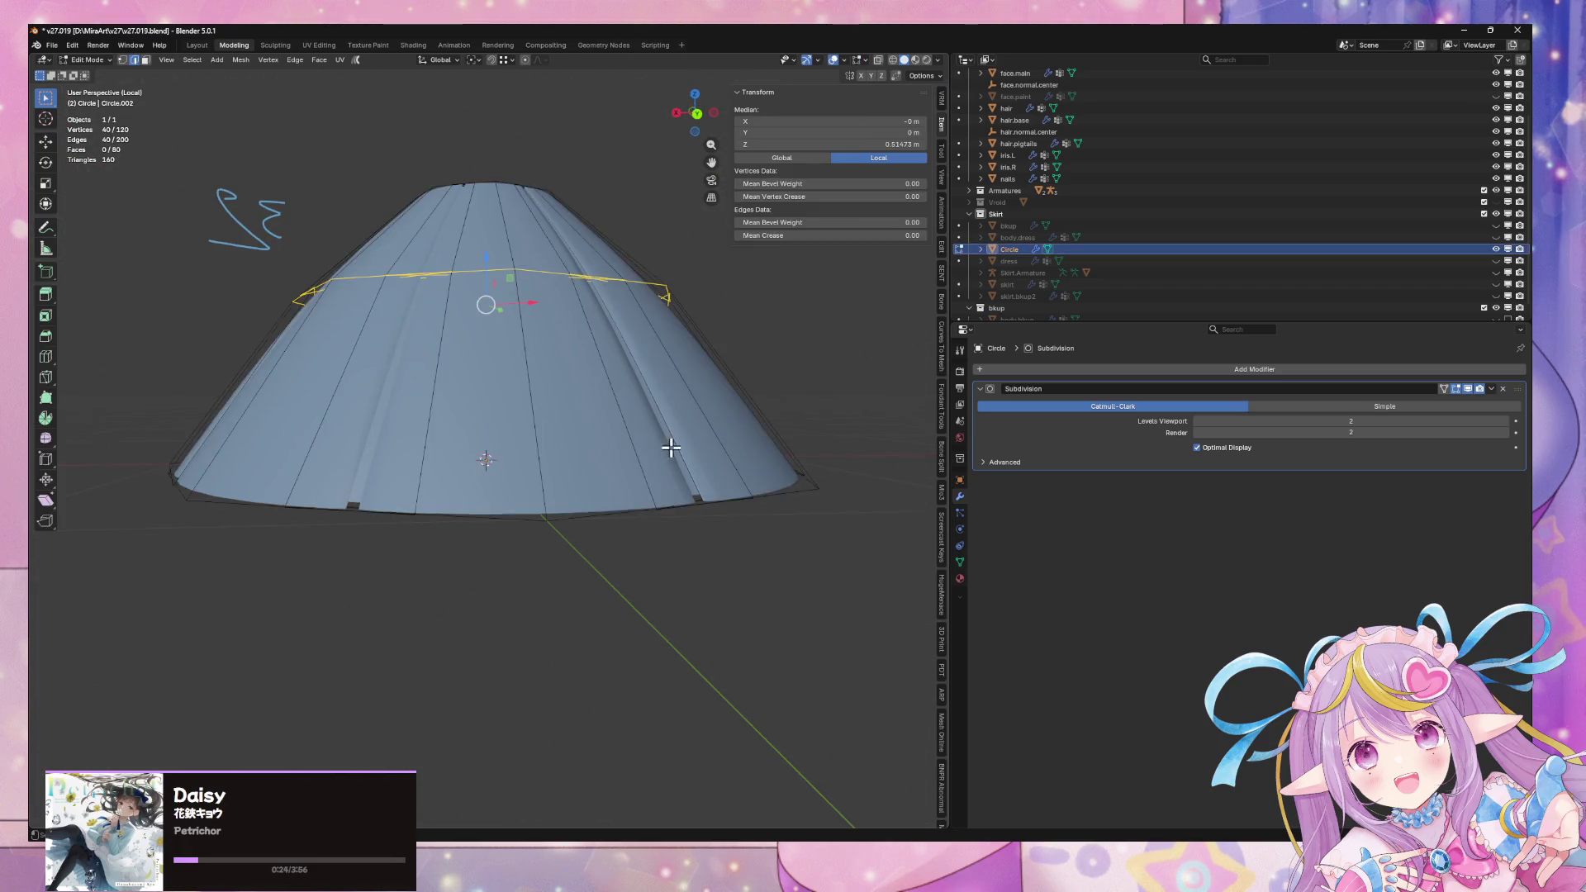
key("Tab")
middle_click_drag(671, 449, 661, 478)
left_click(439, 644, "alt")
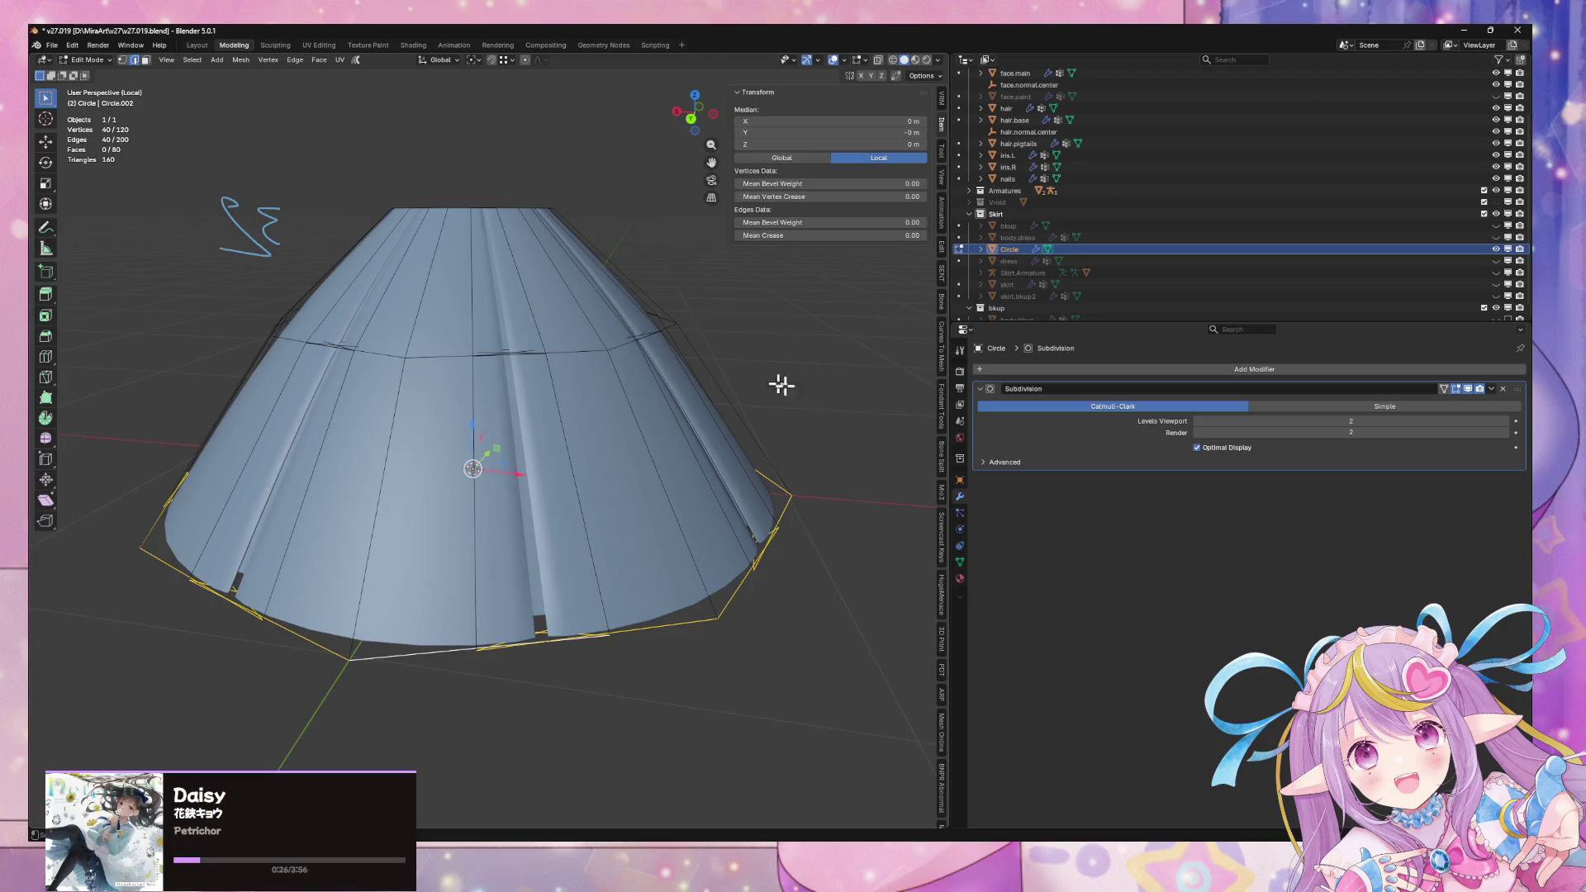
mouse_move(853, 477)
middle_mouse_down()
mouse_move(821, 584)
mouse_move(846, 343)
mouse_move(810, 531)
middle_mouse_up()
key("Tab")
mouse_move(811, 471)
middle_mouse_down()
mouse_move(718, 595)
mouse_move(533, 570)
mouse_move(641, 410)
mouse_move(651, 496)
mouse_move(665, 410)
mouse_move(640, 319)
middle_mouse_up()
scroll(1055, 258, "down", 1)
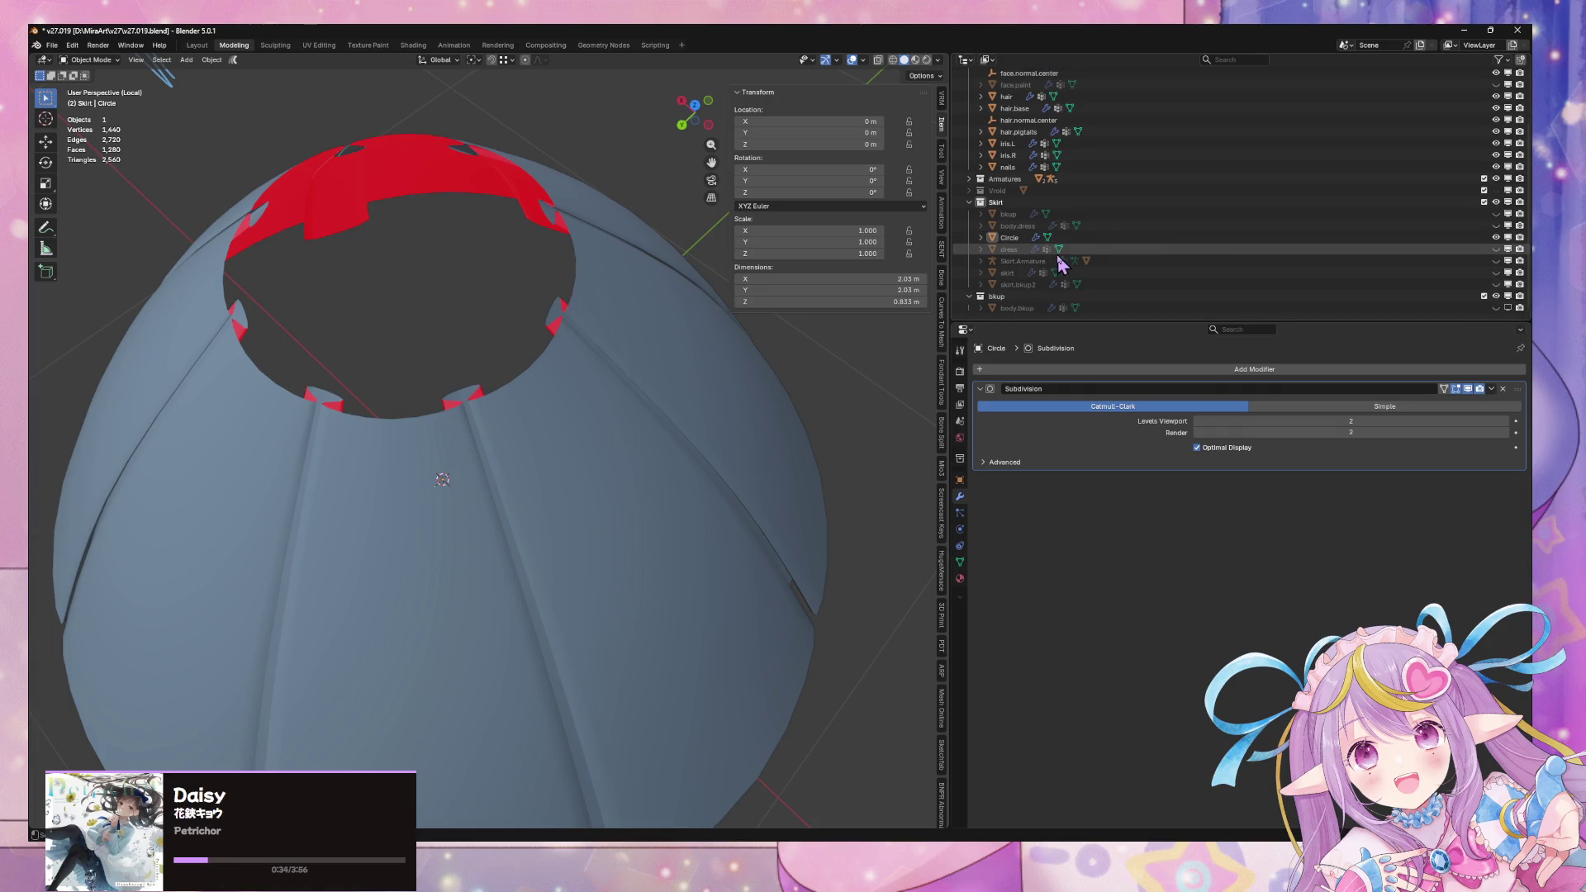
mouse_move(545, 331)
middle_mouse_down()
mouse_move(570, 340)
mouse_move(657, 288)
mouse_move(641, 314)
mouse_move(569, 334)
mouse_move(389, 261)
mouse_move(355, 383)
mouse_move(251, 397)
mouse_move(502, 491)
mouse_move(350, 446)
mouse_move(389, 354)
mouse_move(612, 343)
mouse_move(632, 419)
middle_mouse_up()
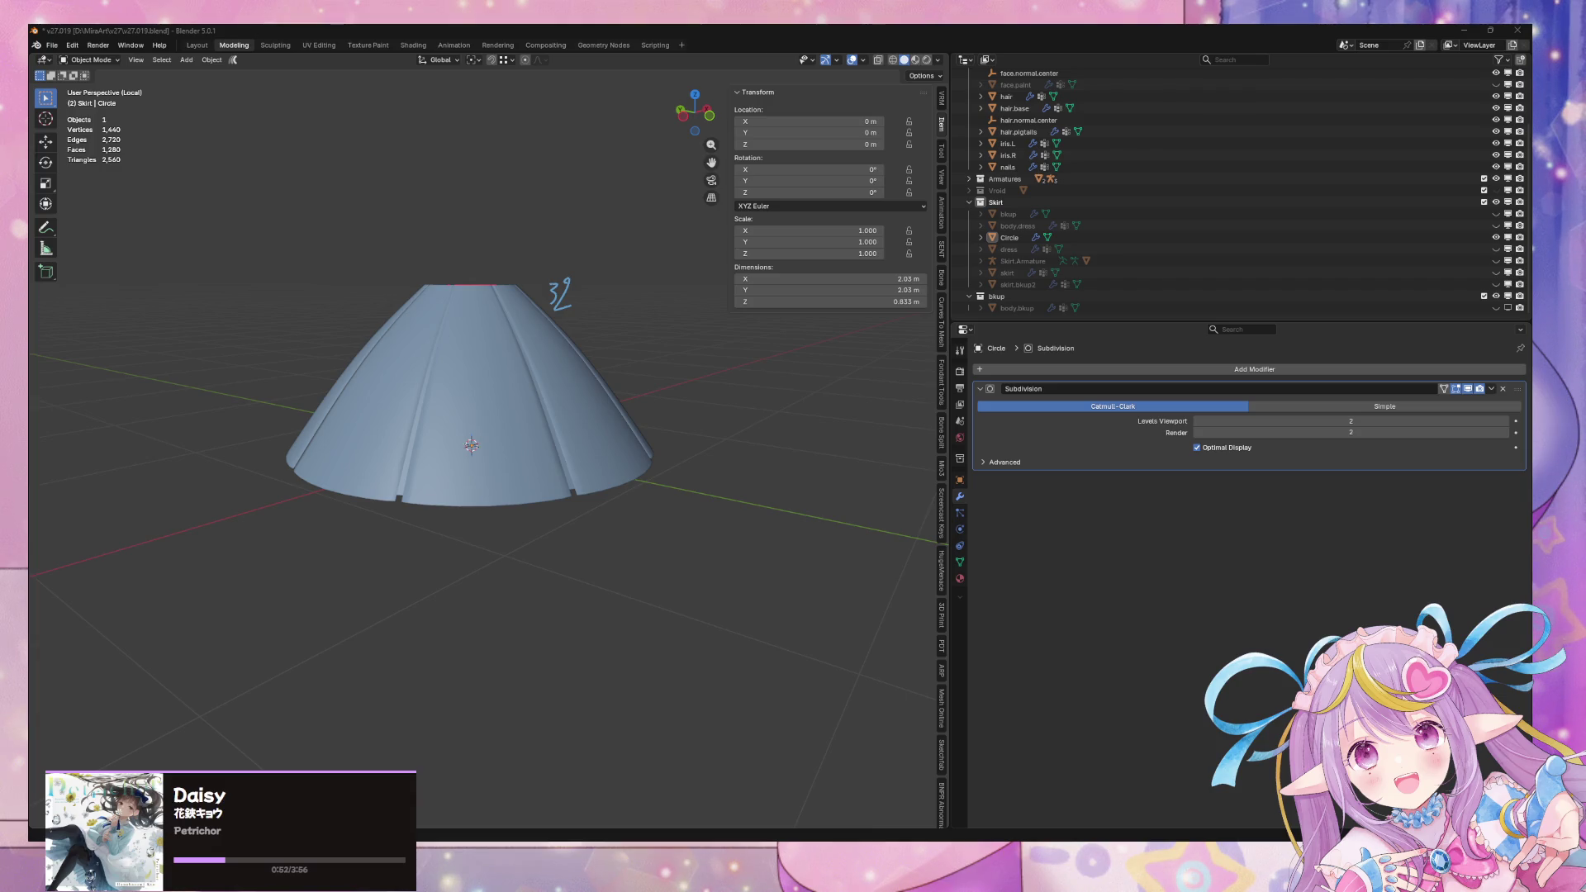
key("alt+Tab")
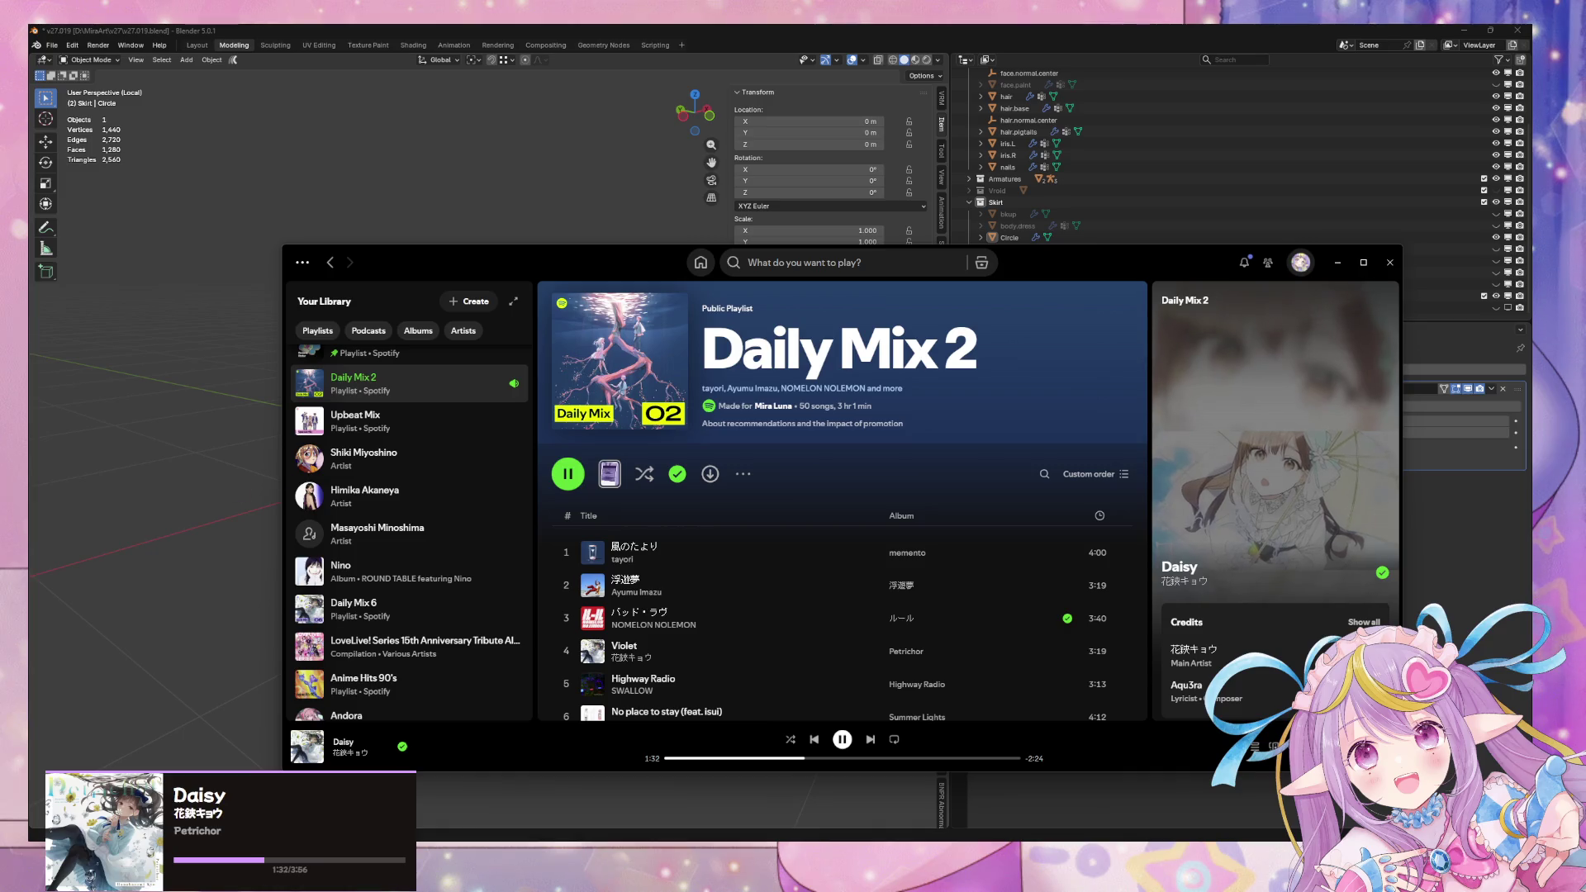
key("alt+Tab")
left_click(583, 373)
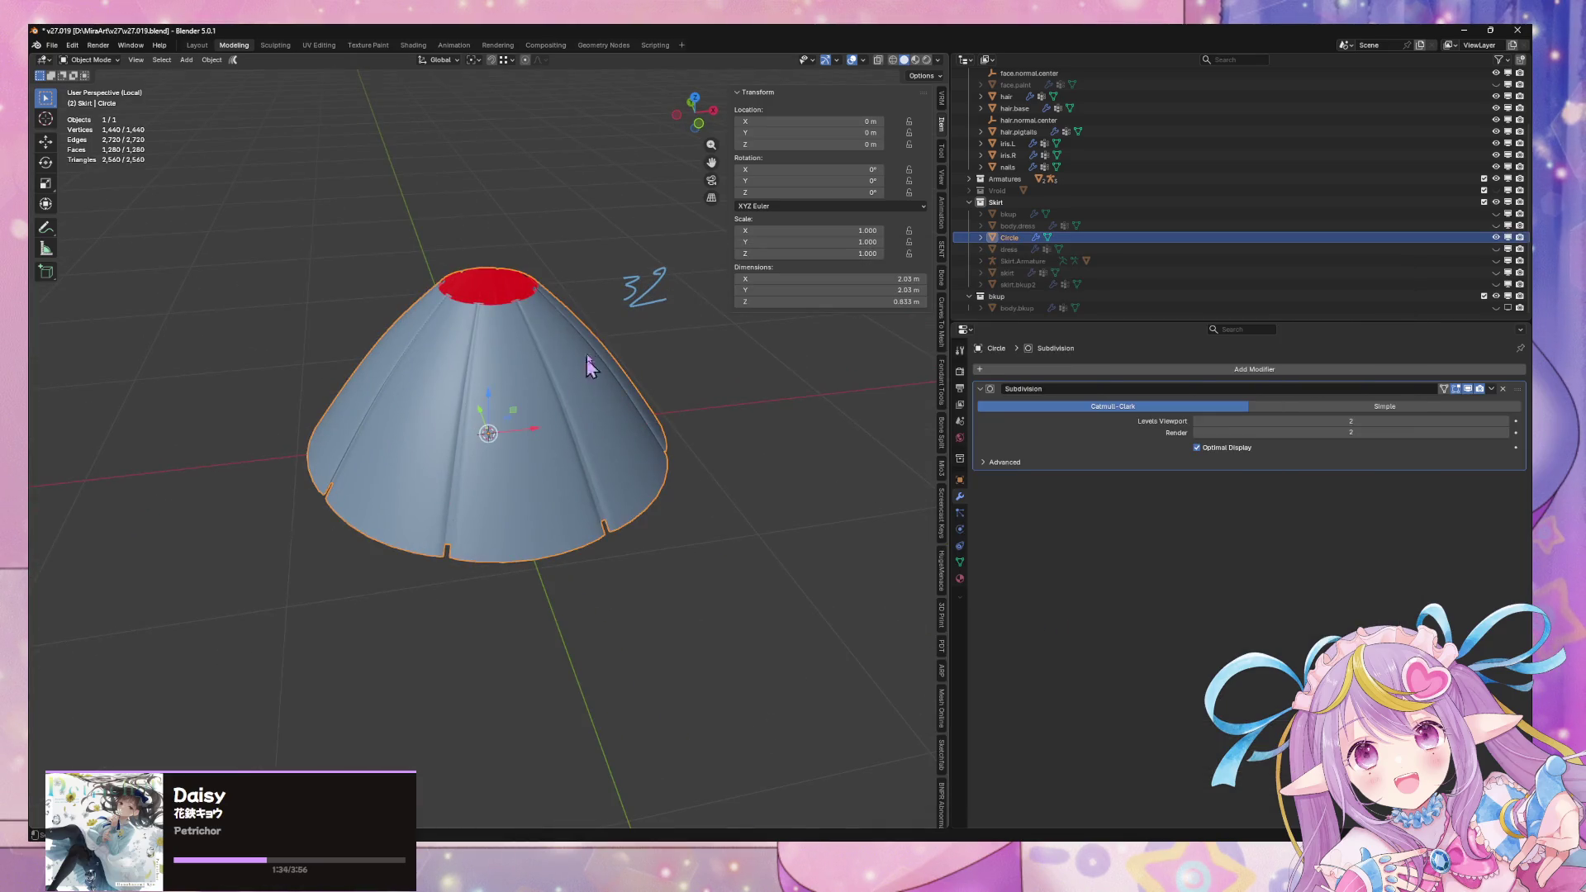
Exit local view so the skirt shows alongside the full character, back in Object Mode
scroll(584, 366, "up", 3)
key("Tab")
left_click(677, 318, "alt")
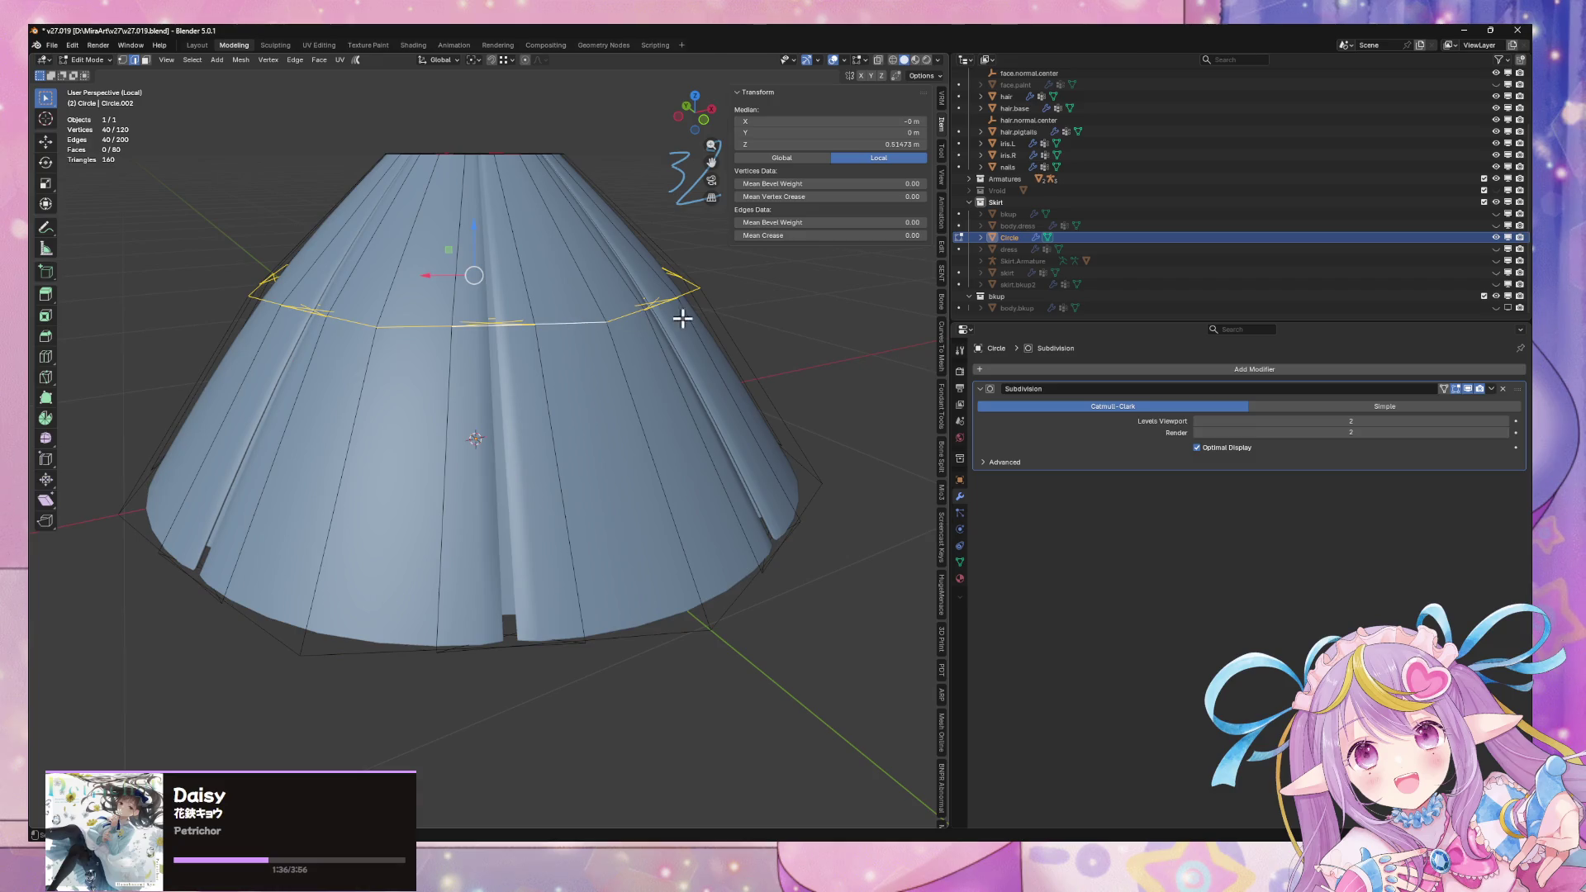
key("KP_Divide")
key("Tab")
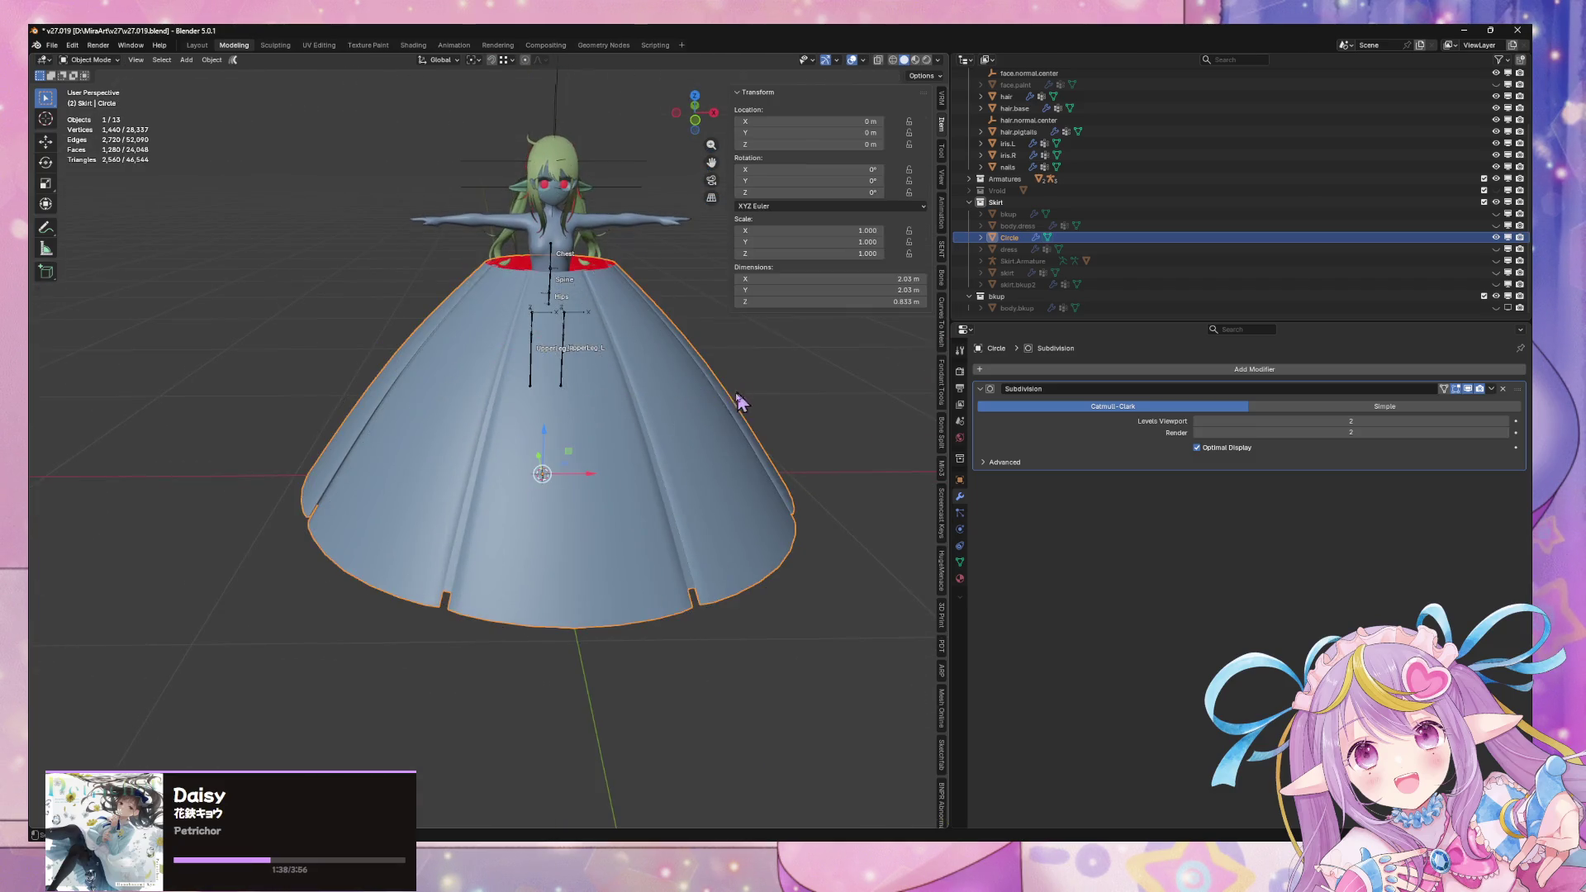
Shrink the skirt twice and raise it along Z toward the character's waist
key("s")
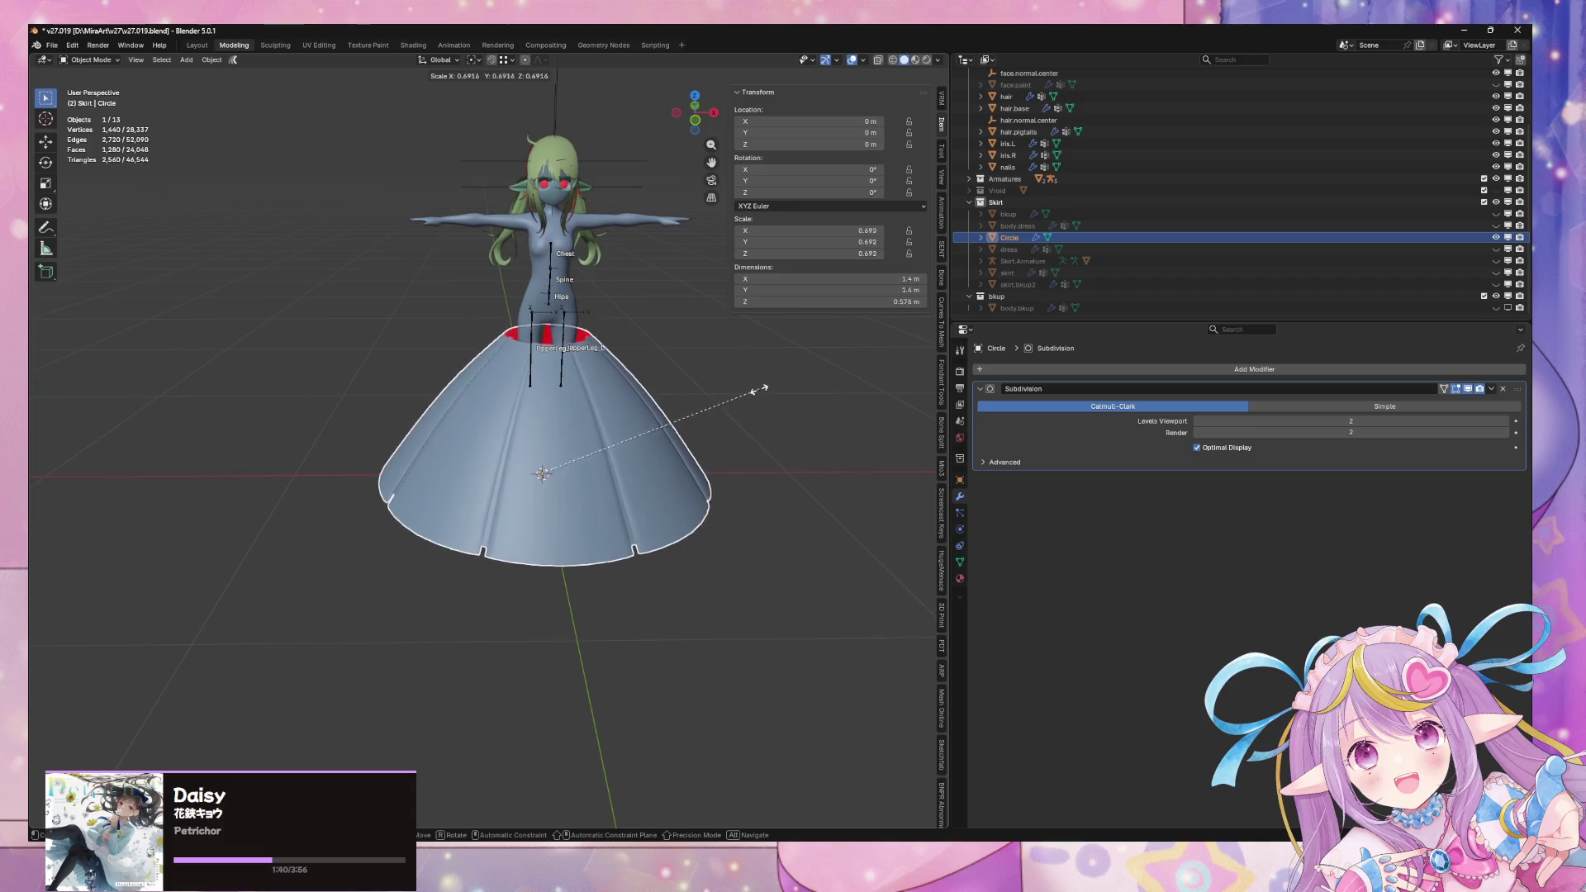
left_click(746, 400)
key("g")
key("z")
left_click(735, 319)
scroll(634, 423, "up", 3)
key("s")
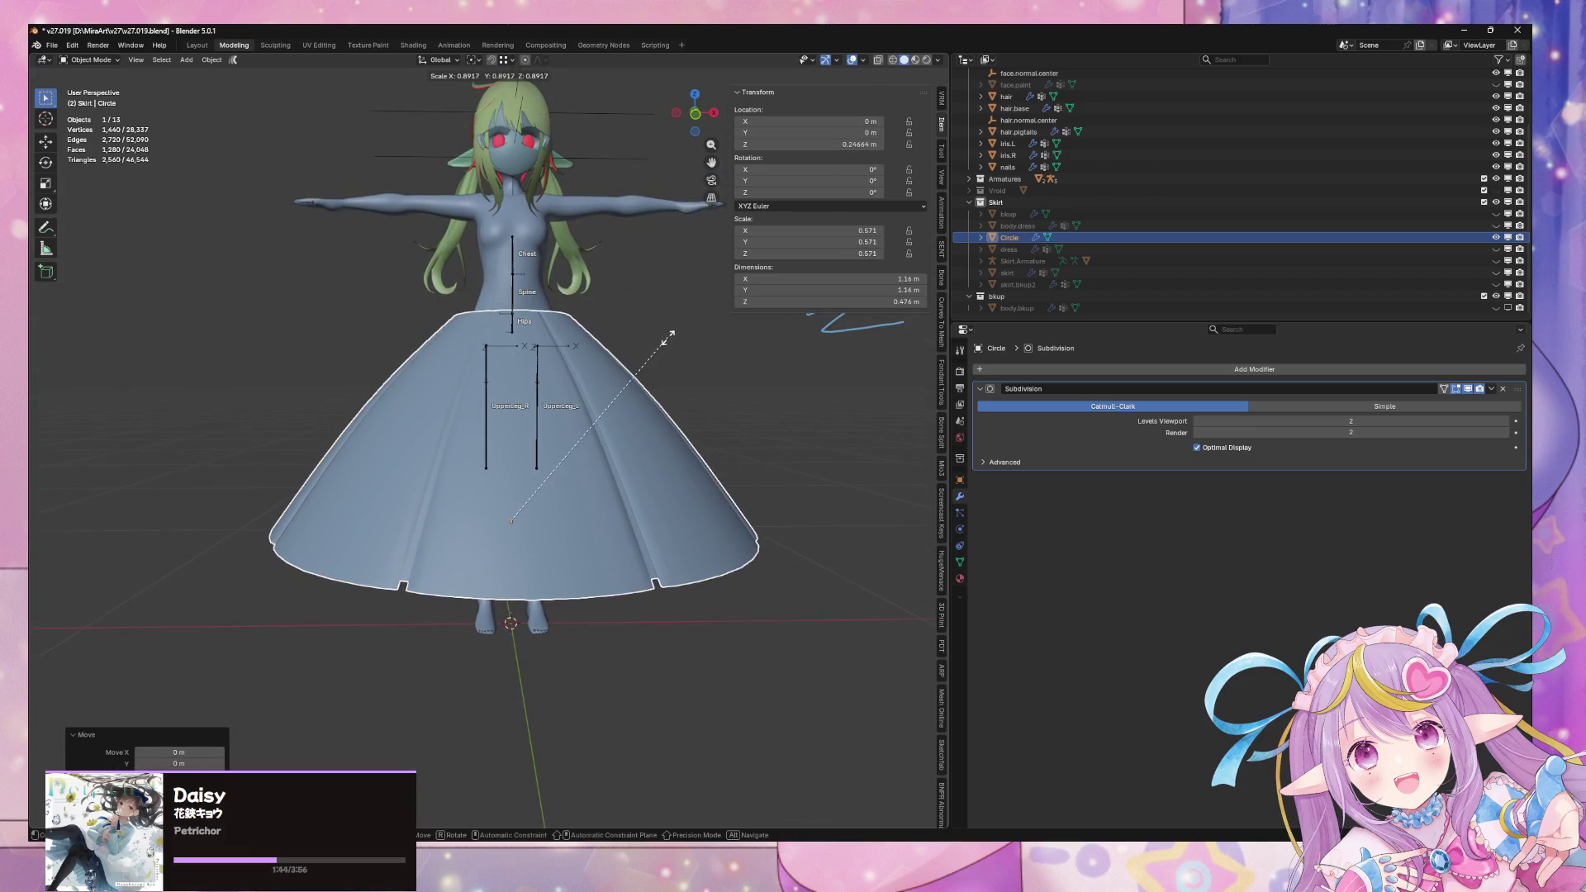
left_click(673, 326)
key("g")
key("z")
left_click(719, 305)
middle_click_drag(708, 315, 621, 358)
Resize the skirt, nudge it back along Y, then shrink and raise it again
key("s")
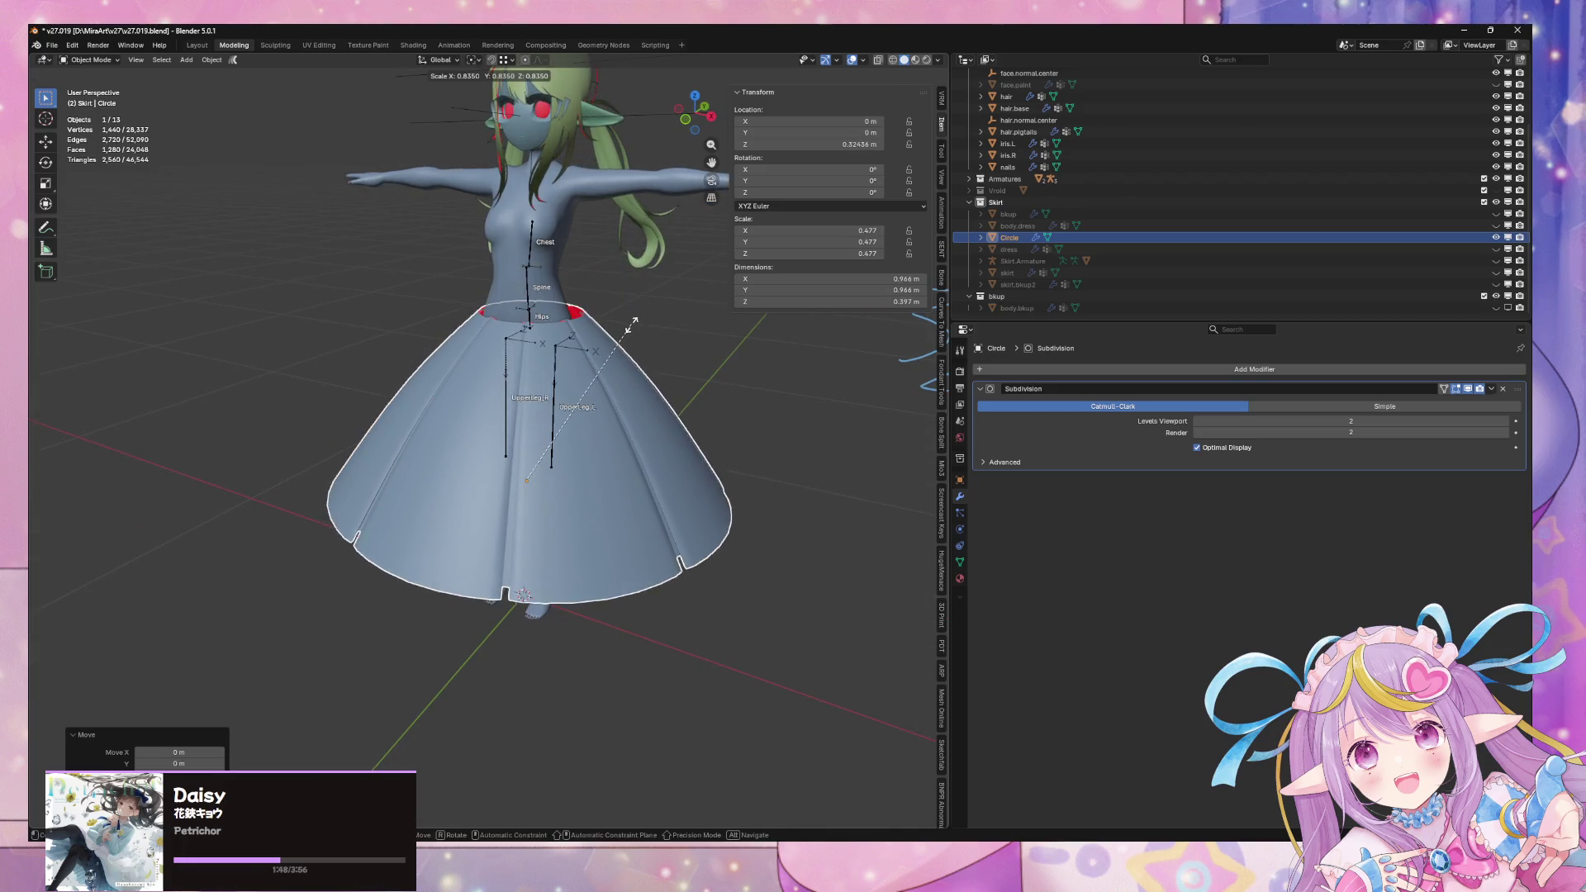
mouse_move(648, 295)
middle_mouse_down()
mouse_move(692, 241)
mouse_move(698, 298)
mouse_move(677, 328)
mouse_move(702, 273)
mouse_move(661, 322)
mouse_move(615, 302)
mouse_move(690, 301)
middle_mouse_up()
key("g")
key("y")
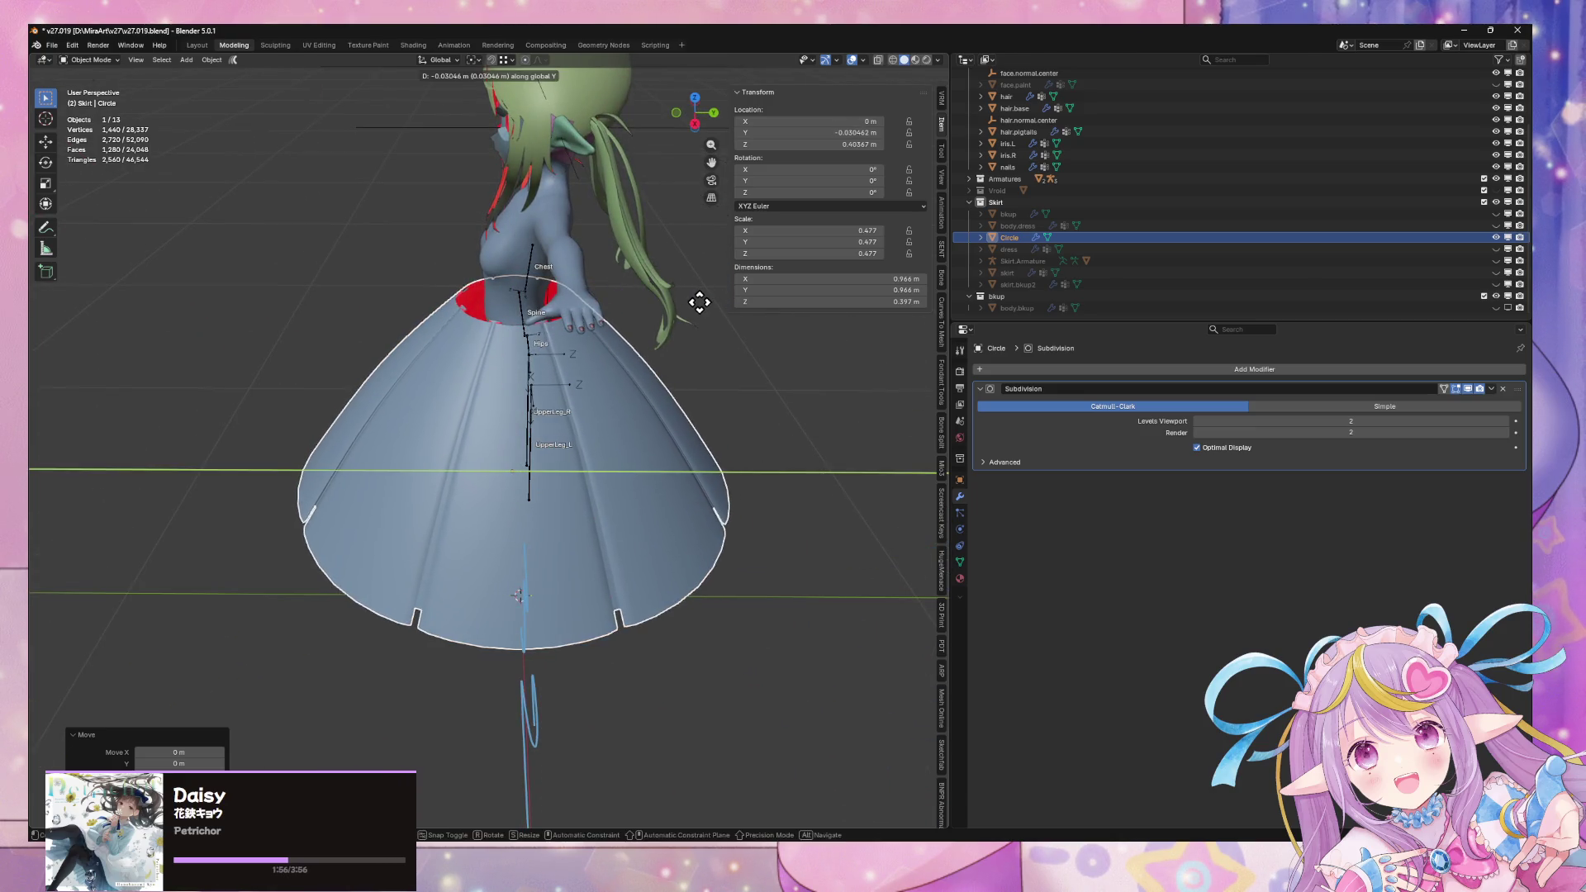
left_click(737, 306)
key("s")
left_click(725, 347)
key("g")
key("z")
left_click(721, 336)
mouse_move(722, 336)
middle_mouse_down()
mouse_move(824, 289)
mouse_move(854, 294)
mouse_move(859, 347)
mouse_move(828, 320)
mouse_move(744, 379)
middle_mouse_up()
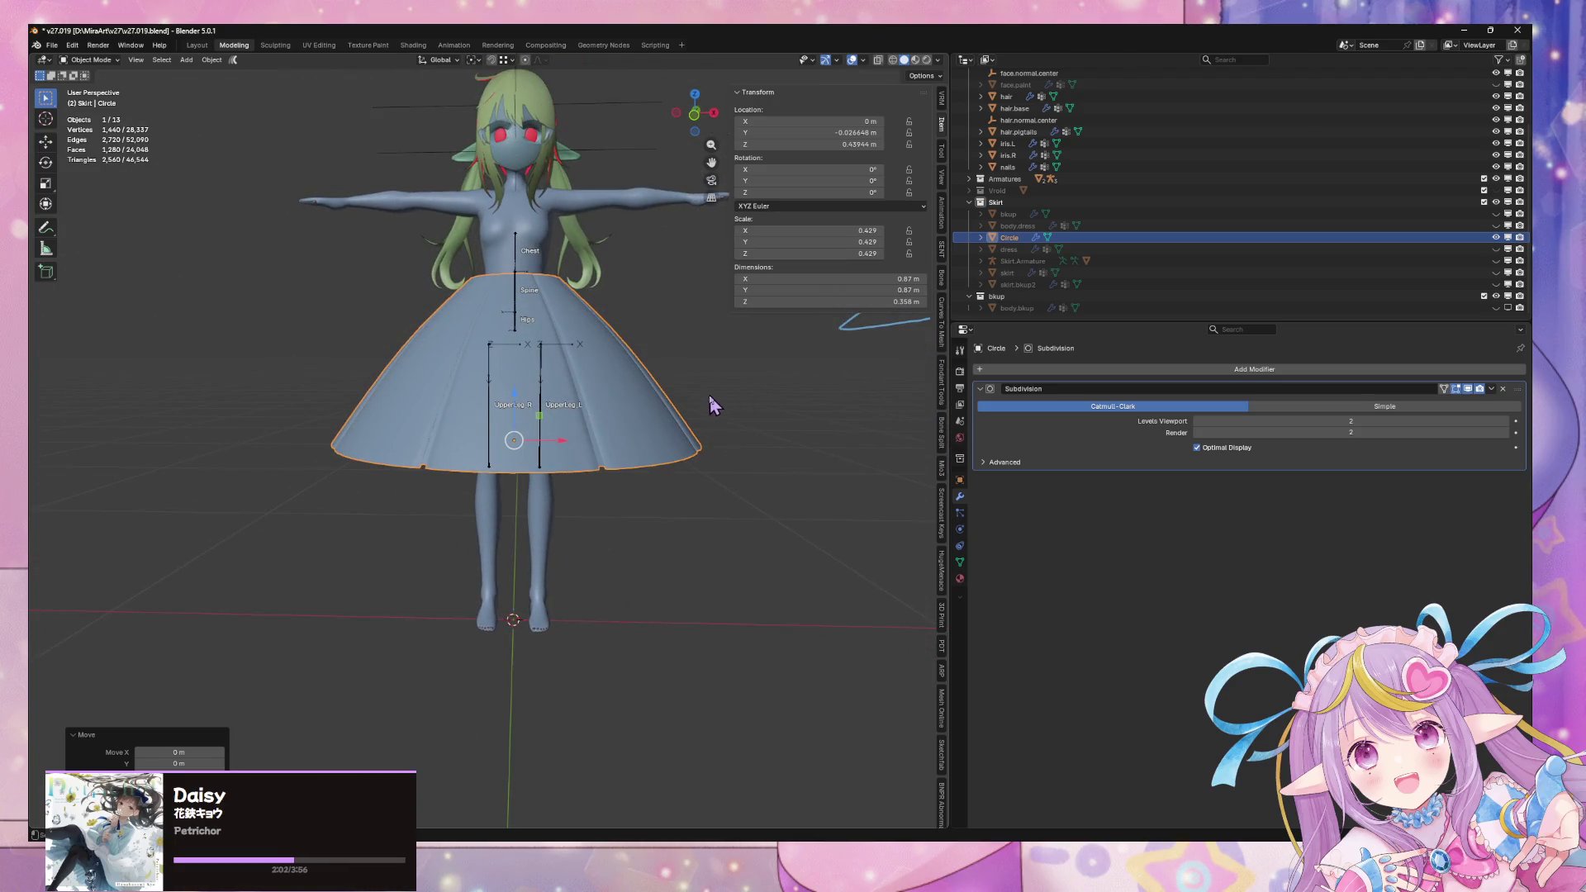
Stretch the skirt taller along Z, then shrink and lift it clear of the feet
key("s")
key("y")
key("z")
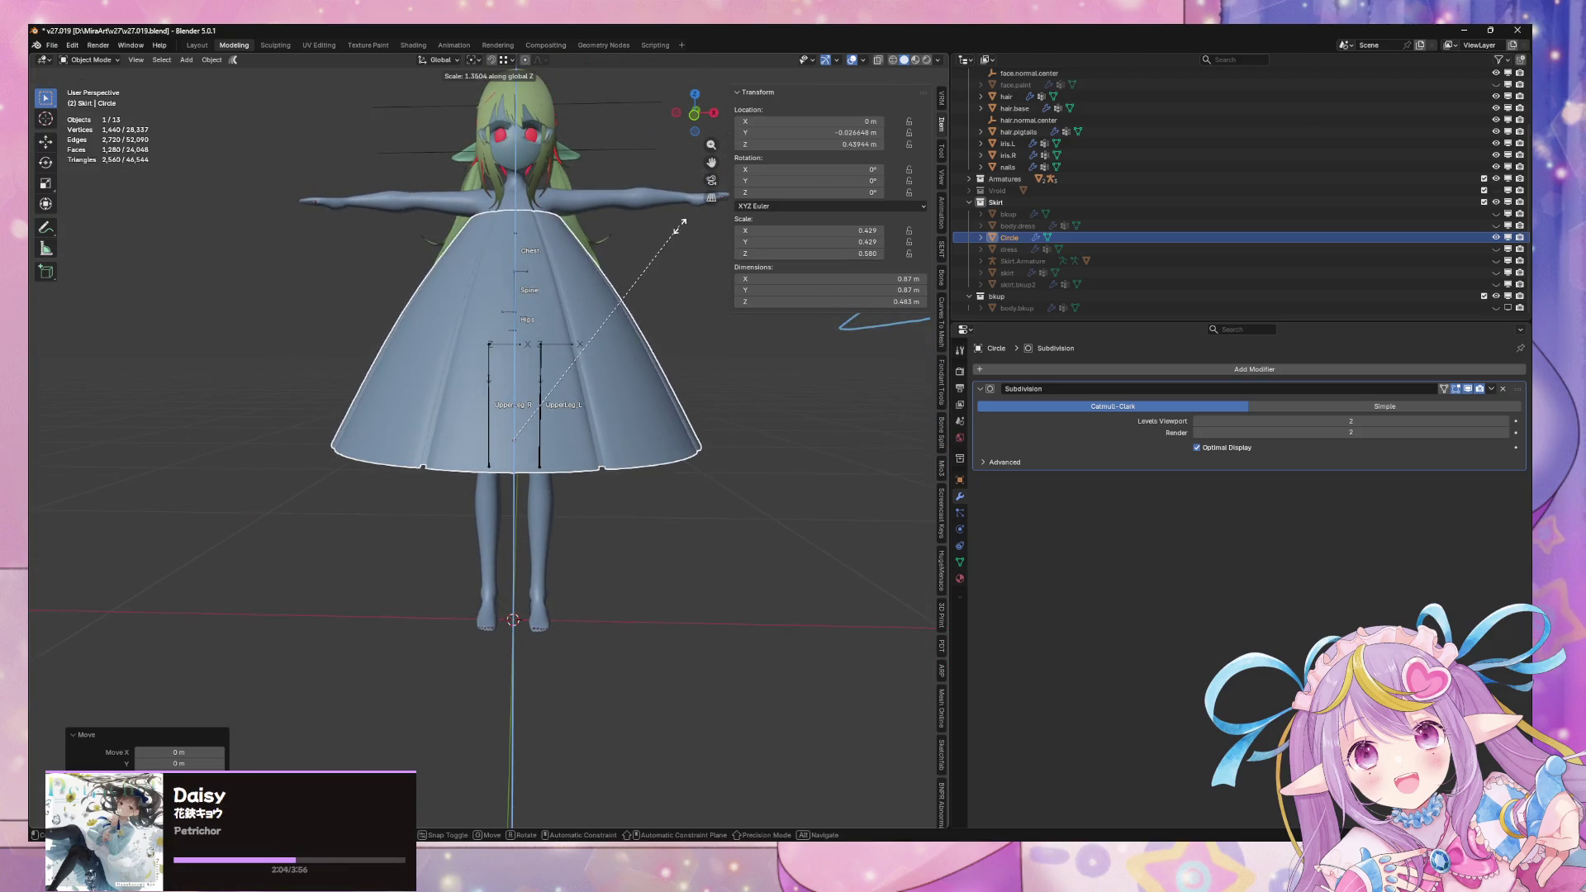
left_click(680, 248)
key("g")
key("z")
left_click(698, 347)
mouse_move(698, 347)
middle_mouse_down()
mouse_move(647, 361)
mouse_move(725, 304)
middle_mouse_up()
key("s")
left_click(653, 355)
key("g")
key("z")
left_click(666, 347)
Fine-tune the skirt to 0.351 X/Y and 0.546 Z around the hips, then deselect it
scroll(691, 354, "down", 2)
scroll(693, 357, "up", 3)
key("s")
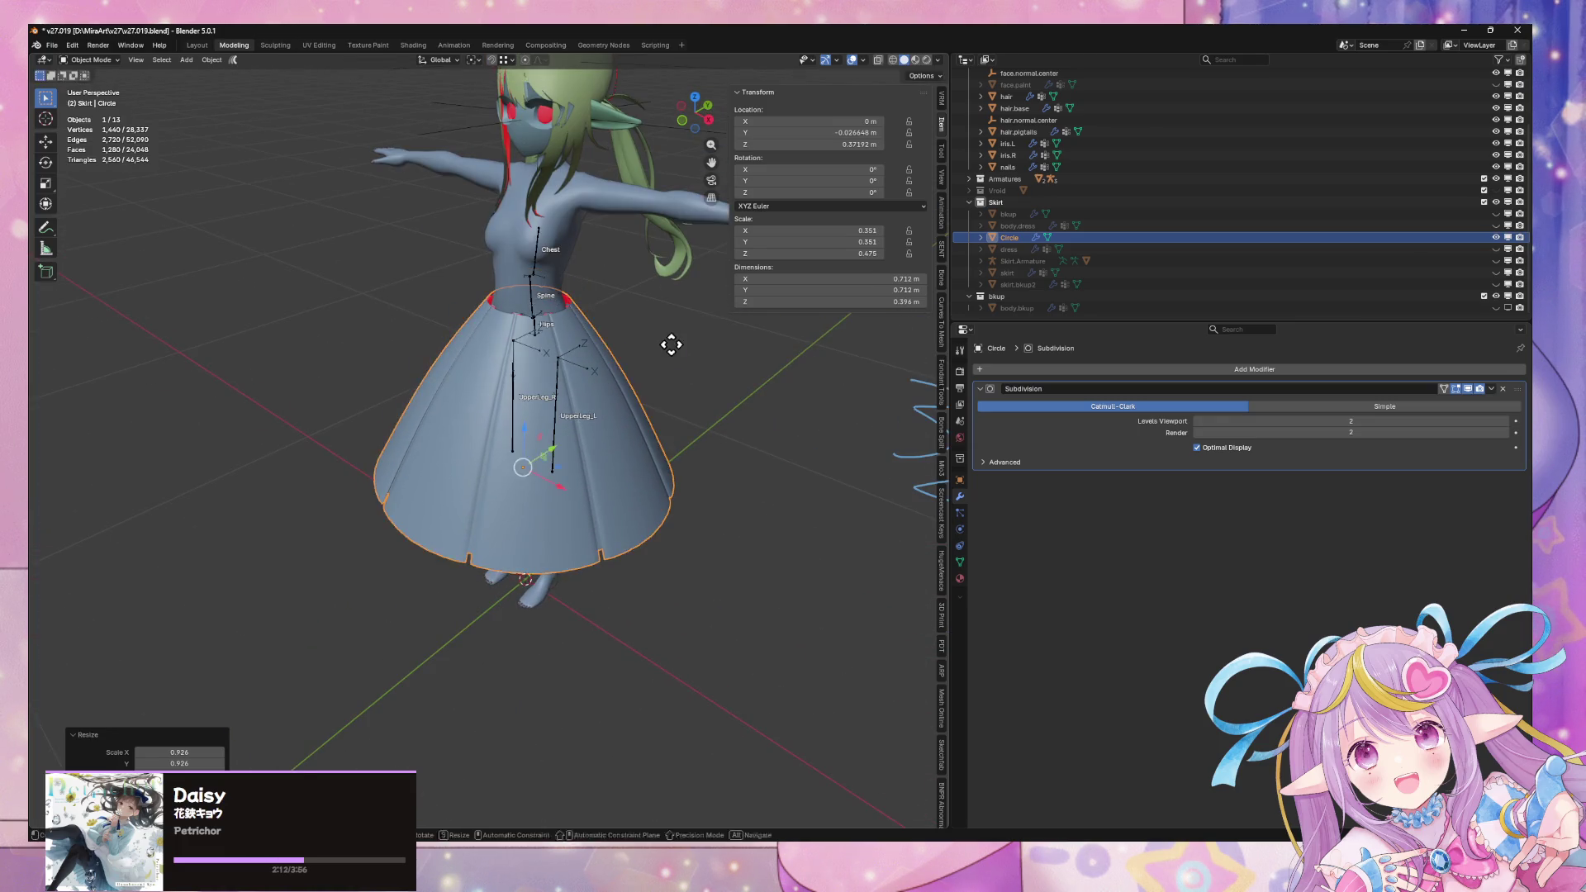
left_click(669, 343)
key("g")
key("z")
left_click(743, 337)
mouse_move(745, 340)
middle_mouse_down()
mouse_move(711, 298)
mouse_move(634, 379)
middle_mouse_up()
key("s")
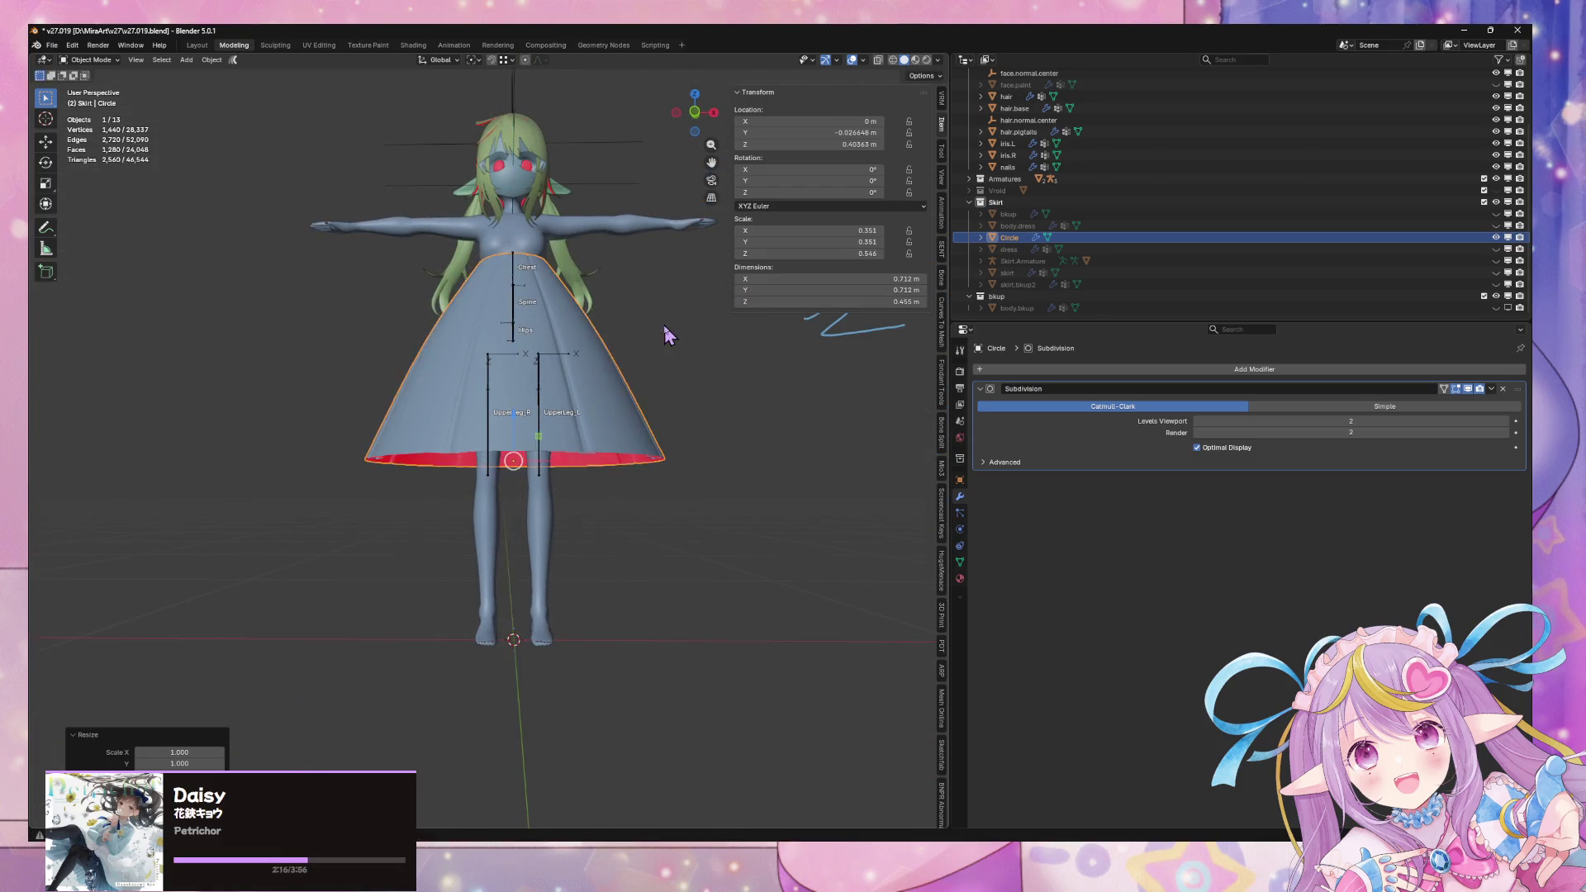
left_click(665, 369)
key("g")
key("z")
left_click(672, 364)
mouse_move(672, 364)
middle_mouse_down()
mouse_move(651, 499)
mouse_move(609, 453)
mouse_move(641, 408)
middle_mouse_up()
scroll(640, 408, "down", 5)
left_click(700, 453)
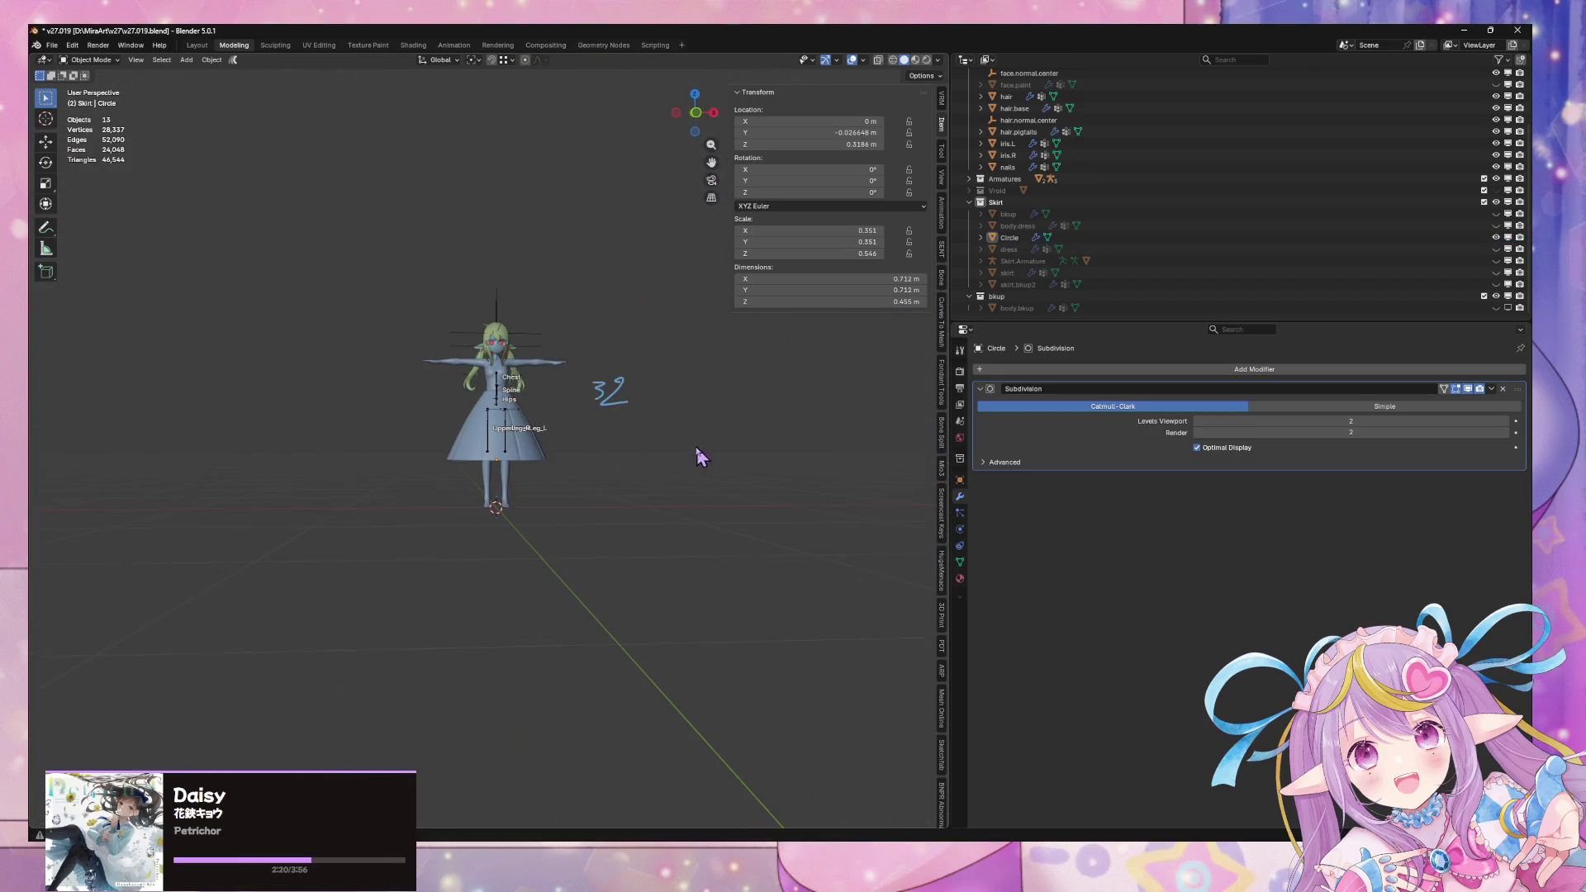
Hide the viewport overlays and select the Circle skirt mesh
scroll(700, 453, "up", 9)
left_click(852, 59)
scroll(598, 293, "down", 8)
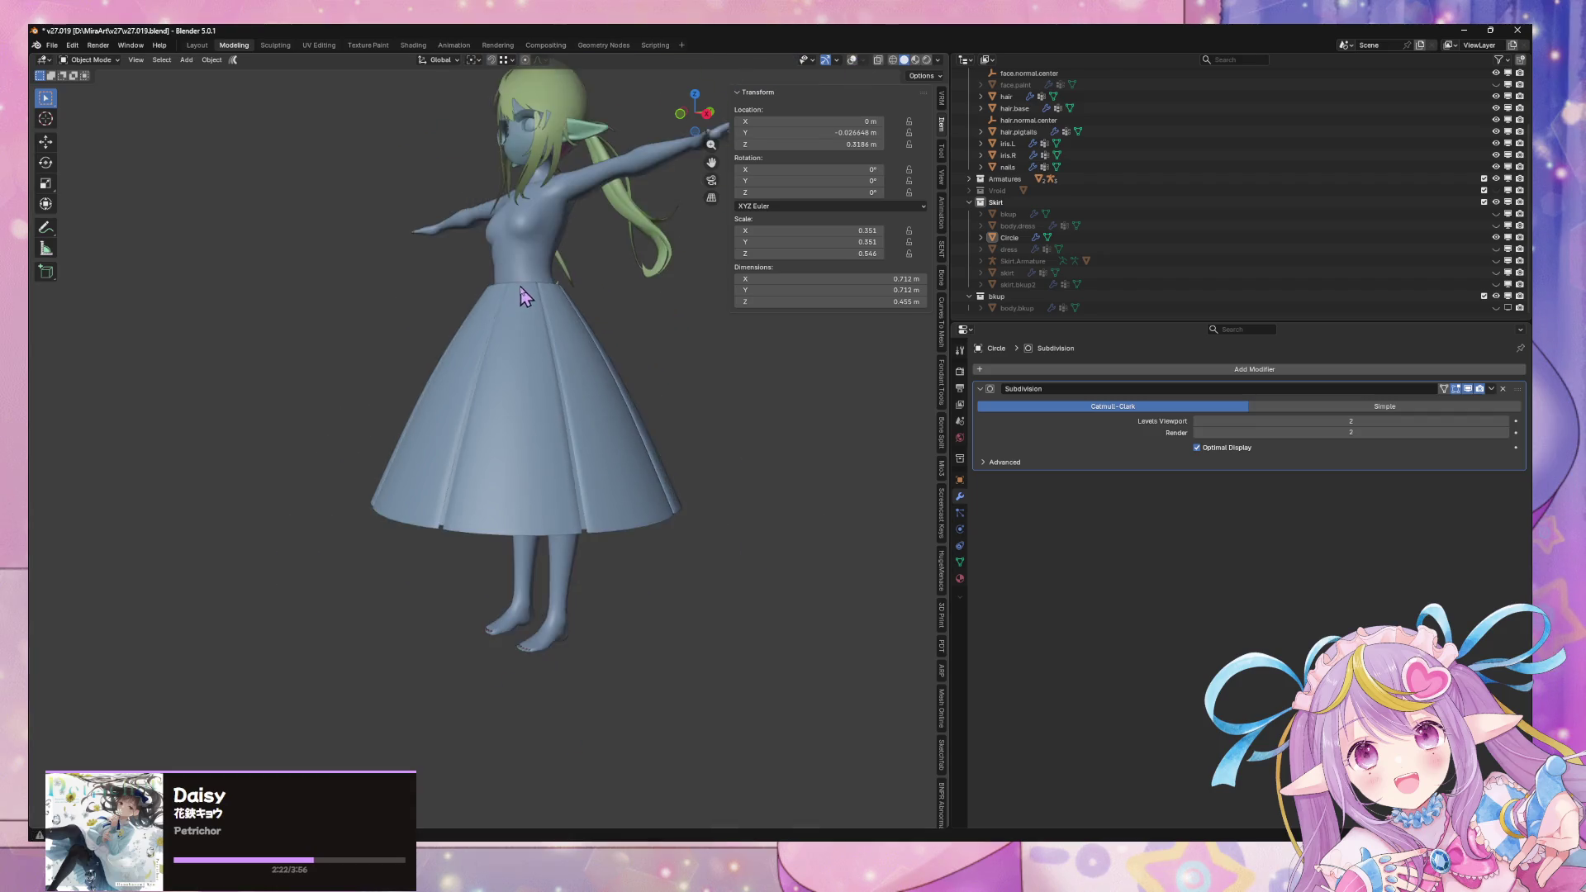
scroll(541, 295, "up", 5)
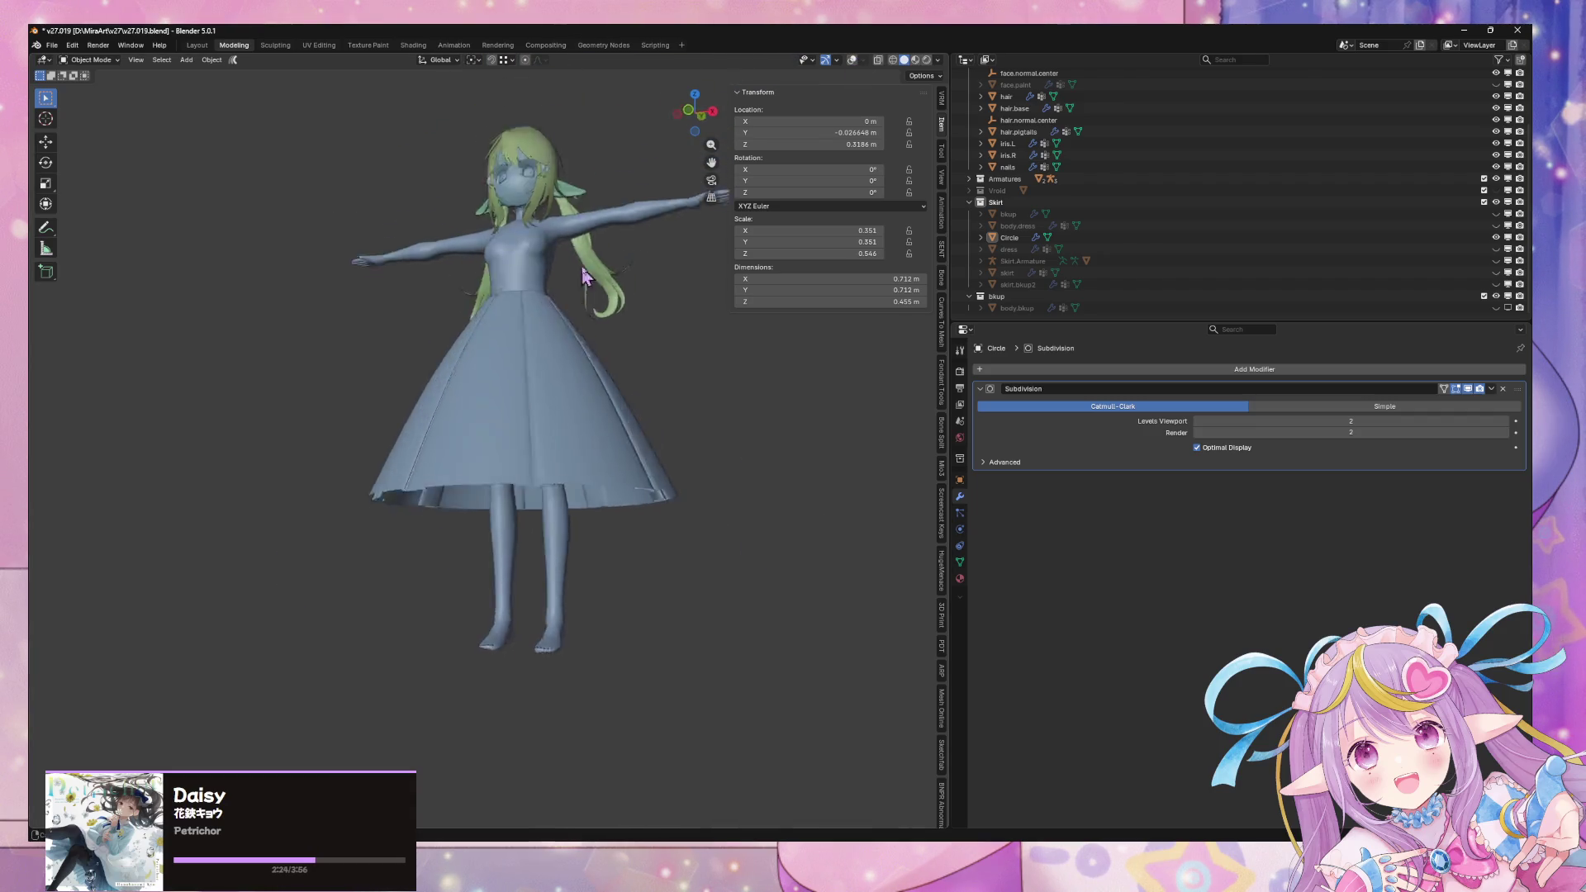
left_click(578, 446)
mouse_move(697, 348)
middle_mouse_down()
mouse_move(653, 416)
mouse_move(694, 350)
middle_mouse_up()
Stretch the skirt along Z to hang to mid-calf, then screenshot the character
key("s")
key("z")
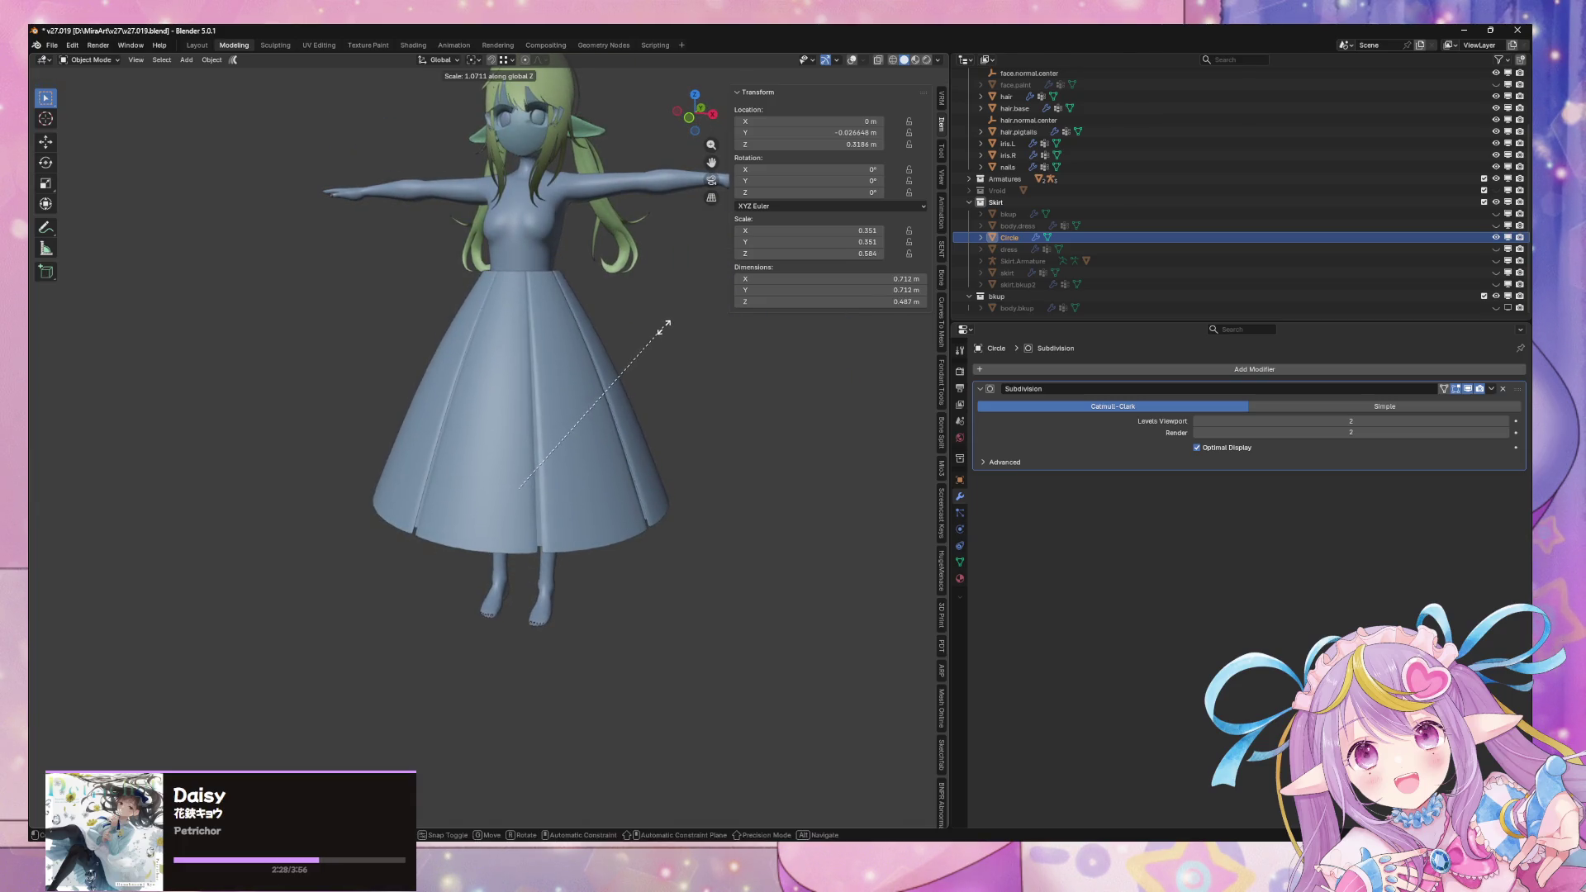
left_click(652, 341)
mouse_move(652, 342)
middle_mouse_down()
mouse_move(512, 346)
mouse_move(650, 357)
mouse_move(658, 332)
mouse_move(304, 364)
mouse_move(616, 354)
middle_mouse_up()
scroll(619, 353, "up", 4)
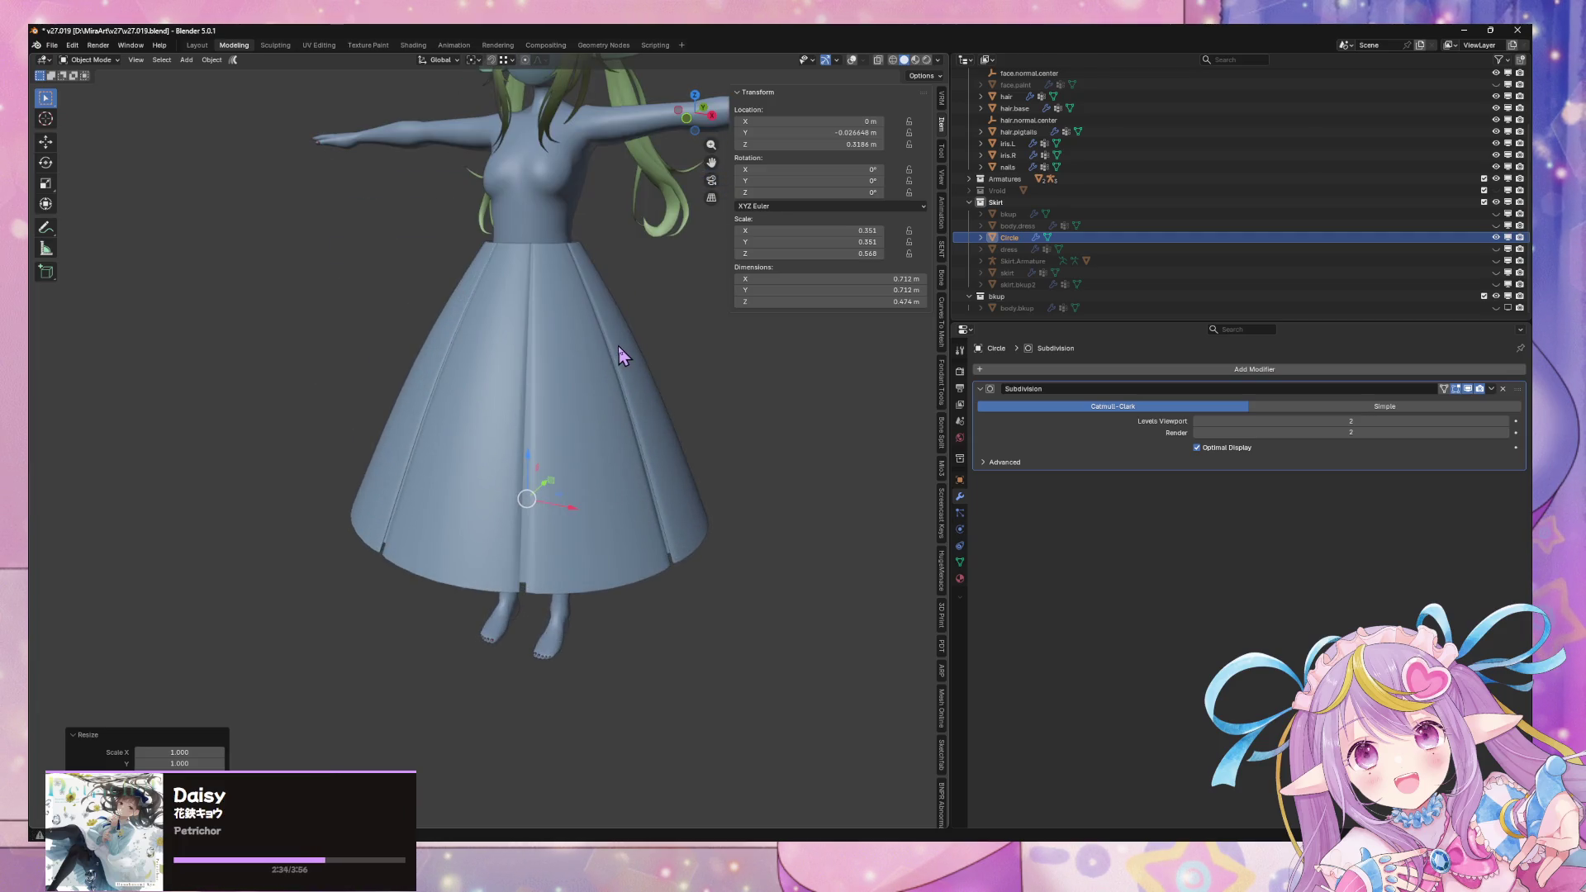
scroll(630, 379, "up", 3)
scroll(558, 329, "down", 3)
scroll(558, 329, "down", 3)
middle_click_drag(608, 297, 647, 336)
left_click(648, 336)
mouse_move(604, 283)
middle_mouse_down()
mouse_move(615, 297)
mouse_move(641, 273)
mouse_move(581, 380)
mouse_move(613, 337)
middle_mouse_up()
key("super+shift+s")
left_click_drag(170, 97, 790, 757)
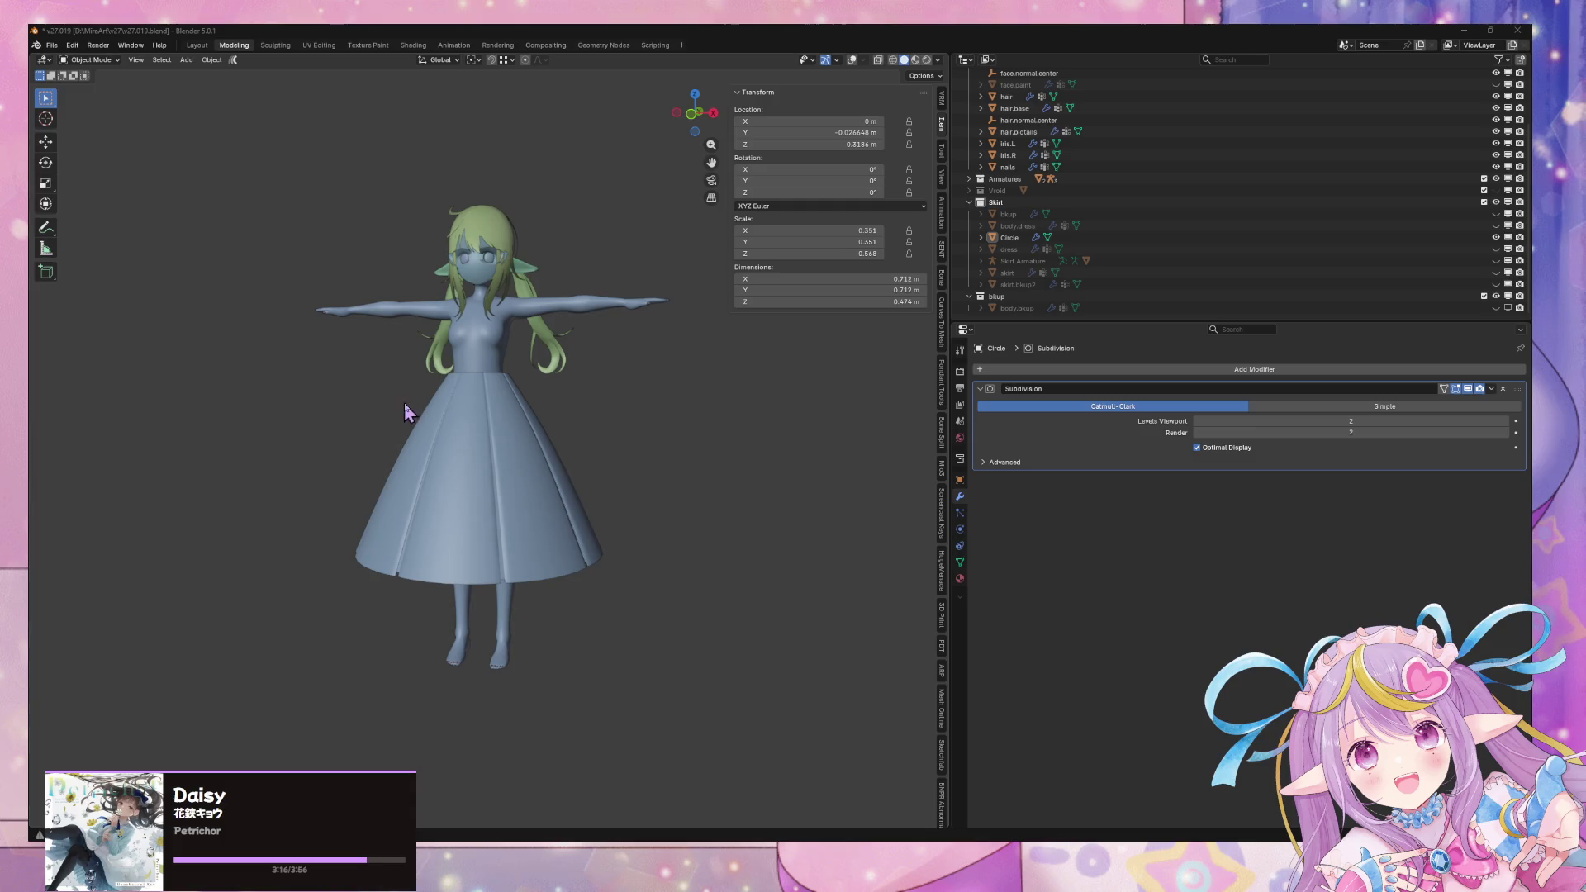
Select the skirt mesh and turn the viewport overlays back on
scroll(566, 418, "up", 5)
mouse_move(566, 418)
middle_mouse_down()
mouse_move(521, 471)
mouse_move(556, 432)
mouse_move(535, 380)
mouse_move(560, 354)
mouse_move(584, 453)
middle_mouse_up()
left_click(584, 453)
left_click(95, 59)
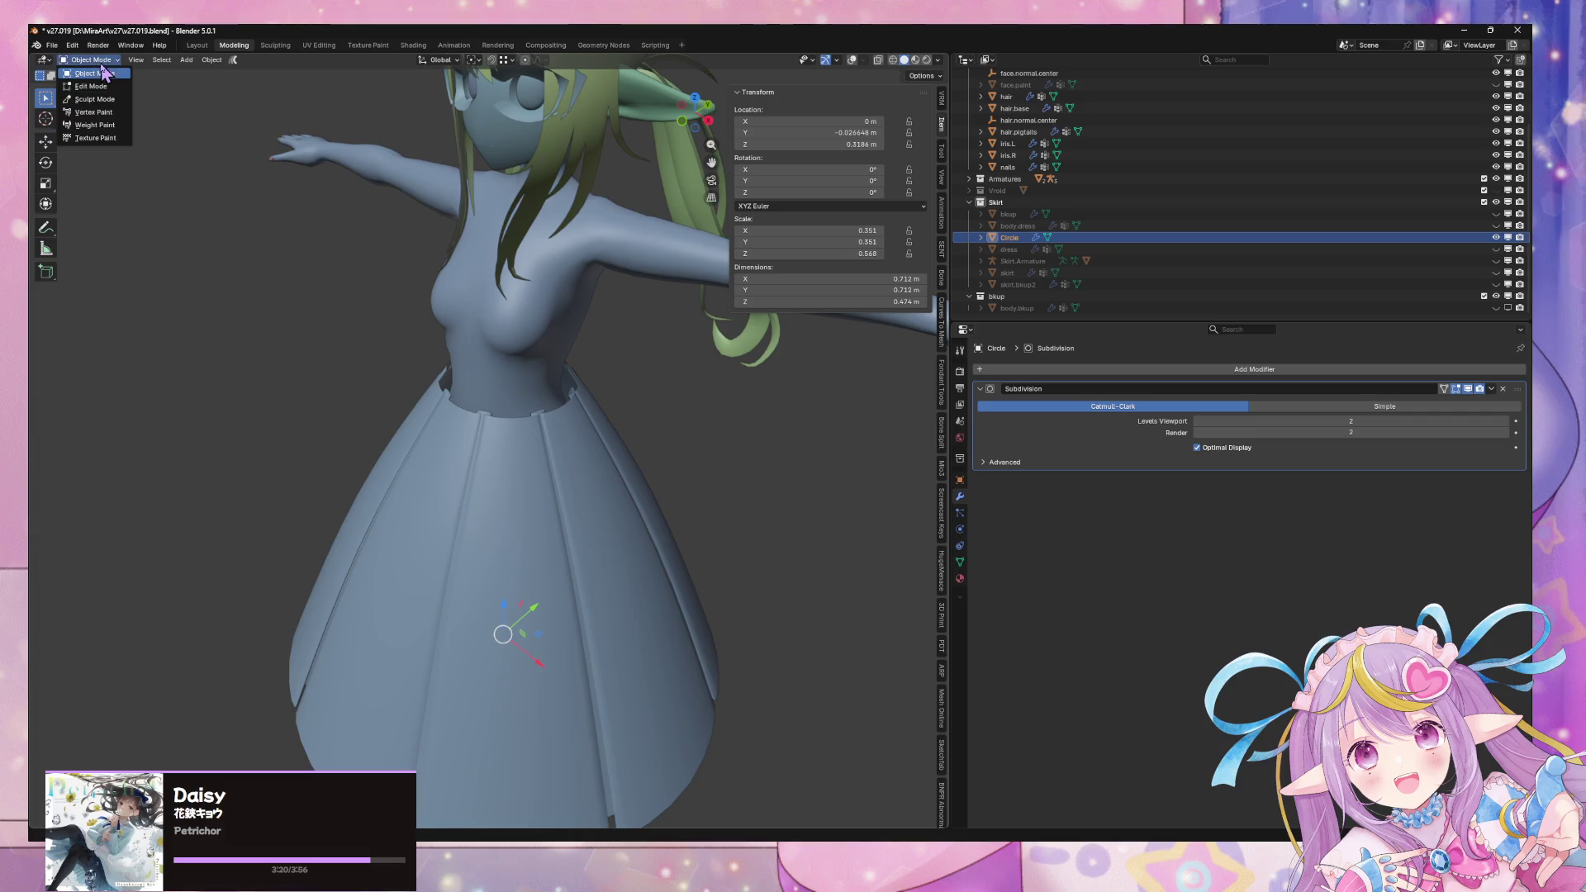
key("Tab")
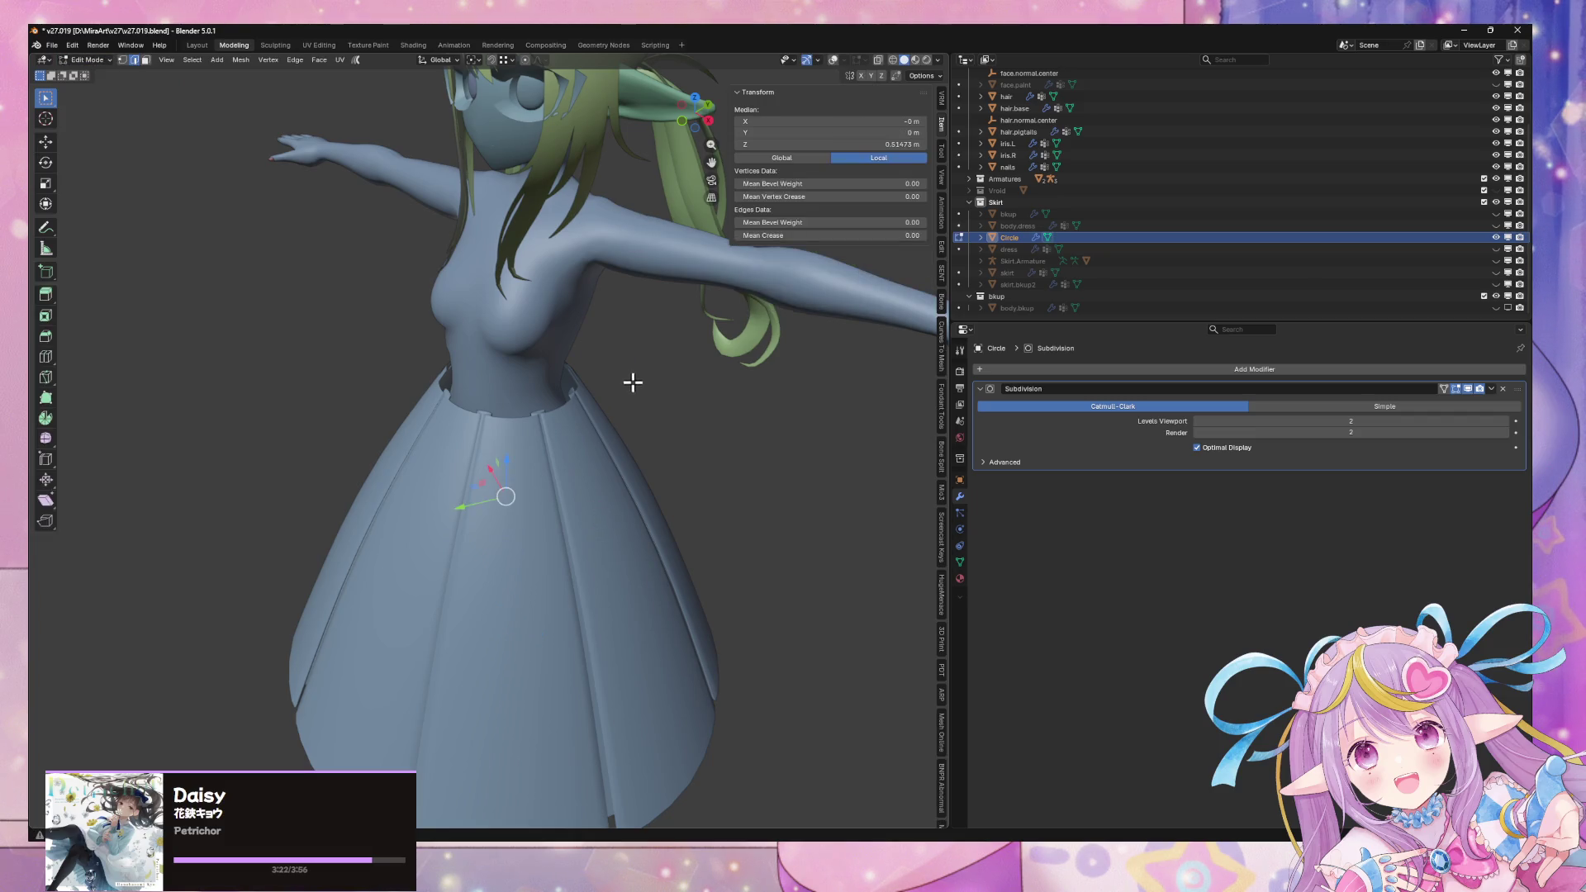
key("Tab")
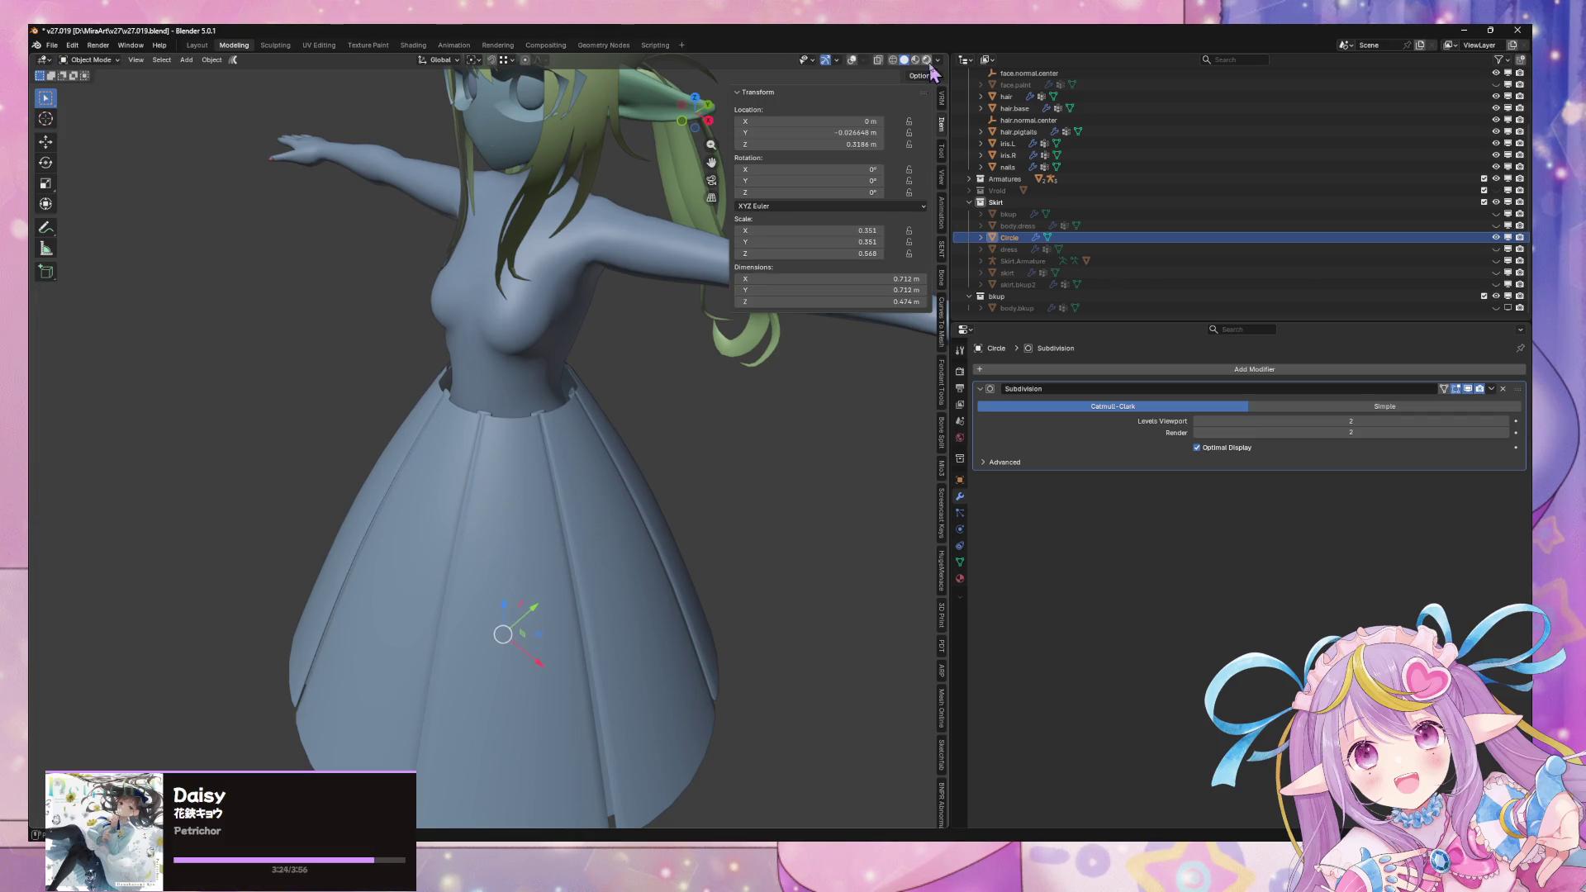
left_click(852, 60)
In Edit Mode, select the skirt's waist edge loop, then return to Object Mode
middle_click_drag(579, 371, 596, 376)
key("Tab")
scroll(596, 376, "up", 3)
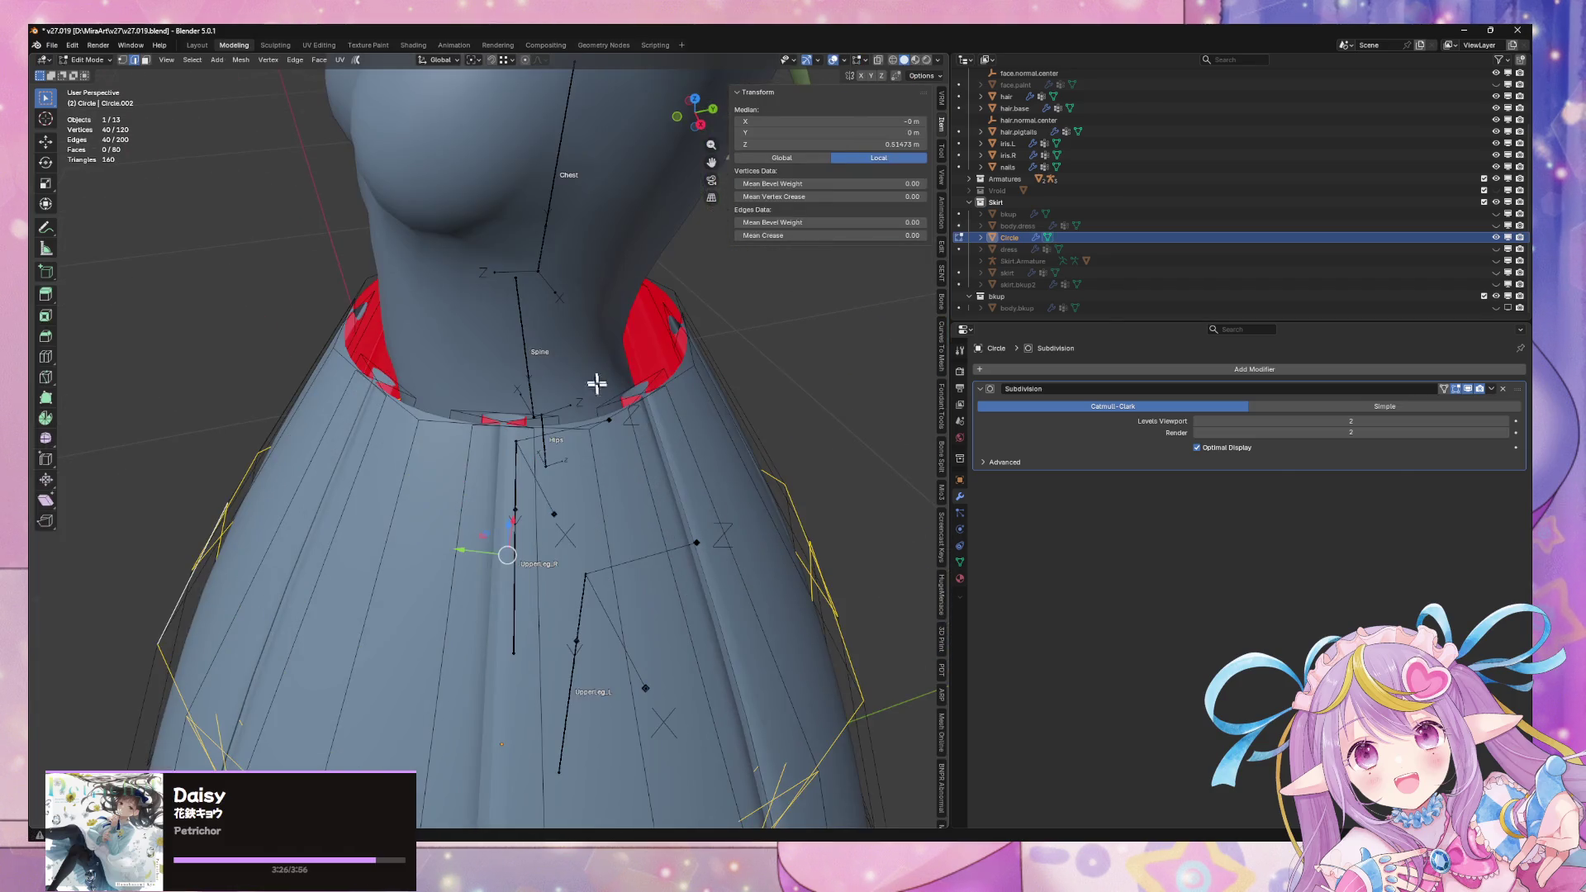
left_click(624, 409, "alt")
mouse_move(708, 372)
middle_mouse_down()
mouse_move(712, 313)
mouse_move(662, 269)
mouse_move(673, 347)
middle_mouse_up()
scroll(684, 322, "down", 6)
key("Tab")
Rename the Circle mesh to dress.base in the Outliner
double_click(1009, 238)
type("dress.ba")
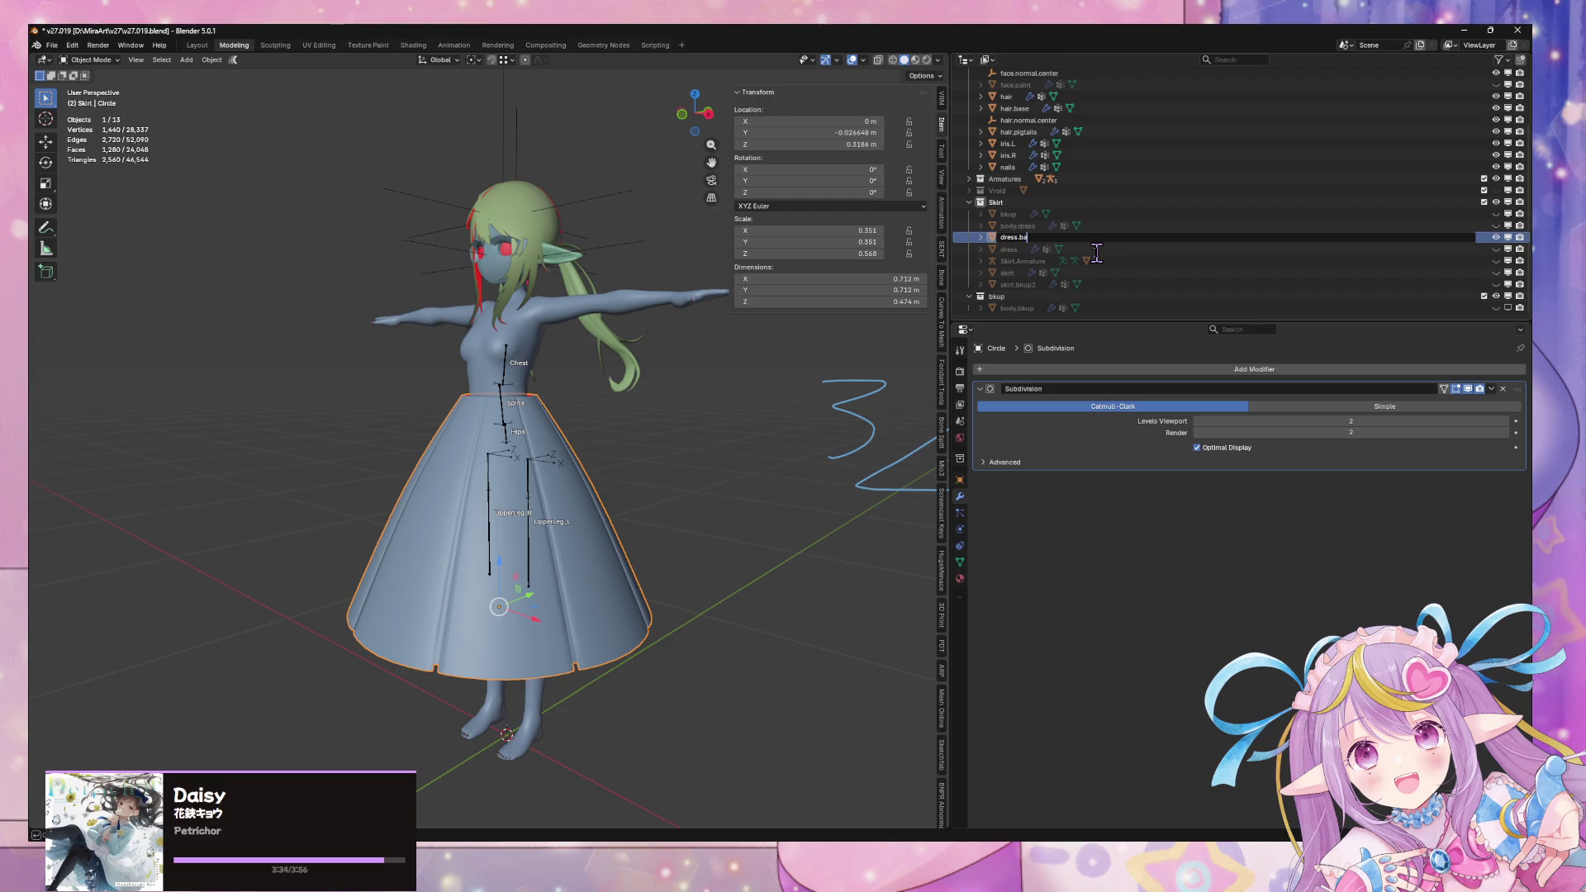
key("Return")
Delete the old skirt object and its skirt.bkup2 backup
right_click(1008, 273)
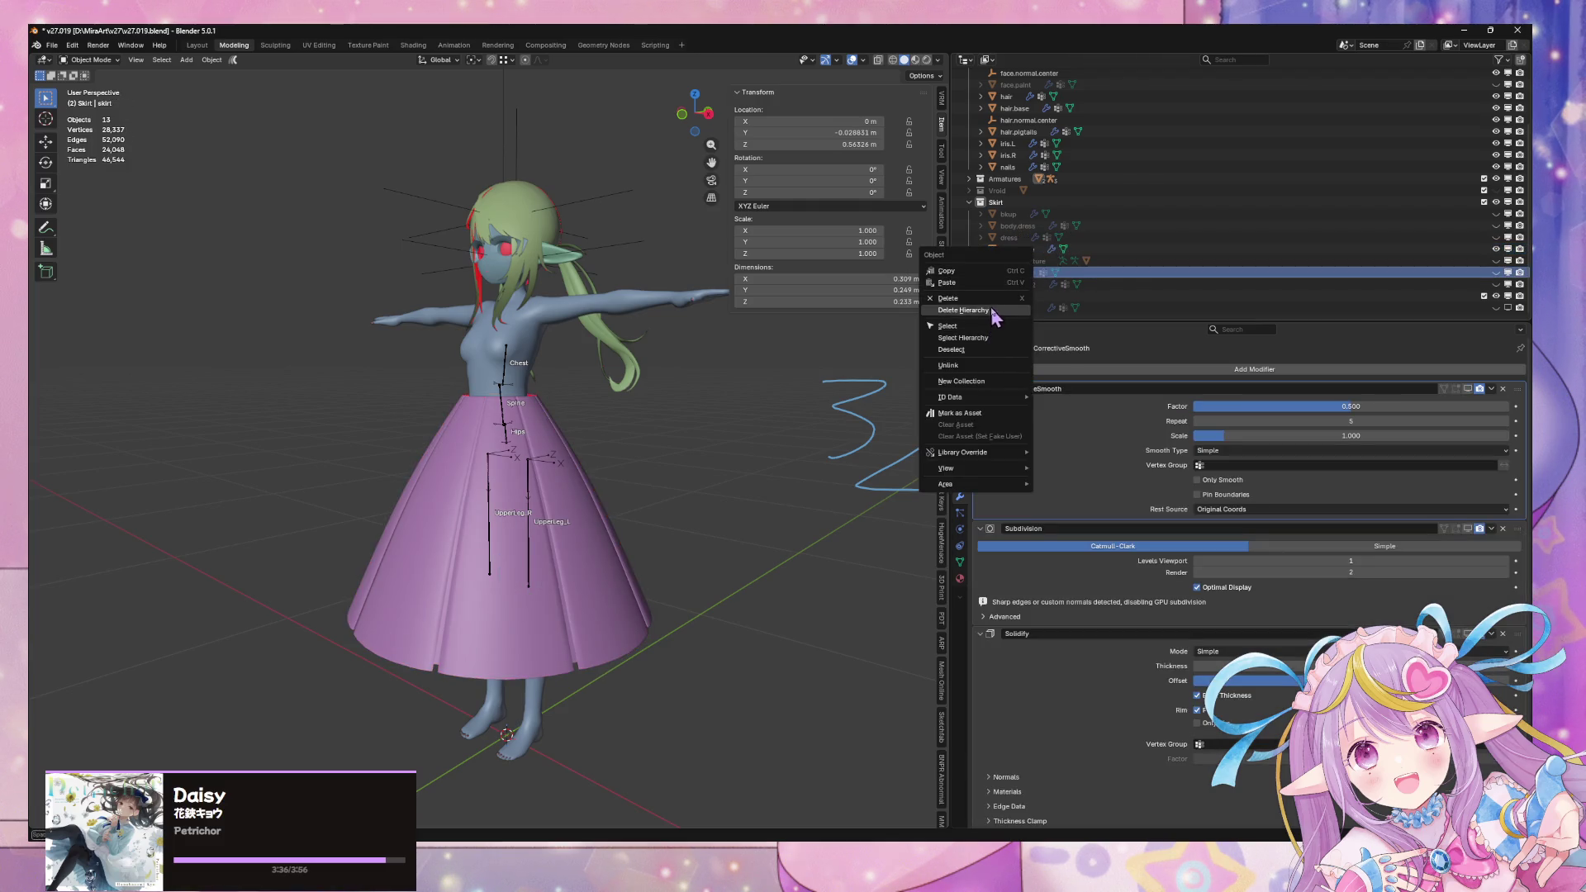
left_click(963, 310)
left_click(1029, 285)
right_click(1029, 286)
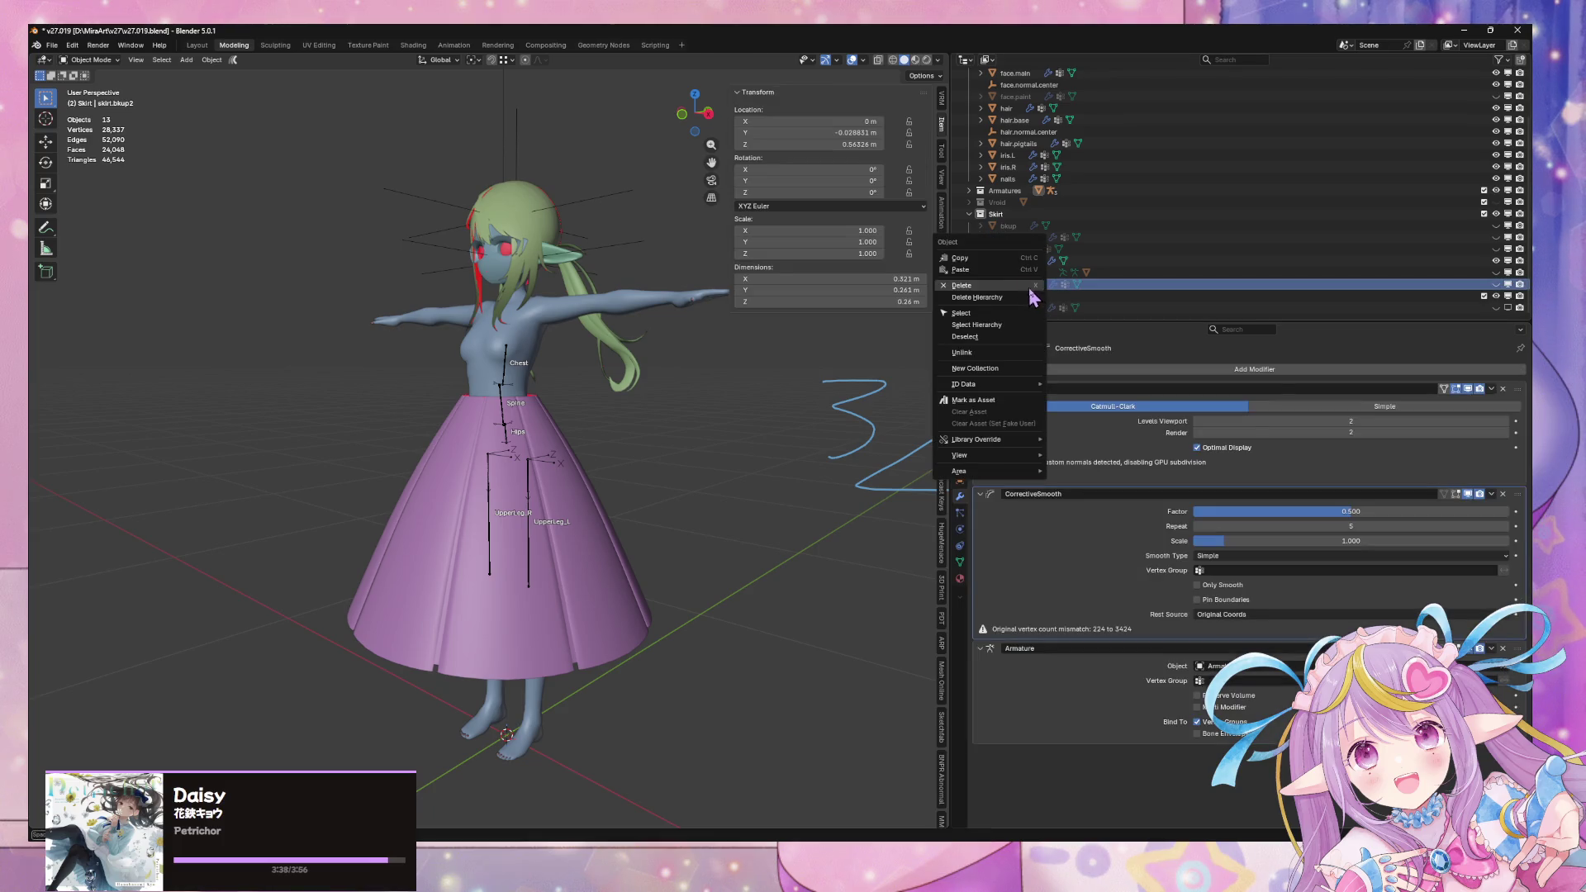
left_click(1033, 291)
Frame dress.base in the view and rename it skirt.base
left_click(1017, 272)
key("KP_Decimal")
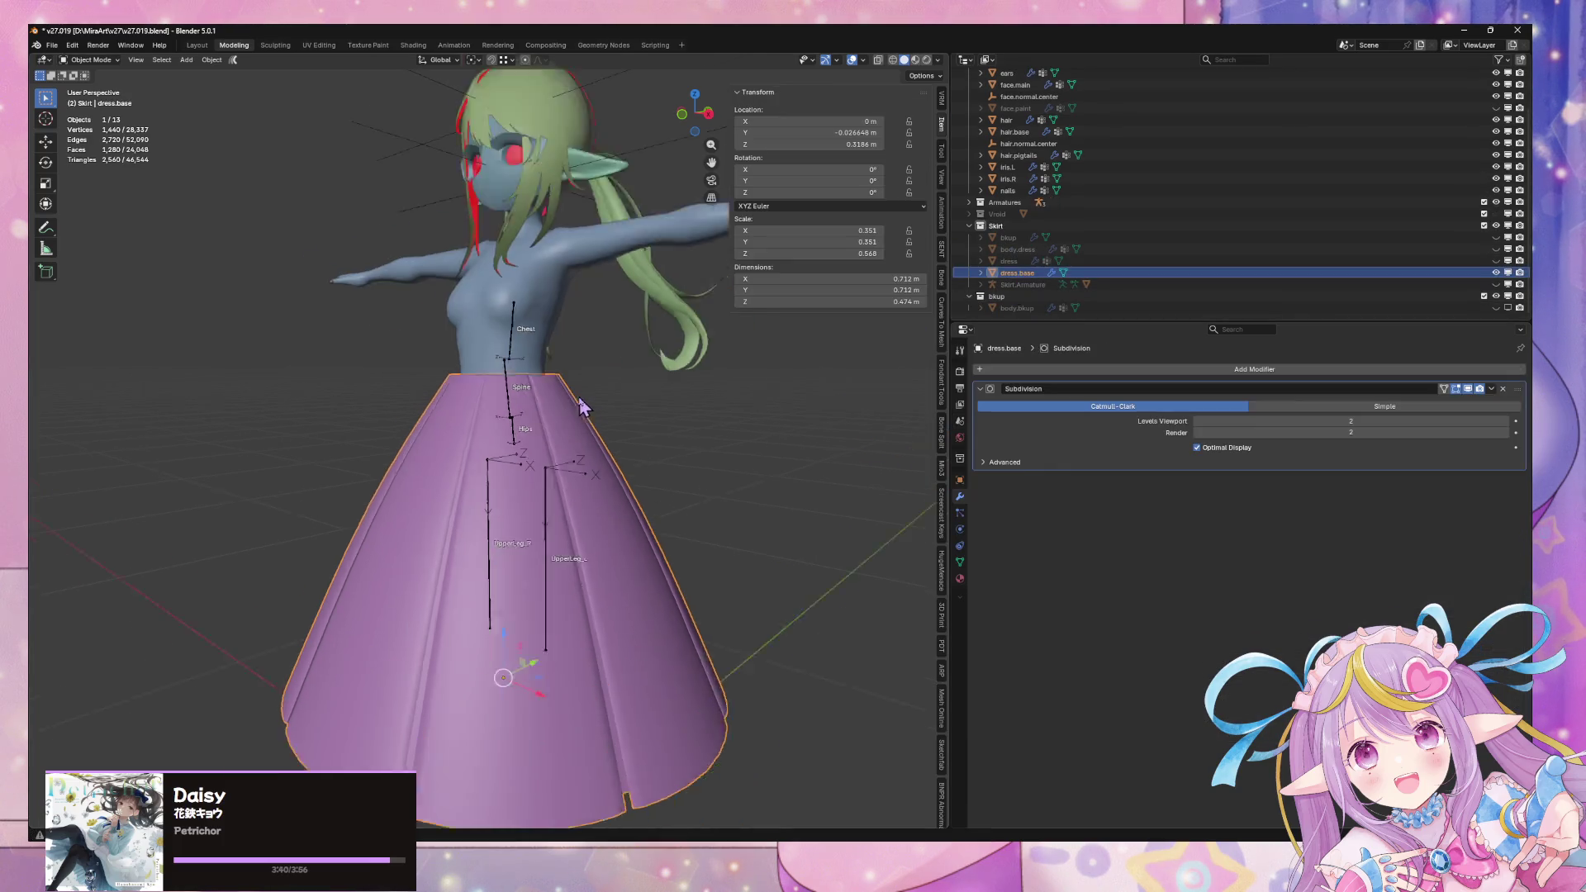
double_click(1021, 274)
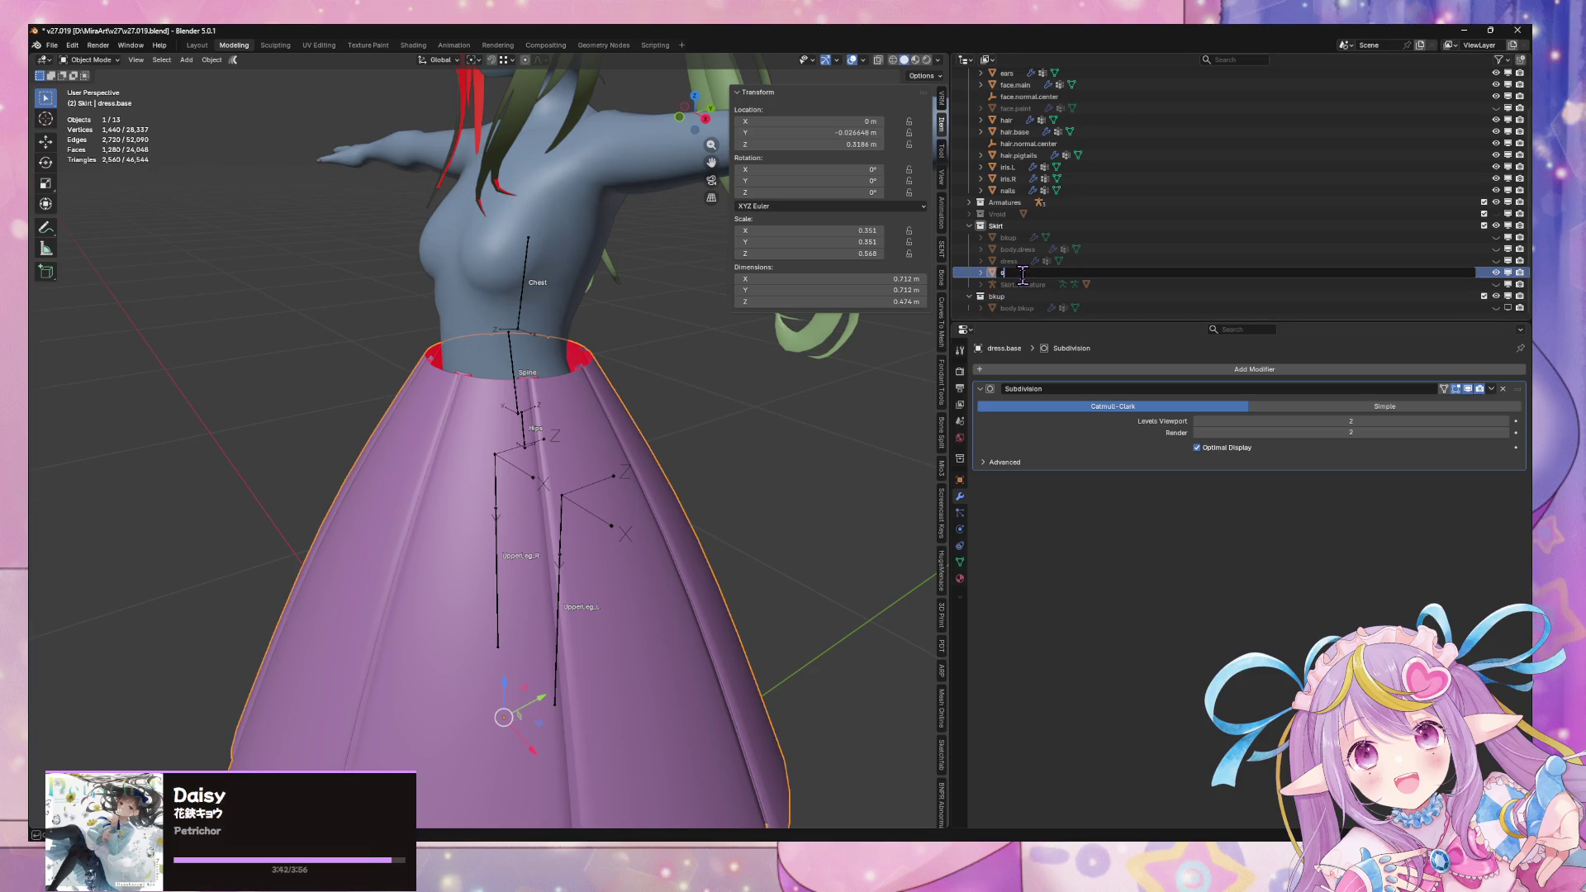
type("kirt.base")
key("Return")
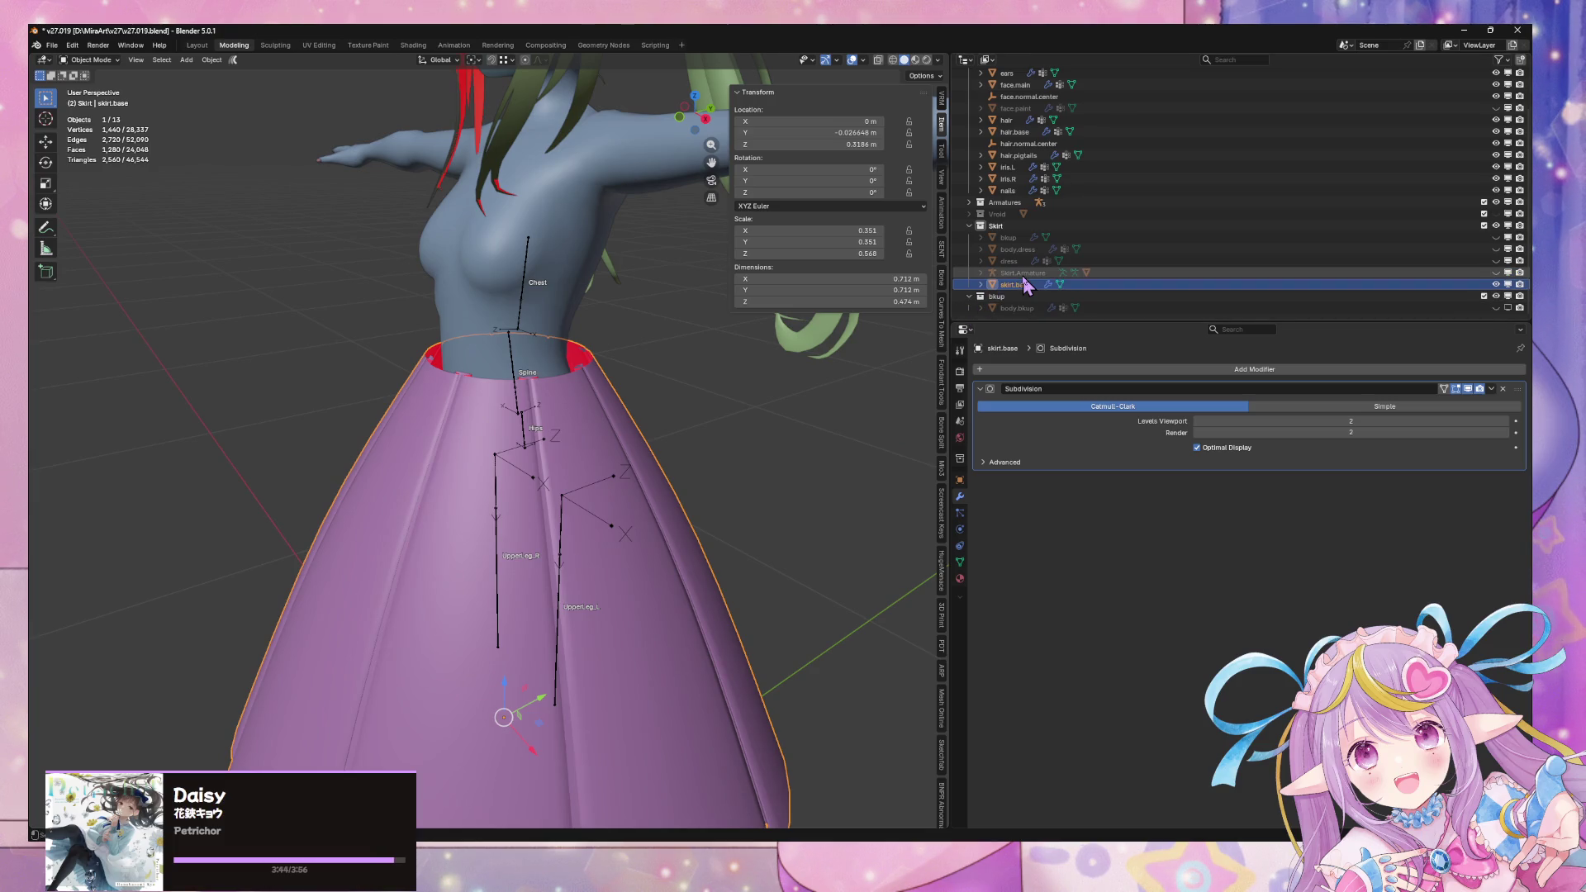
Raise skirt.base slightly along the Z axis
scroll(622, 363, "down", 3)
mouse_move(622, 363)
middle_mouse_down()
mouse_move(611, 355)
mouse_move(602, 425)
mouse_move(661, 373)
mouse_move(522, 350)
mouse_move(592, 354)
mouse_move(622, 425)
mouse_move(711, 394)
mouse_move(754, 443)
mouse_move(603, 438)
mouse_move(700, 402)
mouse_move(582, 450)
mouse_move(657, 409)
middle_mouse_up()
scroll(622, 364, "up", 3)
scroll(644, 380, "down", 3)
key("g")
key("z")
left_click(605, 368)
Scale skirt.base down slightly, fine-tuning its size over several passes
key("s")
left_click(686, 417)
key("s")
left_click(583, 450)
key("s")
left_click(671, 403)
Shrink skirt.base a touch more and lift it along Z to the waist
key("g")
key("z")
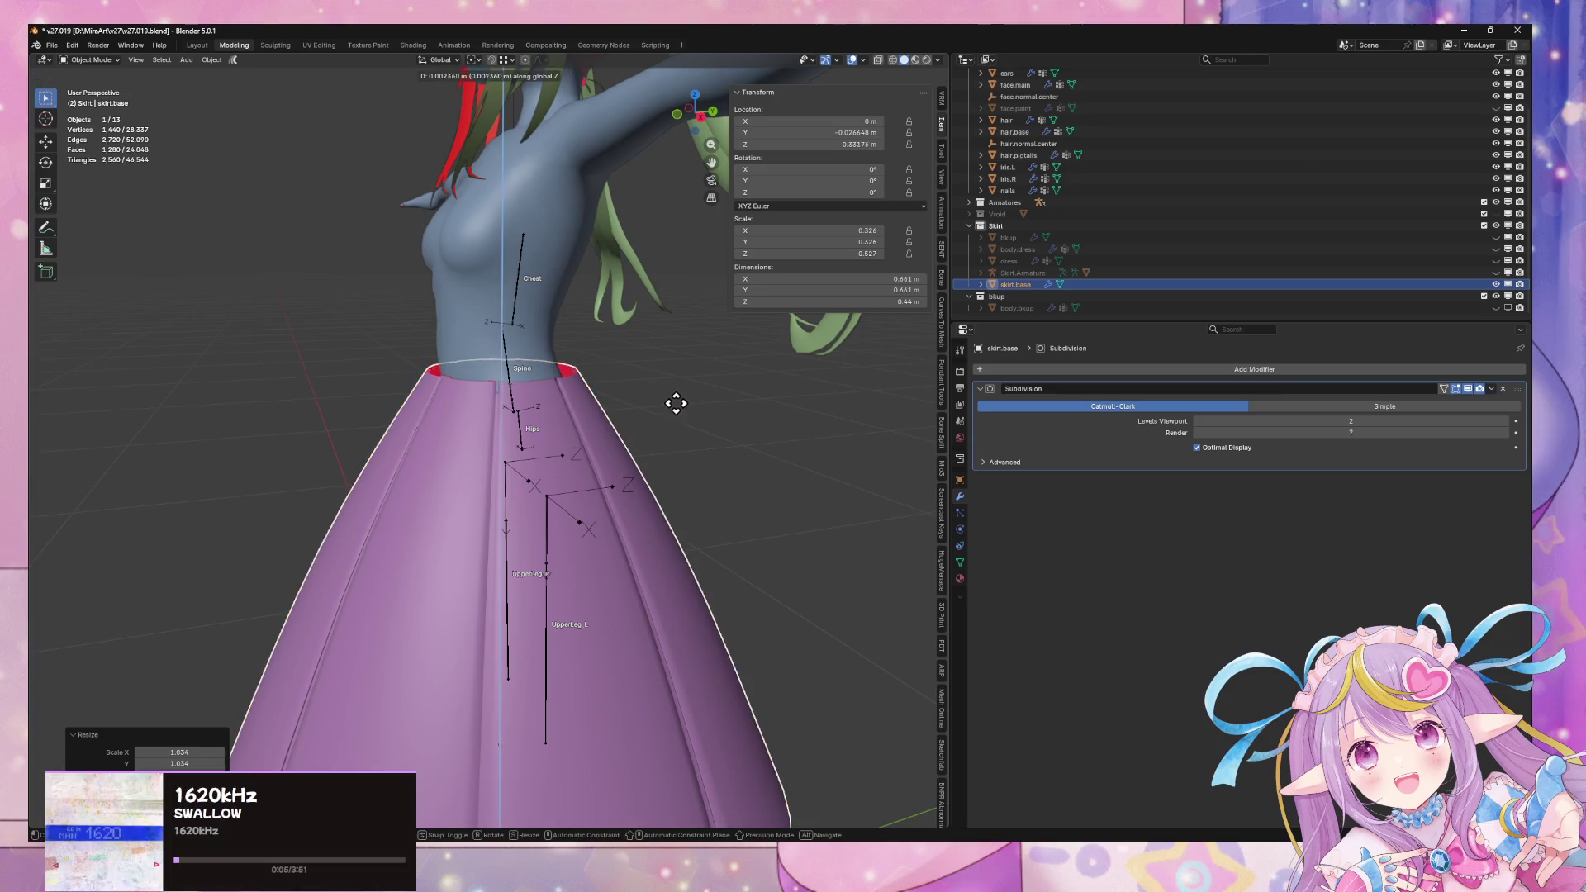
key("Escape")
mouse_move(685, 392)
middle_mouse_down()
mouse_move(662, 364)
mouse_move(689, 388)
mouse_move(736, 382)
mouse_move(425, 389)
mouse_move(503, 376)
middle_mouse_up()
key("s")
left_click(657, 370)
key("g")
key("z")
left_click(657, 369)
Check the skirt's fit around the character, then reselect skirt.base
scroll(689, 388, "down", 5)
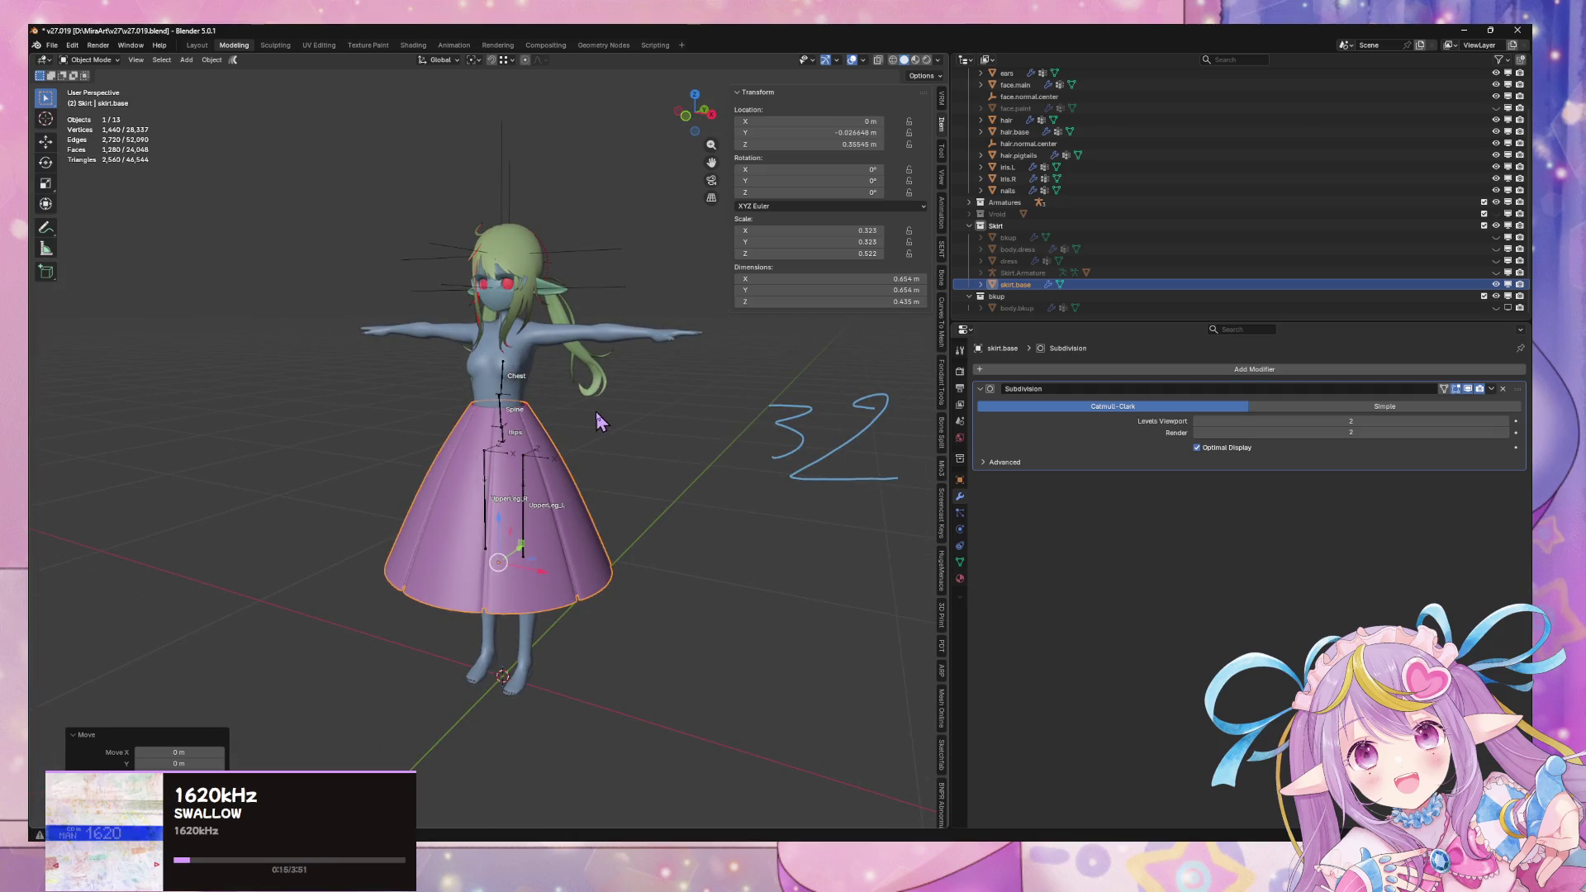
mouse_move(574, 420)
middle_mouse_down()
mouse_move(595, 299)
mouse_move(662, 368)
mouse_move(609, 400)
mouse_move(474, 427)
mouse_move(631, 382)
mouse_move(365, 367)
mouse_move(656, 370)
mouse_move(536, 407)
mouse_move(396, 420)
mouse_move(697, 409)
mouse_move(587, 453)
mouse_move(642, 435)
middle_mouse_up()
scroll(607, 395, "up", 4)
scroll(569, 400, "down", 5)
scroll(702, 409, "up", 3)
left_click(643, 434)
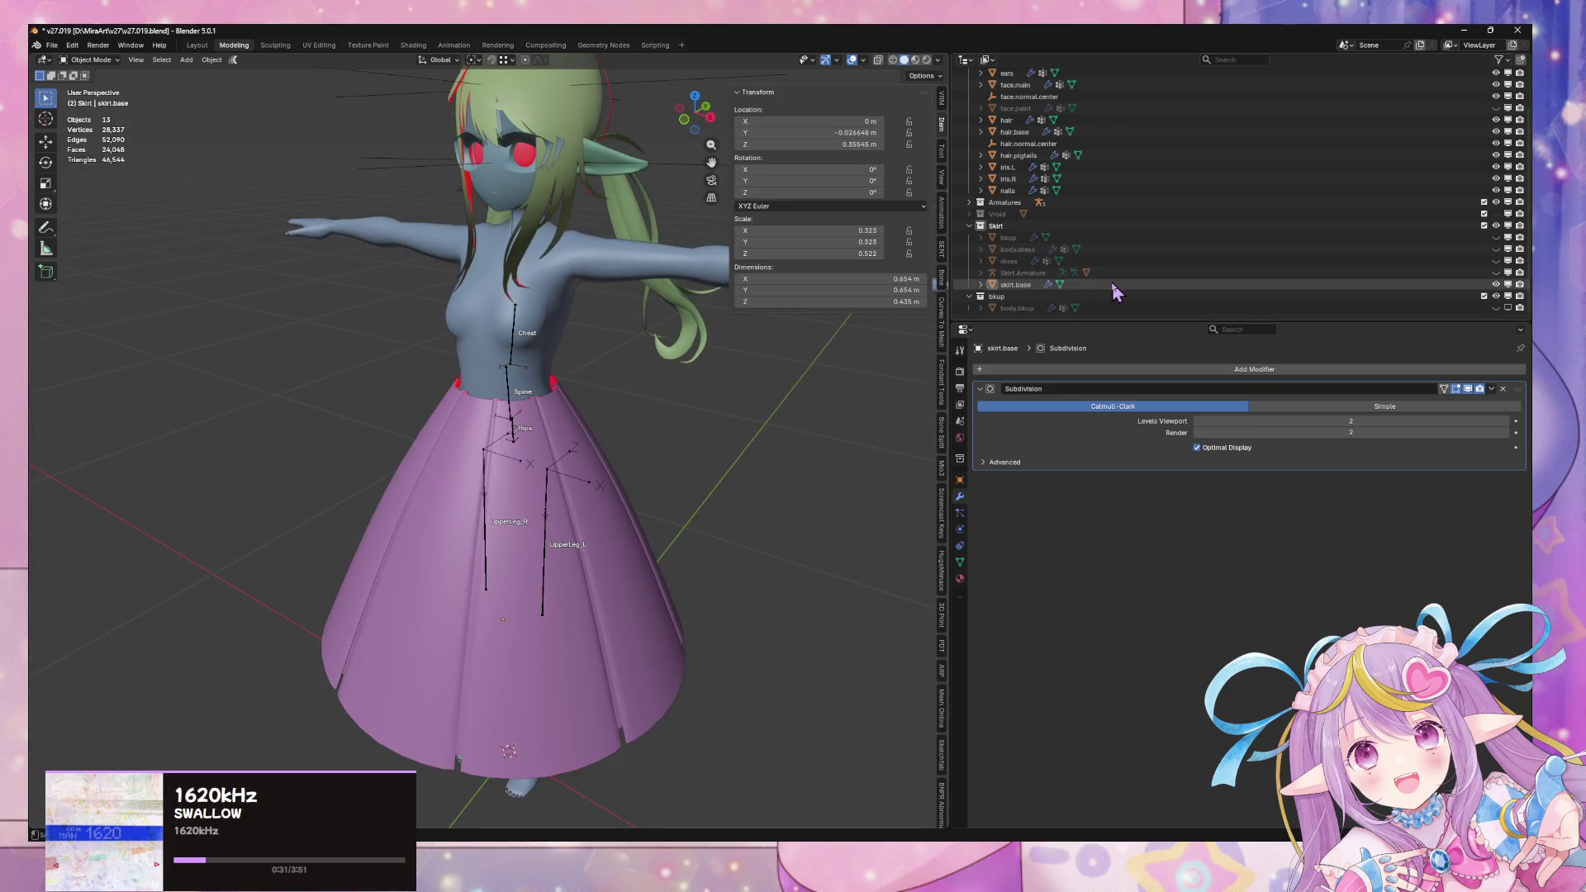
left_click(1034, 282)
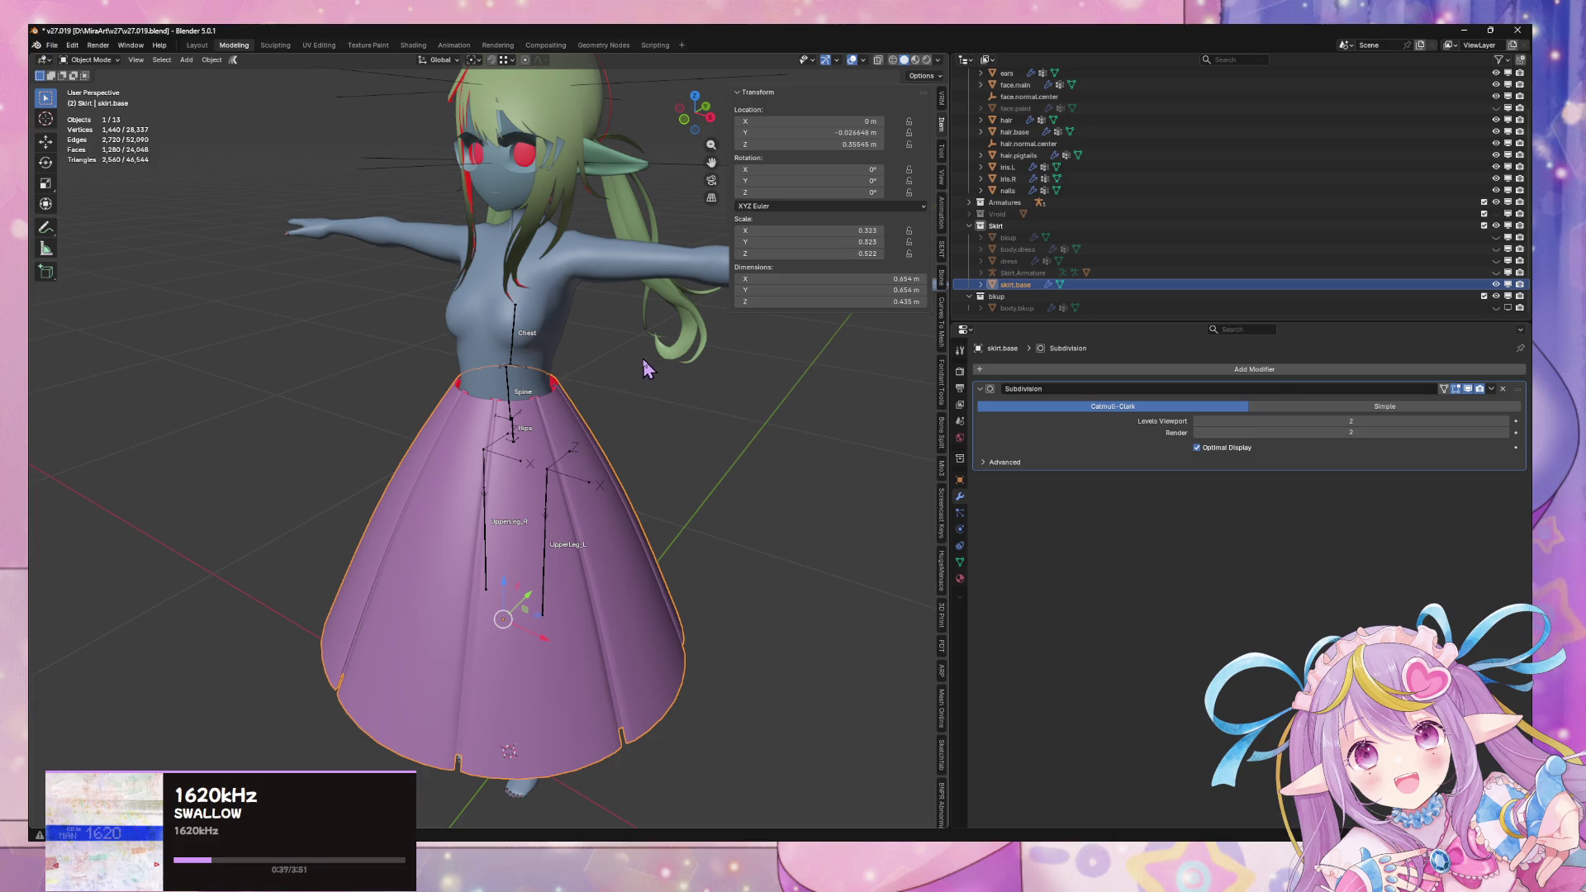
Put skirt.base into Edit Mode from a near-front view
key("Tab")
mouse_move(621, 465)
middle_mouse_down()
mouse_move(672, 488)
mouse_move(727, 341)
mouse_move(697, 435)
mouse_move(671, 446)
middle_mouse_up()
key("Tab")
left_click(690, 438)
scroll(670, 446, "down", 2)
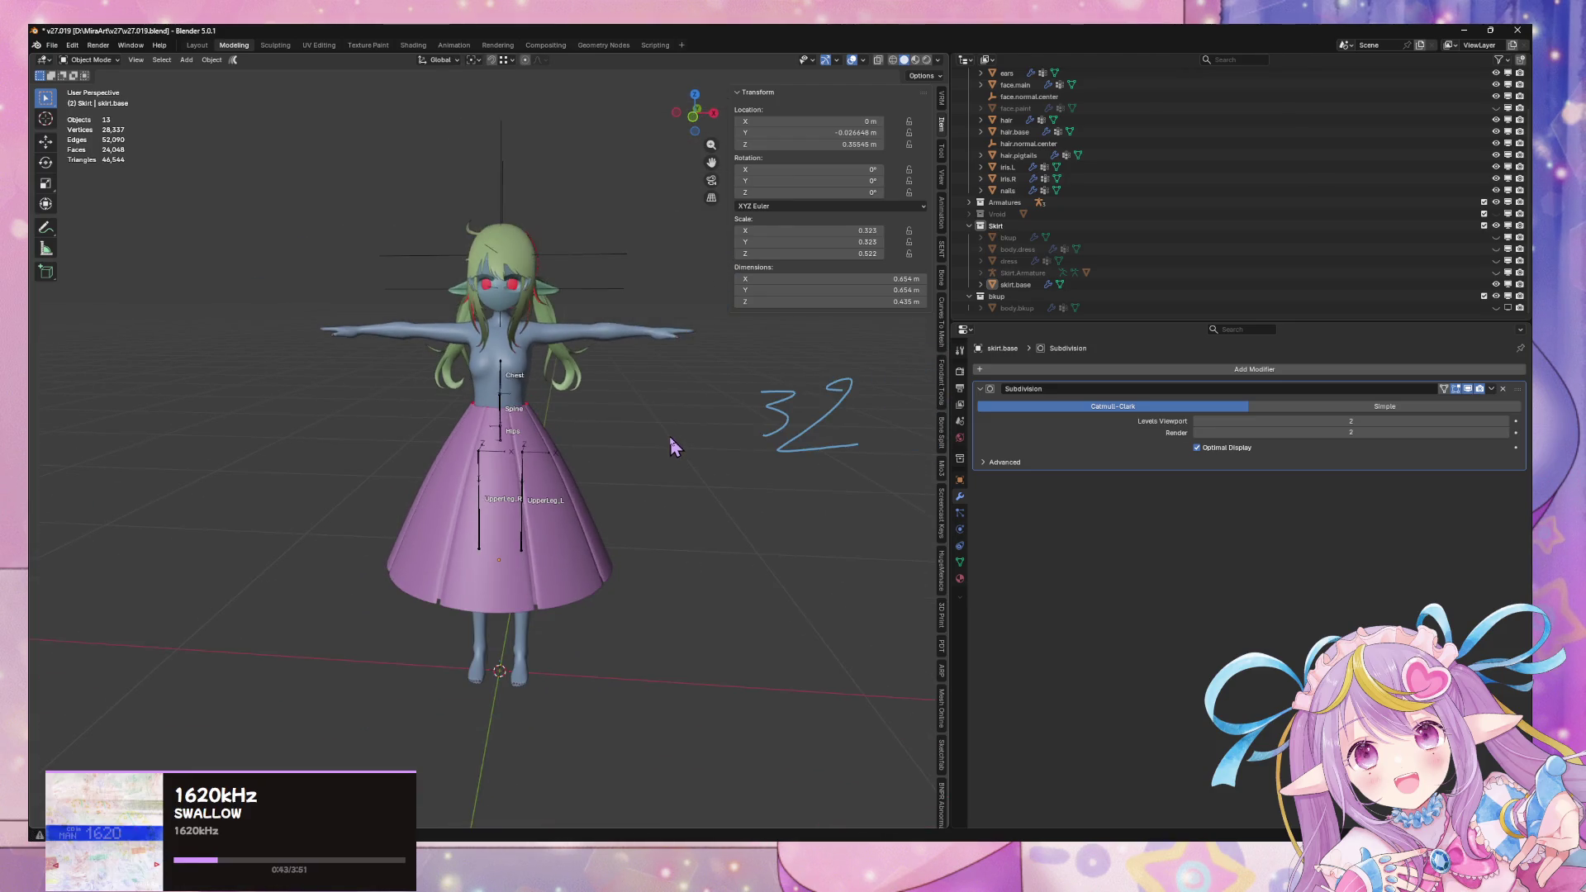
scroll(674, 446, "up", 4)
key("Tab")
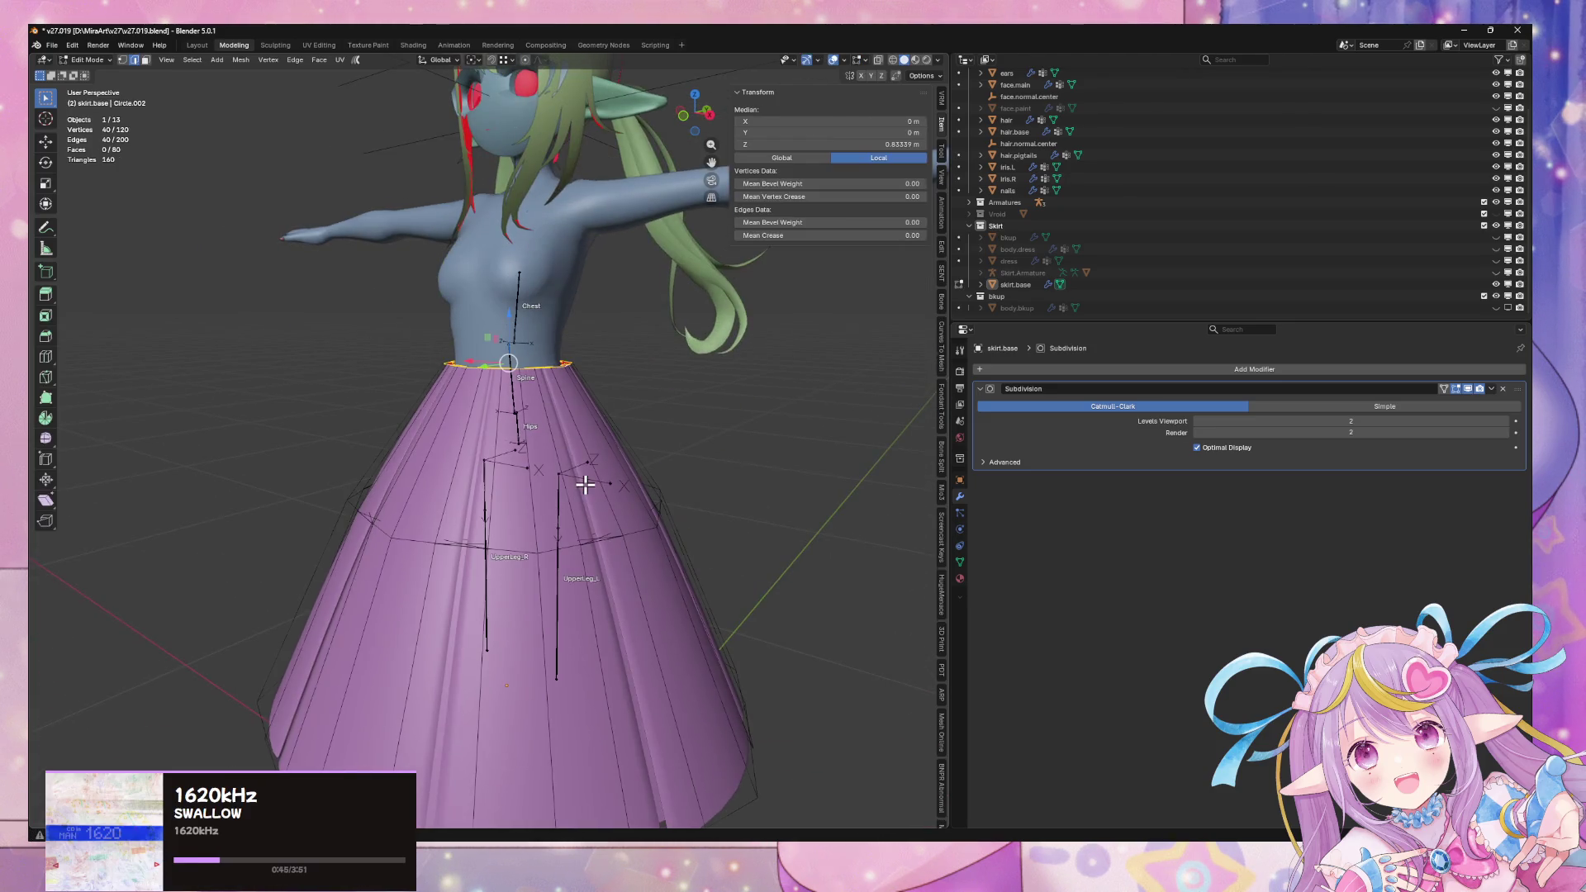
Scale a mid-skirt edge loop inward so the skirt tapers at the hips
key("g")
key("z")
left_click(555, 523)
middle_click_drag(556, 523, 624, 410)
key("s")
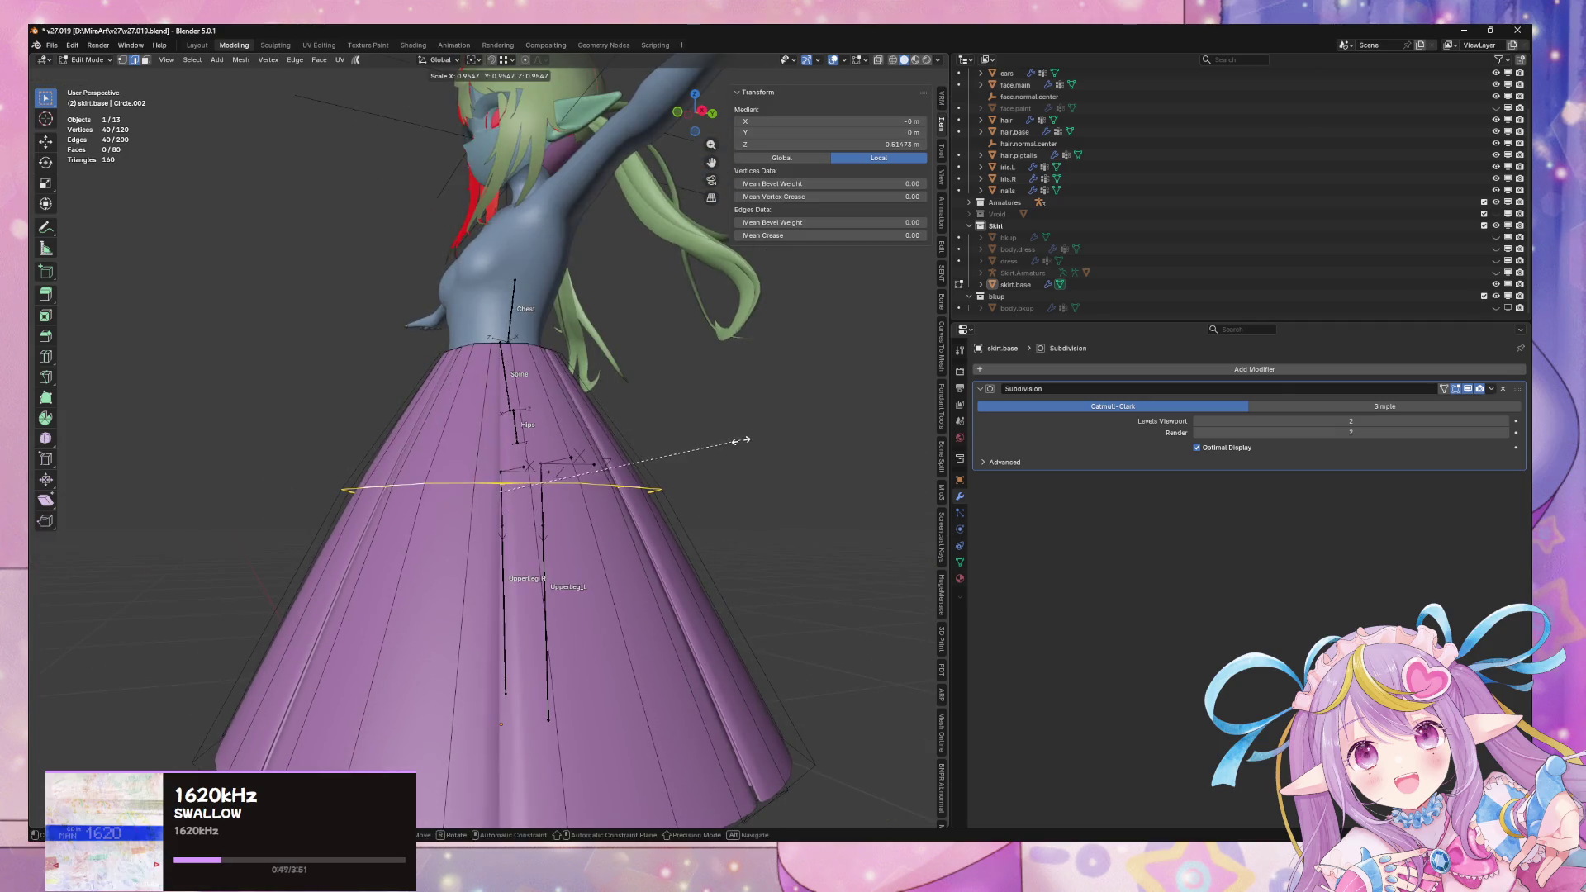
left_click(727, 449)
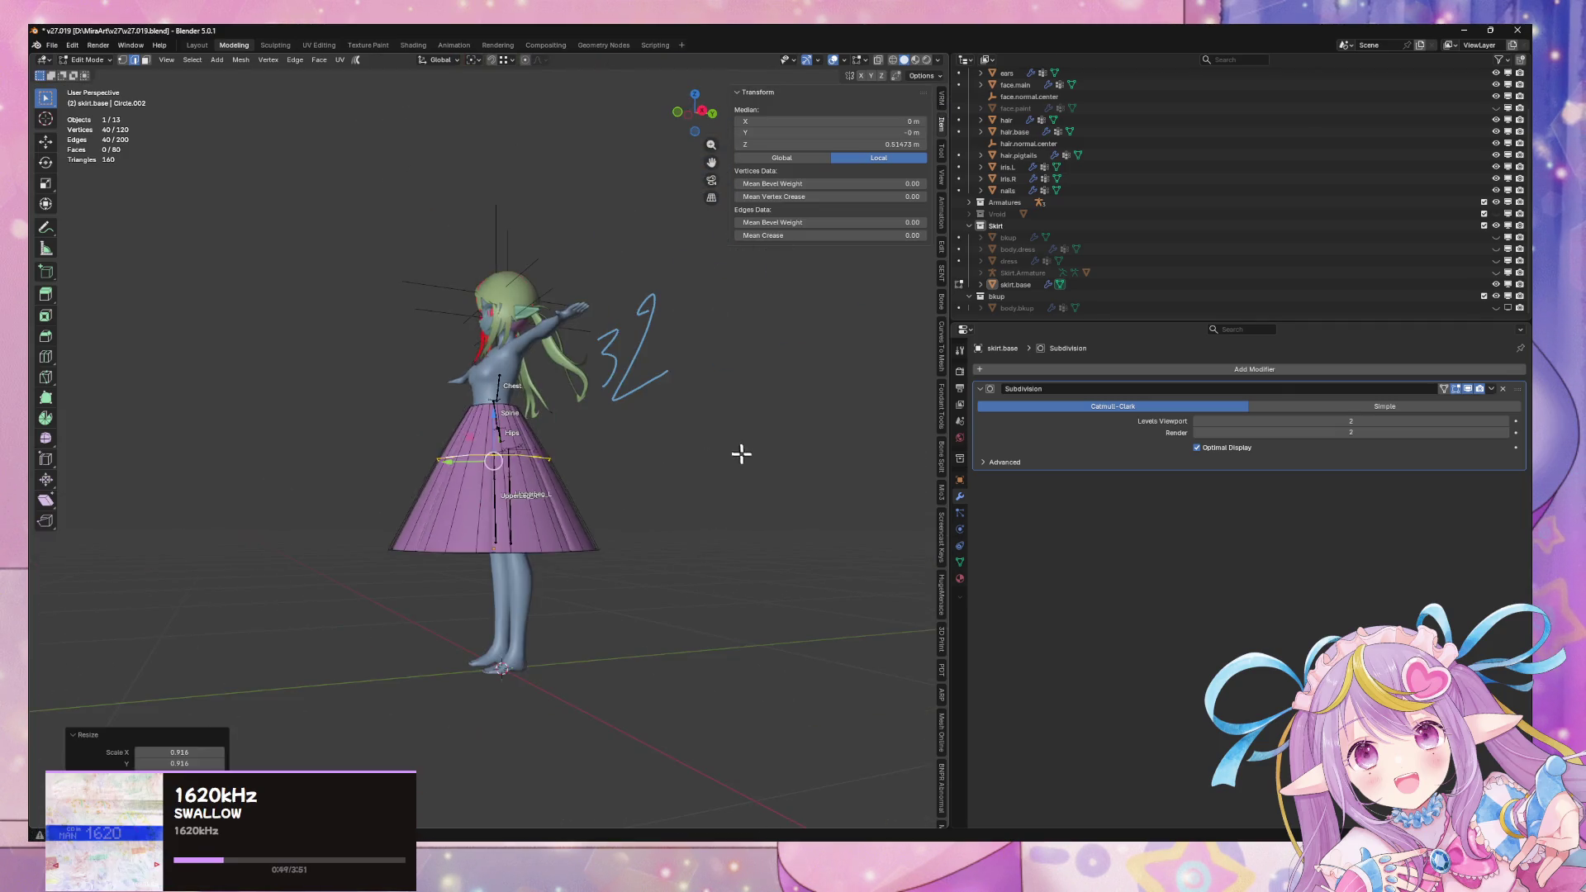
Reselect skirt.base from a front view and re-enter Edit Mode
key("Tab")
scroll(740, 450, "down", 5)
mouse_move(737, 497)
middle_mouse_down()
mouse_move(648, 534)
mouse_move(712, 479)
mouse_move(806, 473)
mouse_move(669, 552)
mouse_move(744, 521)
middle_mouse_up()
scroll(805, 473, "up", 5)
left_click(521, 735)
key("Tab")
Extrude the top edge loop upward along Z, toggle X-ray, then undo the extrusion
left_click(632, 356)
left_click(561, 368, "alt")
key("e")
key("x")
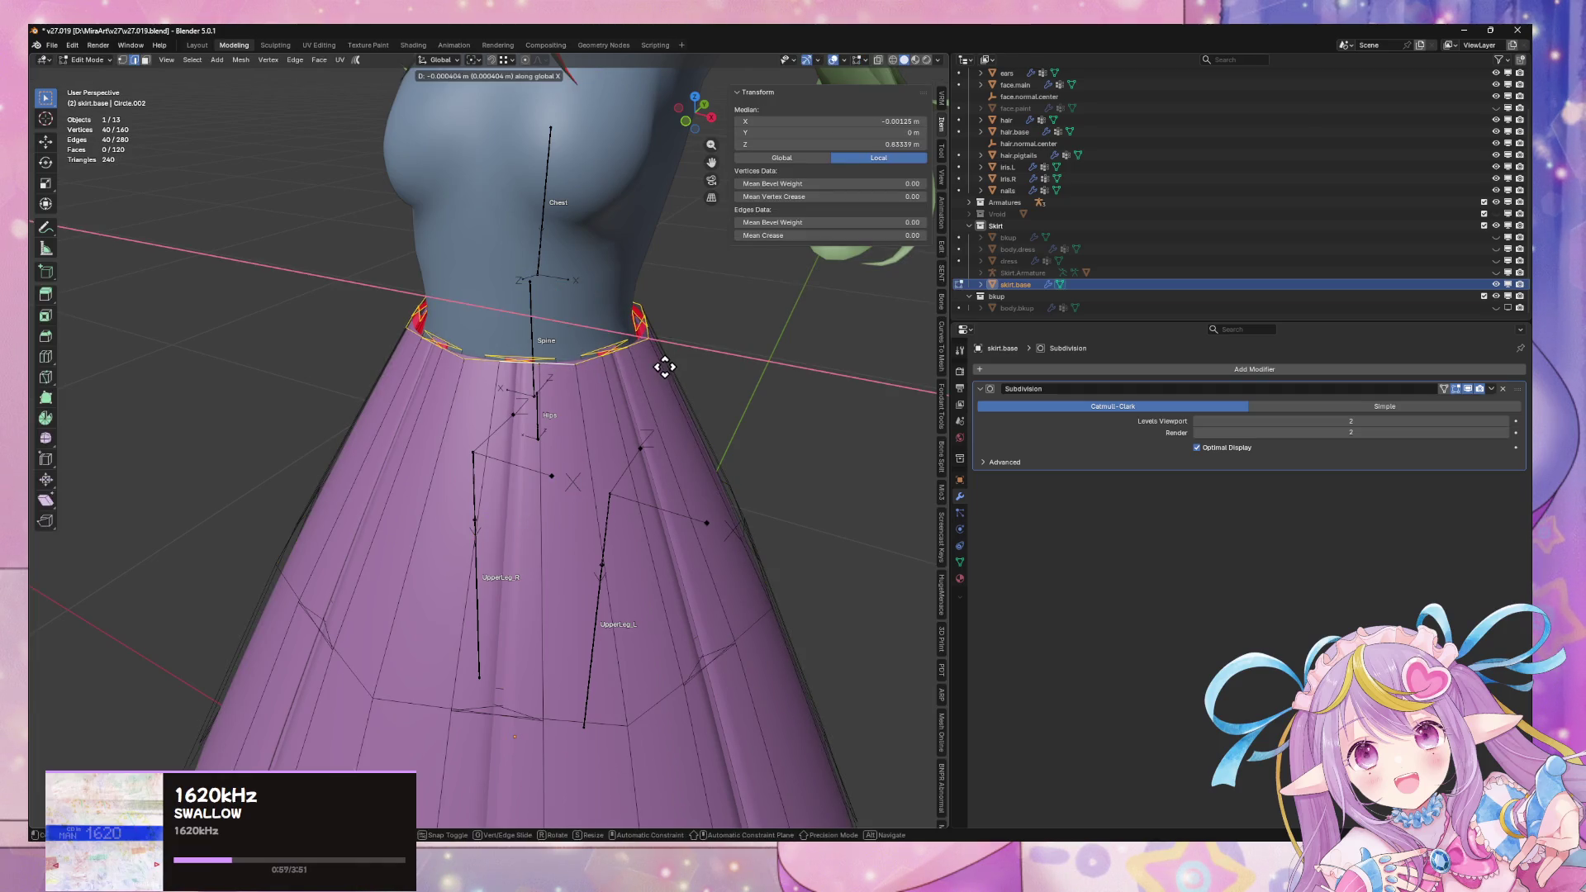
key("z")
left_click(671, 337)
key("alt+z")
mouse_move(652, 344)
middle_mouse_down()
mouse_move(665, 449)
mouse_move(648, 415)
mouse_move(567, 393)
mouse_move(616, 397)
mouse_move(612, 438)
mouse_move(598, 392)
mouse_move(549, 400)
mouse_move(621, 384)
mouse_move(524, 414)
mouse_move(701, 375)
mouse_move(690, 399)
middle_mouse_up()
key("ctrl+z")
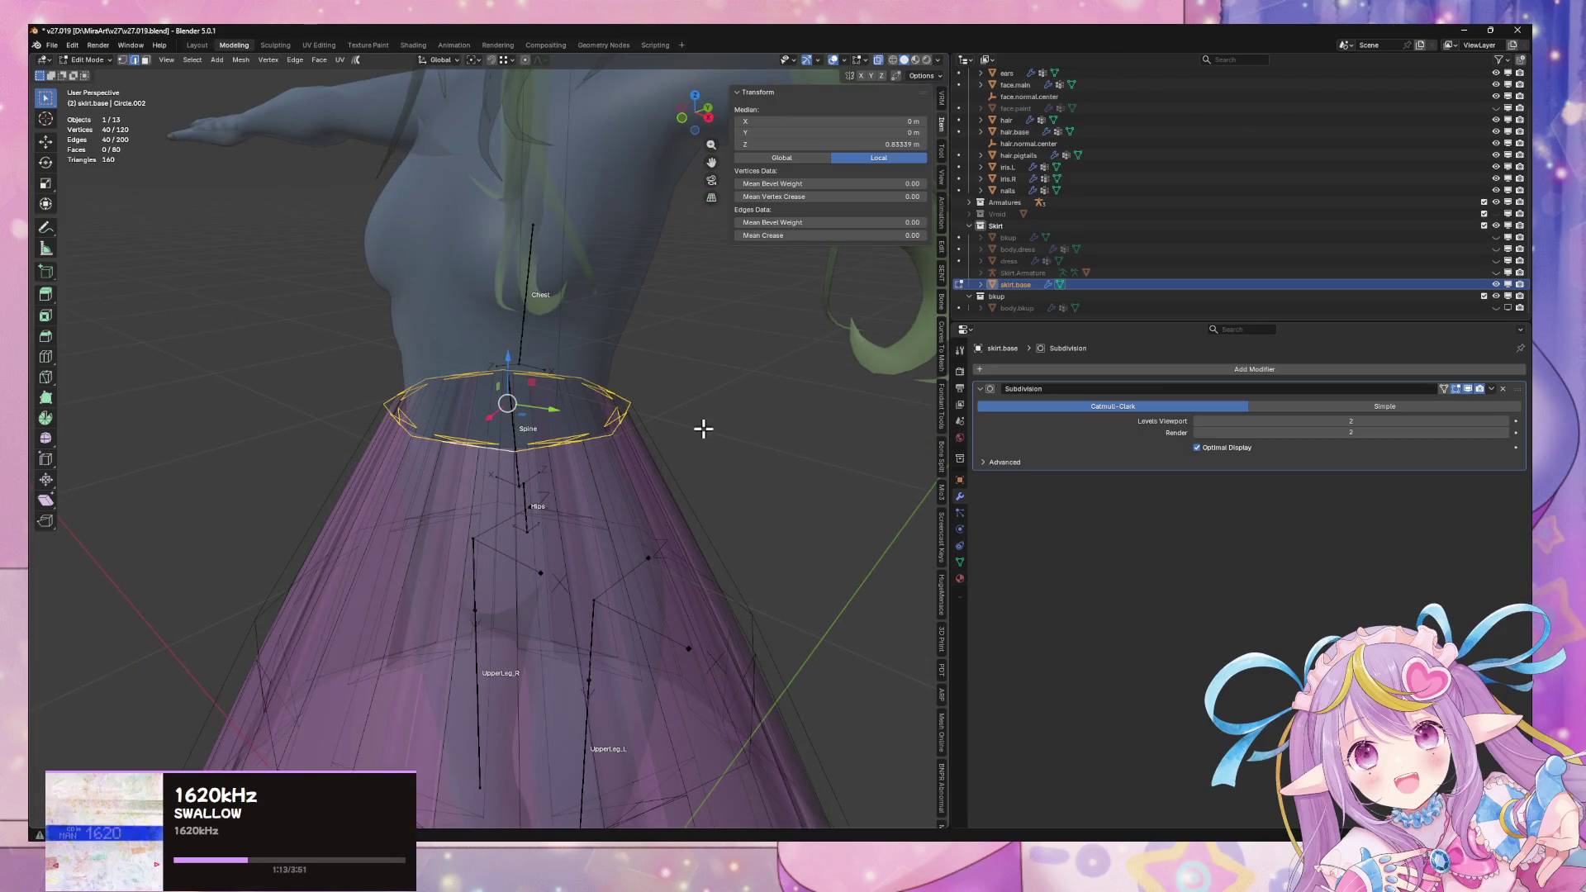
Snap the 3D cursor to the ring's centre and add a 40-vertex circle there
key("shift+s")
left_click(713, 405)
key("shift+a")
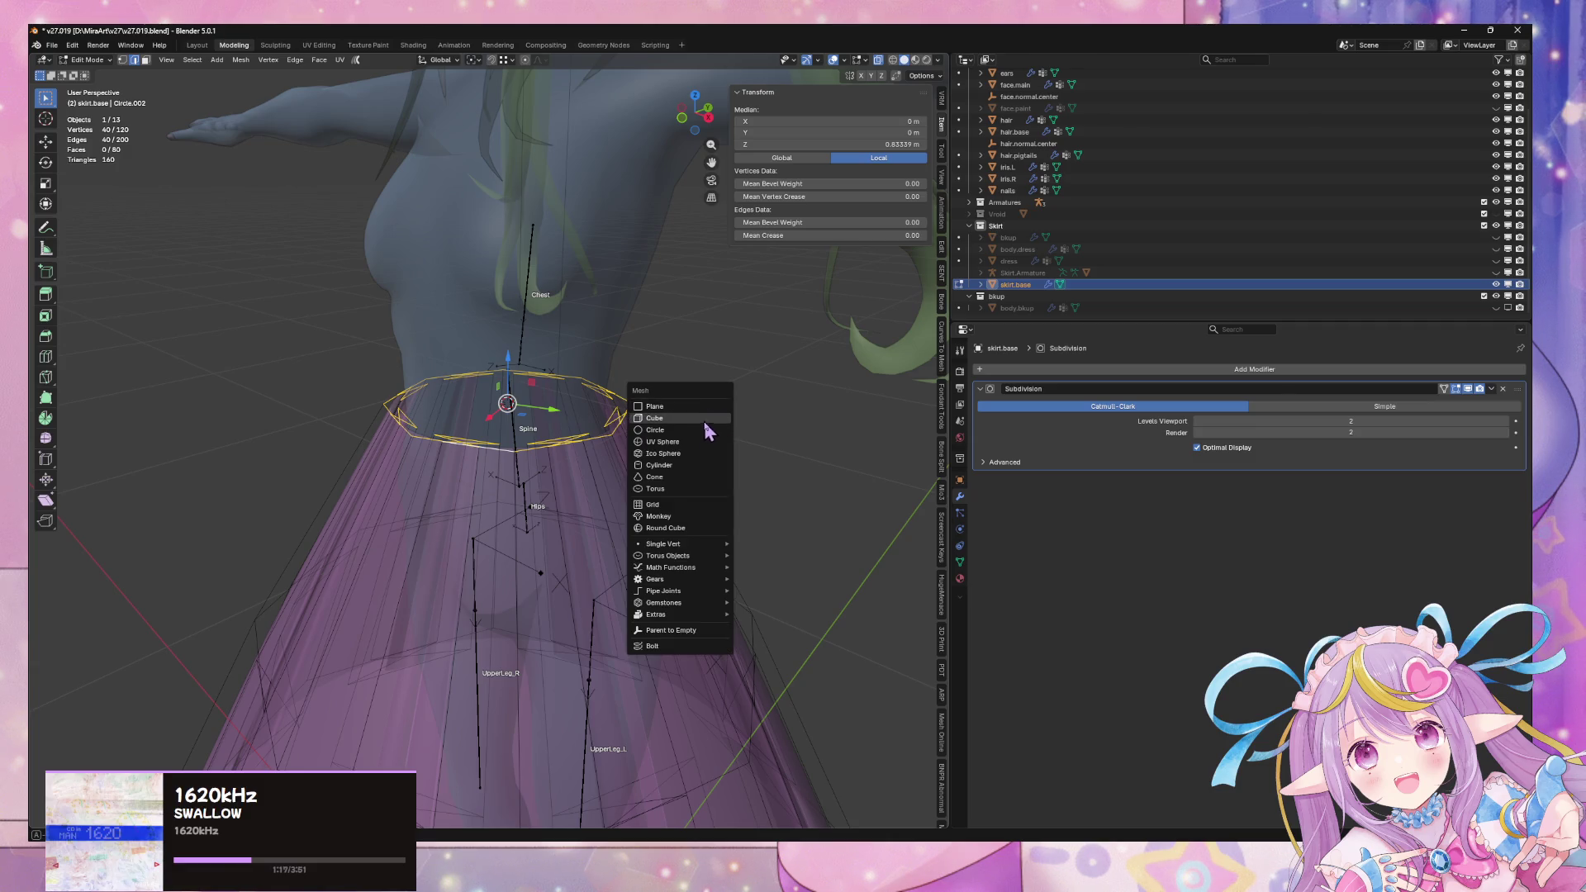
left_click(695, 429)
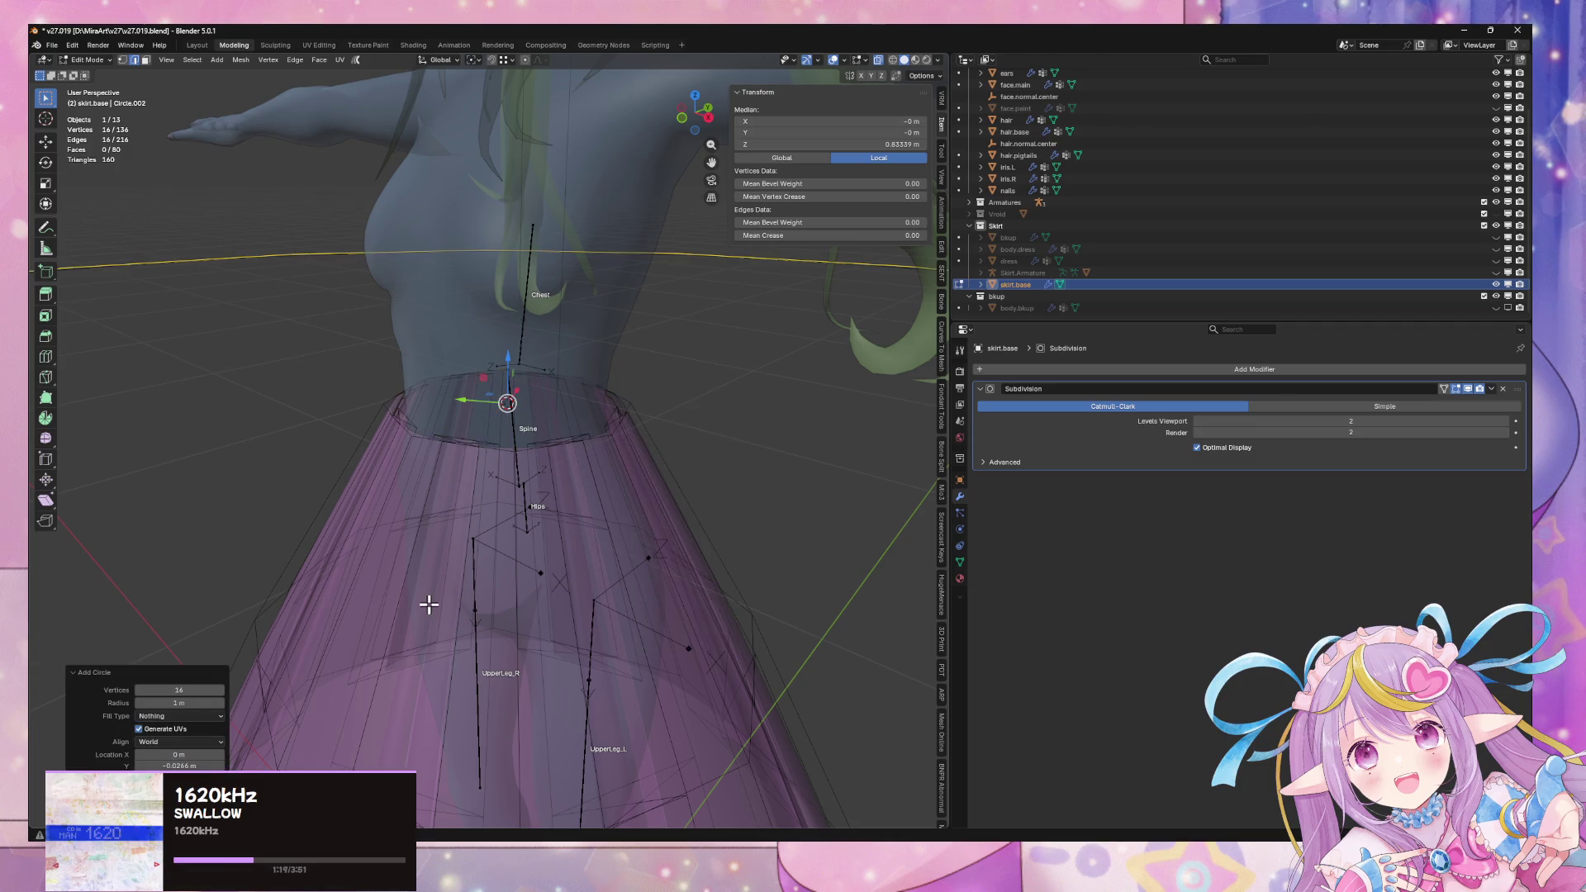
double_click(199, 691)
type("16")
key("Return")
key("Return")
key("KP_Decimal")
Scale the new circle down to waist size
key("Tab")
key("Tab")
key("s")
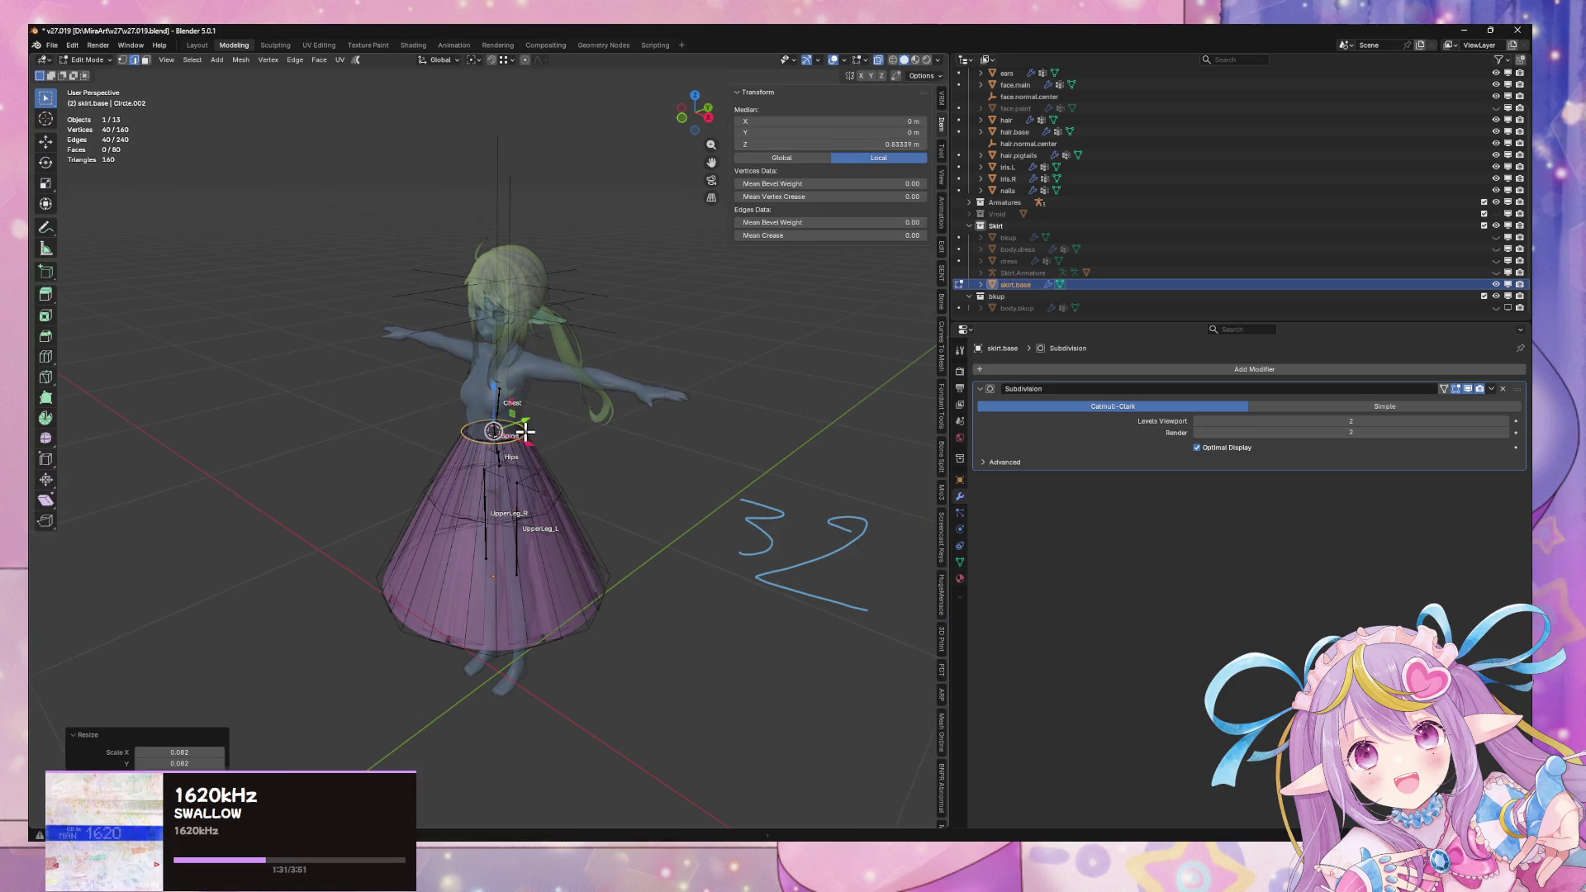
left_click(524, 433)
scroll(608, 446, "up", 5)
key("s")
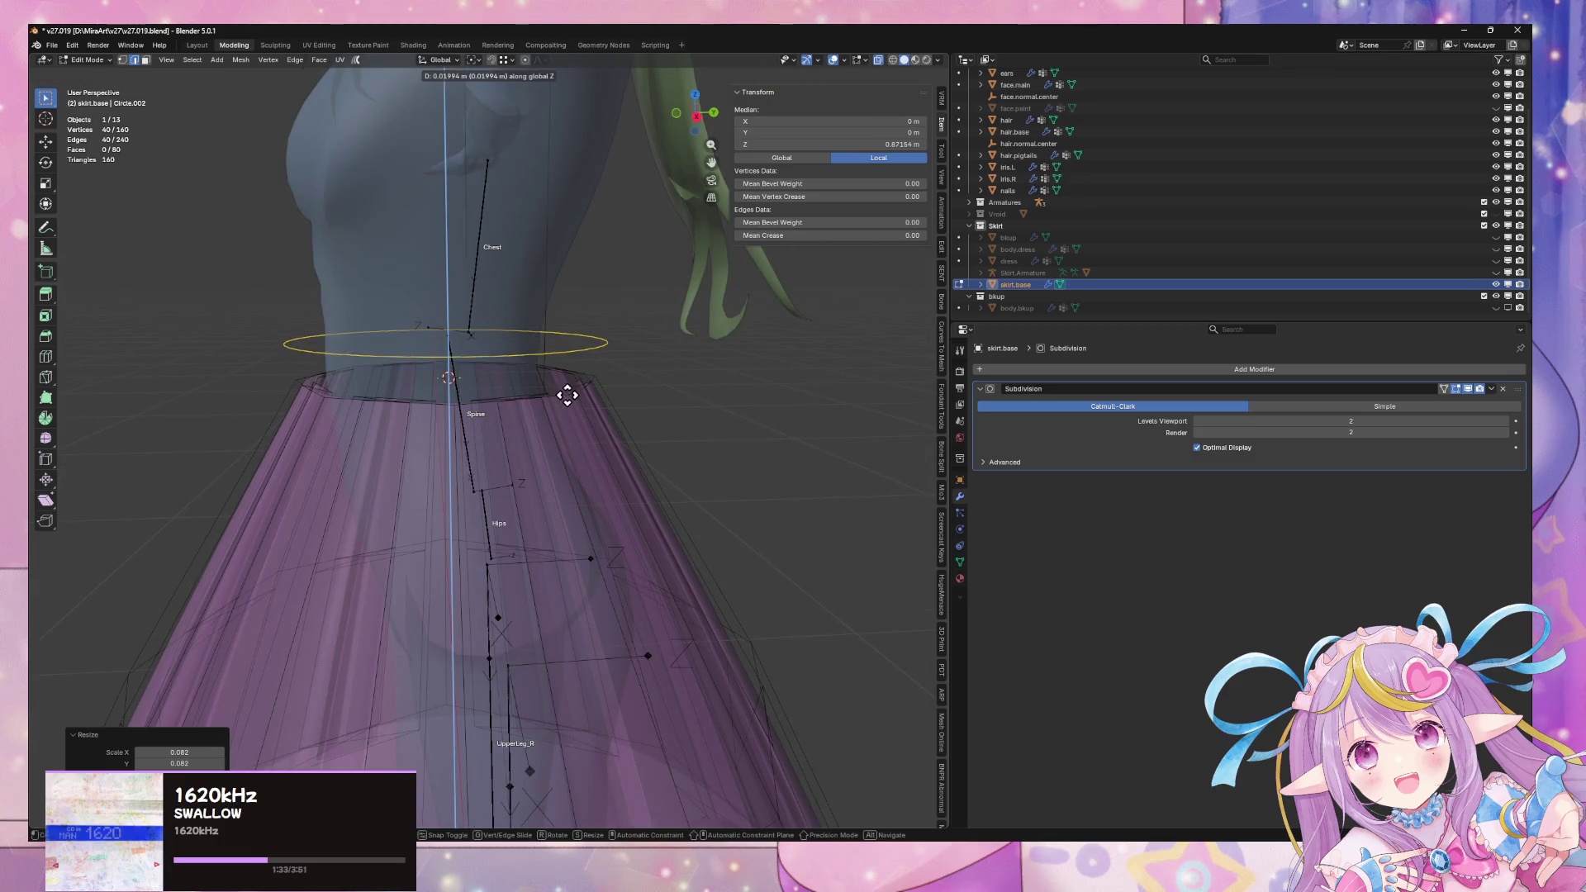
left_click(635, 373)
Clear the seam from the skirt's top edge loop
key("alt+a")
left_click(446, 400, "alt")
key("ctrl+e")
left_click(437, 606)
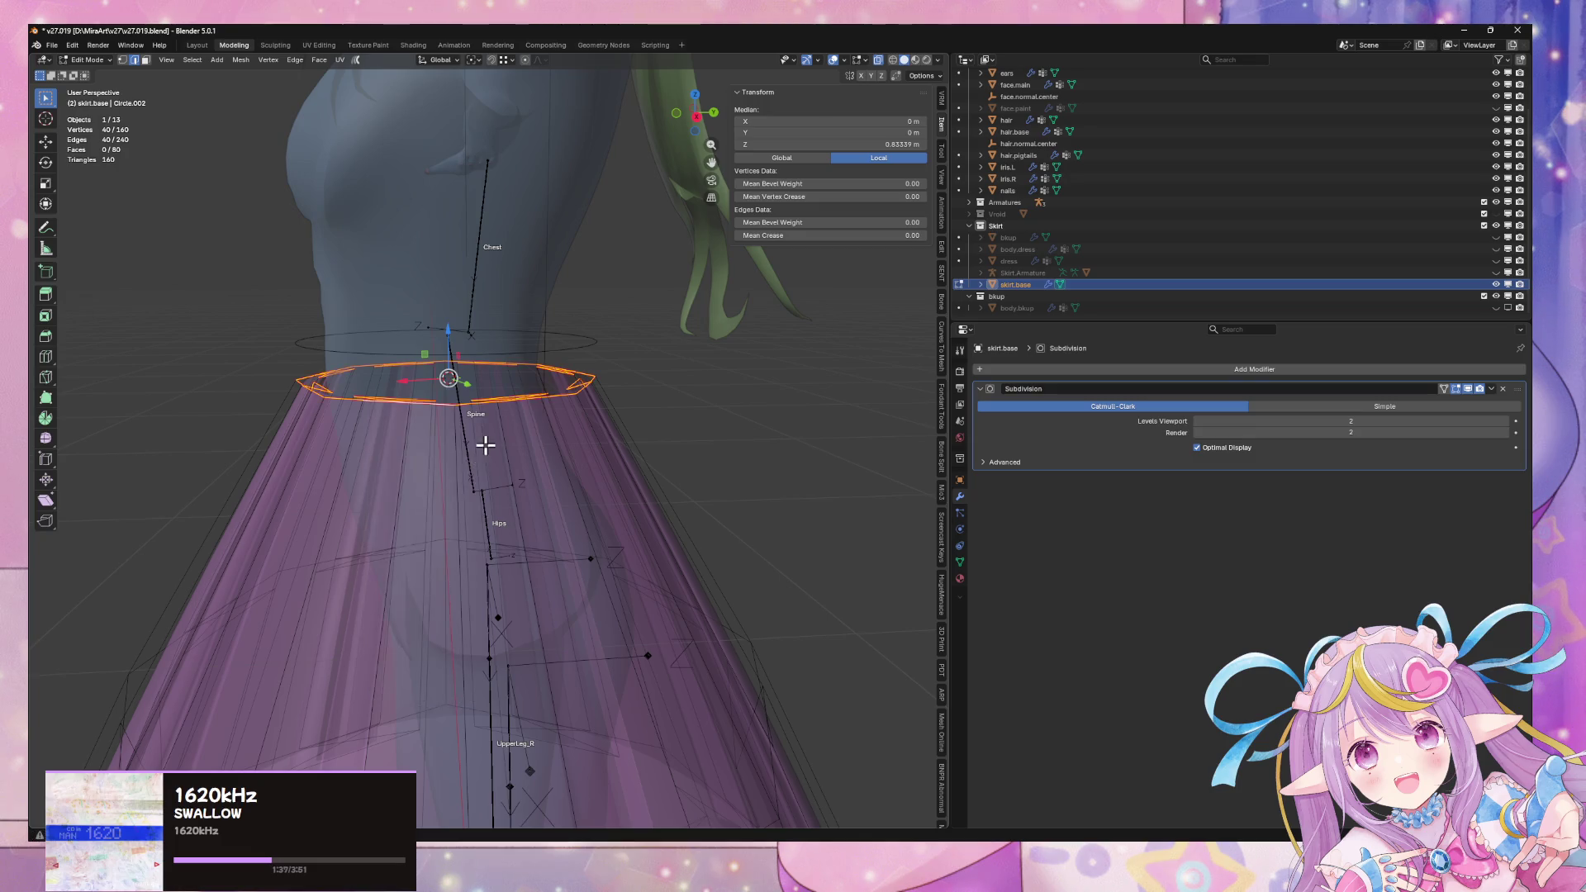
Select the waist circle together with the skirt's top loop for edge operations
middle_click_drag(481, 446, 556, 442)
left_click(558, 378, "alt")
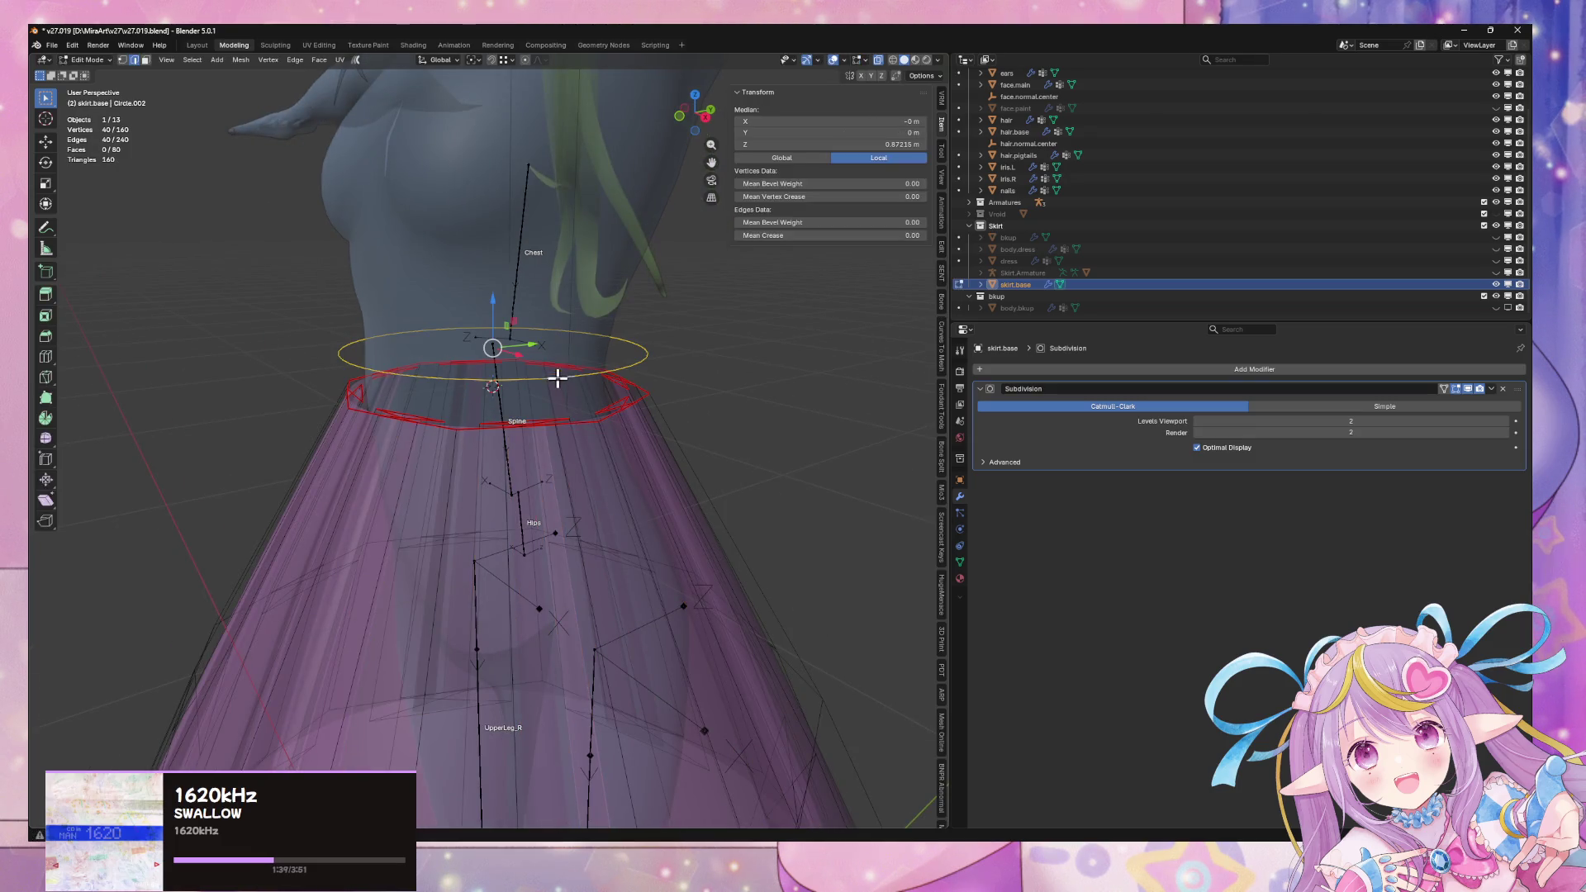
left_click(572, 422, "alt+shift")
key("ctrl+z")
left_click(584, 424, "alt+shift")
right_click(683, 435)
right_click(698, 363)
mouse_move(698, 364)
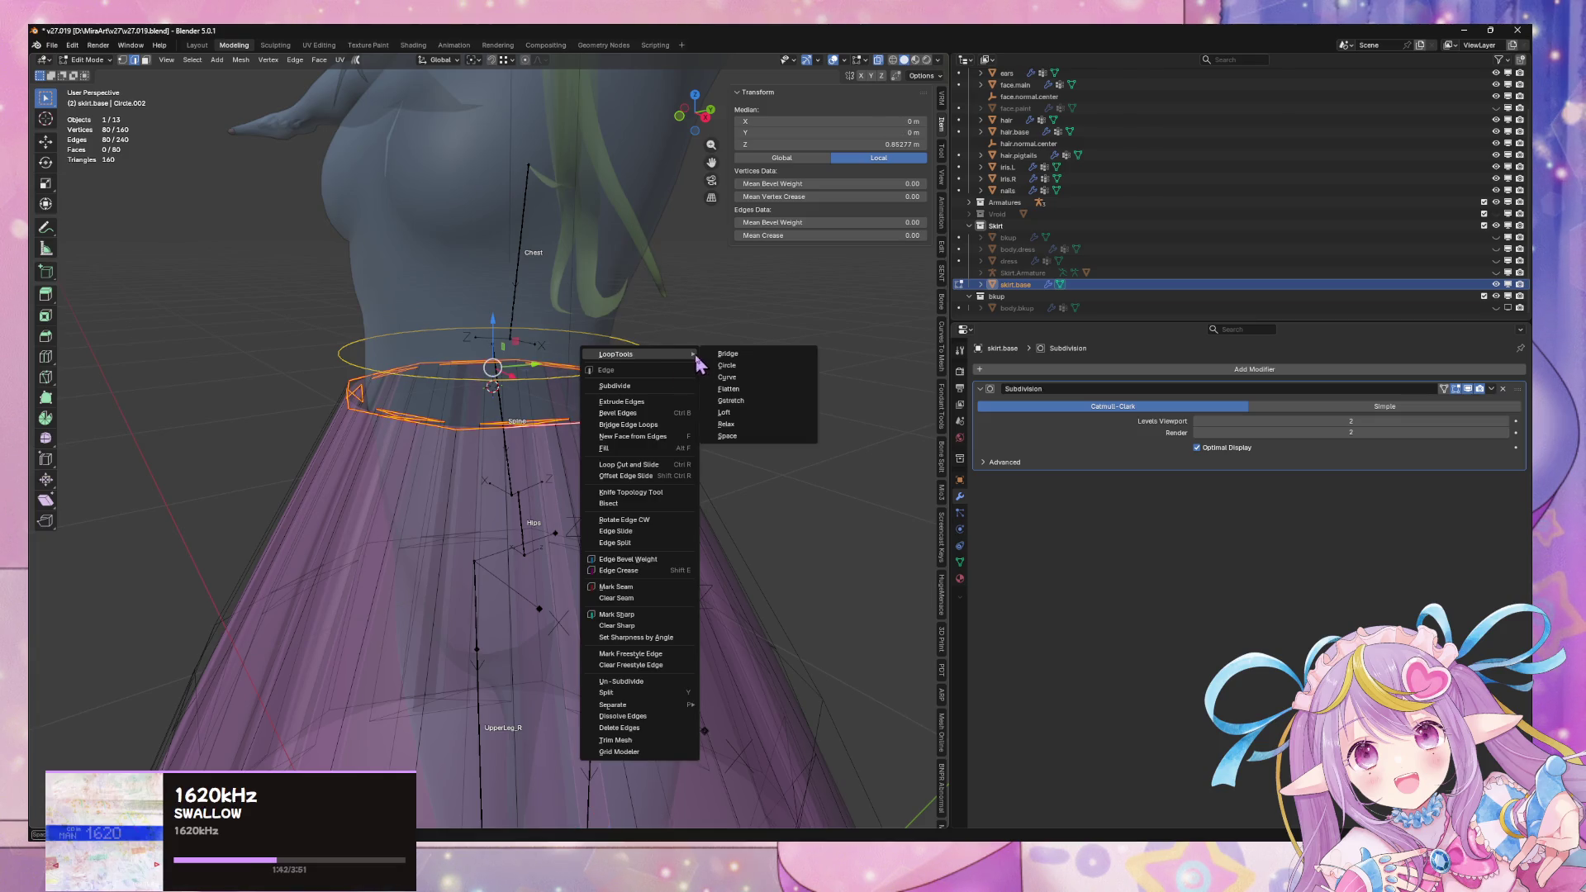
left_click(752, 357)
mouse_move(751, 358)
middle_mouse_down()
mouse_move(686, 404)
mouse_move(768, 429)
mouse_move(882, 409)
mouse_move(761, 393)
mouse_move(350, 717)
middle_mouse_up()
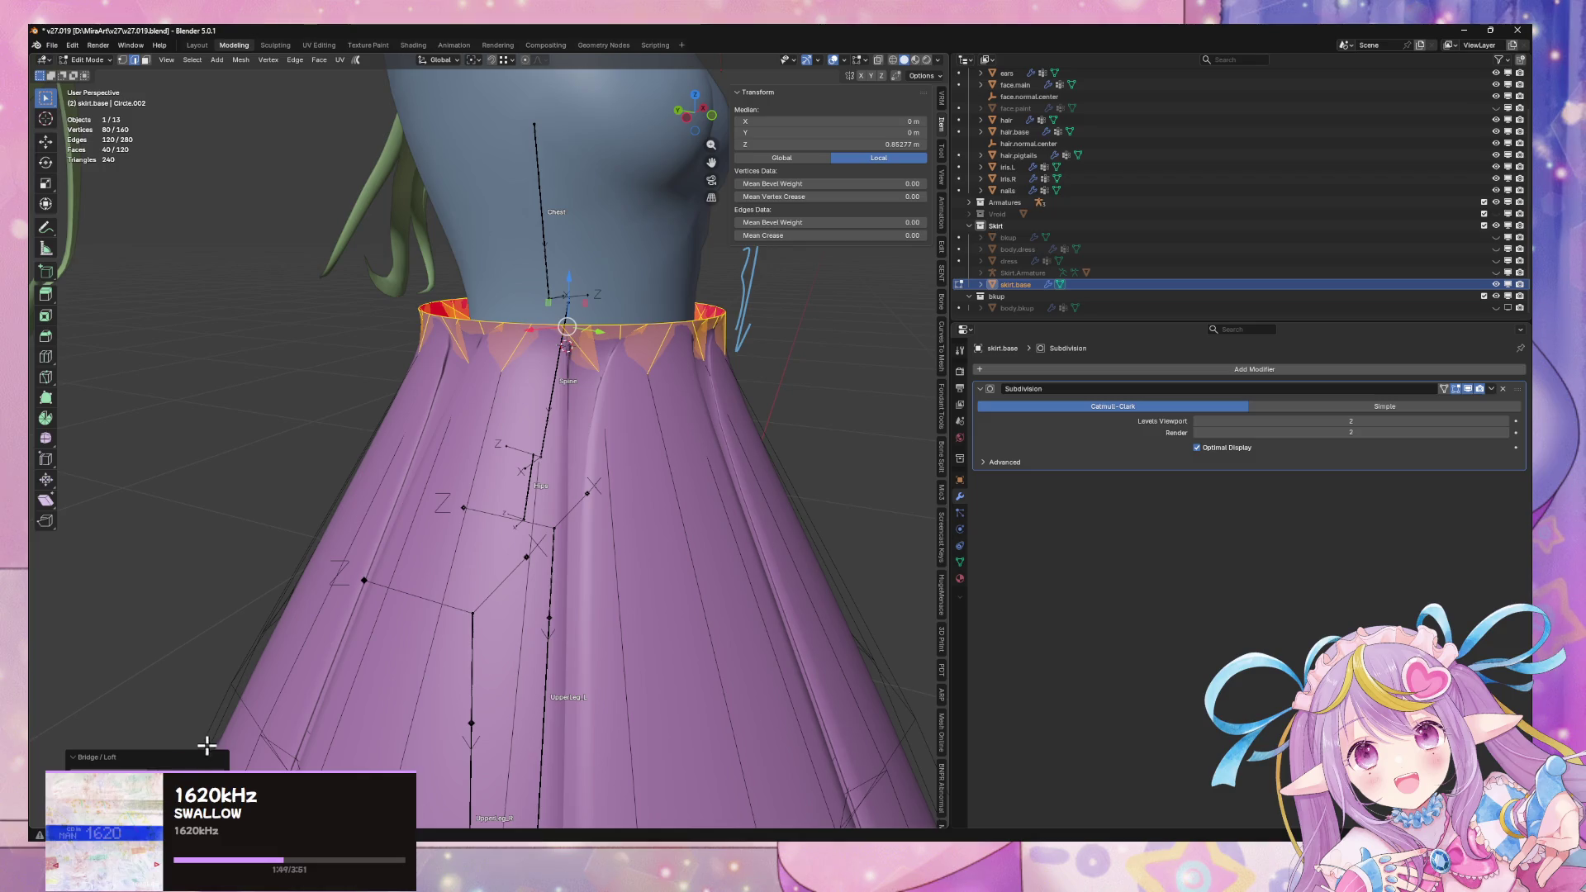
key("e")
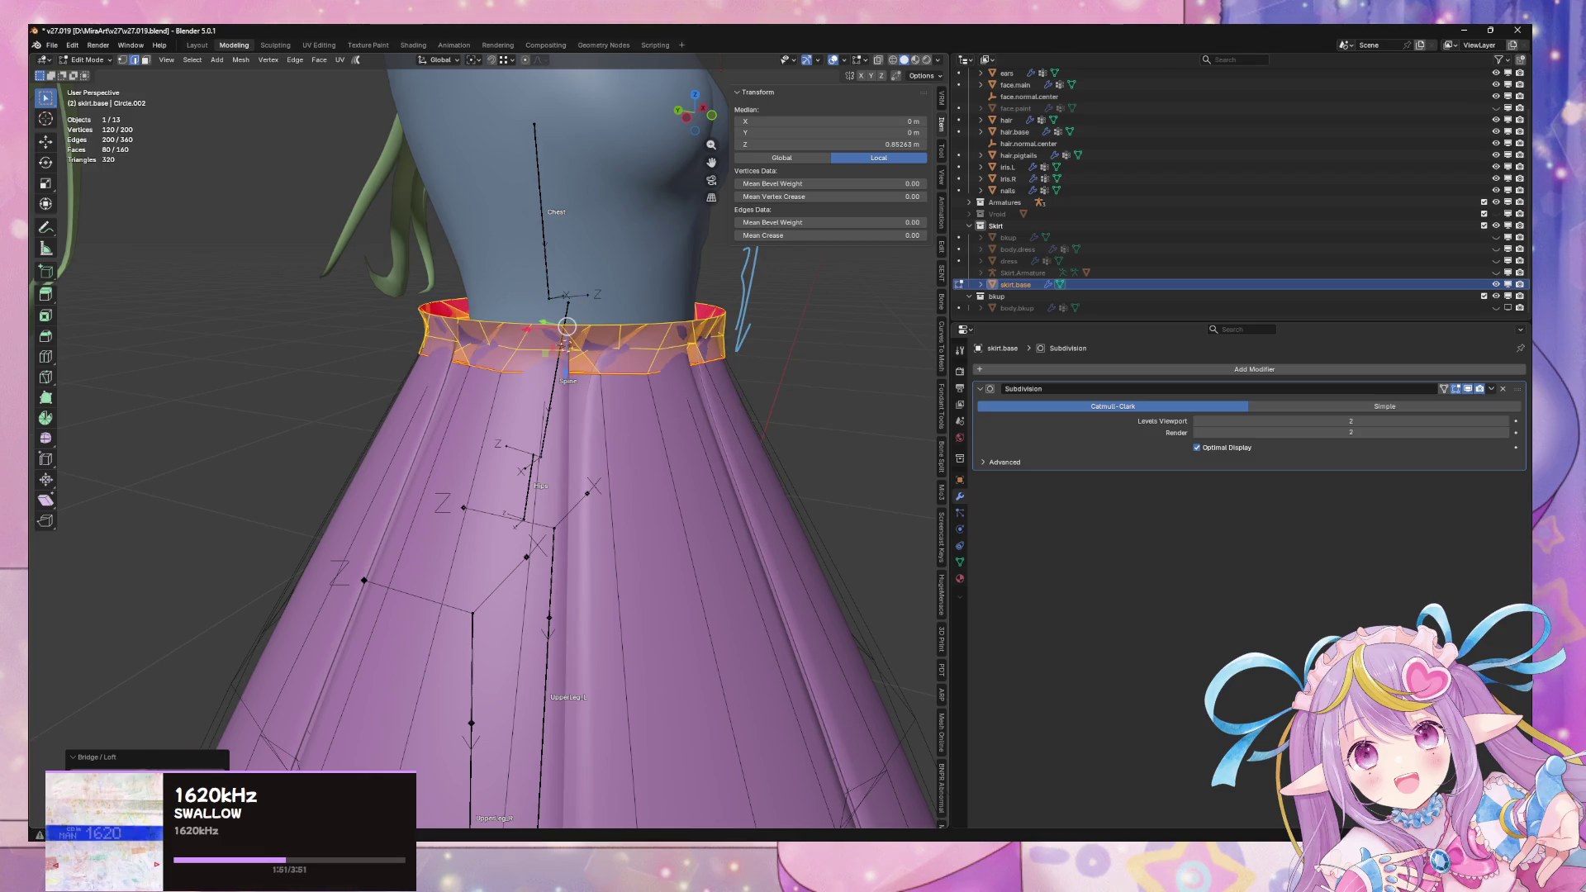
key("ctrl+z")
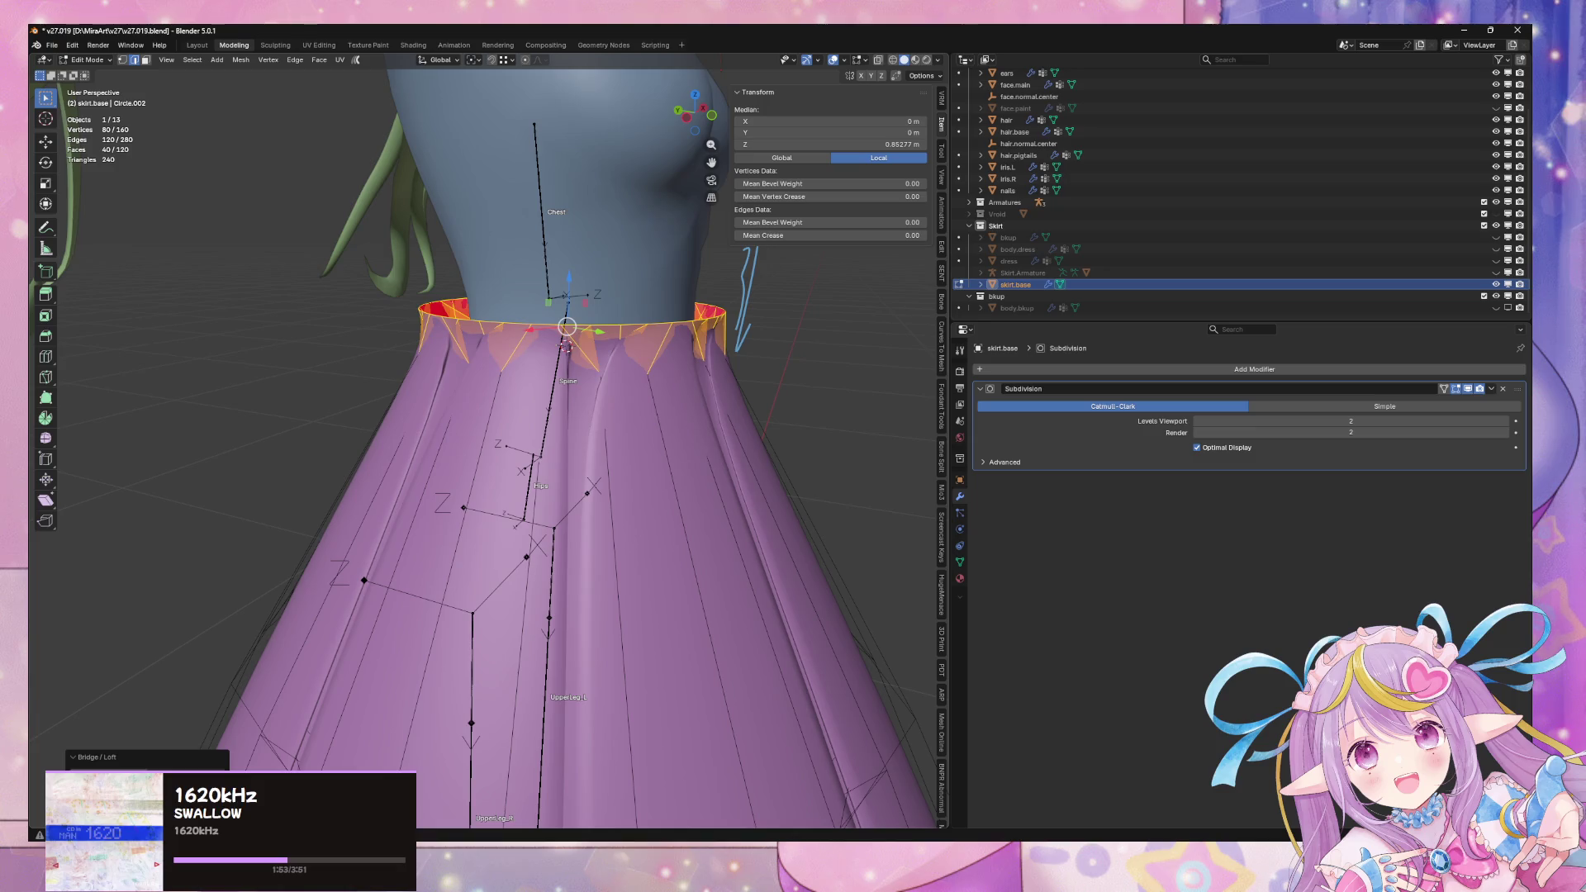
key("ctrl+shift+z")
key("ctrl+z")
key("ctrl+shift+z")
key("ctrl+z")
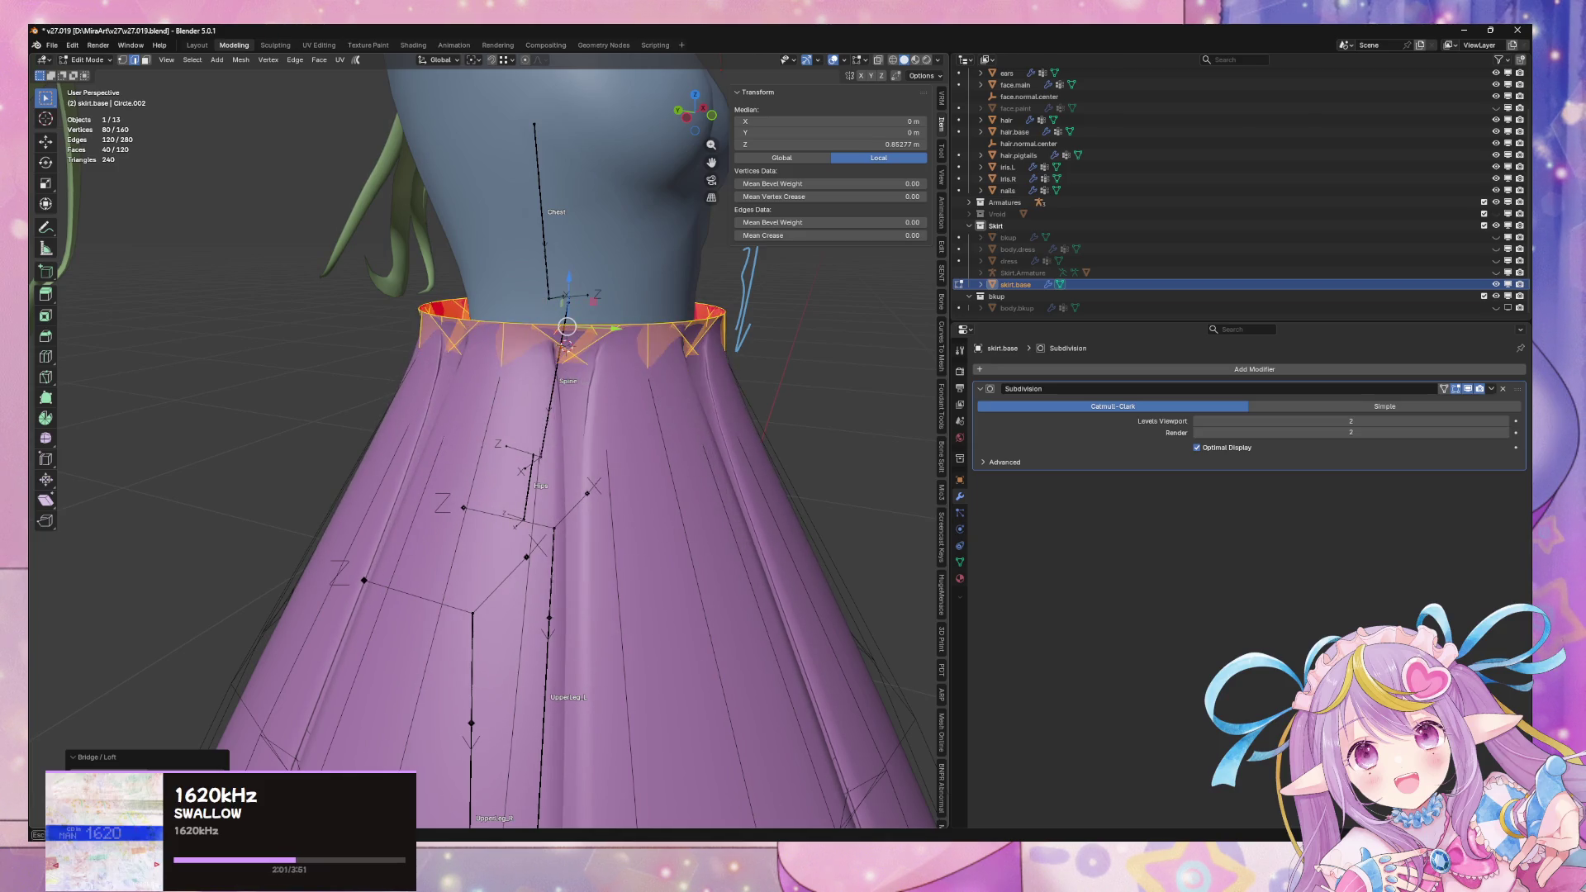
key("ctrl+shift+z")
key("ctrl+shift+z")
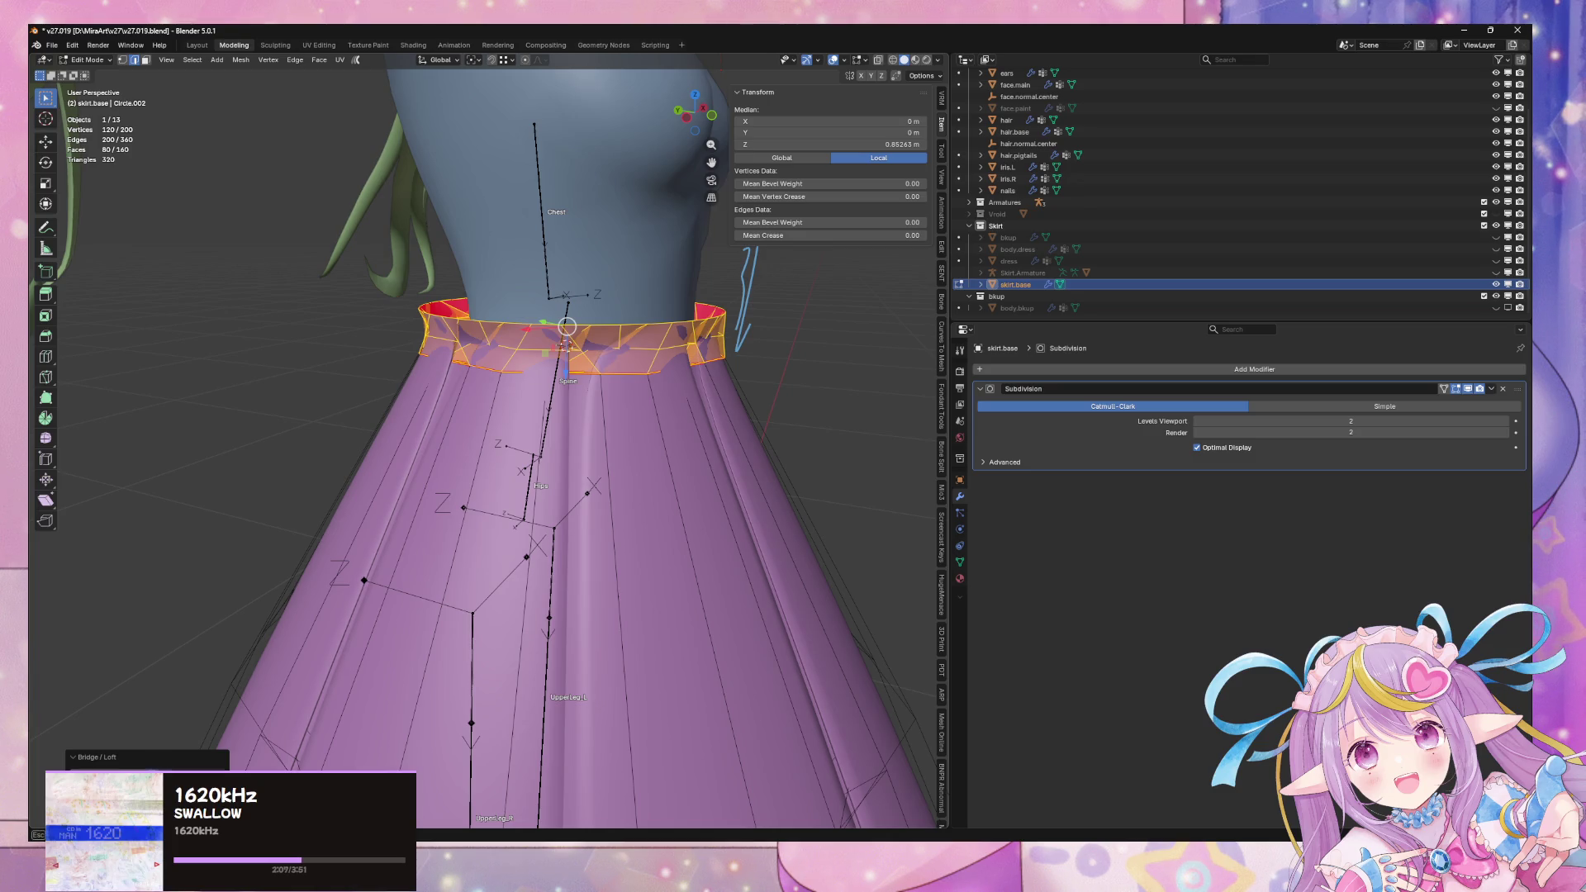
key("ctrl+z")
key("ctrl+shift+z")
key("ctrl+z")
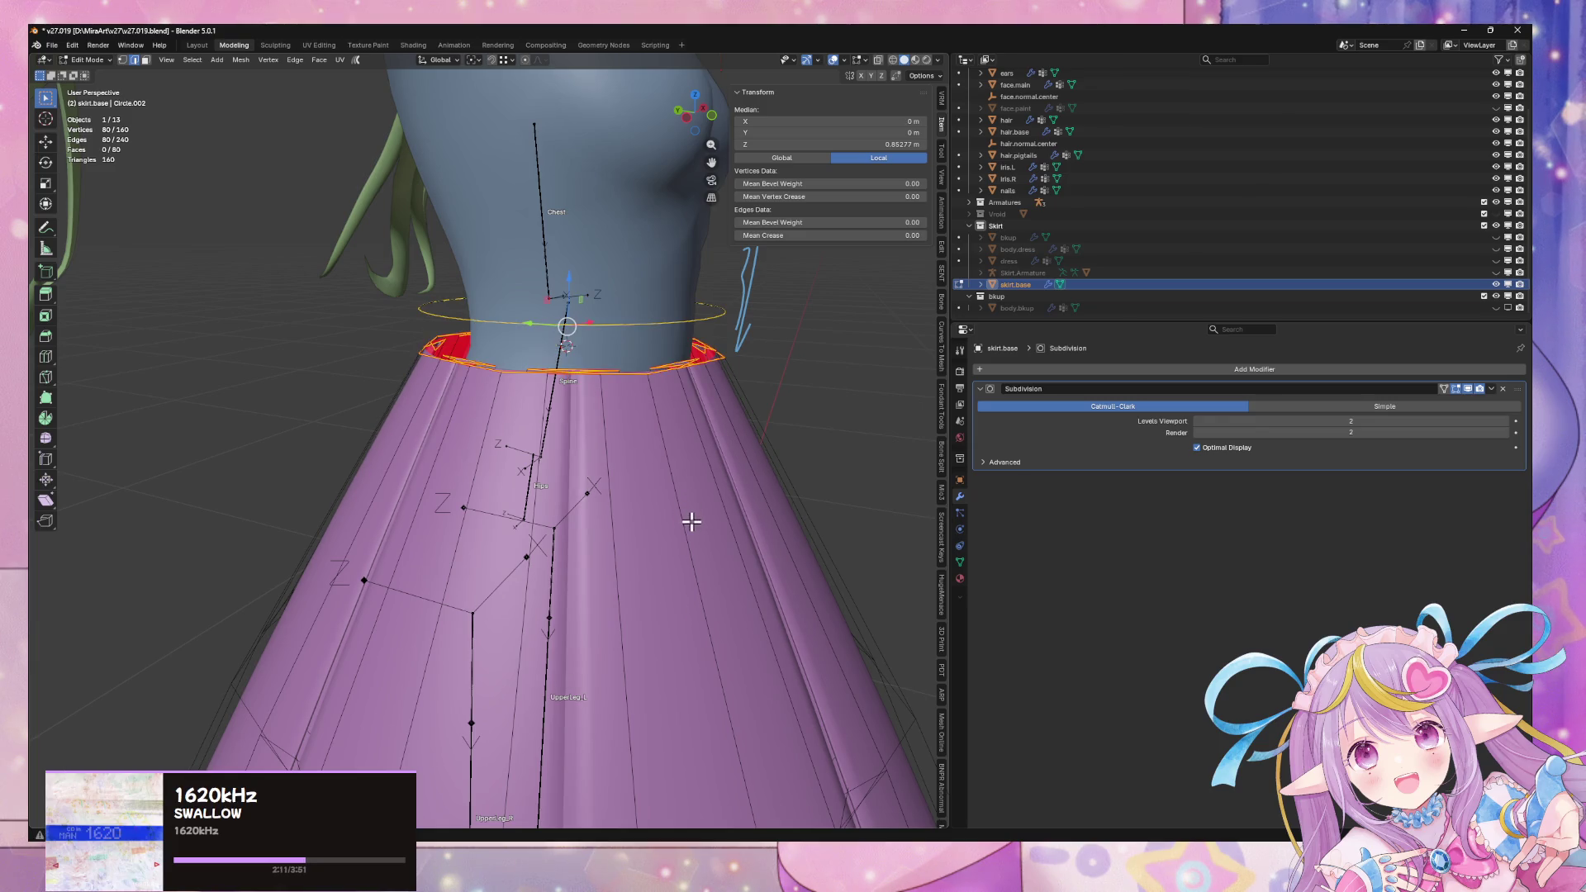
key("ctrl+shift+z")
key("Tab")
scroll(691, 521, "up", 3)
scroll(686, 524, "down", 3)
mouse_move(682, 522)
middle_mouse_down()
mouse_move(567, 527)
mouse_move(553, 512)
mouse_move(651, 317)
middle_mouse_up()
key("Tab")
right_click(650, 317)
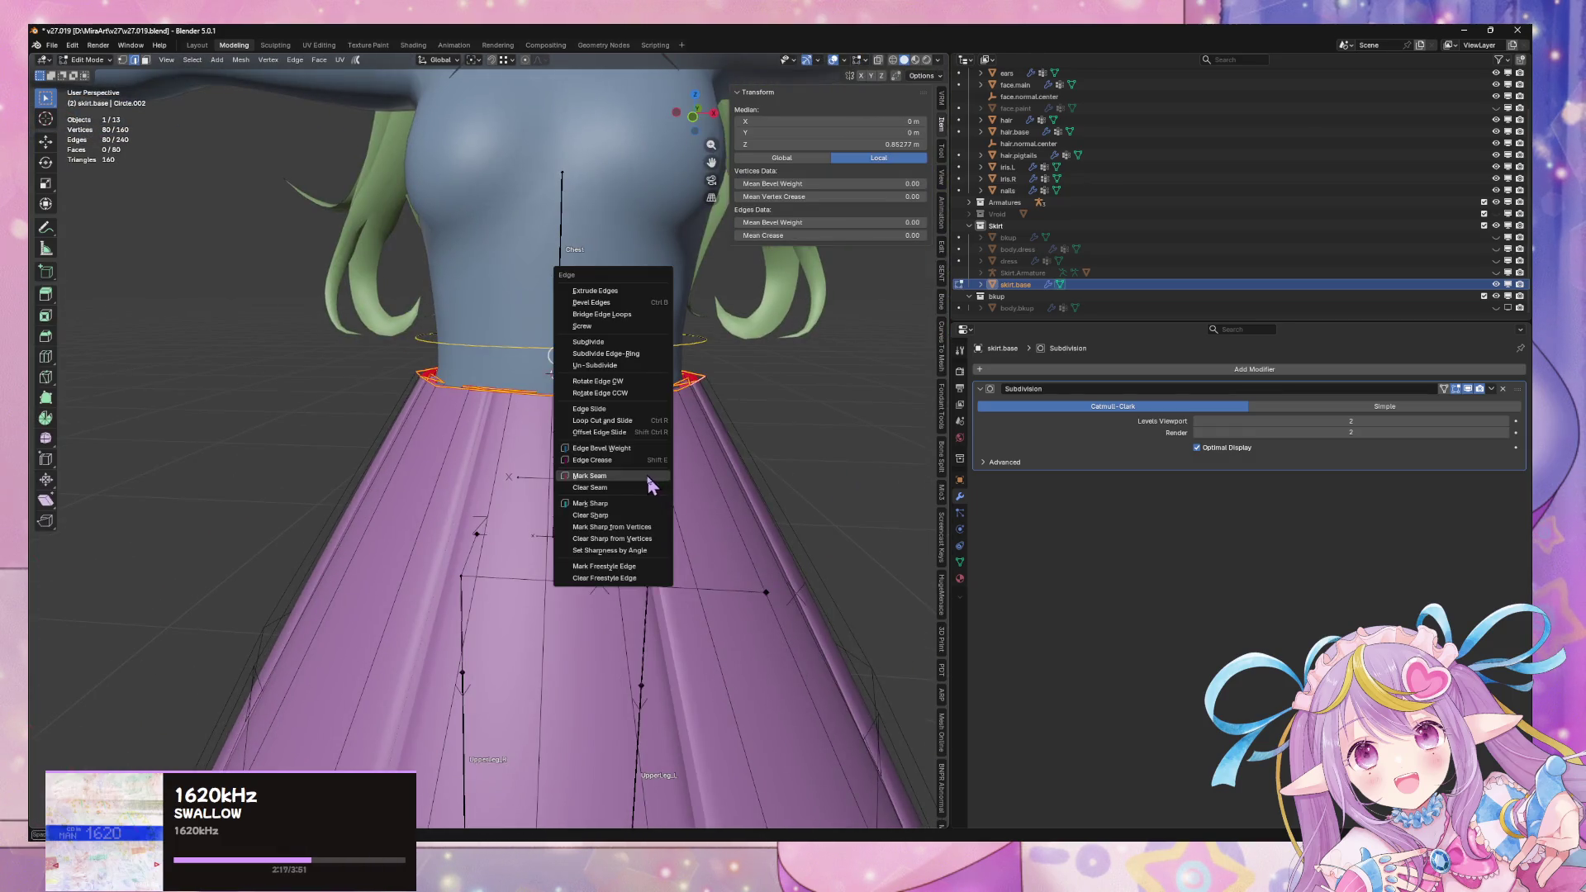
Undo the first waist bridge and shrink the waist ring to 0.916
left_click(651, 316)
mouse_move(683, 397)
middle_mouse_down()
mouse_move(740, 407)
mouse_move(712, 432)
mouse_move(740, 386)
mouse_move(697, 382)
middle_mouse_up()
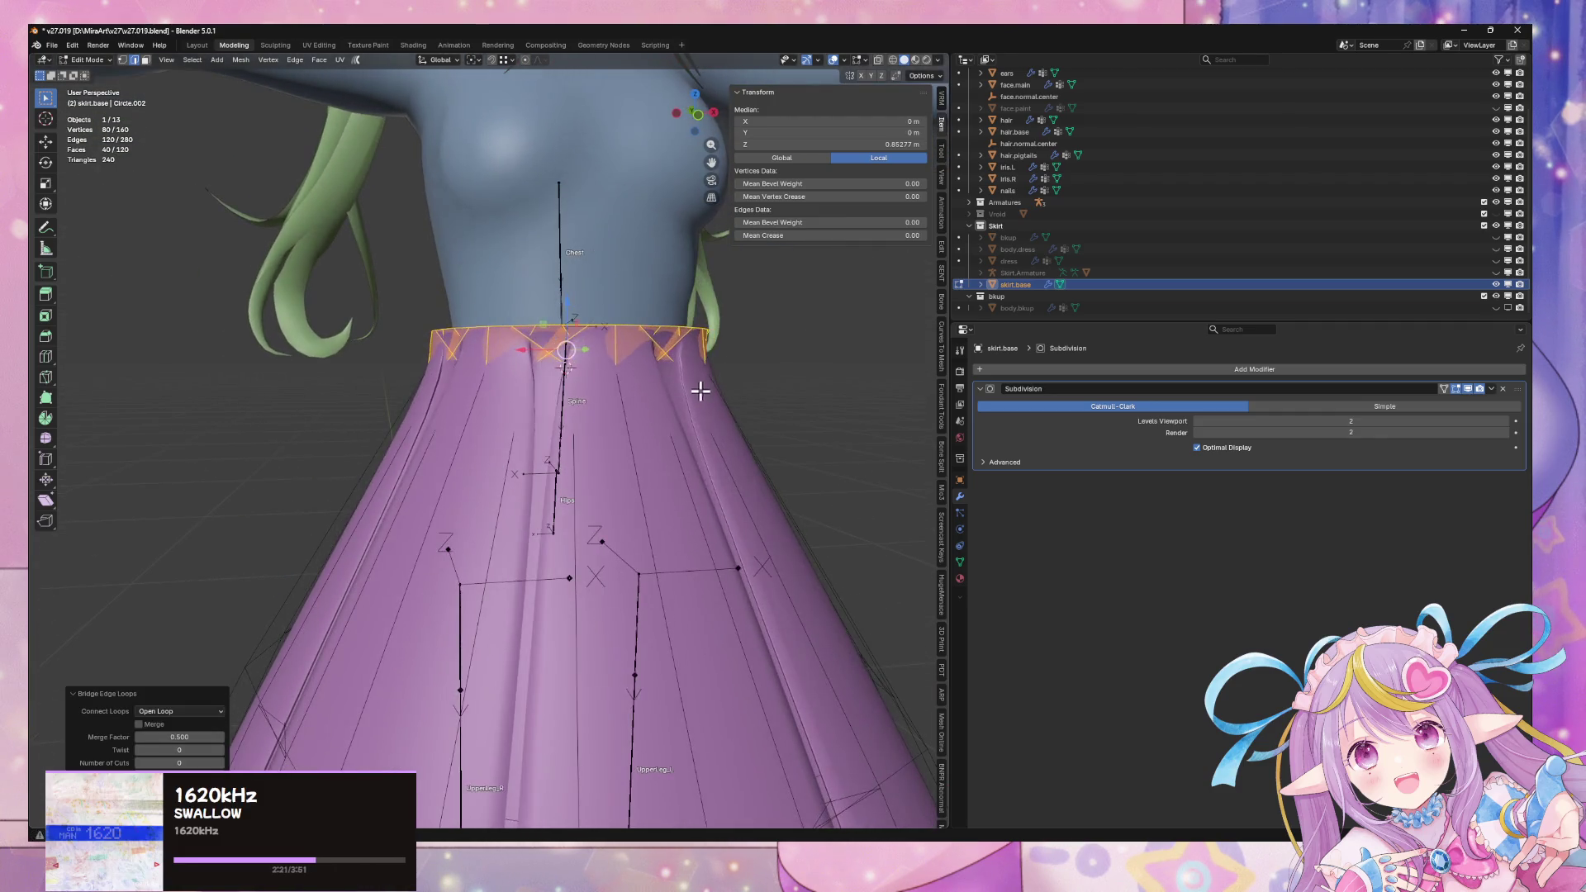
key("ctrl+z")
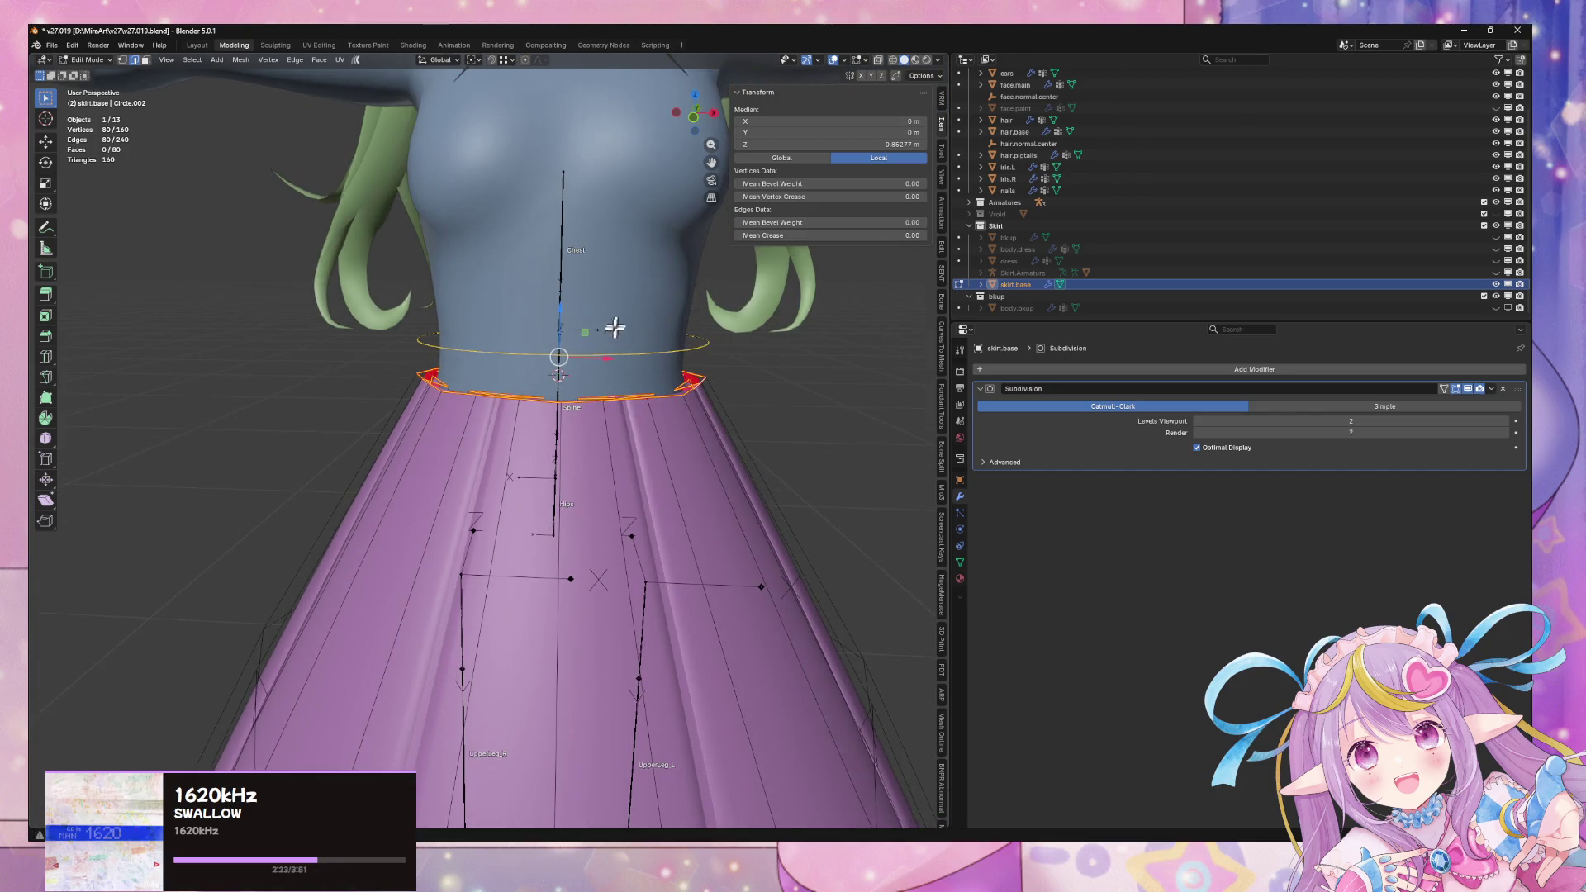
left_click(608, 353, "alt")
mouse_move(691, 339)
middle_mouse_down()
mouse_move(717, 351)
mouse_move(733, 276)
mouse_move(587, 325)
mouse_move(666, 308)
mouse_move(681, 399)
middle_mouse_up()
key("s")
left_click(711, 324)
Try bridging the waist ring to the skirt top loop, undoing the lofted band
left_click(556, 393, "alt+shift")
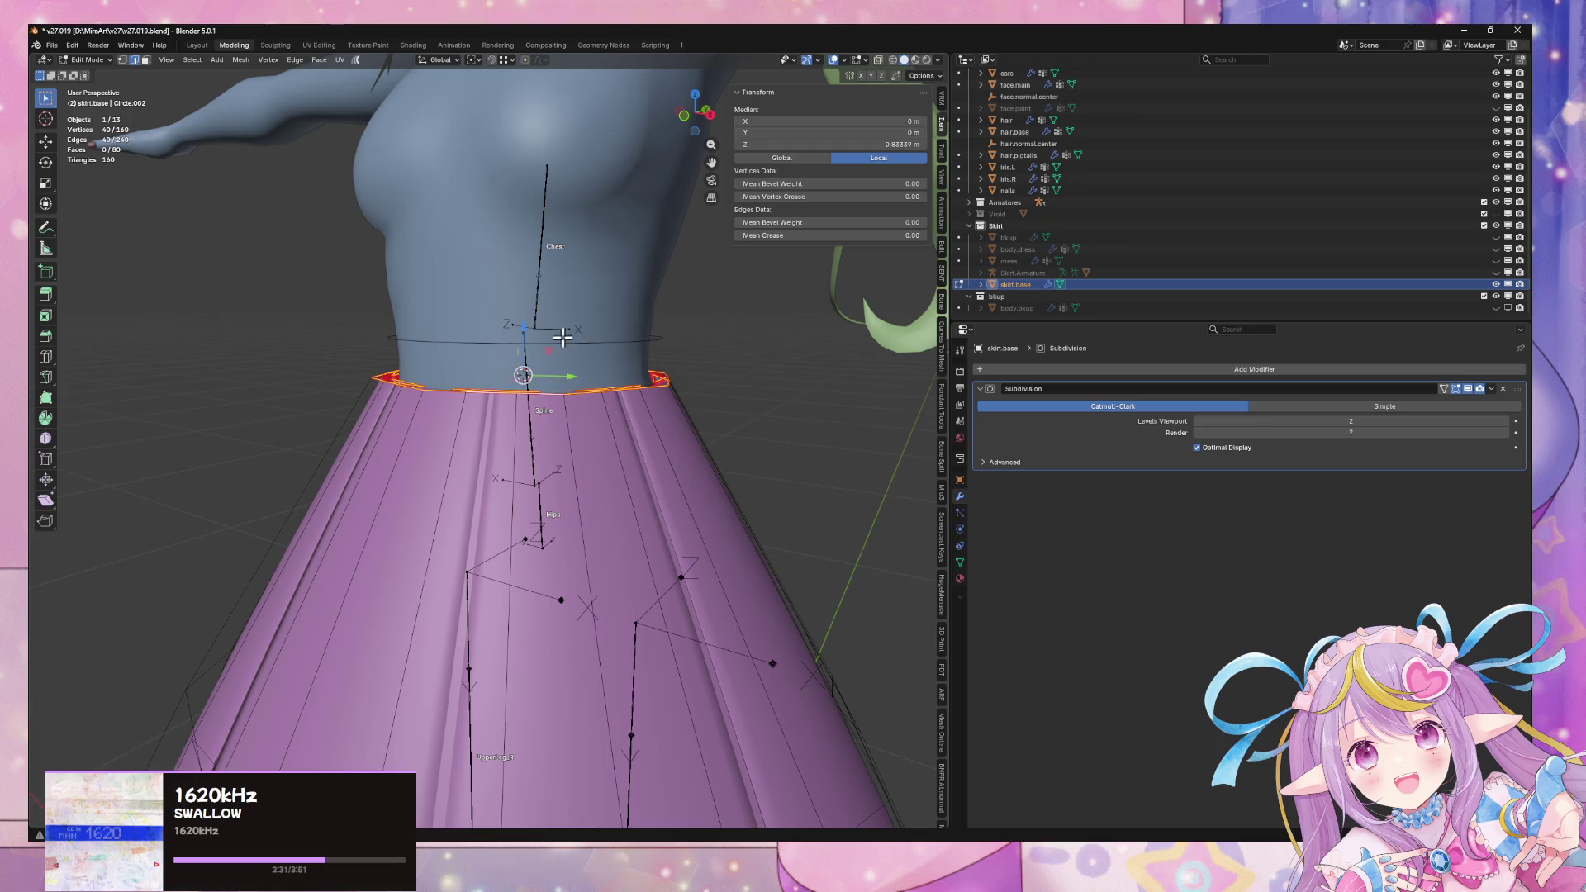
key("ctrl+e")
left_click(667, 386)
key("ctrl+z")
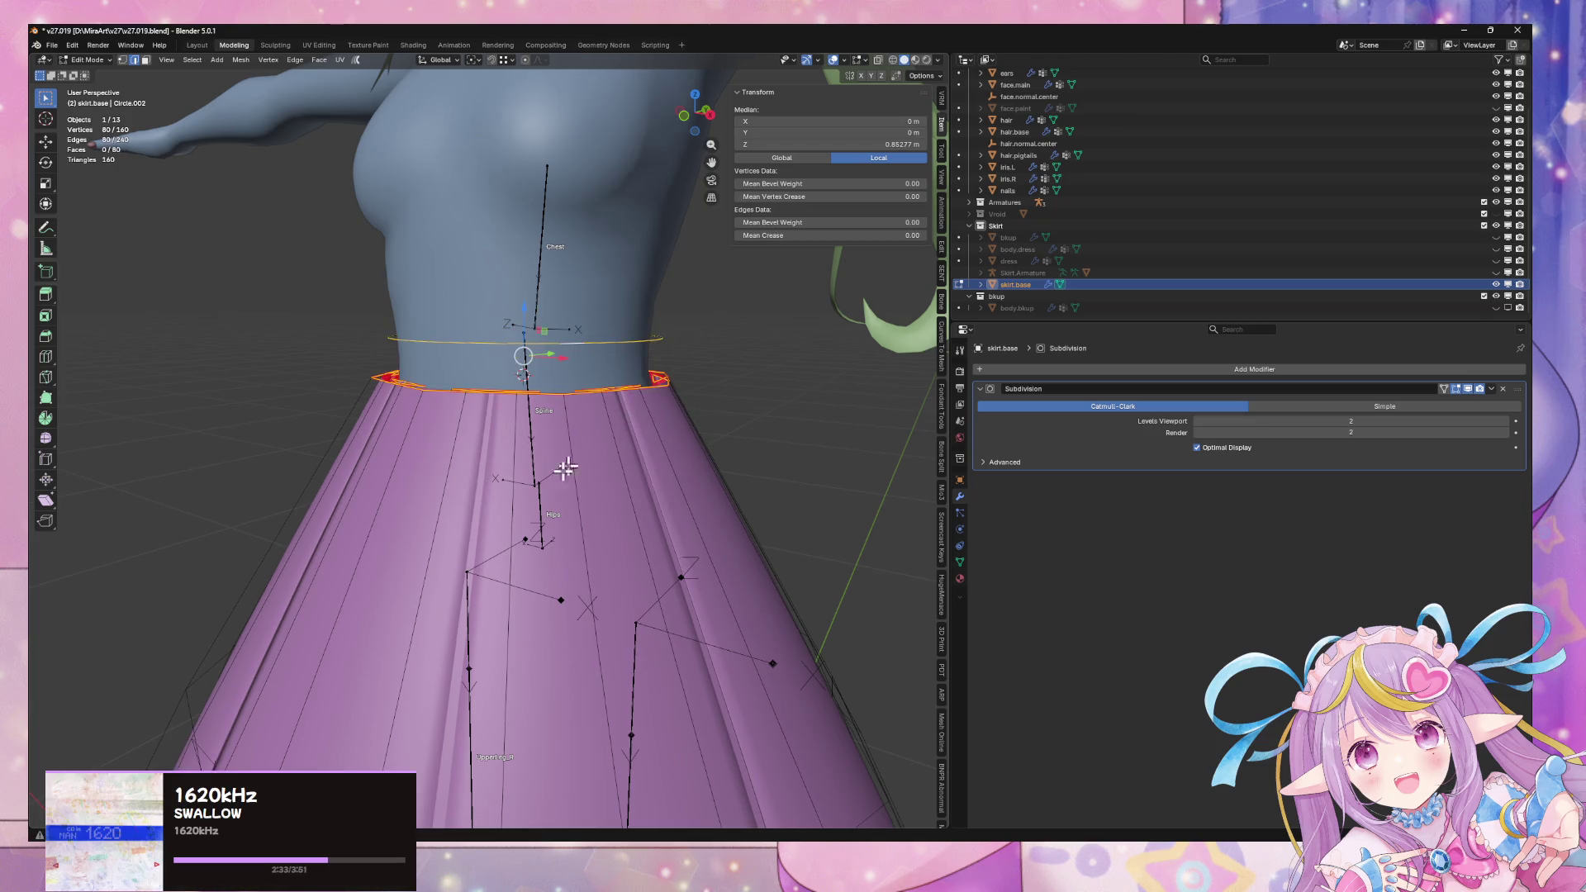
right_click(601, 430)
mouse_move(603, 431)
left_click(696, 429)
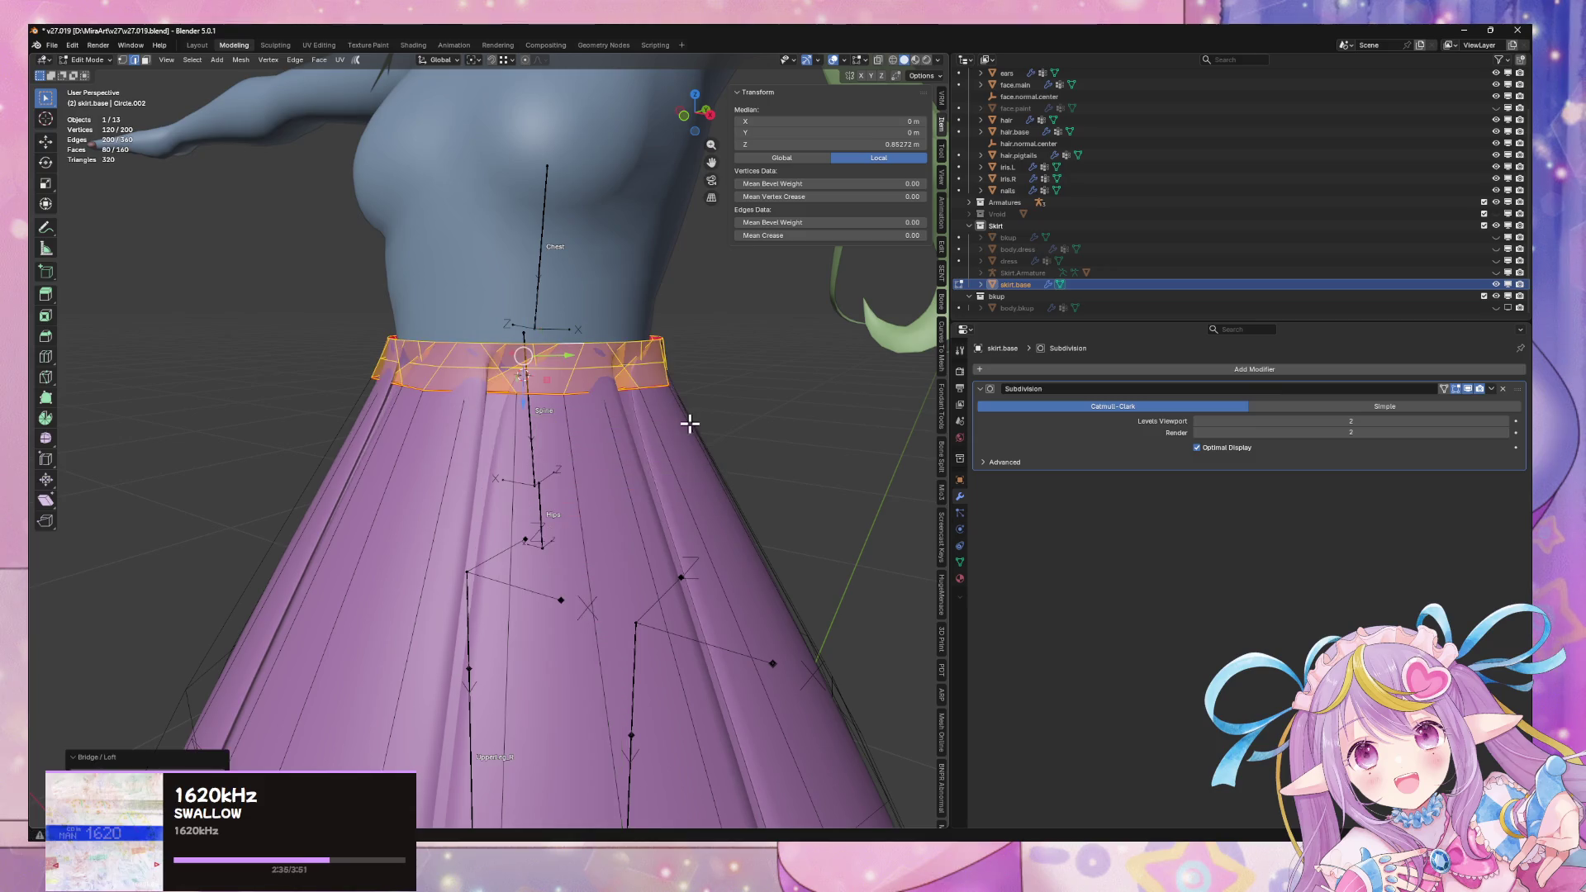
middle_click_drag(442, 541, 412, 678)
key("ctrl+z")
Bridge the waist ring and skirt top loop with a simple band of faces
mouse_move(491, 500)
middle_mouse_down()
mouse_move(584, 496)
mouse_move(531, 488)
middle_mouse_up()
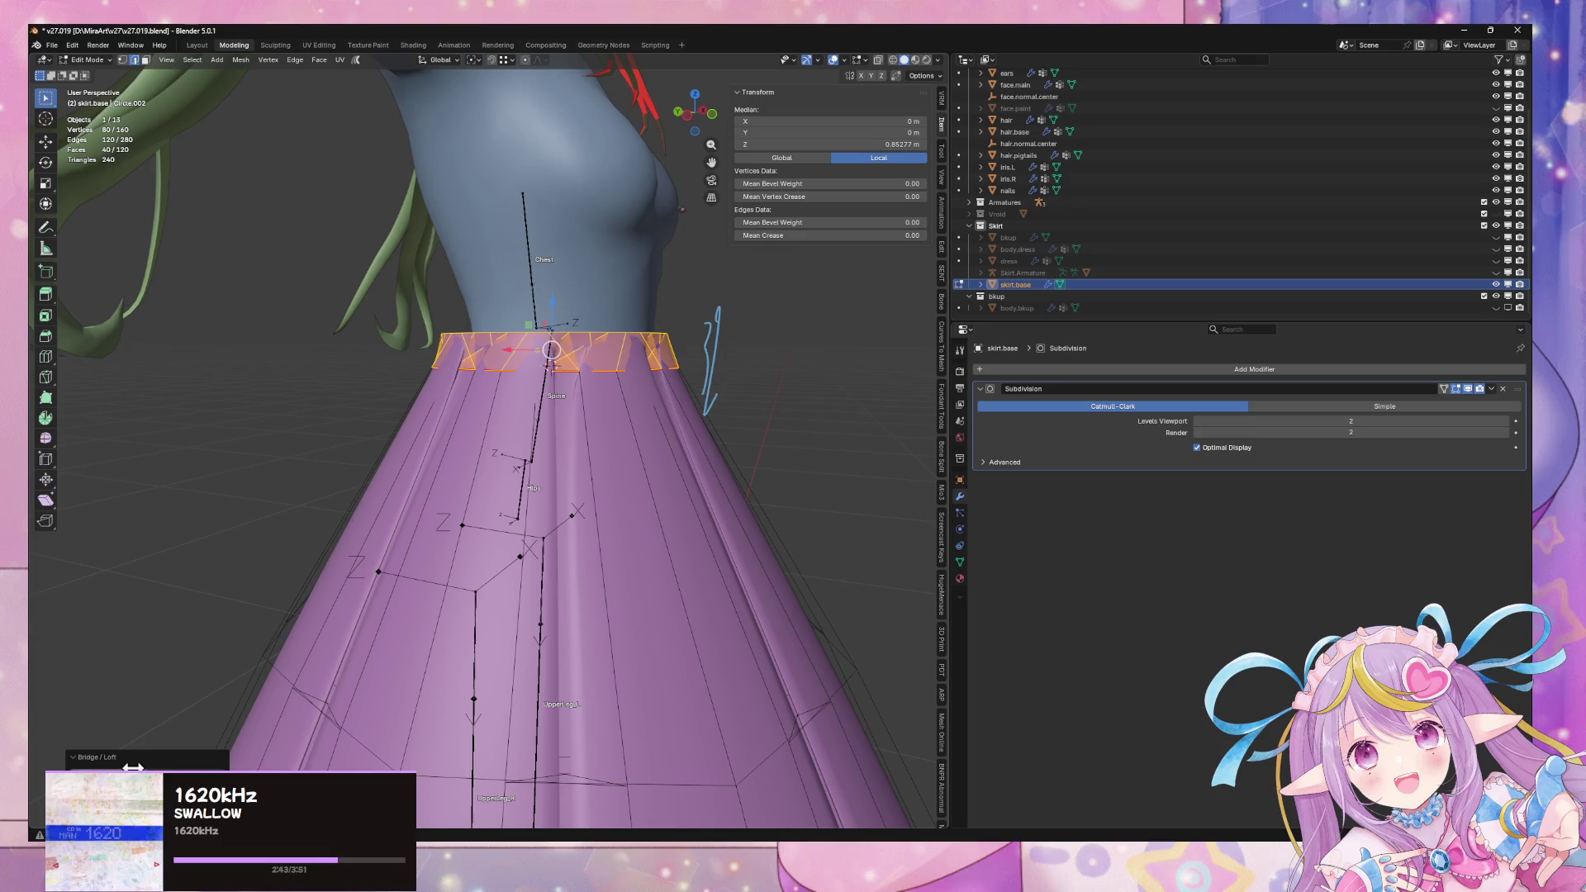
key("ctrl+shift+z")
key("ctrl+shift+z")
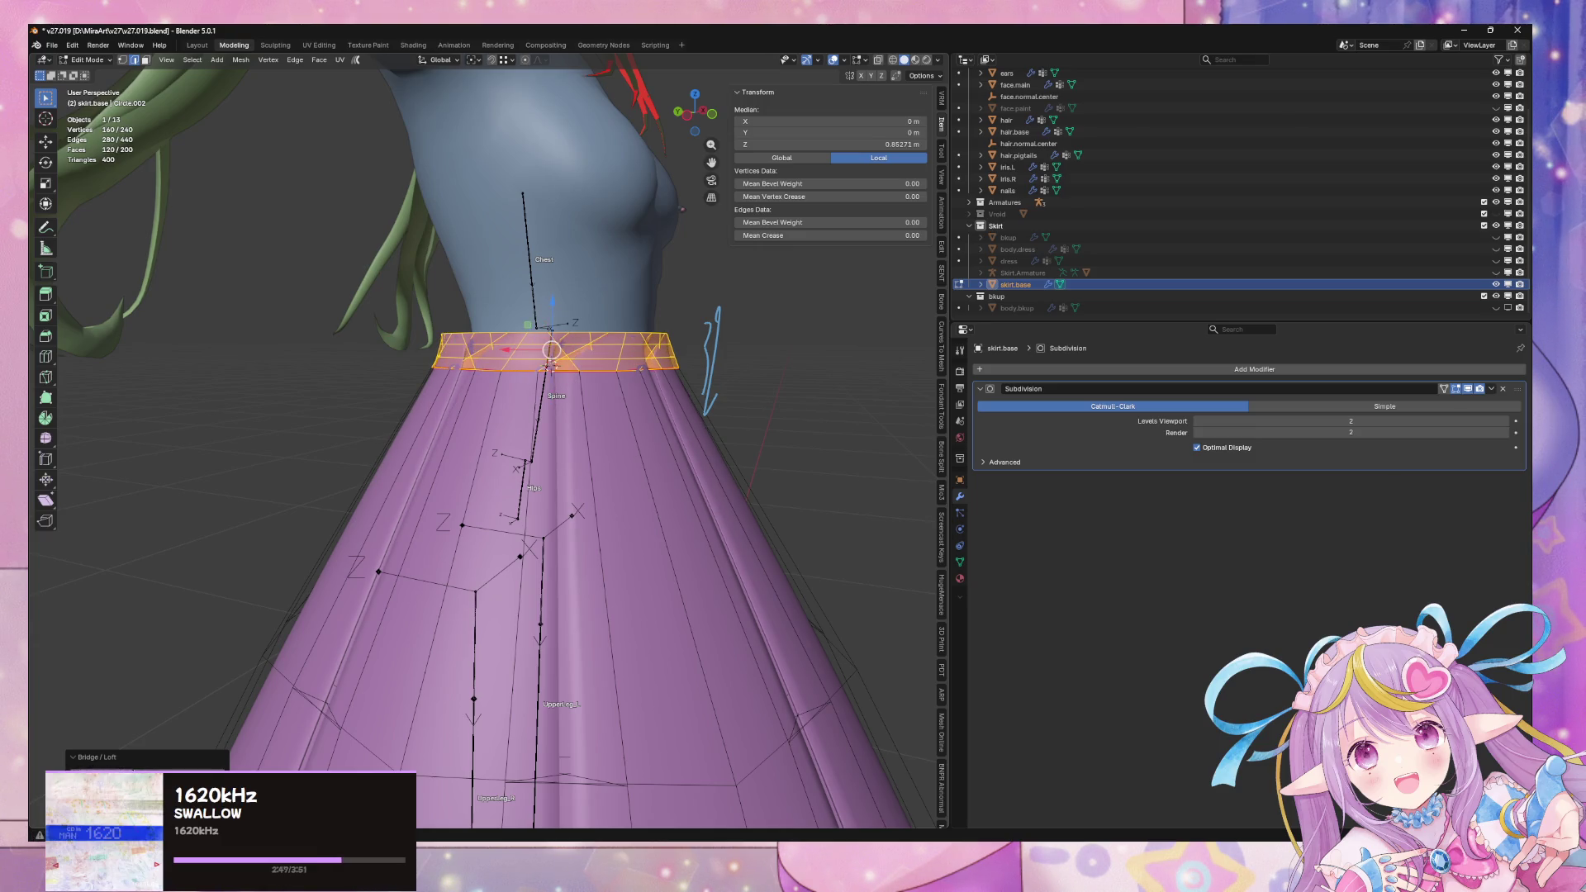
key("Escape")
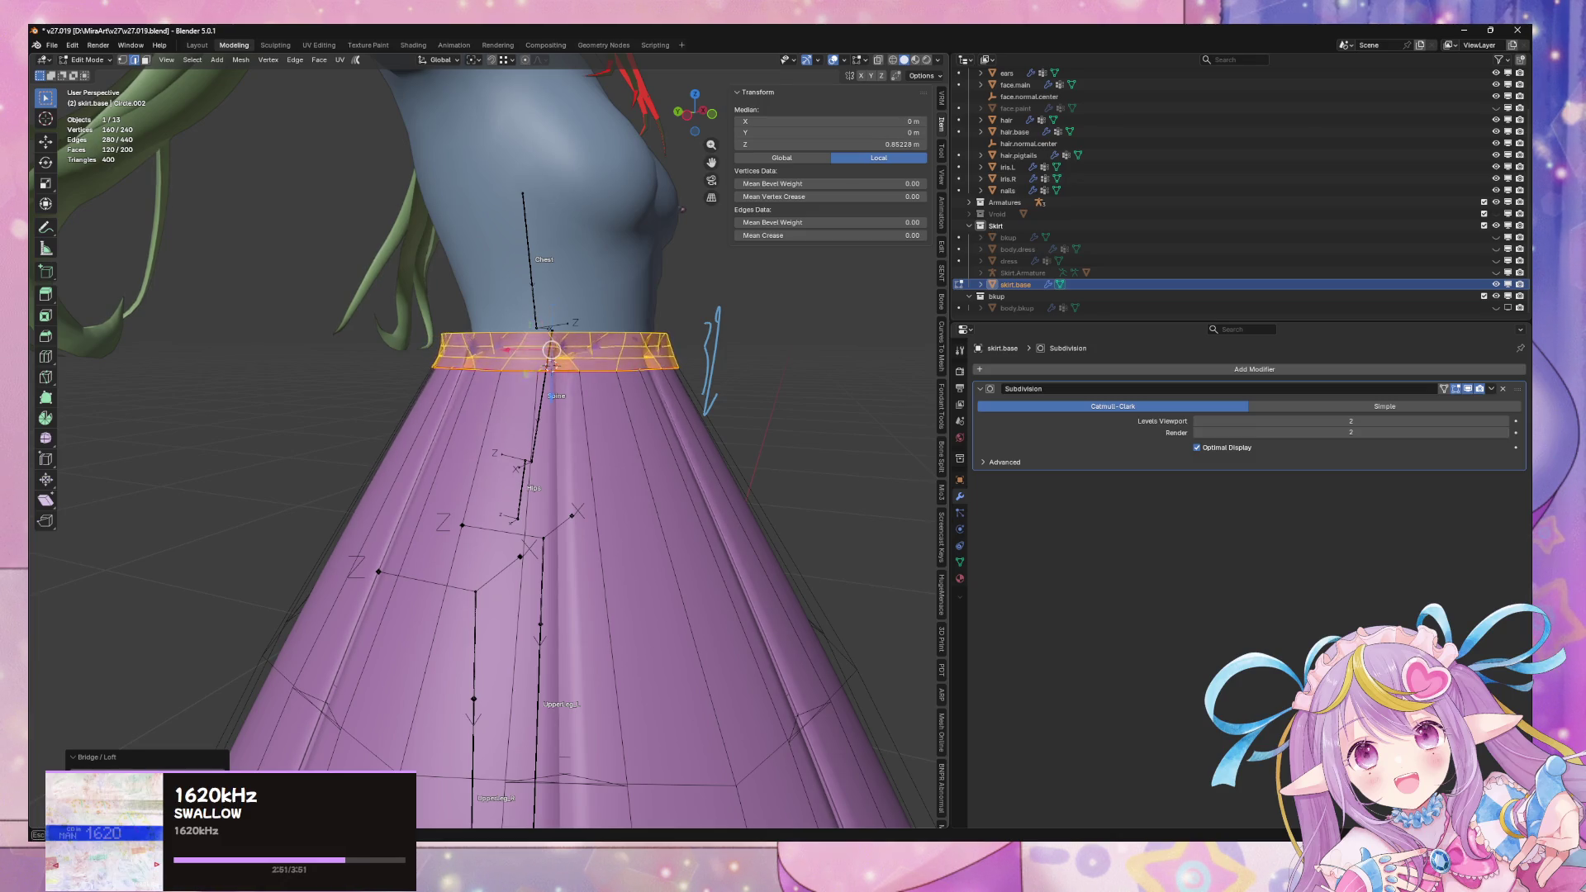
middle_click_drag(530, 592, 506, 590)
key("ctrl+z")
right_click(605, 531)
left_click(606, 532)
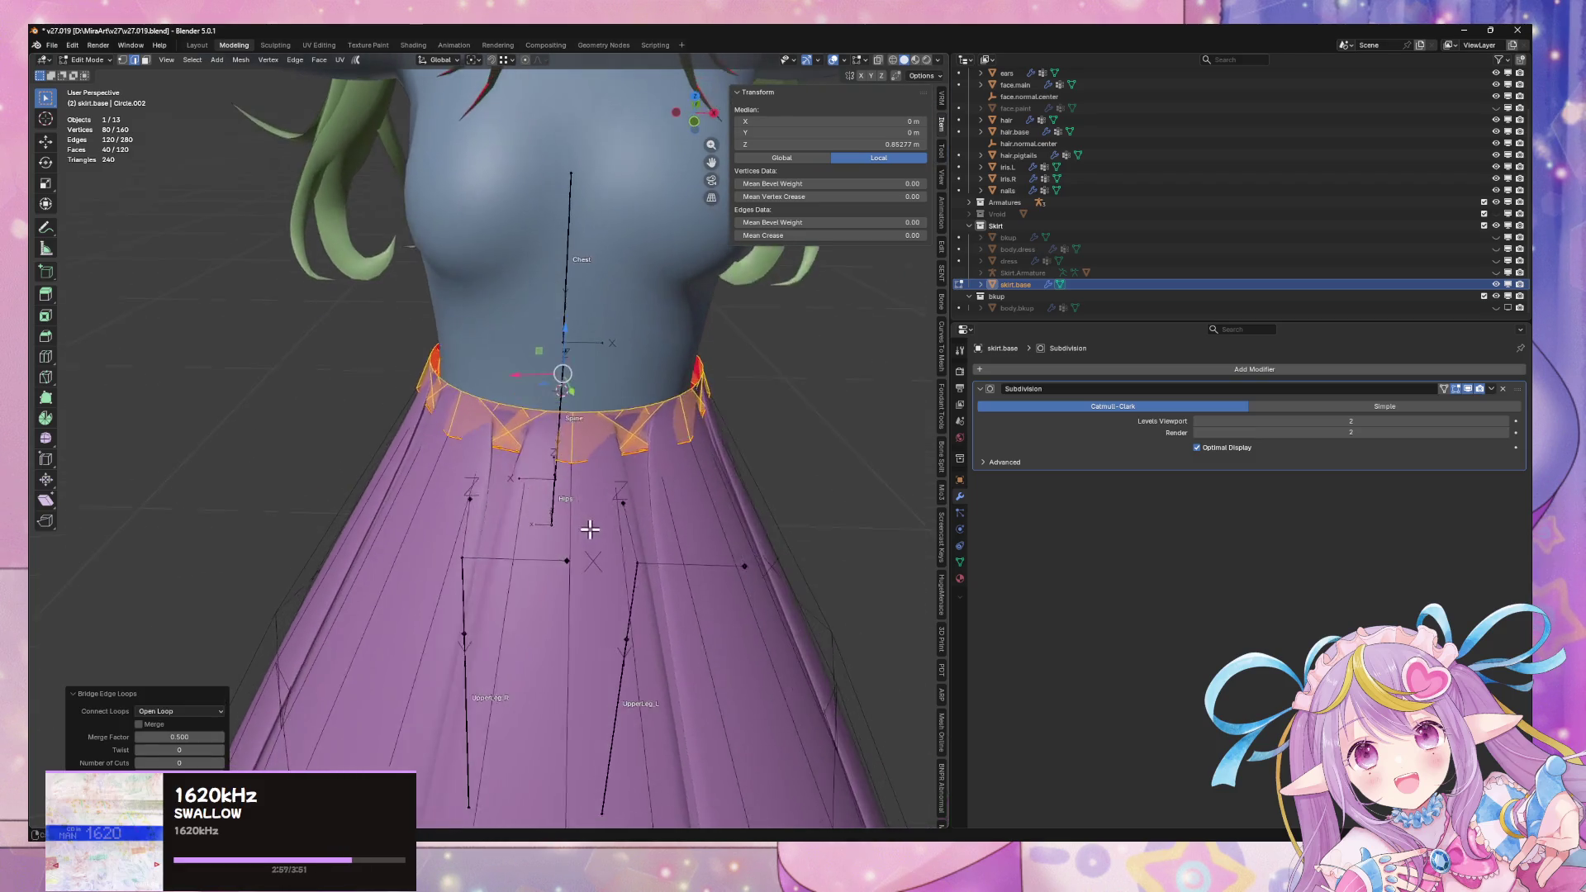
Return to Object Mode and select the re-bridged skirt from a three-quarter view
key("Tab")
scroll(591, 529, "down", 3)
mouse_move(821, 559)
middle_mouse_down()
mouse_move(765, 517)
mouse_move(700, 508)
mouse_move(786, 488)
middle_mouse_up()
scroll(578, 504, "up", 5)
left_click(561, 504)
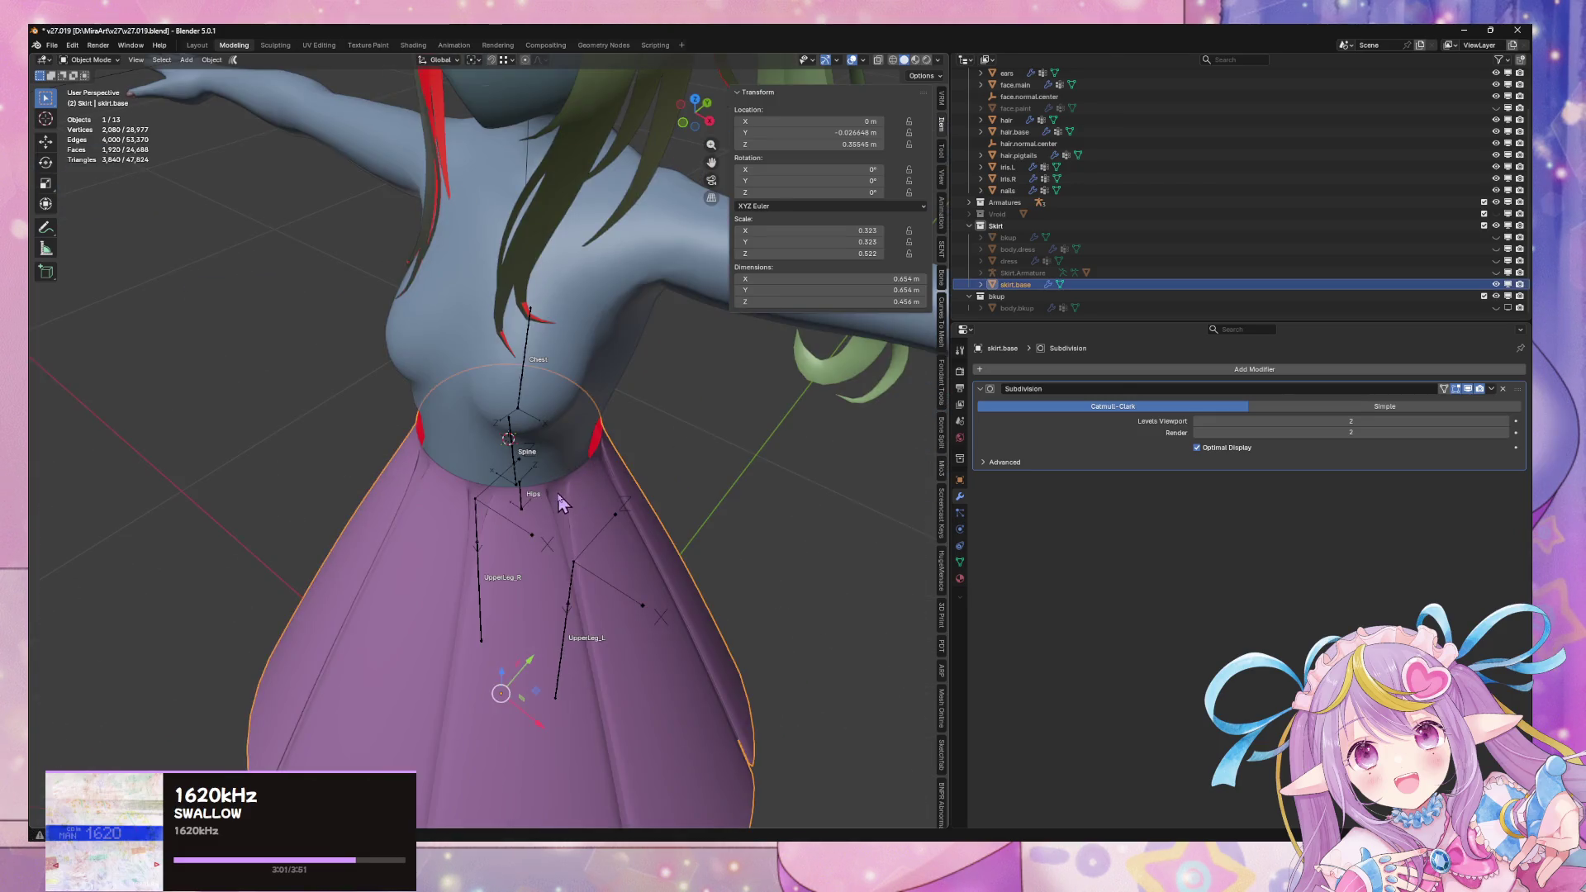
Select the skirt's top waist loop in Edit Mode and move it vertically along Z
key("Tab")
middle_click_drag(561, 504, 620, 344)
left_click(528, 394)
left_click(529, 395, "alt")
key("g")
key("z")
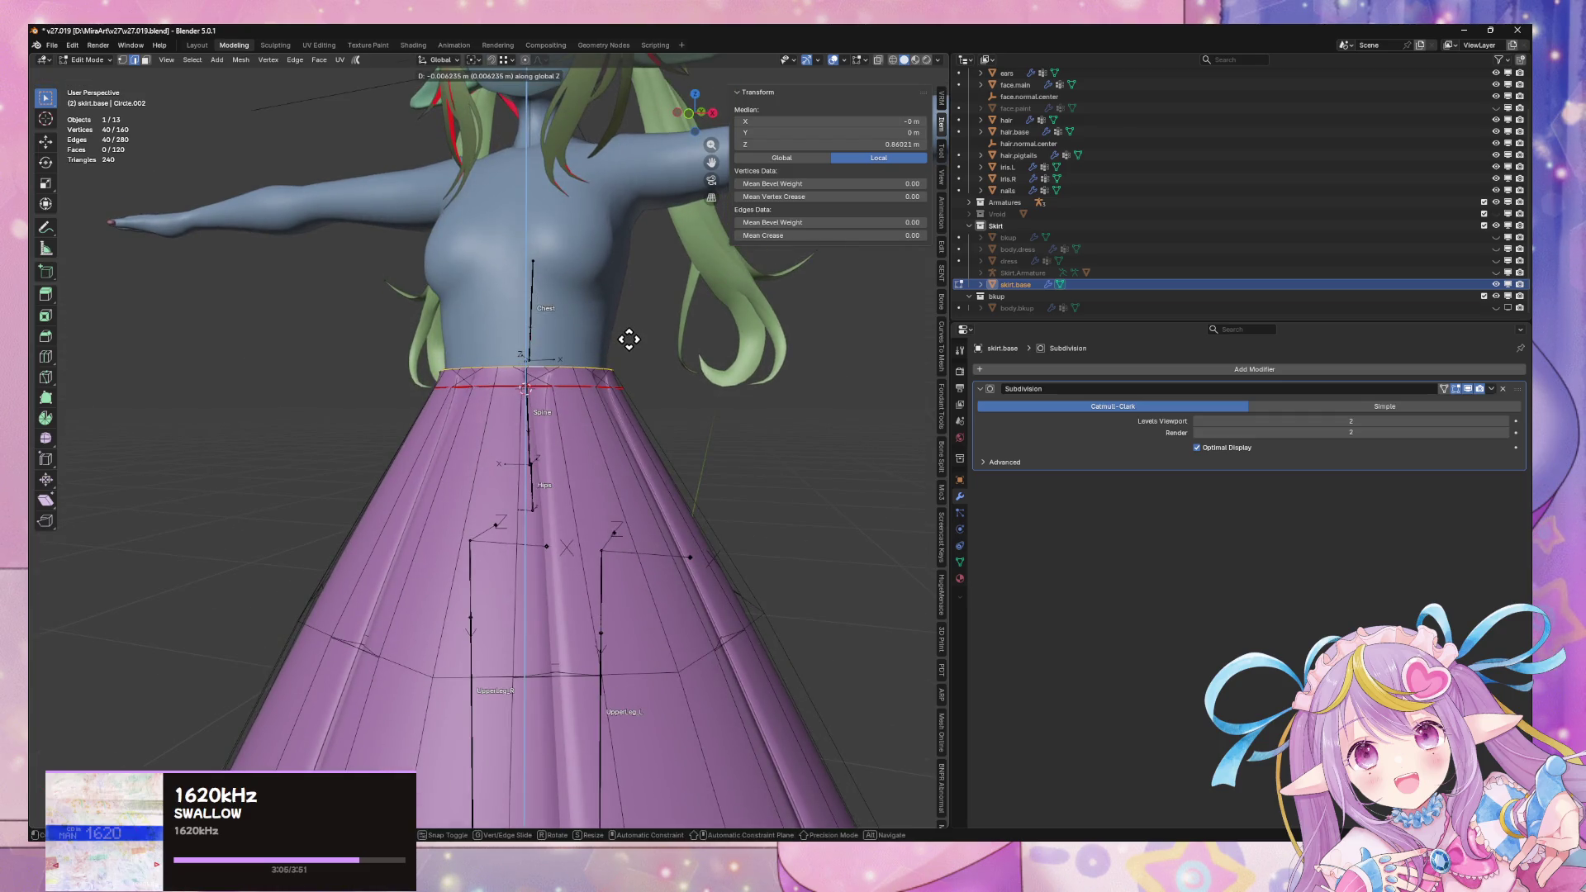
left_click(628, 339)
Extrude the top loop straight up along Z into a short waistband, then leave Edit Mode
key("e")
key("z")
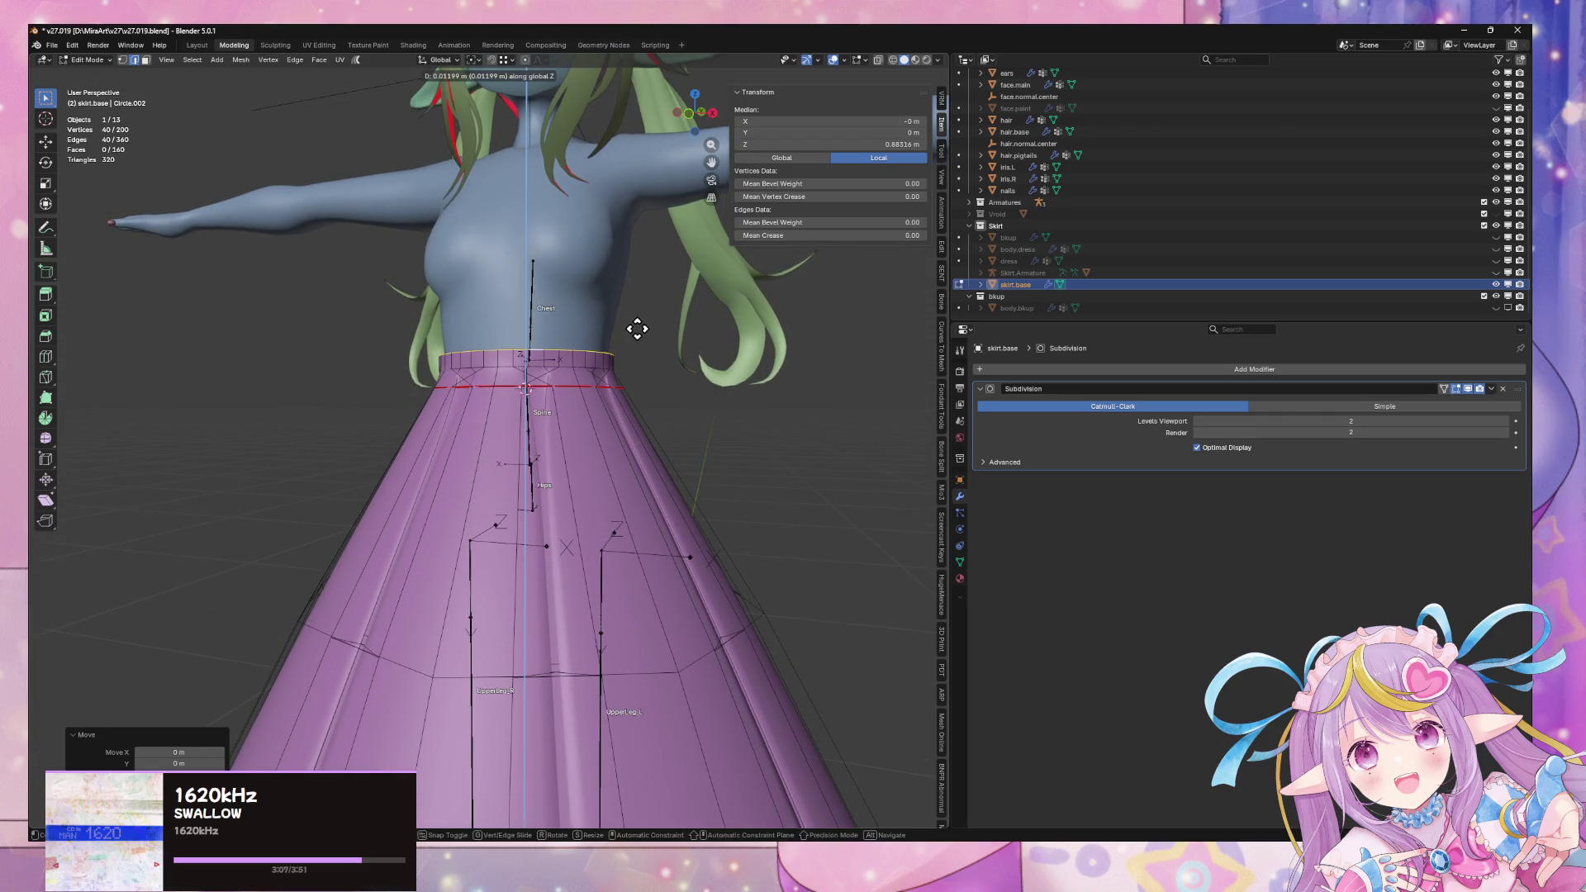
left_click(637, 329)
mouse_move(647, 322)
middle_mouse_down()
mouse_move(566, 343)
mouse_move(602, 336)
mouse_move(712, 435)
mouse_move(712, 418)
mouse_move(641, 468)
mouse_move(697, 424)
mouse_move(320, 448)
mouse_move(366, 460)
mouse_move(637, 431)
mouse_move(698, 471)
mouse_move(623, 442)
mouse_move(369, 444)
mouse_move(726, 435)
mouse_move(644, 413)
mouse_move(610, 375)
mouse_move(716, 366)
middle_mouse_up()
key("Tab")
Check the skirt and body objects, then reselect the waistband faces in Edit Mode
left_click(691, 421)
left_click(580, 529)
scroll(698, 471, "up", 4)
scroll(726, 435, "up", 3)
left_click(610, 376)
left_click(588, 364)
key("Tab")
left_click(507, 351, "alt")
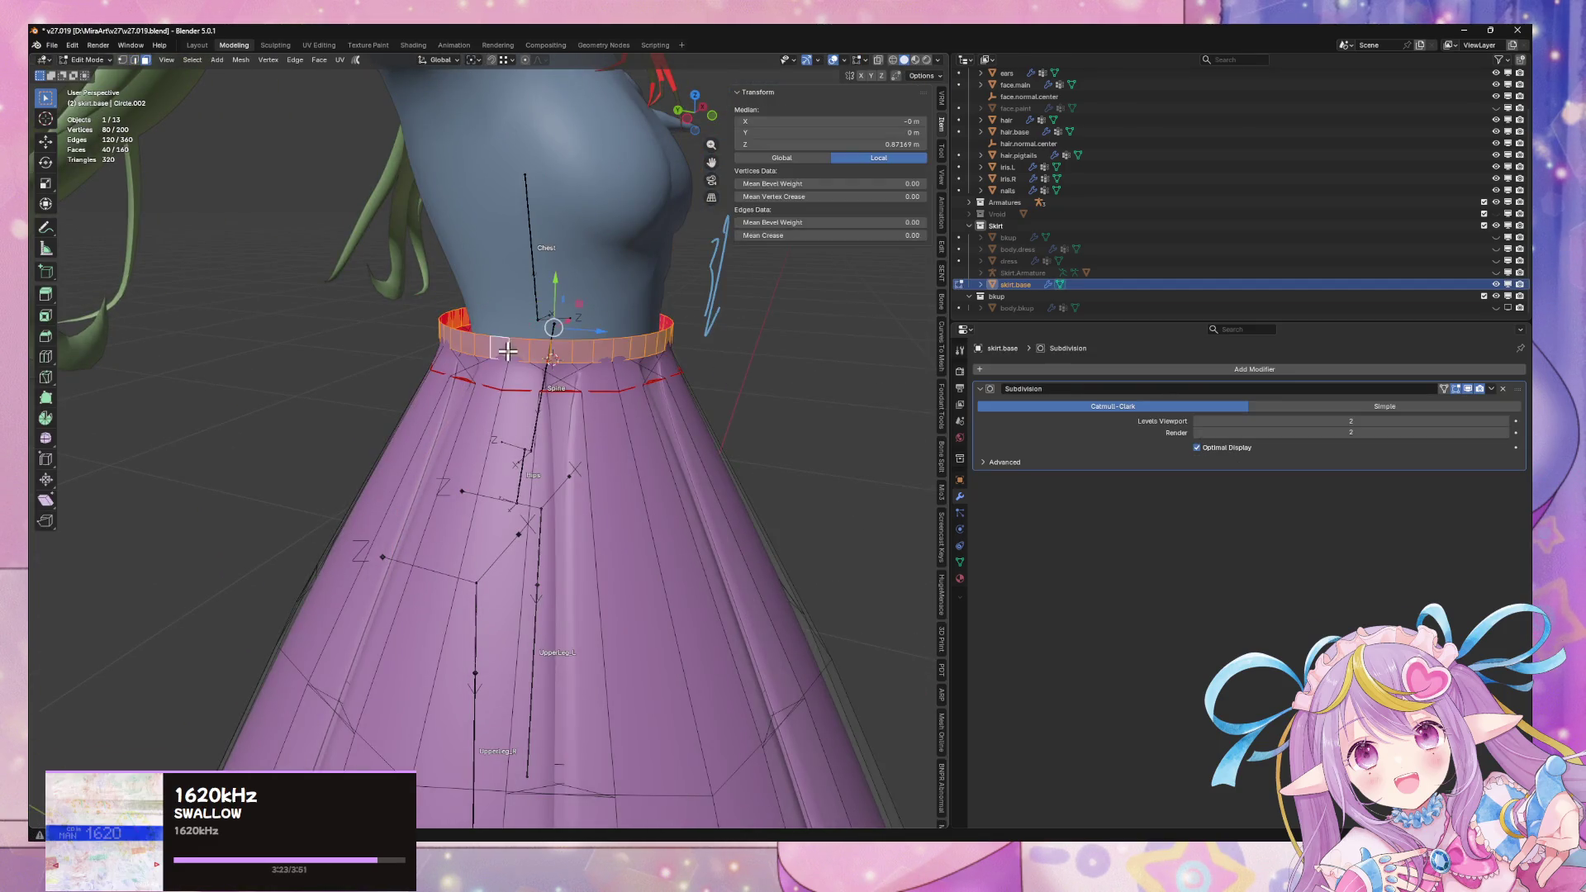
Flatten the waistband front-to-back along Y, cancelling a trial move along Y
middle_click_drag(590, 347, 663, 322)
key("s")
key("y")
left_click(632, 324)
key("g")
key("y")
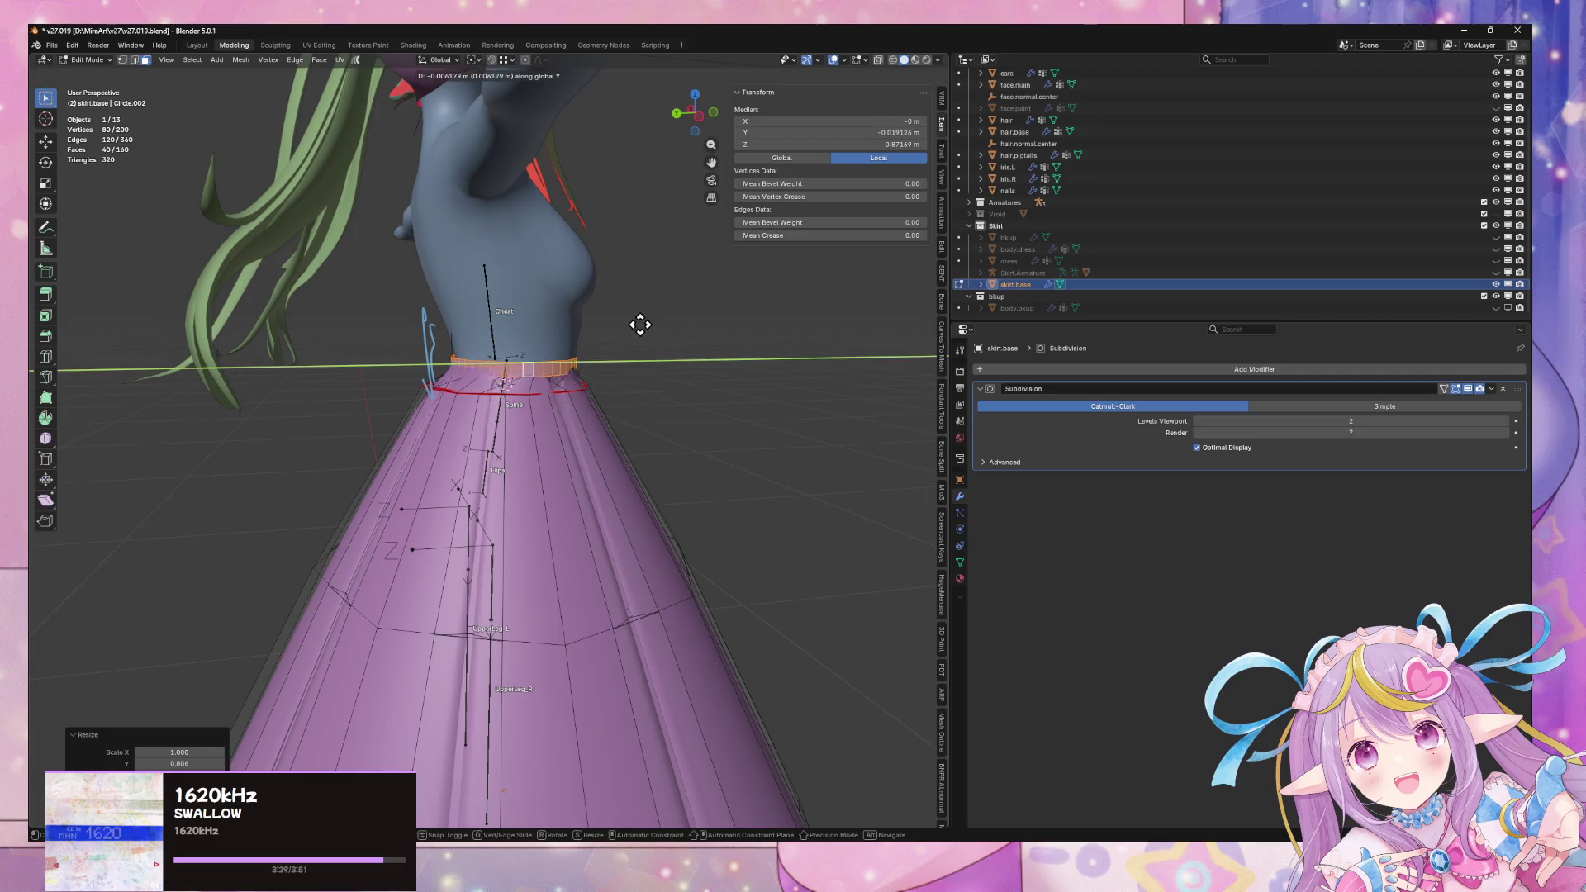
right_click(636, 324)
middle_click_drag(636, 323, 638, 325)
scroll(638, 326, "down", 3)
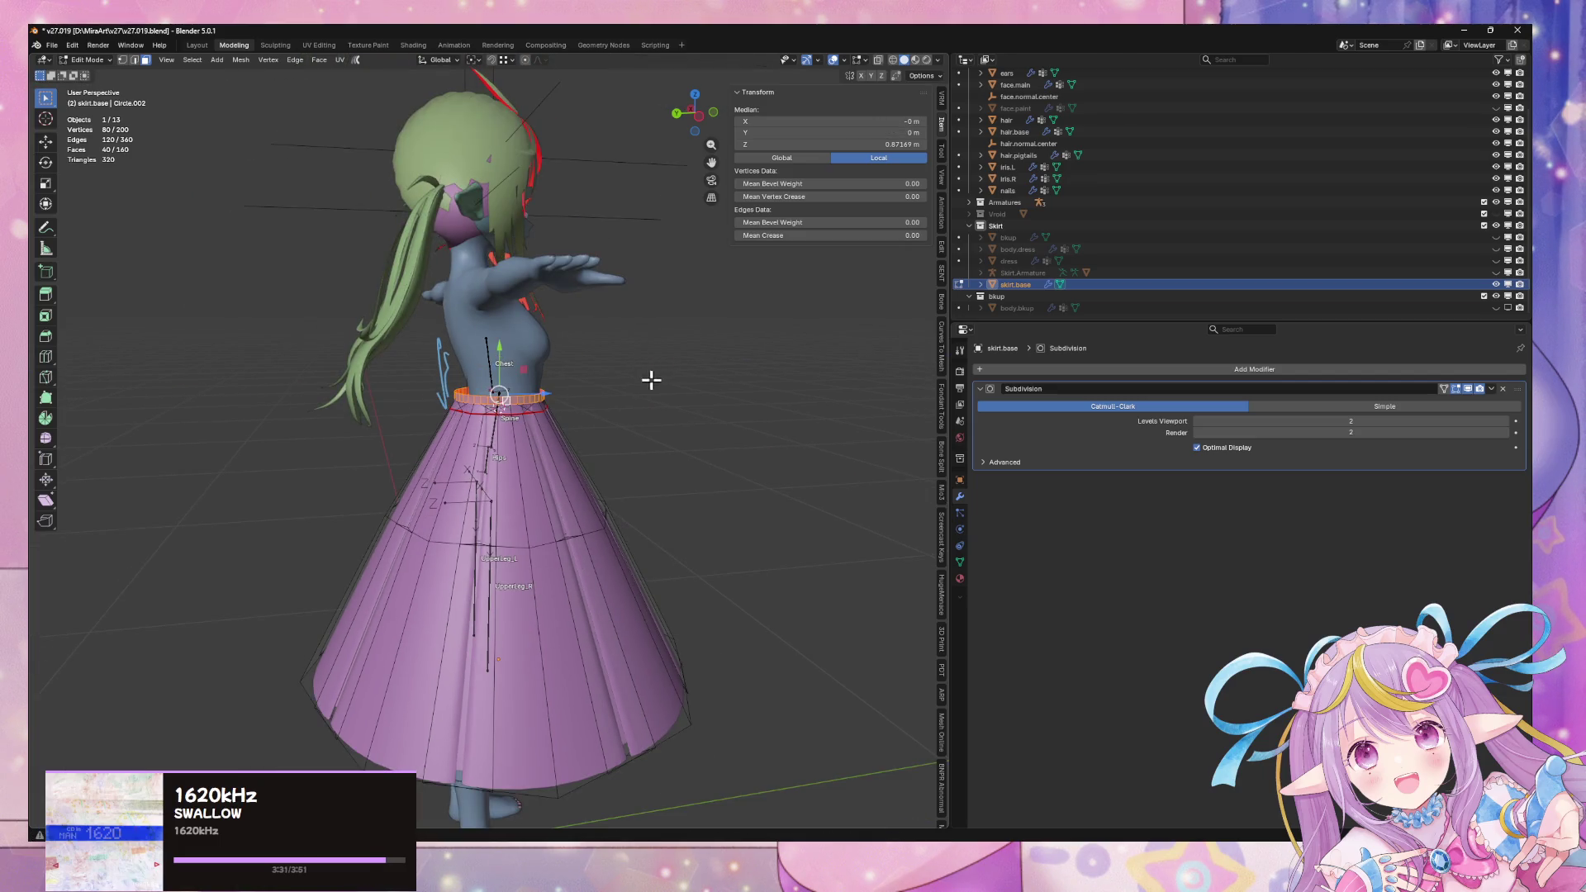
scroll(652, 380, "up", 3)
Select the whole connected waistband, squash it to 0.857 along Y, and shift it along Y
left_click(523, 368)
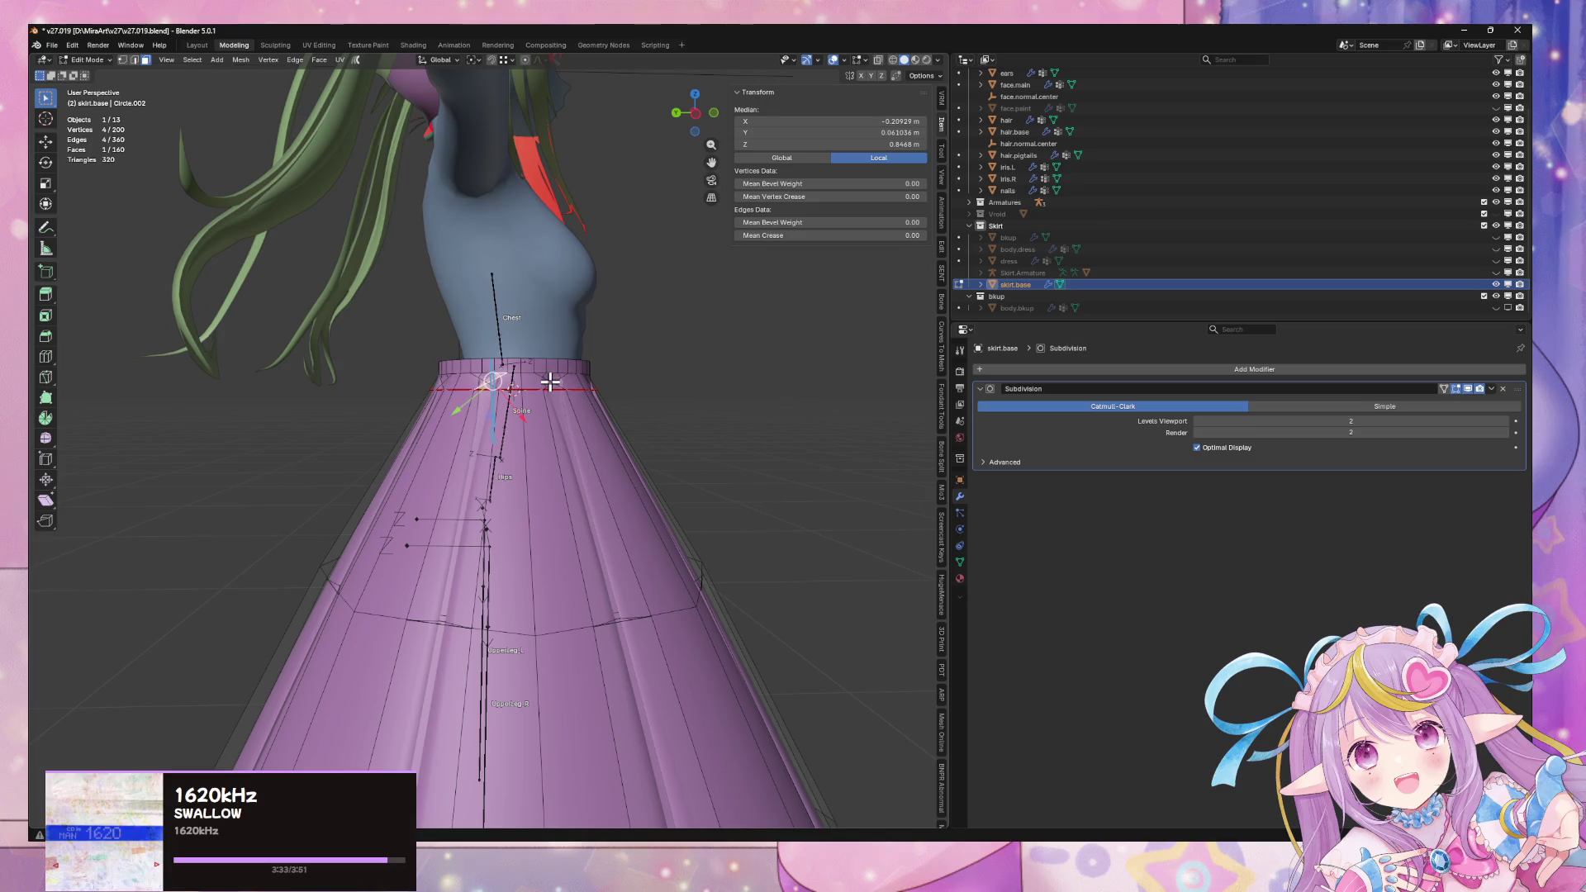
key("ctrl+l")
key("s")
key("y")
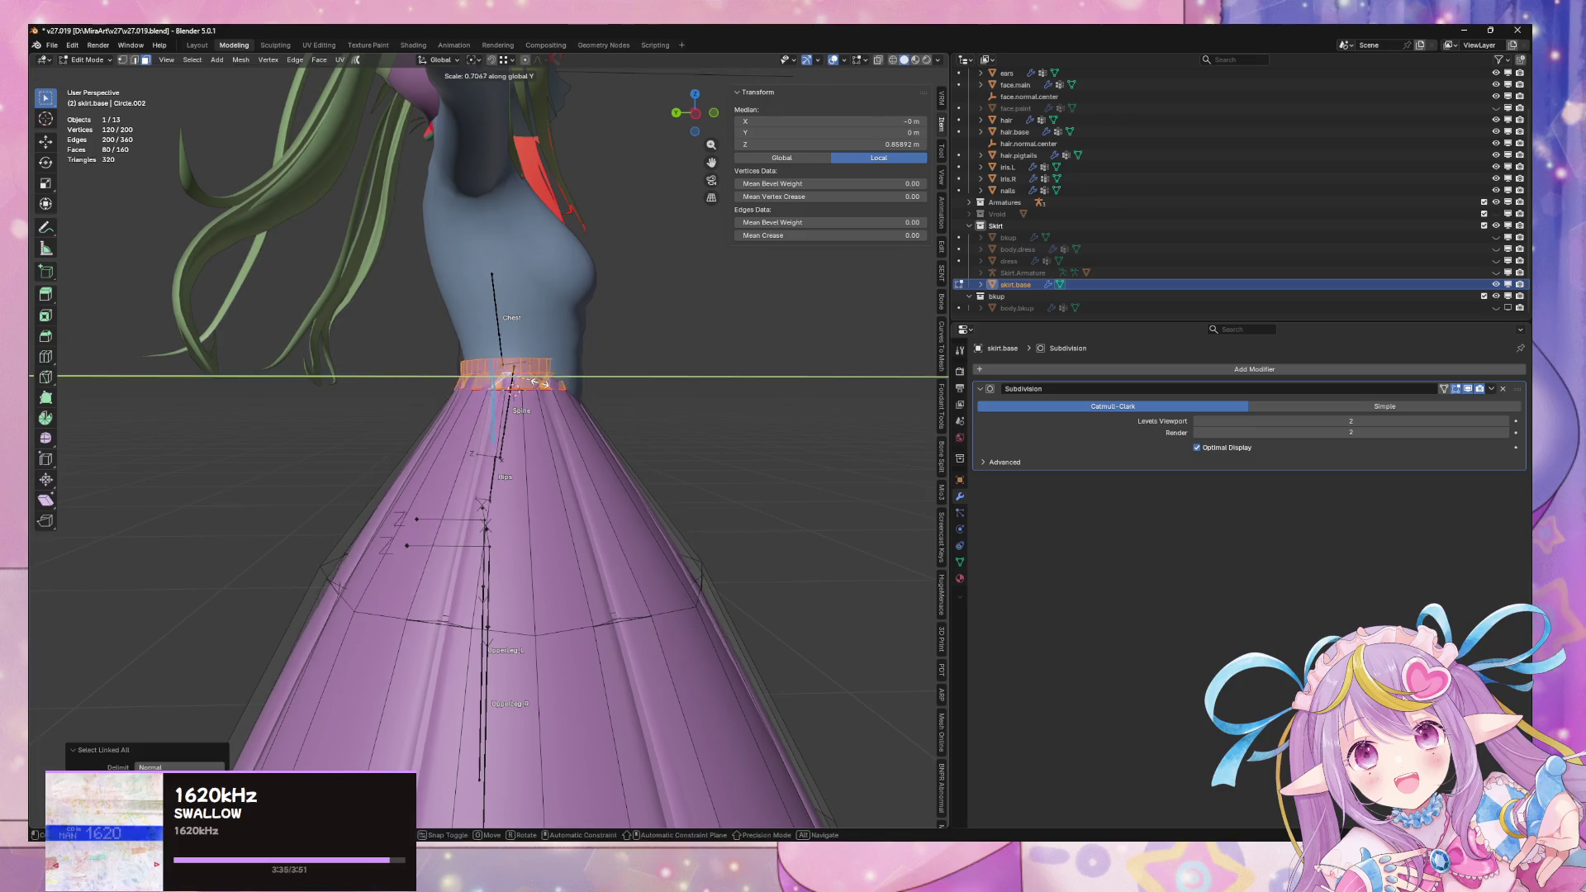
left_click(548, 381)
key("g")
key("y")
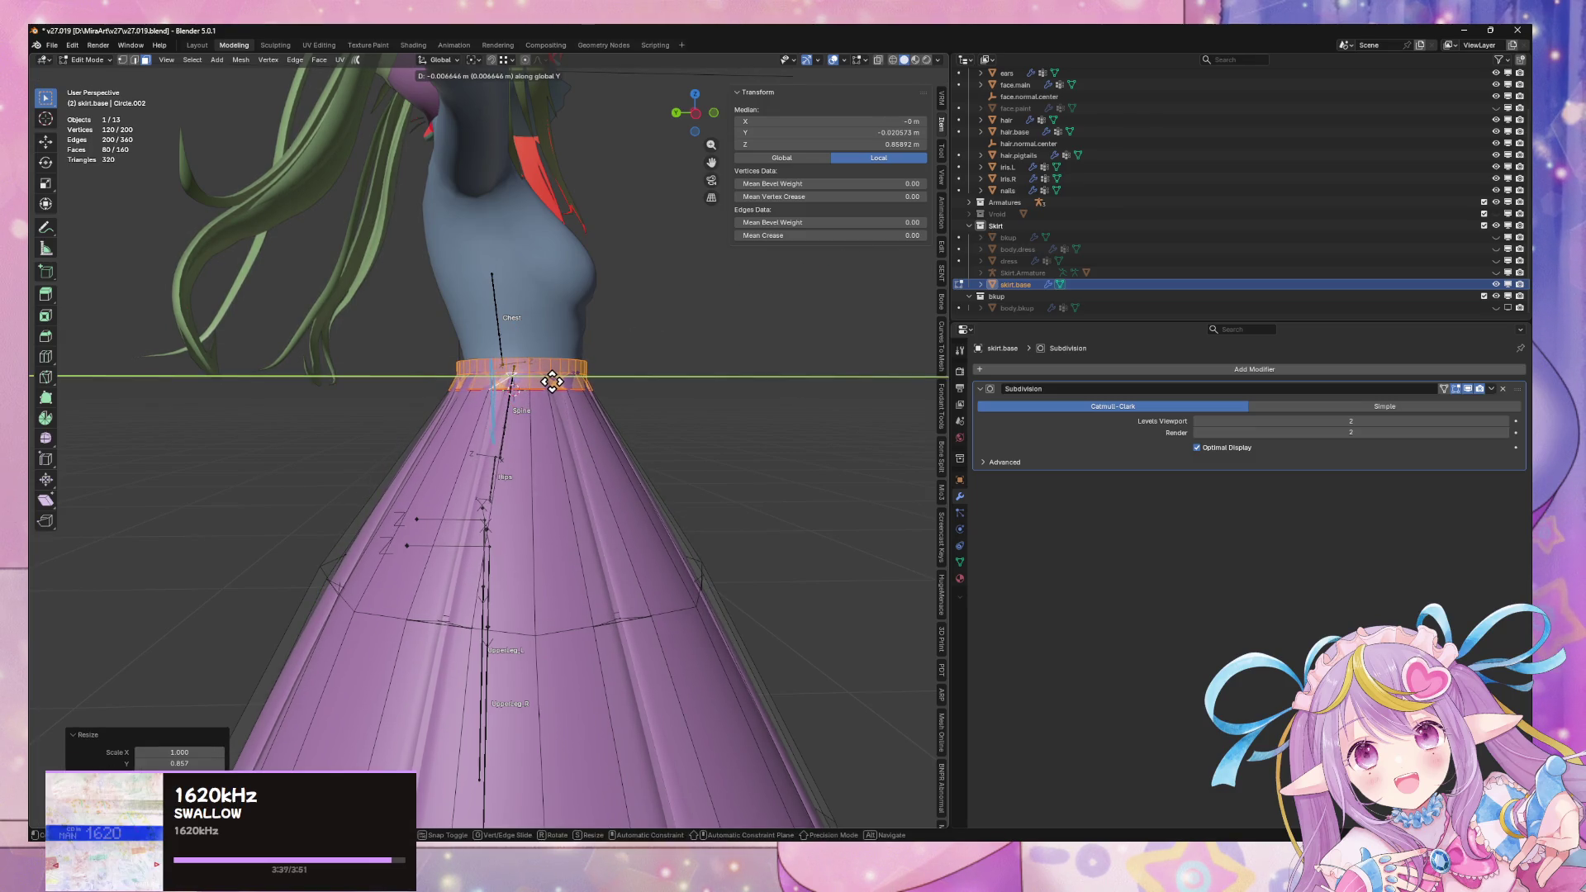
left_click(552, 380)
Return to Object Mode and orbit around the character to check the waistband
mouse_move(721, 402)
middle_mouse_down()
mouse_move(648, 410)
mouse_move(770, 482)
mouse_move(777, 463)
middle_mouse_up()
key("Tab")
scroll(770, 482, "down", 5)
left_click_drag(735, 363, 780, 405)
scroll(750, 415, "up", 2)
mouse_move(788, 460)
middle_mouse_down()
mouse_move(683, 471)
mouse_move(602, 400)
middle_mouse_up()
scroll(602, 400, "up", 5)
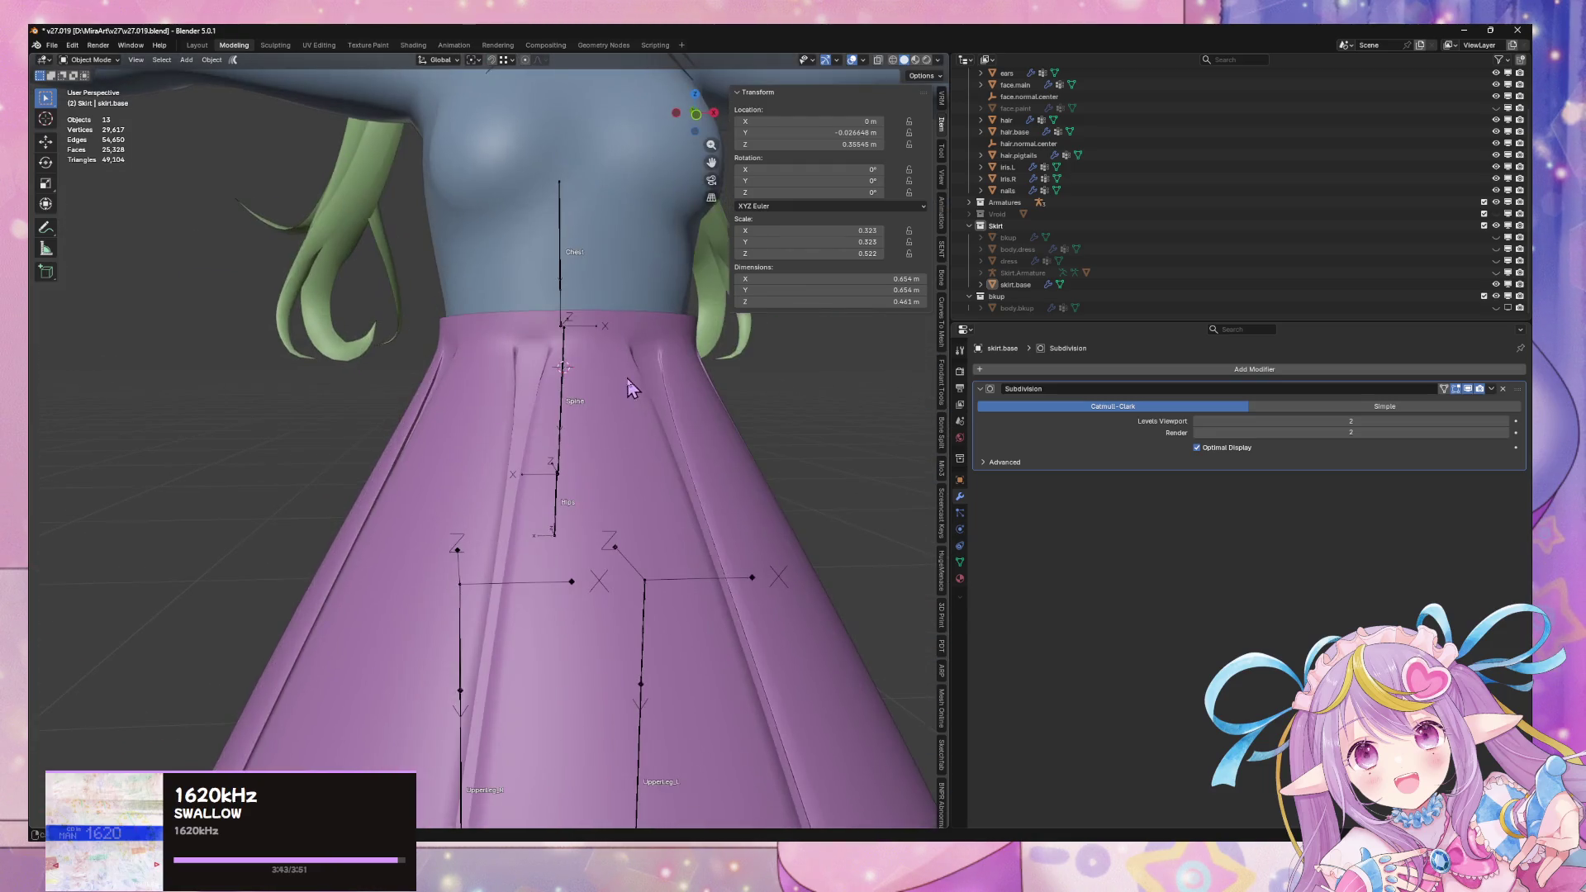
Reselect the waistband face ring and squeeze it along Y to 0.958, back in Object Mode
key("Tab")
left_click(531, 315, "alt")
mouse_move(716, 351)
middle_mouse_down()
mouse_move(887, 390)
mouse_move(859, 386)
middle_mouse_up()
key("3")
left_click(580, 355)
key("ctrl+l")
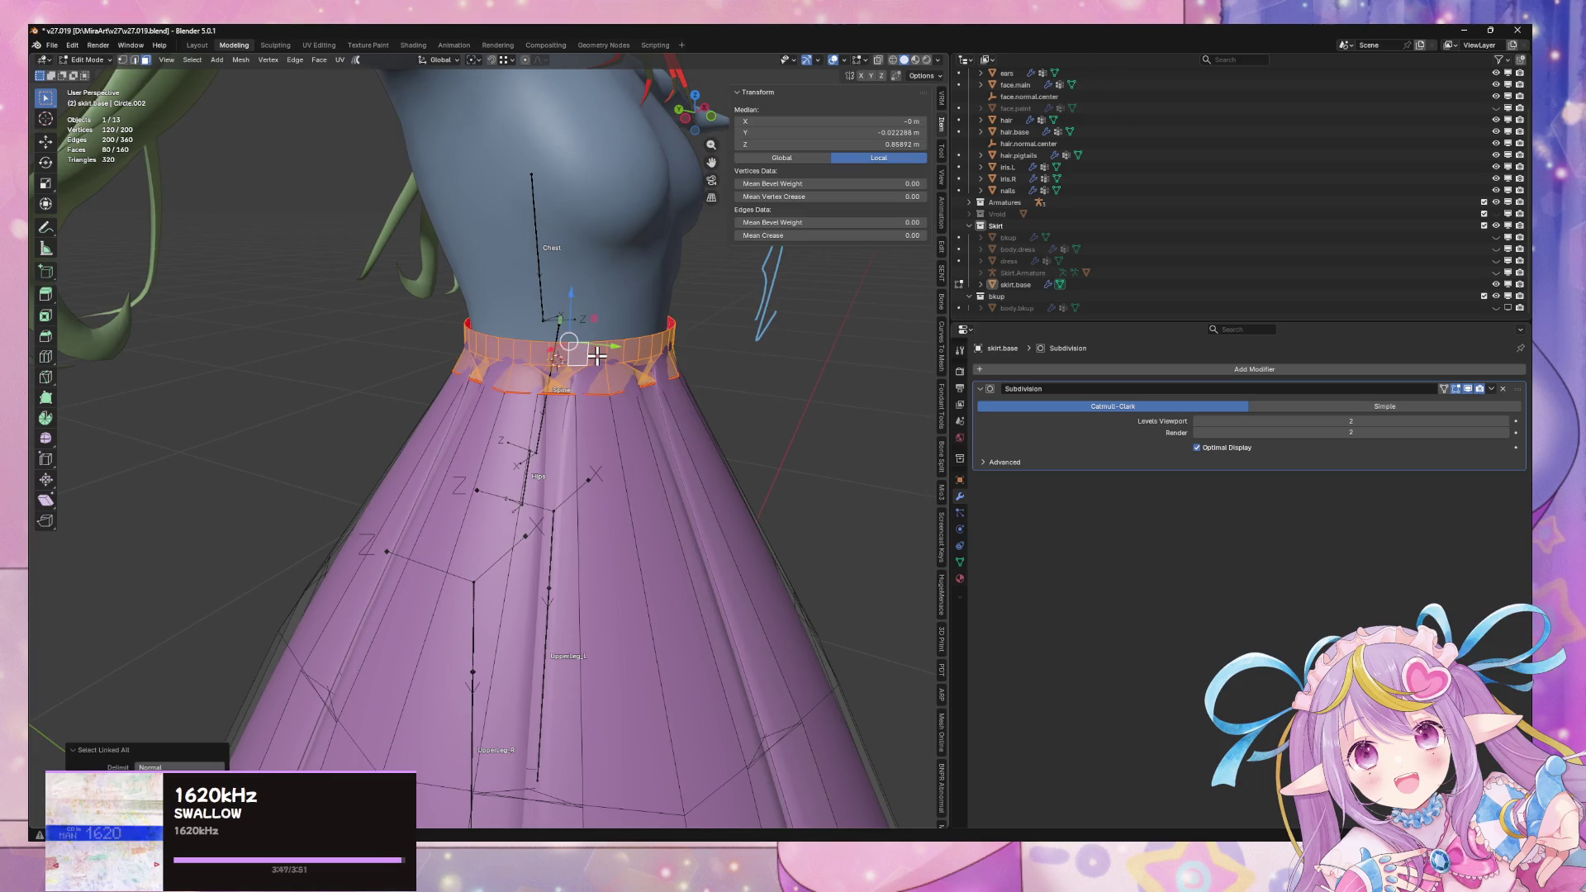
key("s")
key("y")
left_click(590, 354)
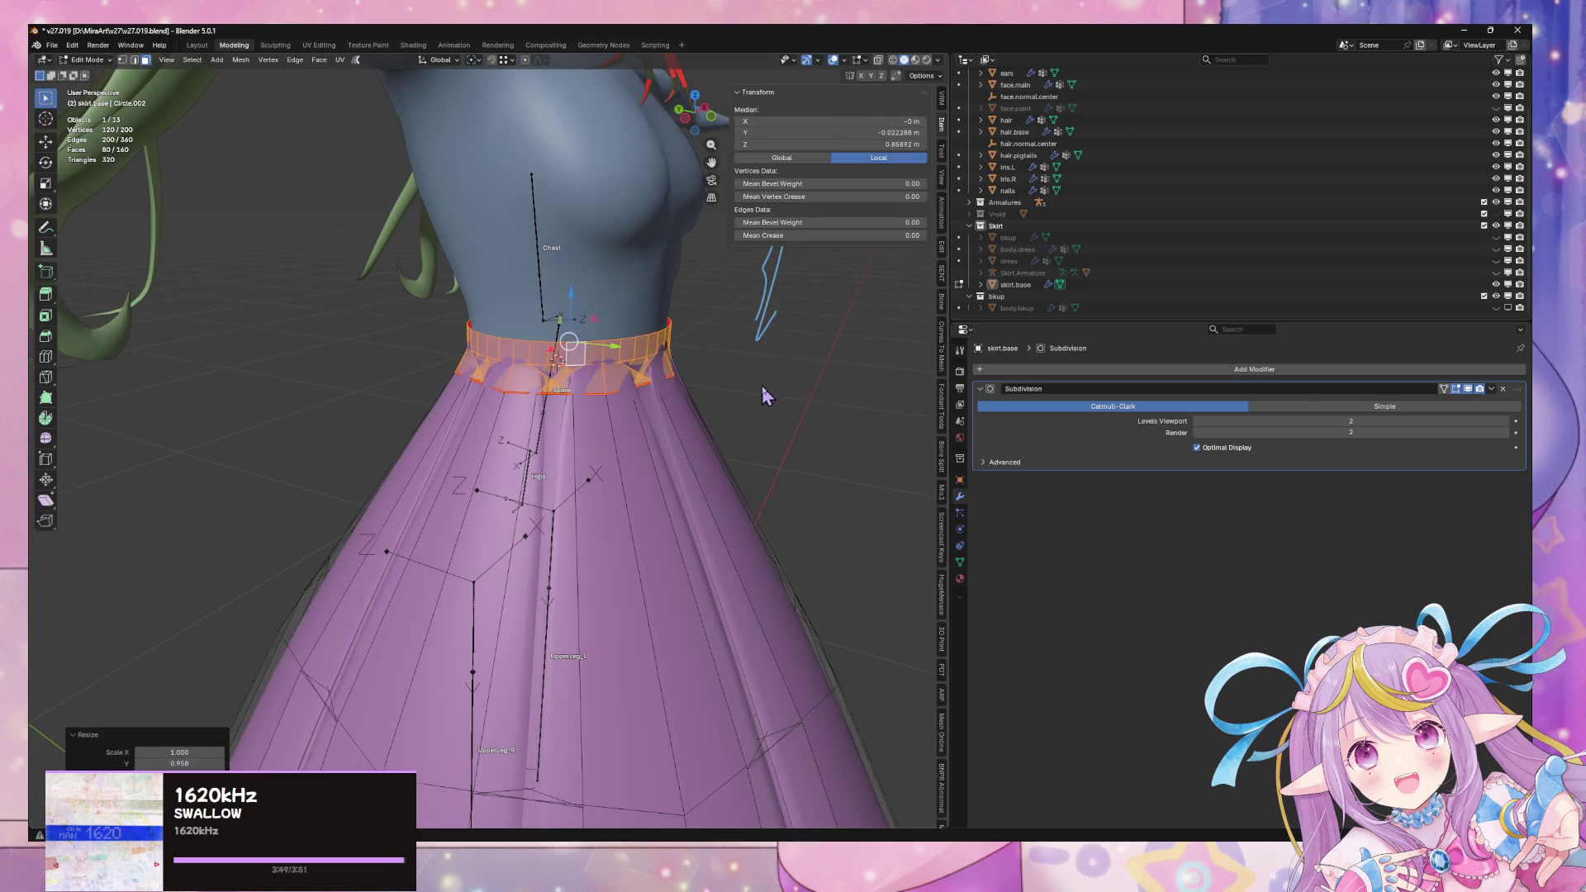
key("Tab")
Zoom around a near-front view to inspect how the skirt meets the waist
scroll(757, 379, "down", 5)
mouse_move(768, 392)
middle_mouse_down()
mouse_move(676, 339)
mouse_move(531, 408)
mouse_move(678, 380)
mouse_move(716, 410)
mouse_move(754, 397)
mouse_move(421, 396)
mouse_move(537, 425)
mouse_move(463, 429)
mouse_move(578, 413)
mouse_move(654, 319)
mouse_move(648, 433)
mouse_move(566, 428)
middle_mouse_up()
scroll(675, 338, "up", 5)
scroll(530, 408, "down", 4)
scroll(673, 405, "down", 6)
scroll(714, 407, "up", 7)
scroll(715, 413, "up", 5)
scroll(495, 417, "down", 6)
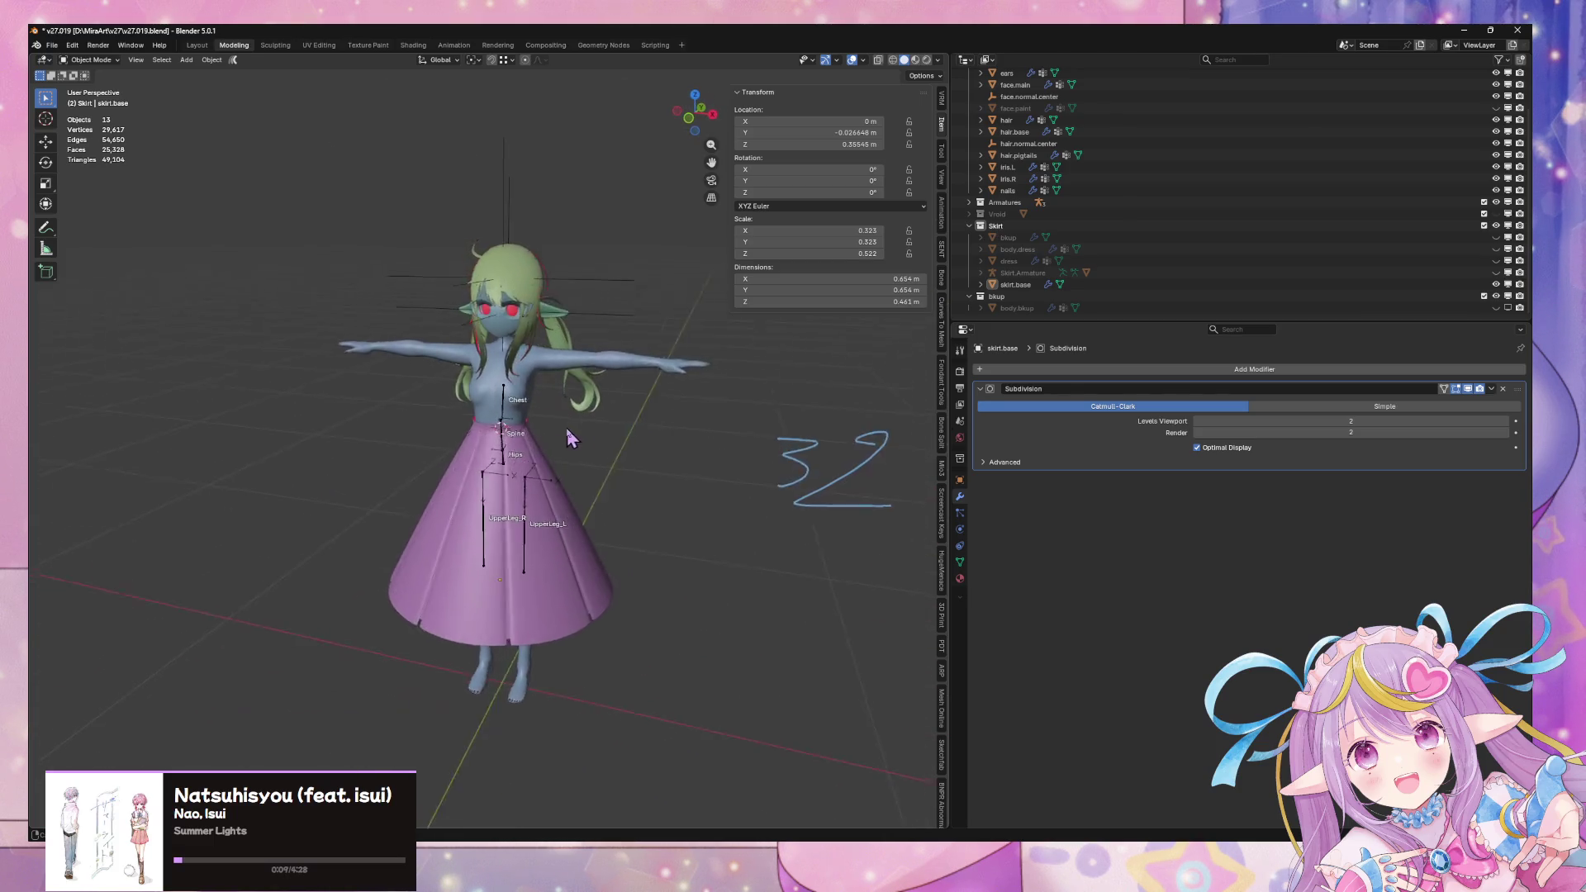
Save the skirt progress to v27.019.blend
scroll(578, 426, "up", 6)
scroll(634, 390, "down", 6)
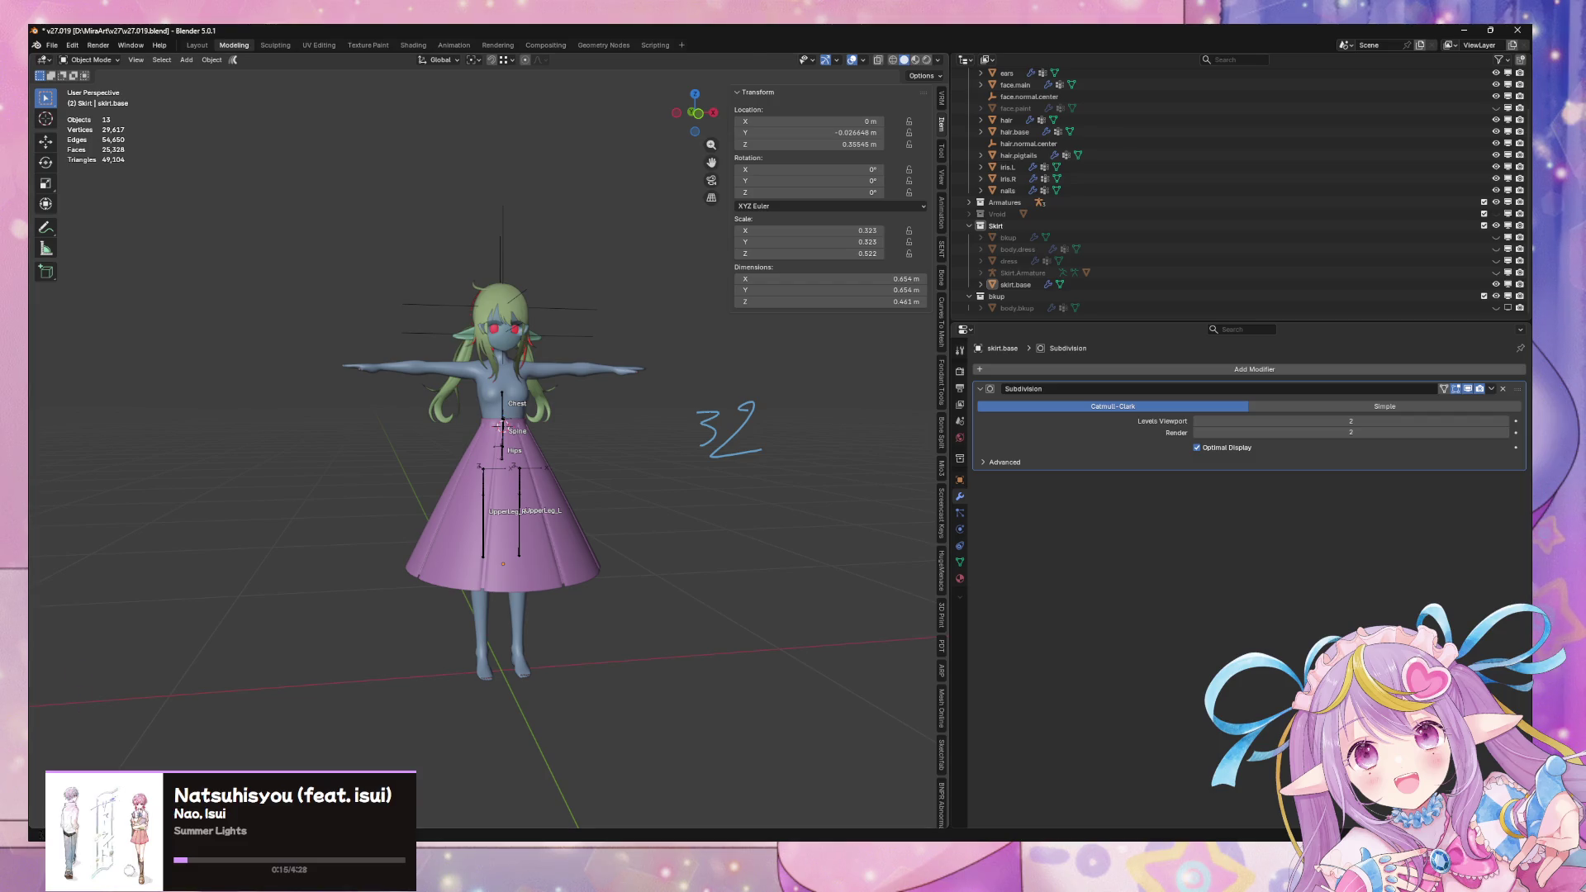
key("ctrl+s")
Orbit around the character to inspect the bell skirt from above and the side
middle_click_drag(666, 609, 116, 607)
scroll(616, 566, "up", 5)
mouse_move(616, 566)
middle_mouse_down()
mouse_move(575, 584)
mouse_move(621, 532)
middle_mouse_up()
scroll(575, 585, "down", 3)
scroll(570, 574, "down", 3)
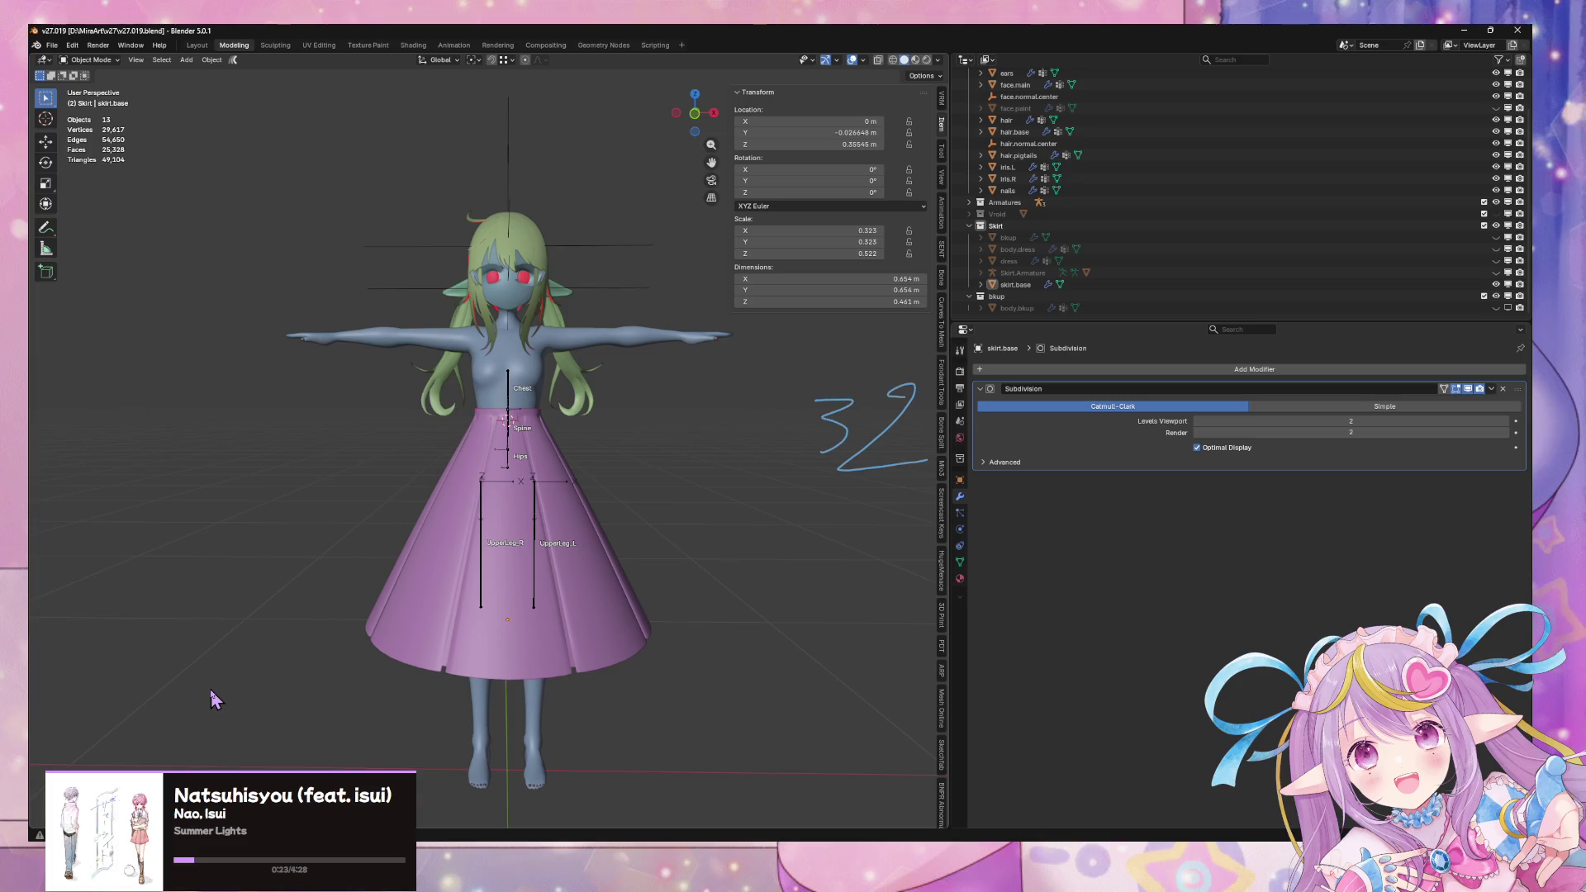
mouse_move(474, 702)
middle_mouse_down()
mouse_move(328, 685)
mouse_move(463, 693)
middle_mouse_up()
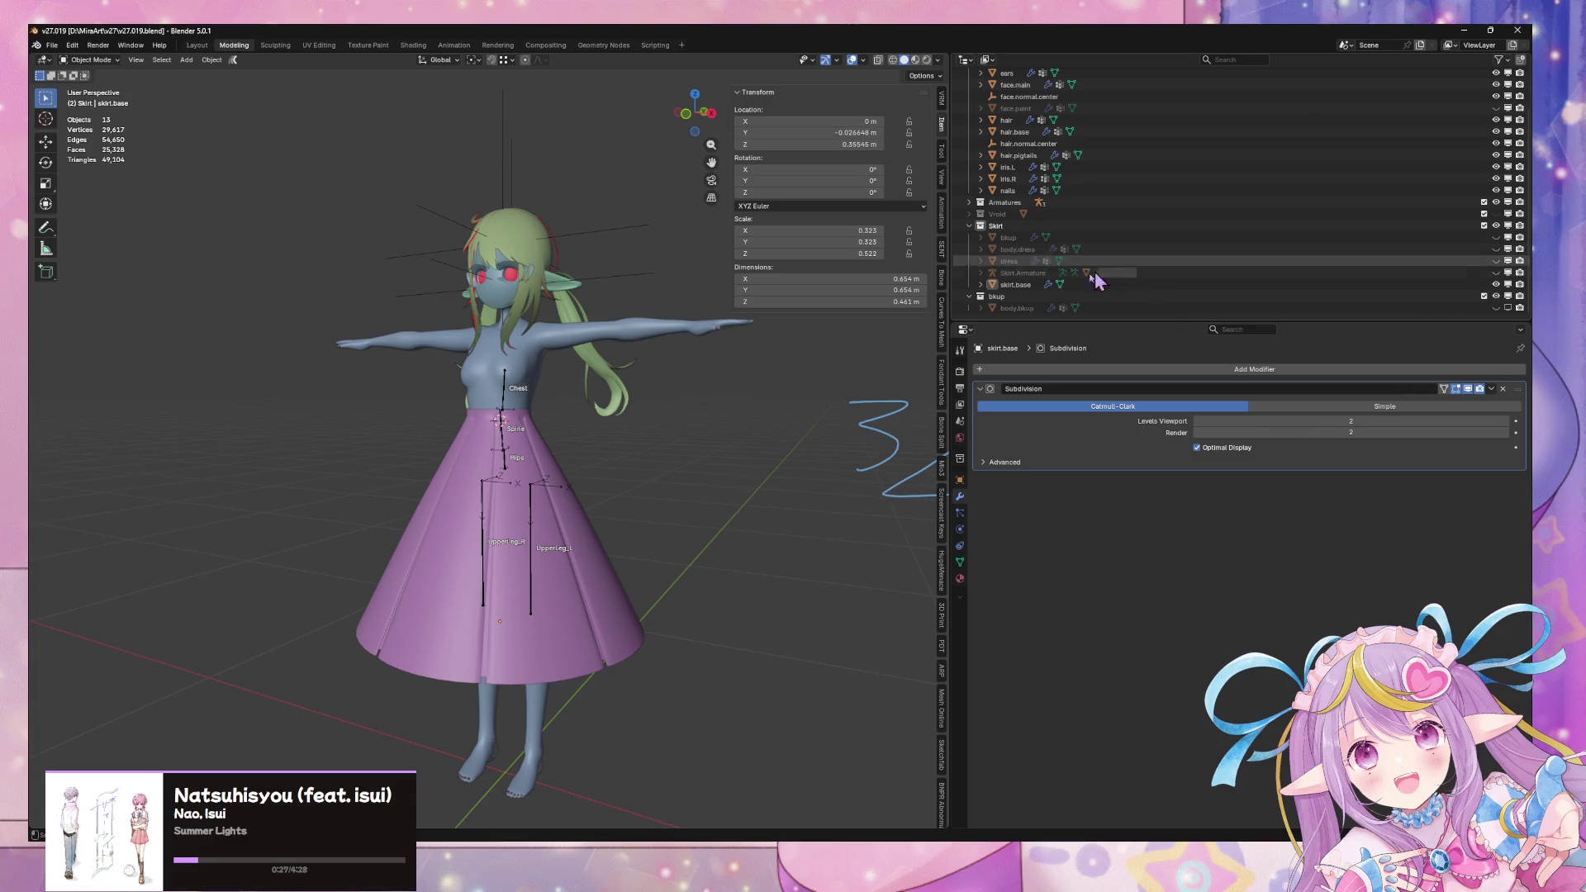
Select the skirt base mesh, deselect everything, and switch to the desktop
left_click(1014, 284)
key("alt+a")
scroll(590, 471, "down", 5)
scroll(682, 462, "up", 6)
key("super+d")
key("super+d")
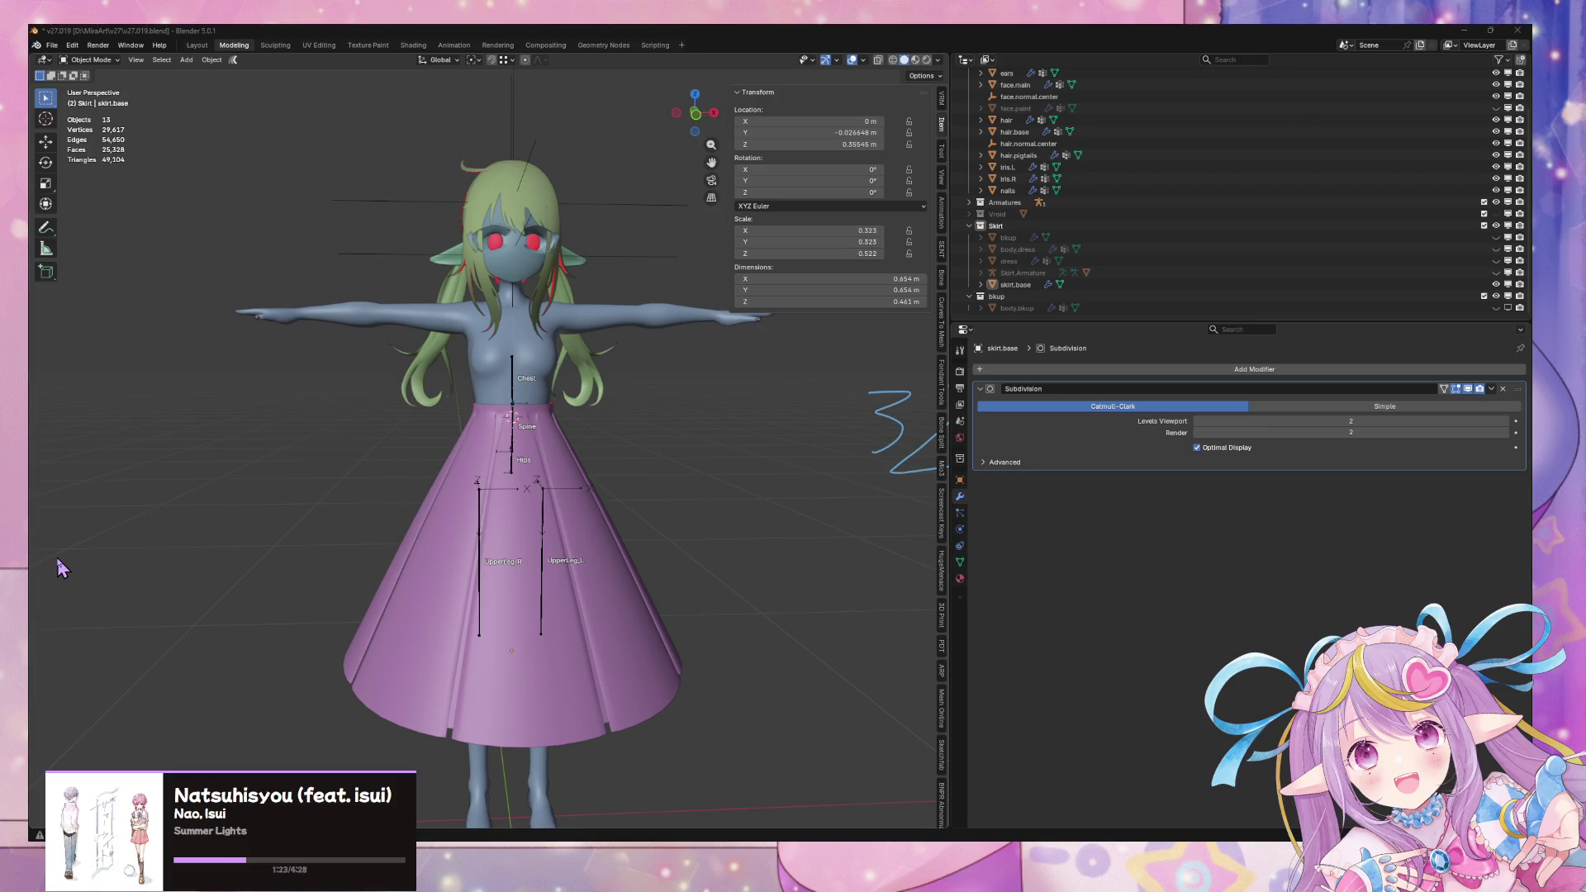
Select skirt.base, save the file, and enter Edit Mode
middle_click_drag(608, 563, 559, 599)
left_click(558, 600)
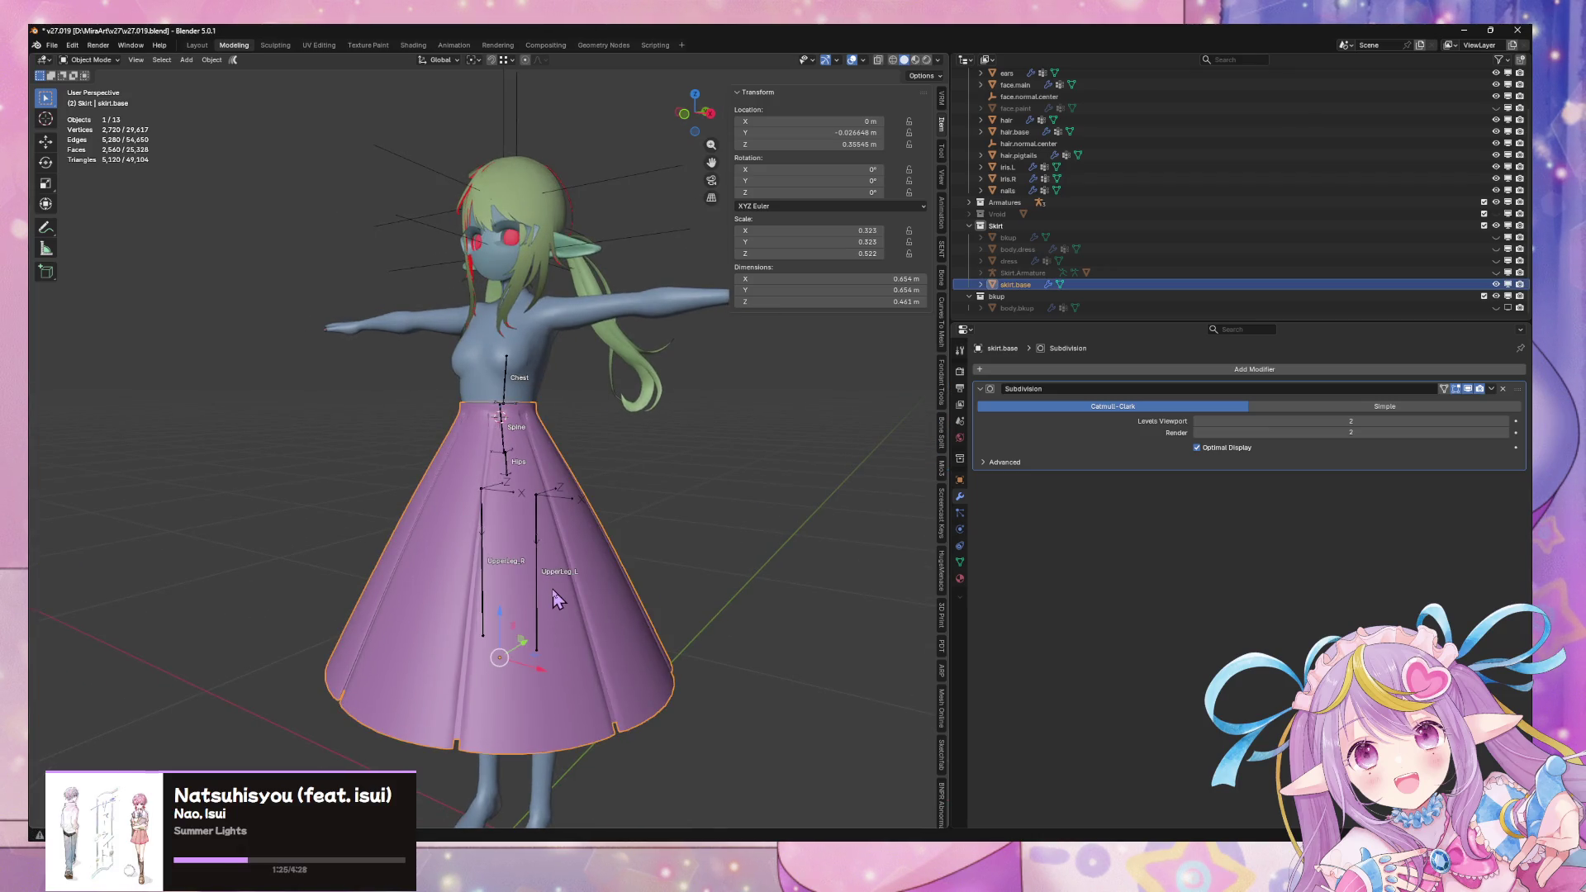
key("ctrl+s")
key("Tab")
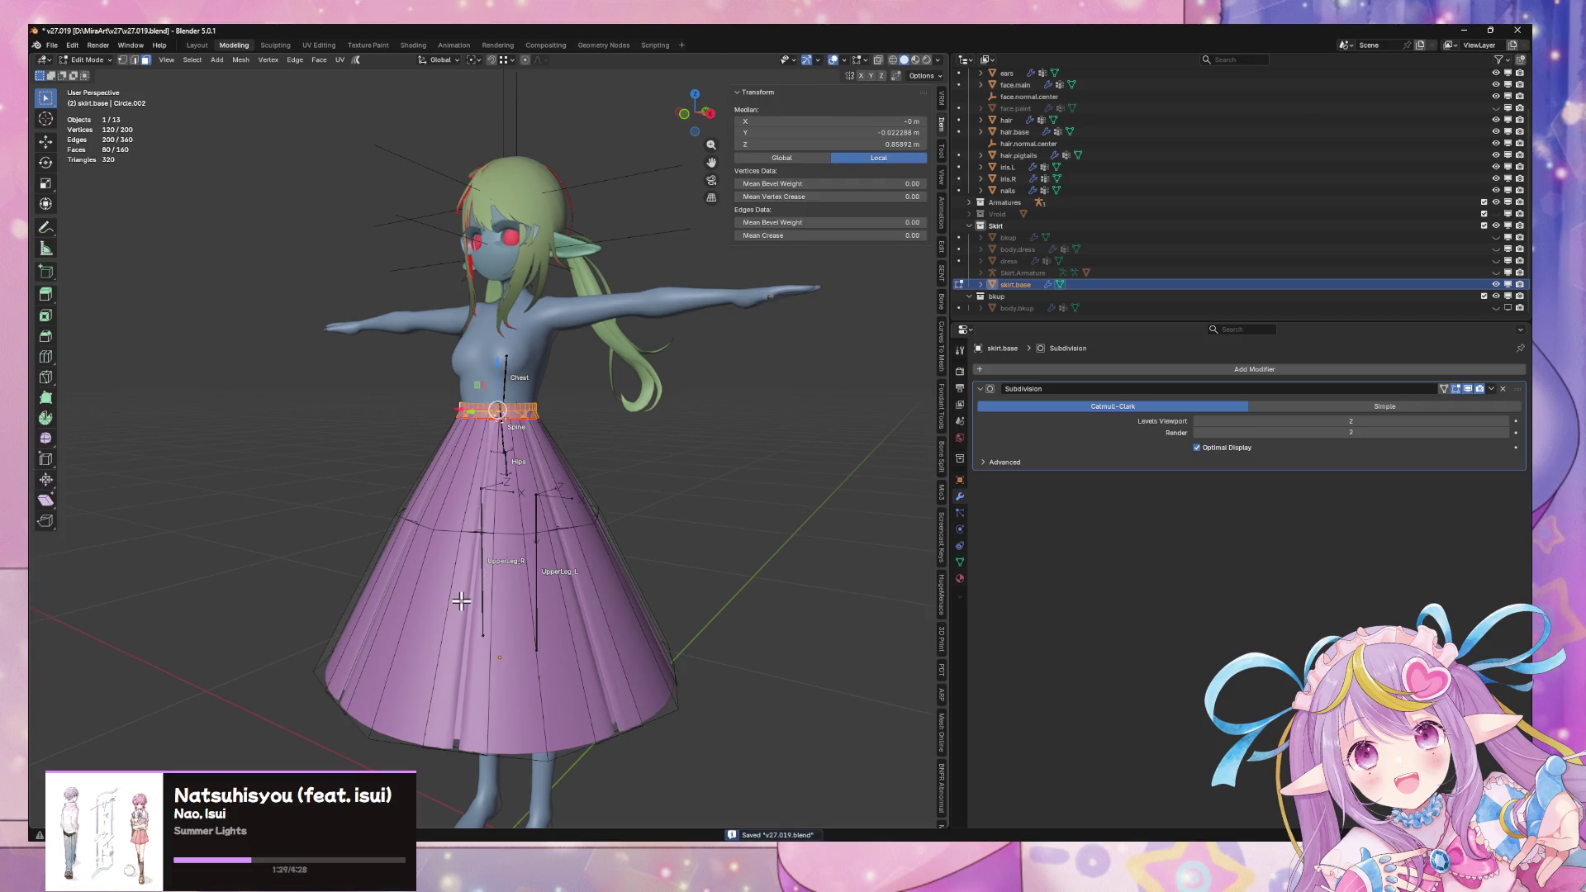
Add one edge loop across the lower skirt, leaving it unslid after several cancelled tries
key("ctrl+r")
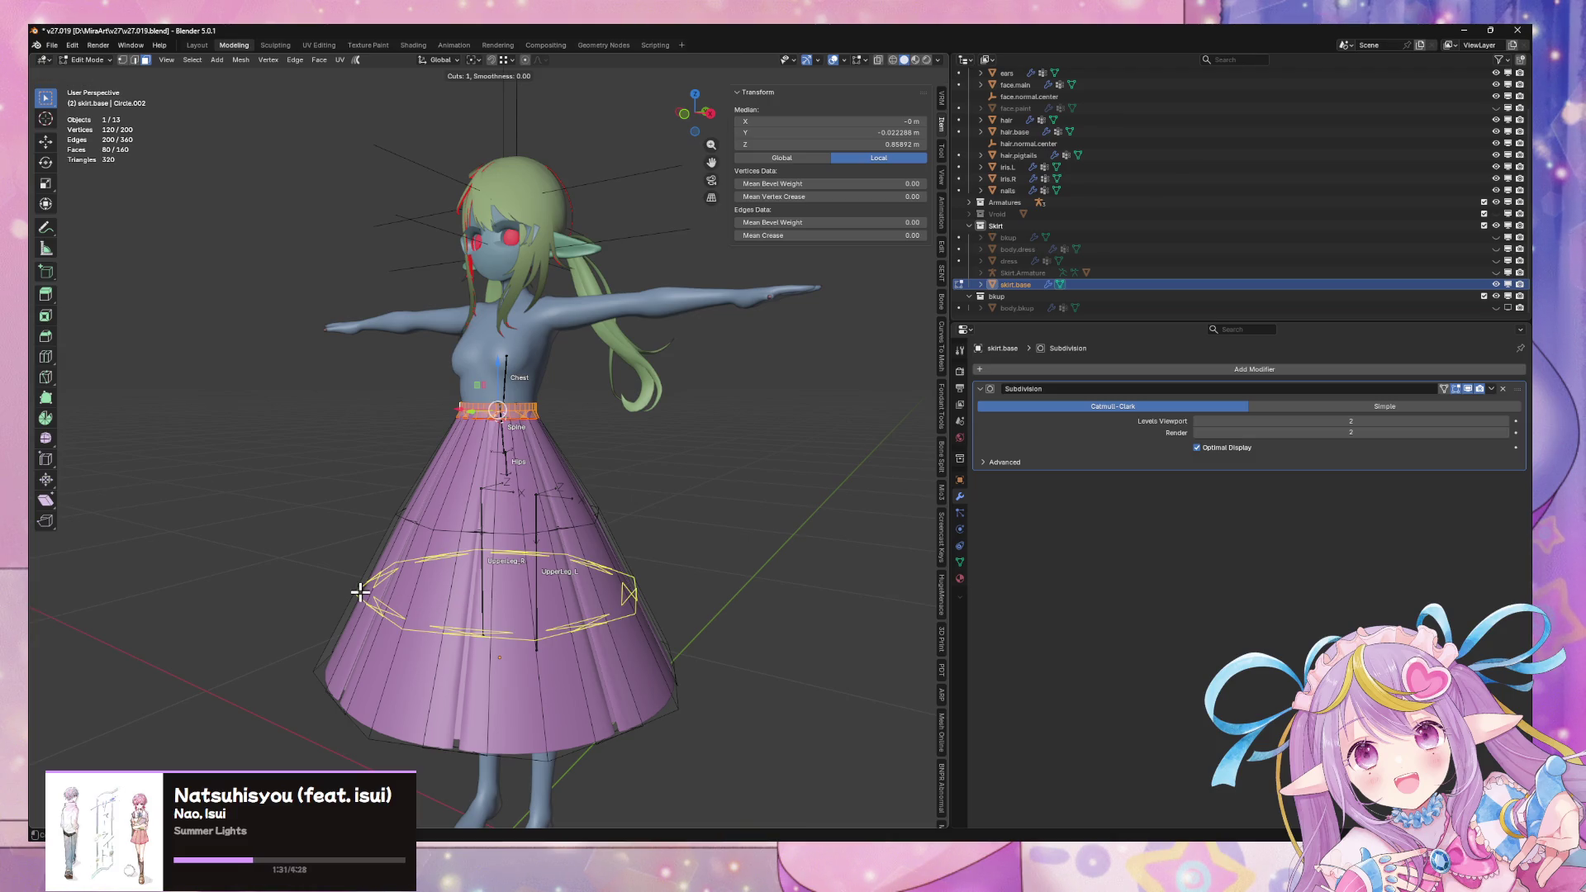
key("Escape")
middle_click_drag(652, 562, 602, 555)
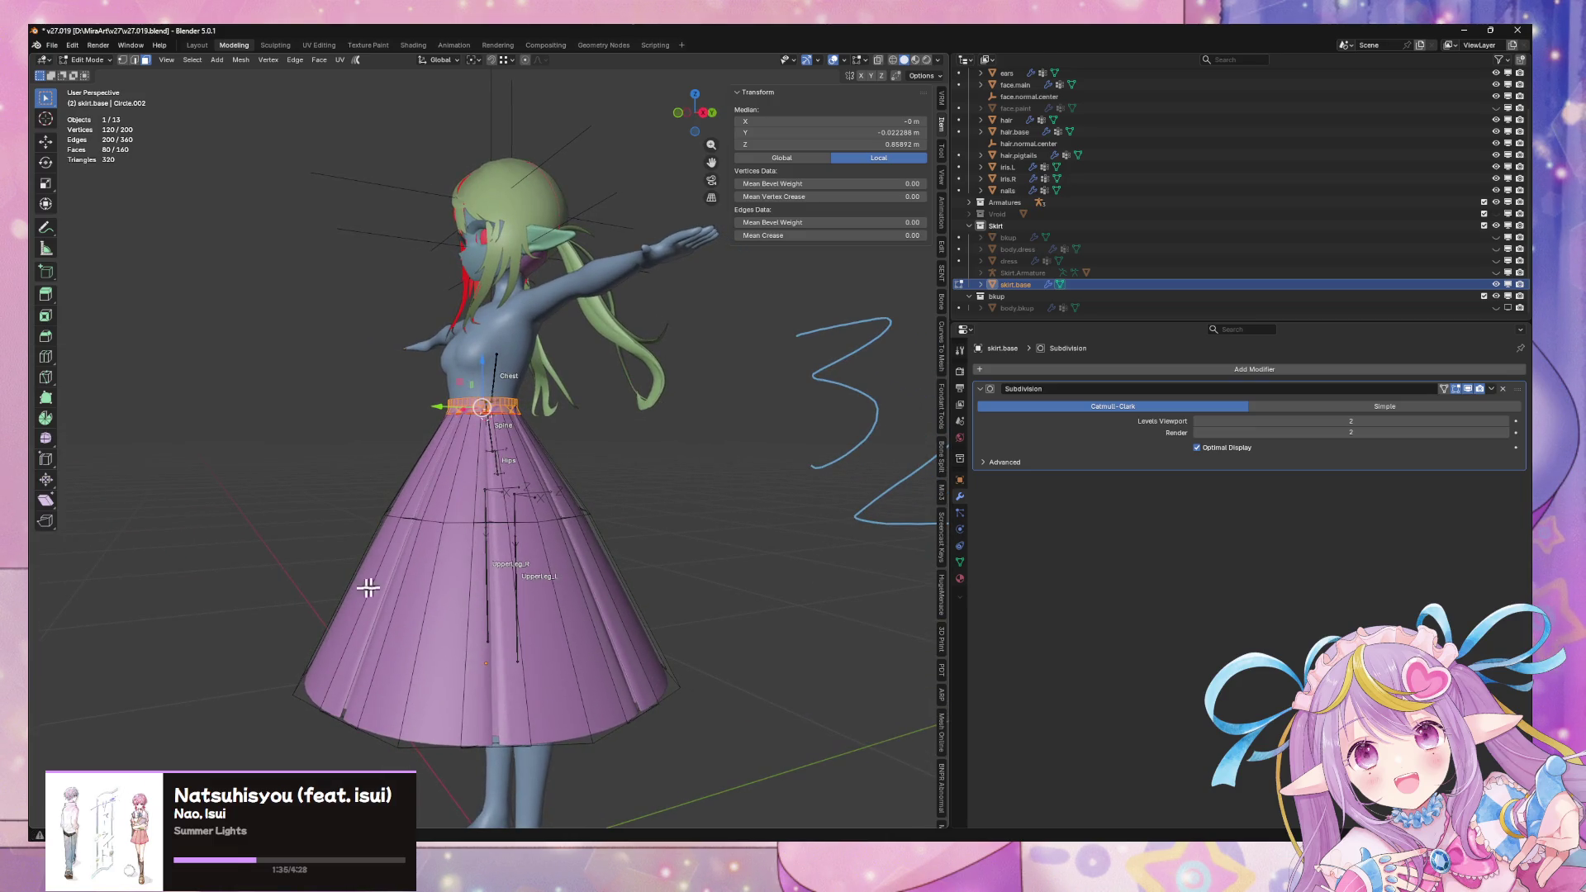
key("ctrl+r")
key("Escape")
mouse_move(430, 593)
middle_mouse_down()
mouse_move(464, 485)
mouse_move(501, 475)
mouse_move(520, 552)
mouse_move(483, 563)
middle_mouse_up()
key("ctrl+r")
key("Escape")
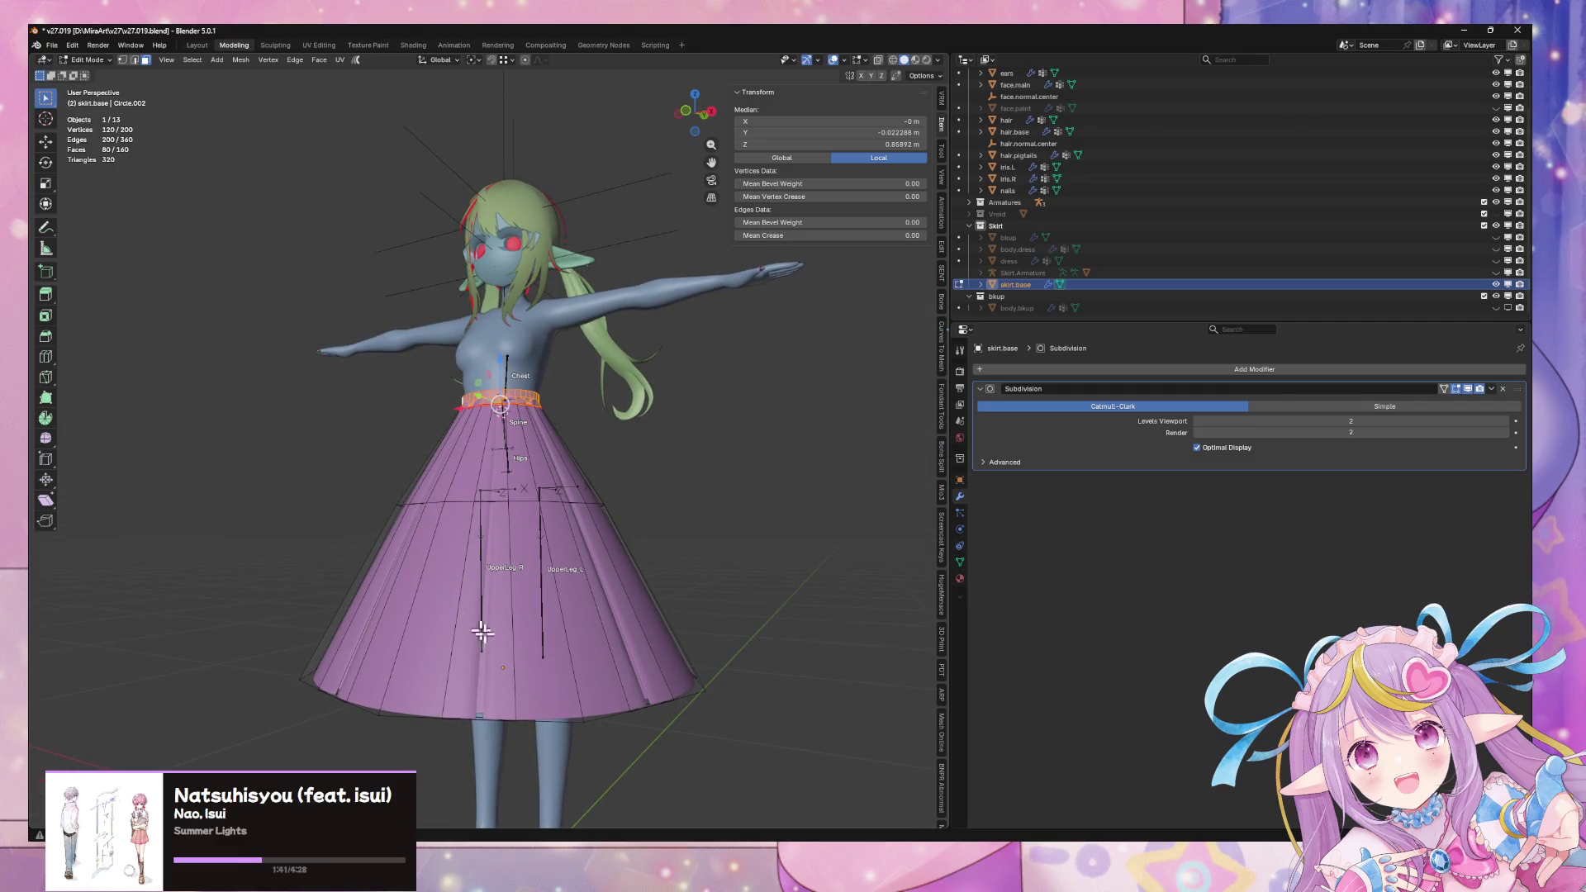
key("ctrl+r")
left_click(454, 552)
right_click(459, 550)
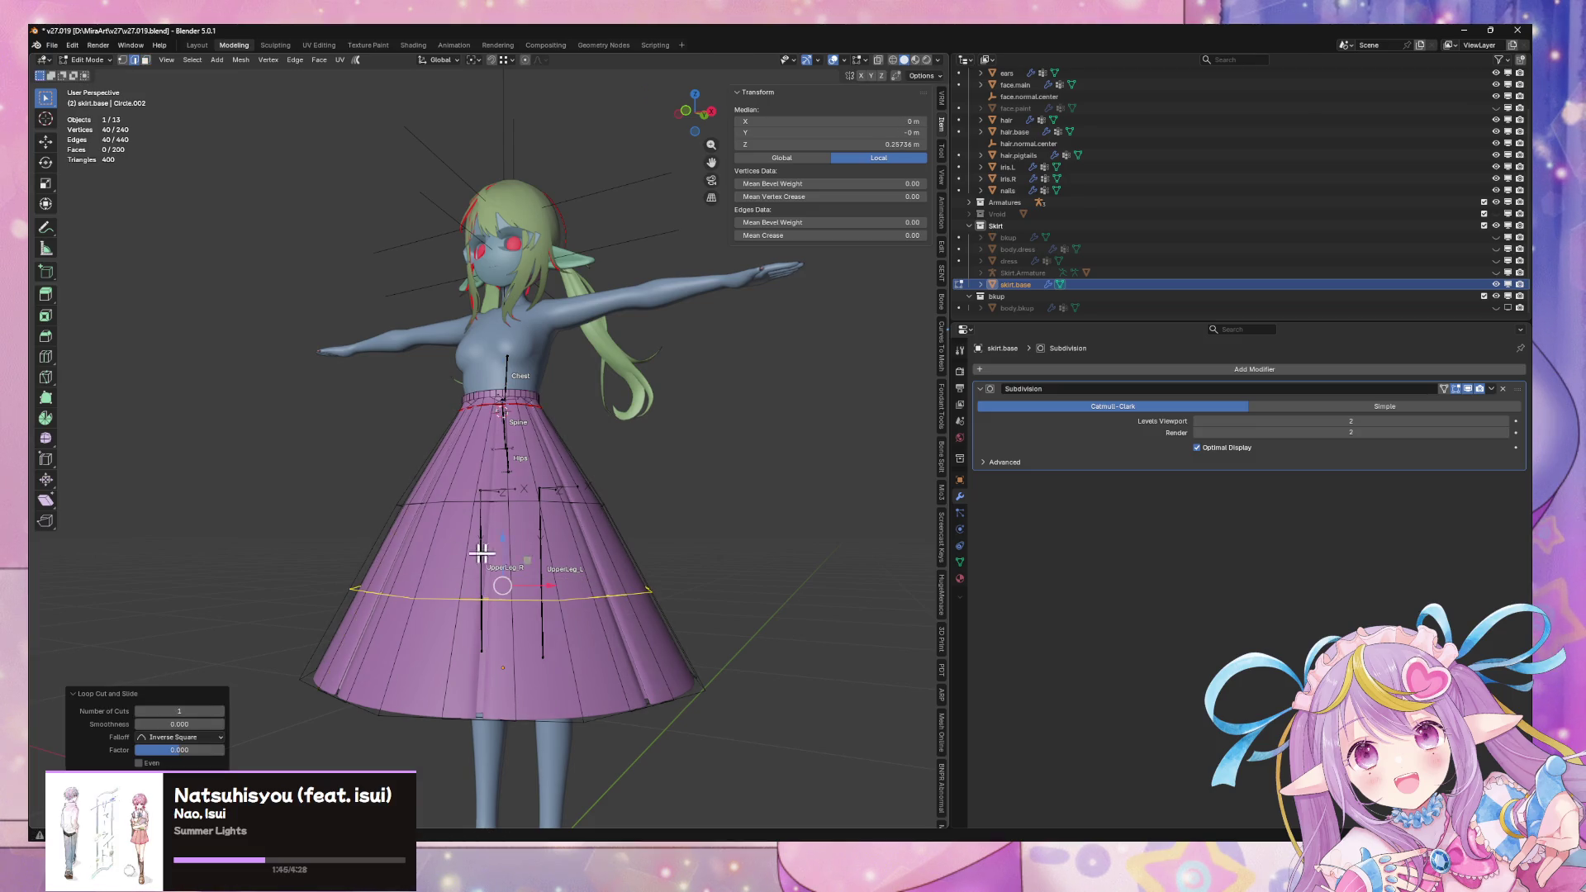
Delete the lower ring of skirt faces, then undo the deletion and inspect from low
key("3")
left_click(484, 643, "alt")
key("x")
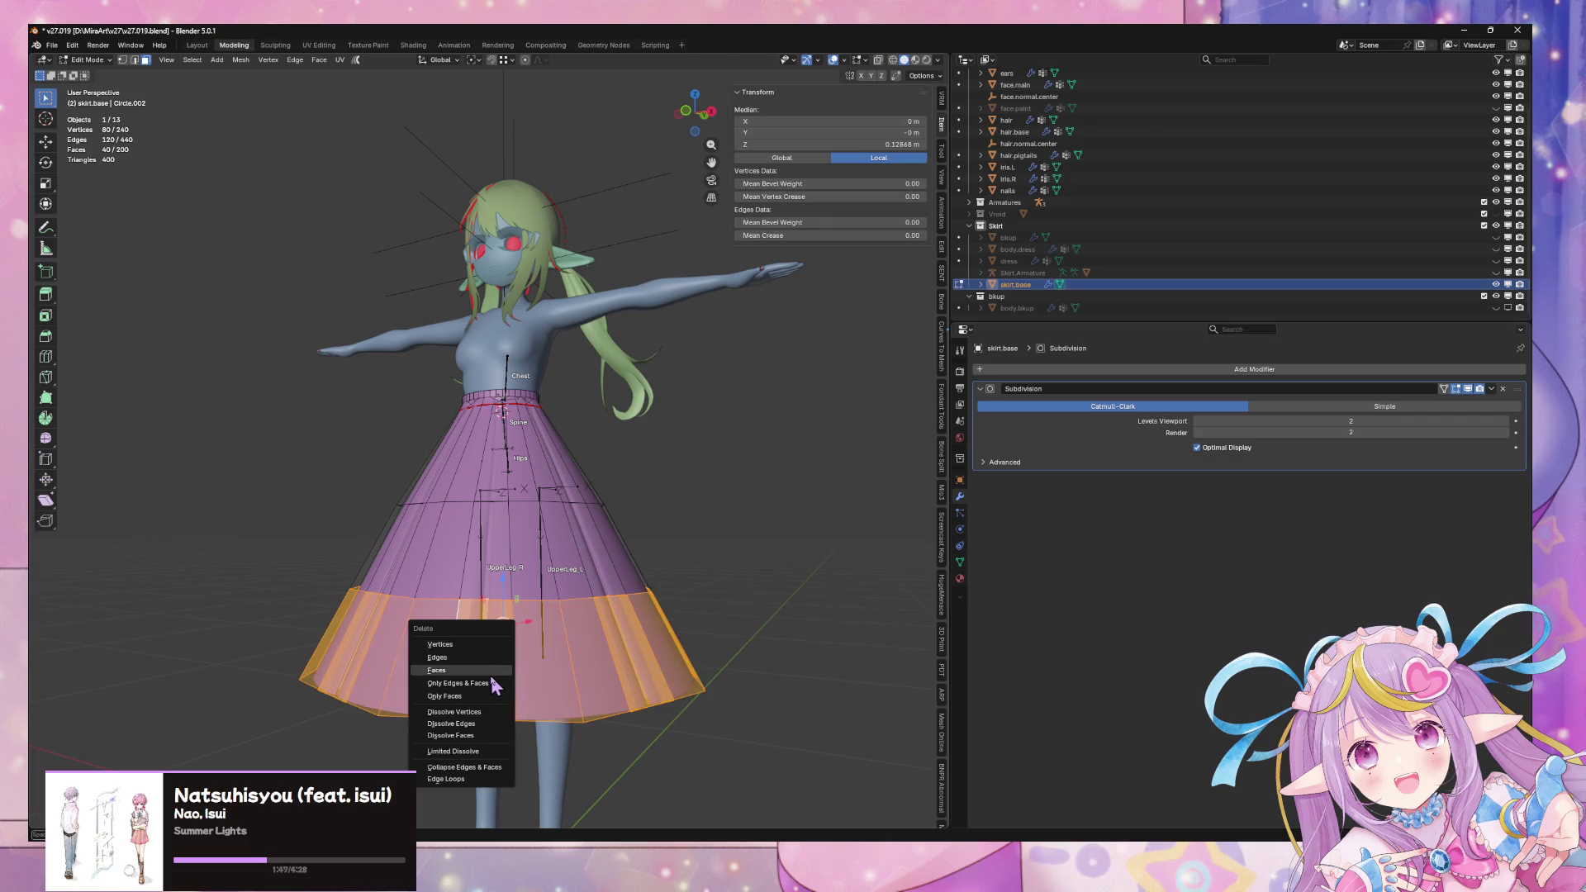
left_click(489, 672)
mouse_move(594, 619)
middle_mouse_down()
mouse_move(666, 555)
mouse_move(623, 585)
mouse_move(632, 549)
middle_mouse_up()
key("ctrl+z")
middle_click_drag(647, 520, 545, 483)
scroll(545, 483, "up", 4)
scroll(537, 463, "down", 6)
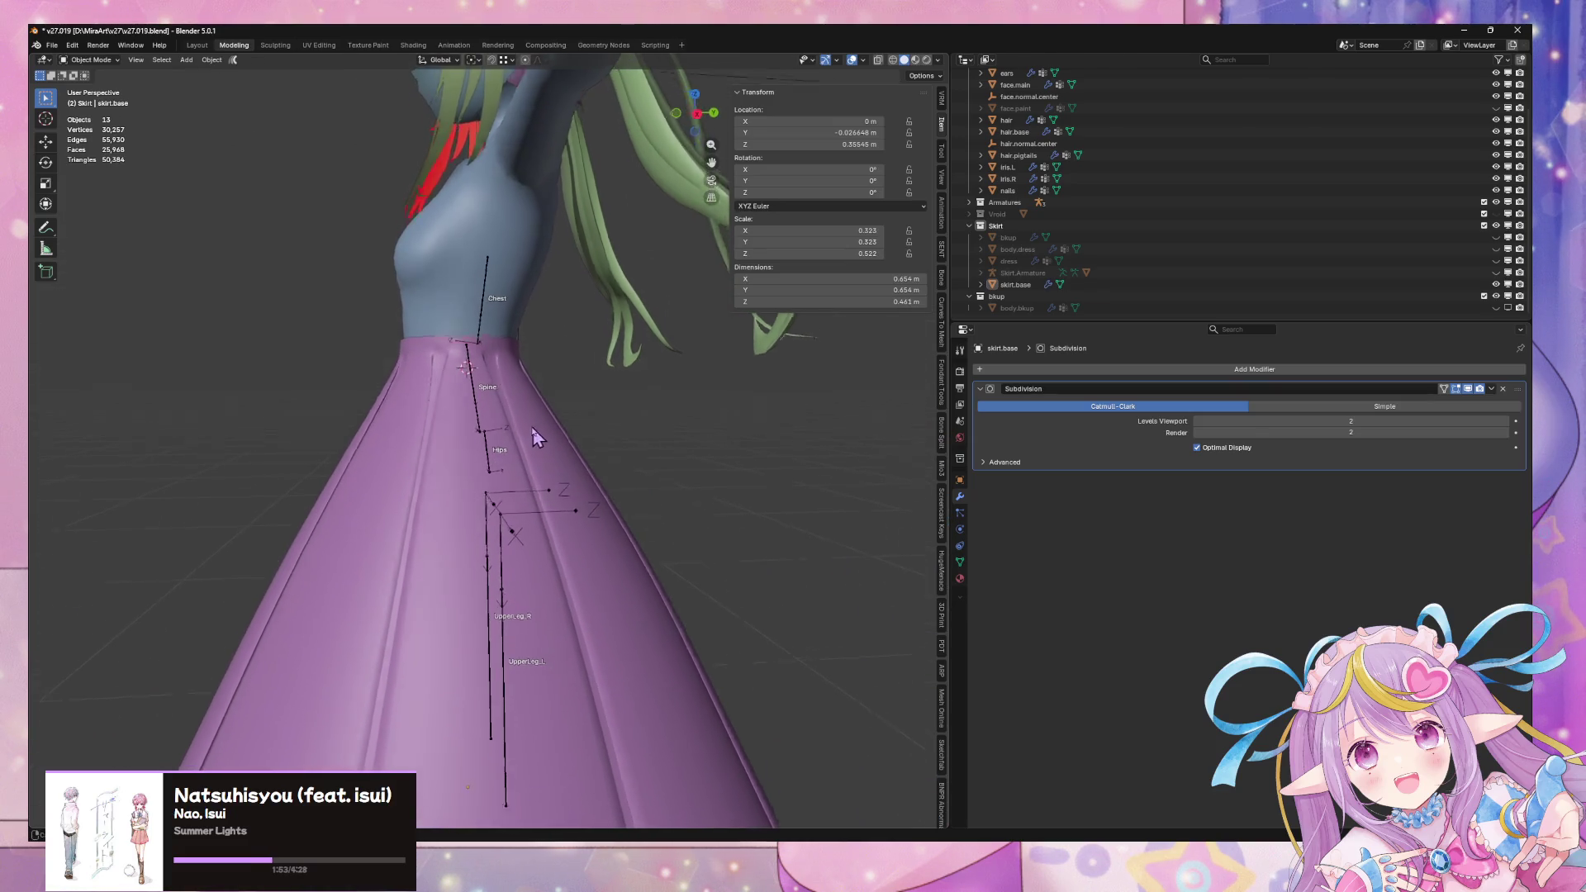
With nothing selected, snap the 3D cursor to World Origin, then reselect the skirt
mouse_move(531, 418)
middle_mouse_down()
mouse_move(612, 468)
mouse_move(733, 489)
middle_mouse_up()
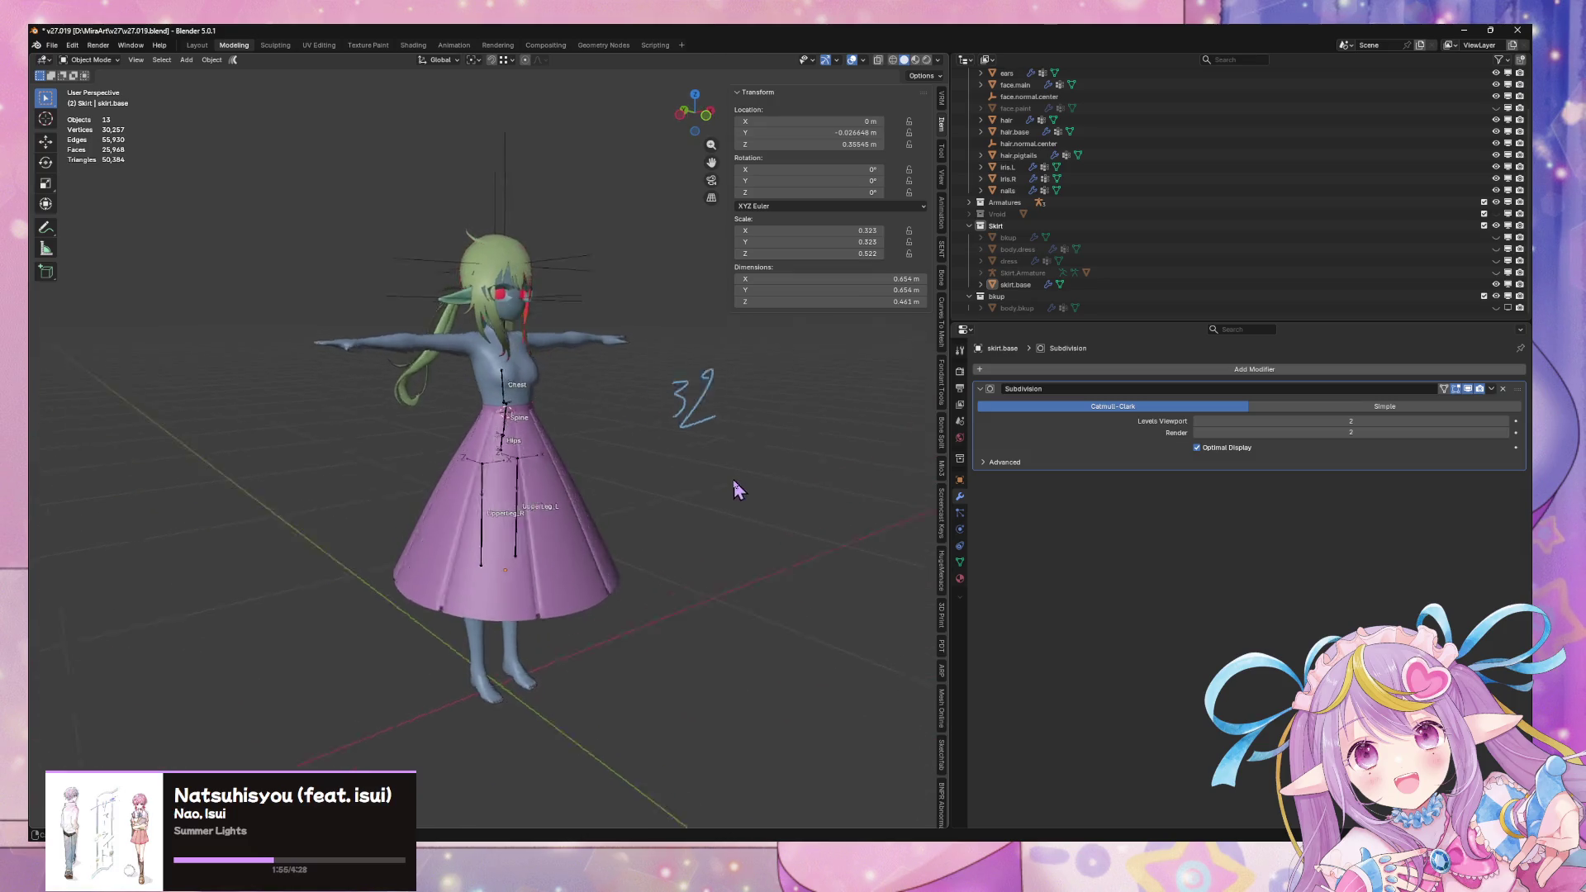
scroll(734, 489, "up", 4)
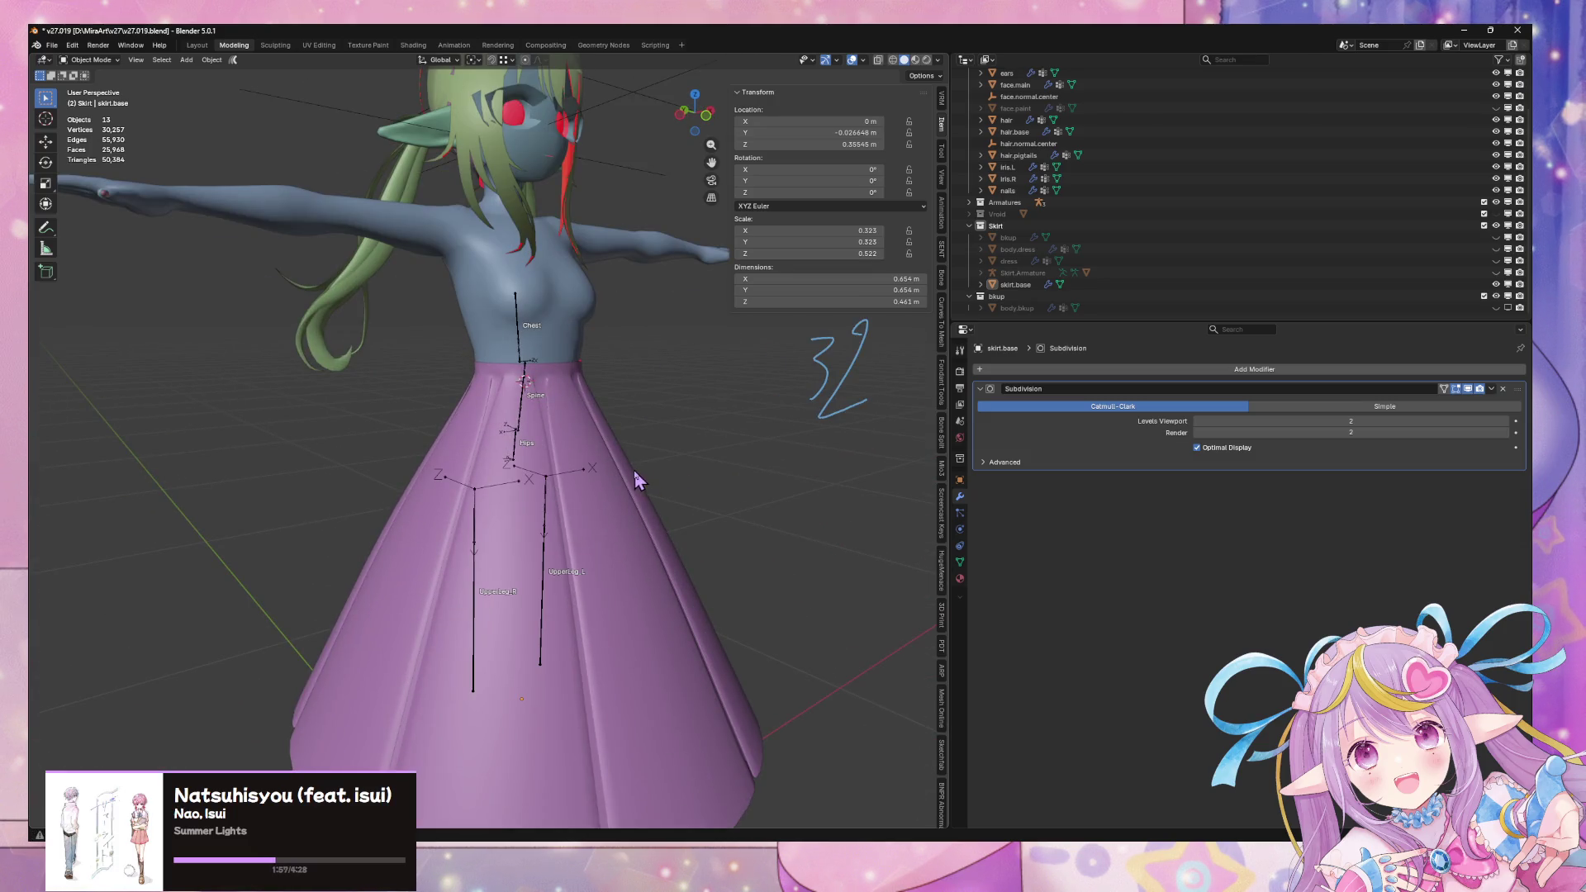
left_click(632, 514)
middle_click_drag(708, 471, 628, 457)
scroll(628, 457, "down", 5)
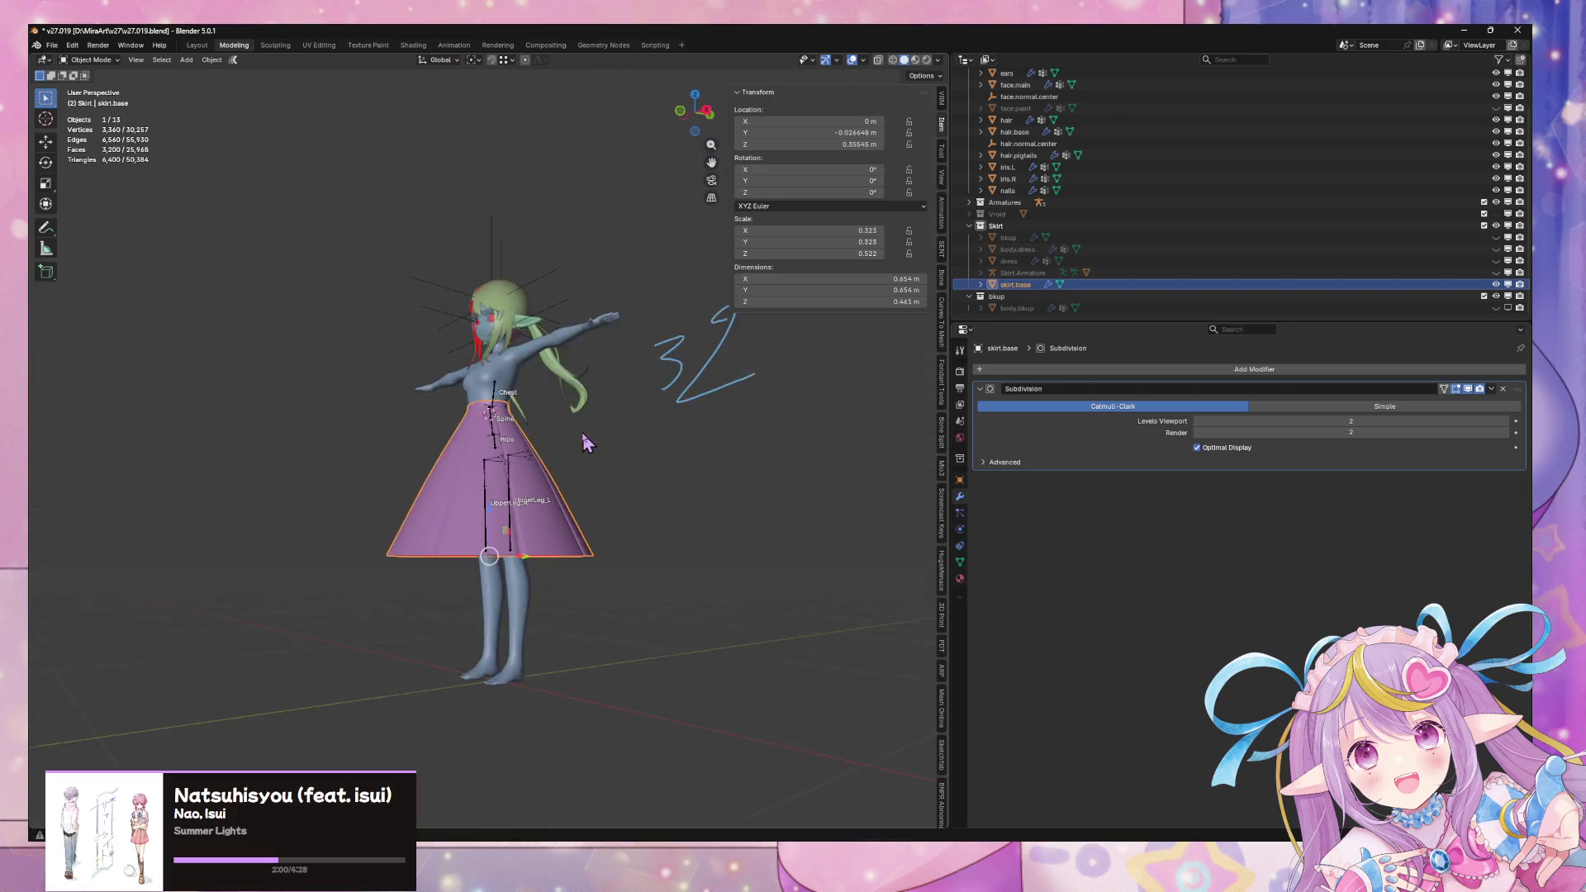
left_click(658, 489)
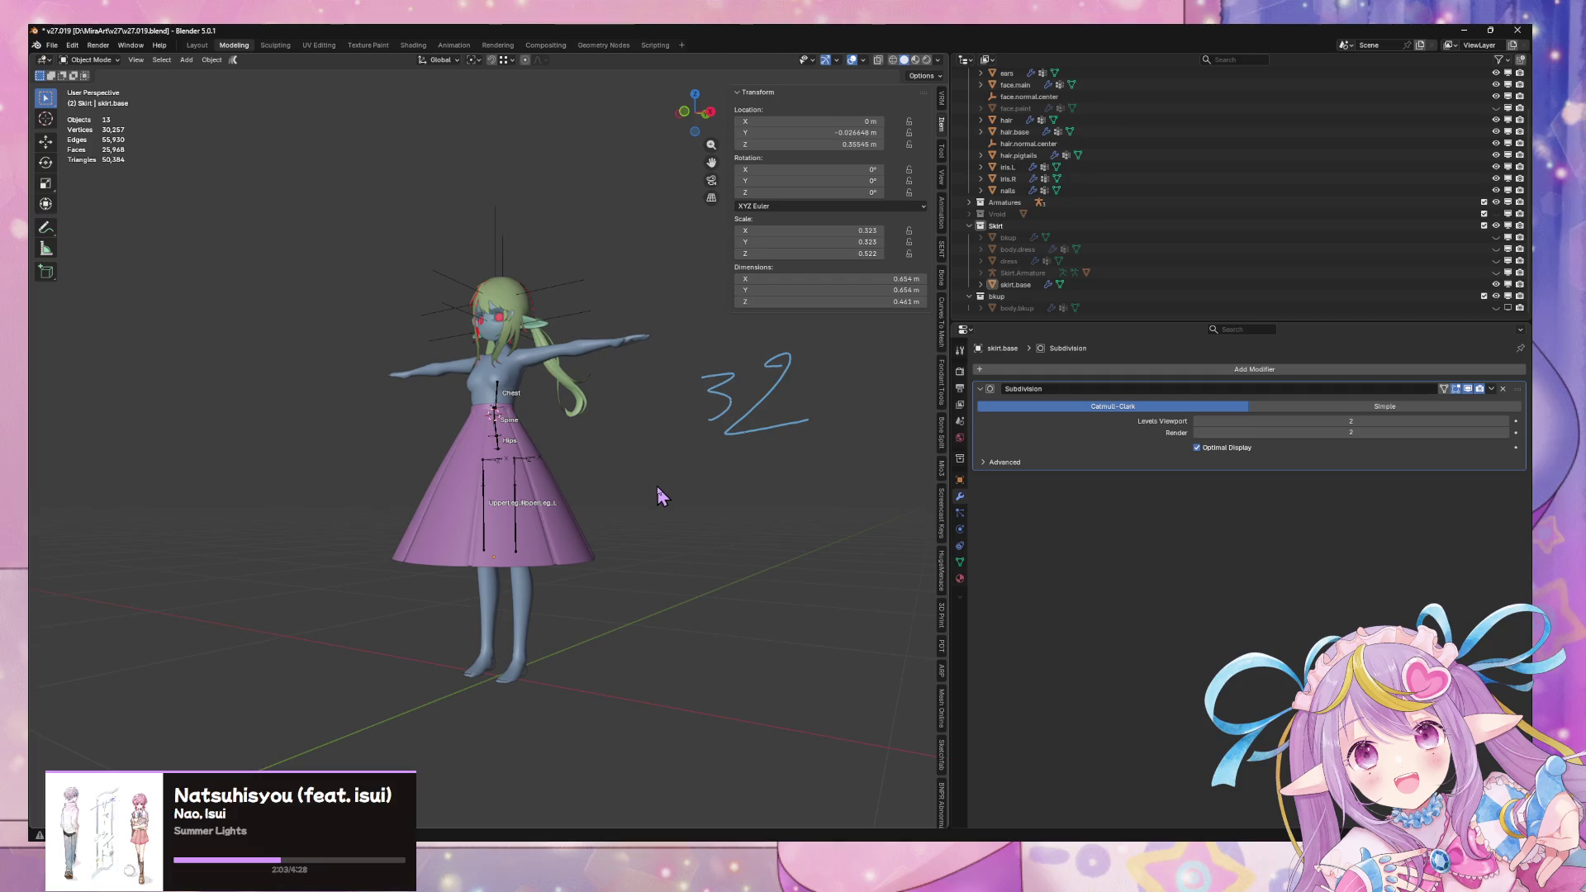
key("shift+s")
left_click(567, 534)
left_click(547, 535)
Snap the 3D cursor to the skirt and add a Lattice object there
key("shift+s")
left_click(549, 611)
mouse_move(623, 435)
middle_mouse_down()
mouse_move(680, 471)
mouse_move(674, 453)
middle_mouse_up()
key("shift+a")
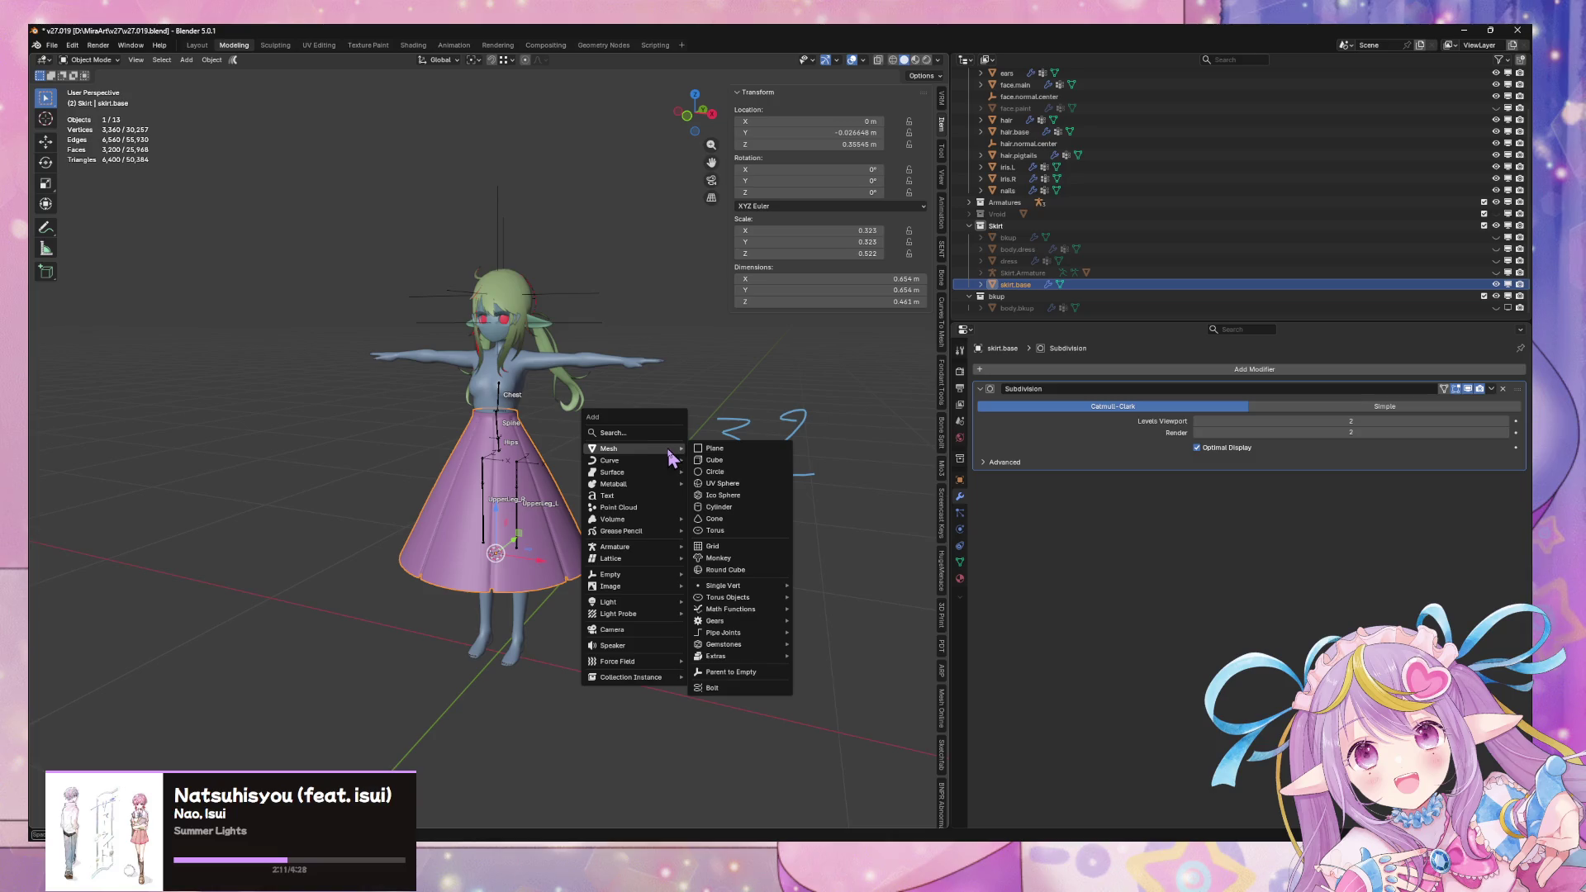
mouse_move(660, 559)
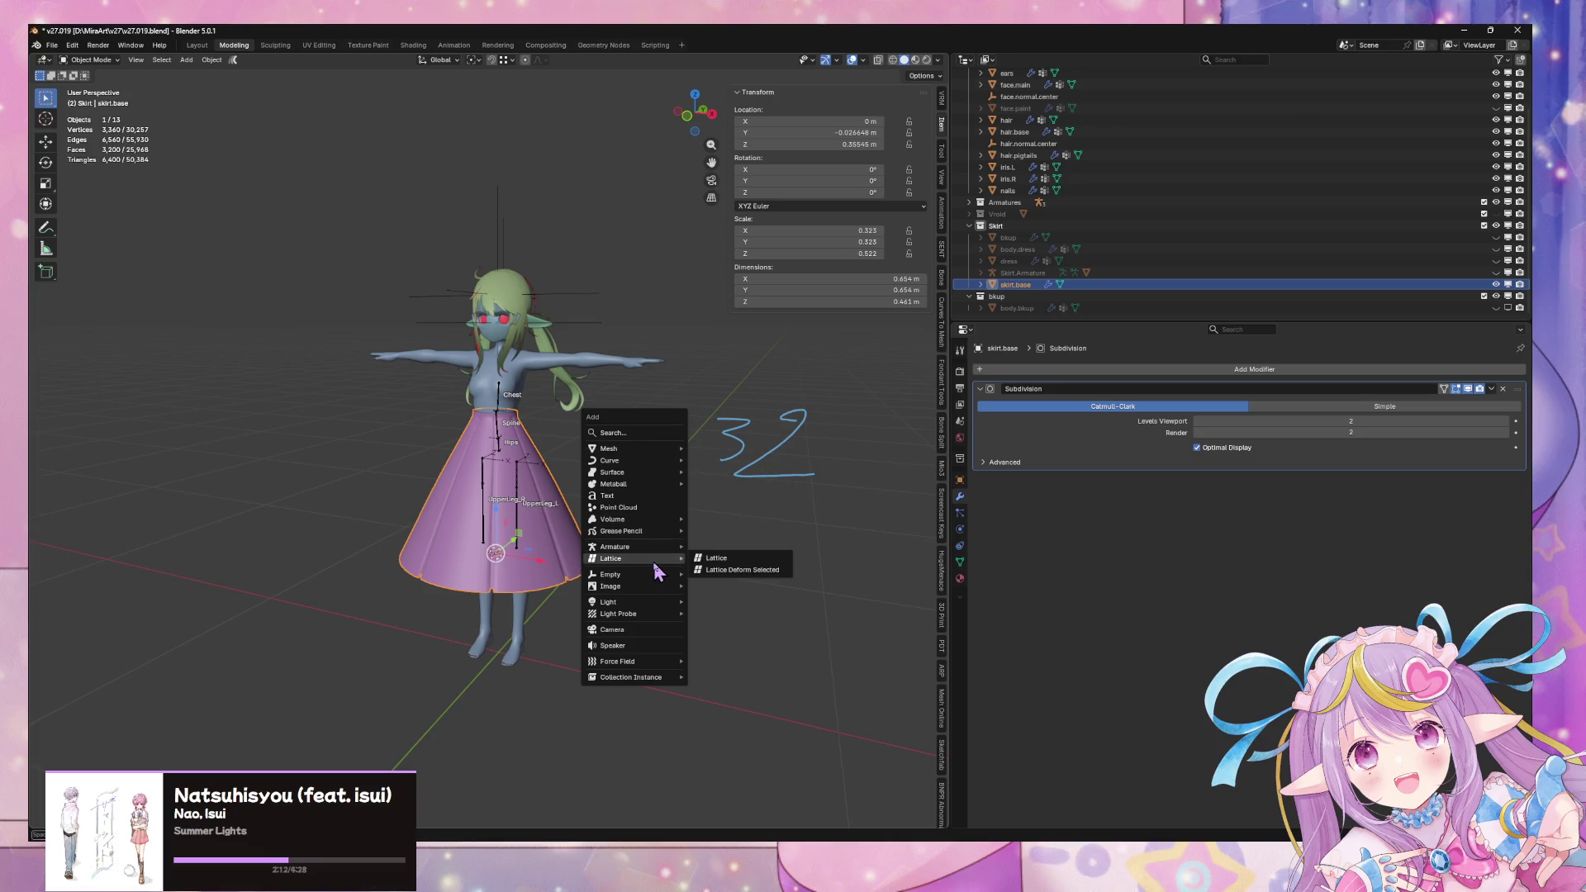
left_click(749, 562)
Shrink the lattice to 0.602, raise it over the skirt, and nudge it along Y
middle_click_drag(665, 538, 764, 473)
key("s")
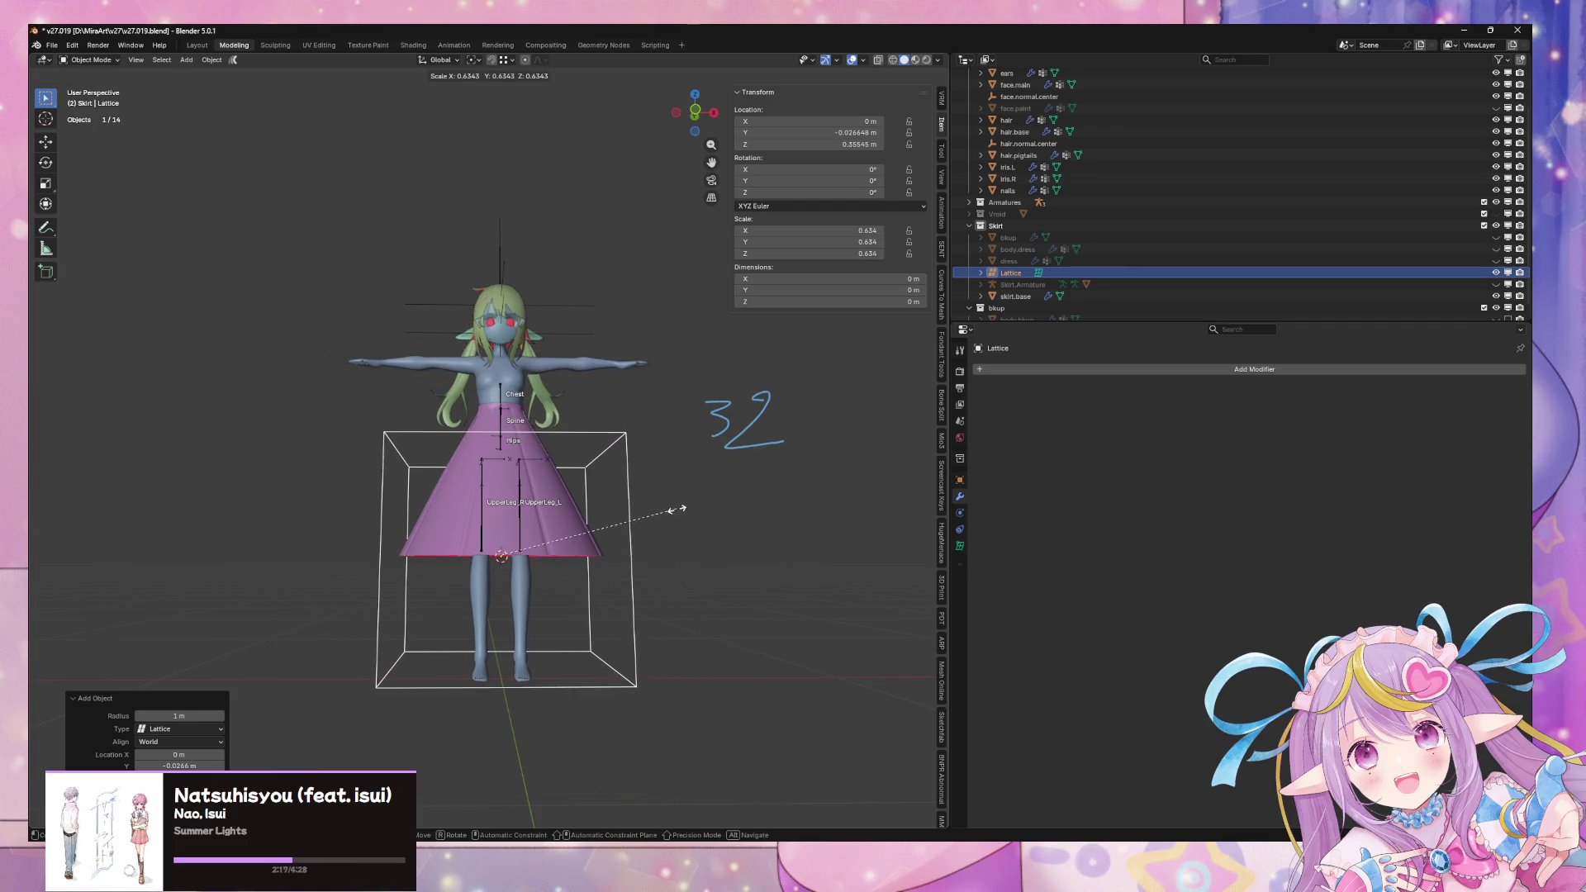
left_click(668, 510)
mouse_move(667, 511)
middle_mouse_down()
mouse_move(613, 524)
mouse_move(683, 474)
mouse_move(823, 464)
mouse_move(820, 449)
middle_mouse_up()
key("g")
key("z")
left_click(626, 471)
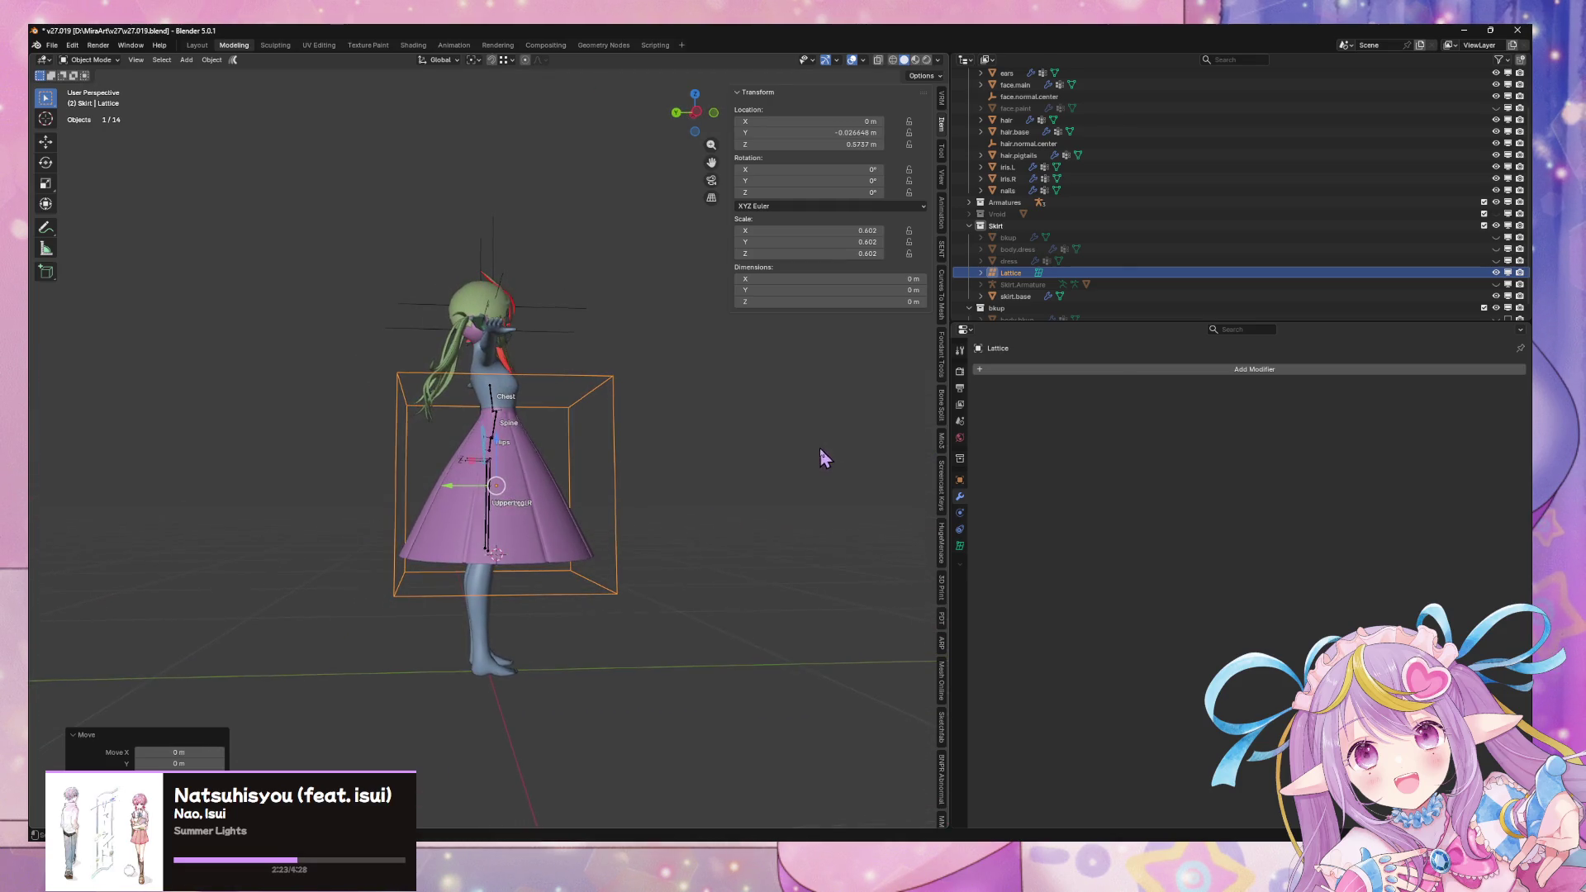
key("g")
key("y")
left_click(741, 472)
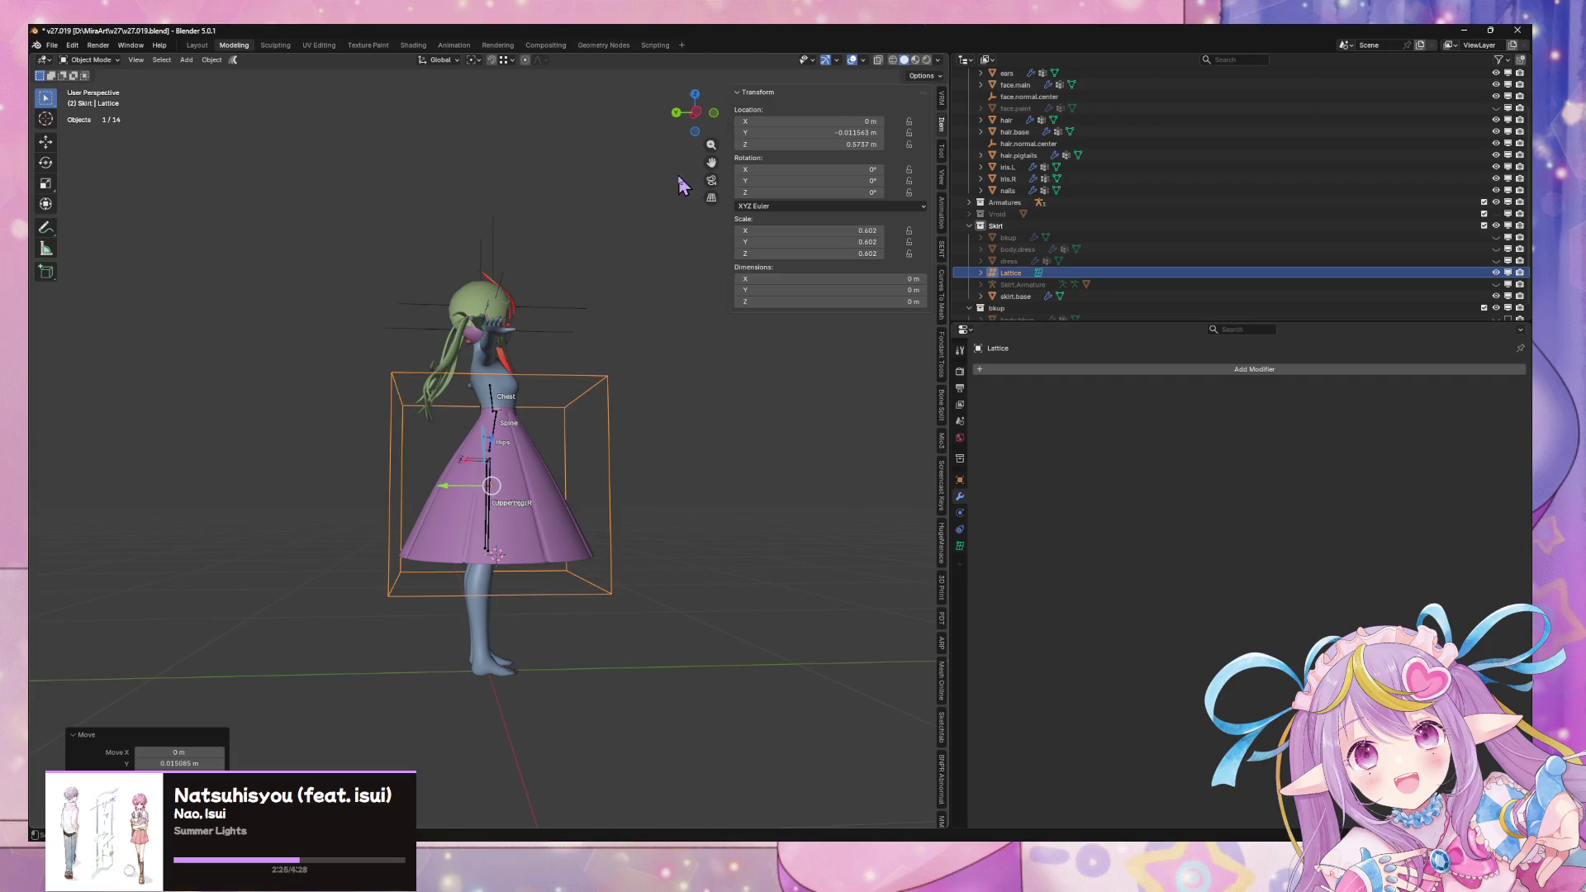
In Left view, shift the lattice along Y, scale it 1.036 on Y, and adjust its height
left_click(694, 113)
scroll(621, 364, "up", 3)
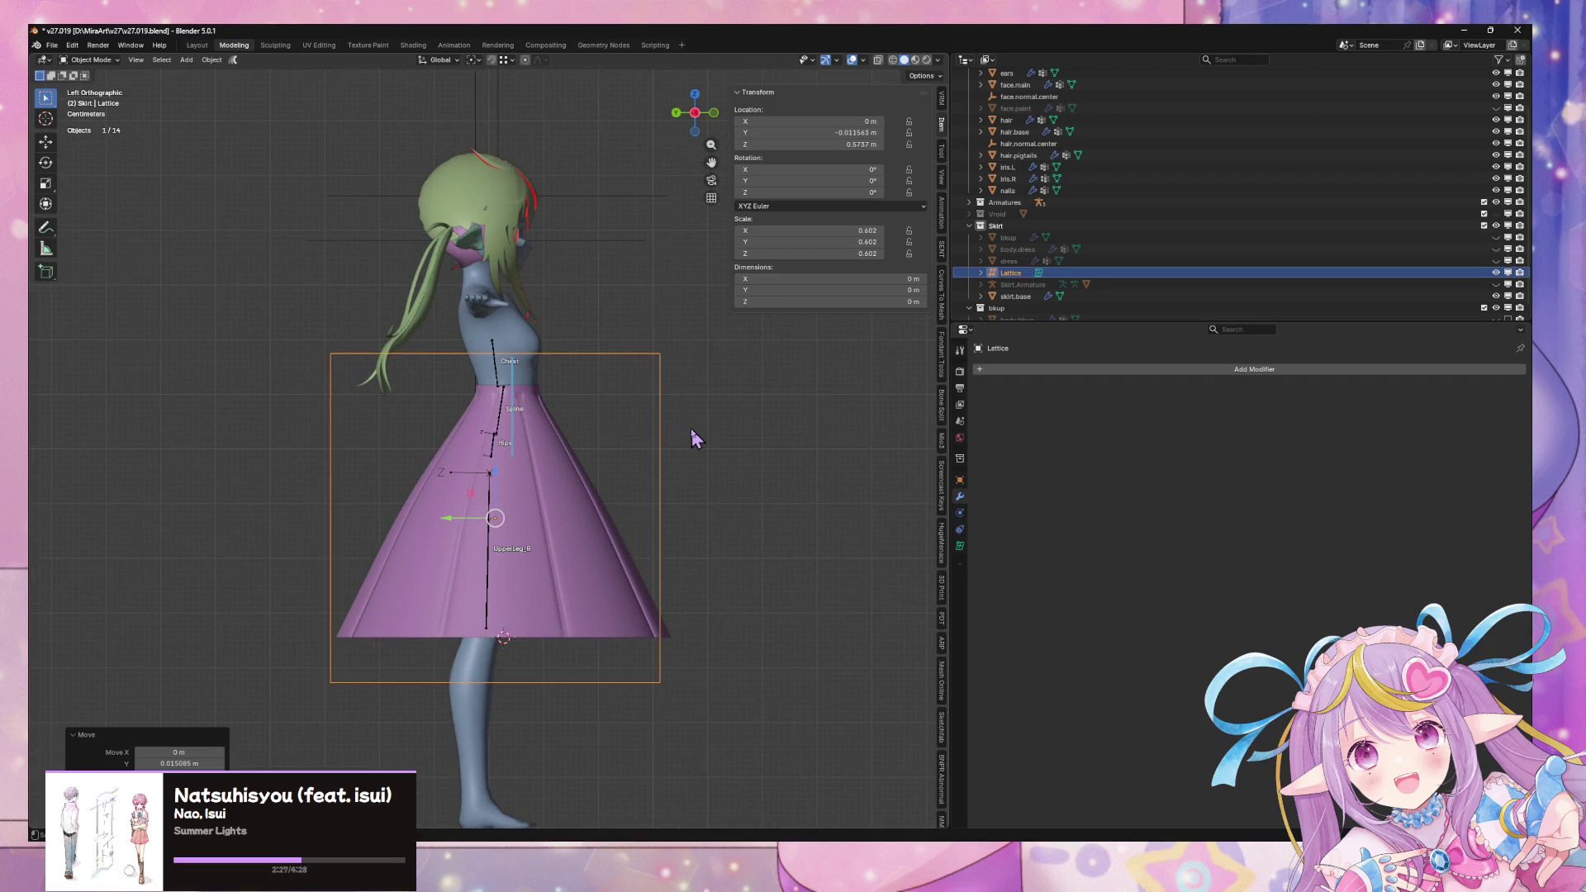
key("g")
key("y")
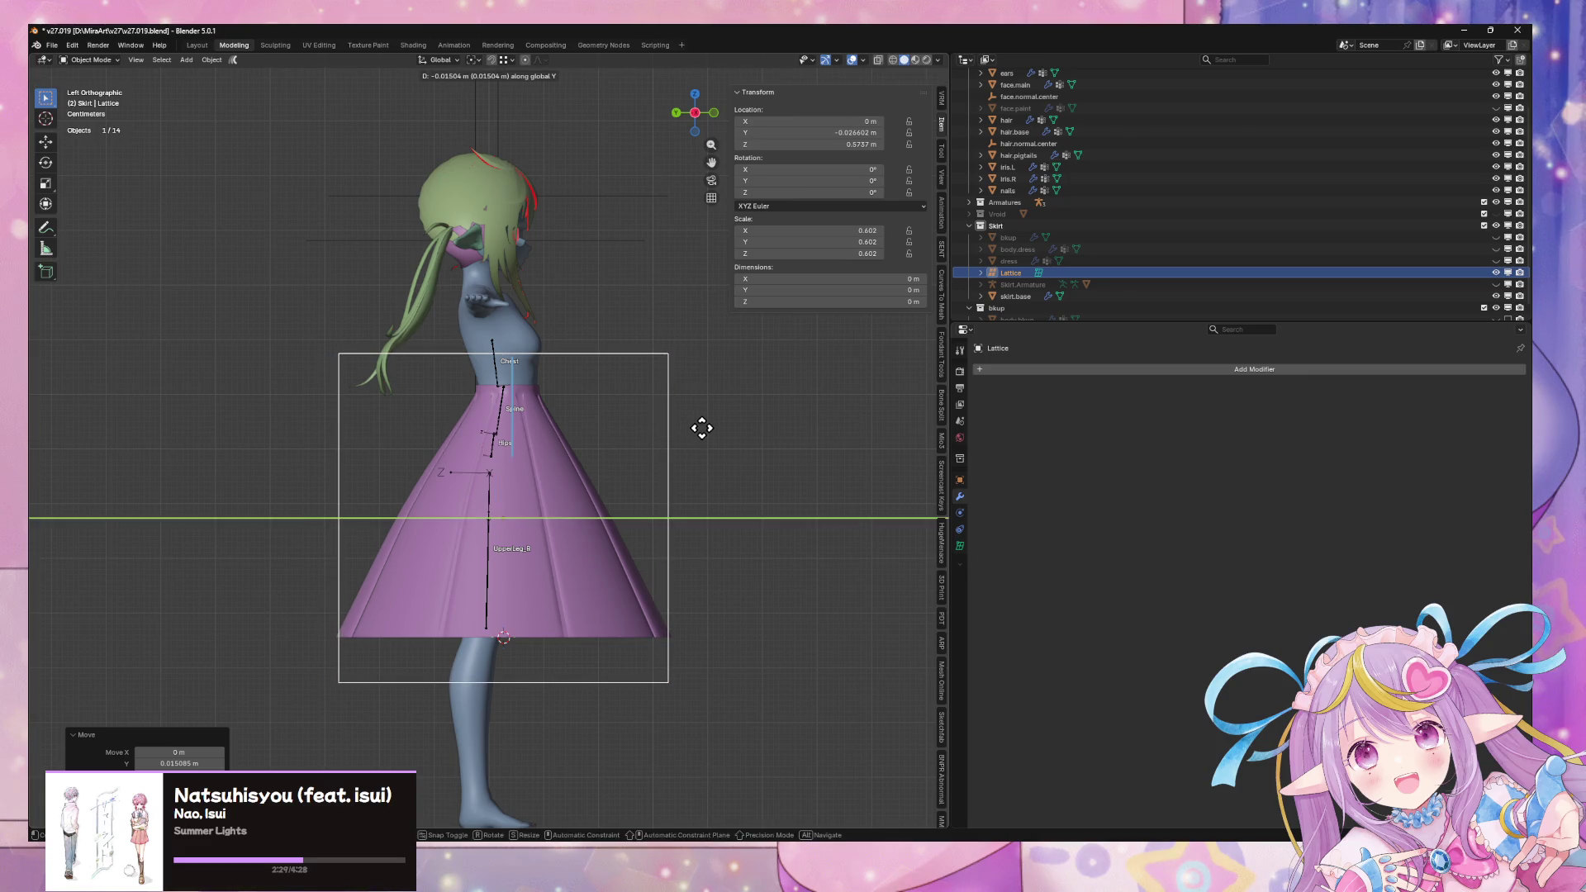
left_click(701, 428)
key("s")
key("y")
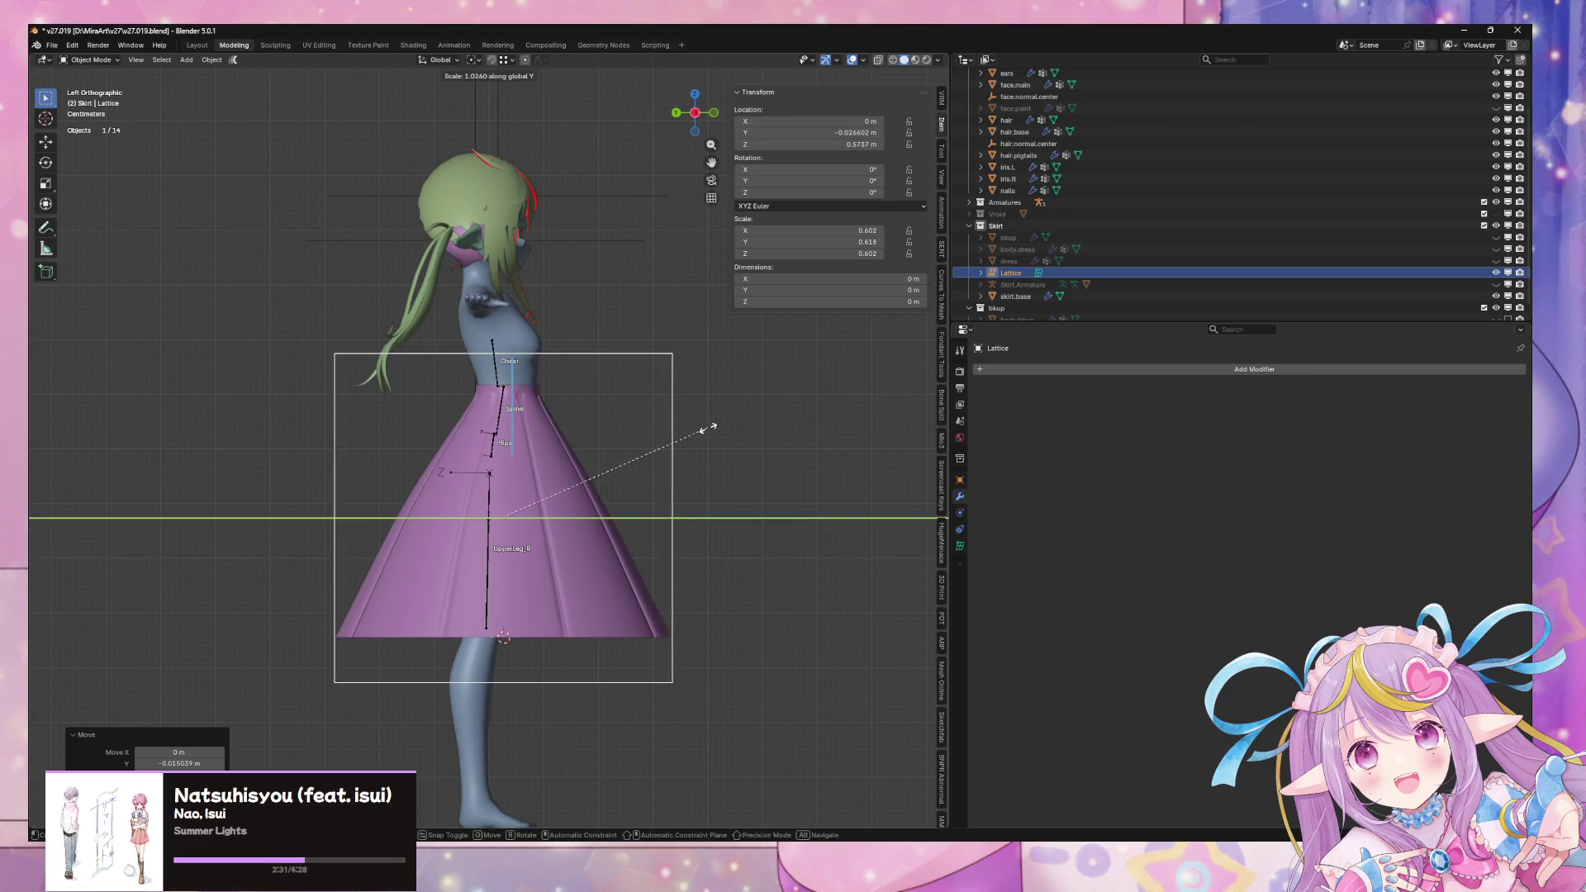
left_click(711, 438)
key("g")
key("z")
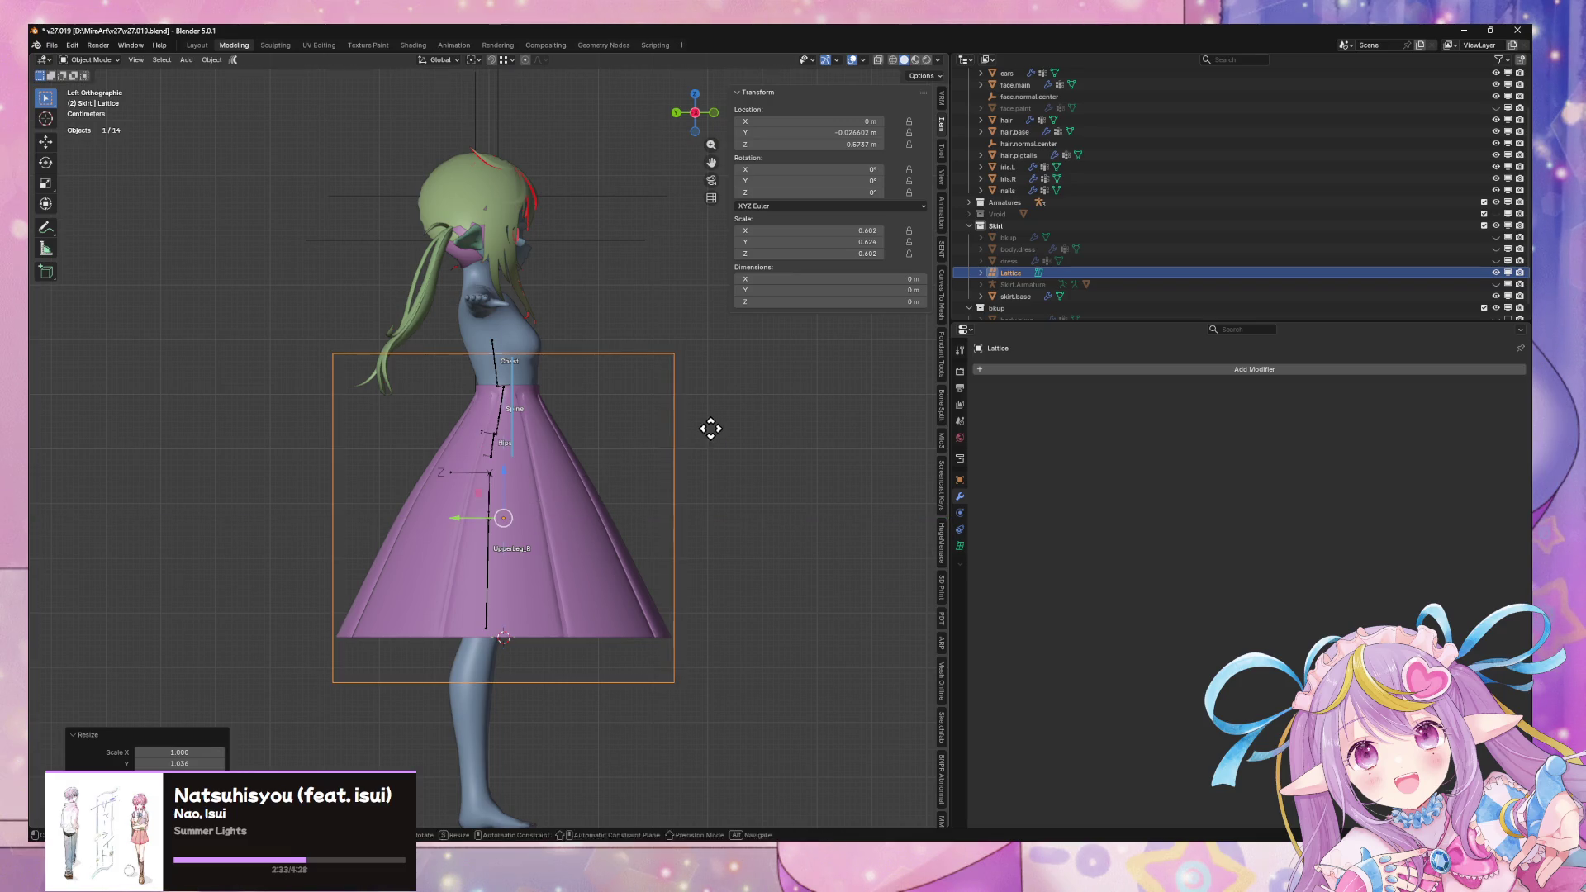
left_click(711, 422)
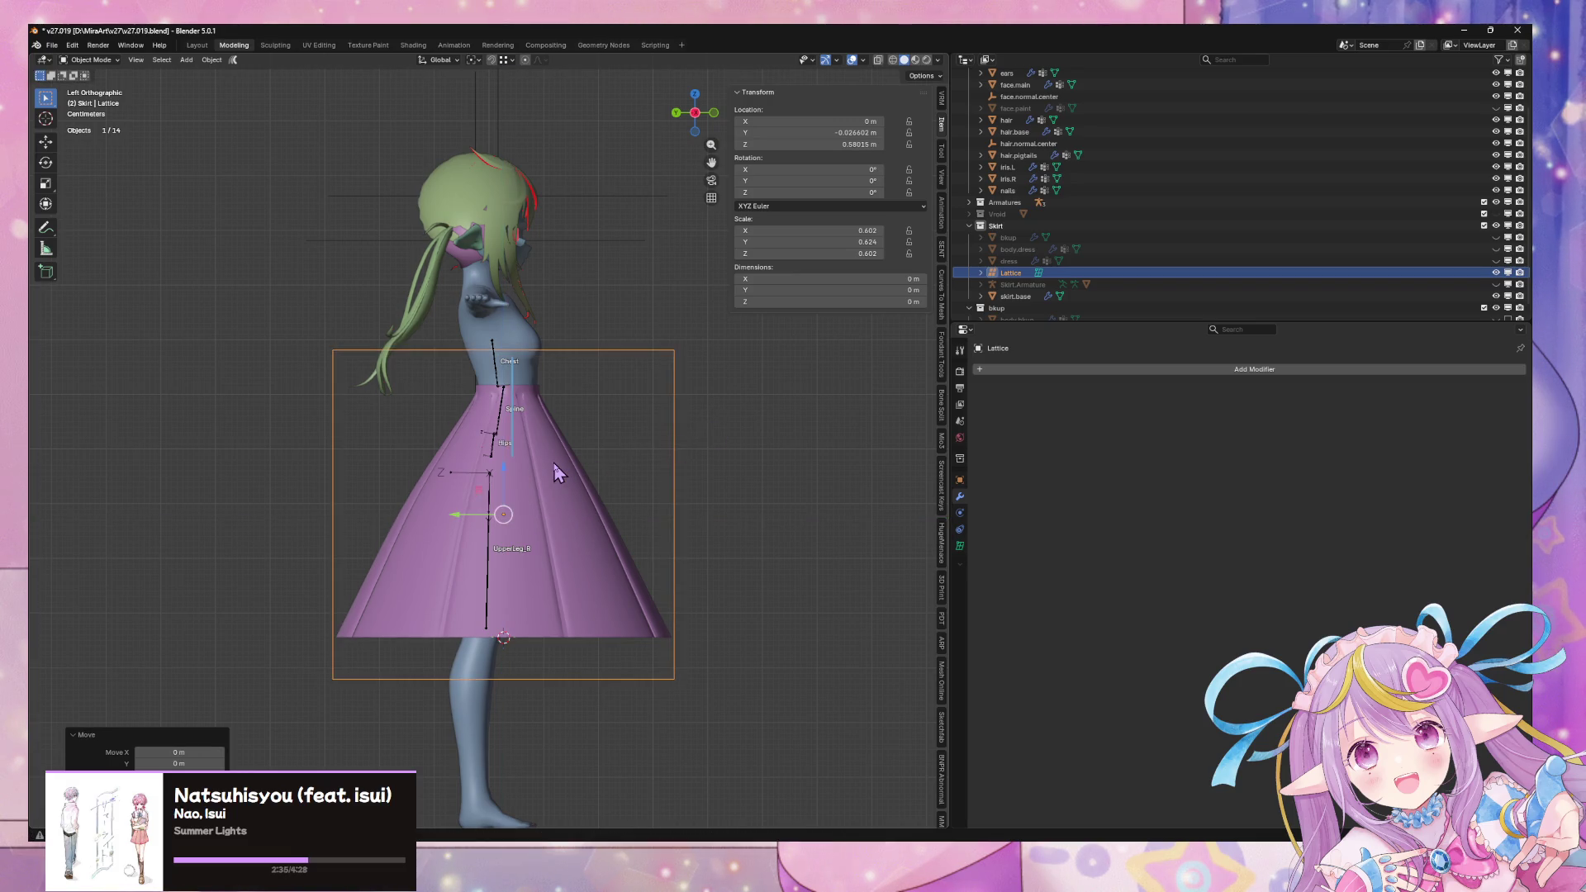
Select skirt.base, enter Edit Mode, and pick one of its edge rings
left_click(554, 467)
key("Tab")
left_click(601, 490, "alt")
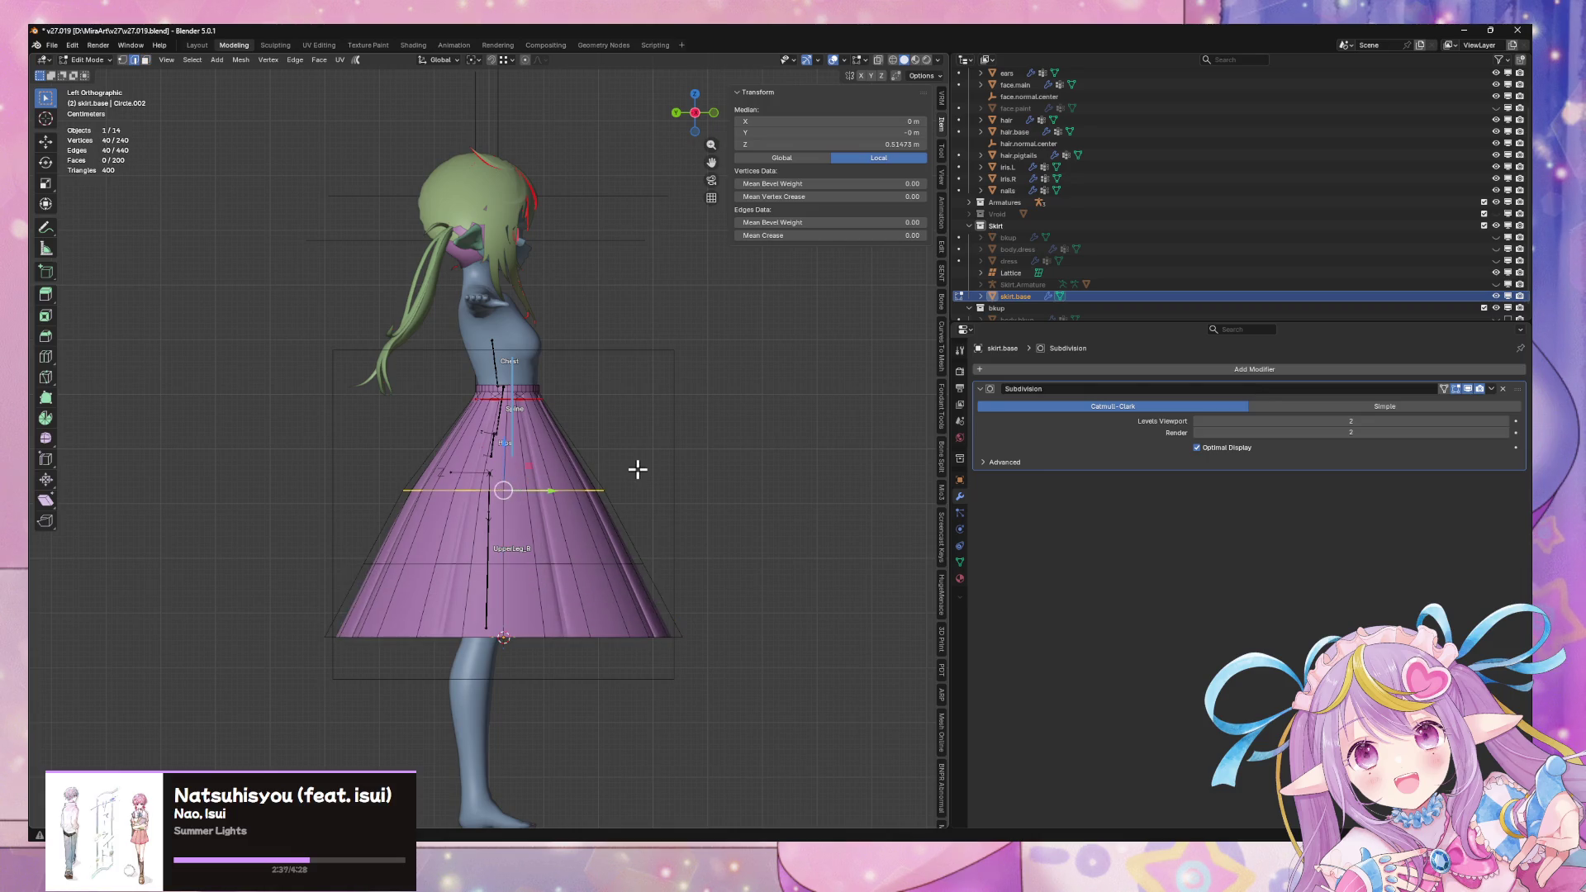
Scale the selected skirt ring along Y, then cancel a trial Y move
key("s")
key("y")
left_click(639, 470)
key("g")
key("y")
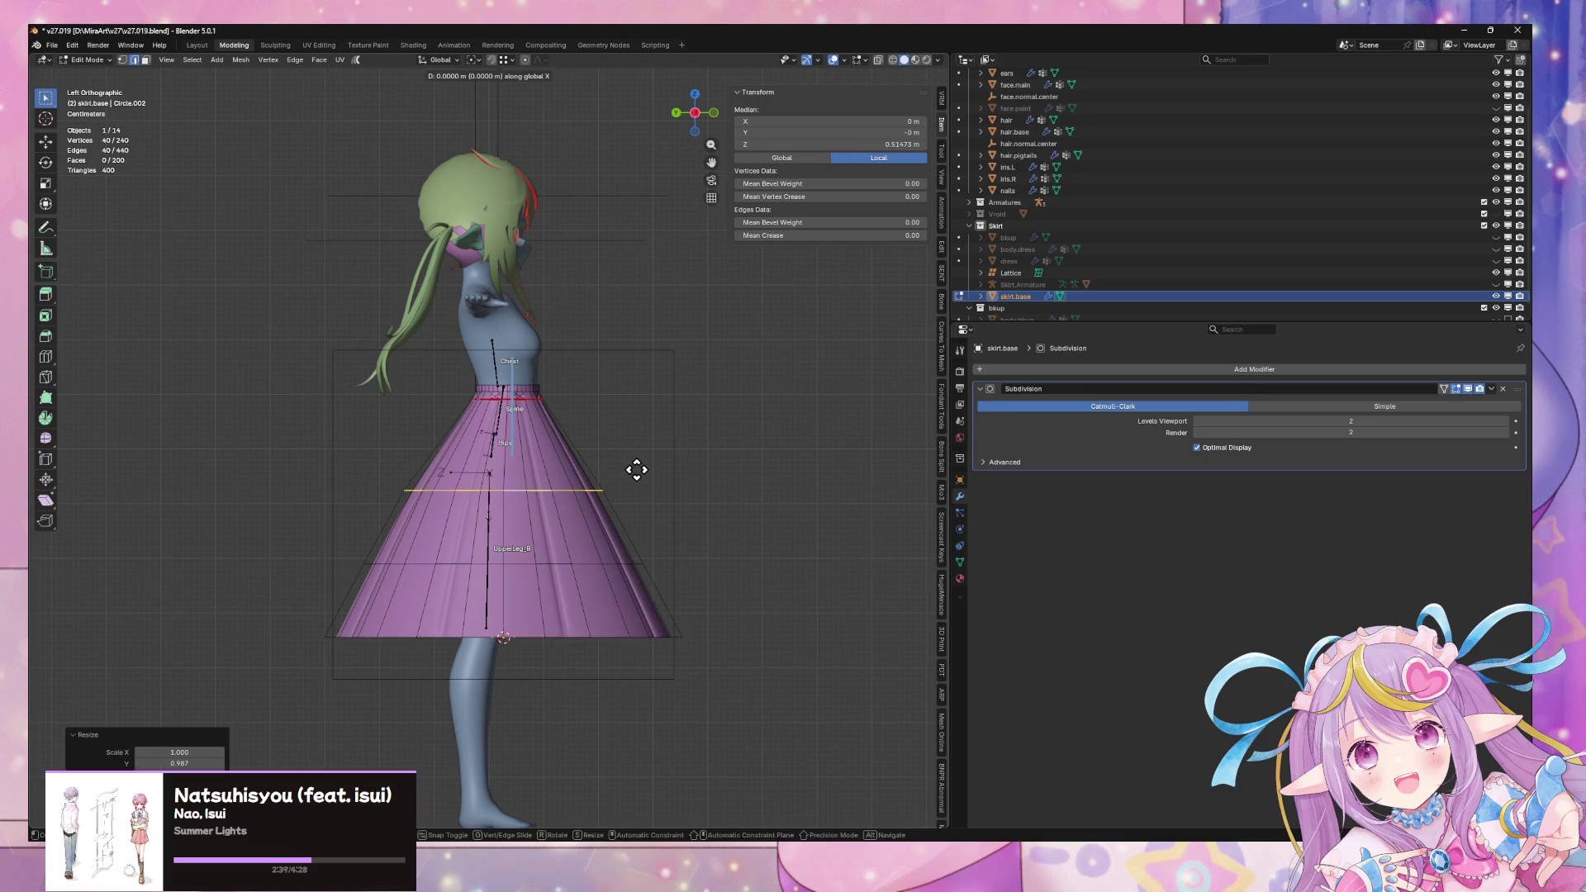
key("Escape")
Add a centred edge loop around the skirt, test dissolving it twice, and undo both
key("ctrl+r")
left_click(424, 471)
right_click(678, 466)
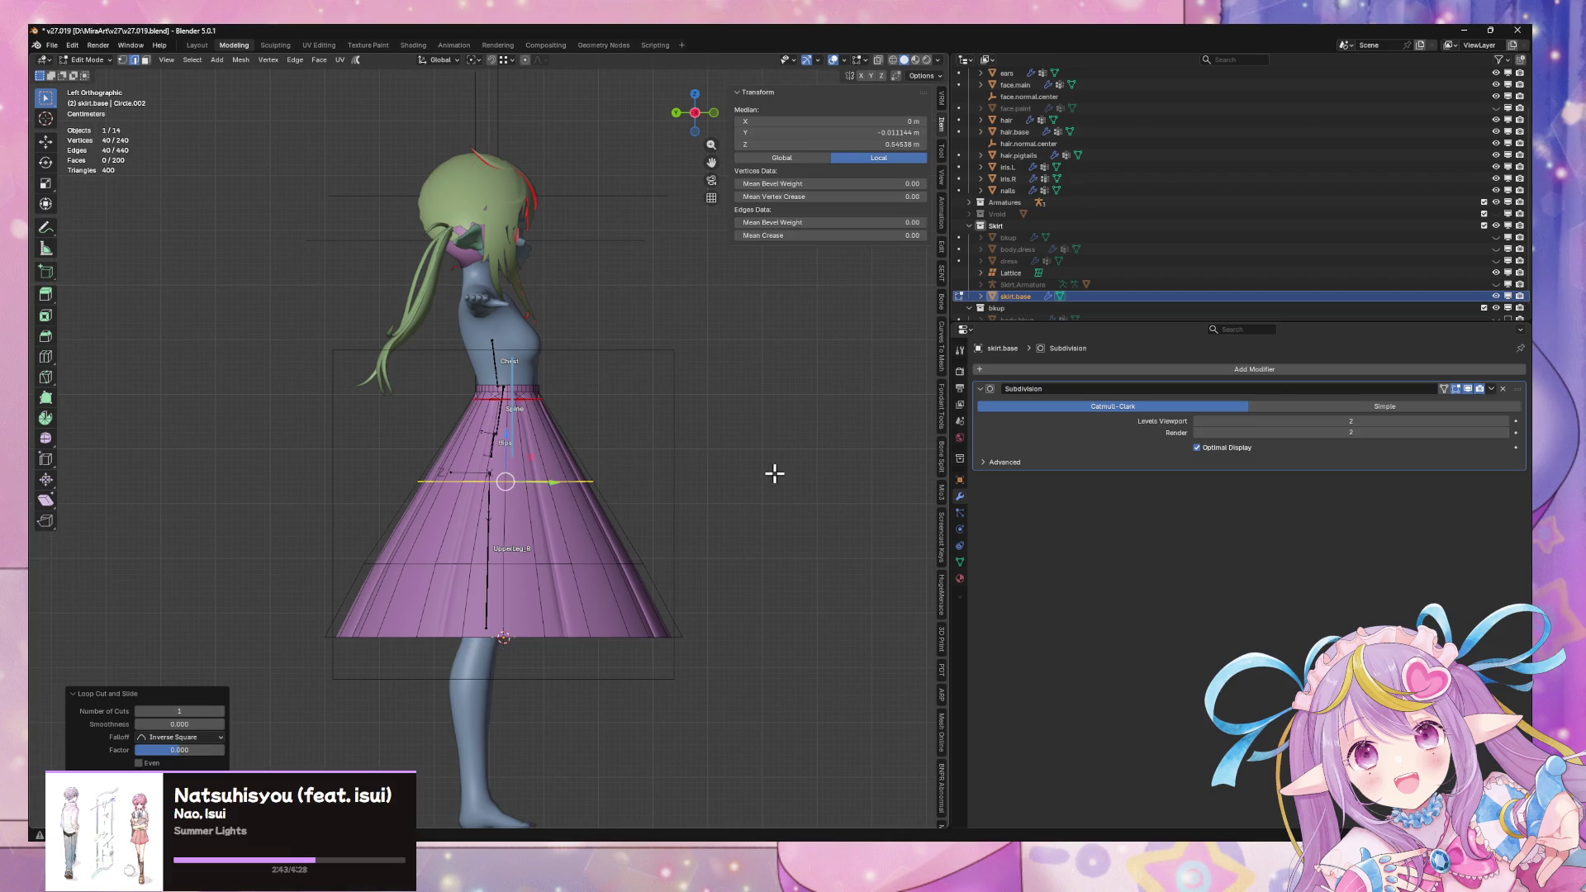
key("ctrl+x")
key("ctrl+z")
key("ctrl+x")
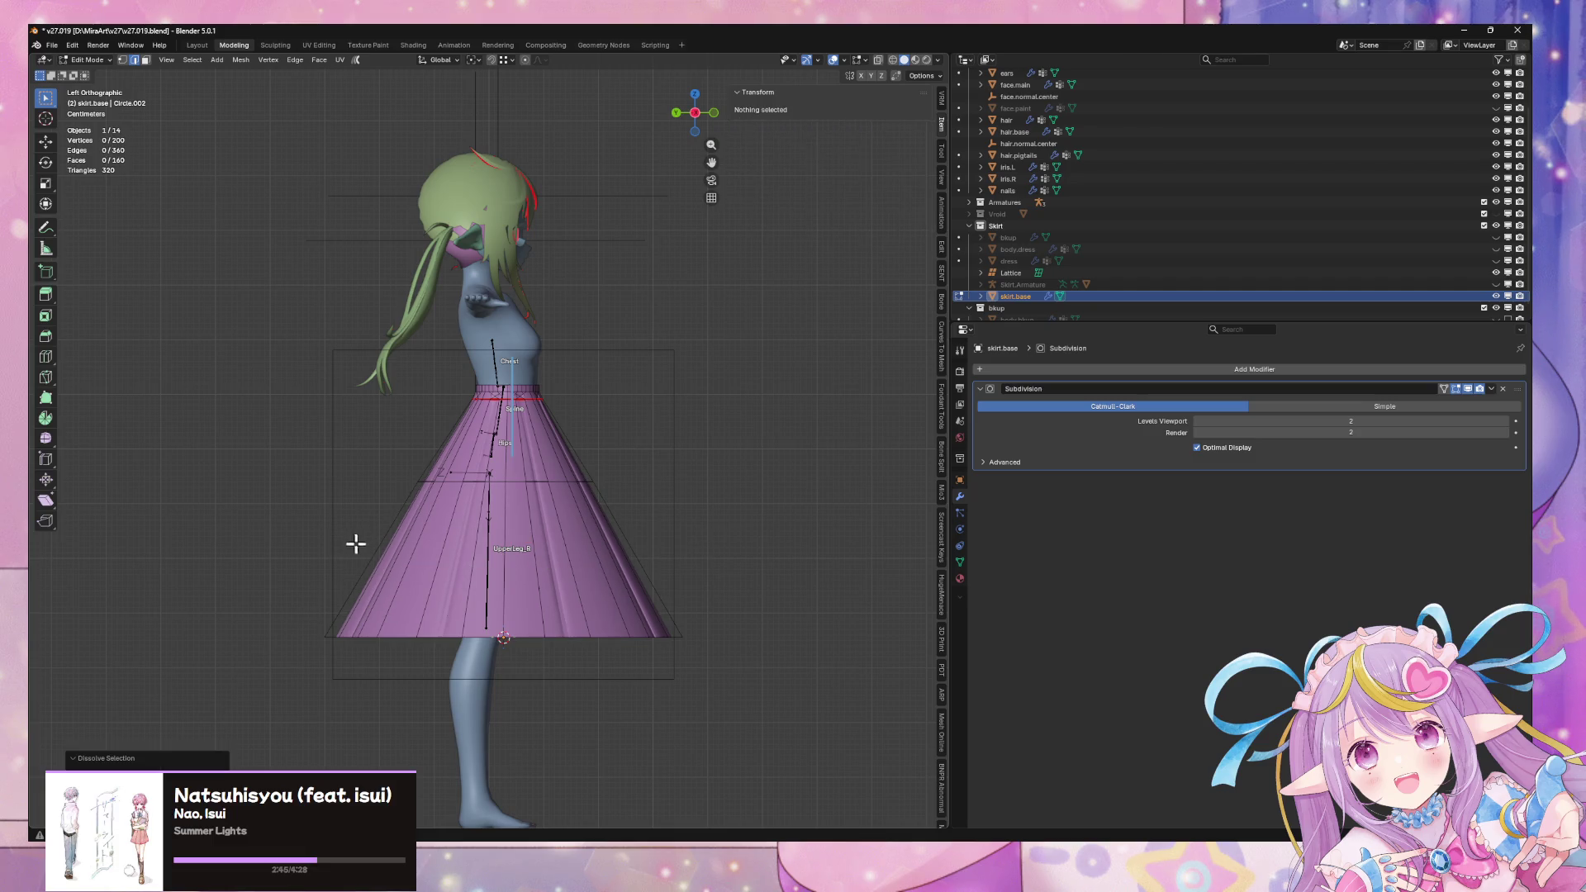
key("ctrl+z")
Clear the skirt selection, return to Object Mode, and select the lattice cage
left_click(747, 542)
key("KP_1")
middle_click_drag(745, 541, 721, 524)
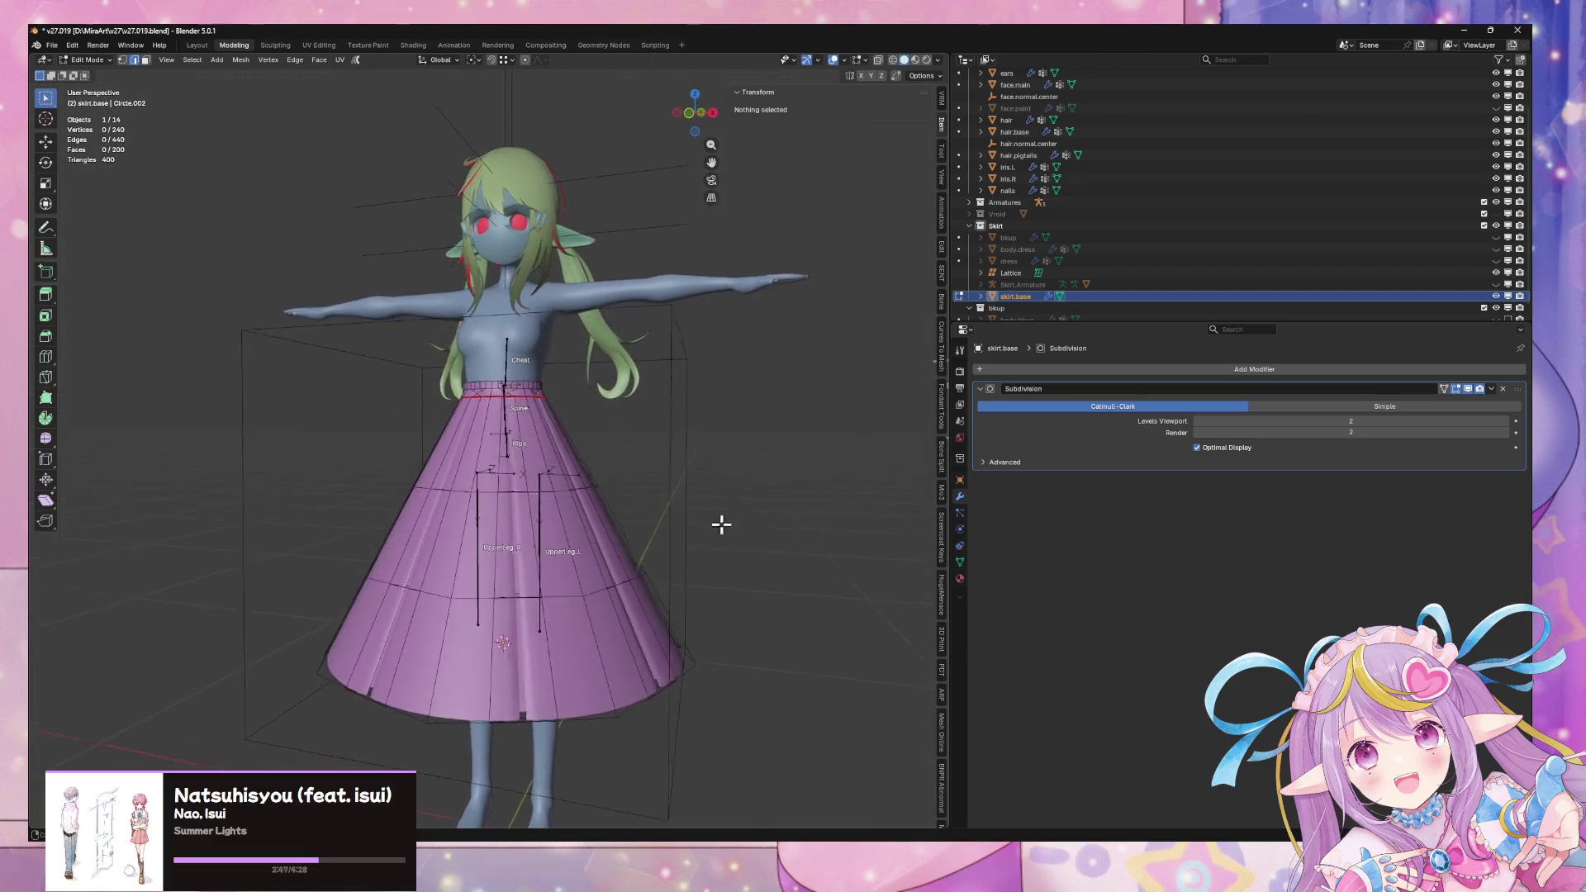
key("Tab")
scroll(825, 531, "down", 3)
scroll(839, 513, "up", 6)
mouse_move(826, 504)
middle_mouse_down()
mouse_move(602, 471)
mouse_move(578, 510)
mouse_move(743, 512)
mouse_move(761, 434)
mouse_move(800, 453)
mouse_move(666, 463)
middle_mouse_up()
scroll(744, 512, "down", 4)
left_click(659, 464)
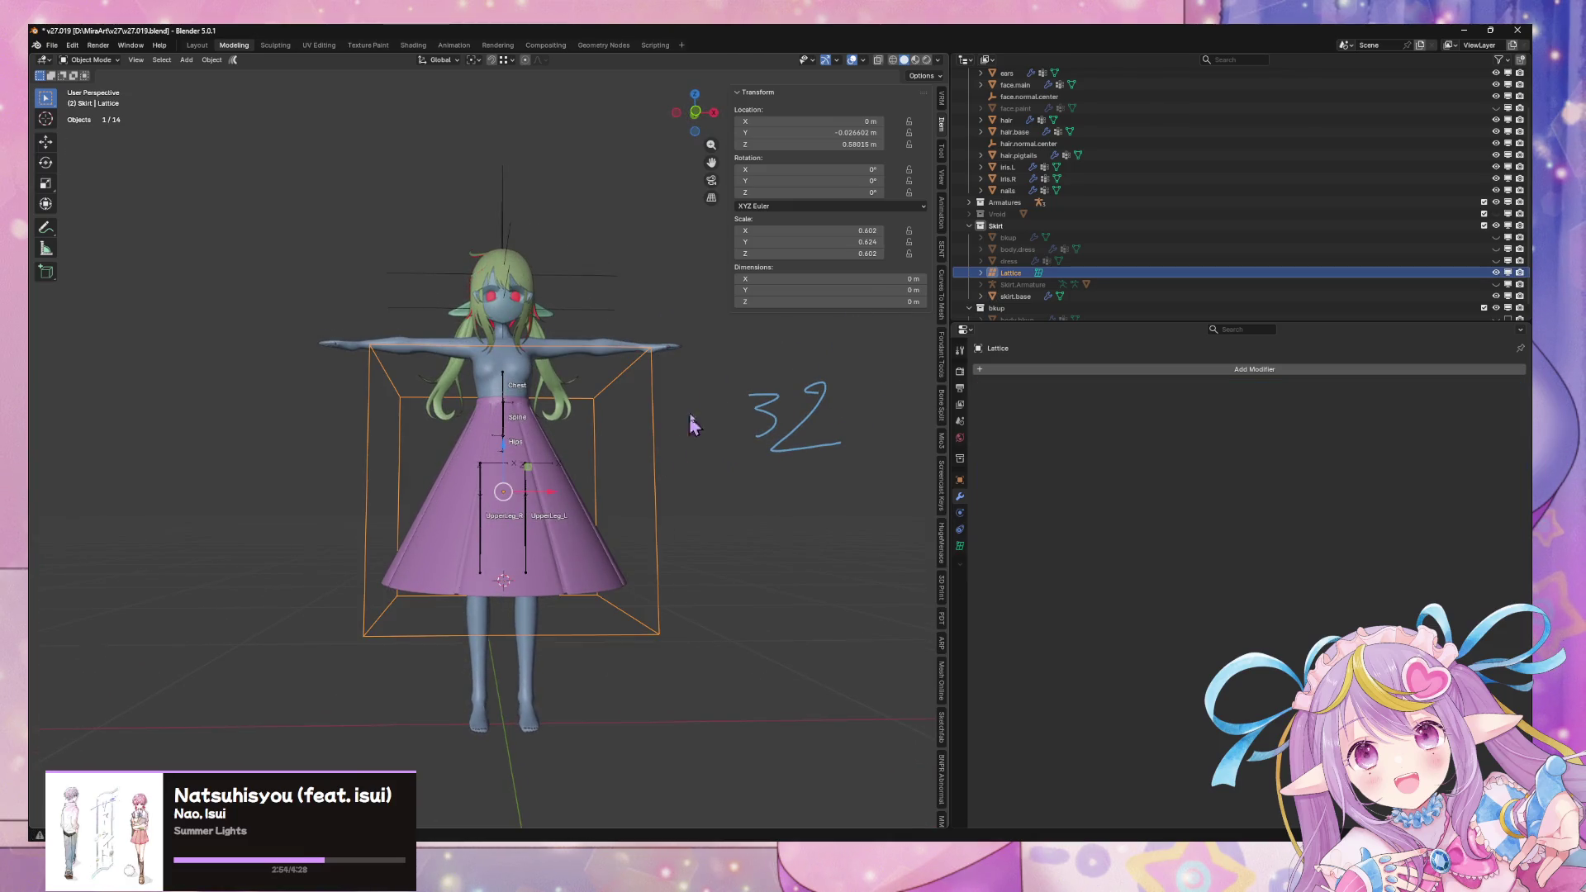
In front view, widen the lattice slightly along X
left_click(695, 112)
key("s")
key("x")
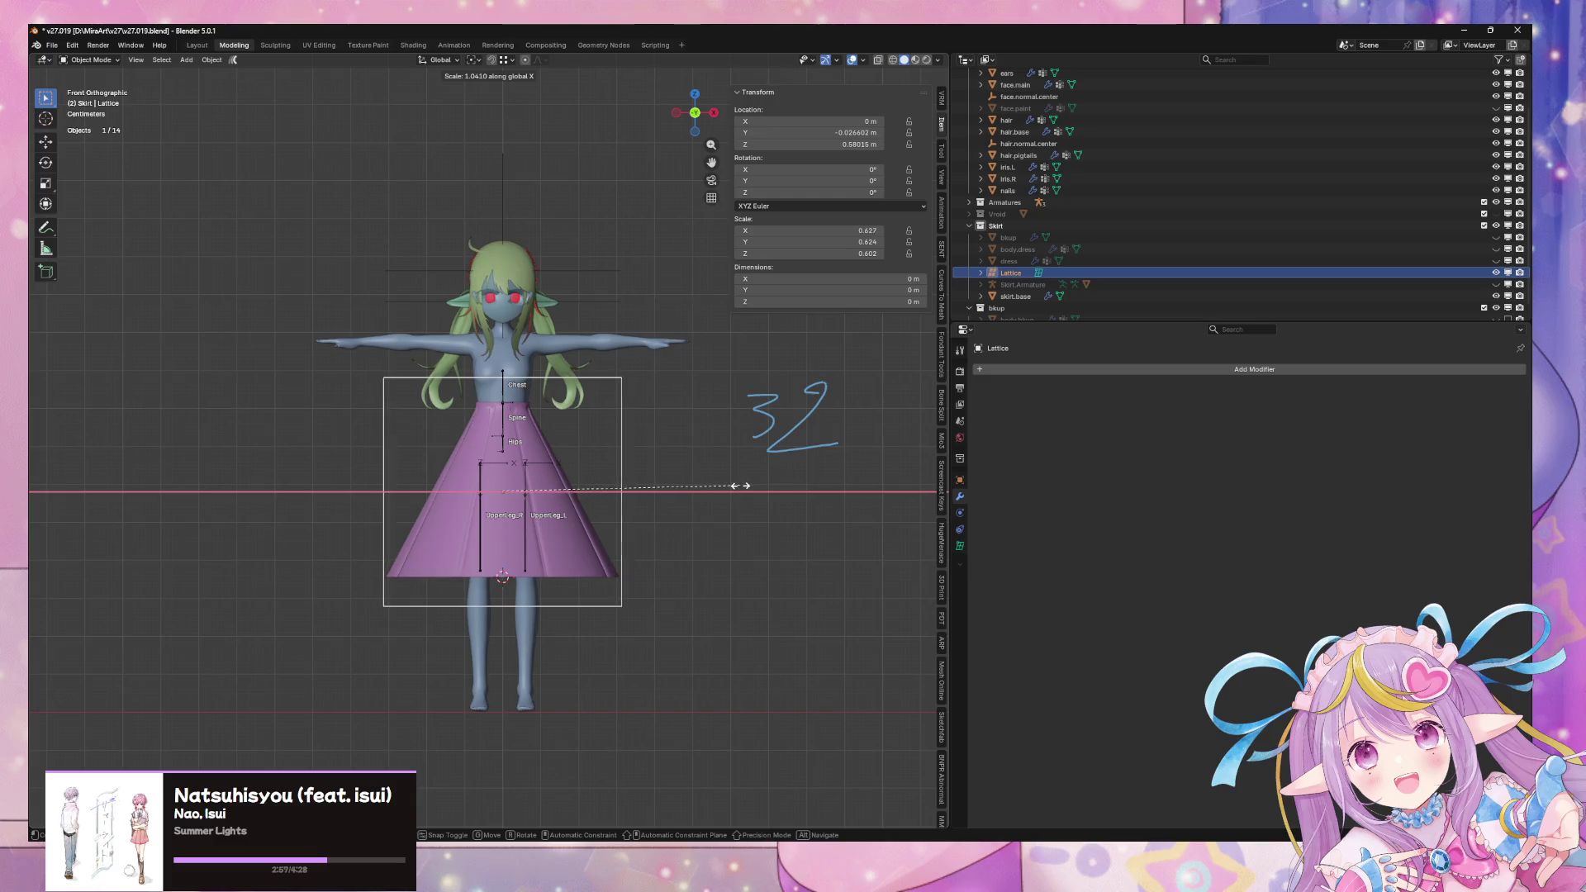
left_click(746, 491)
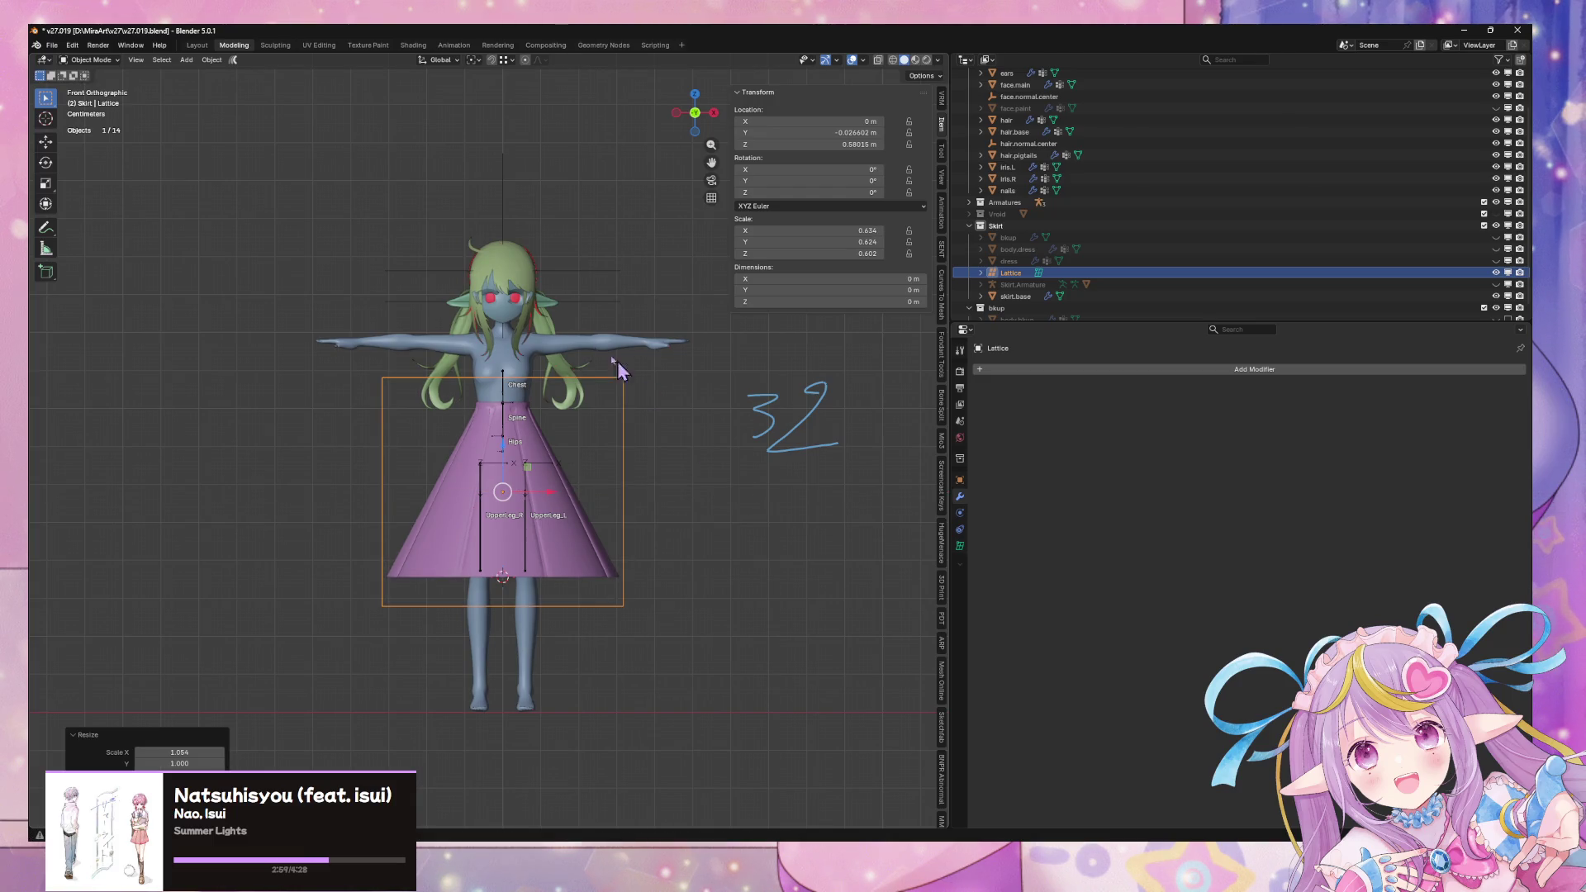
Lower the lattice along Z and flatten it with a Z scale
key("s")
key("z")
key("g")
key("z")
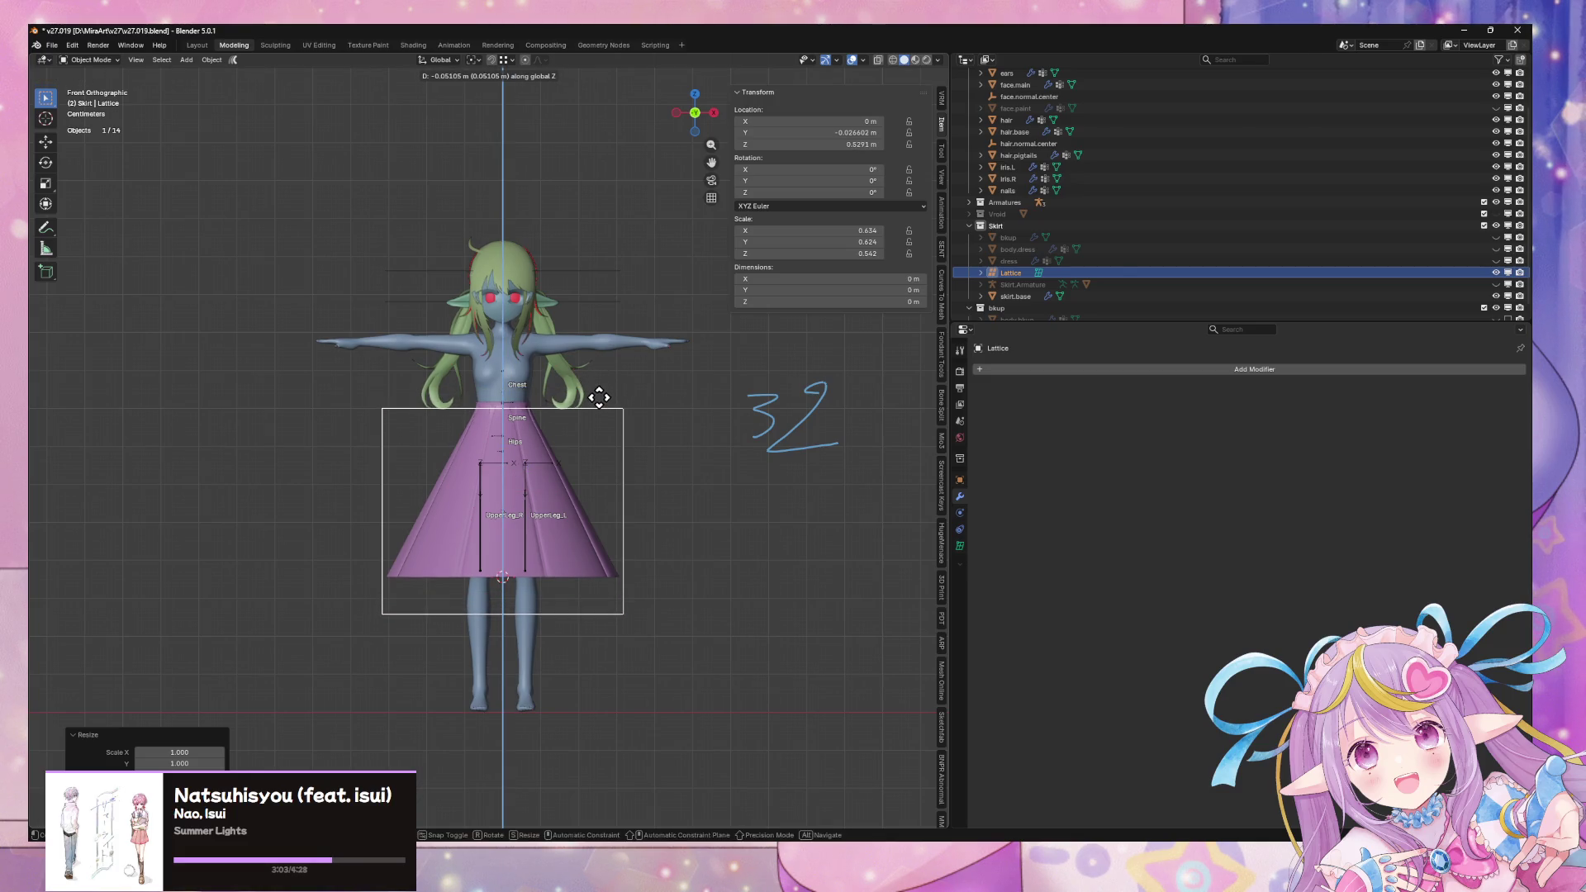
left_click(619, 399)
key("s")
key("z")
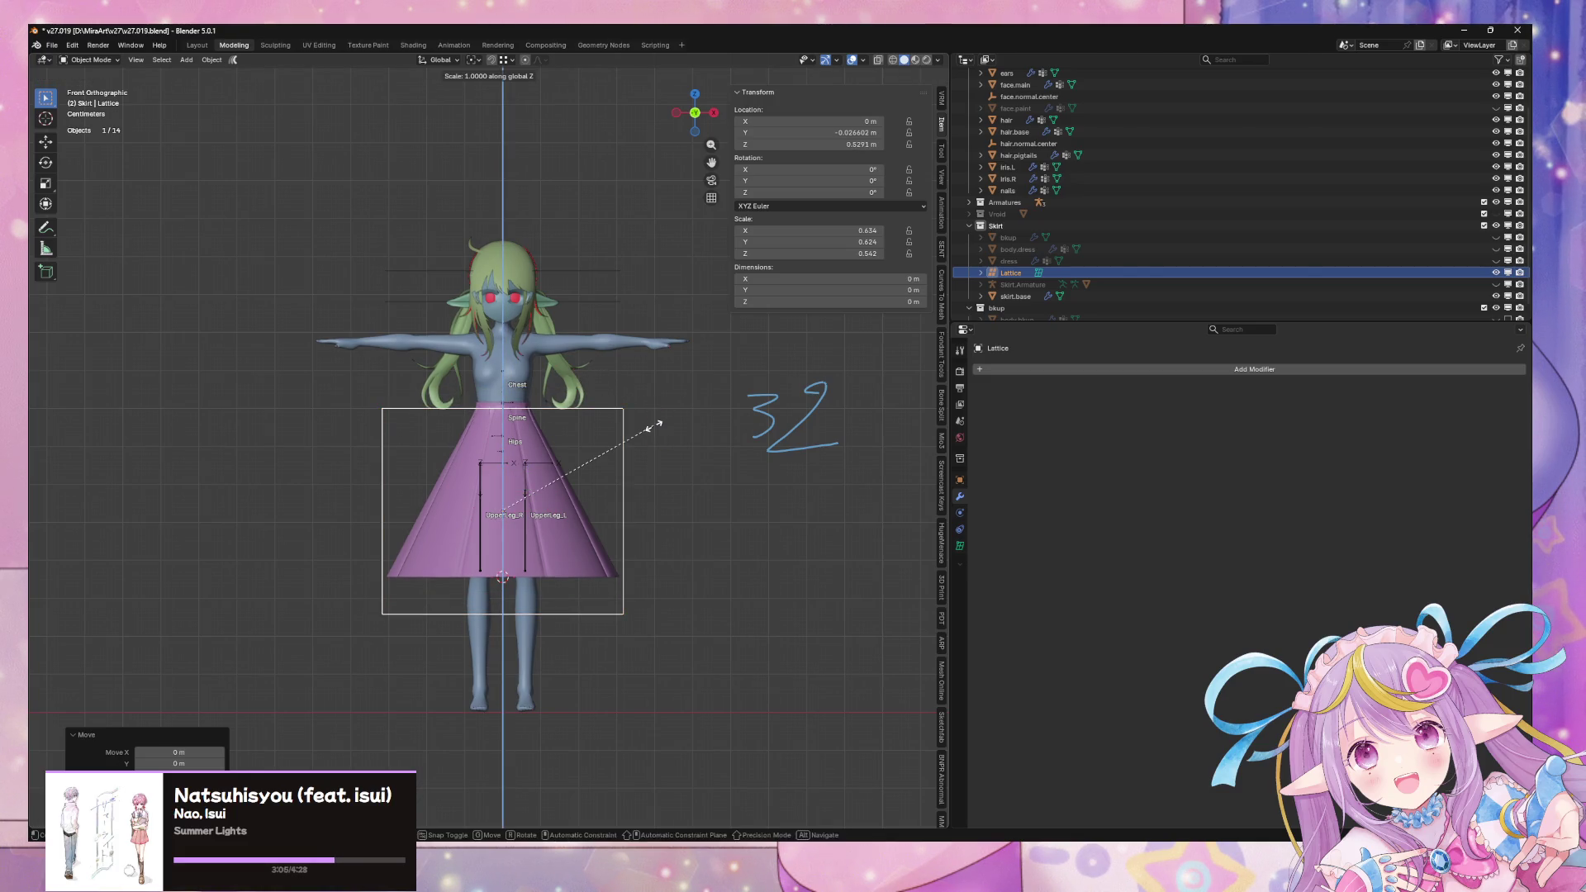
left_click(646, 427)
Raise the lattice slightly along Z to about 0.548 m
key("g")
key("y")
key("z")
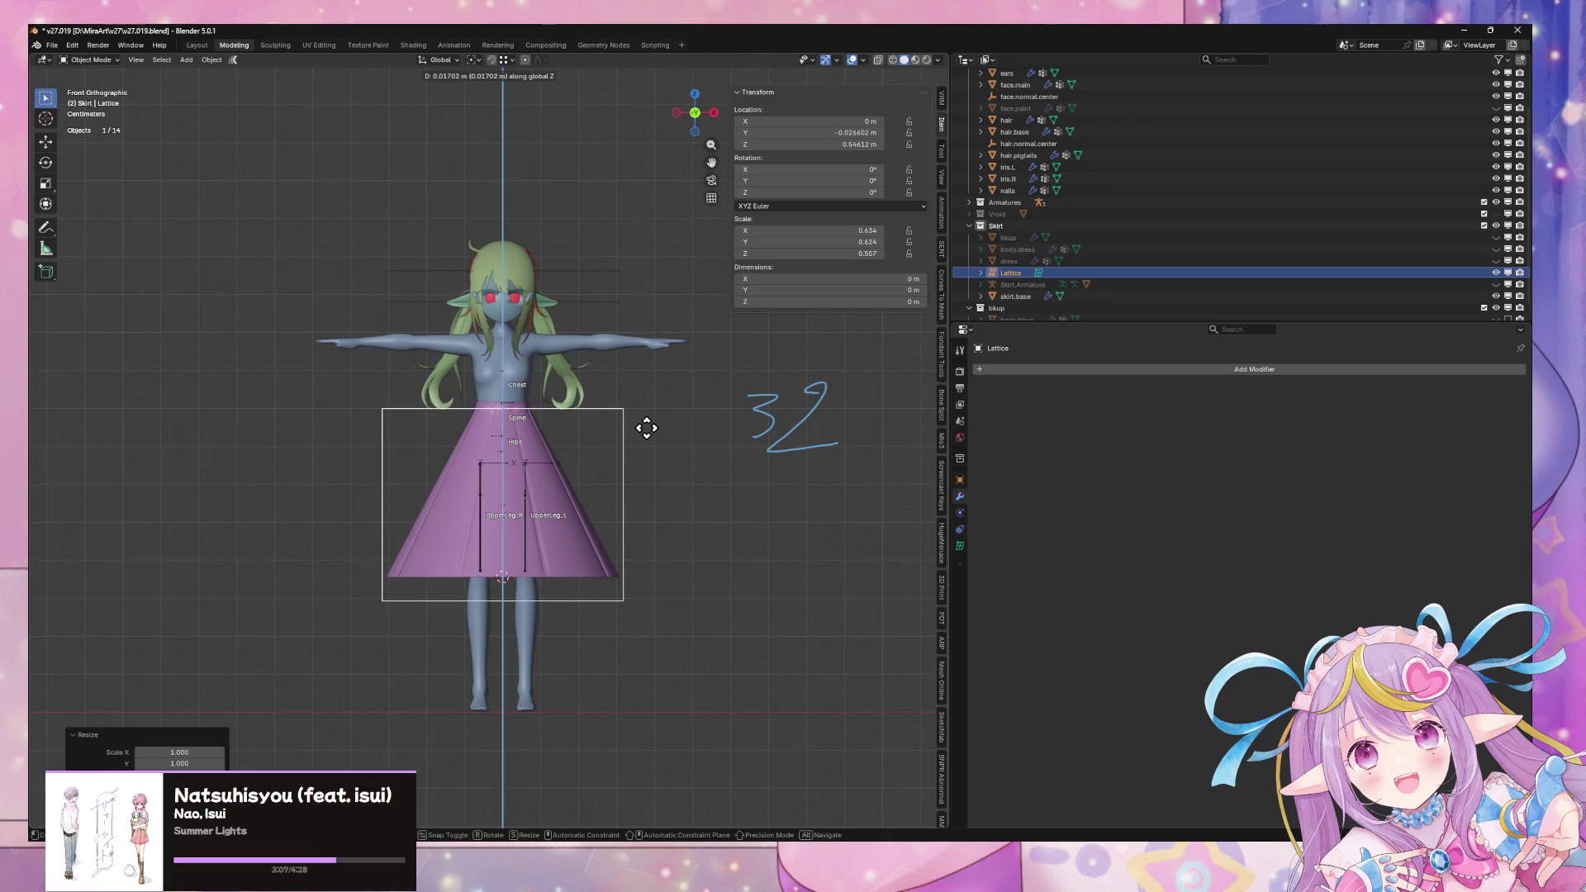
left_click(653, 434)
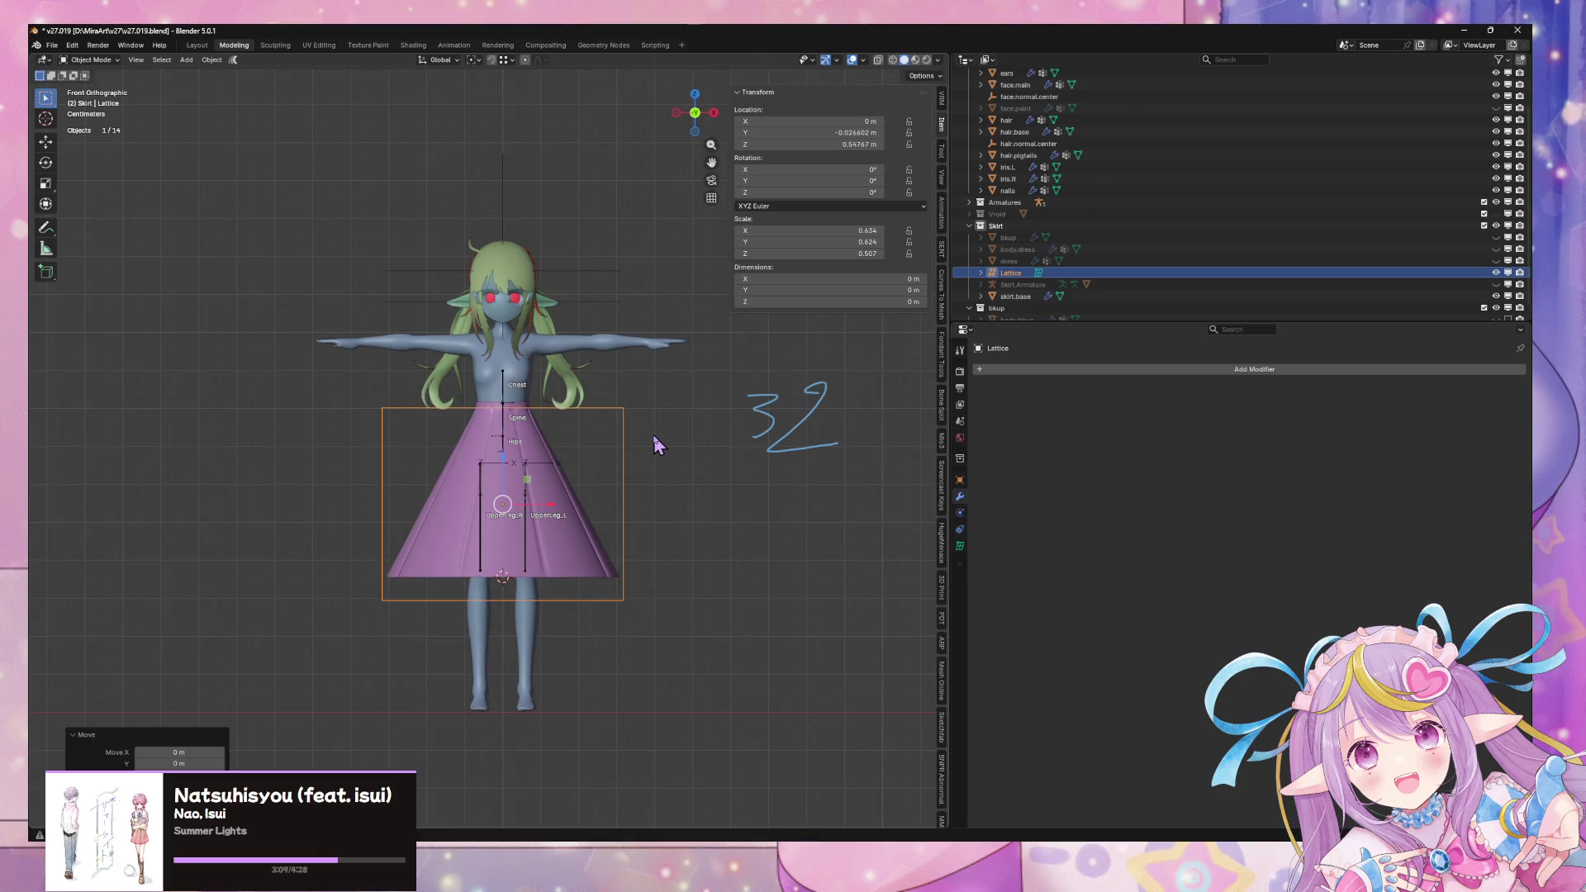
mouse_move(618, 412)
middle_mouse_down()
mouse_move(694, 459)
mouse_move(591, 523)
mouse_move(505, 529)
mouse_move(499, 481)
mouse_move(543, 418)
mouse_move(748, 395)
middle_mouse_up()
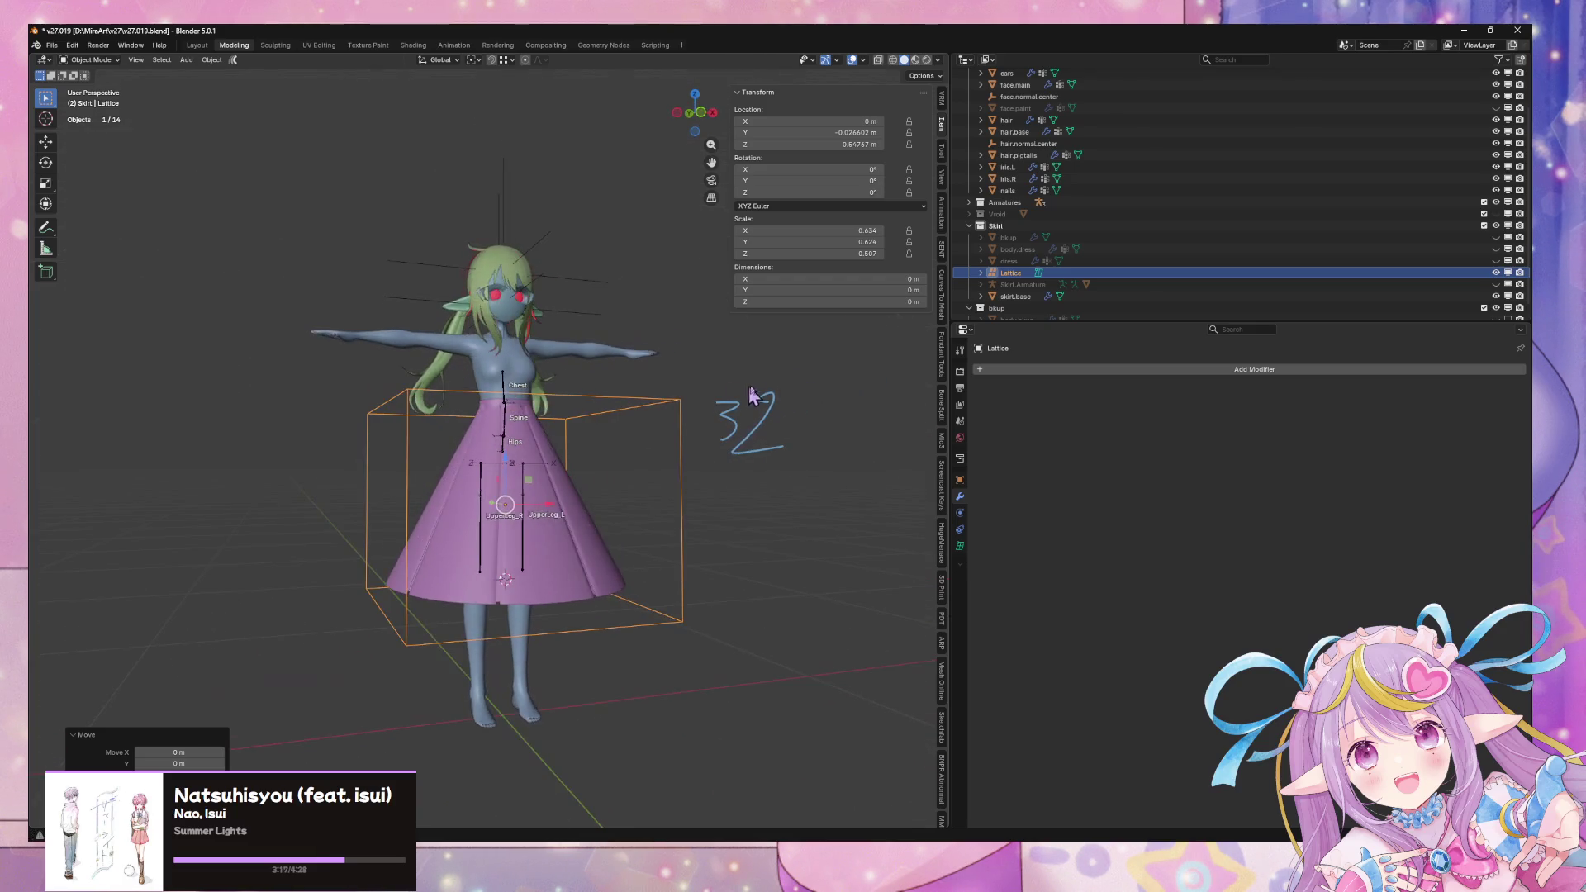
left_click(960, 353)
Rename the Lattice object to skirt.lattice in the Outliner
left_click(1015, 296)
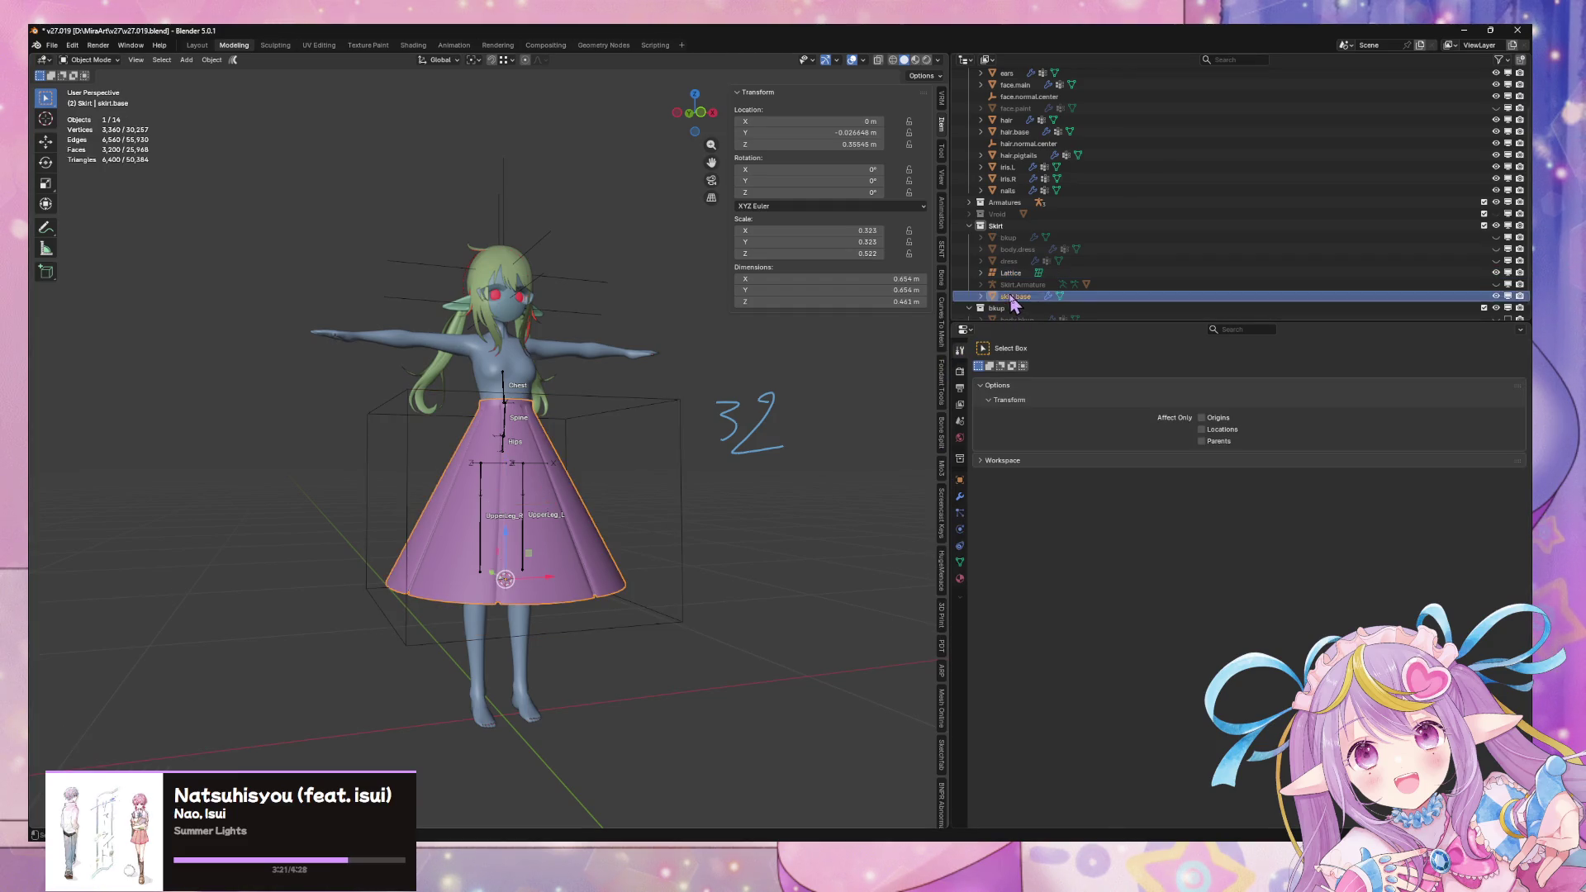
double_click(1009, 274)
type("skirt.lat")
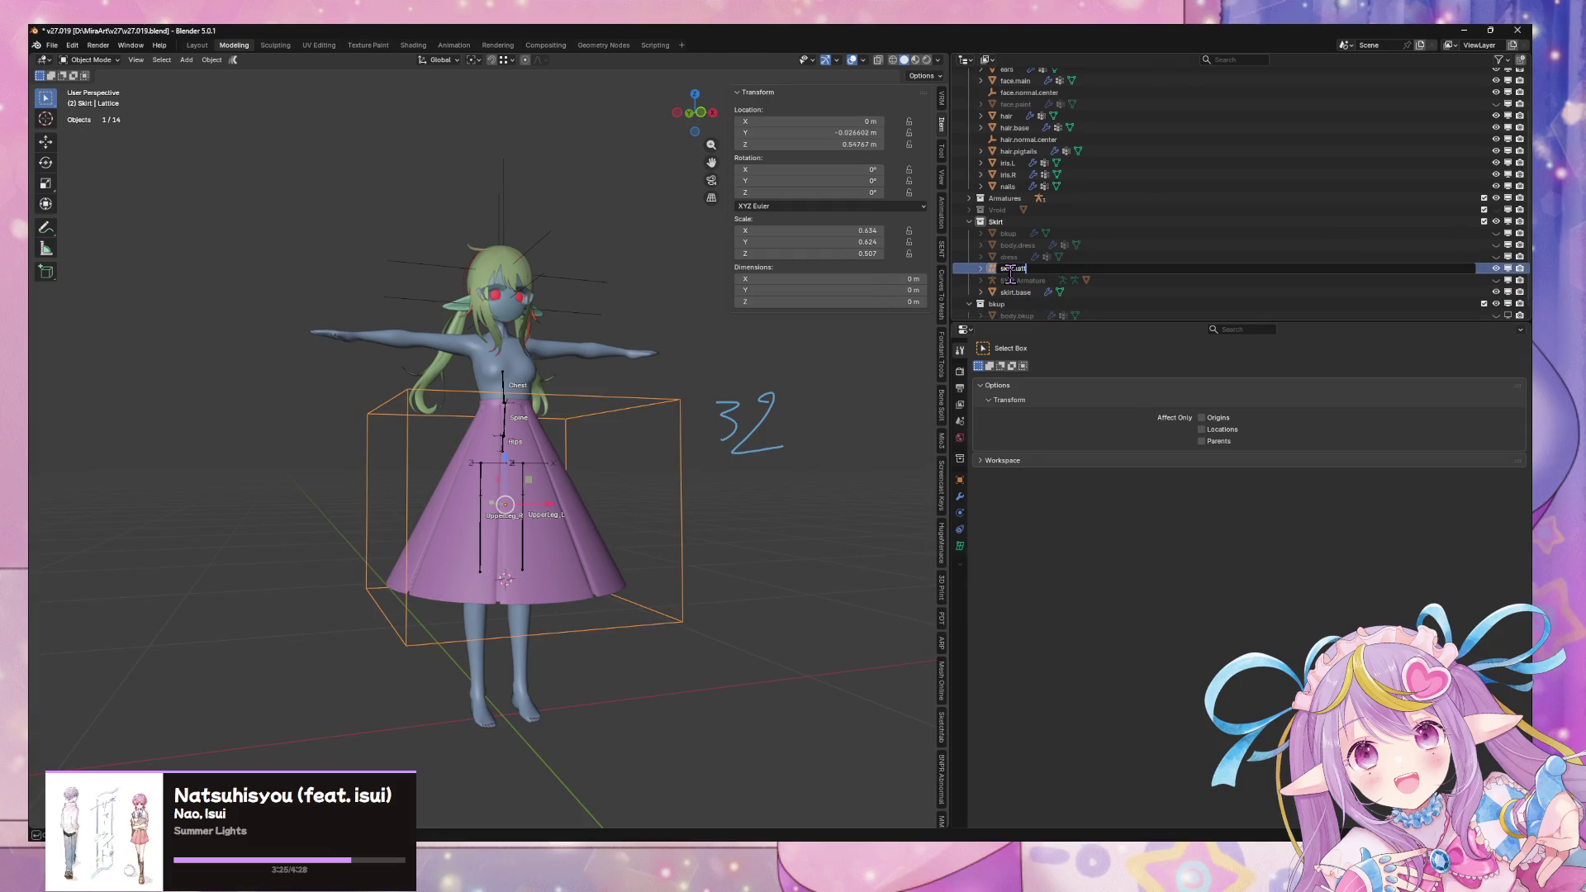
type("ice")
key("Return")
middle_click_drag(663, 472, 620, 456)
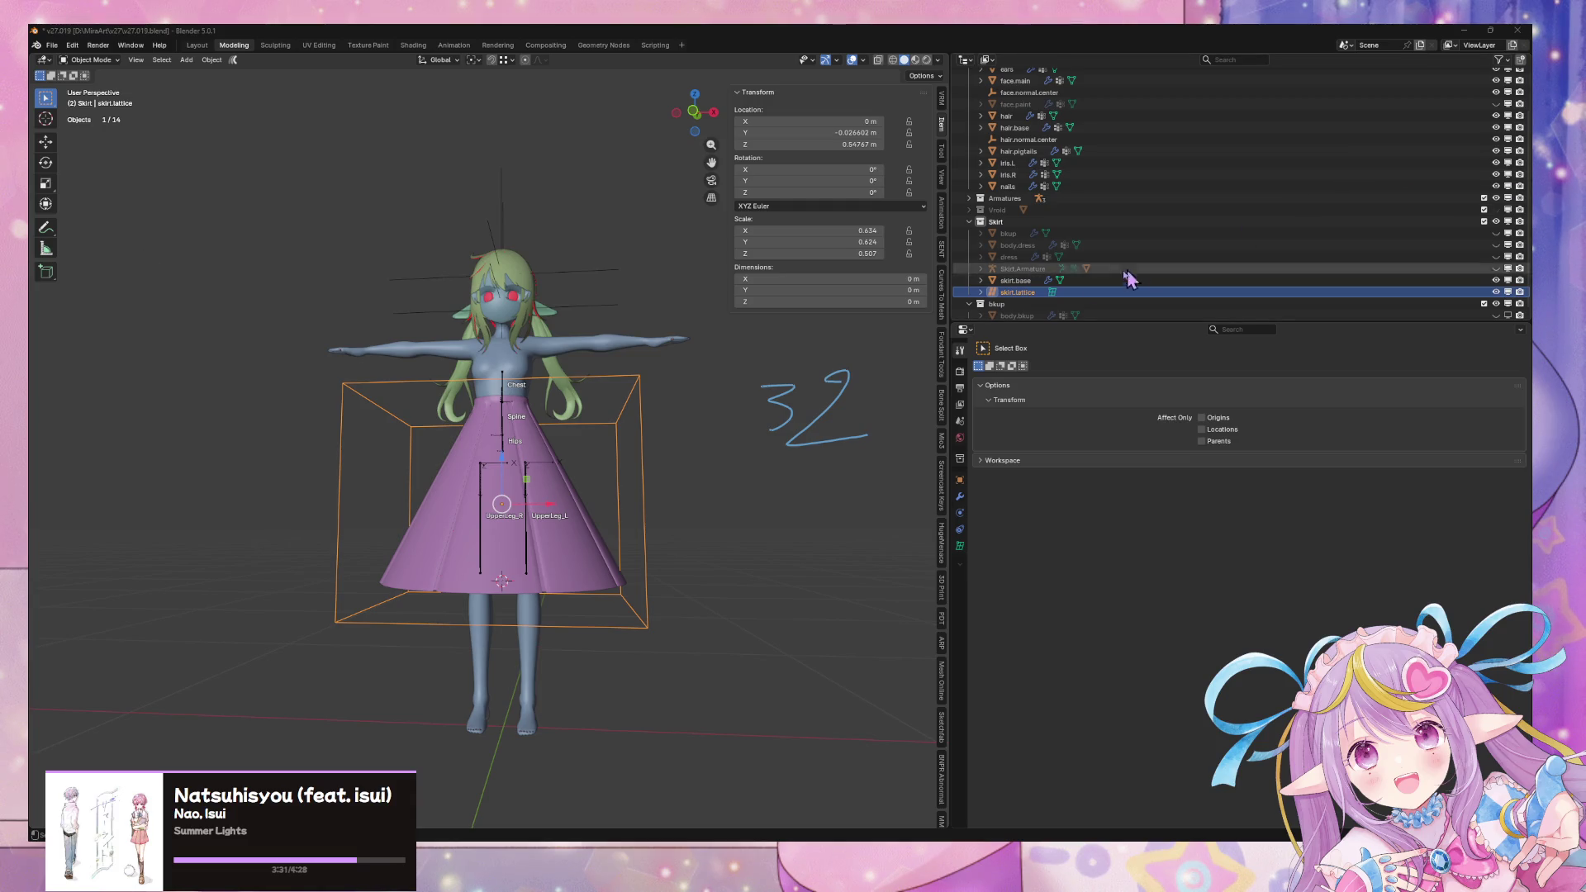
Duplicate skirt.base in place as skirt.base.bkup and hide the copy
left_click(1018, 281)
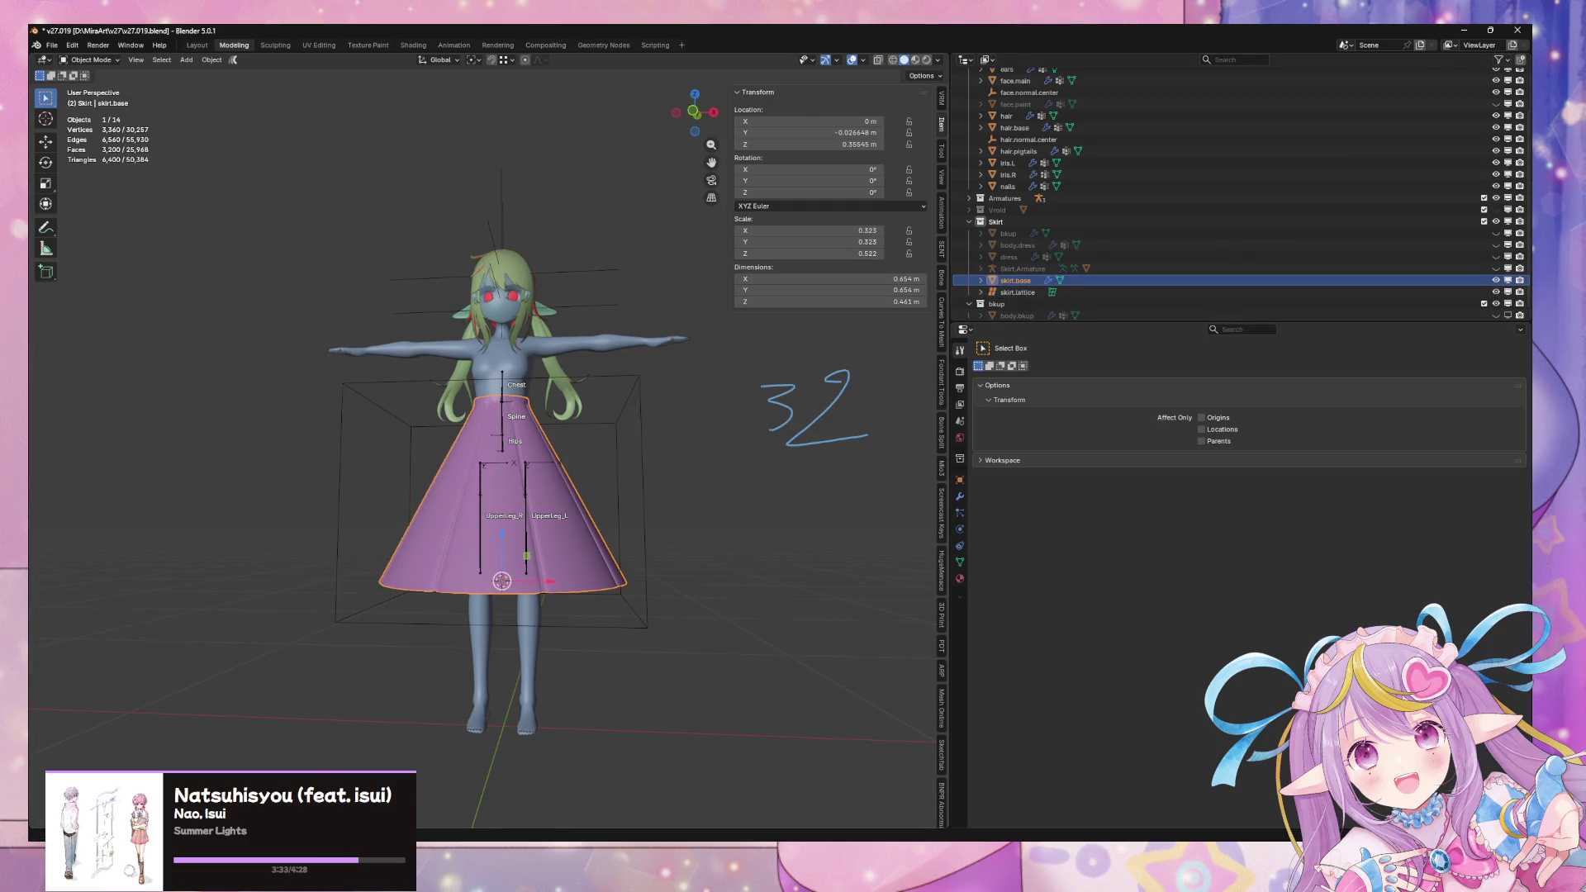
key("shift+d")
key("Escape")
double_click(1042, 292)
key("BackSpace")
key("BackSpace")
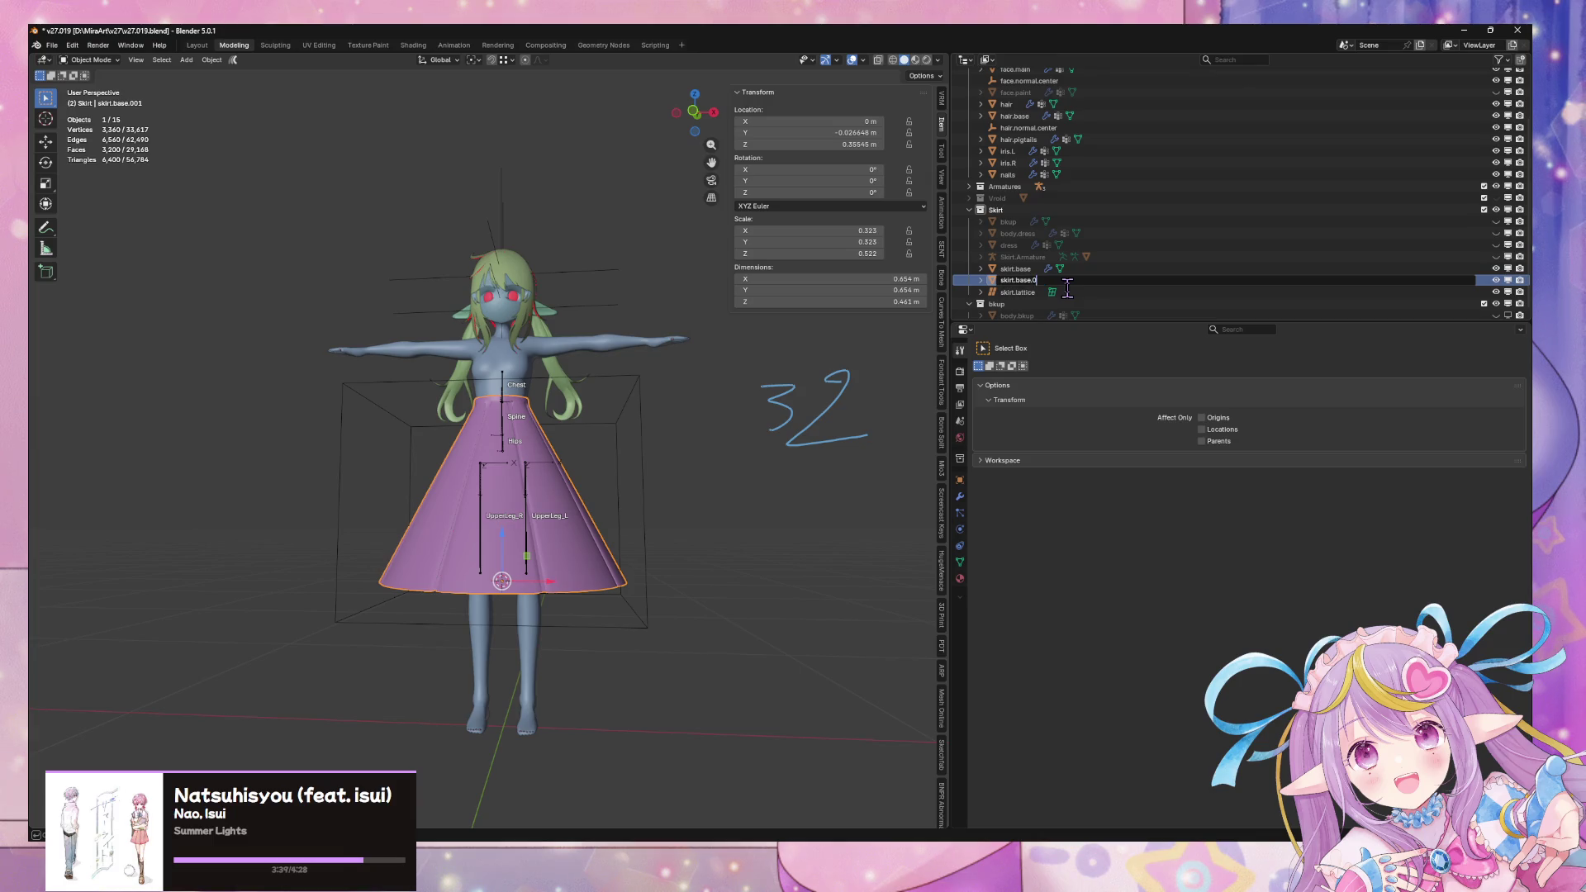
type("bkup")
key("Return")
key("h")
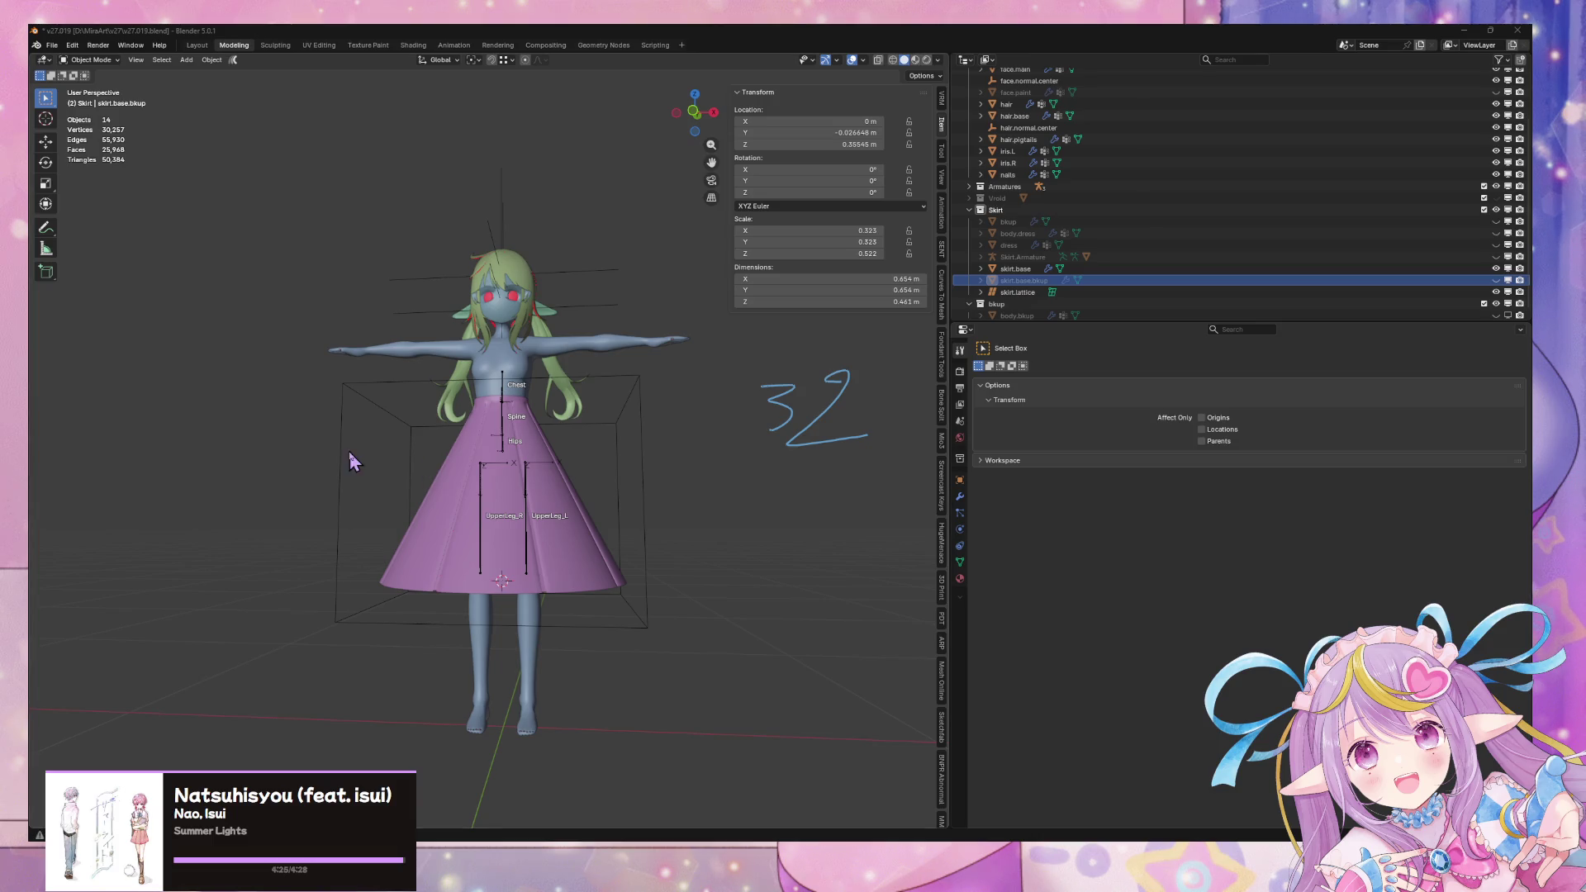
middle_click_drag(454, 476, 570, 550)
Add a Lattice modifier to skirt.lattice, leaving its target object empty
left_click(582, 515)
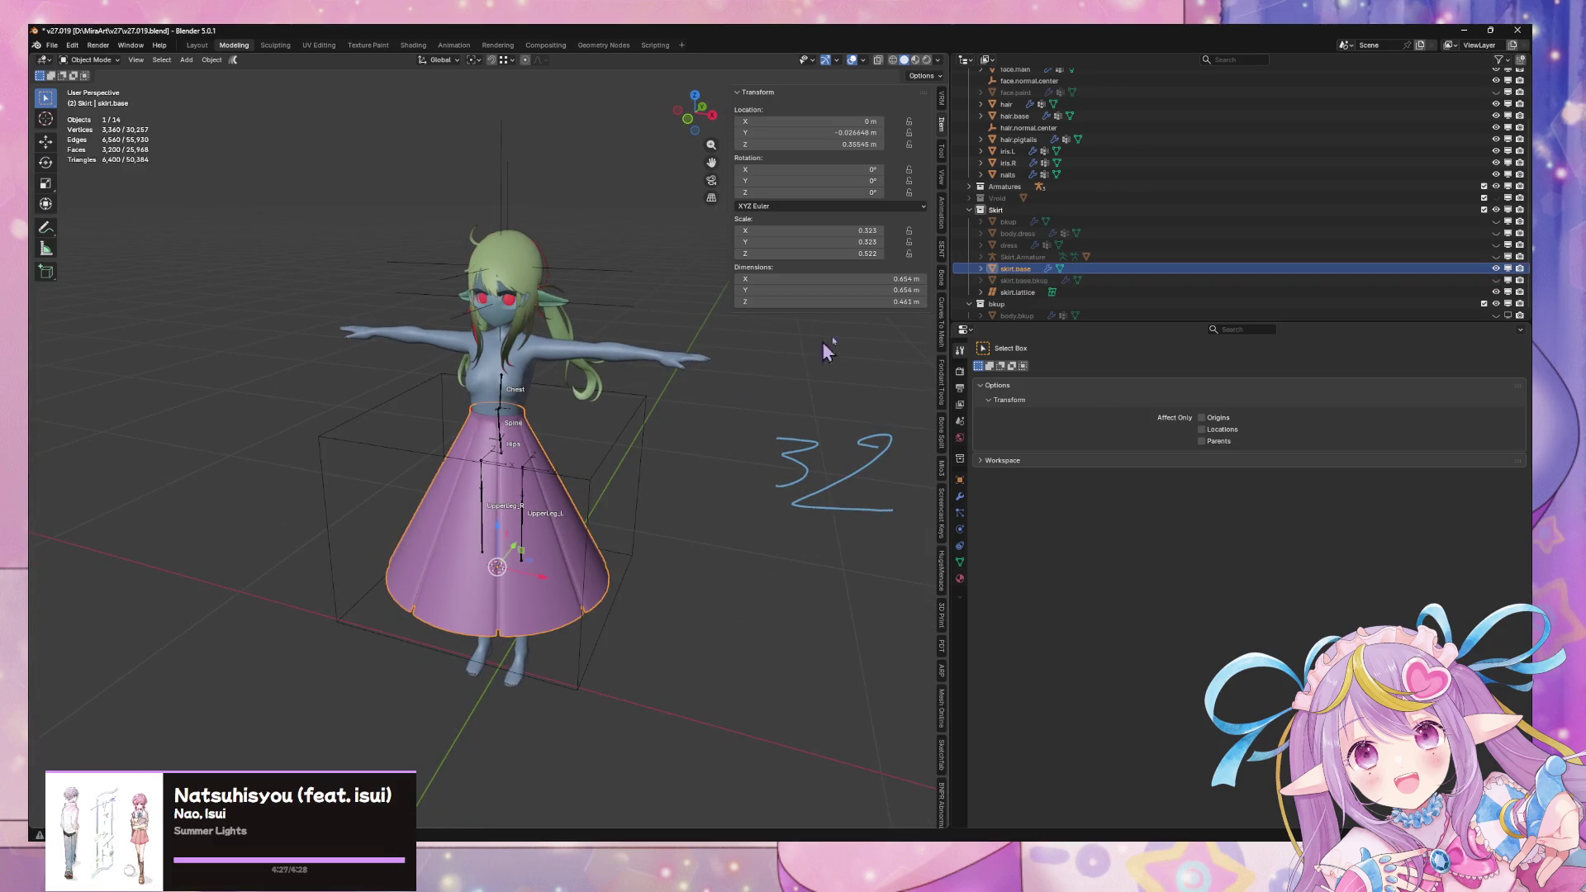
left_click(1017, 293)
left_click(959, 496)
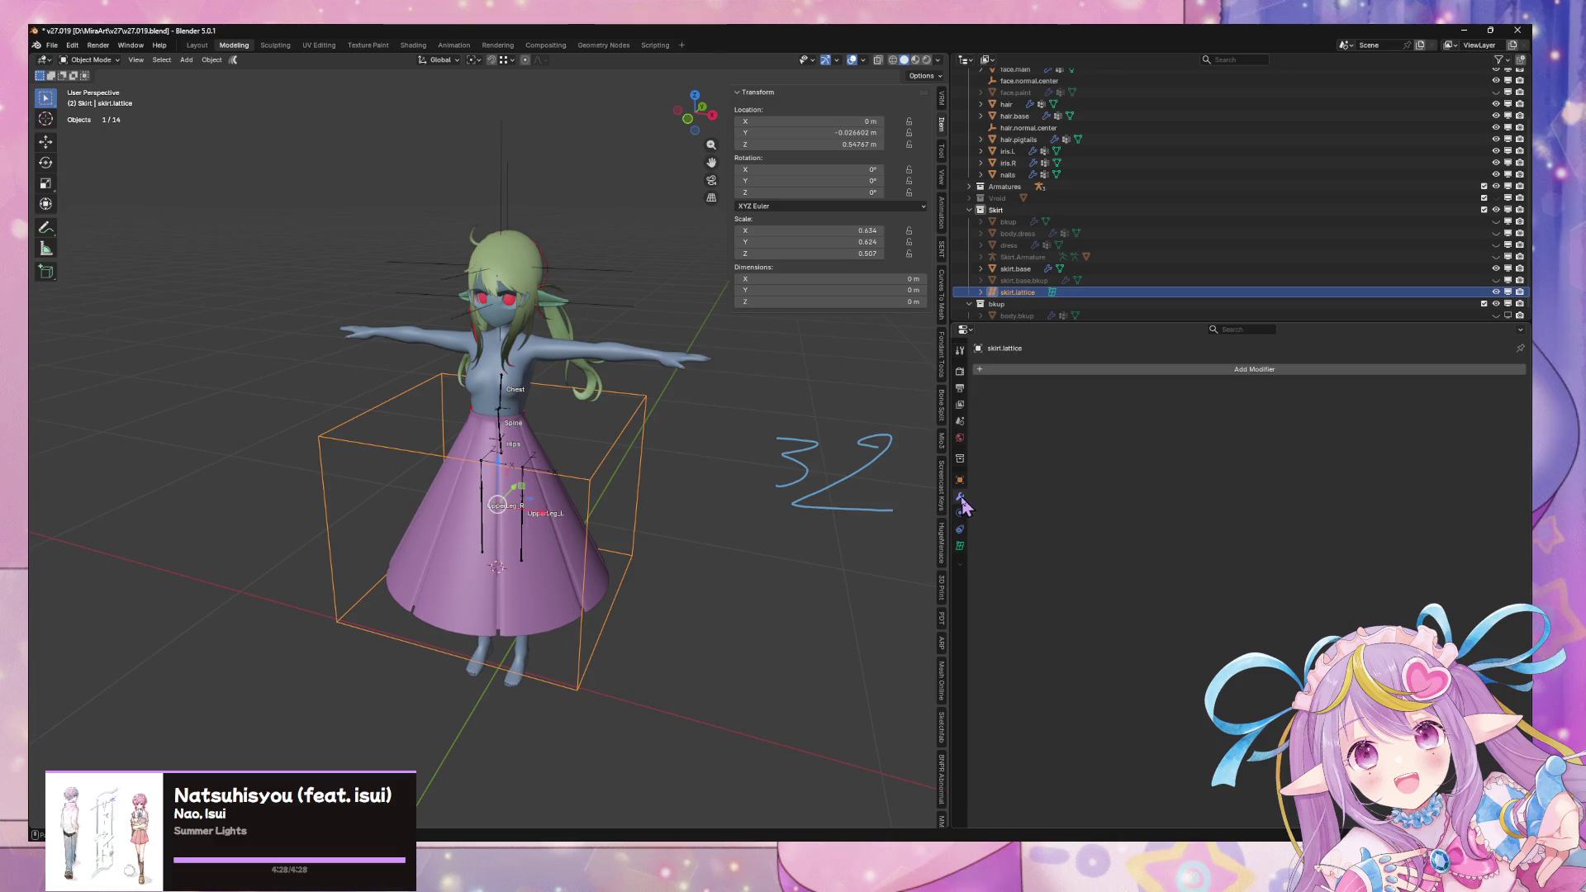
mouse_move(595, 397)
middle_mouse_down()
mouse_move(618, 377)
mouse_move(645, 405)
middle_mouse_up()
scroll(618, 378, "up", 3)
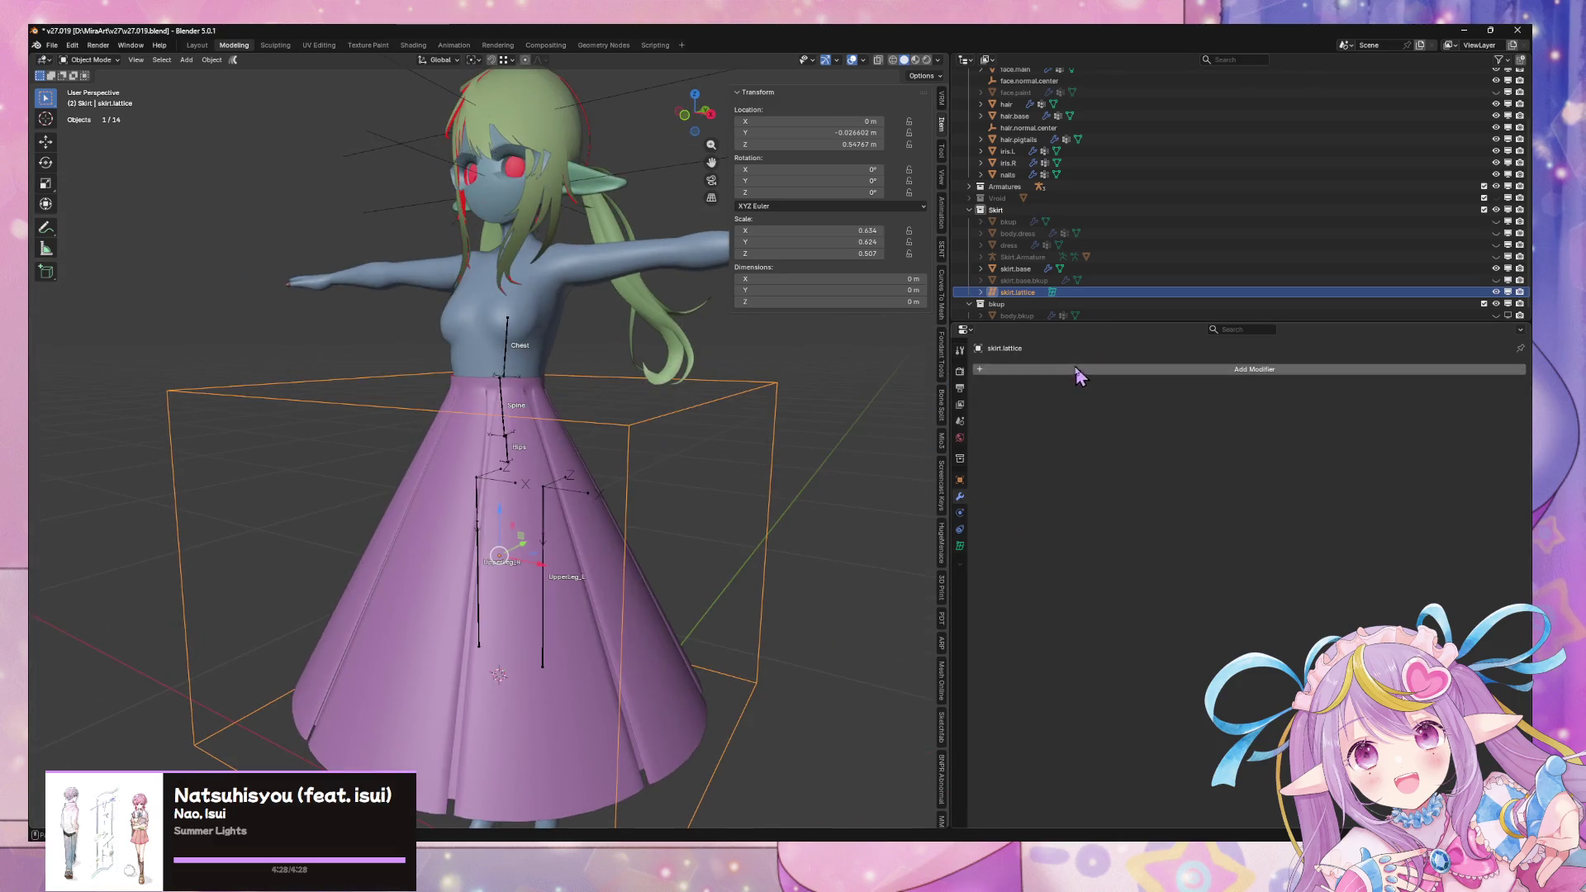
left_click(1028, 370)
mouse_move(1057, 393)
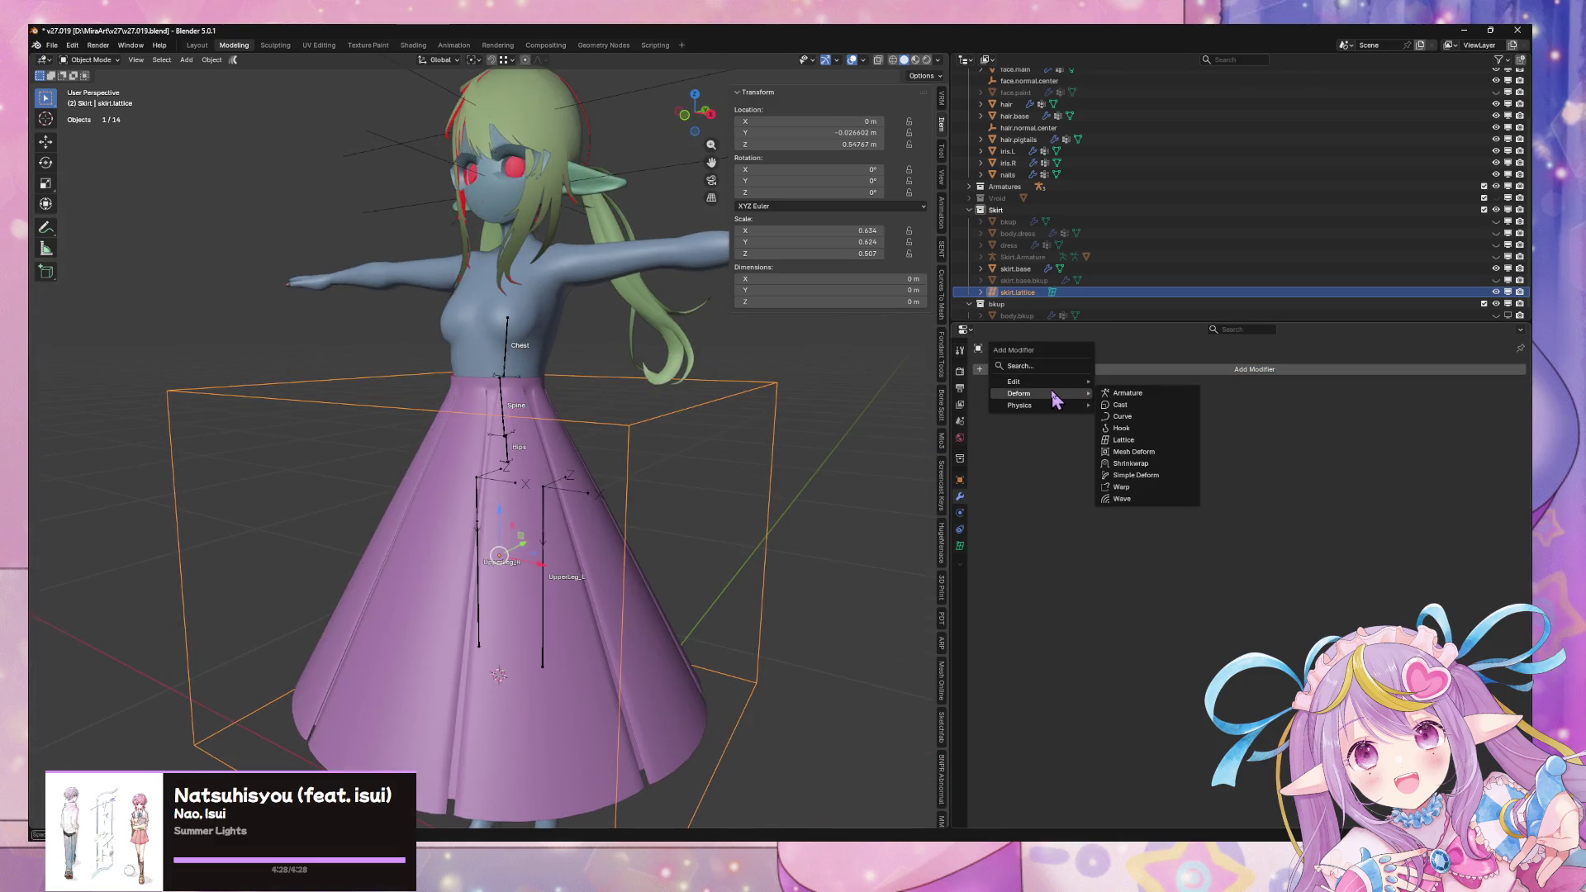
left_click(1148, 440)
left_click(1503, 408)
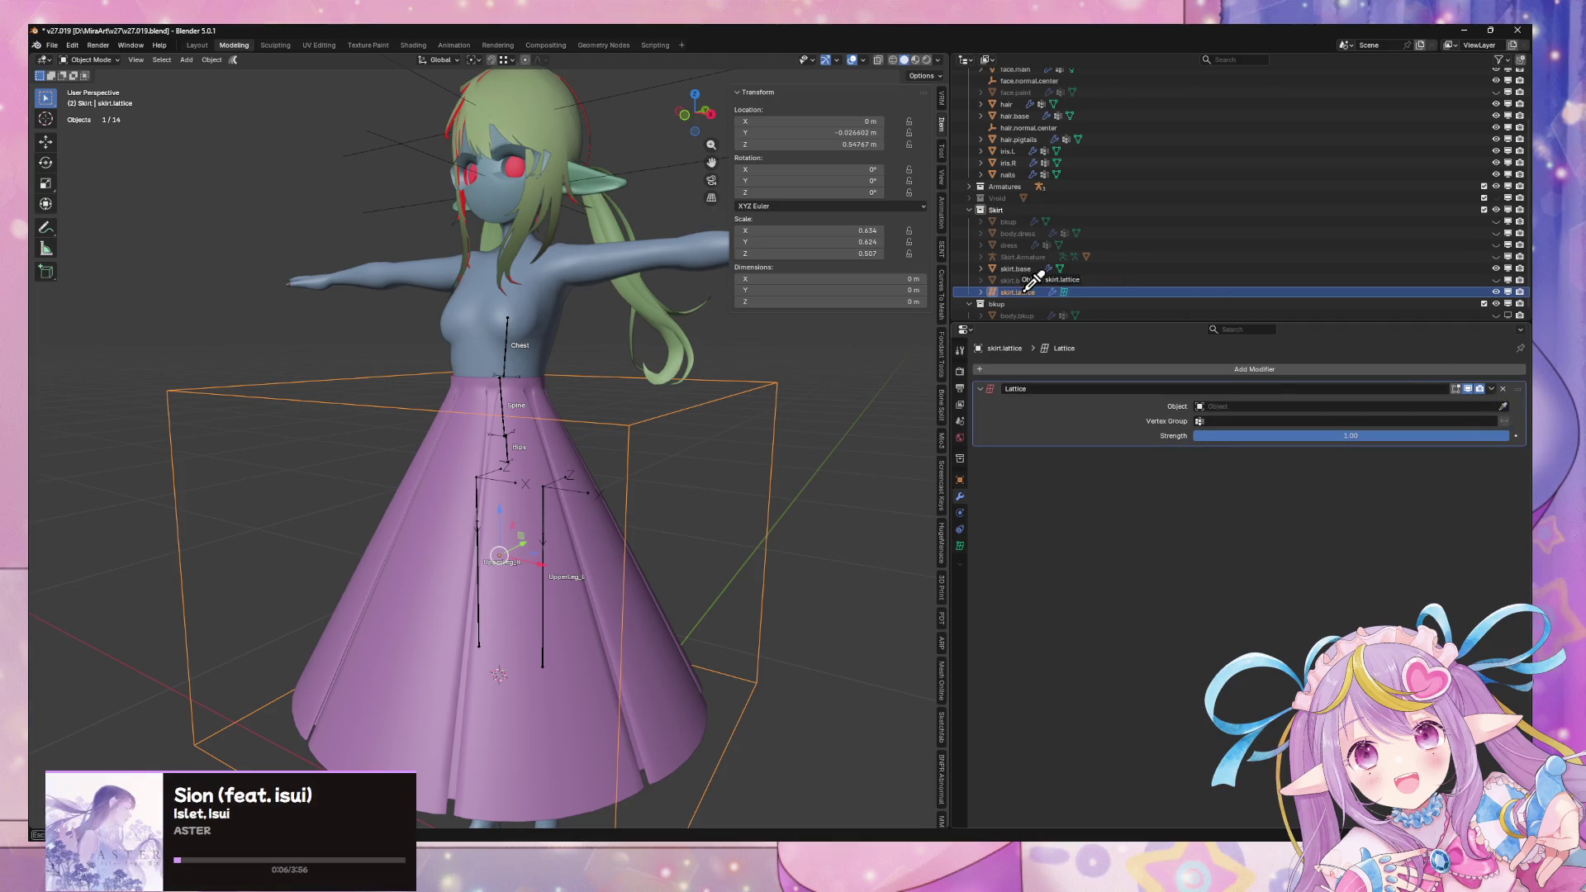
left_click(1027, 272)
mouse_move(707, 479)
middle_mouse_down()
mouse_move(776, 471)
mouse_move(723, 476)
middle_mouse_up()
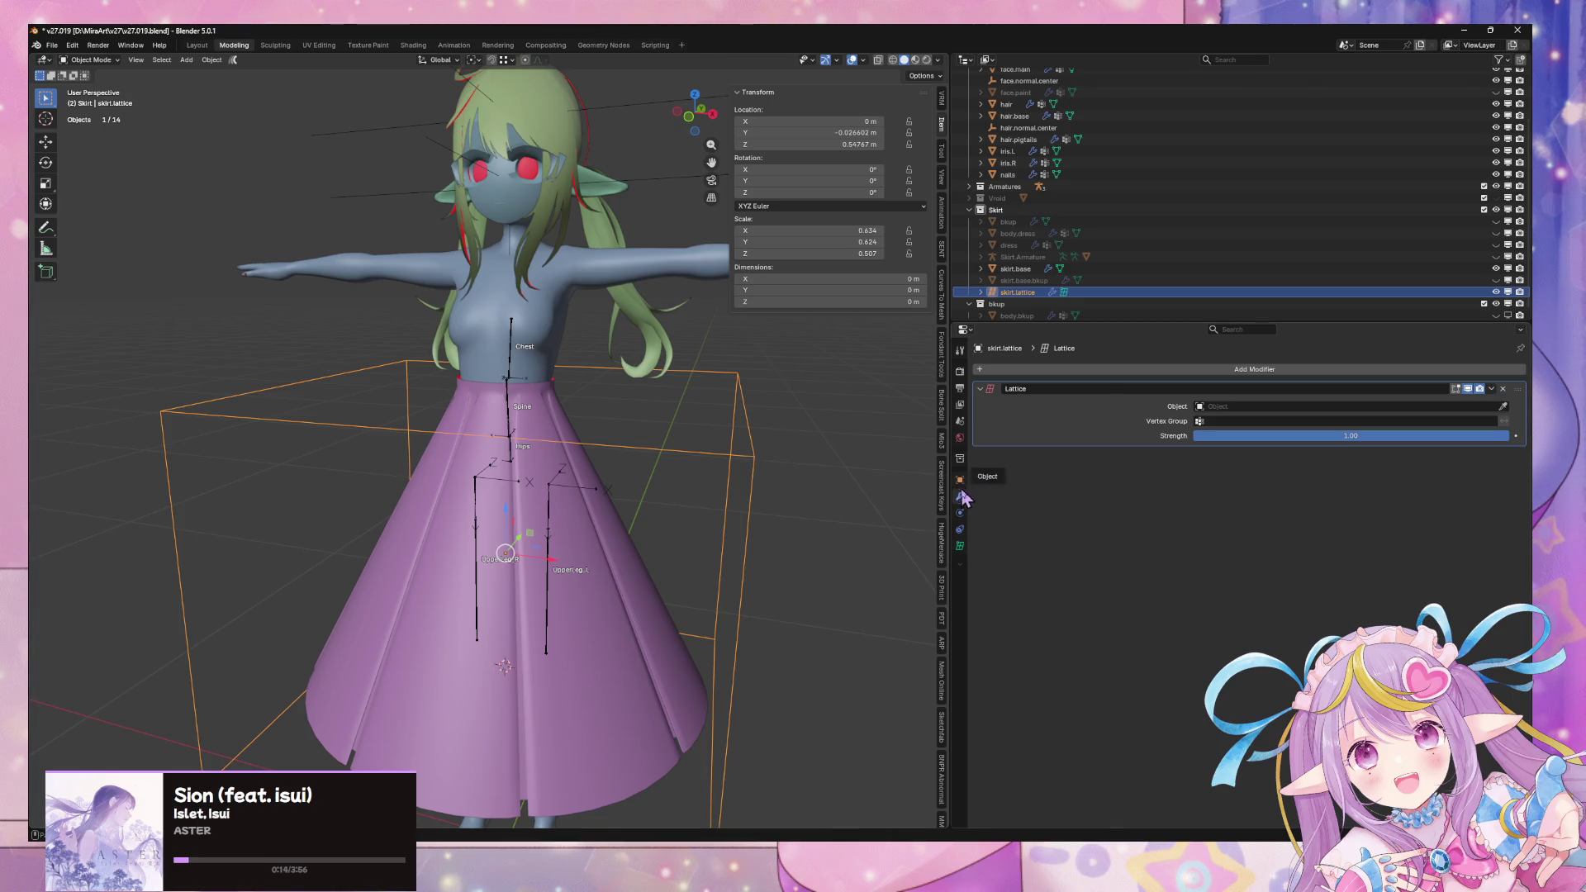
left_click(960, 546)
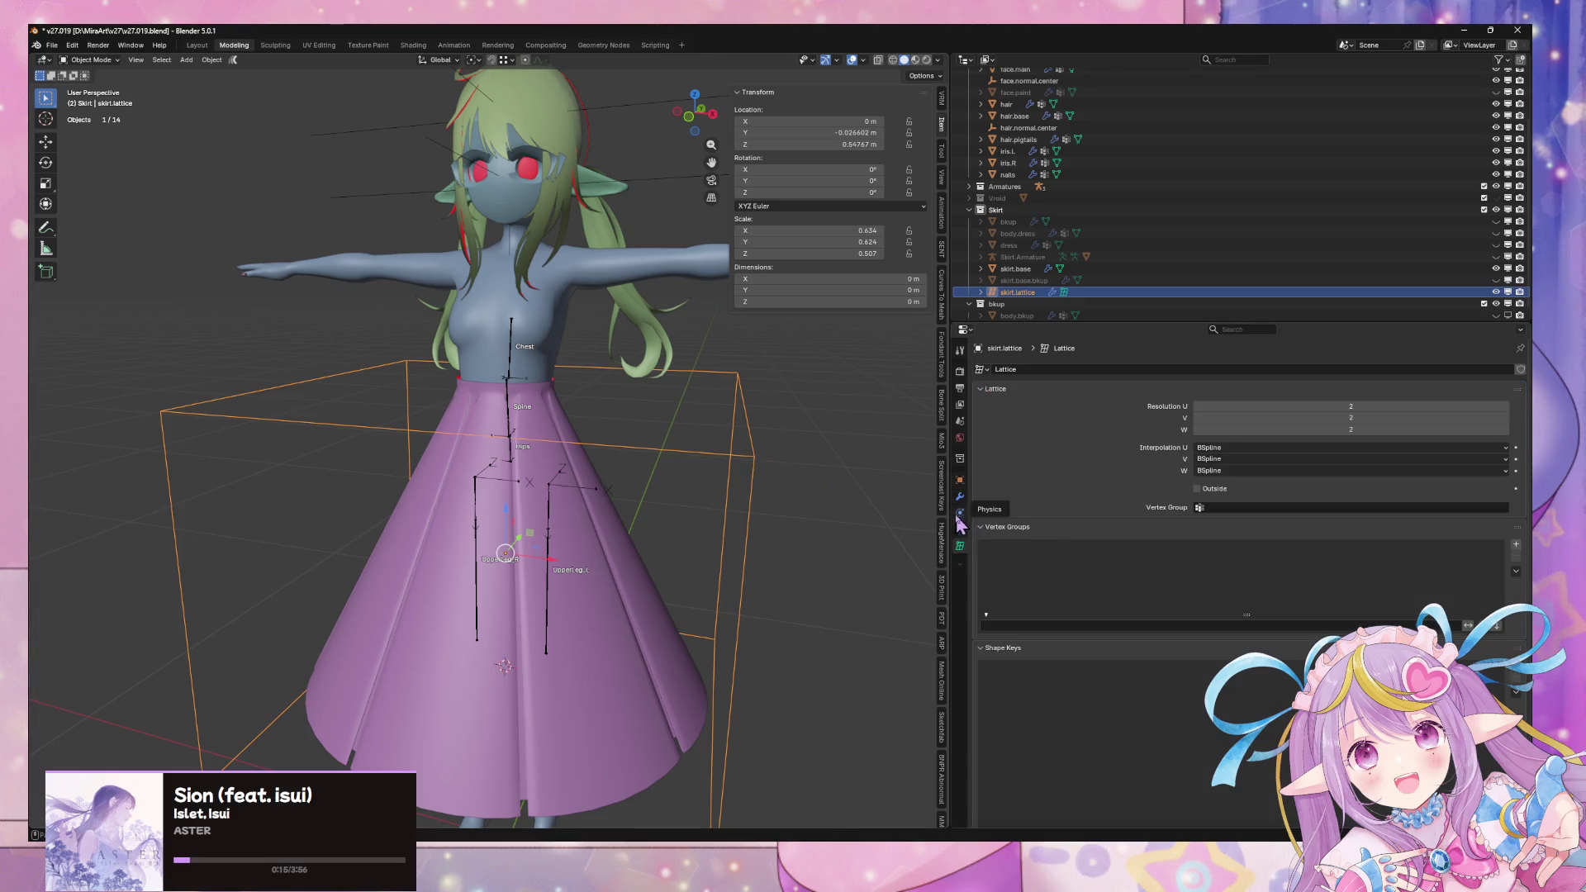
Set the lattice's Resolution U and V to 4
left_click(1505, 407)
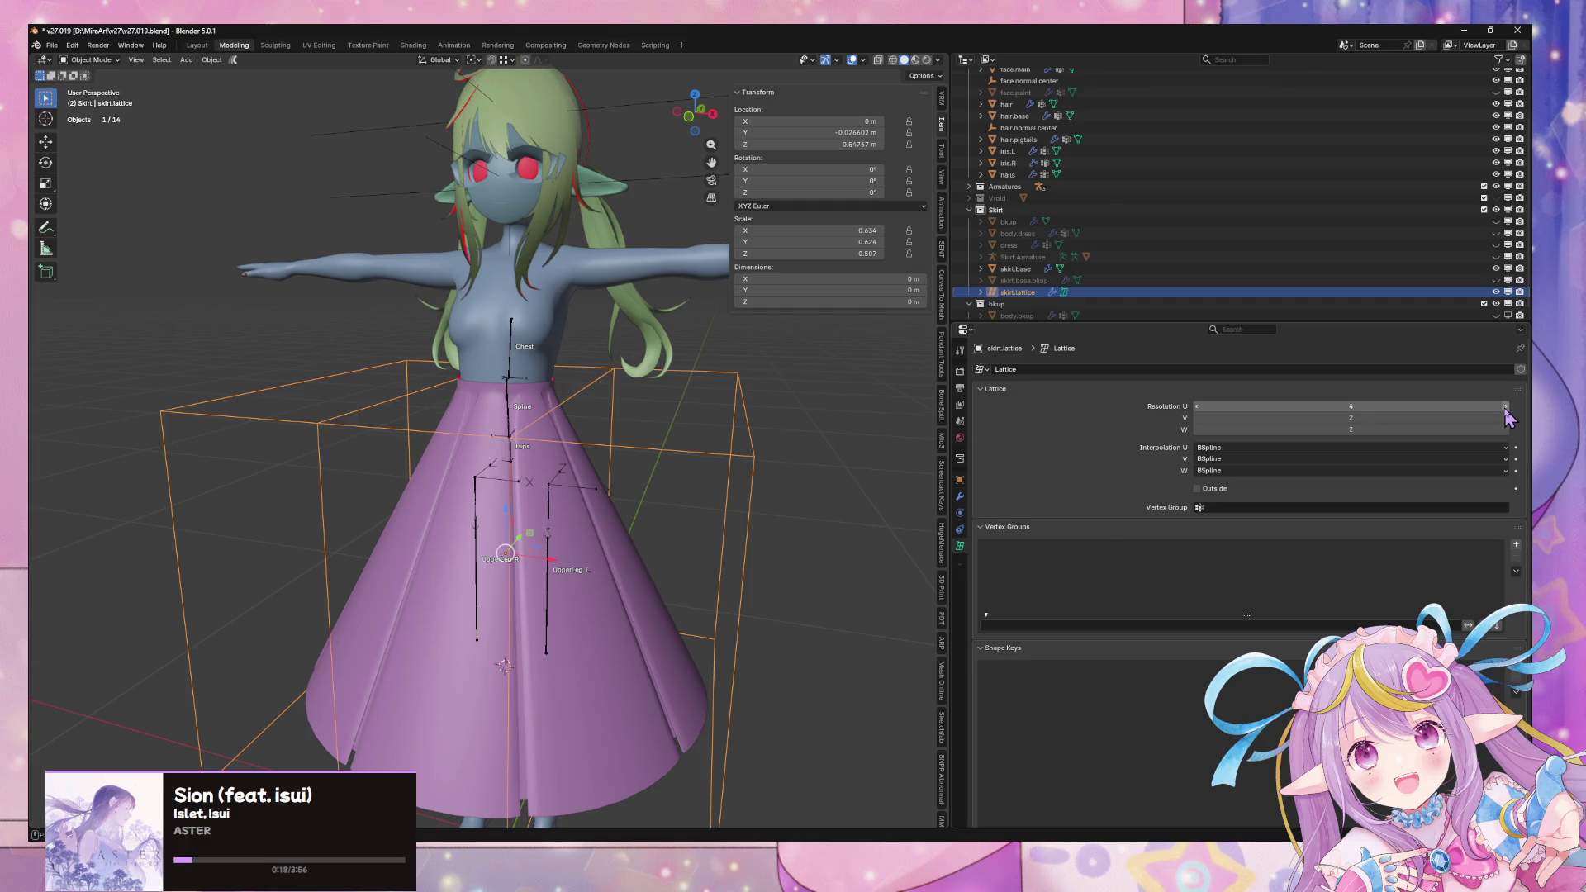
left_click(1504, 418)
left_click(1505, 418)
mouse_move(652, 423)
middle_mouse_down()
mouse_move(669, 418)
mouse_move(658, 389)
mouse_move(721, 388)
middle_mouse_up()
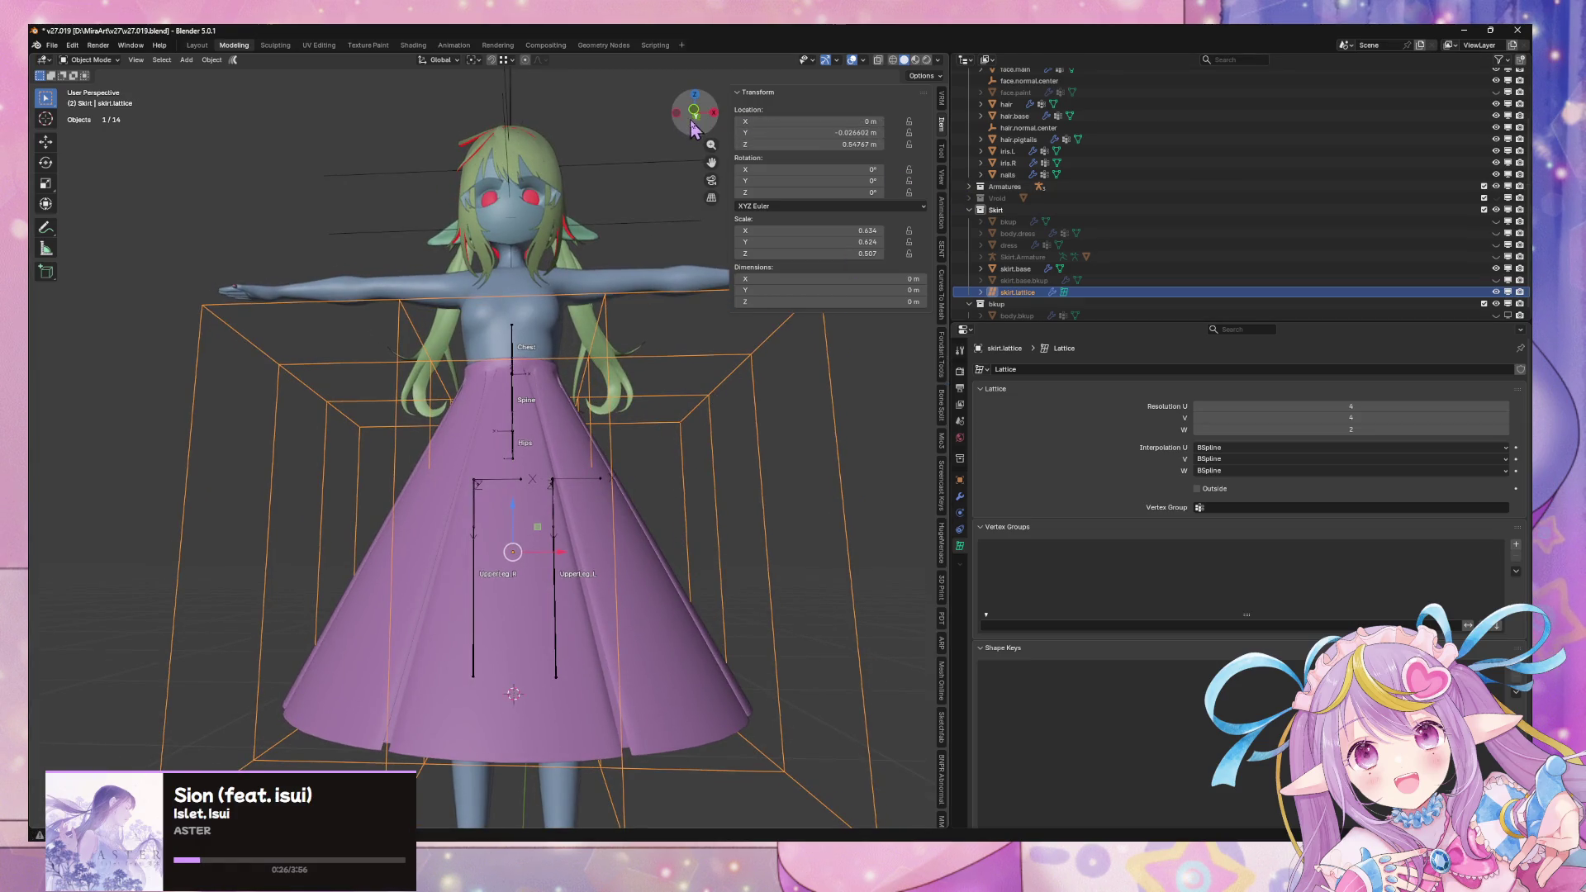
In front view with X-ray on, box-select the lattice's bottom points, then return to Object Mode
left_click(694, 116)
key("Tab")
left_click_drag(711, 689, 768, 761)
left_click_drag(248, 681, 335, 760, "shift")
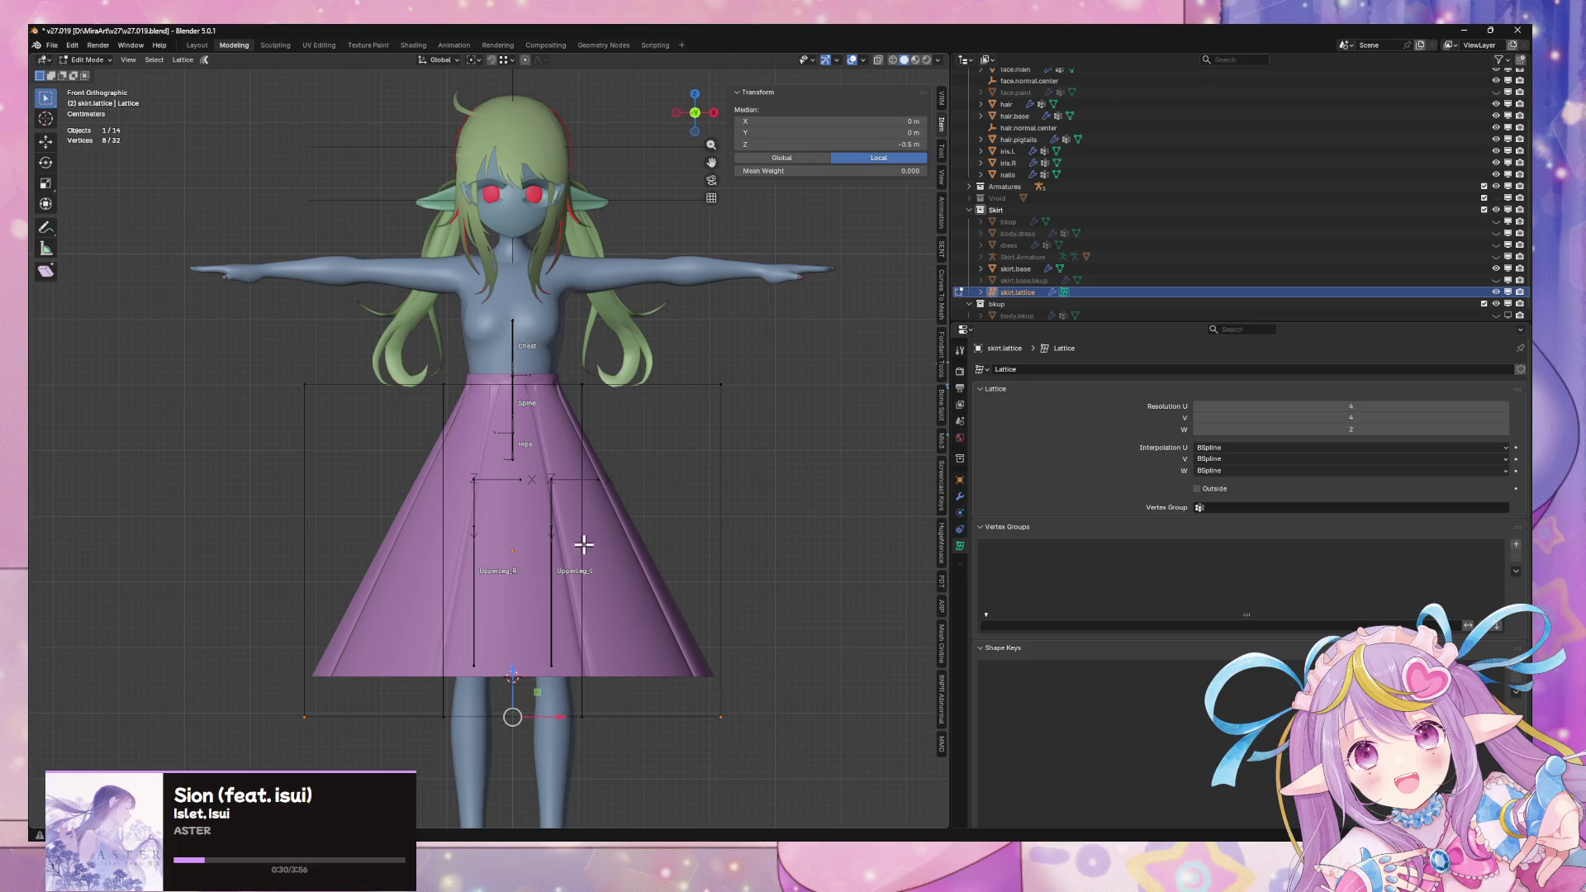
key("alt+z")
left_click_drag(801, 752, 693, 689)
left_click_drag(275, 692, 320, 739, "shift")
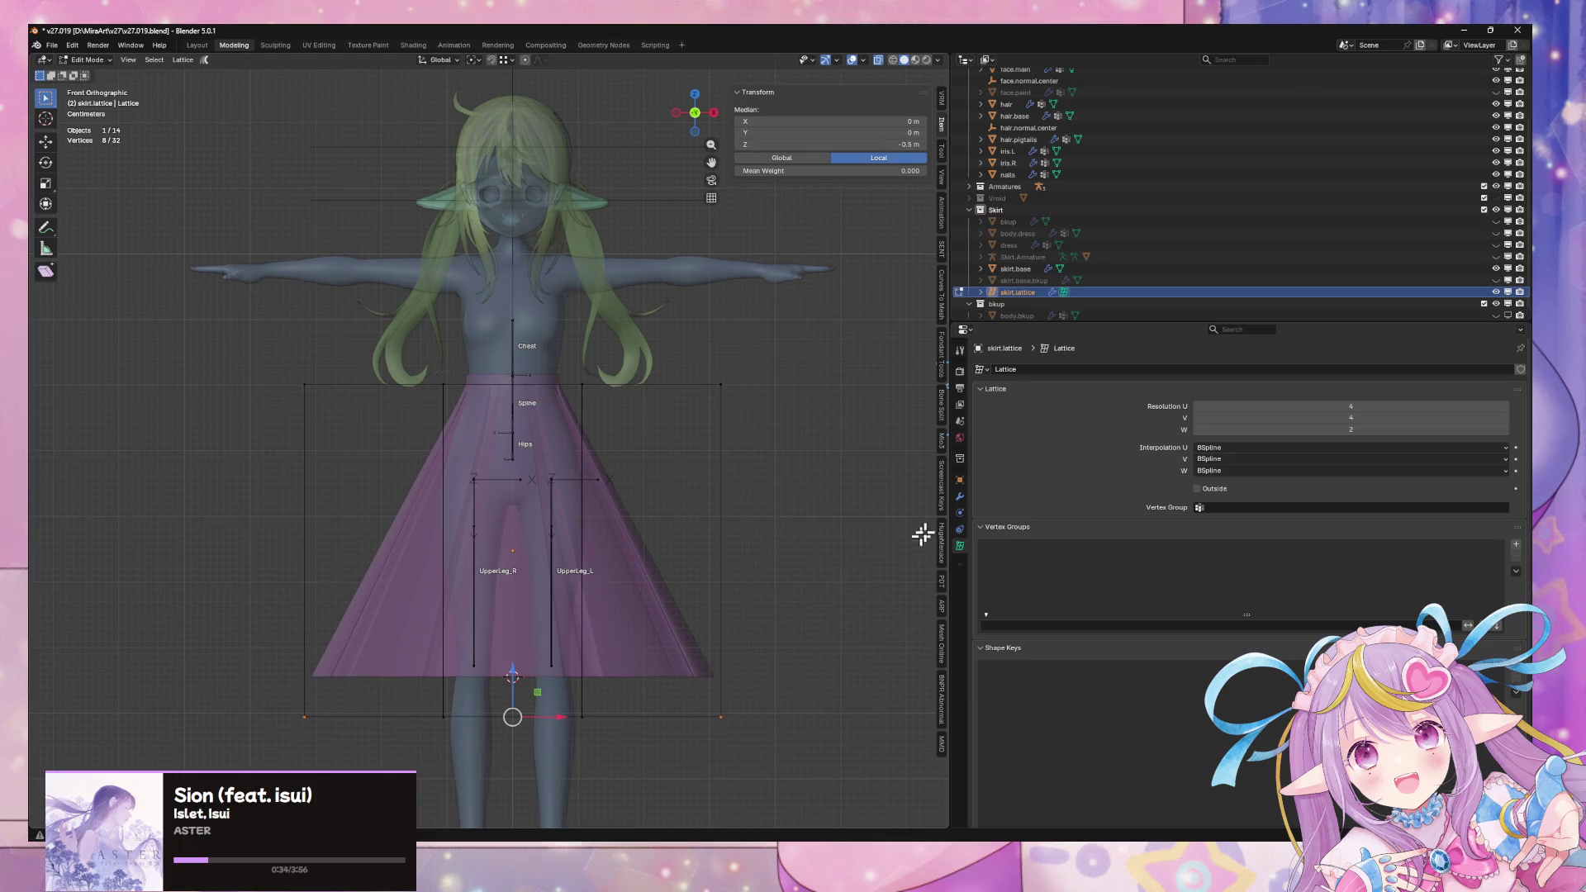
key("Tab")
left_click(603, 549)
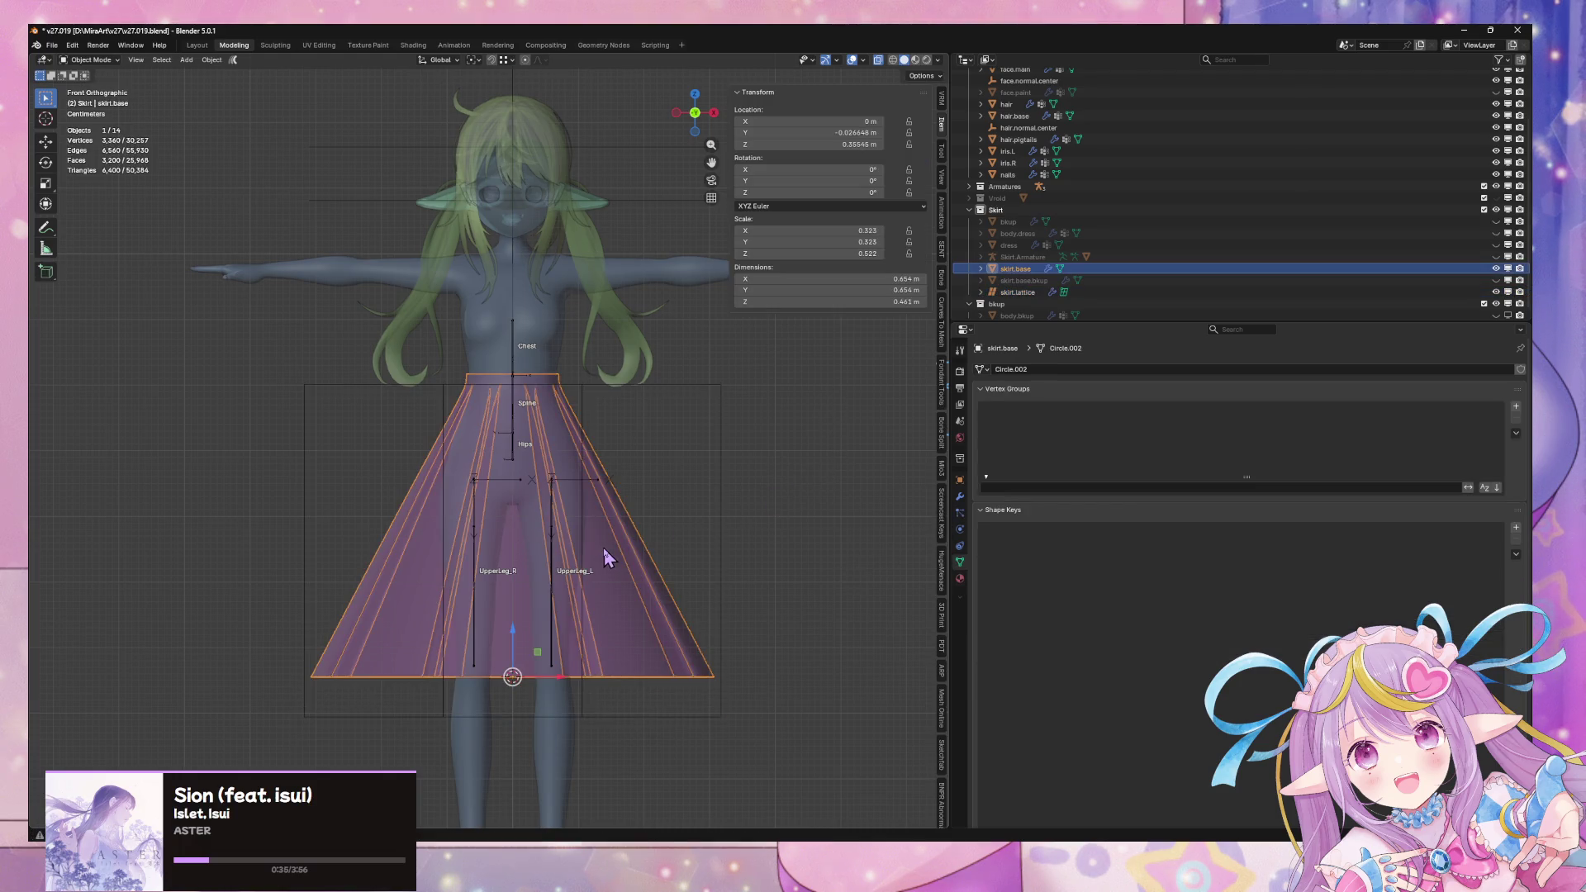
Revert to an earlier undo step and remove the stray Lattice modifier from skirt.lattice
left_click(959, 497)
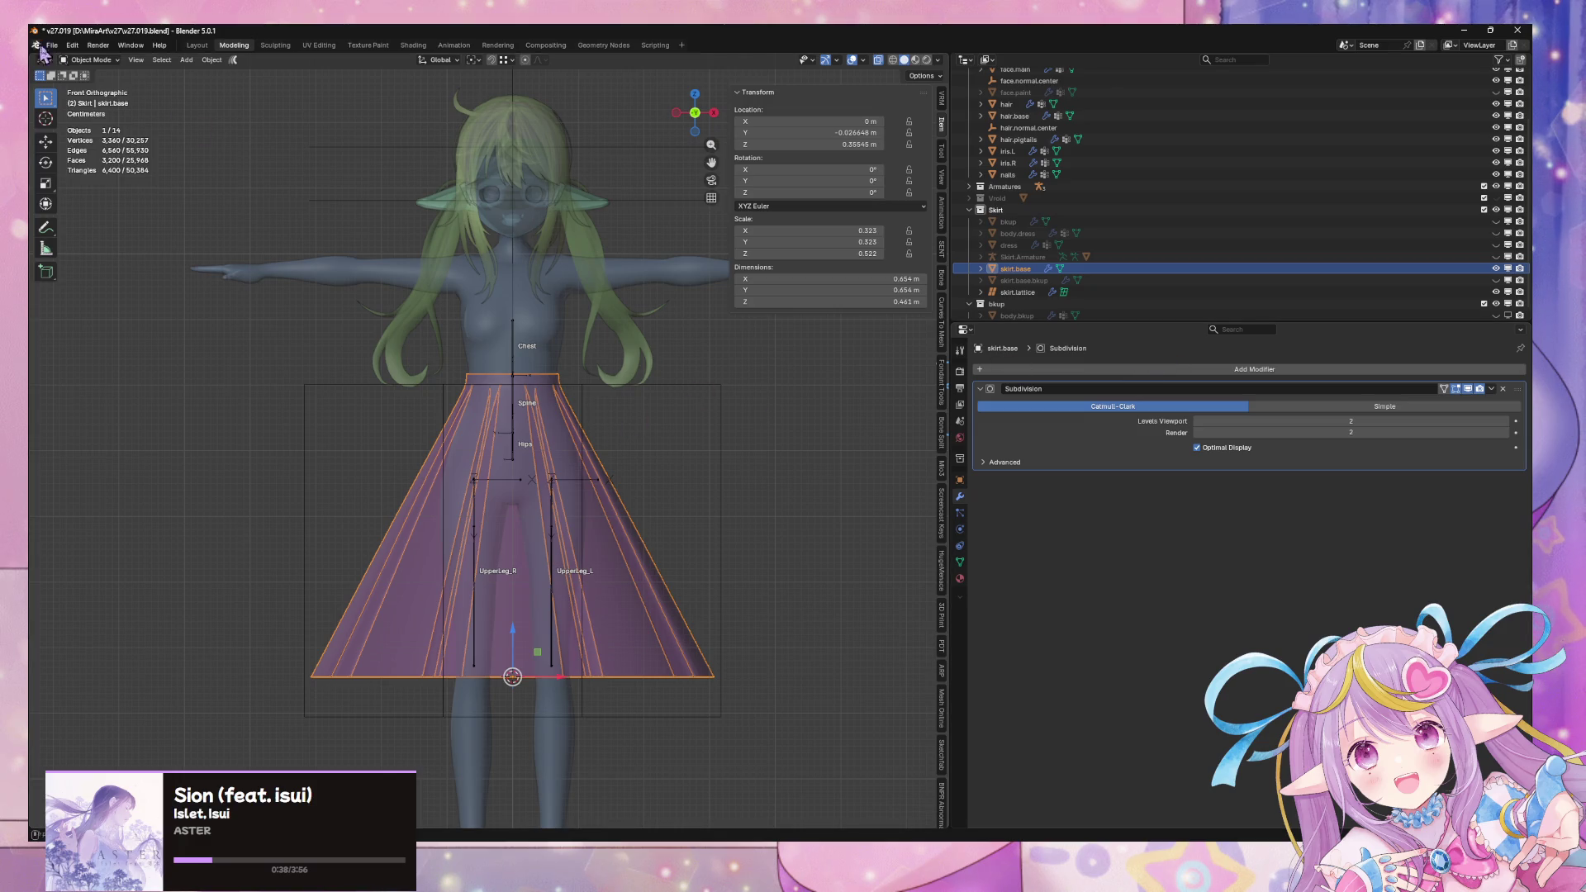
left_click(73, 44)
mouse_move(108, 81)
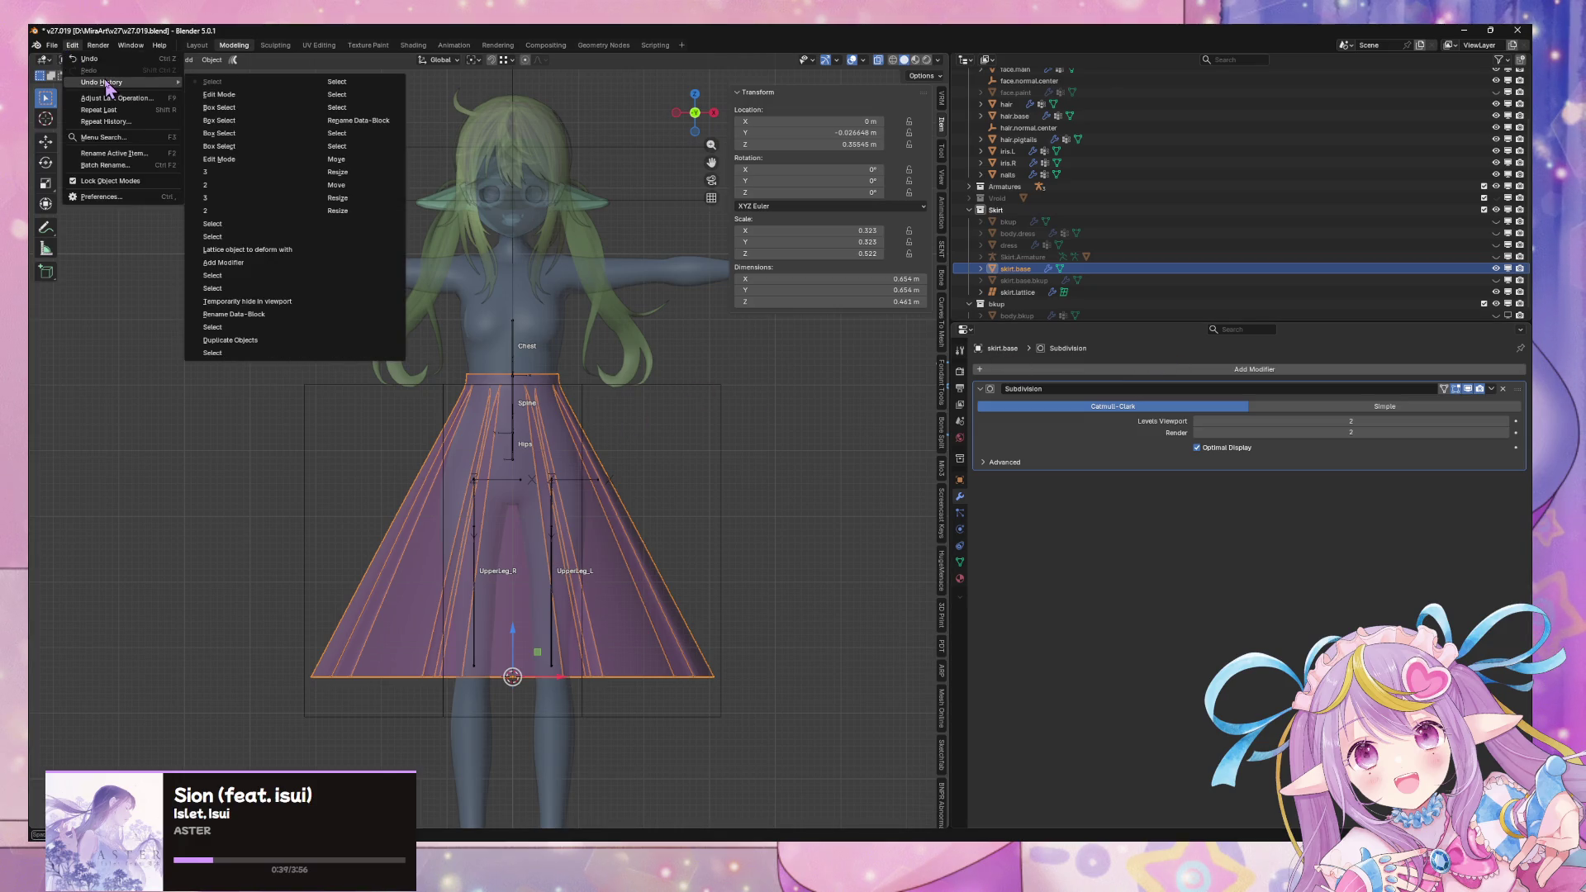
left_click(276, 276)
left_click(592, 504)
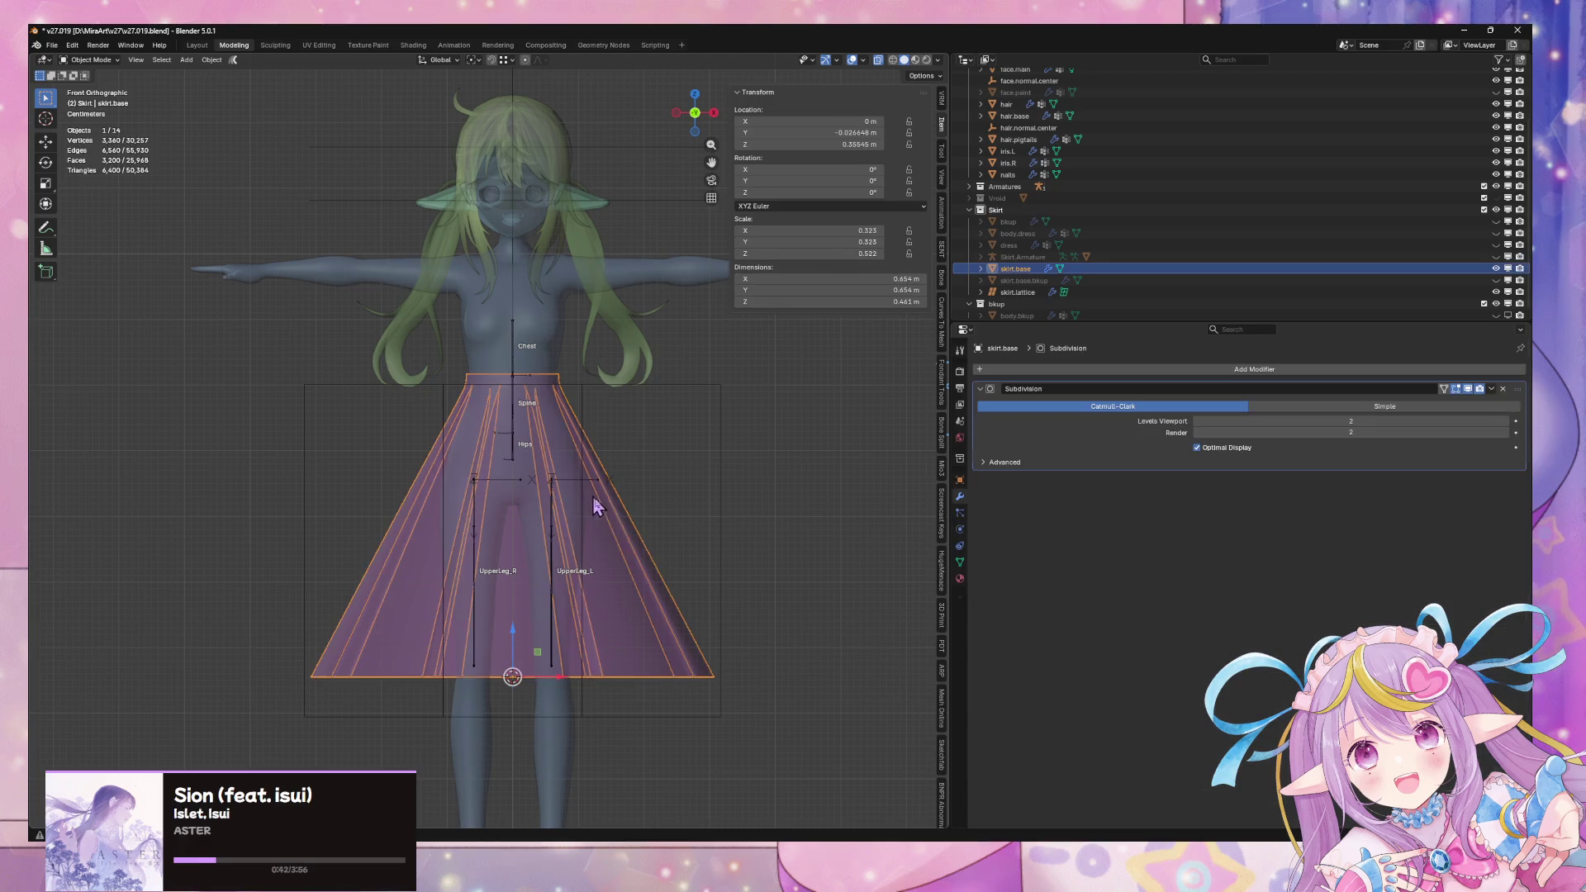
left_click(721, 464)
left_click(1501, 389)
Add a Lattice modifier to skirt.base targeting skirt.lattice and inspect the deformed skirt
left_click(645, 555)
left_click(1186, 368)
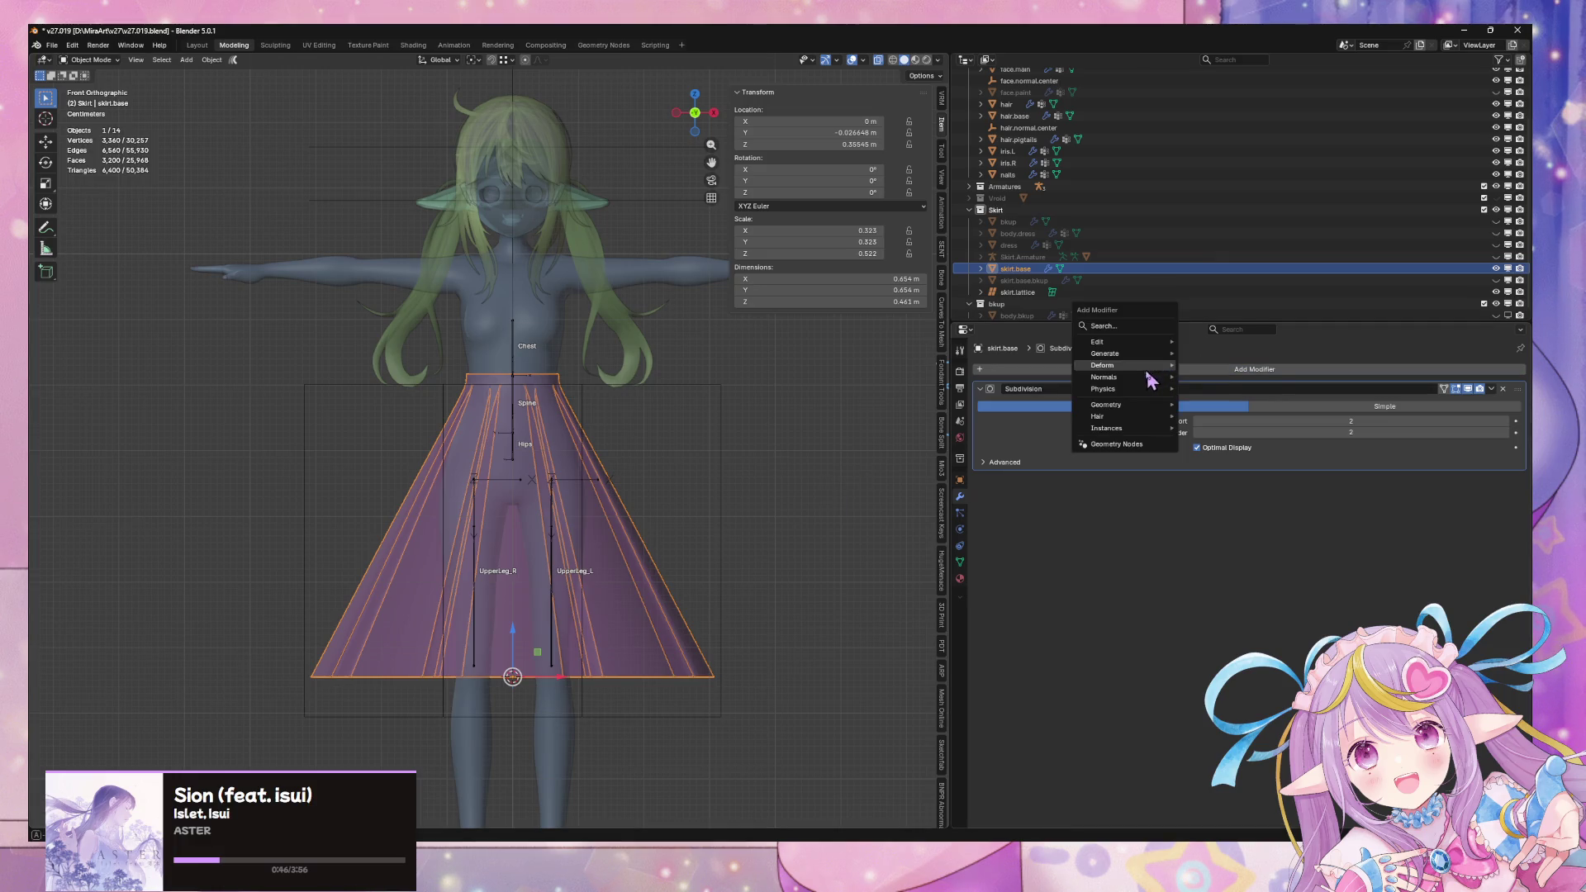
mouse_move(1111, 365)
left_click(1229, 436)
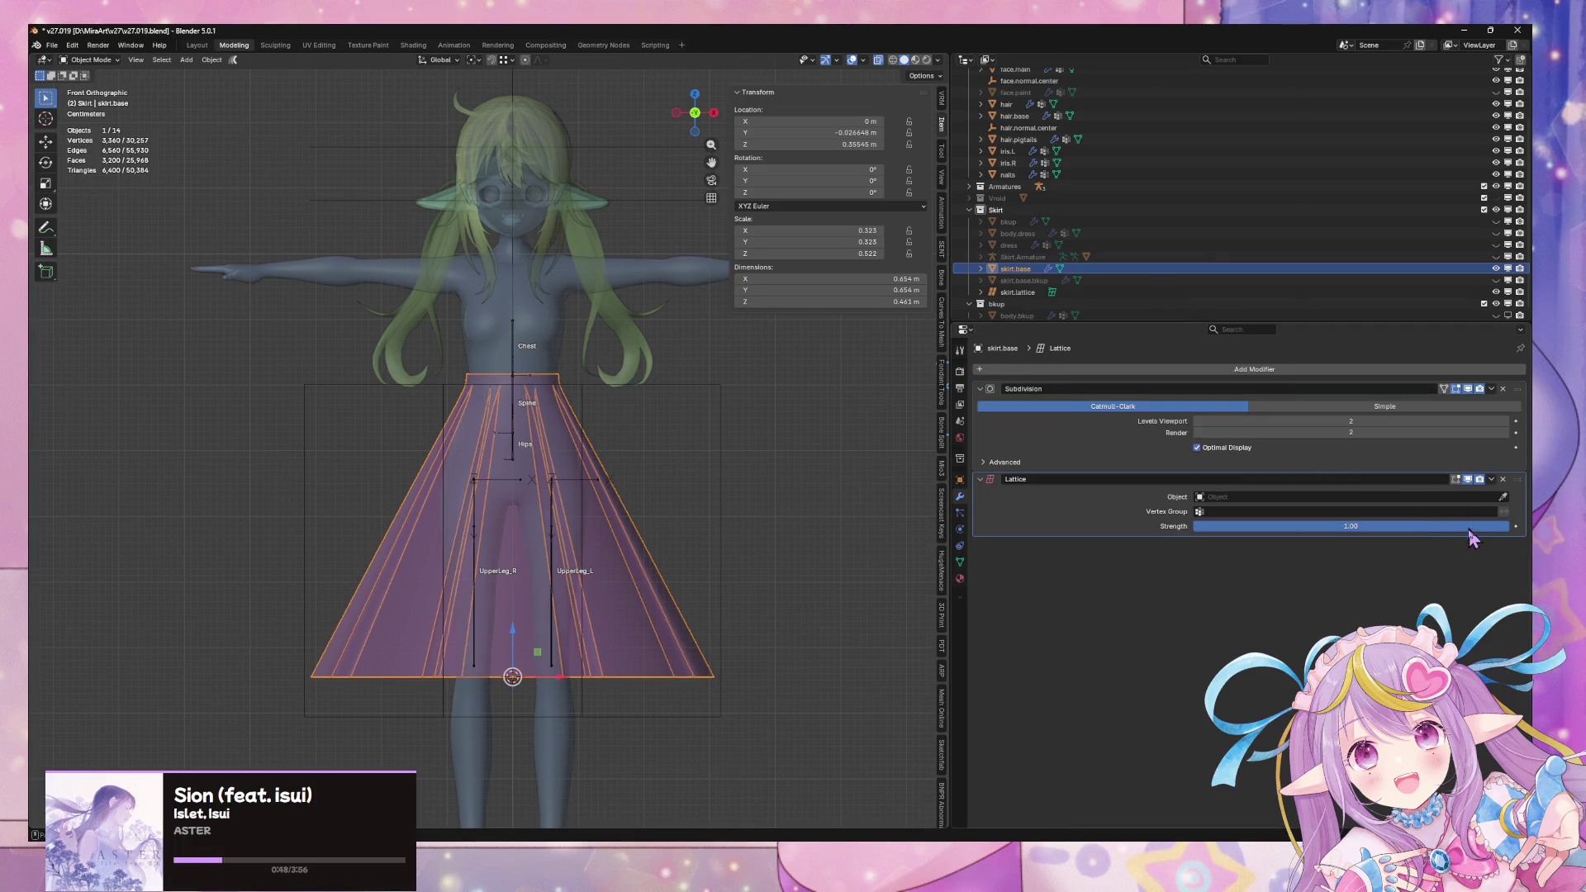
left_click(1503, 499)
left_click(739, 467)
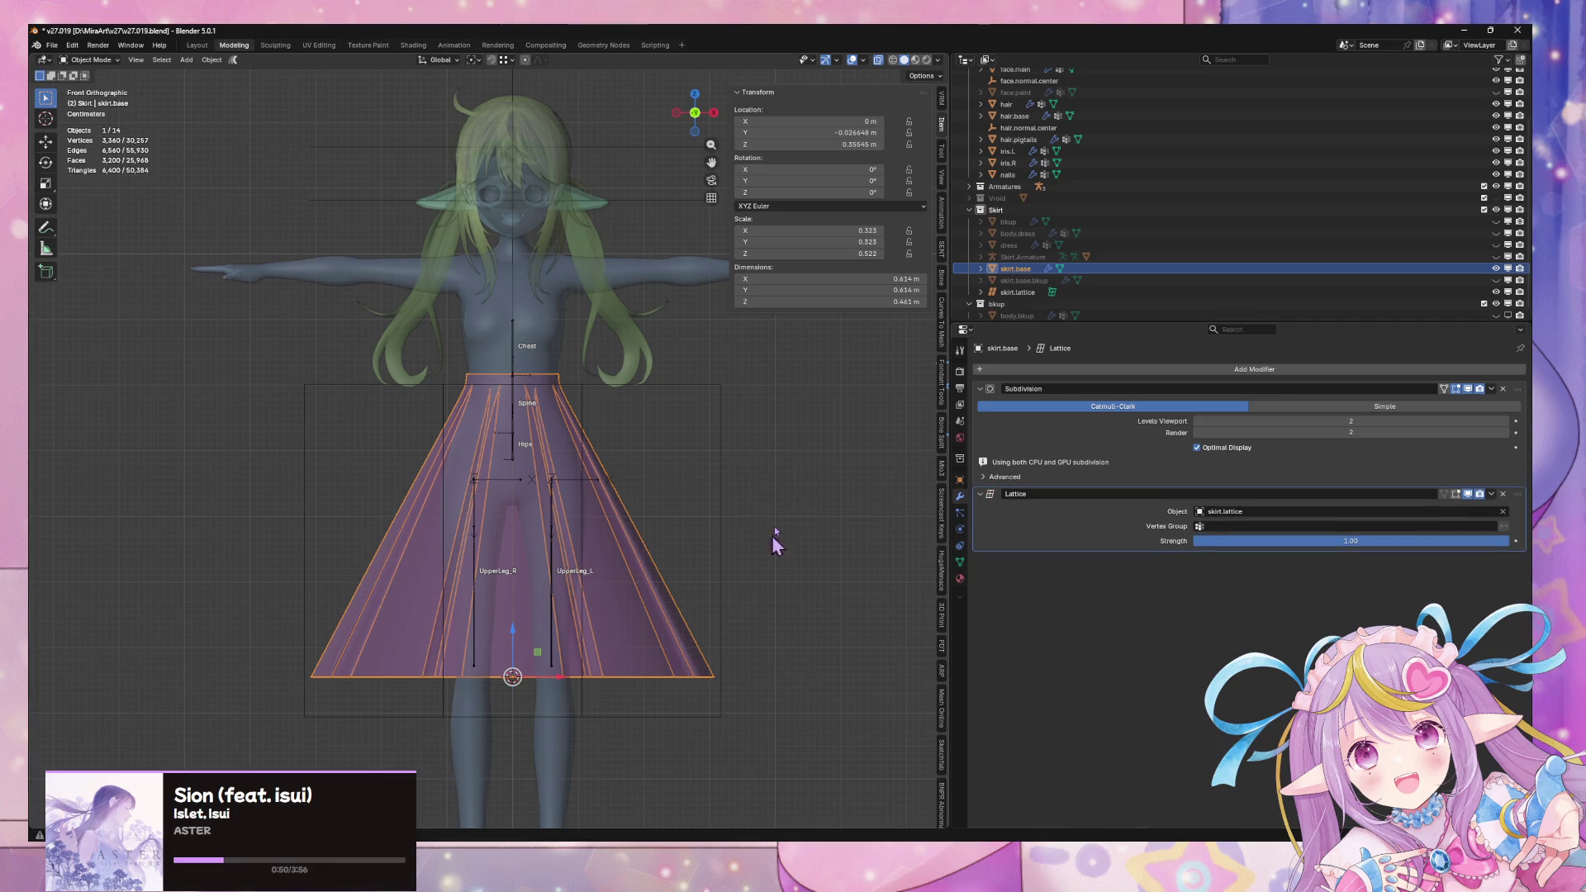
middle_click_drag(758, 556, 741, 640)
key("Tab")
mouse_move(754, 573)
middle_mouse_down()
mouse_move(708, 542)
mouse_move(694, 722)
middle_mouse_up()
key("Tab")
key("Tab")
left_click(687, 109)
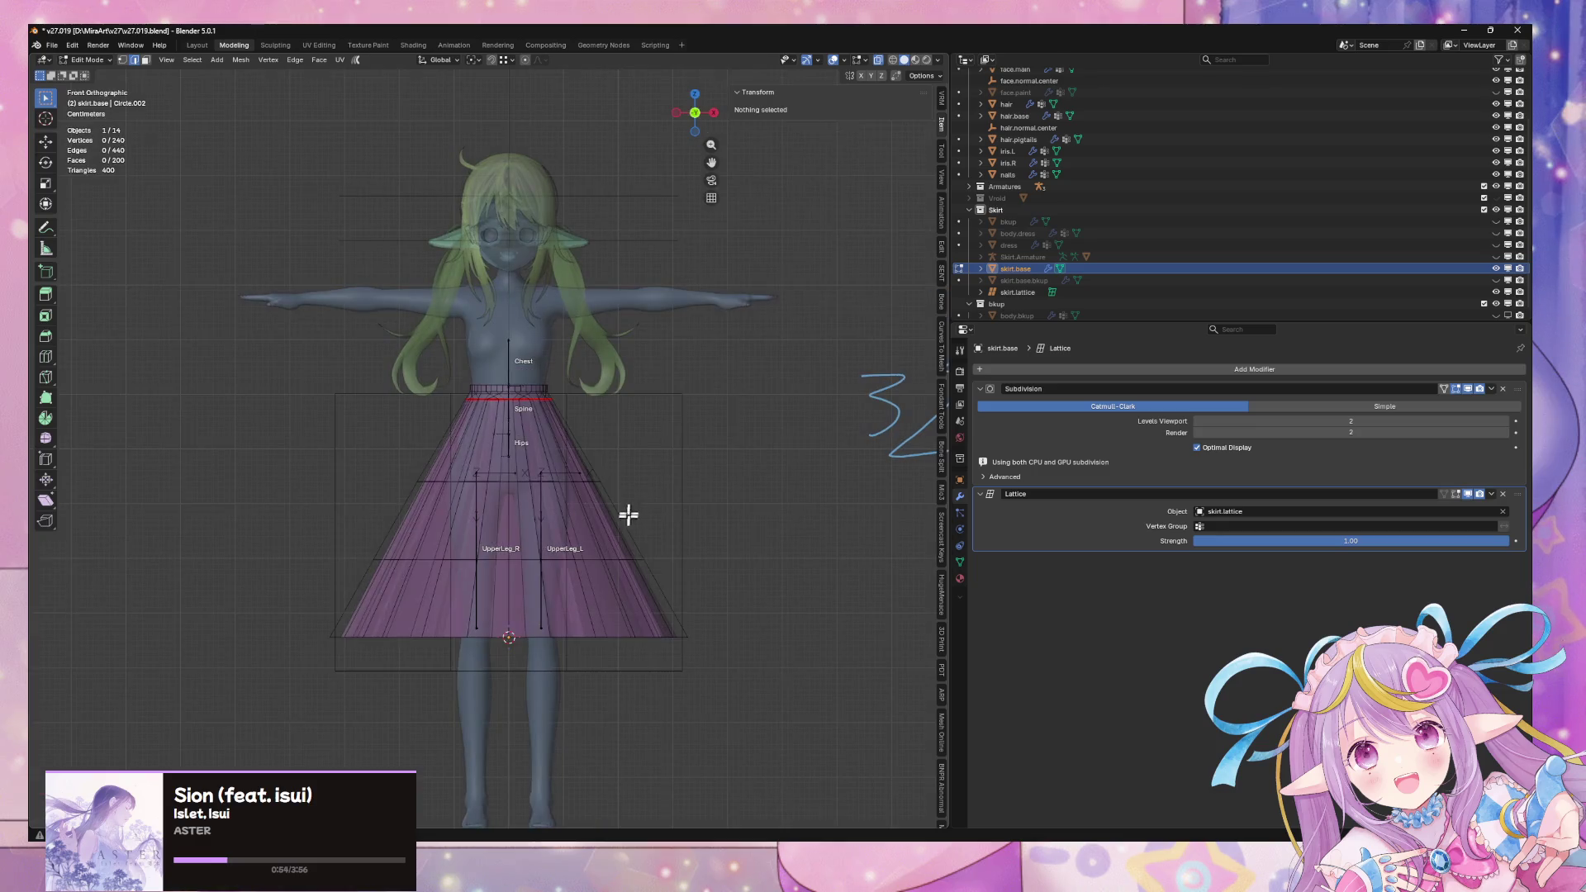
key("Tab")
left_click(690, 650)
key("Tab")
left_click_drag(726, 715, 673, 630)
key("g")
key("z")
key("Escape")
left_click_drag(235, 638, 393, 740, "shift")
key("g")
key("z")
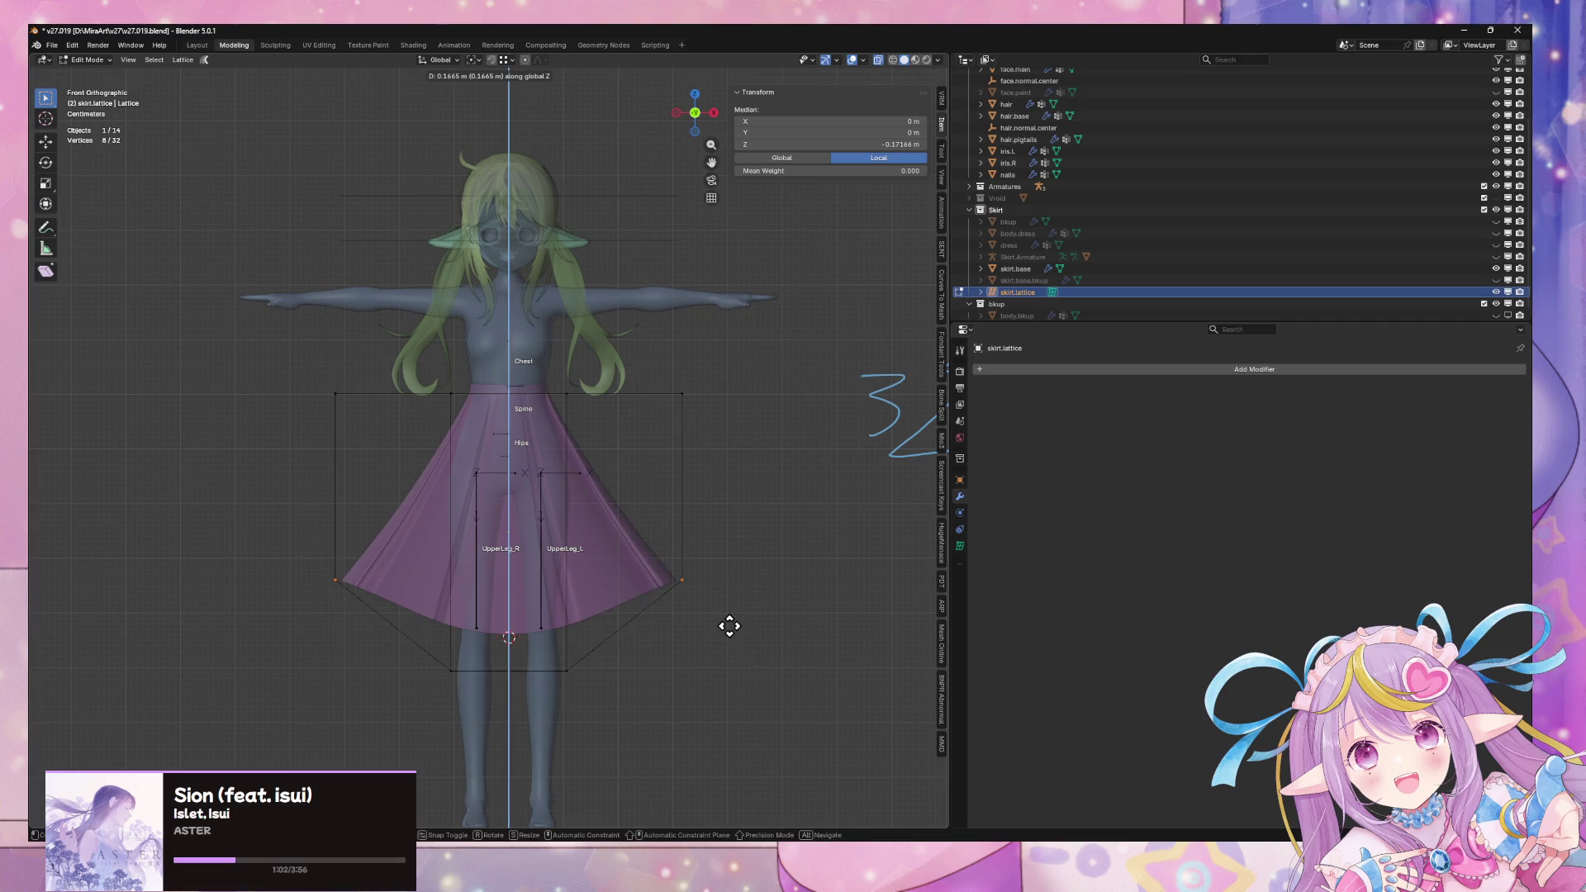
key("Escape")
key("Tab")
key("s")
key("x")
key("Escape")
key("Tab")
key("Tab")
key("Tab")
left_click_drag(805, 728, 733, 634)
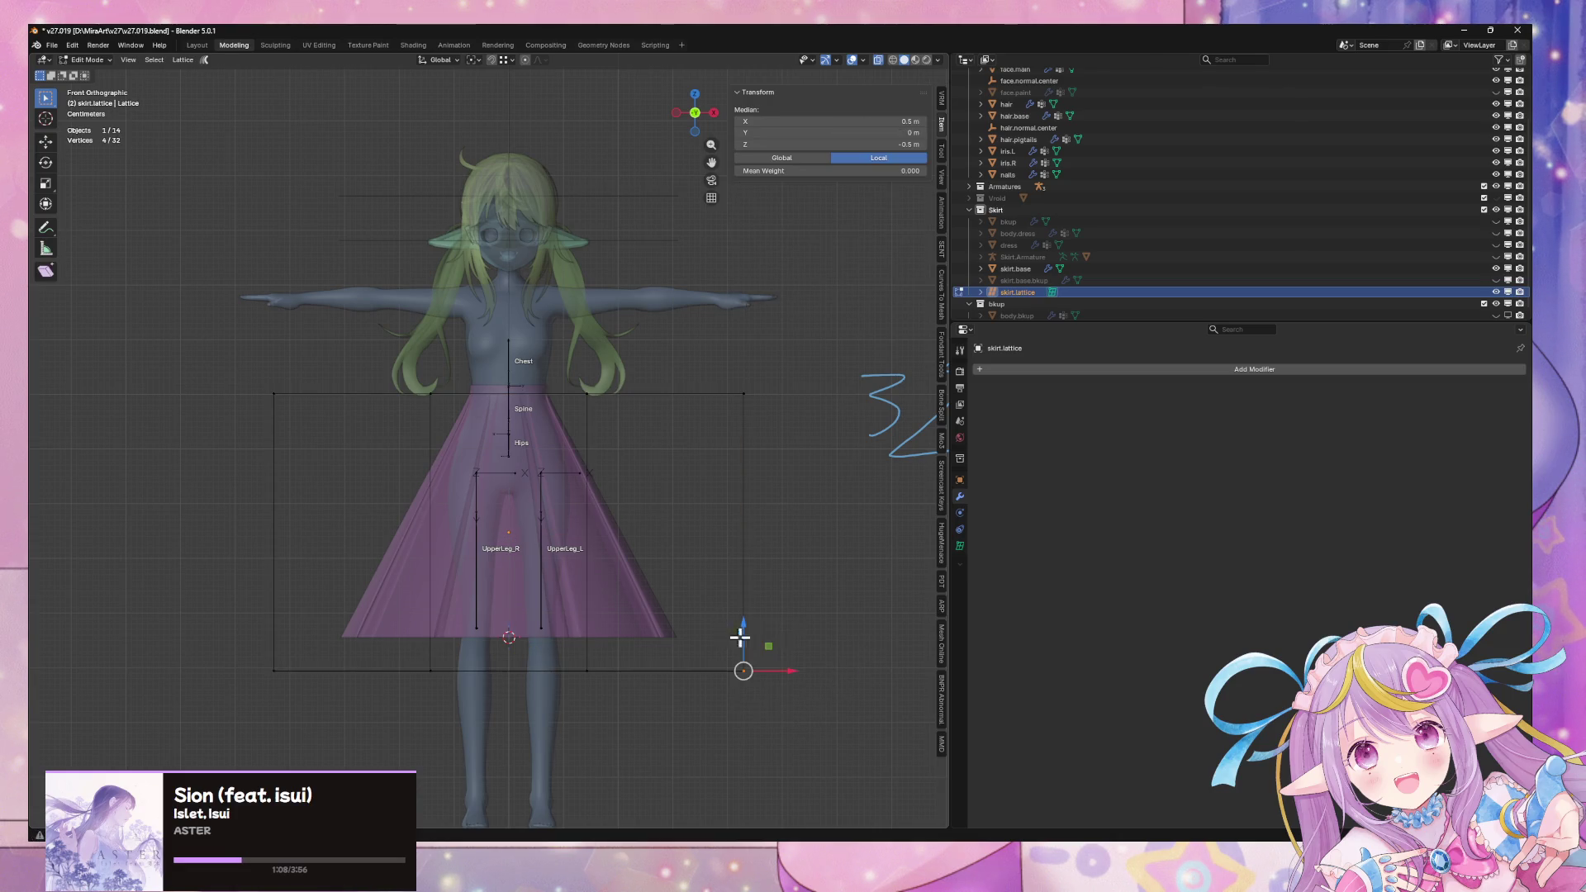
key("Tab")
left_click(579, 536)
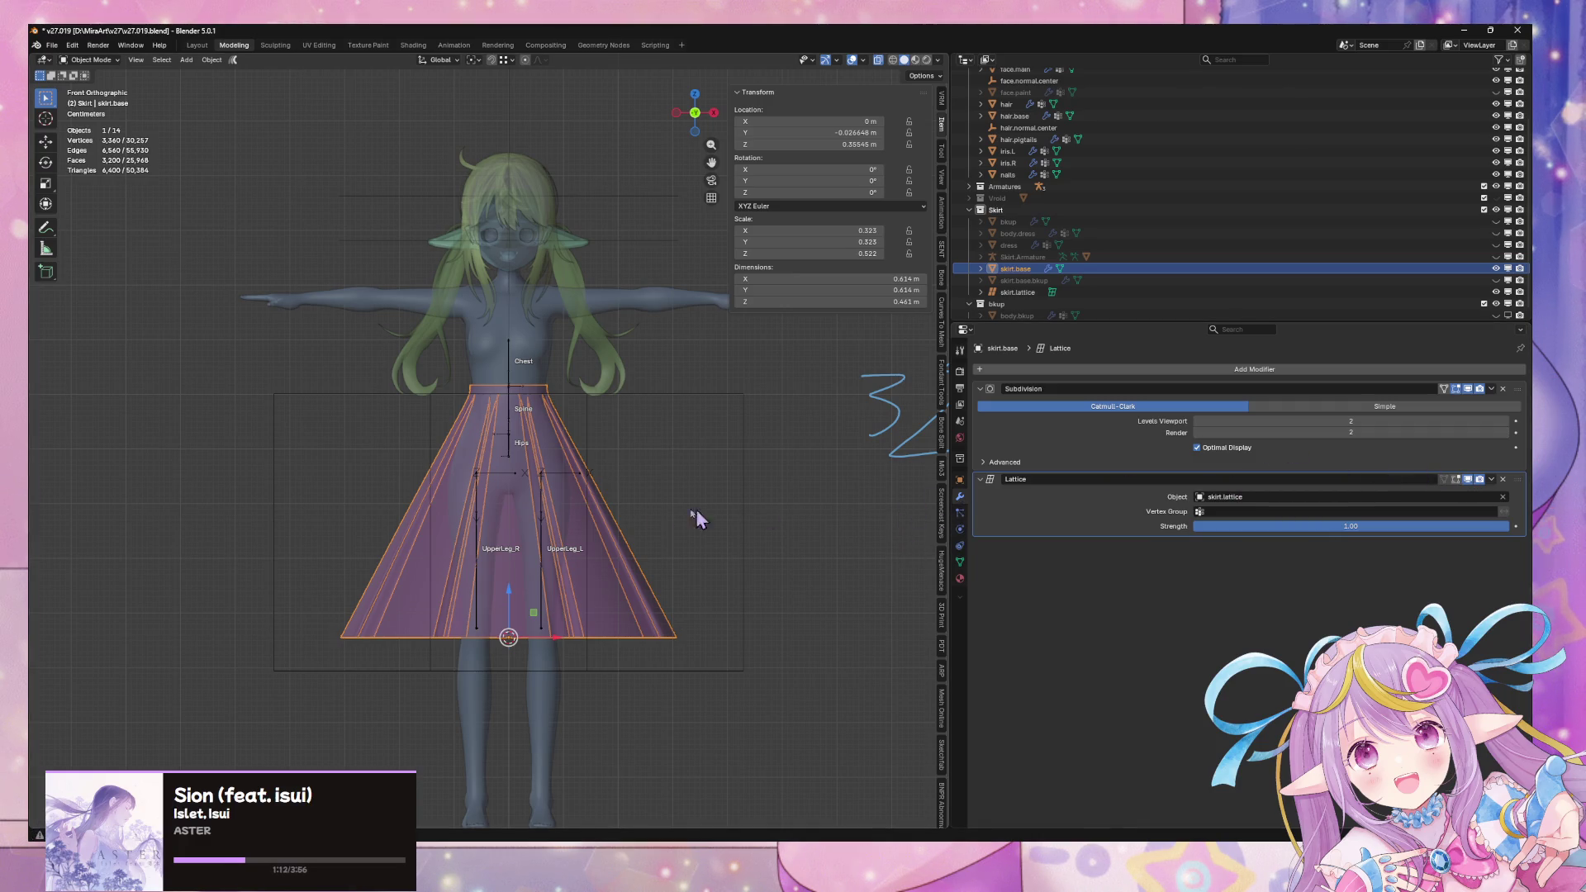
Select skirt.lattice and set its Resolution W to 3 in the Lattice data settings
left_click(728, 508)
left_click(740, 508)
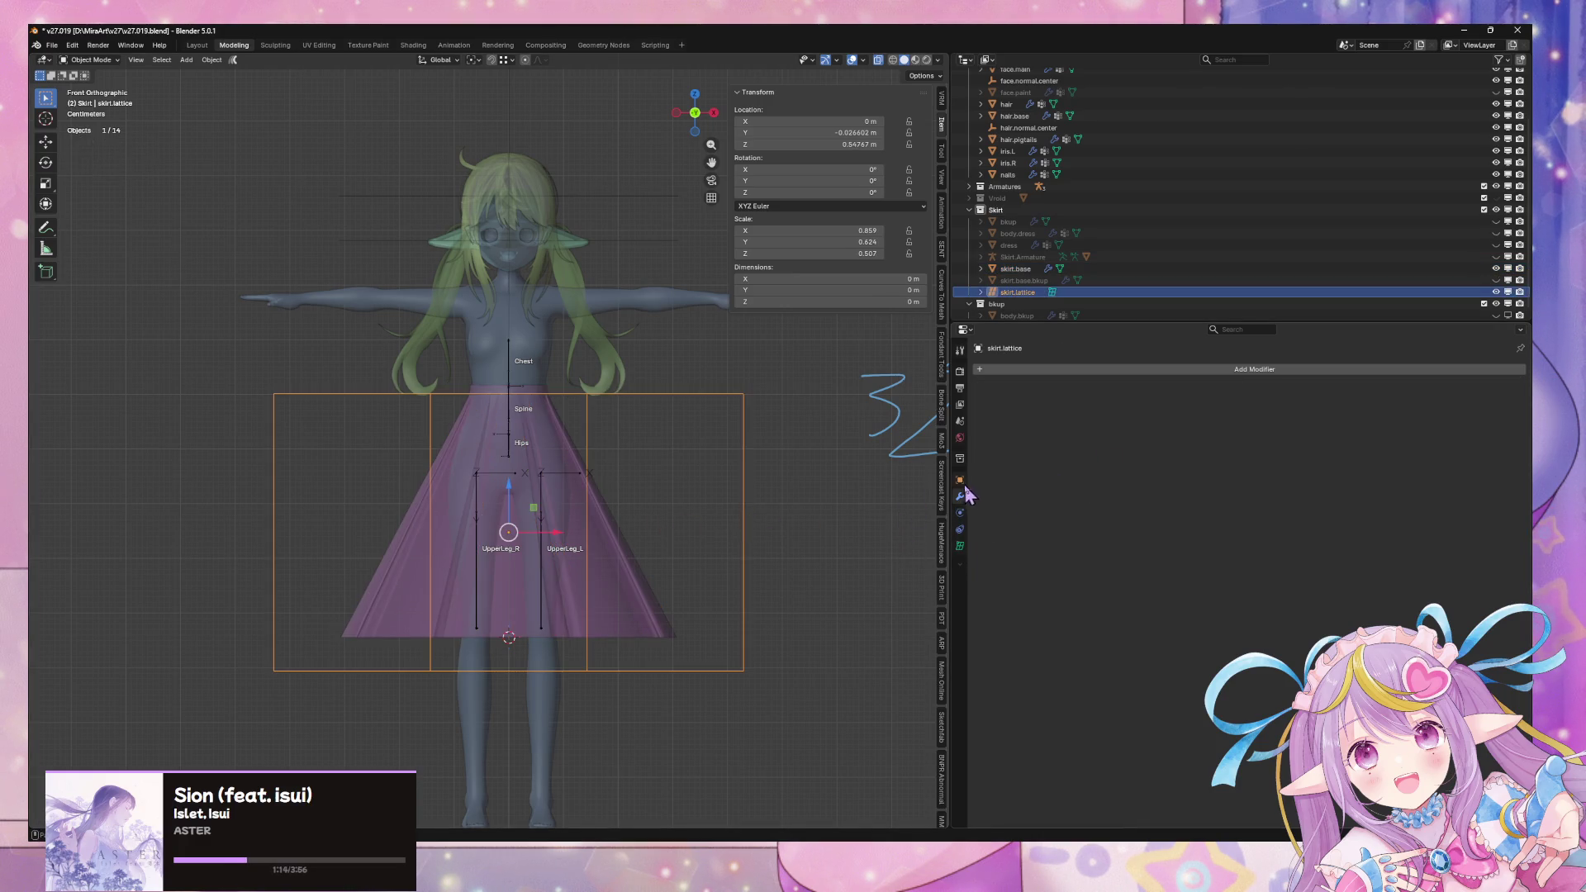
left_click(960, 545)
left_click(1505, 430)
left_click(1506, 431)
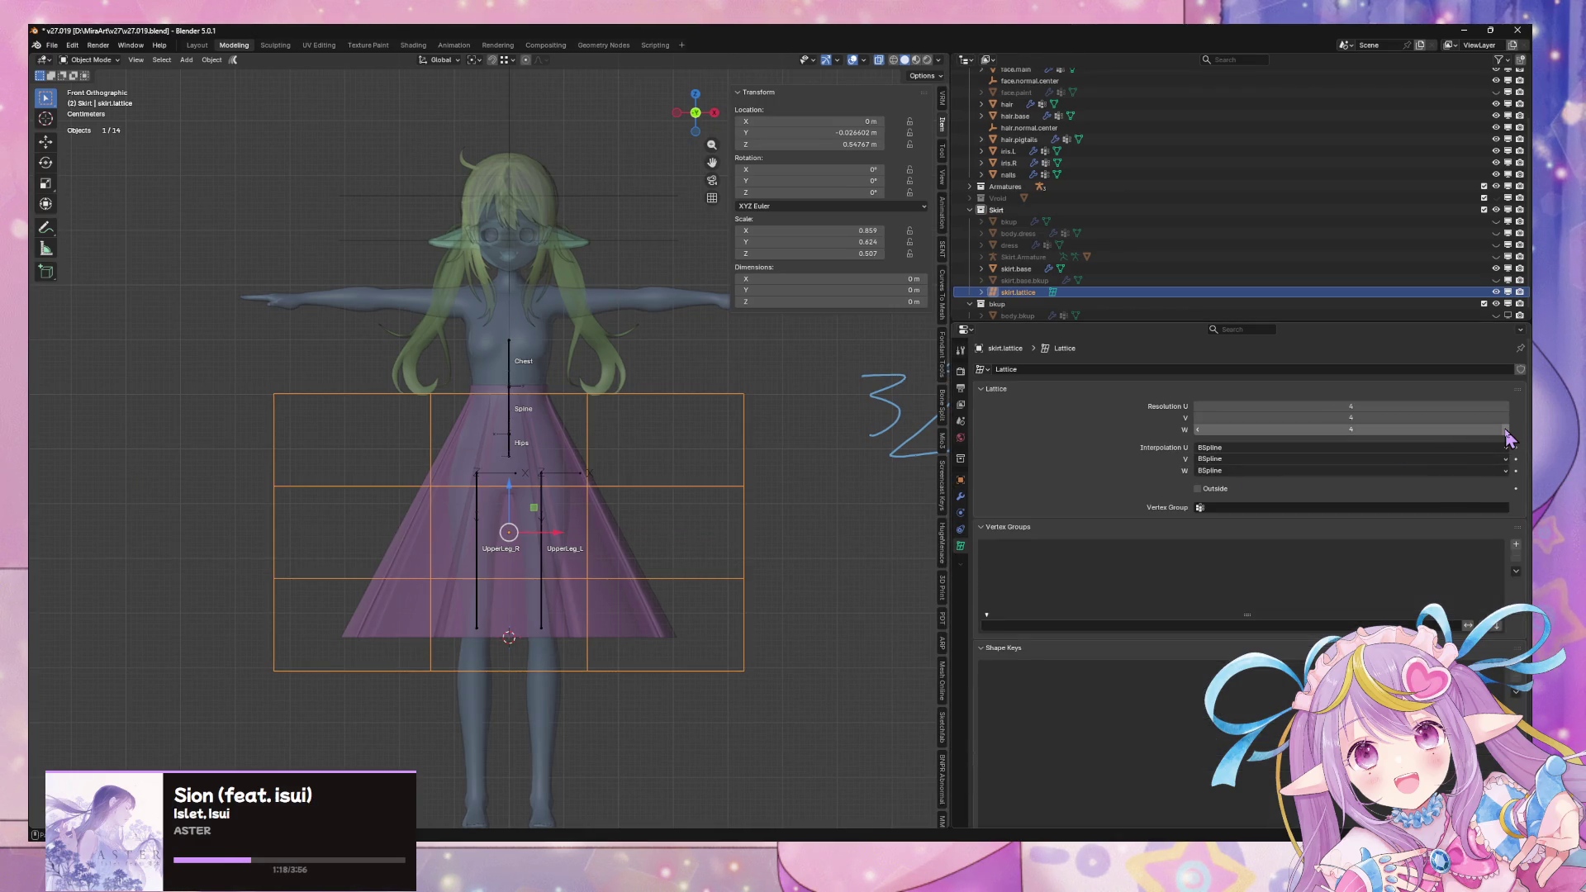
left_click(1198, 429)
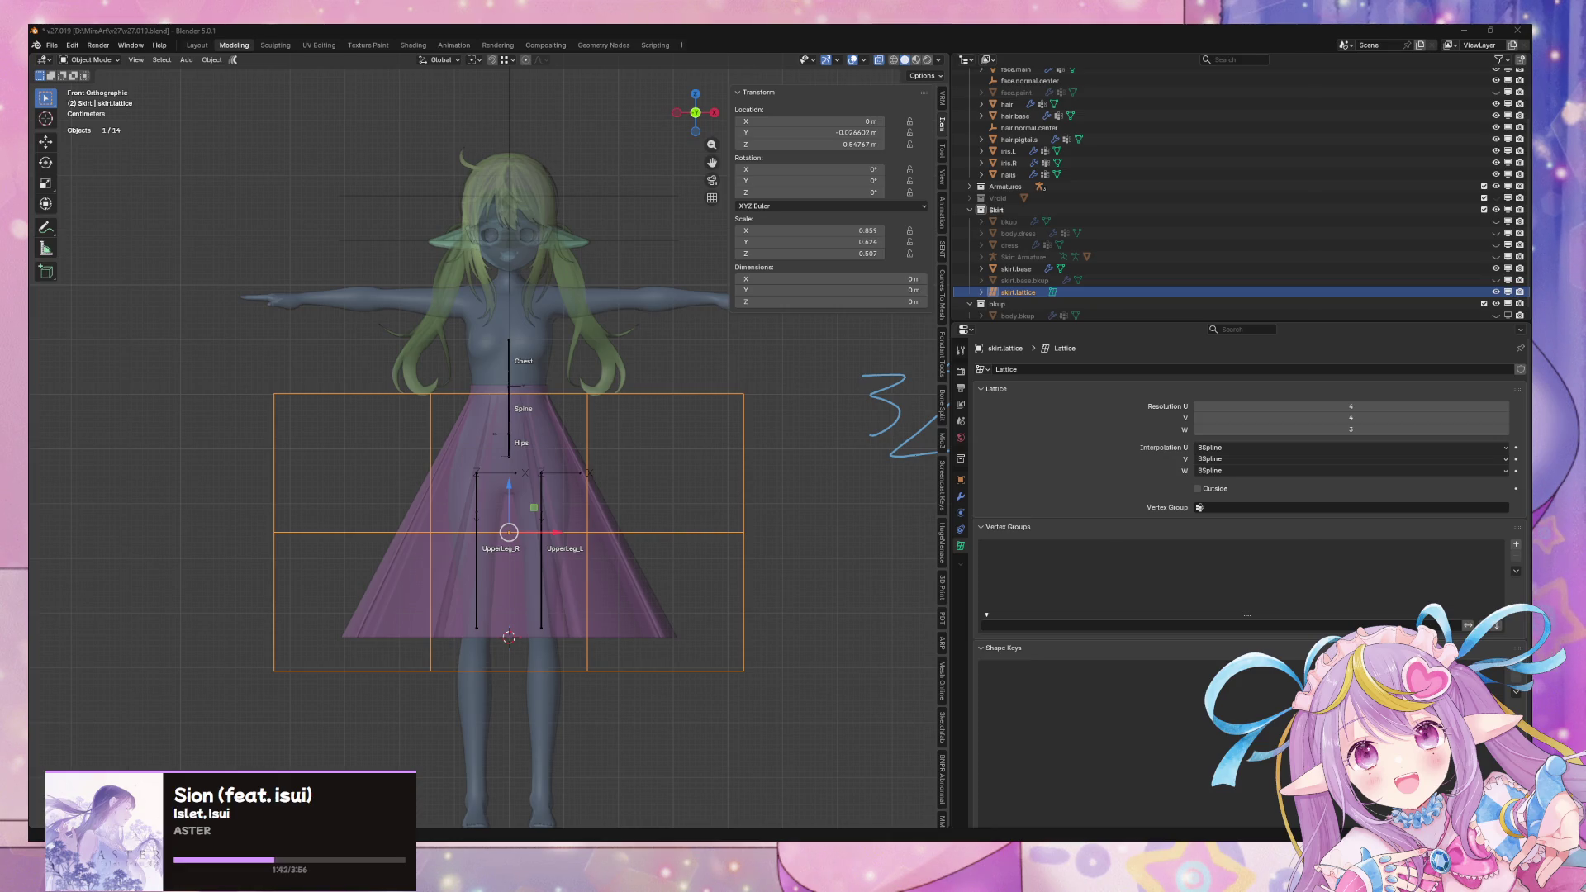
mouse_move(737, 517)
middle_mouse_down()
mouse_move(702, 536)
mouse_move(734, 520)
middle_mouse_up()
Select four lower lattice points, test raising them along Z, and undo
key("Tab")
left_click(548, 696)
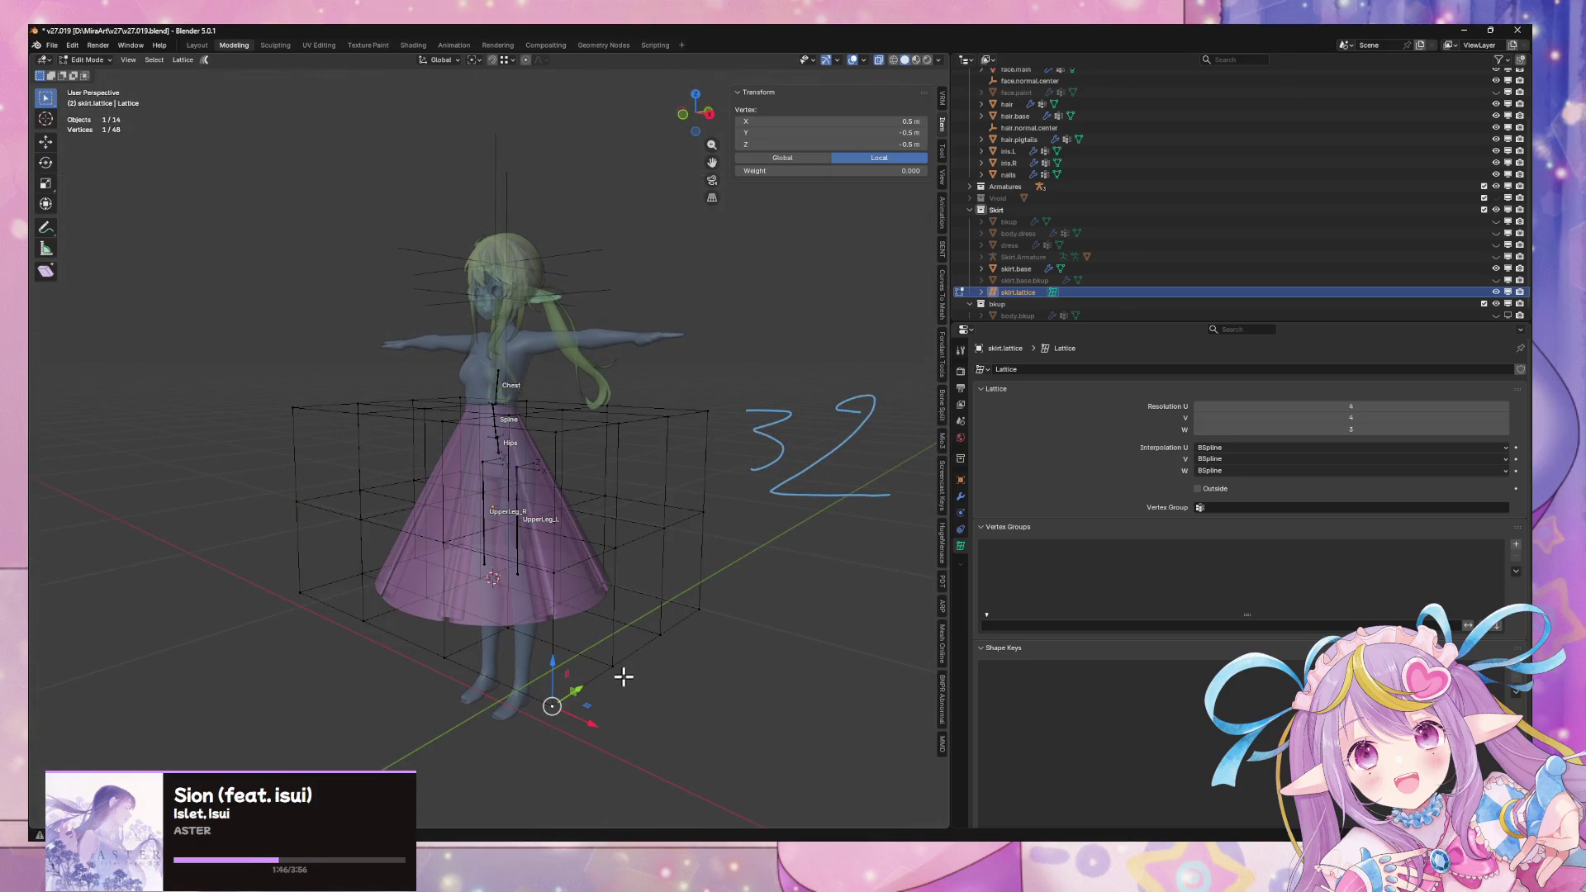
left_click(658, 635, "shift")
middle_click_drag(647, 637, 507, 644)
left_click(355, 573, "shift")
left_click(332, 605, "shift")
middle_click_drag(683, 570, 692, 551)
key("g")
key("z")
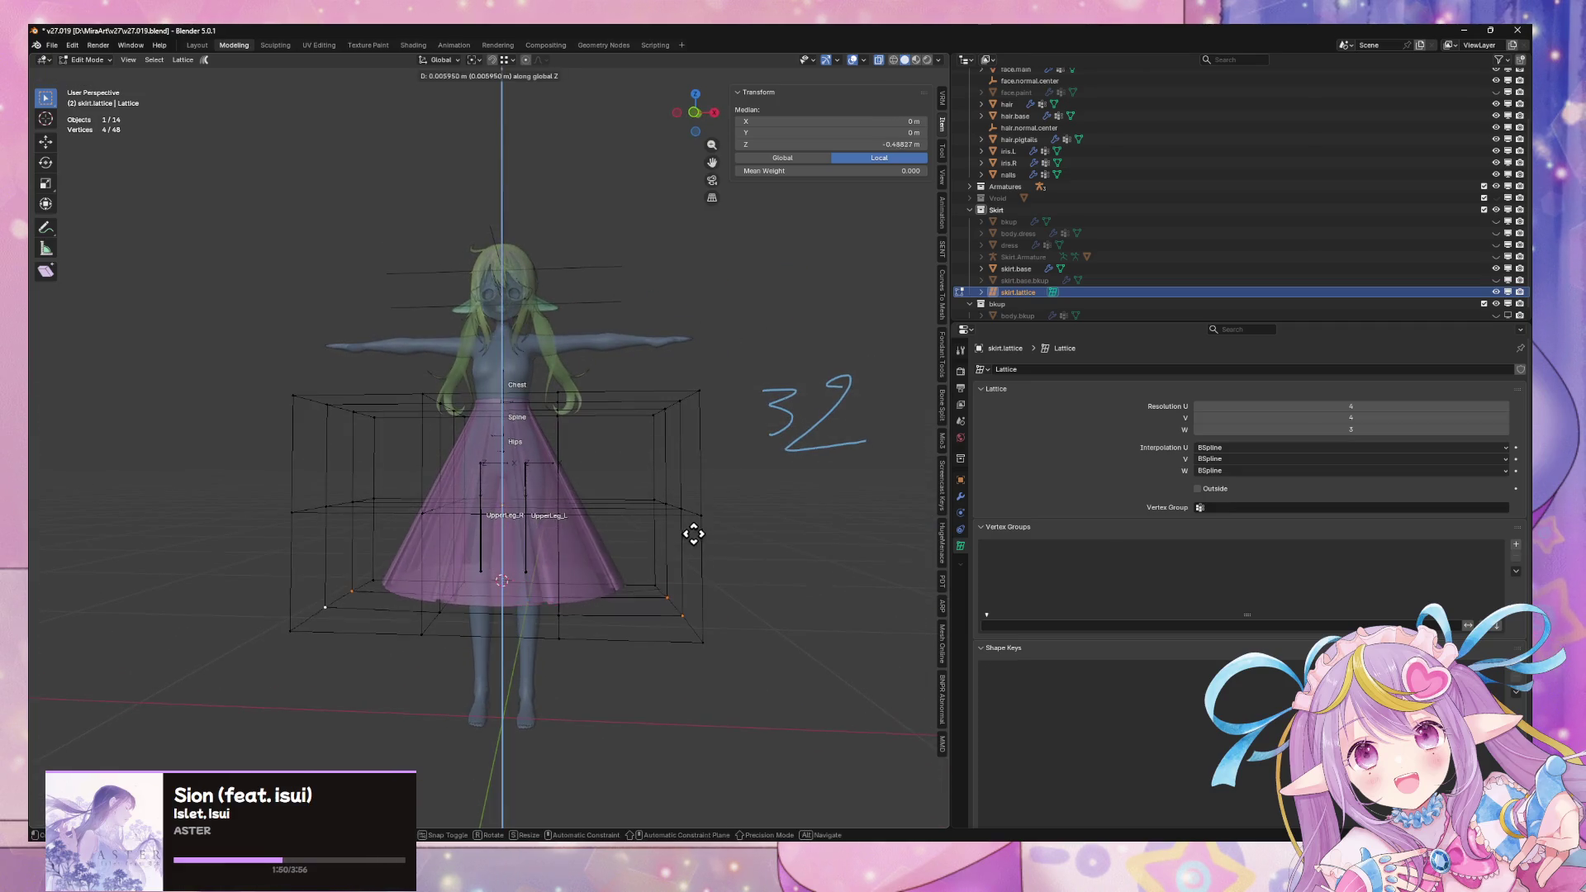
left_click(692, 474)
mouse_move(690, 471)
middle_mouse_down()
mouse_move(606, 499)
mouse_move(637, 482)
mouse_move(607, 497)
mouse_move(645, 608)
mouse_move(517, 655)
mouse_move(307, 652)
middle_mouse_up()
key("ctrl+z")
Box-select the lower left and right lattice points and move them along Z
left_click(573, 711, "shift")
left_click(689, 593, "shift")
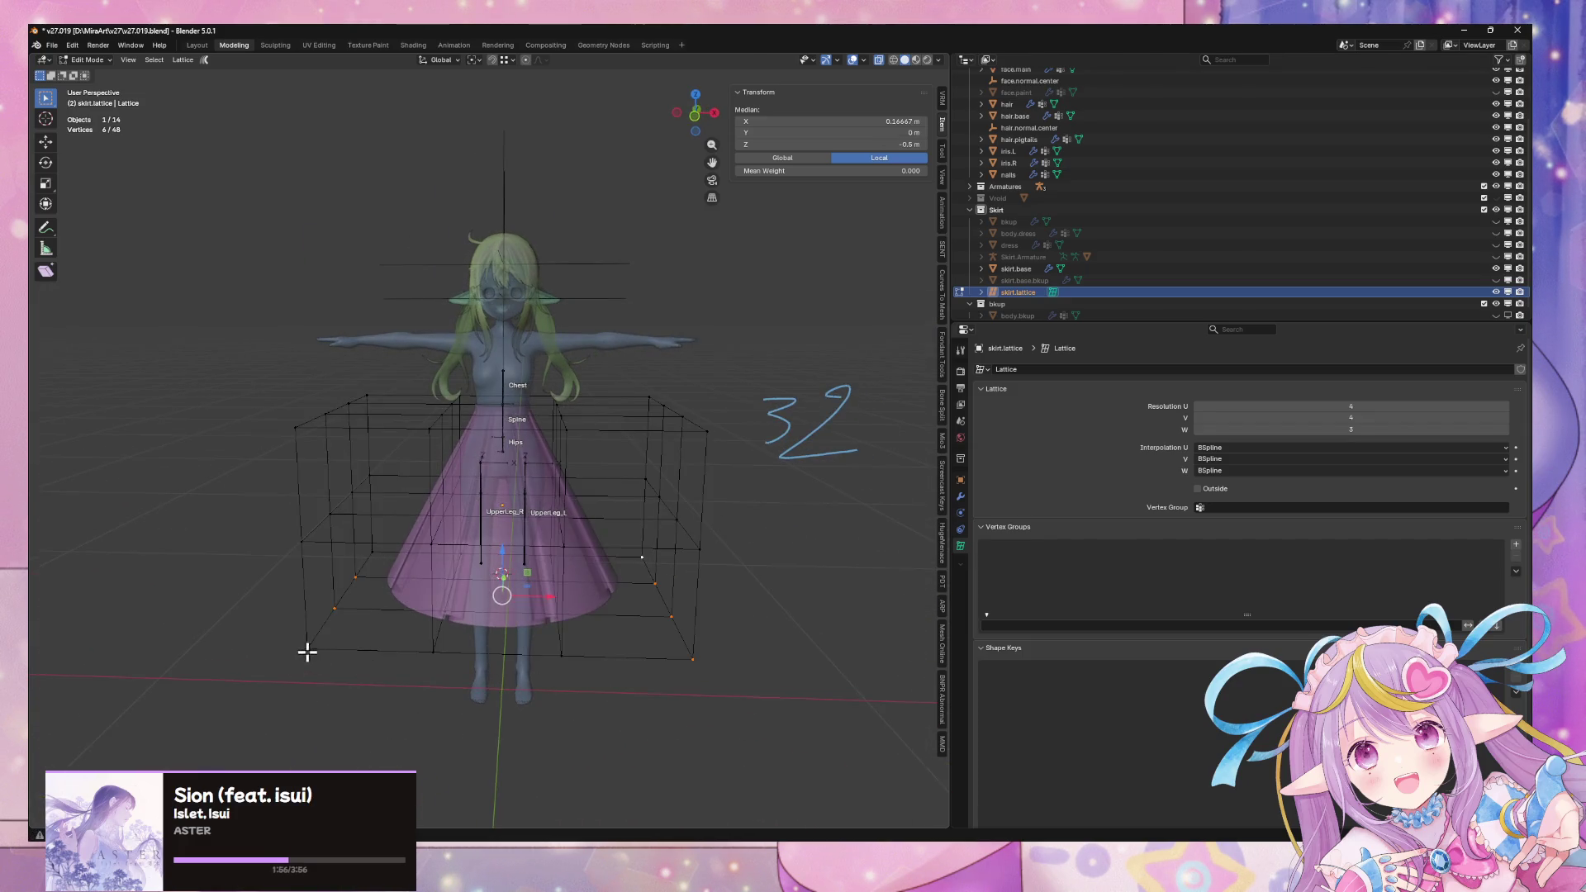
key("g")
key("z")
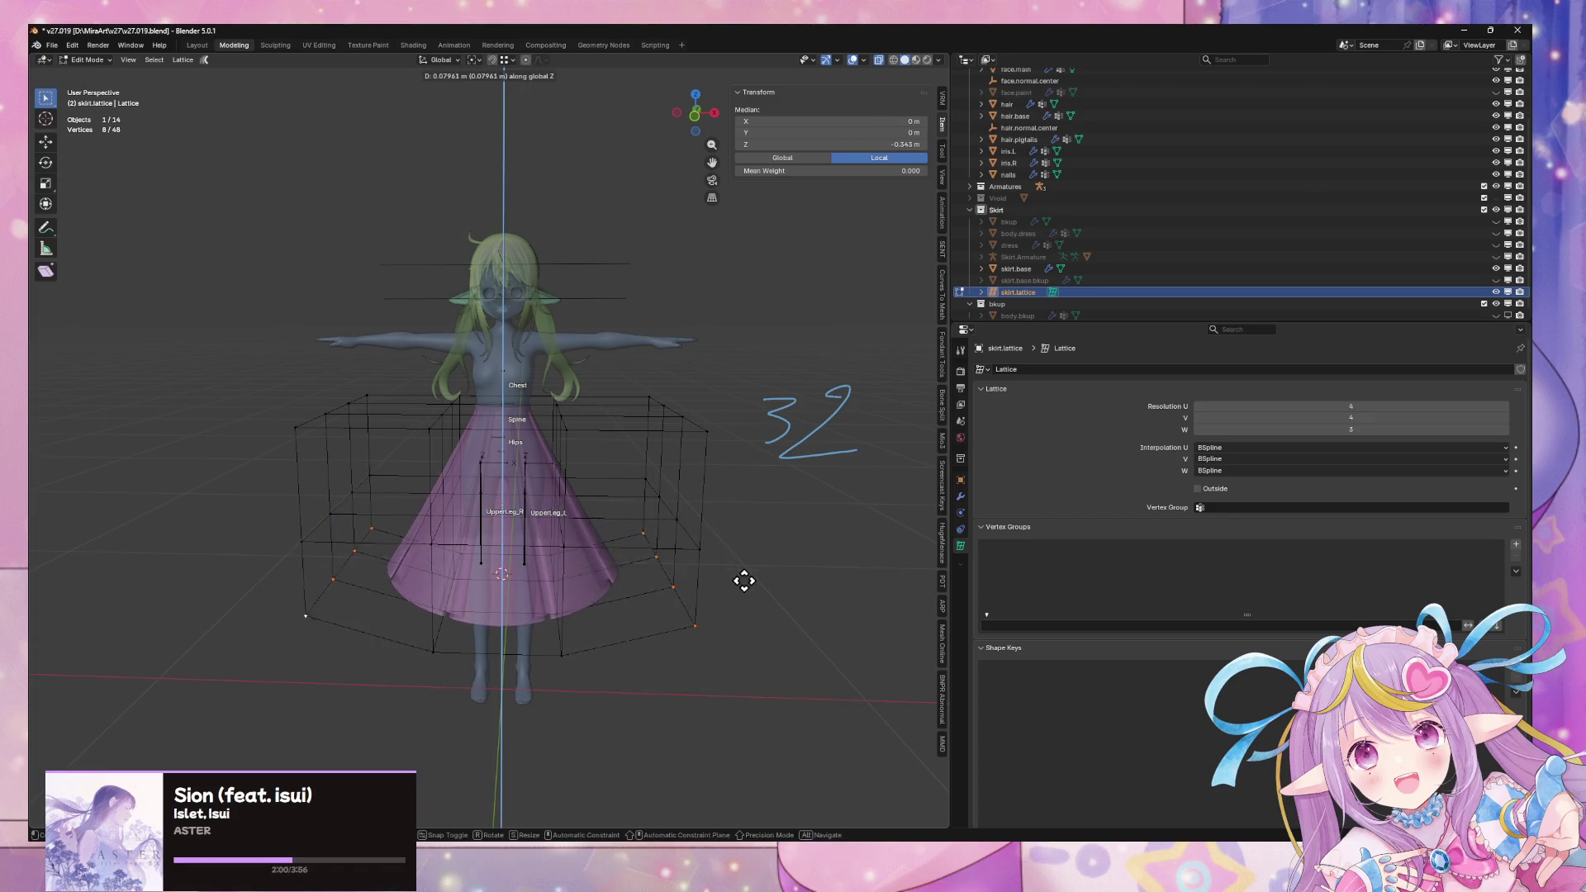
right_click(747, 581)
middle_click_drag(751, 587, 757, 565)
left_click_drag(772, 681, 627, 463, "shift")
middle_click_drag(634, 471, 622, 570)
left_click_drag(281, 481, 373, 681, "shift")
key("g")
key("z")
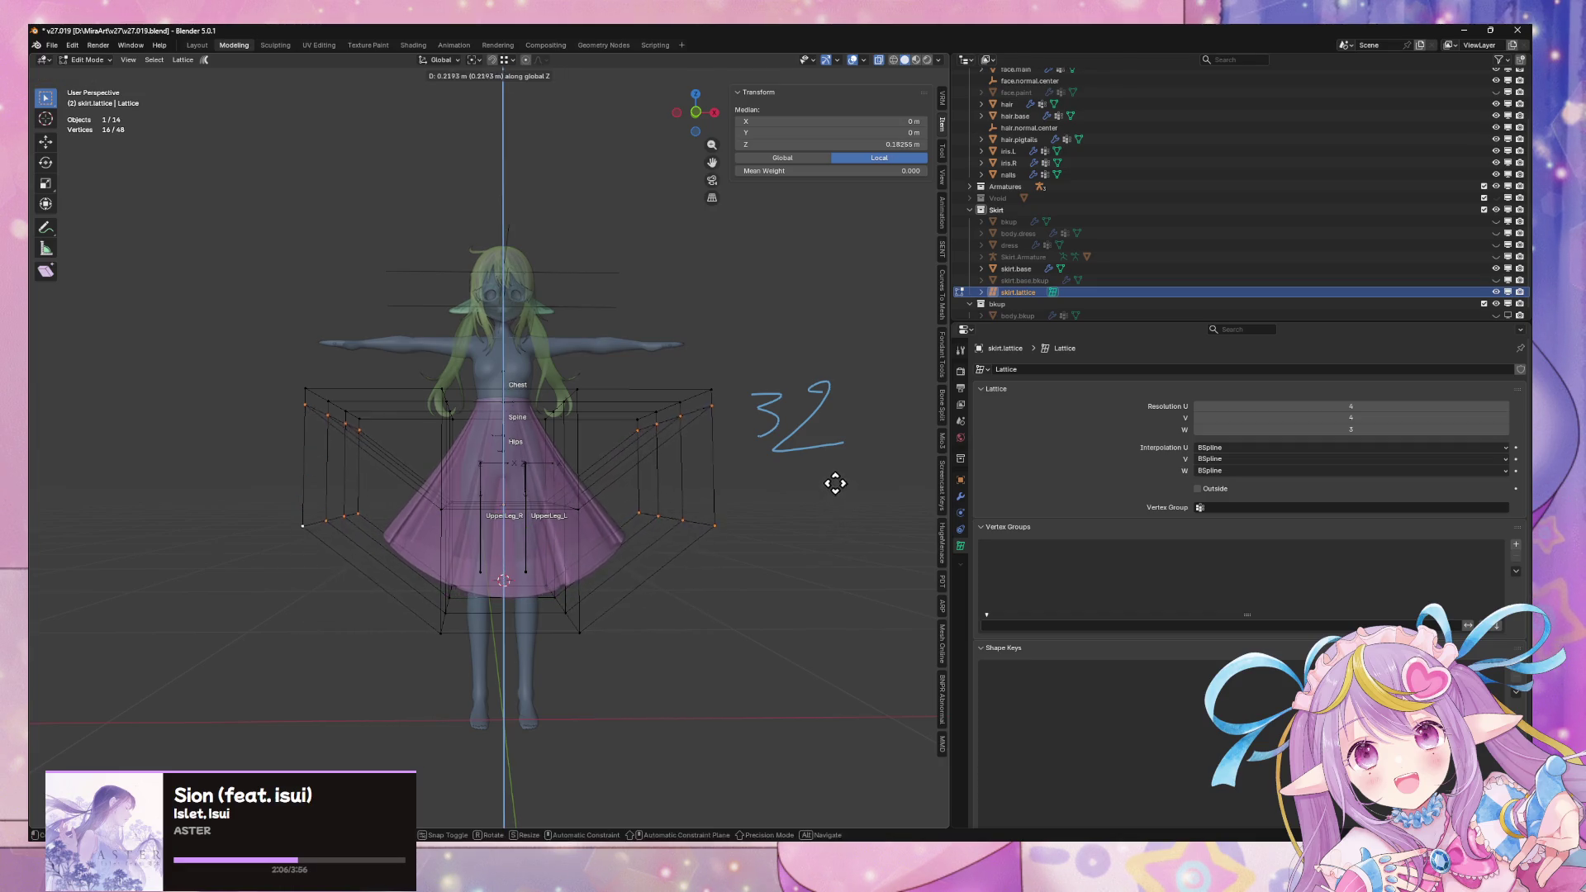
left_click(833, 482)
Deselect two right-column points and raise the remaining eight to a median Z of -0.25 m
mouse_move(834, 483)
middle_mouse_down()
mouse_move(421, 641)
mouse_move(686, 560)
mouse_move(594, 435)
middle_mouse_up()
left_click_drag(565, 408, 699, 632, "ctrl")
key("g")
key("z")
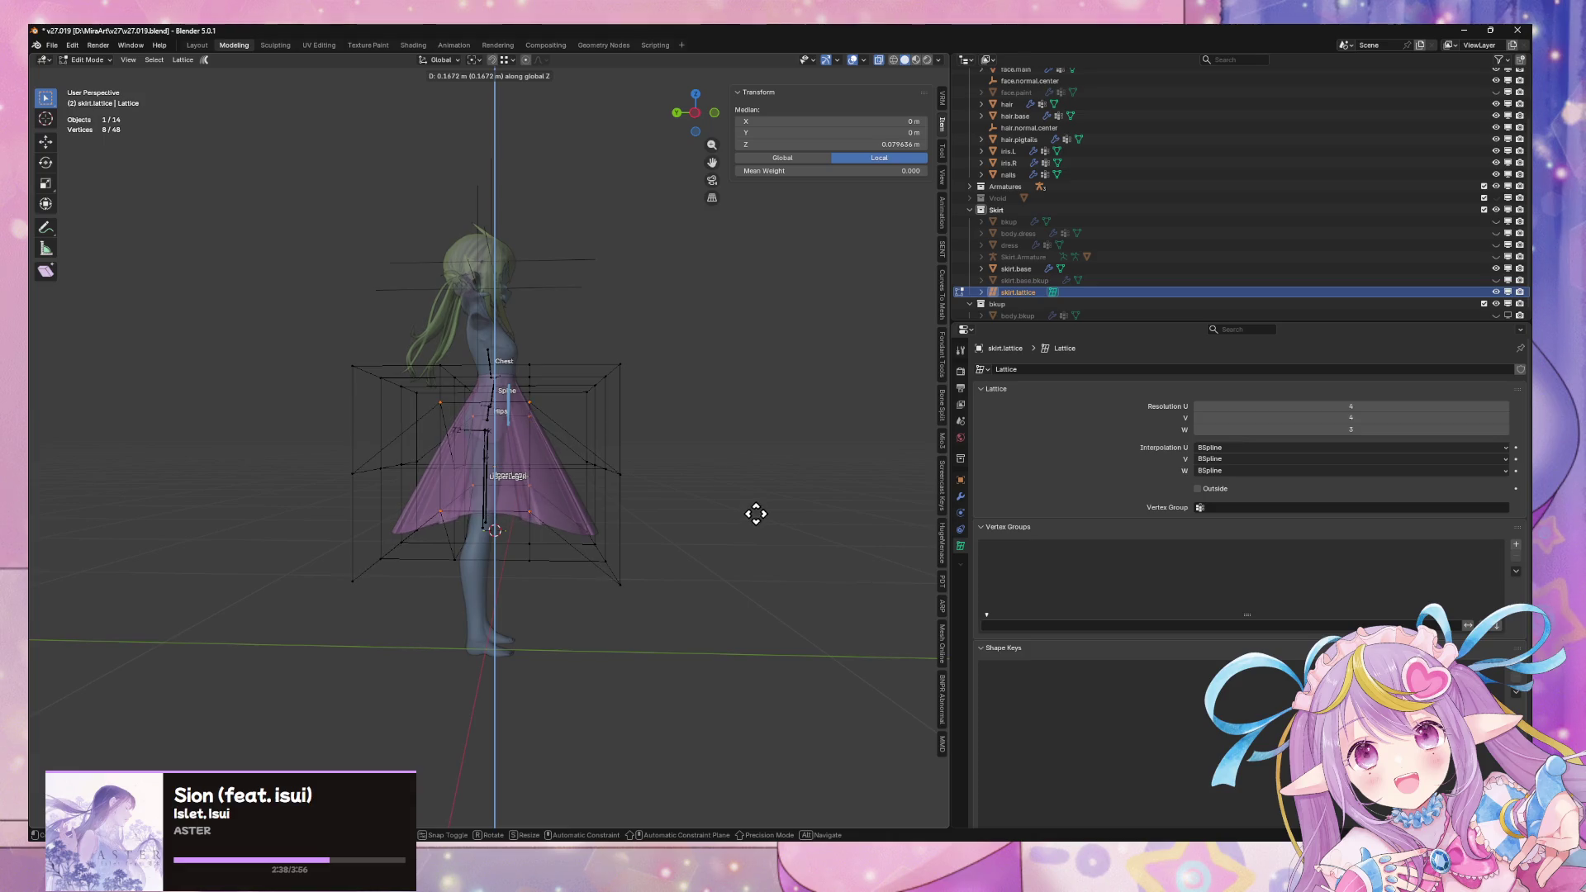
left_click(753, 613)
mouse_move(751, 605)
middle_mouse_down()
mouse_move(591, 620)
mouse_move(634, 584)
middle_mouse_up()
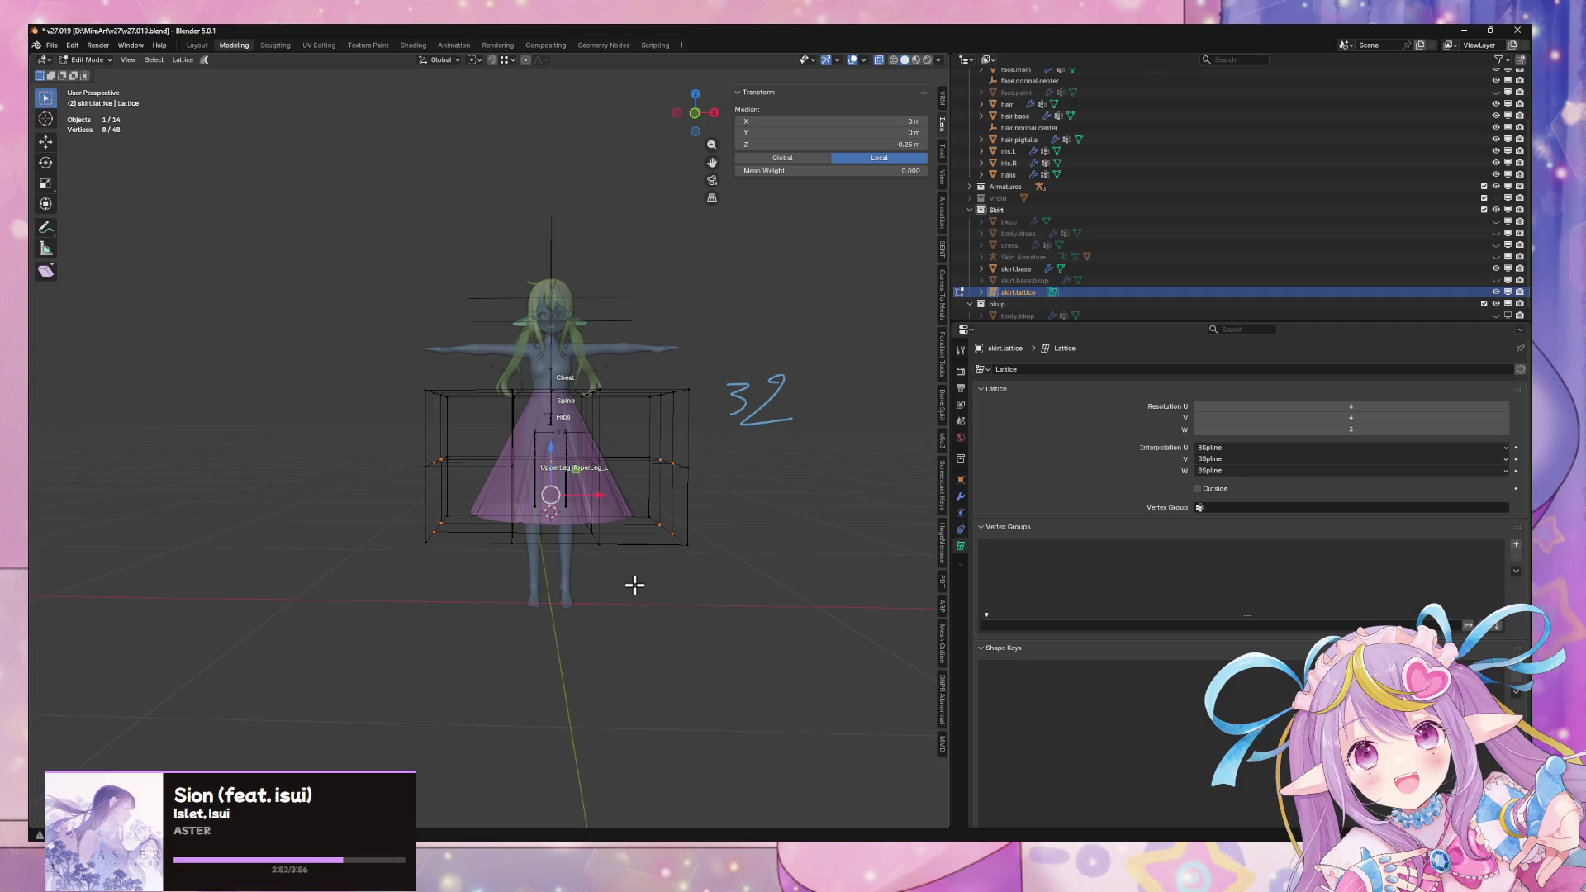
Select the lattice's middle-row points and try a width-only resize, then cancel it
middle_click_drag(533, 430, 427, 444)
left_click_drag(453, 436, 385, 498)
mouse_move(654, 430)
left_mouse_down("shift")
mouse_move(734, 499)
mouse_move(652, 429)
left_mouse_up("shift")
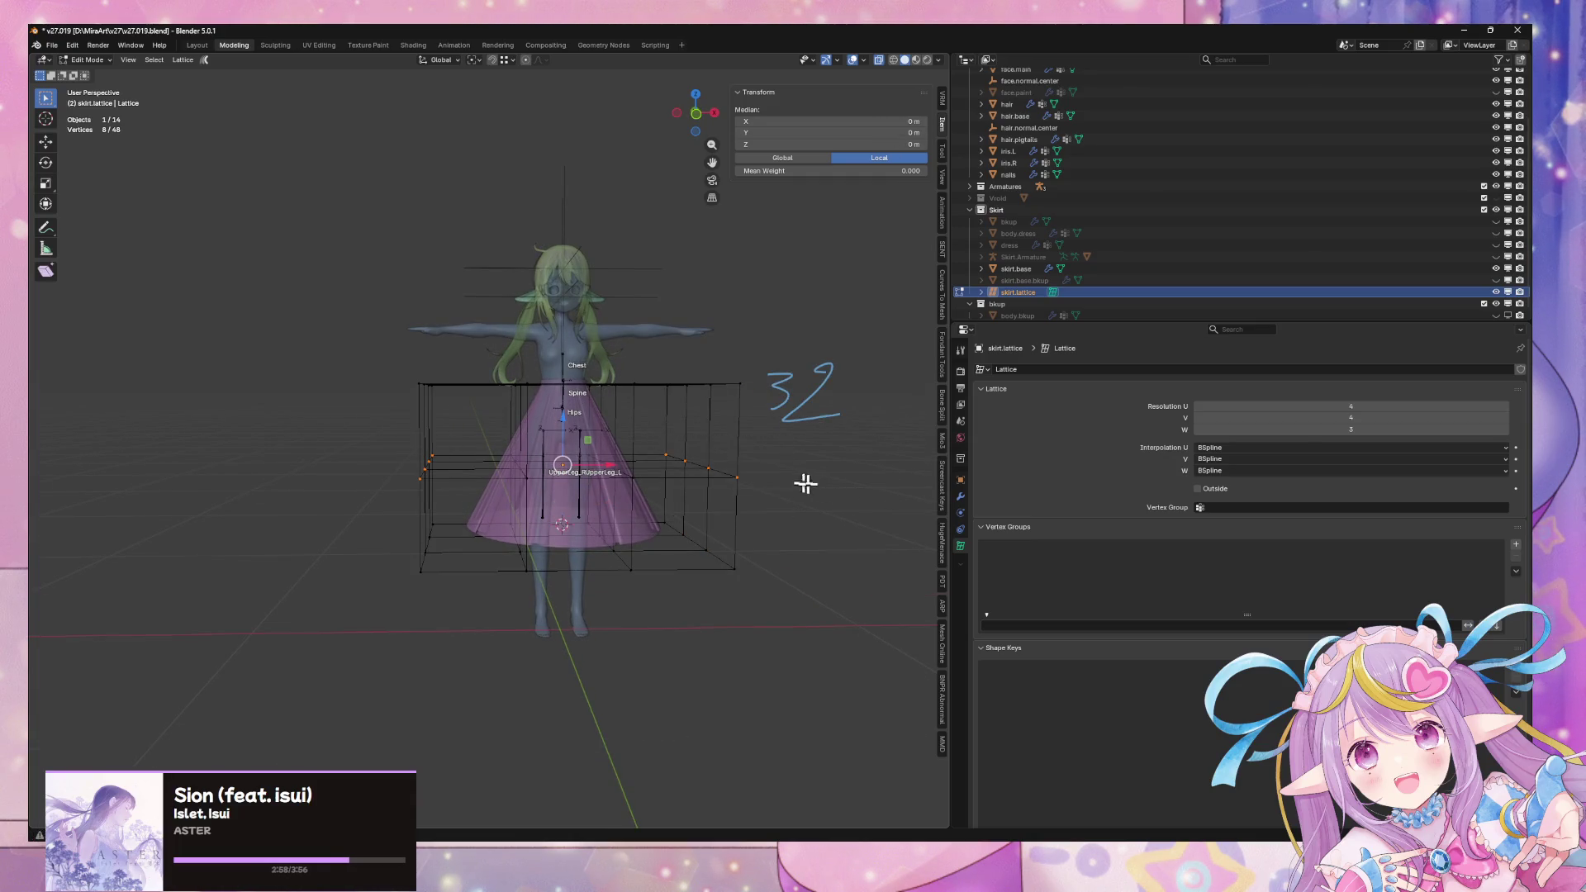
middle_click_drag(796, 478, 793, 464)
key("s")
key("x")
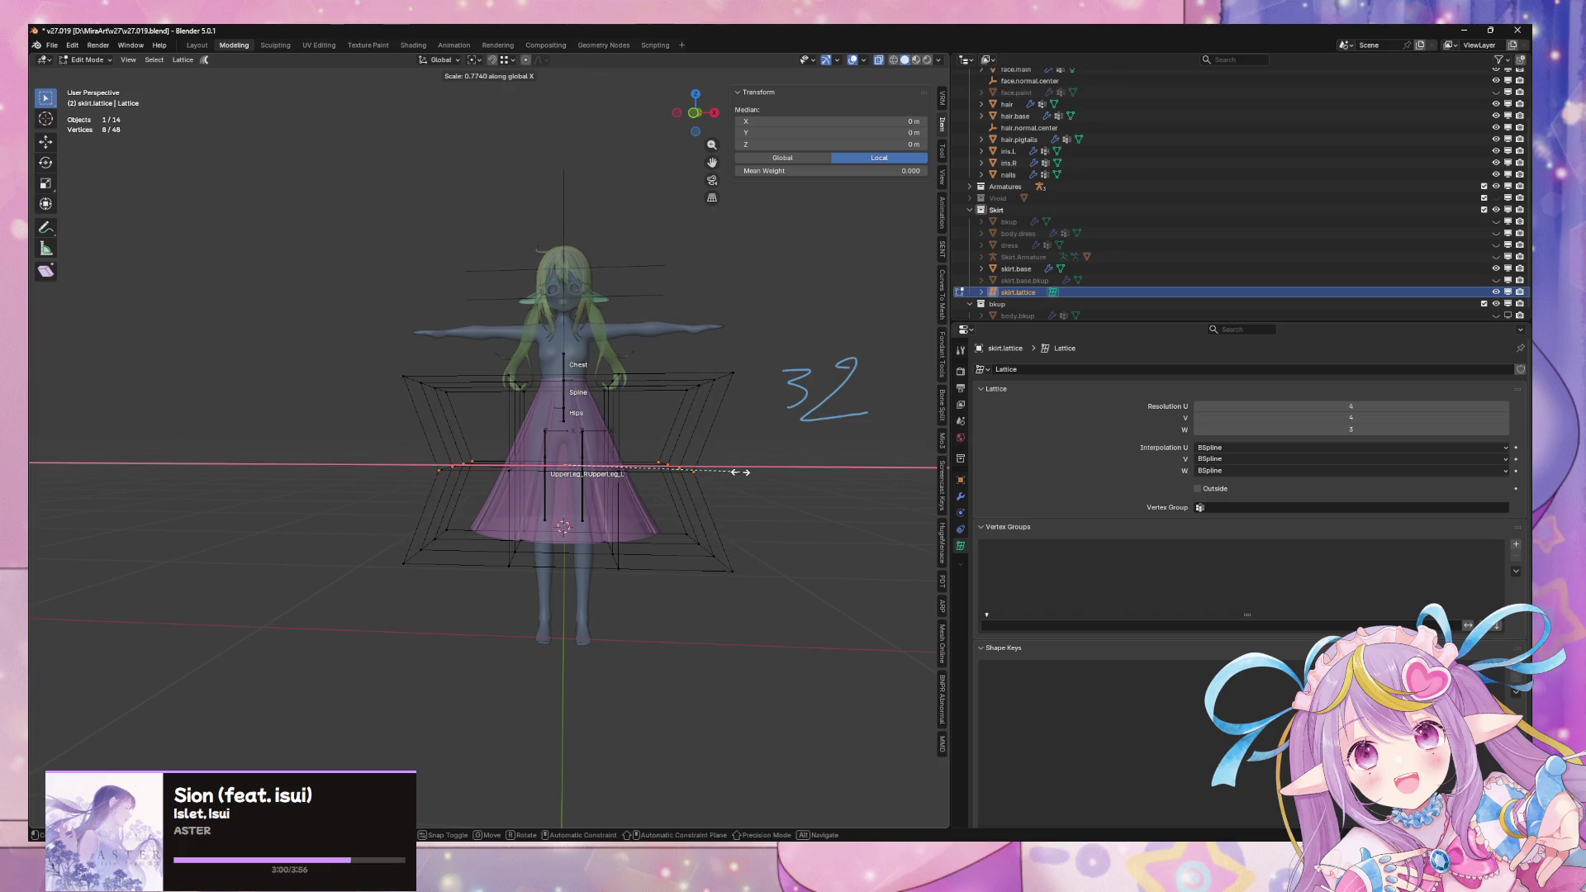
right_click(747, 478)
Shrink the lattice's bottom layer uniformly to 0.629 of its size
mouse_move(793, 632)
left_mouse_down()
mouse_move(404, 552)
mouse_move(331, 507)
left_mouse_up()
key("s")
key("x")
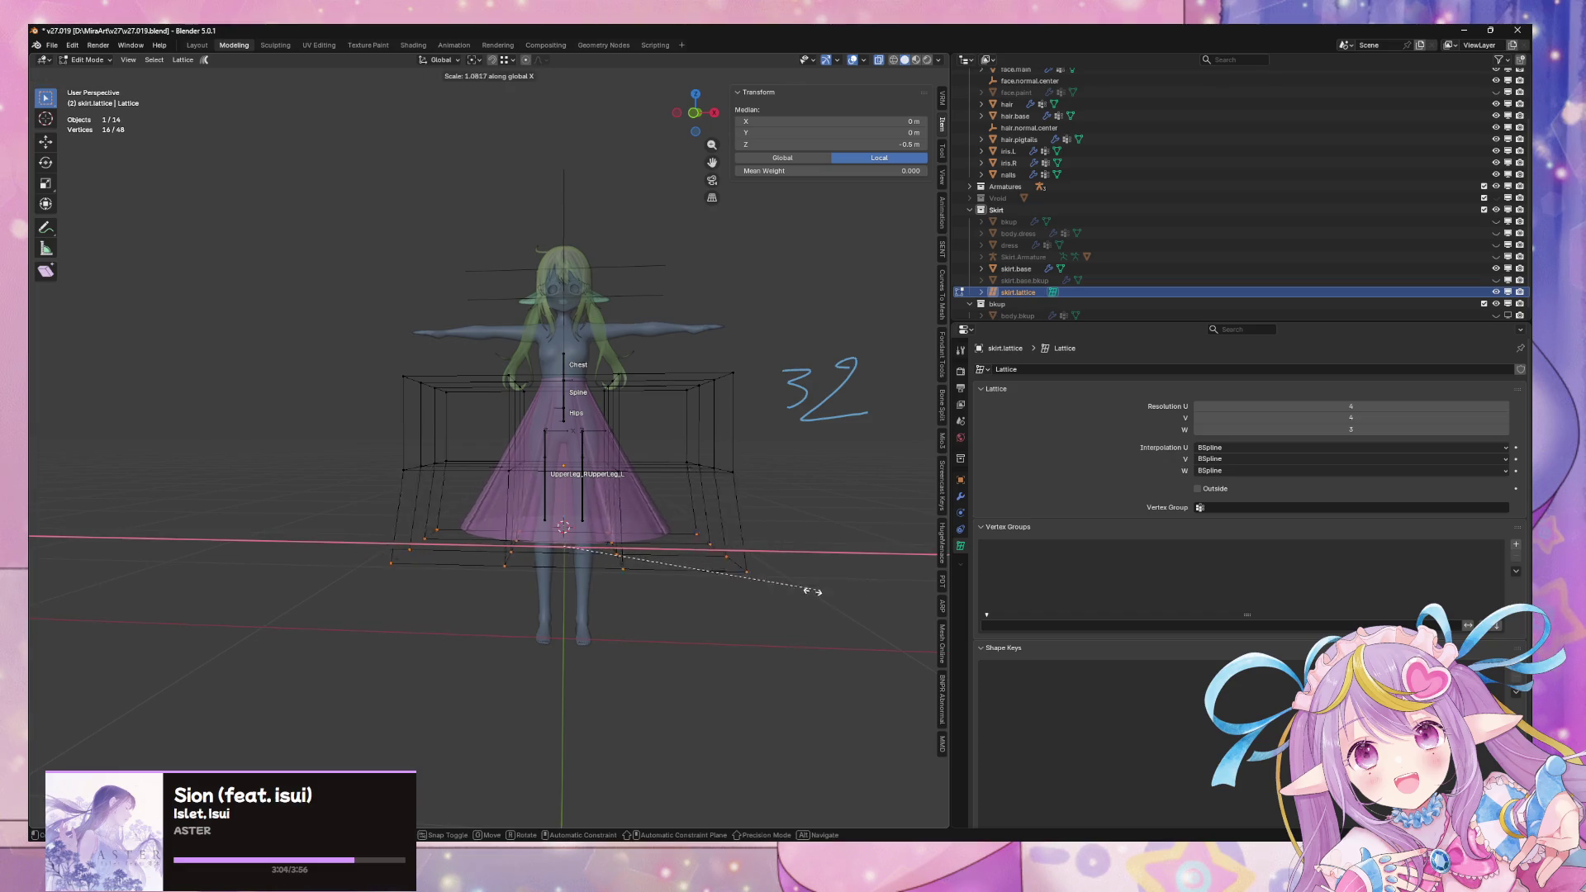
right_click(676, 596)
mouse_move(661, 595)
middle_mouse_down()
mouse_move(602, 630)
mouse_move(672, 594)
mouse_move(584, 534)
mouse_move(671, 486)
mouse_move(708, 488)
mouse_move(750, 527)
mouse_move(598, 591)
mouse_move(620, 578)
mouse_move(605, 566)
mouse_move(697, 577)
mouse_move(786, 531)
mouse_move(743, 570)
mouse_move(566, 567)
mouse_move(662, 567)
mouse_move(517, 583)
middle_mouse_up()
key("s")
left_click(707, 565)
Select three lattice points and raise them along Z
left_click(584, 576)
left_click(632, 574, "shift")
left_click(468, 541, "shift")
key("g")
key("z")
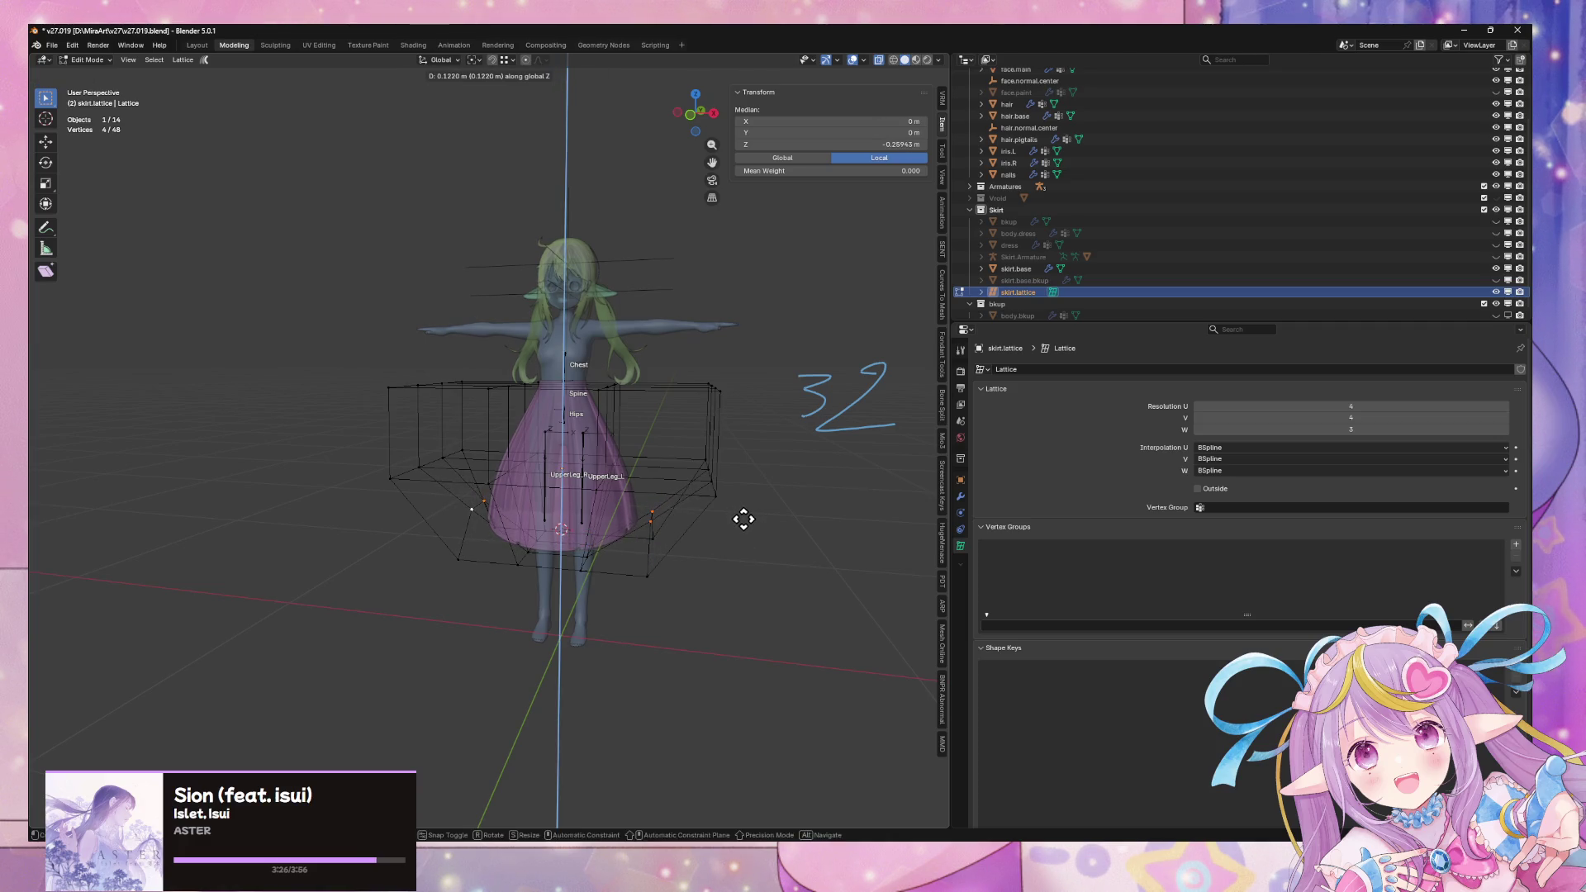
left_click(768, 512)
Add the bottom-left corner points to the lattice selection
mouse_move(796, 506)
middle_mouse_down()
mouse_move(655, 488)
mouse_move(671, 531)
mouse_move(588, 591)
mouse_move(683, 570)
middle_mouse_up()
mouse_move(660, 517)
left_mouse_down()
mouse_move(672, 584)
mouse_move(694, 605)
left_mouse_up()
mouse_move(404, 502)
left_mouse_down("shift")
mouse_move(513, 584)
mouse_move(483, 577)
left_mouse_up("shift")
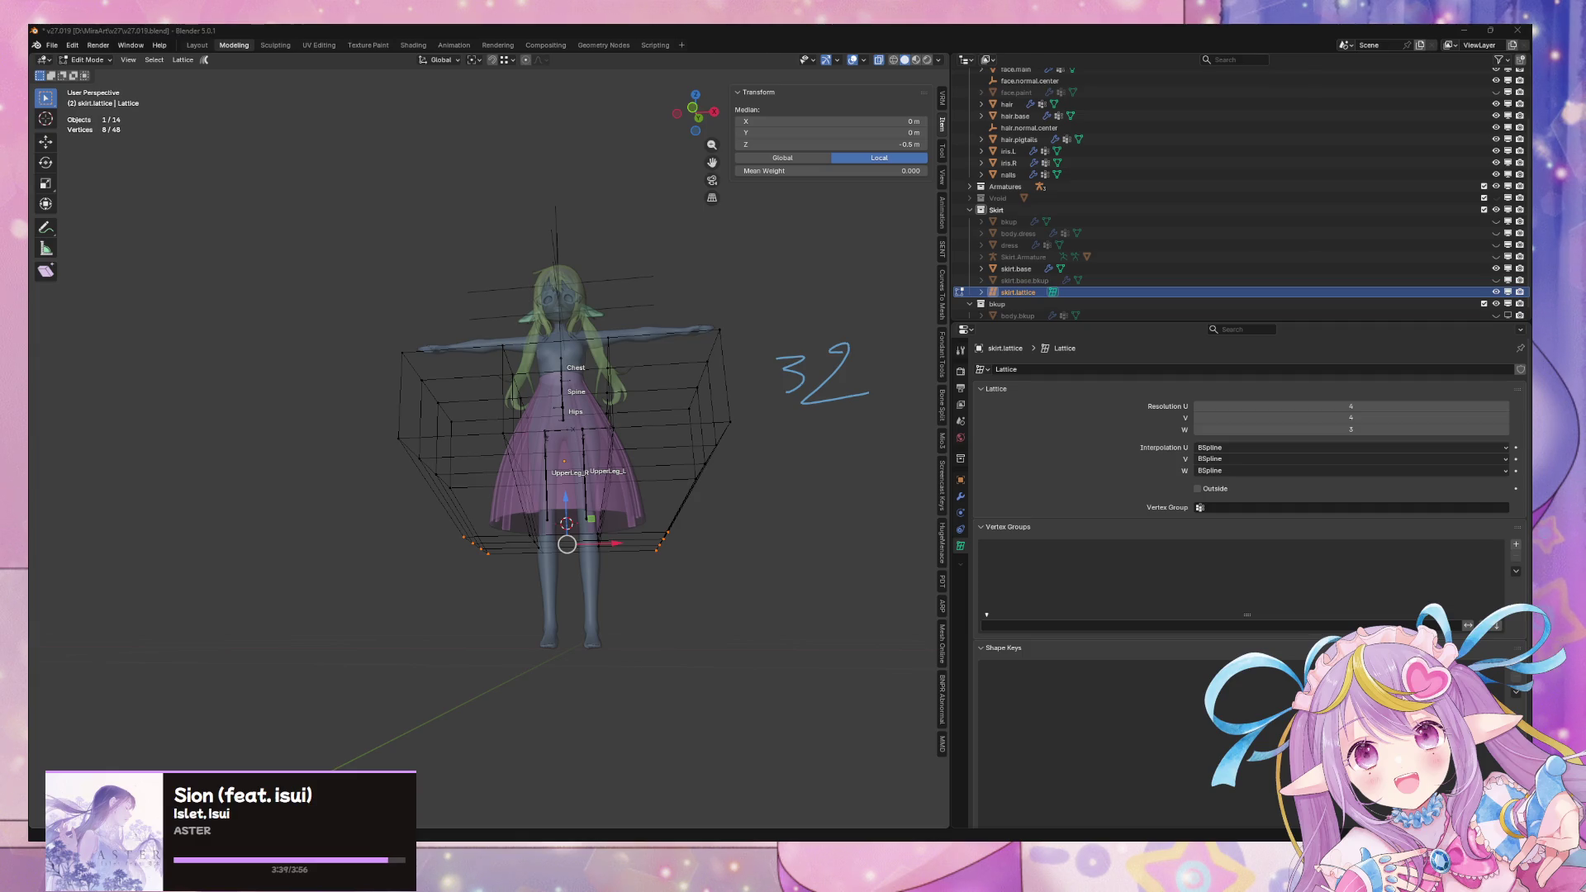
middle_click_drag(562, 525, 563, 539)
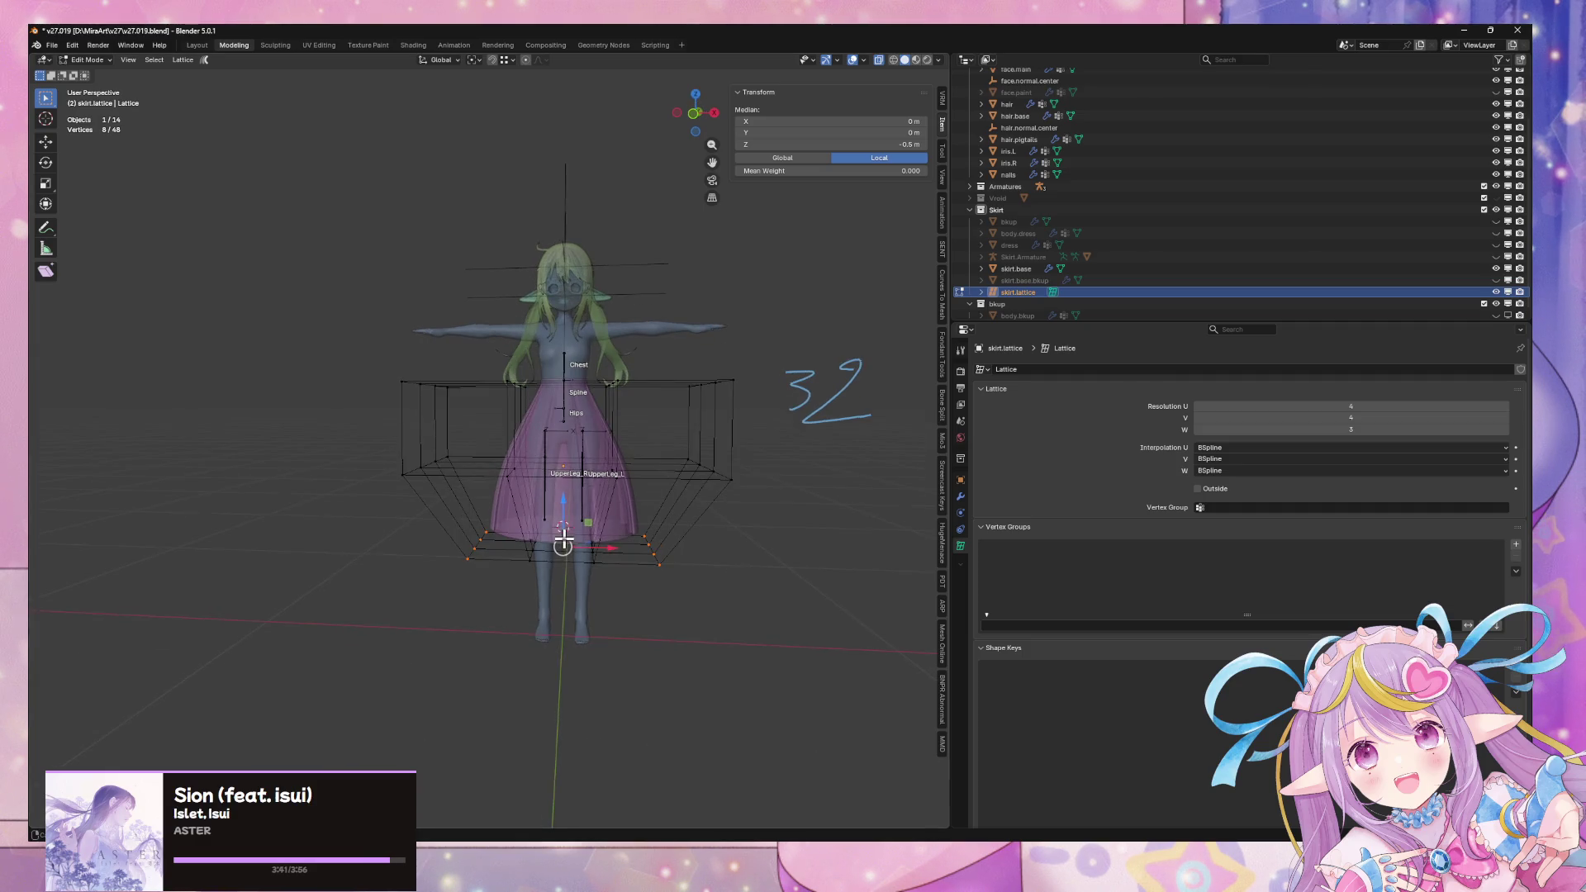
Try lifting the selected lattice points vertically, then undo the change
key("g")
key("z")
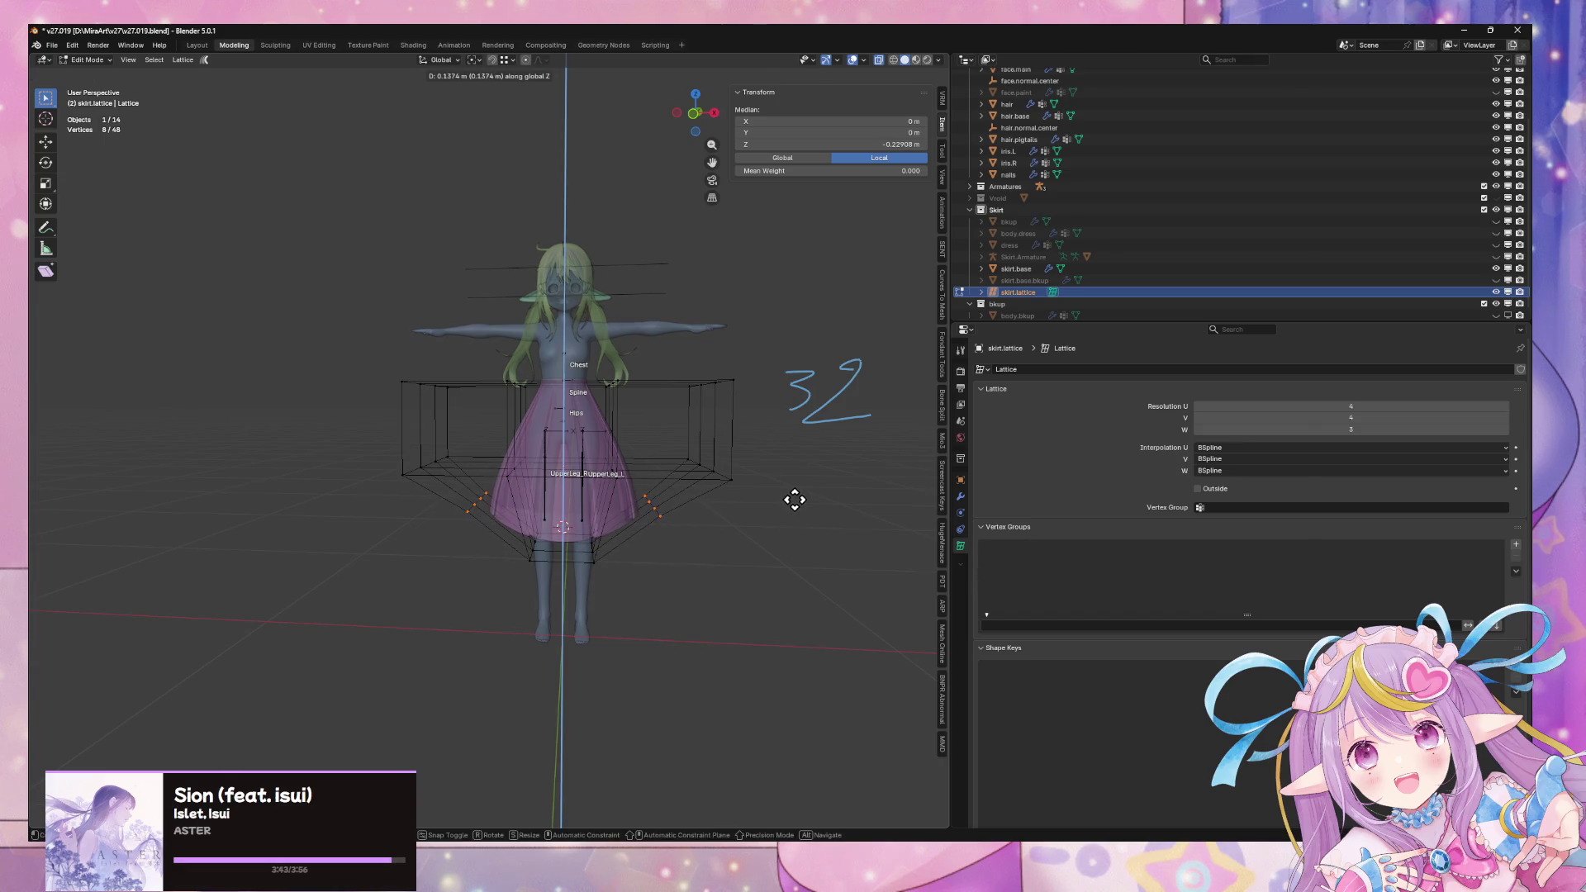
left_click(793, 498)
mouse_move(775, 482)
middle_mouse_down()
mouse_move(845, 442)
mouse_move(913, 495)
mouse_move(40, 505)
middle_mouse_up()
mouse_move(185, 559)
middle_mouse_down()
mouse_move(329, 548)
mouse_move(615, 570)
middle_mouse_up()
key("ctrl+z")
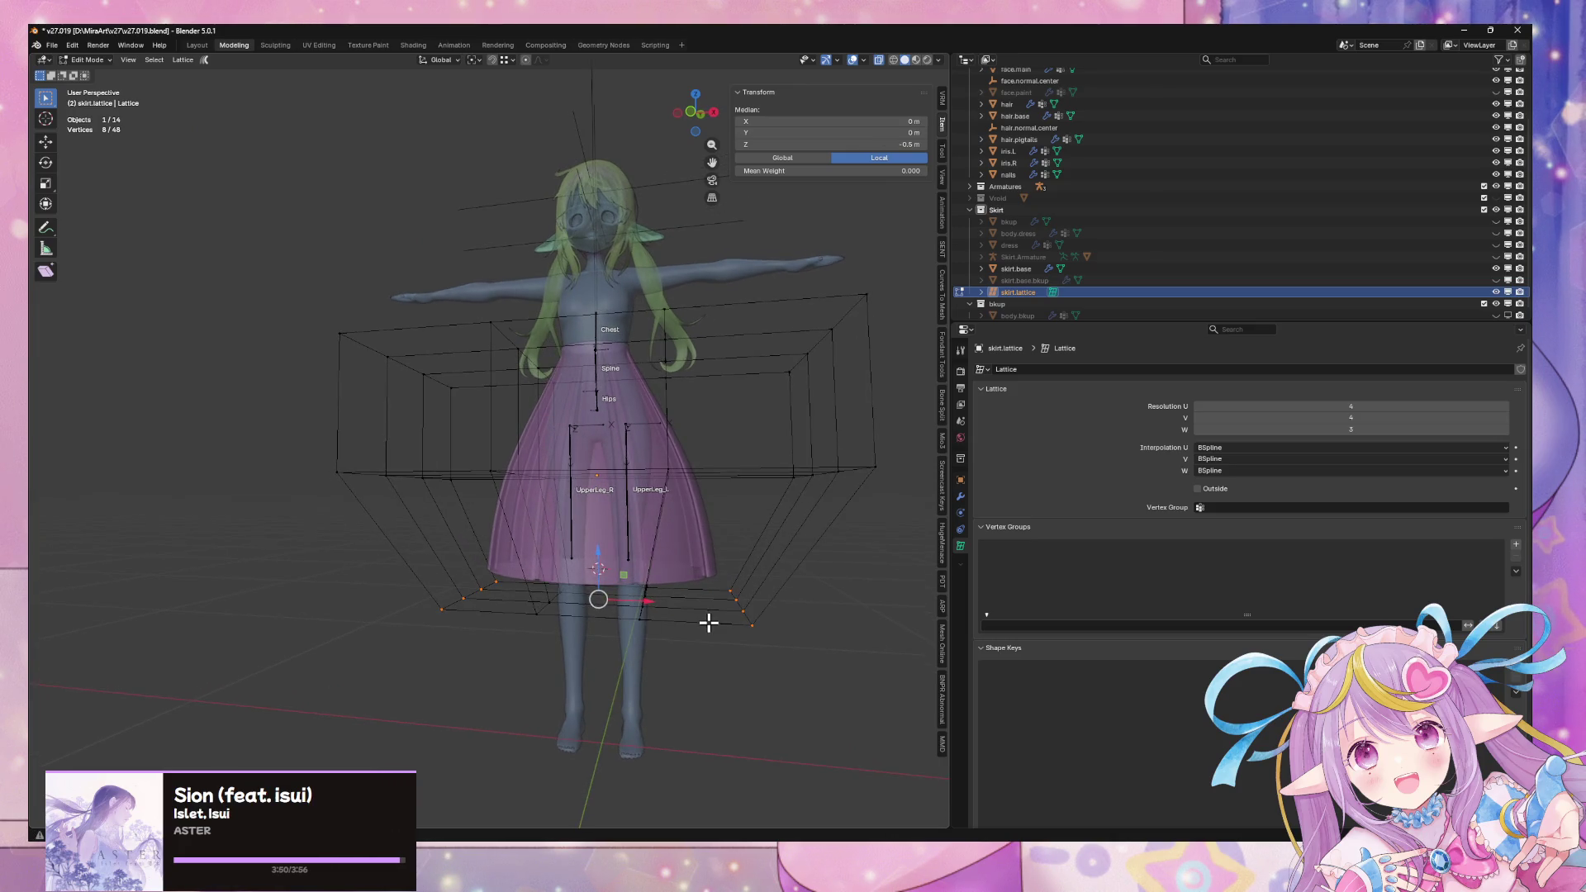
scroll(709, 622, "down", 1)
key("g")
key("z")
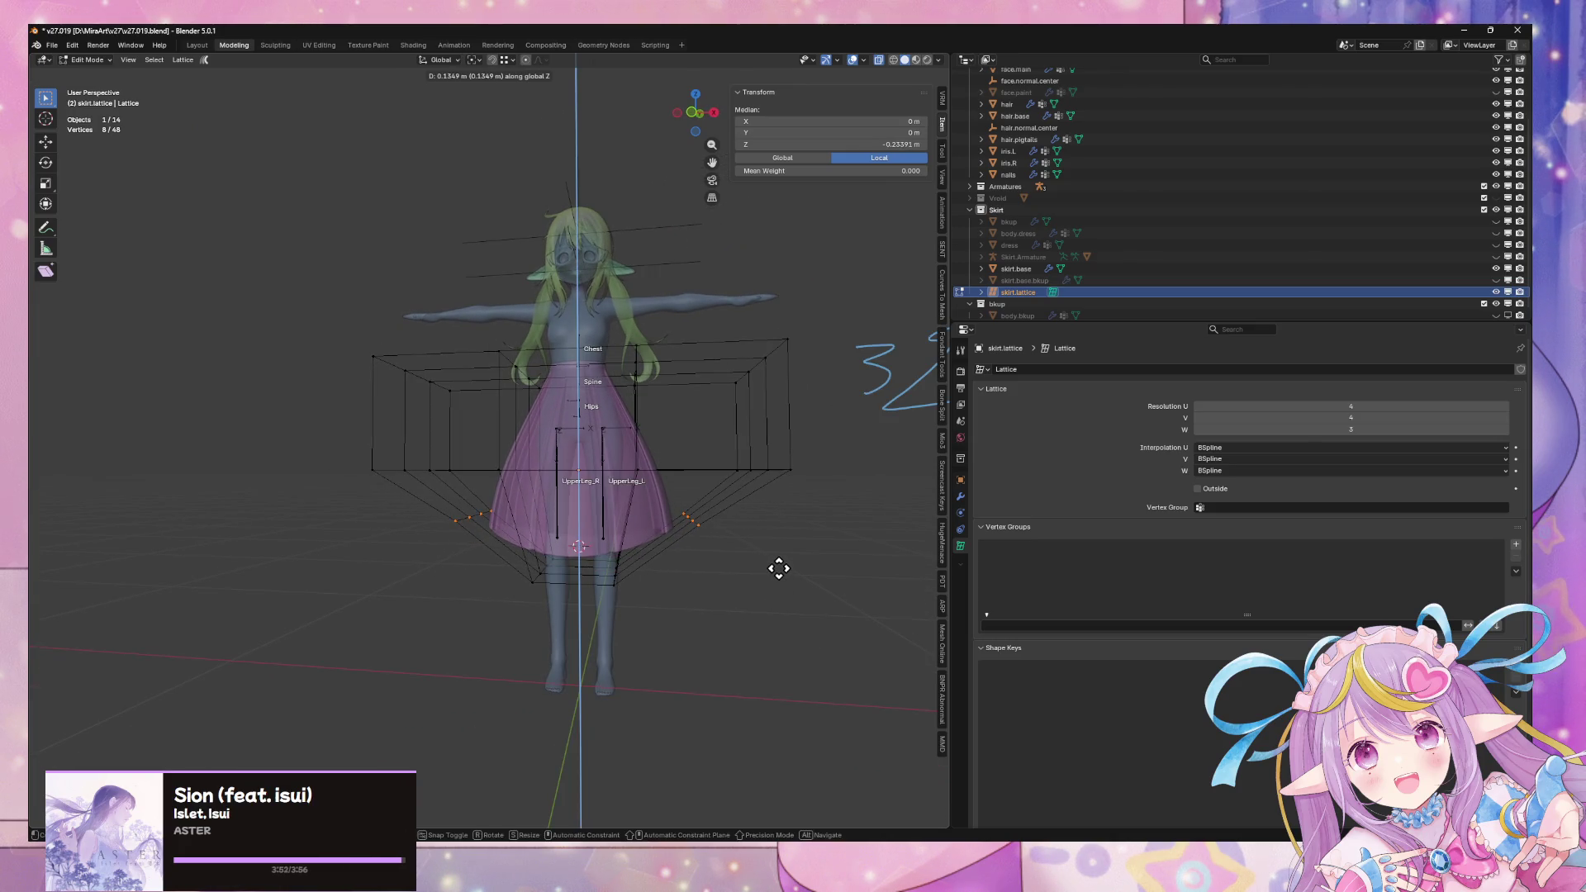
key("Escape")
Add the middle-ring points on both sides, raise them along Z, then undo
left_click_drag(720, 446, 797, 502, "shift")
left_click_drag(306, 431, 462, 497, "shift")
key("g")
key("z")
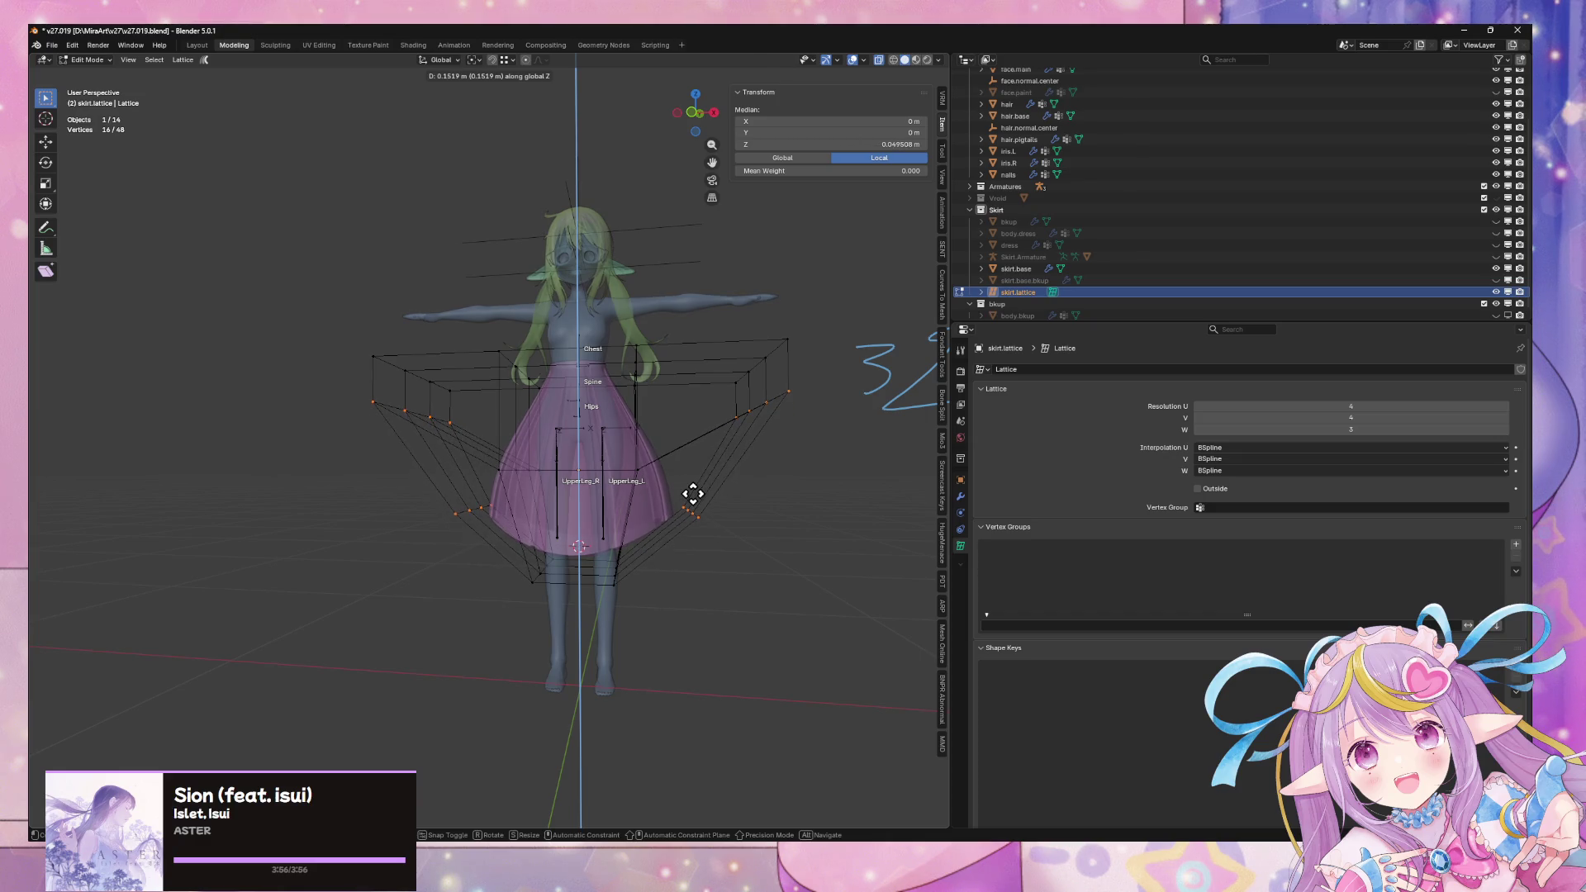
left_click(716, 525)
mouse_move(720, 528)
middle_mouse_down()
mouse_move(705, 548)
mouse_move(594, 517)
mouse_move(549, 530)
mouse_move(719, 542)
middle_mouse_up()
key("ctrl+z")
middle_click_drag(666, 594, 517, 619)
Add the lowest lattice points and test raising them vertically, undoing the result
left_click_drag(494, 634, 607, 693, "shift")
key("g")
key("z")
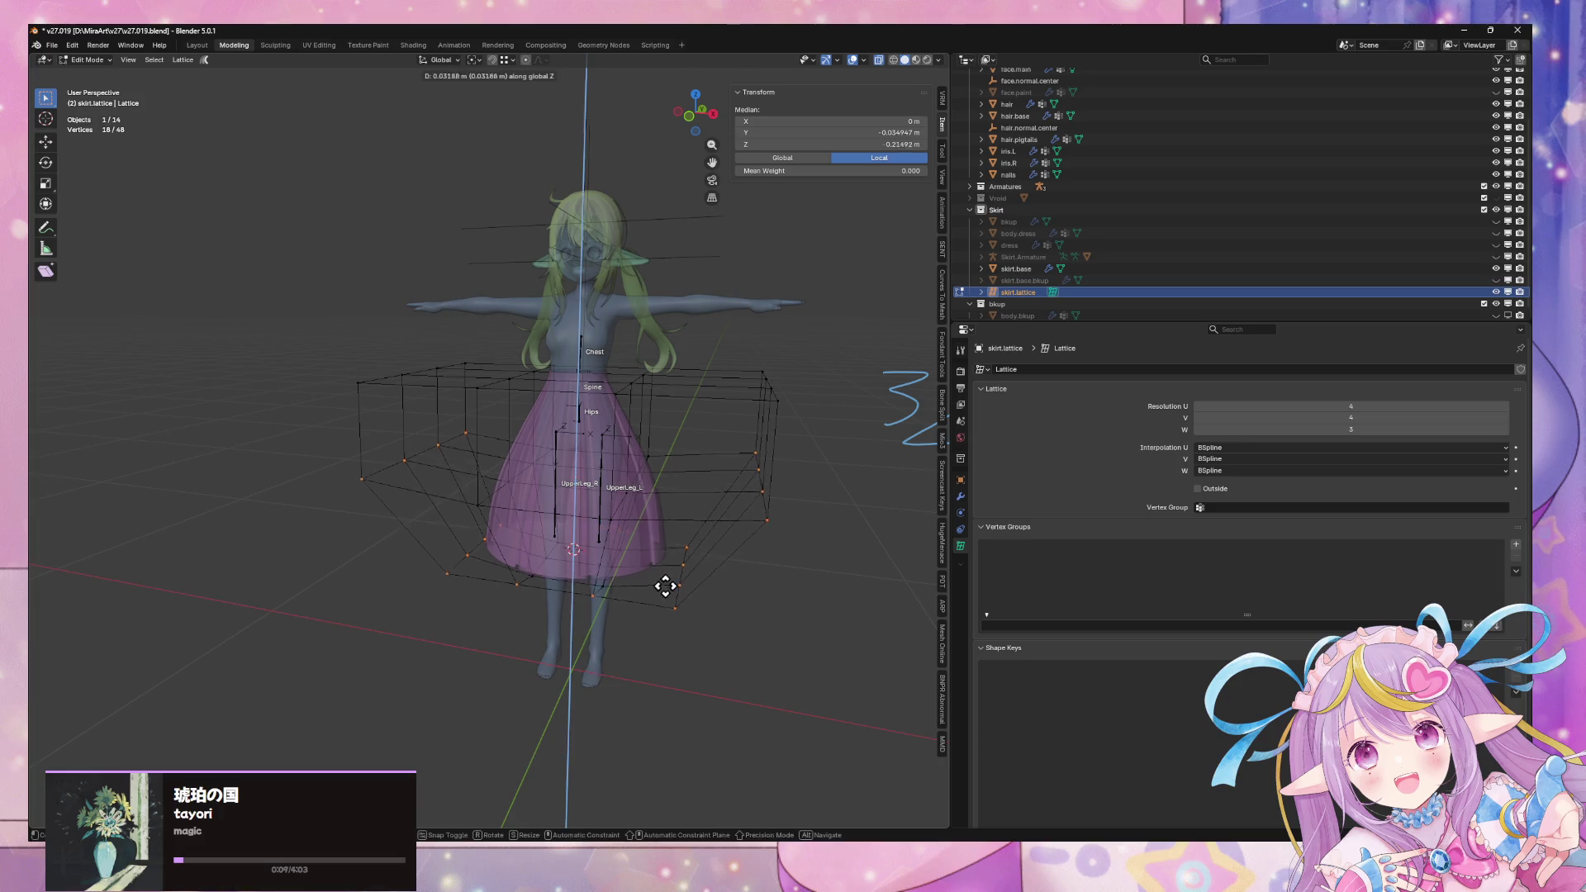
left_click(669, 565)
mouse_move(698, 538)
middle_mouse_down()
mouse_move(609, 524)
mouse_move(658, 557)
mouse_move(460, 586)
middle_mouse_up()
key("ctrl+z")
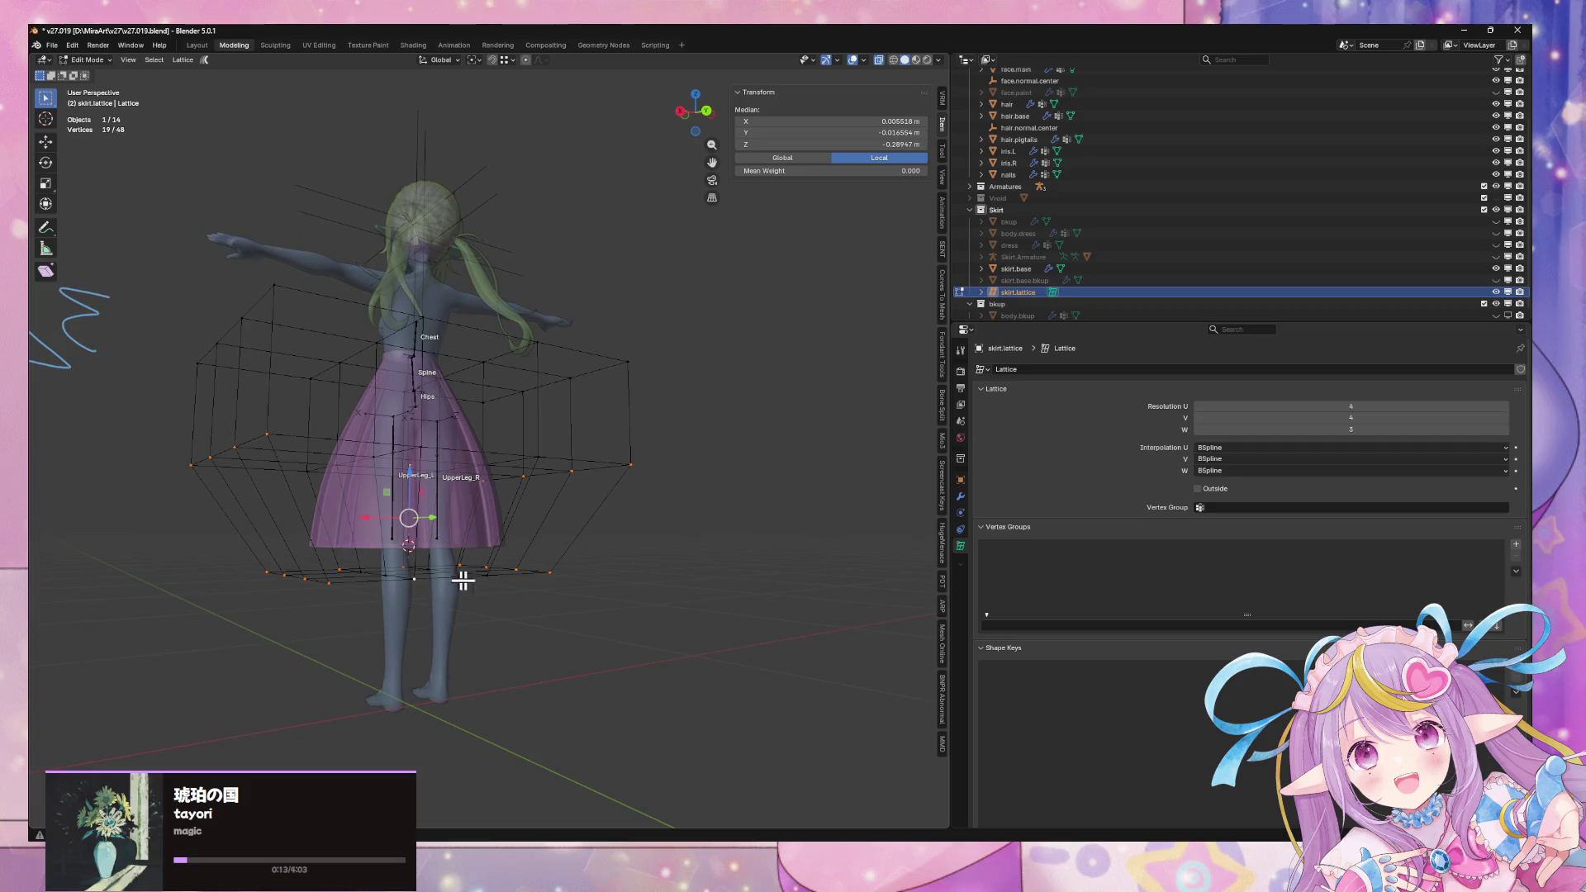
mouse_move(556, 583)
middle_mouse_down()
mouse_move(608, 566)
mouse_move(612, 592)
mouse_move(577, 559)
mouse_move(655, 559)
mouse_move(584, 531)
mouse_move(644, 542)
mouse_move(686, 578)
mouse_move(552, 576)
middle_mouse_up()
key("g")
key("z")
key("Escape")
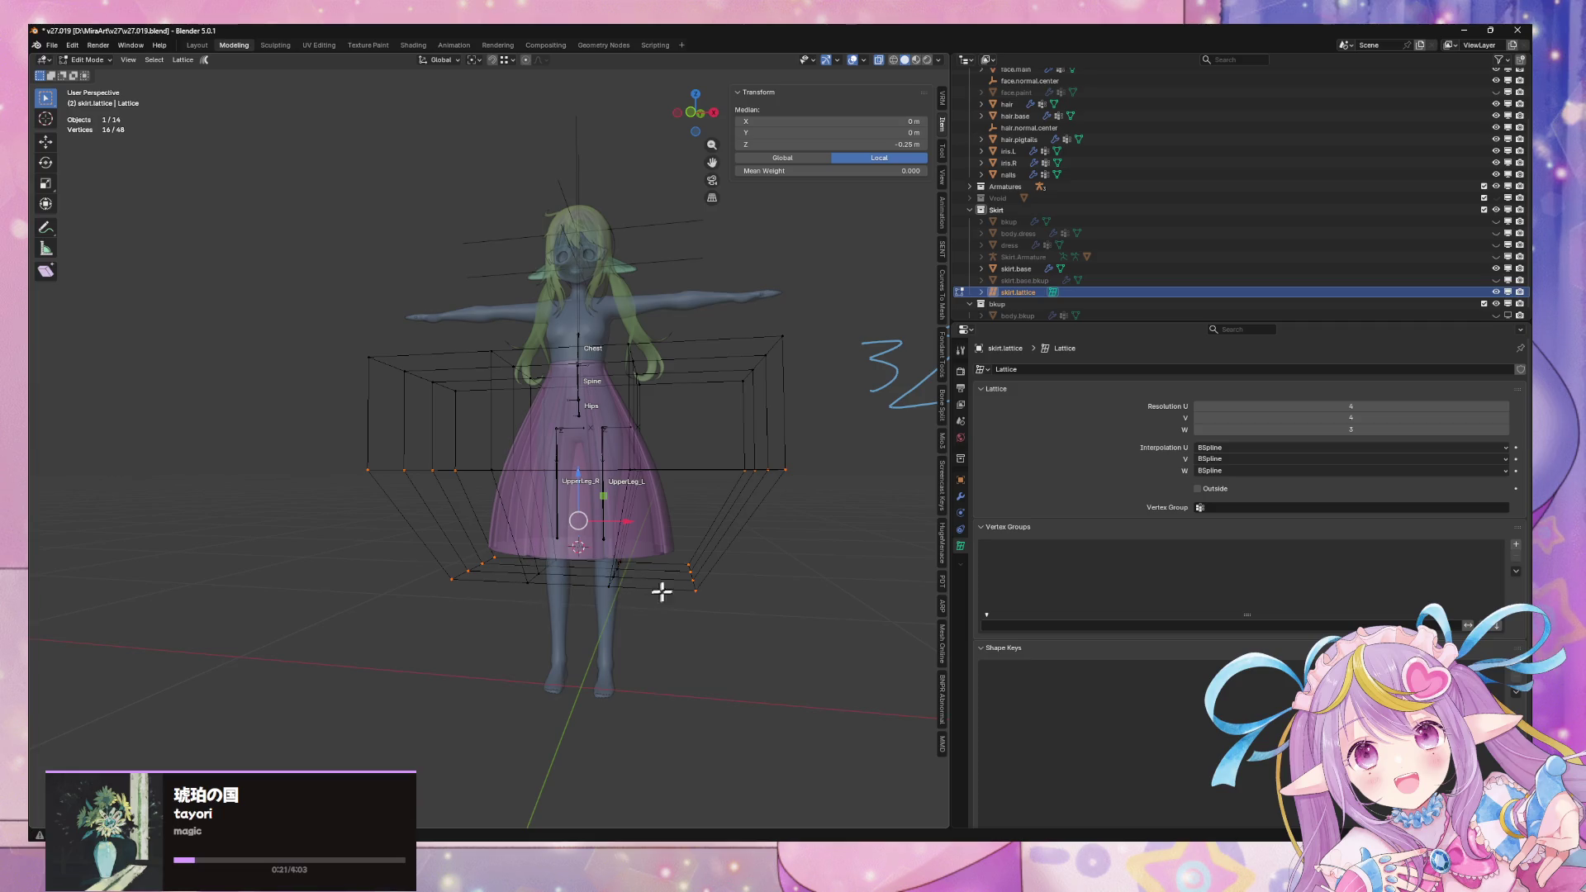
Raise the lower lattice points along Z and check the skirt from the side
key("g")
key("z")
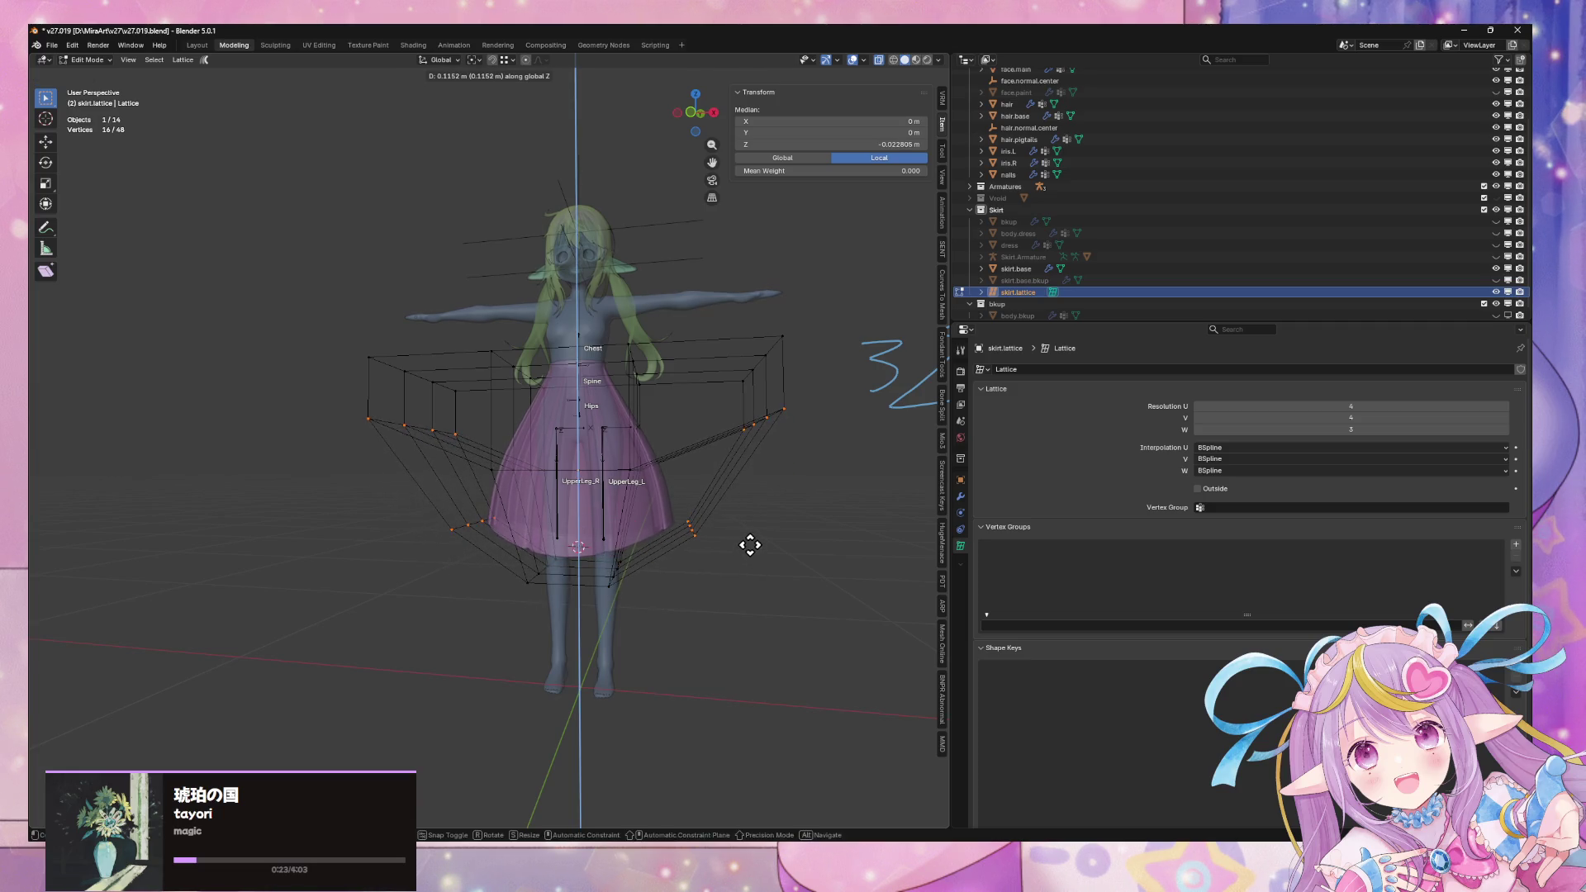
left_click(760, 556)
mouse_move(761, 556)
middle_mouse_down()
mouse_move(694, 616)
mouse_move(789, 545)
mouse_move(646, 520)
middle_mouse_up()
right_click(749, 579)
key("Escape")
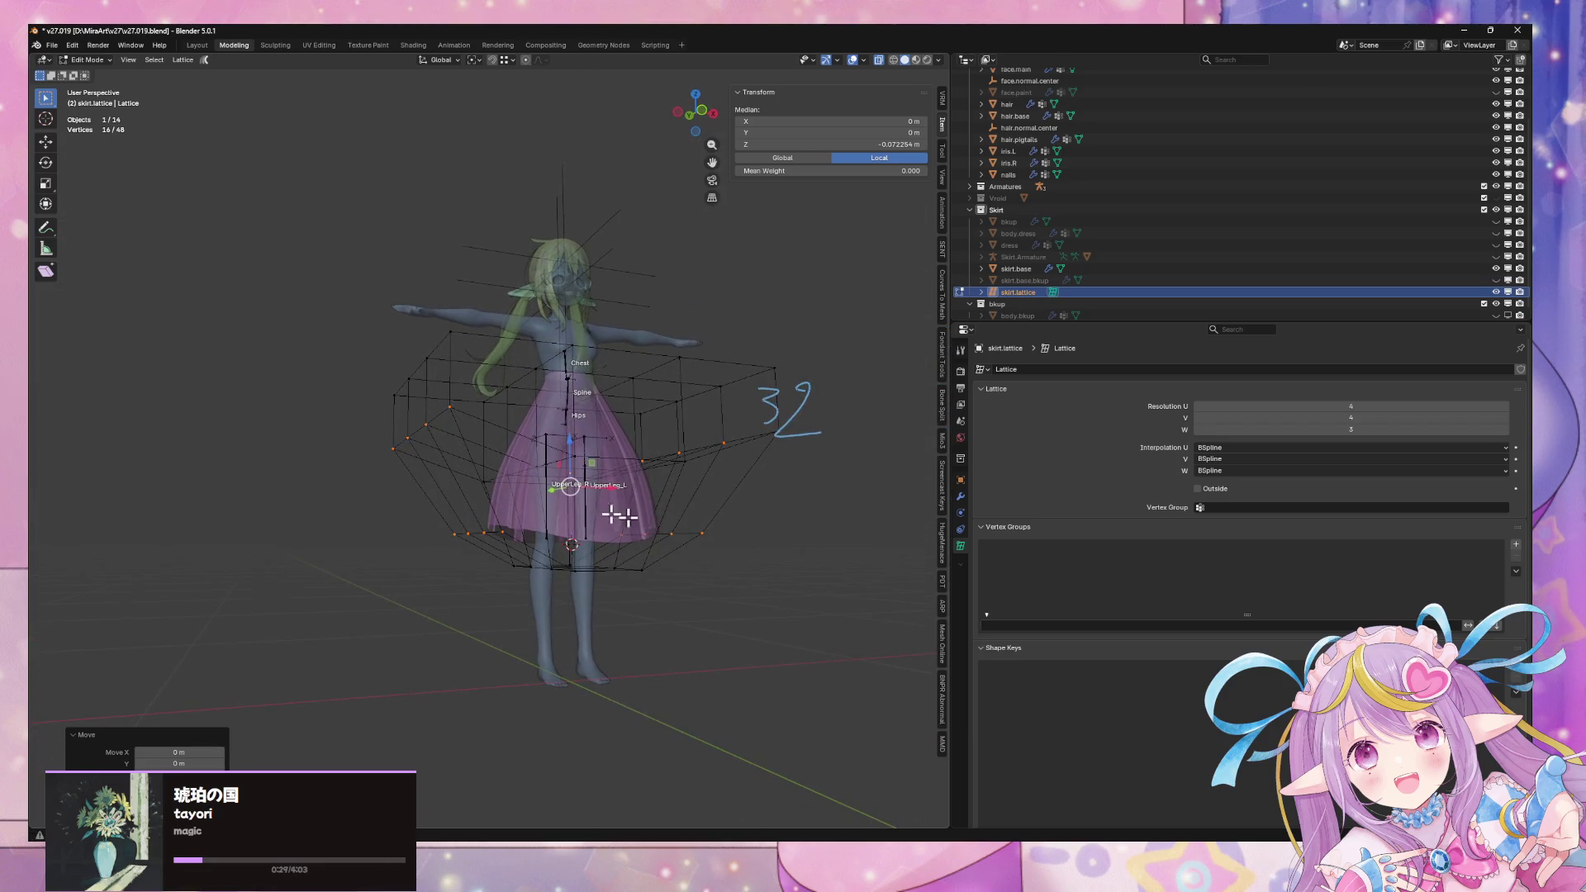
middle_click_drag(458, 438, 574, 472)
mouse_move(694, 487)
middle_mouse_down()
mouse_move(559, 471)
mouse_move(796, 442)
mouse_move(668, 460)
mouse_move(707, 460)
mouse_move(582, 577)
middle_mouse_up()
Raise a single lattice point near the hem vertically, then undo the move
left_click(582, 576)
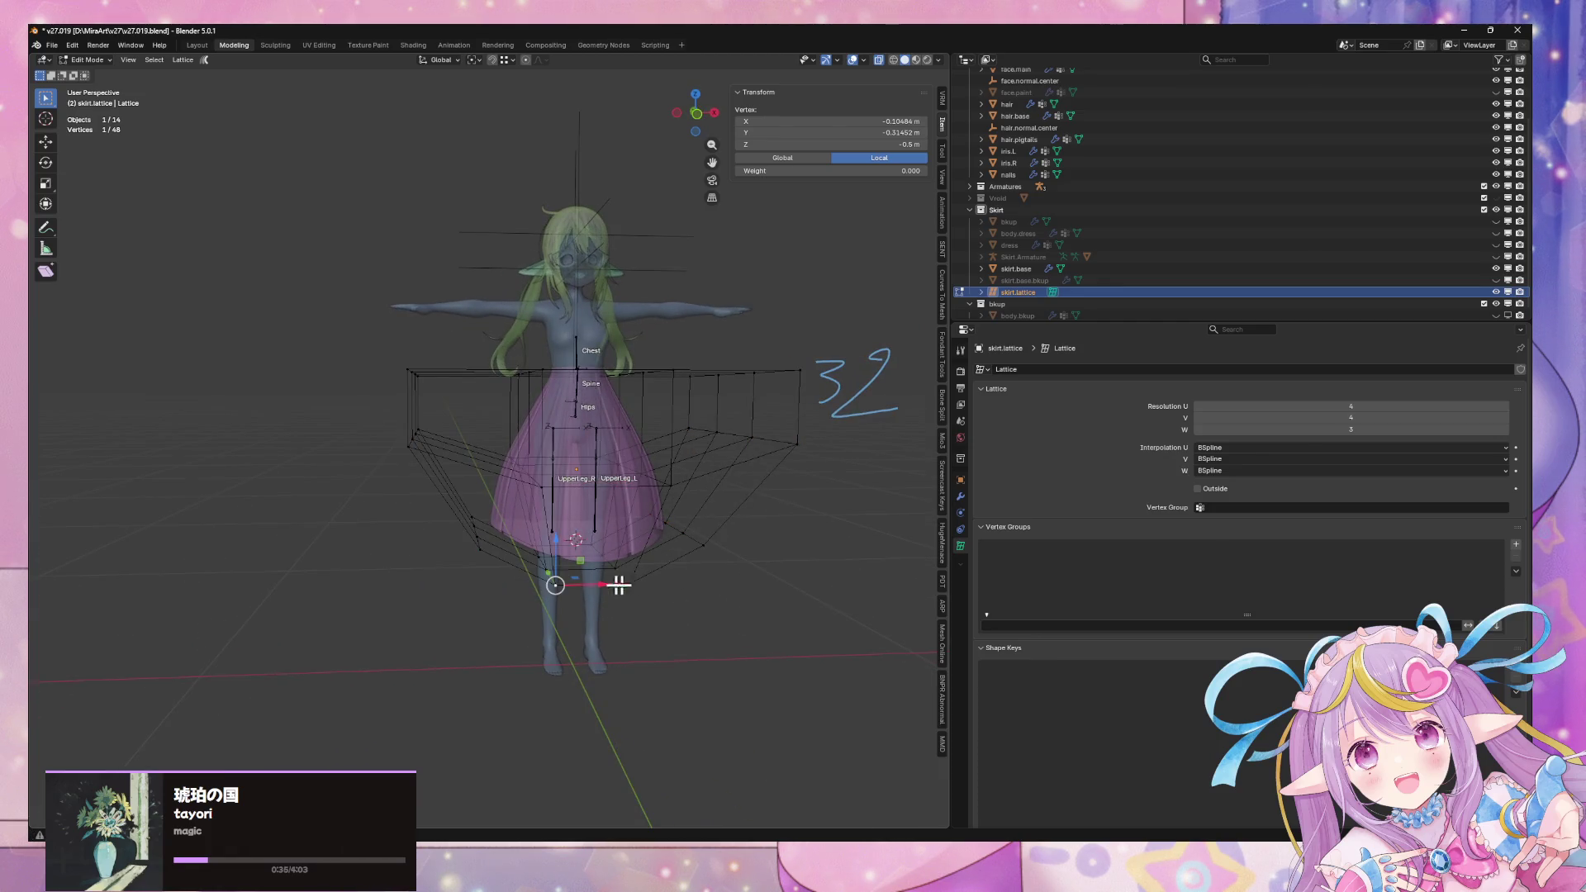
key("g")
key("z")
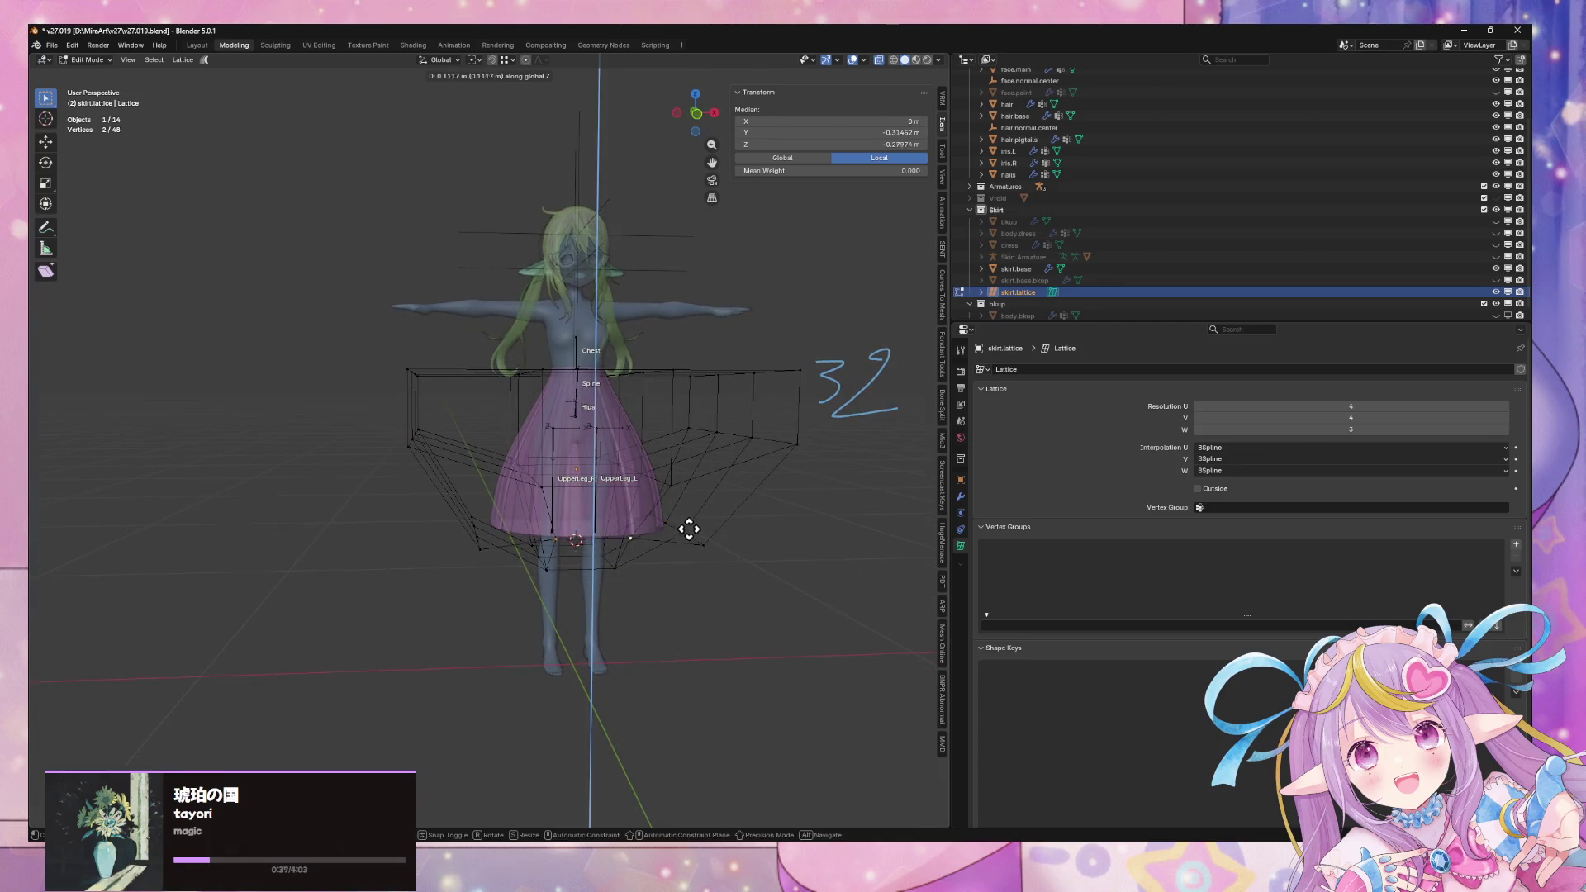
left_click(691, 525)
mouse_move(694, 527)
middle_mouse_down()
mouse_move(568, 494)
mouse_move(657, 513)
middle_mouse_up()
key("ctrl+z")
middle_click_drag(691, 566, 498, 547)
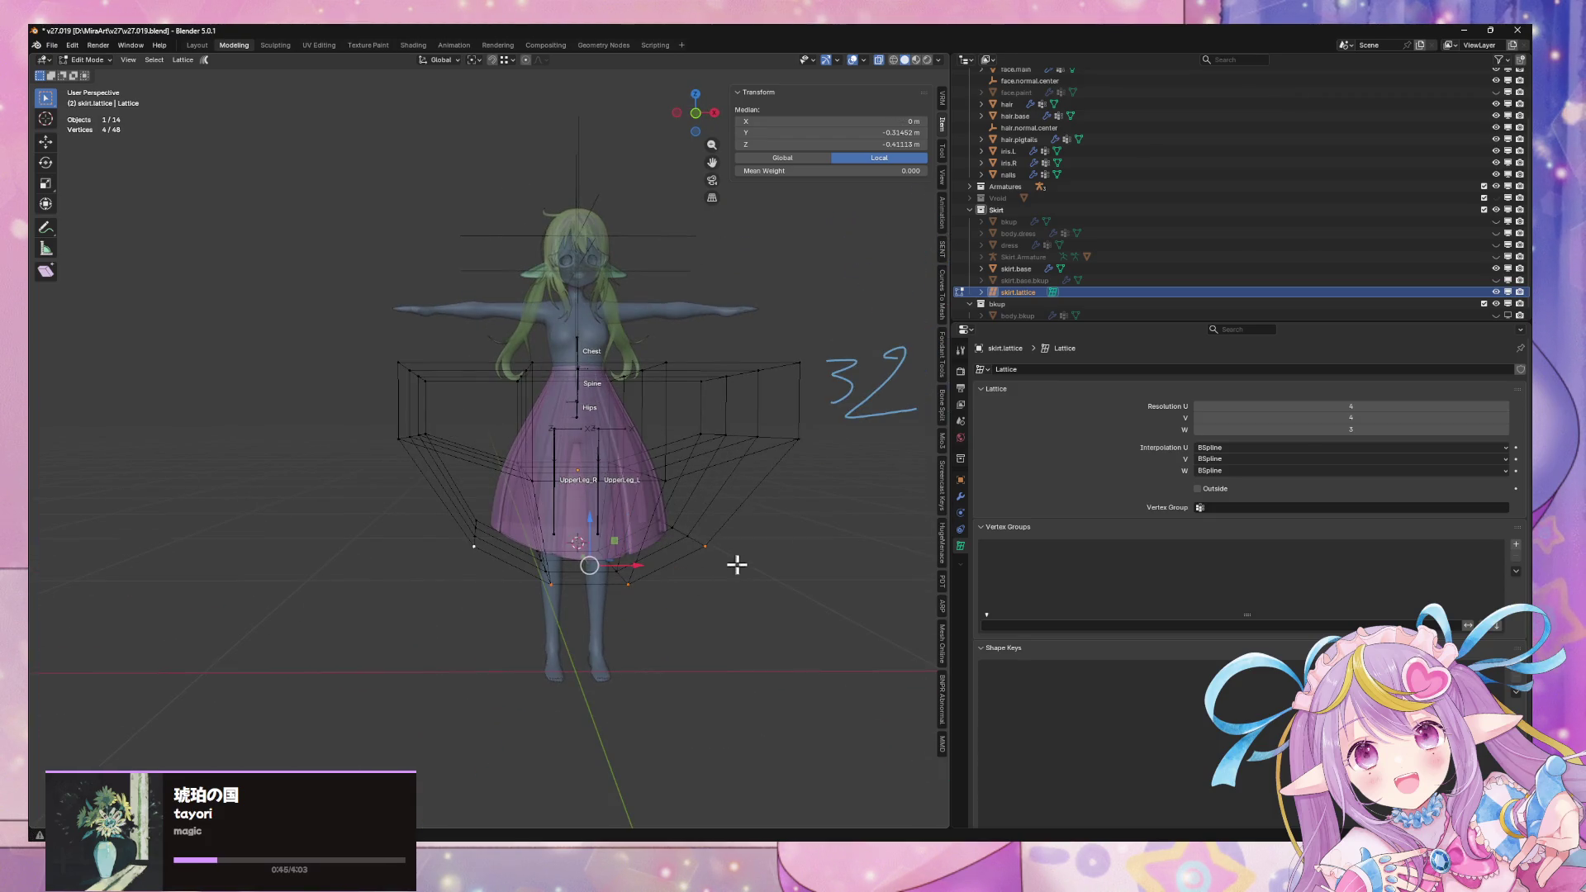
Raise the selected lattice points vertically again
key("g")
key("z")
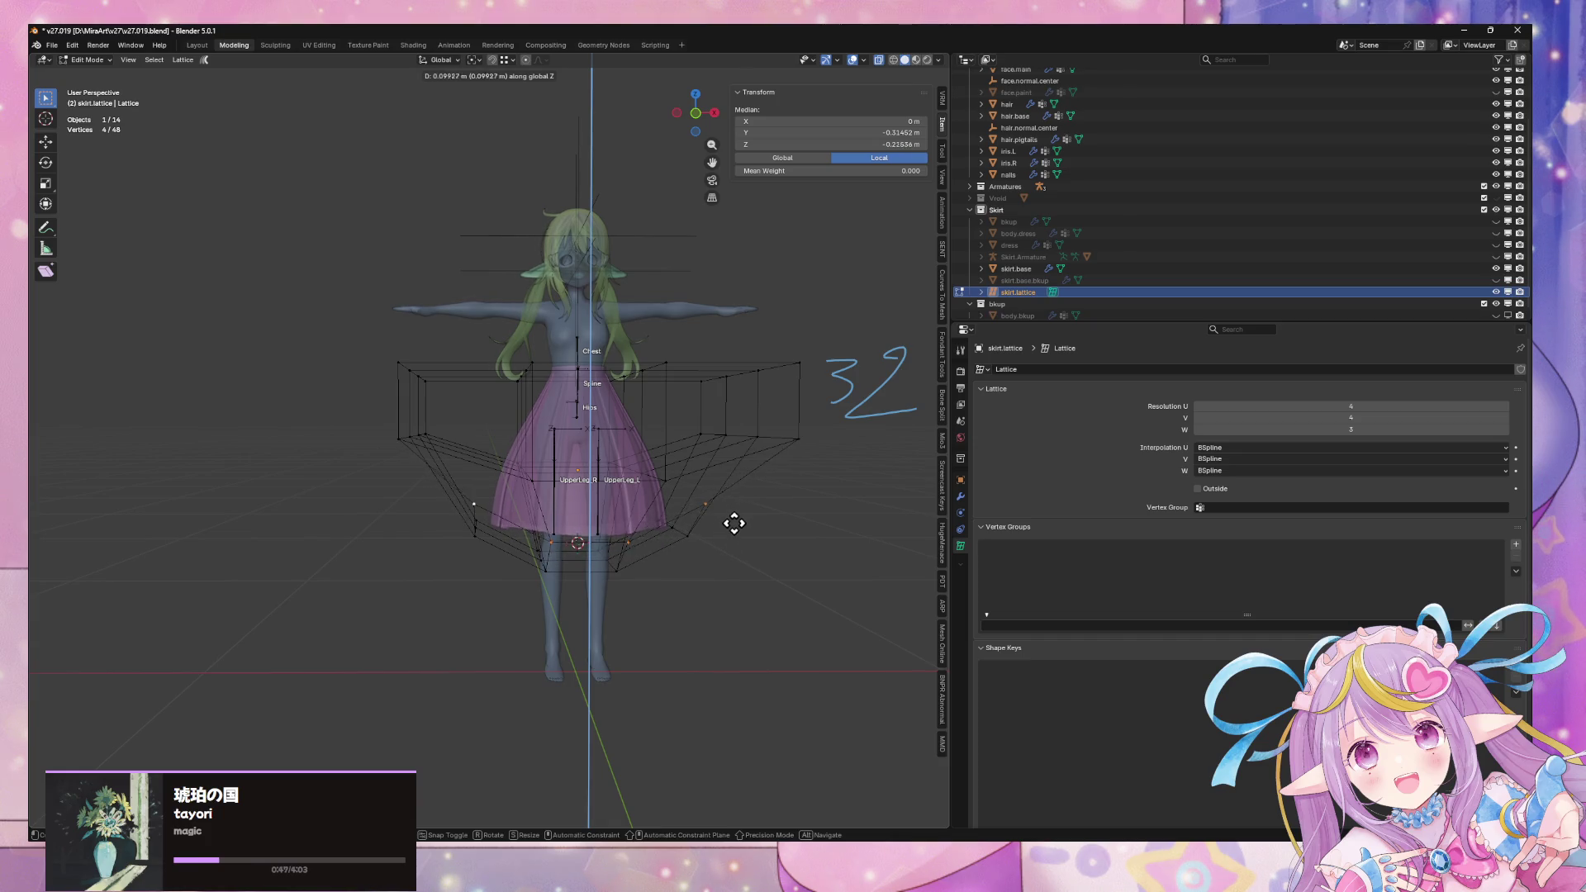
left_click(733, 522)
mouse_move(733, 521)
middle_mouse_down()
mouse_move(687, 493)
mouse_move(551, 495)
mouse_move(630, 499)
mouse_move(614, 530)
middle_mouse_up()
Lift one hem point vertically, then undo back to an earlier lattice shape
left_click(608, 526)
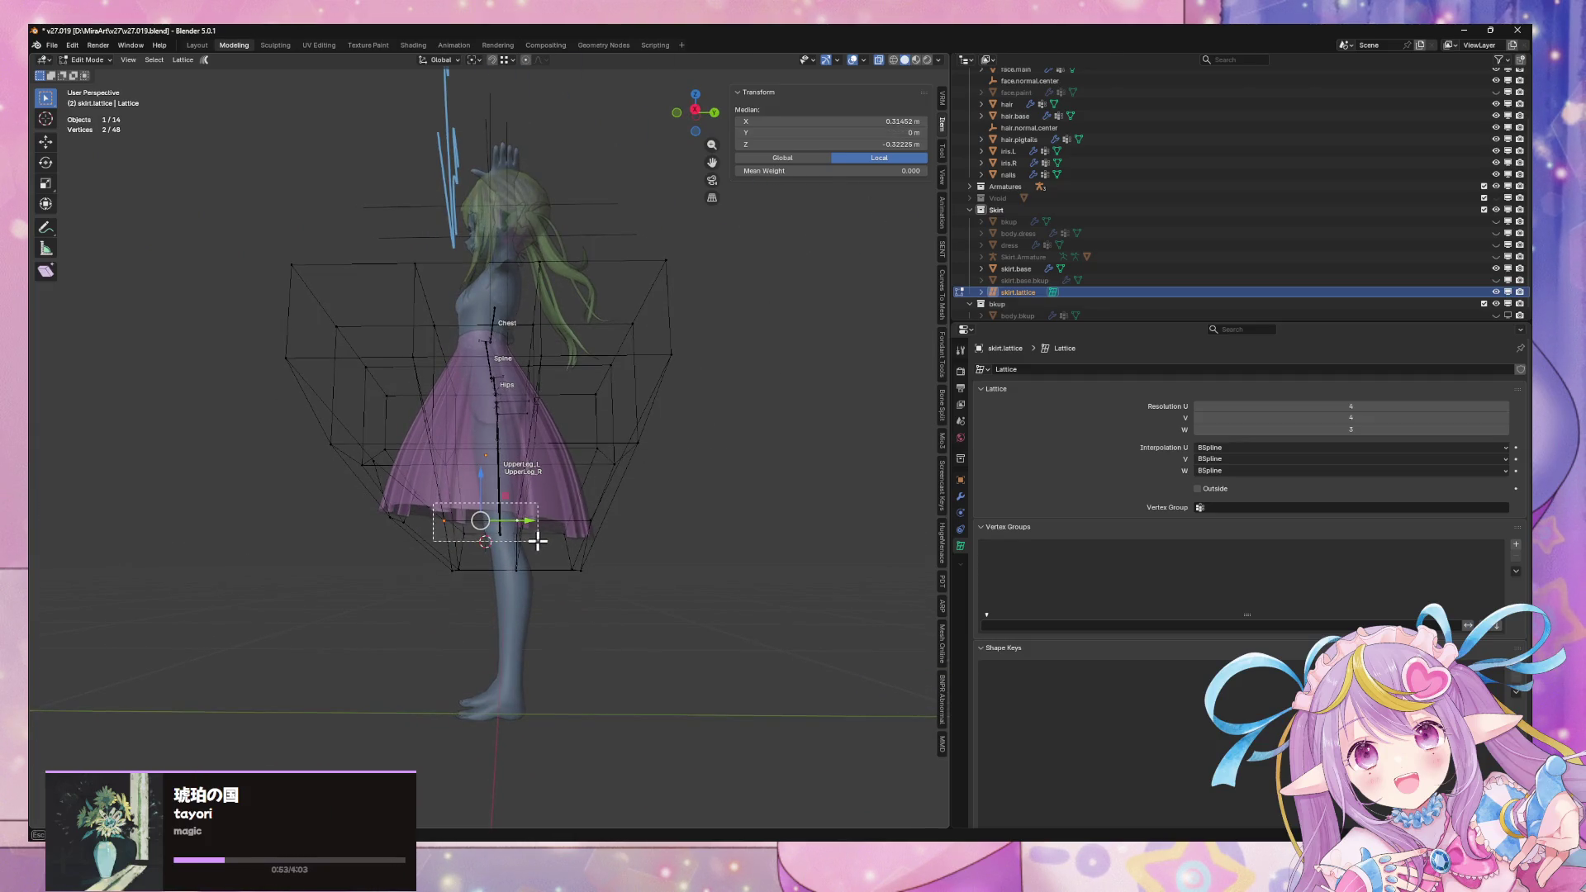
key("g")
key("z")
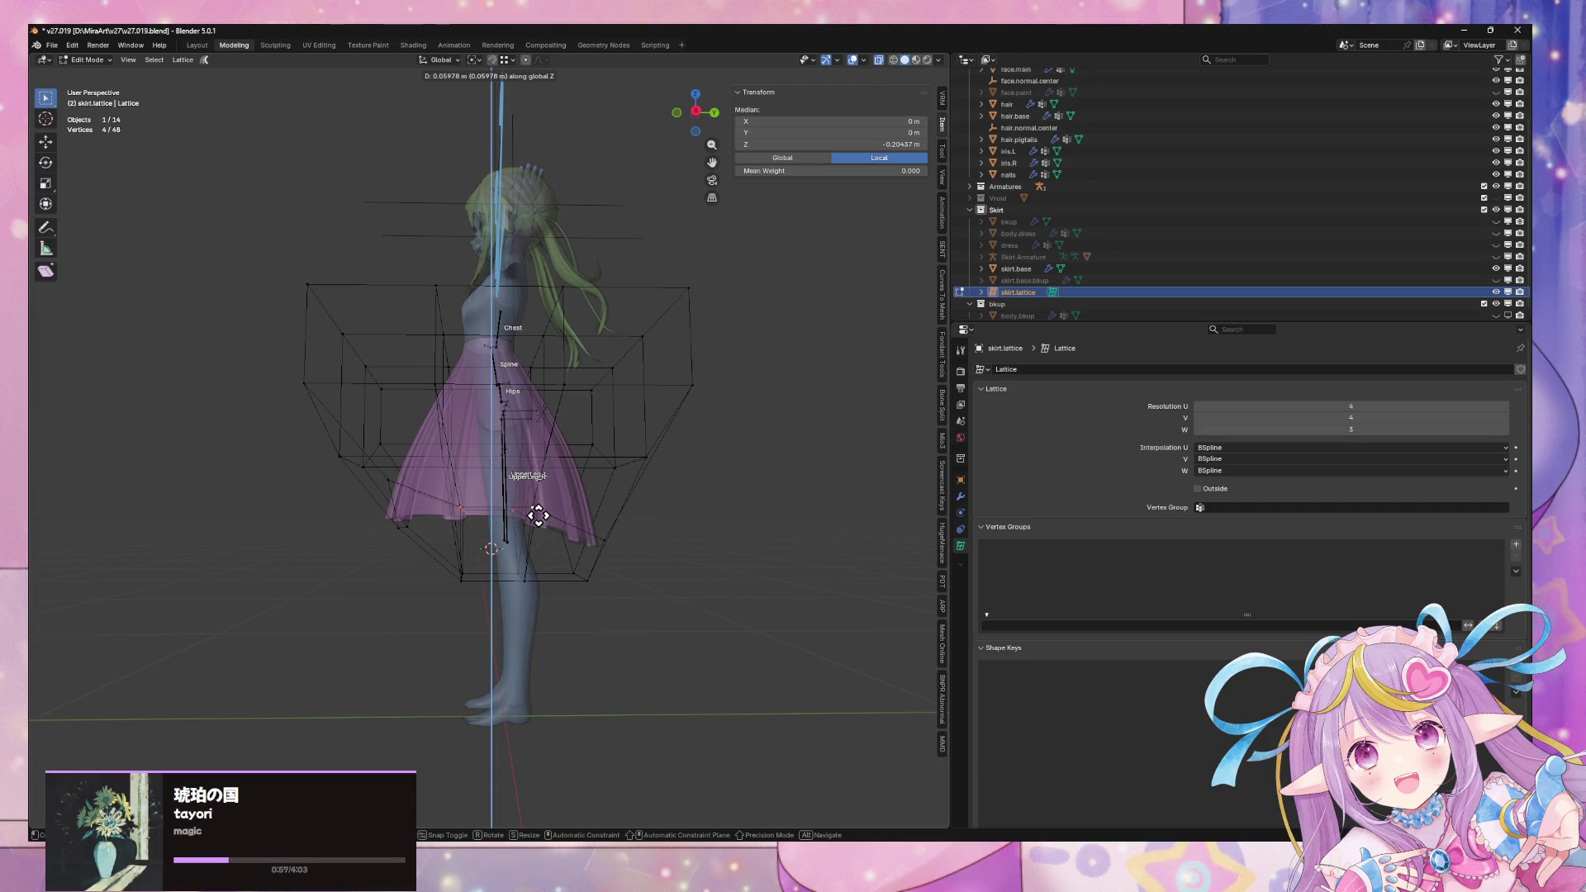
left_click(539, 518)
mouse_move(539, 518)
middle_mouse_down()
mouse_move(602, 542)
mouse_move(673, 531)
mouse_move(690, 467)
mouse_move(761, 474)
mouse_move(709, 464)
middle_mouse_up()
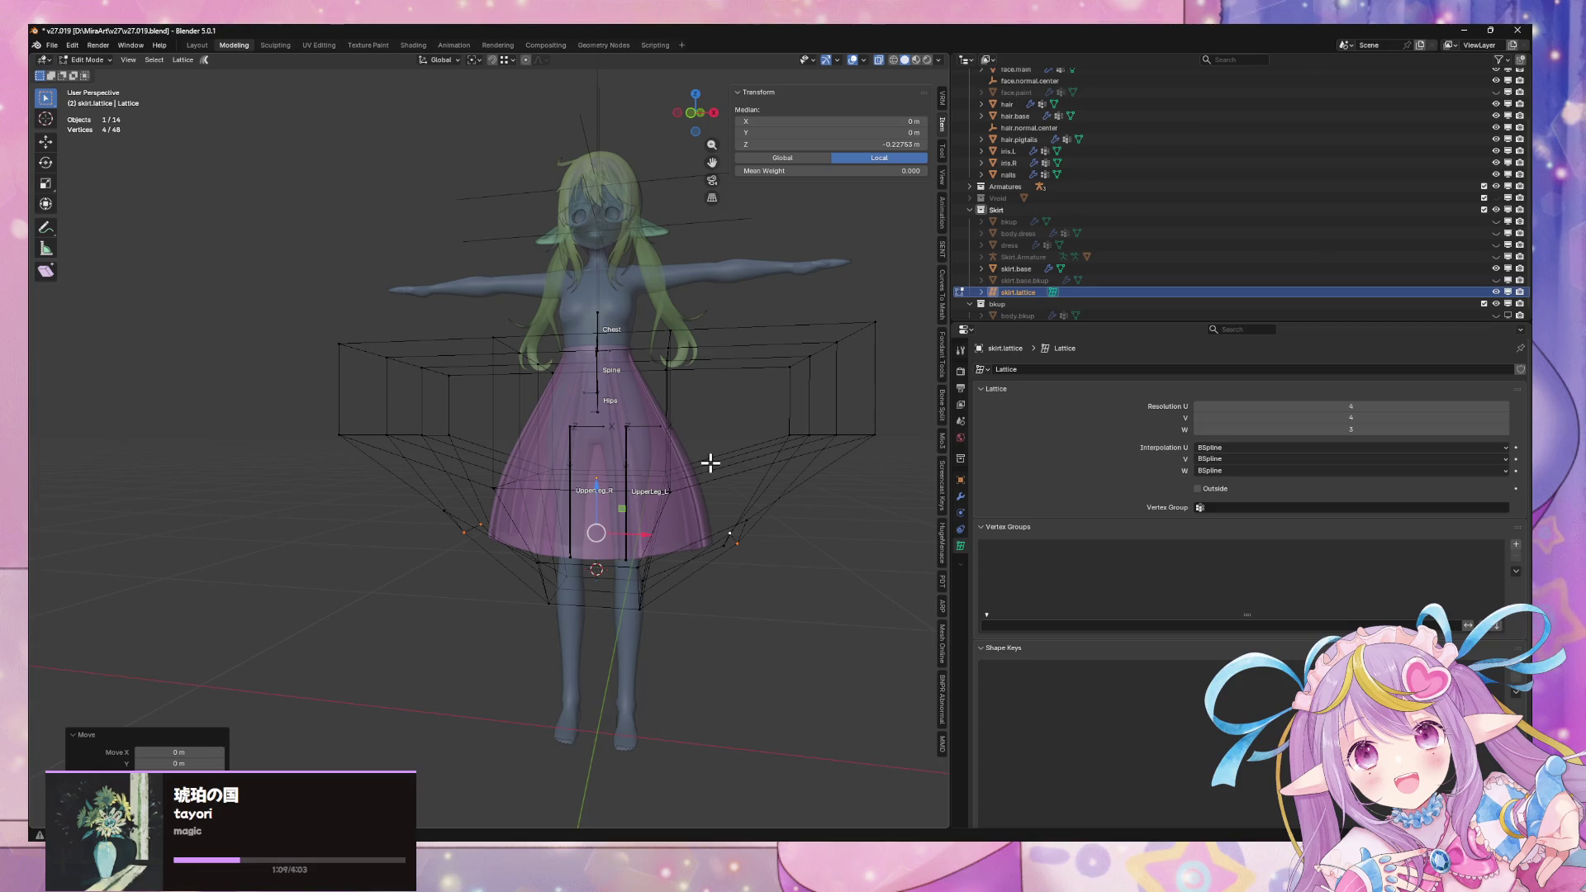
key("ctrl+z")
key("ctrl+z")
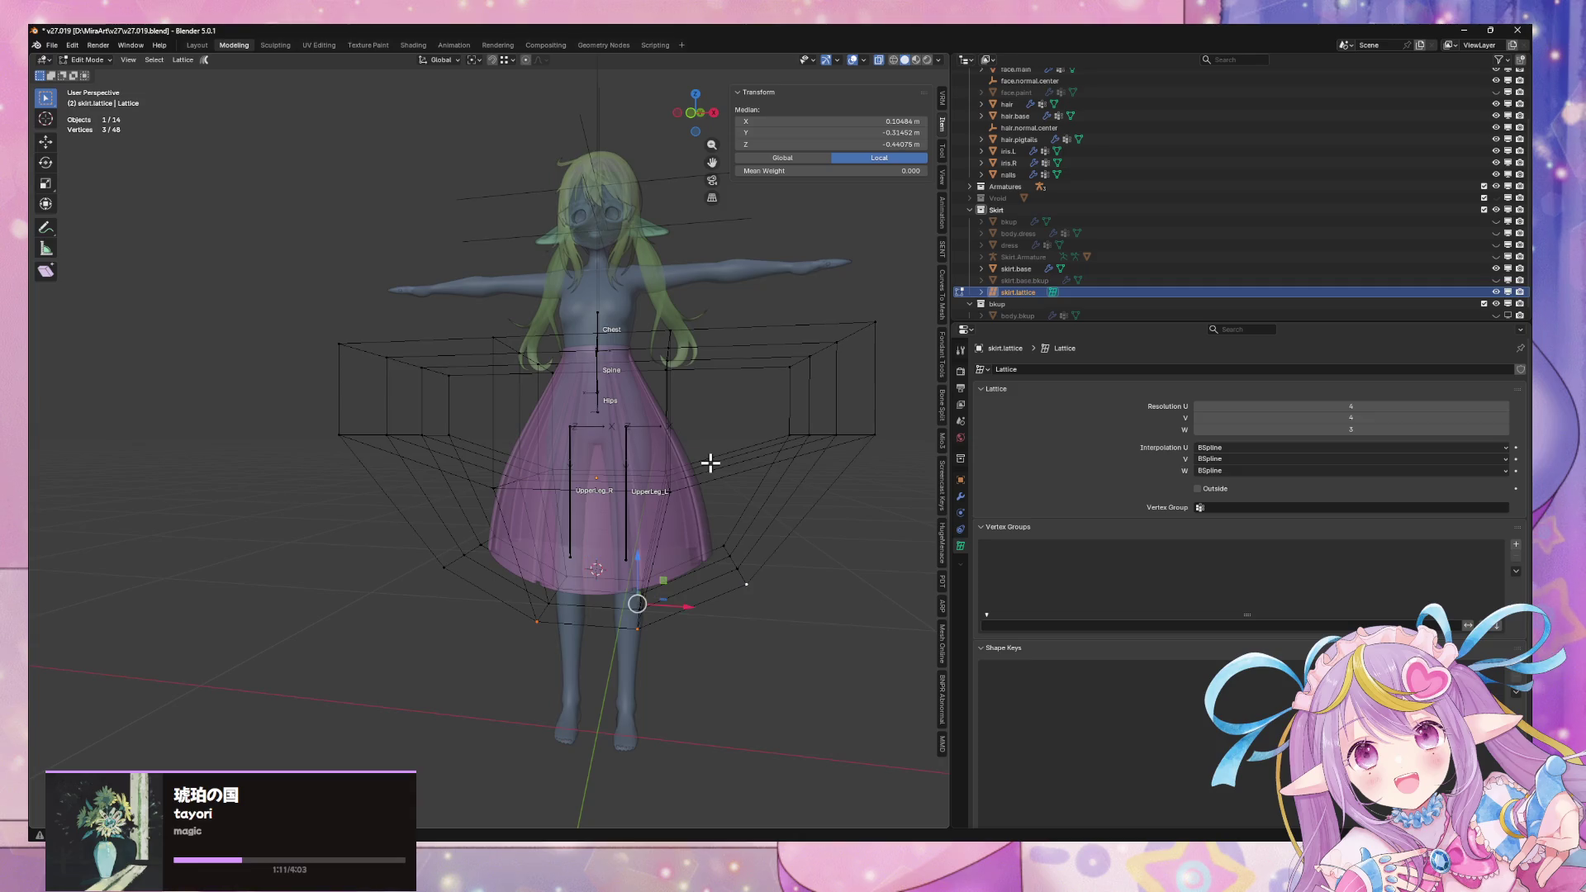
key("ctrl+z")
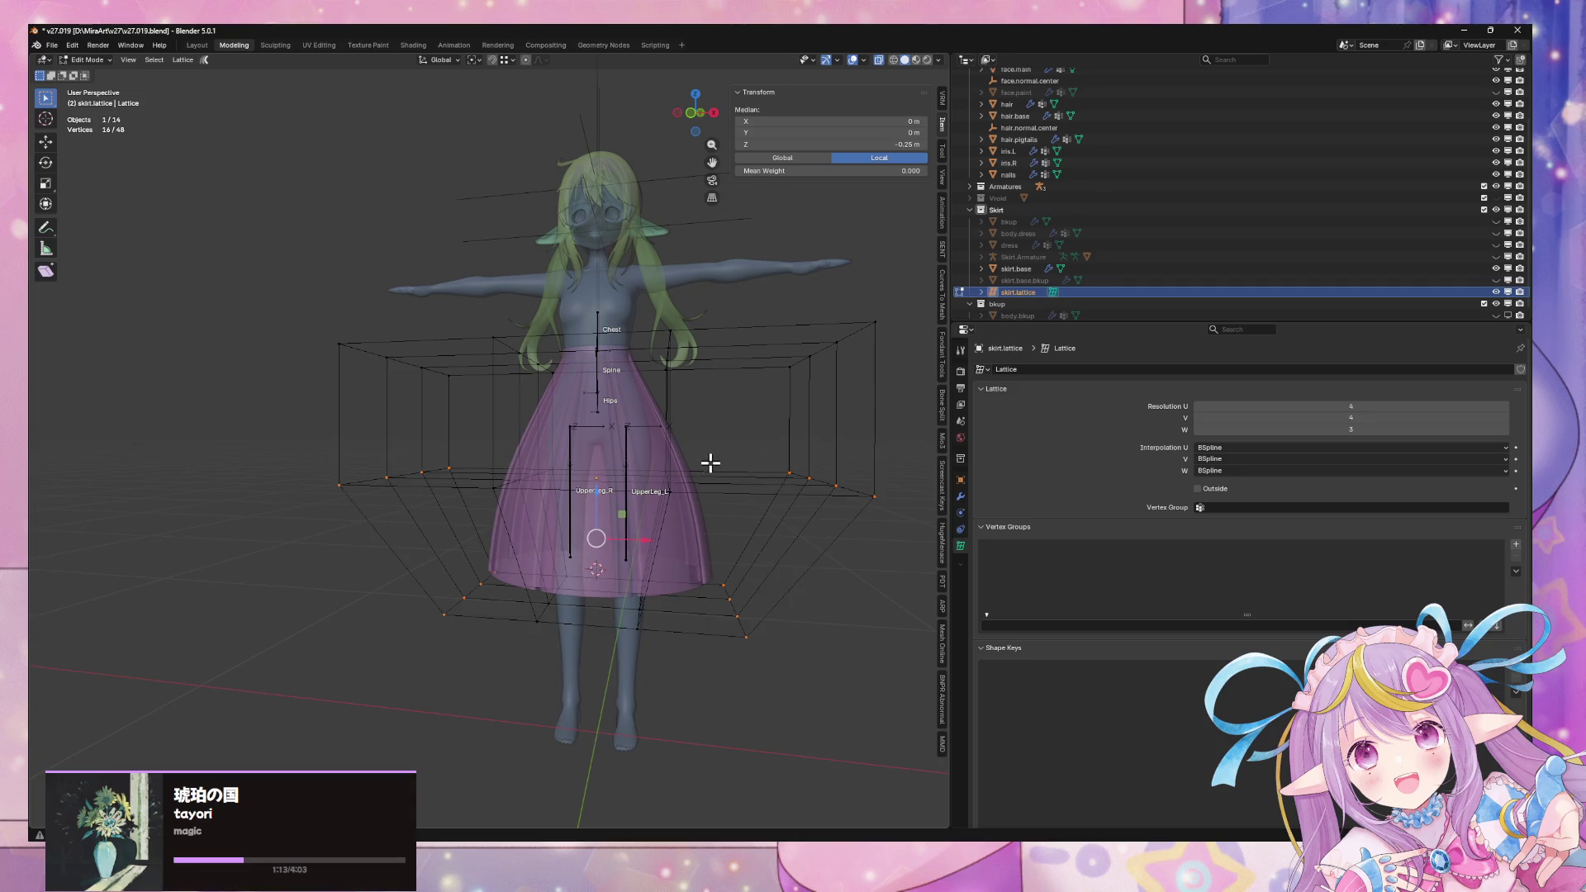
Raise the selected points along Z and test an X-only scale, cancelling it
key("g")
key("z")
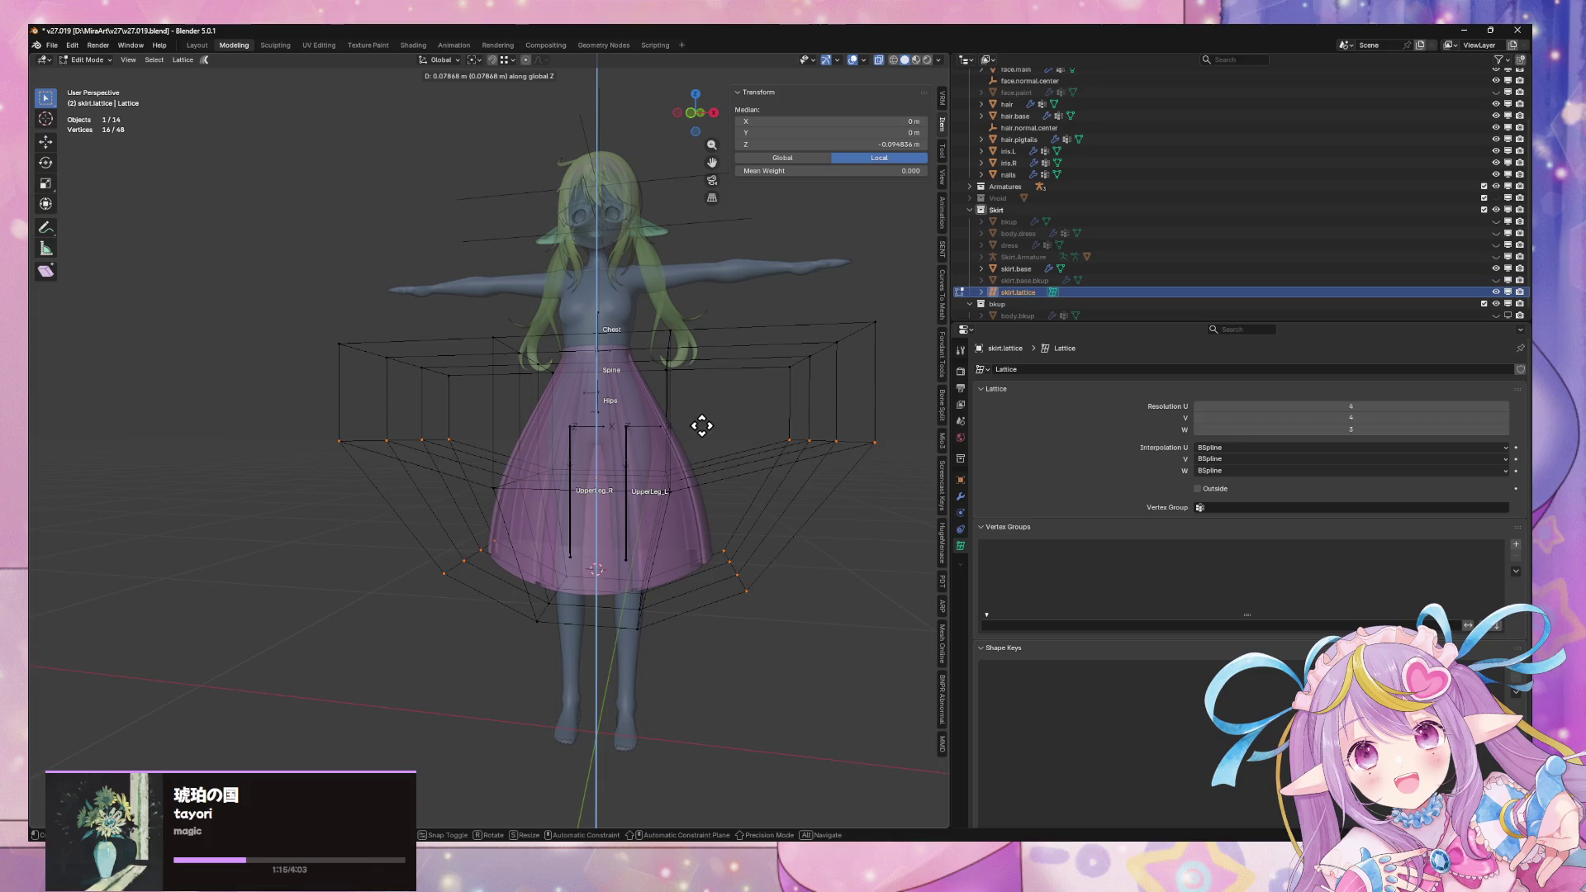
left_click(698, 405)
key("s")
key("x")
right_click(839, 523)
mouse_move(839, 524)
middle_mouse_down()
mouse_move(701, 524)
mouse_move(726, 514)
middle_mouse_up()
Shrink the selected lattice points slightly with a uniform scale, then undo it
key("s")
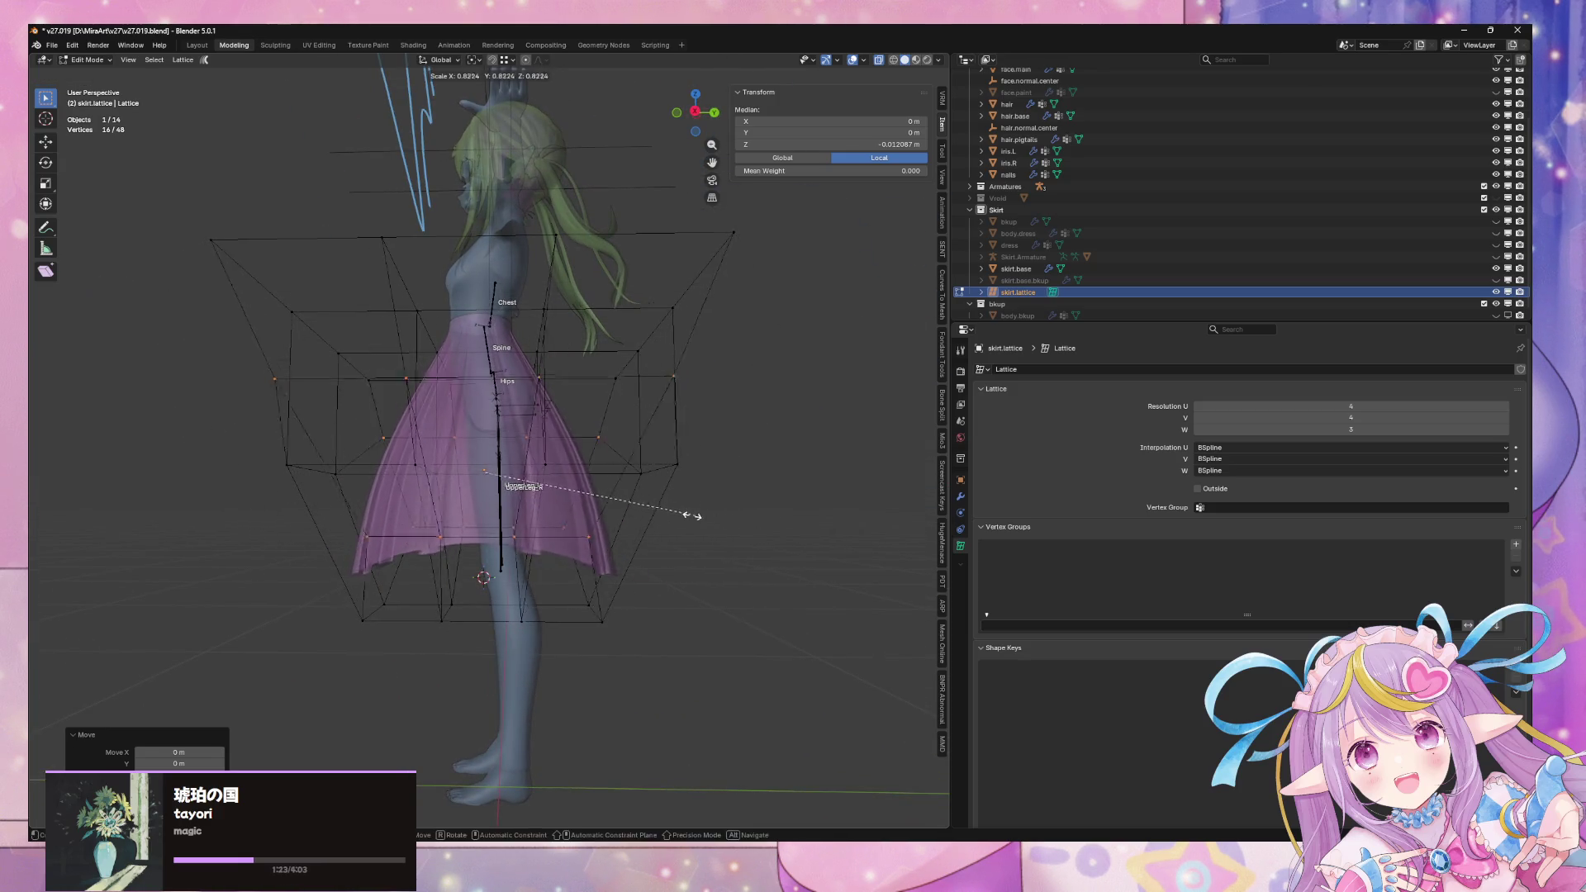
right_click(645, 515)
mouse_move(645, 515)
middle_mouse_down()
mouse_move(779, 520)
mouse_move(860, 553)
mouse_move(870, 510)
middle_mouse_up()
key("s")
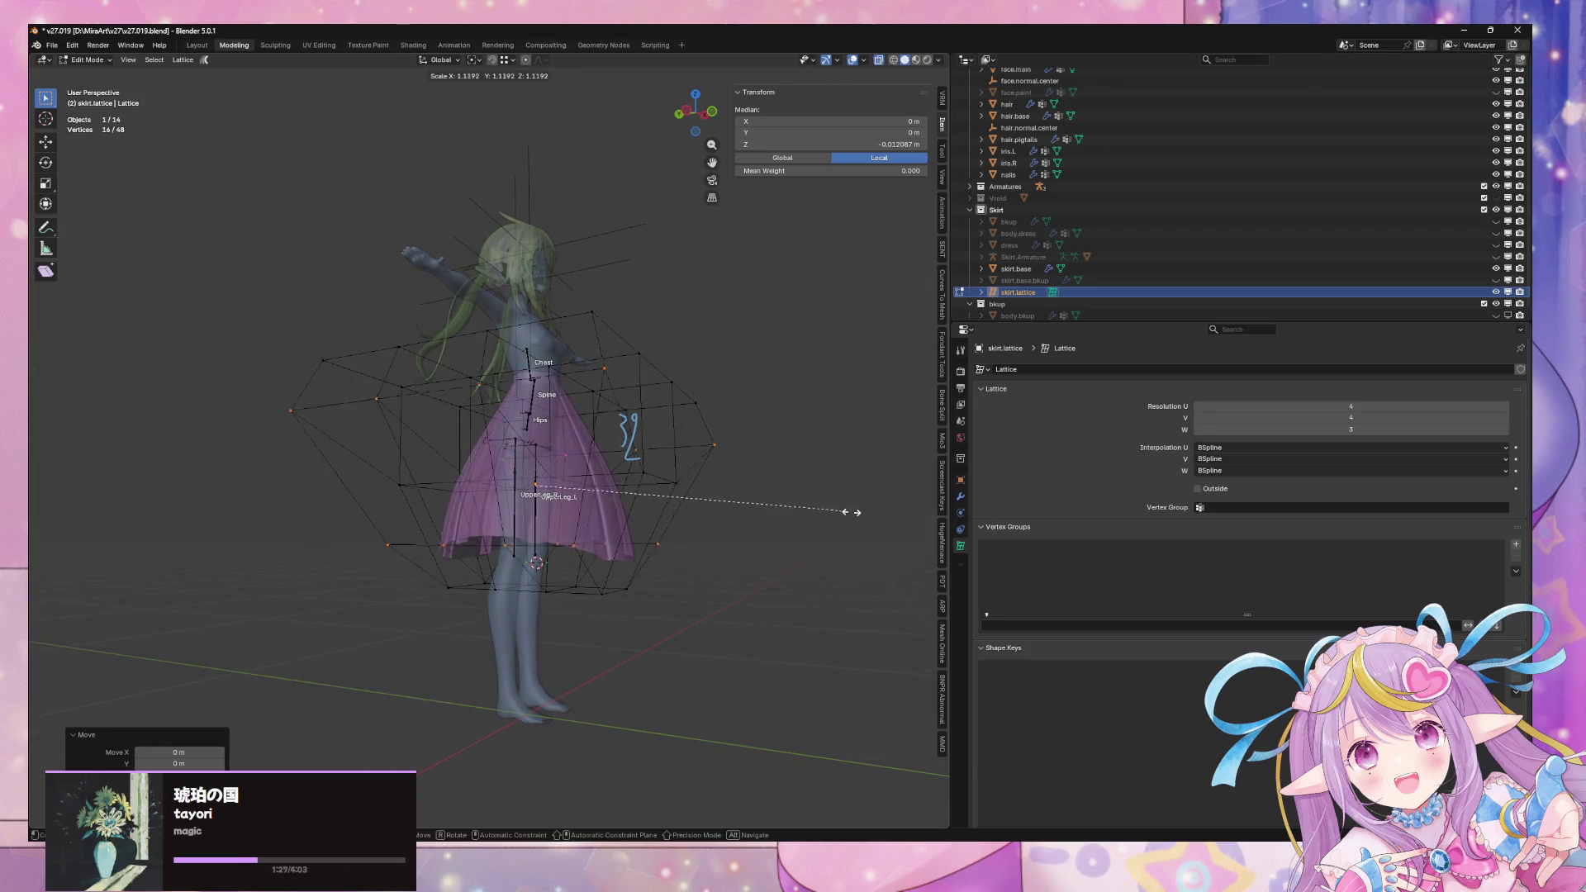
left_click(796, 506)
mouse_move(797, 506)
middle_mouse_down()
mouse_move(676, 532)
mouse_move(693, 513)
mouse_move(610, 524)
middle_mouse_up()
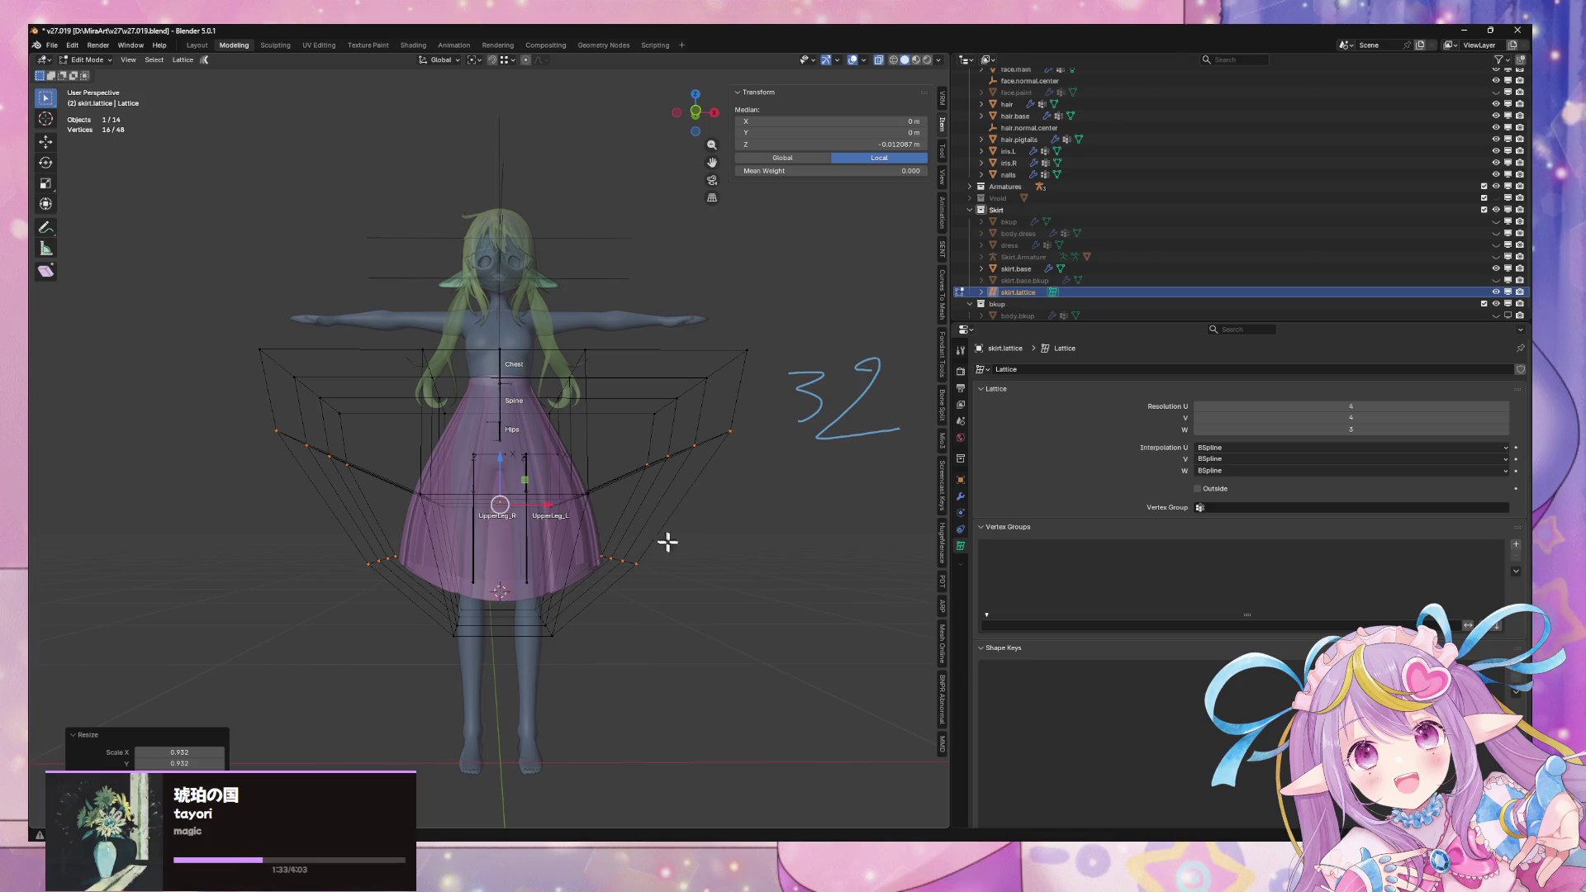
key("ctrl+z")
key("ctrl+z")
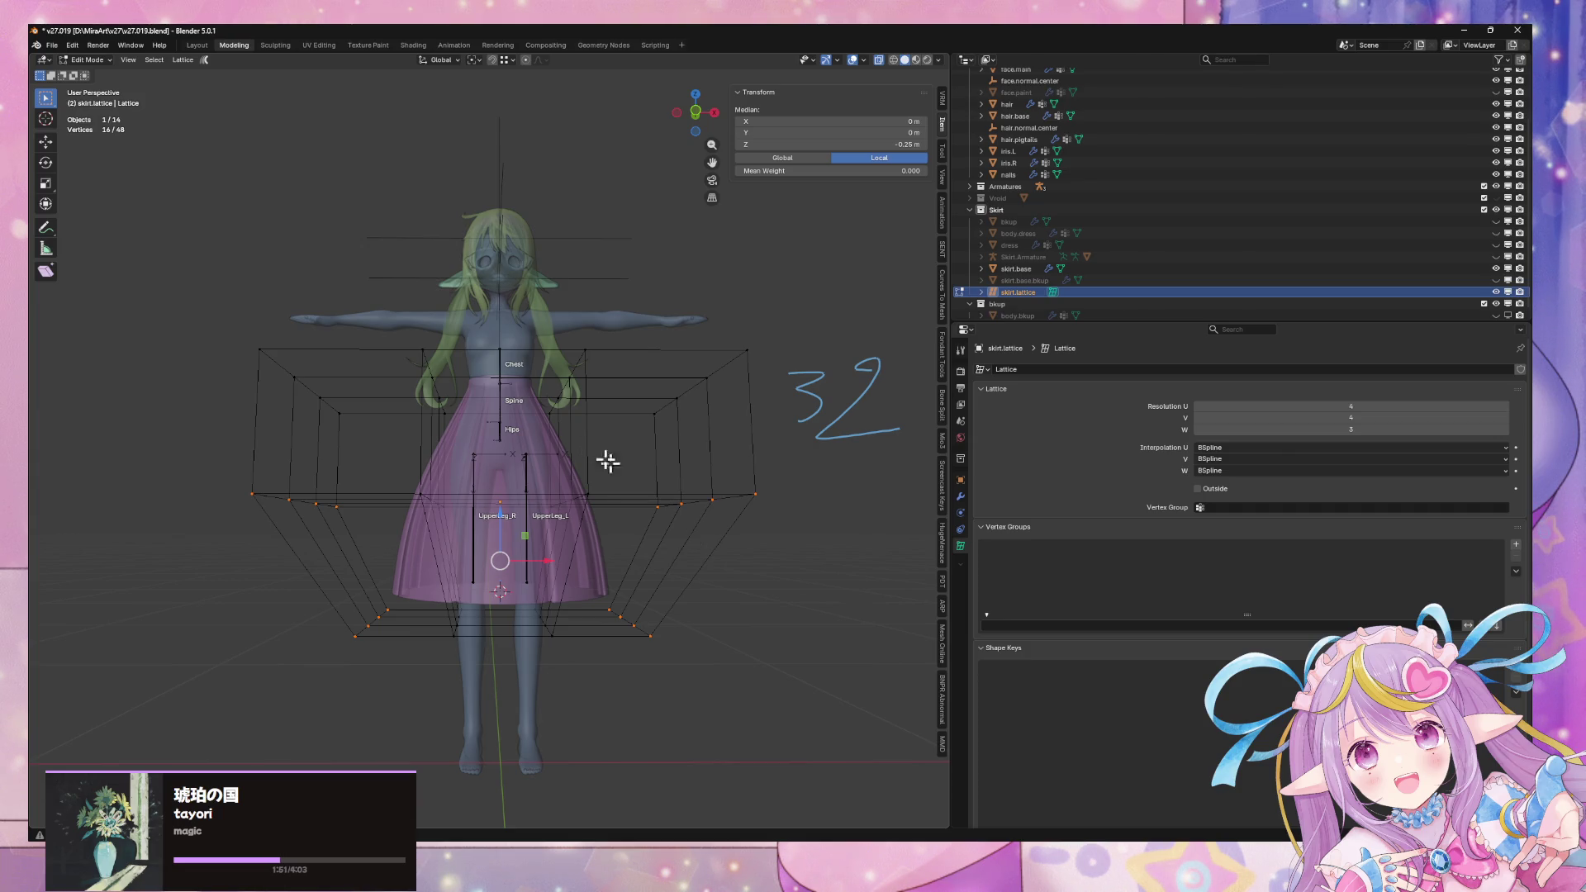
Return the lattice to Object Mode and deselect everything
key("Tab")
left_click(750, 562)
mouse_move(750, 562)
middle_mouse_down()
mouse_move(702, 624)
mouse_move(722, 613)
middle_mouse_up()
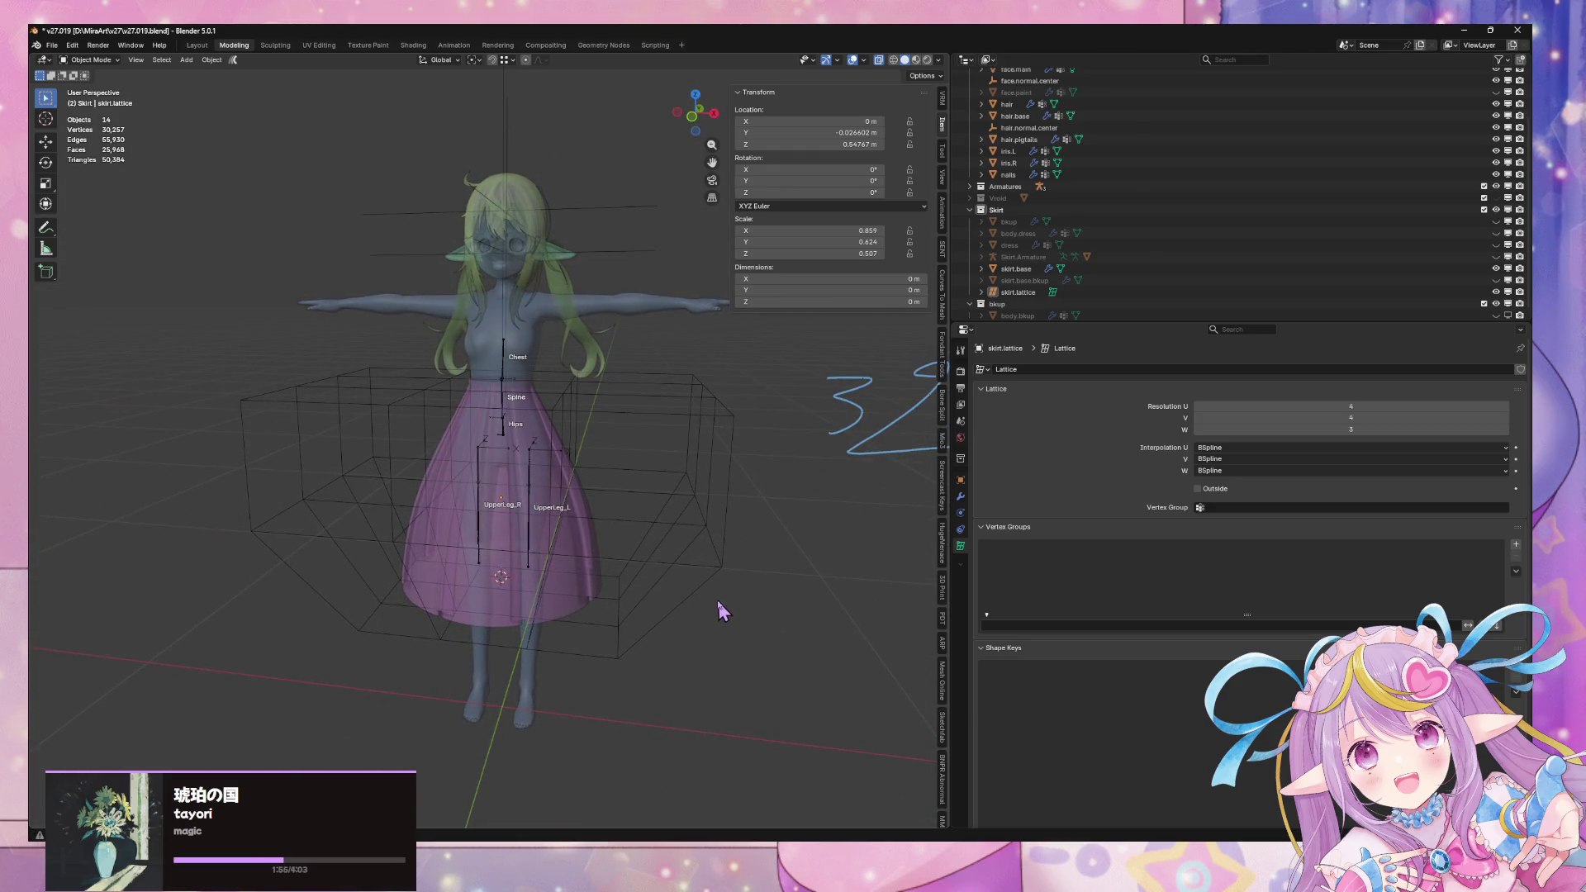
Pivot around the 3D cursor and widen a skirt edge loop to 1.442, keeping its height
middle_click_drag(673, 495, 706, 473)
left_click(577, 460)
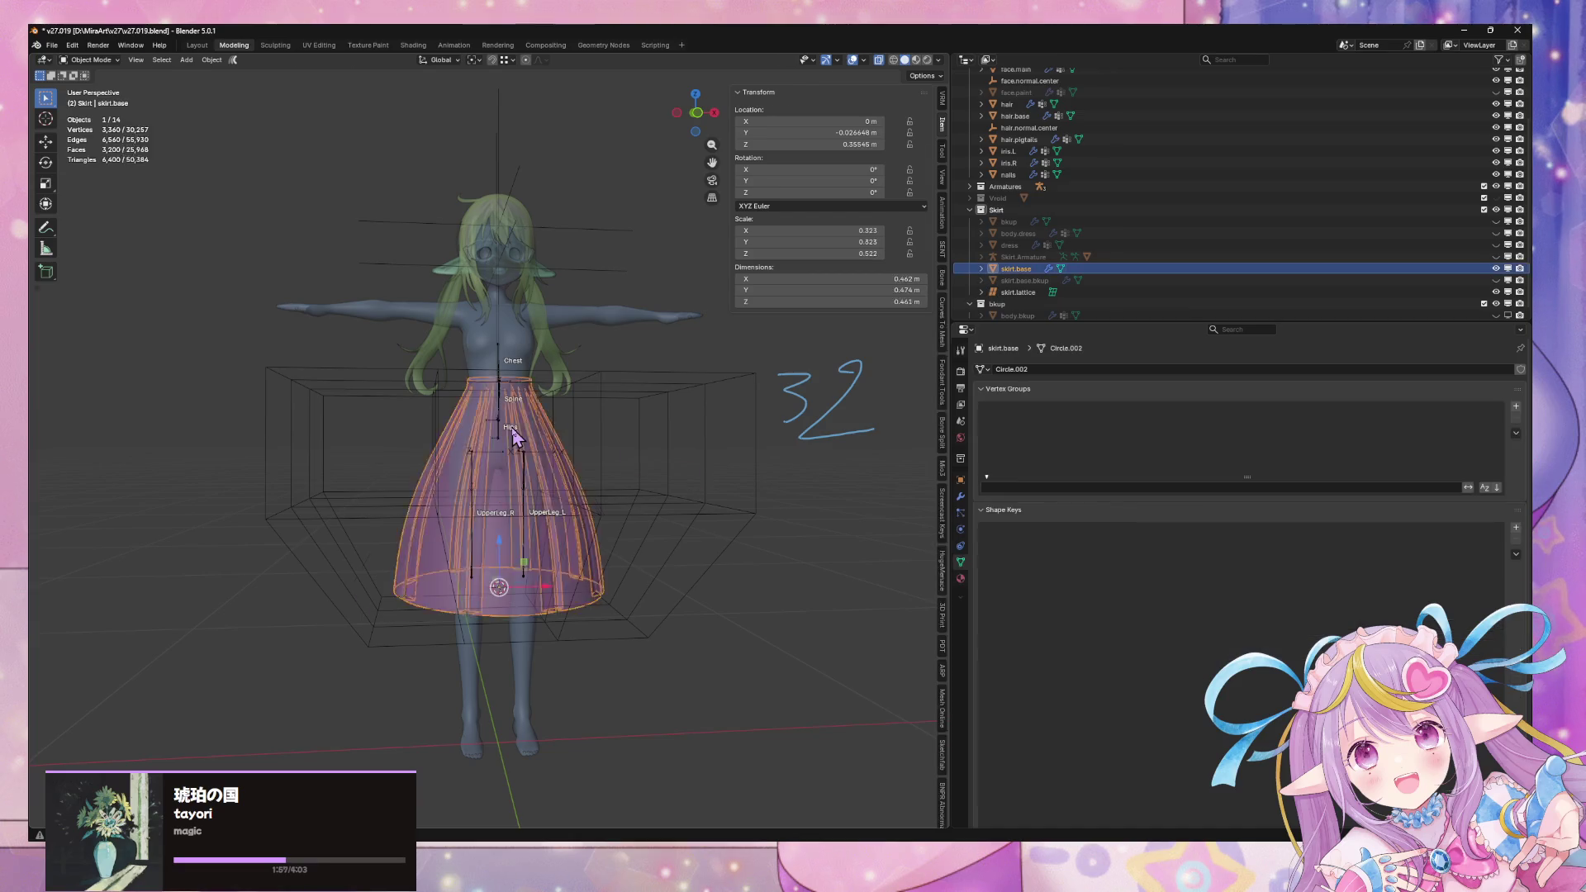
key("Tab")
left_click(500, 457, "alt")
key("s")
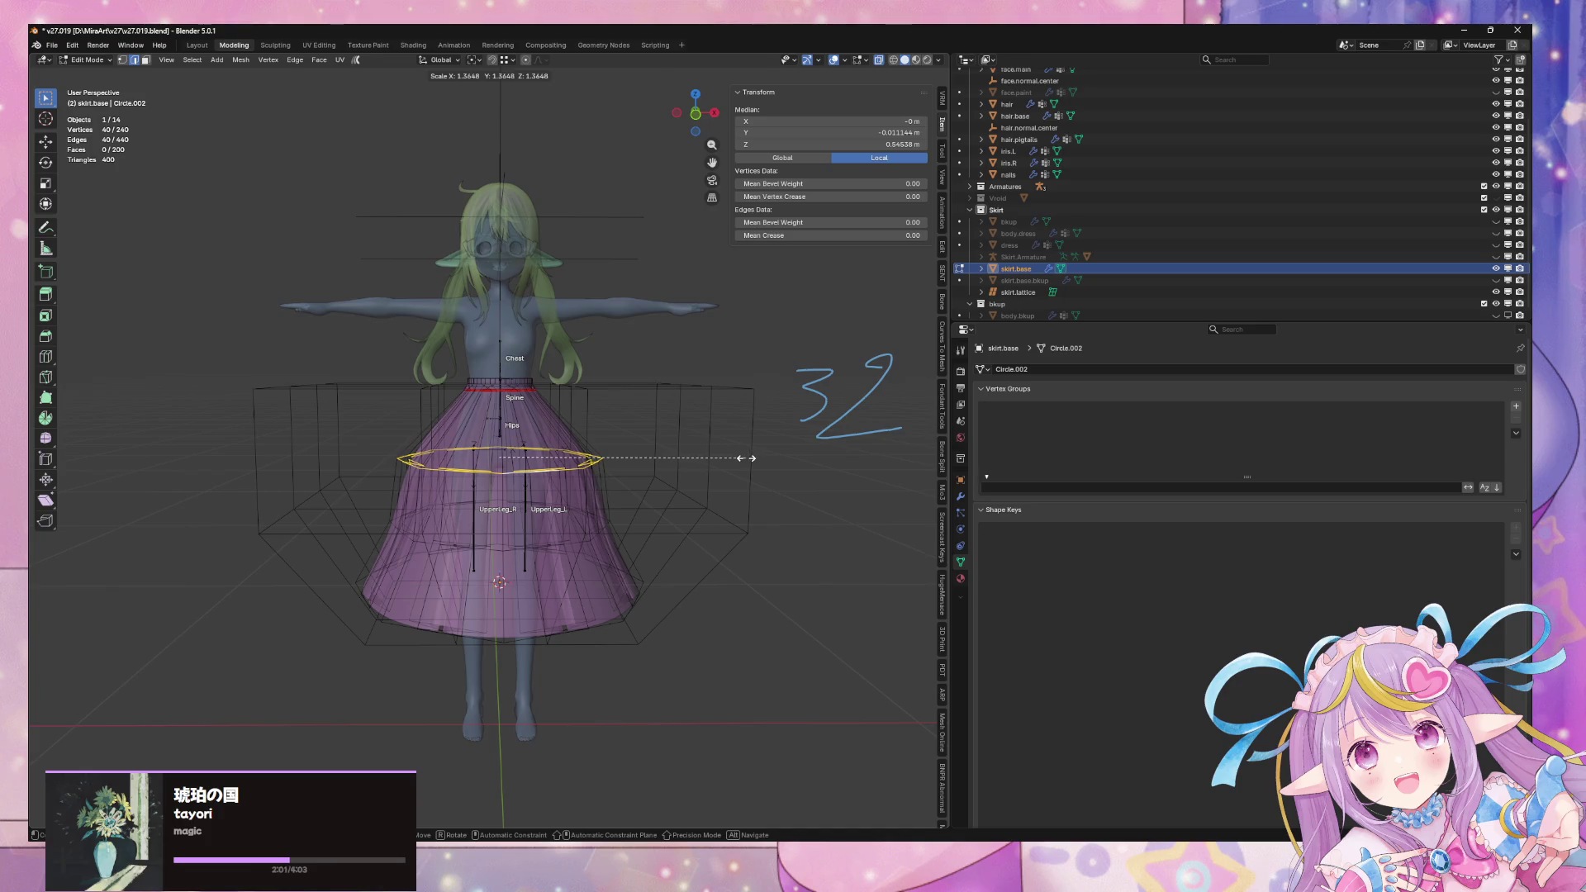
key("Escape")
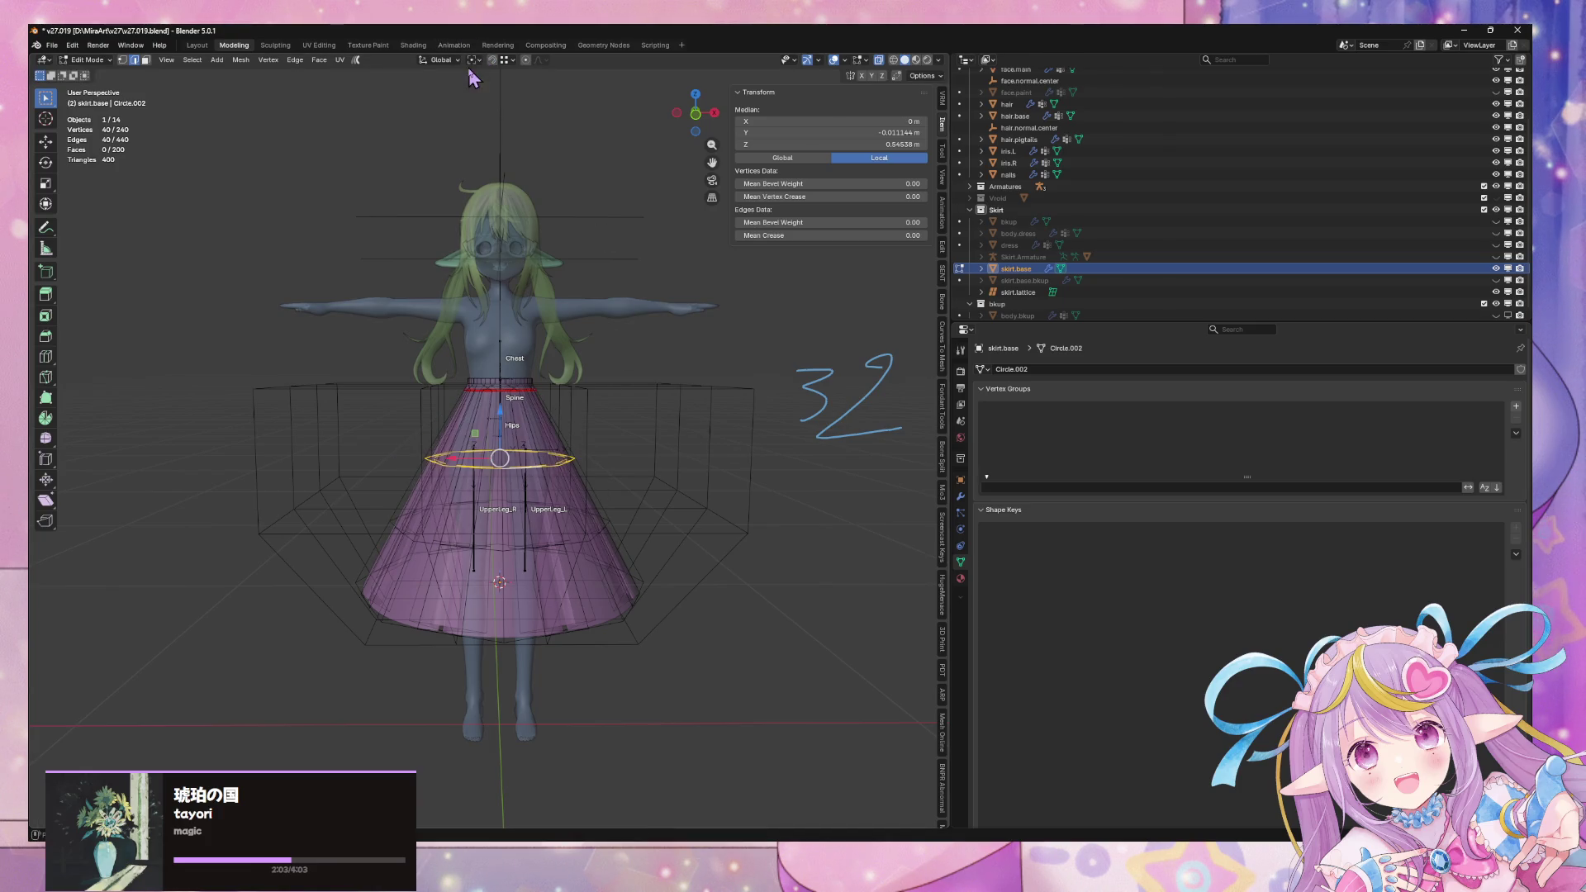
left_click(475, 64)
left_click(506, 116)
key("s")
key("Escape")
key("s")
key("shift+z")
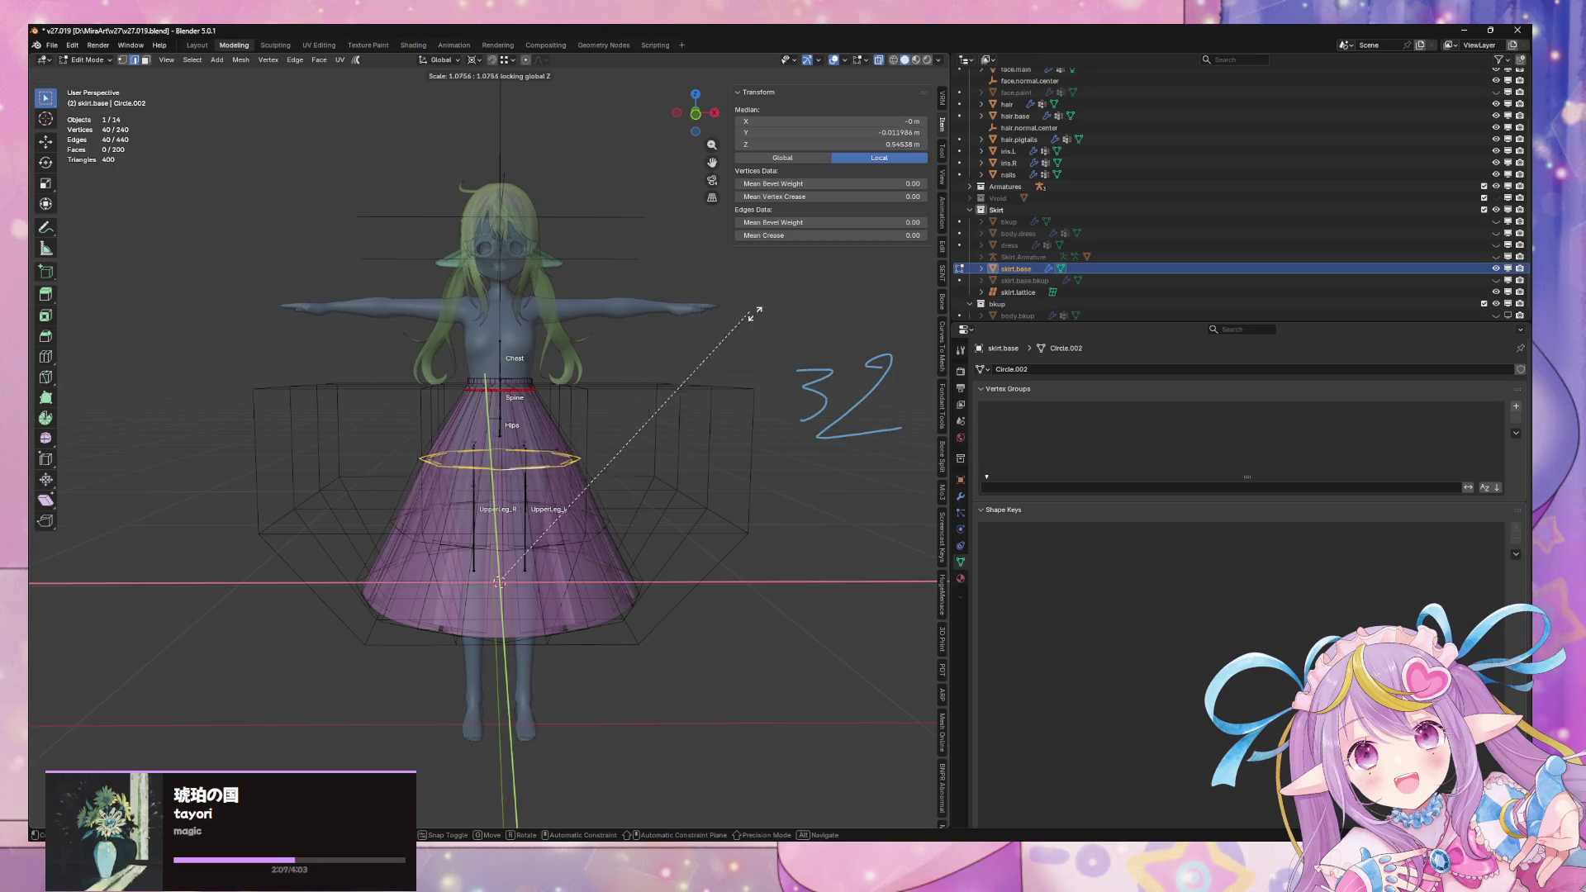
left_click(925, 355)
Dissolve that widened skirt edge loop
middle_click_drag(783, 397, 664, 432)
mouse_move(676, 351)
middle_mouse_down()
mouse_move(698, 374)
mouse_move(711, 364)
middle_mouse_up()
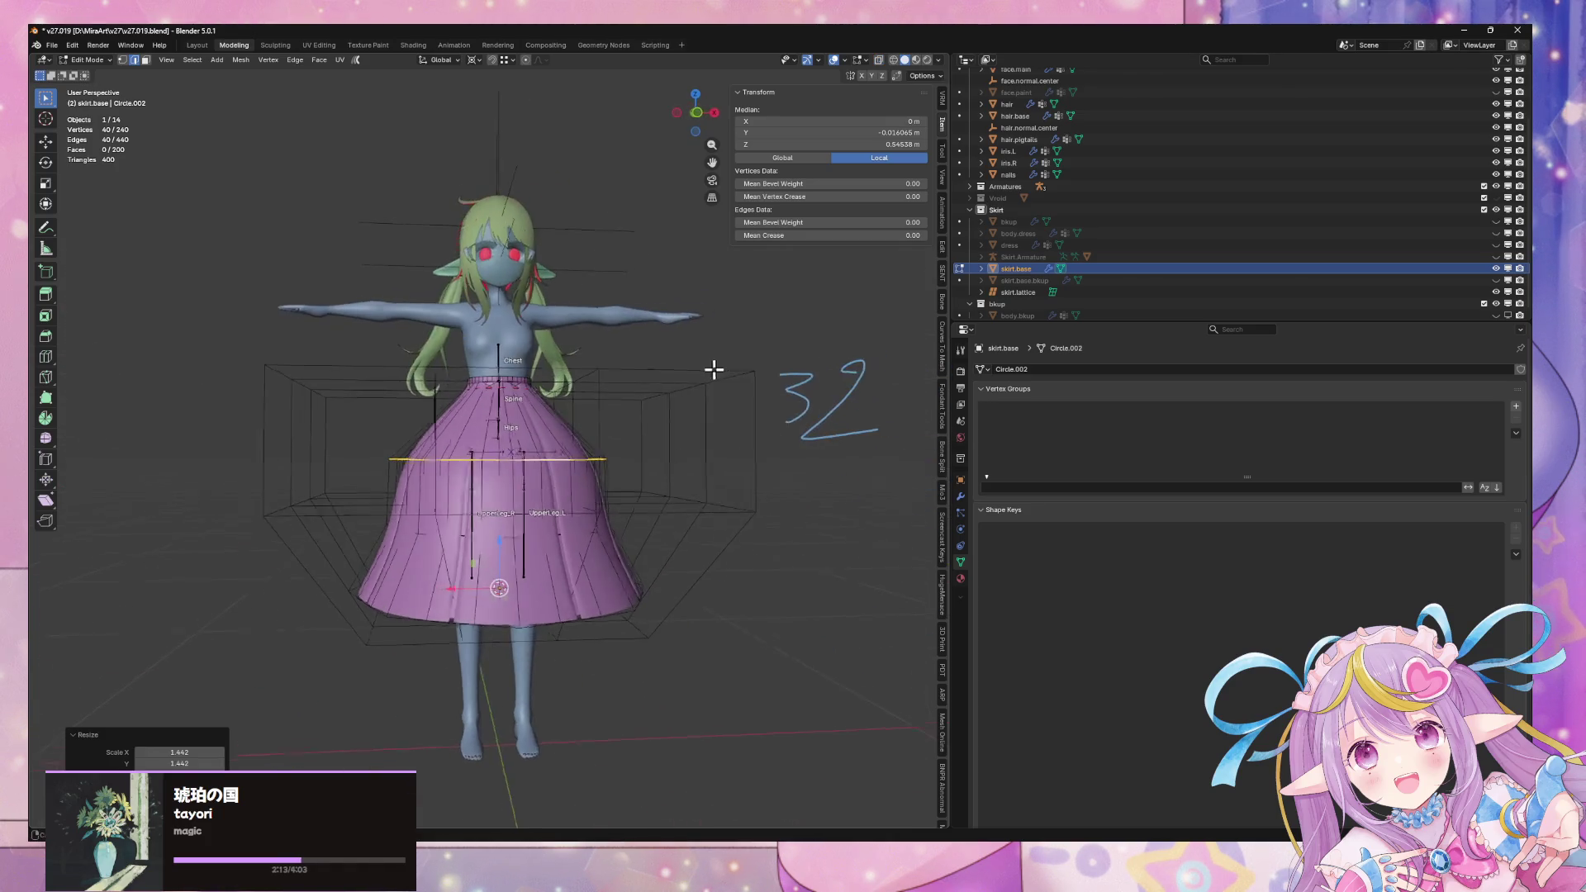
key("ctrl+x")
mouse_move(751, 524)
middle_mouse_down()
mouse_move(719, 531)
mouse_move(691, 595)
mouse_move(757, 503)
mouse_move(790, 524)
mouse_move(565, 494)
mouse_move(582, 494)
mouse_move(644, 399)
middle_mouse_up()
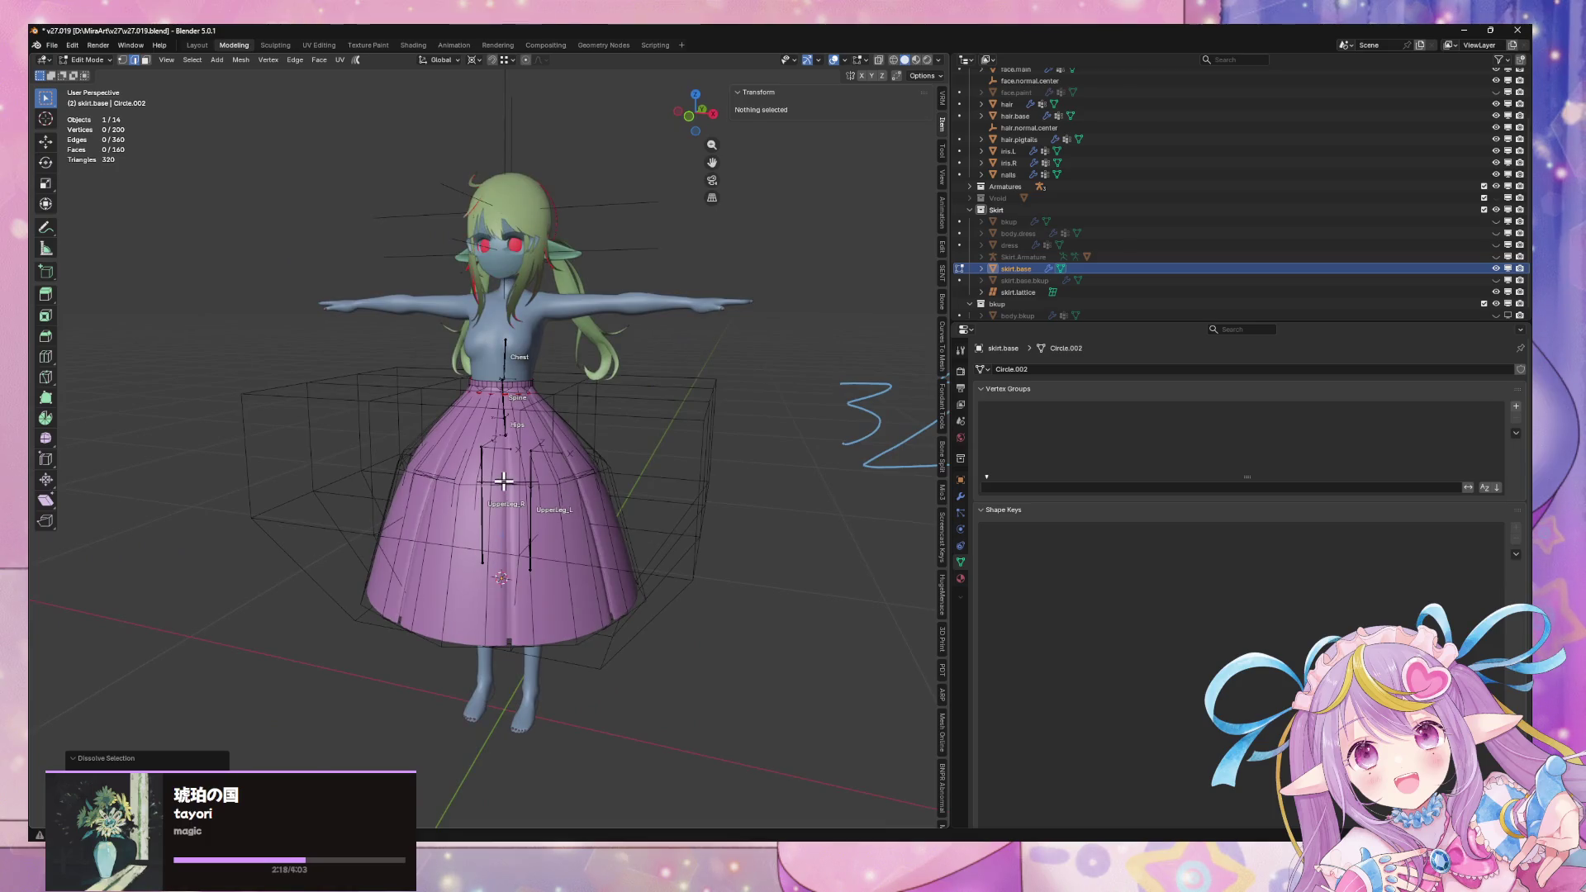
Shrink another skirt loop to 0.950 and raise it up toward the hips
left_click(503, 480, "alt")
key("s")
left_click(679, 405)
key("g")
key("z")
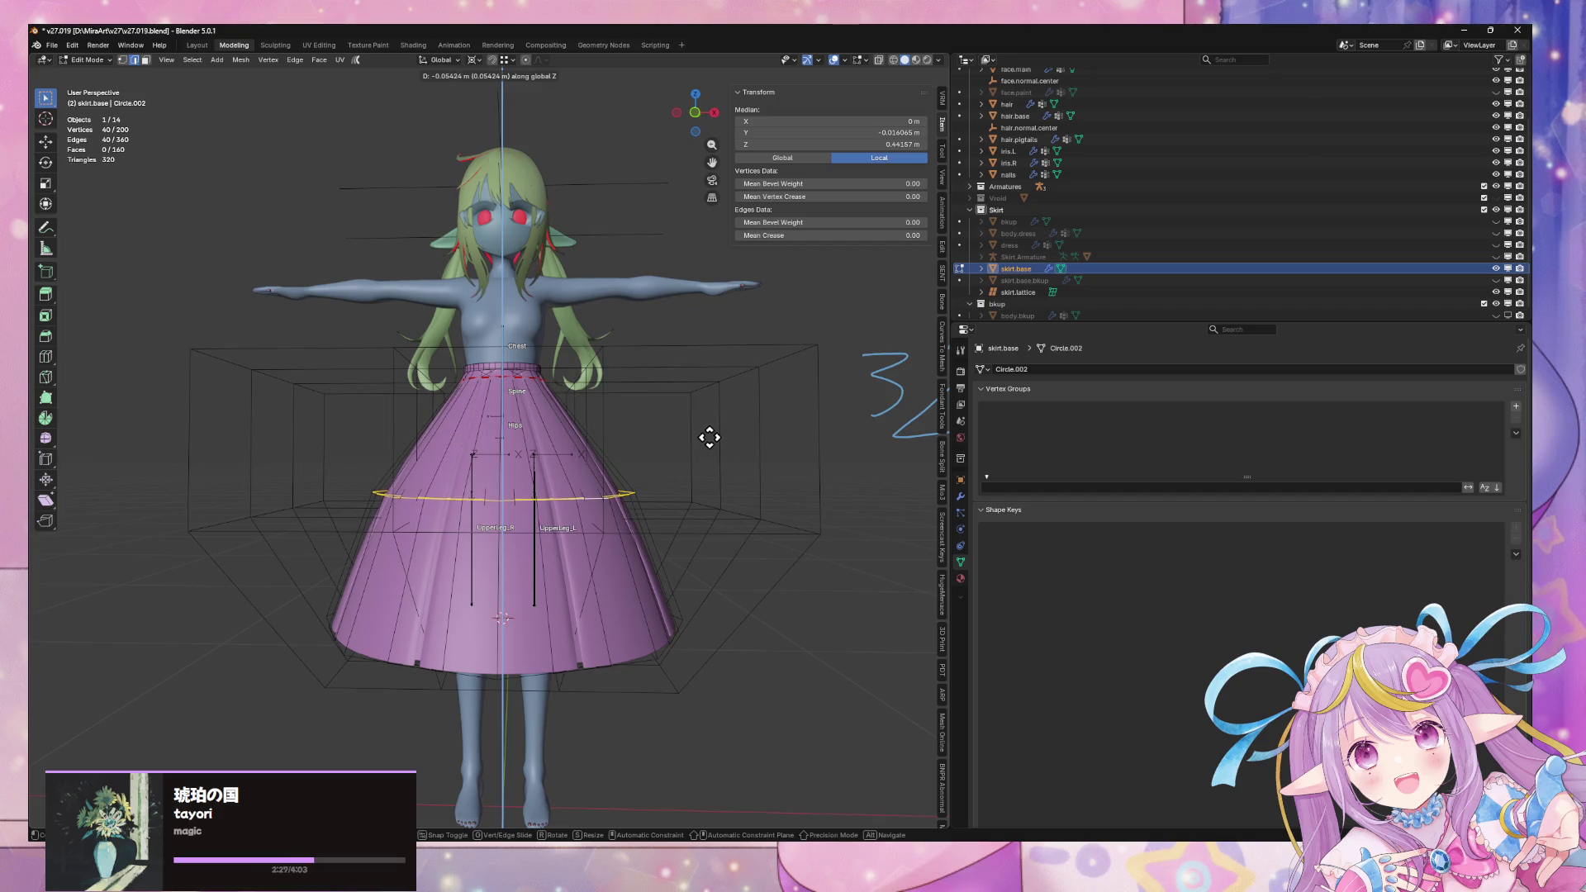
left_click(711, 416)
key("s")
left_click(728, 440)
key("g")
key("z")
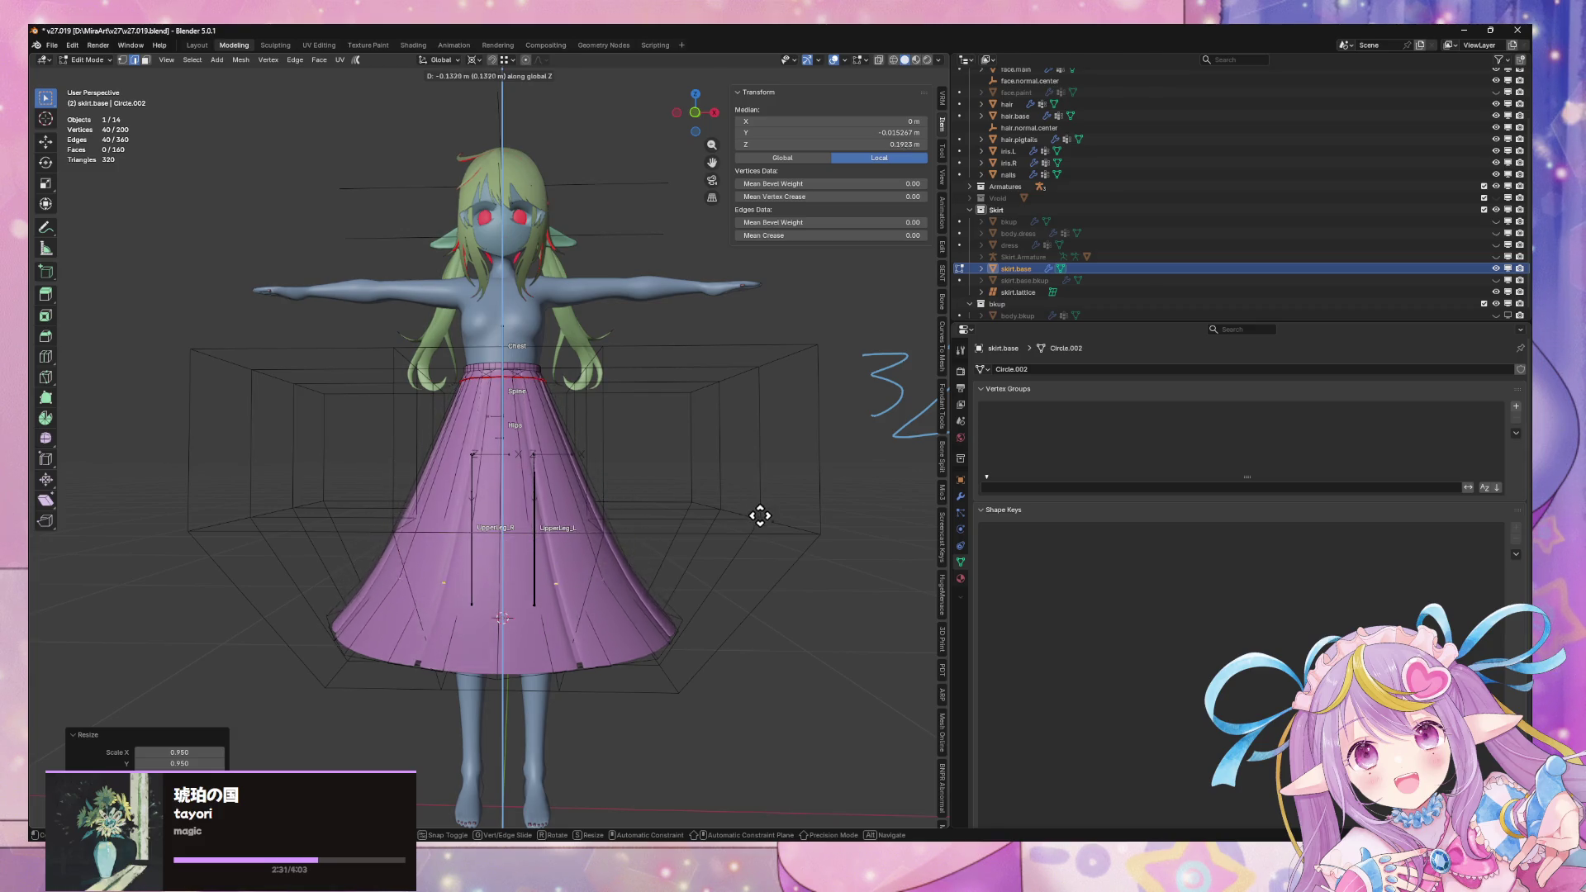
left_click(758, 376)
middle_click_drag(761, 372, 742, 386)
Tighten the hip edge loop further and fine-tune its height, lowering it slightly
key("s")
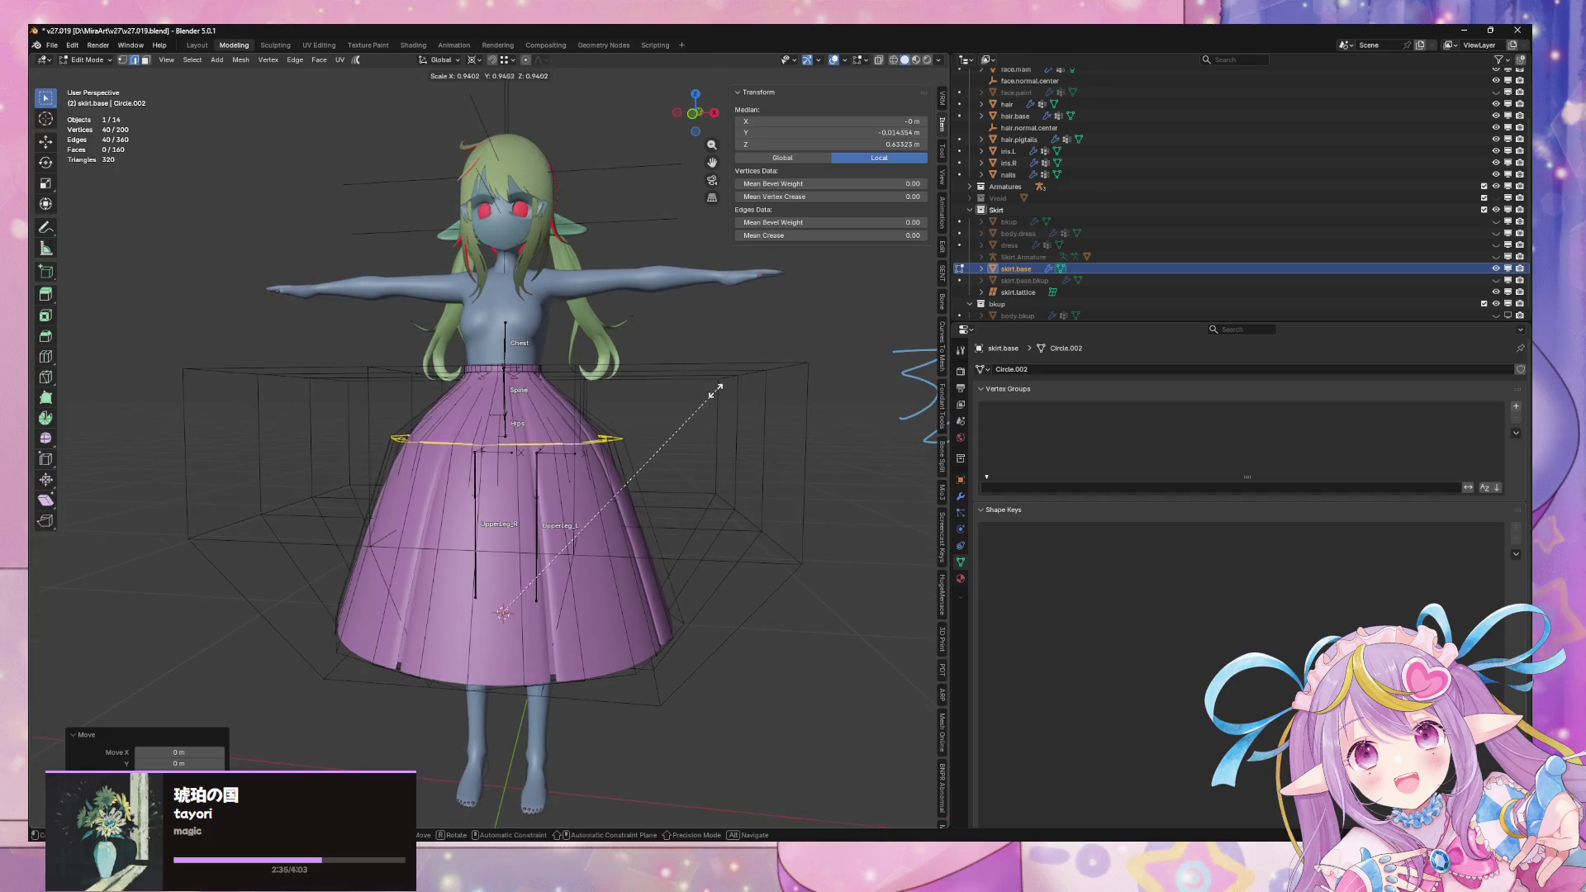
left_click(704, 394)
key("s")
left_click(746, 381)
key("g")
key("z")
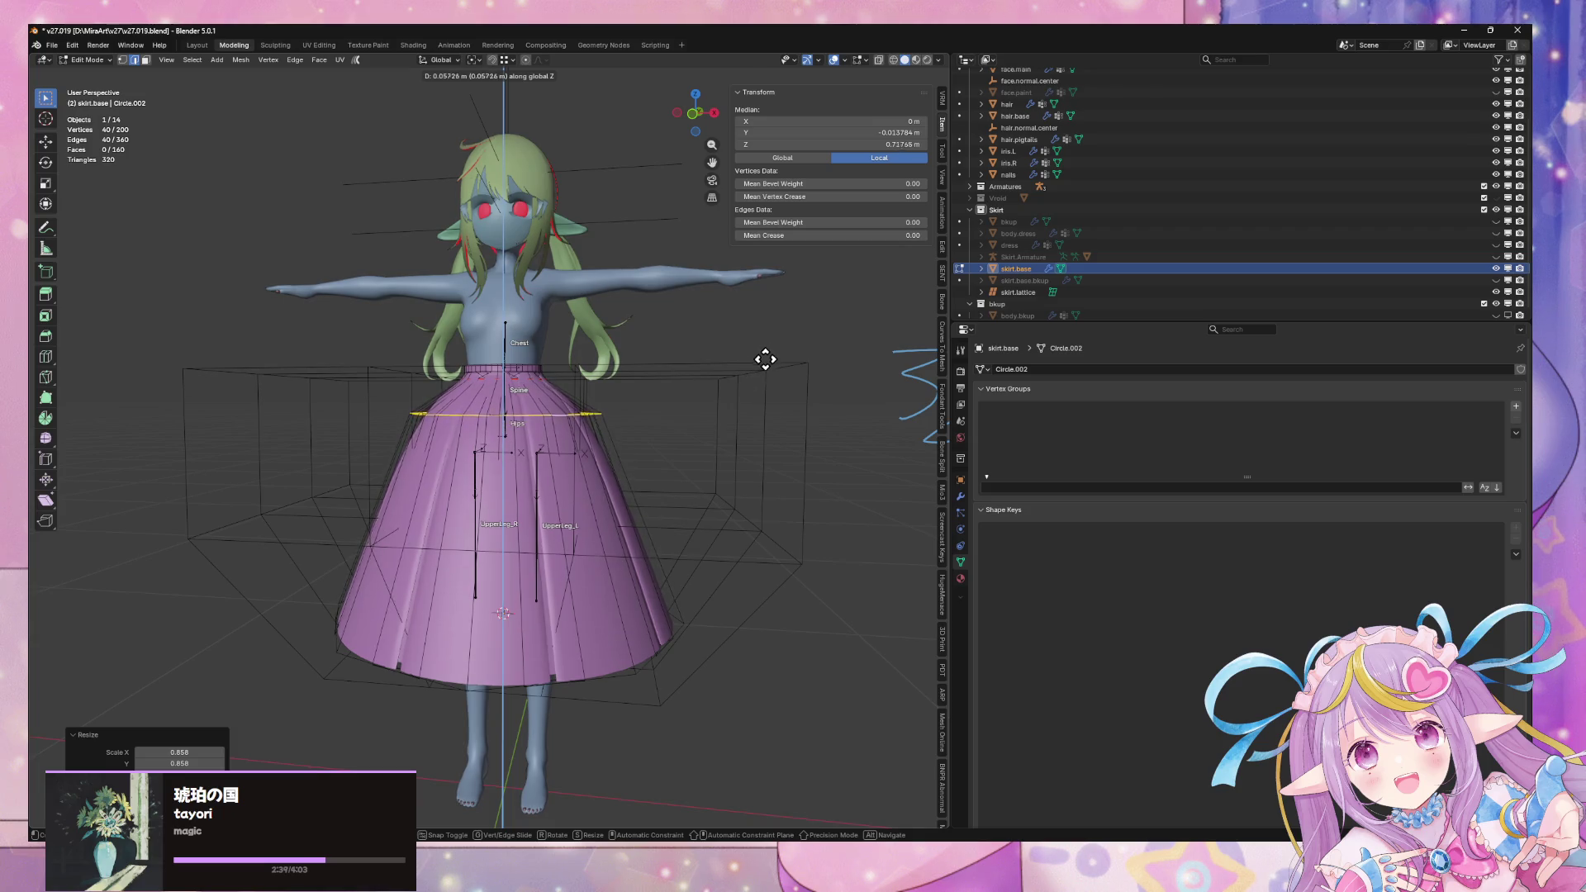
left_click(767, 357)
mouse_move(715, 379)
middle_mouse_down()
mouse_move(643, 386)
mouse_move(782, 396)
mouse_move(721, 382)
mouse_move(604, 395)
middle_mouse_up()
key("g")
key("z")
left_click(624, 403)
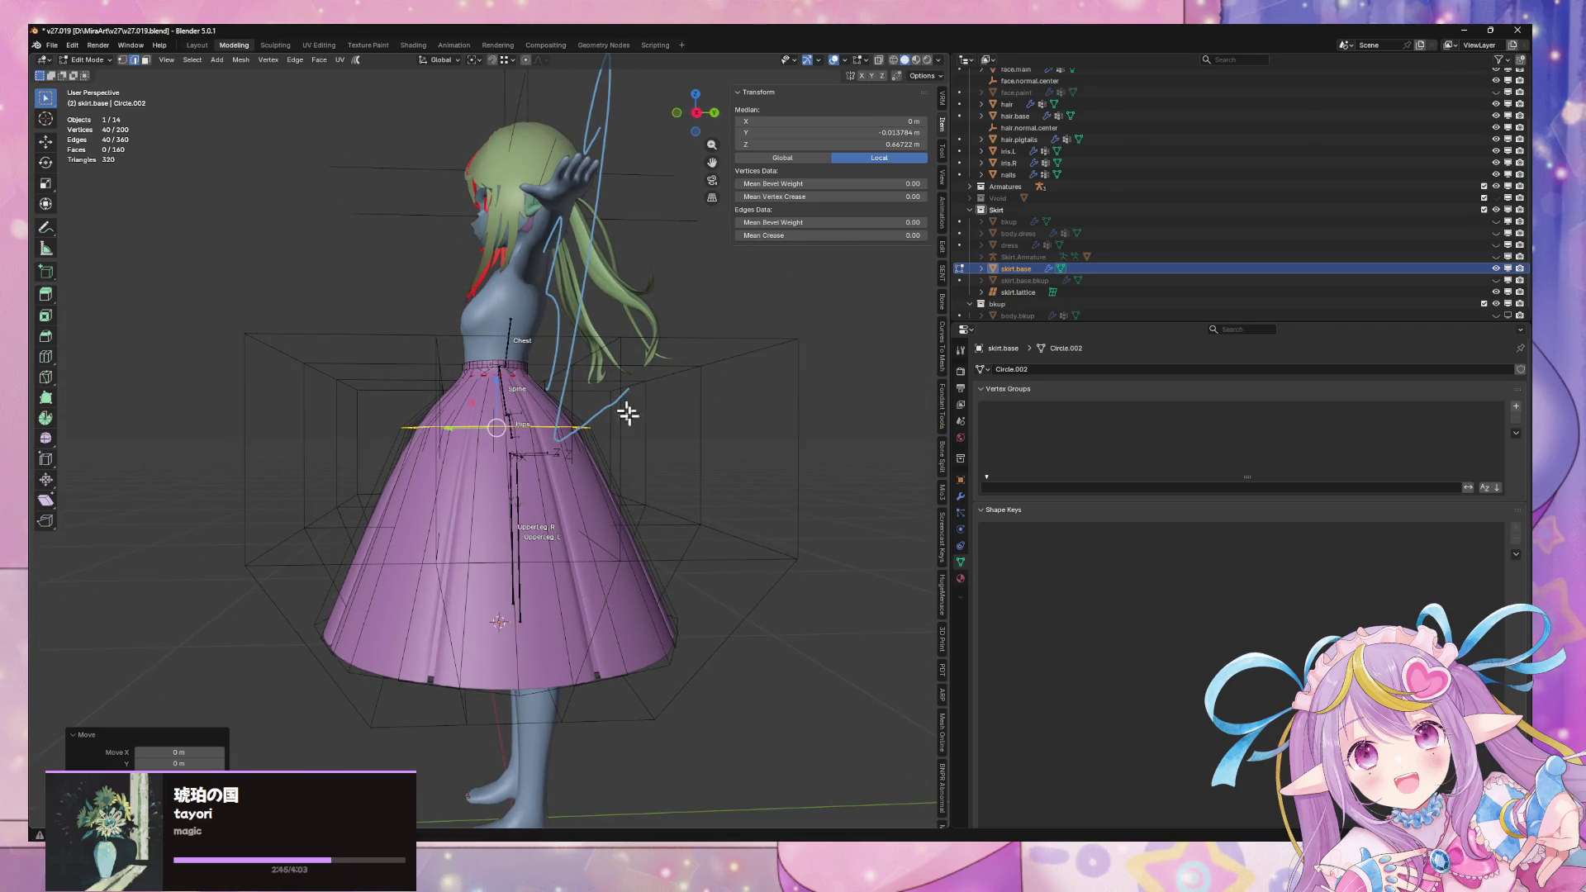
Widen the skirt hem loop slightly and return to Object Mode
left_click(507, 699, "alt")
key("s")
left_click(780, 609)
key("Tab")
Move the skirt lattice cage along Y to centre it on the skirt
mouse_move(780, 608)
middle_mouse_down()
mouse_move(799, 649)
mouse_move(768, 584)
mouse_move(878, 573)
mouse_move(840, 562)
mouse_move(930, 549)
mouse_move(811, 555)
mouse_move(738, 616)
middle_mouse_up()
left_click(626, 700)
key("g")
key("y")
left_click(630, 679)
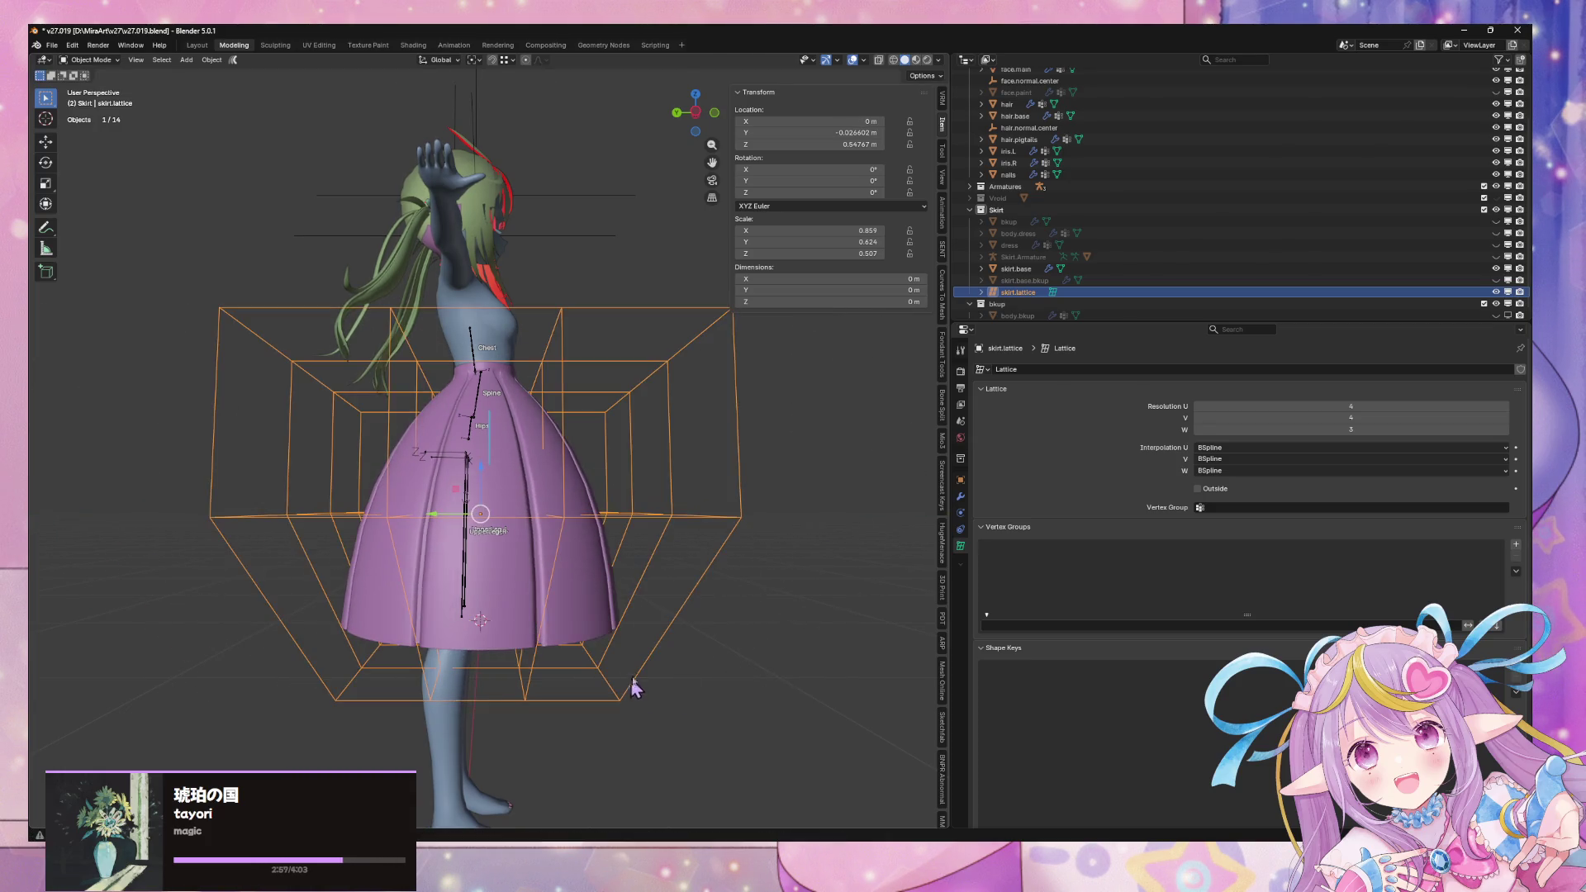
key("Tab")
left_click_drag(228, 293, 708, 531)
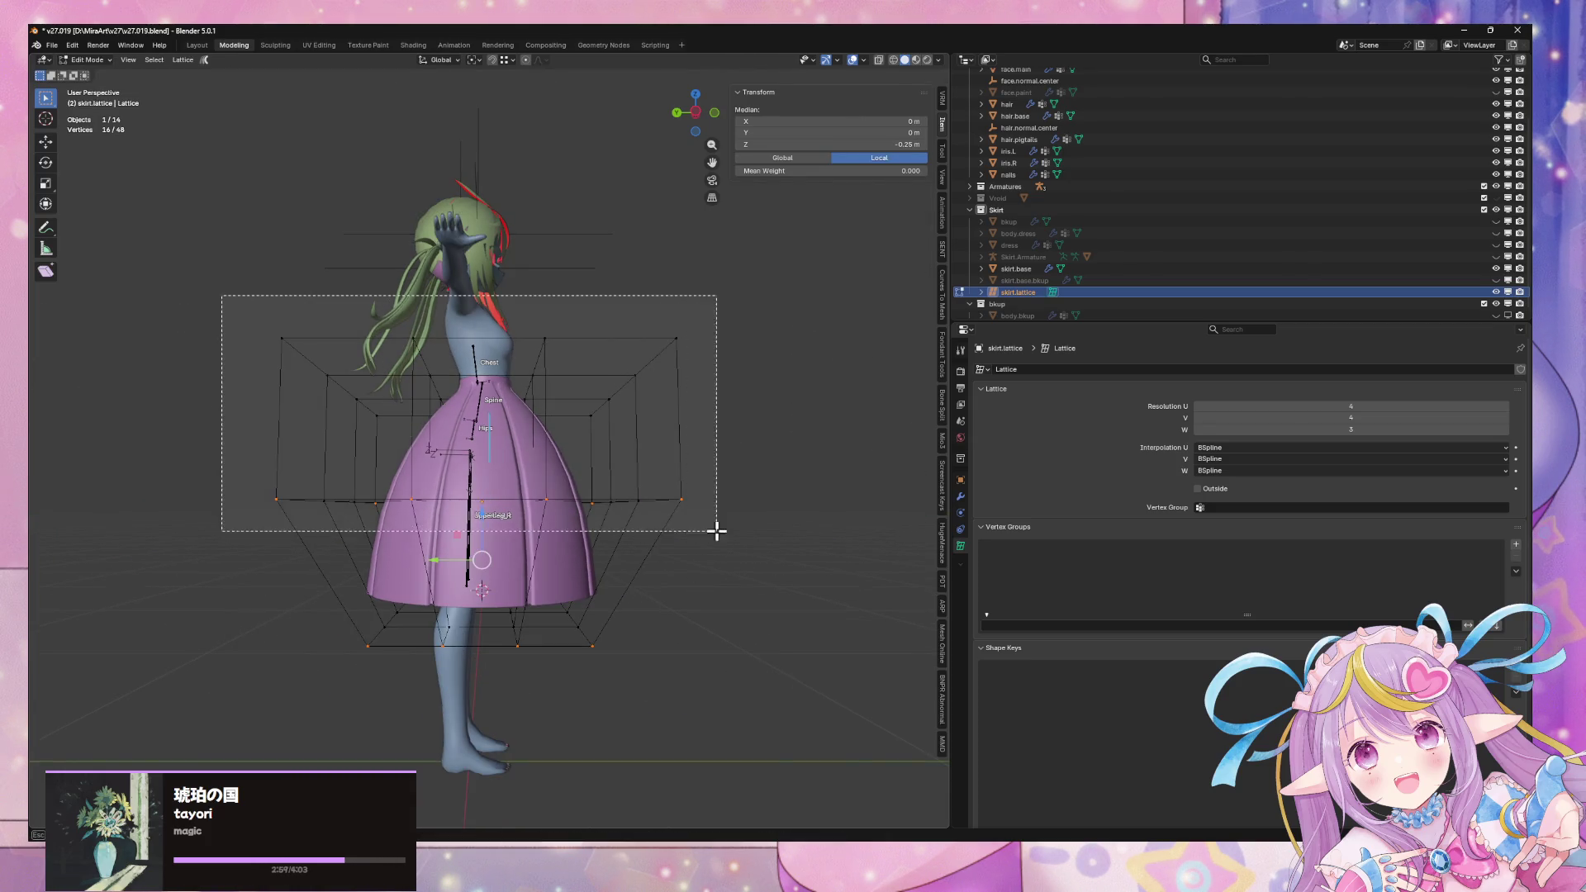
left_click_drag(810, 669, 223, 457)
key("g")
key("z")
key("y")
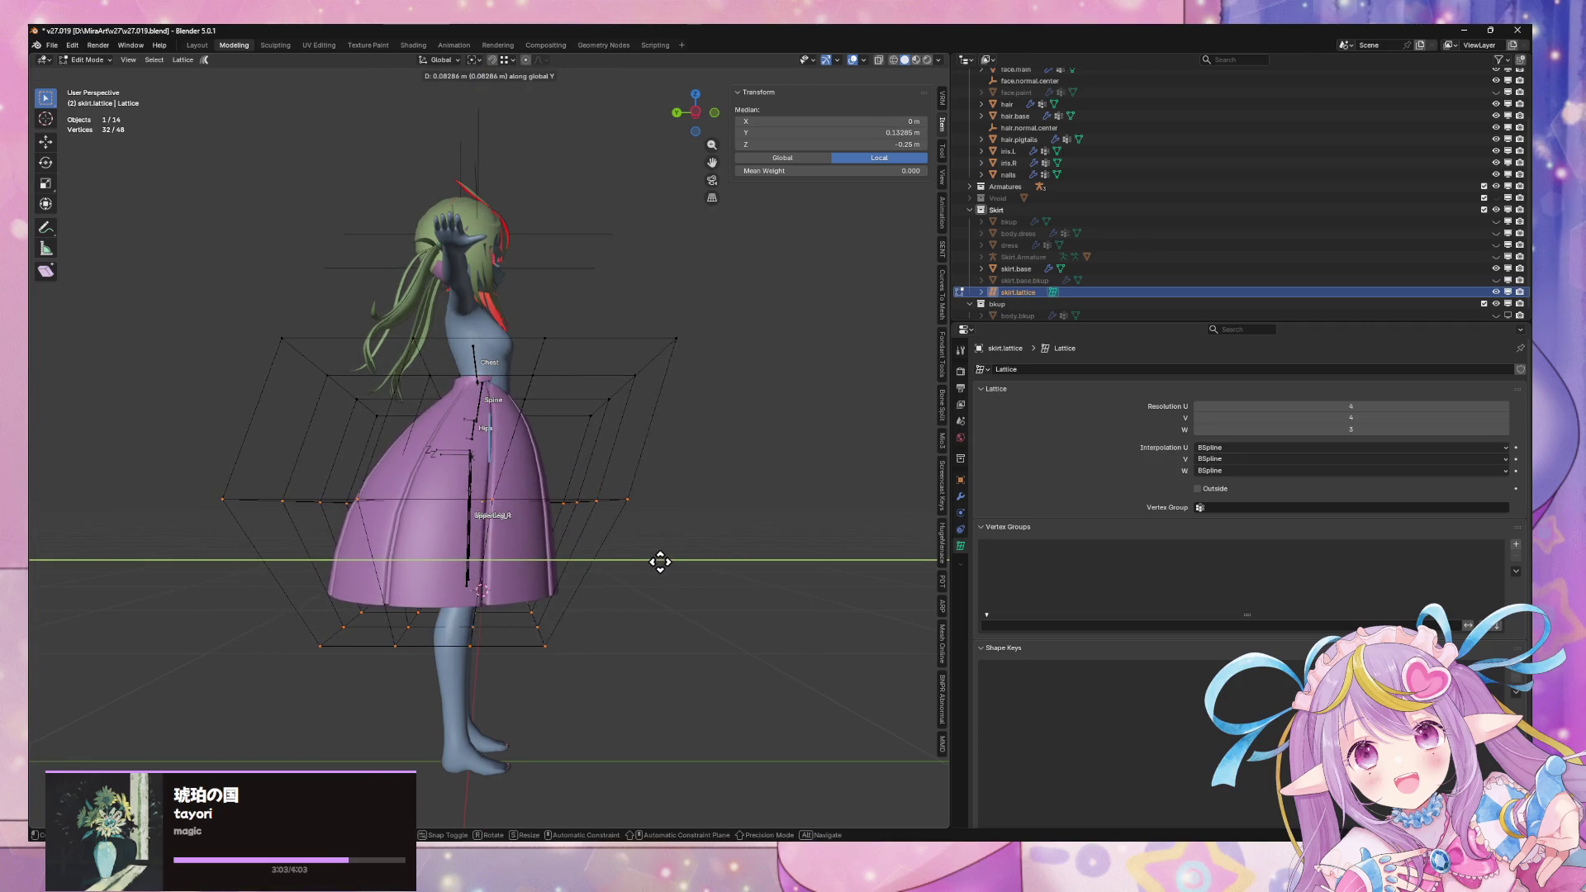
left_click(647, 559)
mouse_move(647, 559)
middle_mouse_down()
mouse_move(657, 634)
mouse_move(617, 598)
mouse_move(830, 434)
mouse_move(424, 577)
mouse_move(304, 573)
mouse_move(601, 598)
mouse_move(771, 560)
middle_mouse_up()
key("ctrl+z")
key("Tab")
left_click(772, 559)
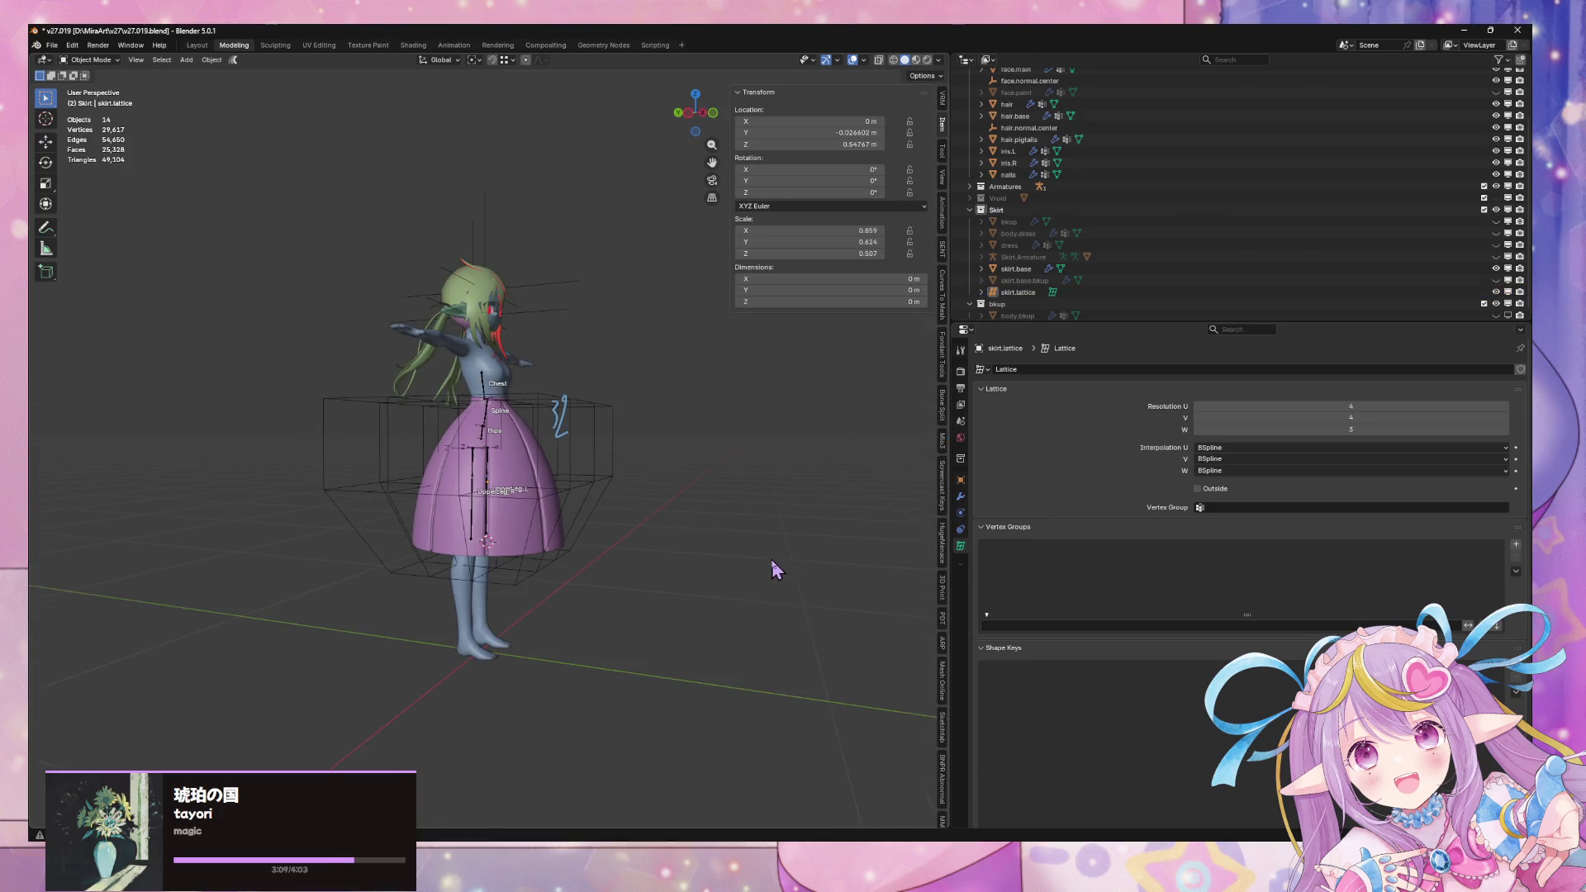
left_click(504, 573)
key("Tab")
middle_click_drag(560, 582, 567, 560)
left_click_drag(373, 535, 578, 615)
key("g")
key("y")
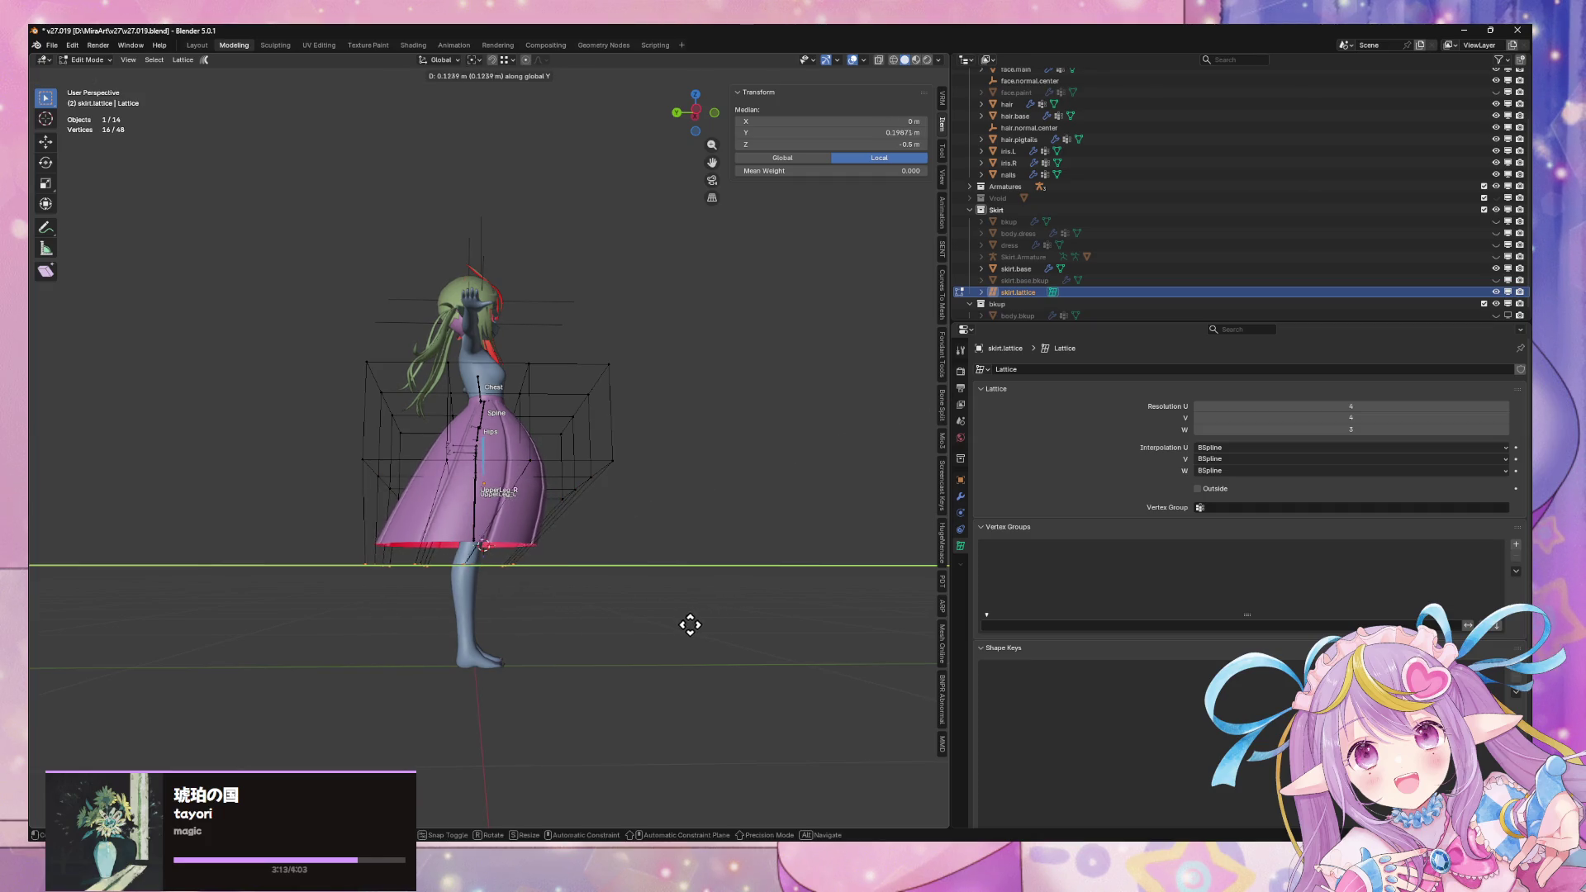
key("Escape")
middle_click_drag(661, 640, 612, 616)
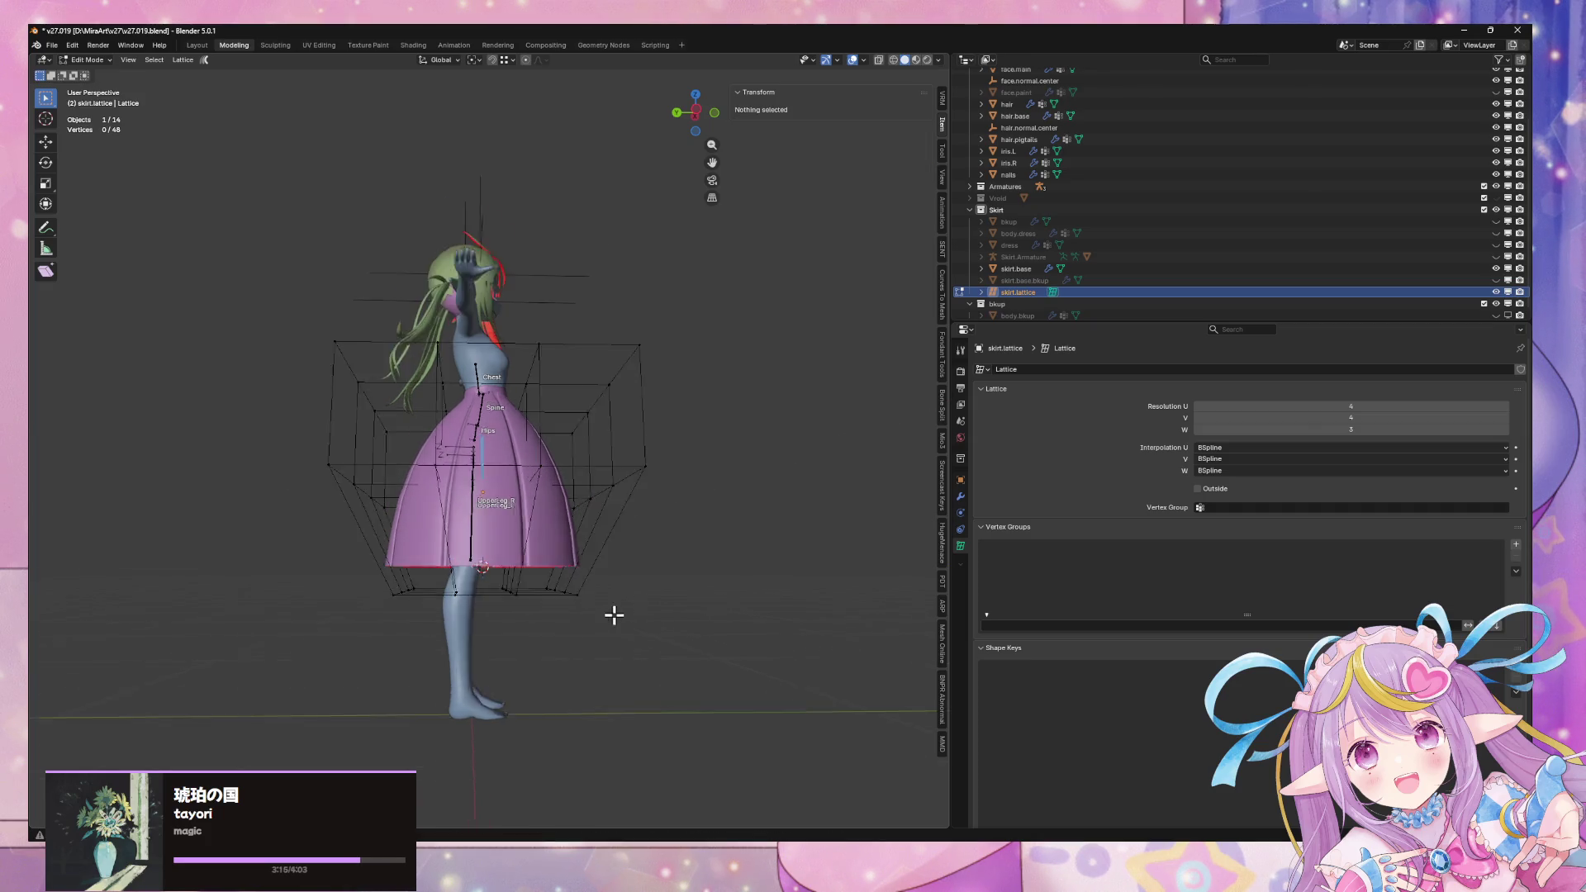
scroll(612, 616, "up", 2)
left_click_drag(673, 748, 343, 608)
key("s")
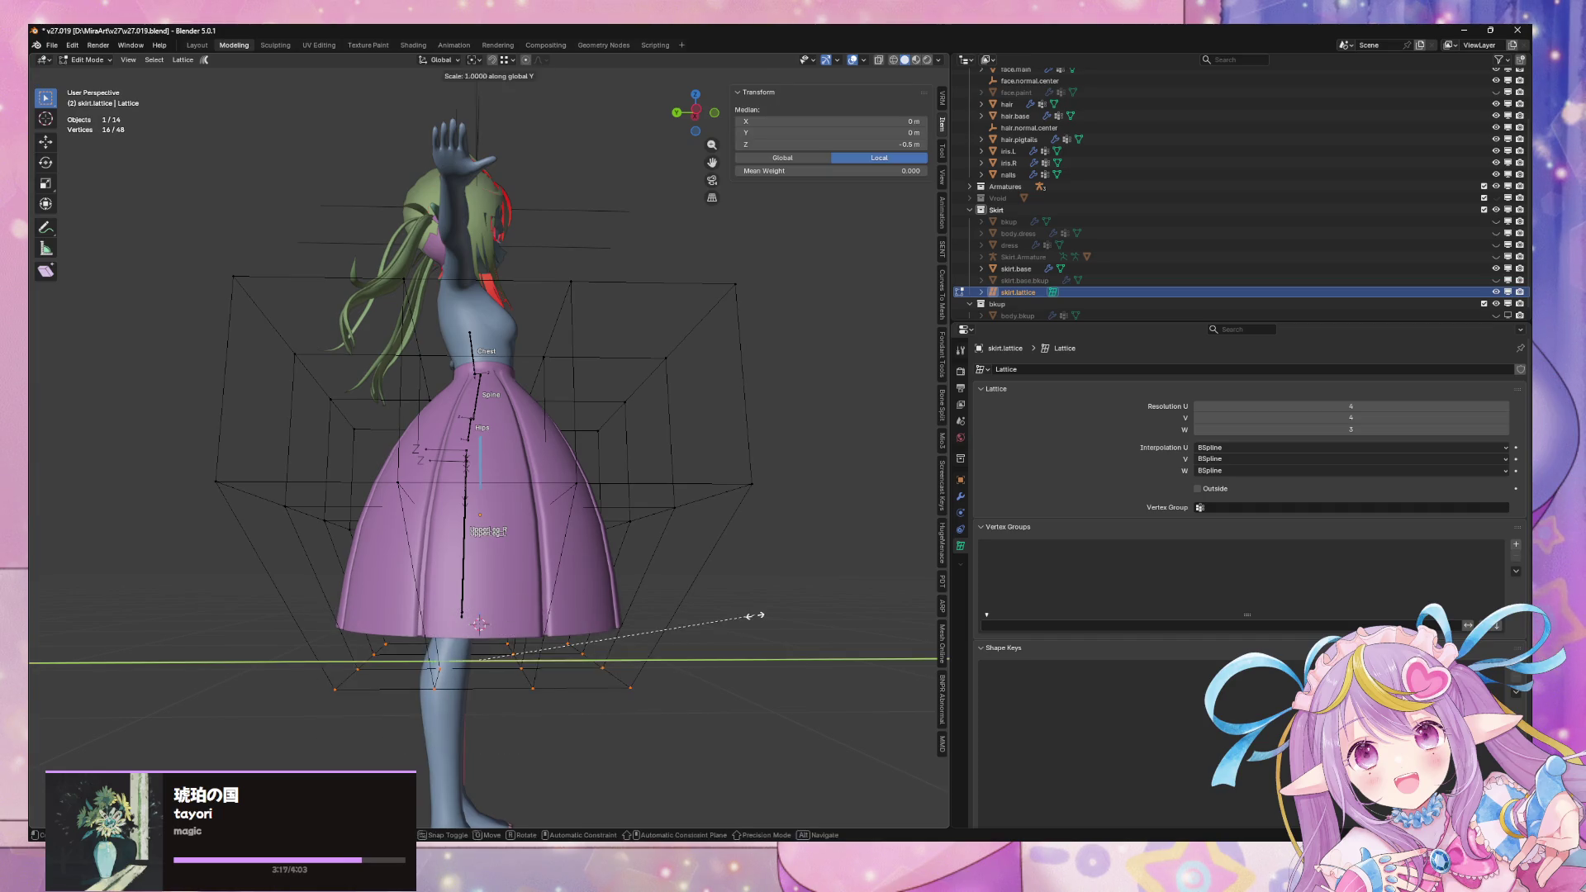
key("y")
left_click(673, 626)
key("g")
key("y")
mouse_move(631, 630)
middle_mouse_down()
mouse_move(623, 655)
mouse_move(520, 640)
middle_mouse_up()
key("Escape")
key("Tab")
mouse_move(694, 591)
middle_mouse_down()
mouse_move(857, 587)
mouse_move(565, 569)
mouse_move(682, 533)
mouse_move(790, 469)
mouse_move(826, 541)
mouse_move(810, 591)
mouse_move(756, 607)
mouse_move(764, 532)
middle_mouse_up()
scroll(798, 582, "down", 3)
left_click(731, 581)
scroll(859, 588, "up", 5)
scroll(591, 551, "down", 6)
scroll(764, 533, "up", 3)
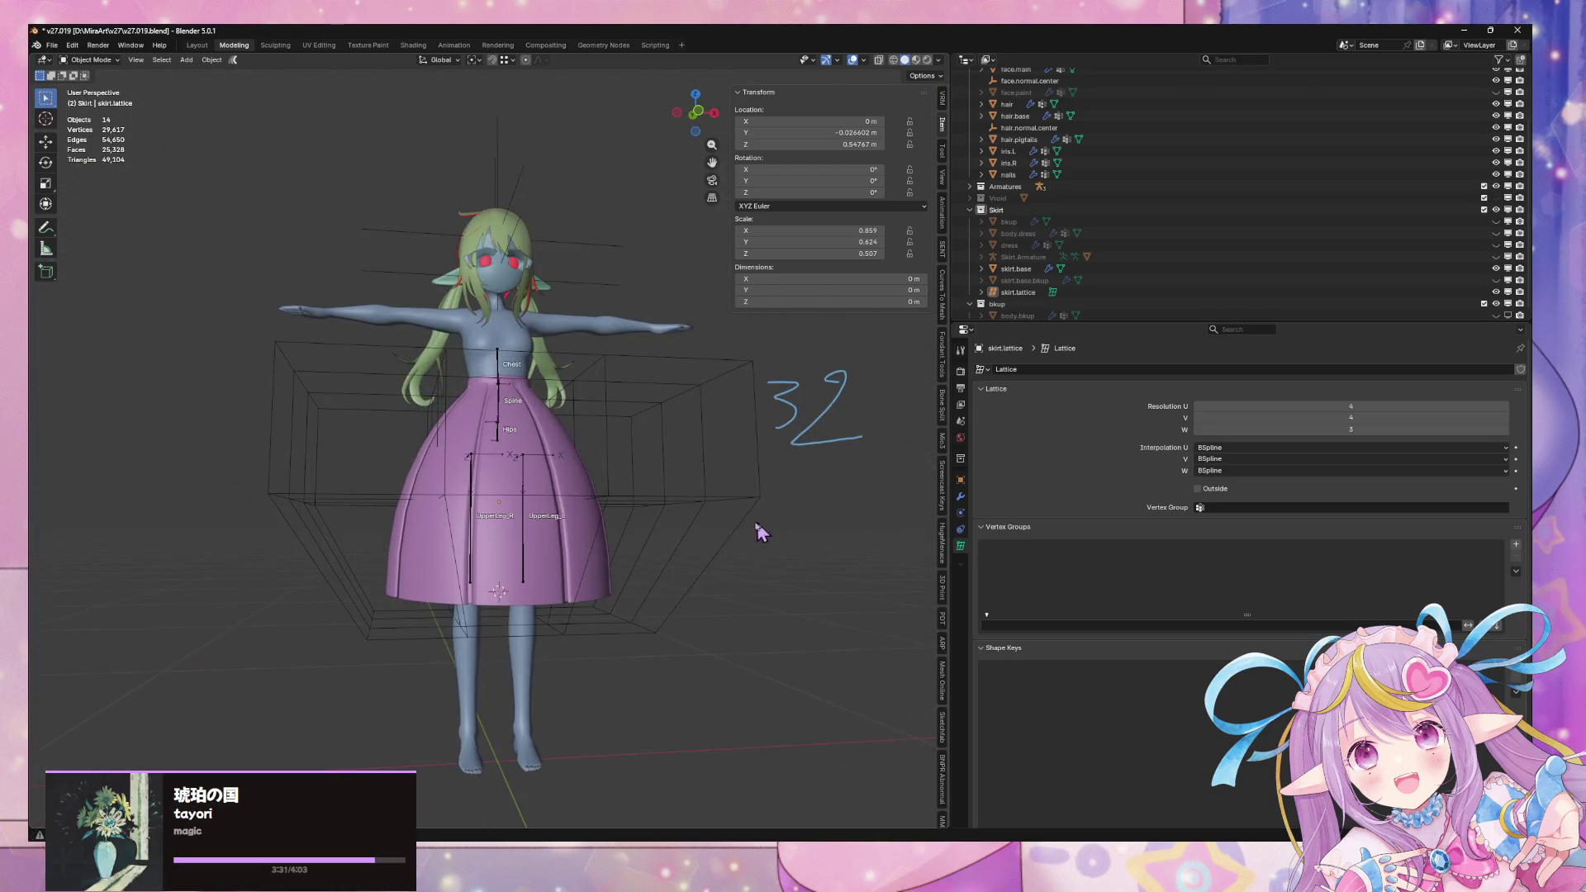
left_click(560, 538)
Undo and redo in the skirt base until the extra mid-skirt edge loop is back
key("Tab")
key("Tab")
key("Tab")
key("Tab")
left_click(560, 523)
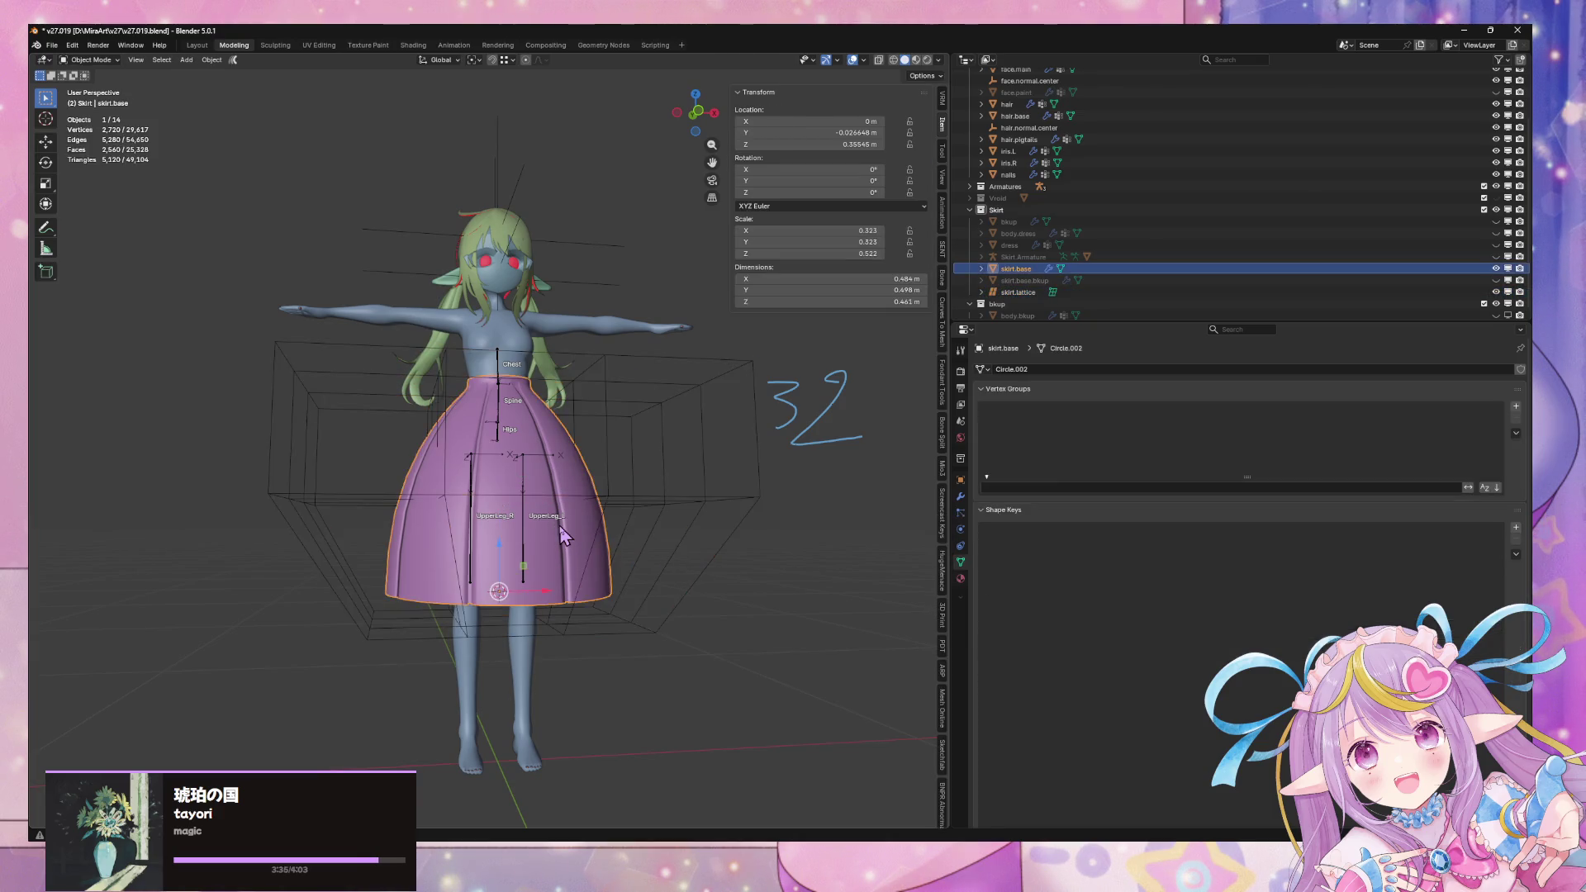
key("Tab")
key("ctrl+z")
key("ctrl+z")
key("ctrl+z")
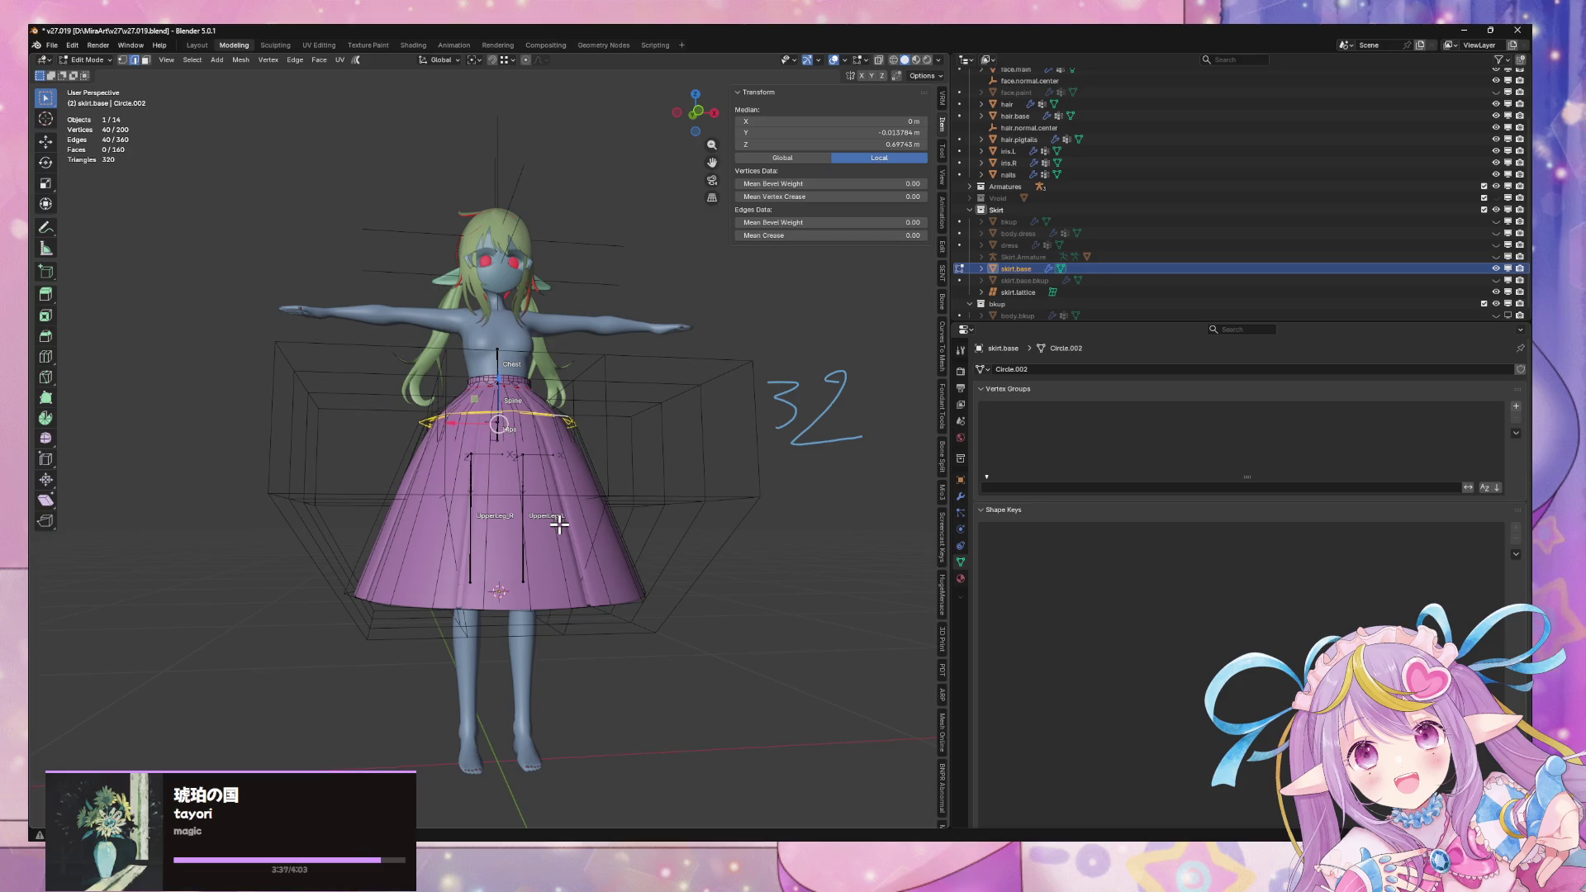
key("ctrl+z")
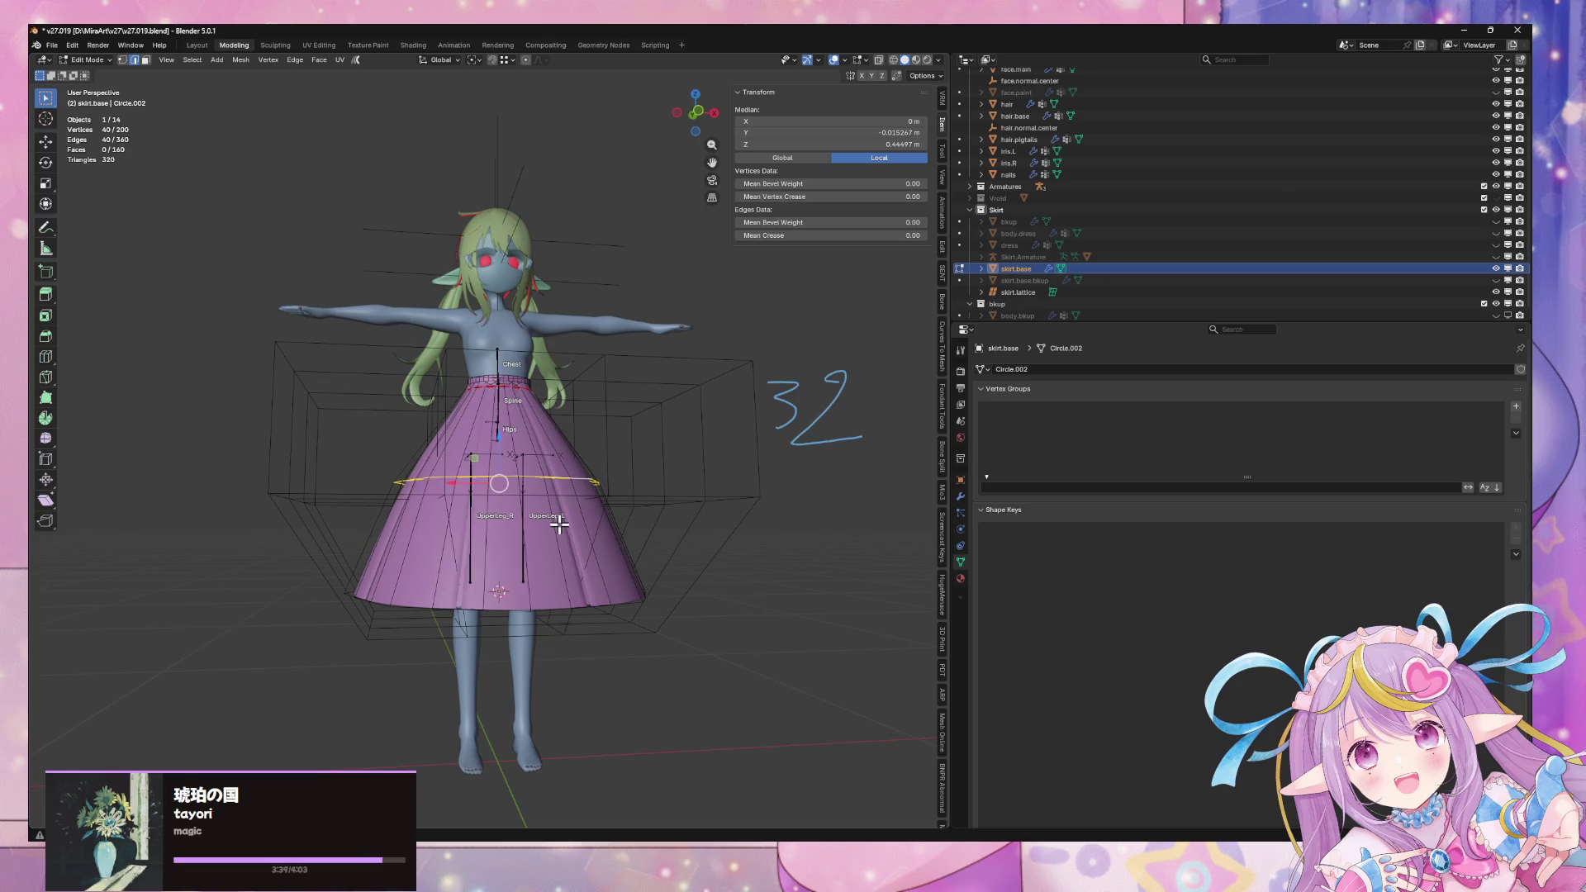
key("ctrl+shift+z")
key("ctrl+shift+z")
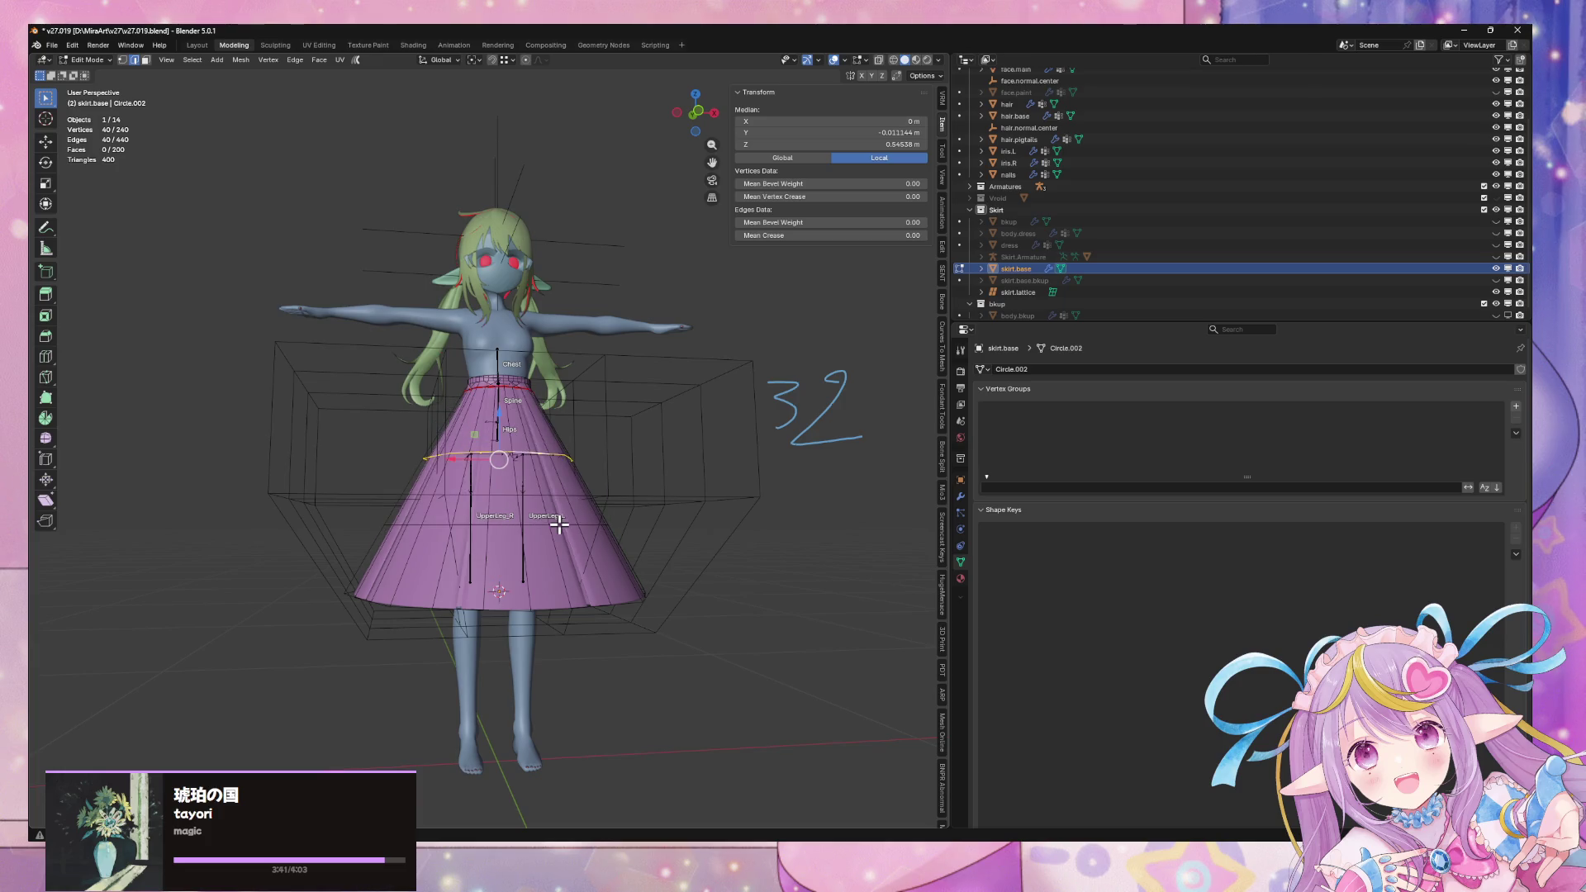
key("Tab")
Orbit to a raised three-quarter view and select the skirt base mesh
mouse_move(764, 550)
middle_mouse_down()
mouse_move(701, 637)
mouse_move(326, 630)
mouse_move(219, 667)
mouse_move(255, 538)
middle_mouse_up()
scroll(255, 539, "down", 5)
scroll(371, 512, "up", 5)
middle_click_drag(371, 512, 485, 493)
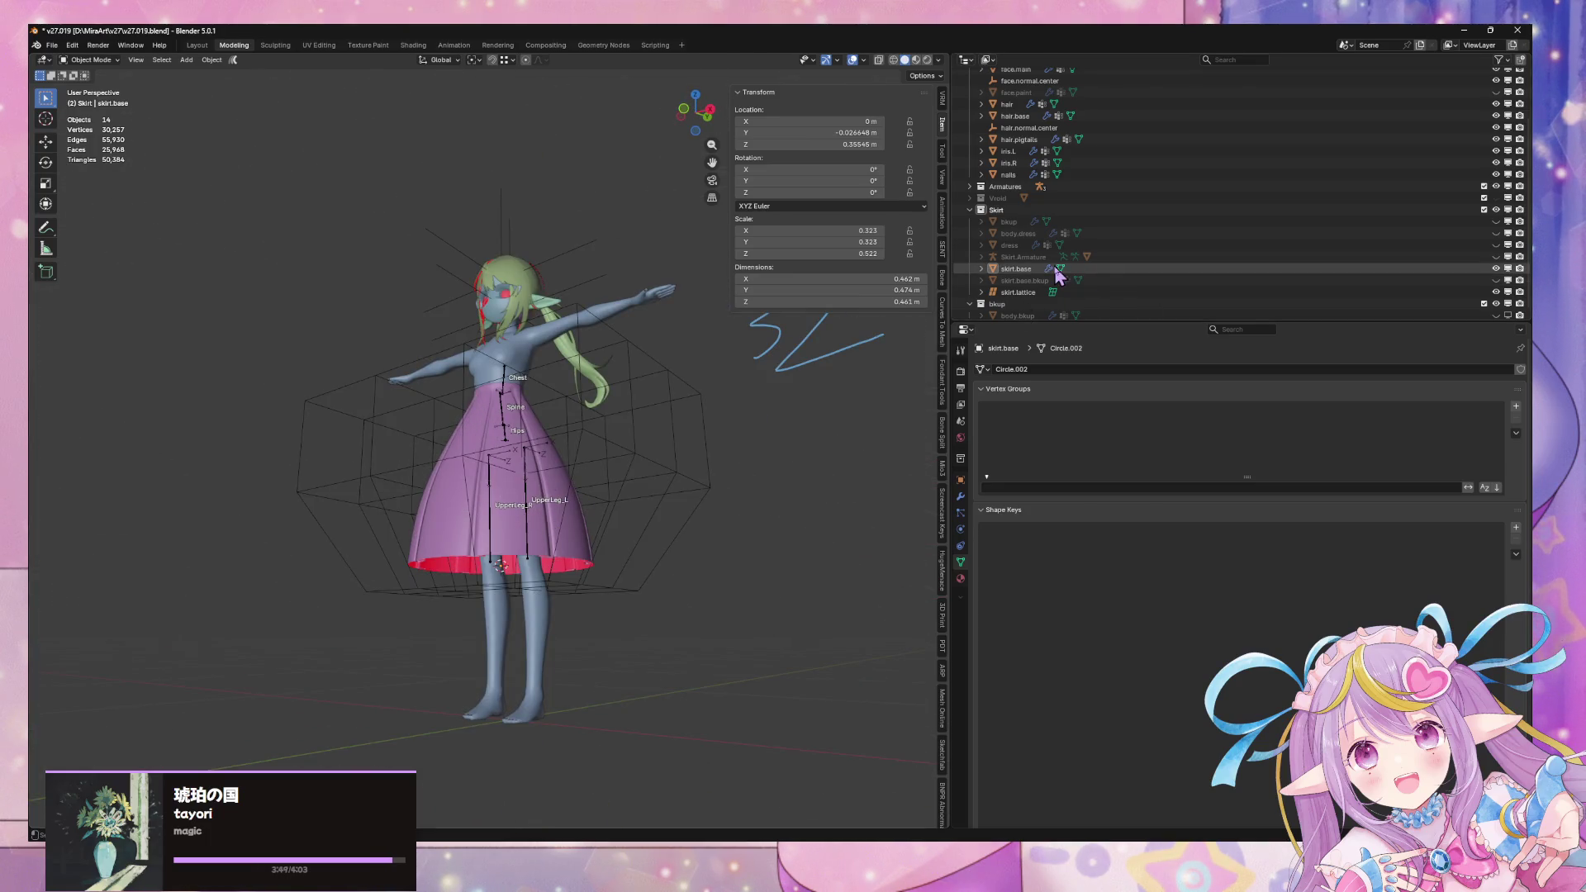
left_click(1012, 271)
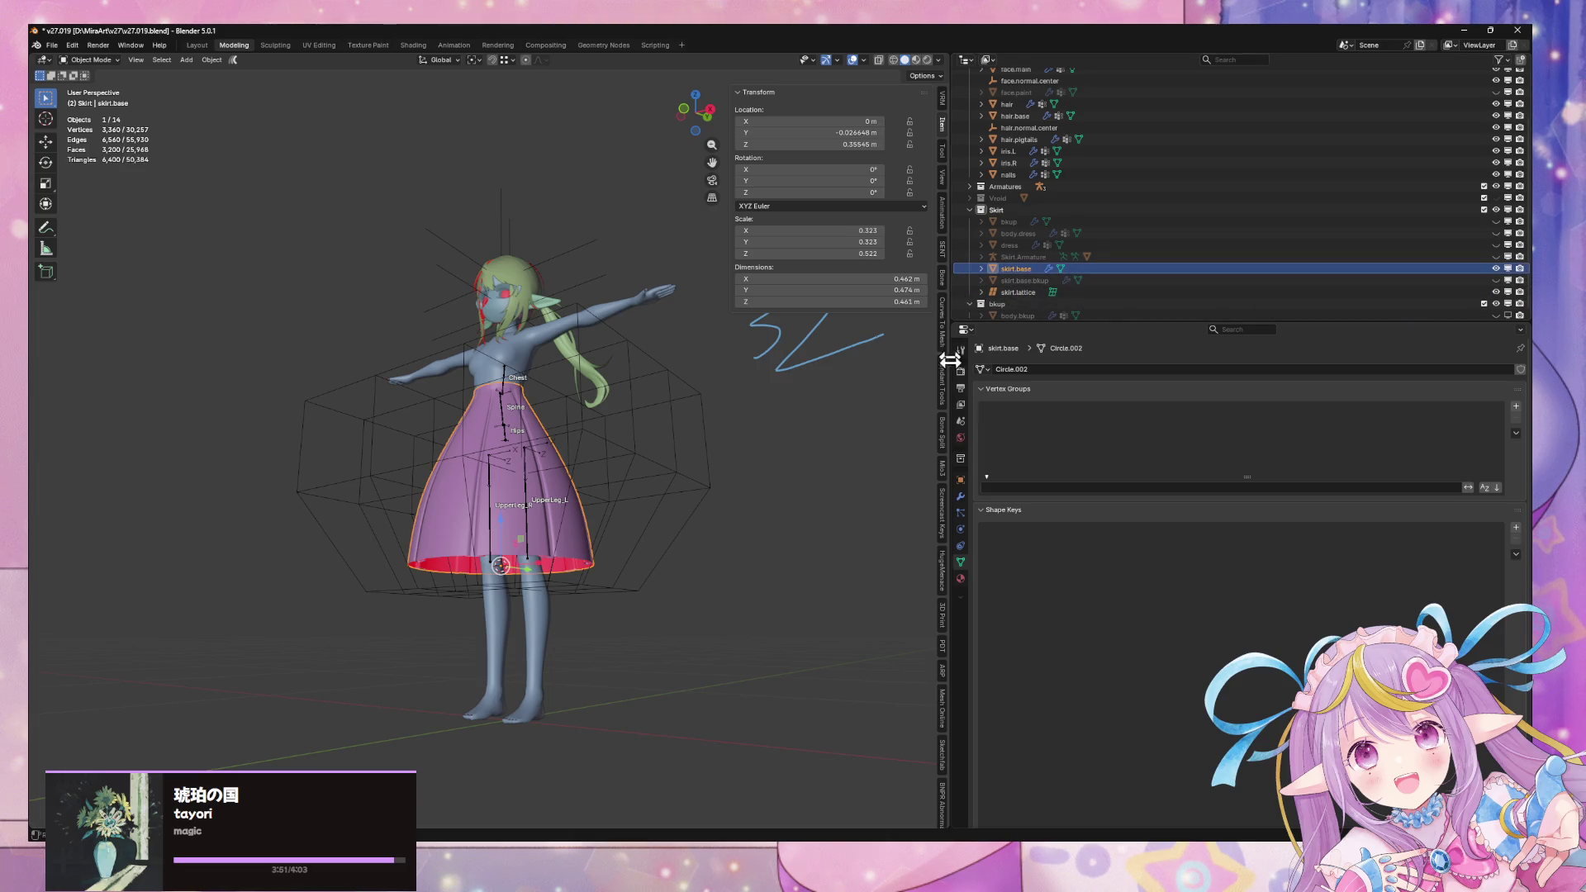
Disable the Lattice modifier's viewport display on skirt.base to show the straight cone
left_click(960, 496)
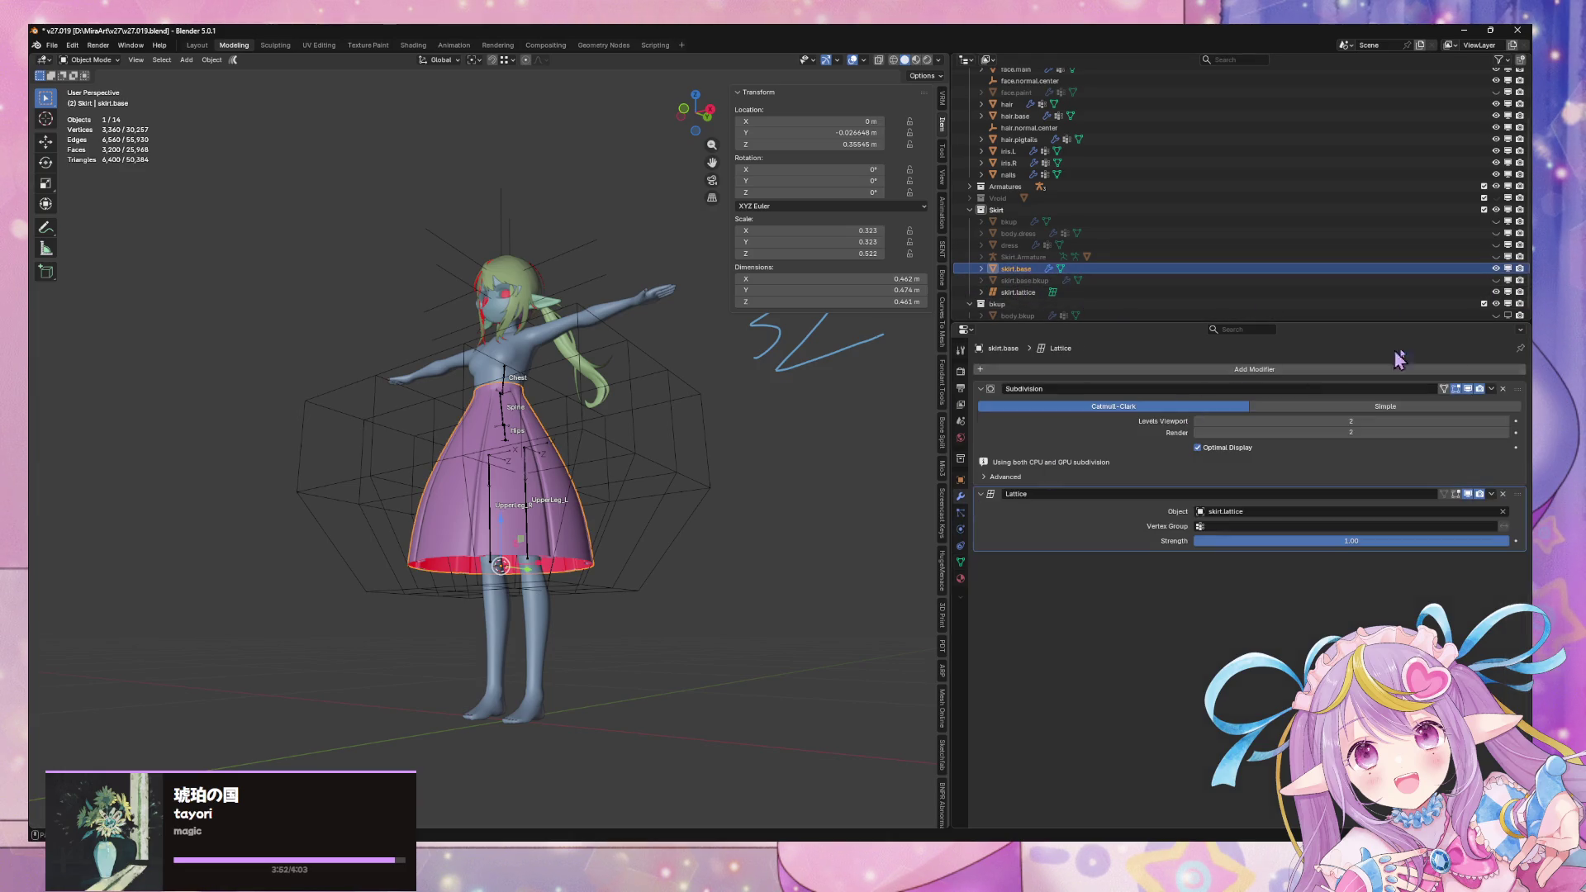
left_click(1467, 493)
mouse_move(768, 322)
middle_mouse_down()
mouse_move(716, 339)
mouse_move(881, 346)
mouse_move(784, 303)
mouse_move(750, 492)
middle_mouse_up()
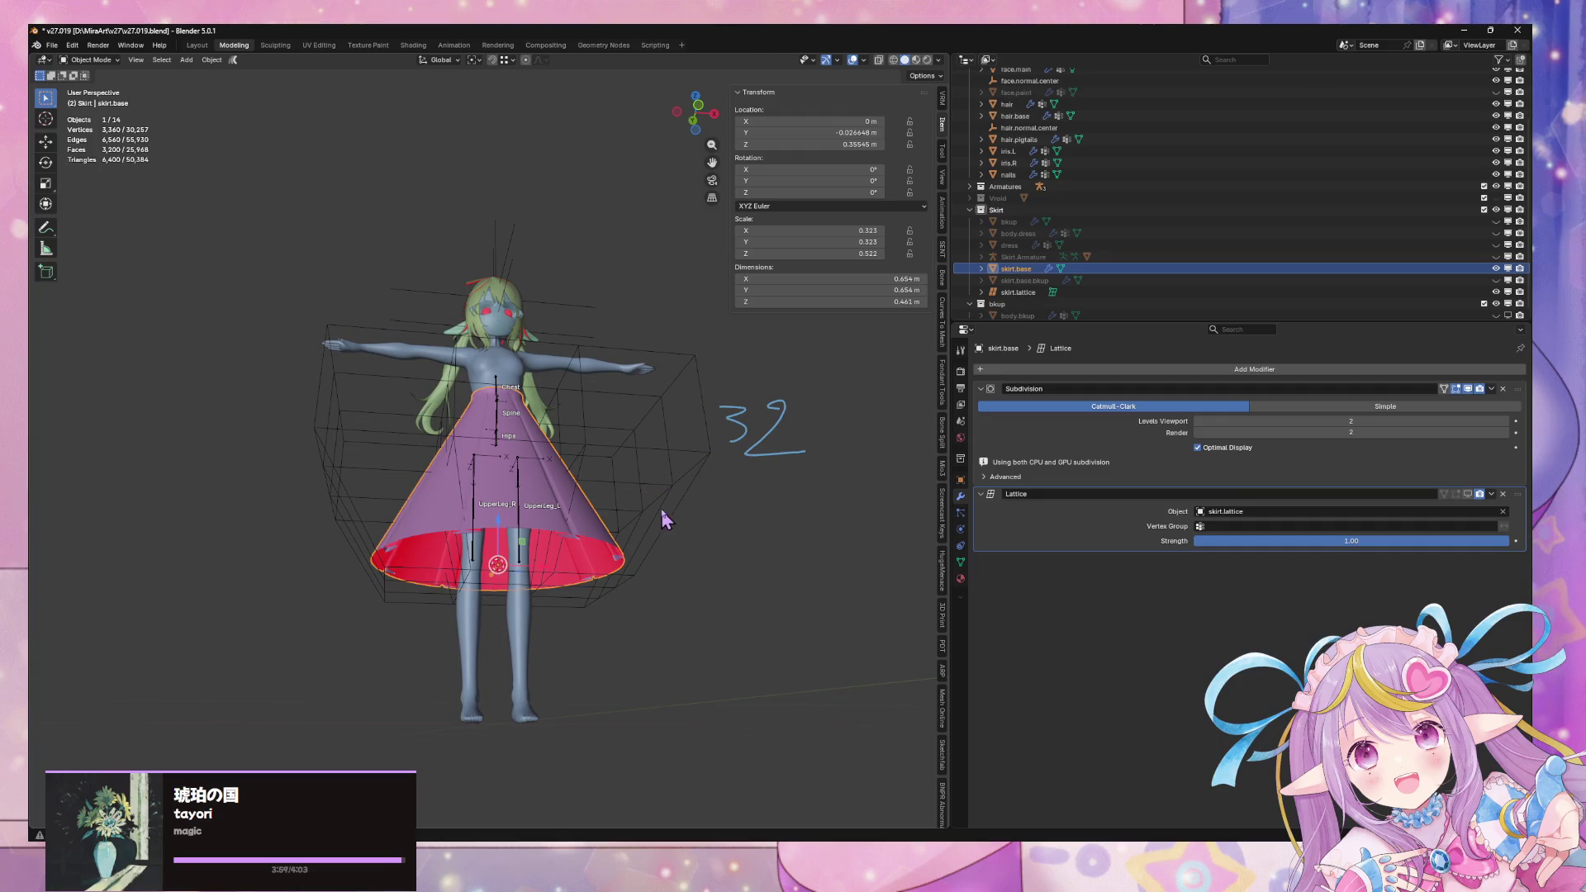
Inspect the undeformed skirt from the front and below, then switch to orthographic view
mouse_move(655, 453)
middle_mouse_down()
mouse_move(683, 471)
mouse_move(768, 415)
middle_mouse_up()
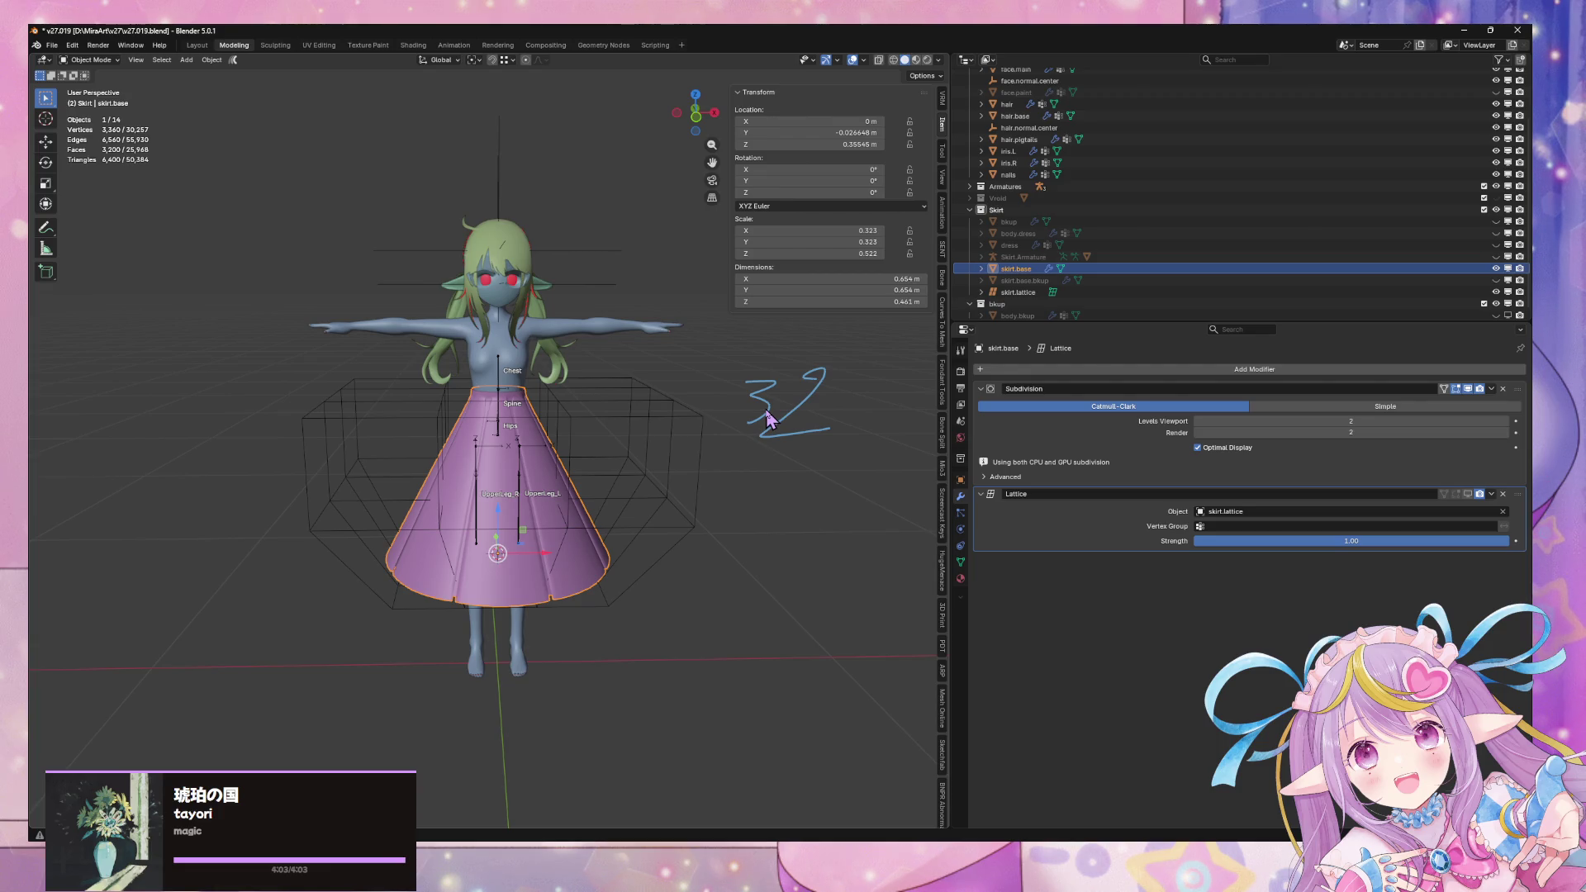
mouse_move(768, 419)
middle_mouse_down()
mouse_move(876, 417)
mouse_move(753, 417)
middle_mouse_up()
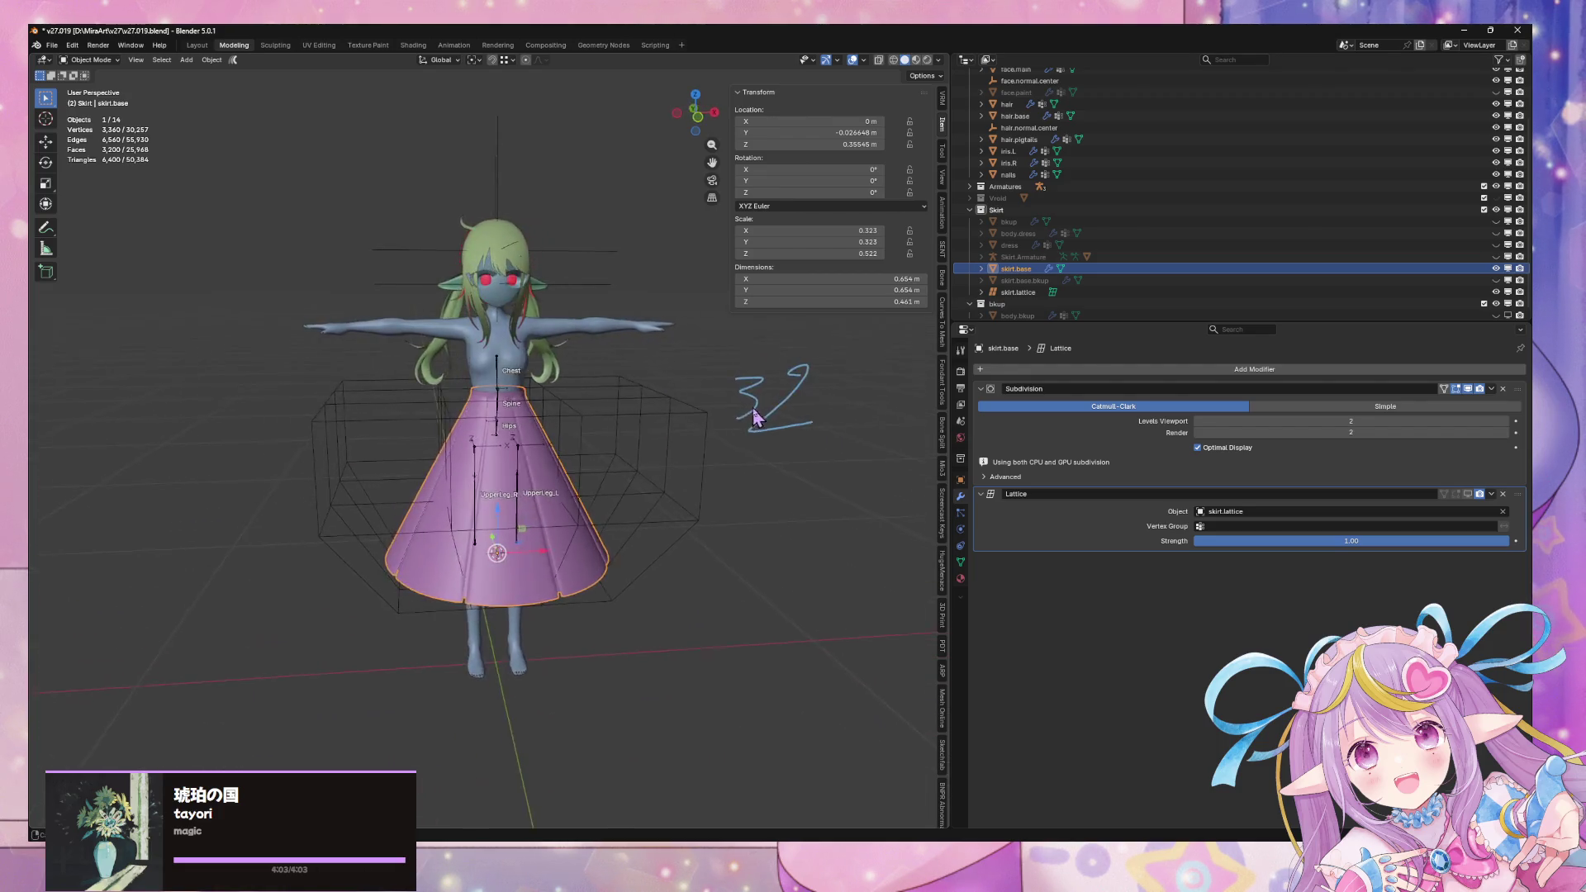
scroll(708, 467, "up", 3)
middle_click_drag(709, 467, 709, 452)
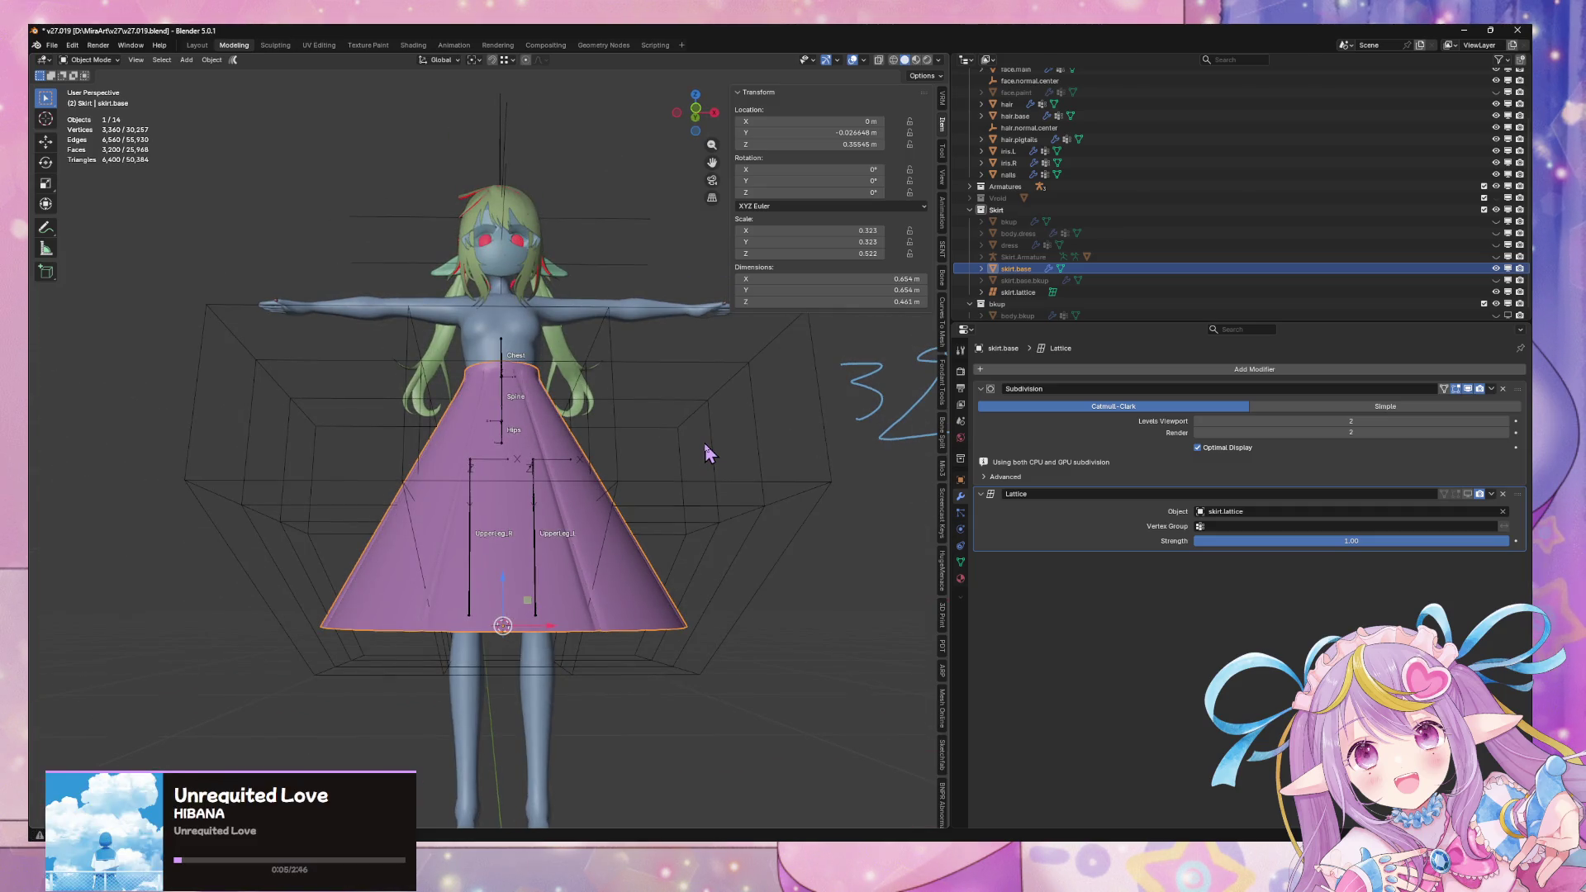
mouse_move(701, 435)
middle_mouse_down()
mouse_move(765, 389)
mouse_move(560, 477)
mouse_move(665, 344)
mouse_move(677, 433)
middle_mouse_up()
key("KP_5")
Switch to a front orthographic X-ray view and enter Edit Mode on the skirt base
left_click(696, 121)
key("alt+z")
scroll(647, 393, "up", 4)
left_click(625, 417)
key("Tab")
key("Tab")
left_click(672, 443)
key("Tab")
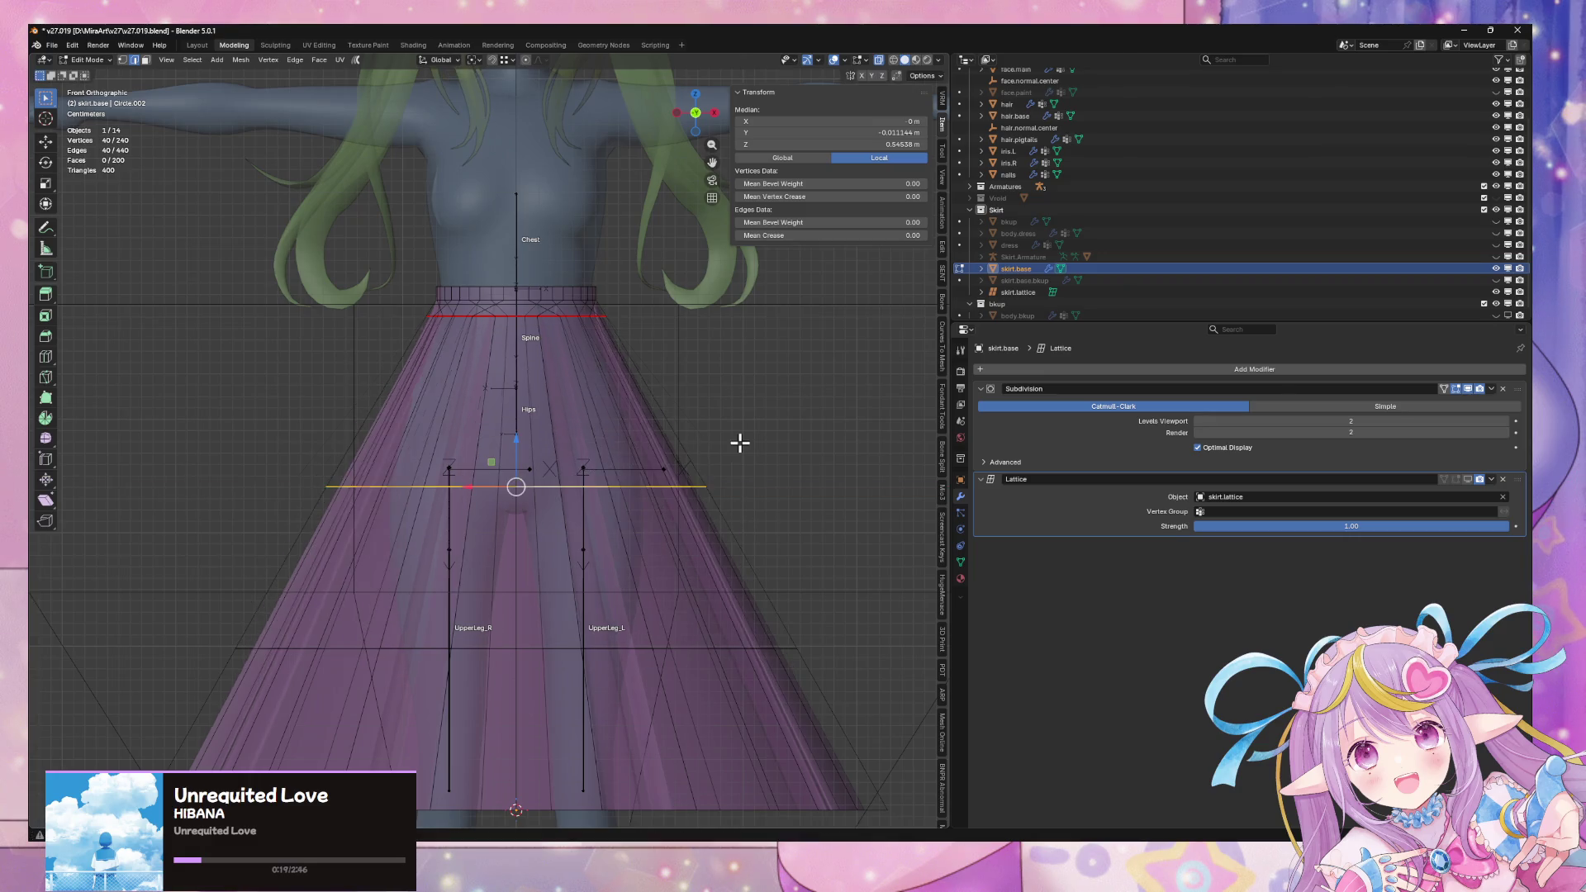
scroll(754, 569, "down", 2)
Dissolve the mid-skirt edge loop, widen the loop below the hips, and exit to Object Mode
left_click(570, 578, "alt")
key("ctrl+x")
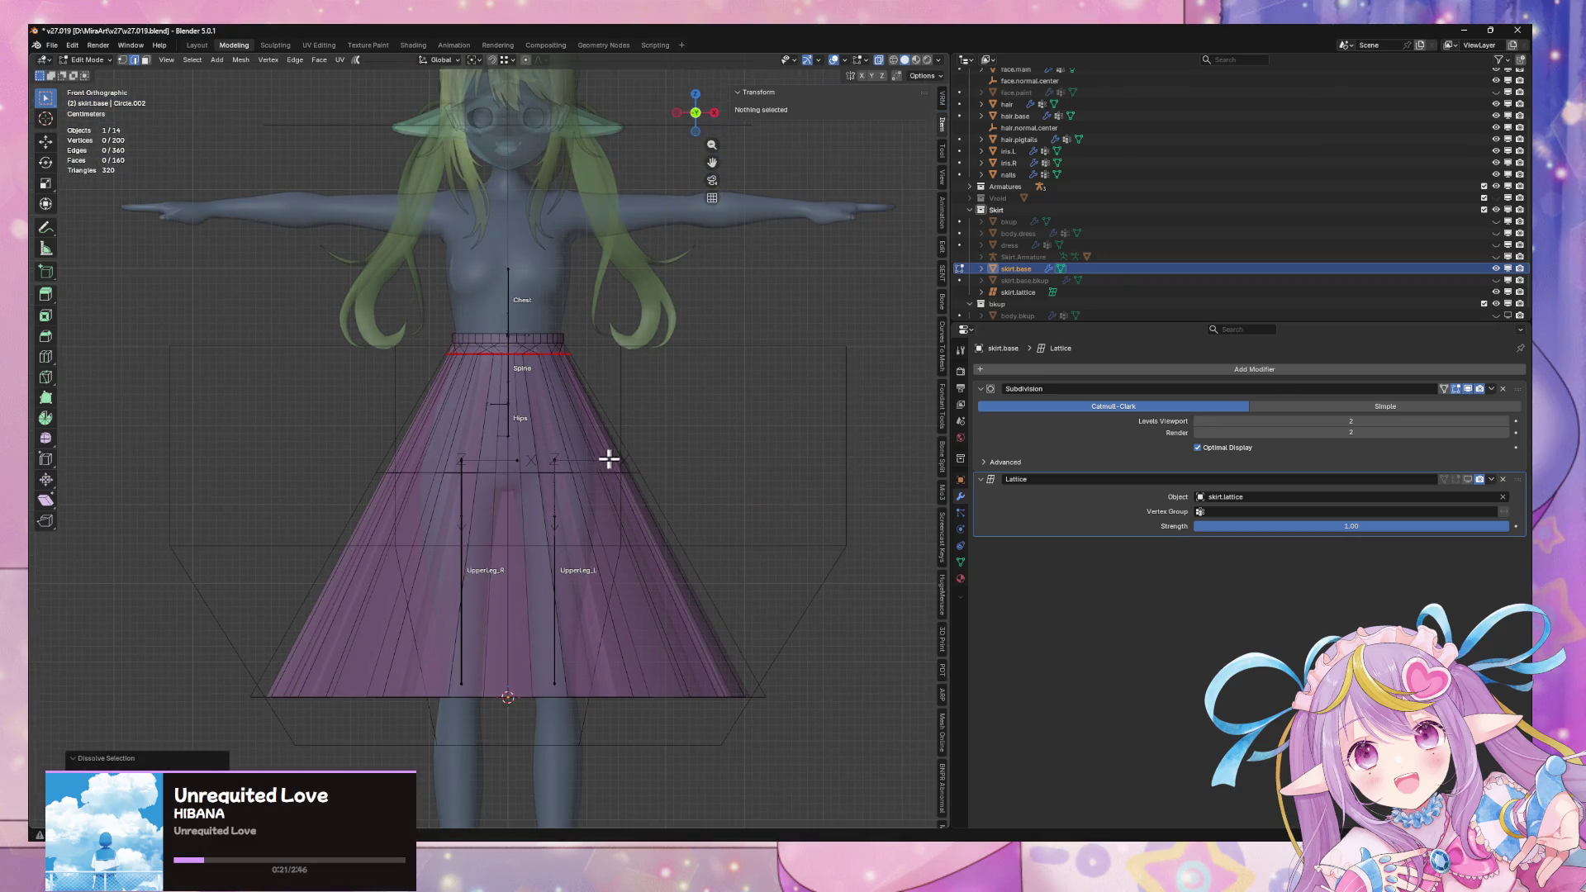
left_click(581, 472, "alt")
key("s")
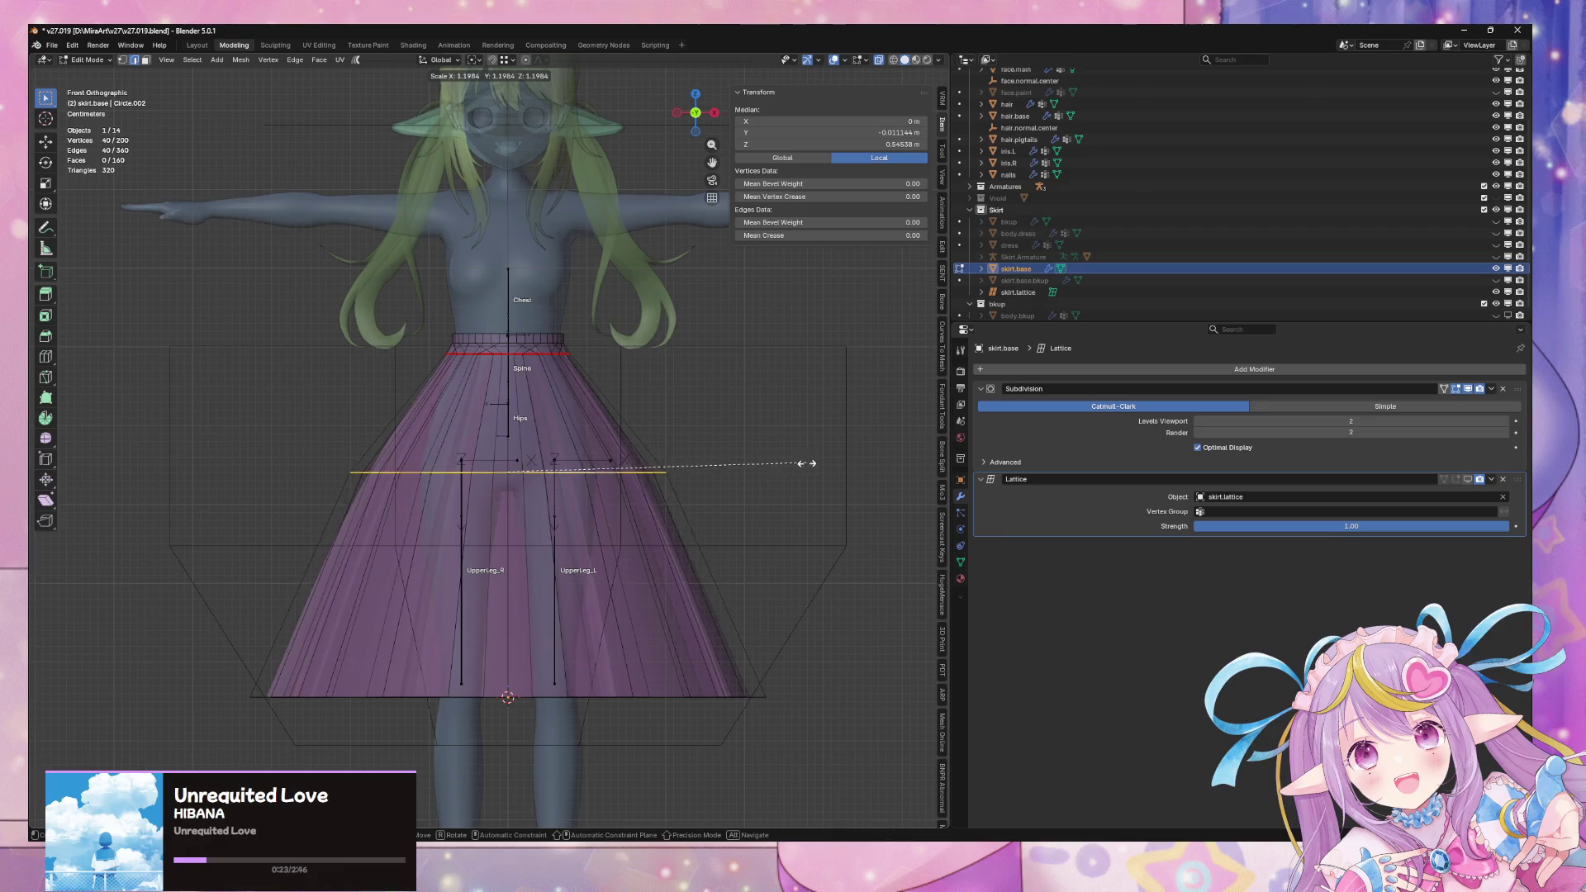
left_click(801, 462)
mouse_move(801, 463)
middle_mouse_down()
mouse_move(715, 457)
mouse_move(788, 475)
mouse_move(743, 453)
mouse_move(817, 454)
mouse_move(908, 400)
mouse_move(793, 471)
mouse_move(764, 521)
mouse_move(758, 410)
mouse_move(711, 397)
mouse_move(609, 418)
mouse_move(828, 450)
middle_mouse_up()
key("Tab")
scroll(788, 474, "down", 3)
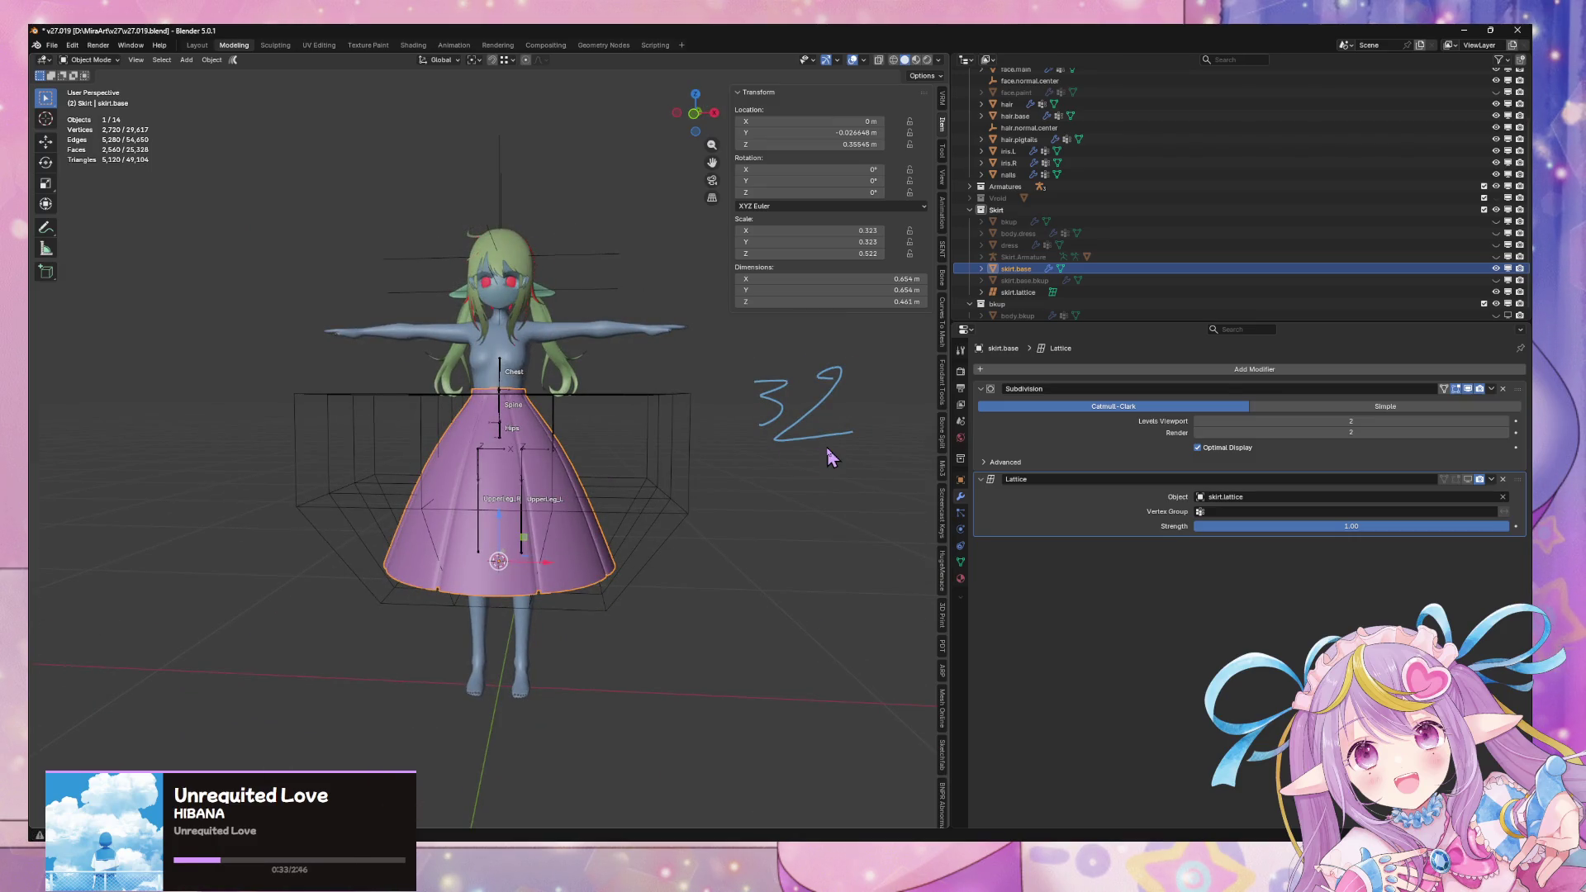
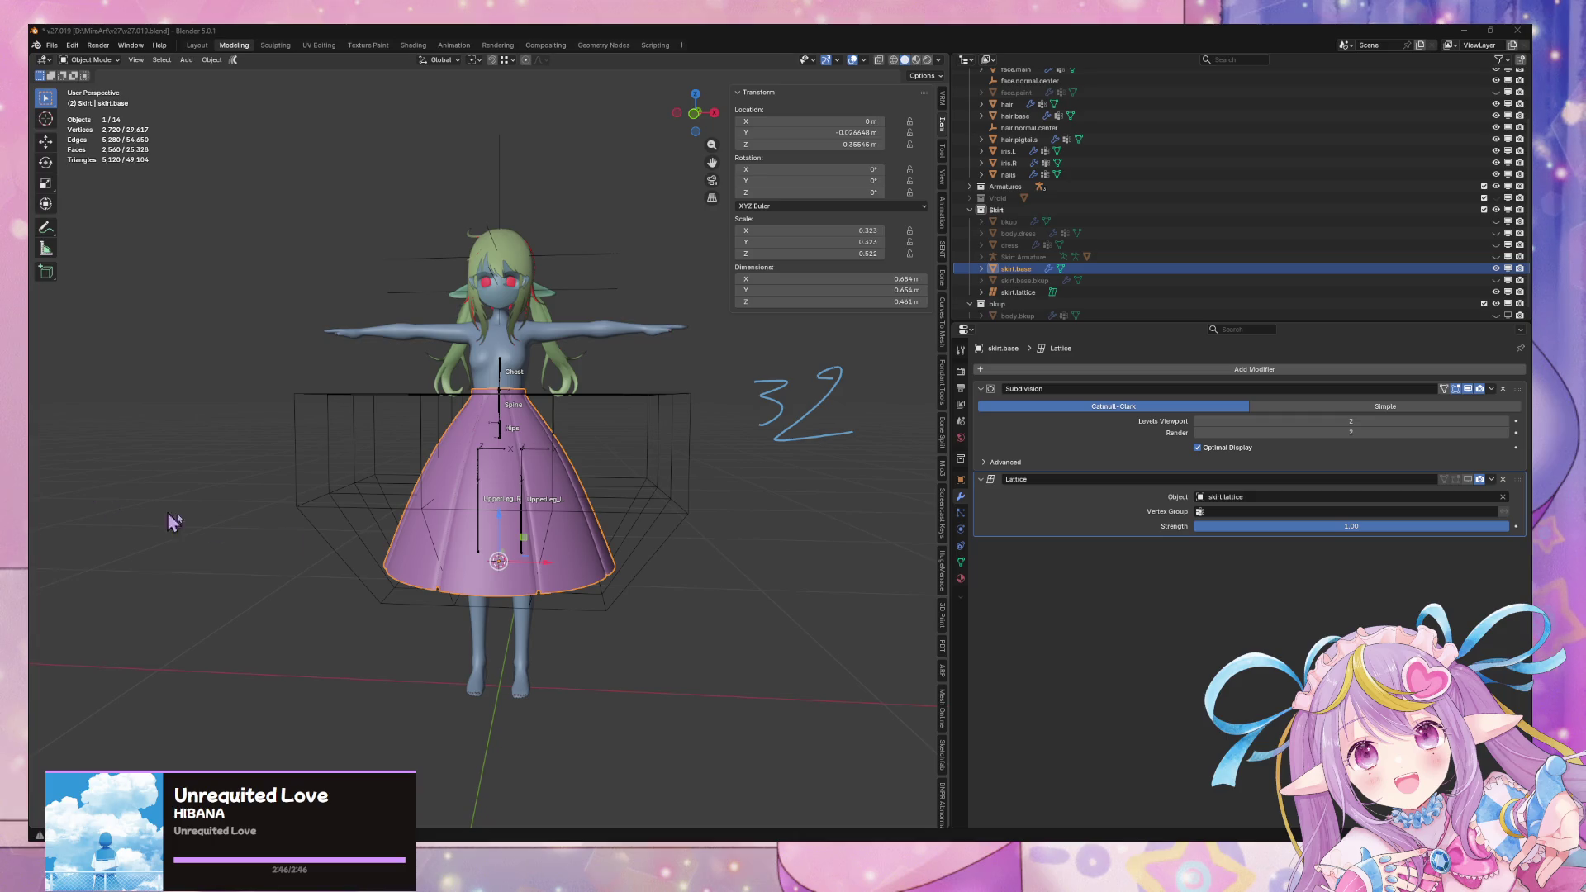
Deselect the skirt.base object and frame the character from the front, then in perspective
left_click(704, 565)
mouse_move(655, 552)
middle_mouse_down()
mouse_move(541, 559)
mouse_move(737, 569)
mouse_move(705, 542)
middle_mouse_up()
left_click(501, 565)
left_click(691, 561)
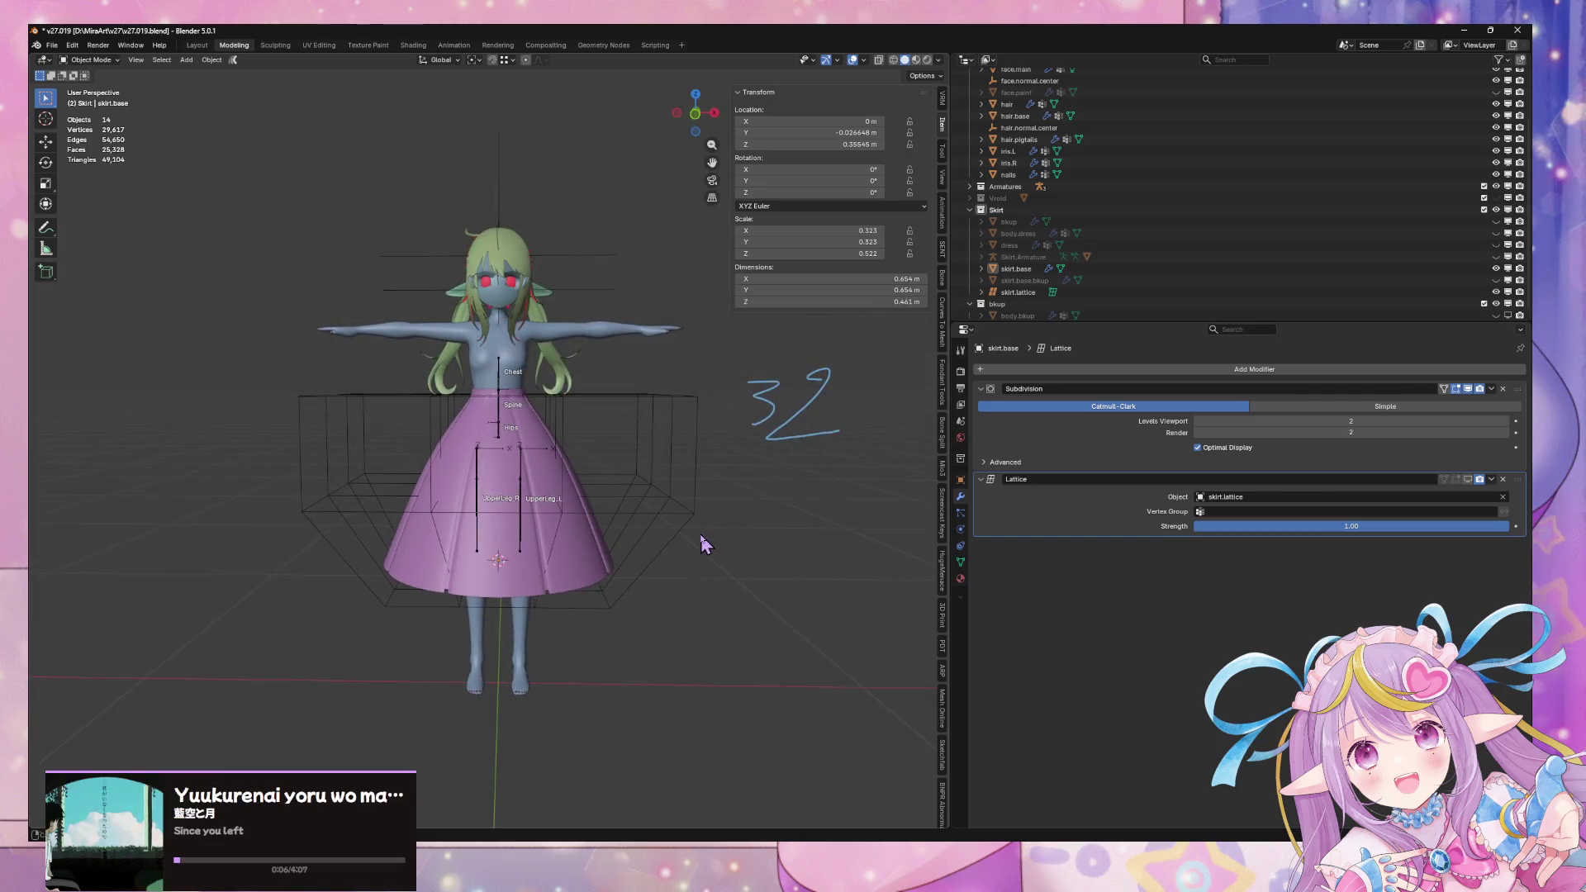
scroll(719, 546, "up", 3)
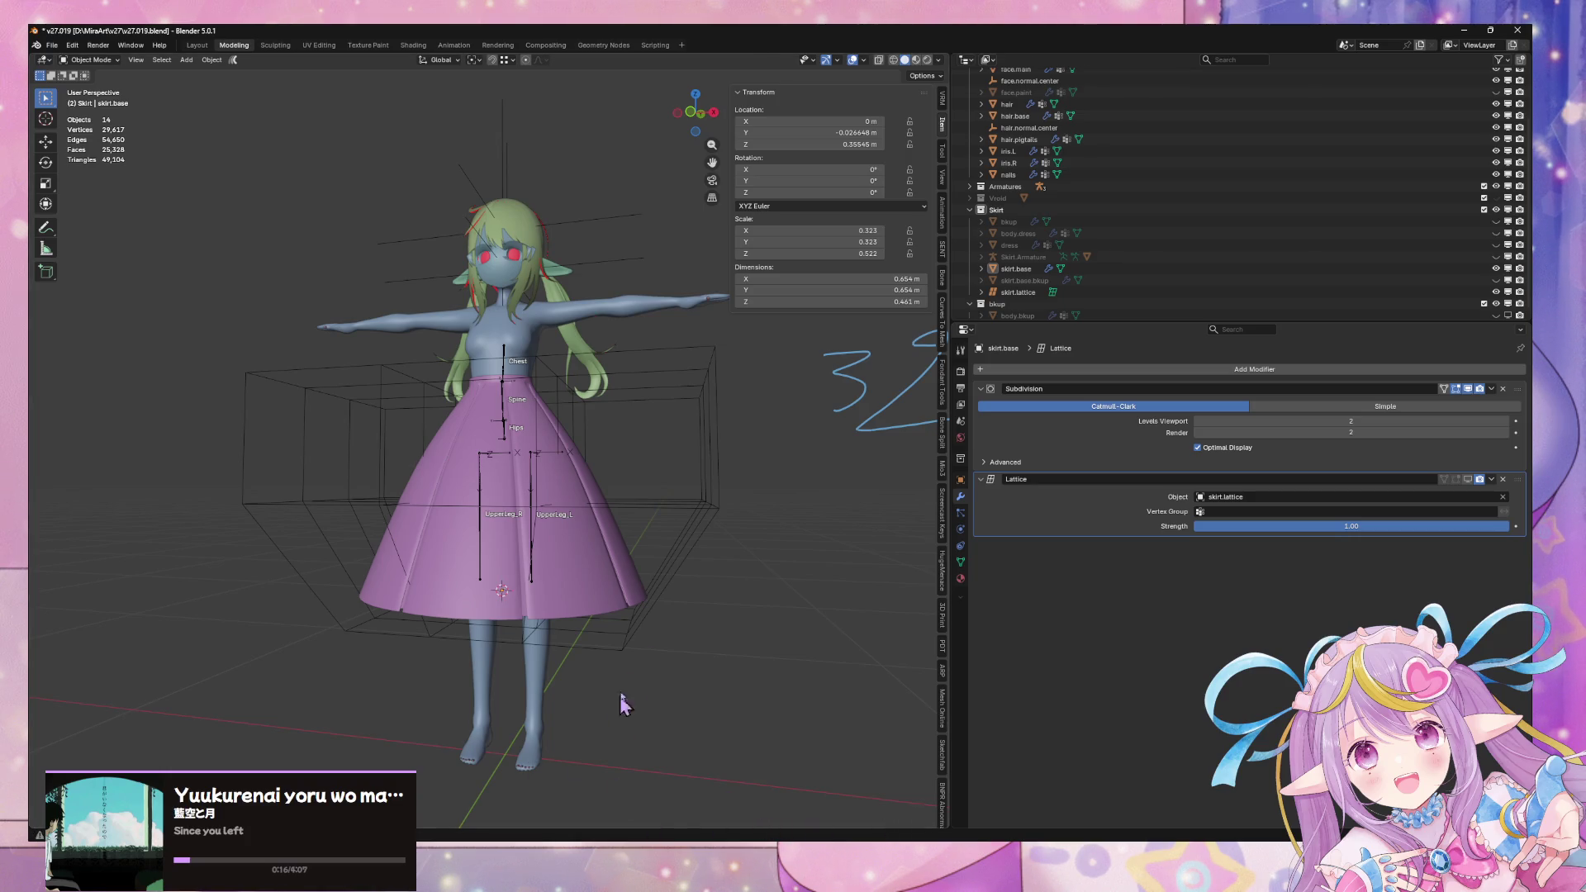
scroll(648, 626, "down", 2)
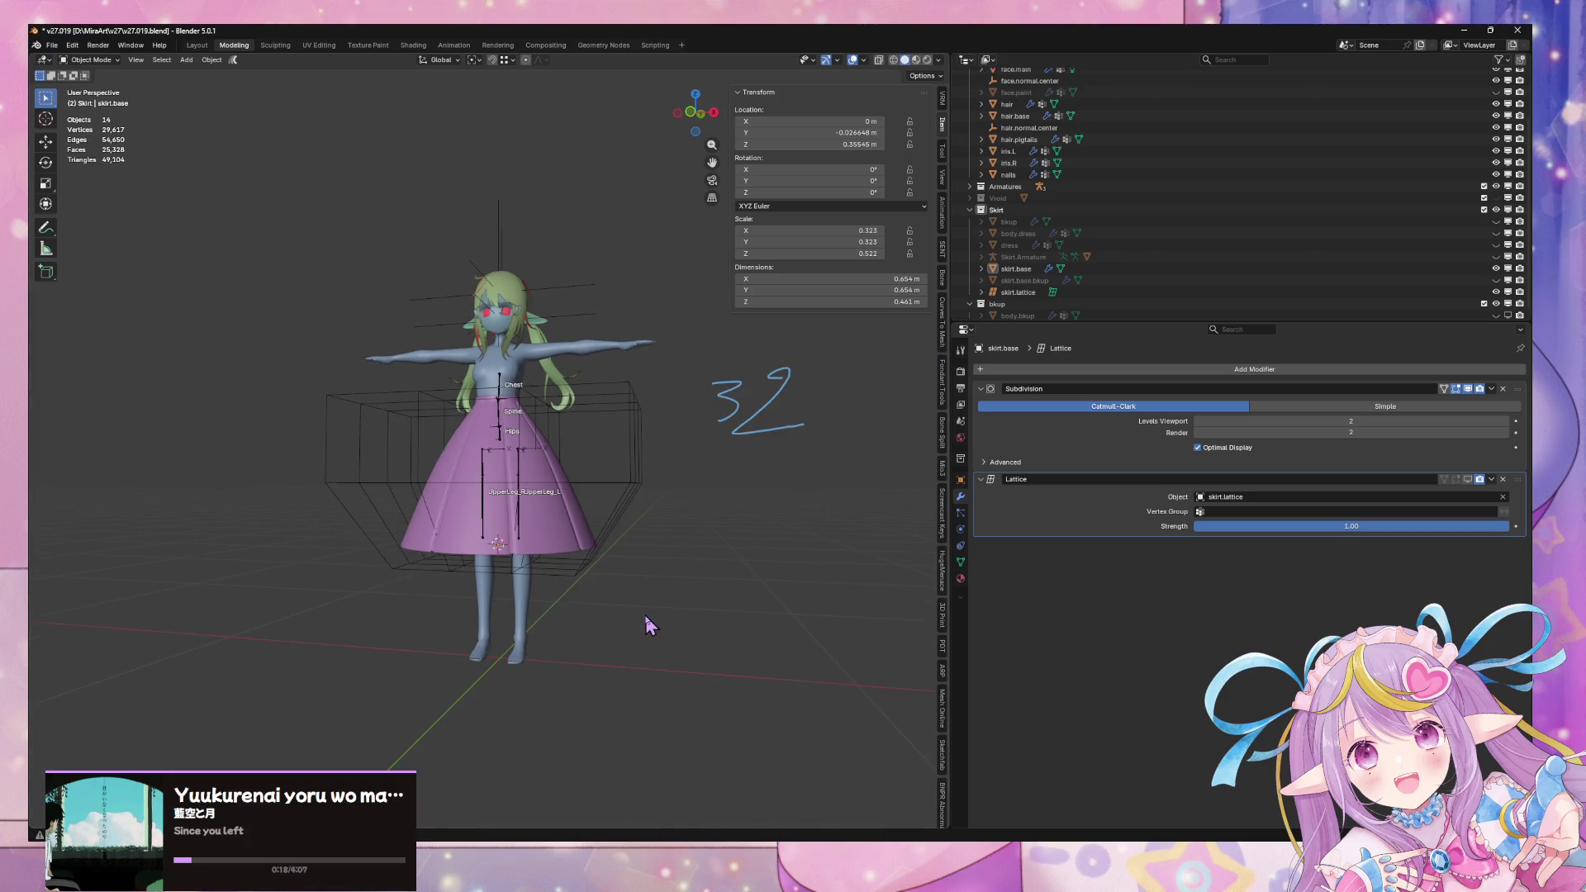
scroll(661, 604, "down", 1)
key("KP_1")
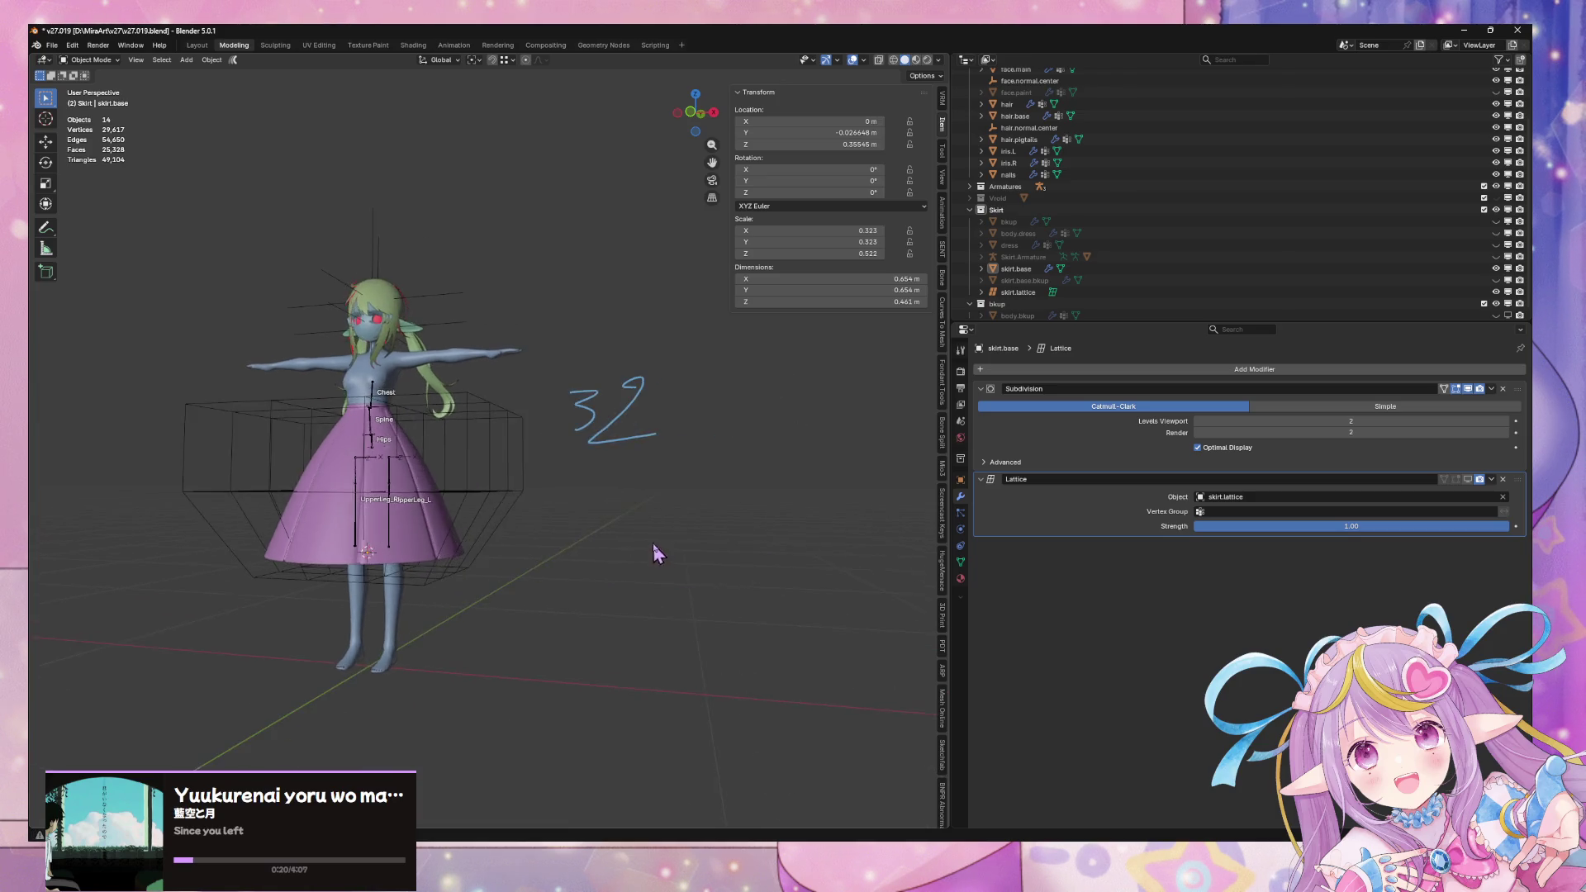
middle_click_drag(645, 483, 632, 436, "shift")
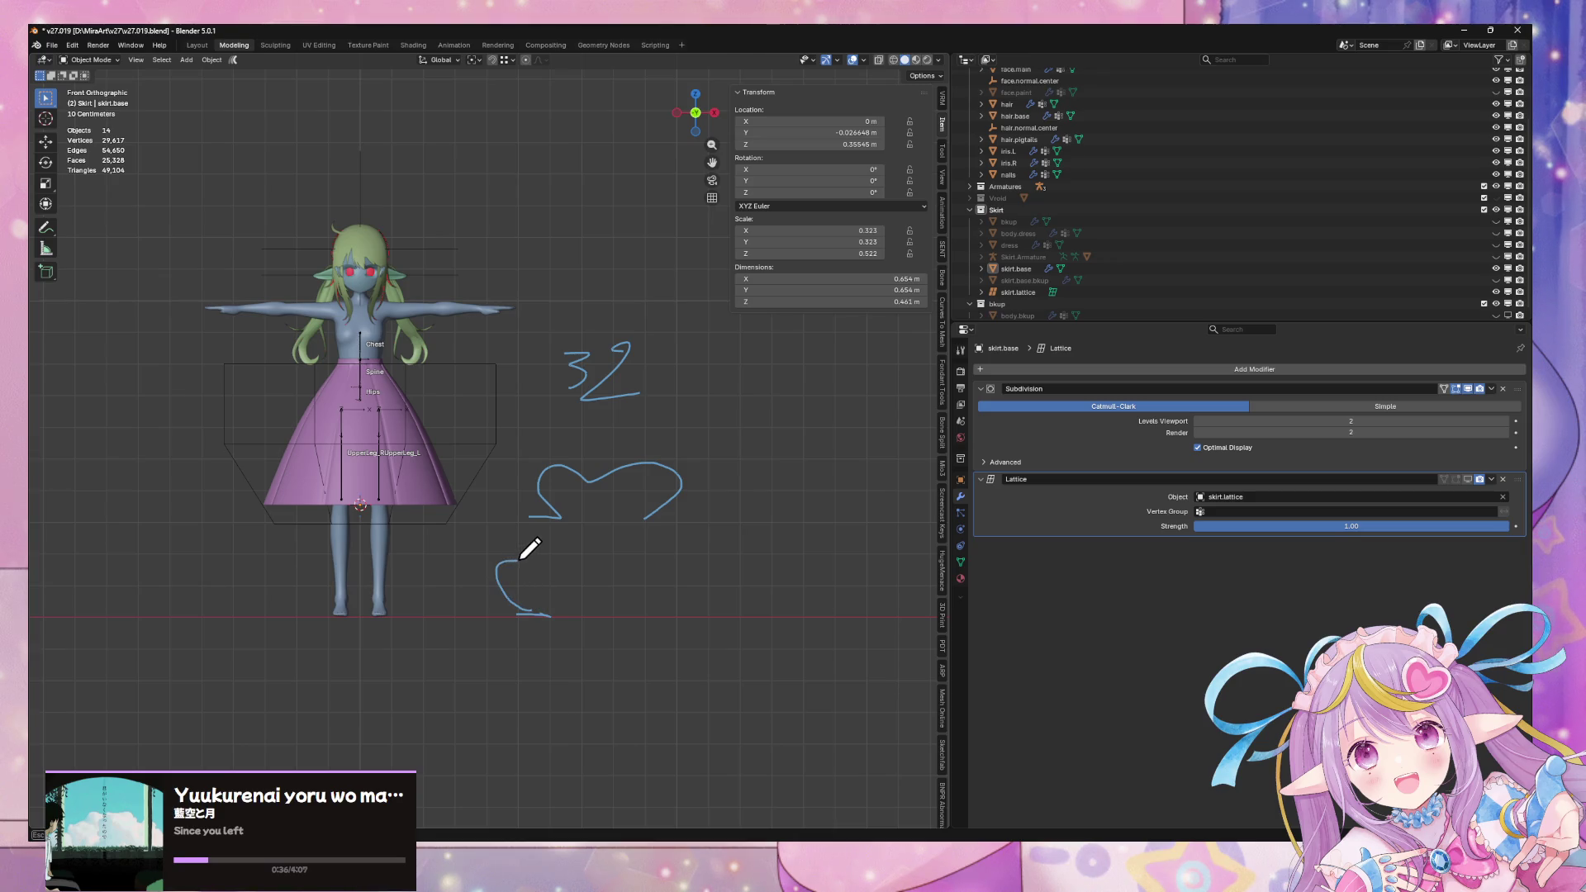
middle_click_drag(628, 667, 567, 495, "shift")
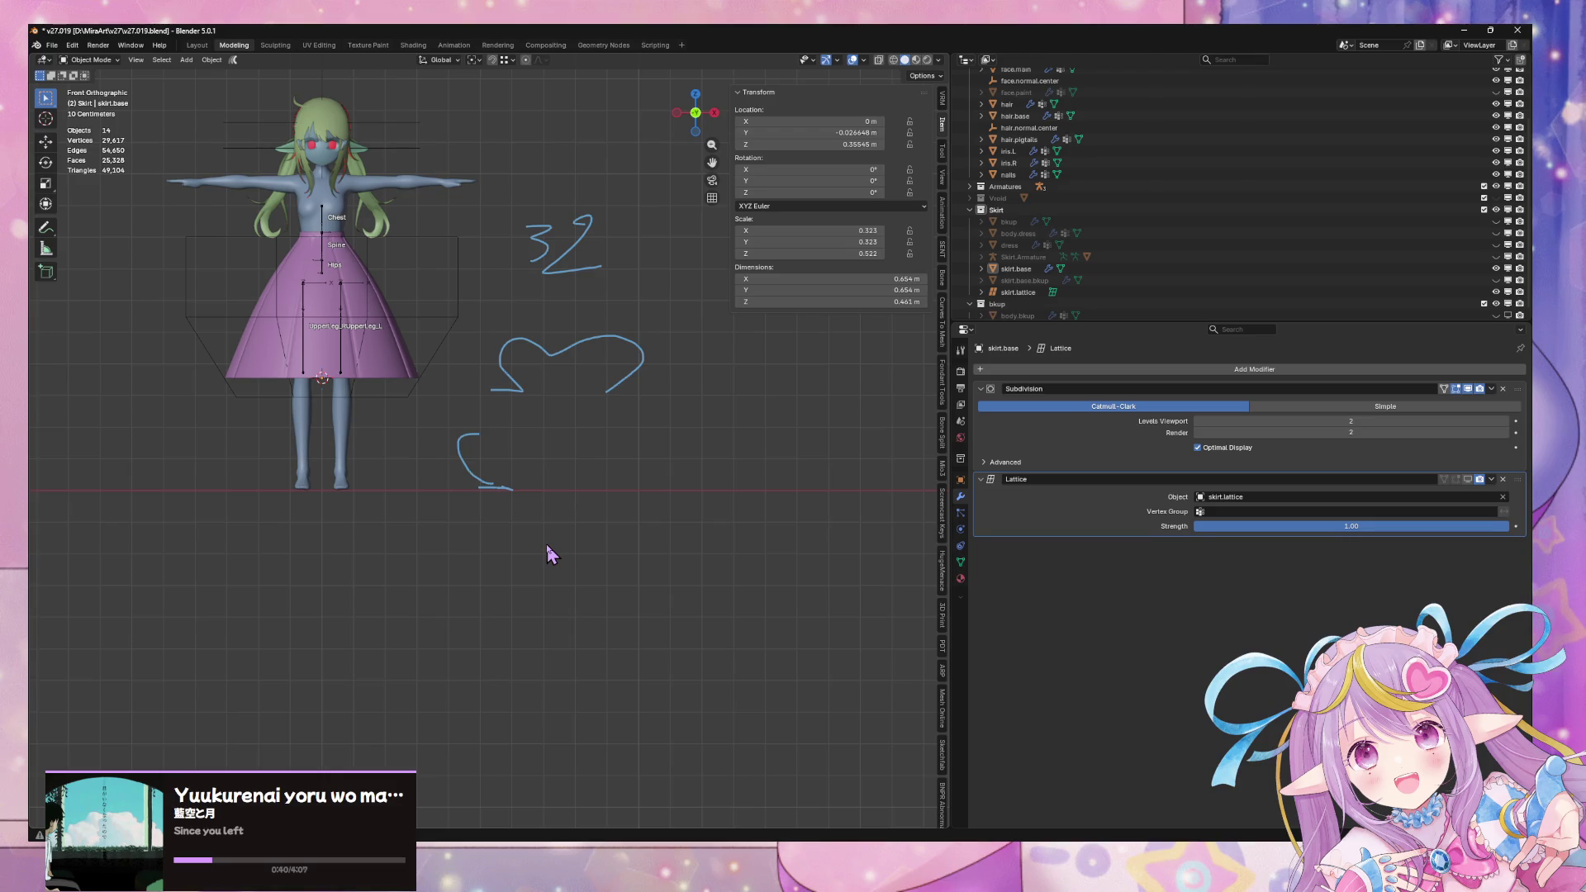
middle_click_drag(464, 387, 435, 496)
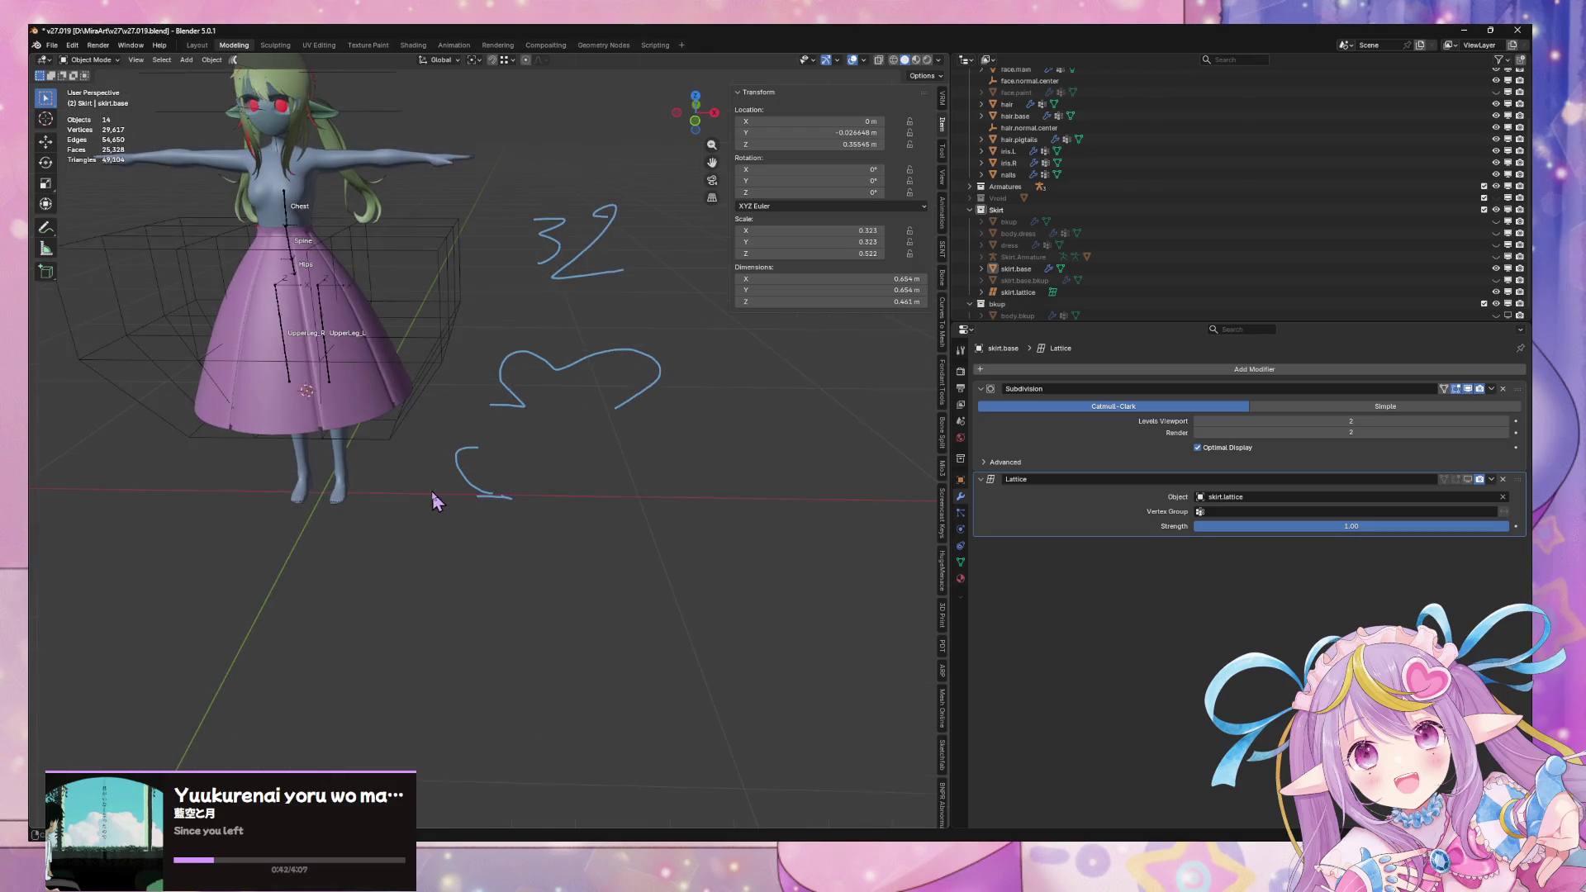
Snap the 3D cursor to the world origin and add a plane mesh there
key("shift+s")
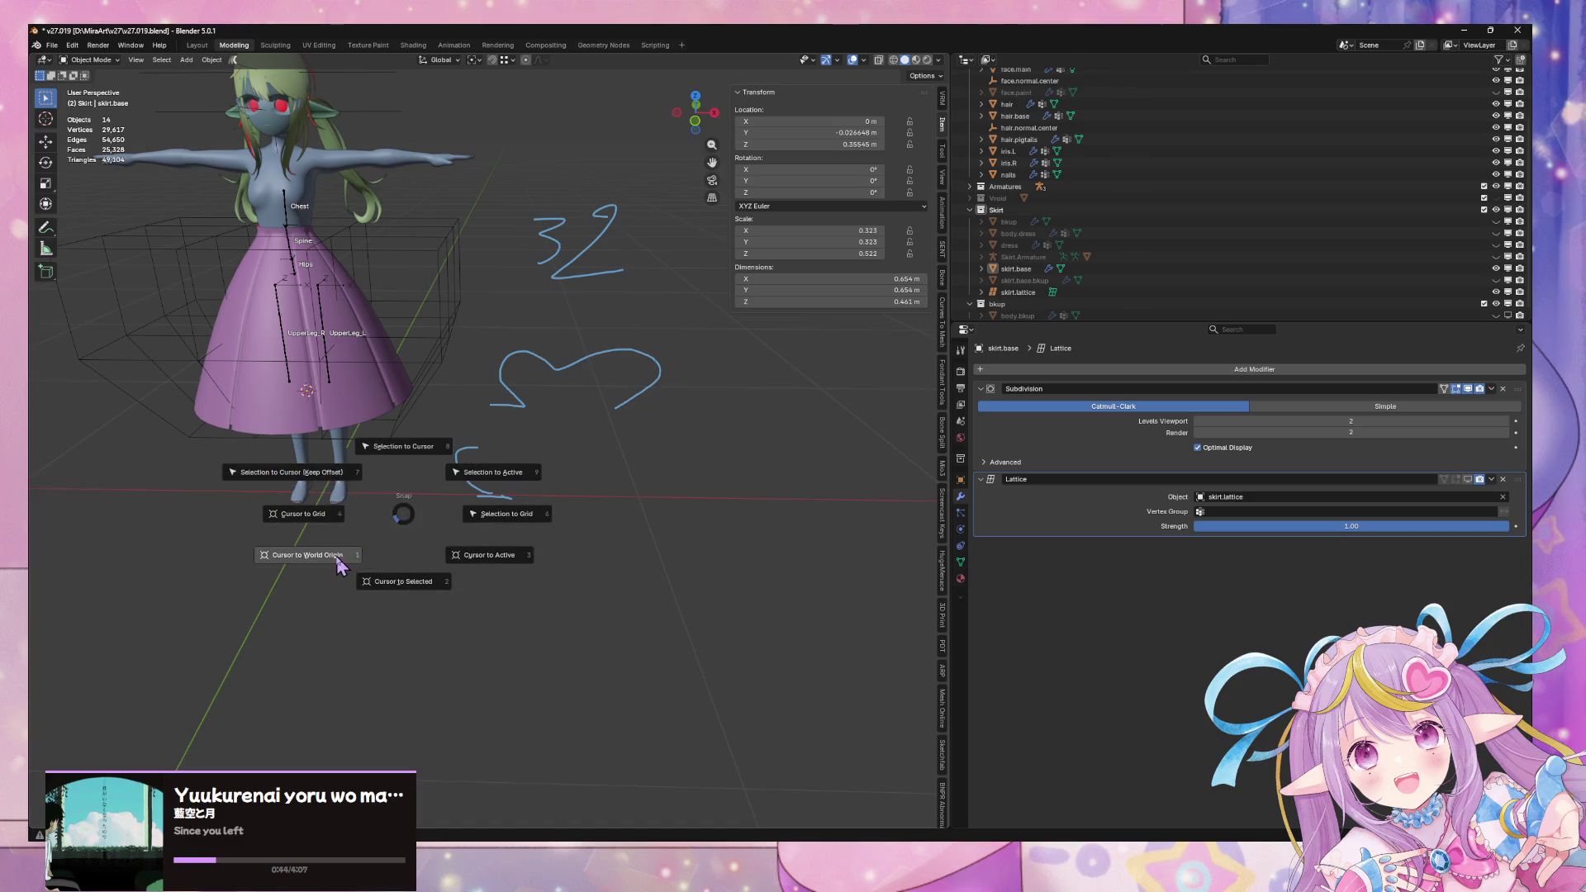
left_click(338, 559)
scroll(573, 529, "up", 5)
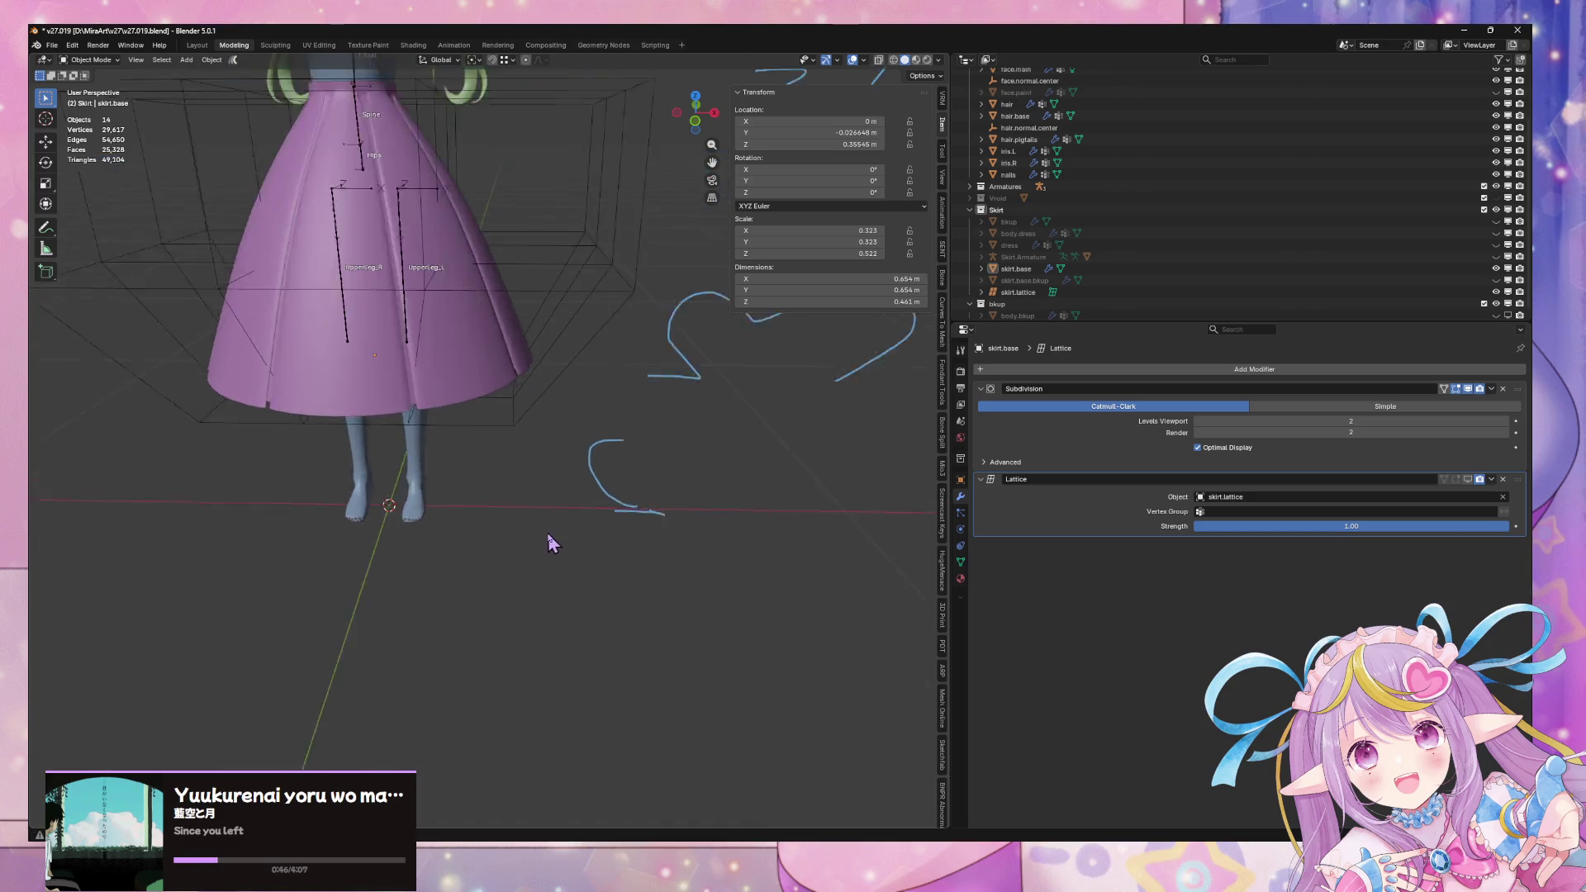
key("shift+a")
mouse_move(551, 420)
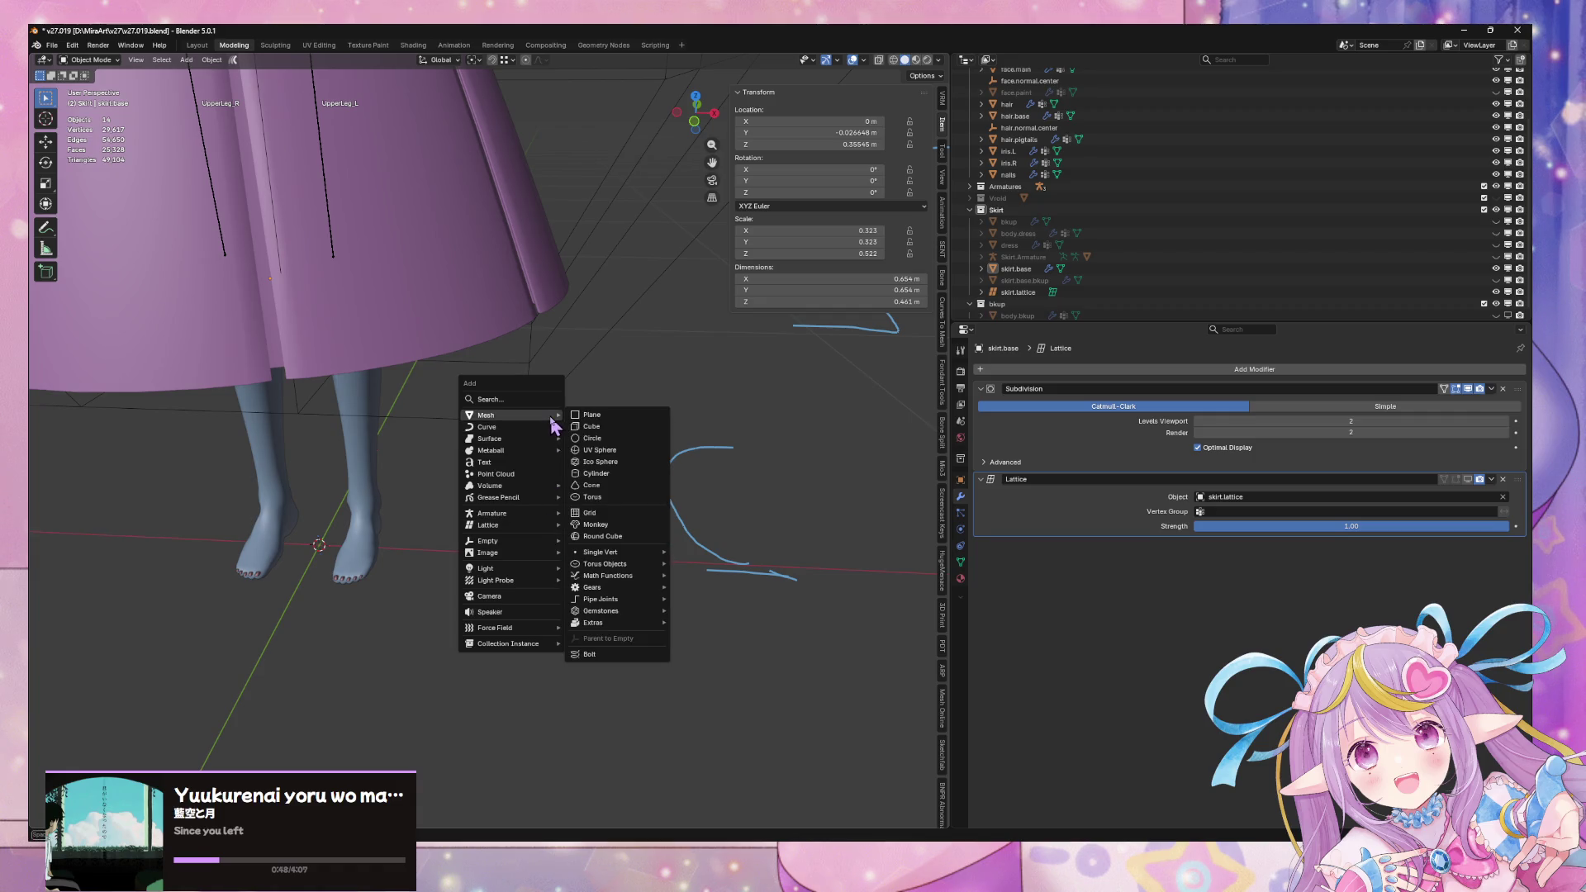
left_click(603, 418)
scroll(534, 434, "down", 5)
Set the plane's near edge to Y 0 and isolate the plane in local view
key("Tab")
left_click(247, 699)
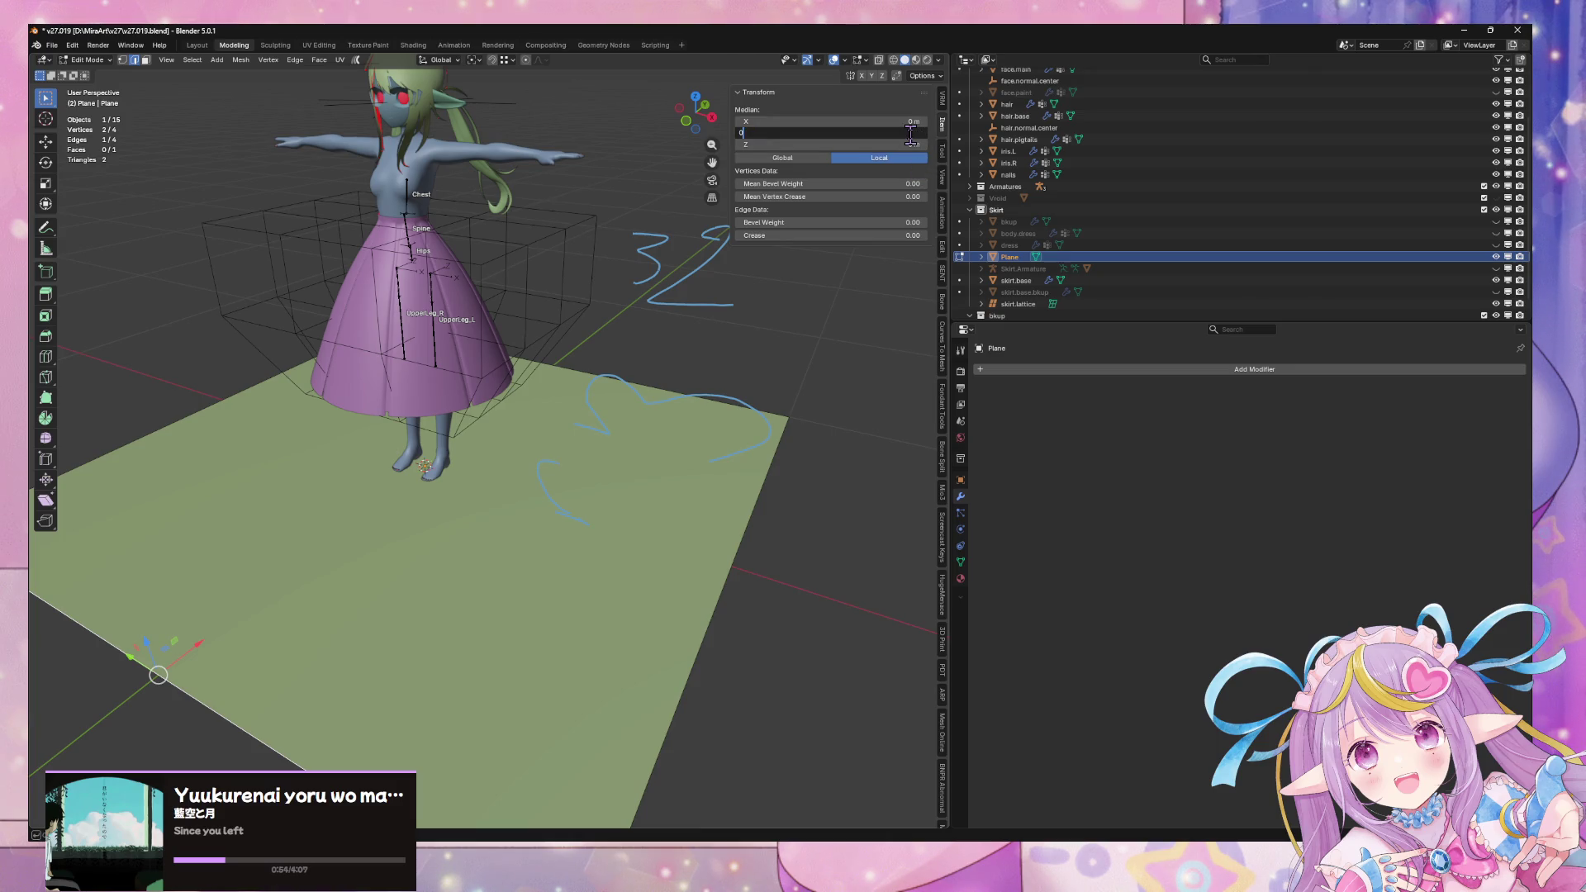
key("Return")
mouse_move(498, 214)
middle_mouse_down()
mouse_move(506, 297)
mouse_move(612, 421)
mouse_move(567, 443)
mouse_move(619, 428)
mouse_move(528, 457)
mouse_move(651, 432)
mouse_move(535, 365)
middle_mouse_up()
key("slash")
key("Tab")
scroll(612, 421, "up", 4)
Cut the plane across the middle with one centred loop cut
key("Tab")
key("ctrl+r")
left_click(489, 386)
right_click(489, 387)
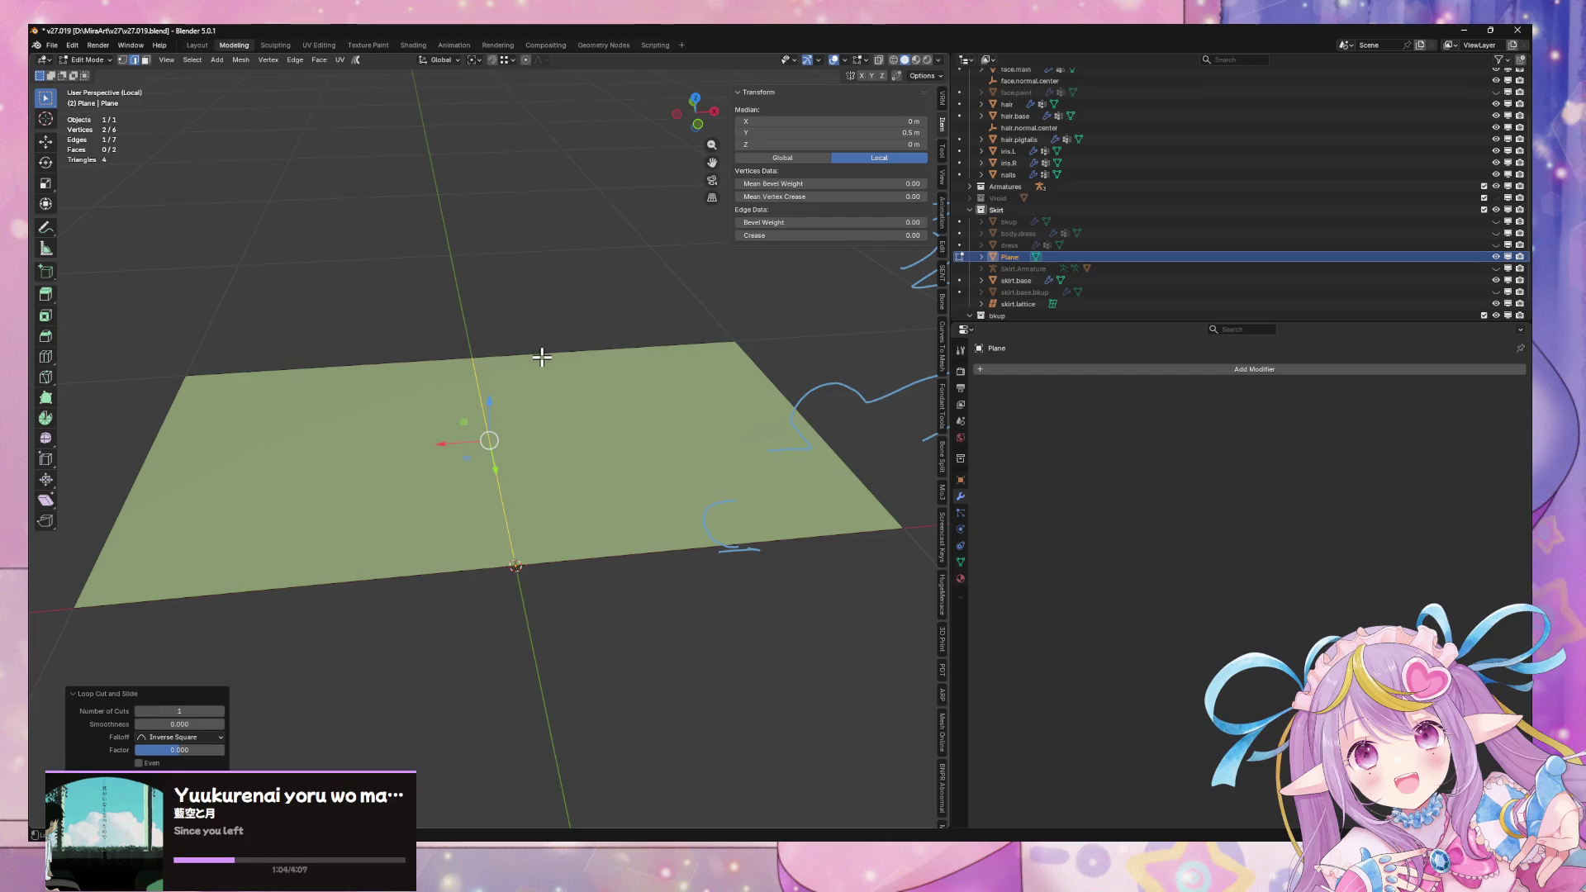
Bevel the plane's middle edge into a wide centre face
left_click(542, 357, "alt")
middle_click_drag(777, 371, 736, 371)
left_click(524, 425)
mouse_move(524, 425)
middle_mouse_down()
mouse_move(553, 375)
mouse_move(562, 398)
mouse_move(499, 411)
mouse_move(595, 414)
middle_mouse_up()
key("g")
key("z")
key("Escape")
key("ctrl+e")
left_click(518, 462)
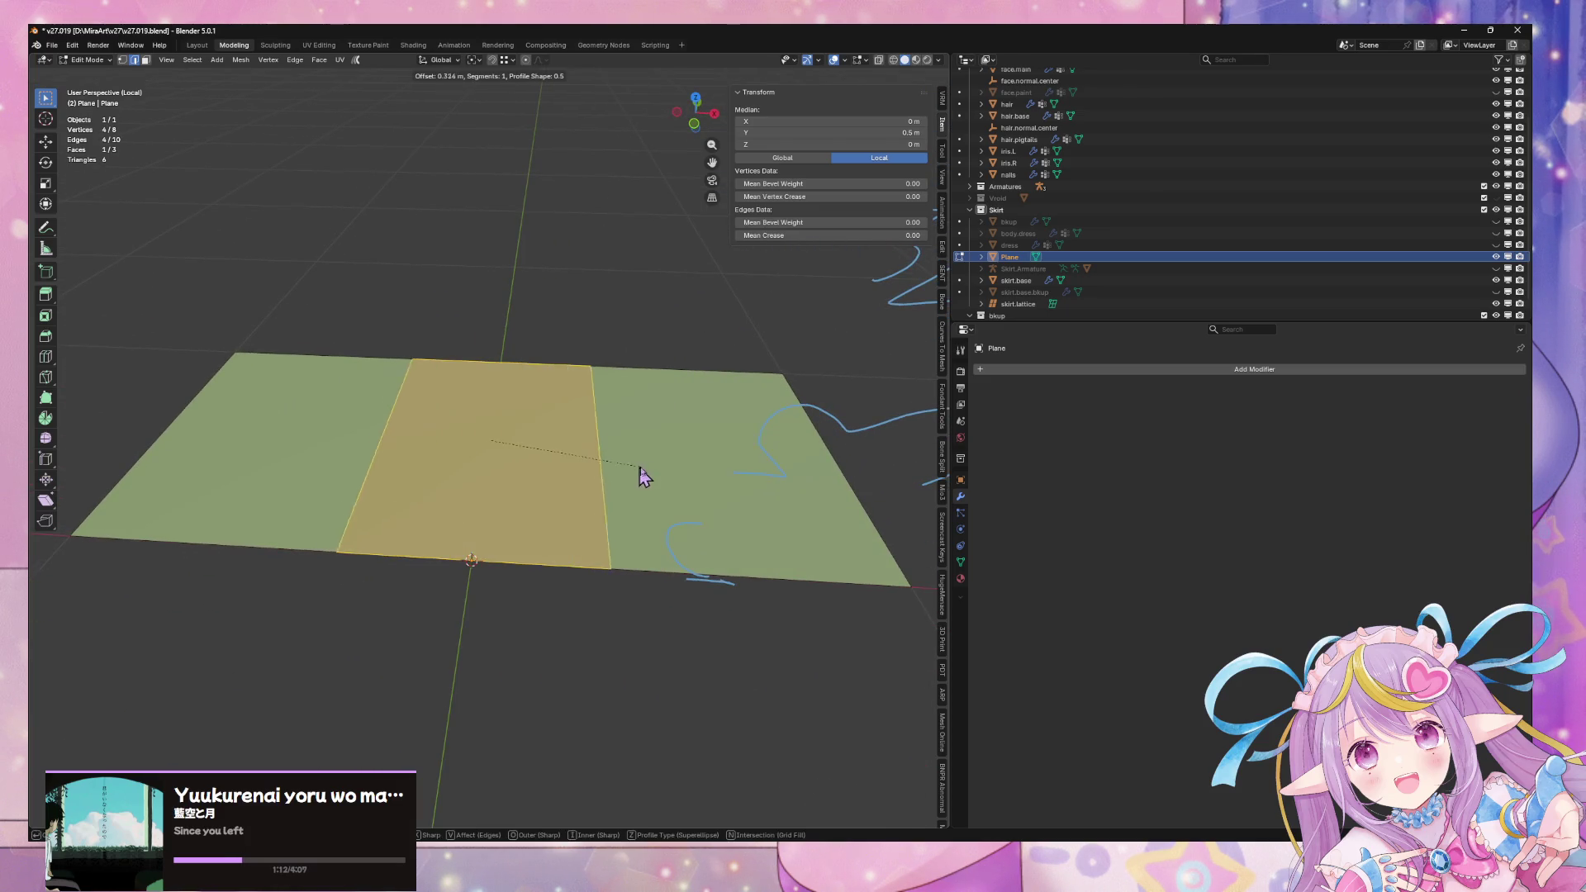
left_click(702, 463)
Extrude the centre face upward into a box, then delete its top face and one side face
middle_click_drag(702, 463, 662, 457)
key("e")
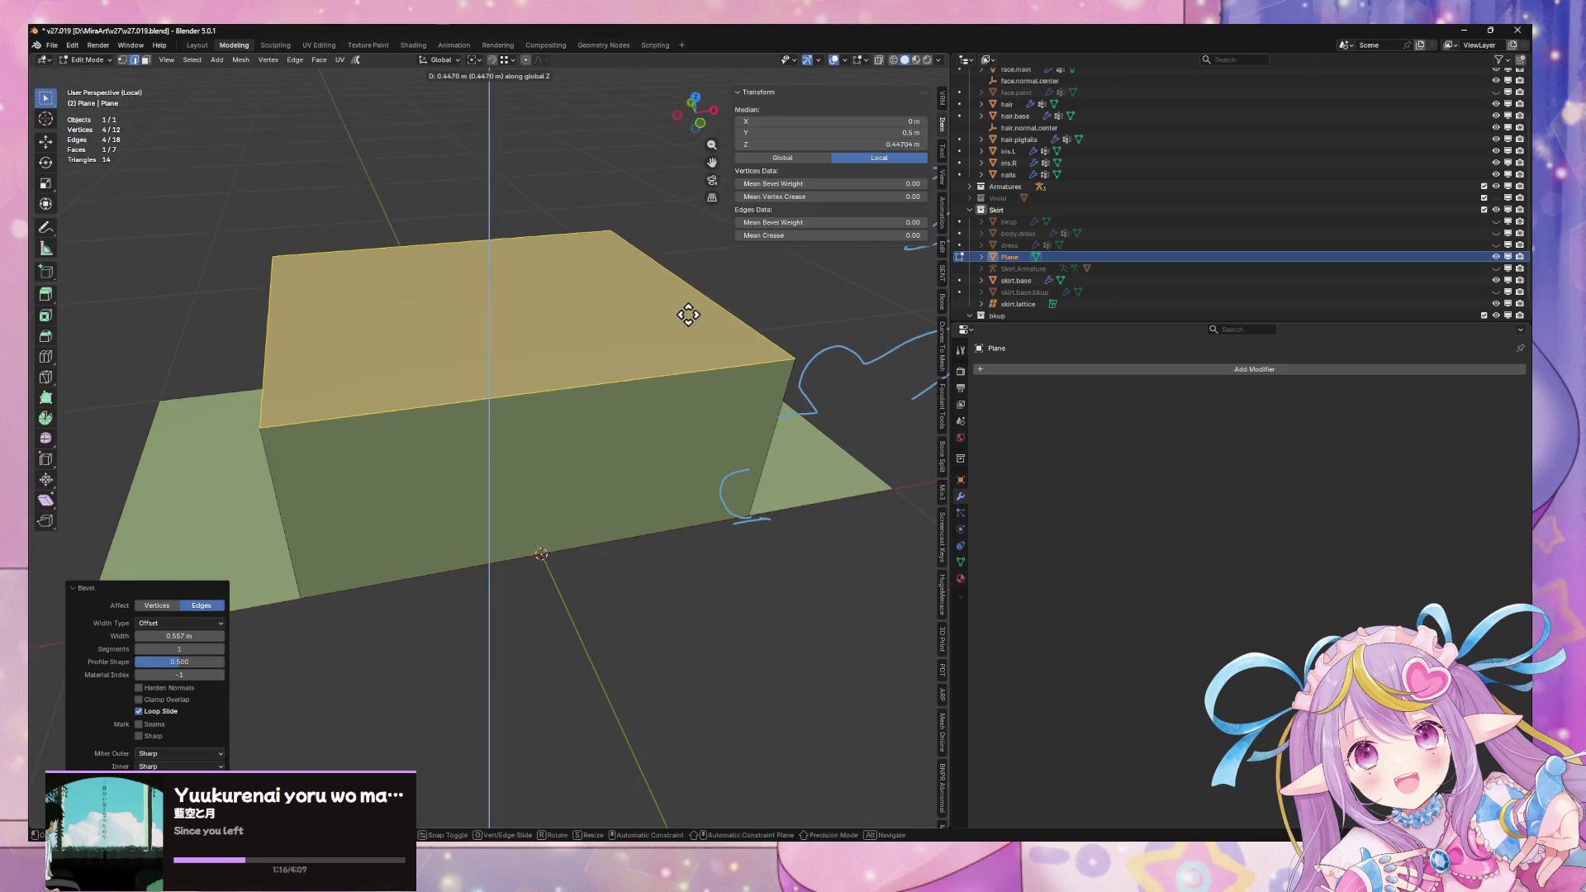
left_click(704, 276)
mouse_move(705, 276)
middle_mouse_down()
mouse_move(526, 361)
mouse_move(708, 350)
middle_mouse_up()
key("x")
left_click(605, 410)
mouse_move(714, 409)
middle_mouse_down()
mouse_move(492, 408)
mouse_move(535, 446)
mouse_move(438, 457)
mouse_move(449, 431)
mouse_move(453, 460)
mouse_move(515, 426)
middle_mouse_up()
left_click(600, 422)
key("x")
left_click(539, 435)
Return to Object Mode and bring up the Generate modifier list
key("Tab")
left_click(1107, 369)
mouse_move(1109, 366)
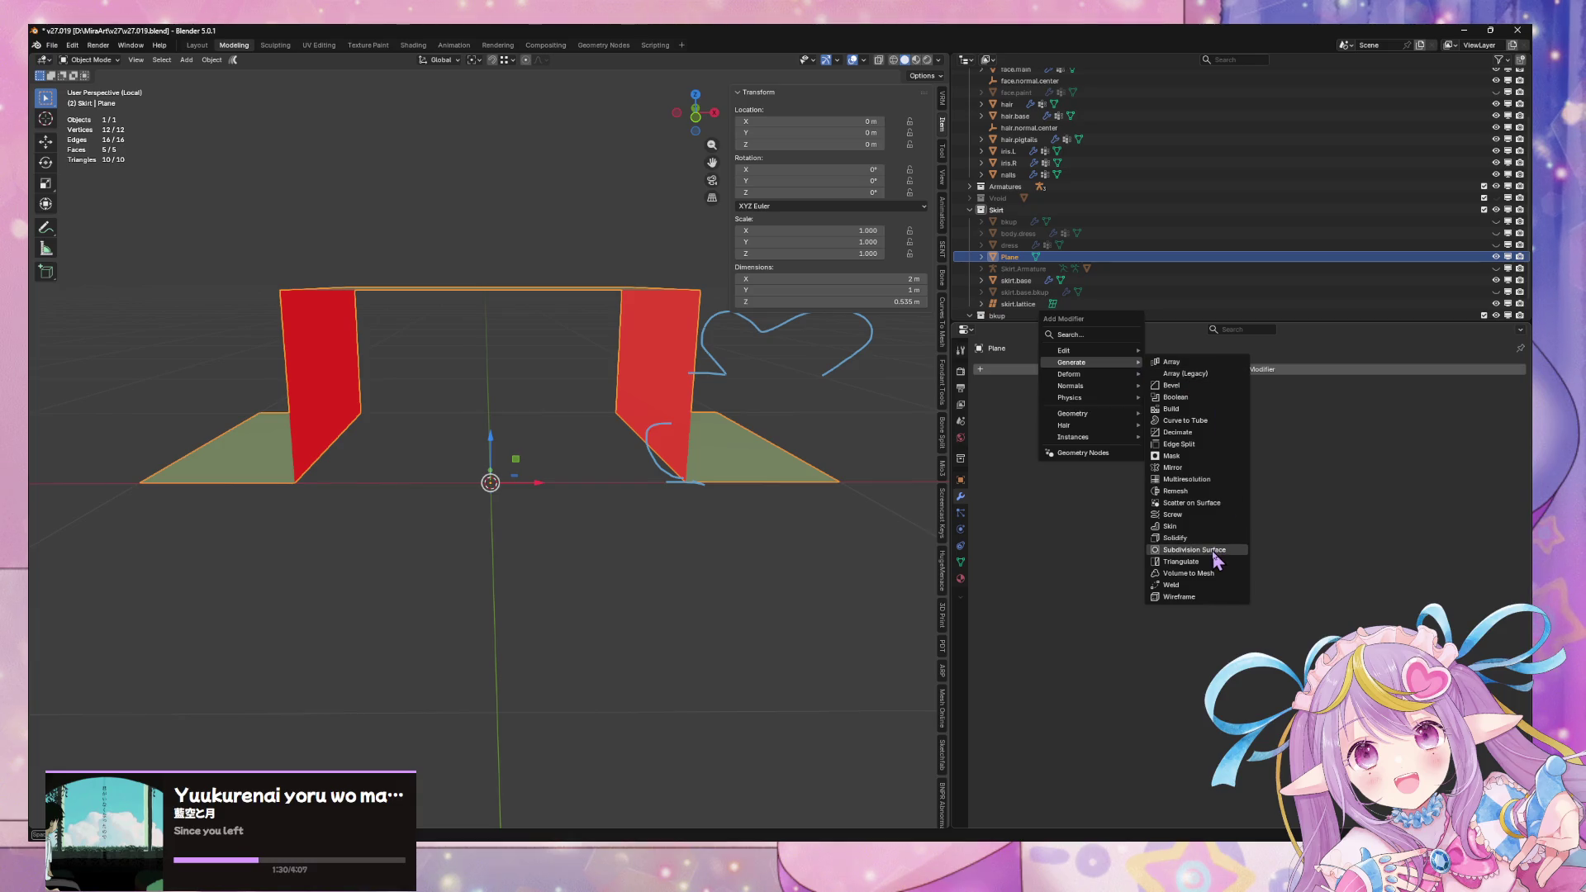
Add a Subdivision Surface modifier and select the fold's left vertical edge in edge mode
left_click(1216, 560)
key("Tab")
middle_click_drag(744, 495, 815, 514)
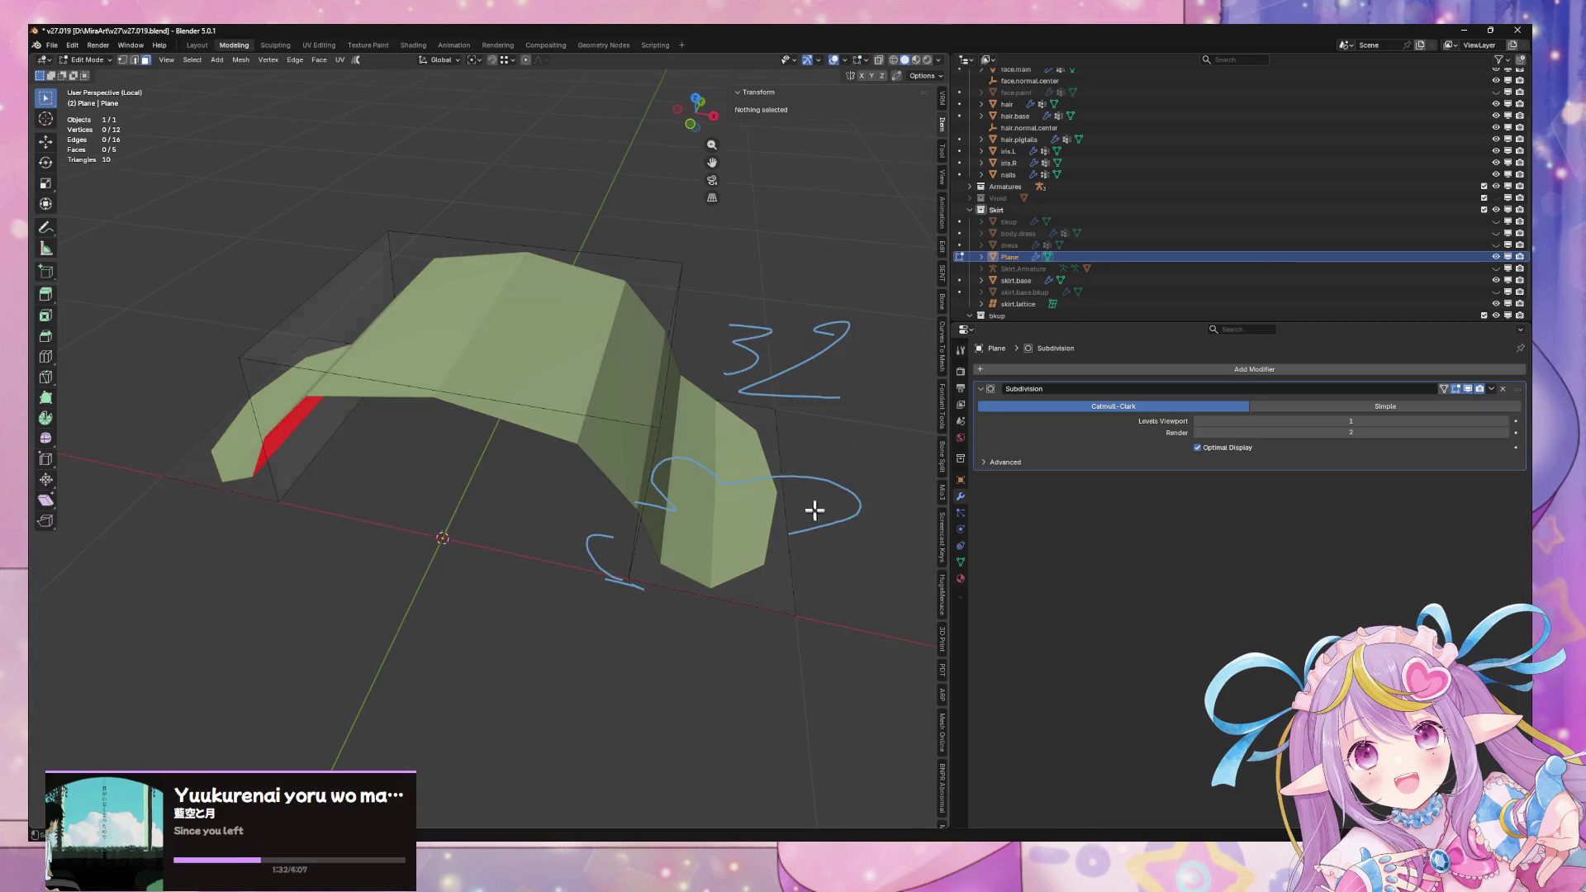
key("2")
left_click(793, 464)
left_click(252, 390)
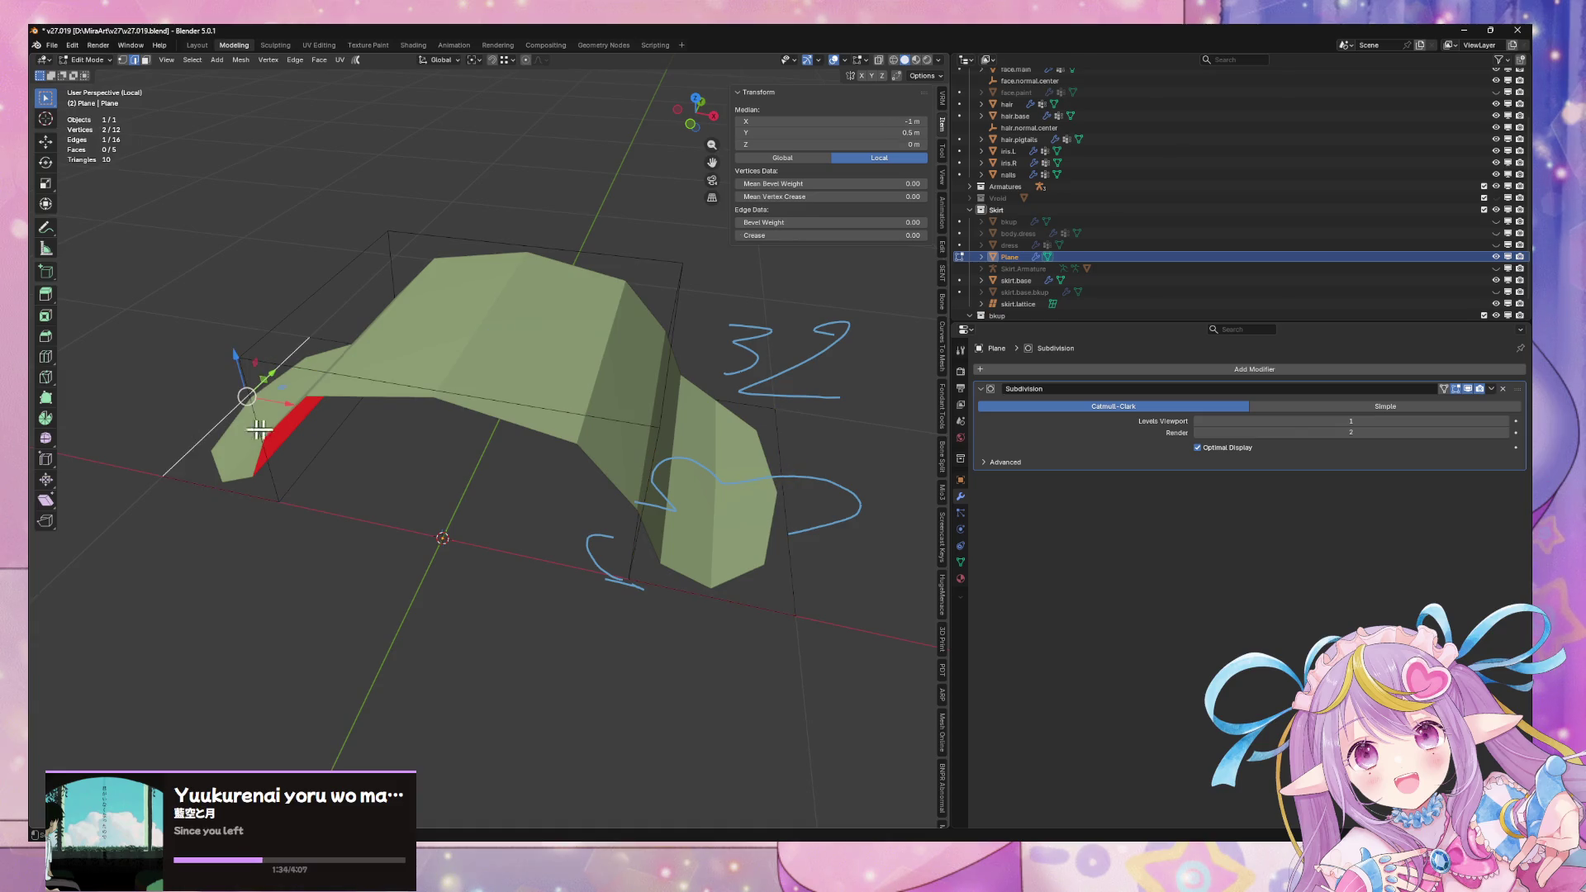
Add an Array modifier with Merge on and place it above Subdivision in the stack
left_click(1205, 372)
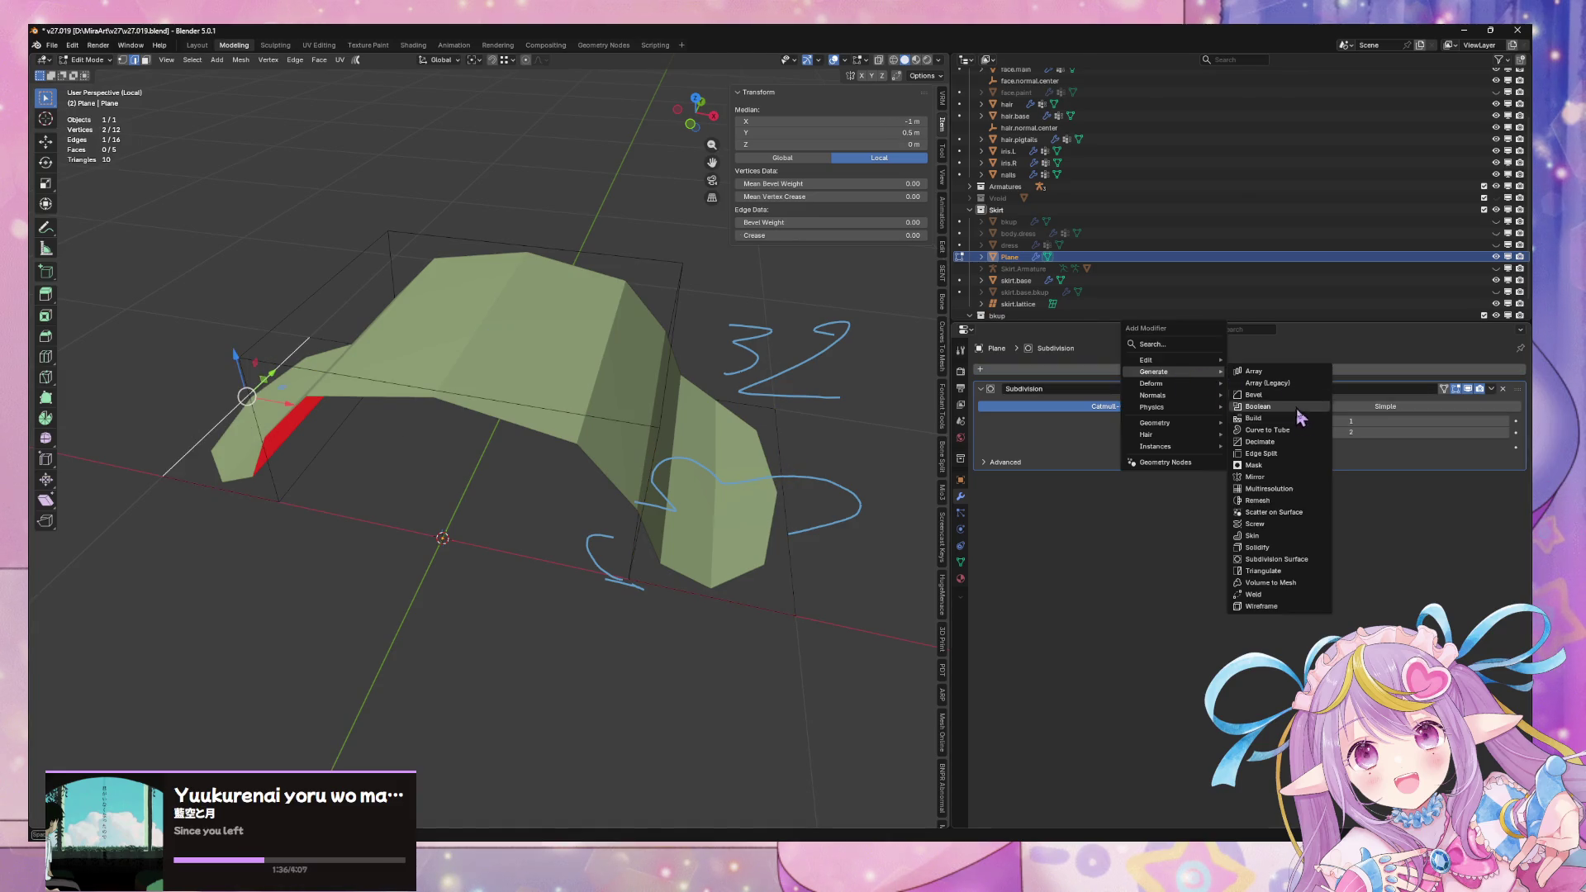
left_click(1239, 374)
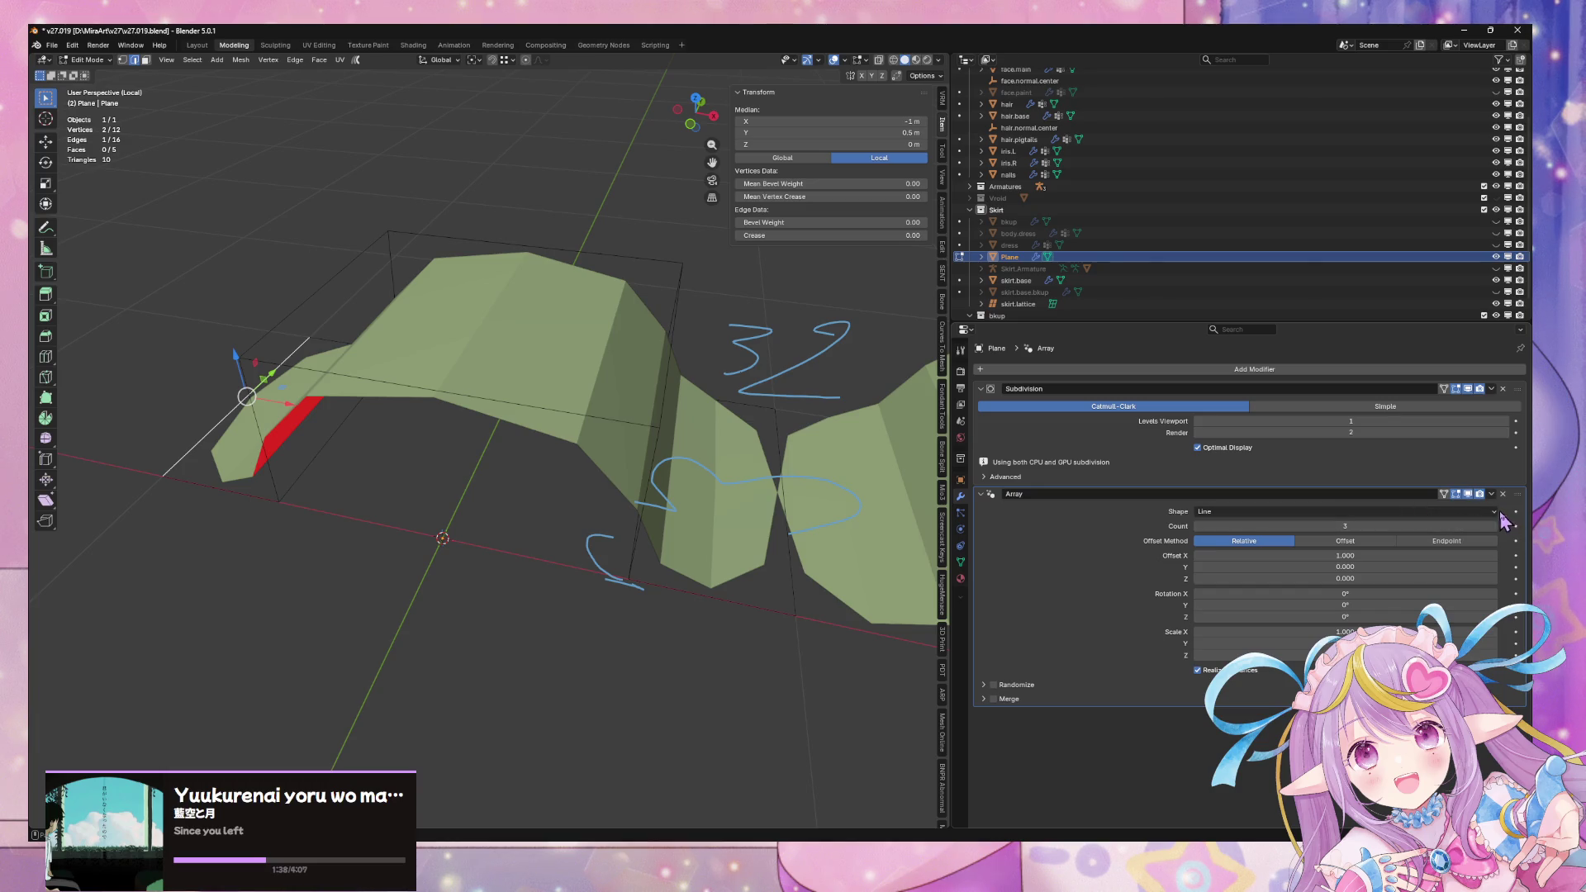
left_click(994, 699)
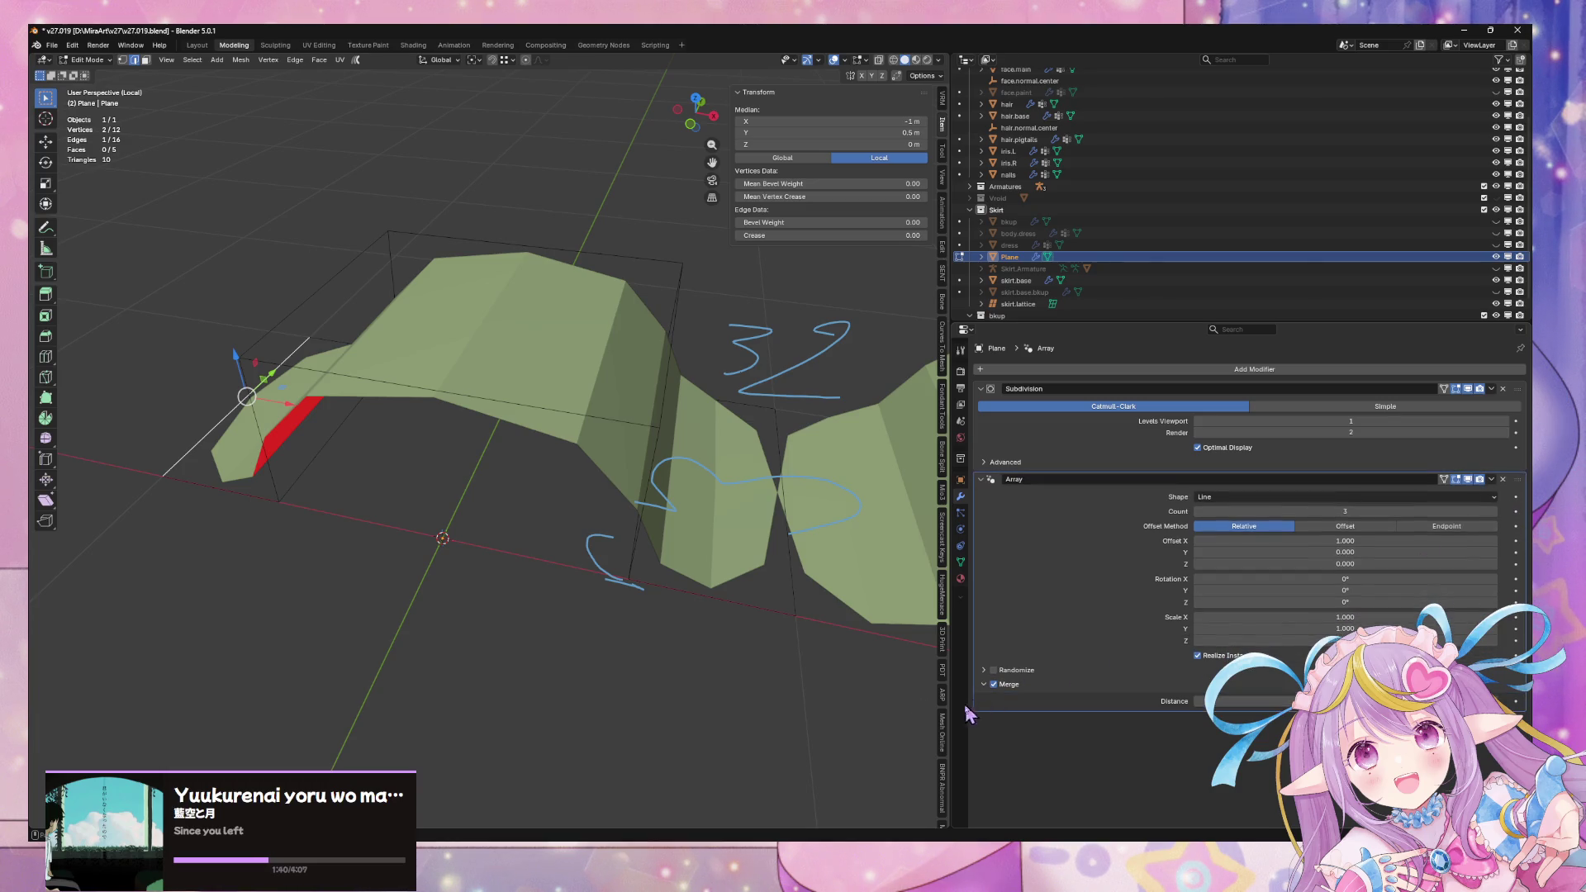
scroll(735, 543, "down", 3)
left_click(1484, 390)
left_click_drag(1484, 403, 1484, 632)
key("a")
scroll(662, 463, "up", 2)
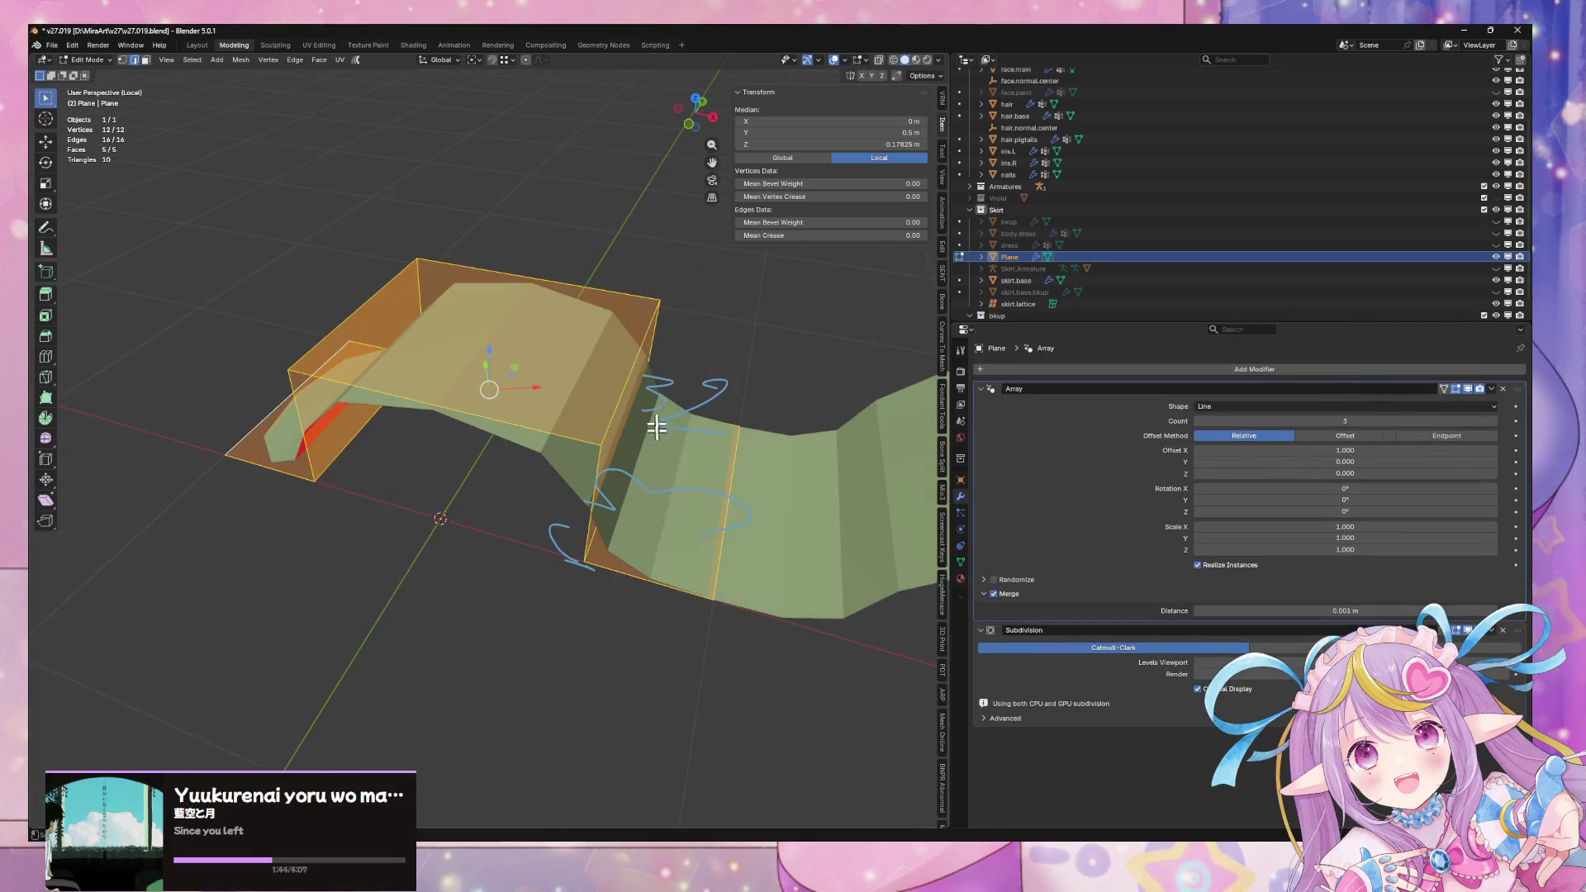
Try sliding fold faces along X, cancelling each move
right_click(650, 383)
mouse_move(566, 415)
middle_mouse_down()
mouse_move(683, 410)
mouse_move(520, 372)
mouse_move(662, 372)
mouse_move(612, 358)
mouse_move(647, 354)
mouse_move(632, 404)
middle_mouse_up()
left_click(620, 456)
key("g")
key("x")
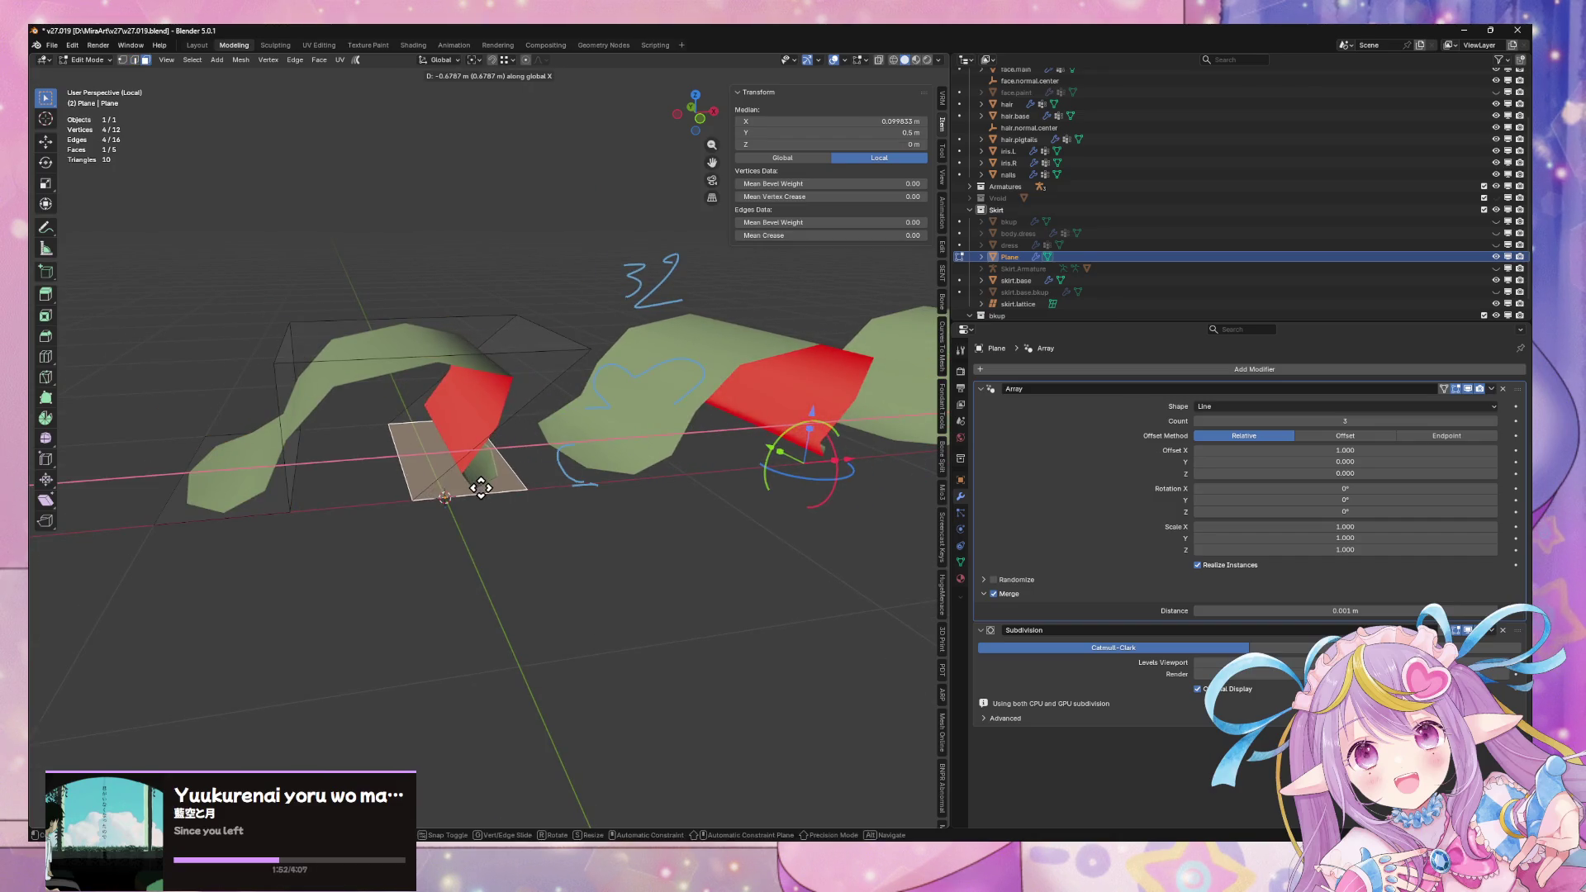
key("Escape")
mouse_move(521, 488)
middle_mouse_down()
mouse_move(584, 453)
mouse_move(649, 457)
mouse_move(630, 484)
mouse_move(726, 475)
mouse_move(699, 419)
mouse_move(726, 418)
mouse_move(578, 451)
middle_mouse_up()
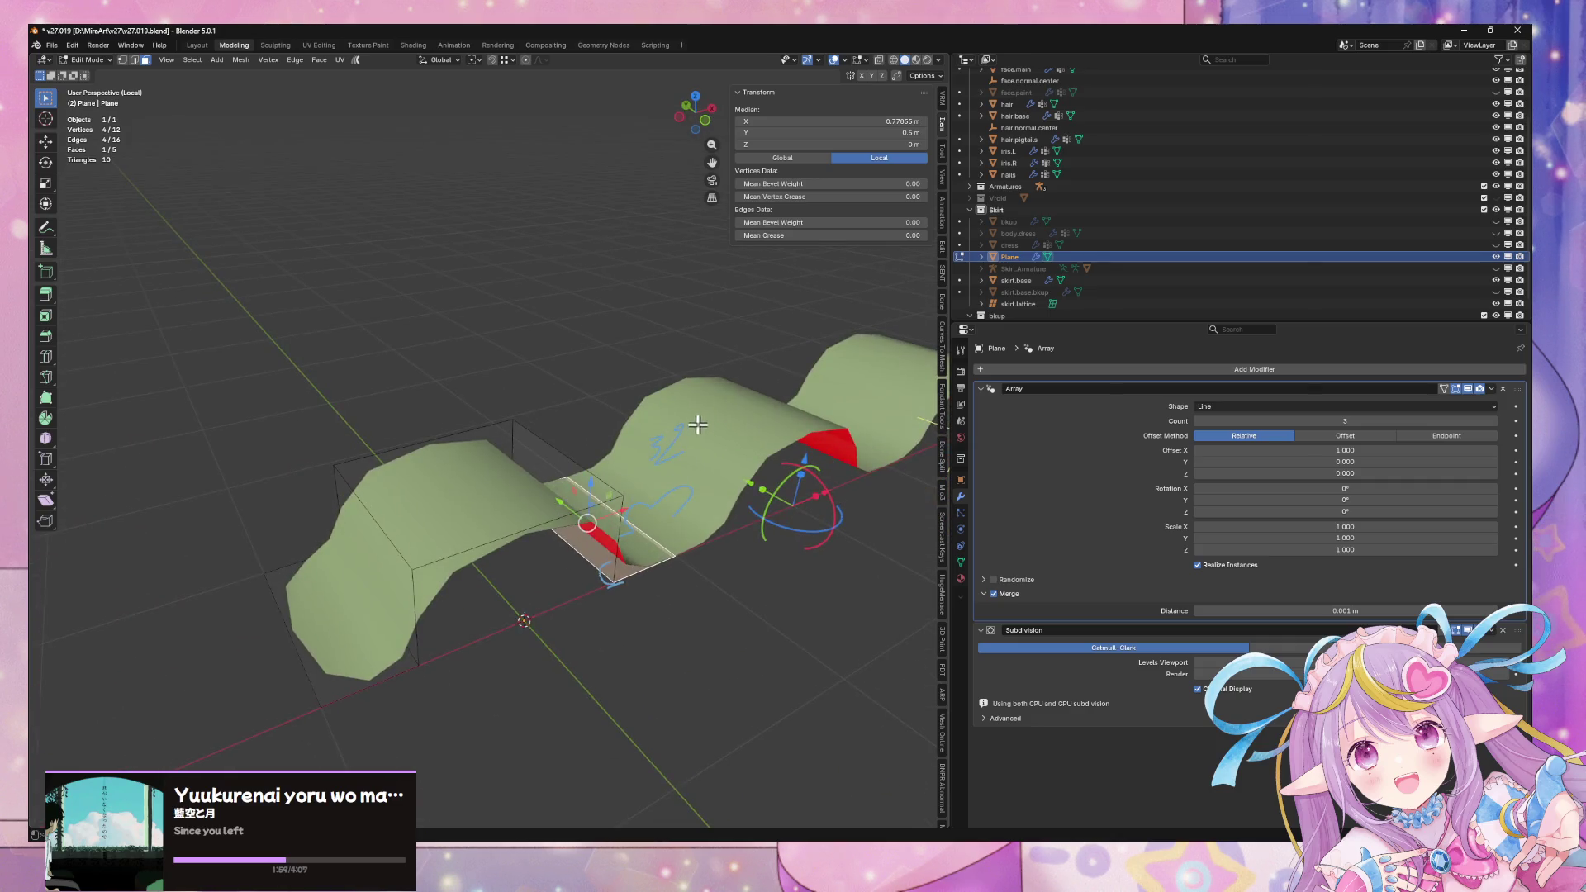
left_click(454, 472)
key("g")
key("x")
right_click(521, 456)
Move Subdivision back above Array and set the face's X offset to 0
left_click_drag(1516, 624, 1516, 388)
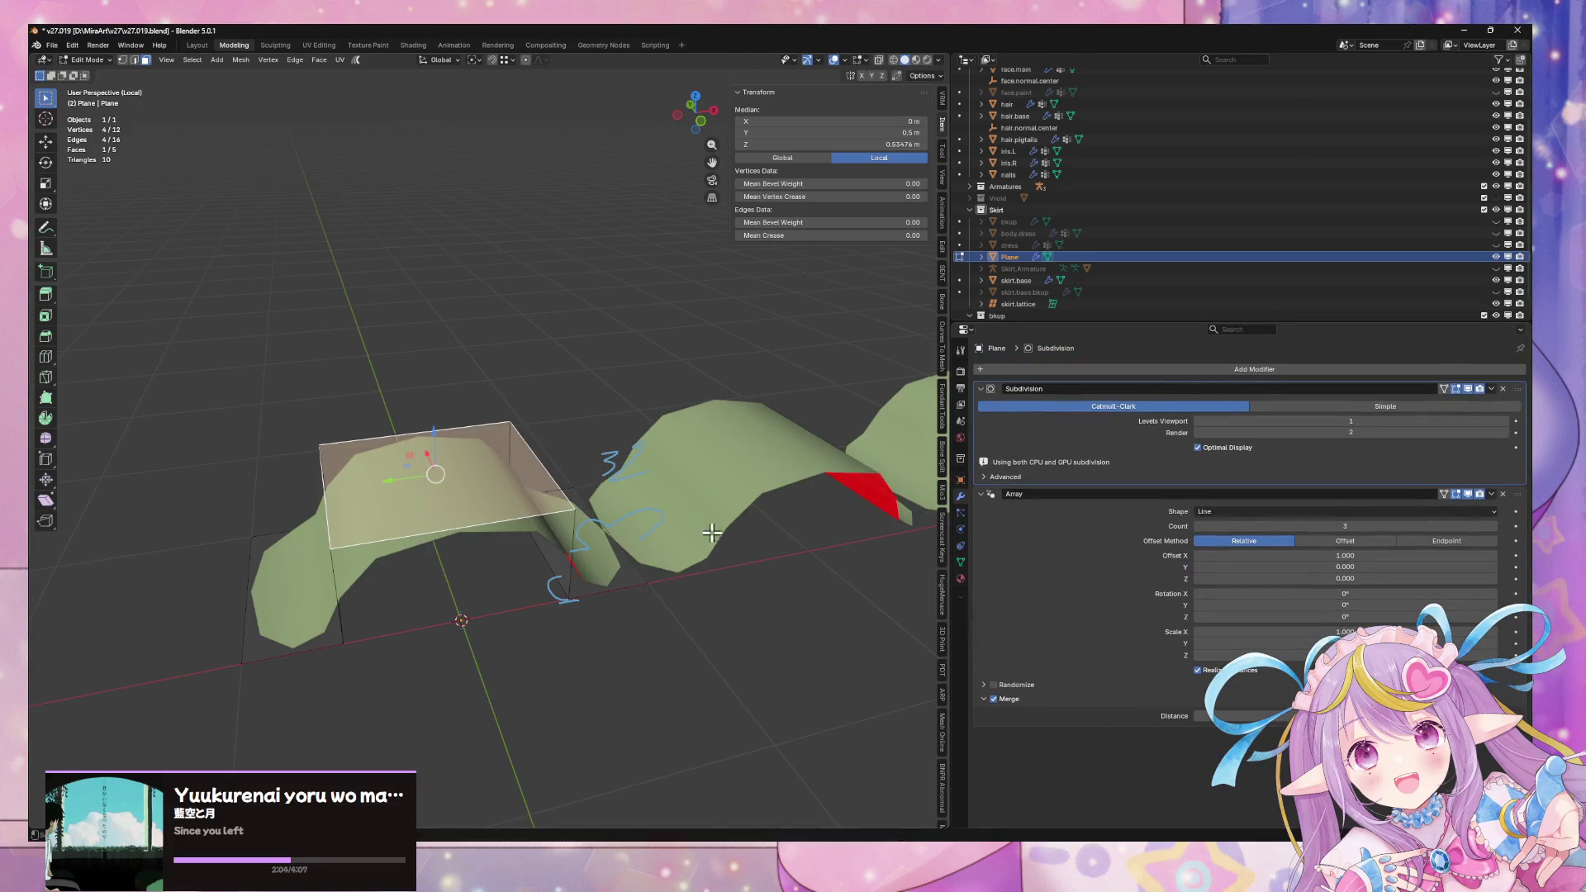
key("g")
key("x")
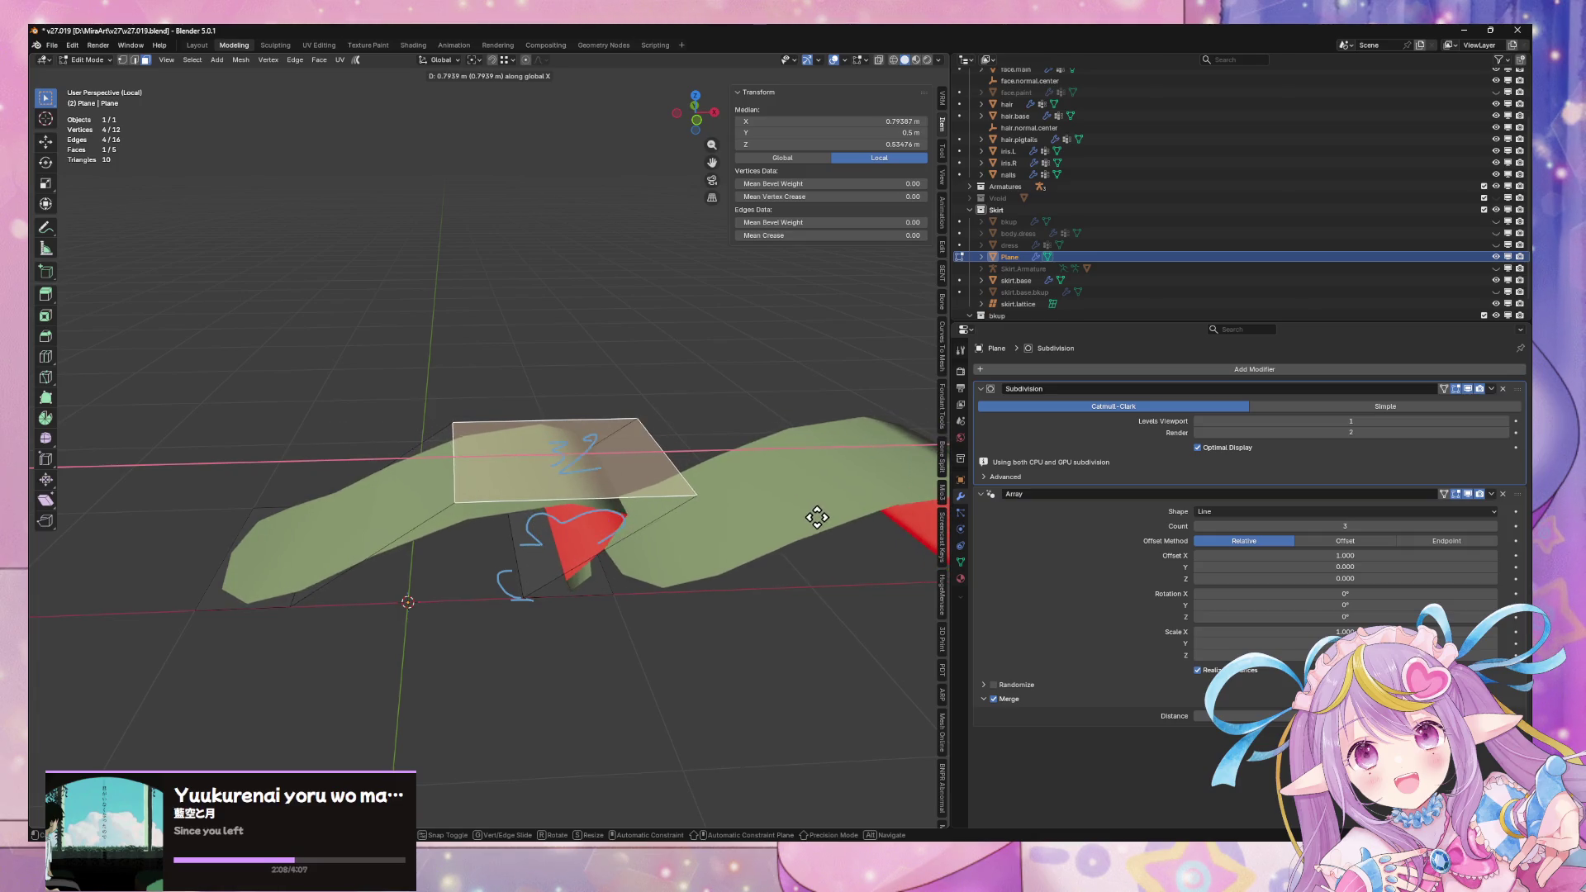
key("Escape")
mouse_move(733, 506)
middle_mouse_down()
mouse_move(650, 531)
mouse_move(736, 510)
mouse_move(600, 492)
mouse_move(637, 463)
mouse_move(602, 506)
middle_mouse_up()
key("g")
key("x")
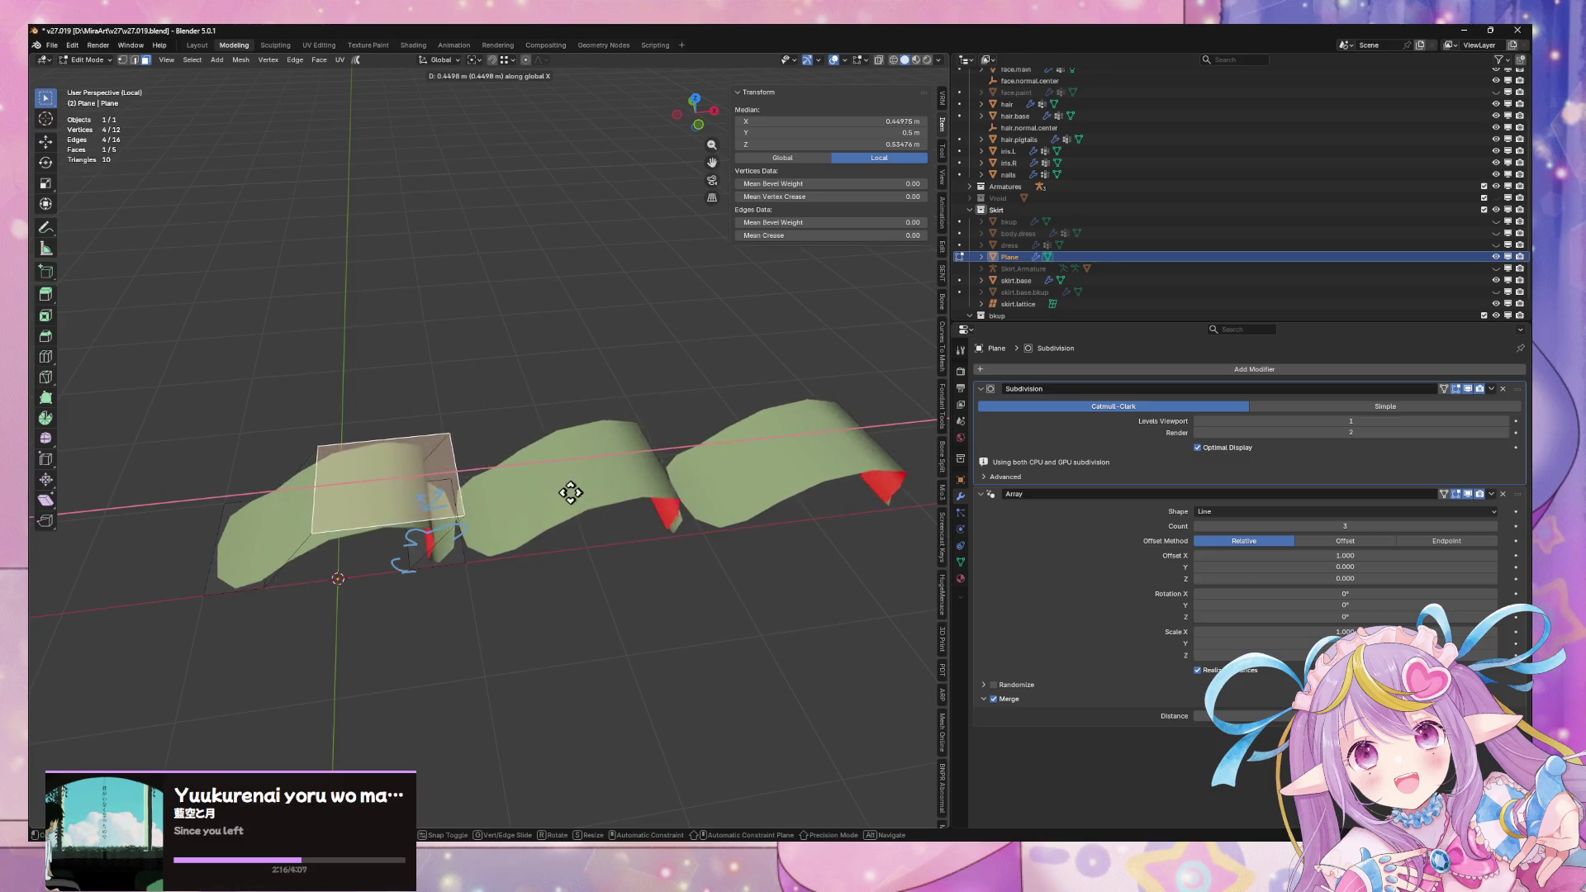
key("0")
key("Return")
mouse_move(453, 556)
middle_mouse_down()
mouse_move(698, 485)
mouse_move(684, 478)
middle_mouse_up()
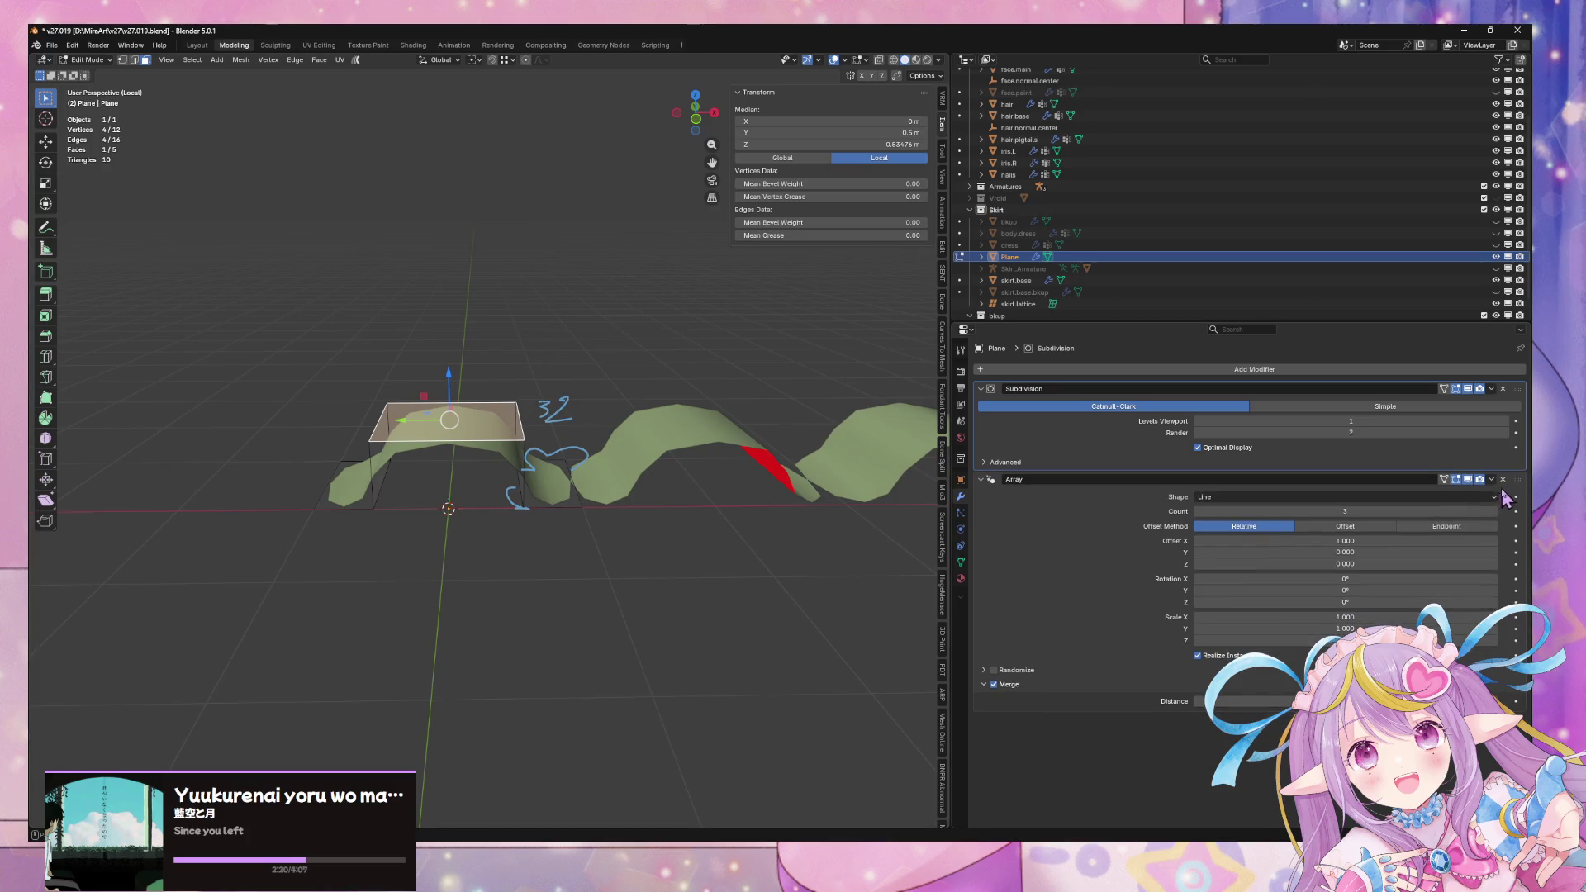
Remove the Array modifier, shift the face along X, and rotate it 90° on Y to stand upright
left_click(1503, 494)
key("x")
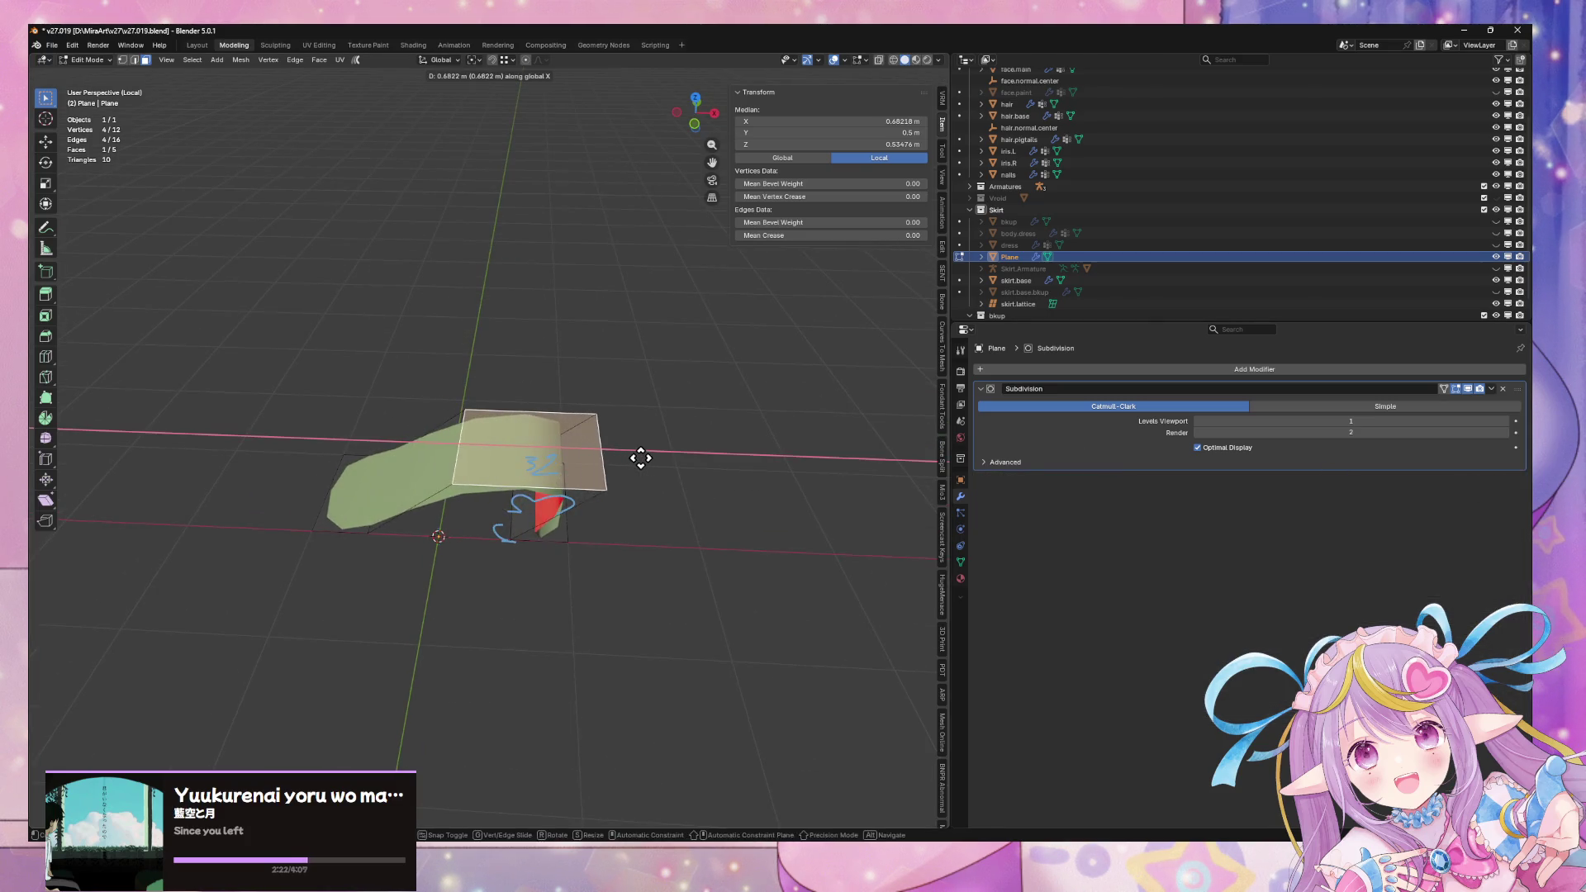
left_click(633, 458)
middle_click_drag(633, 458, 633, 419)
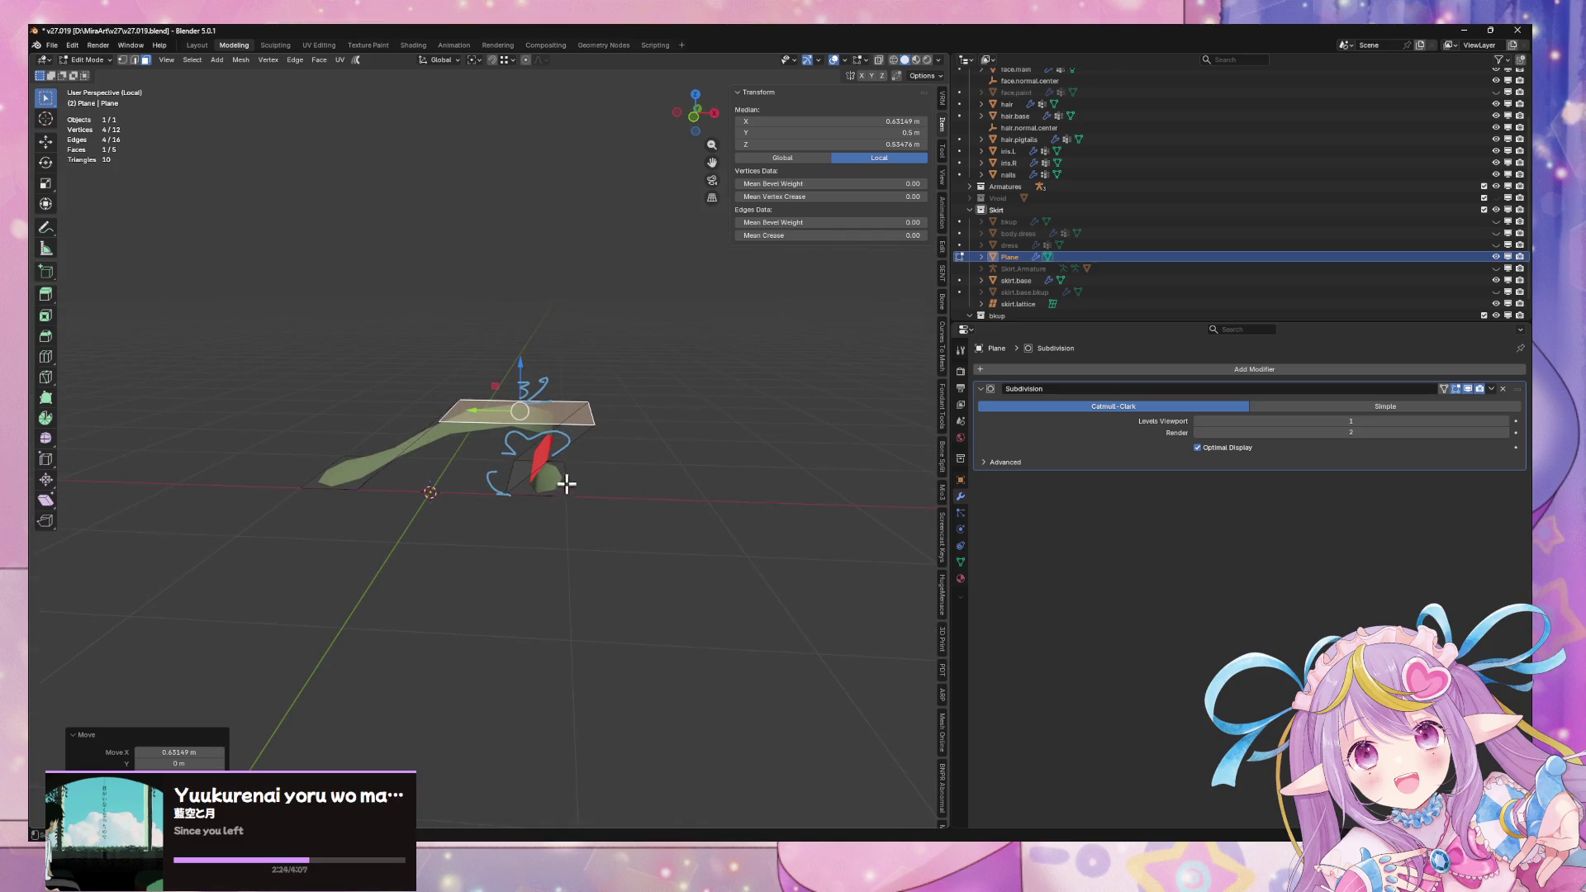
type("ry90")
key("Return")
Shift the selected faces of the plane along the X axis
key("g")
key("x")
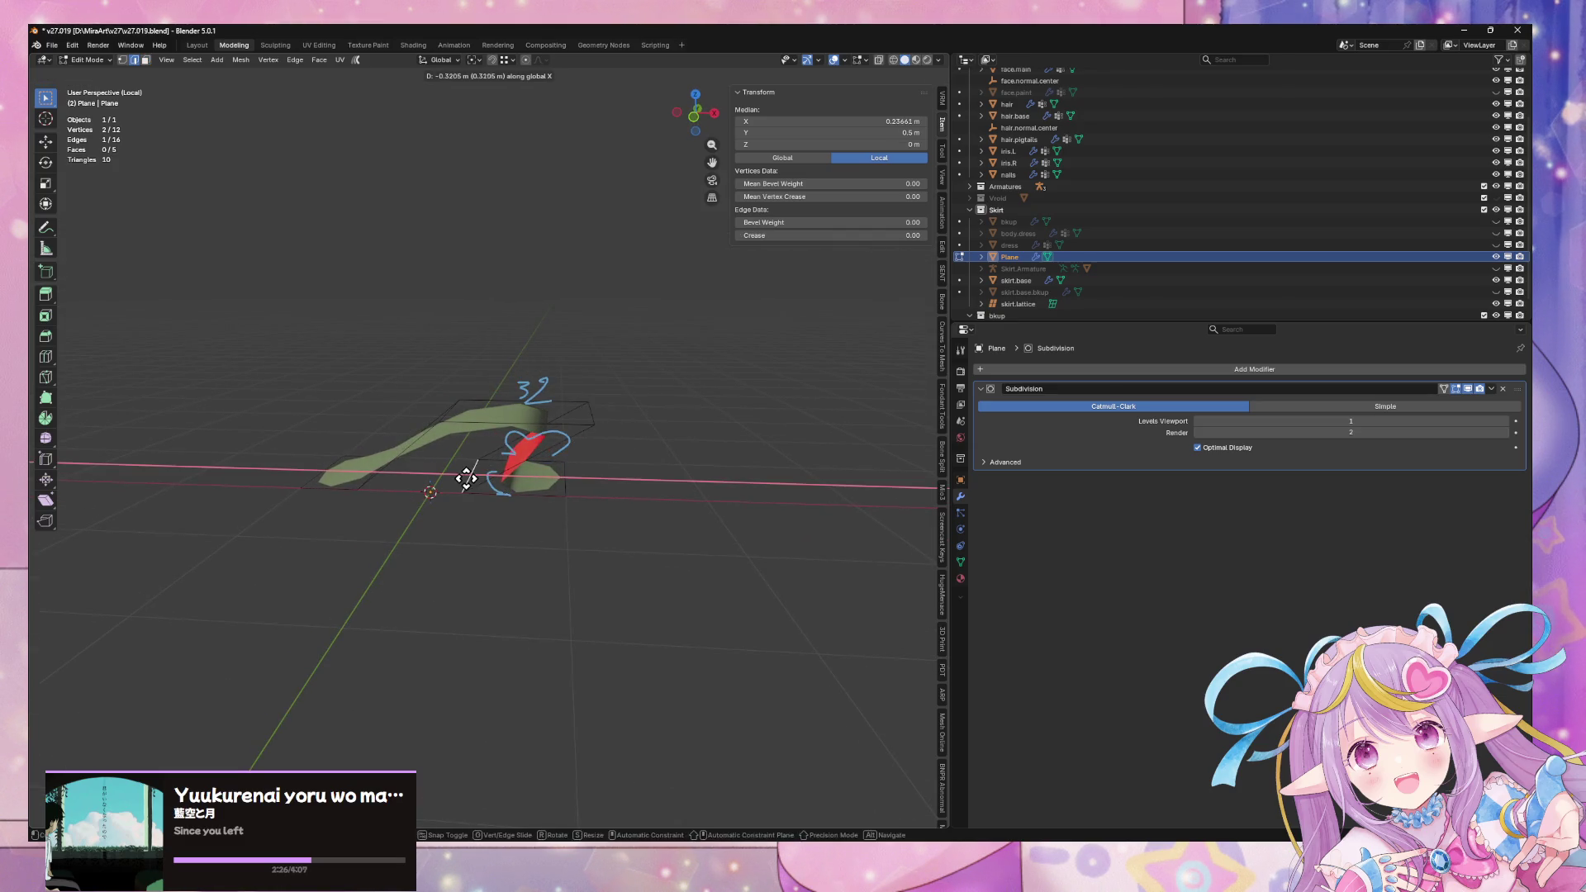
left_click(459, 477)
key("3")
left_click(562, 376)
mouse_move(561, 376)
middle_mouse_down()
mouse_move(609, 390)
mouse_move(587, 488)
mouse_move(620, 432)
mouse_move(609, 449)
mouse_move(688, 562)
mouse_move(746, 531)
mouse_move(810, 464)
mouse_move(648, 566)
middle_mouse_up()
key("g")
key("x")
left_click(602, 397)
Select the face at the other end and shift it along X
left_click(633, 454)
key("z")
key("Escape")
middle_click_drag(623, 427, 559, 368)
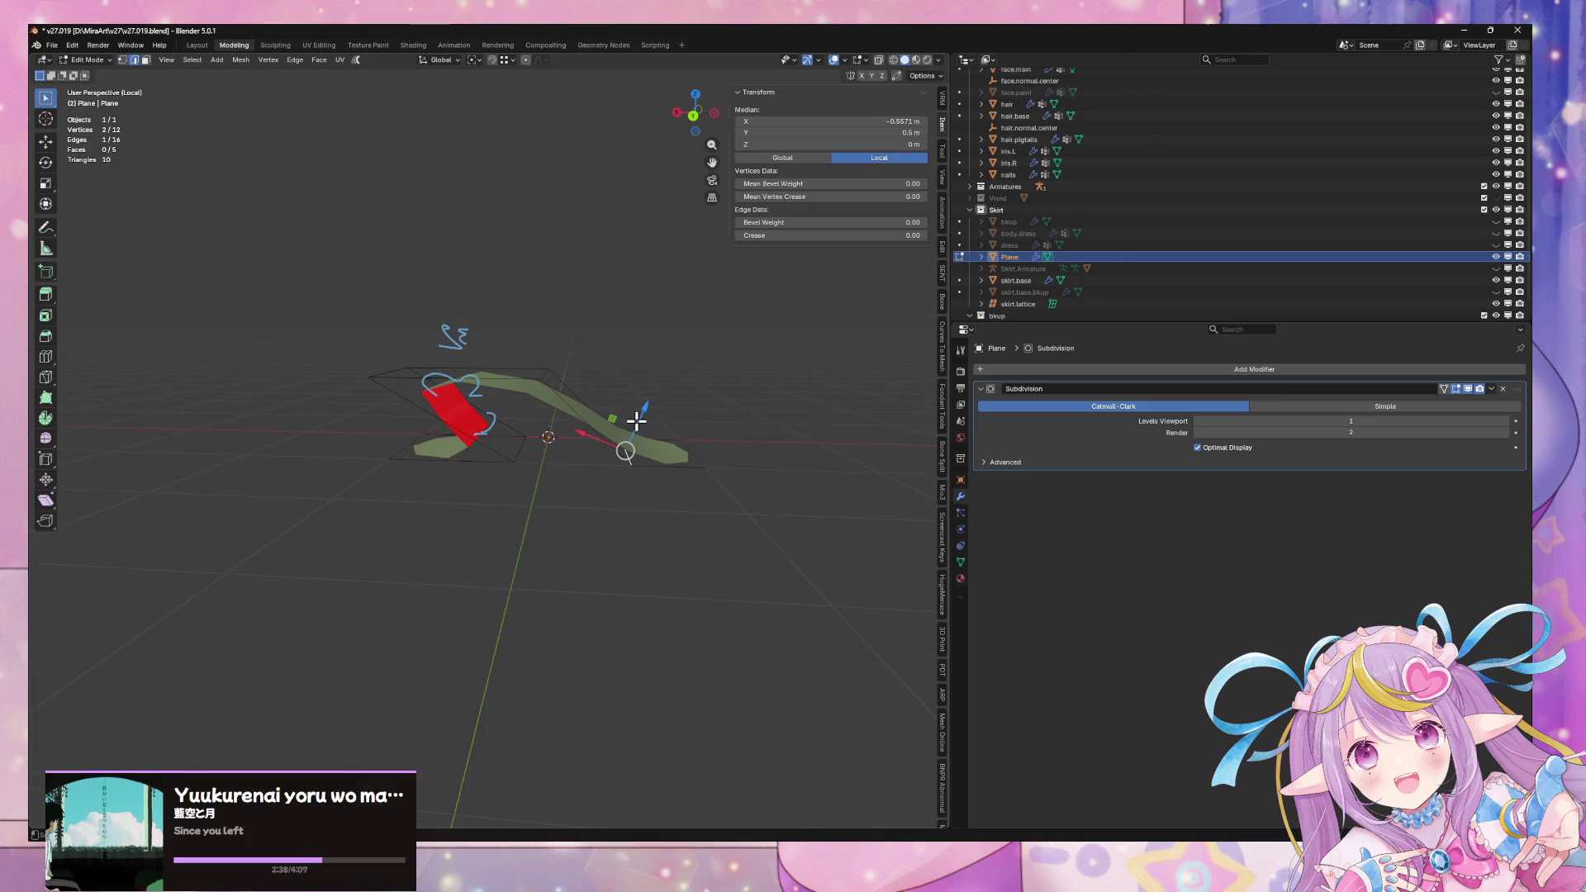
key("shift+v")
key("Escape")
key("g")
key("x")
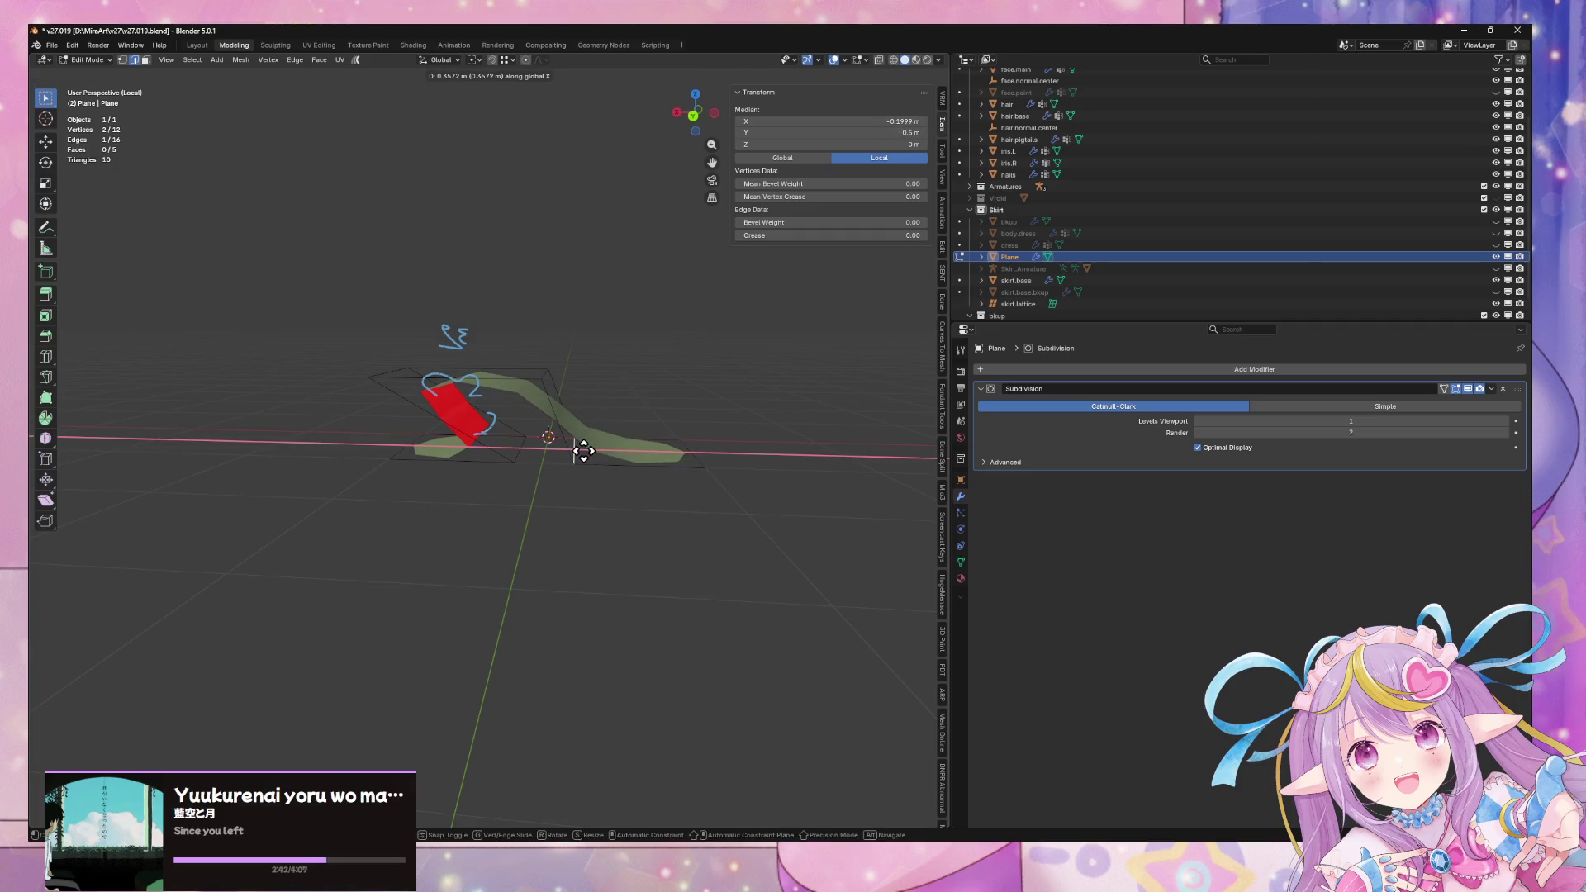
left_click(583, 450)
Select the edge near the plane's left side and edge-slide it twice along the surface
mouse_move(650, 455)
middle_mouse_down()
mouse_move(579, 412)
mouse_move(432, 456)
mouse_move(541, 414)
middle_mouse_up()
key("3")
left_click(542, 413)
key("2")
left_click(442, 435)
key("shift+v")
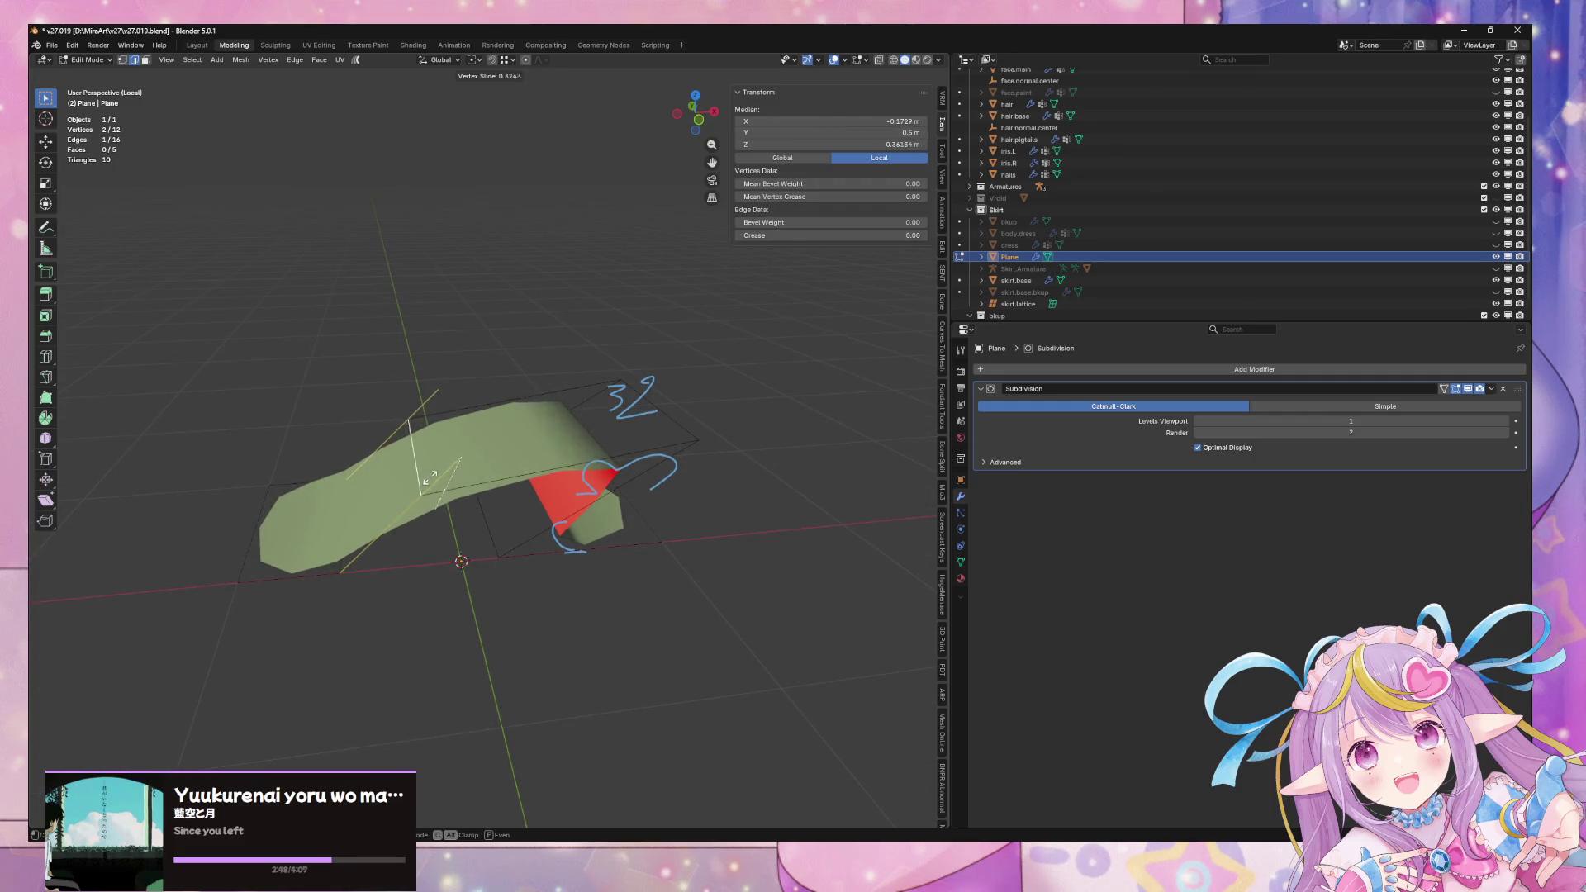
left_click(446, 482)
mouse_move(667, 466)
middle_mouse_down()
mouse_move(652, 528)
mouse_move(652, 498)
middle_mouse_up()
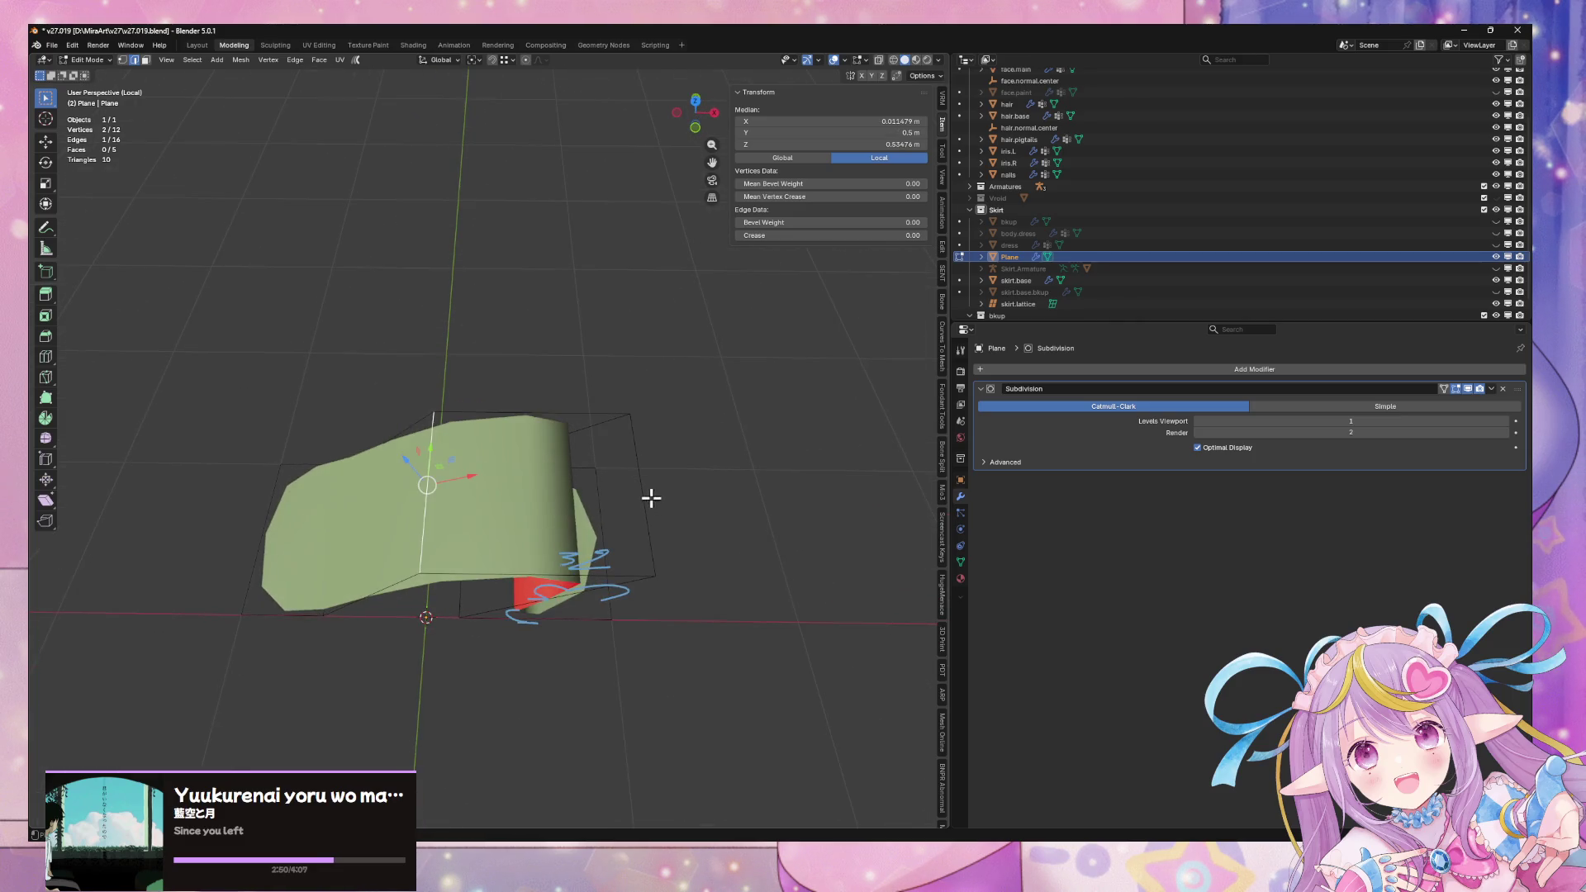
key("shift+v")
left_click(574, 462)
Bevel a fold edge, splitting it in two to create an extra face
middle_click_drag(574, 463, 541, 402)
left_click(582, 408)
key("ctrl+e")
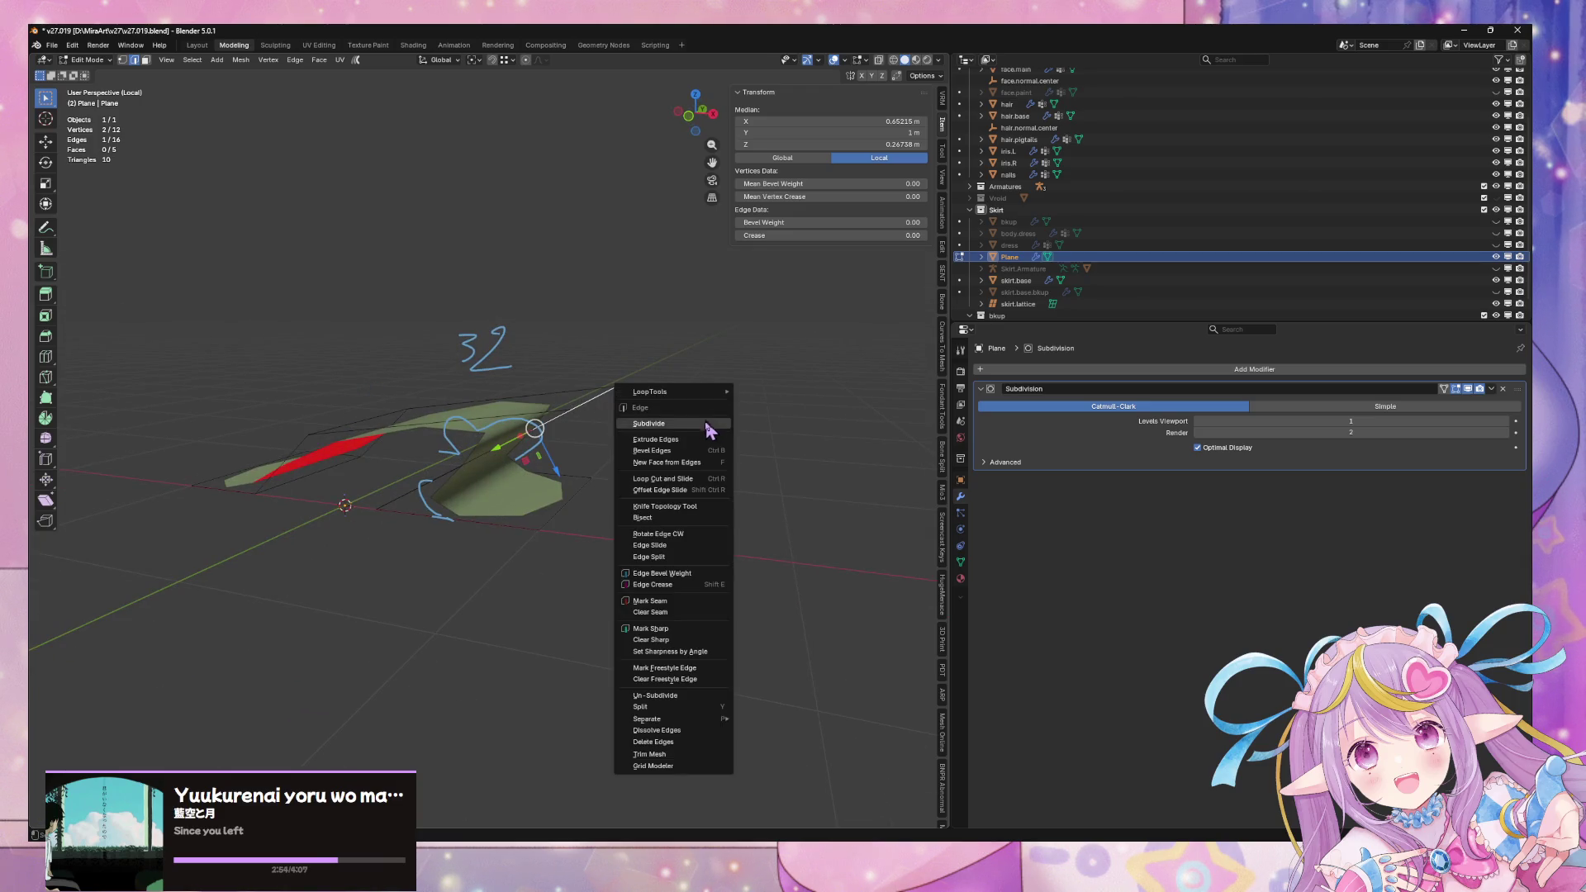
left_click(703, 452)
key("Escape")
middle_click_drag(797, 427, 515, 437)
key("ctrl+e")
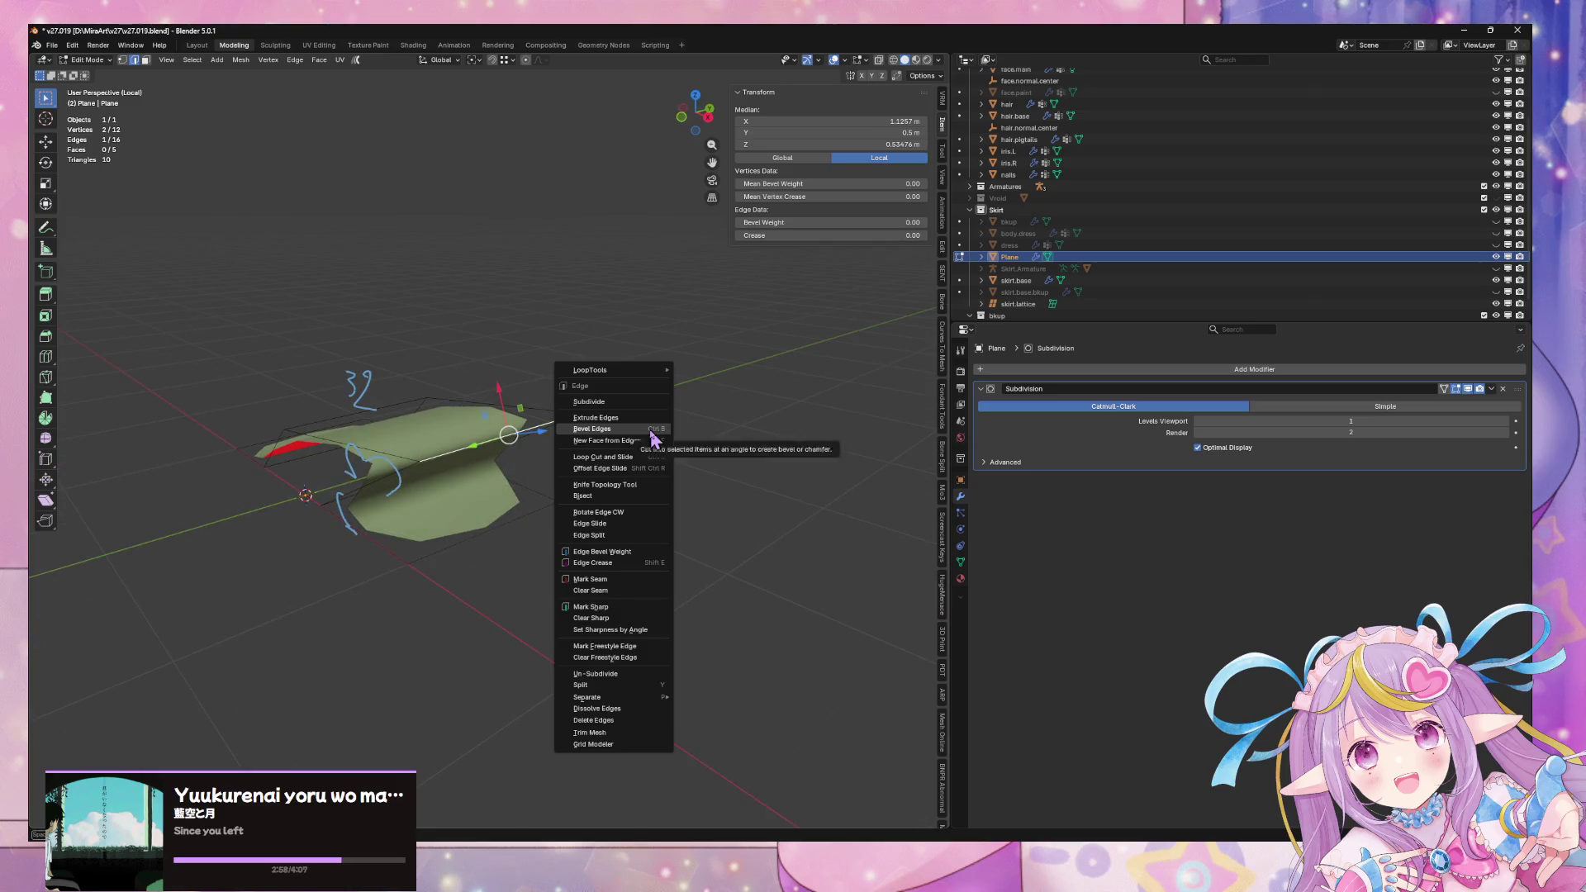
left_click(654, 430)
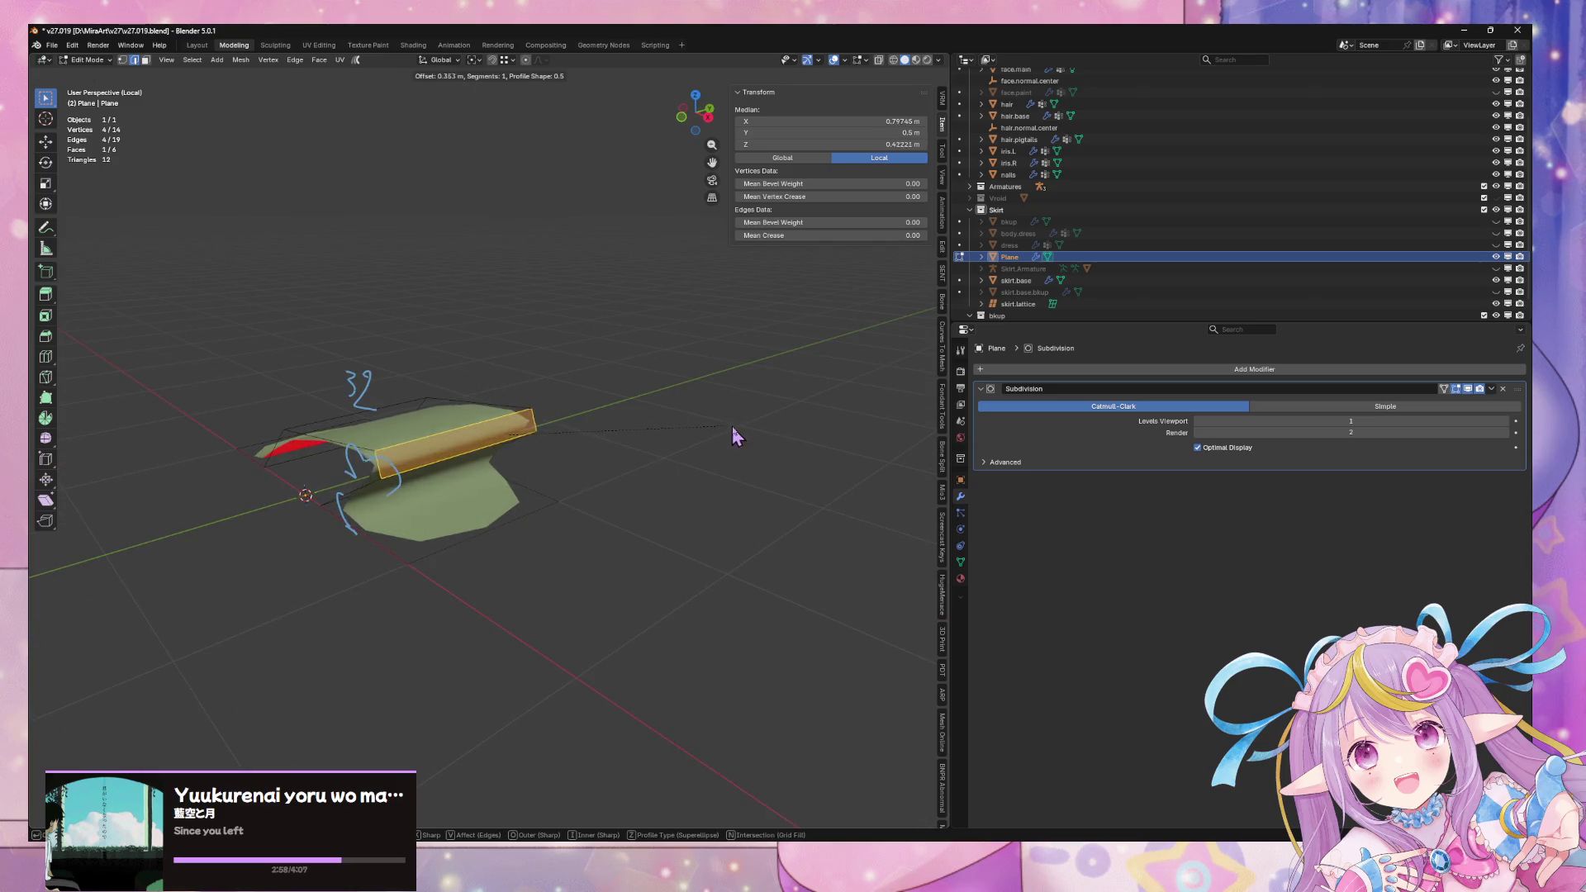
left_click(791, 428)
mouse_move(785, 425)
middle_mouse_down()
mouse_move(605, 464)
mouse_move(542, 509)
mouse_move(454, 421)
mouse_move(627, 424)
middle_mouse_up()
Shift a fold edge along X and slide it so the fold curves evenly
left_click(630, 435)
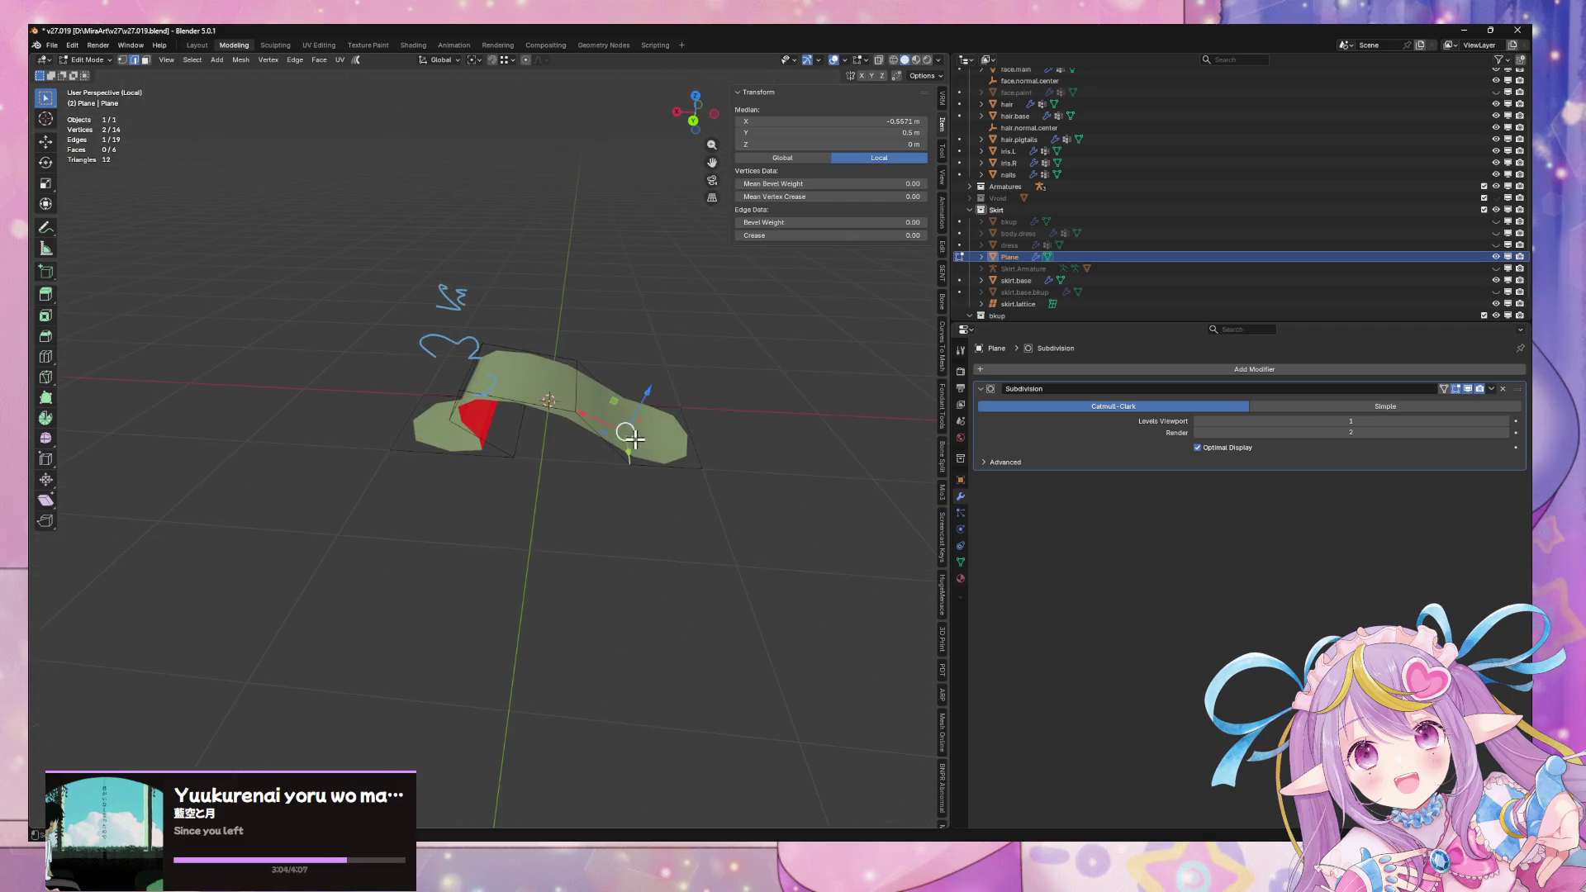
key("g")
key("x")
key("y")
key("x")
left_click(598, 451)
mouse_move(598, 450)
middle_mouse_down()
mouse_move(708, 485)
mouse_move(580, 408)
mouse_move(687, 379)
mouse_move(671, 385)
mouse_move(672, 507)
mouse_move(637, 428)
mouse_move(612, 418)
mouse_move(553, 447)
middle_mouse_up()
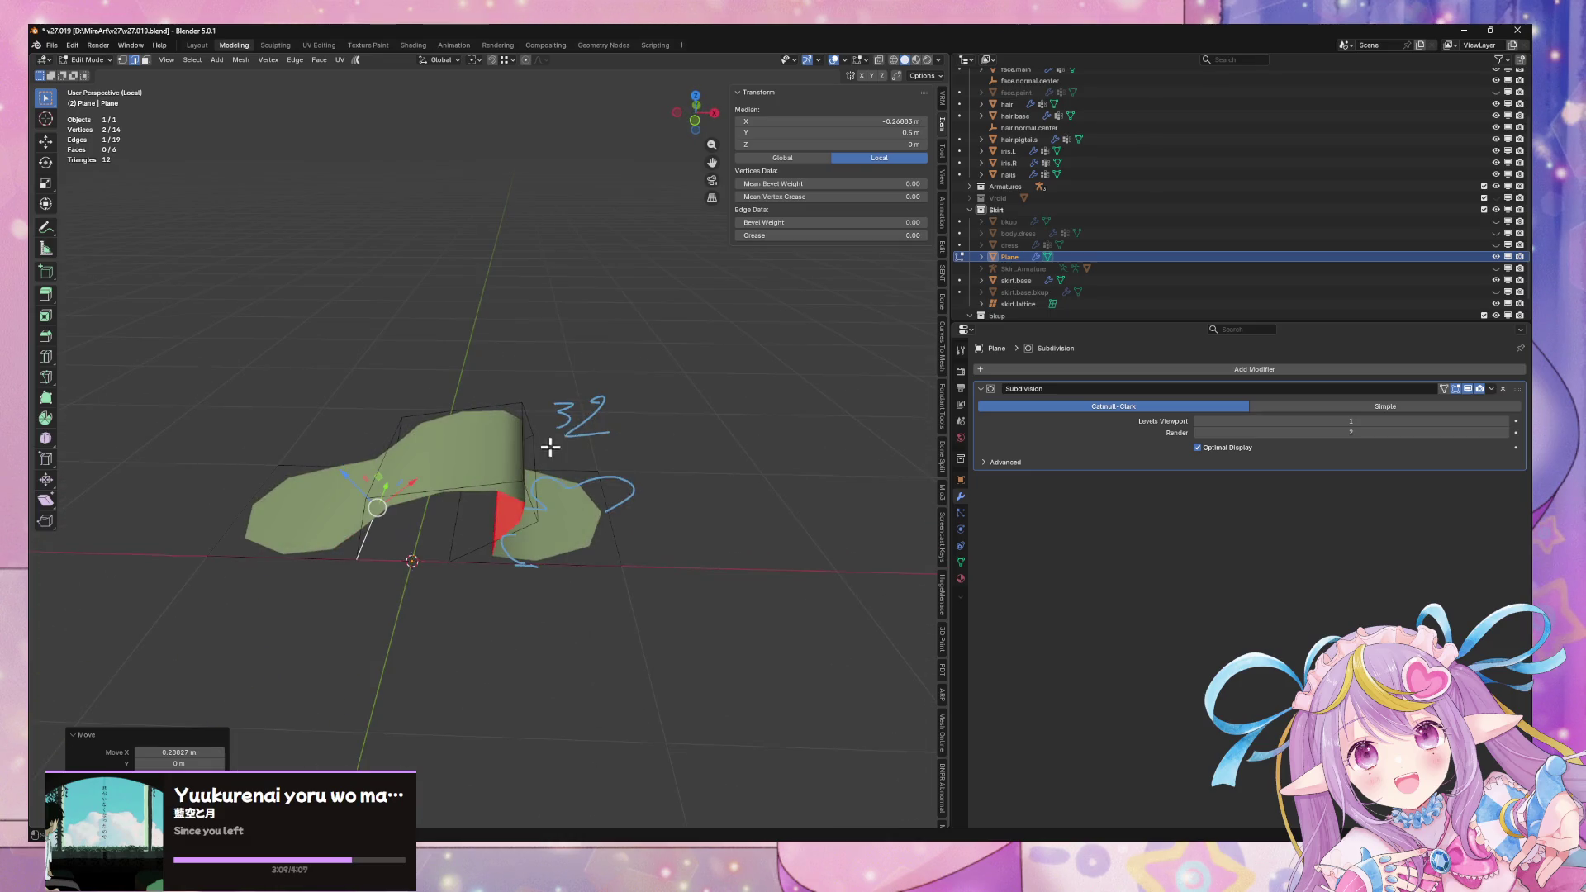
key("shift+v")
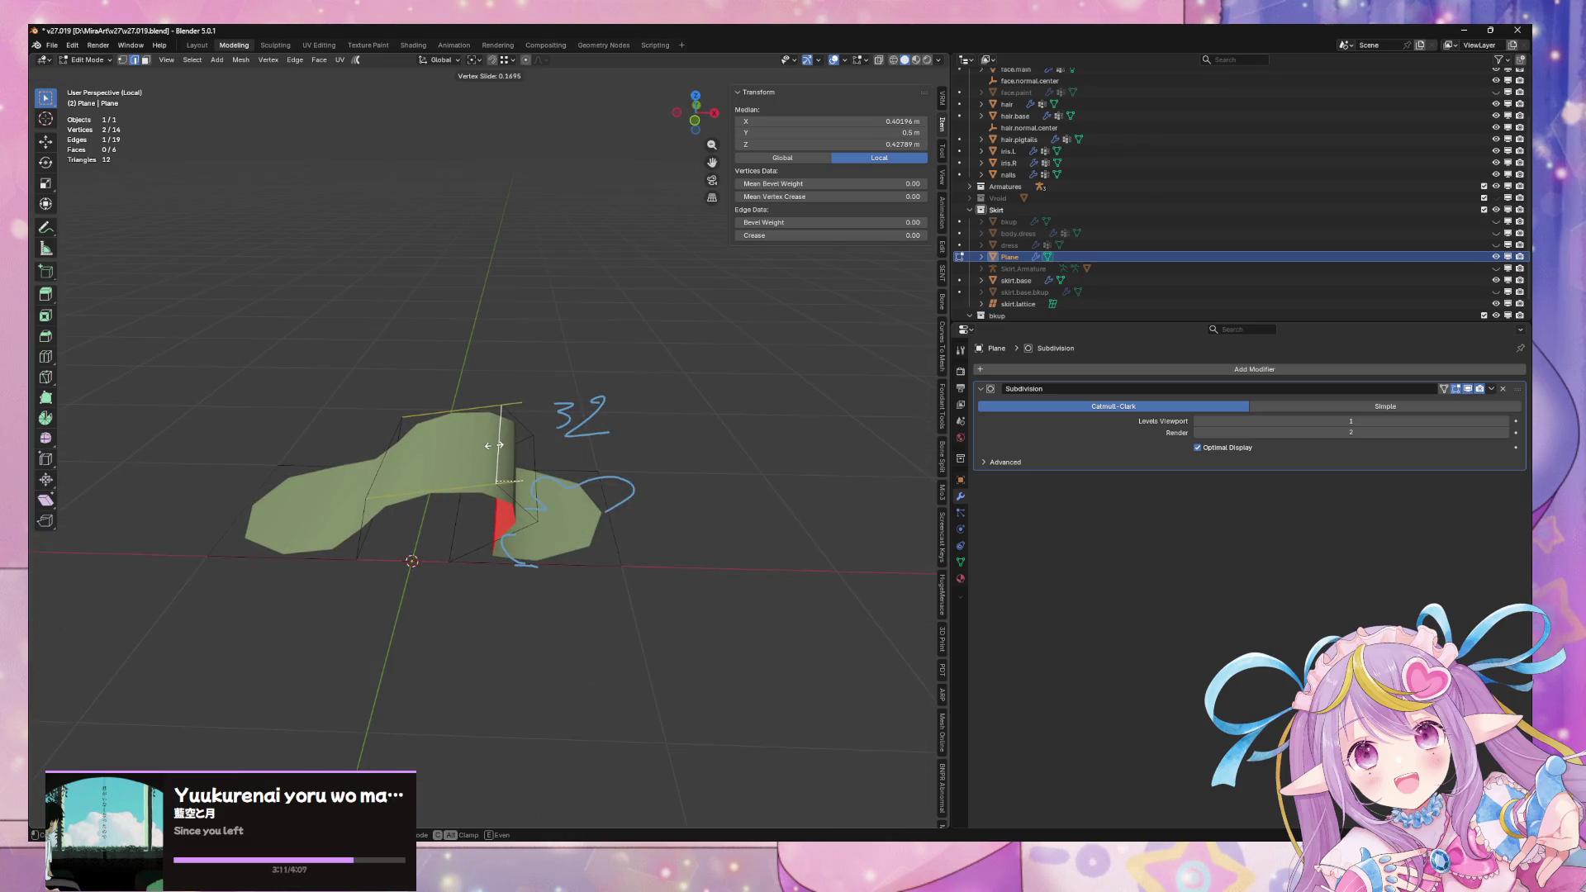
left_click(494, 446)
mouse_move(506, 439)
middle_mouse_down()
mouse_move(531, 548)
mouse_move(578, 425)
mouse_move(602, 425)
mouse_move(424, 524)
mouse_move(578, 446)
middle_mouse_up()
left_click(379, 519)
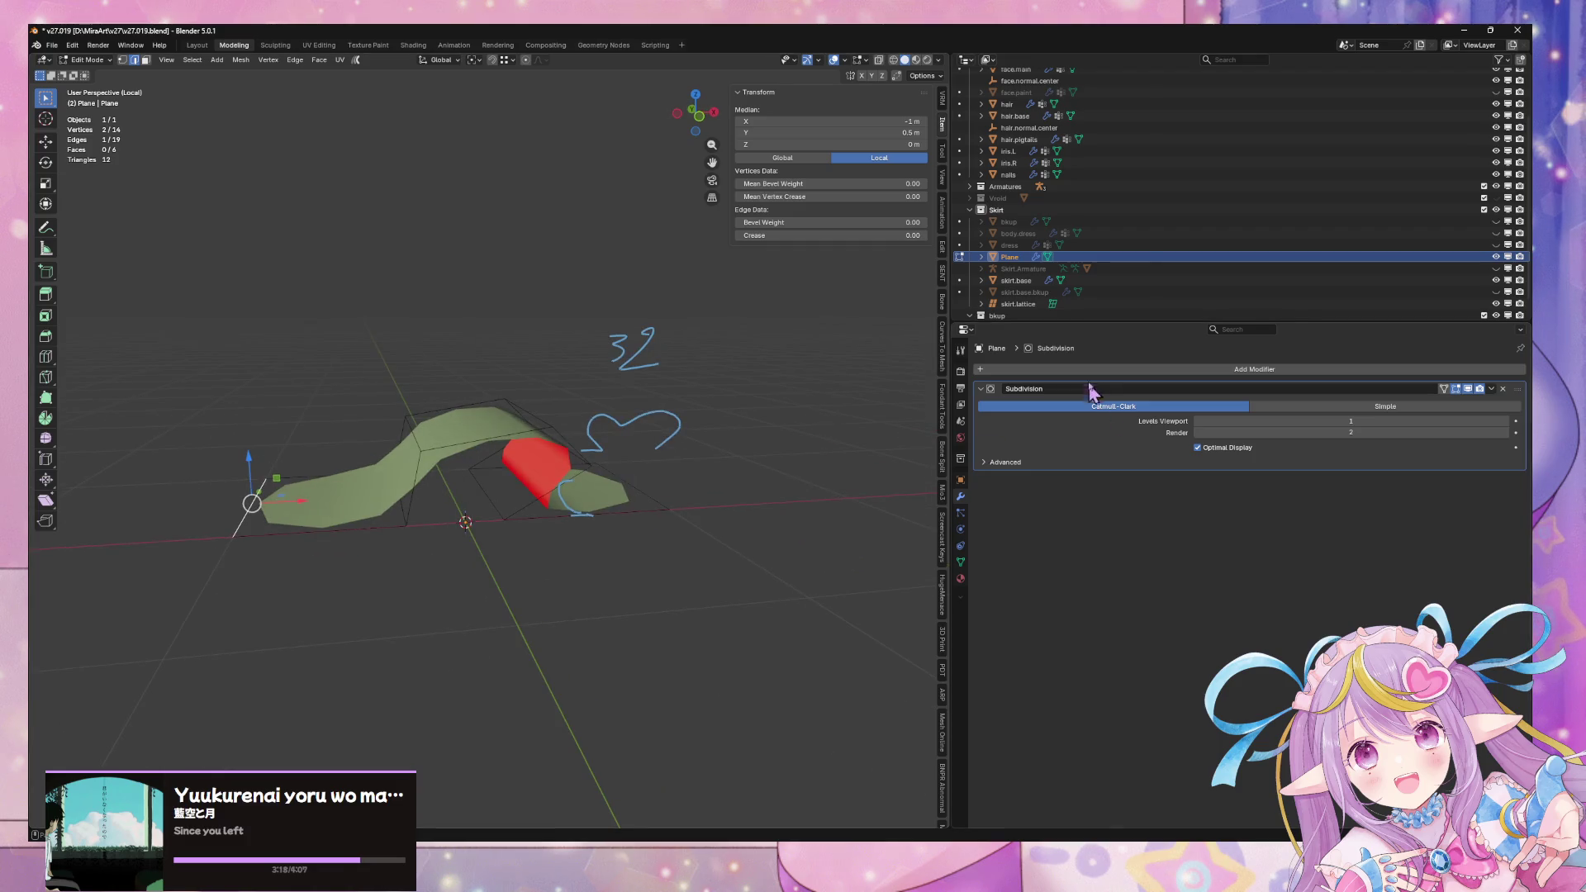
left_click(1090, 369)
Add an Array modifier (count 3) and move it above Subdivision in the stack
mouse_move(1084, 368)
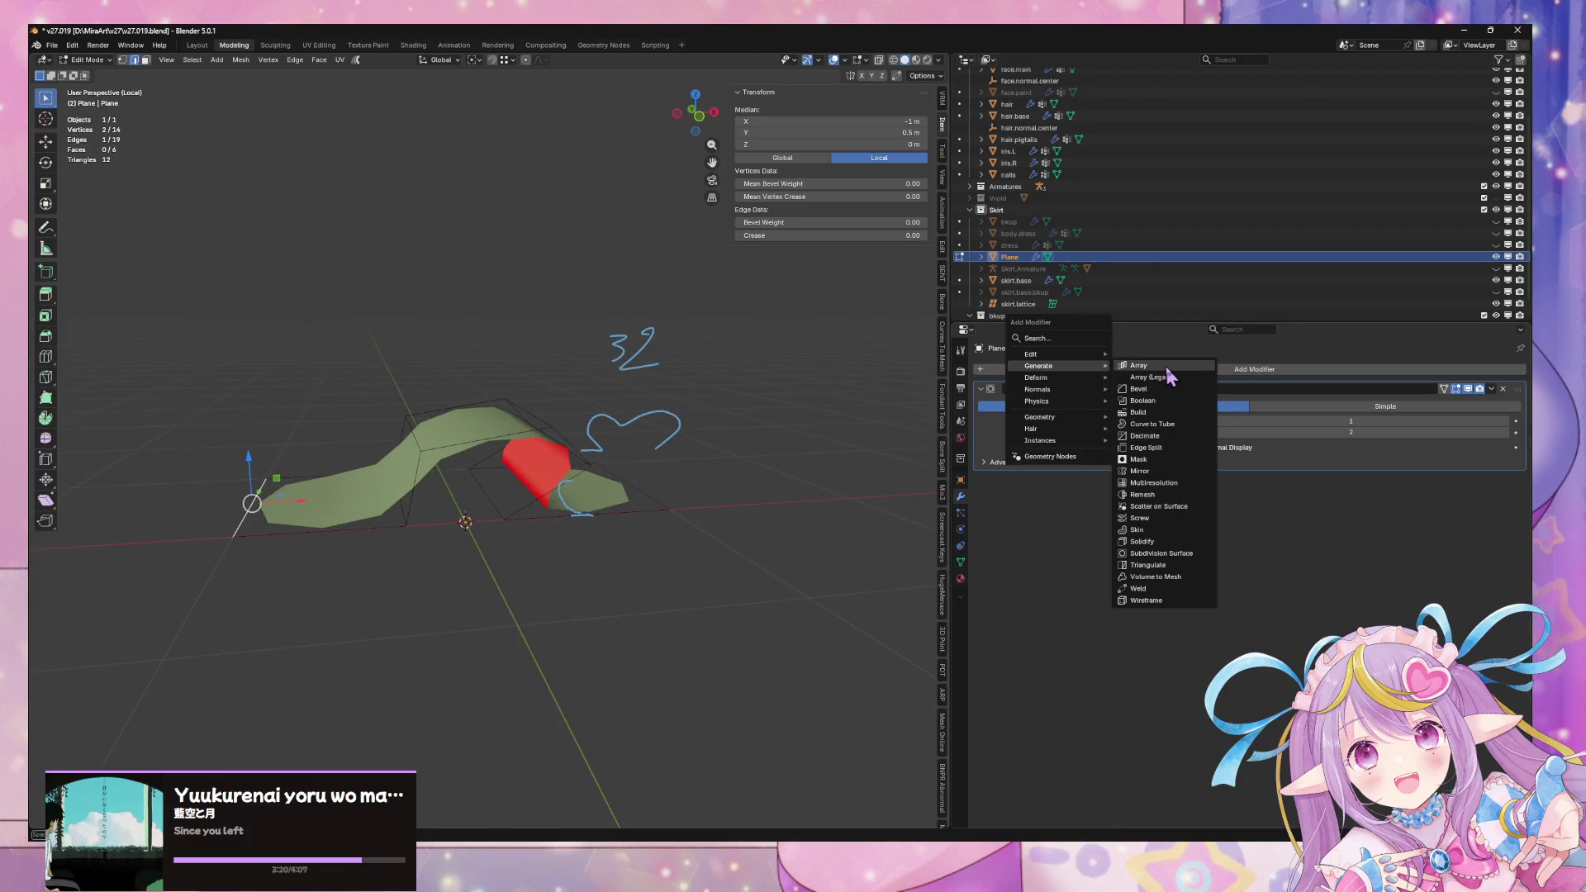
left_click(1165, 369)
middle_click_drag(878, 441, 760, 494)
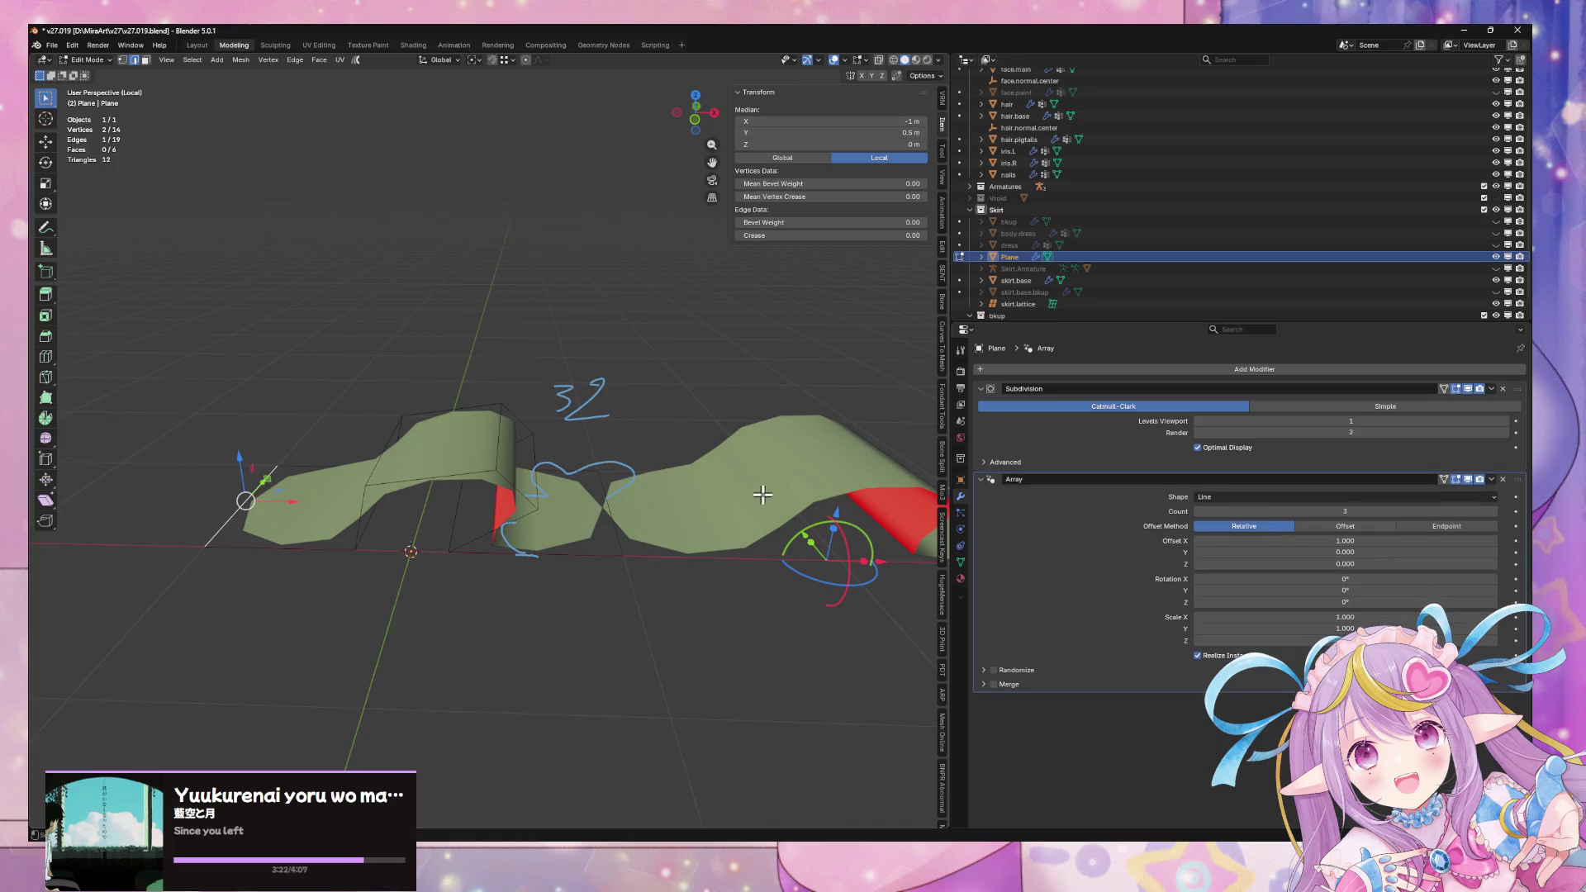
key("Tab")
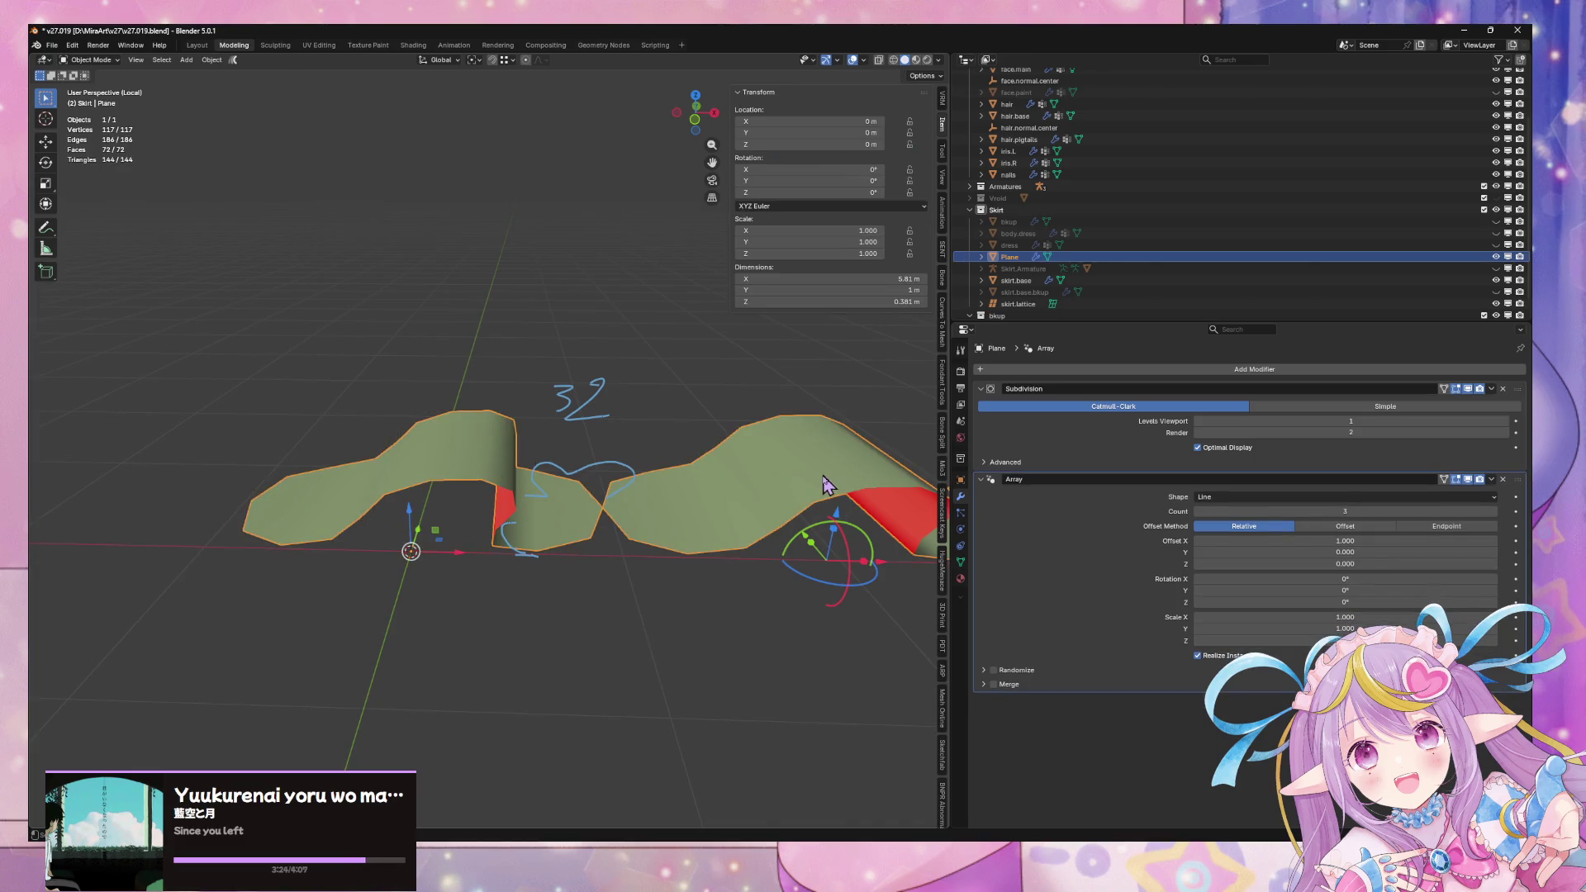
scroll(830, 486, "down", 3)
mouse_move(830, 486)
middle_mouse_down()
mouse_move(754, 523)
mouse_move(813, 460)
mouse_move(811, 548)
mouse_move(832, 552)
mouse_move(804, 534)
mouse_move(860, 460)
mouse_move(832, 443)
mouse_move(803, 471)
mouse_move(817, 467)
middle_mouse_up()
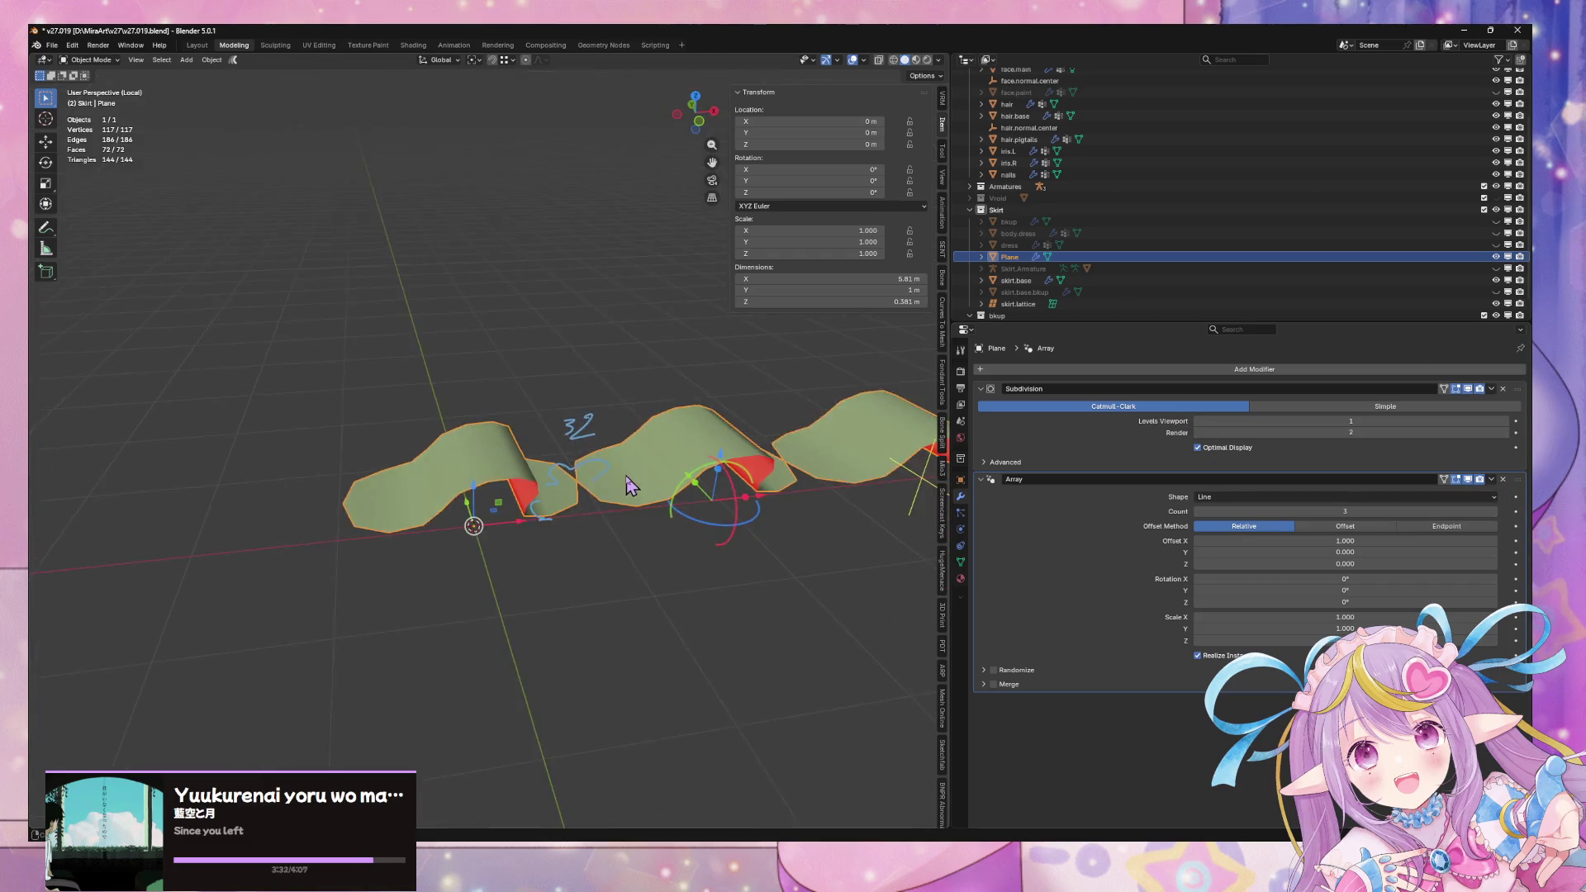
left_click_drag(1522, 493, 1520, 388)
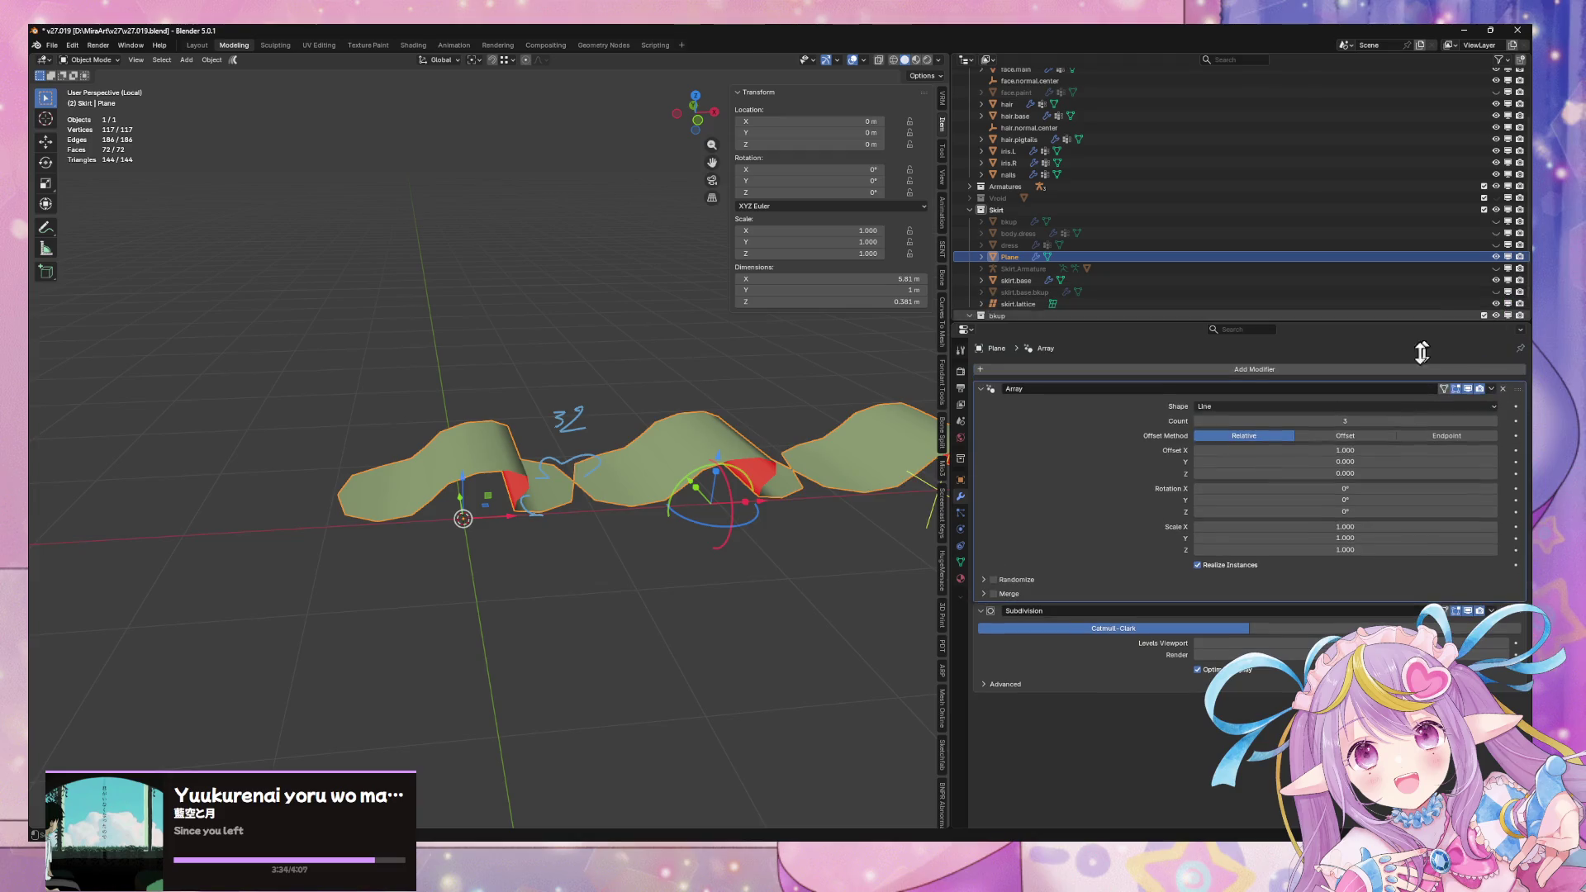
middle_click_drag(639, 581, 569, 497)
key("Tab")
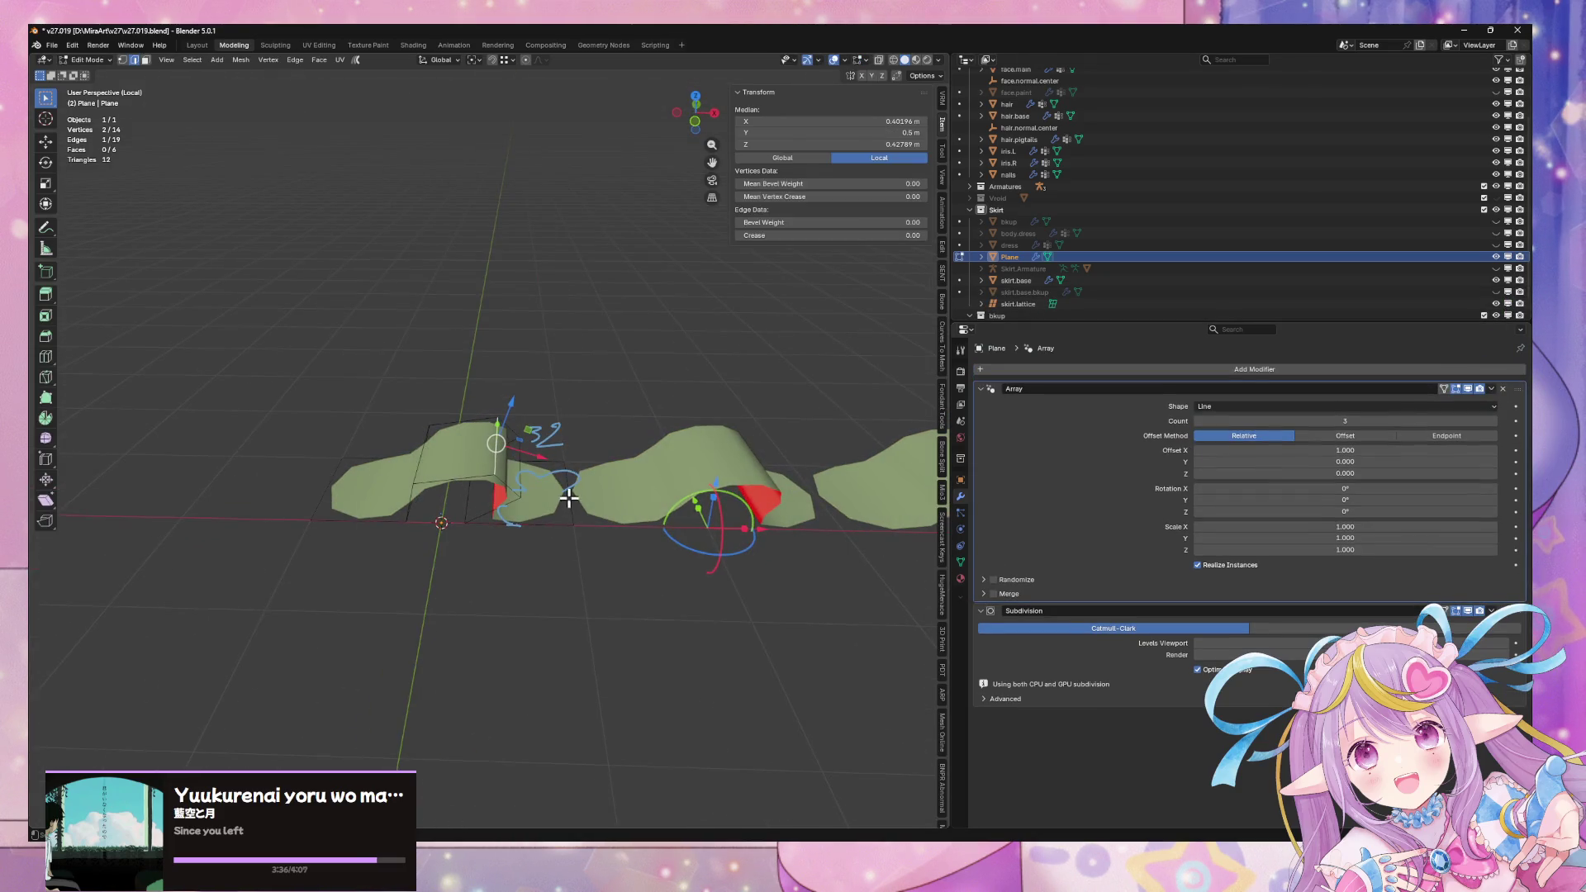
Enable Merge on the Array modifier and fully crease the plane's left end edge
left_click(983, 593)
left_click(993, 593)
mouse_move(669, 531)
middle_mouse_down()
mouse_move(718, 524)
mouse_move(704, 596)
middle_mouse_up()
mouse_move(657, 592)
middle_mouse_down()
mouse_move(672, 602)
mouse_move(682, 568)
middle_mouse_up()
left_click(369, 440)
left_click(353, 530, "shift")
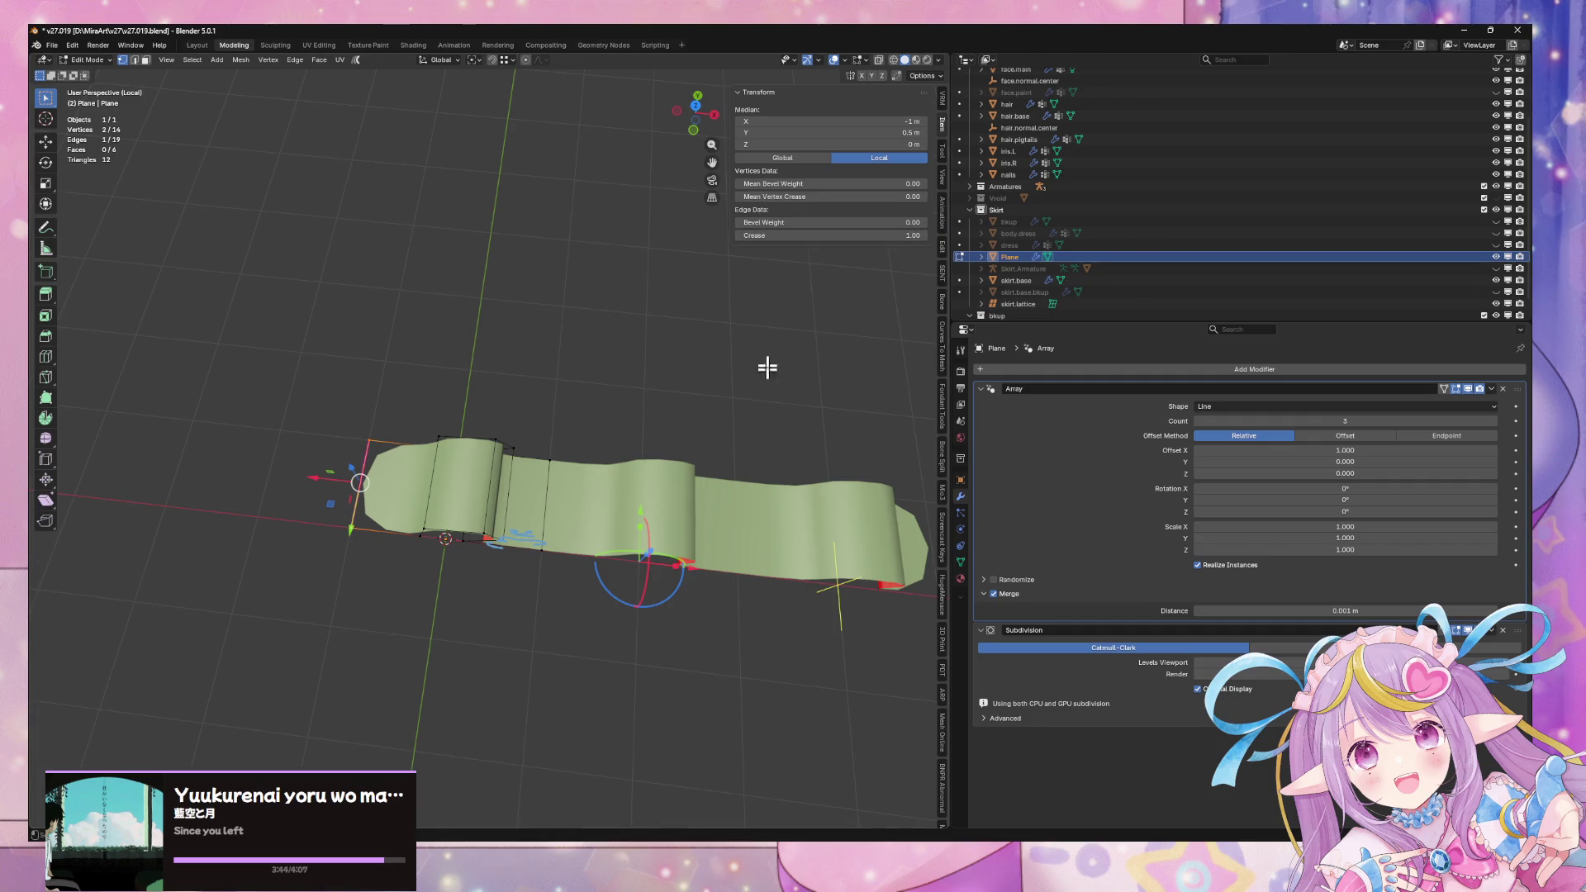
key("Tab")
Raise the Array count to 4
mouse_move(627, 528)
middle_mouse_down()
mouse_move(624, 486)
mouse_move(634, 503)
middle_mouse_up()
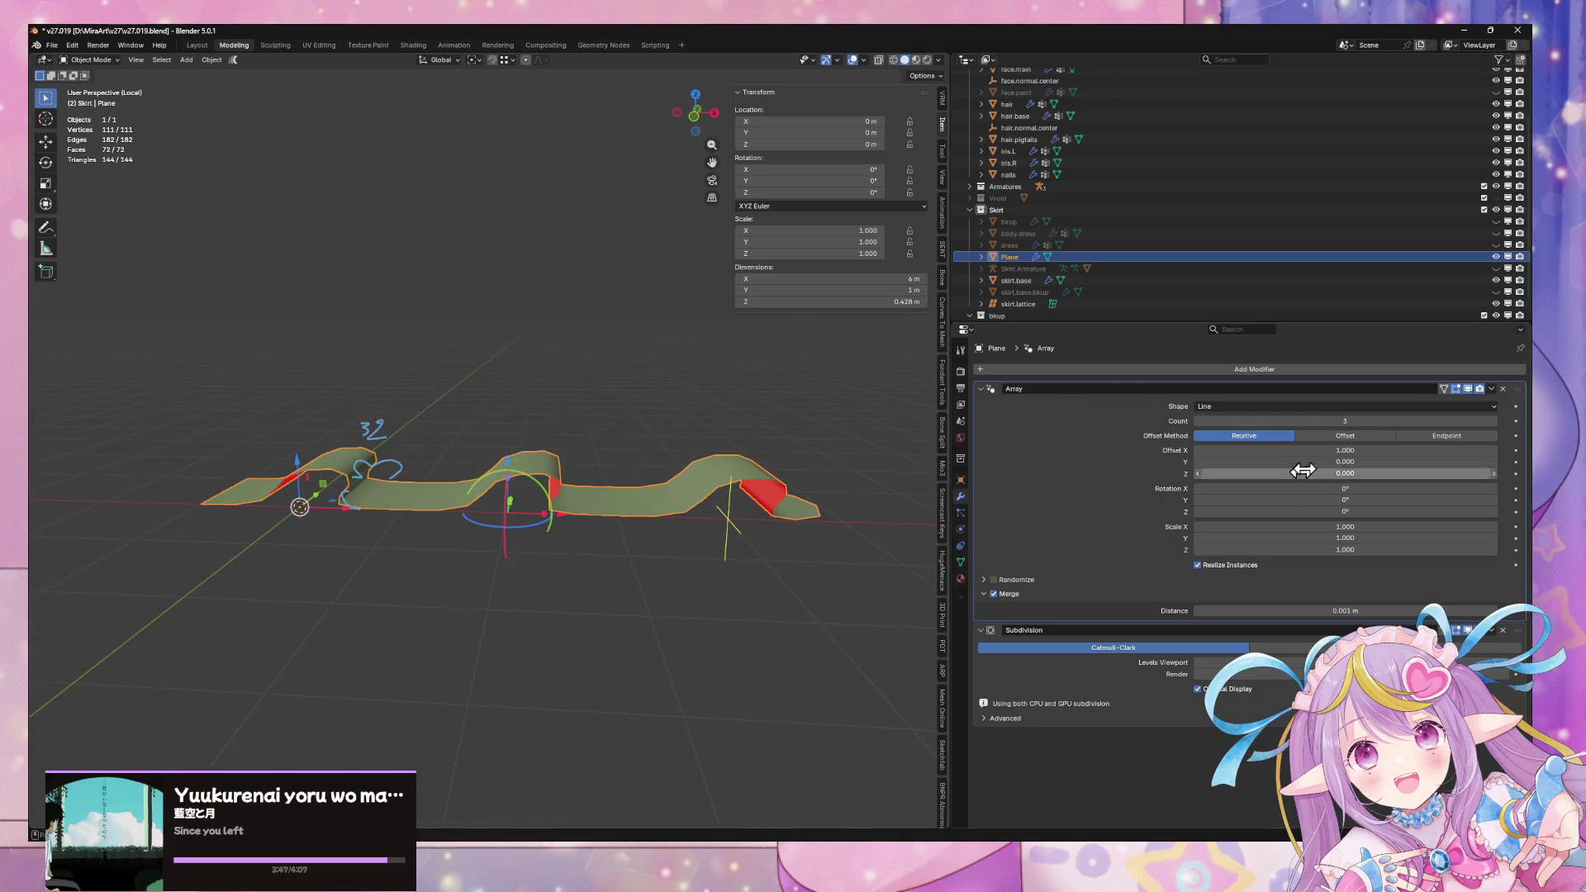
left_click(1497, 421)
left_click(1497, 421)
left_click(1497, 421)
mouse_move(826, 653)
middle_mouse_down()
mouse_move(737, 626)
mouse_move(655, 648)
mouse_move(669, 616)
mouse_move(711, 641)
mouse_move(589, 576)
mouse_move(619, 632)
mouse_move(582, 630)
middle_mouse_up()
Shift a fold edge along X and bevel it
key("Tab")
mouse_move(558, 561)
middle_mouse_down()
mouse_move(538, 602)
mouse_move(559, 630)
mouse_move(462, 555)
middle_mouse_up()
left_click(419, 548)
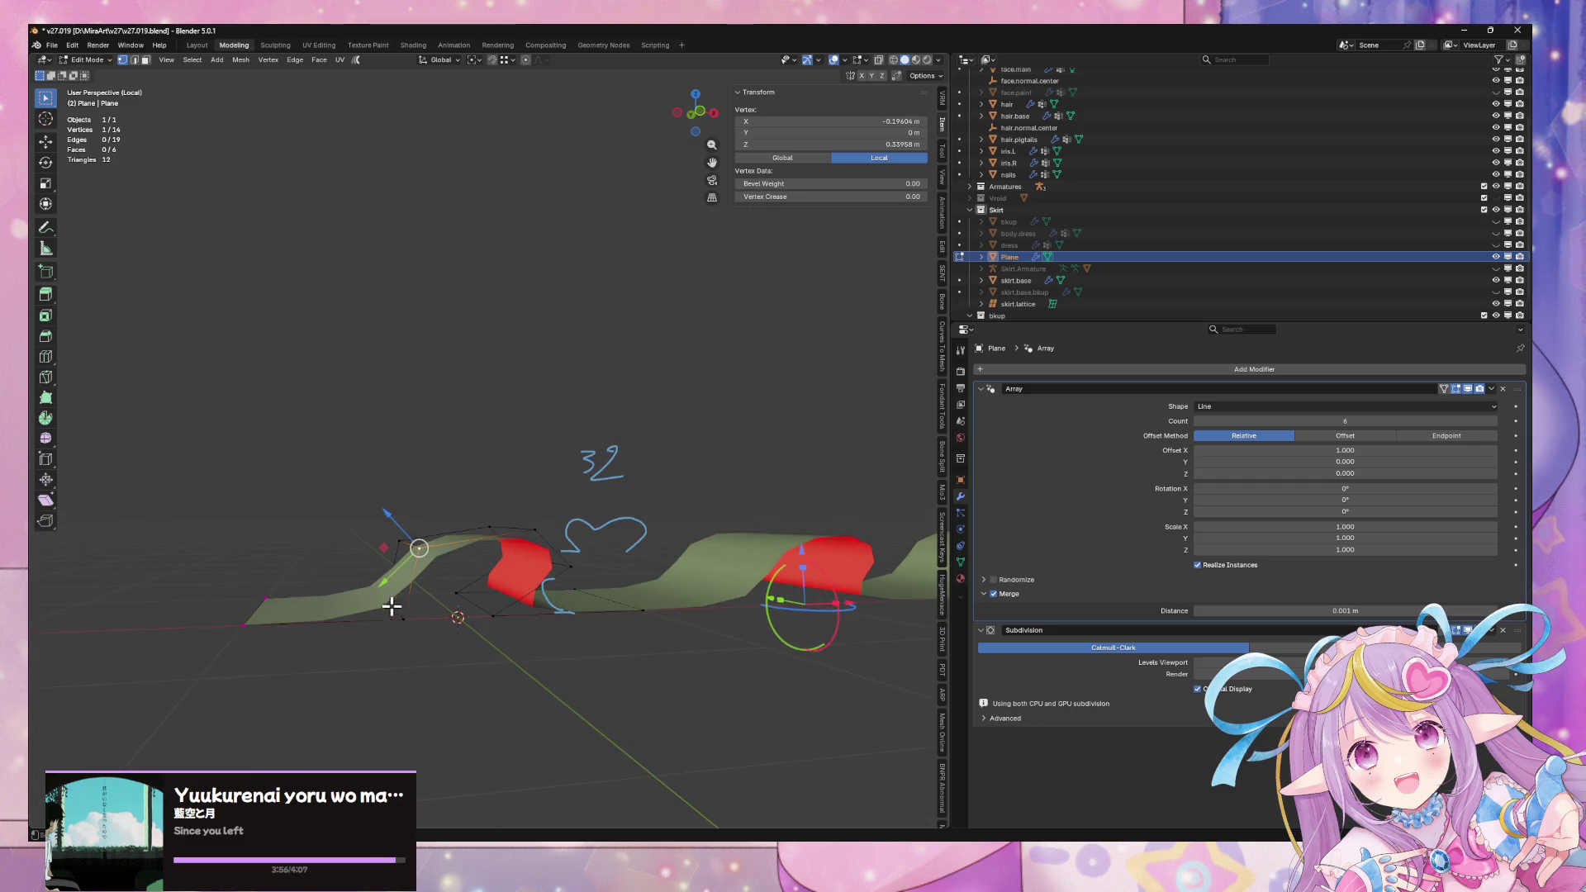
key("alt+a")
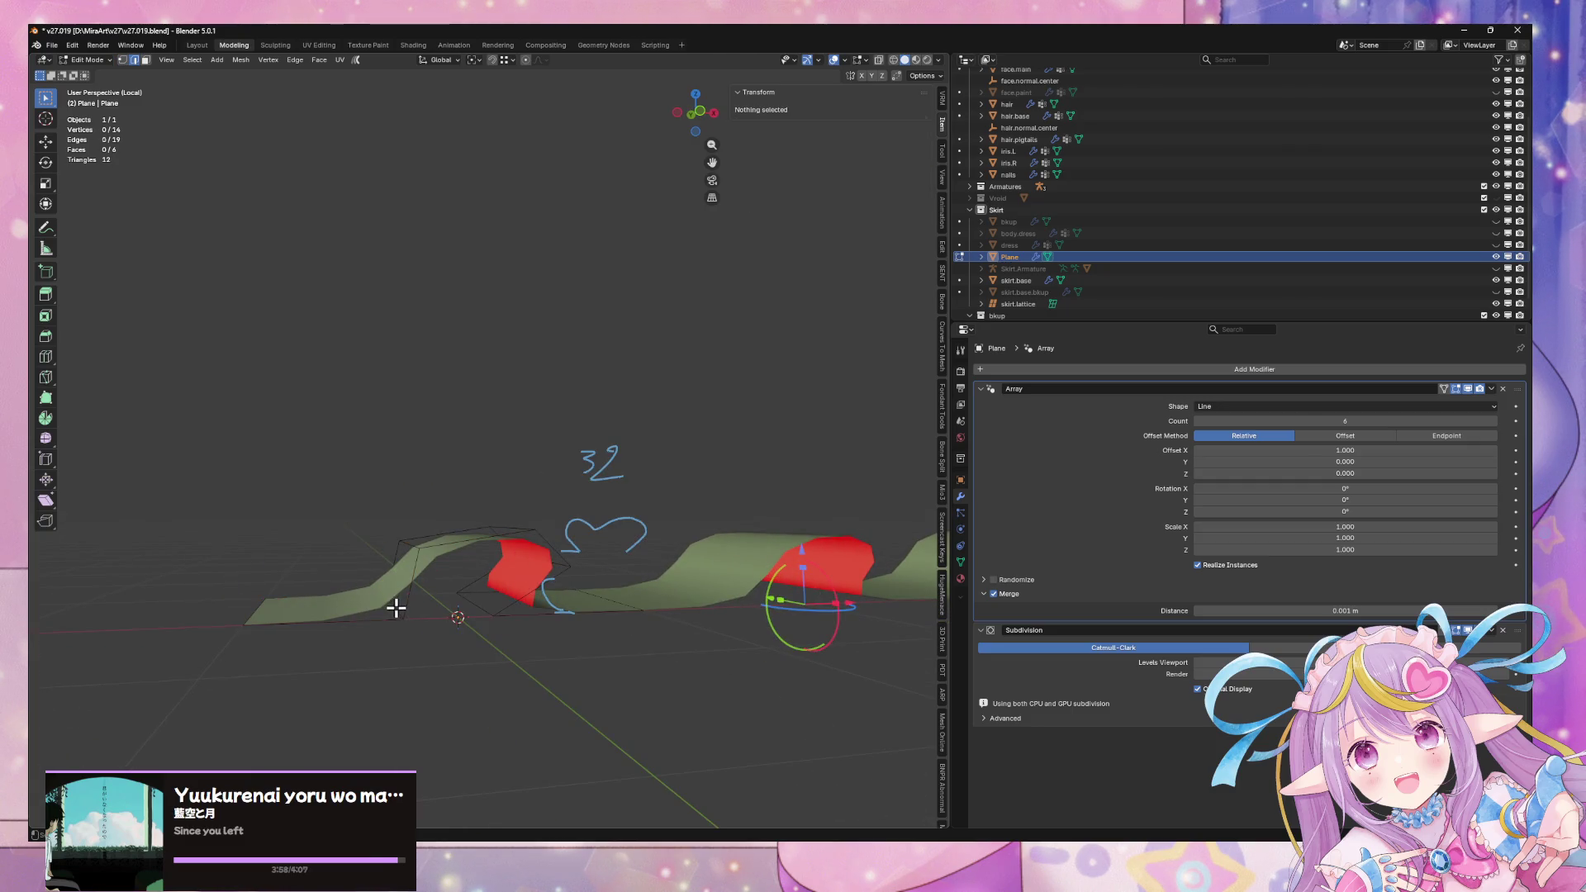
left_click(395, 608)
left_click_drag(398, 603, 442, 608)
key("g")
key("x")
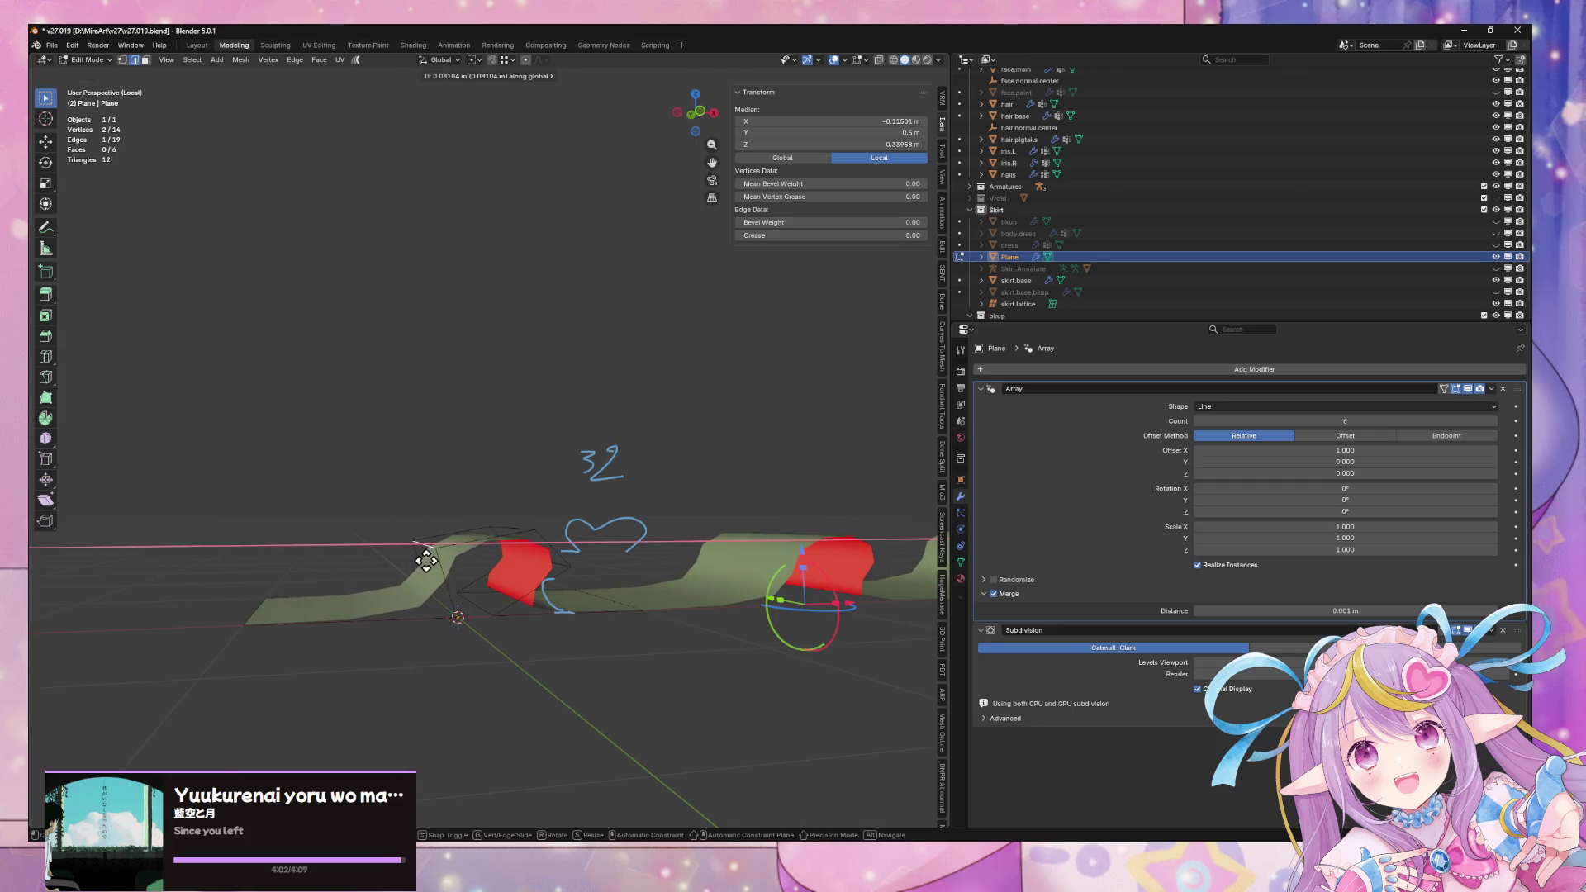
left_click(425, 557)
right_click(424, 558)
left_click(436, 514)
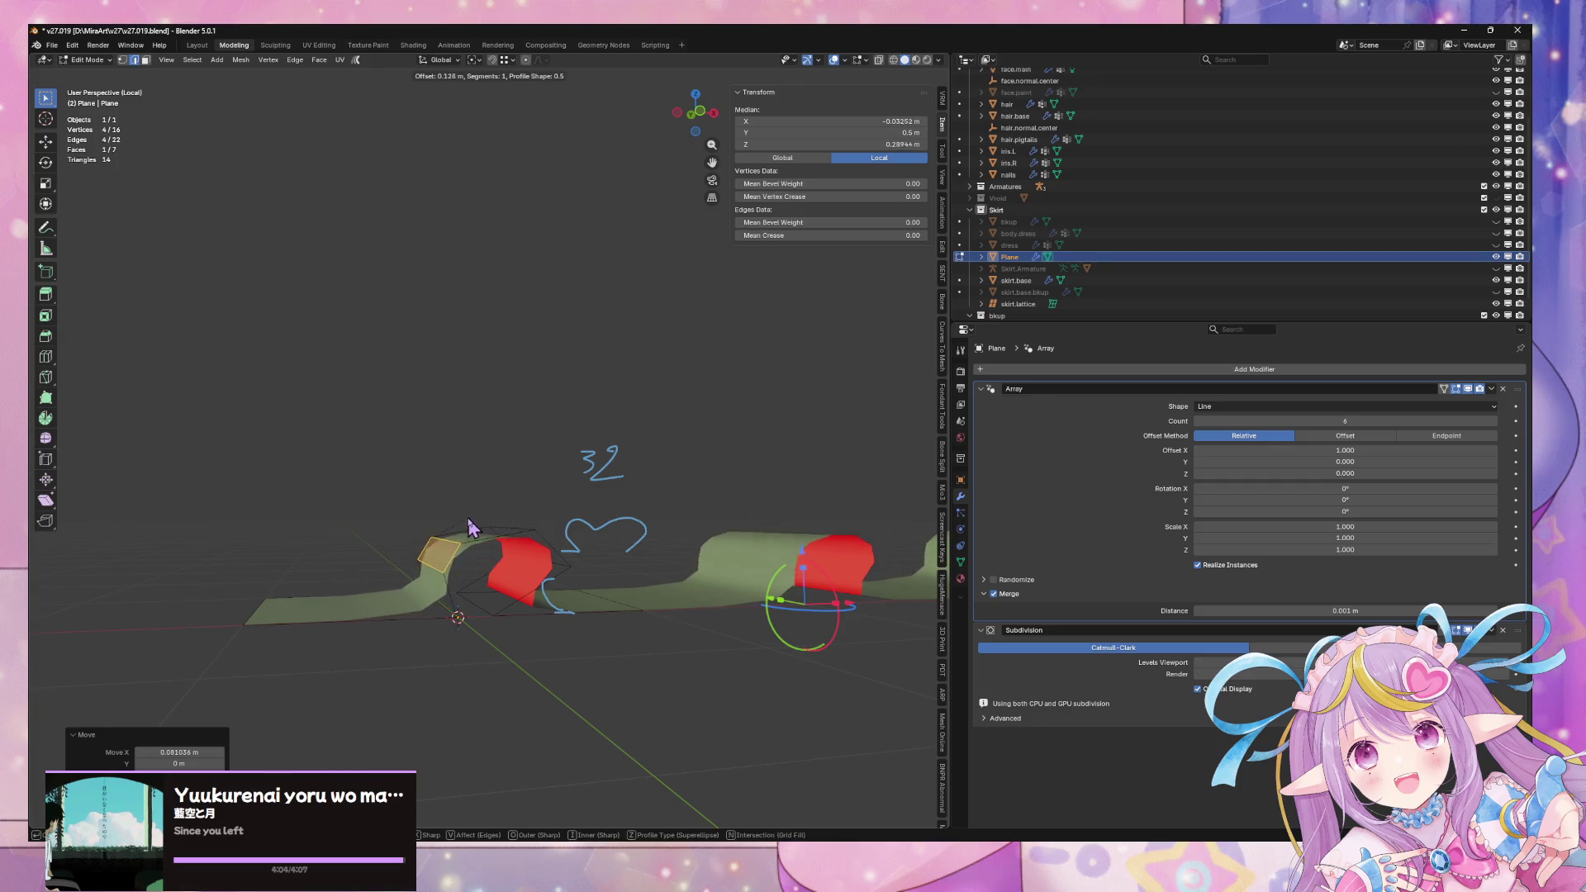
left_click(491, 528)
Move the bevelled vertices along X and Z, then bevel the fold edge again
mouse_move(479, 518)
middle_mouse_down()
mouse_move(485, 598)
mouse_move(598, 465)
mouse_move(664, 650)
mouse_move(681, 493)
middle_mouse_up()
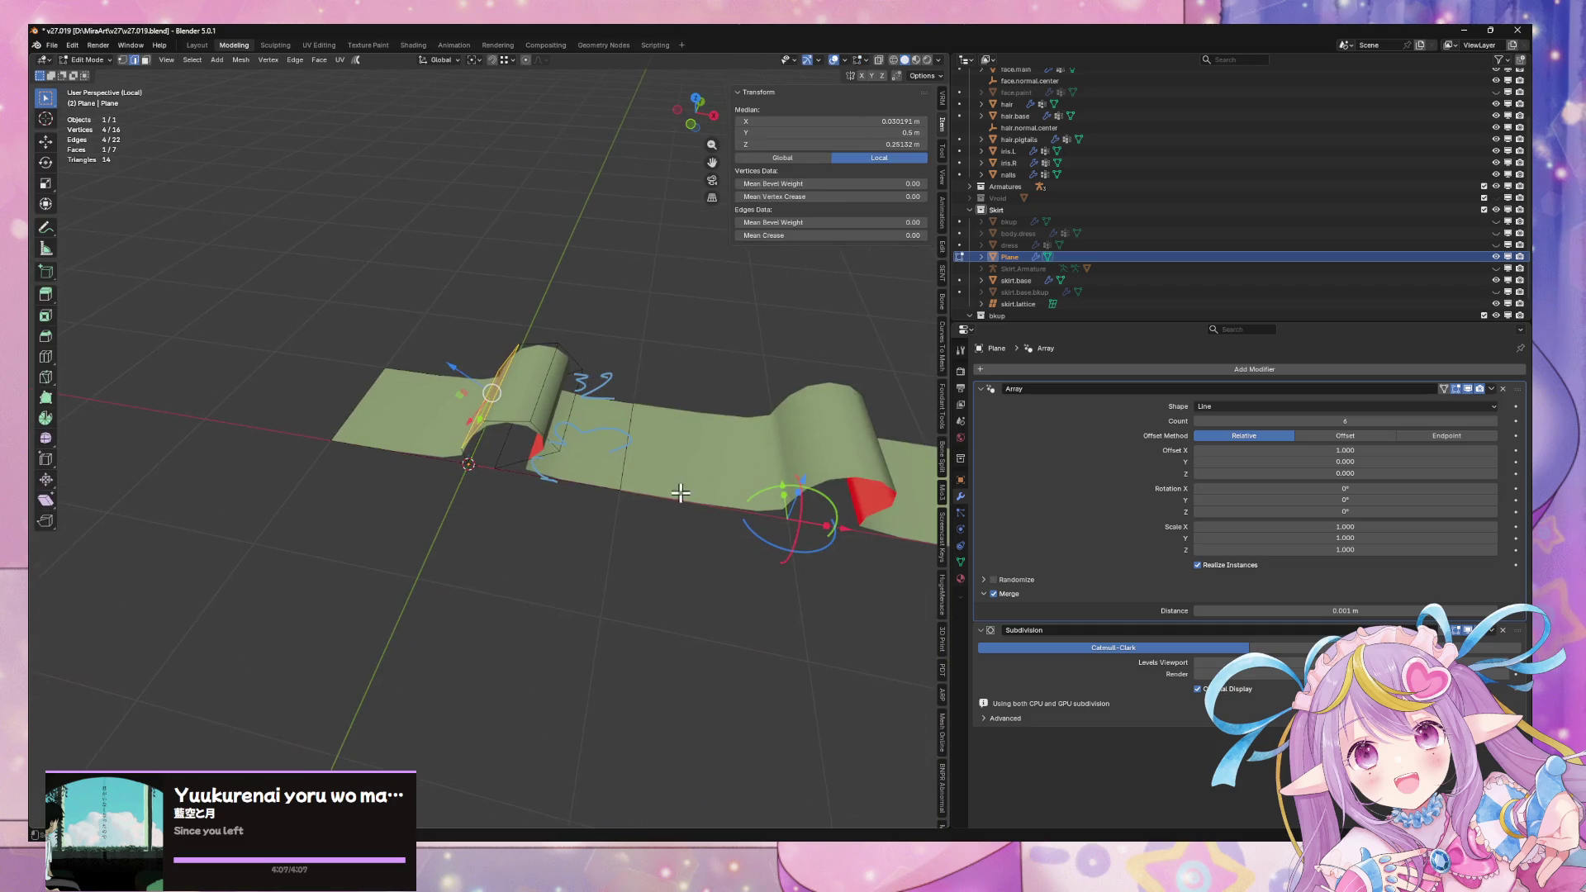
key("g")
key("x")
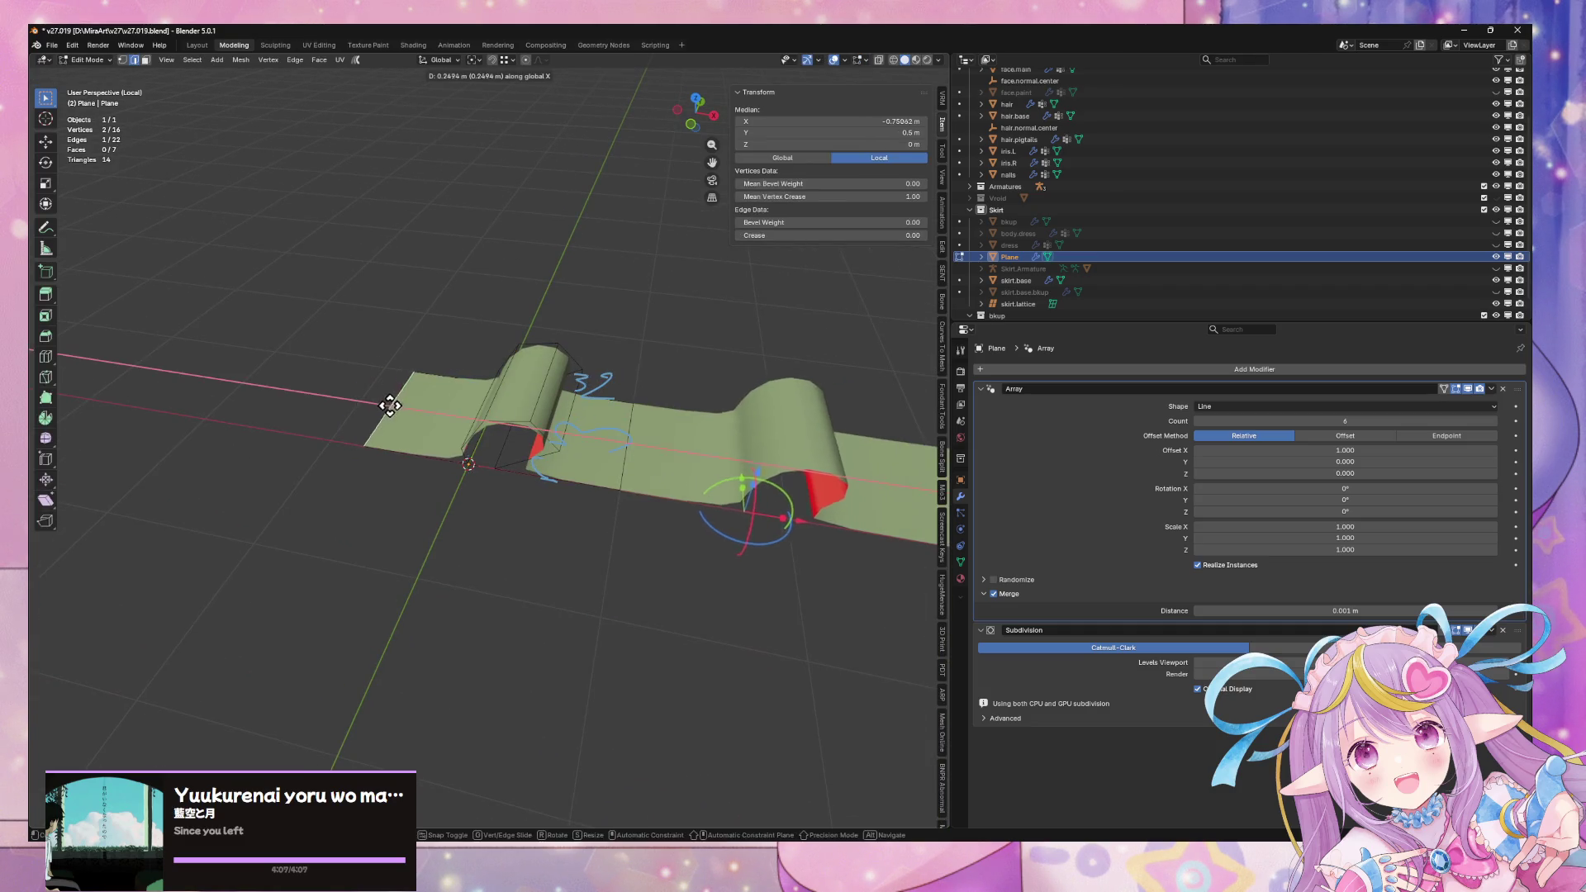
left_click(581, 451)
mouse_move(582, 451)
middle_mouse_down()
mouse_move(595, 449)
mouse_move(592, 559)
mouse_move(591, 492)
mouse_move(564, 570)
mouse_move(578, 530)
middle_mouse_up()
key("g")
key("z")
left_click(556, 552)
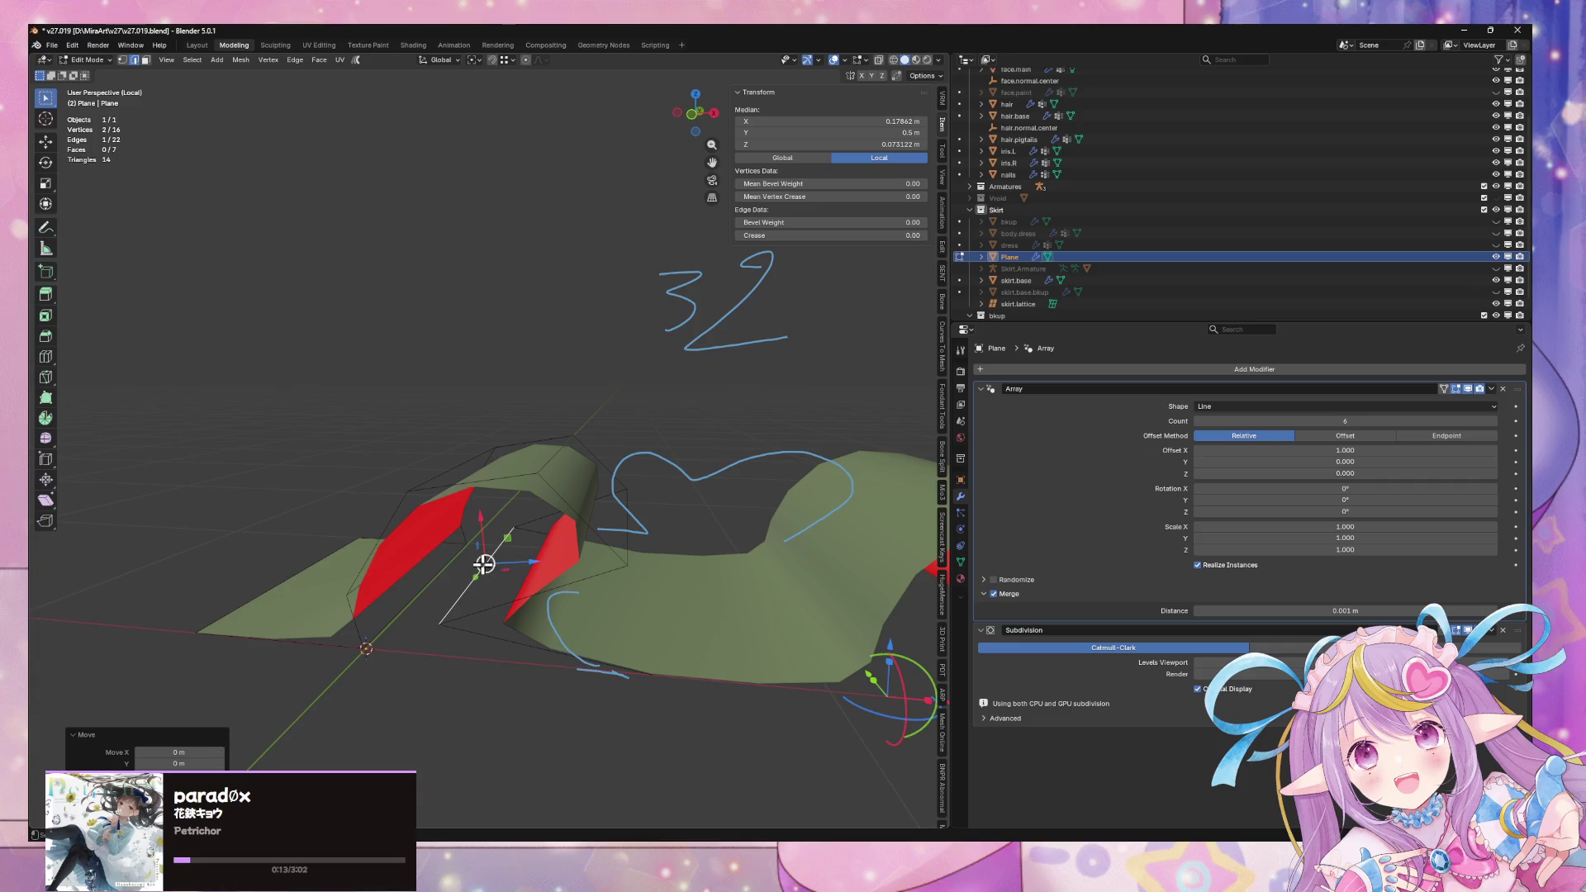
right_click(485, 564)
left_click(499, 512)
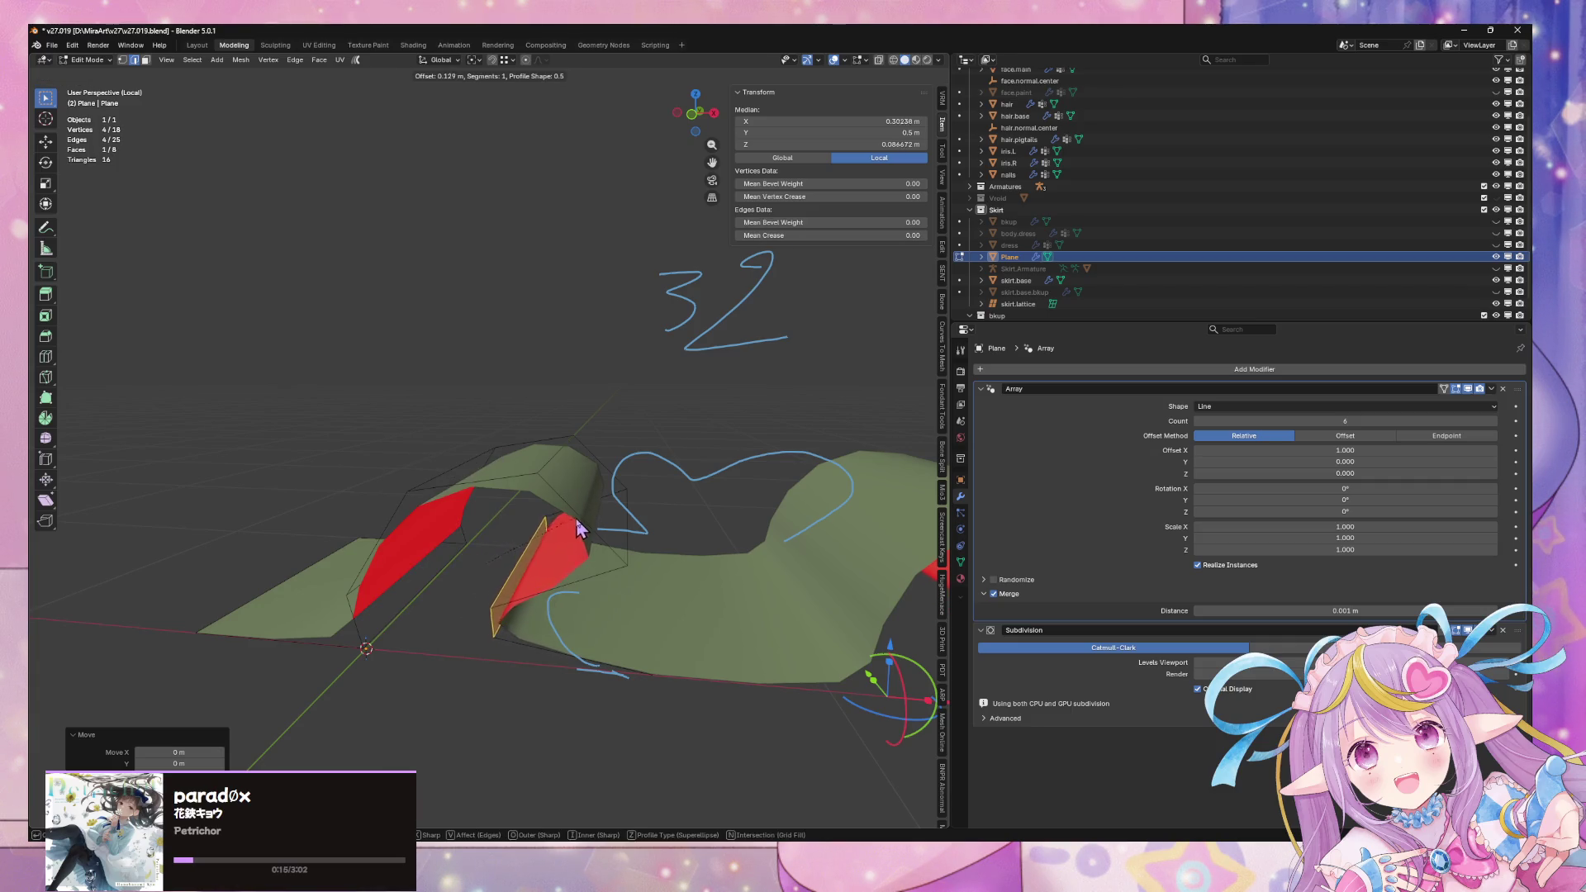
left_click(578, 529)
scroll(567, 549, "down", 5)
key("Tab")
scroll(582, 643, "up", 3)
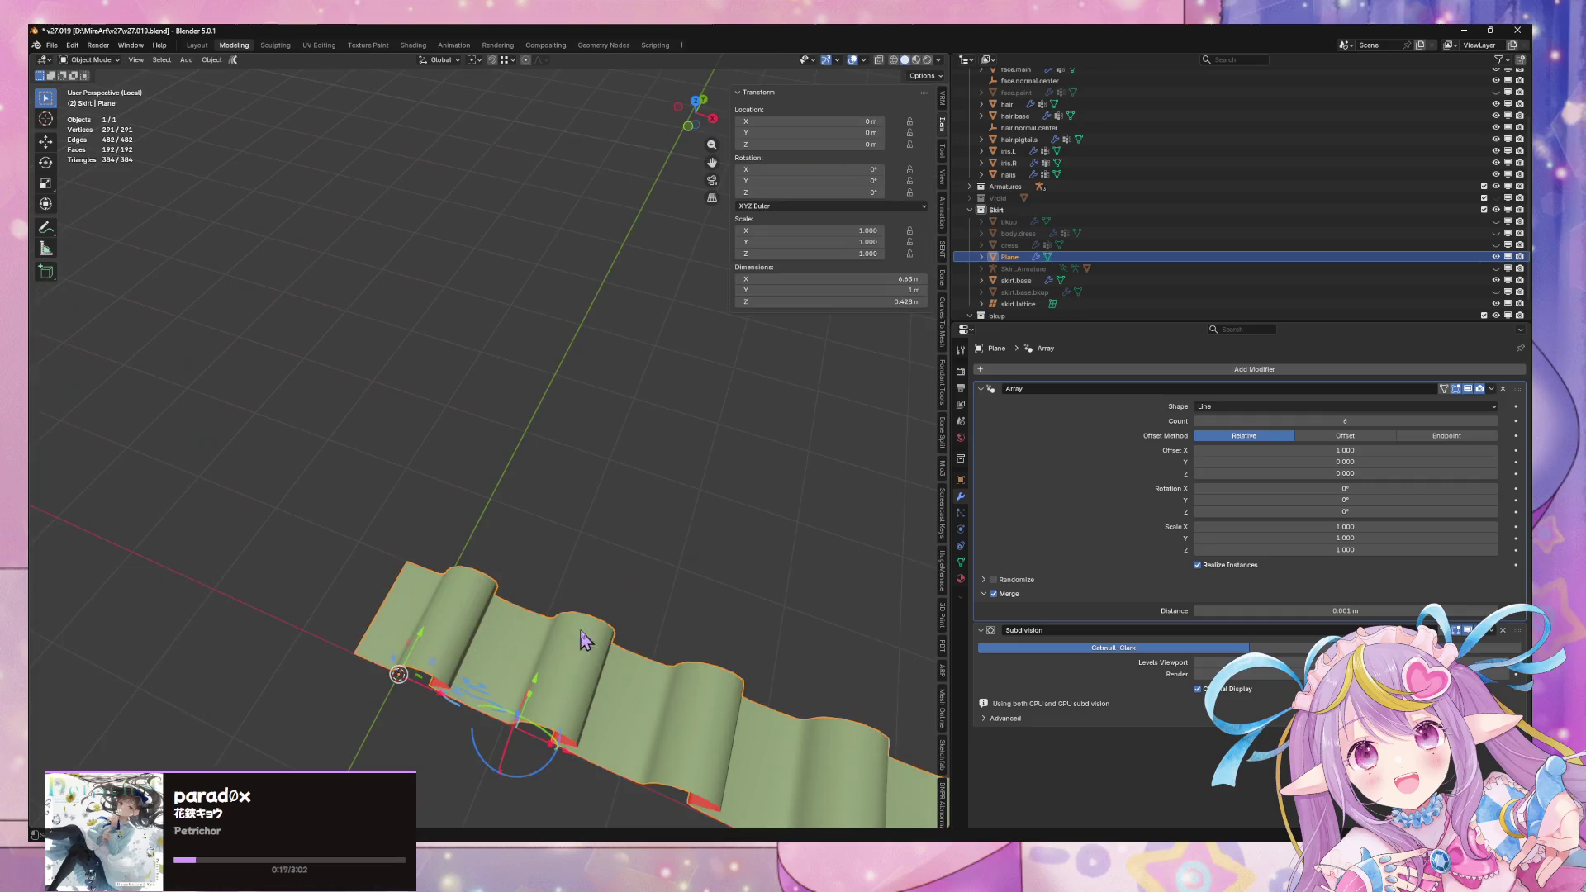
Shift an edge of the ruffle's base plane along the X axis
mouse_move(661, 552)
middle_mouse_down()
mouse_move(697, 463)
mouse_move(535, 700)
mouse_move(517, 637)
mouse_move(530, 608)
mouse_move(475, 653)
mouse_move(542, 578)
mouse_move(526, 663)
mouse_move(559, 581)
mouse_move(548, 566)
mouse_move(566, 549)
mouse_move(517, 544)
mouse_move(567, 592)
mouse_move(666, 538)
mouse_move(634, 562)
middle_mouse_up()
key("Tab")
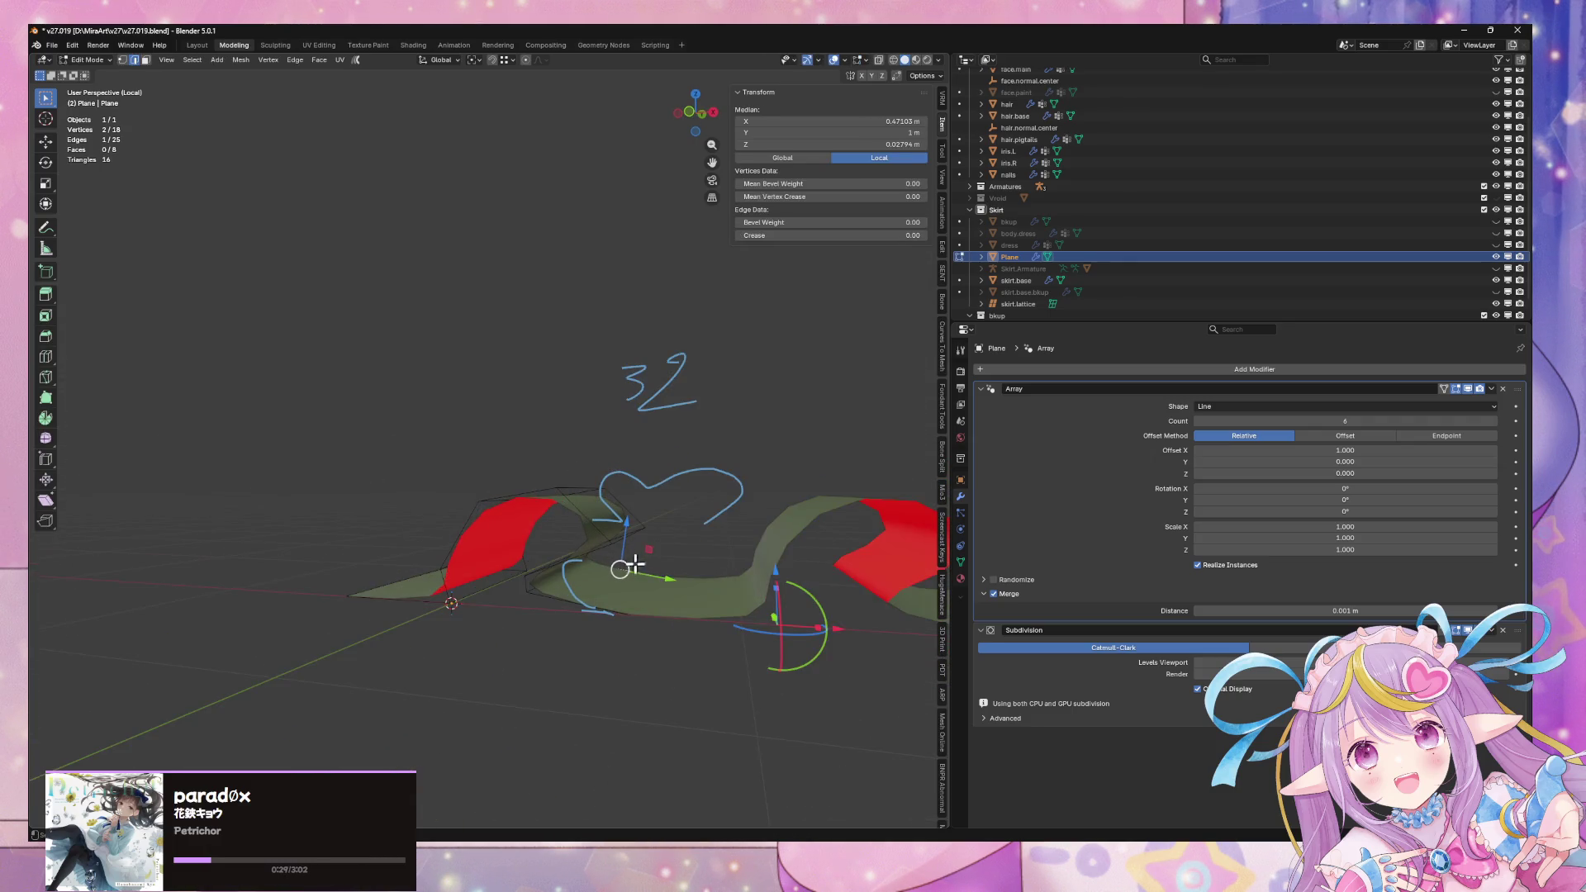
key("z")
key("z")
key("x")
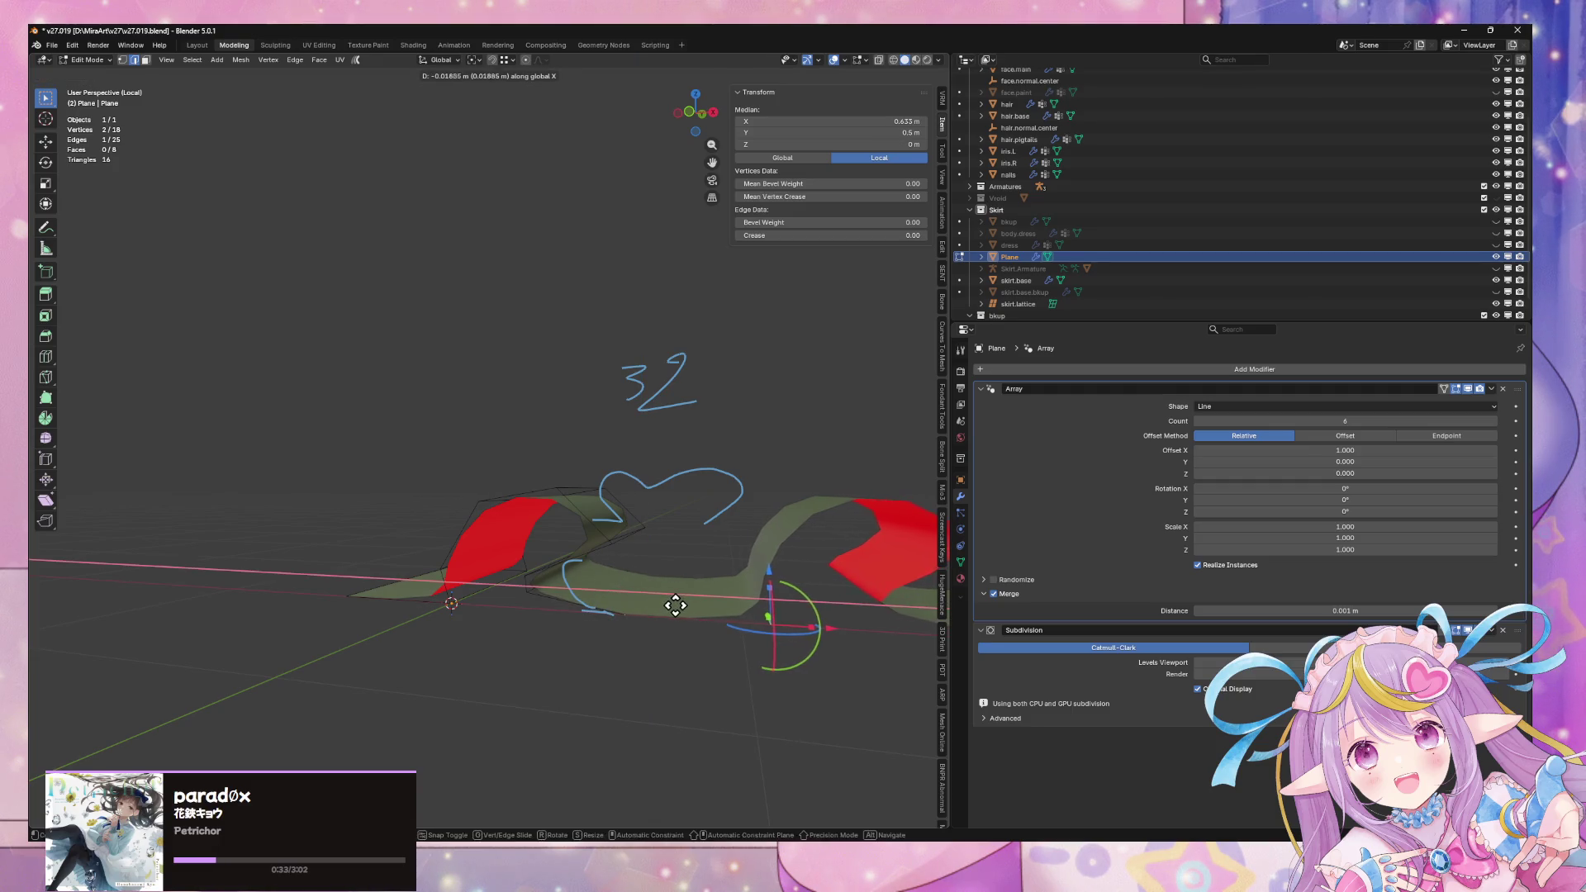
left_click(679, 606)
mouse_move(679, 605)
middle_mouse_down()
mouse_move(705, 716)
mouse_move(666, 558)
mouse_move(627, 661)
mouse_move(612, 630)
mouse_move(609, 471)
mouse_move(630, 520)
mouse_move(625, 498)
mouse_move(620, 641)
mouse_move(620, 410)
mouse_move(604, 526)
mouse_move(611, 462)
mouse_move(573, 308)
mouse_move(607, 271)
mouse_move(640, 265)
middle_mouse_up()
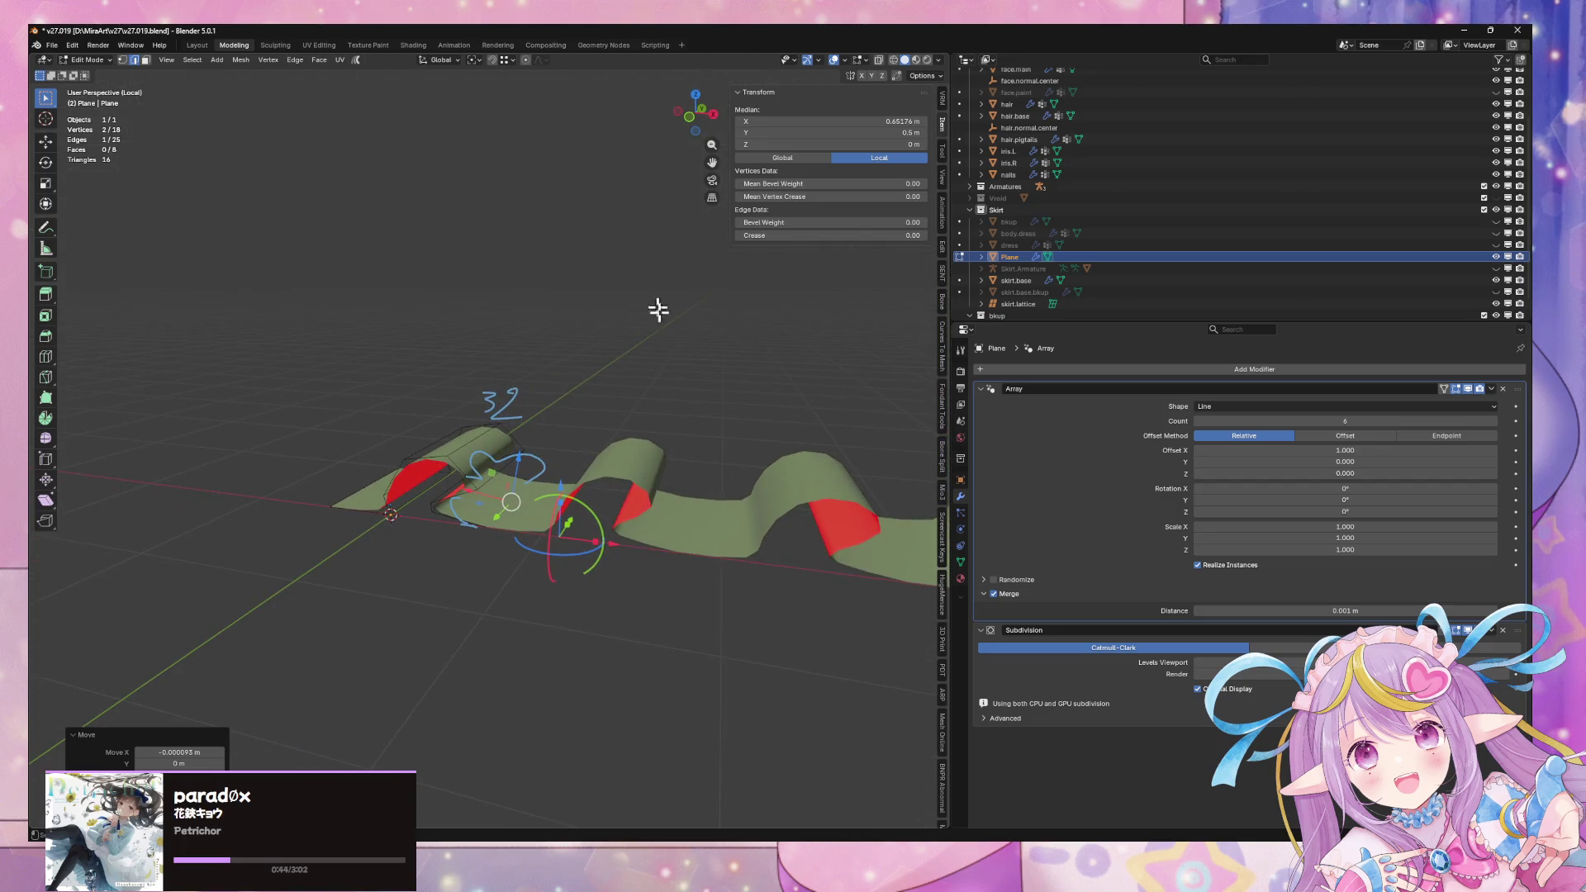
middle_click_drag(646, 500, 665, 523)
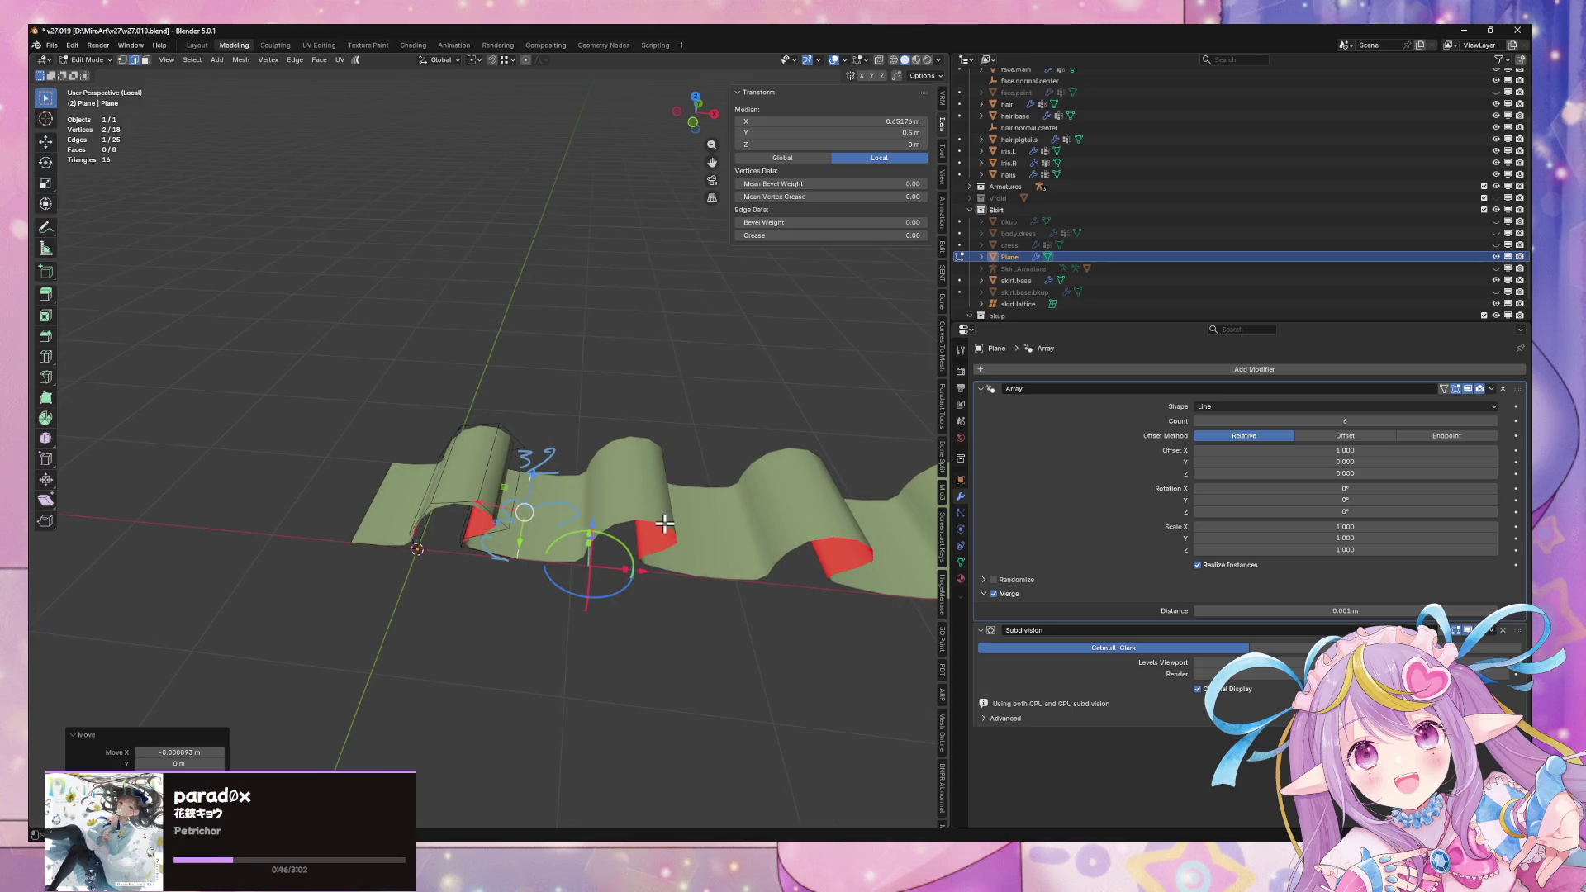
Revert the mesh to an earlier edit using the Undo History list
left_click(362, 504)
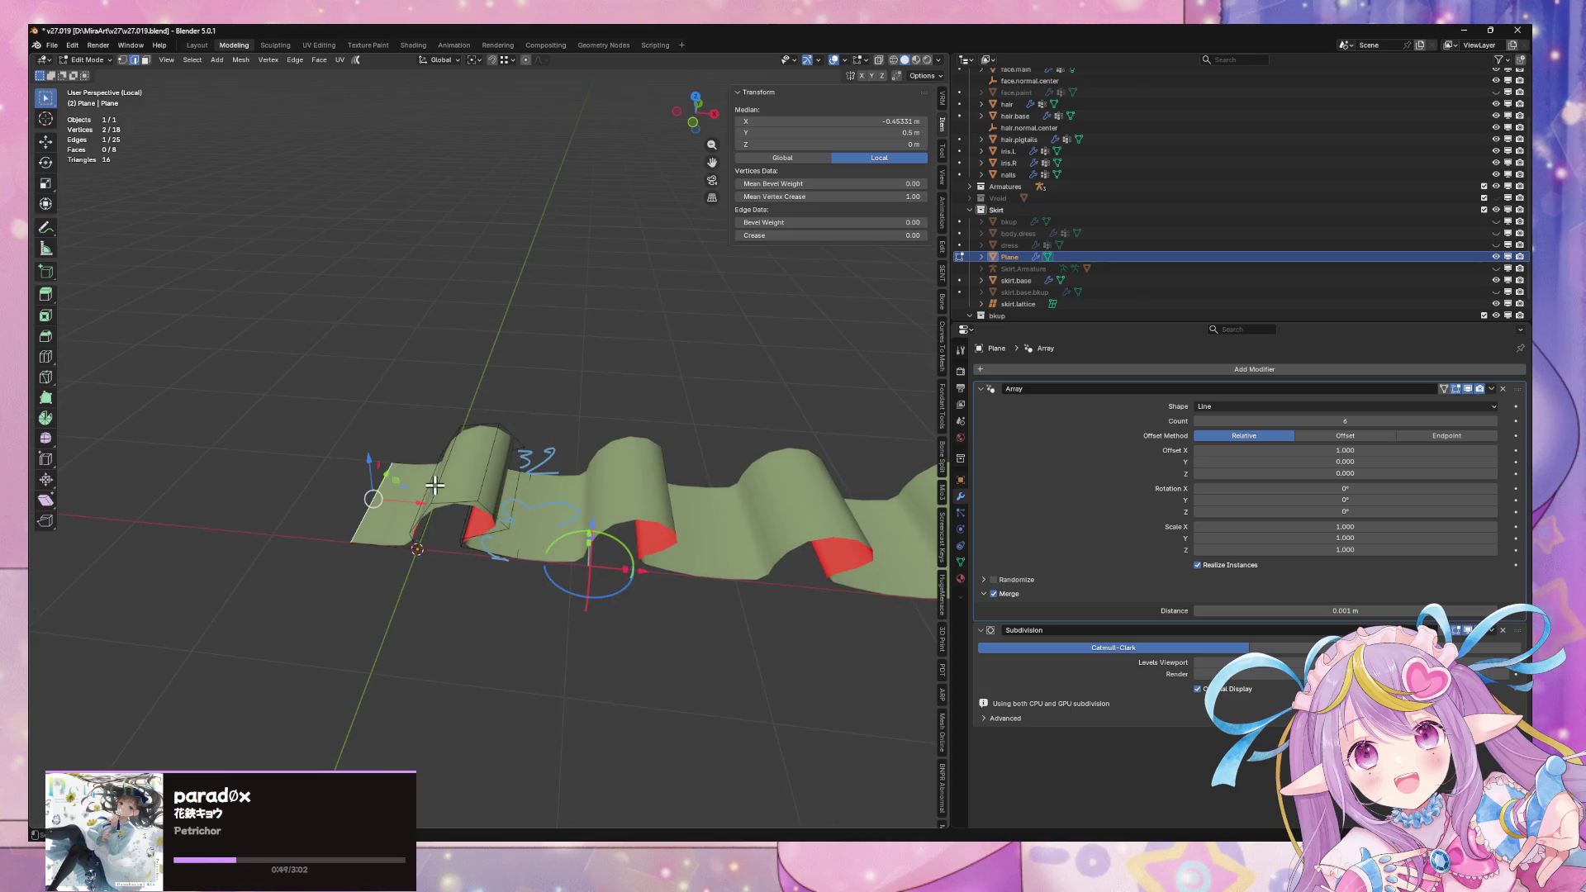
key("alt+a")
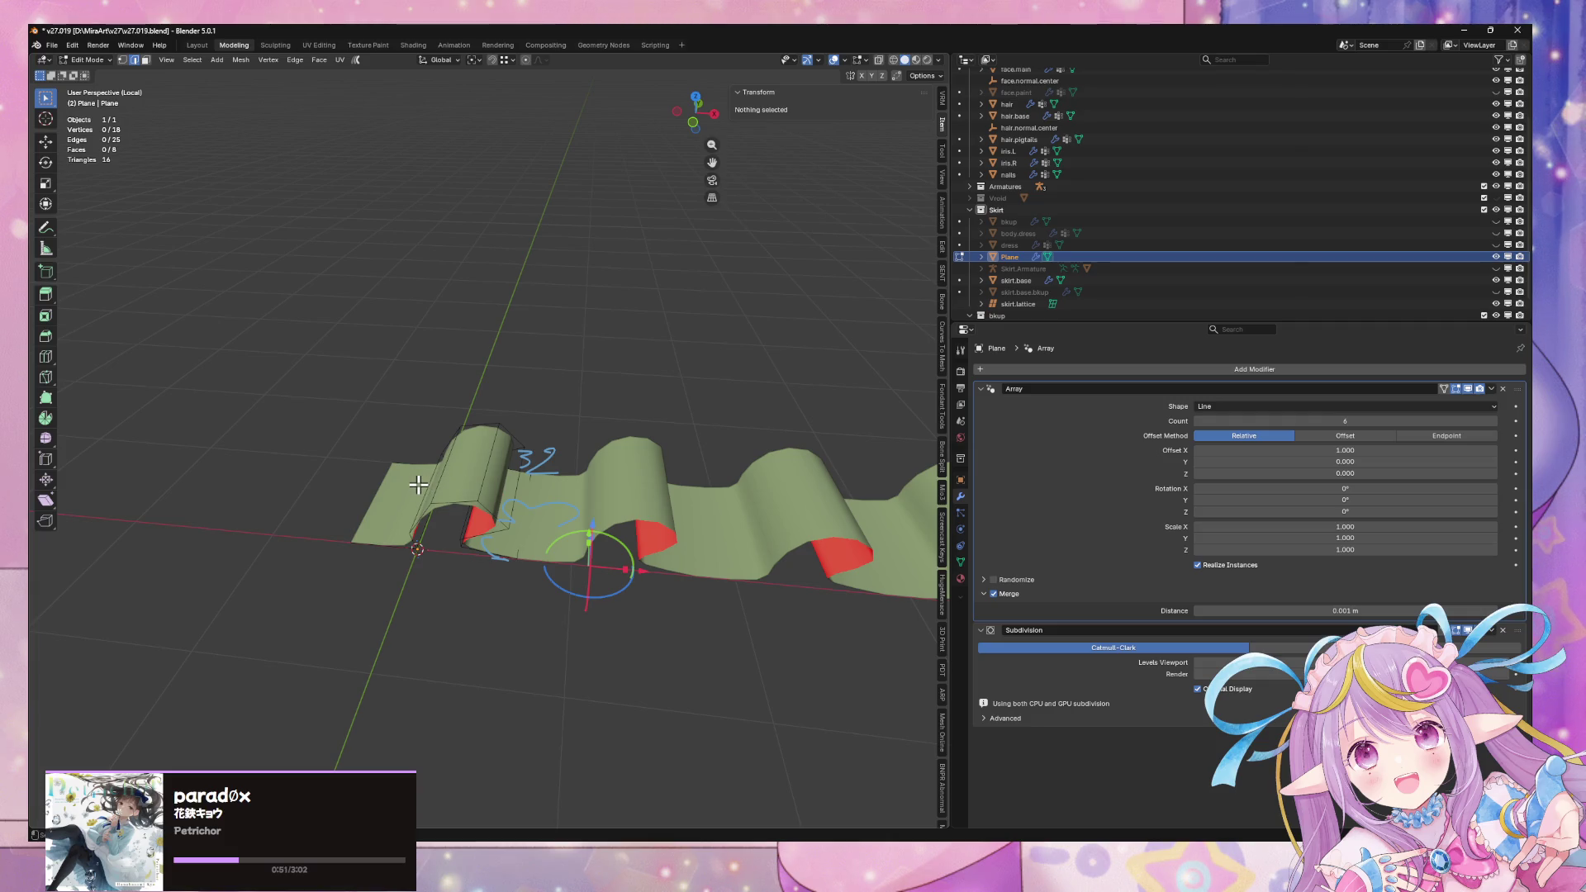
left_click(364, 487)
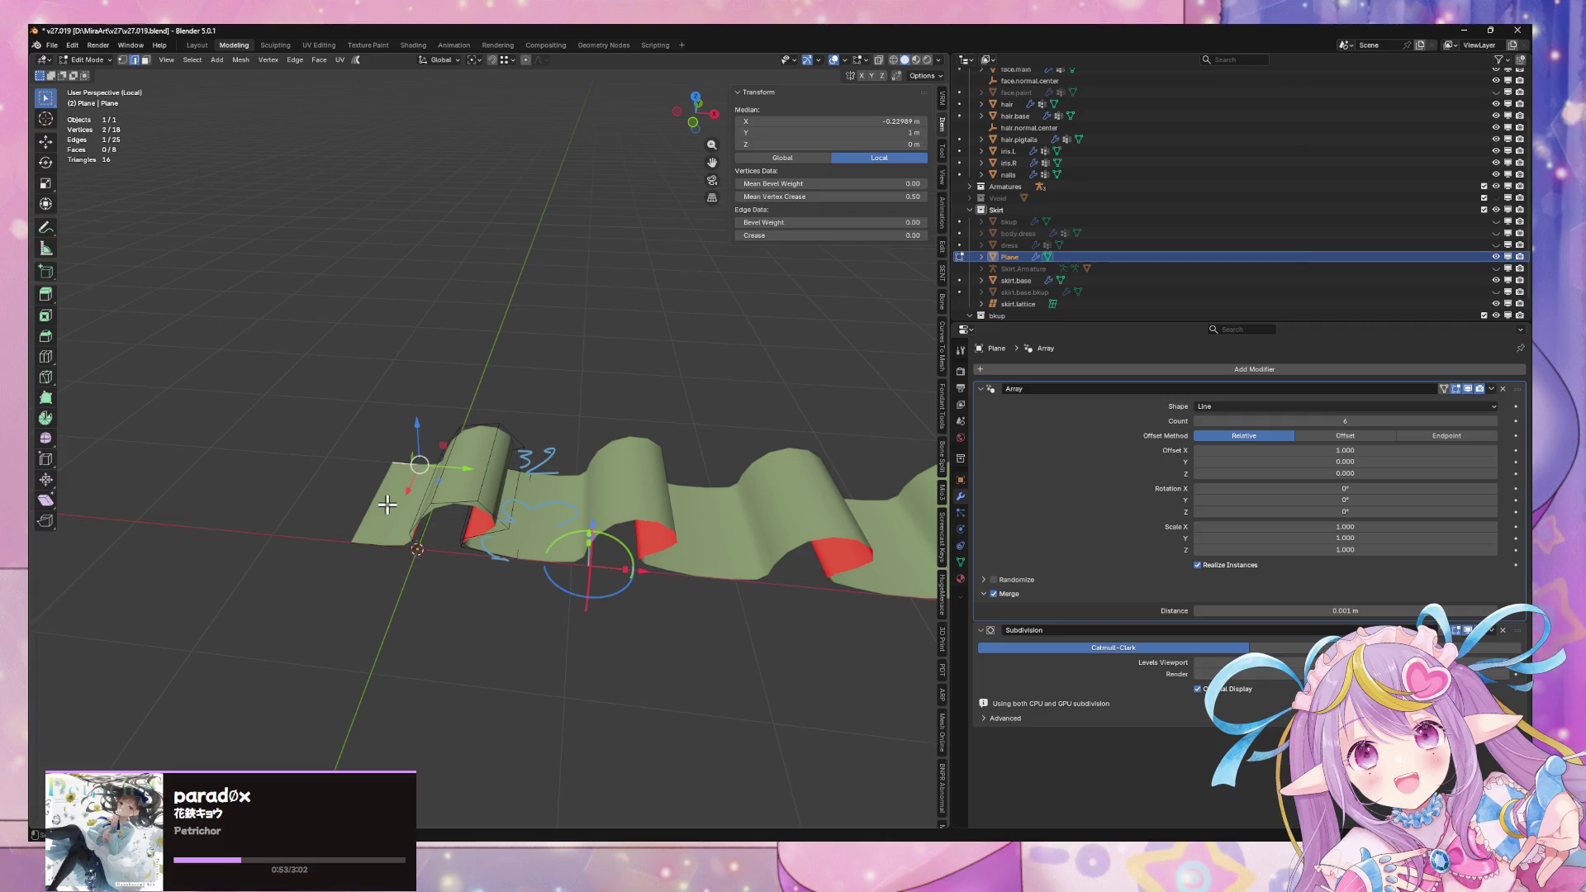
middle_click_drag(374, 501, 404, 530)
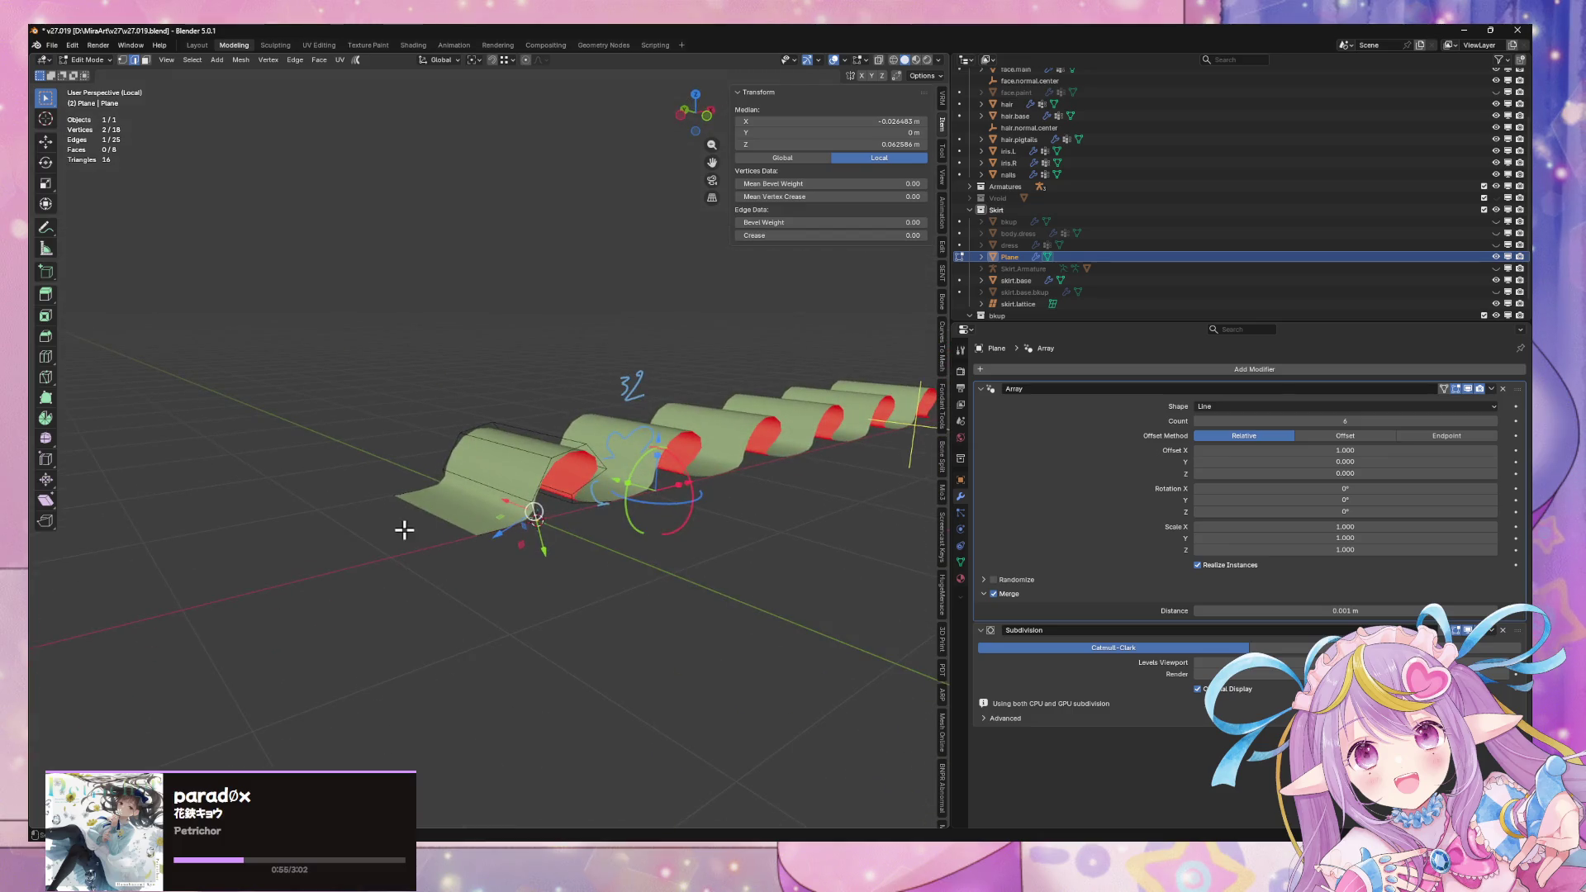
left_click(396, 496)
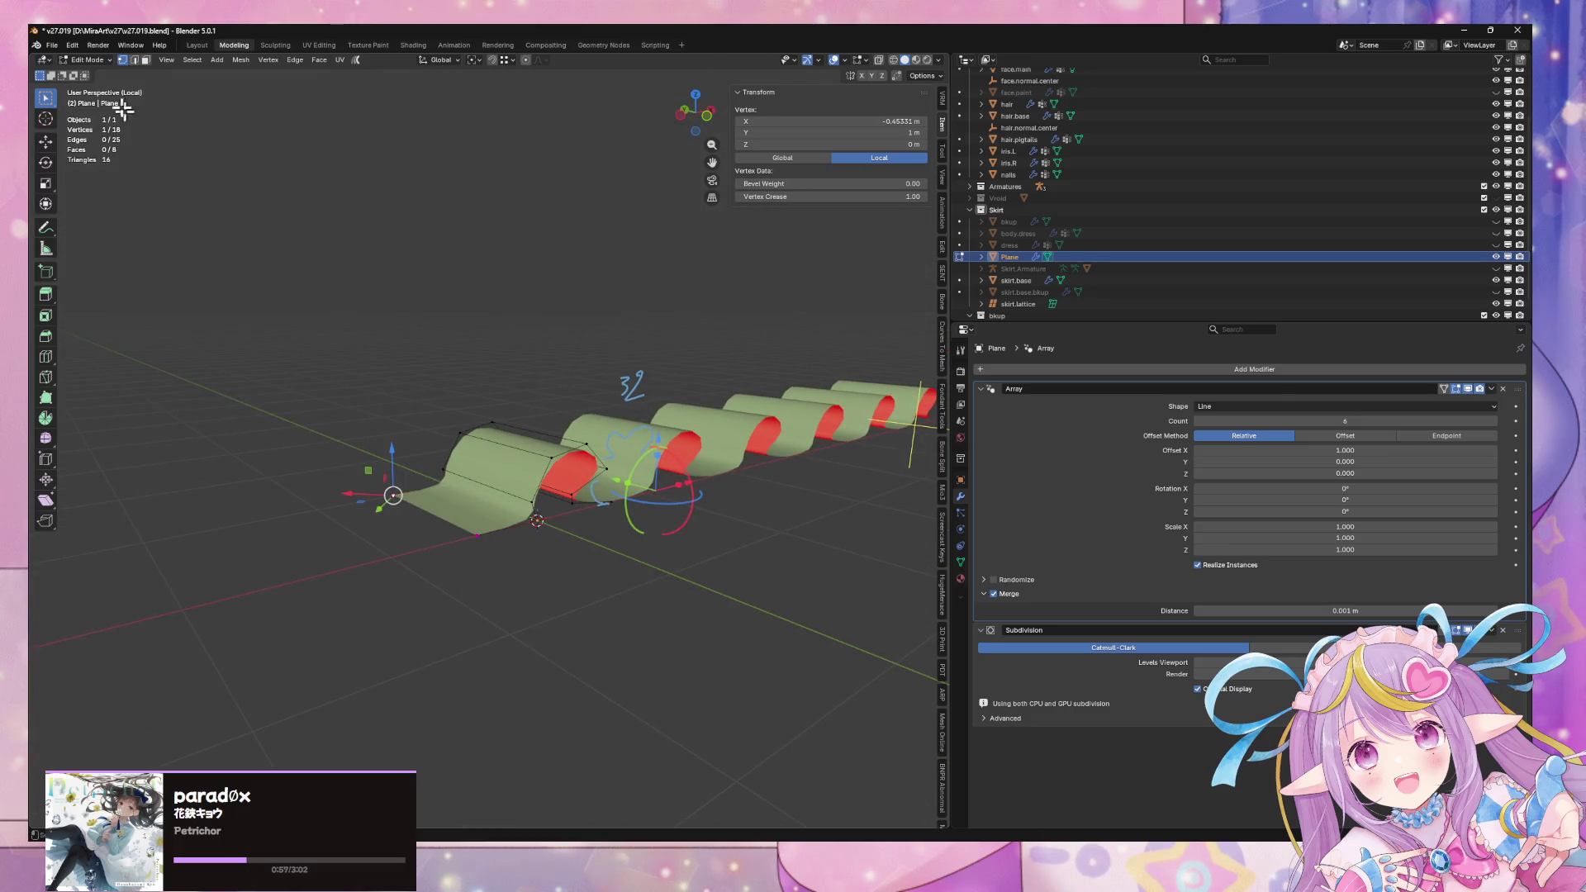
left_click(78, 46)
mouse_move(93, 86)
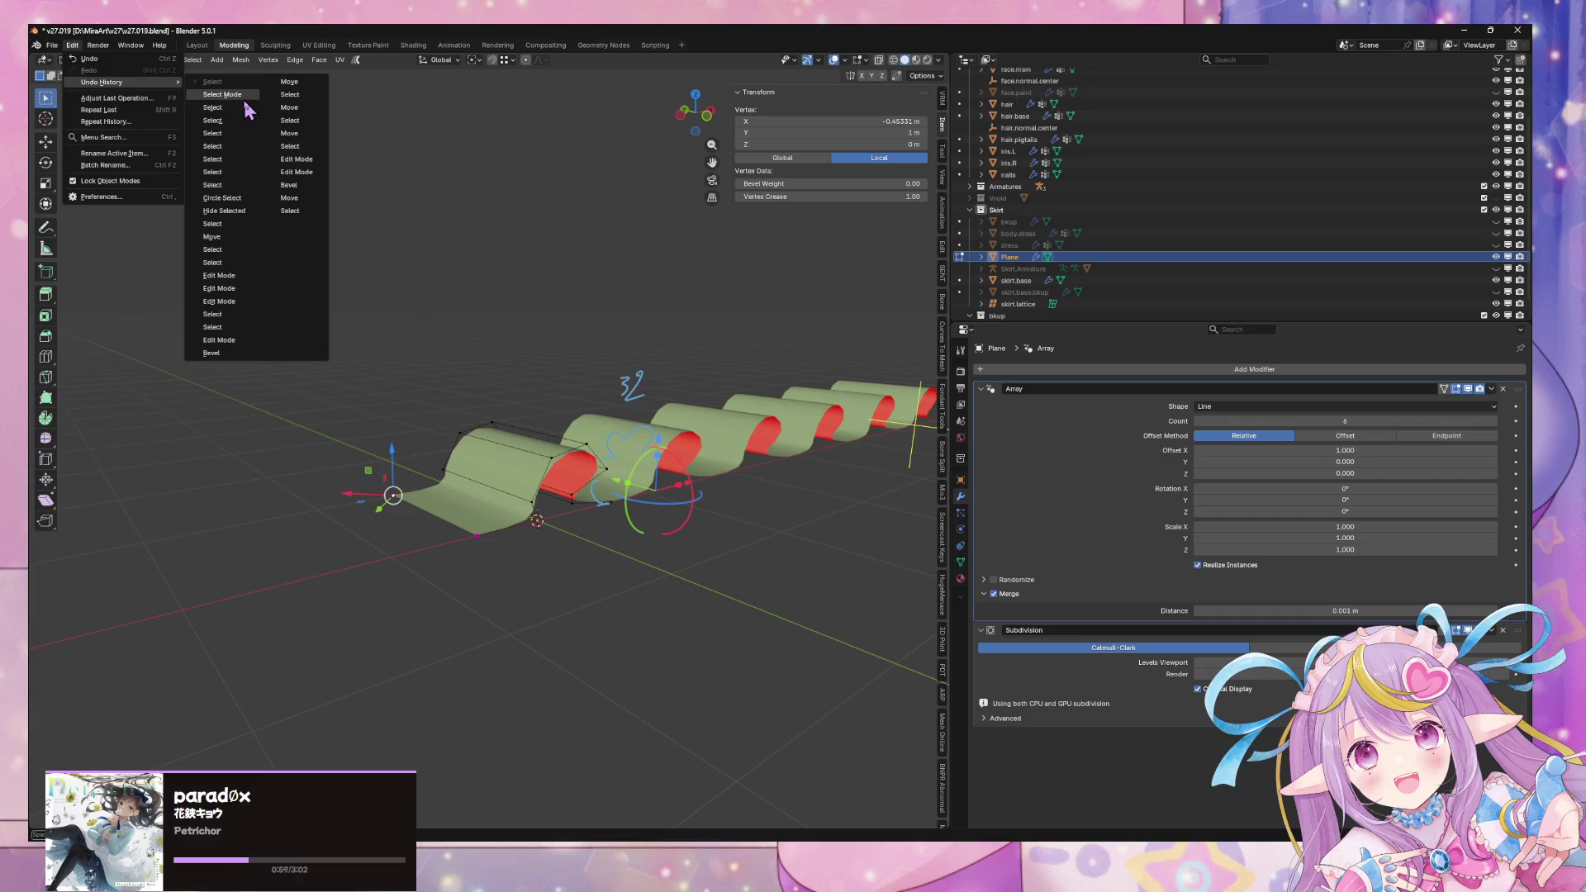
left_click(240, 238)
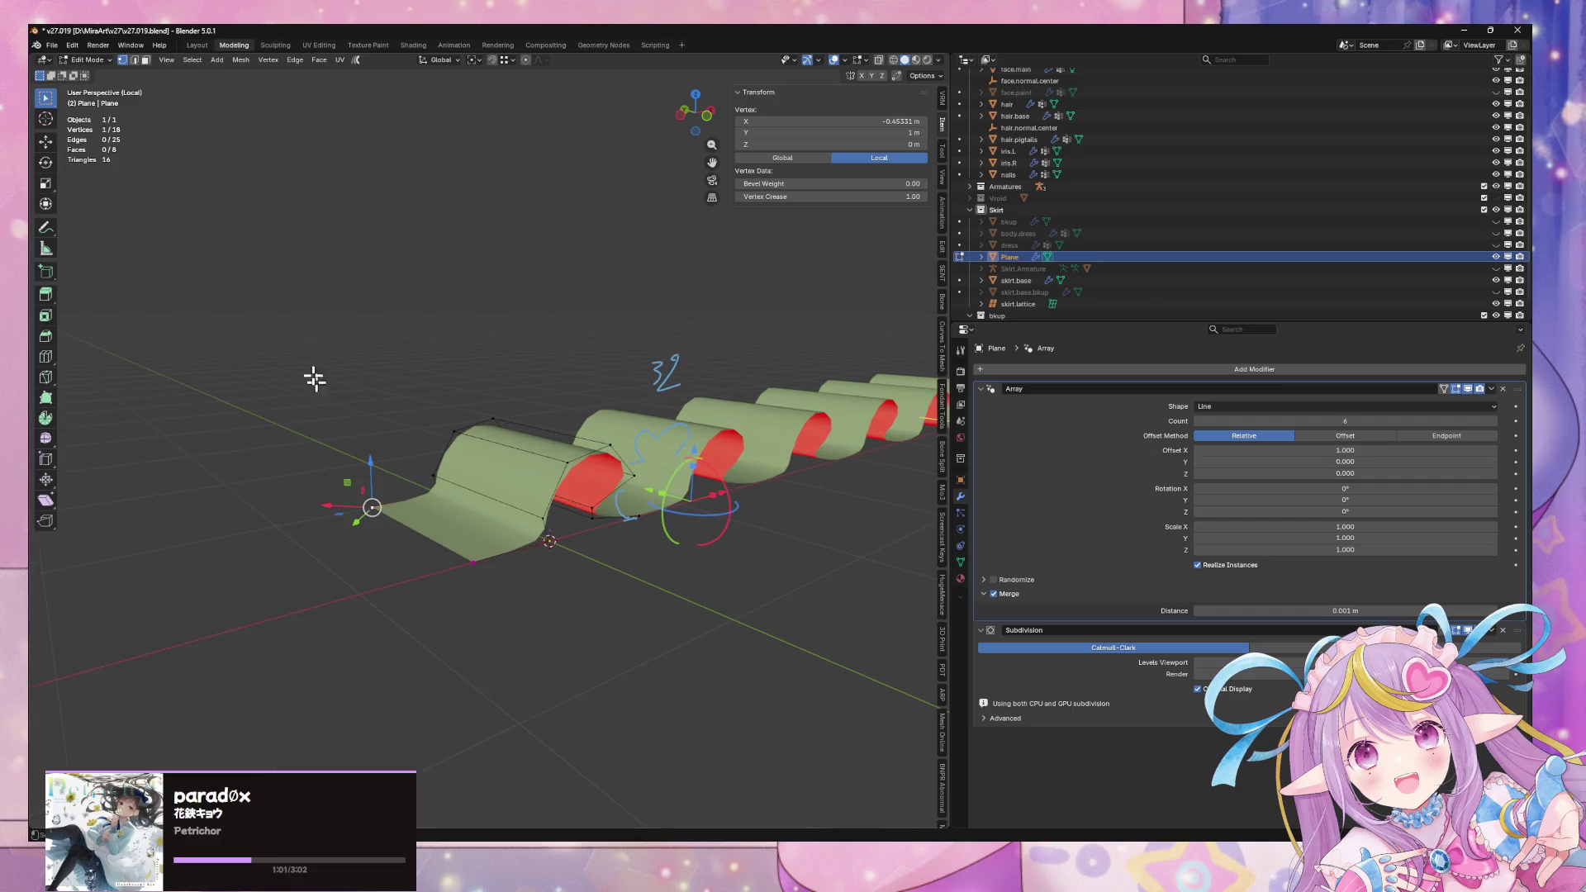
left_click(74, 46)
mouse_move(103, 82)
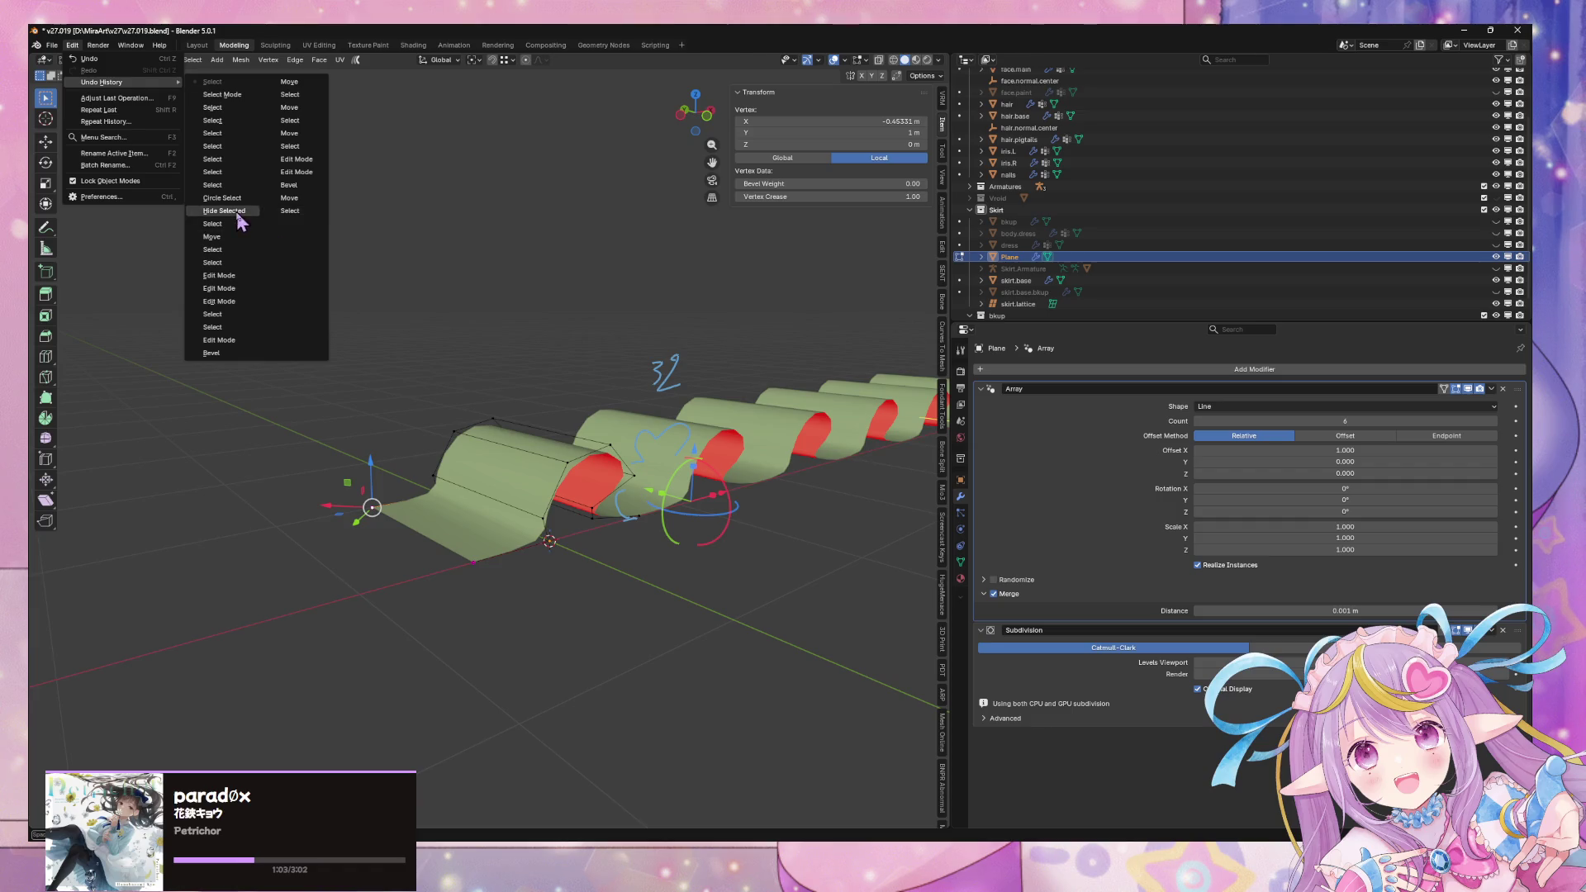
left_click(241, 238)
Move the edge along X and vertex-slide it twice, forming four rounded upright pleats
key("g")
key("x")
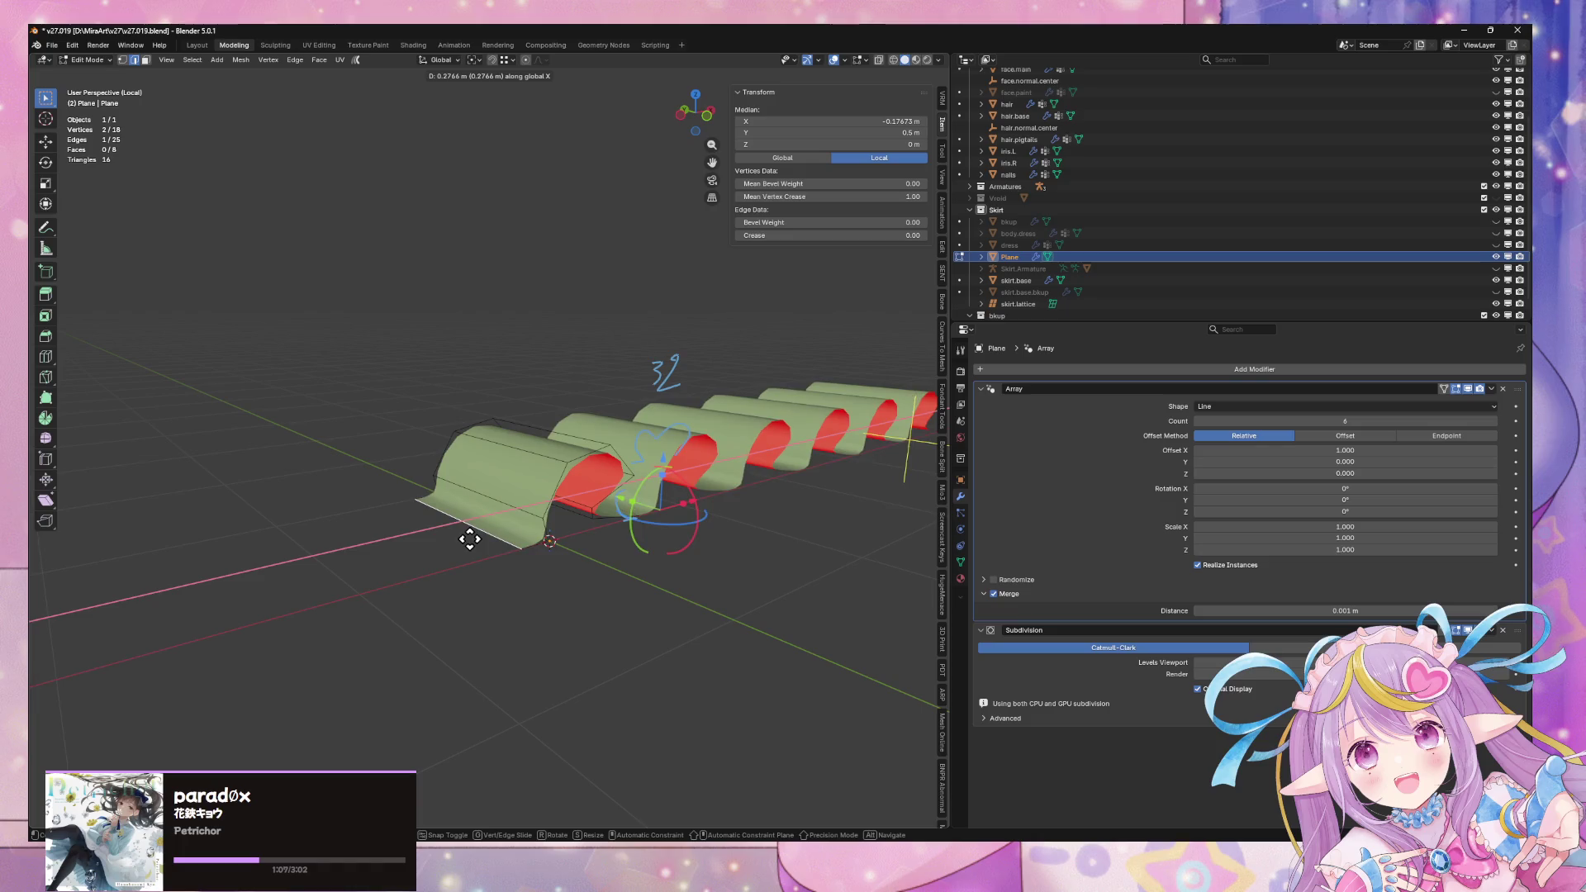
left_click(469, 539)
mouse_move(469, 538)
middle_mouse_down()
mouse_move(609, 559)
mouse_move(562, 596)
mouse_move(578, 536)
mouse_move(551, 518)
mouse_move(569, 496)
mouse_move(543, 500)
mouse_move(612, 499)
middle_mouse_up()
key("shift+v")
left_click(582, 472)
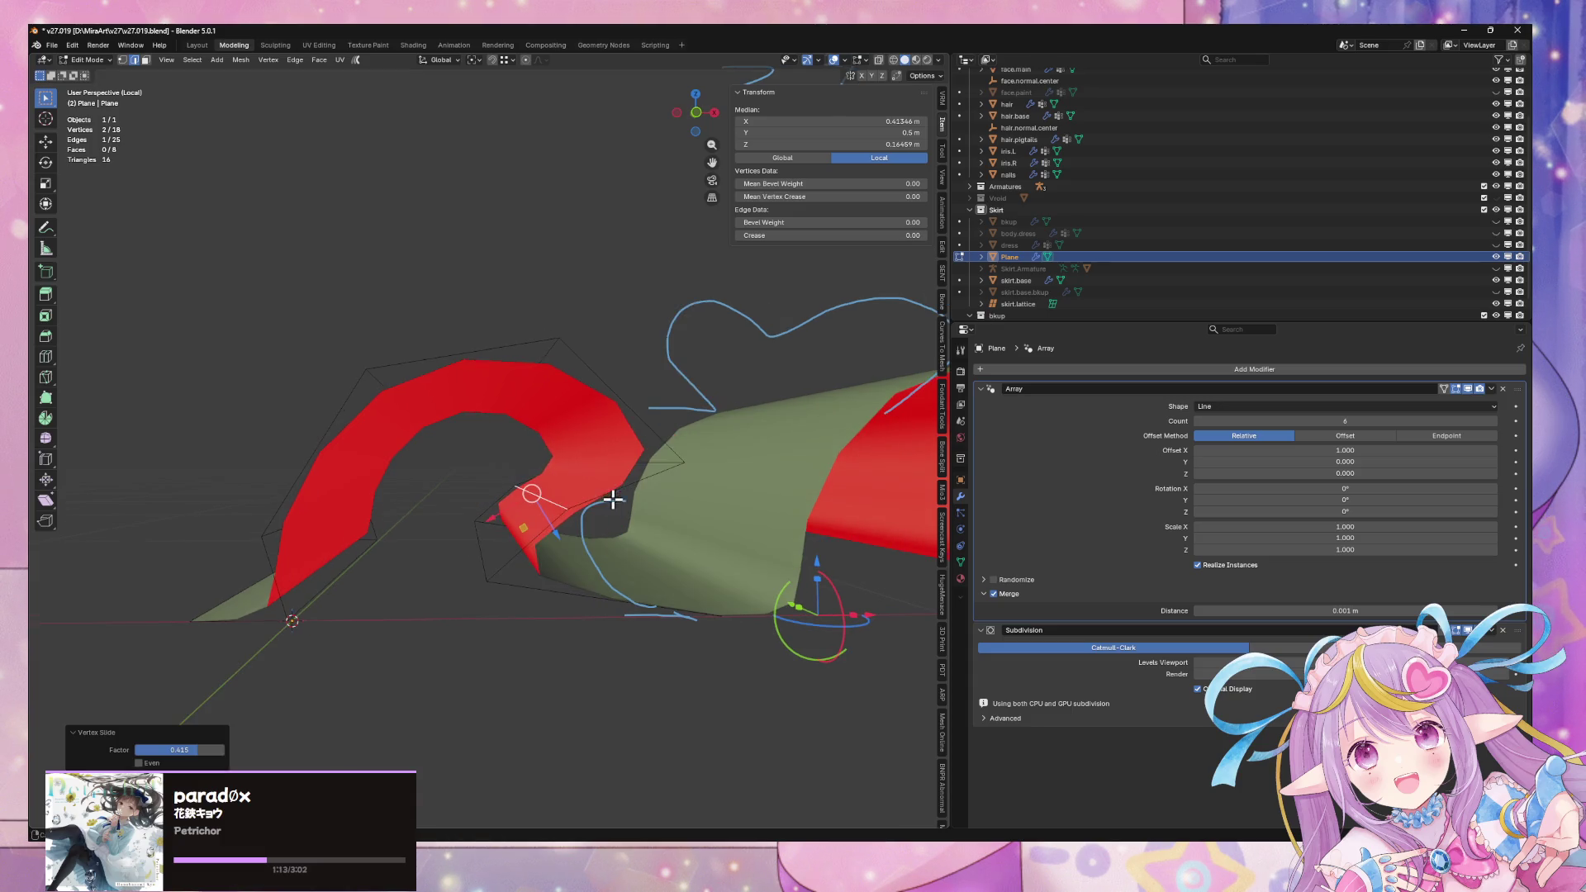
key("shift+v")
left_click(489, 554)
key("Tab")
mouse_move(496, 537)
middle_mouse_down()
mouse_move(556, 647)
mouse_move(606, 641)
mouse_move(988, 459)
middle_mouse_up()
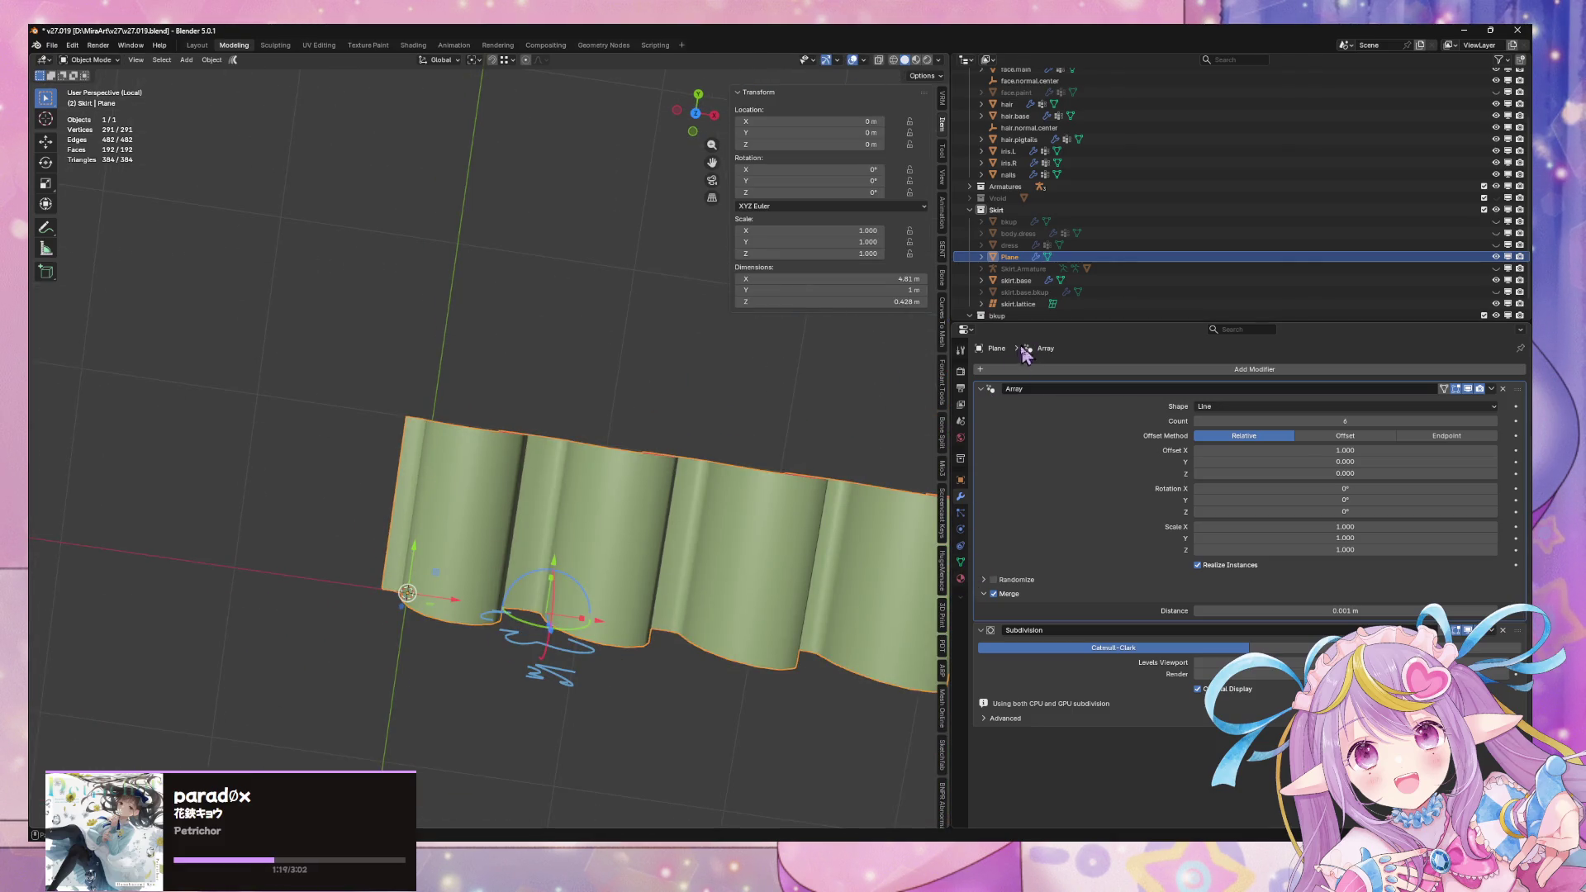
Check the plane's mesh data properties, return to the modifiers, and orbit to a low side view
left_click(960, 563)
left_click(960, 579)
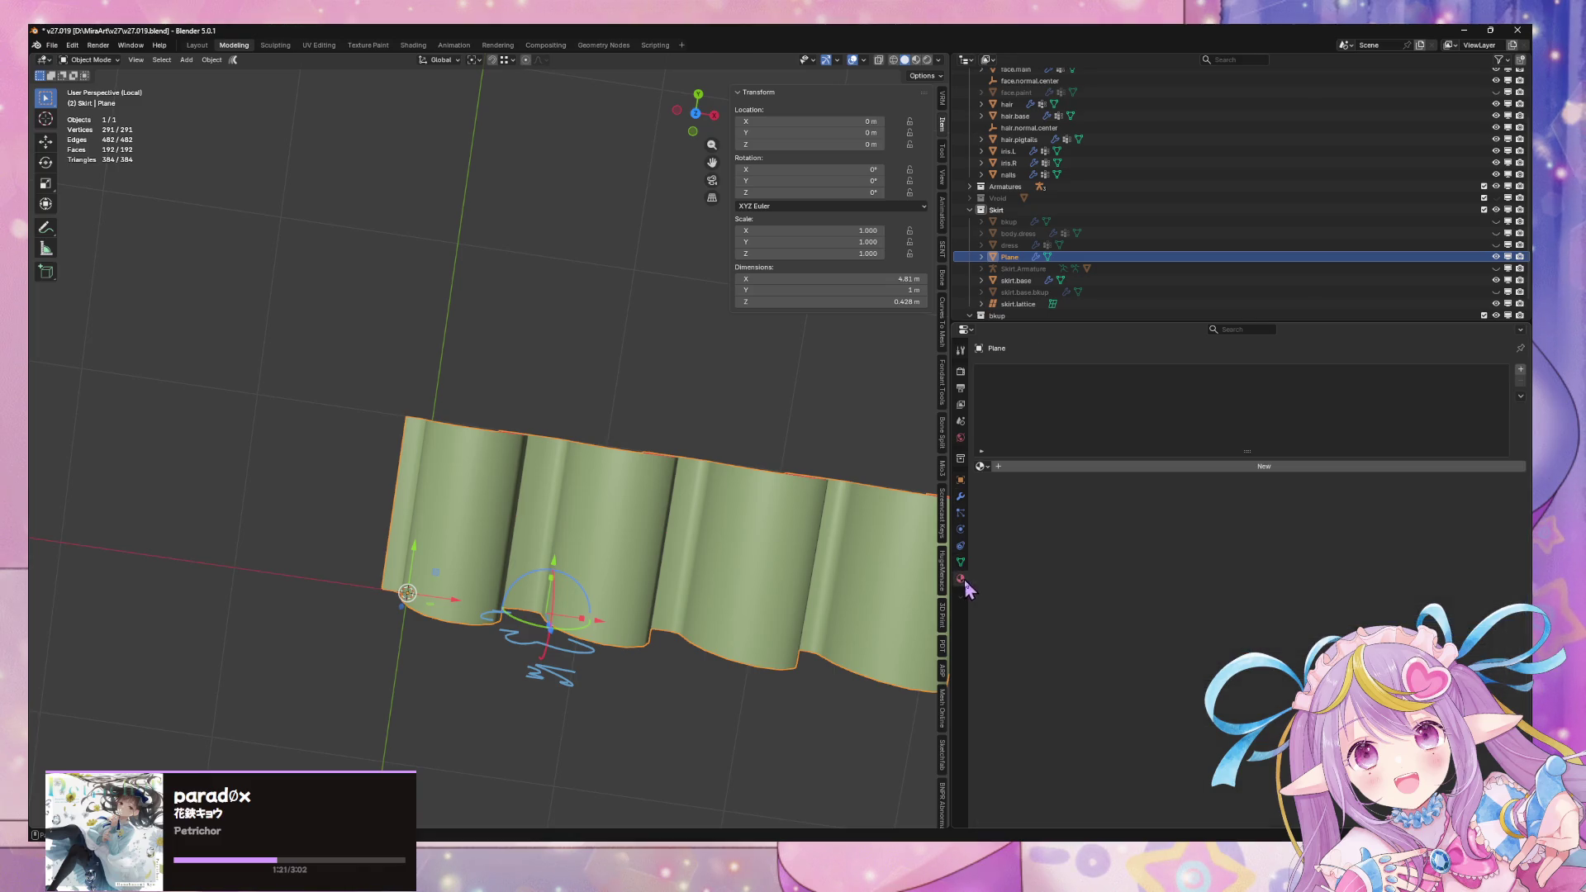
left_click(960, 496)
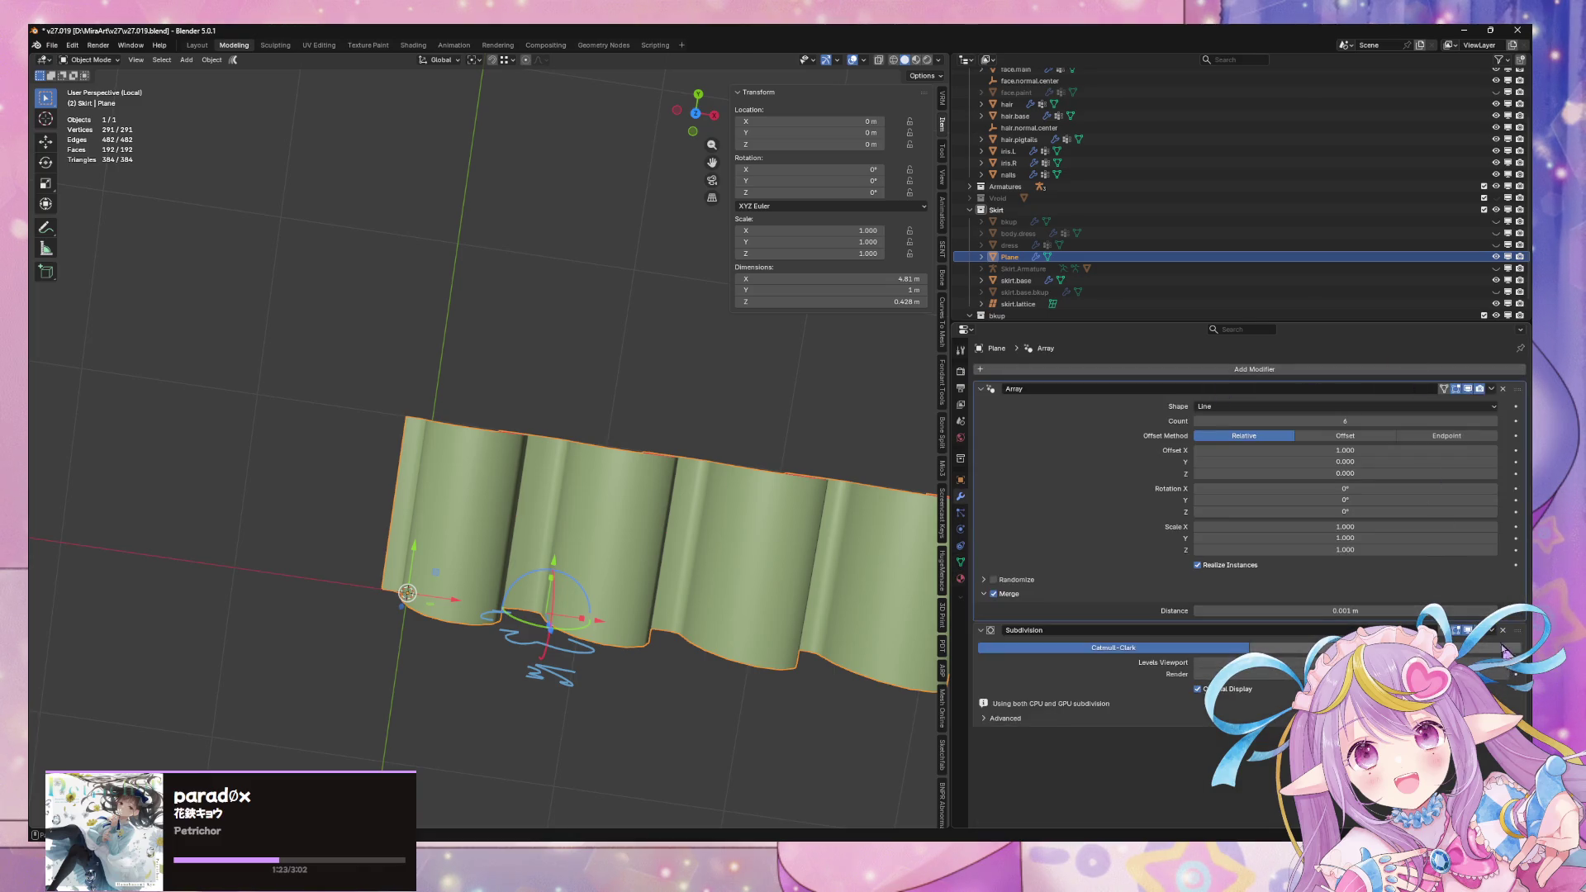
mouse_move(686, 541)
middle_mouse_down()
mouse_move(698, 411)
mouse_move(743, 378)
mouse_move(647, 436)
mouse_move(697, 432)
mouse_move(729, 464)
mouse_move(708, 453)
mouse_move(624, 521)
mouse_move(625, 560)
middle_mouse_up()
In Edit Mode, select a fold face and move it along X
key("Tab")
key("Escape")
key("3")
left_click(603, 544)
key("g")
key("x")
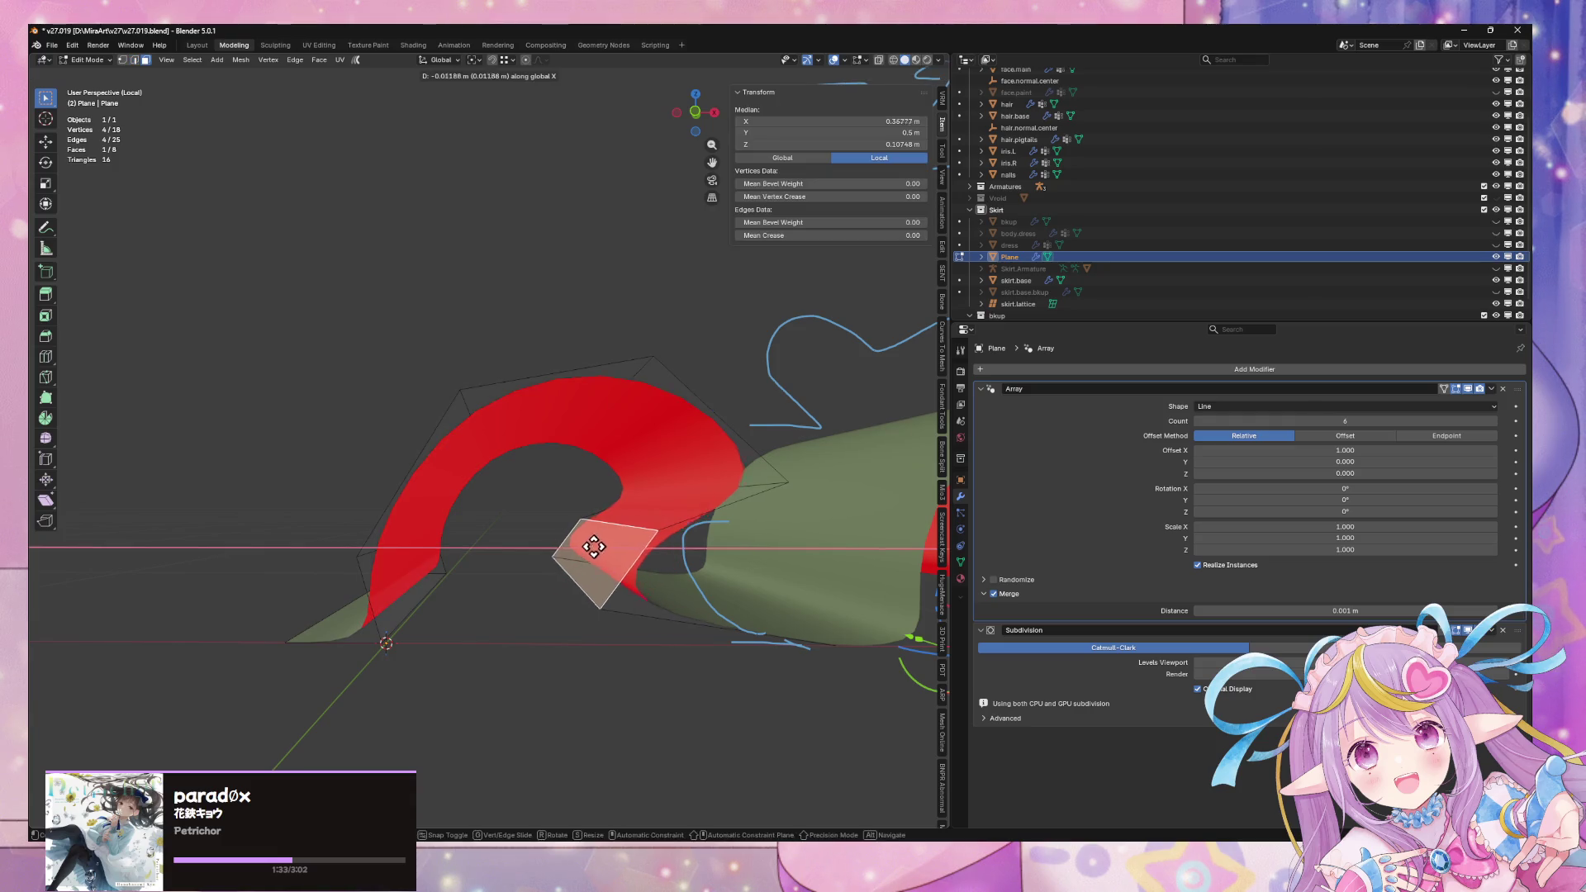
left_click(726, 520)
middle_click_drag(726, 520, 612, 485)
key("g")
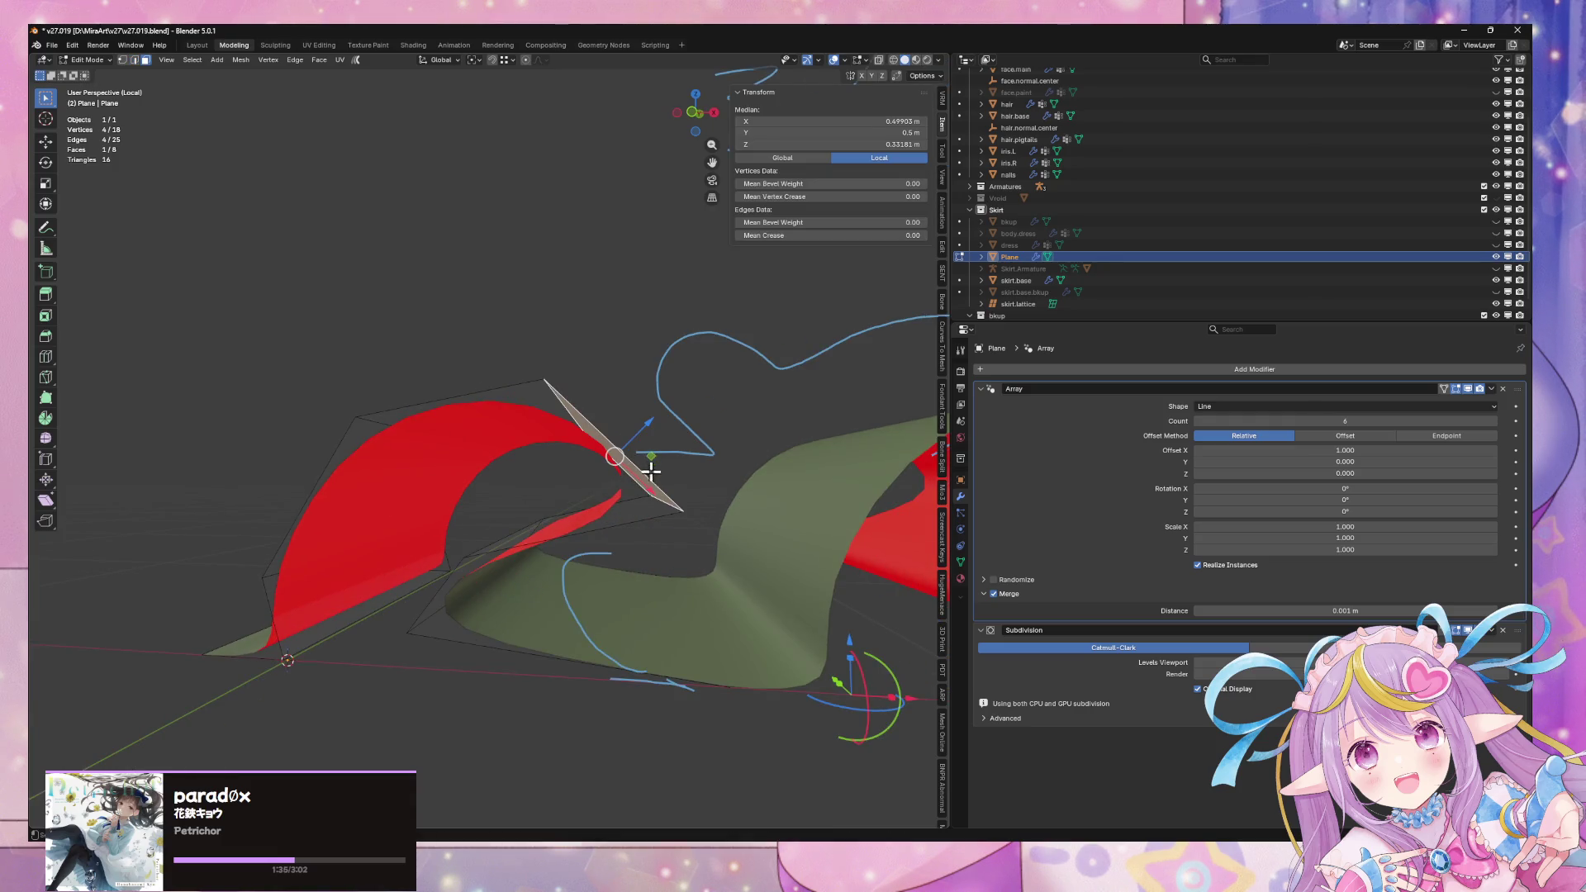
key("z")
key("Escape")
Select the fold's top edge and move it along Z
key("2")
left_click(551, 456)
key("g")
key("Escape")
key("3")
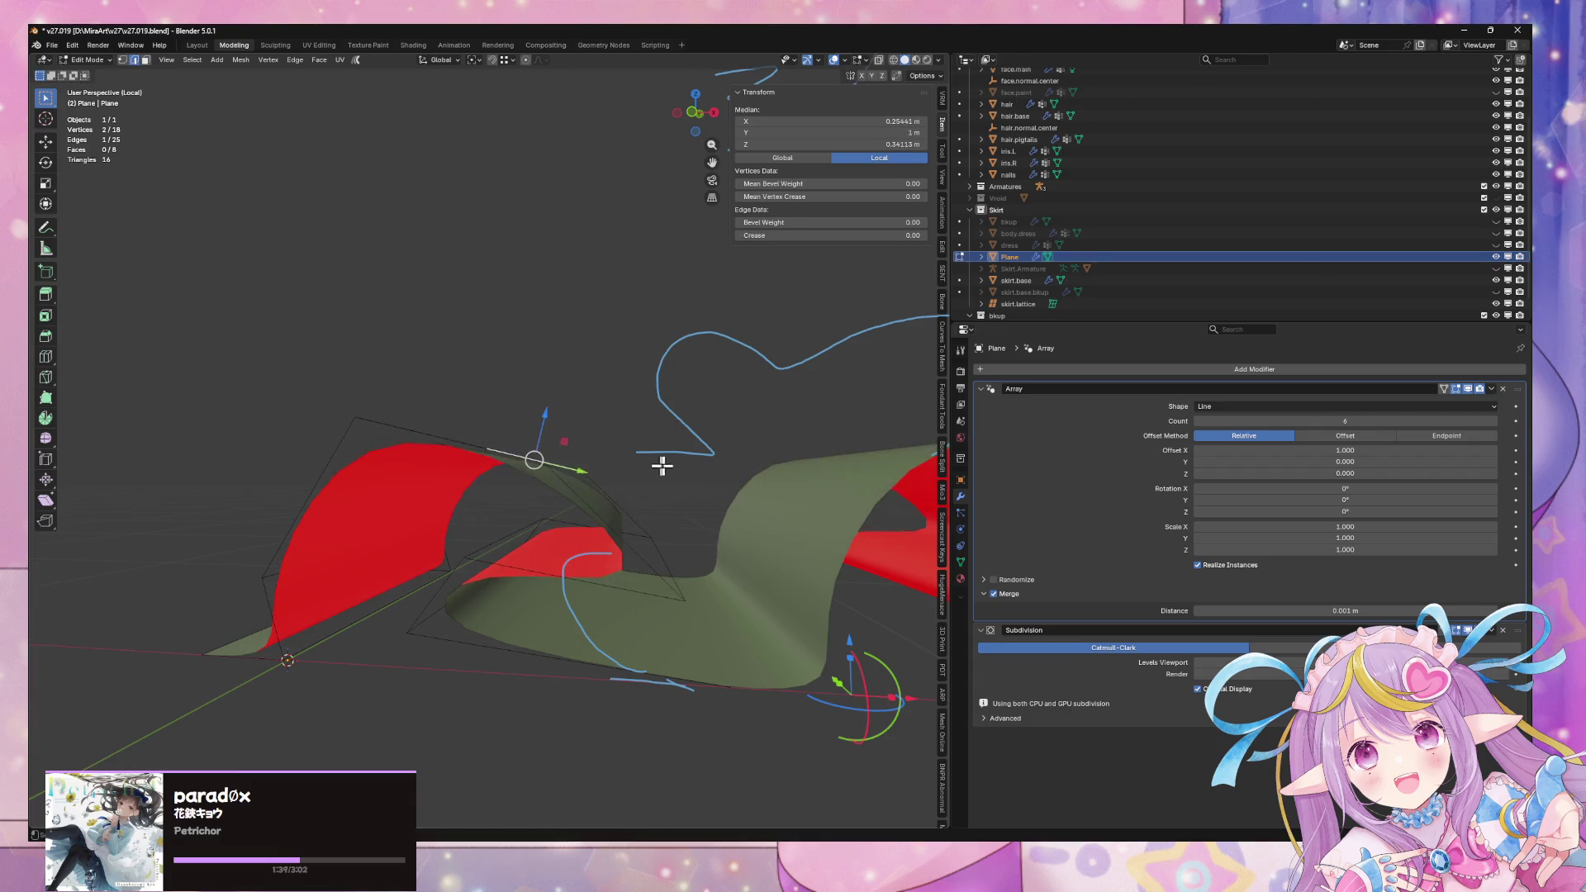
middle_click_drag(648, 464, 655, 506)
left_click(621, 519)
key("2")
left_click(546, 523)
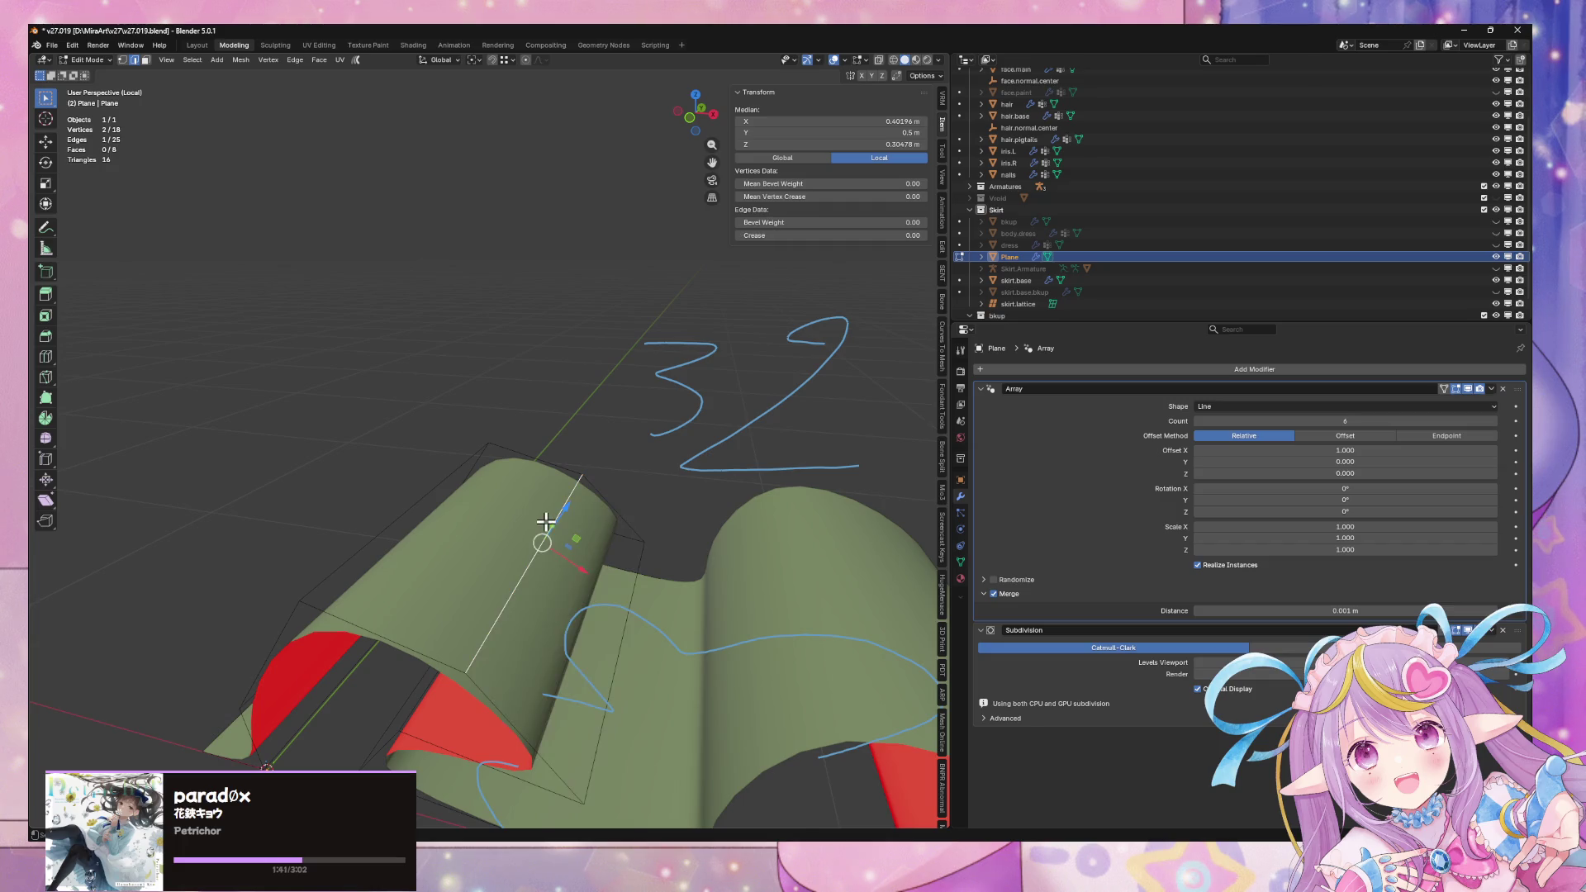
key("g")
key("z")
left_click(555, 497)
Lower the selected edge to ground level so the red undersides show, then check in Object Mode
mouse_move(556, 499)
middle_mouse_down()
mouse_move(644, 457)
mouse_move(754, 548)
mouse_move(630, 463)
mouse_move(648, 538)
mouse_move(559, 605)
mouse_move(464, 449)
mouse_move(487, 448)
middle_mouse_up()
middle_click_drag(472, 501, 570, 569)
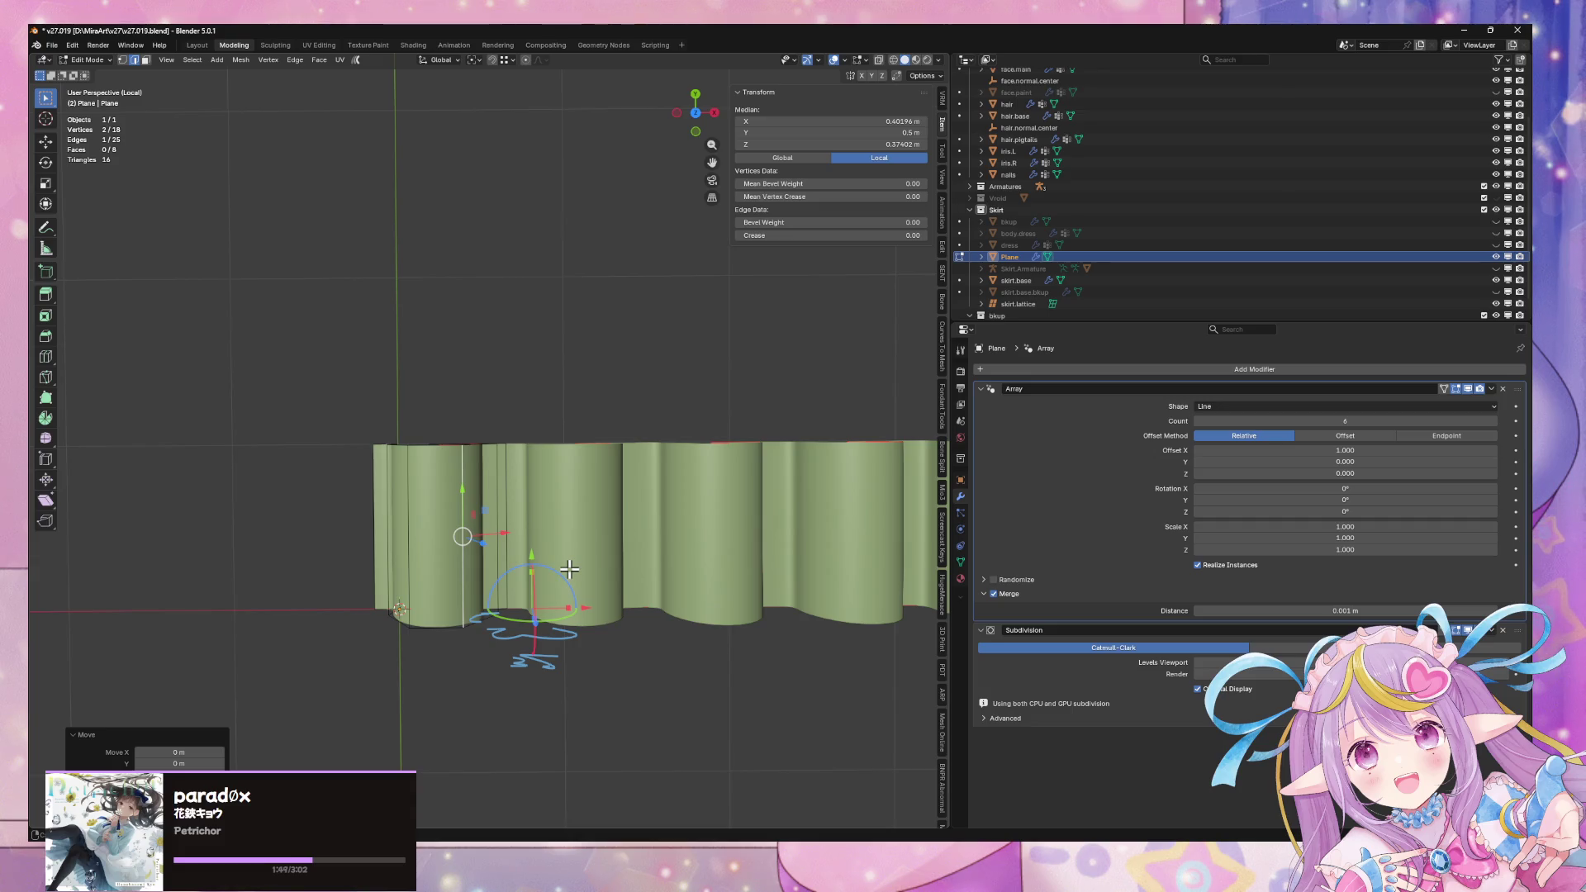
mouse_move(698, 123)
middle_mouse_down()
mouse_move(662, 378)
mouse_move(690, 424)
mouse_move(692, 331)
mouse_move(531, 368)
mouse_move(591, 329)
mouse_move(534, 386)
middle_mouse_up()
left_click_drag(384, 499, 382, 549)
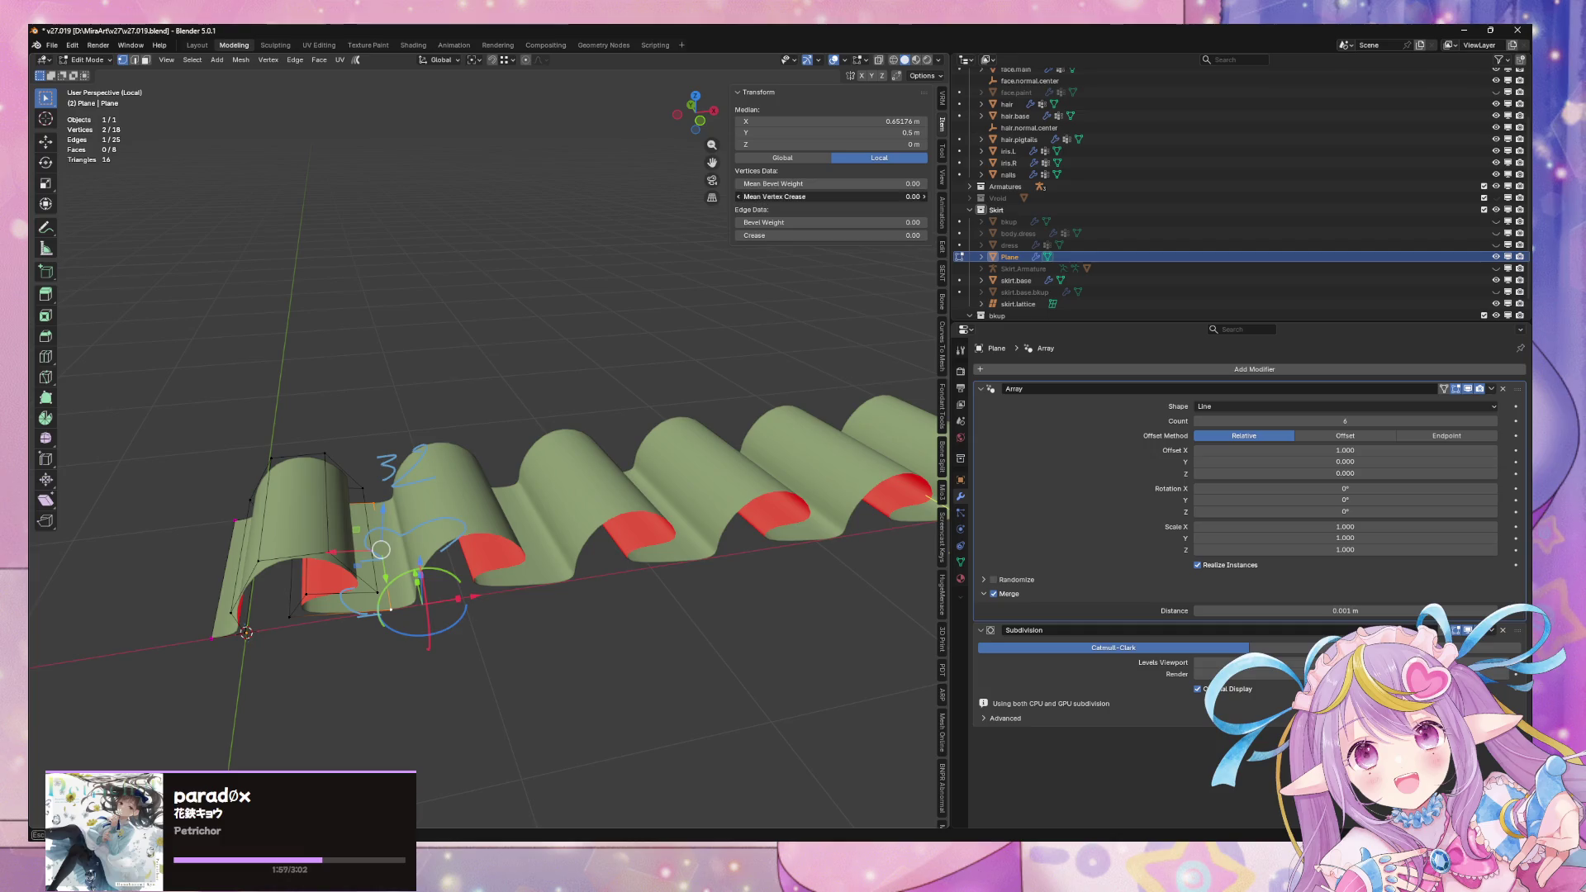
key("Tab")
Back in Edit Mode, move the selected vertices along X
mouse_move(514, 371)
middle_mouse_down()
mouse_move(507, 281)
mouse_move(488, 370)
mouse_move(625, 413)
mouse_move(593, 460)
middle_mouse_up()
key("Tab")
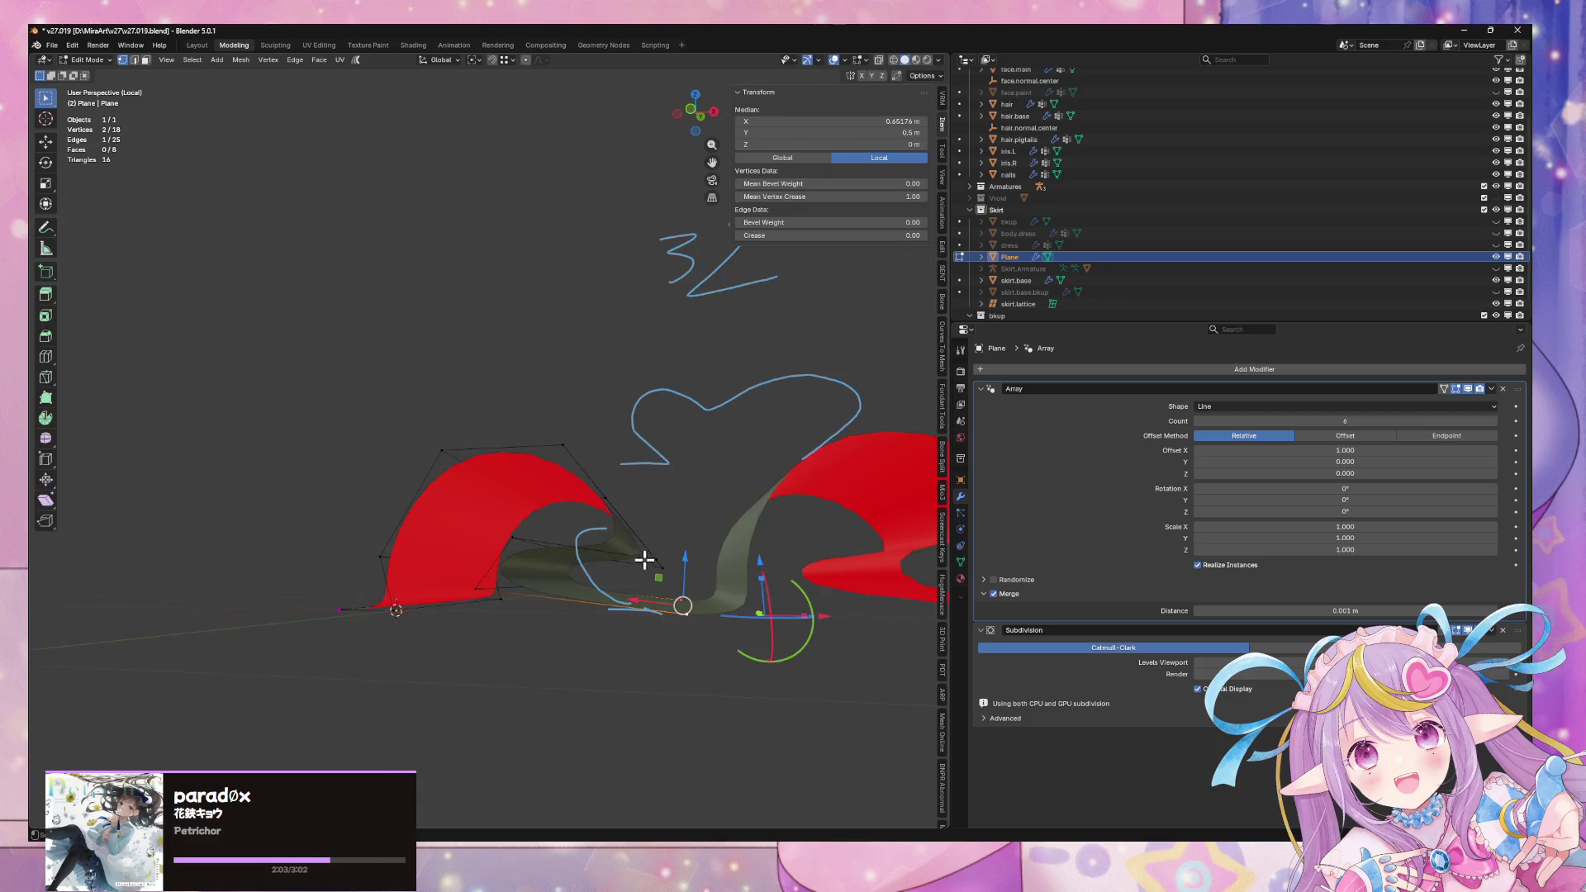
middle_click_drag(640, 556, 647, 542)
middle_click_drag(590, 605, 641, 541)
key("g")
key("z")
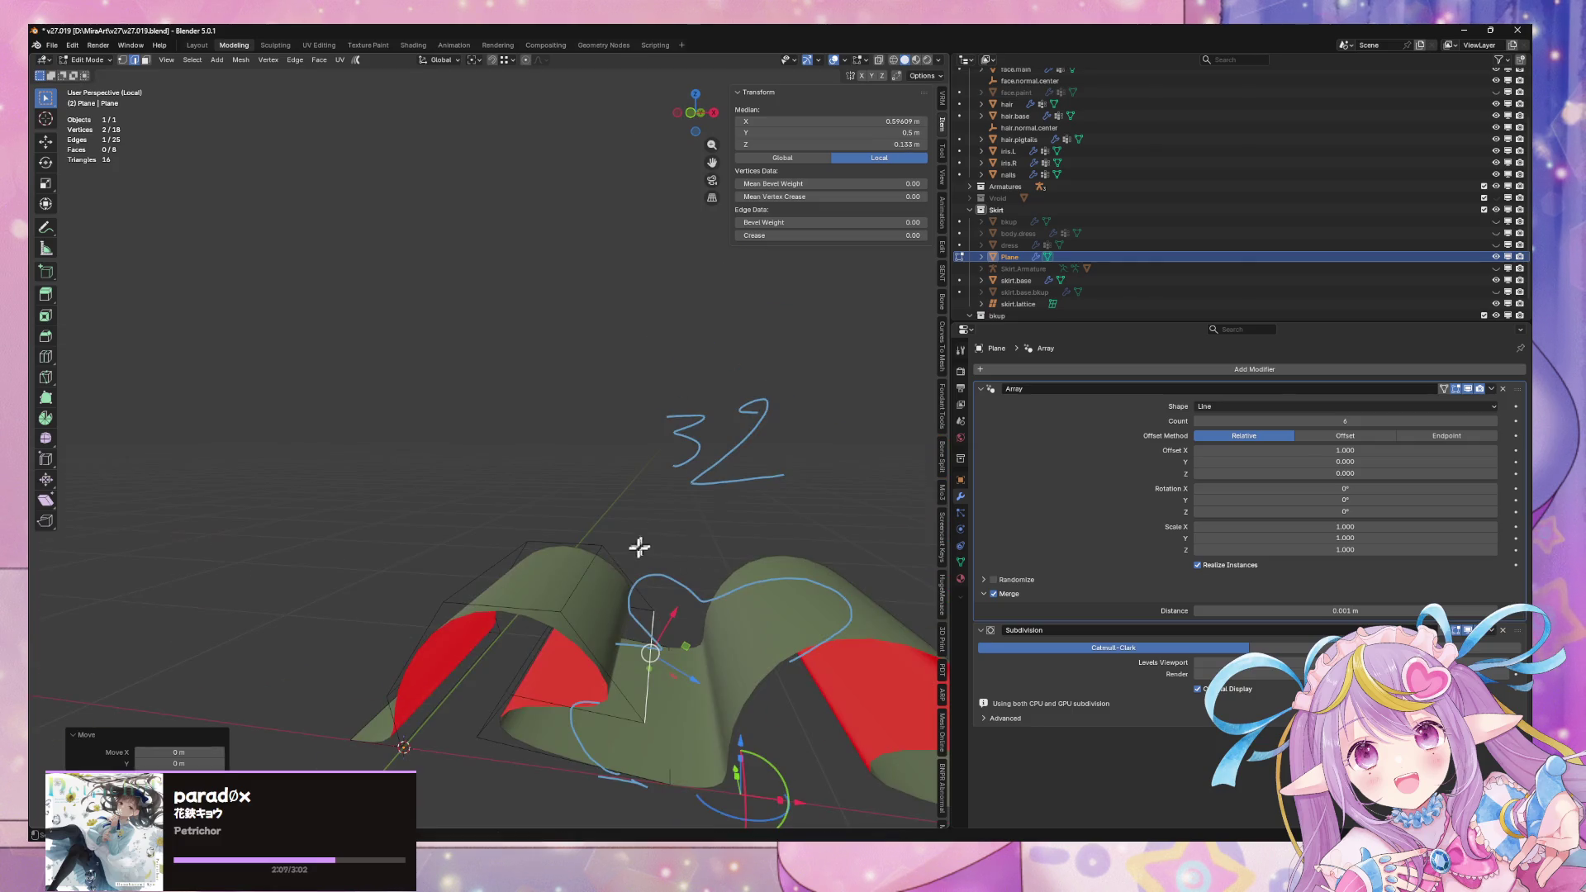
key("y")
key("x")
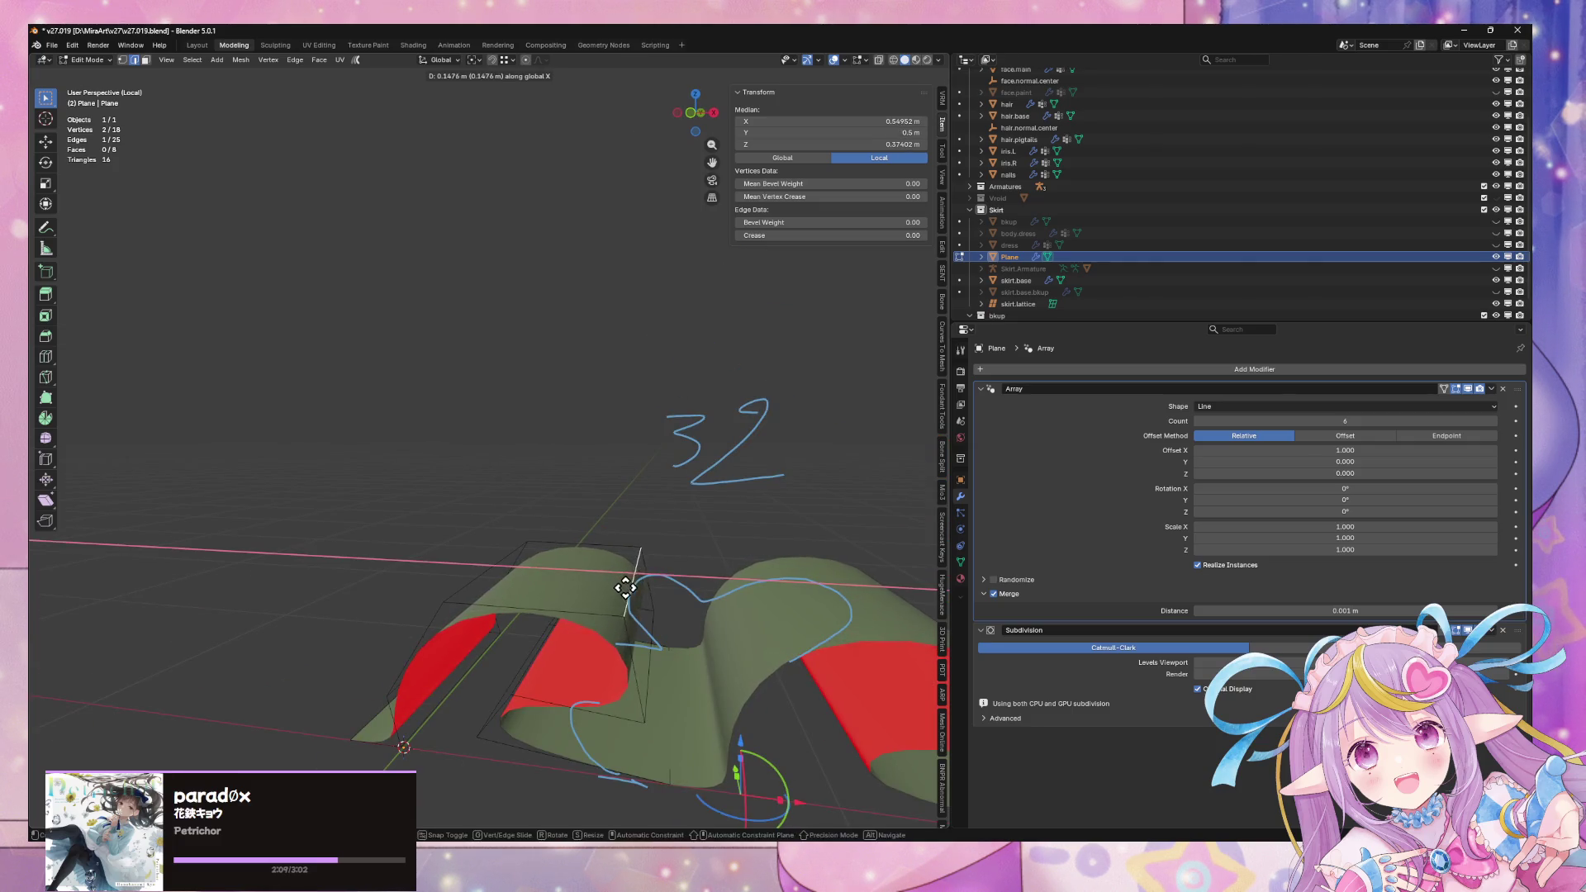
left_click(649, 600)
Drop the fold's base edge along Z and vertex-slide it, leaving a 0.277 m tall ruffle
middle_click_drag(660, 590, 676, 572)
left_click(583, 593)
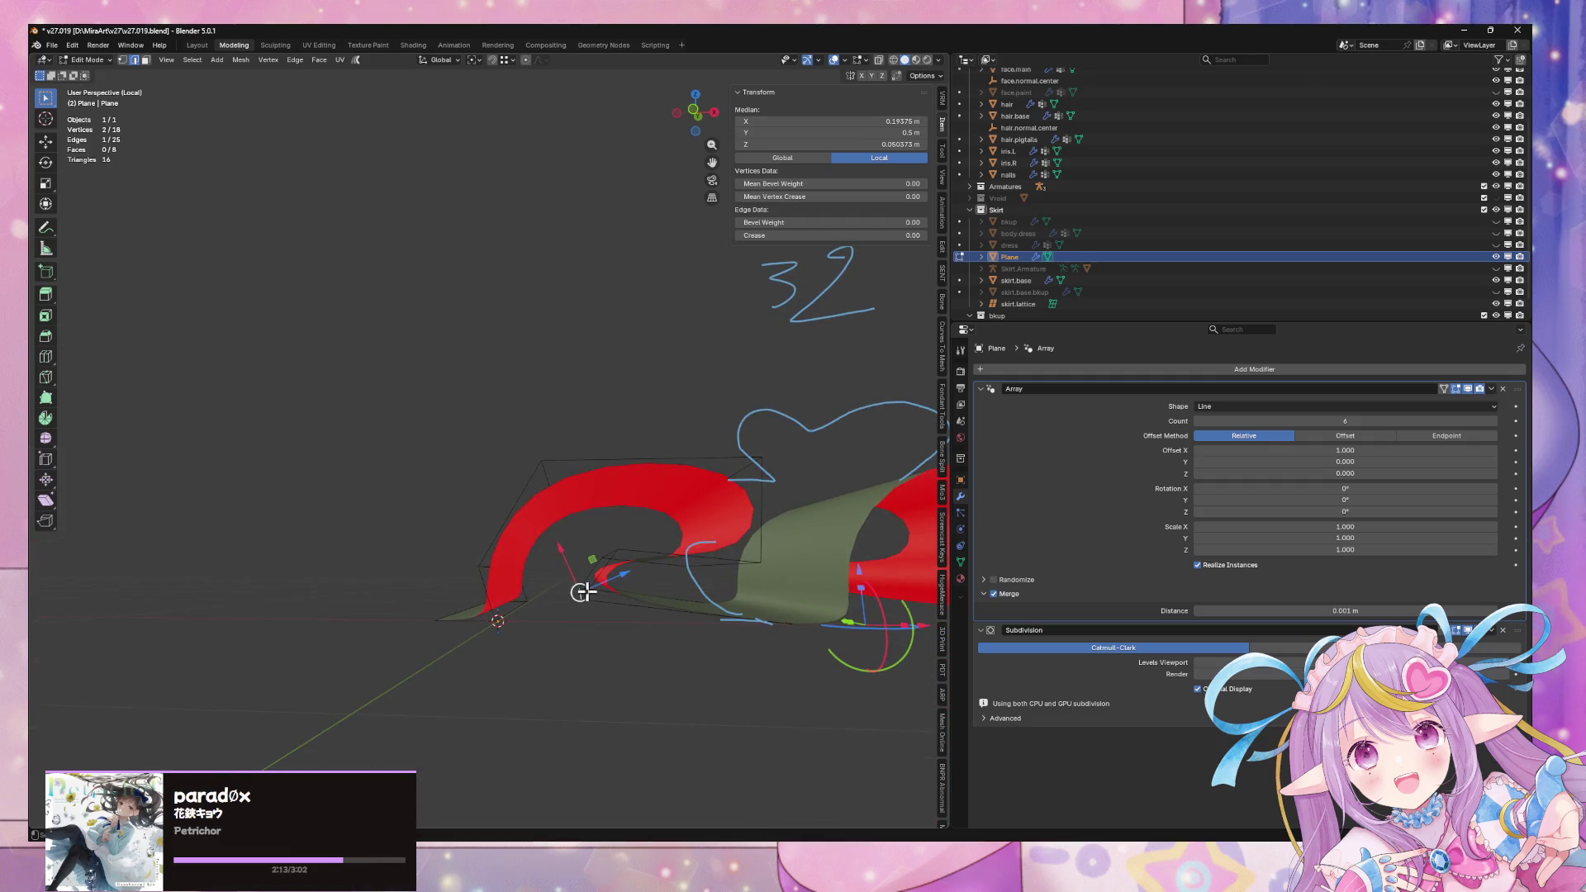
key("g")
key("z")
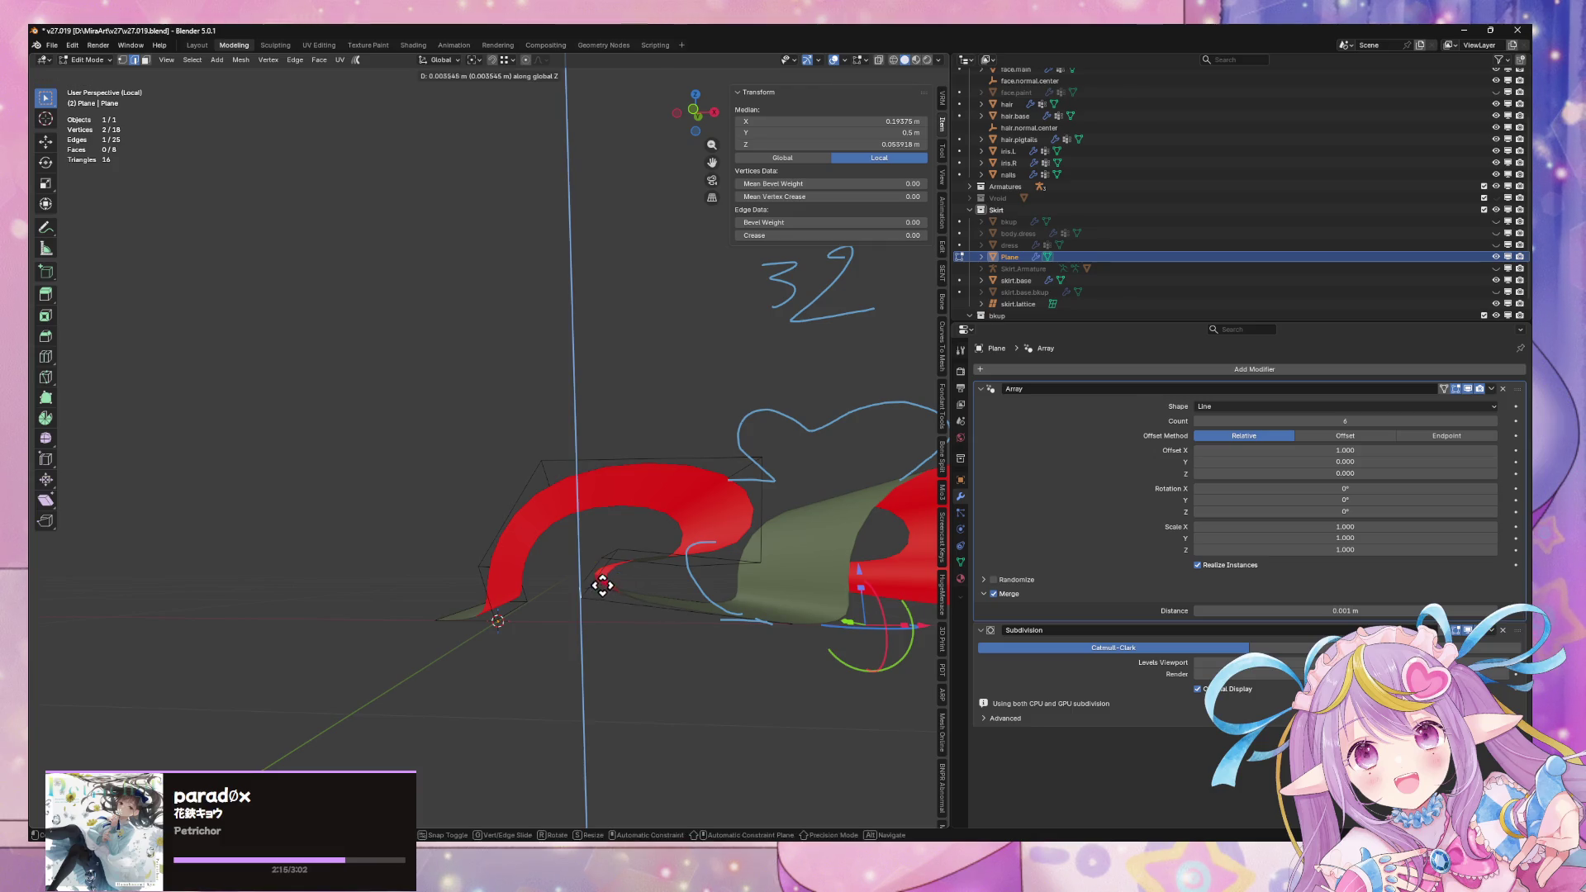
left_click(607, 580)
key("g")
key("x")
key("x")
key("g")
left_click(650, 593)
key("Tab")
mouse_move(650, 593)
middle_mouse_down()
mouse_move(698, 683)
mouse_move(622, 330)
mouse_move(716, 313)
mouse_move(706, 340)
mouse_move(744, 524)
mouse_move(739, 423)
middle_mouse_up()
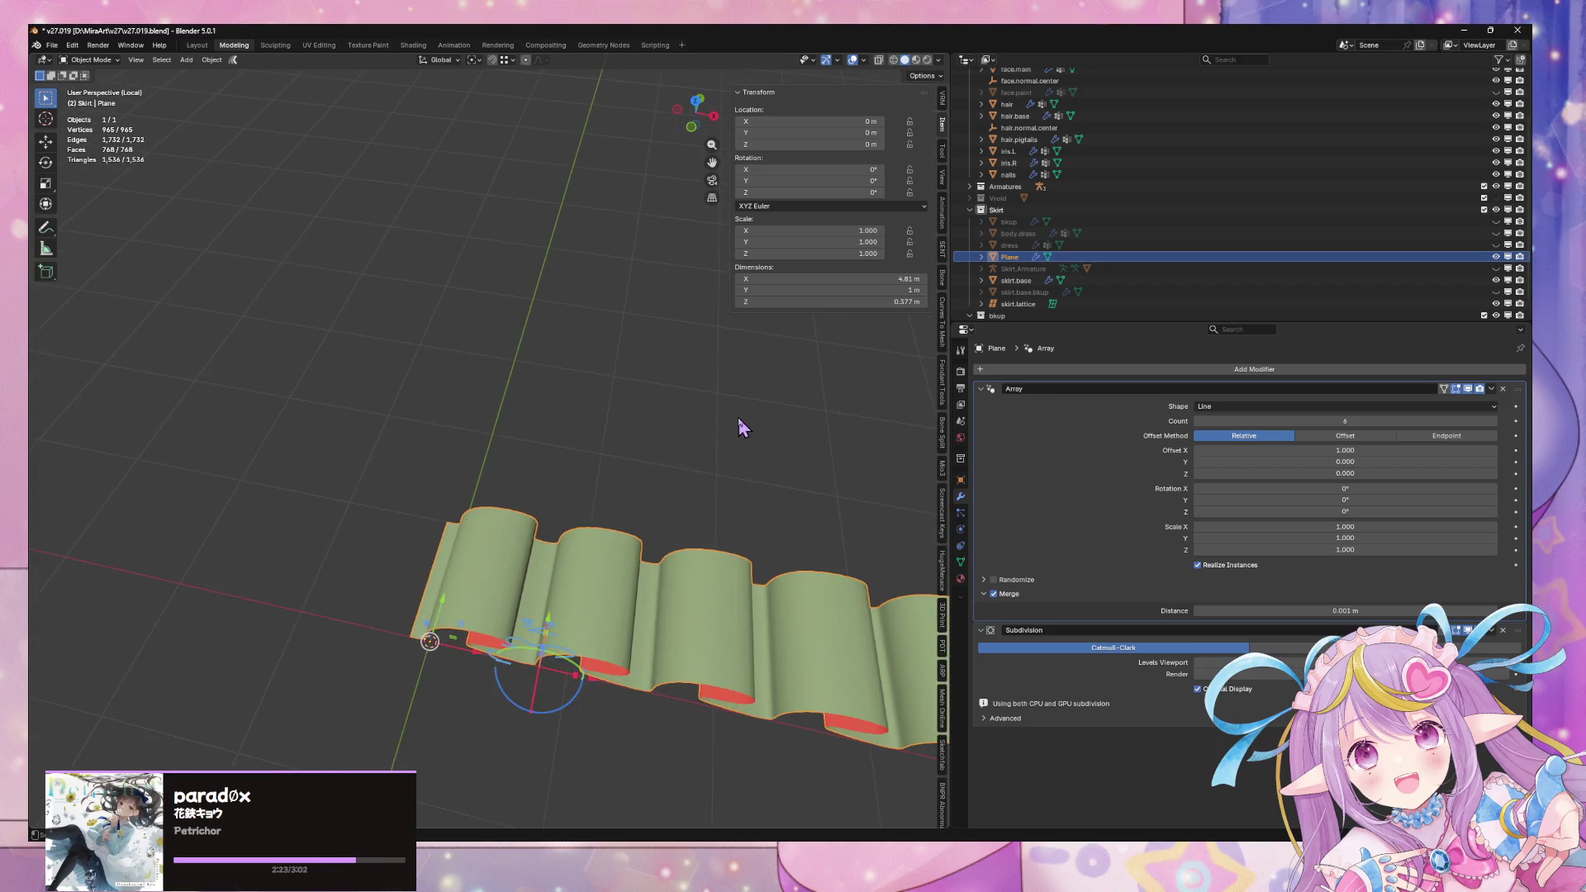
left_click(1307, 408)
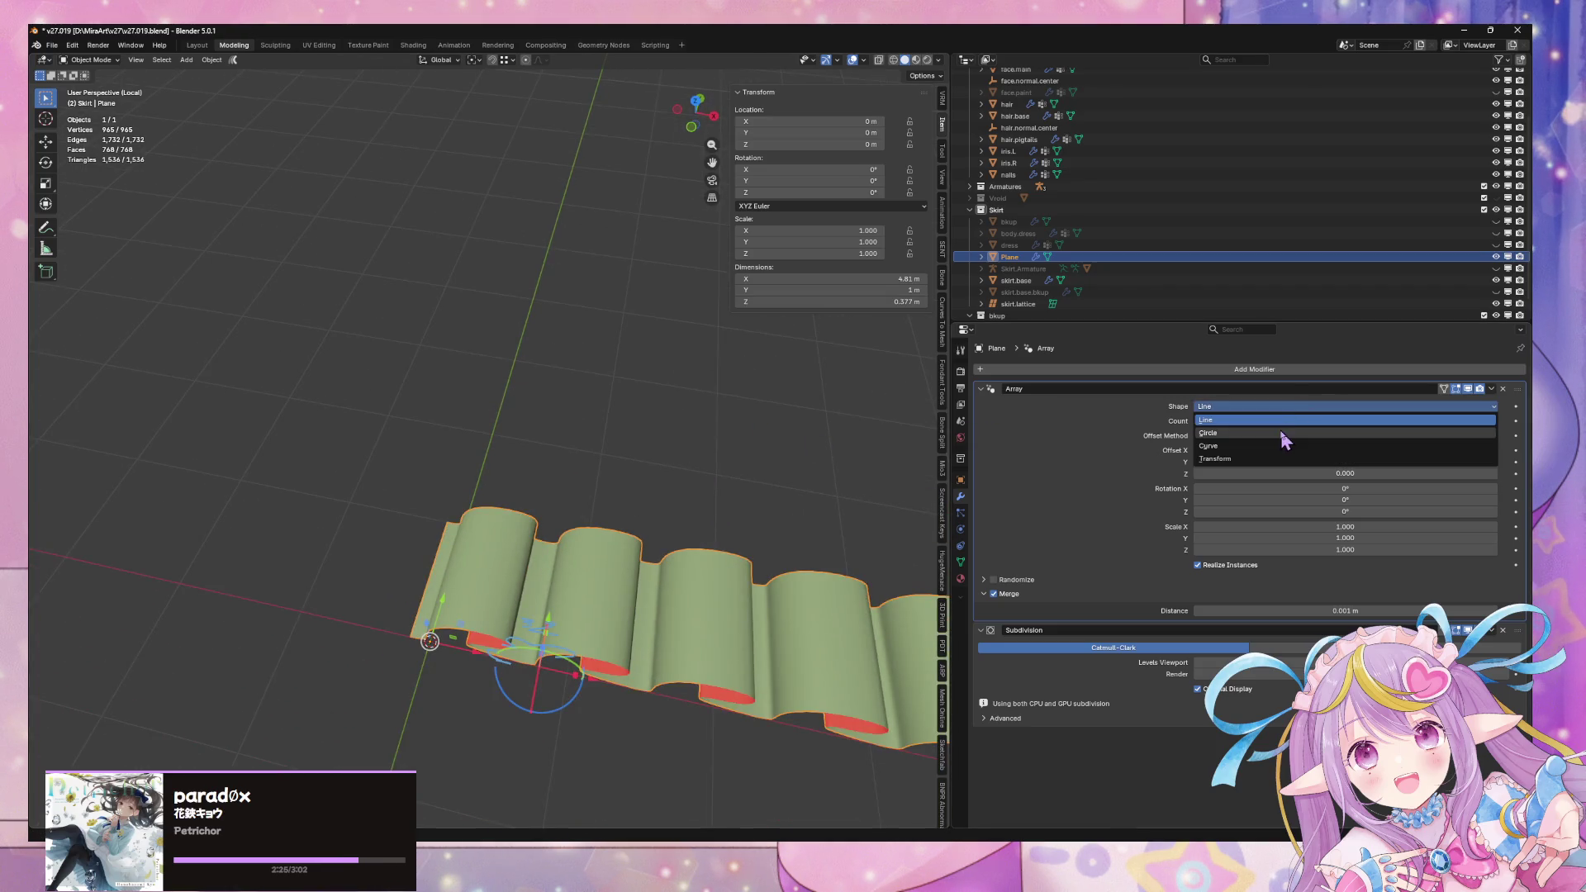
Switch the Array shape to Circle and spread the pieces to a 1.04 m radius
left_click(1280, 442)
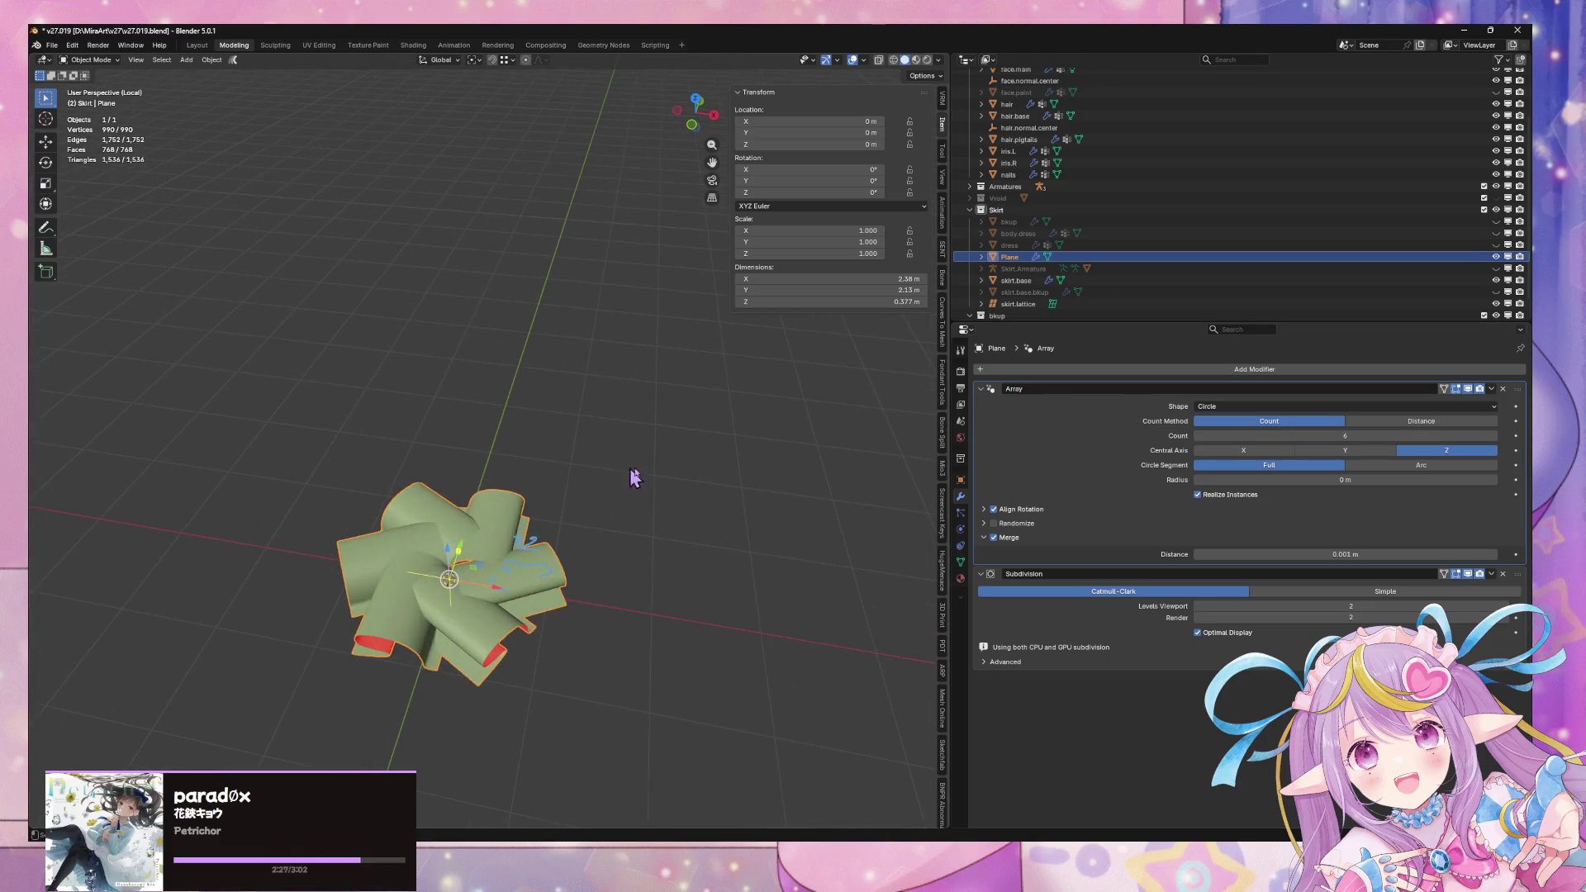
left_click(1285, 451)
left_click(1340, 451)
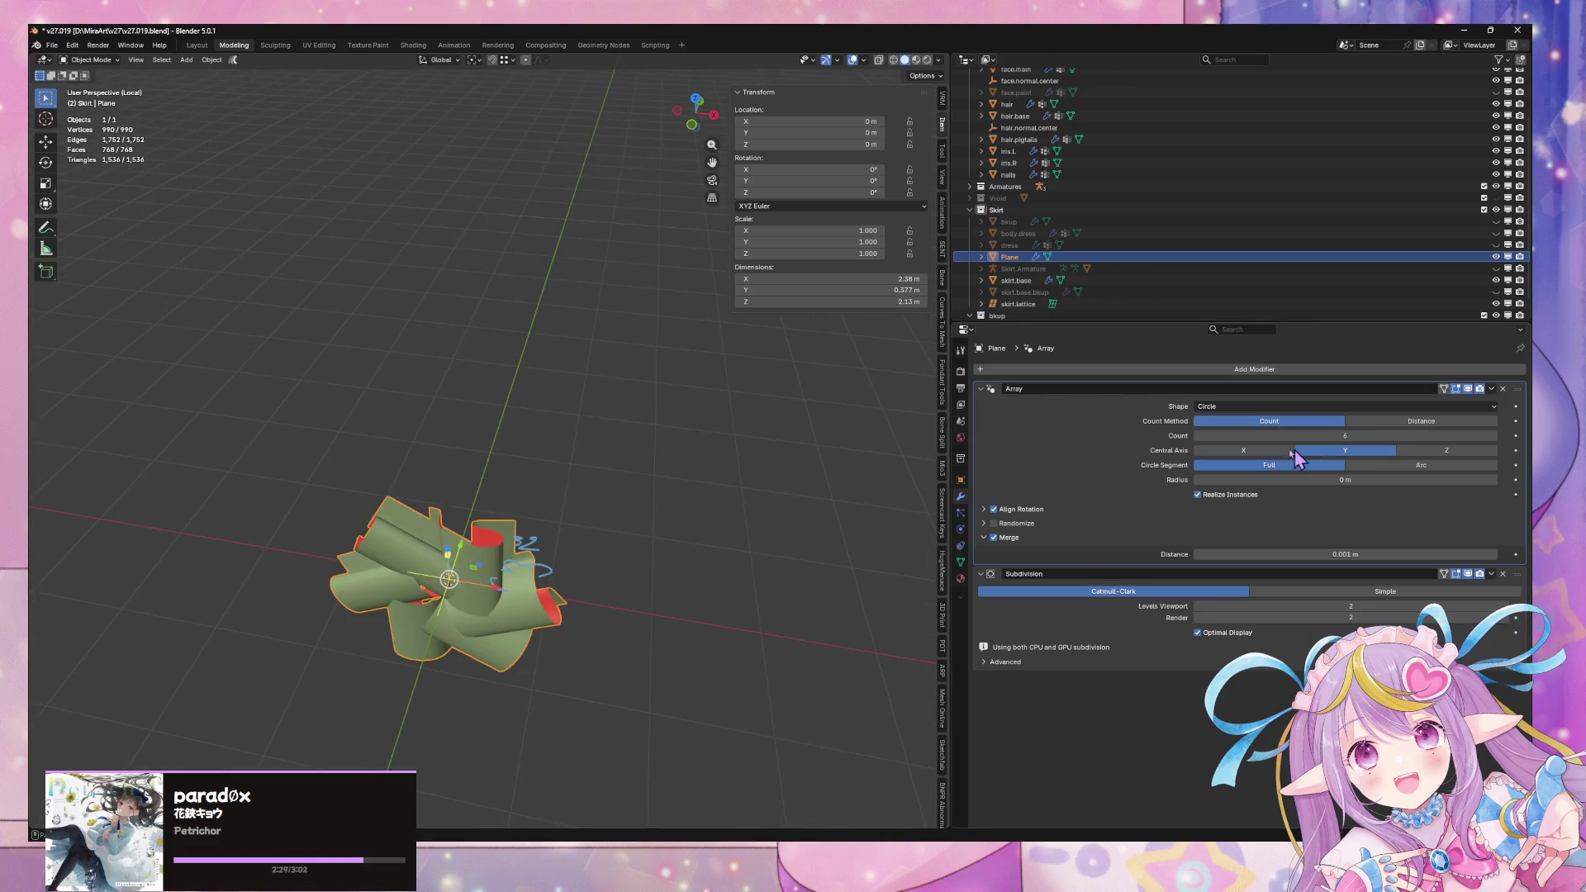
left_click(1247, 451)
left_click(1442, 451)
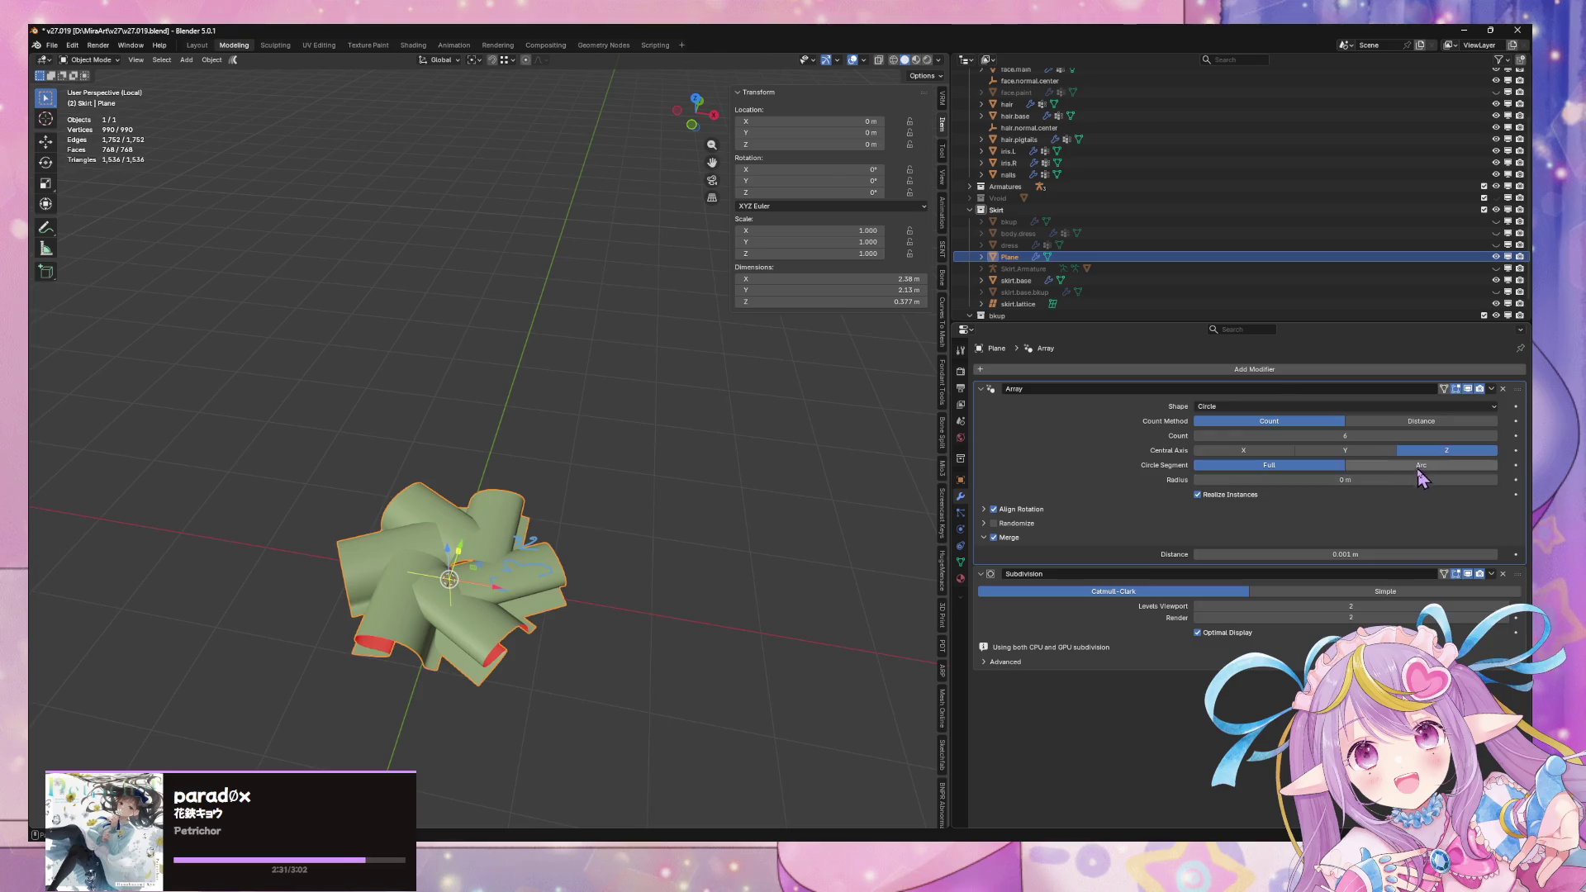
left_click_drag(1321, 480, 1398, 436)
Try different central axes for the circular array
left_click(1345, 451)
left_click(1267, 451)
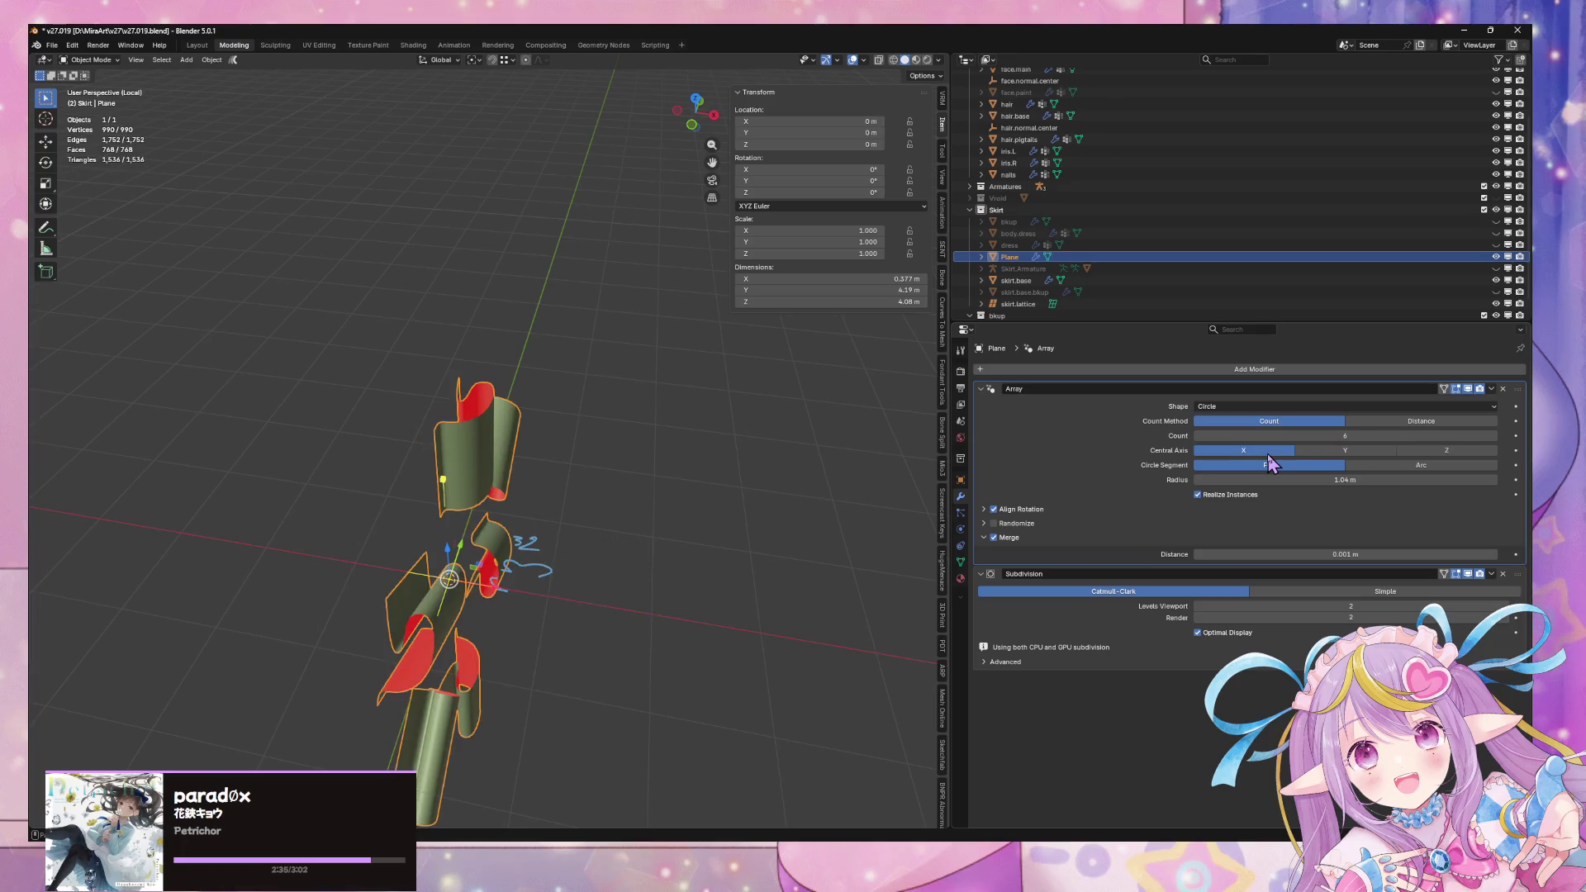
left_click(1345, 451)
left_click(1410, 451)
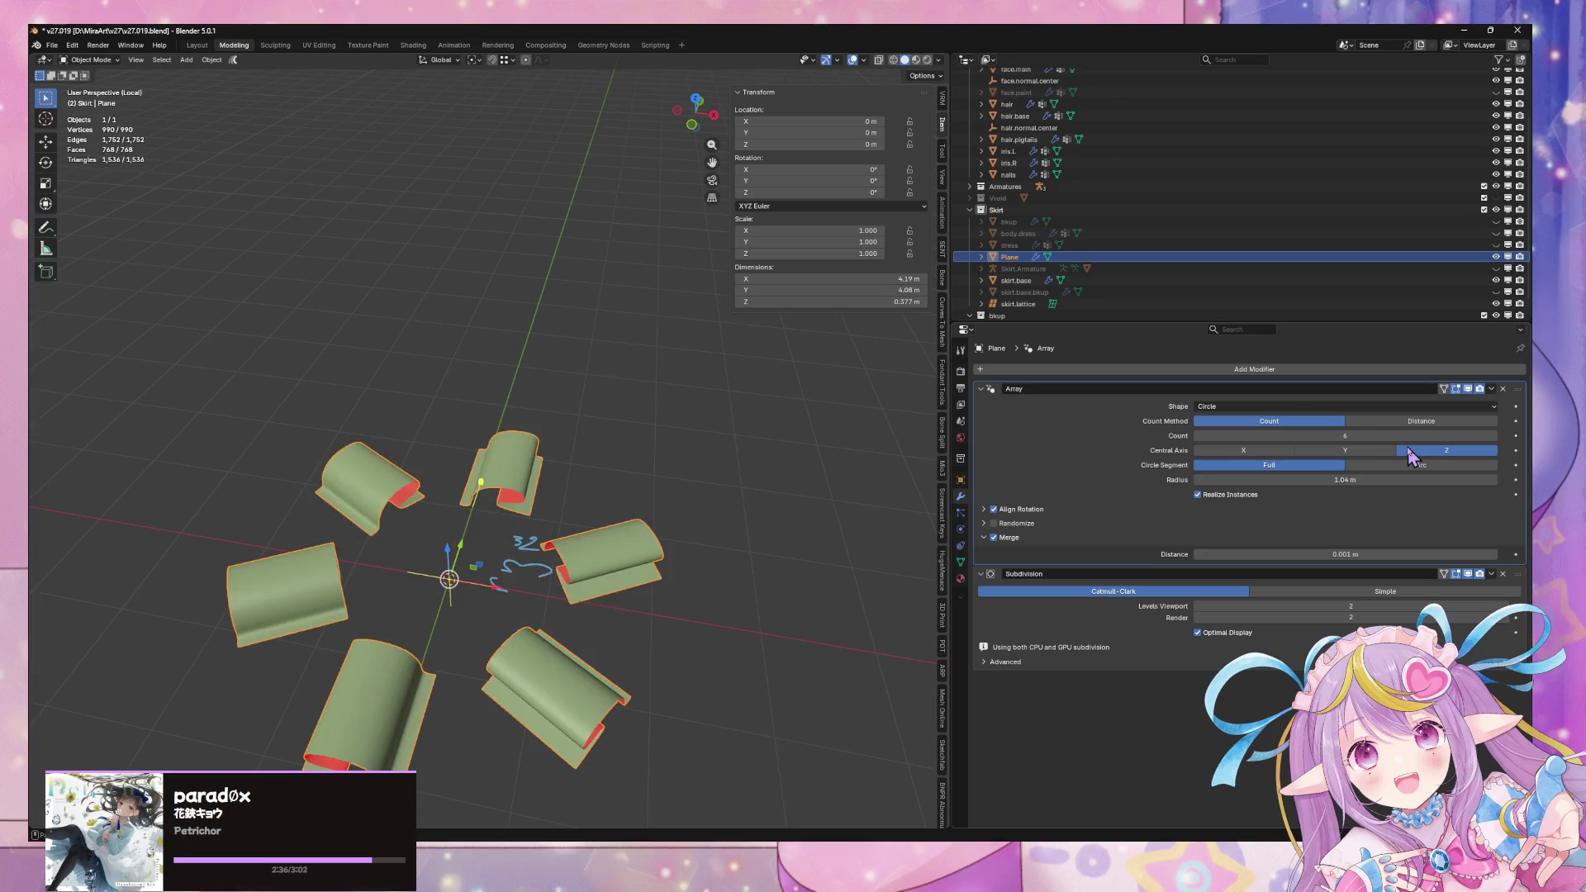
left_click(1276, 451)
left_click(1354, 452)
Expand Align Rotation and test combinations of forward, up and central axes
left_click(983, 510)
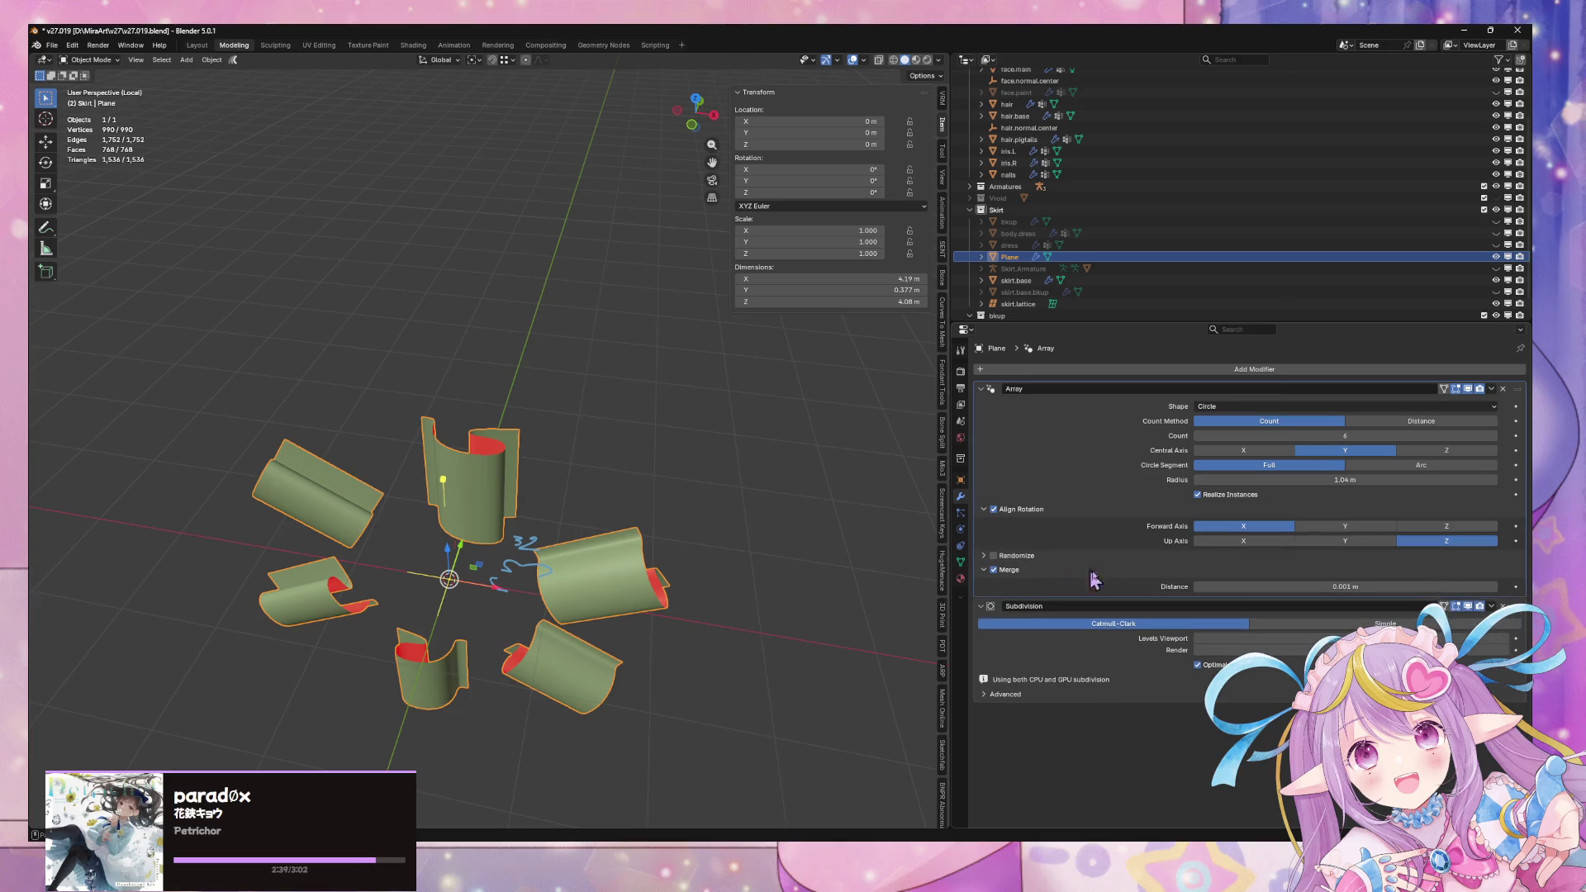
left_click(1339, 527)
left_click(1354, 542)
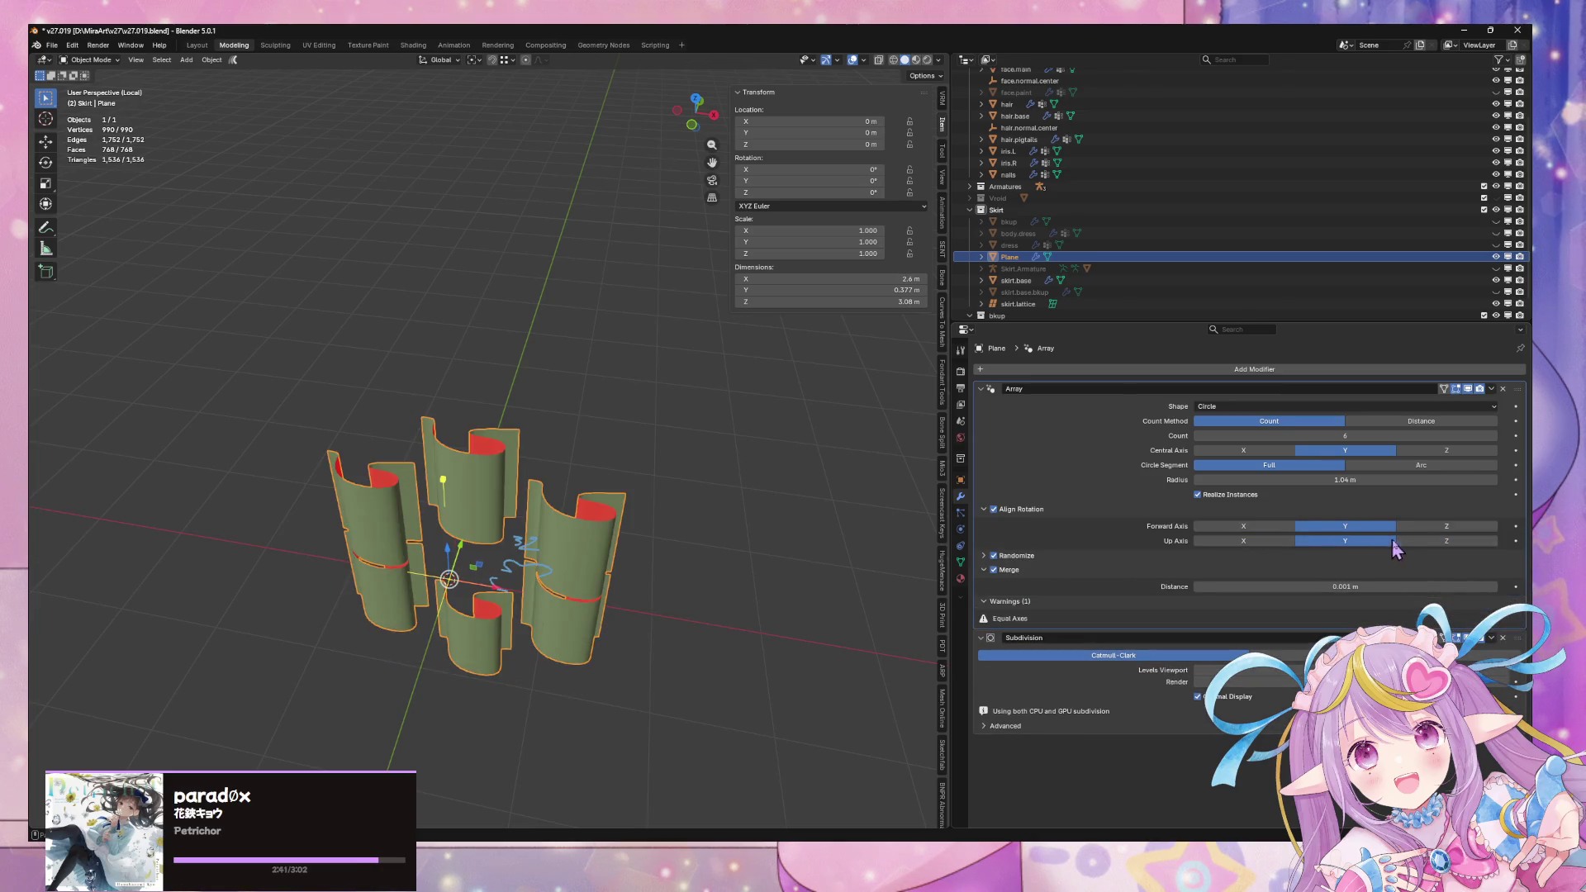
left_click(1276, 452)
left_click(1313, 453)
left_click(1433, 452)
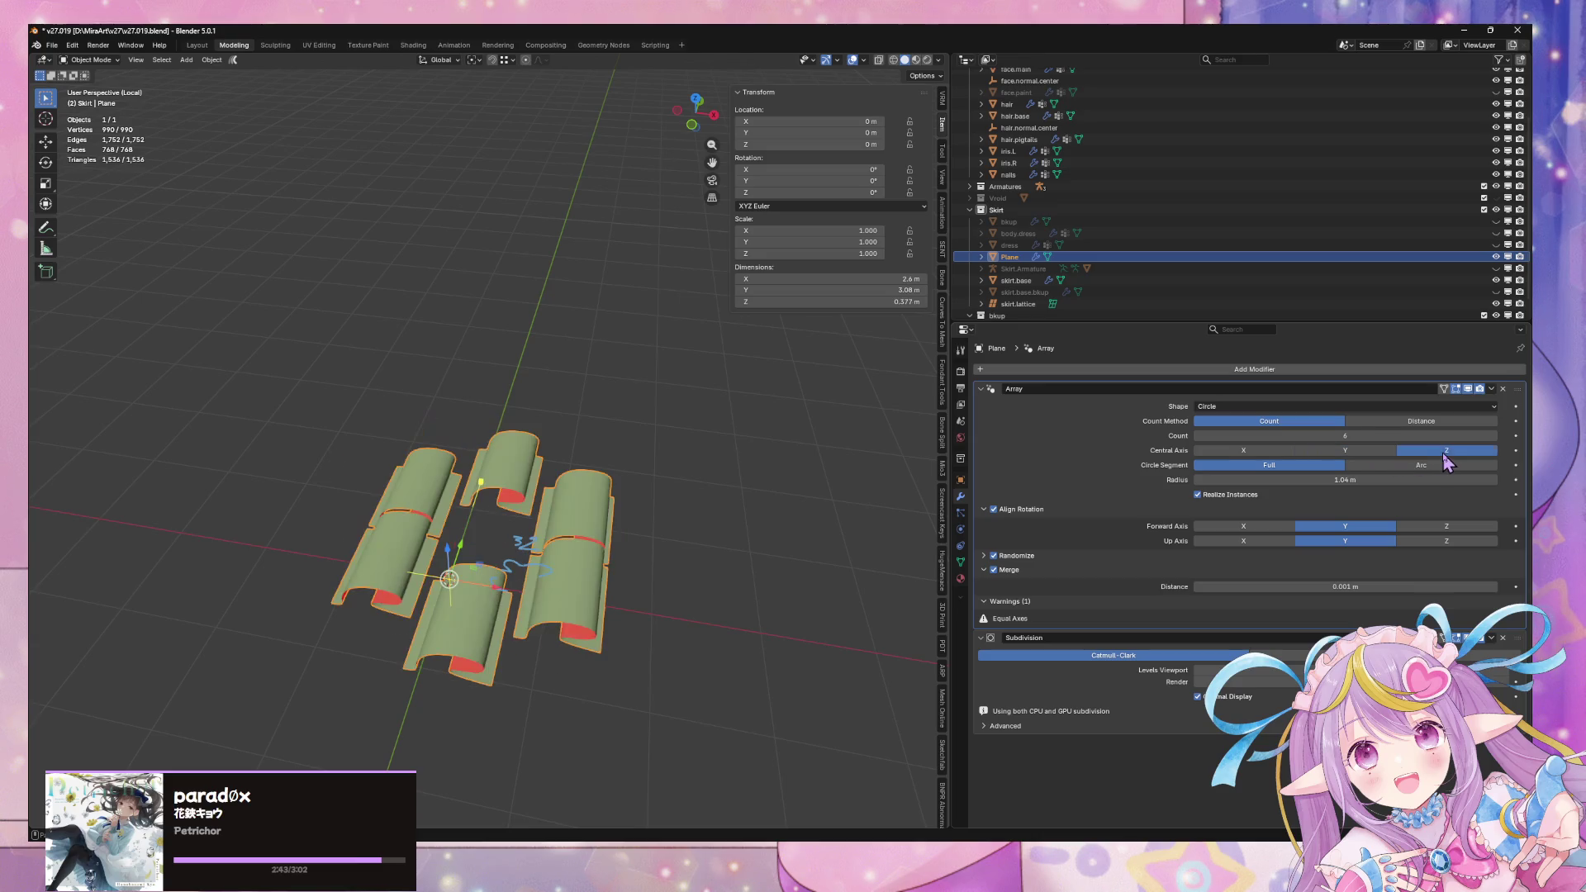
left_click(1278, 453)
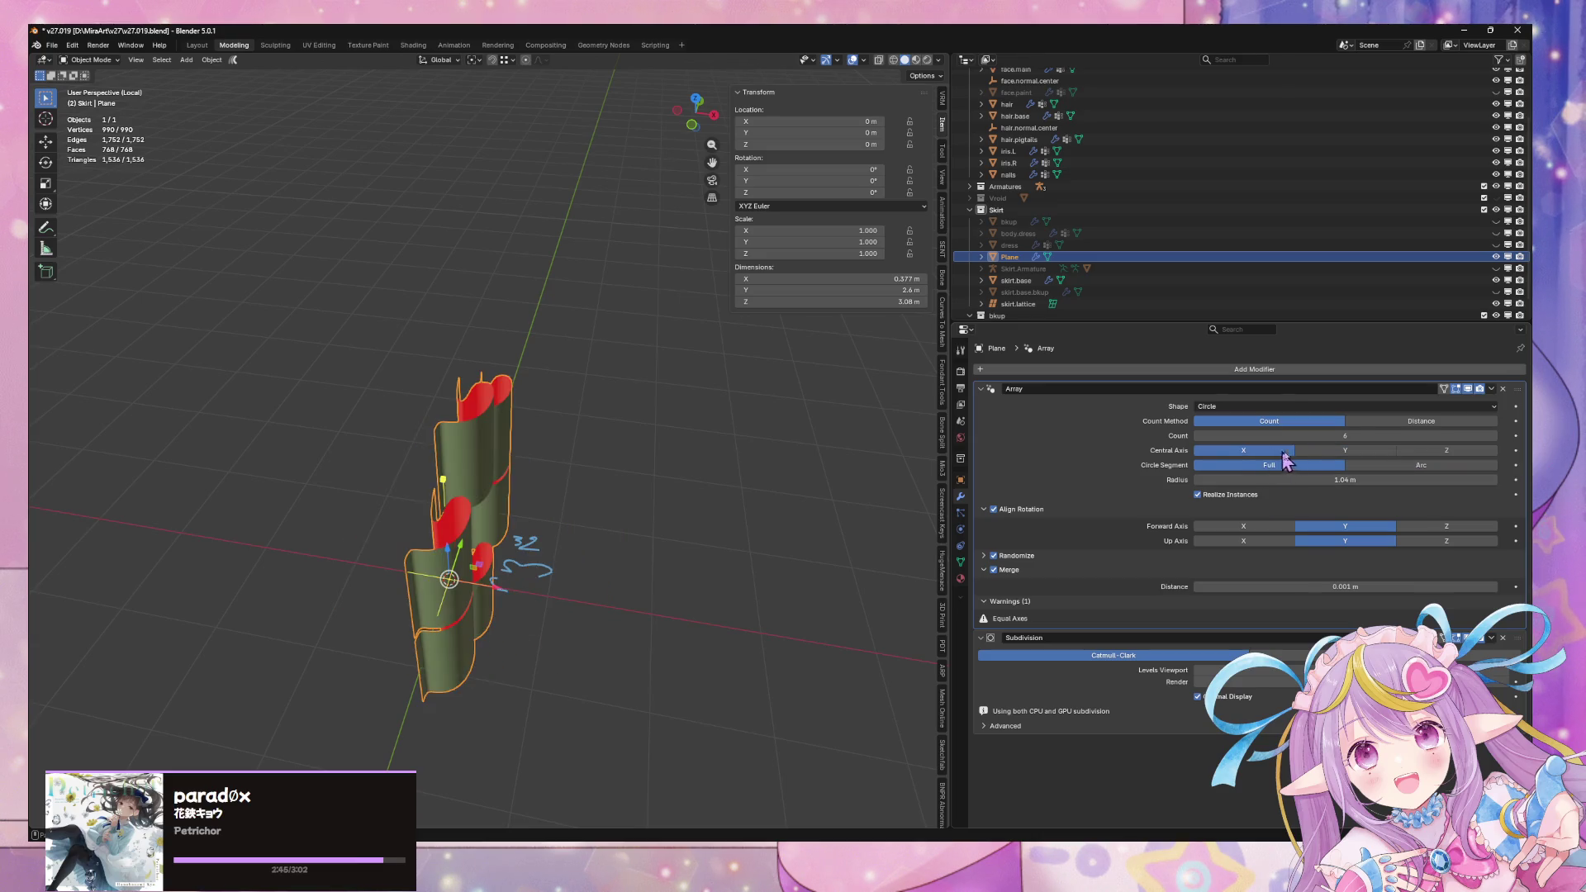
left_click(1345, 451)
left_click(1254, 538)
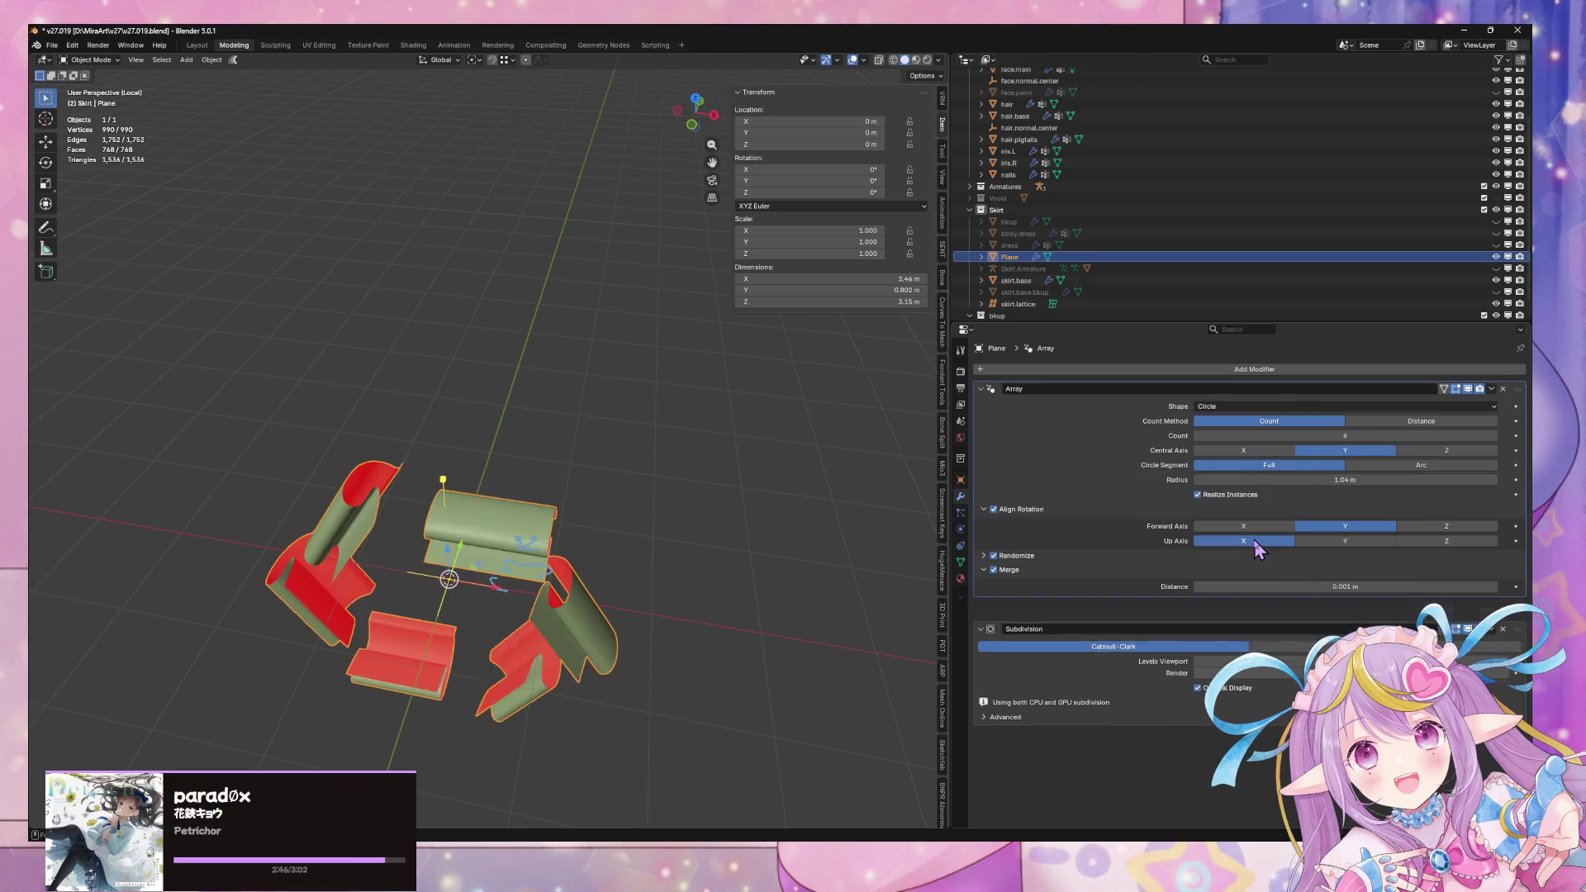
left_click(1356, 539)
left_click(1432, 540)
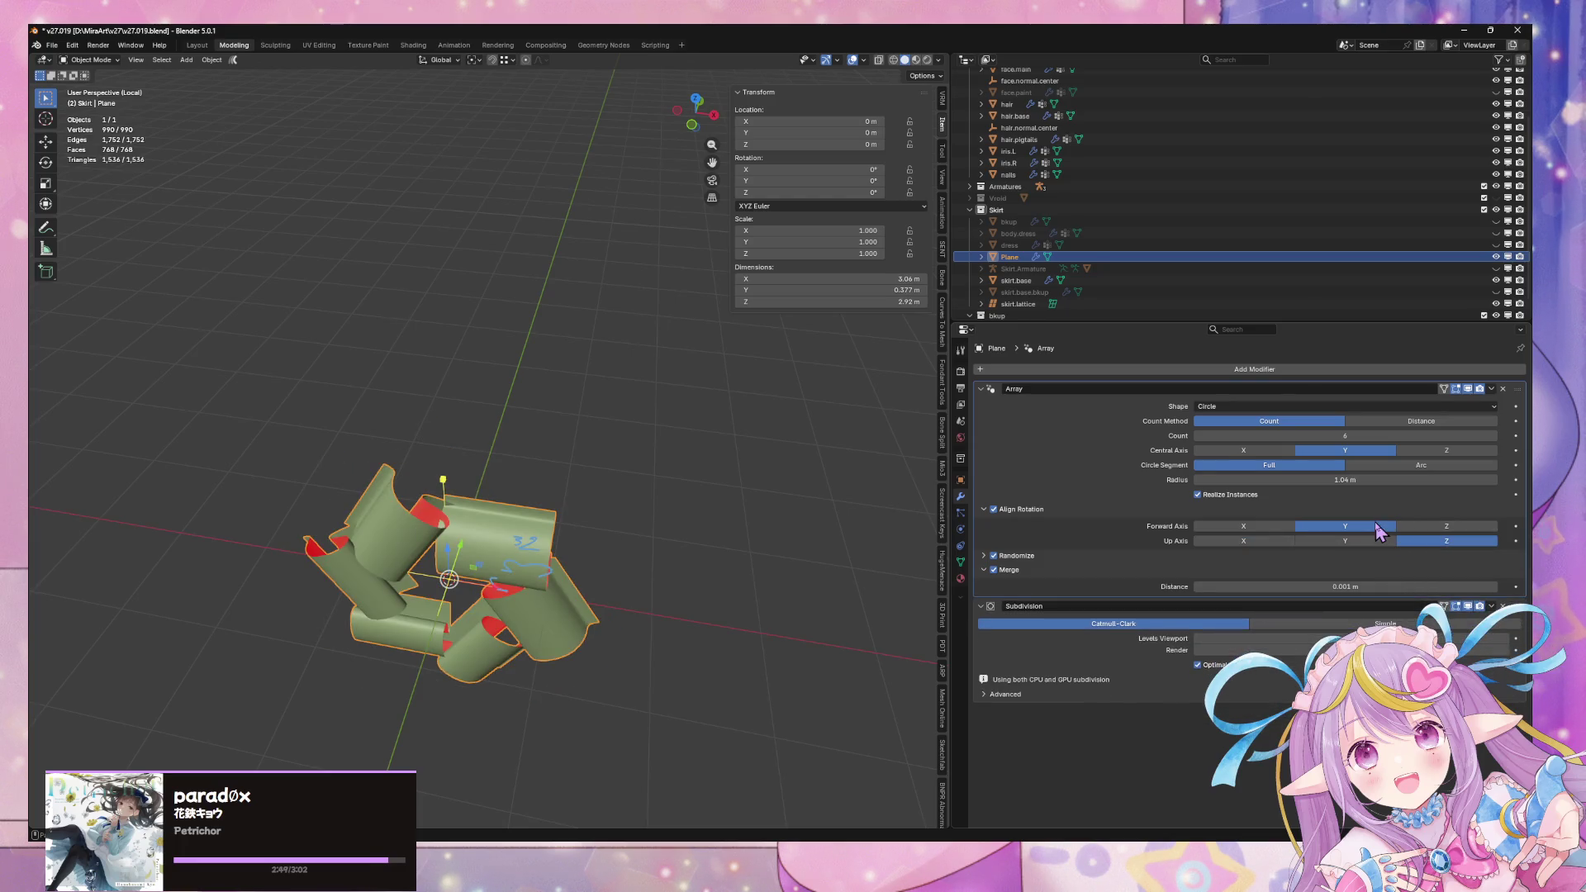
Set Central Axis Z, Forward Axis X and Up Axis Y so the ring stands upright
left_click(1247, 526)
left_click(1466, 527)
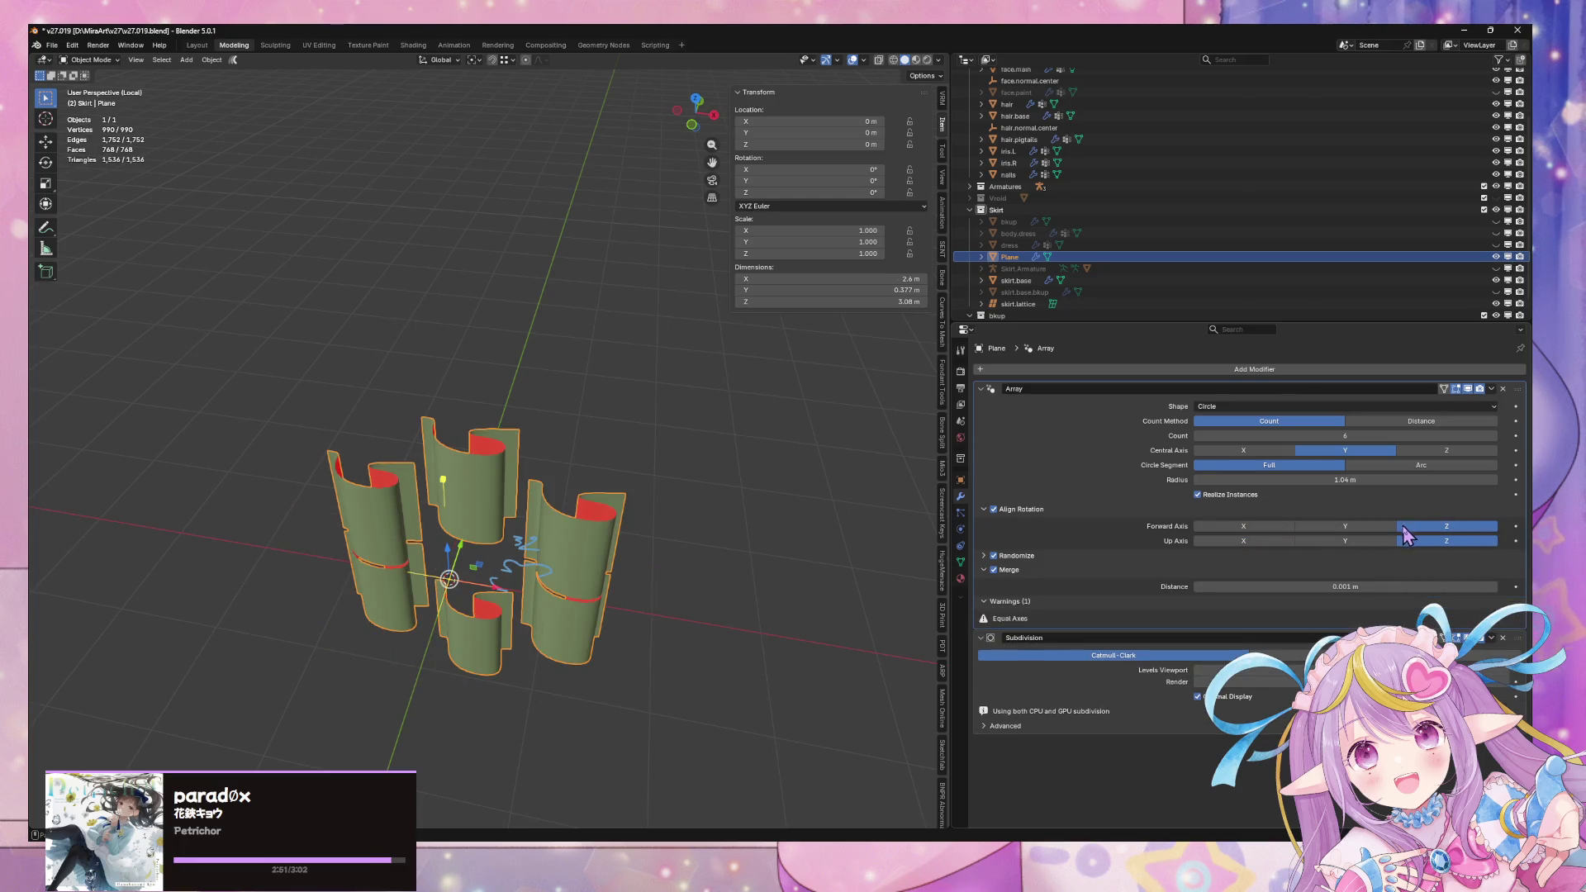
left_click(1345, 526)
left_click(1257, 526)
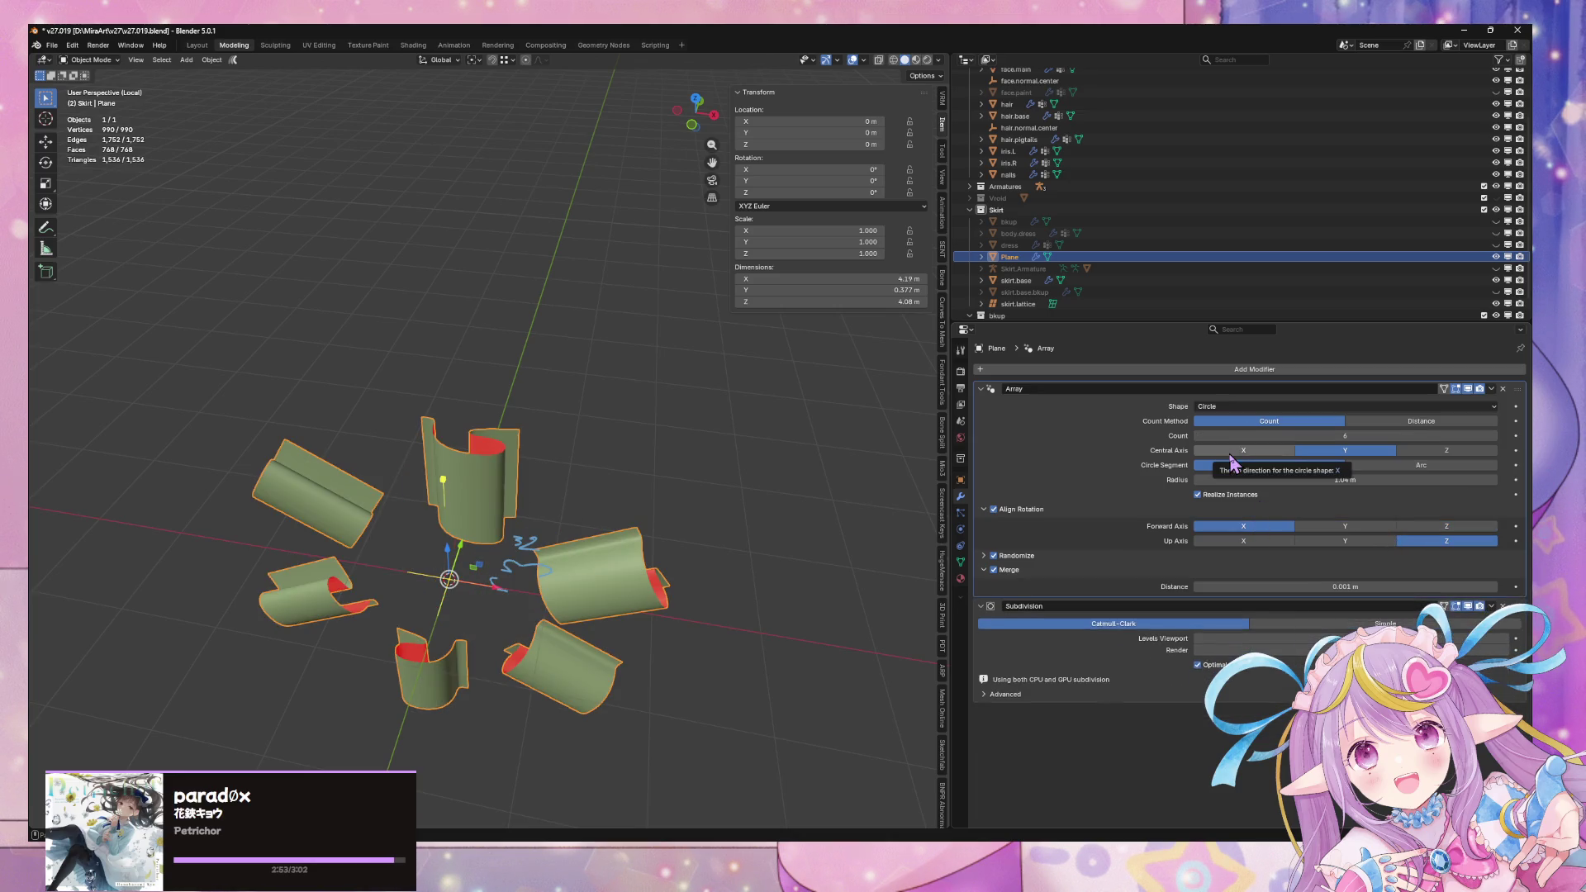
left_click(1474, 453)
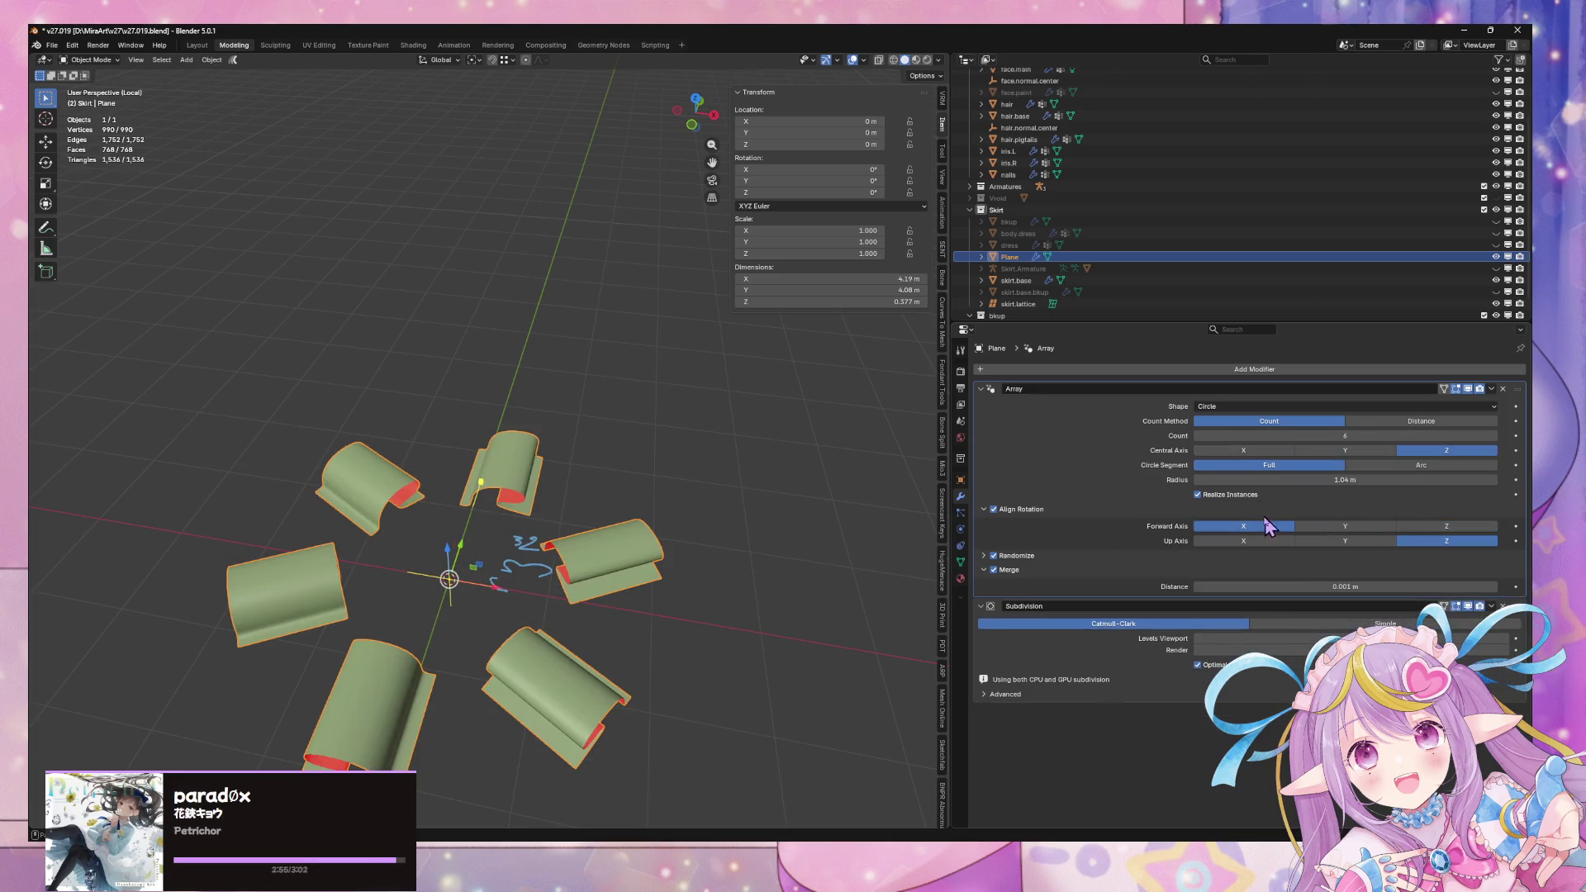
left_click(1344, 527)
left_click(1420, 527)
left_click(1344, 527)
left_click(1246, 527)
left_click(1342, 544)
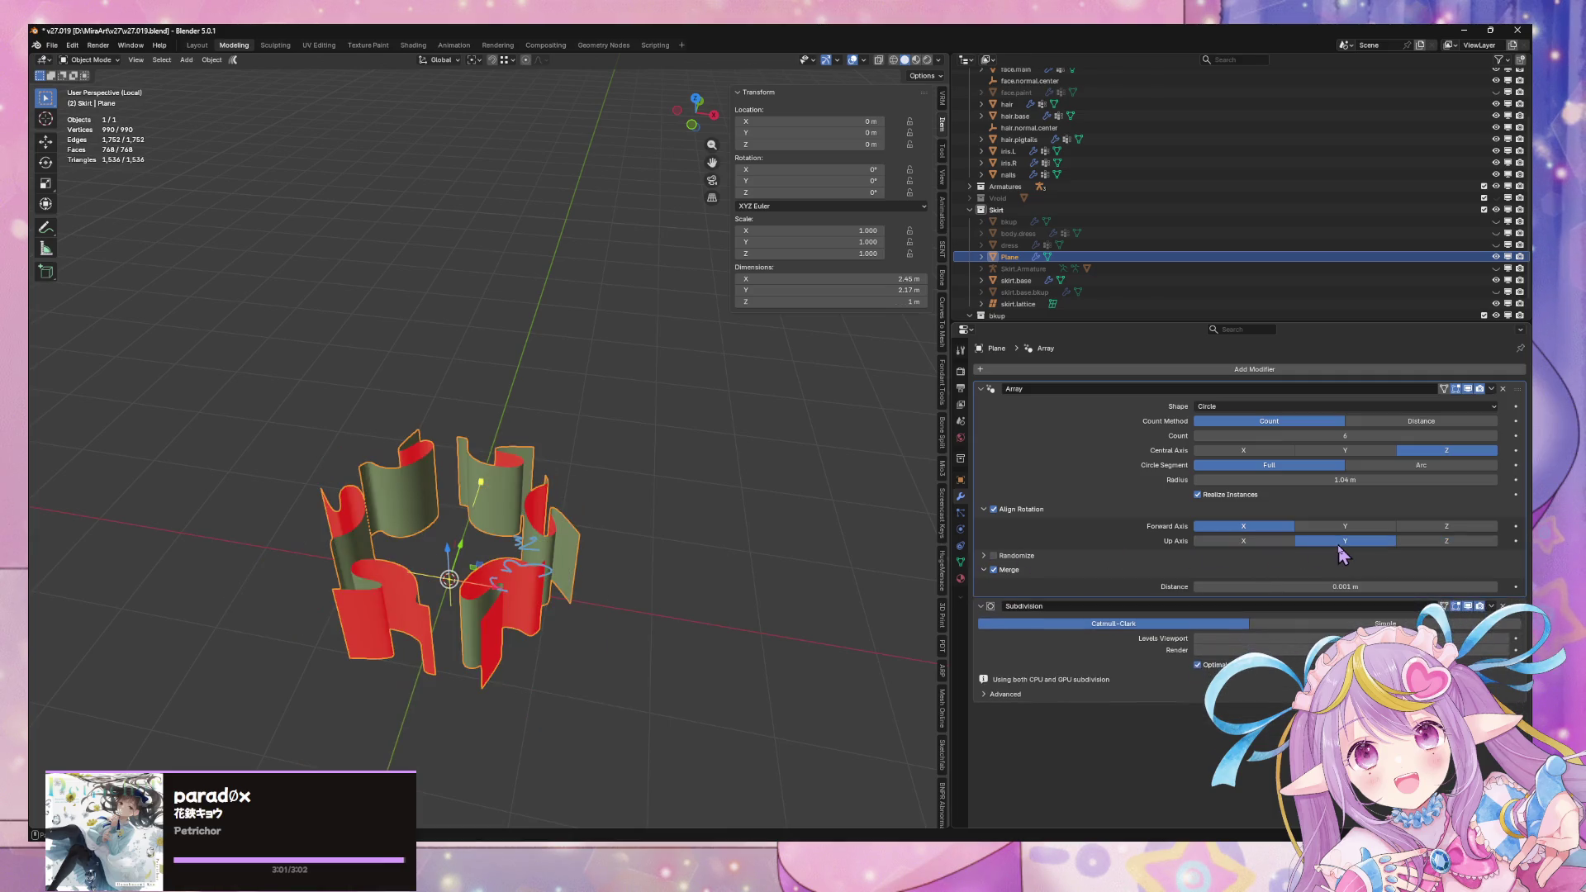
mouse_move(702, 454)
middle_mouse_down()
mouse_move(619, 446)
mouse_move(623, 424)
mouse_move(804, 442)
middle_mouse_up()
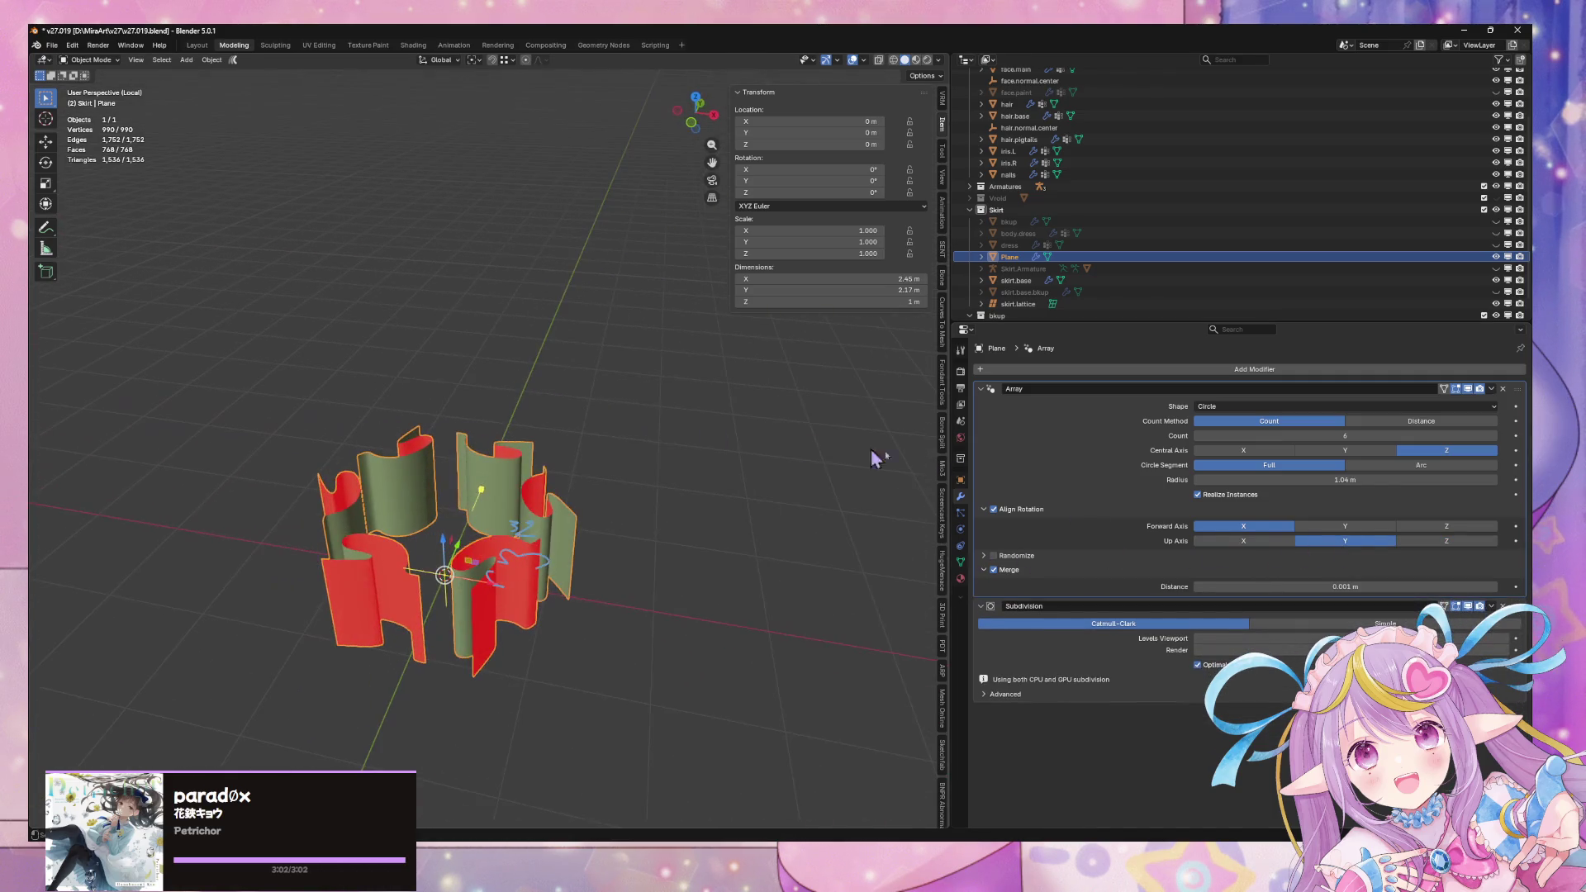
mouse_move(636, 492)
middle_mouse_down()
mouse_move(658, 520)
mouse_move(626, 555)
middle_mouse_up()
key("Tab")
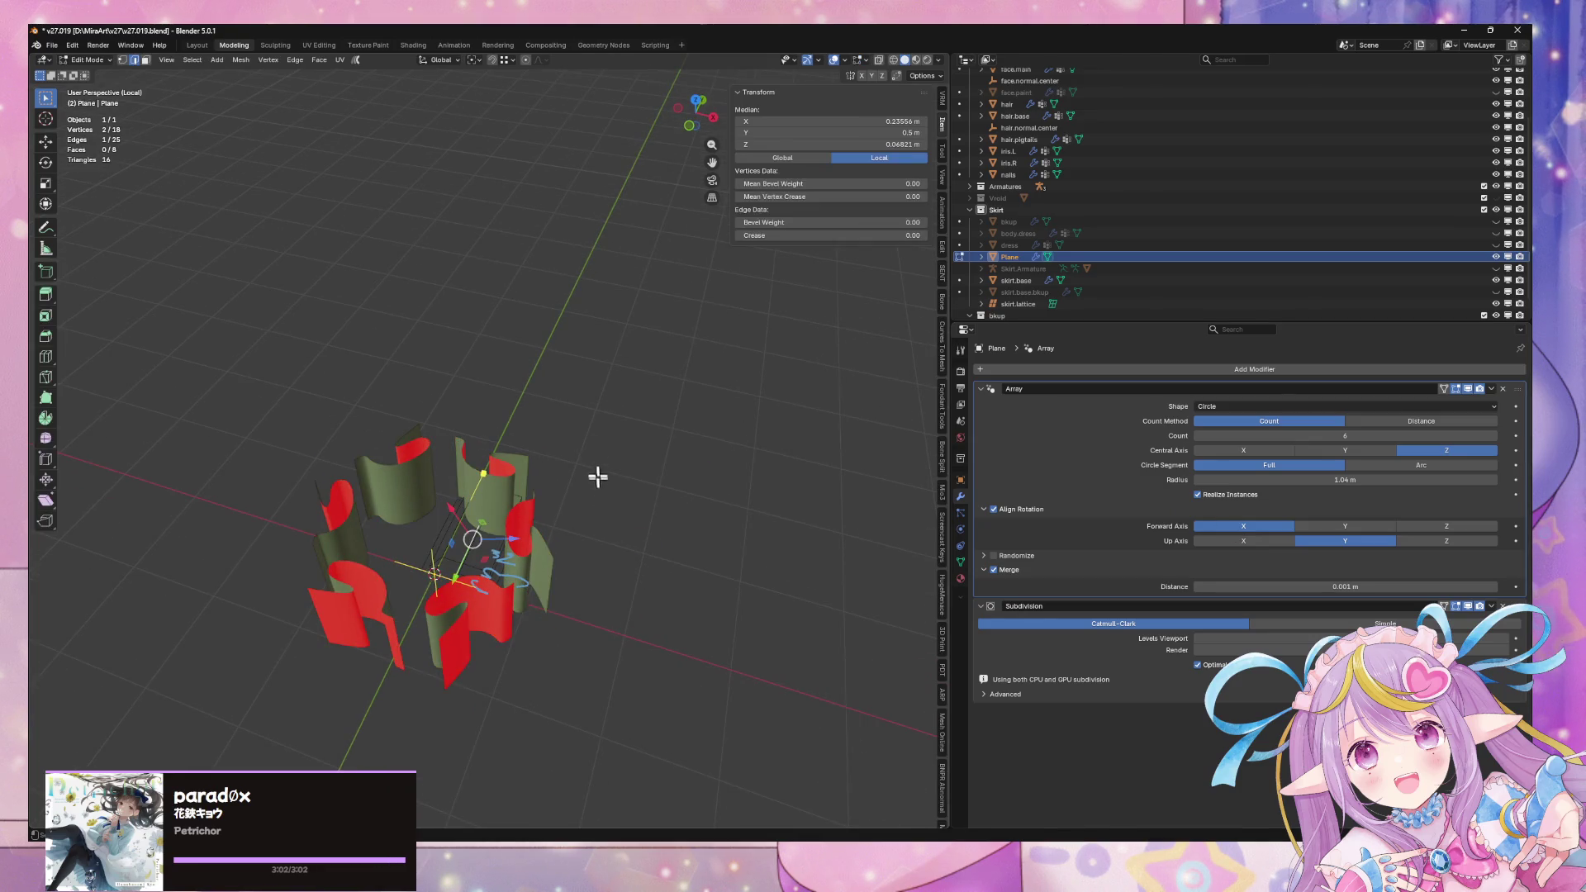
Set the circle array to an Arc with 360° sweep and 7 panels
key("Escape")
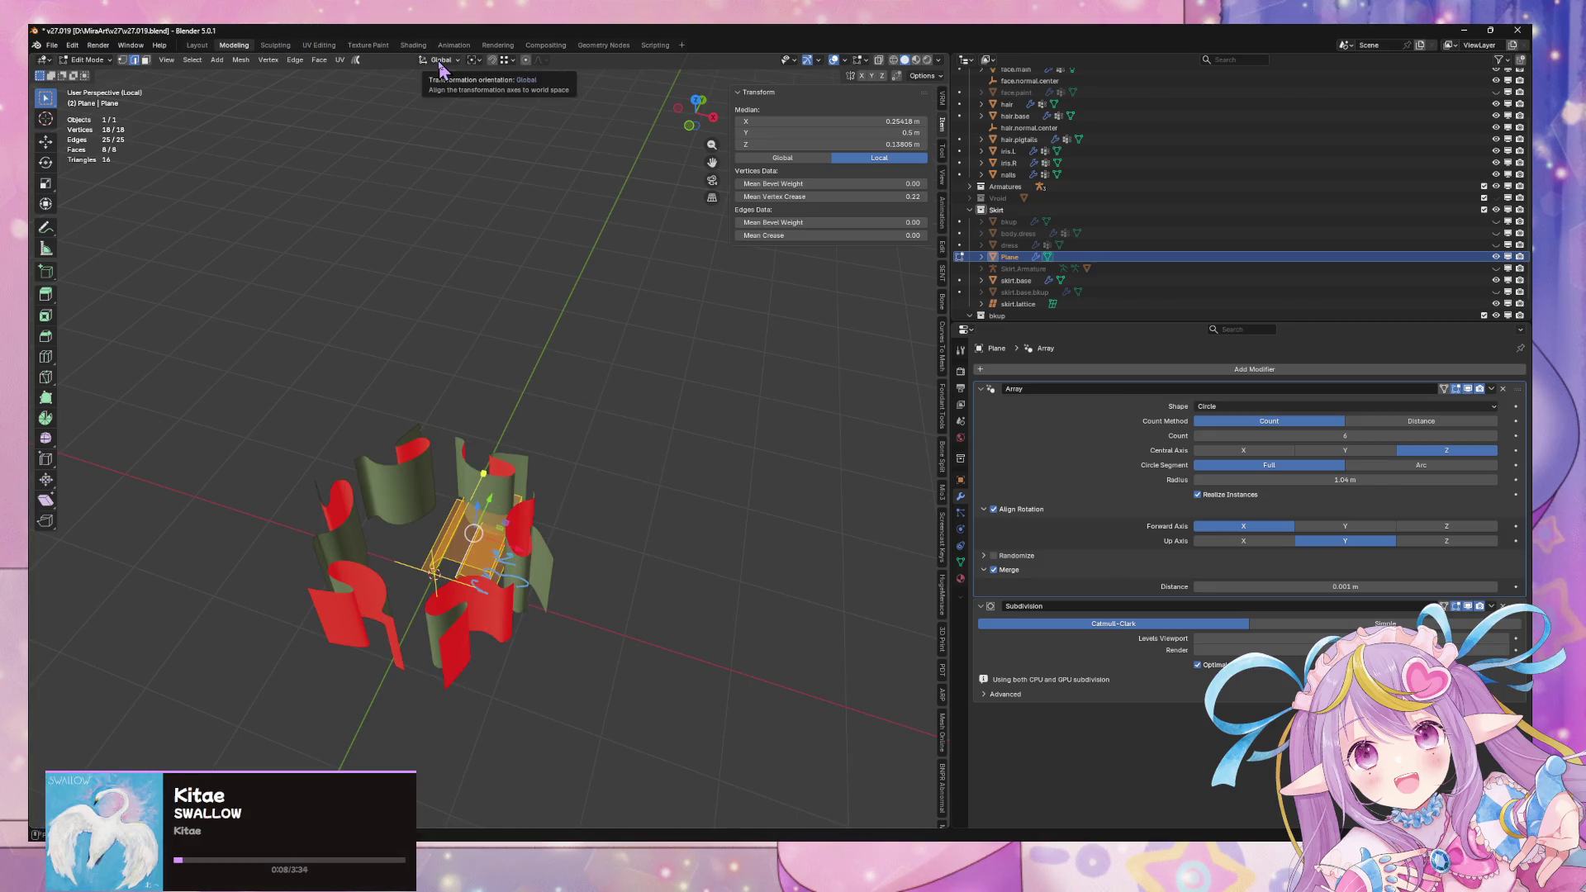
mouse_move(553, 176)
middle_mouse_down()
mouse_move(595, 181)
mouse_move(630, 66)
mouse_move(620, 248)
mouse_move(584, 214)
middle_mouse_up()
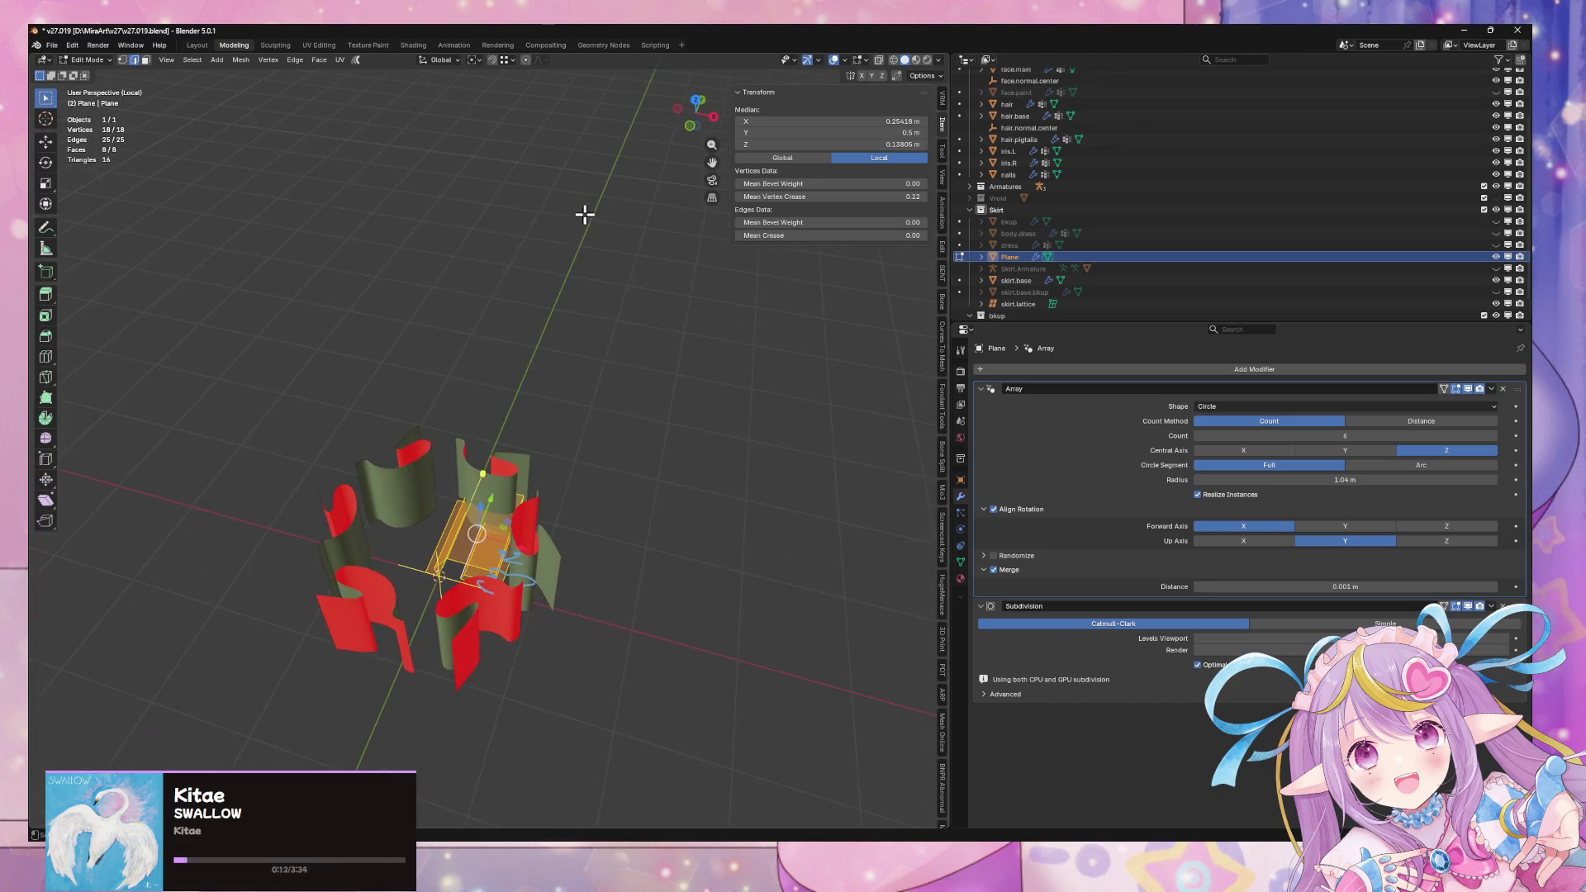
scroll(634, 395, "up", 2)
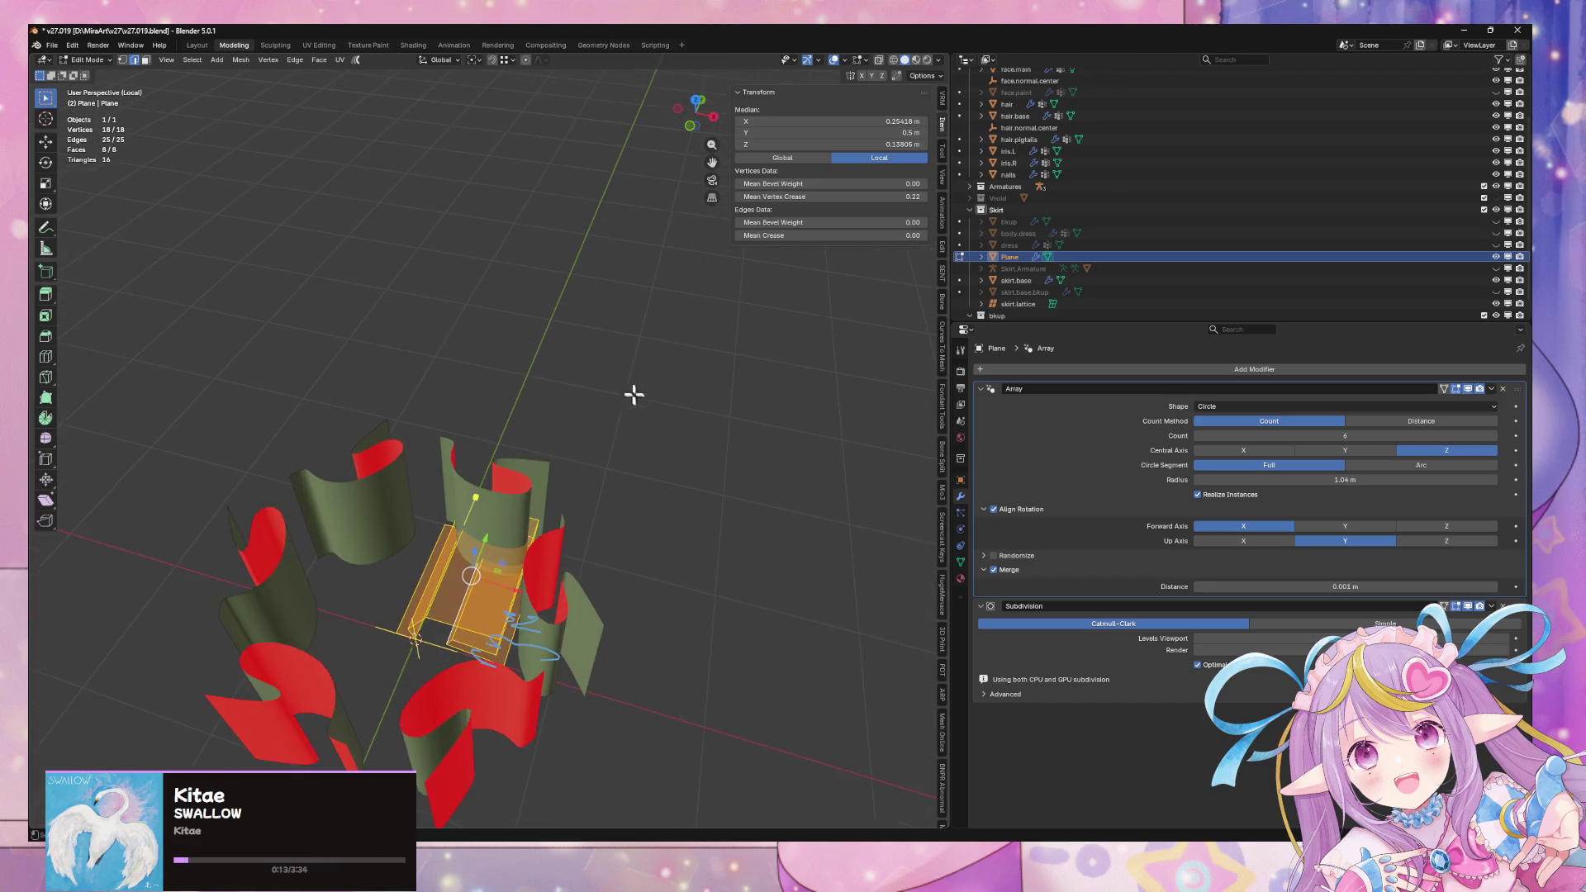
left_click(1414, 465)
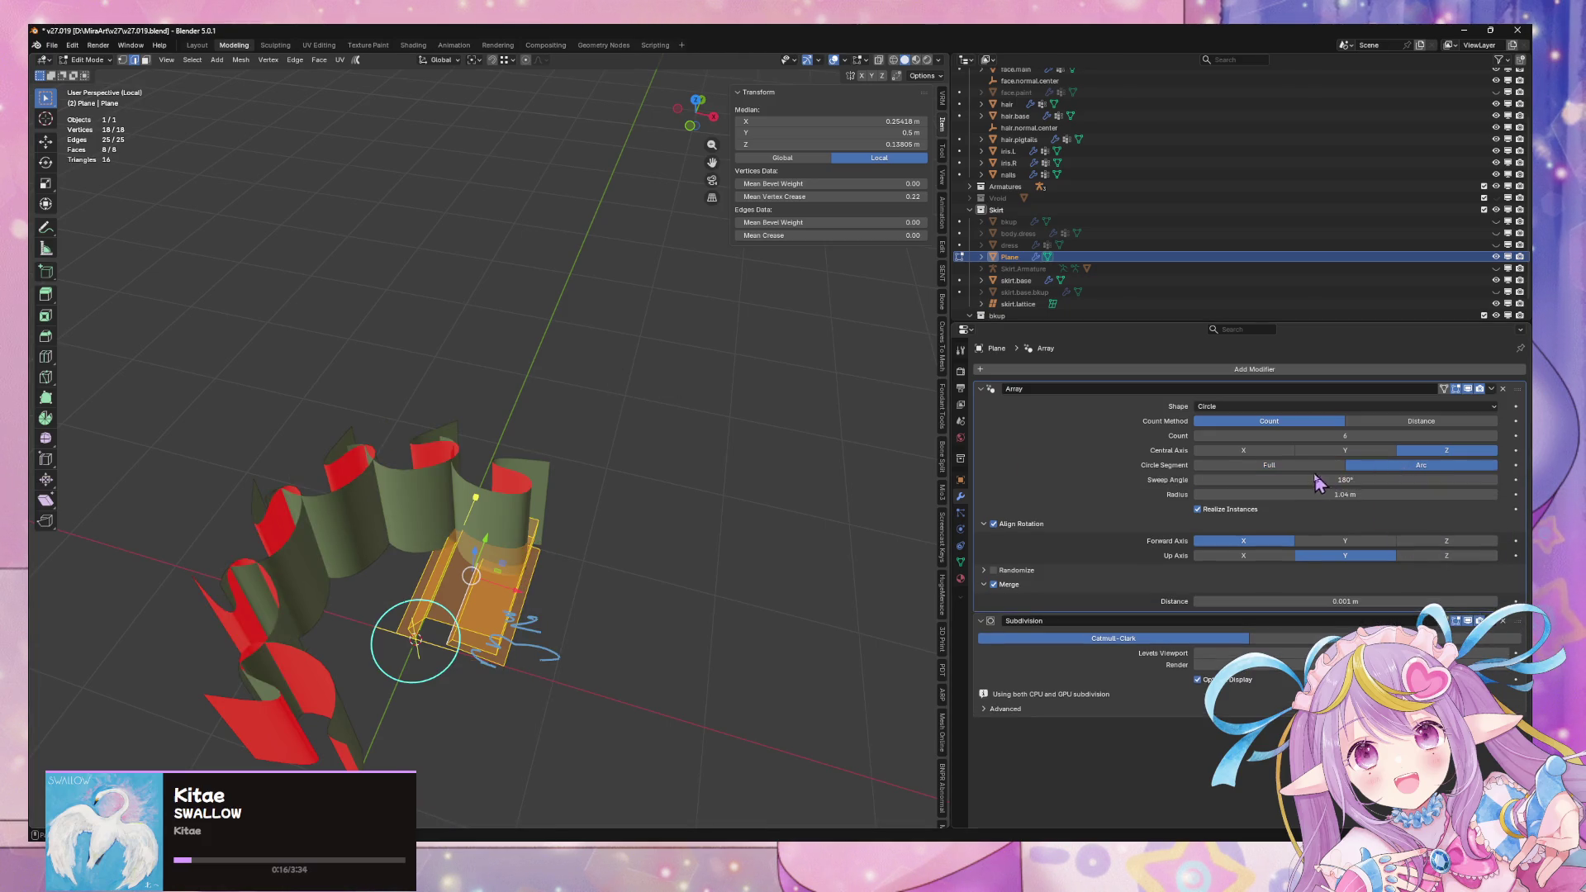
key("Return")
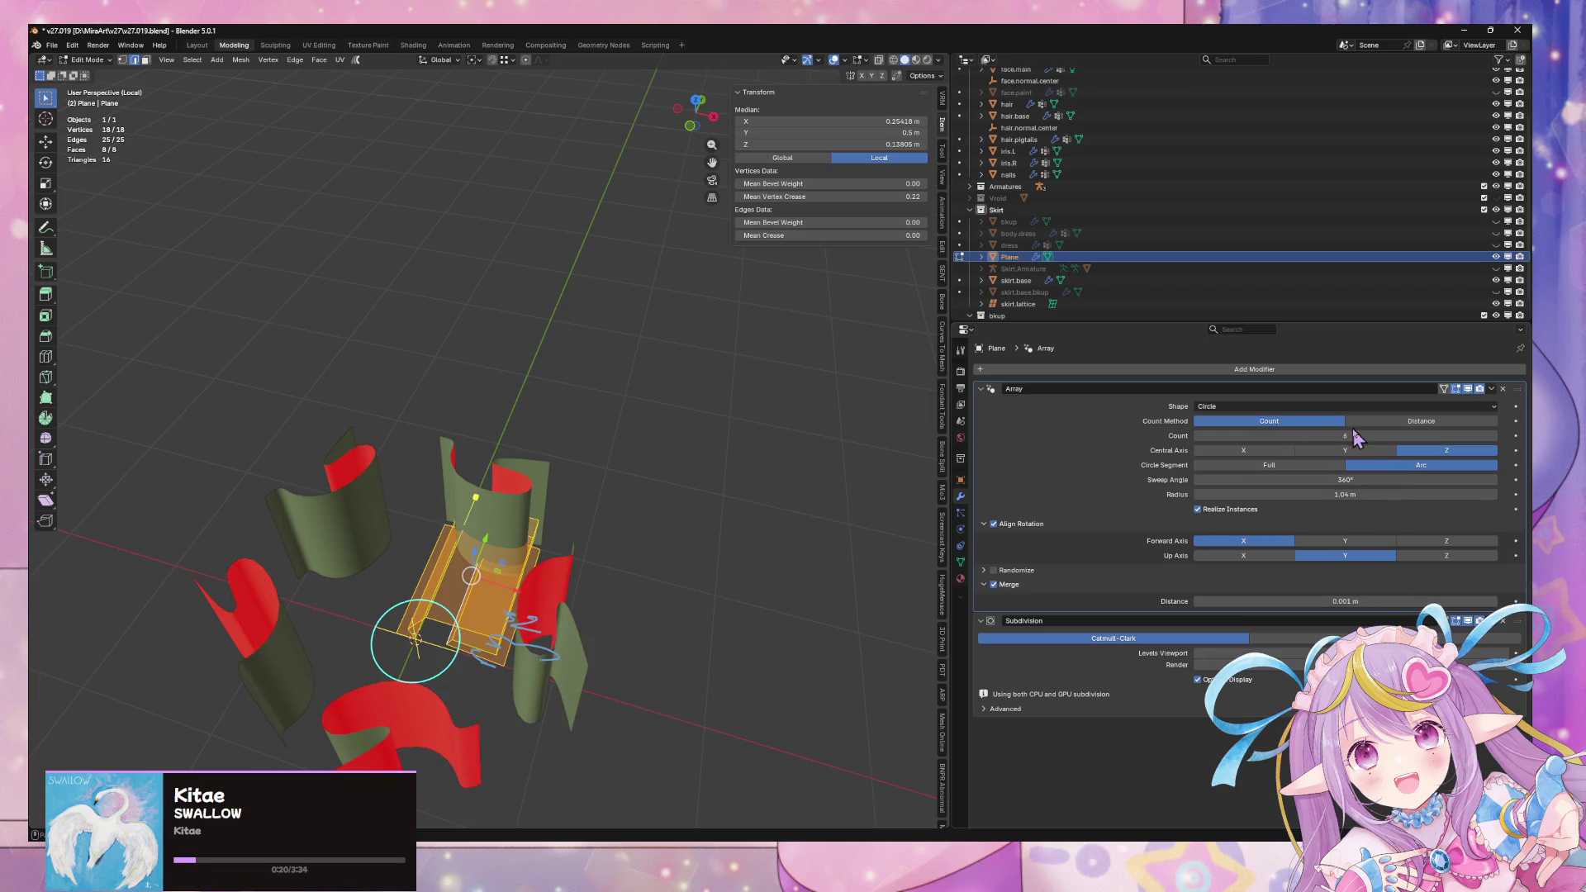
mouse_move(1345, 436)
left_mouse_down()
mouse_move(1404, 435)
mouse_move(1348, 435)
left_mouse_up()
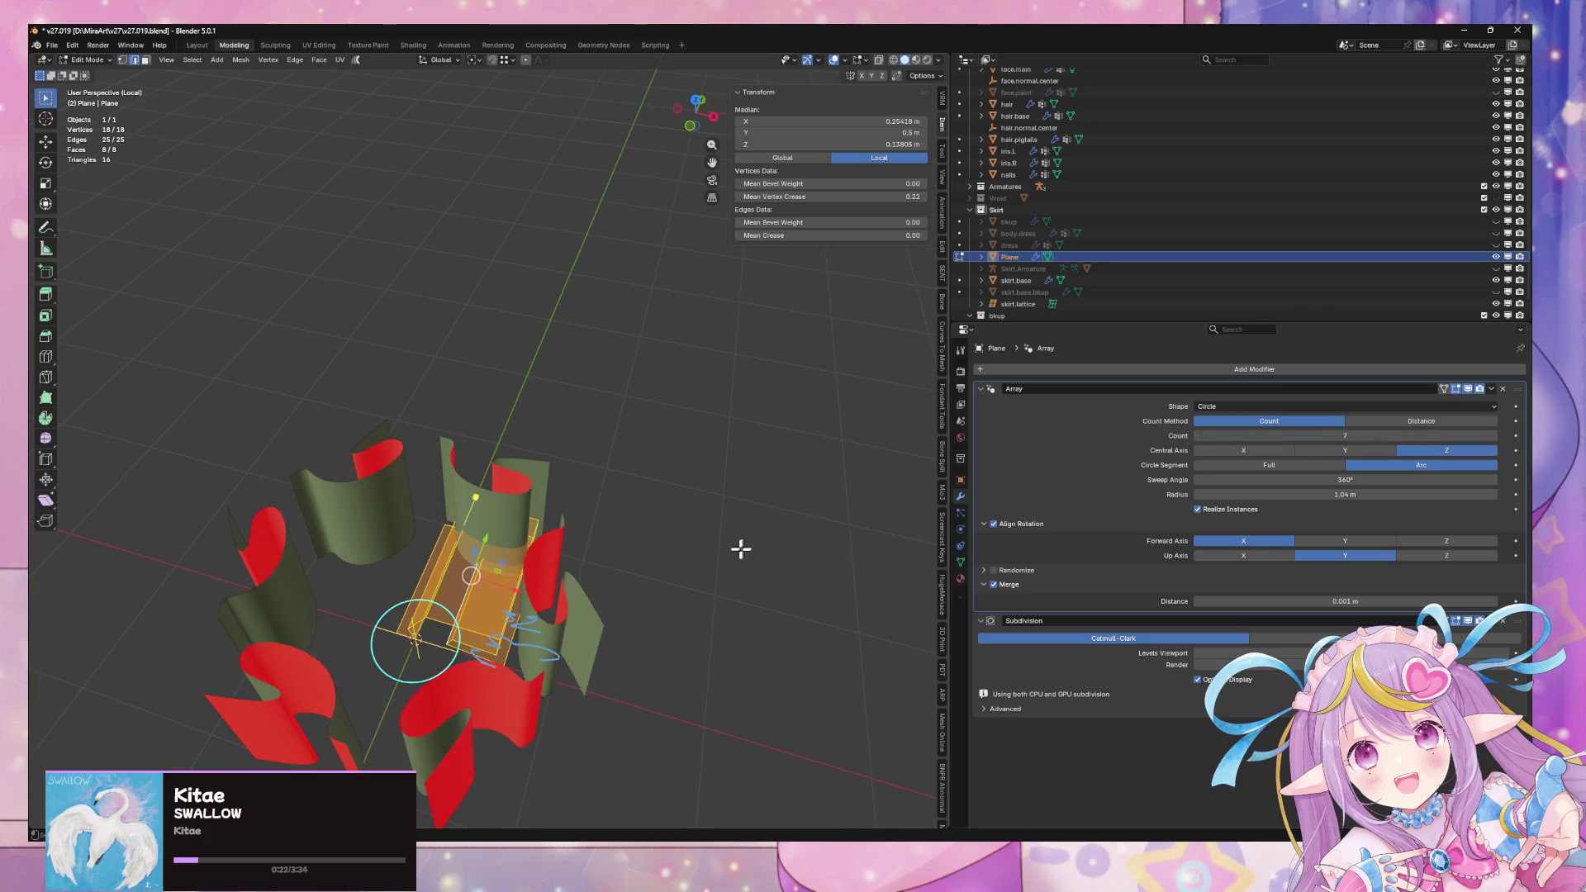
Rotate the ruffle piece 180° around the X axis
key("x")
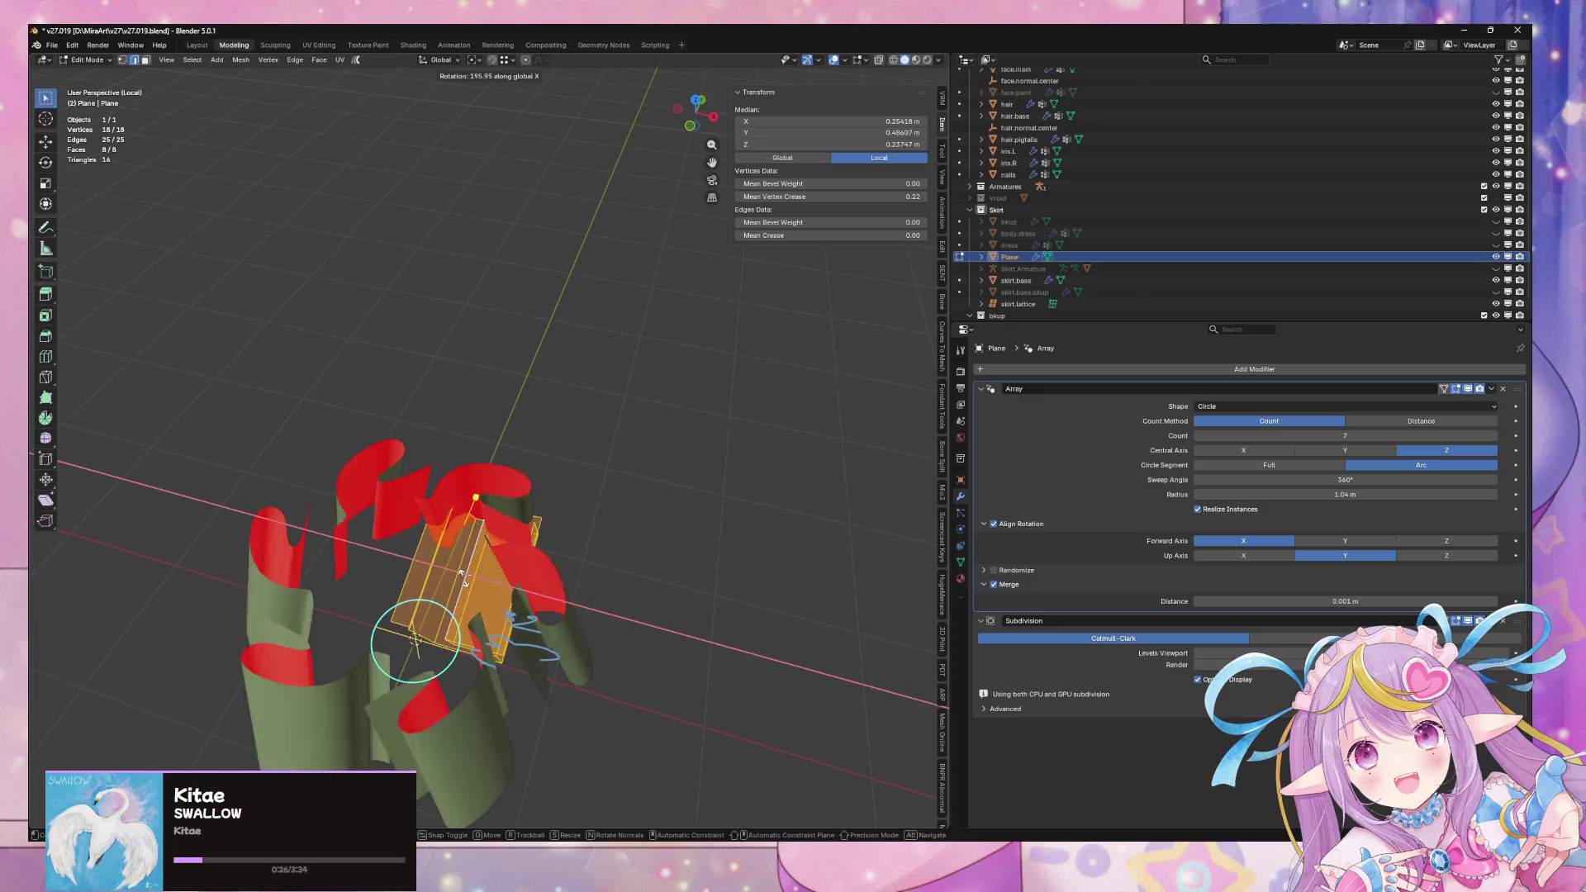
key("z")
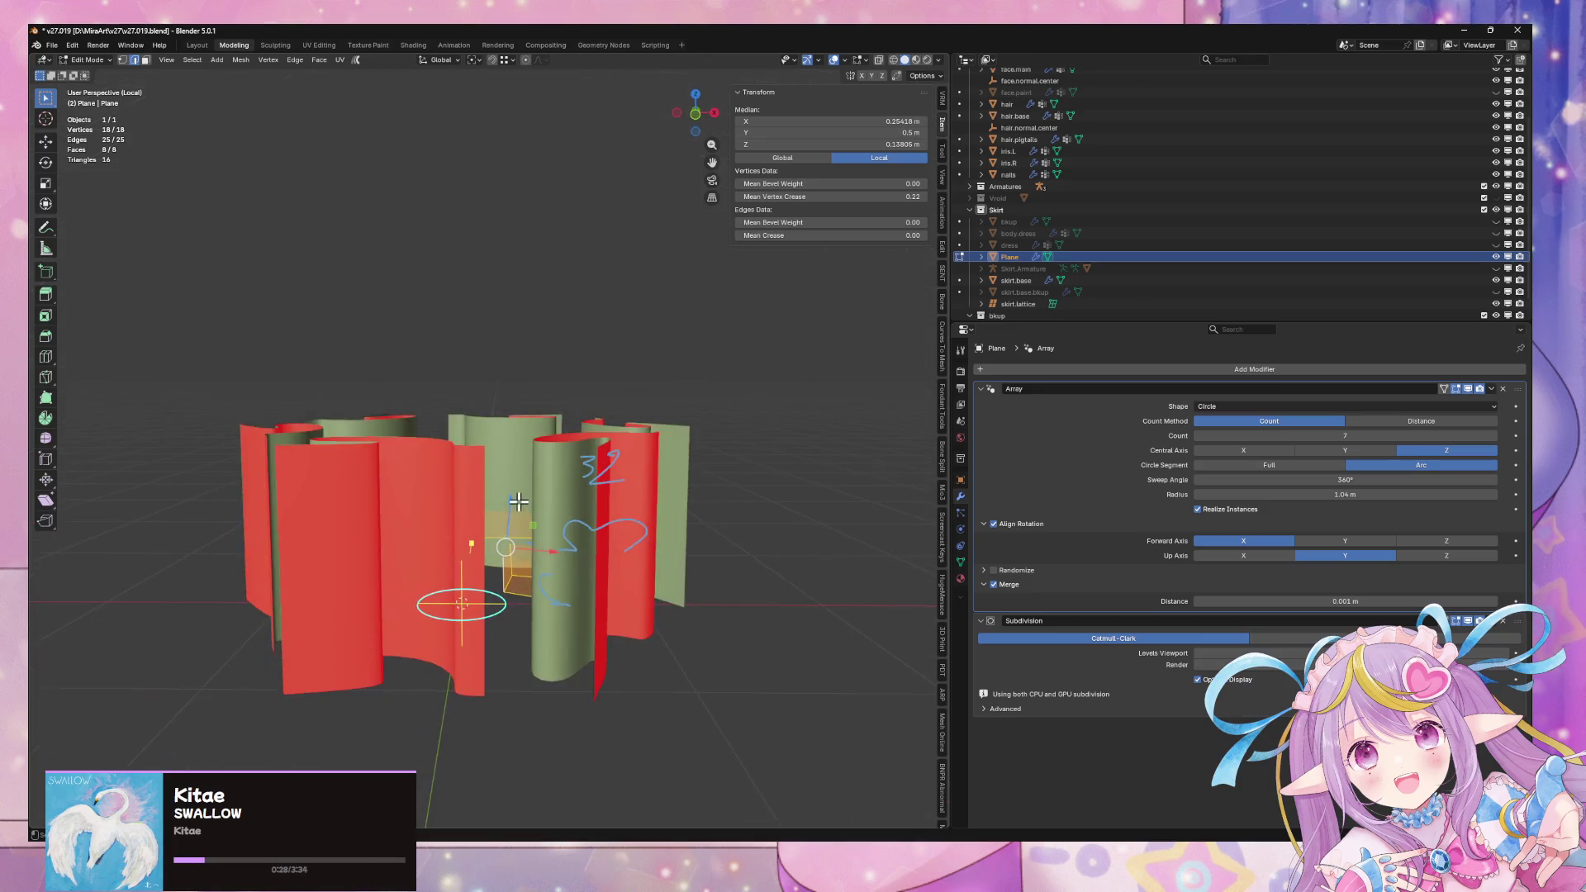
middle_click_drag(529, 594, 625, 525)
key("x")
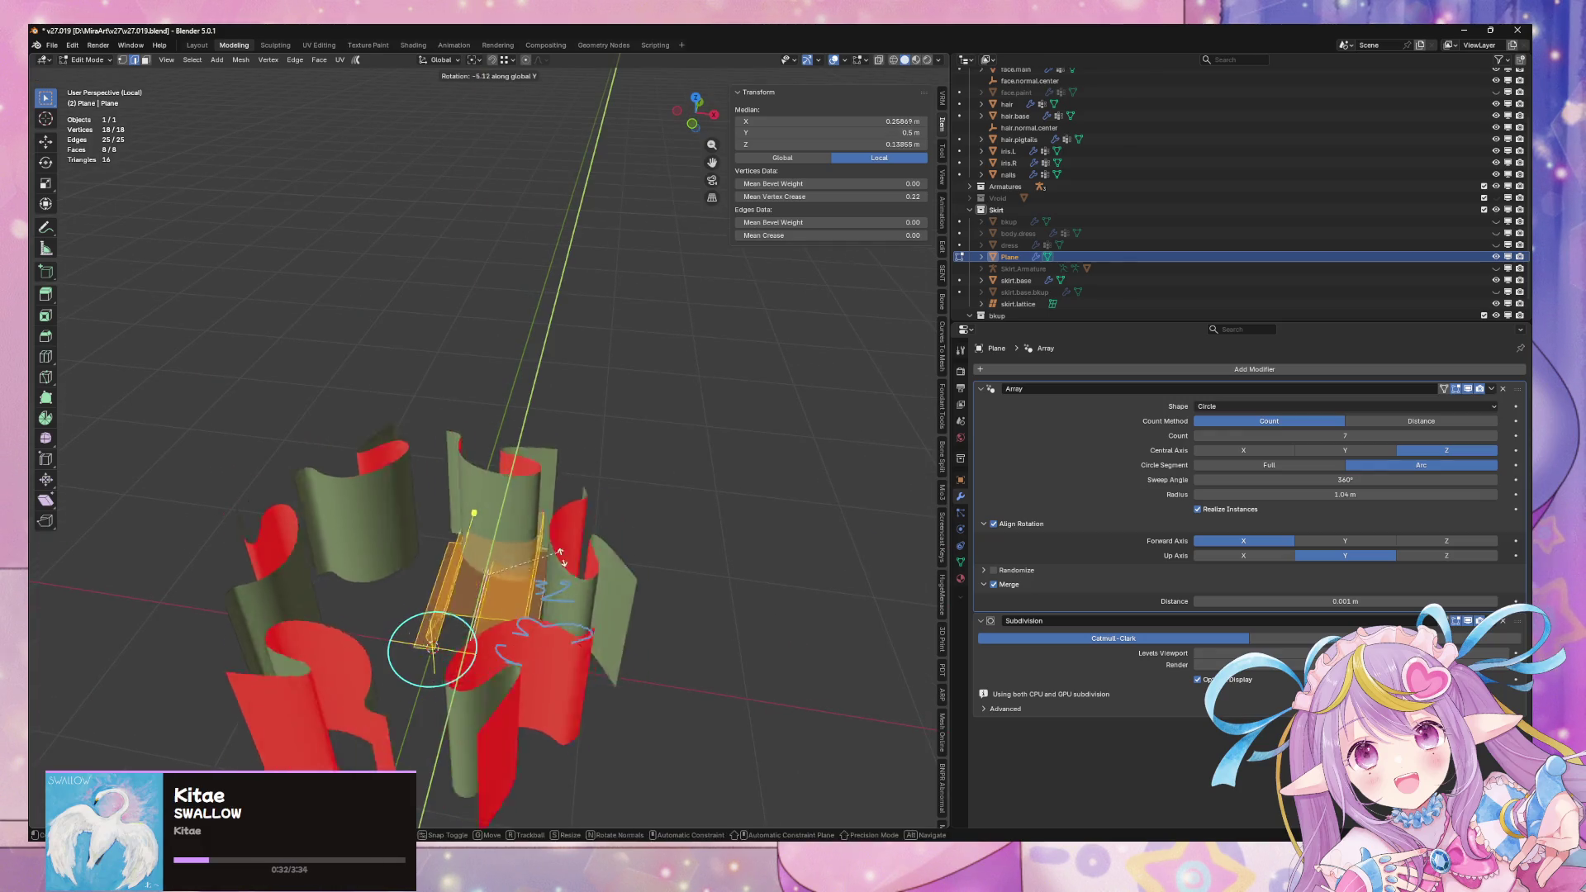
type("180")
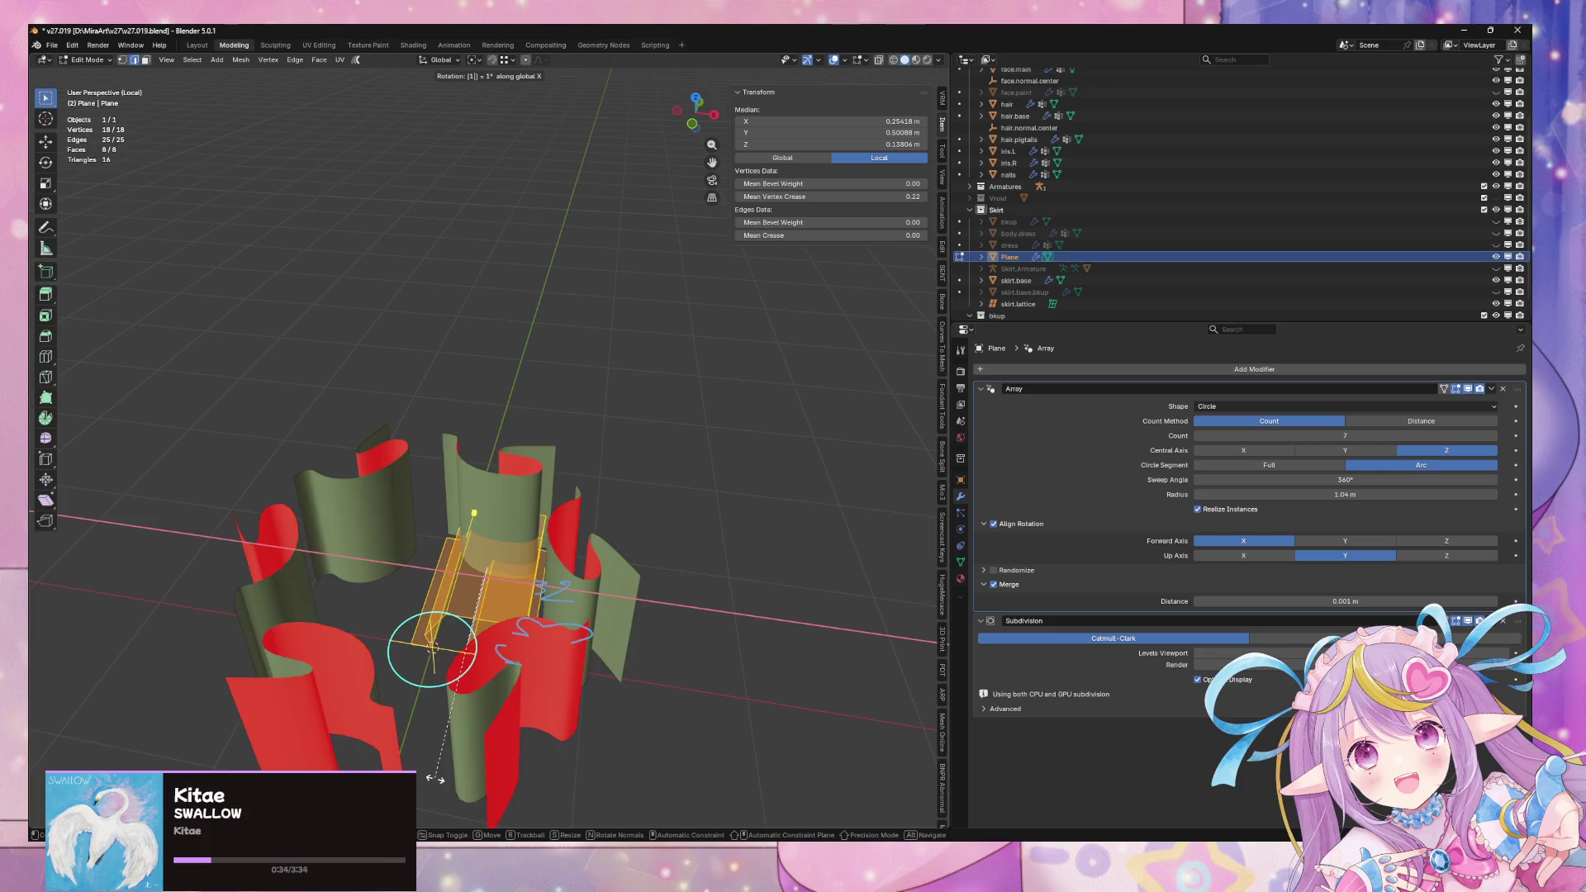
key("Return")
Lower the flipped piece along Z and raise the panel count to 10
middle_click_drag(443, 731, 531, 584)
key("g")
key("z")
left_click(546, 649)
middle_click_drag(546, 650, 582, 723)
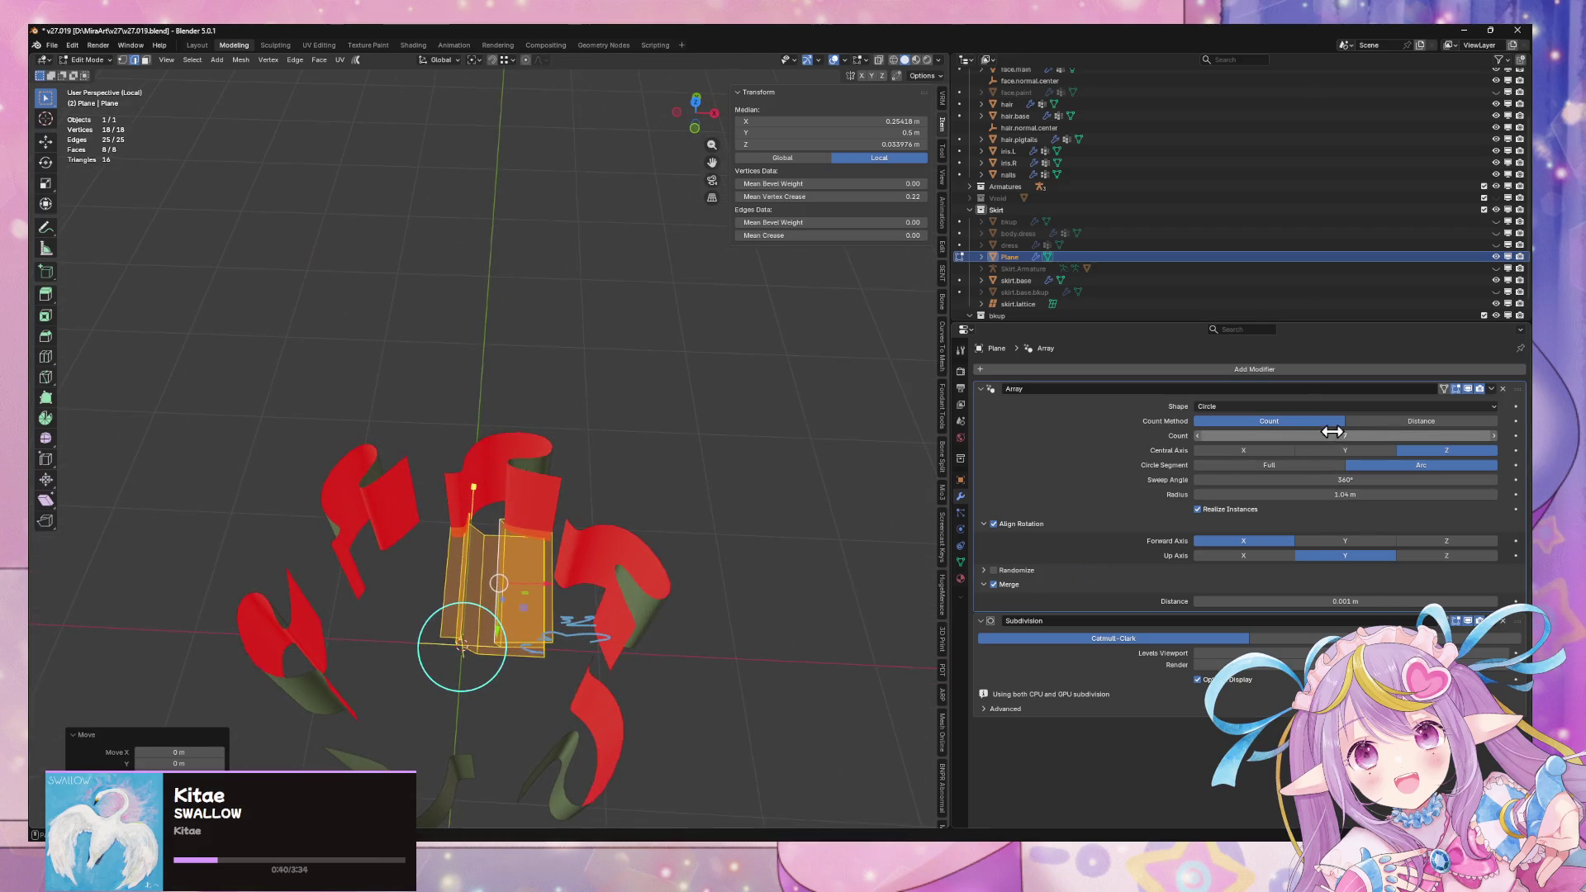
mouse_move(1341, 434)
left_mouse_down()
mouse_move(1420, 434)
mouse_move(1350, 434)
left_mouse_up()
mouse_move(791, 487)
middle_mouse_down()
mouse_move(796, 432)
mouse_move(776, 410)
mouse_move(858, 460)
mouse_move(839, 512)
middle_mouse_up()
key("ctrl+z")
Undo the recent array axis changes back to Up Axis Z
key("ctrl+z")
key("ctrl+z")
key("ctrl+z")
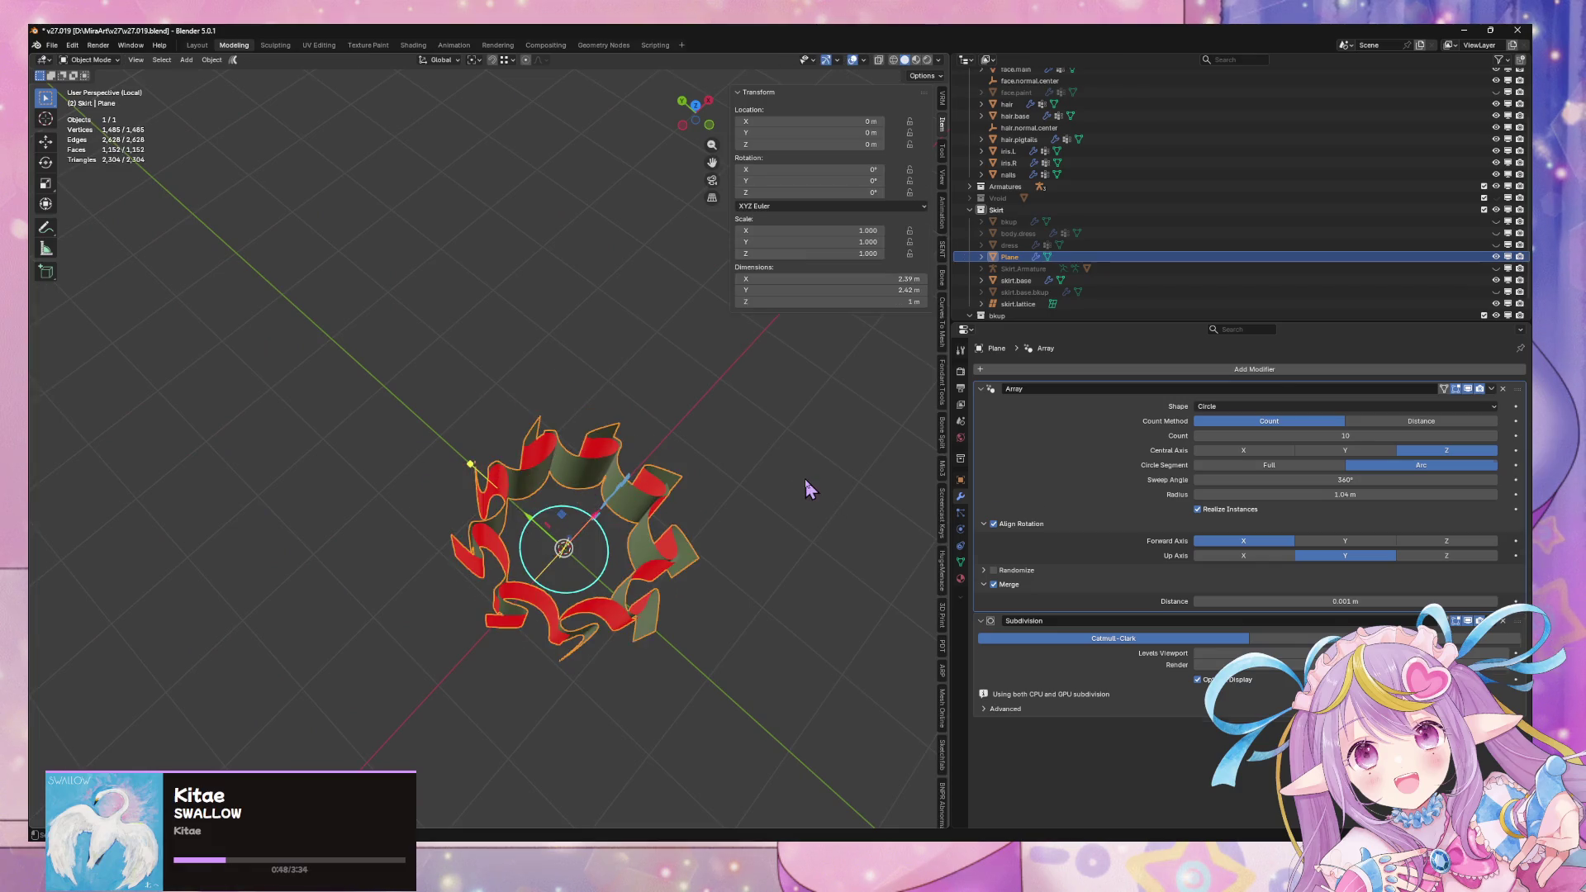
key("ctrl+z")
key("ctrl+z")
key("ctrl+z")
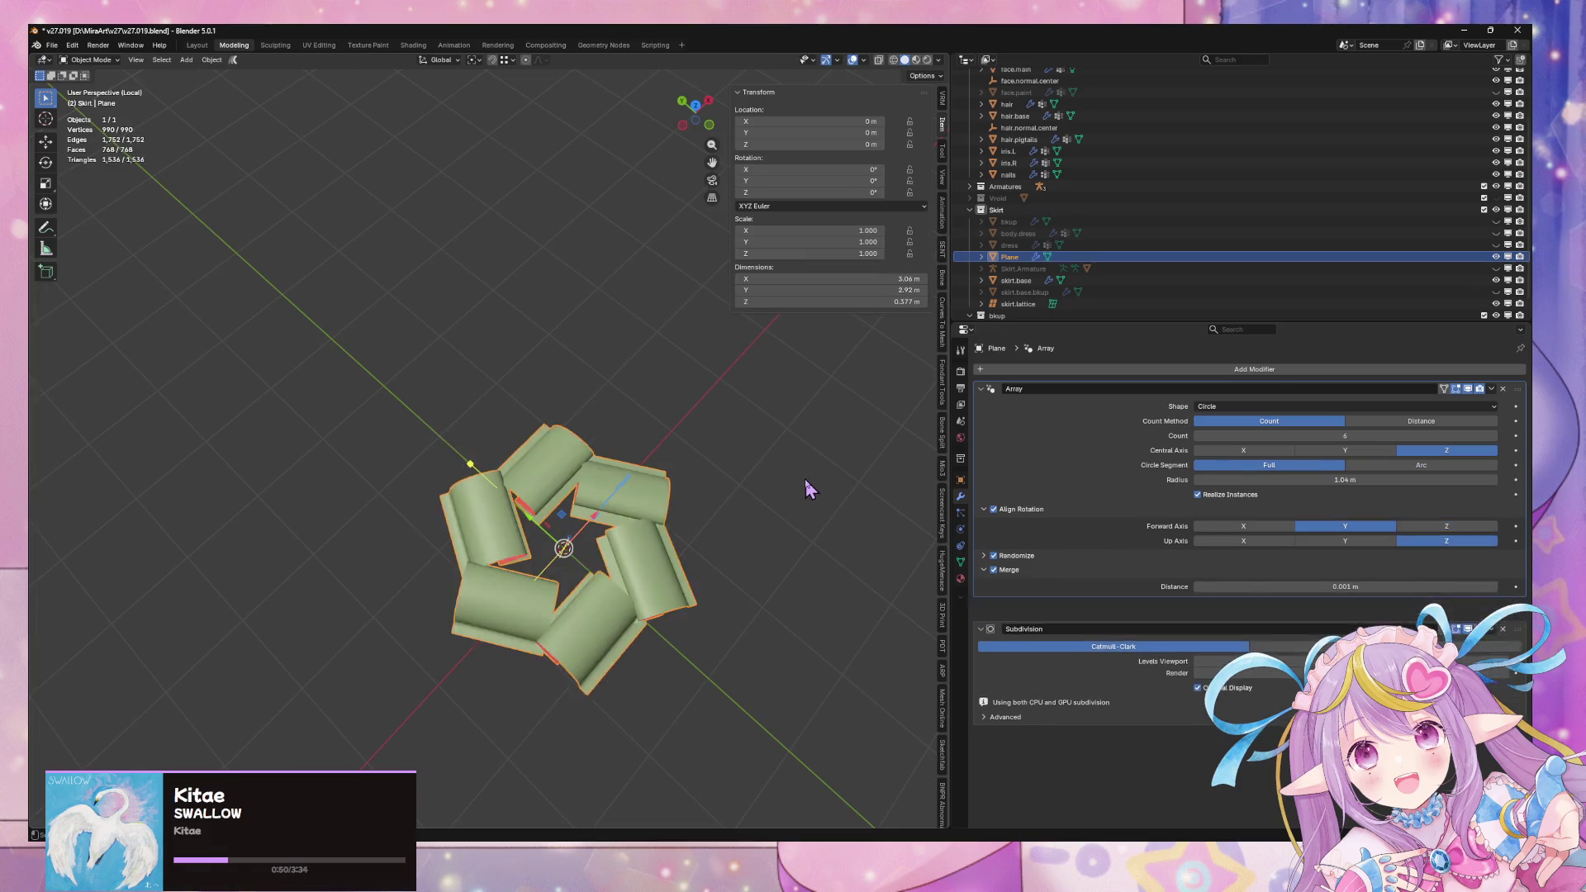
key("ctrl+z")
key("ctrl+z")
key("ctrl+z")
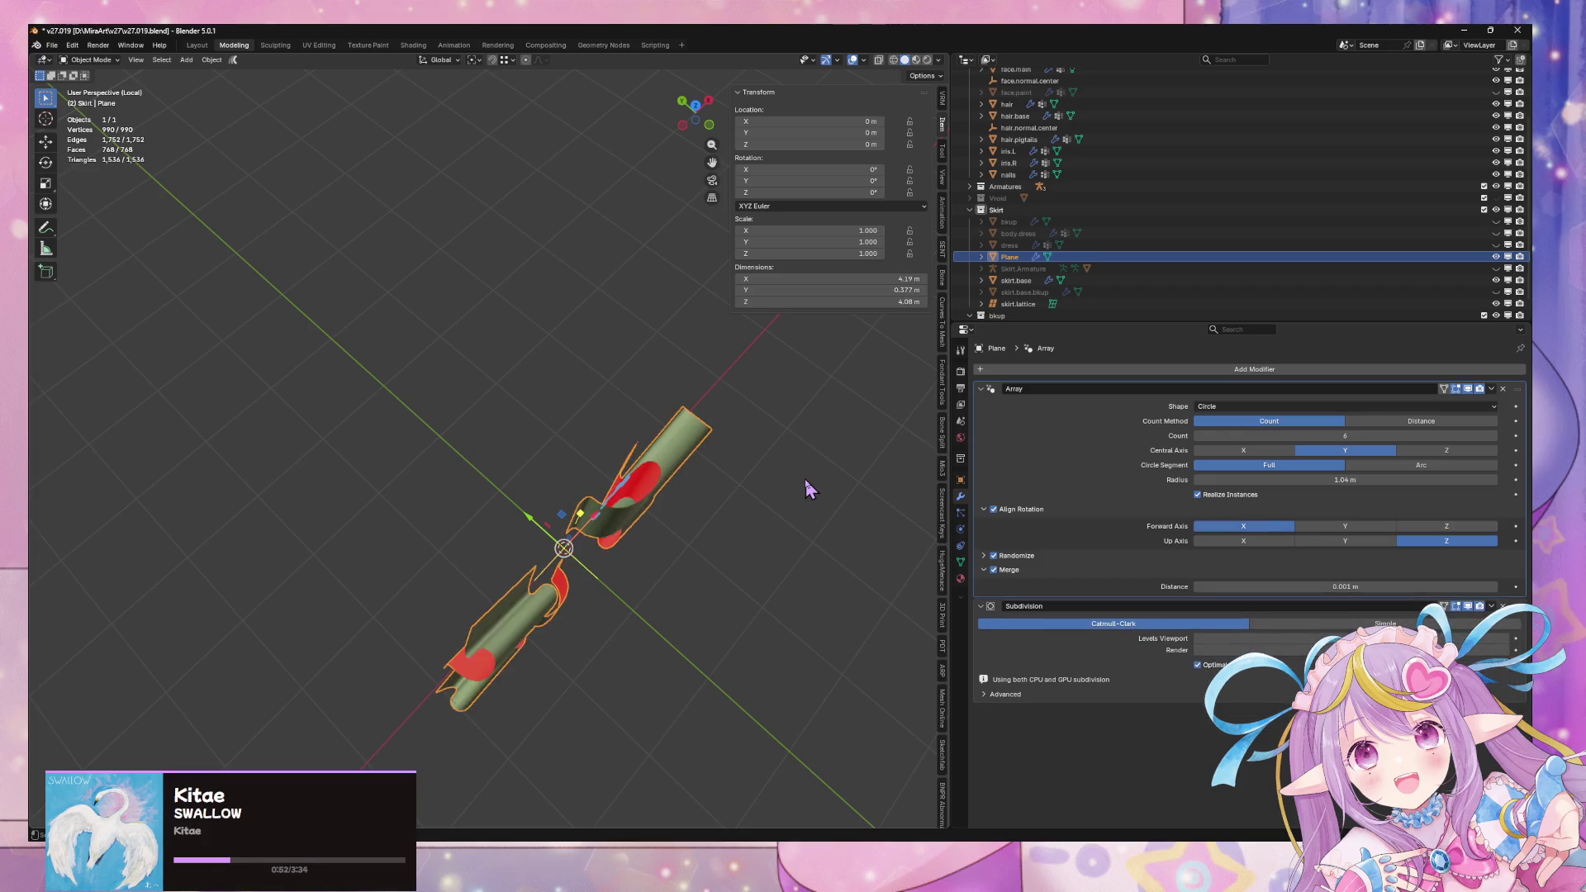
key("ctrl+z")
key("ctrl+z")
key("ctrl+z")
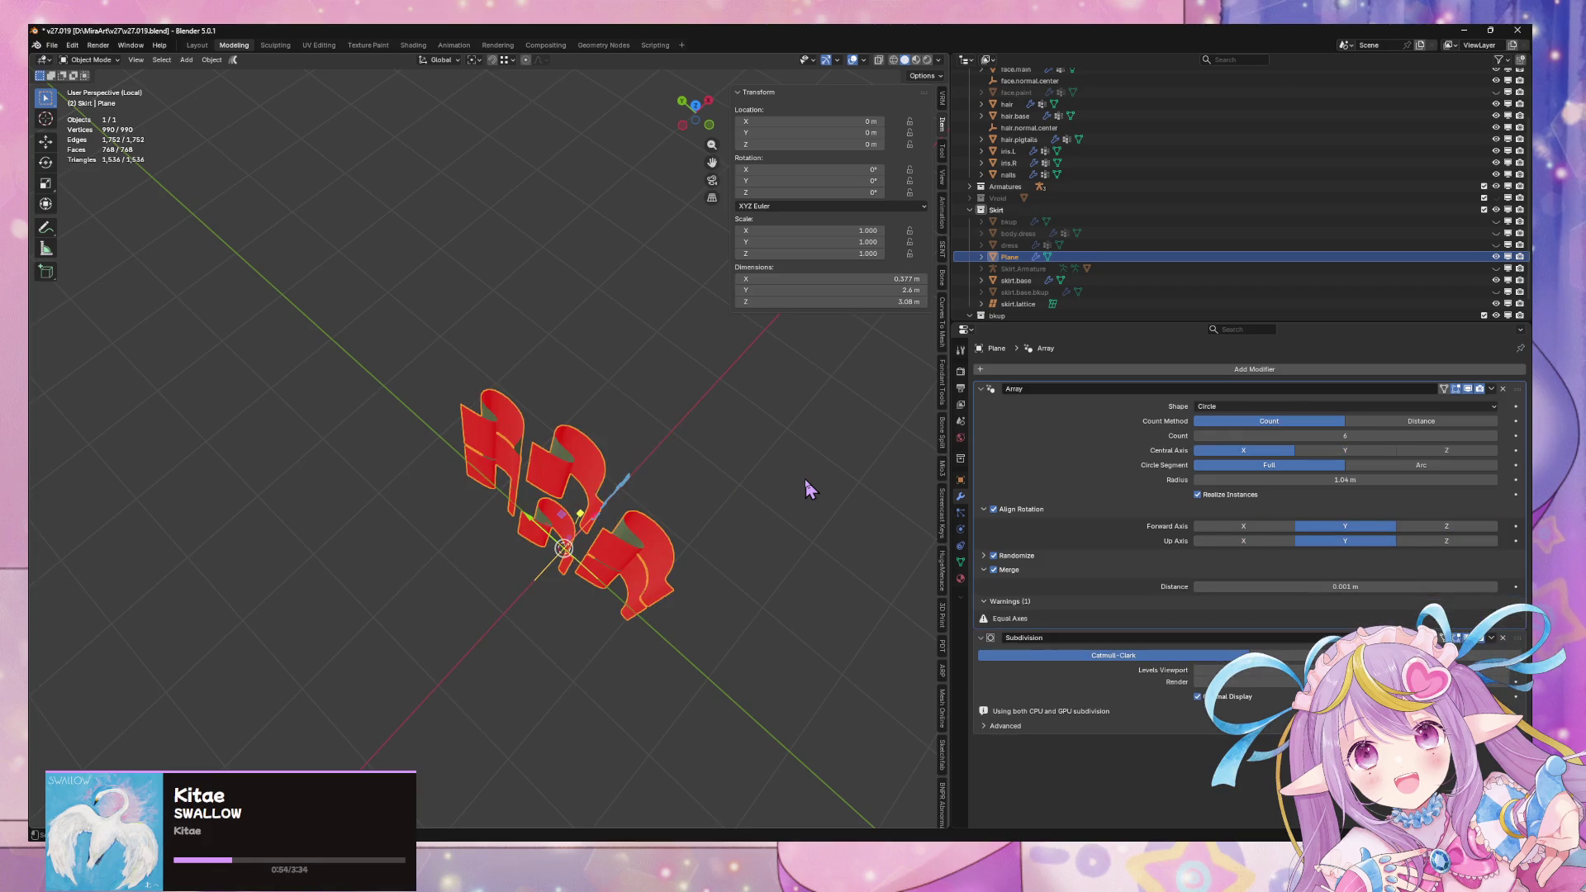
key("ctrl+z")
key("ctrl+z")
key("ctrl+z")
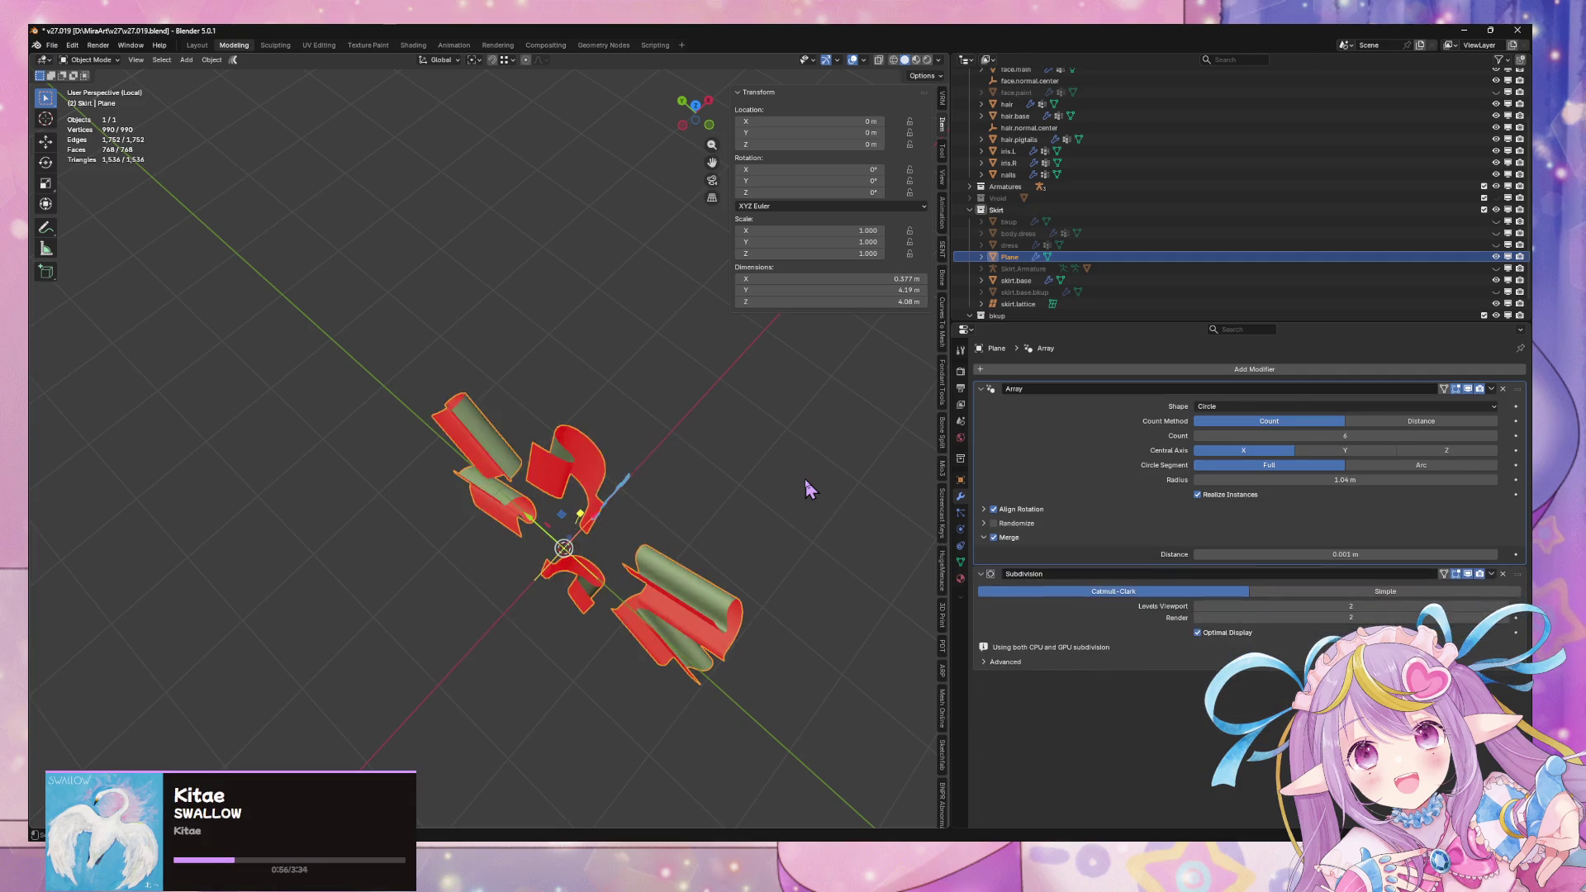
Change the Array shape from Circle to Line and bring up Add Modifier > Generate
left_click(1225, 409)
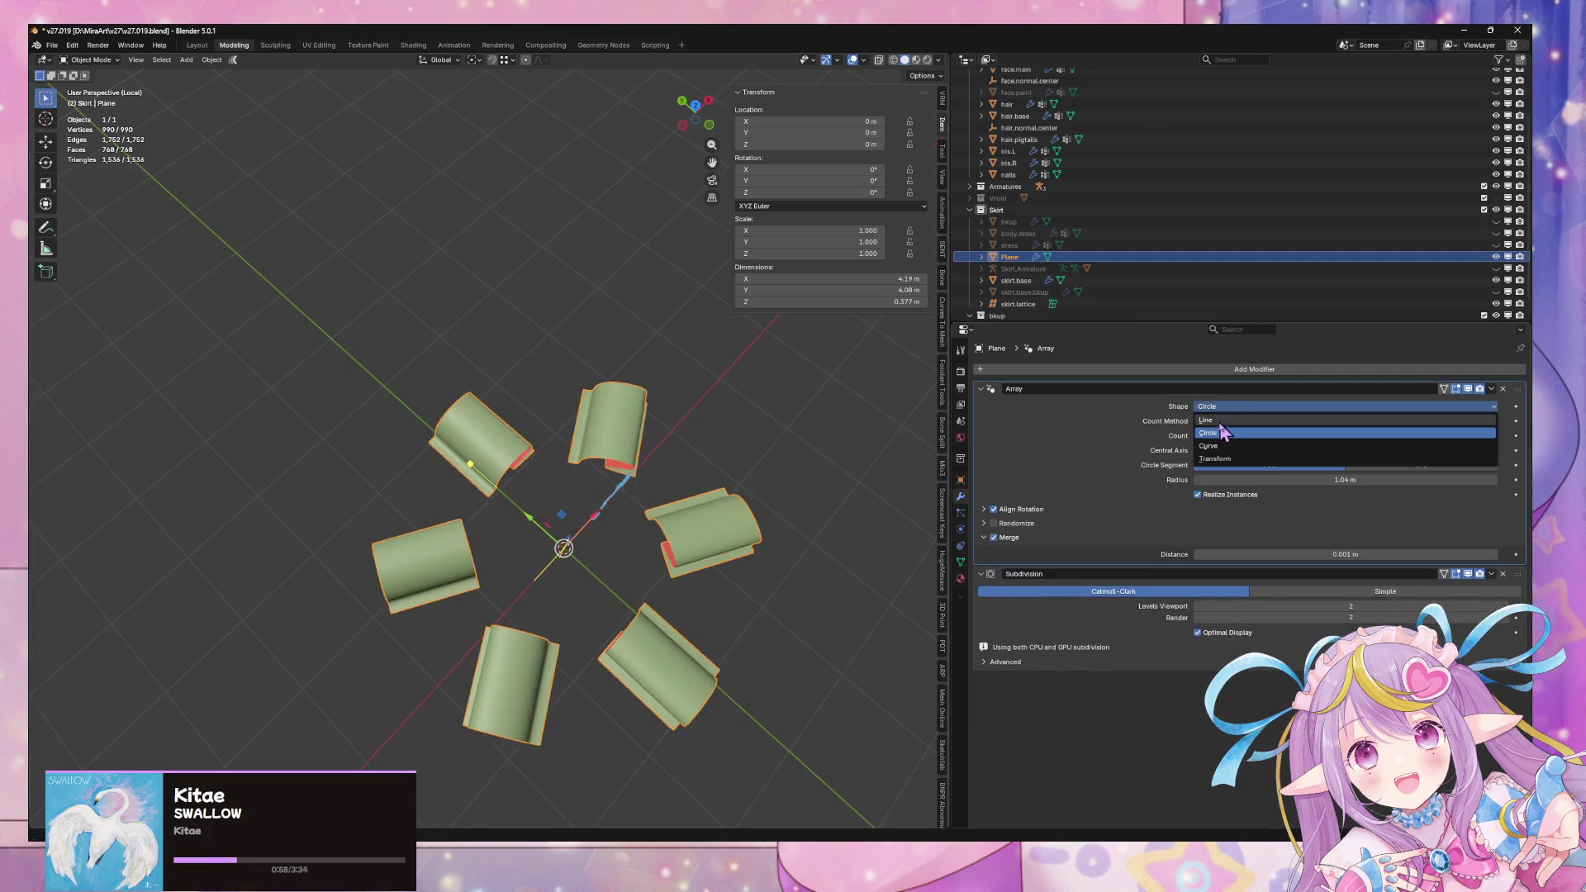
left_click(1218, 423)
mouse_move(744, 446)
middle_mouse_down()
mouse_move(690, 425)
mouse_move(578, 496)
mouse_move(641, 513)
mouse_move(677, 433)
middle_mouse_up()
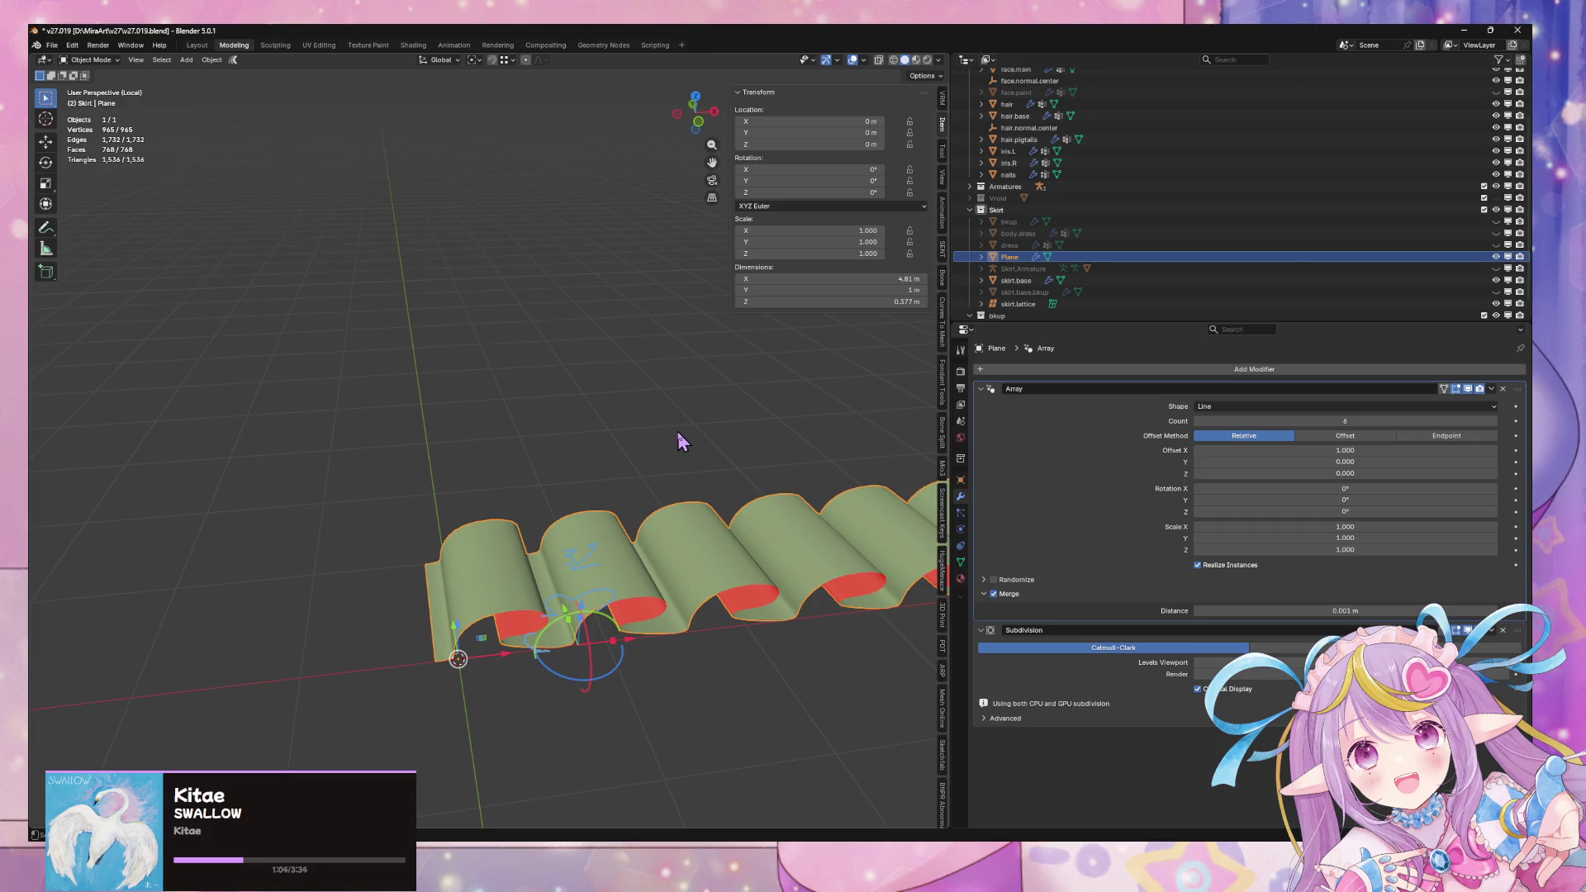
left_click(1054, 369)
mouse_move(1060, 381)
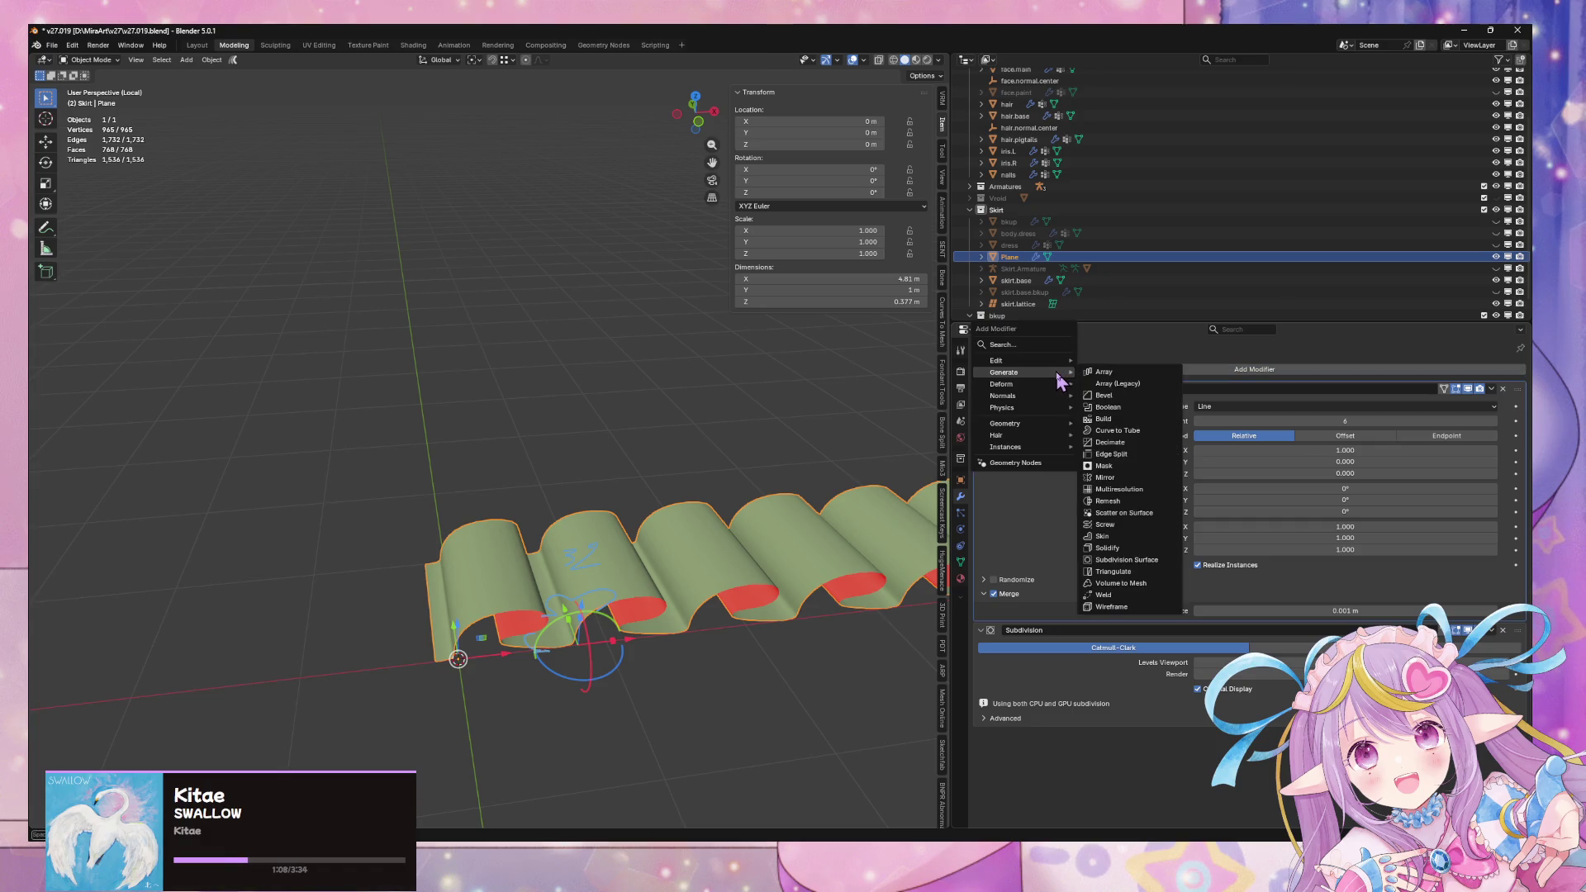
Add a Mirror modifier to the Plane and move it to the top of the stack
left_click(1123, 478)
mouse_move(1517, 735)
left_mouse_down()
mouse_move(1484, 554)
mouse_move(1512, 390)
left_mouse_up()
scroll(578, 570, "up", 2)
middle_click_drag(545, 574, 642, 439)
scroll(632, 479, "up", 3)
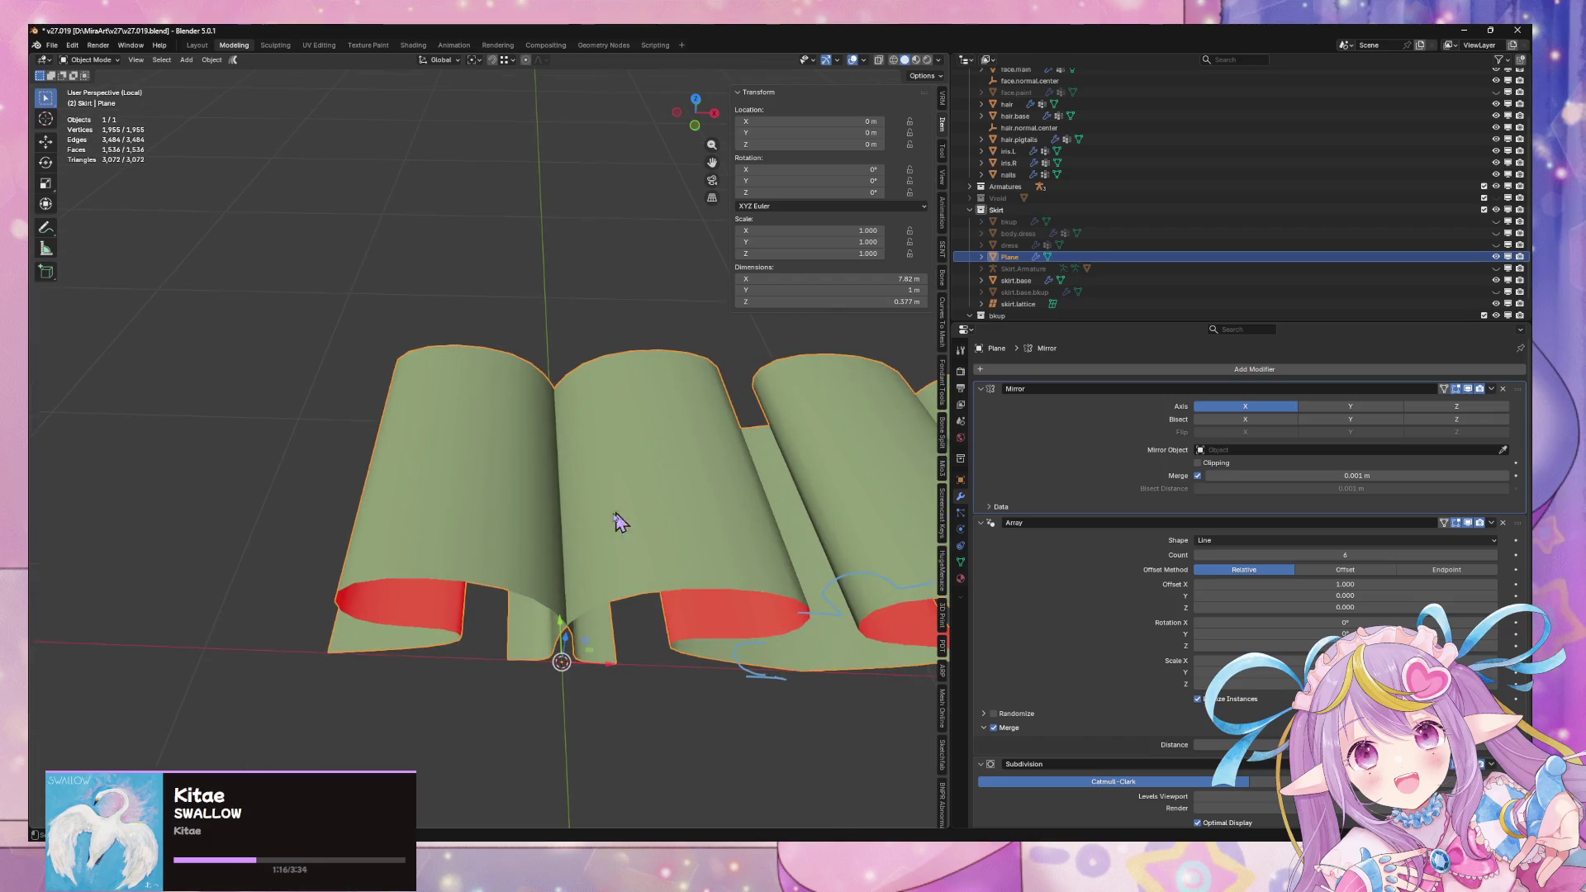
In Edit Mode, slide the whole strip along X in two moves toward the mirror seam
key("Tab")
mouse_move(529, 512)
middle_mouse_down()
mouse_move(582, 454)
mouse_move(577, 469)
middle_mouse_up()
scroll(577, 469, "down", 1)
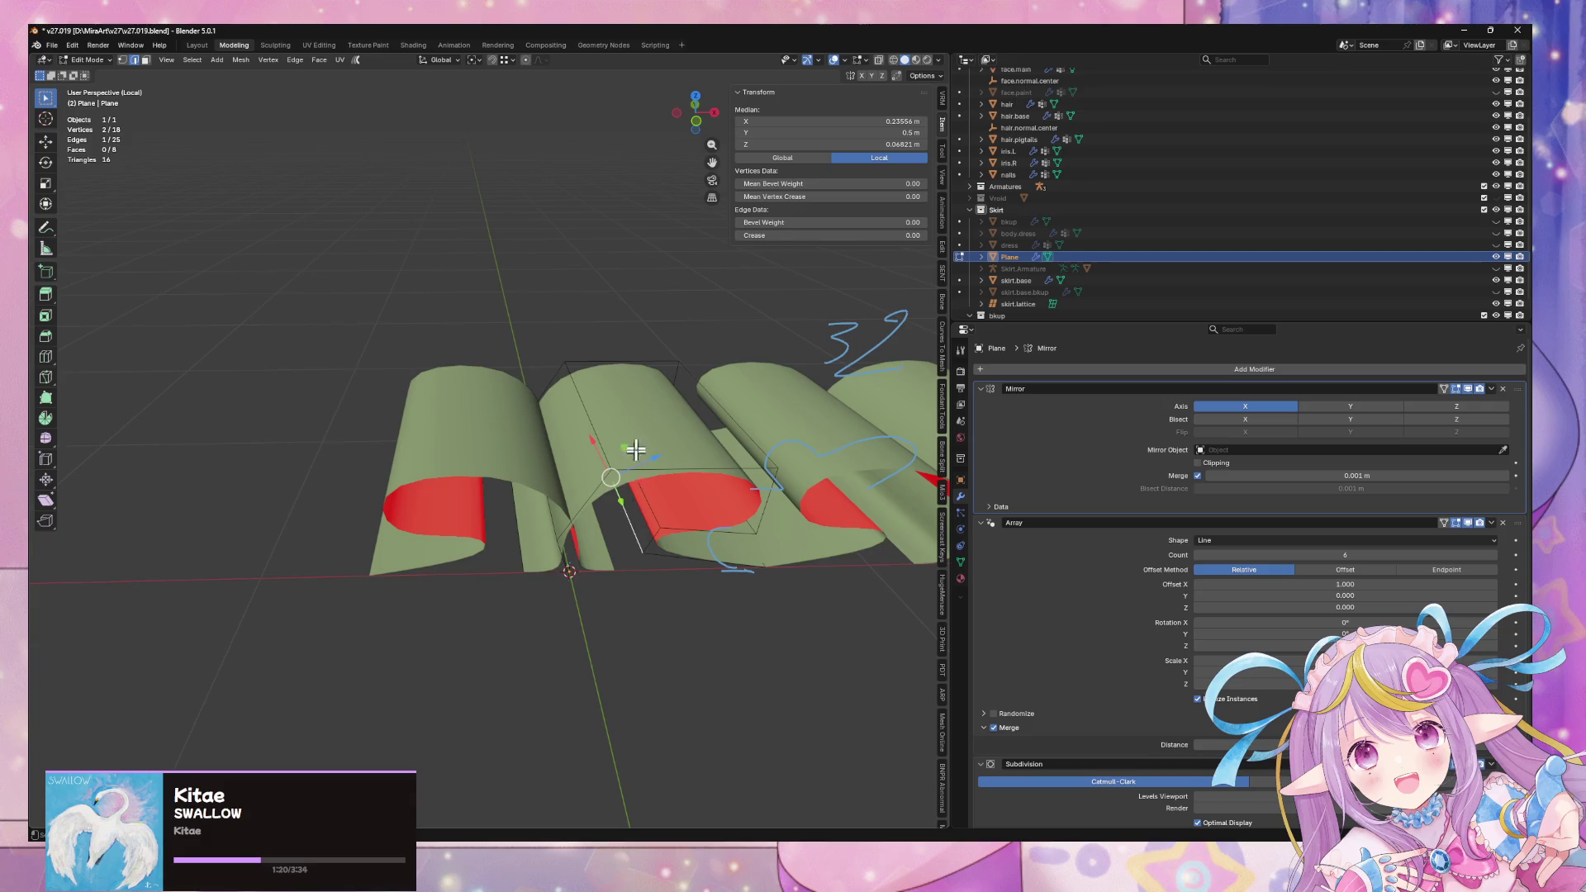
key("a")
key("g")
key("x")
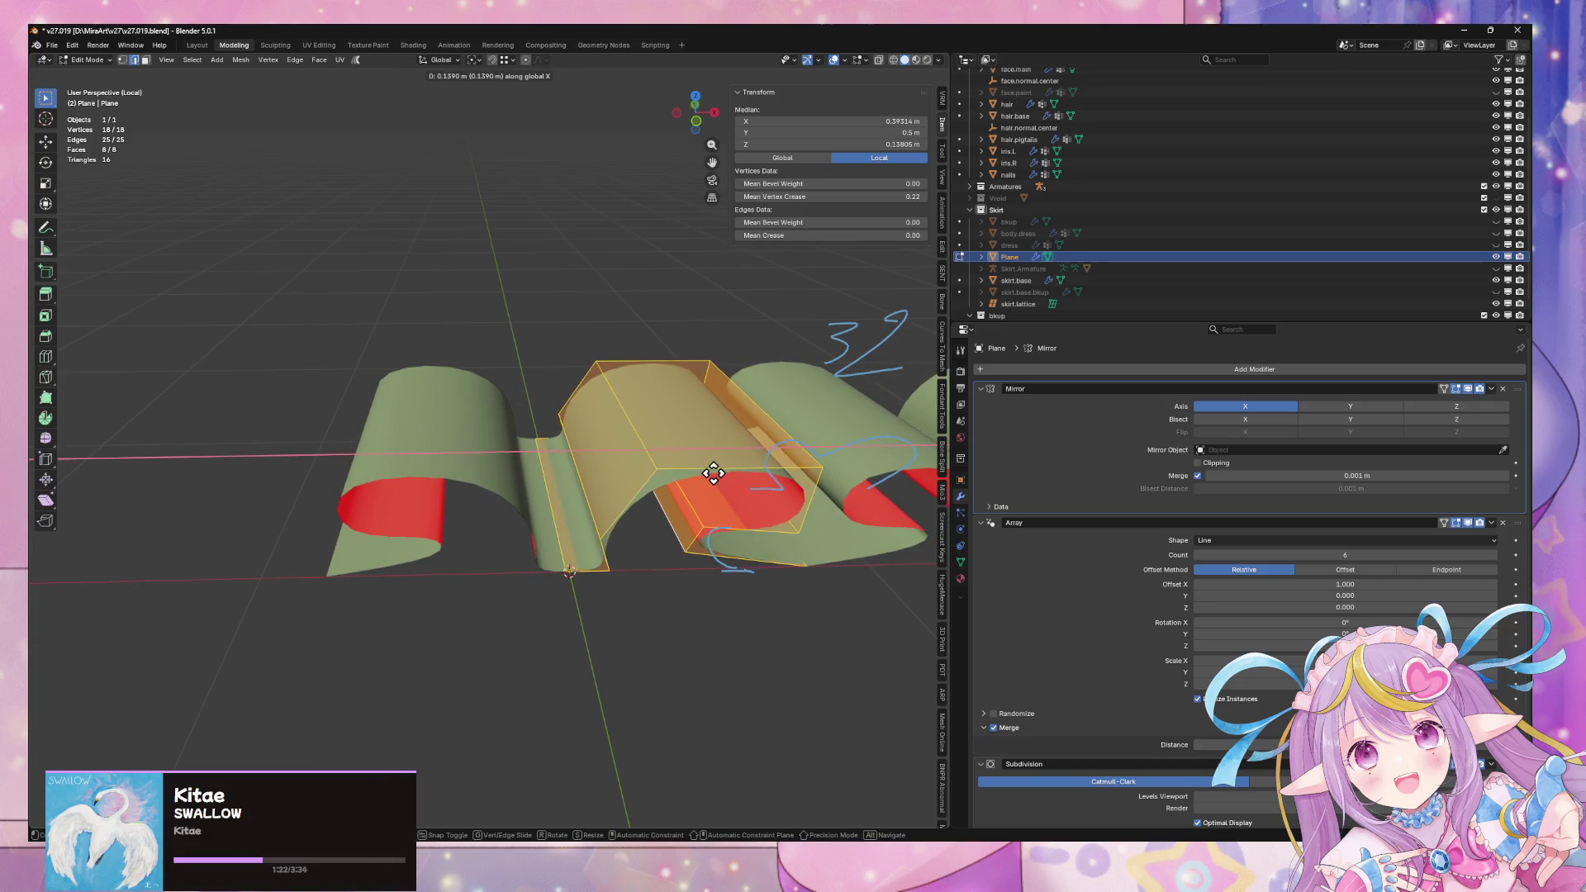
left_click(718, 472)
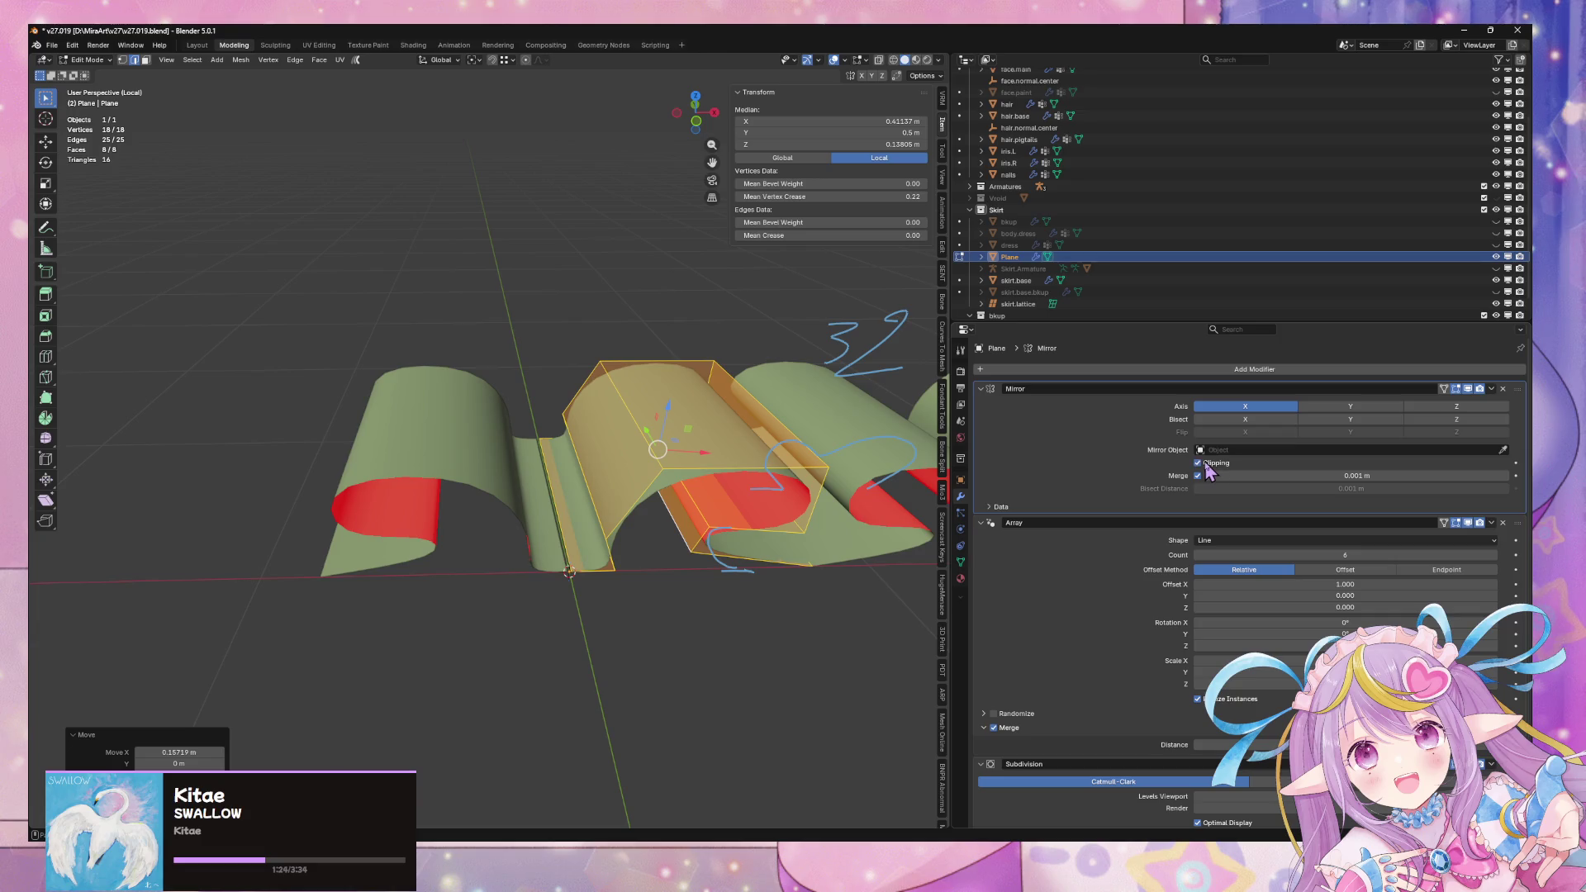
key("g")
key("x")
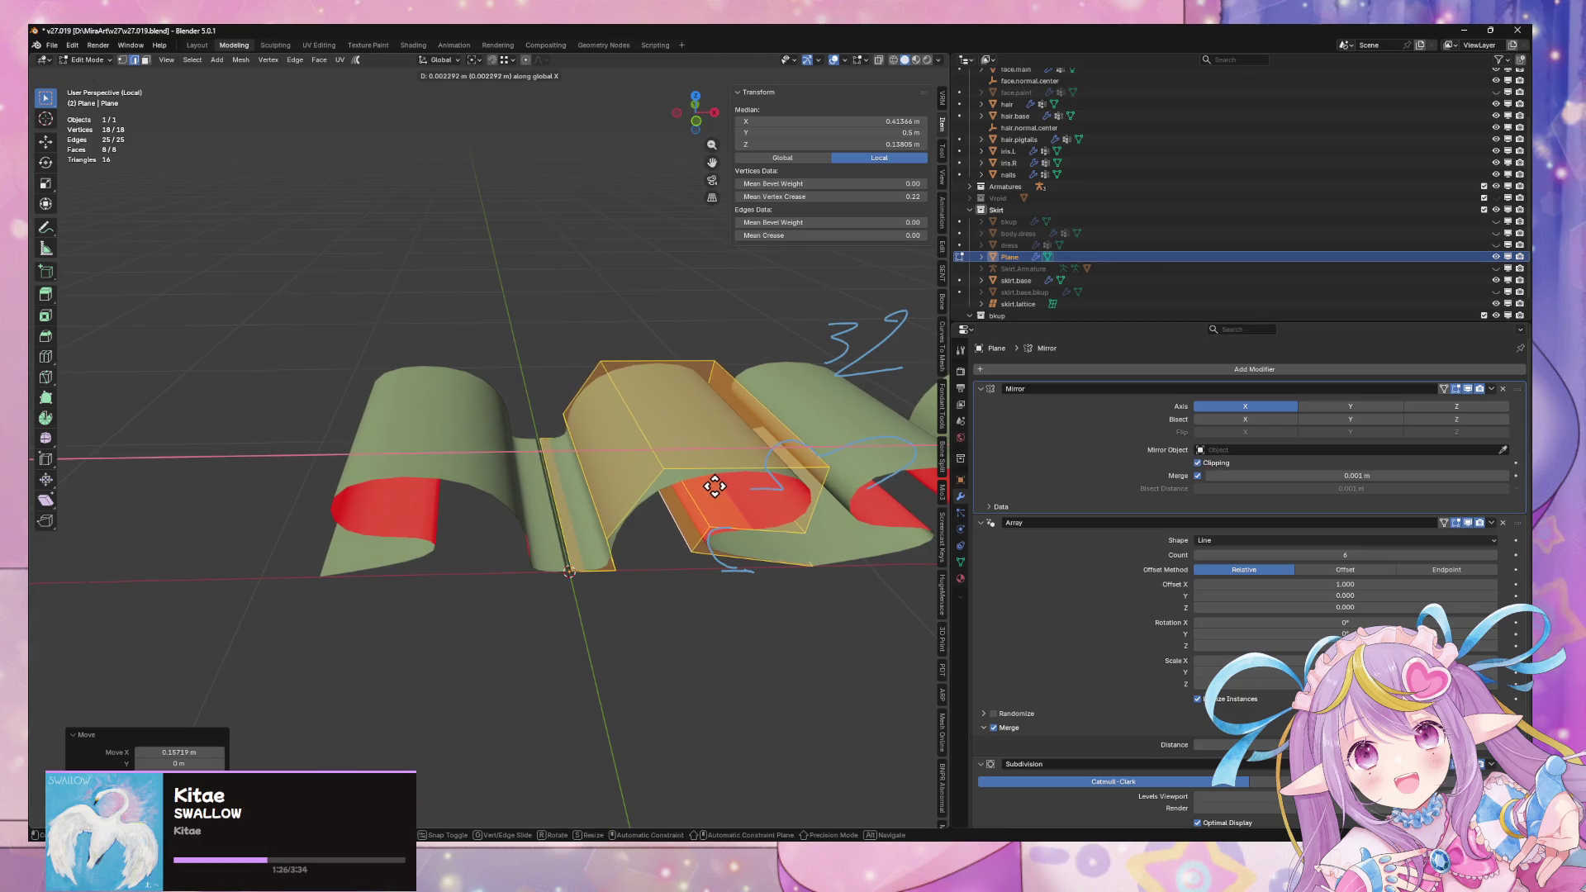
left_click(714, 484)
Zoom in on the mirror seam and select an edge there
mouse_move(714, 485)
middle_mouse_down()
mouse_move(744, 556)
mouse_move(722, 574)
mouse_move(608, 520)
middle_mouse_up()
scroll(608, 520, "up", 4)
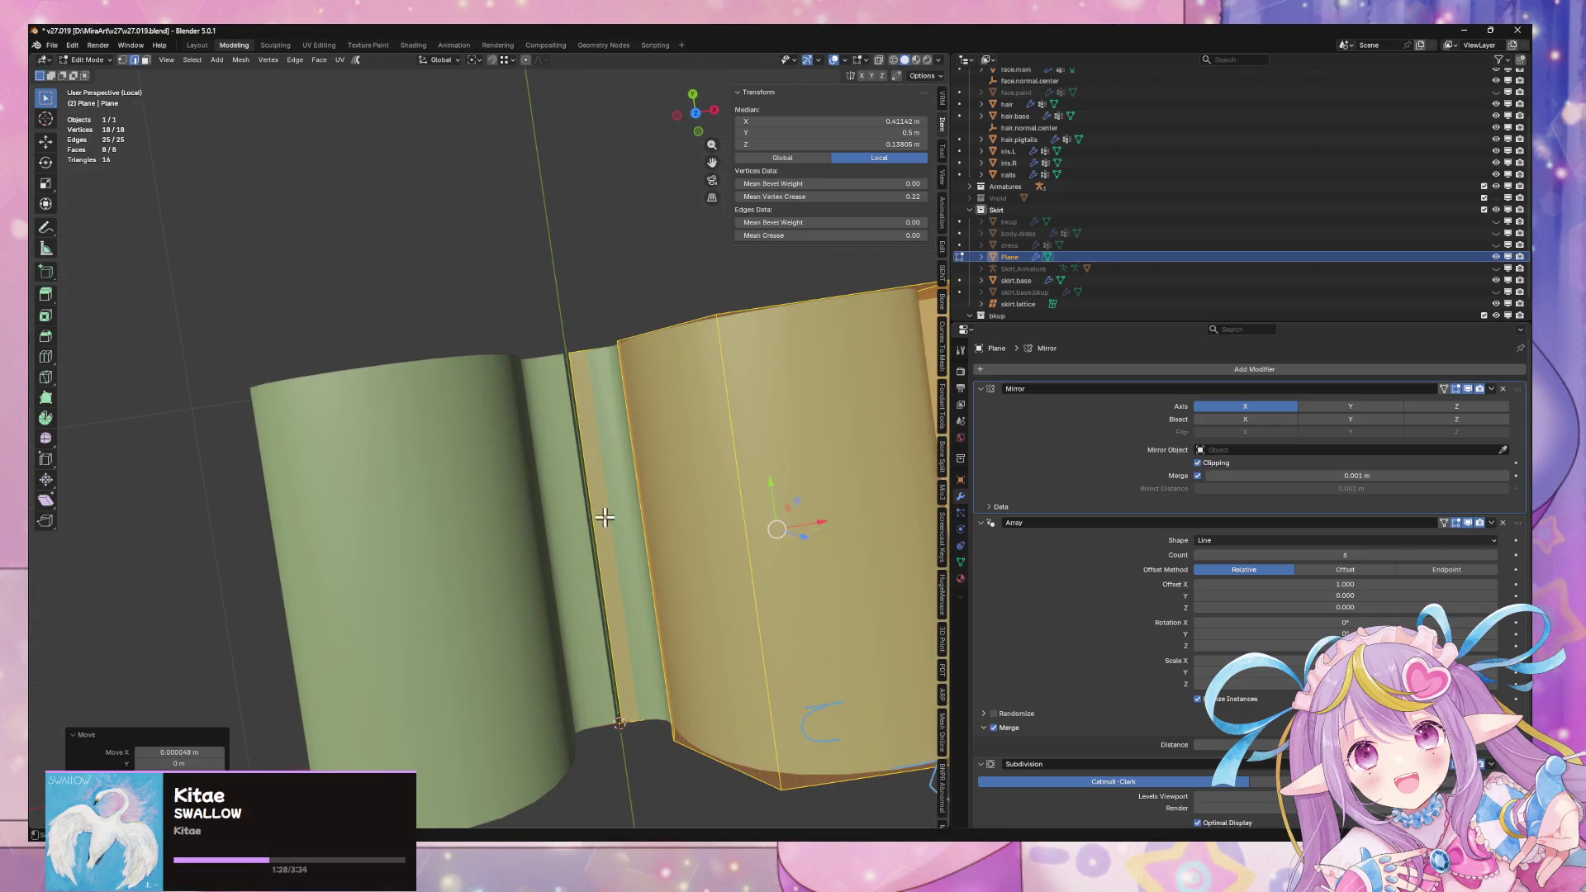
left_click(577, 488)
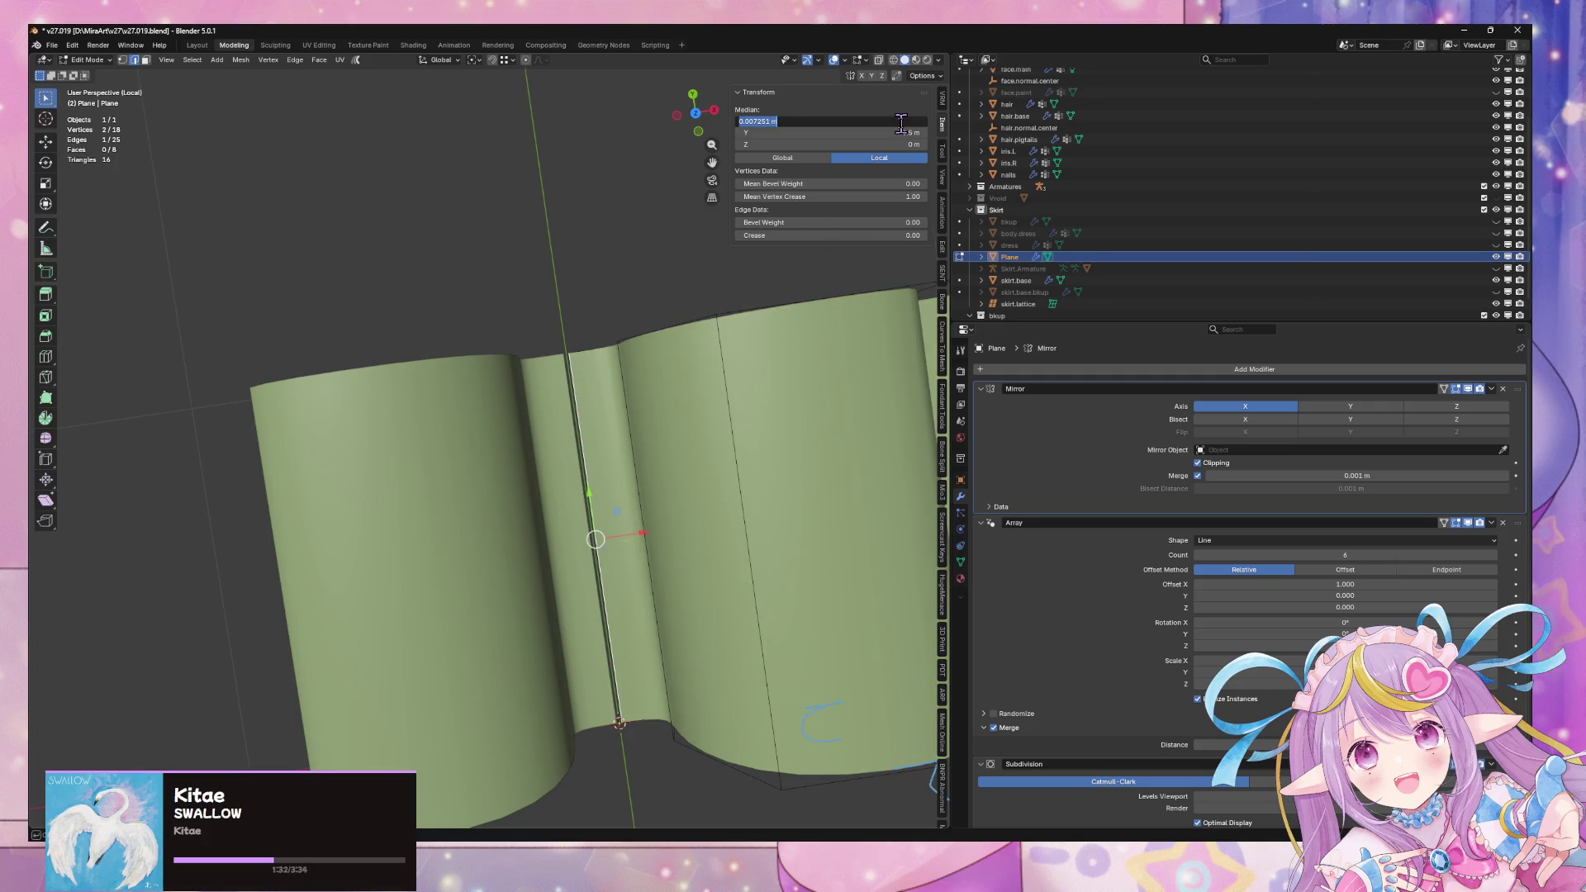
scroll(759, 462, "down", 4)
mouse_move(759, 461)
middle_mouse_down()
mouse_move(761, 353)
mouse_move(839, 333)
mouse_move(857, 404)
mouse_move(683, 386)
mouse_move(744, 389)
middle_mouse_up()
Change the pivot point and stretch all vertices along X, then return to Object Mode
key("a")
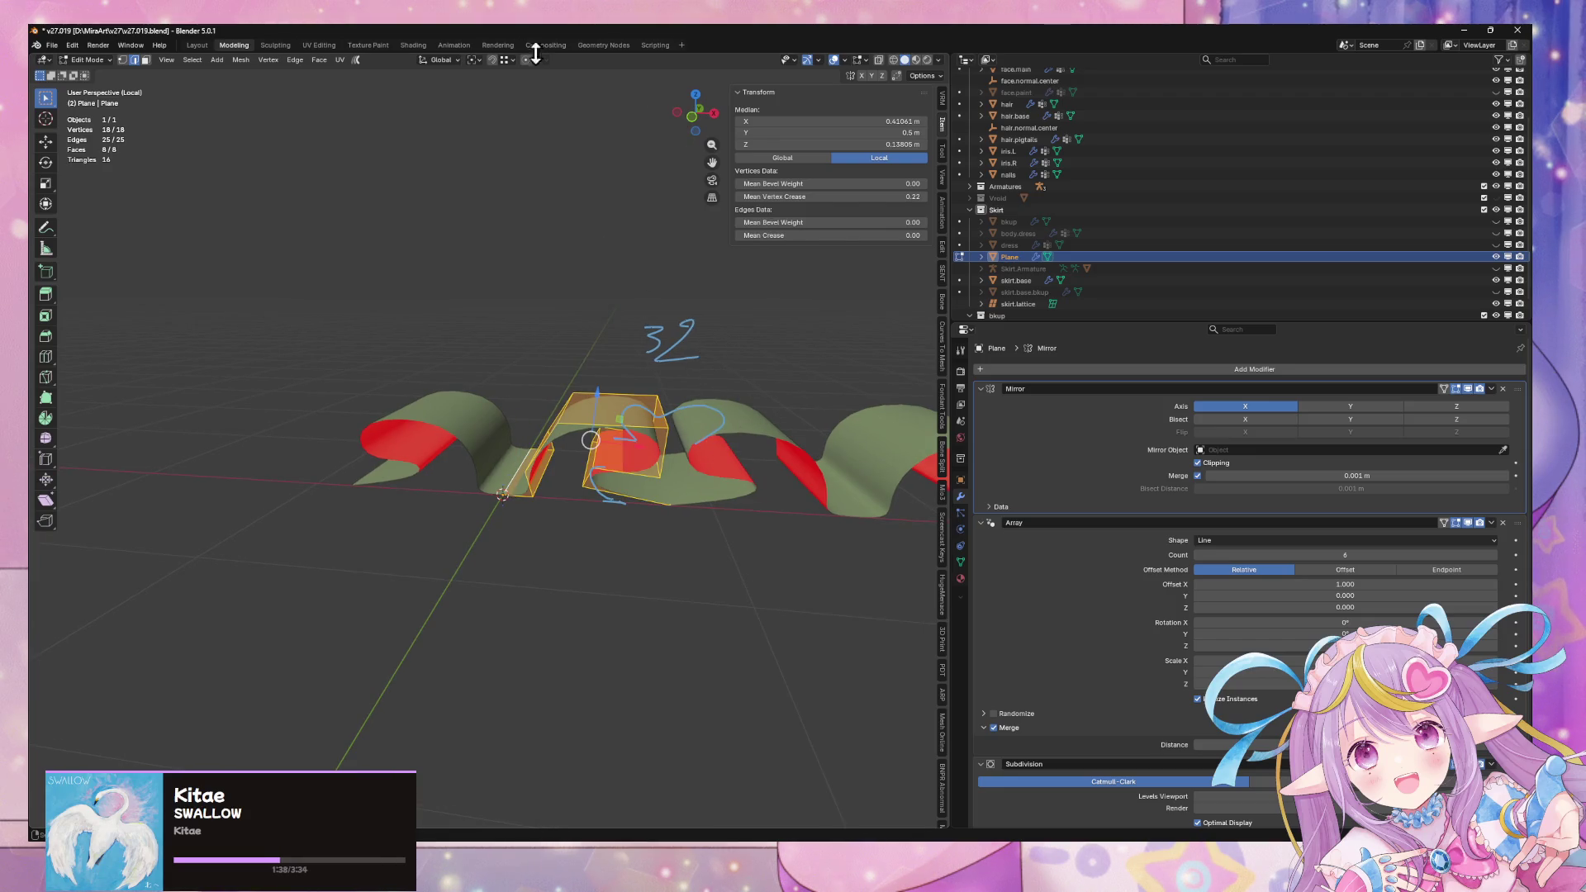
left_click(471, 68)
left_click(500, 120)
key("s")
key("x")
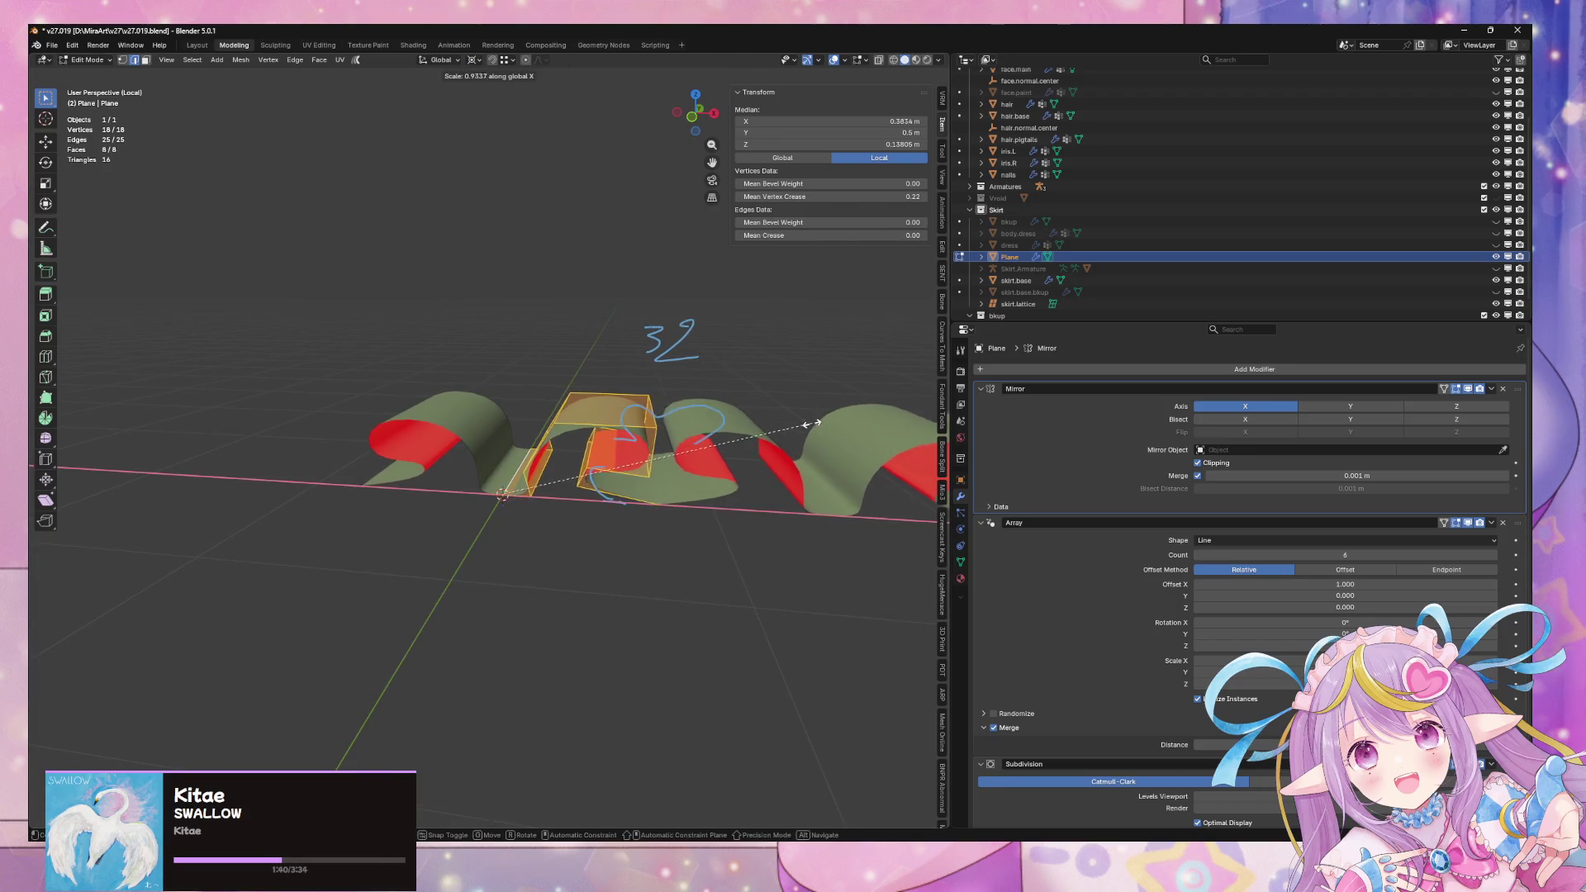
left_click(772, 436)
key("Tab")
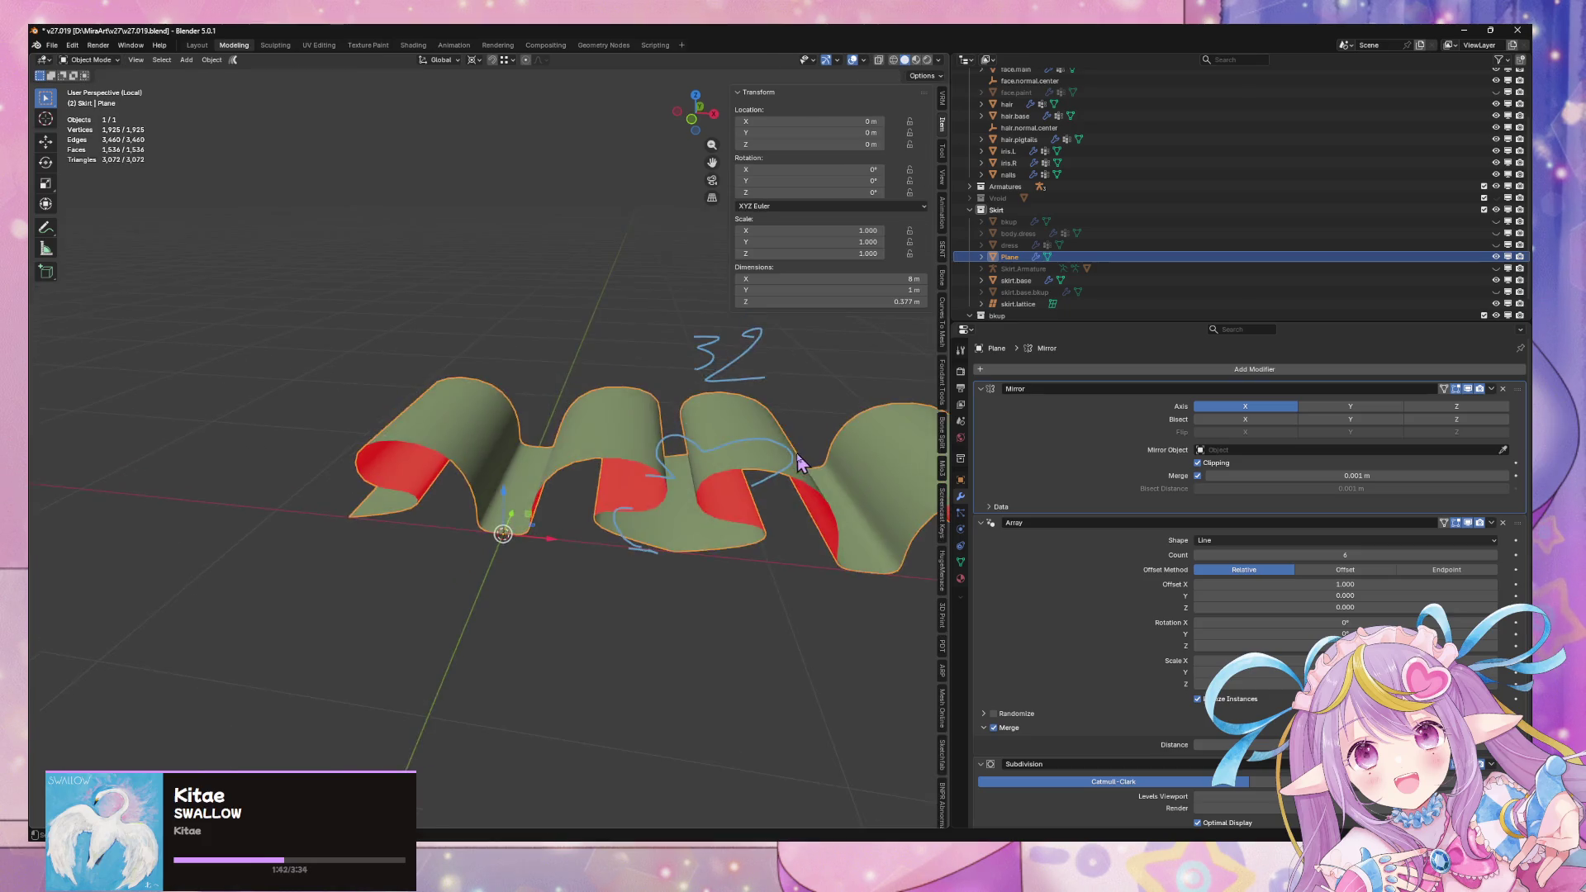
Add a centred edge loop across the ruffle piece in Edit Mode
middle_click_drag(775, 438, 799, 590)
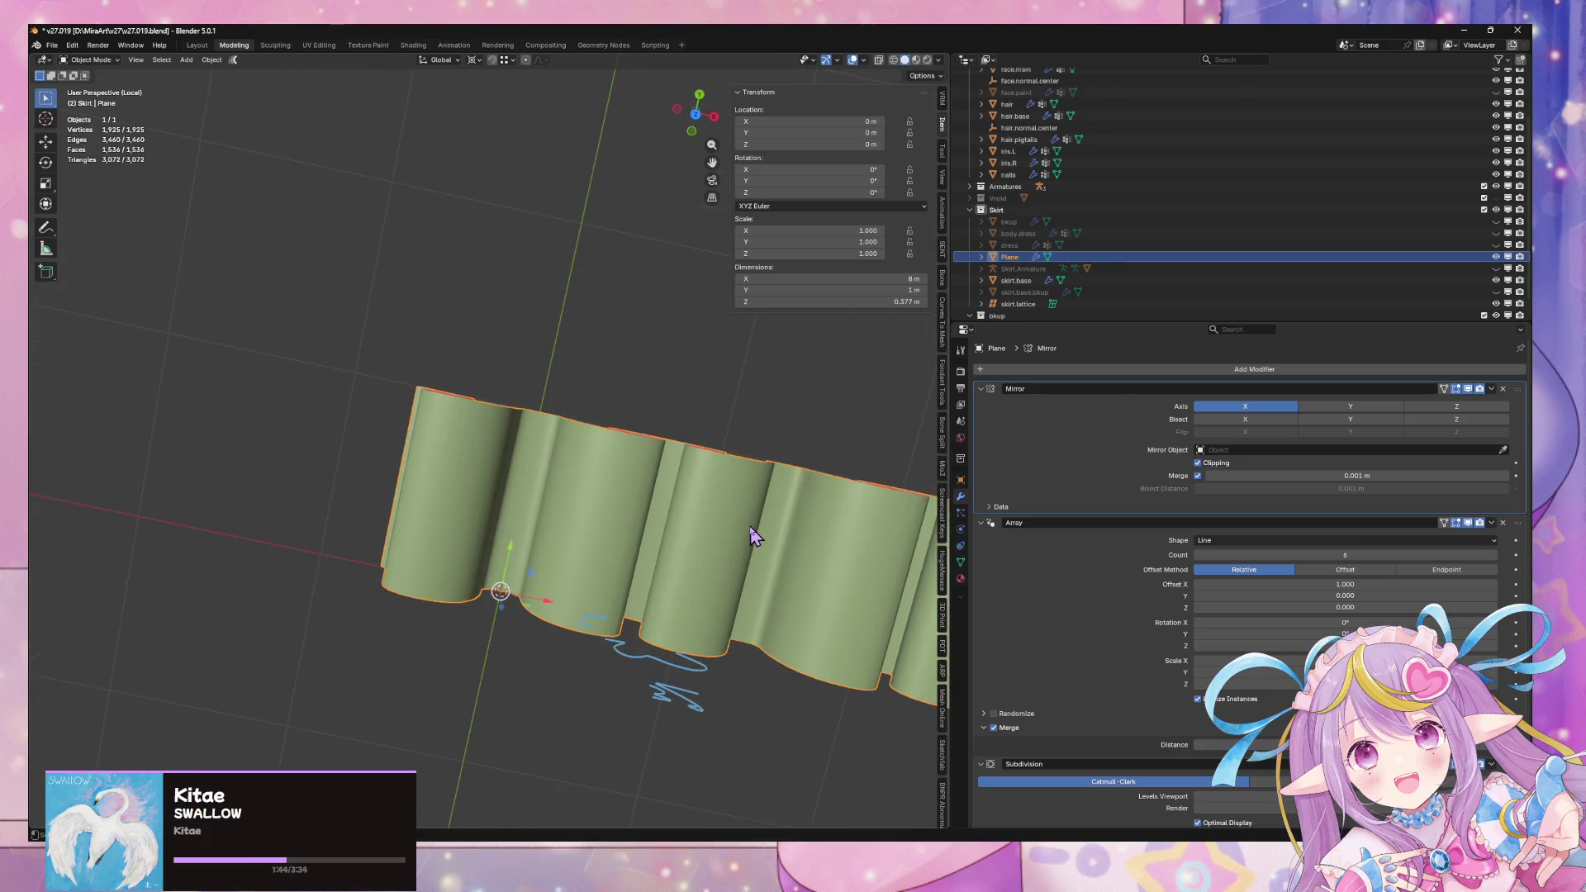
mouse_move(752, 531)
middle_mouse_down()
mouse_move(666, 411)
mouse_move(672, 344)
mouse_move(634, 494)
mouse_move(623, 485)
mouse_move(729, 400)
mouse_move(701, 352)
mouse_move(707, 316)
middle_mouse_up()
mouse_move(647, 398)
middle_mouse_down()
mouse_move(673, 442)
mouse_move(448, 471)
middle_mouse_up()
key("Tab")
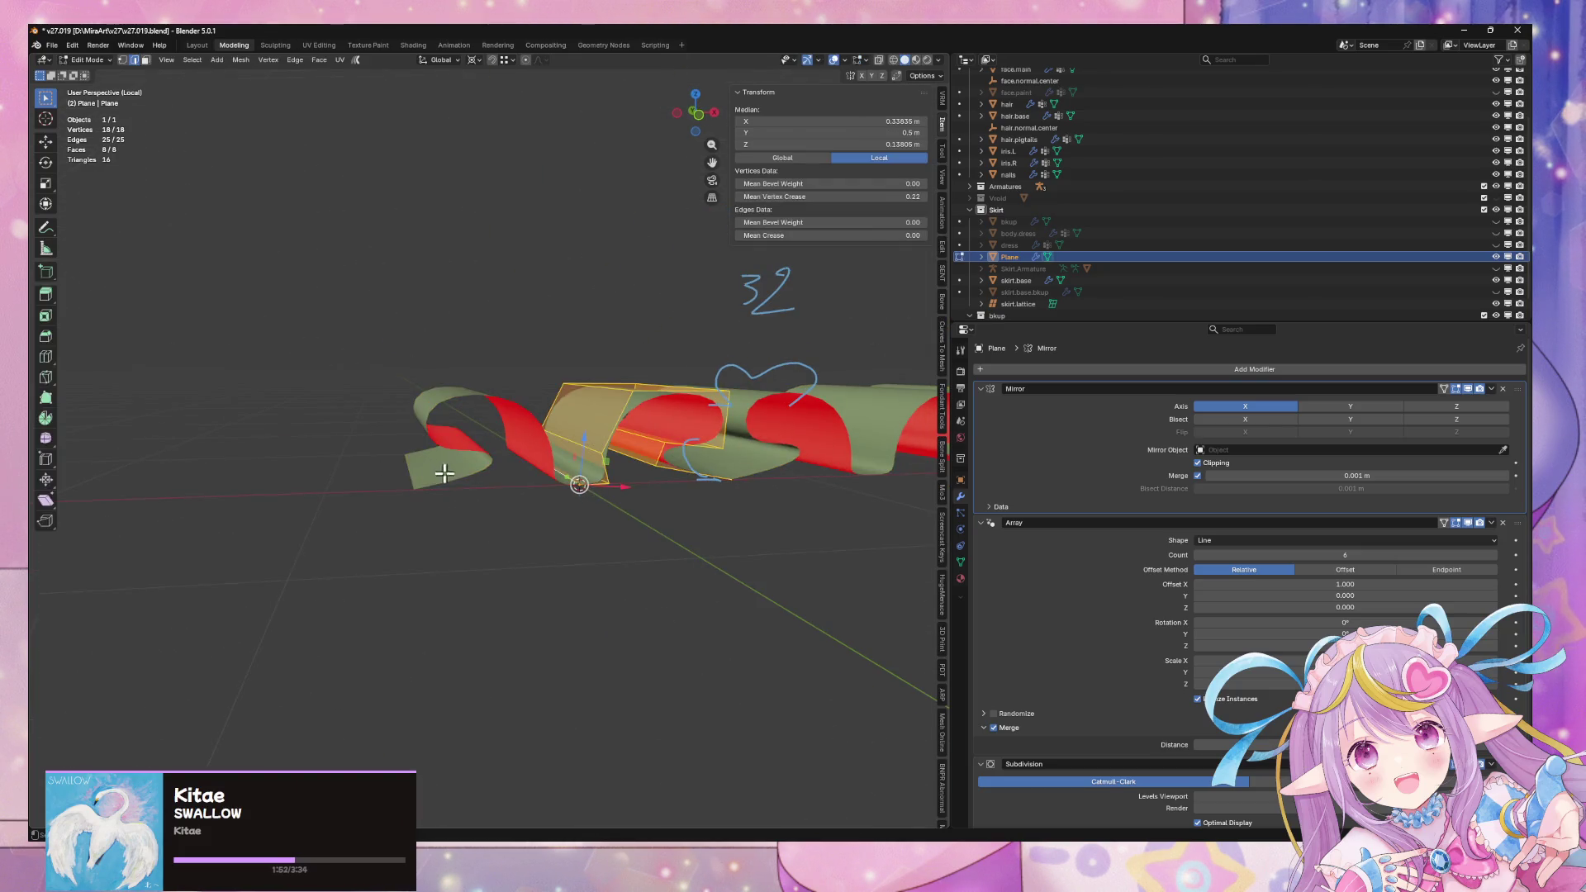
mouse_move(755, 468)
middle_mouse_down()
mouse_move(684, 463)
mouse_move(665, 502)
middle_mouse_up()
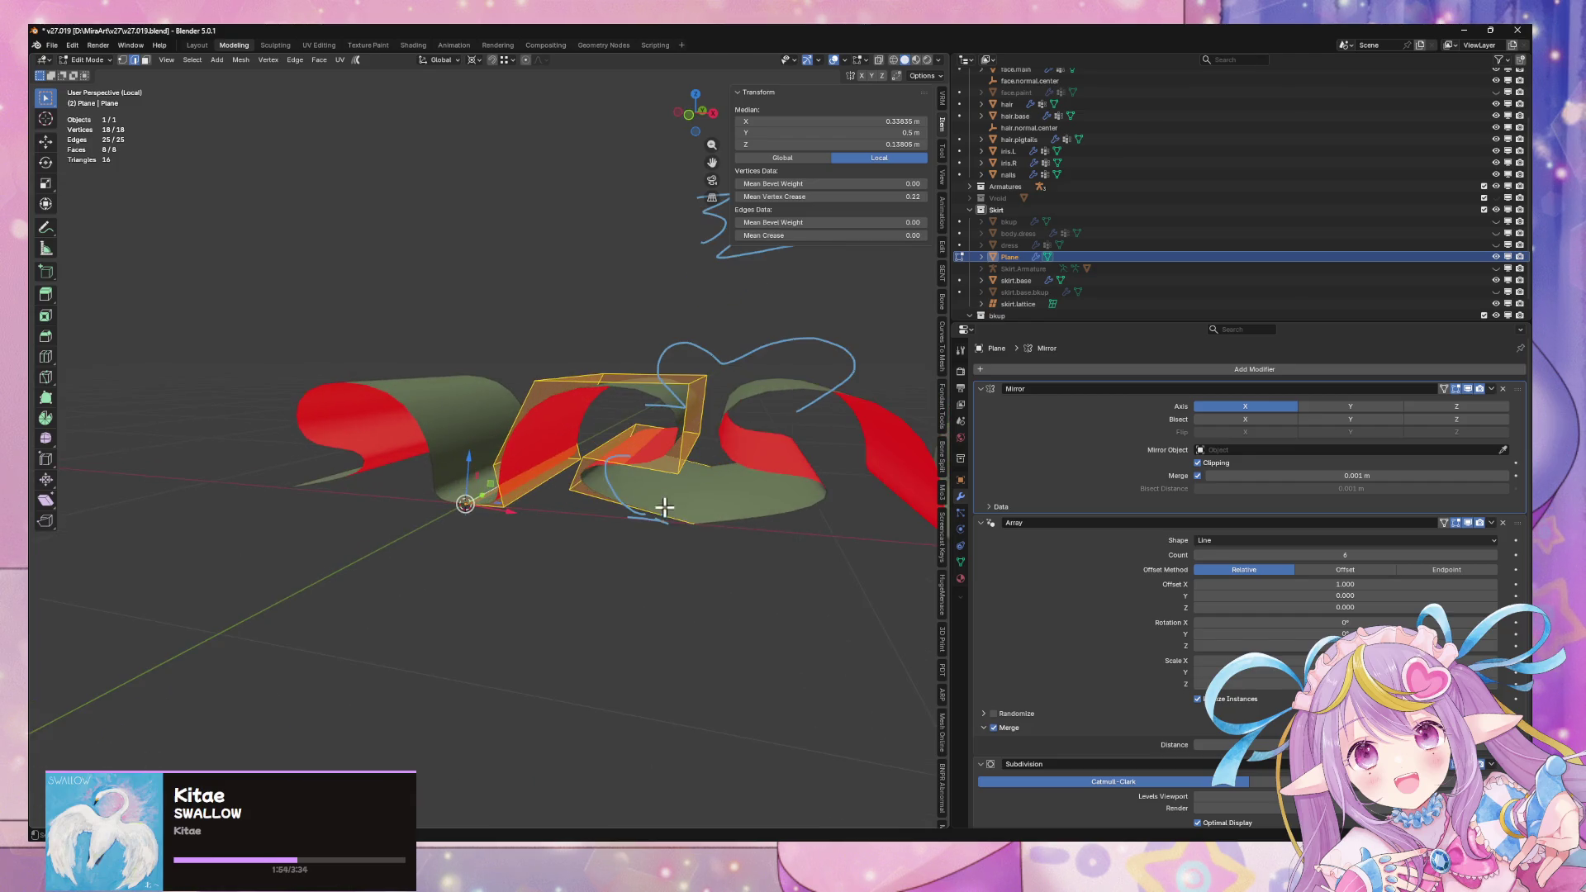
left_click(659, 498)
right_click(662, 504)
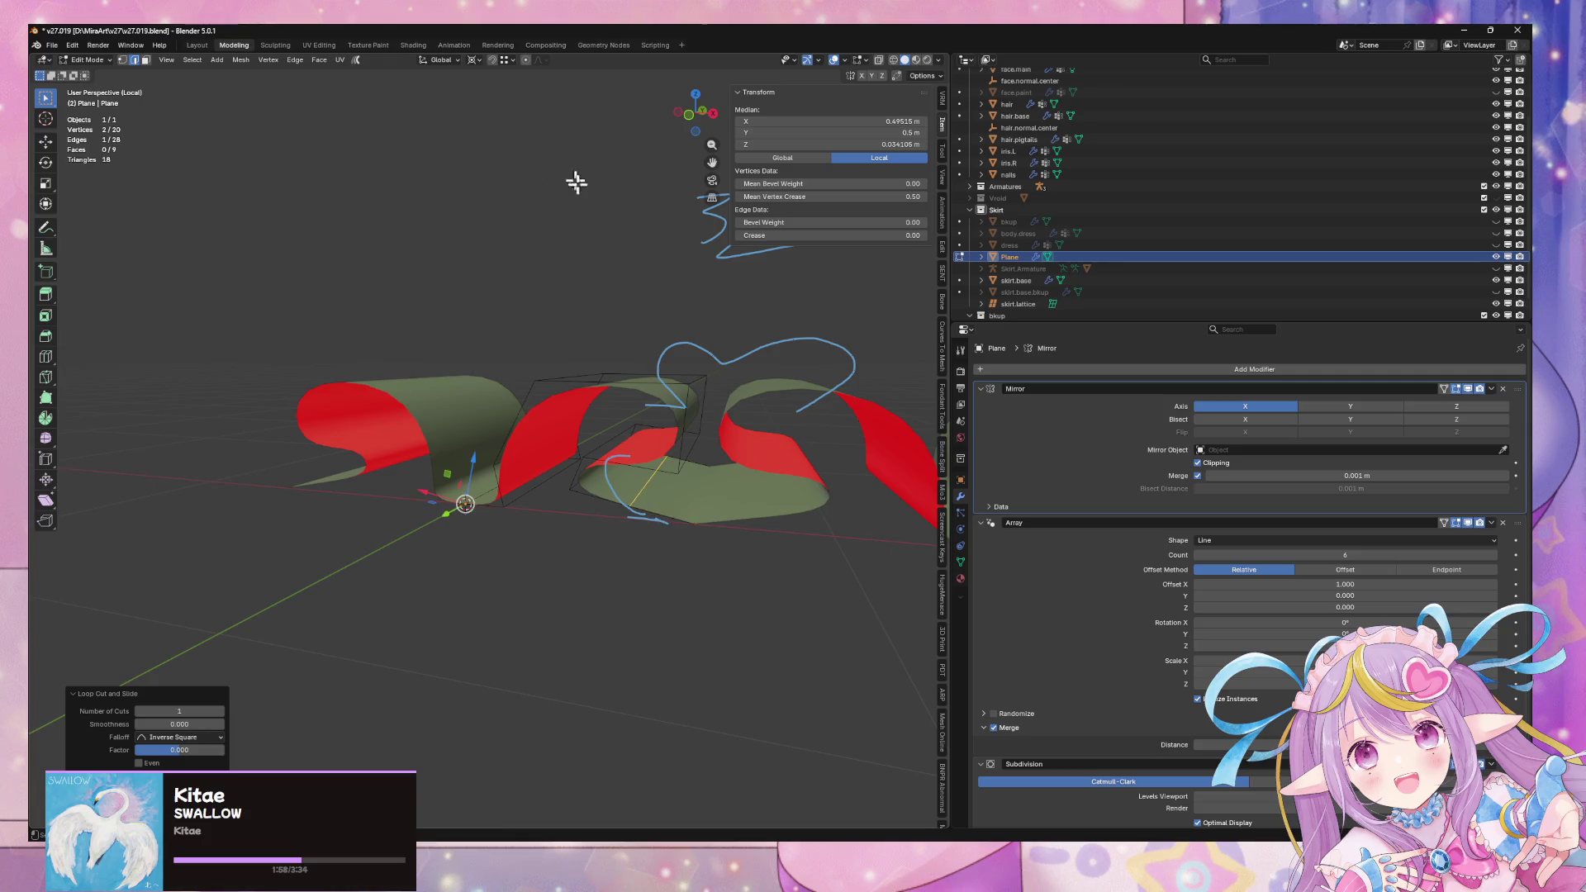
Lower the new edge along Z and clear the selection
key("g")
key("z")
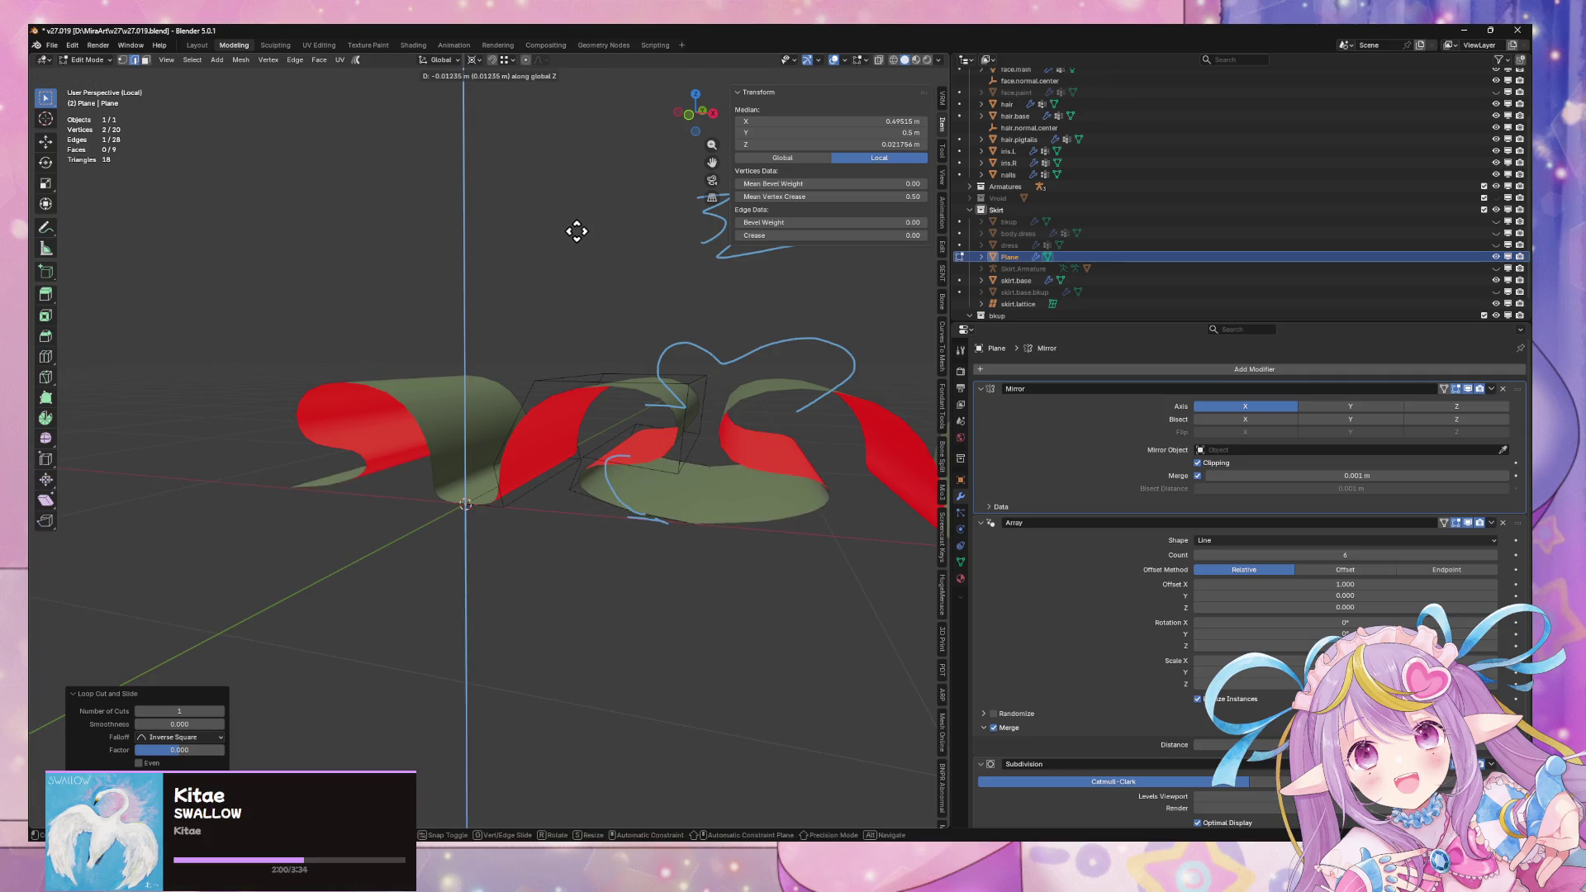
left_click(576, 234)
mouse_move(576, 233)
middle_mouse_down()
mouse_move(602, 265)
mouse_move(619, 386)
mouse_move(629, 290)
mouse_move(657, 234)
middle_mouse_up()
left_click(602, 265)
key("Tab")
key("Tab")
Shift one face of the ruffle piece along X
left_click(716, 437)
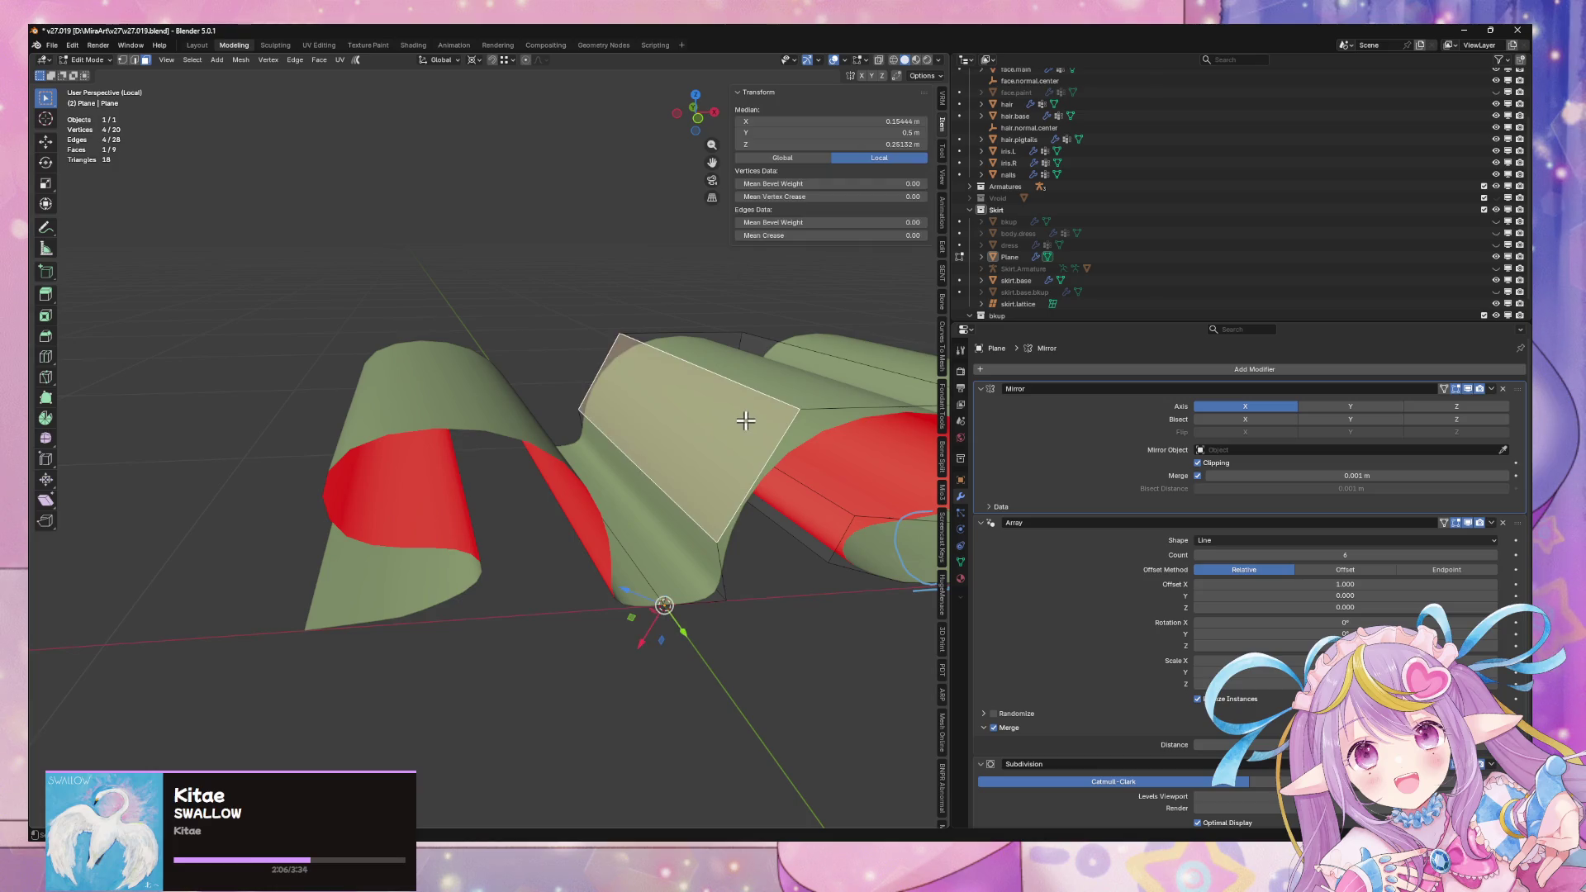
key("g")
key("x")
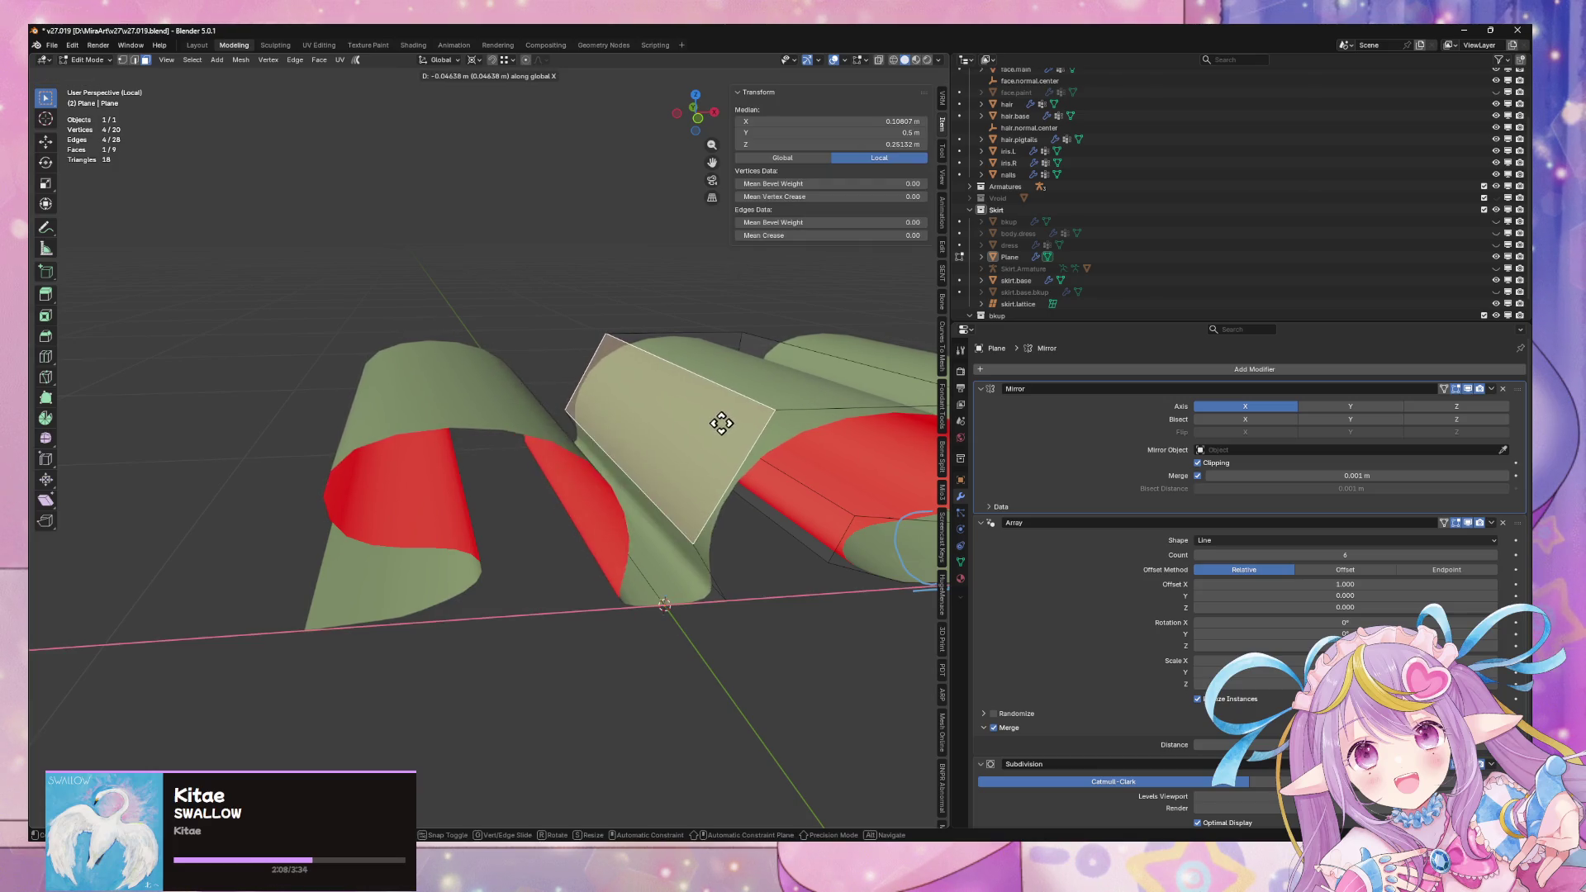
left_click(708, 421)
mouse_move(707, 422)
middle_mouse_down()
mouse_move(688, 596)
mouse_move(672, 524)
middle_mouse_up()
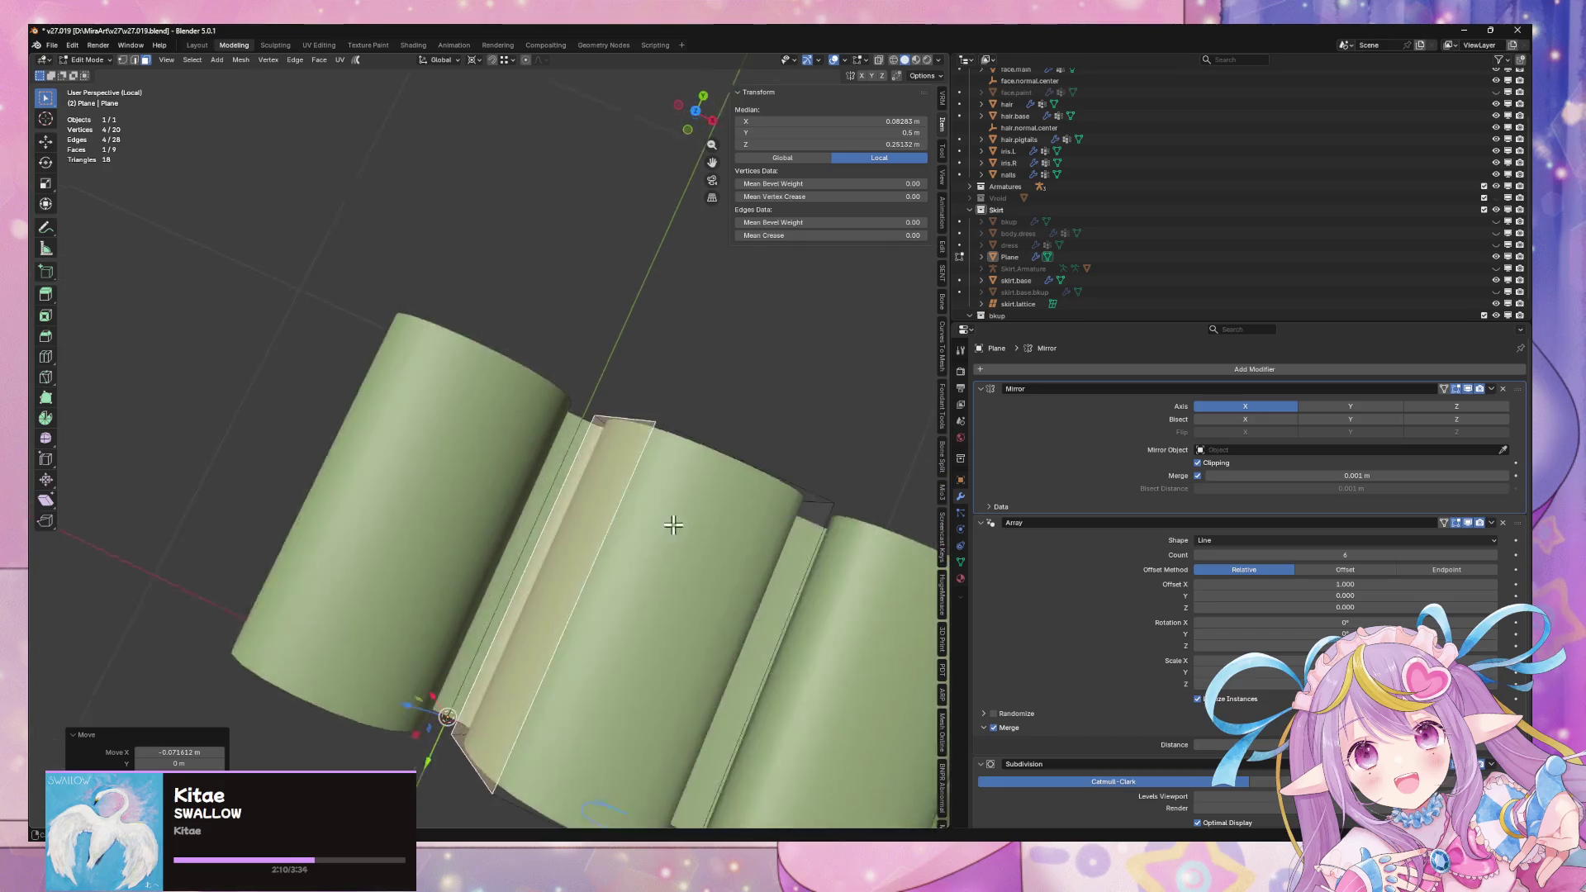
scroll(747, 453, "down", 5)
key("Tab")
scroll(779, 421, "down", 2)
scroll(784, 389, "up", 4)
mouse_move(776, 388)
middle_mouse_down()
mouse_move(744, 339)
mouse_move(747, 521)
mouse_move(751, 449)
mouse_move(861, 415)
mouse_move(751, 368)
mouse_move(761, 344)
mouse_move(745, 322)
middle_mouse_up()
Delete the Mirror modifier from the Plane's stack
left_click(1503, 388)
key("Tab")
scroll(676, 481, "up", 3)
mouse_move(677, 482)
middle_mouse_down()
mouse_move(736, 485)
mouse_move(747, 457)
middle_mouse_up()
mouse_move(614, 438)
middle_mouse_down()
mouse_move(651, 417)
mouse_move(668, 439)
middle_mouse_up()
Move the edge at the piece's end along X, then along Z
key("alt+a")
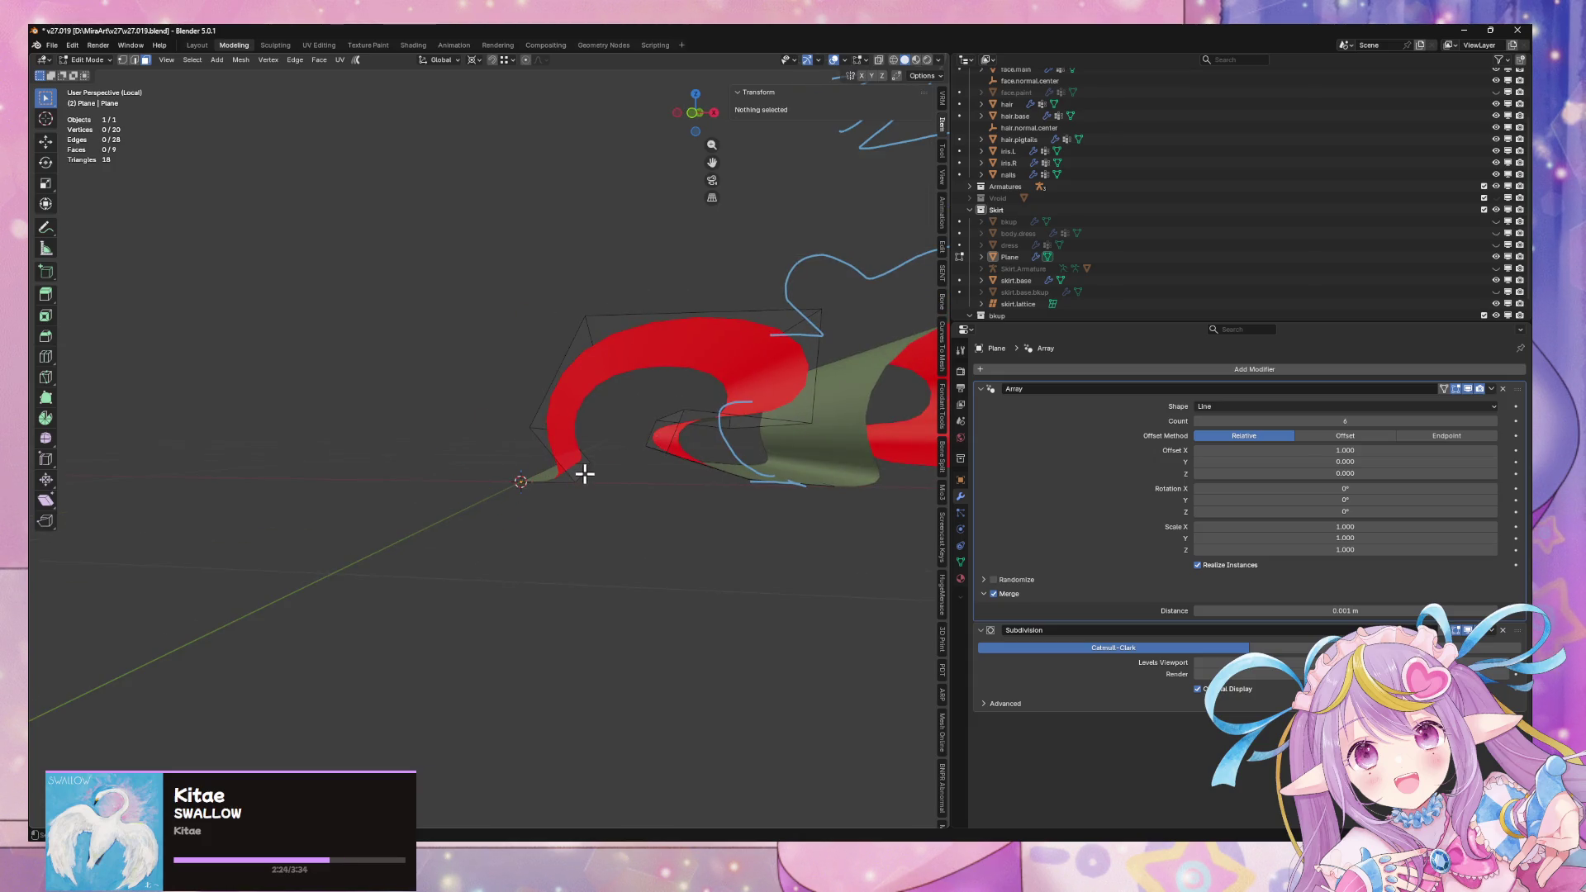
left_click(583, 473)
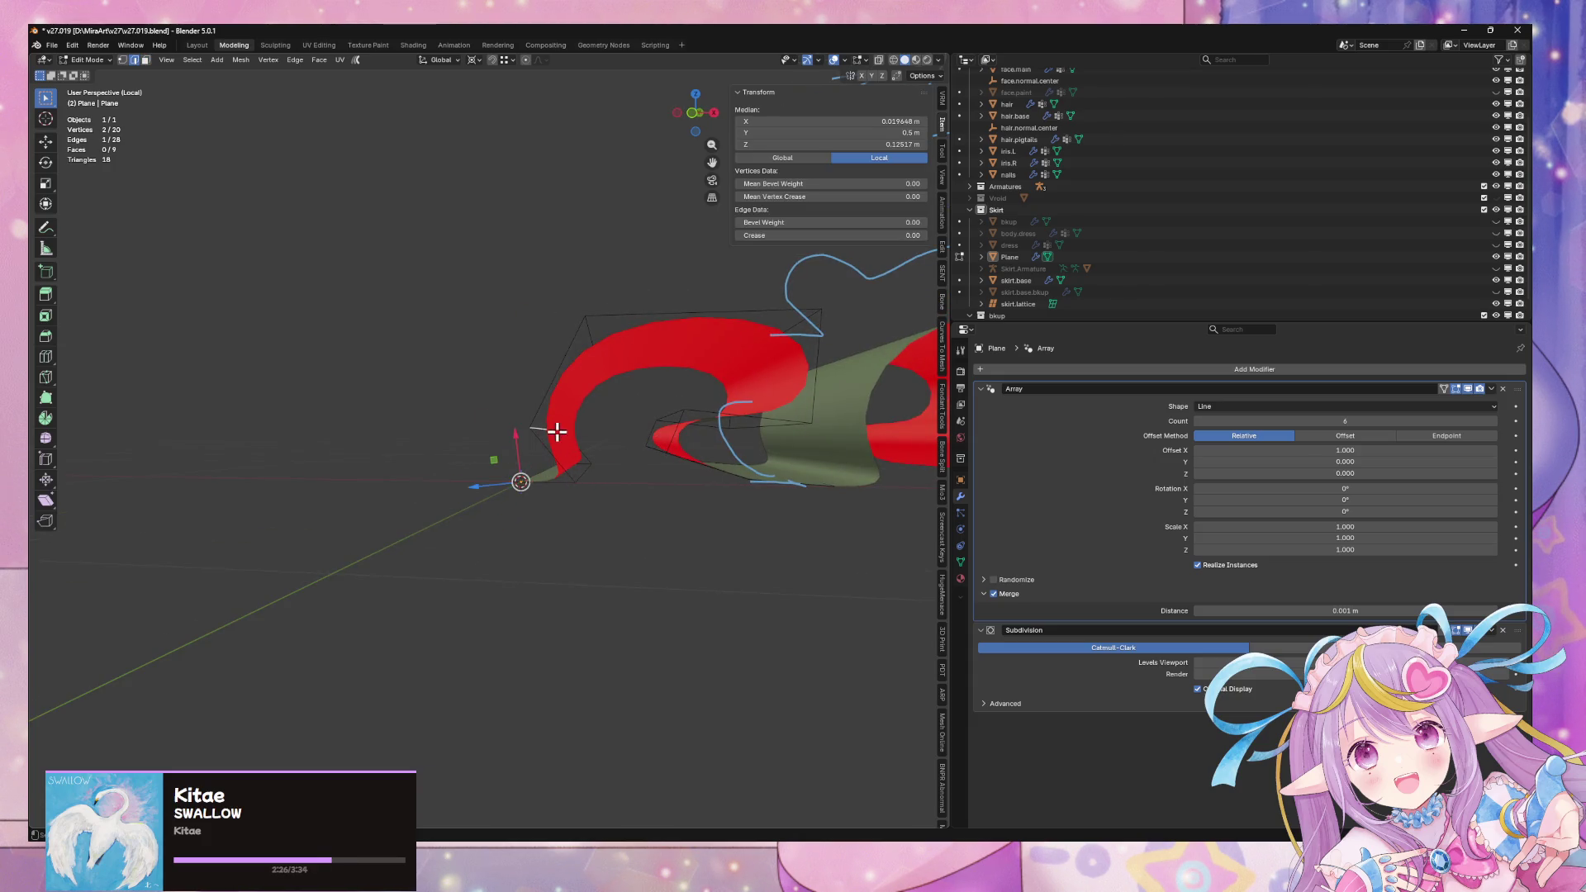
key("g")
key("x")
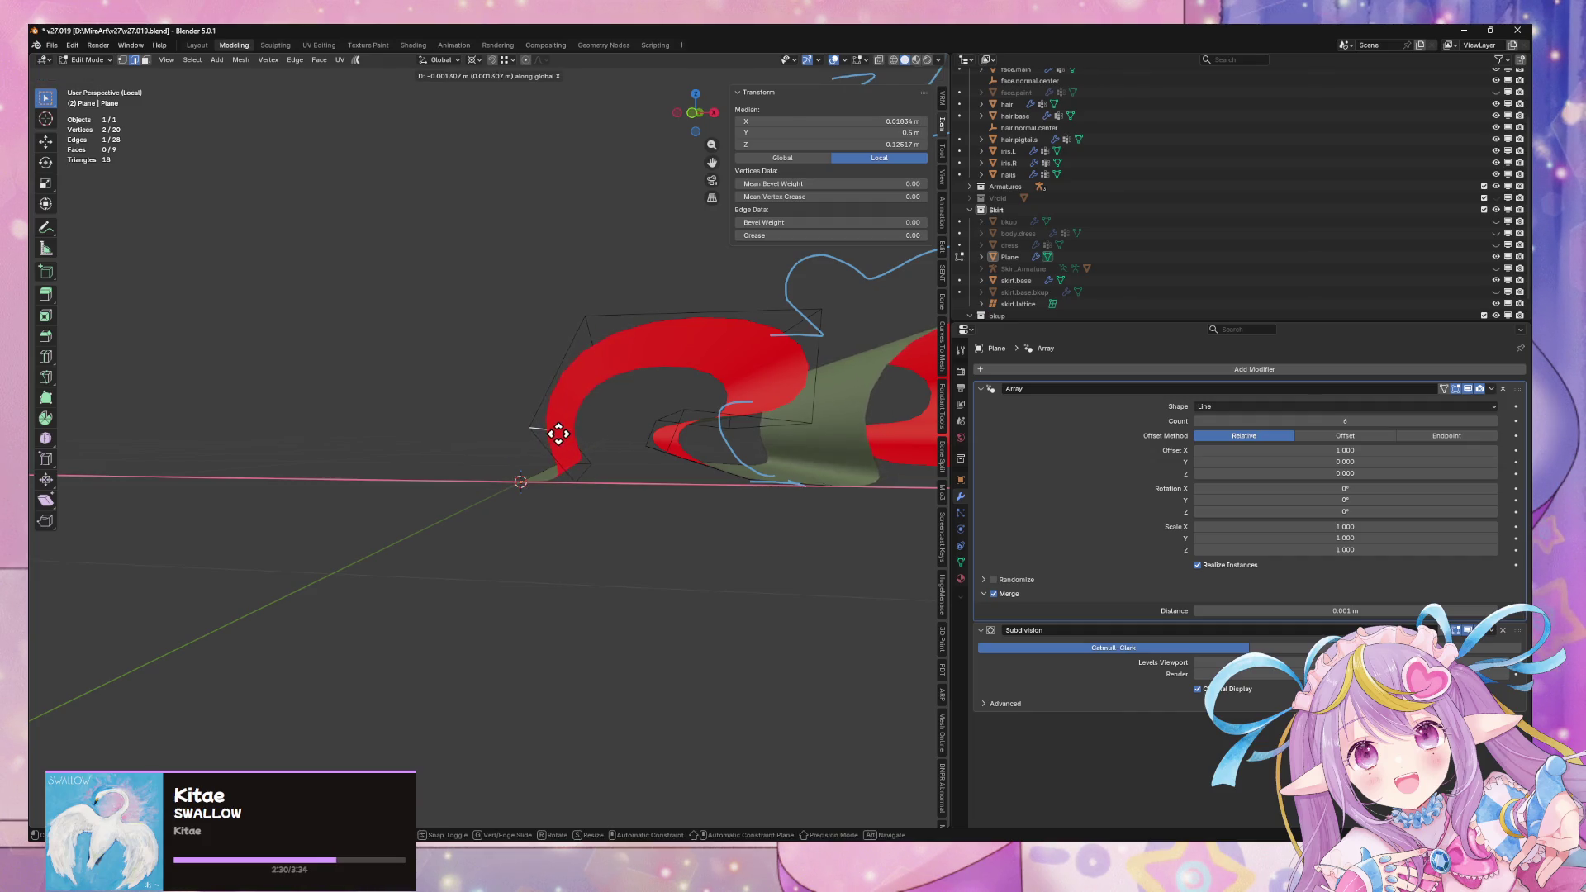
left_click(555, 435)
key("g")
key("z")
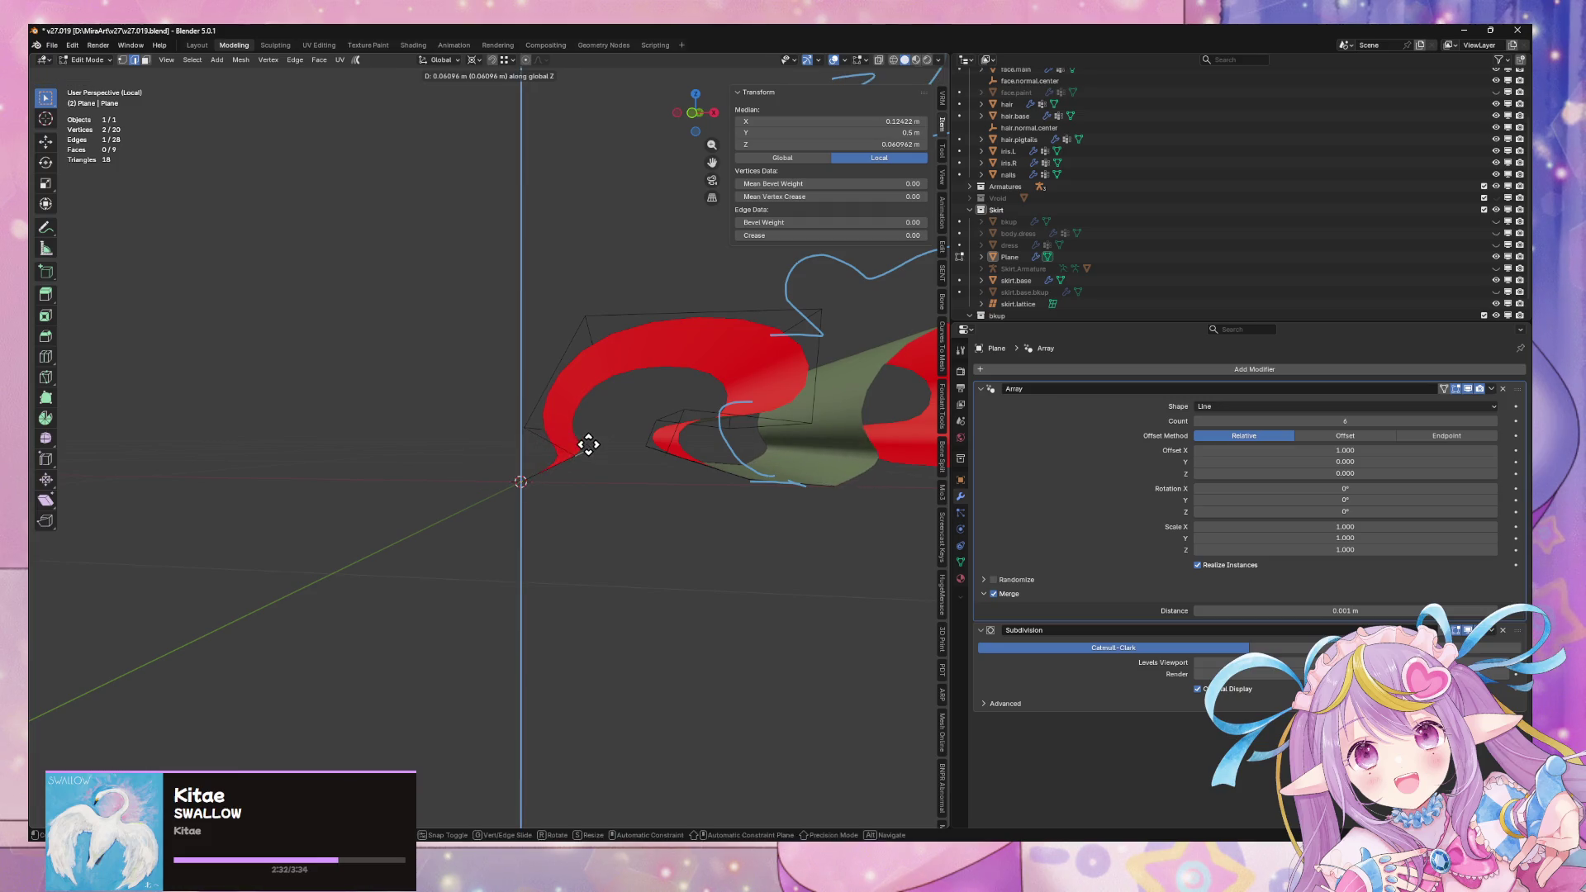
left_click(588, 443)
Bevel that end edge, nudge the bevelled face along X, and frame the arrayed ruffle
right_click(597, 464)
left_click(598, 488)
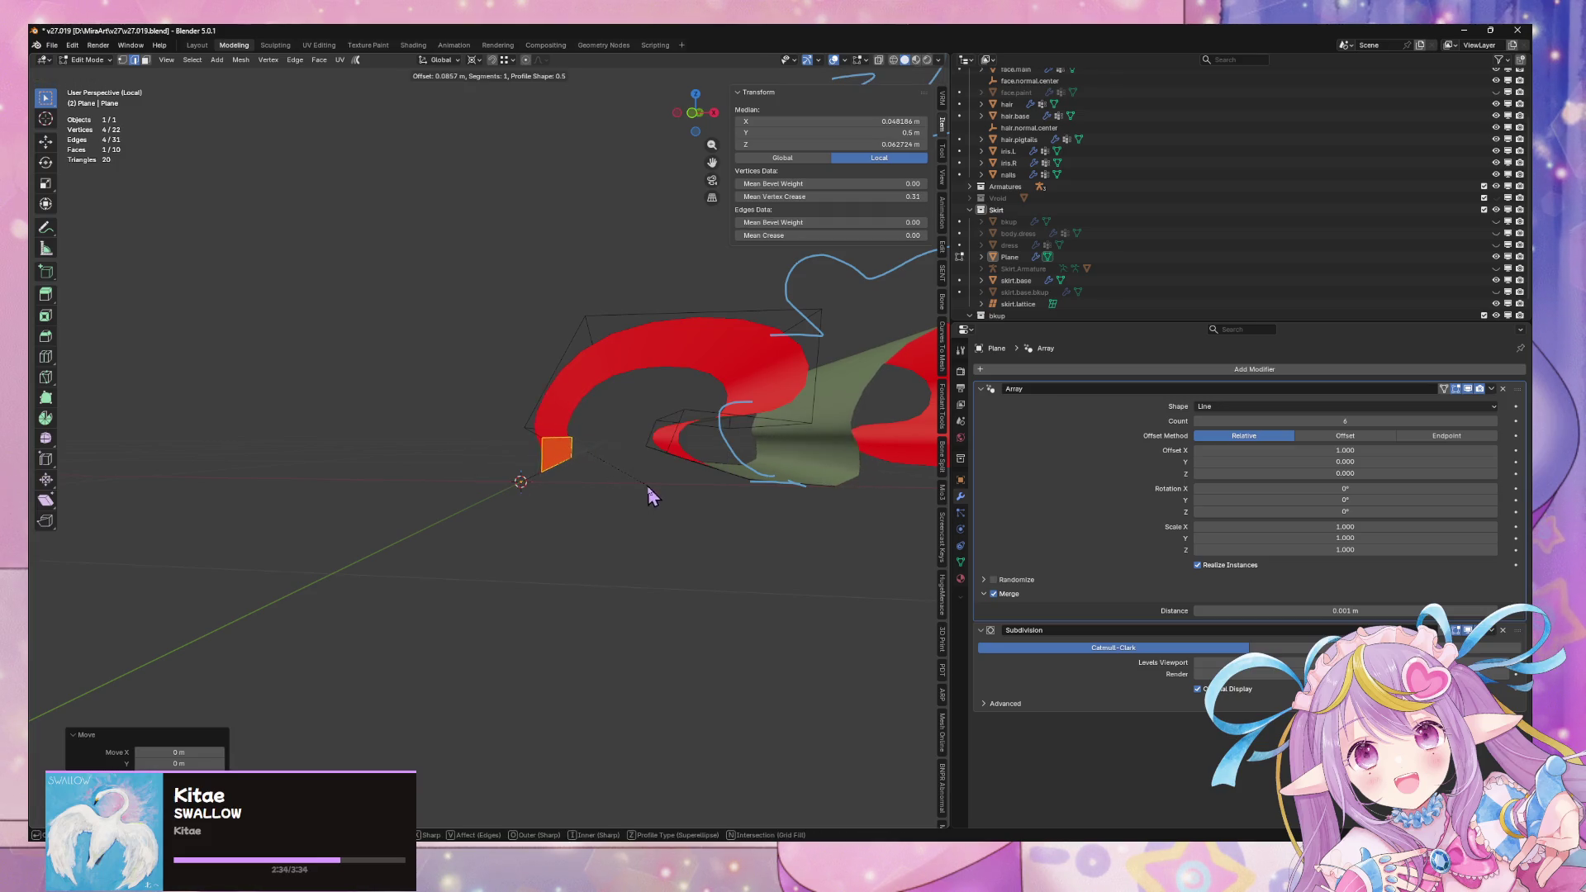
left_click(643, 496)
key("g")
key("x")
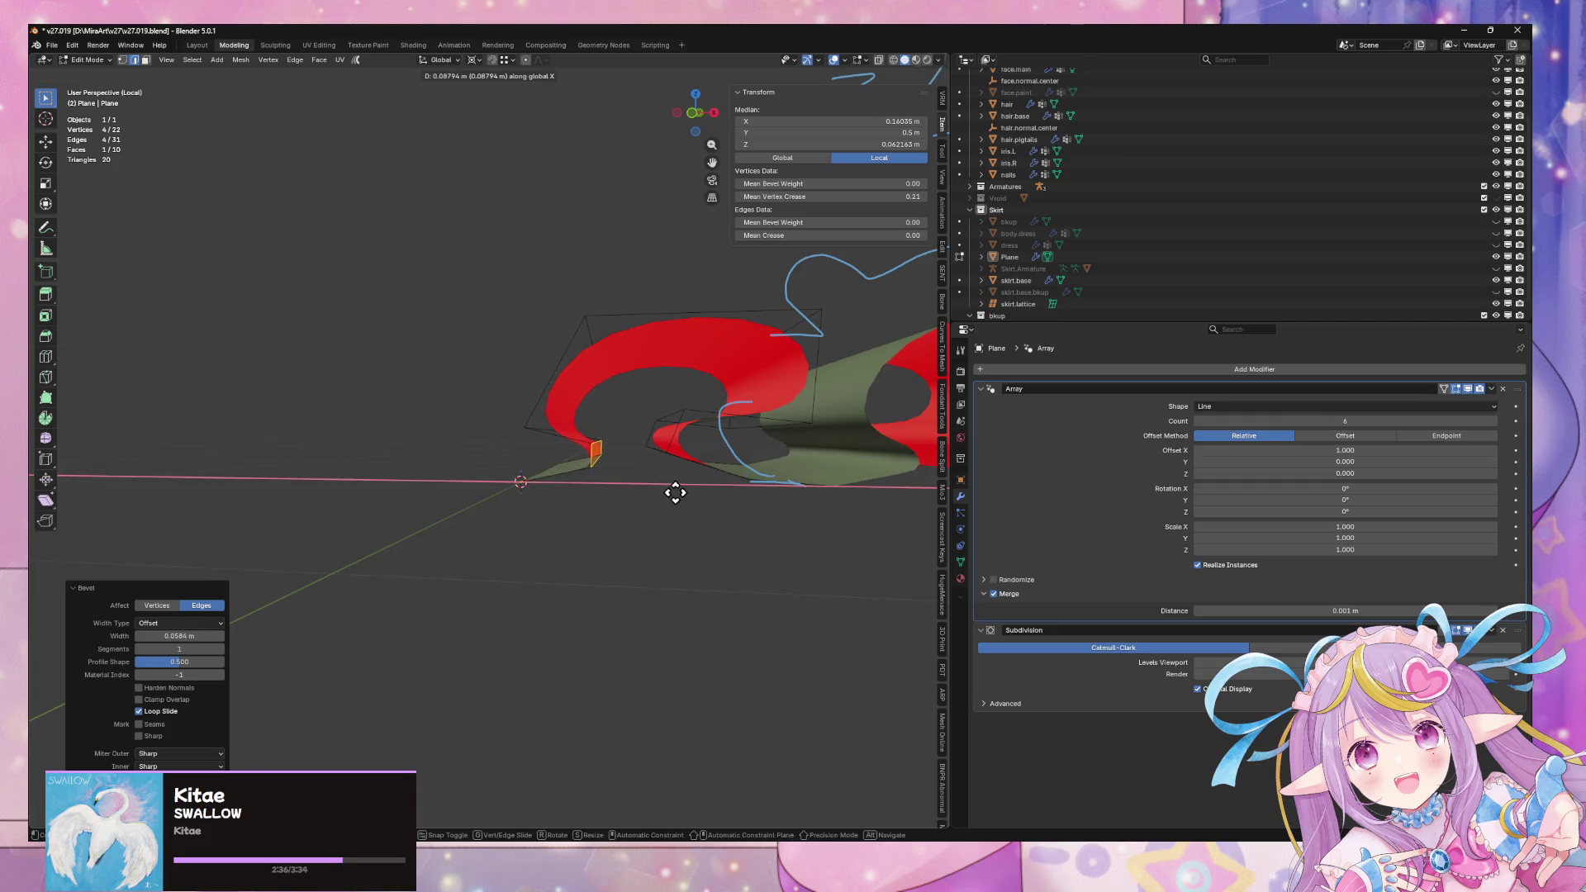
left_click(676, 492)
key("Tab")
key("KP_Decimal")
scroll(773, 546, "down", 3)
mouse_move(773, 546)
middle_mouse_down()
mouse_move(622, 548)
mouse_move(592, 460)
mouse_move(499, 389)
mouse_move(460, 339)
mouse_move(459, 300)
mouse_move(637, 319)
mouse_move(612, 460)
mouse_move(601, 400)
middle_mouse_up()
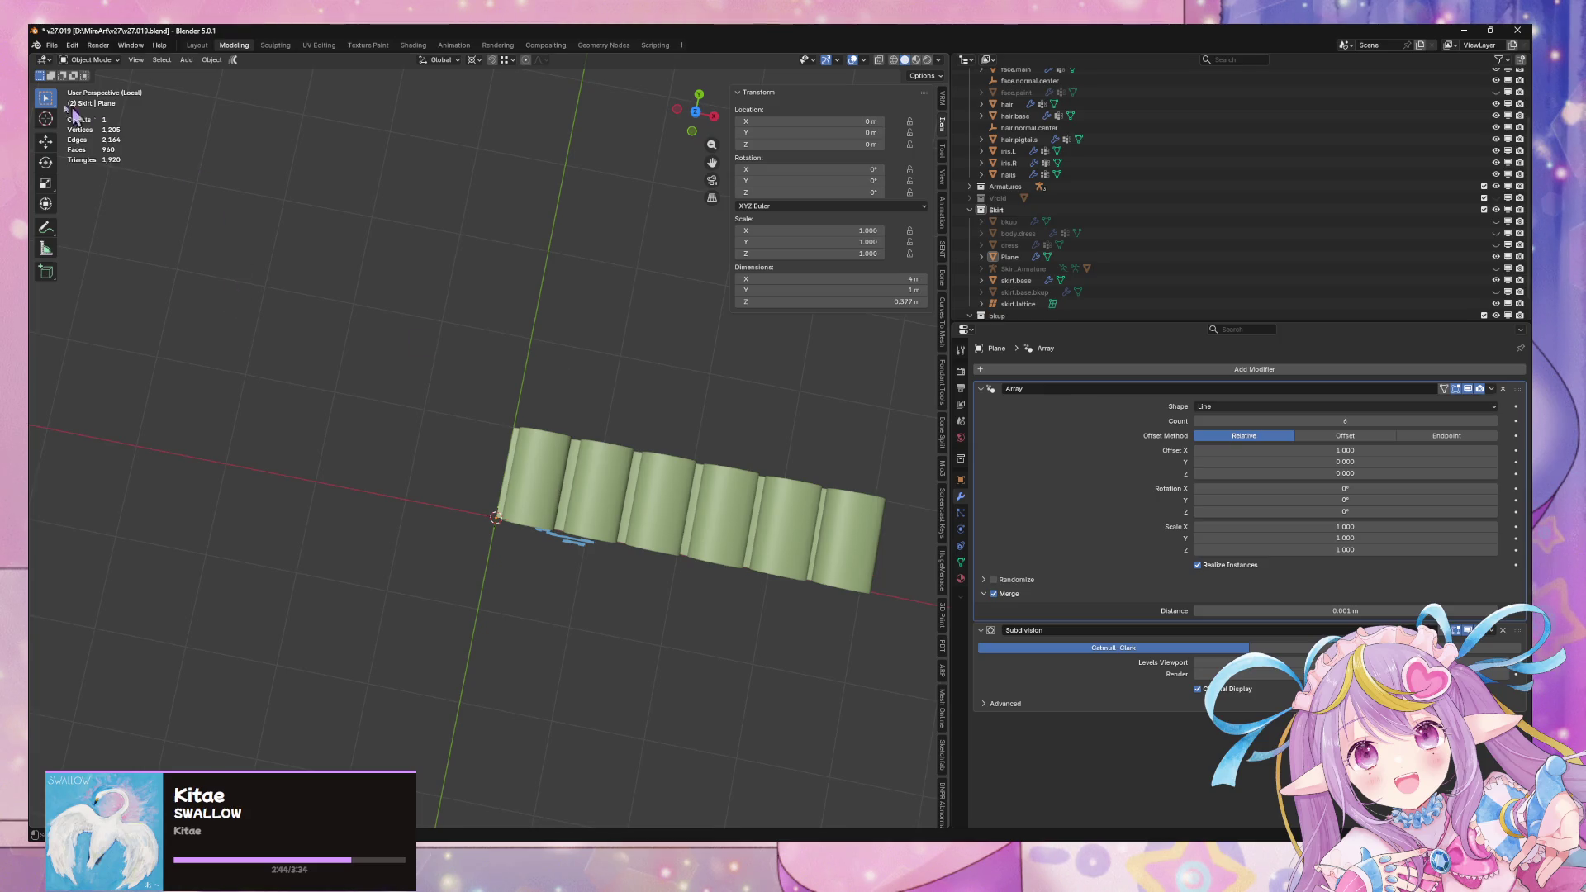
Move the strip's end edge loop along Y
mouse_move(501, 209)
middle_mouse_down()
mouse_move(556, 237)
mouse_move(464, 149)
mouse_move(437, 287)
middle_mouse_up()
mouse_move(317, 271)
middle_mouse_down()
mouse_move(606, 269)
mouse_move(513, 273)
mouse_move(701, 347)
mouse_move(462, 278)
mouse_move(541, 383)
mouse_move(482, 414)
mouse_move(583, 391)
mouse_move(644, 480)
mouse_move(589, 447)
middle_mouse_up()
key("Tab")
left_click(555, 541, "alt")
mouse_move(555, 541)
middle_mouse_down()
mouse_move(616, 502)
mouse_move(559, 502)
middle_mouse_up()
key("g")
key("y")
left_click(579, 495)
Leave local view, loop-cut the skirt, and delete its lower band of faces
key("KP_Divide")
key("alt+q")
mouse_move(610, 446)
middle_mouse_down()
mouse_move(734, 342)
mouse_move(615, 415)
middle_mouse_up()
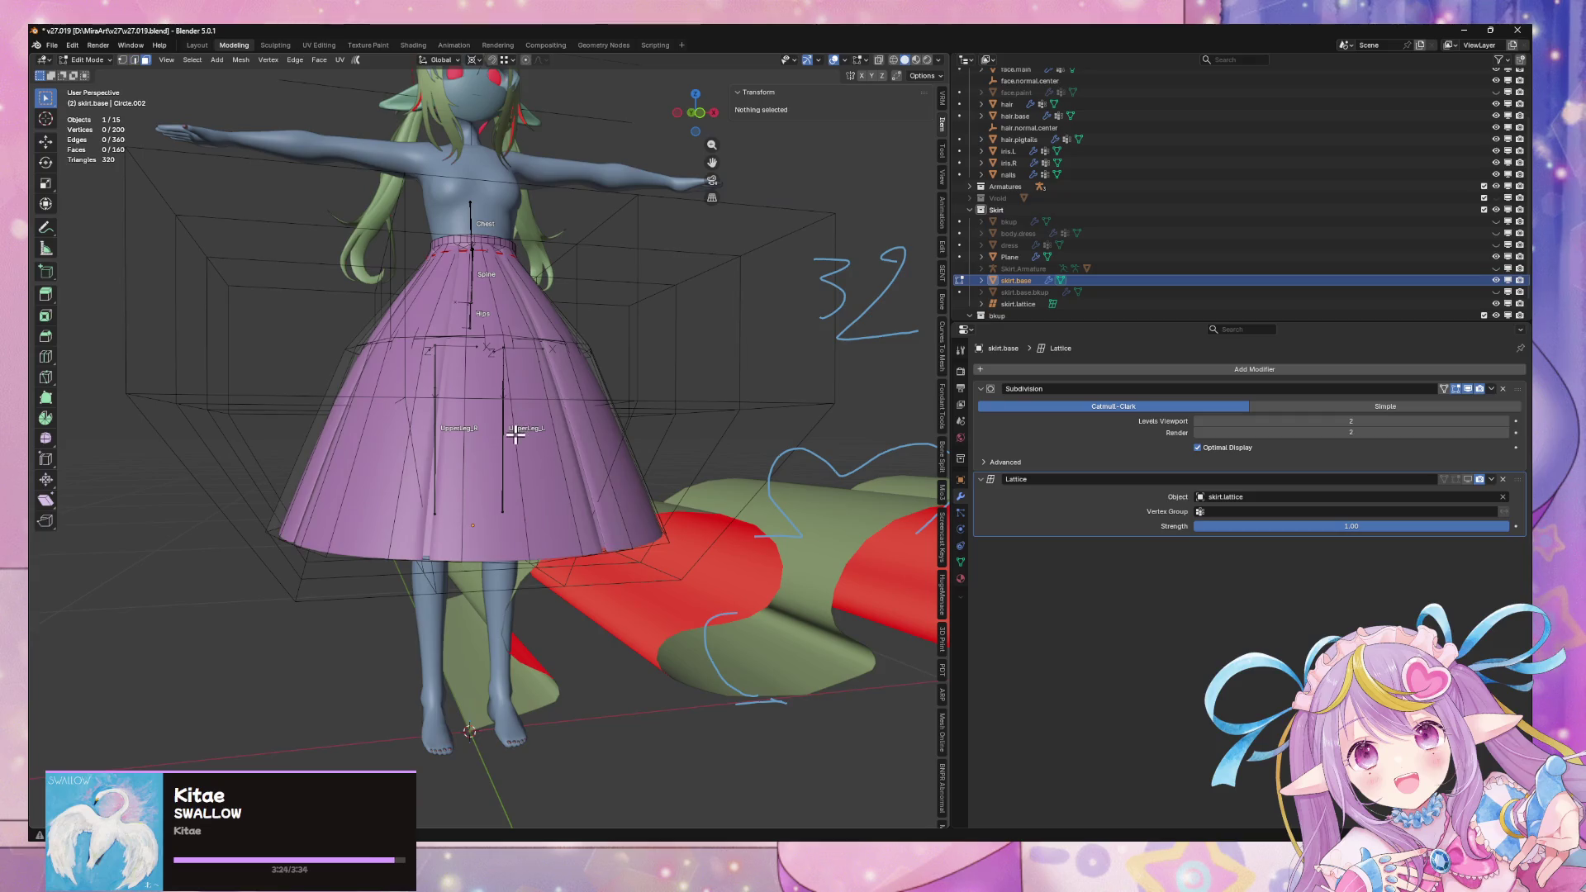
left_click(591, 356, "alt+shift")
middle_click_drag(590, 355, 583, 435)
left_click(509, 399, "alt")
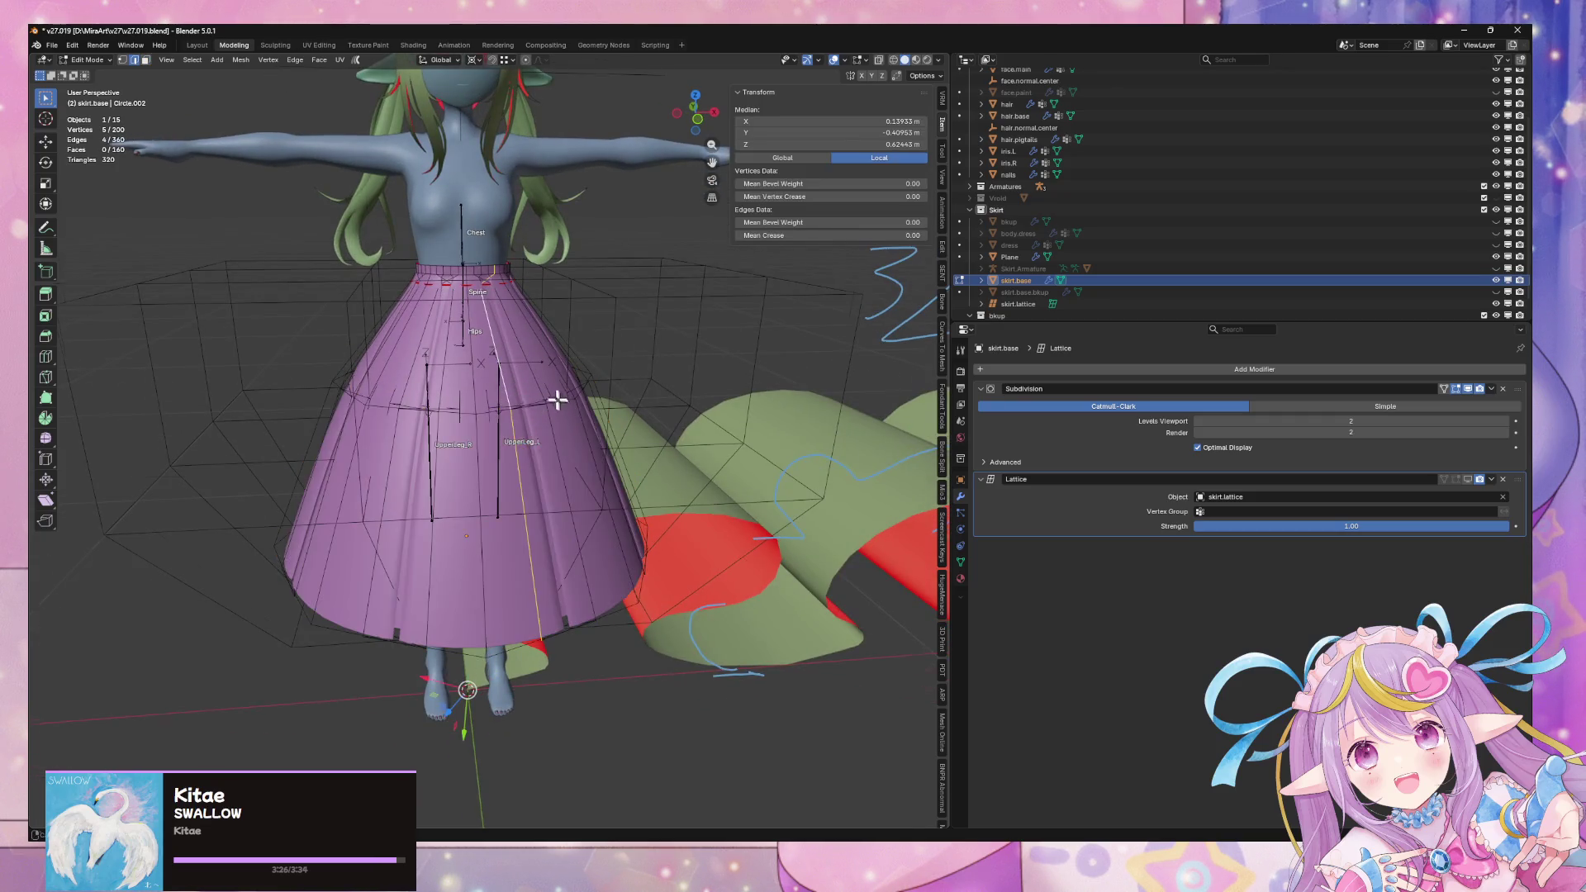
middle_click_drag(509, 400, 458, 437)
left_click(385, 429)
mouse_move(567, 428)
middle_mouse_down()
mouse_move(658, 538)
mouse_move(513, 524)
mouse_move(540, 399)
mouse_move(533, 413)
mouse_move(522, 353)
mouse_move(578, 330)
middle_mouse_up()
left_click(513, 523, "alt+shift")
key("x")
left_click(523, 389)
Scale the wavy ruffle plane down uniformly to about 0.103
scroll(578, 330, "down", 5)
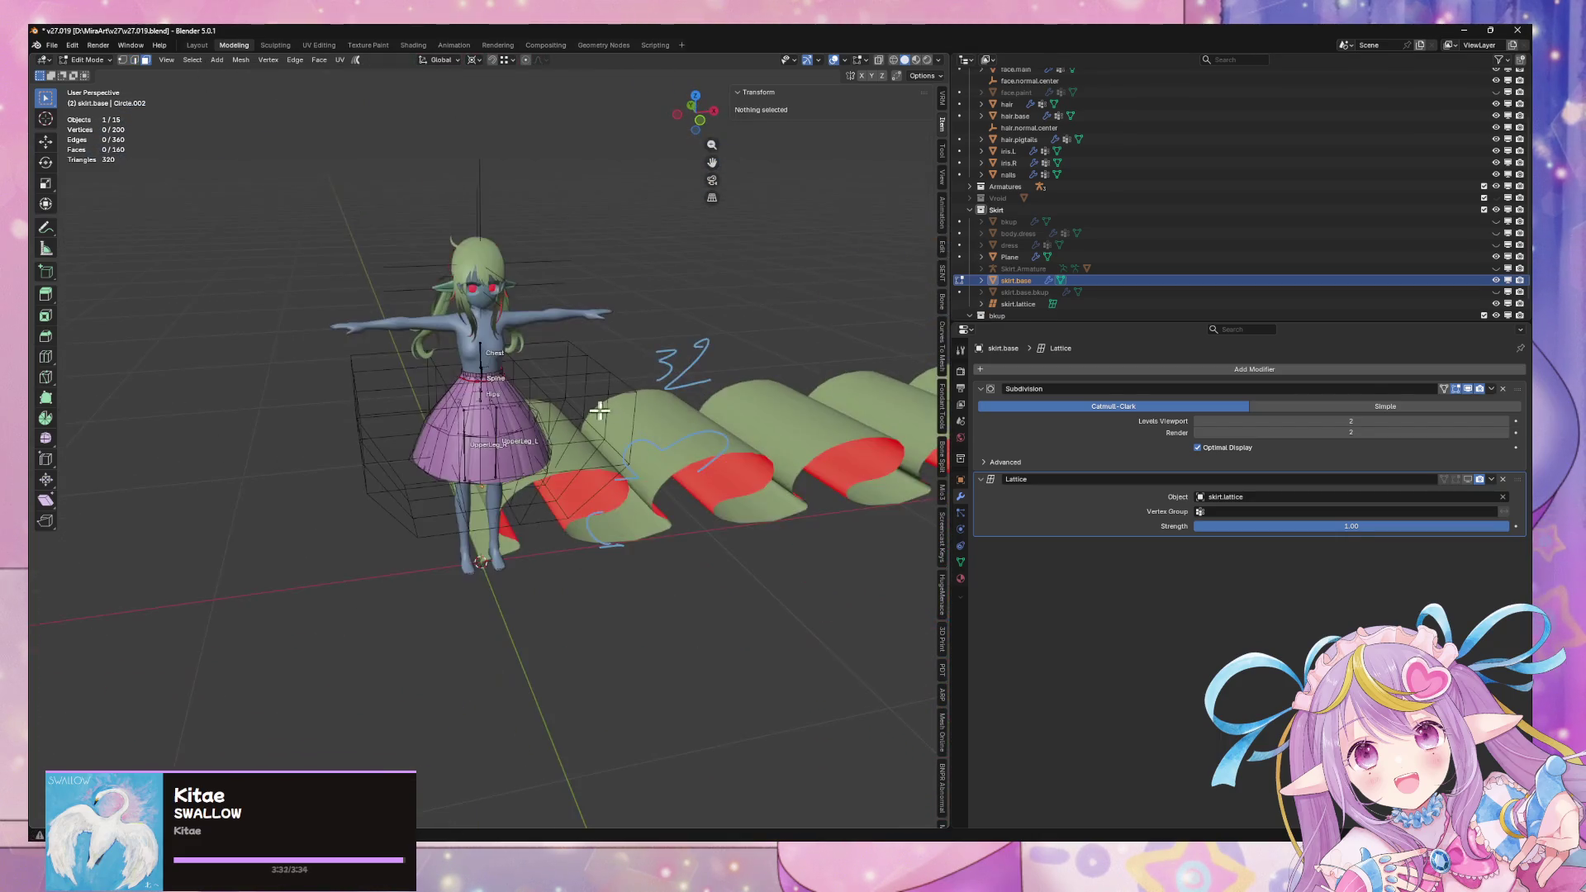
key("Tab")
mouse_move(565, 253)
middle_mouse_down()
mouse_move(165, 241)
mouse_move(107, 265)
mouse_move(487, 417)
mouse_move(614, 443)
mouse_move(578, 462)
mouse_move(630, 549)
middle_mouse_up()
scroll(107, 265, "up", 3)
scroll(646, 439, "down", 5)
scroll(578, 463, "up", 4)
left_click(630, 548)
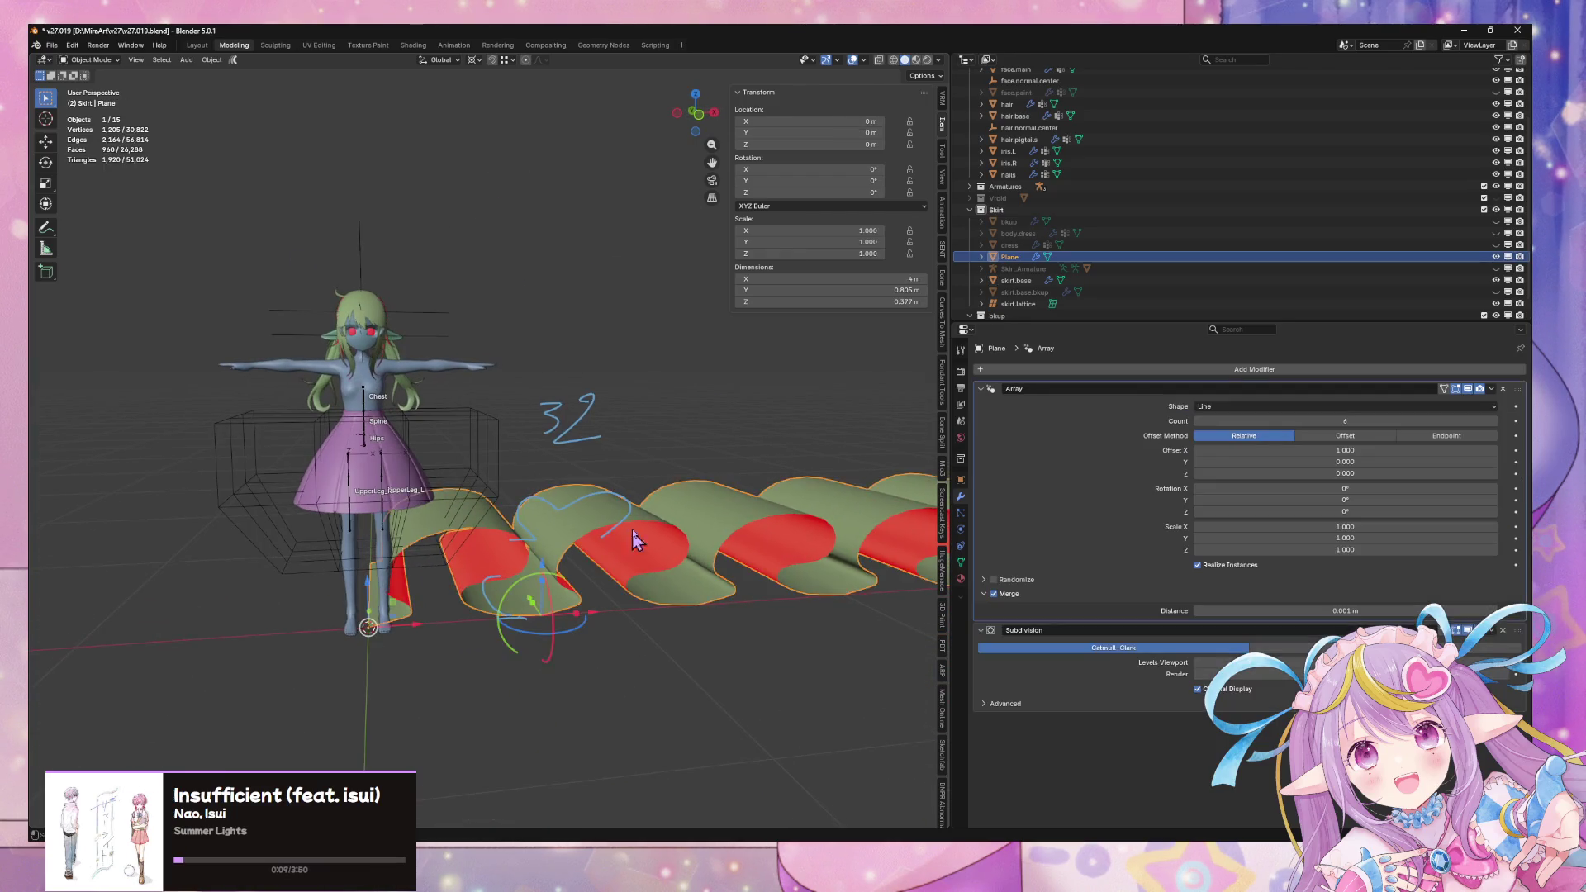
key("s")
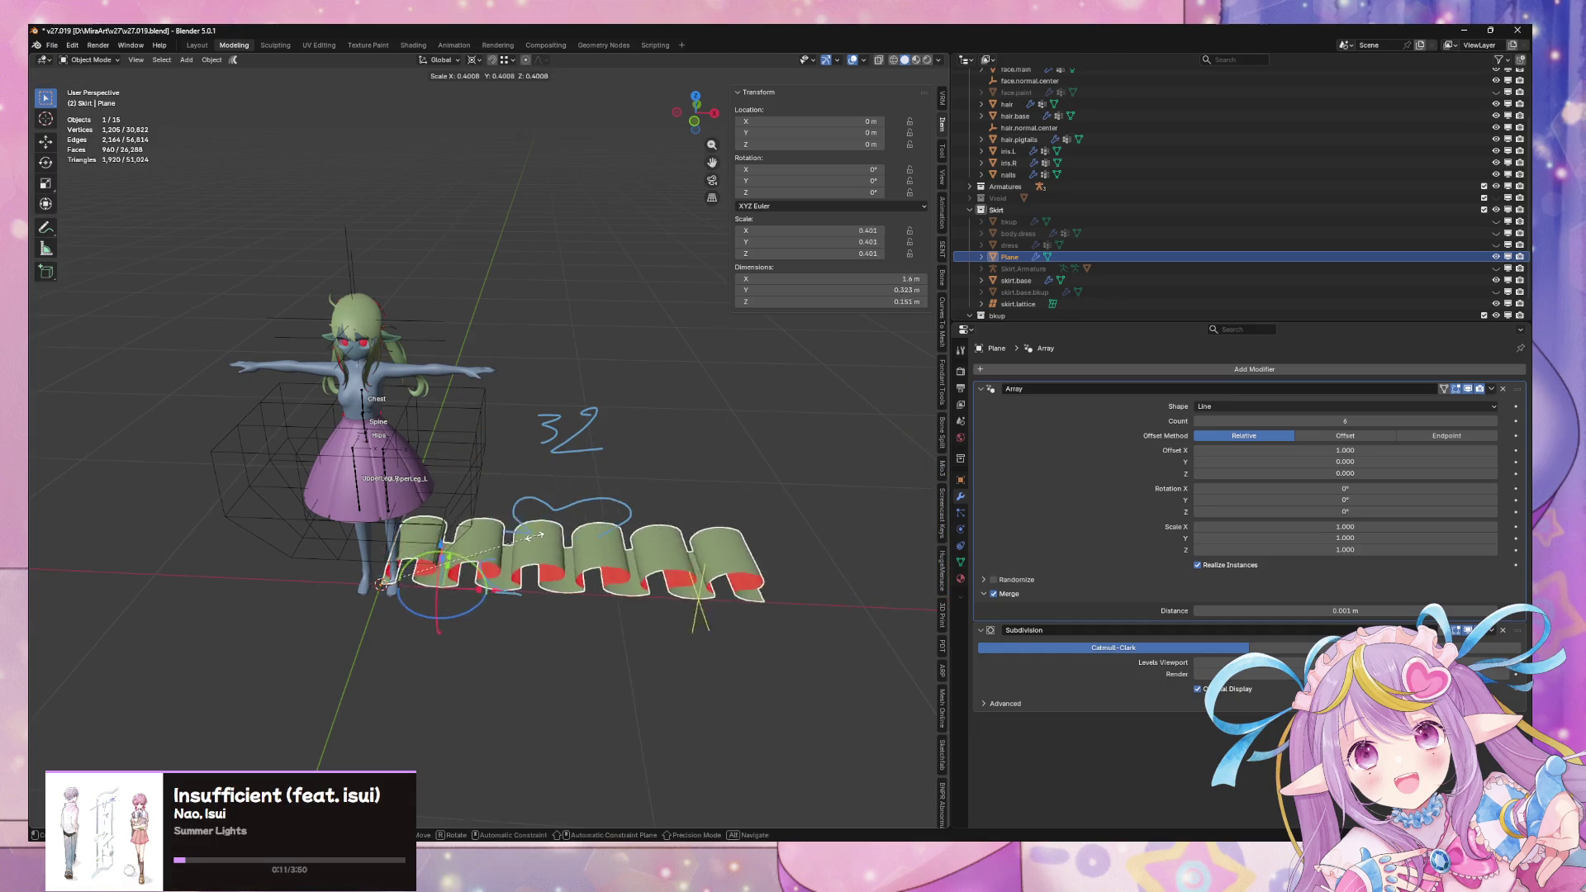
left_click(411, 548)
scroll(529, 454, "up", 5)
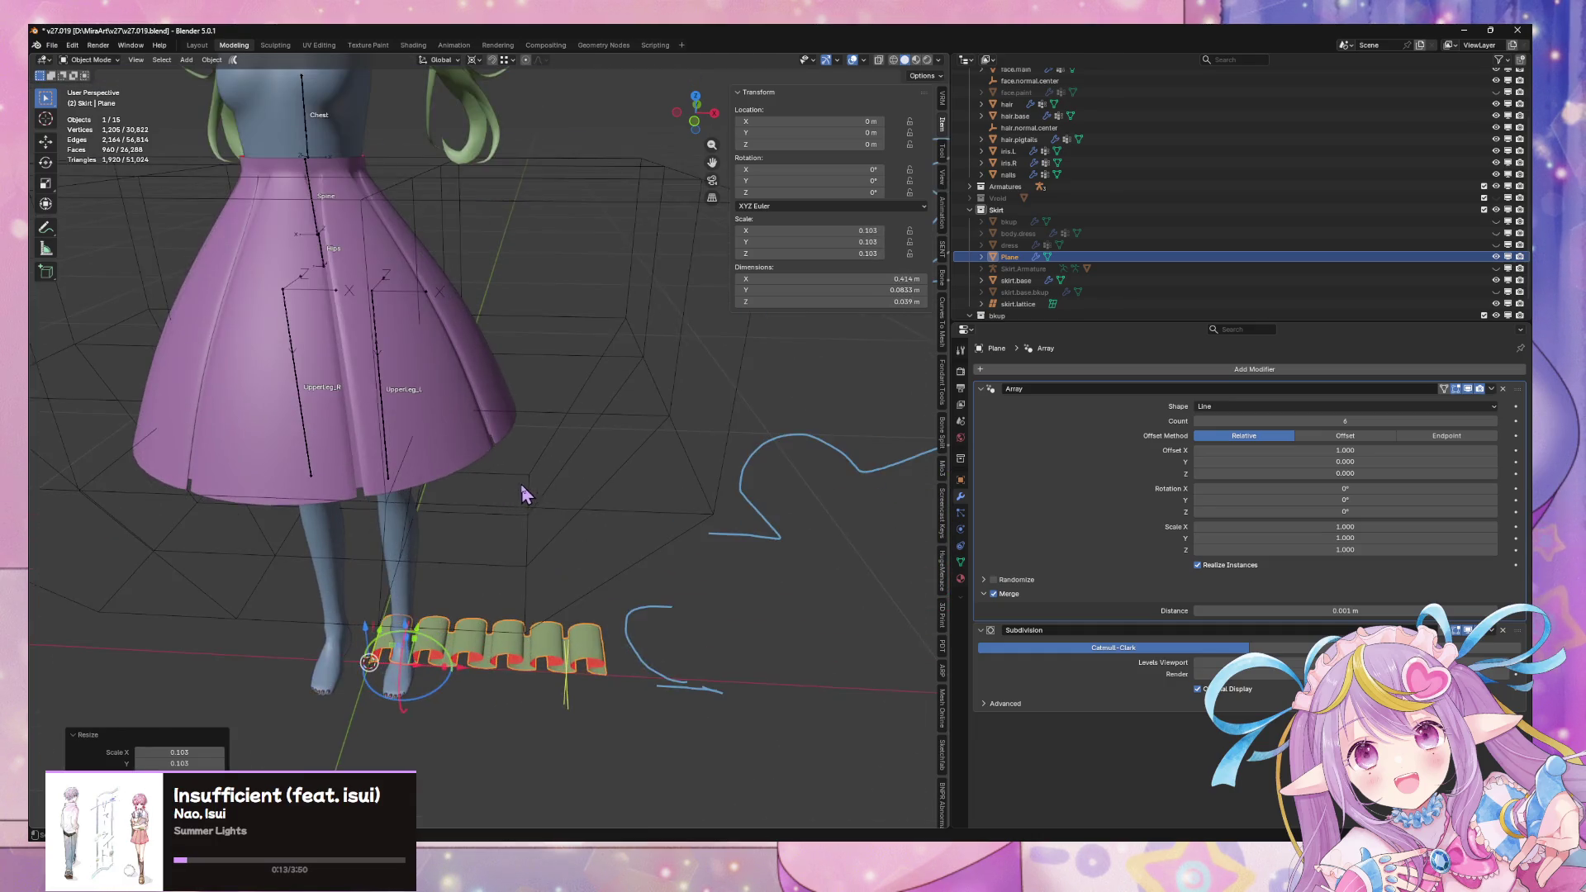
Duplicate the skirt's hem edge loop in place and separate it into its own object
left_click(460, 379)
key("Tab")
left_click(512, 415, "alt")
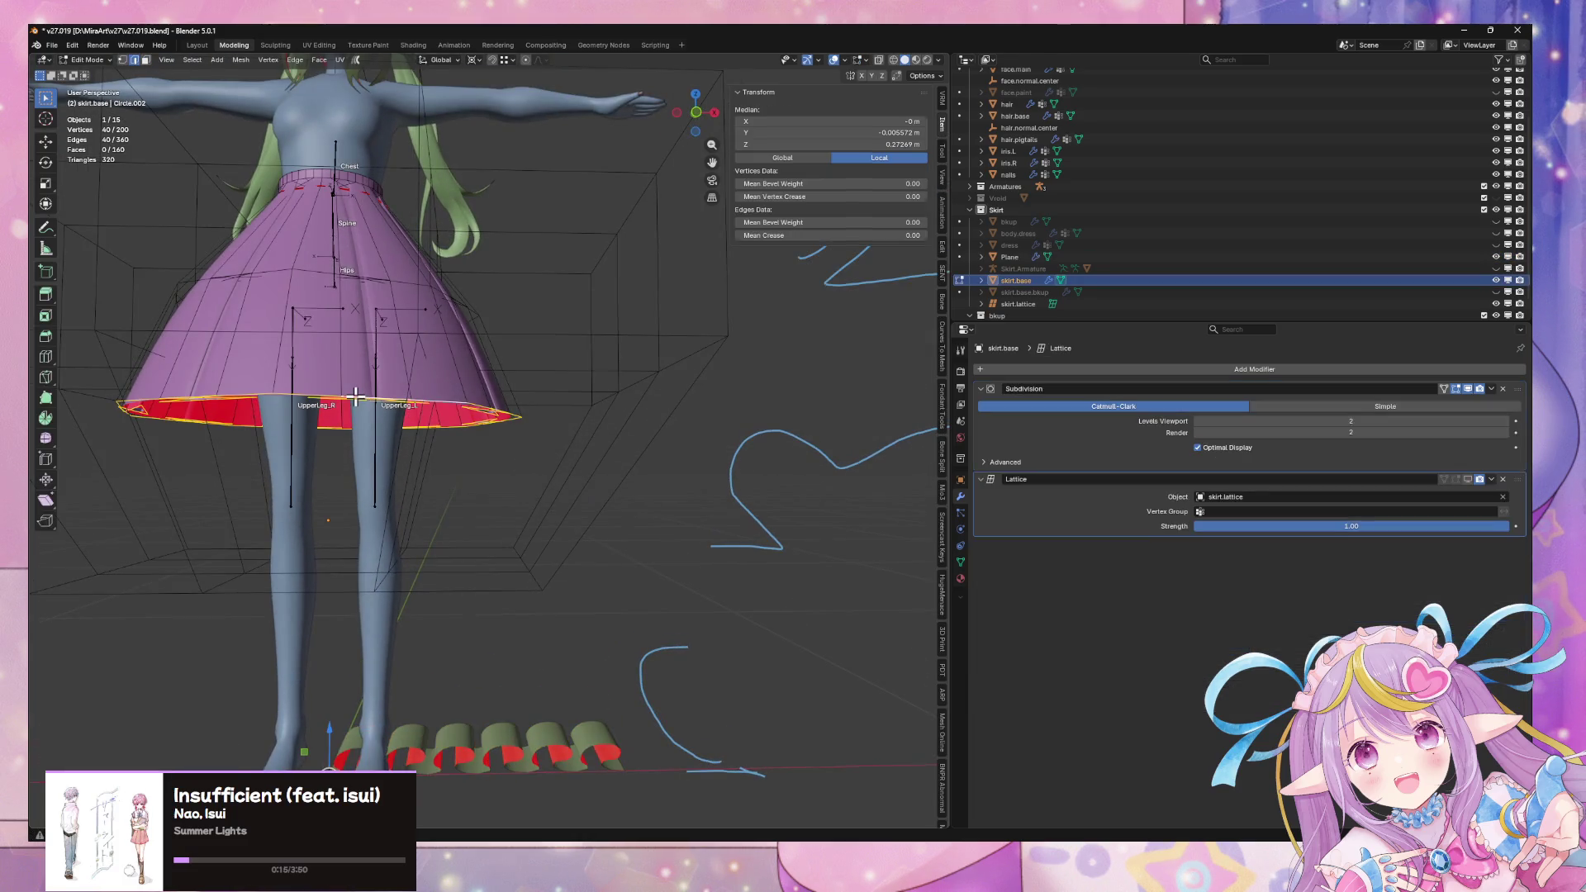
key("shift+d")
right_click(590, 443)
key("p")
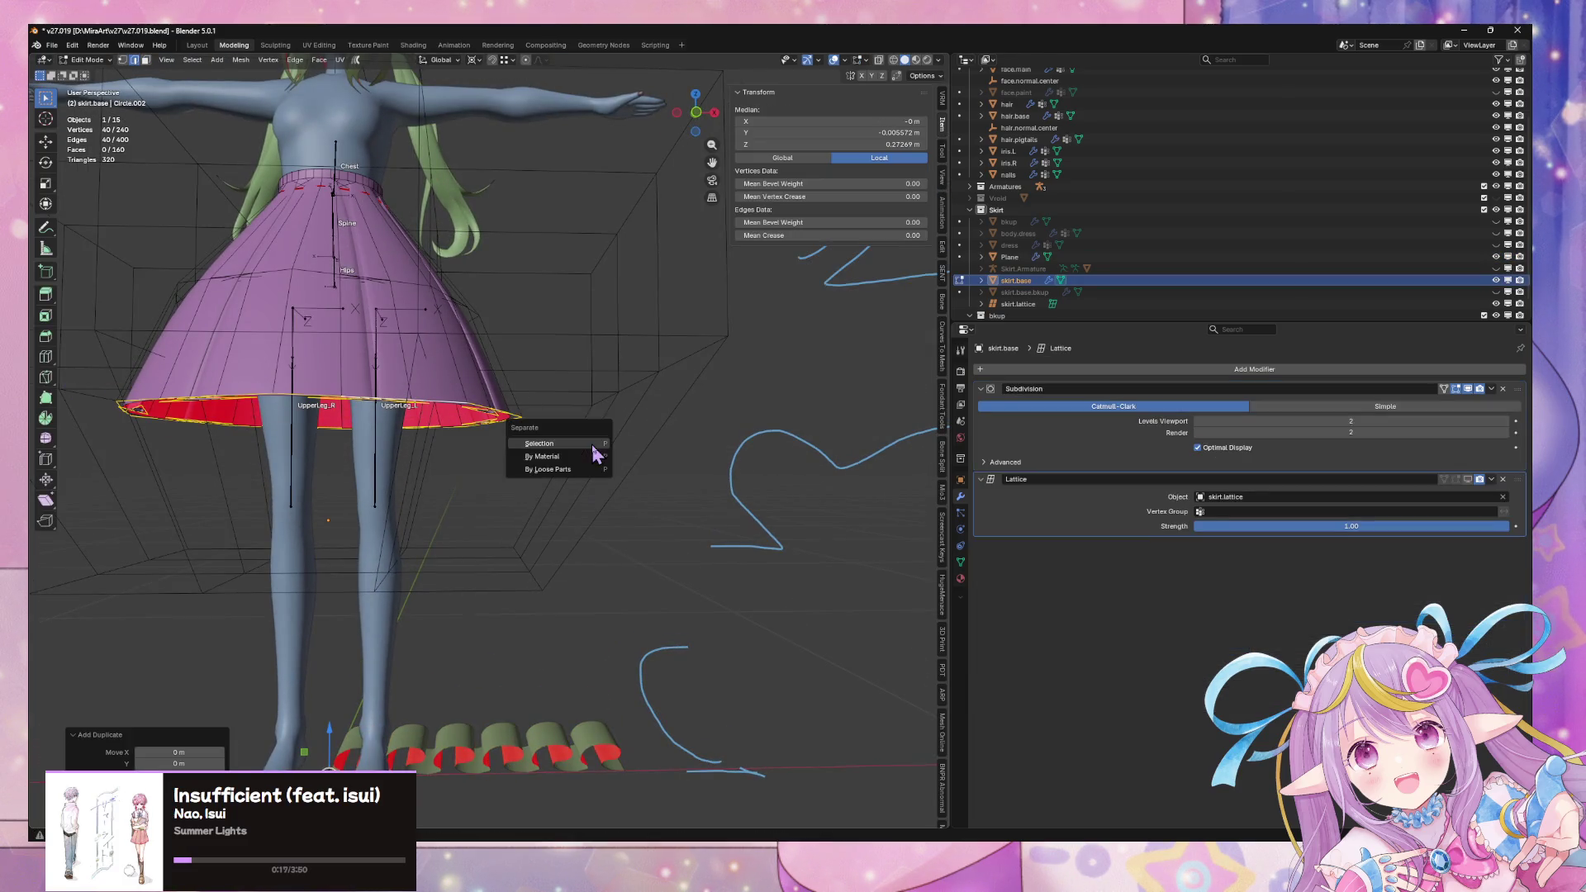
left_click(593, 446)
key("Tab")
Rename the new hem object to folds.path
left_click(1014, 294)
double_click(1014, 294)
scroll(1016, 285, "down", 1)
type("folds.s")
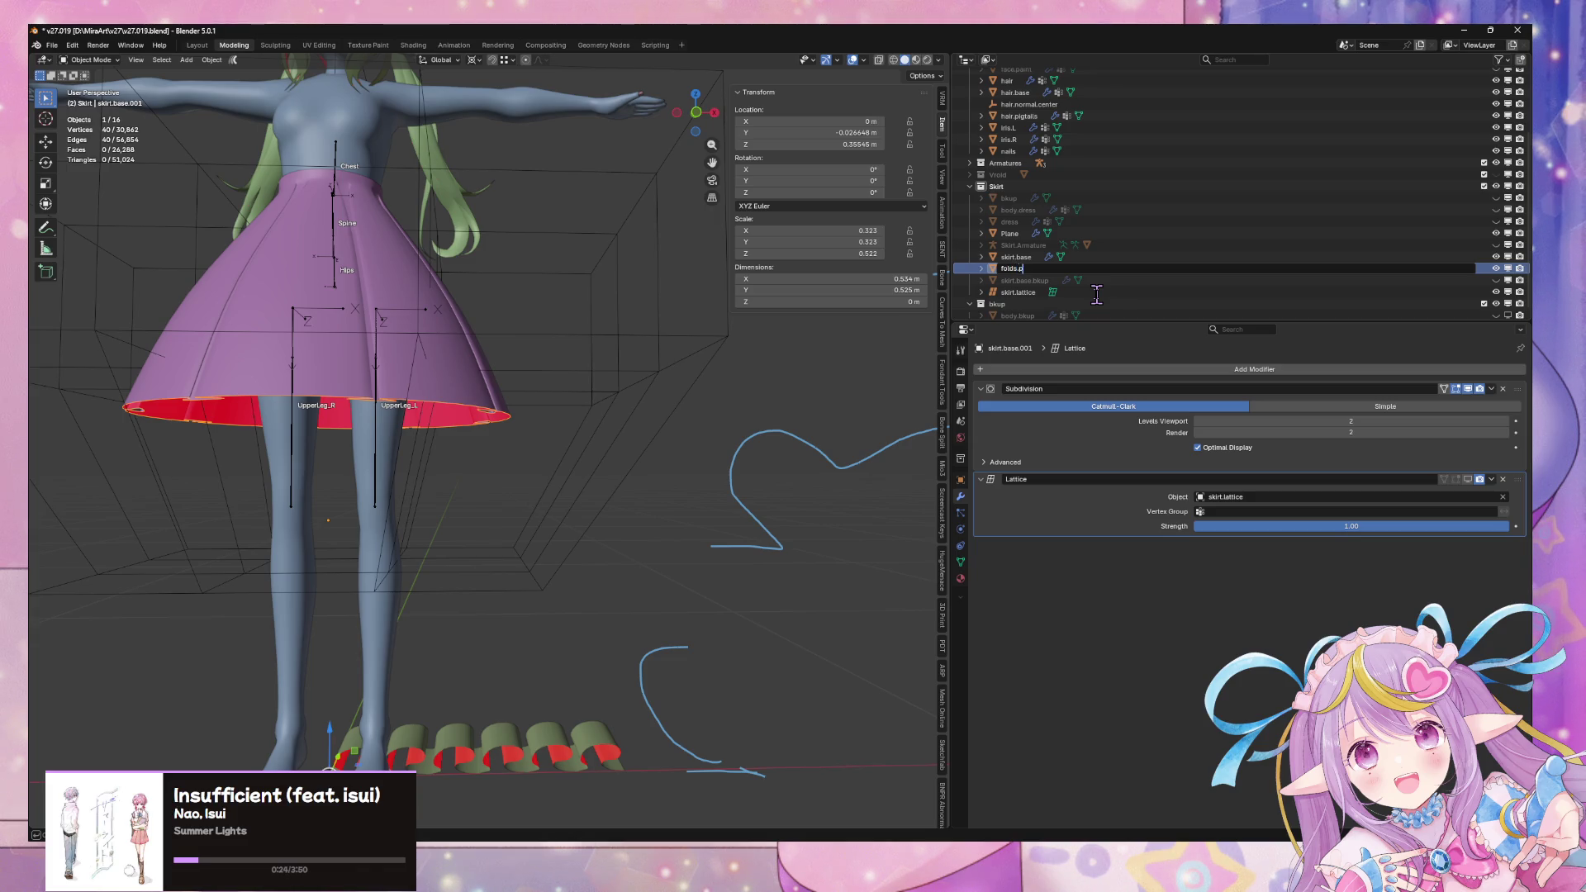
type("ath")
key("Return")
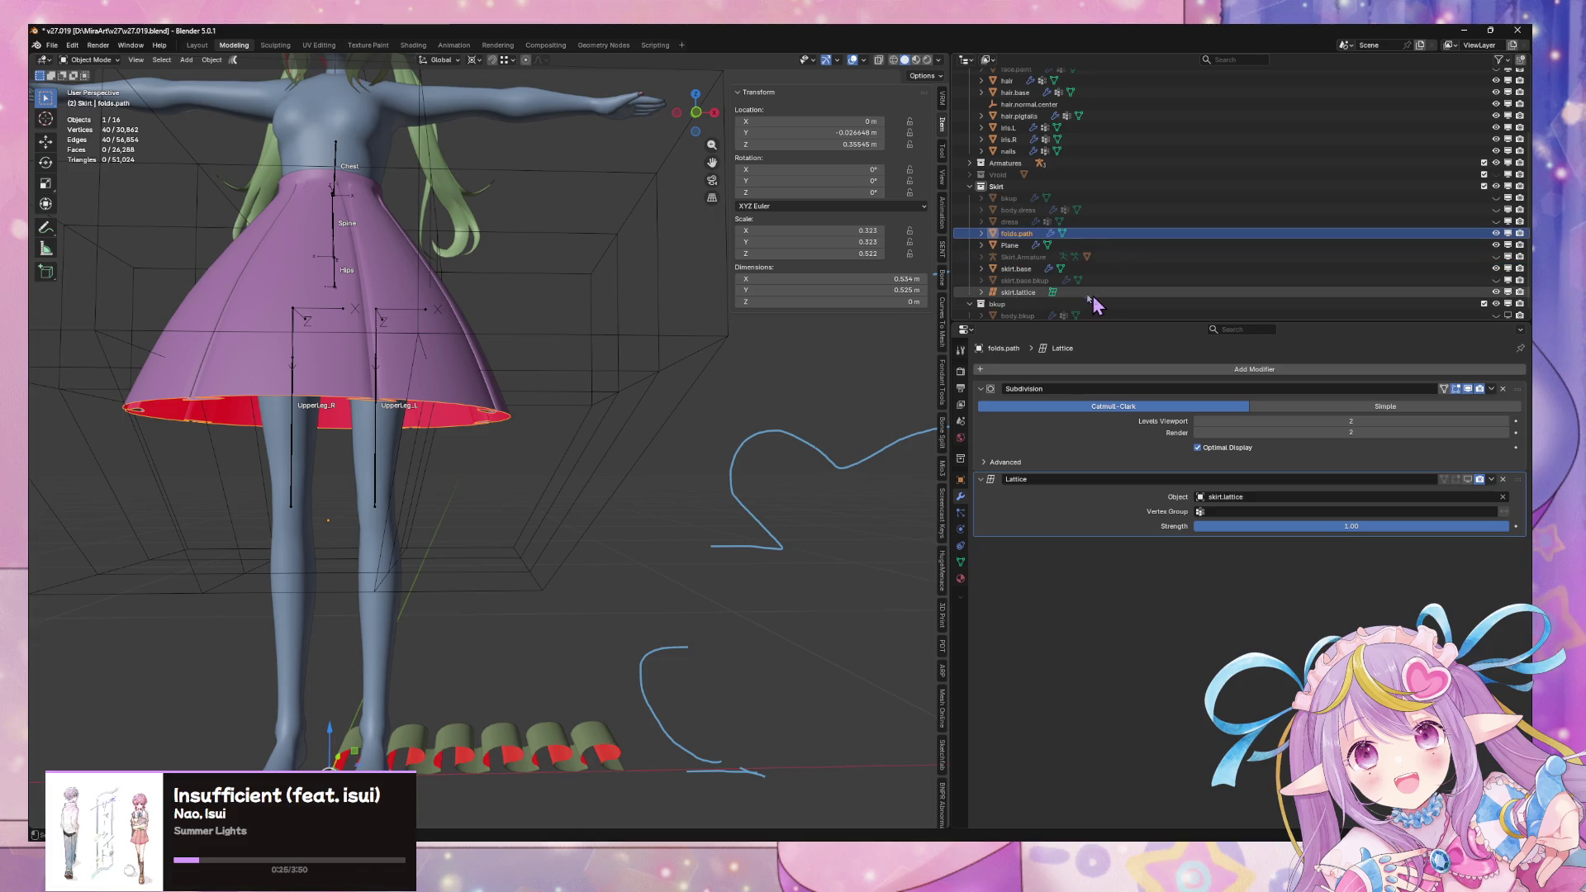
Convert folds.path to a mesh and then to a curve
right_click(591, 402)
mouse_move(583, 221)
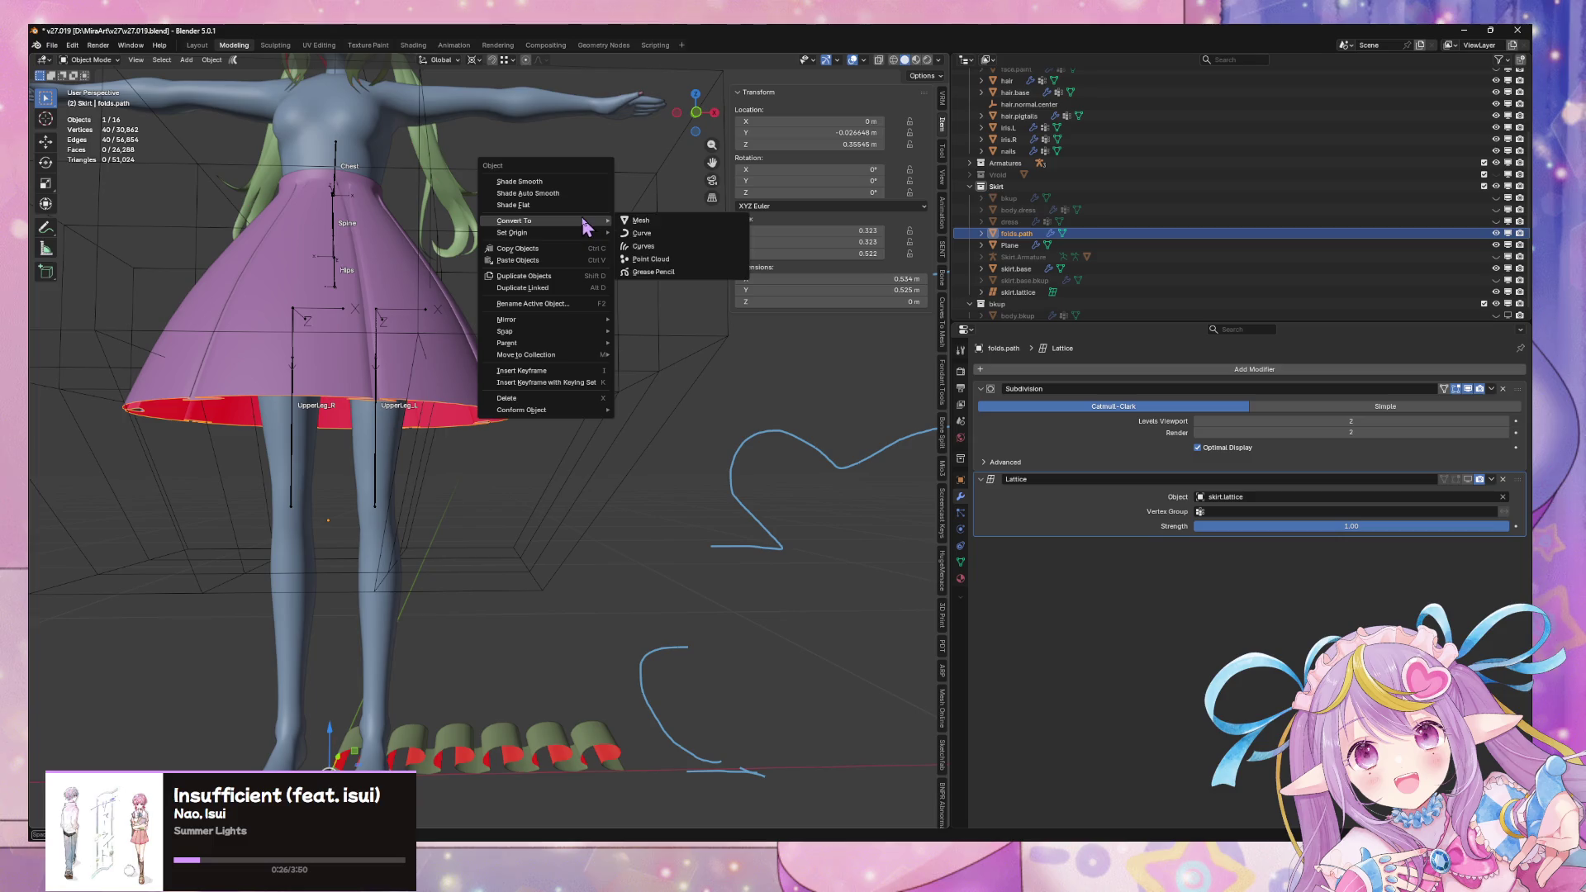
left_click(647, 224)
right_click(649, 335)
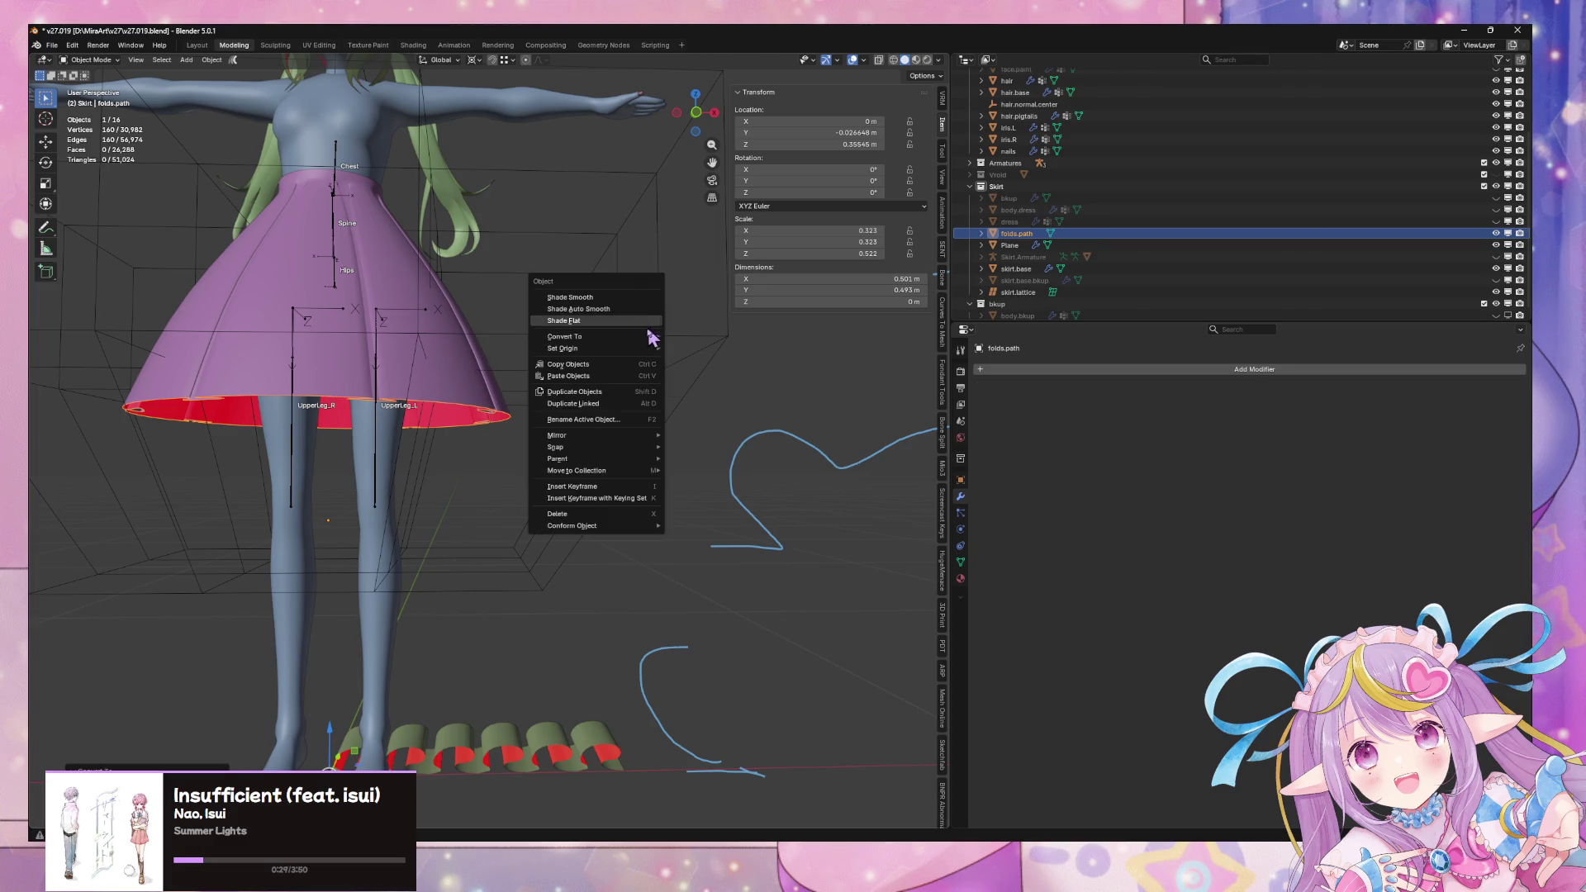
mouse_move(642, 345)
left_click(709, 349)
key("Tab")
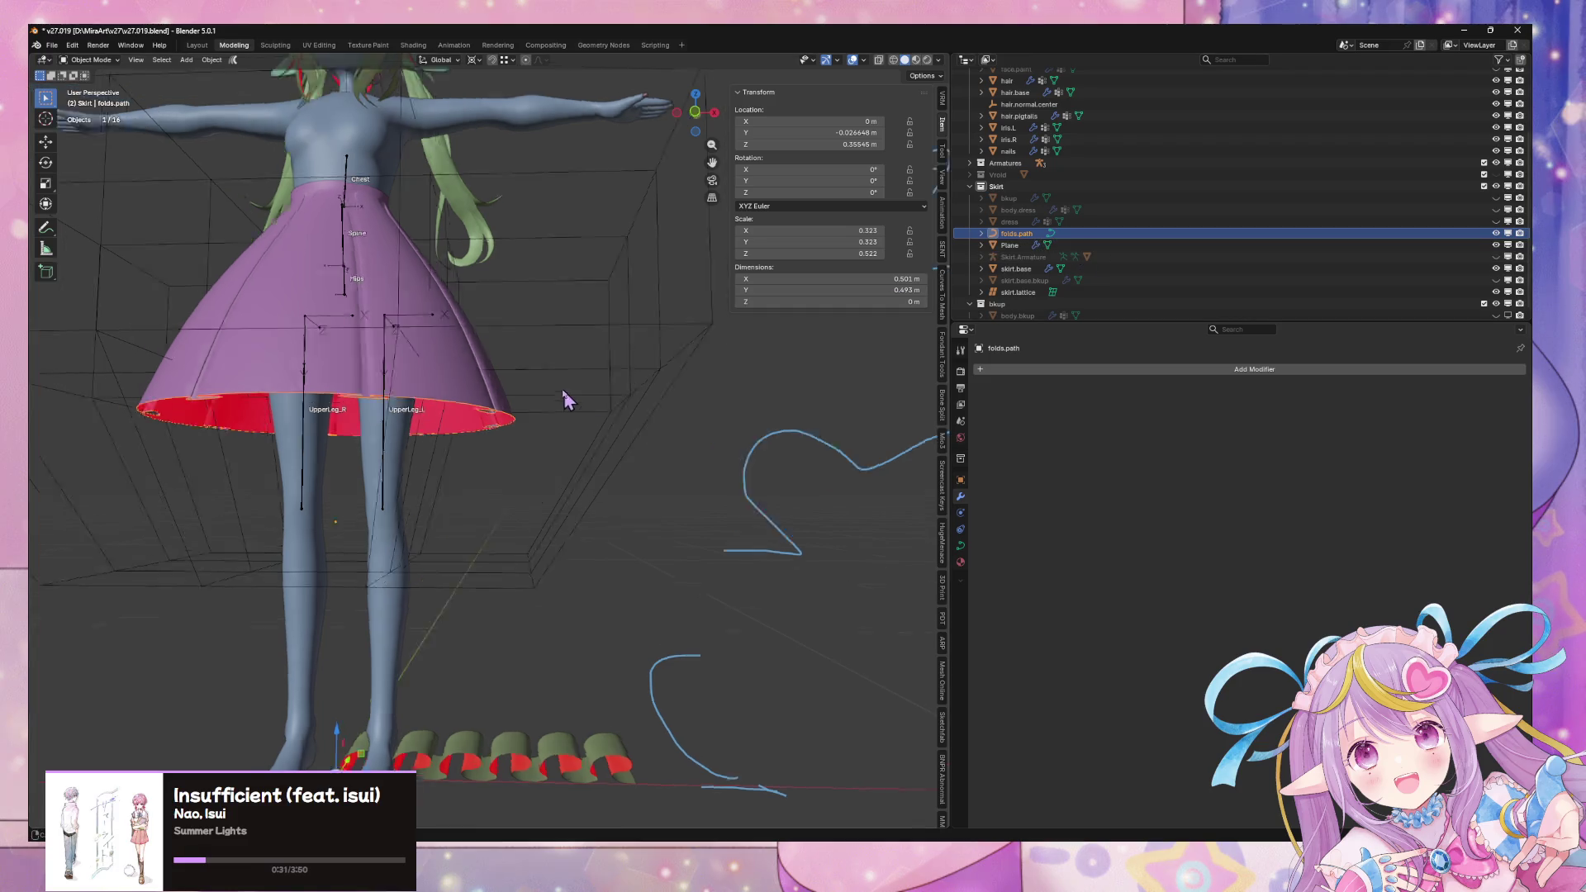
middle_click_drag(566, 397, 555, 341)
key("Tab")
mouse_move(506, 389)
middle_mouse_down()
mouse_move(588, 597)
mouse_move(643, 551)
middle_mouse_up()
left_click(550, 611)
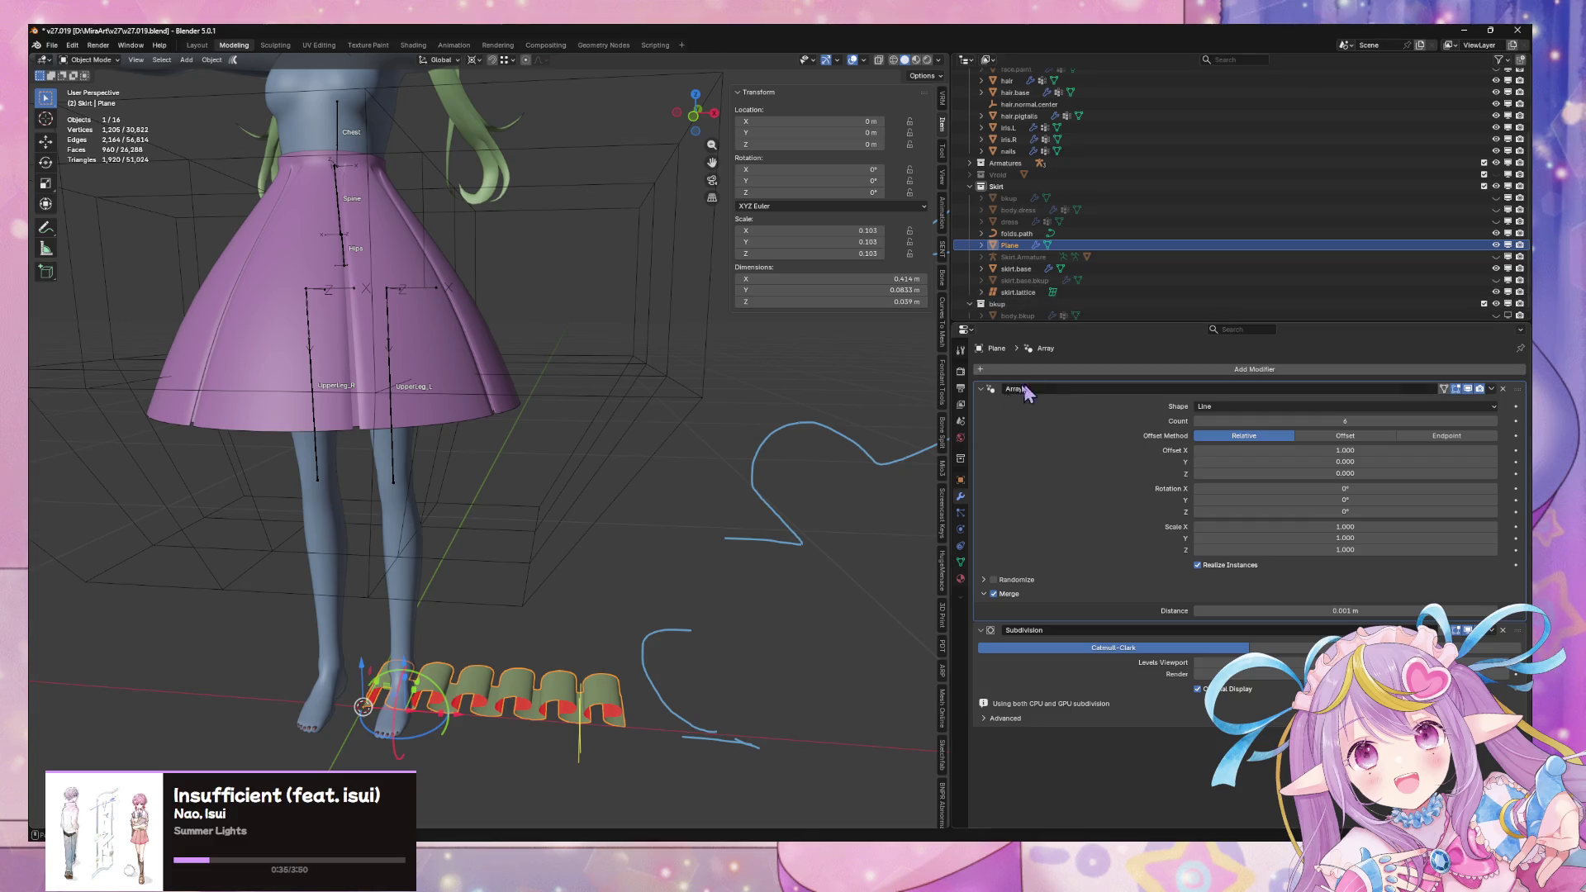
Add a Curve modifier to the ruffle plane
left_click(1044, 370)
mouse_move(1097, 384)
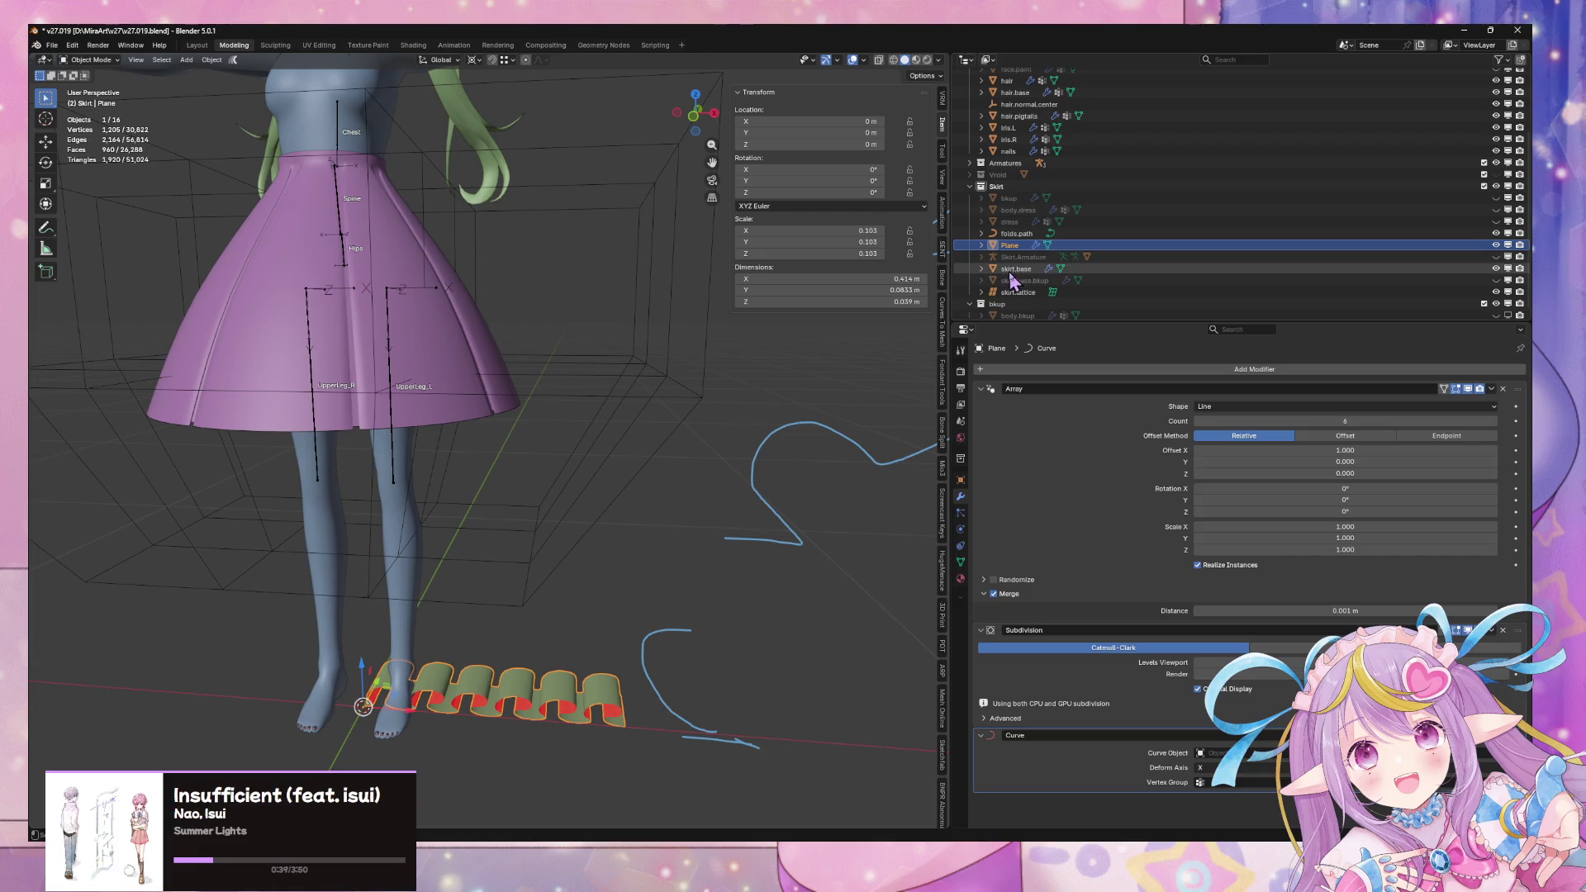
left_click(1016, 269)
Apply all transforms to the folds.path curve
left_click(1015, 234)
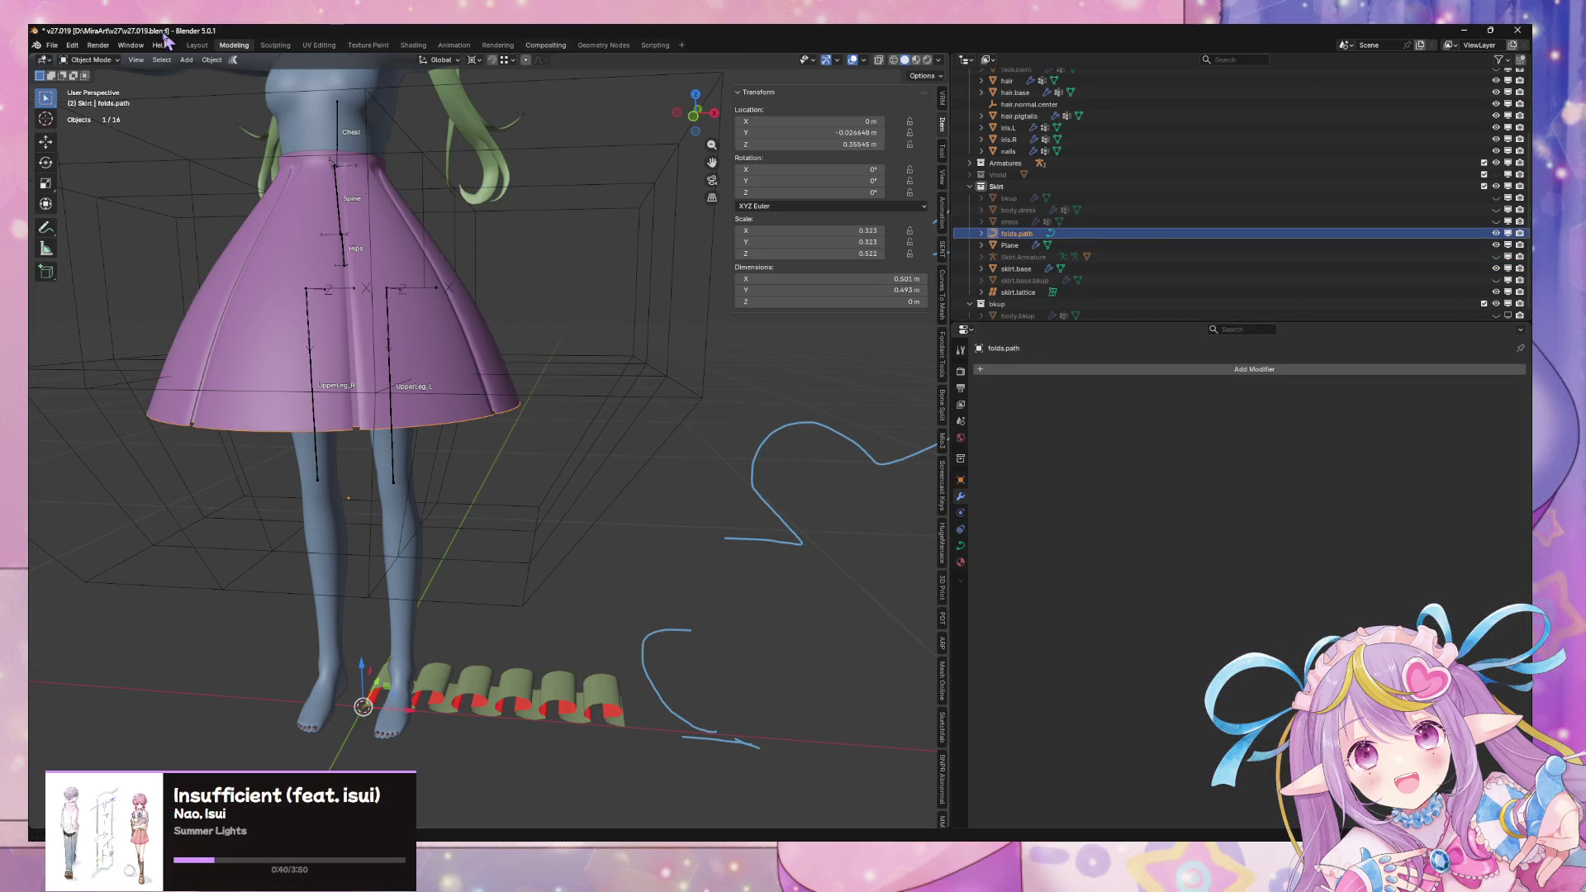
left_click(216, 62)
mouse_move(255, 120)
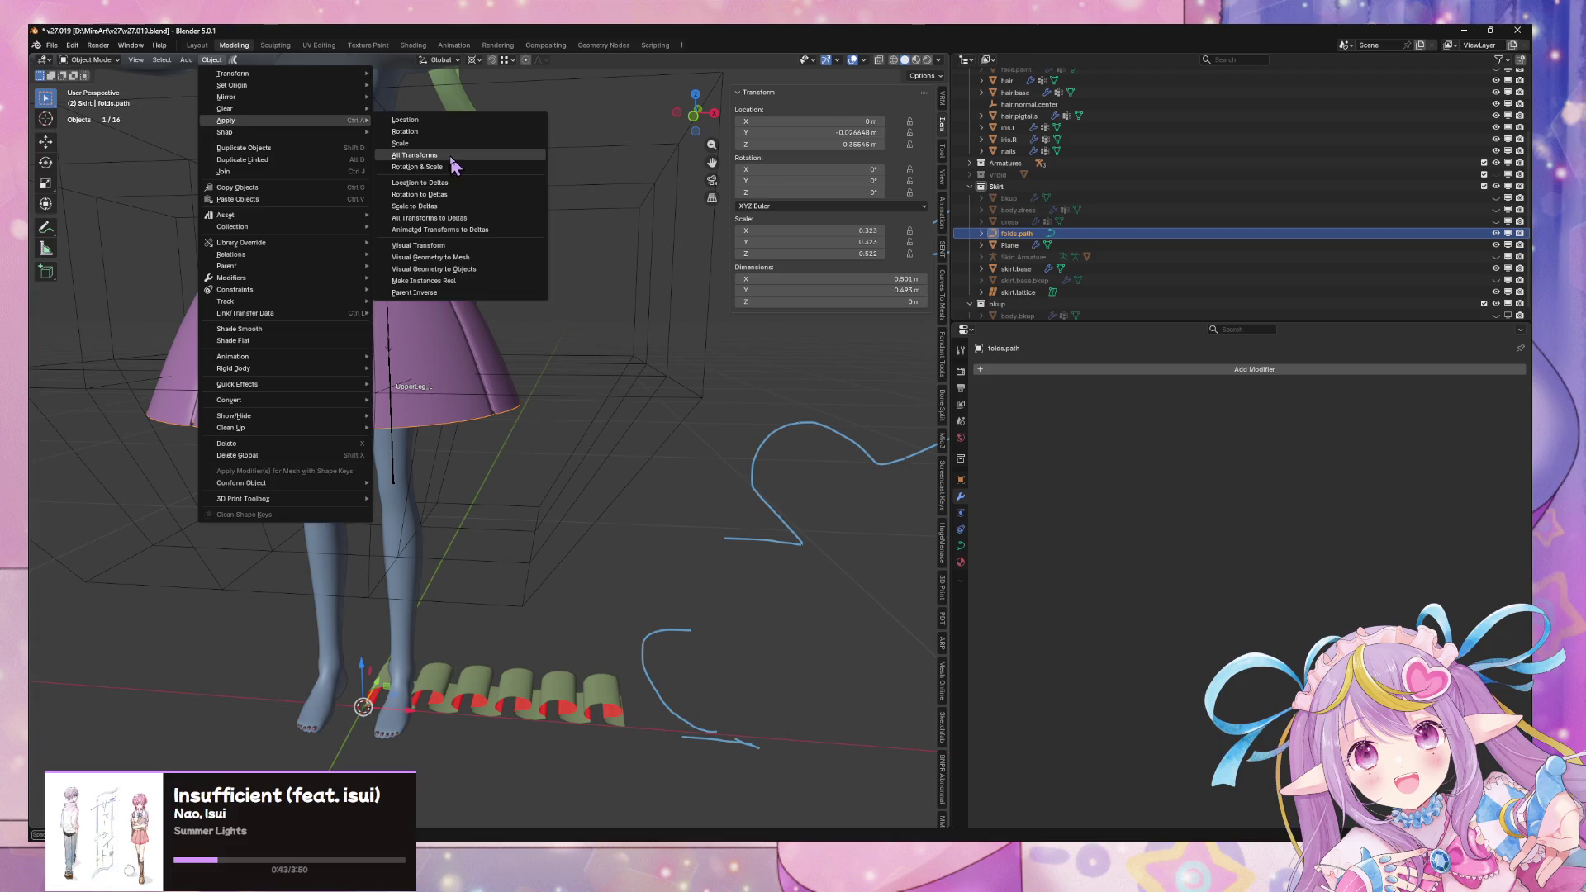
left_click(451, 156)
Set folds.path as the plane's Curve modifier object and check the frills
left_click(605, 704)
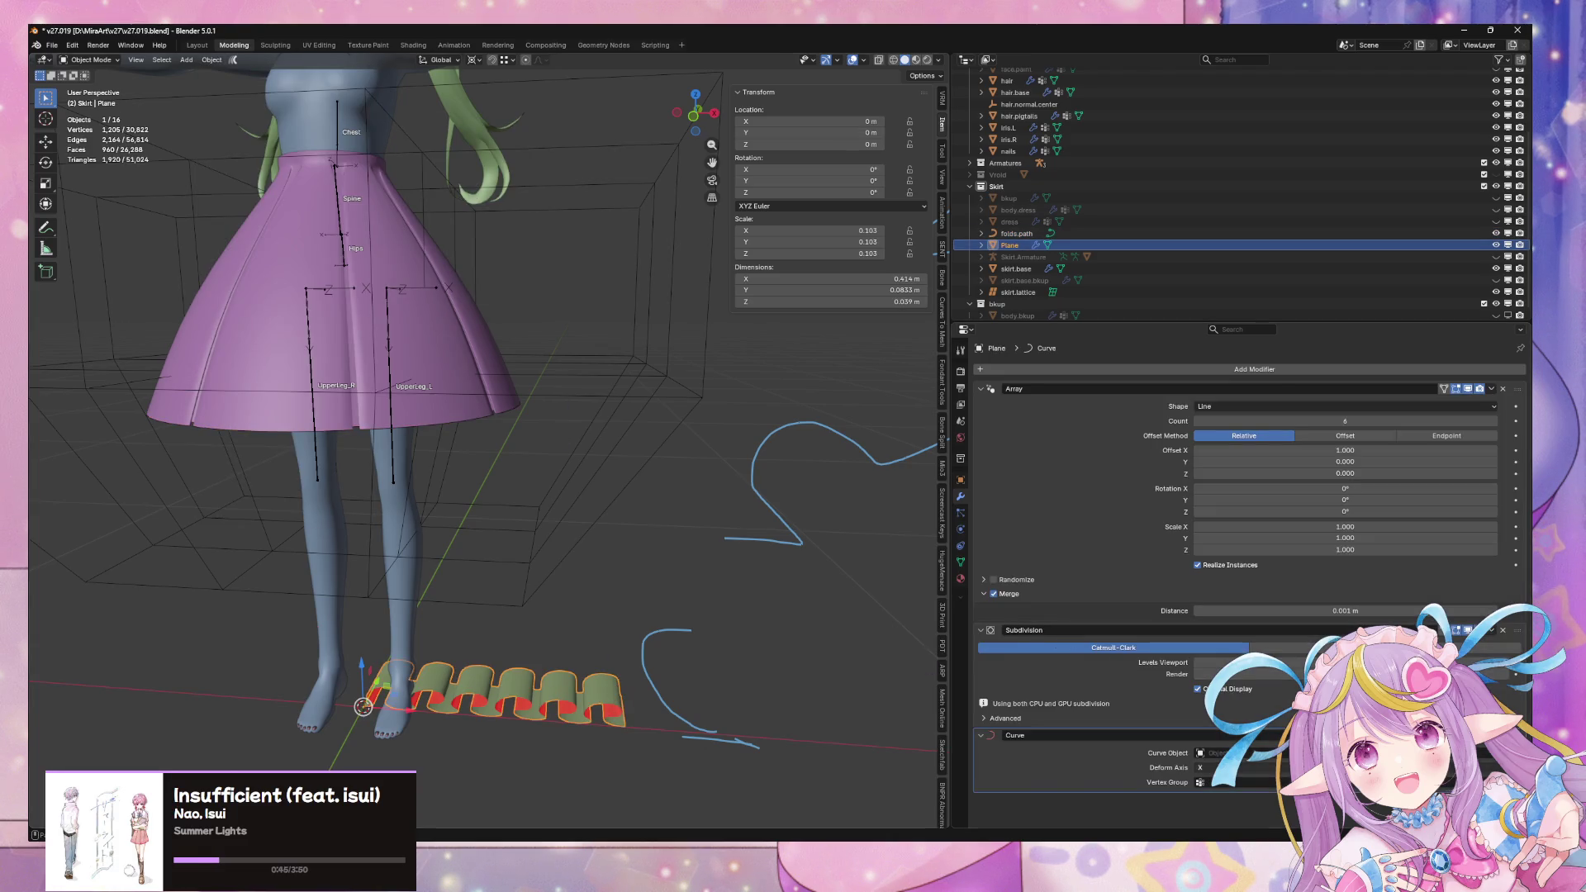
left_click(1023, 233)
mouse_move(602, 432)
middle_mouse_down()
mouse_move(584, 422)
mouse_move(598, 464)
mouse_move(575, 472)
mouse_move(634, 431)
mouse_move(609, 428)
middle_mouse_up()
key("Tab")
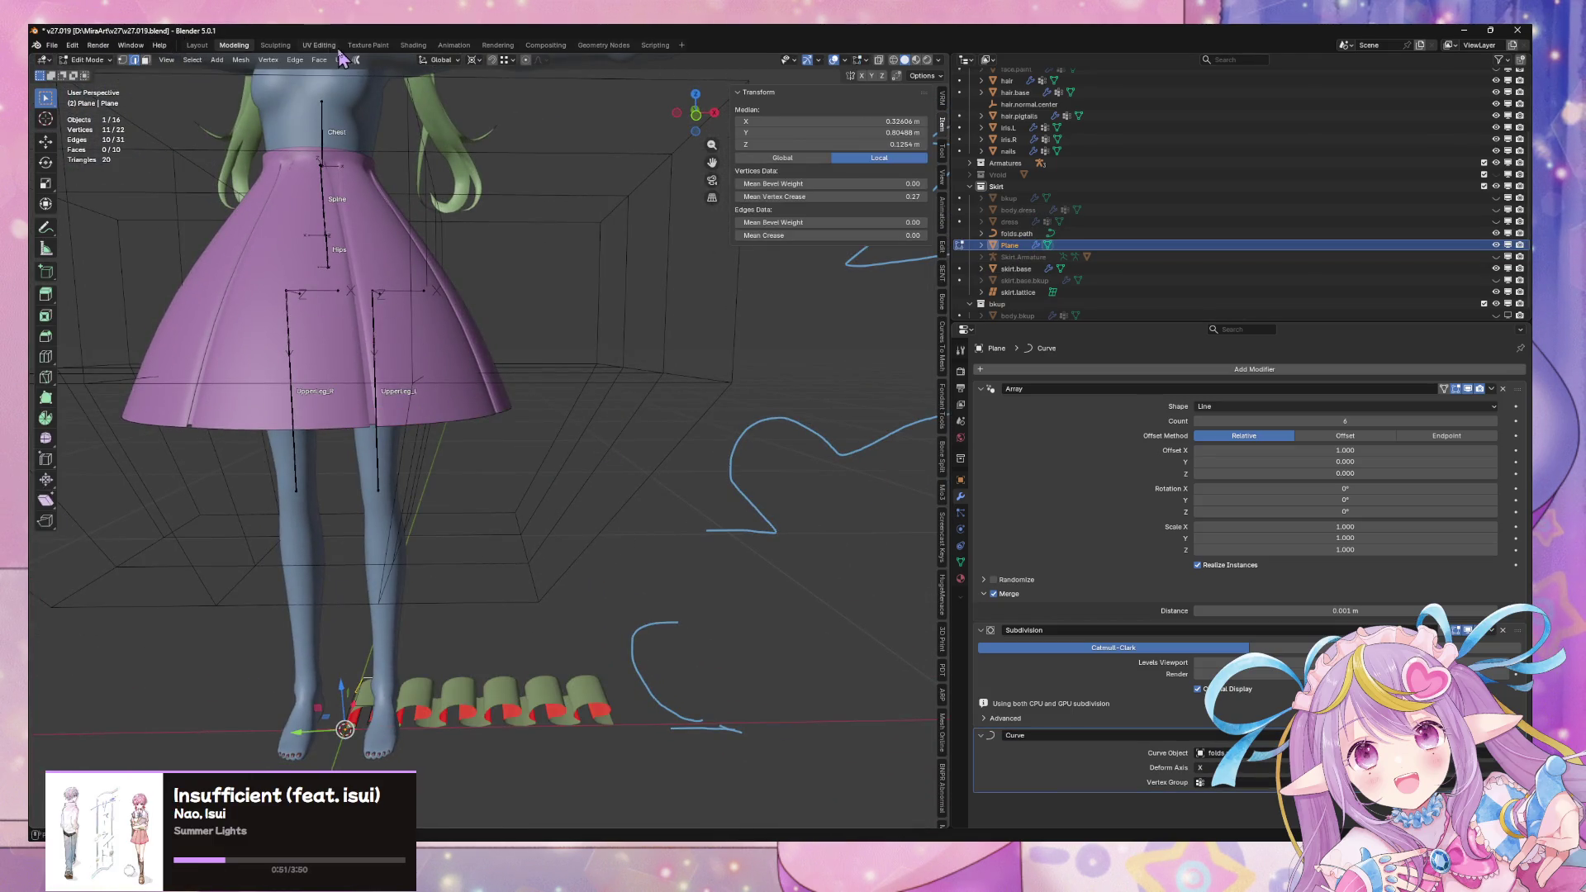
key("Tab")
mouse_move(410, 327)
middle_mouse_down()
mouse_move(451, 426)
mouse_move(689, 397)
mouse_move(658, 383)
mouse_move(603, 405)
mouse_move(558, 368)
mouse_move(735, 450)
mouse_move(750, 619)
middle_mouse_up()
scroll(658, 382, "down", 5)
key("Tab")
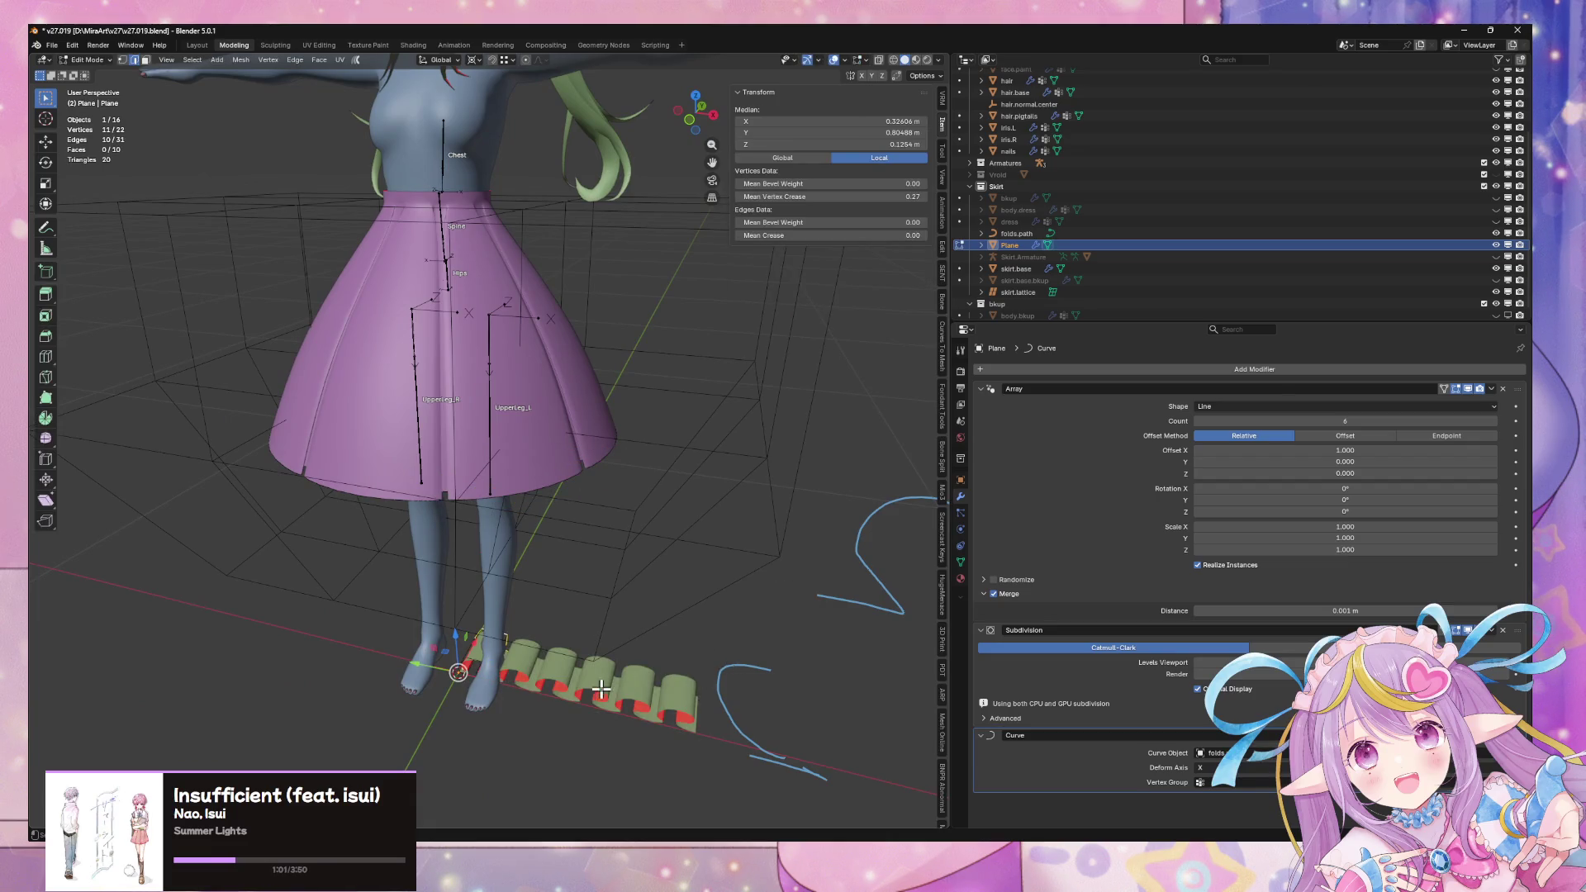
Scale the frill plane down by 0.621, then by 0.948
key("Tab")
left_click(607, 692)
left_click(594, 474)
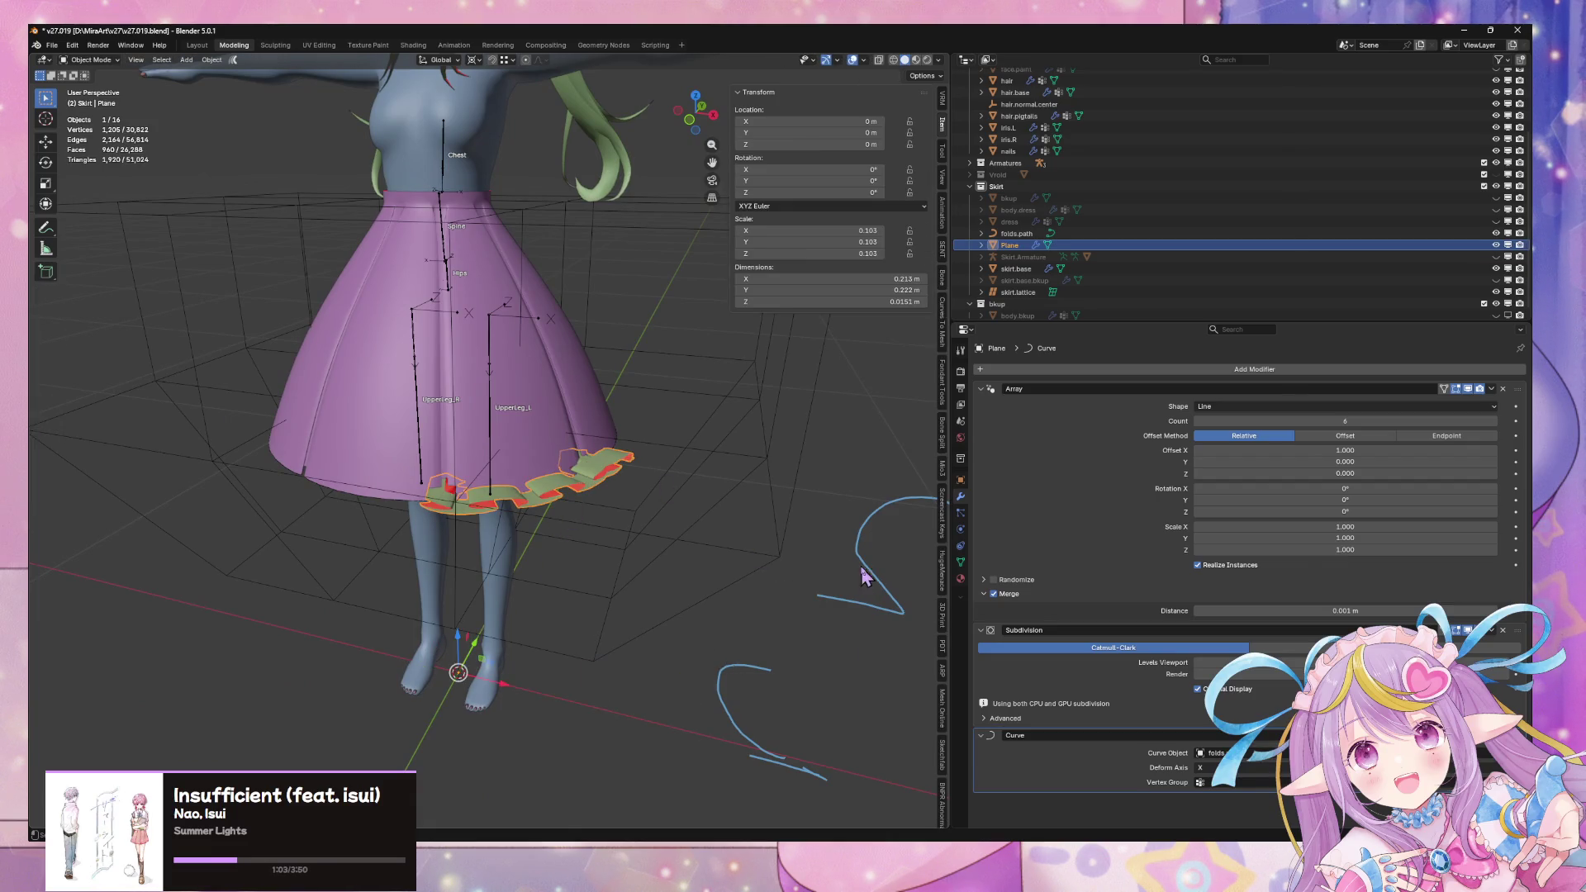
key("s")
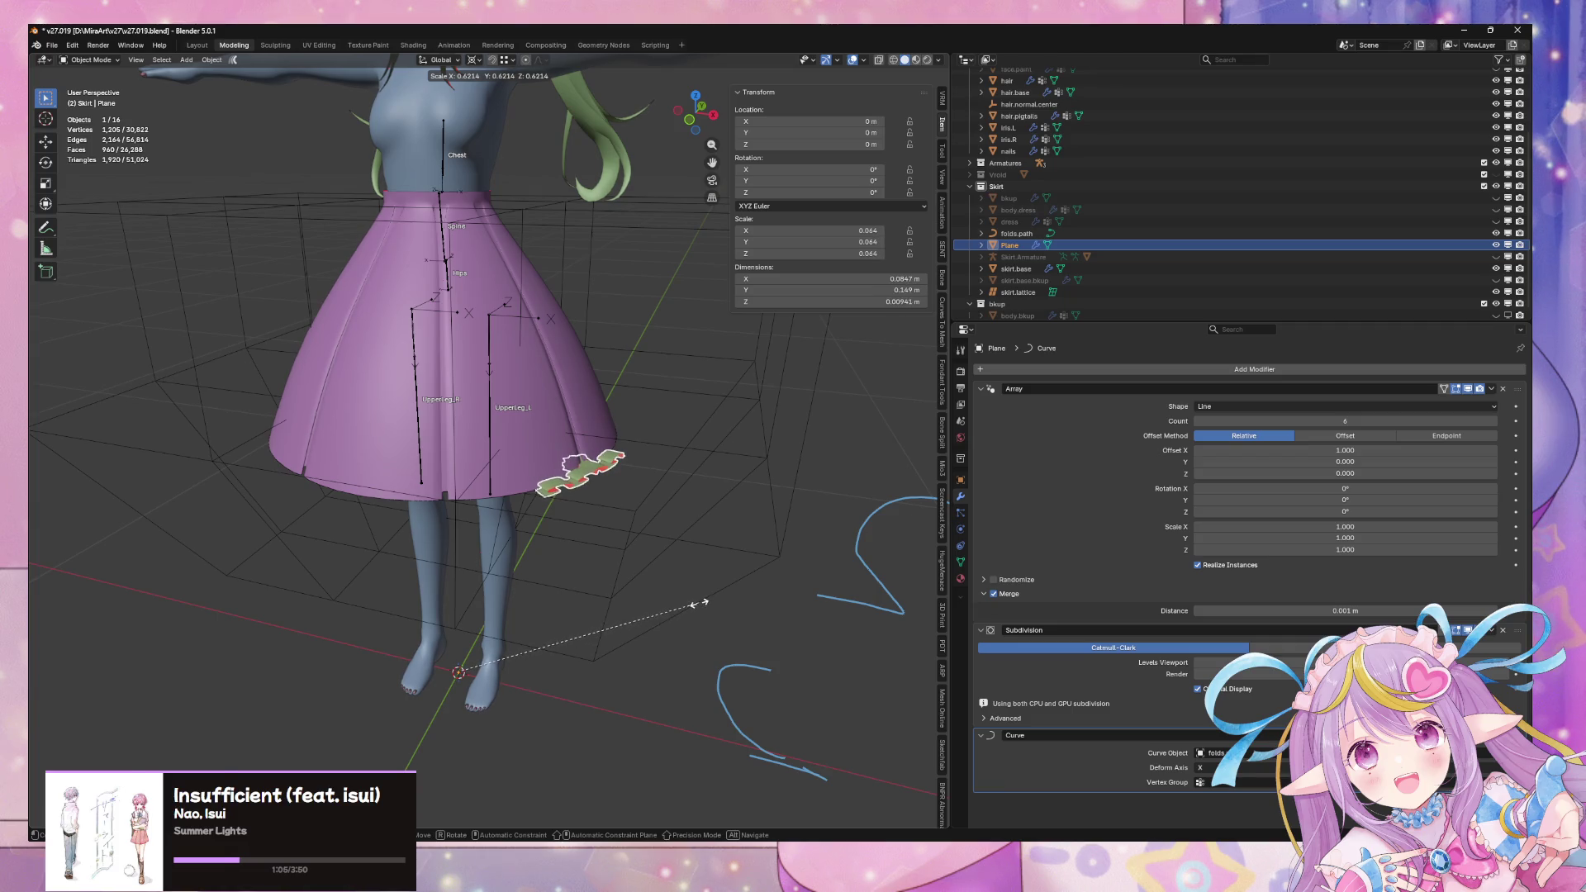
left_click(700, 604)
key("s")
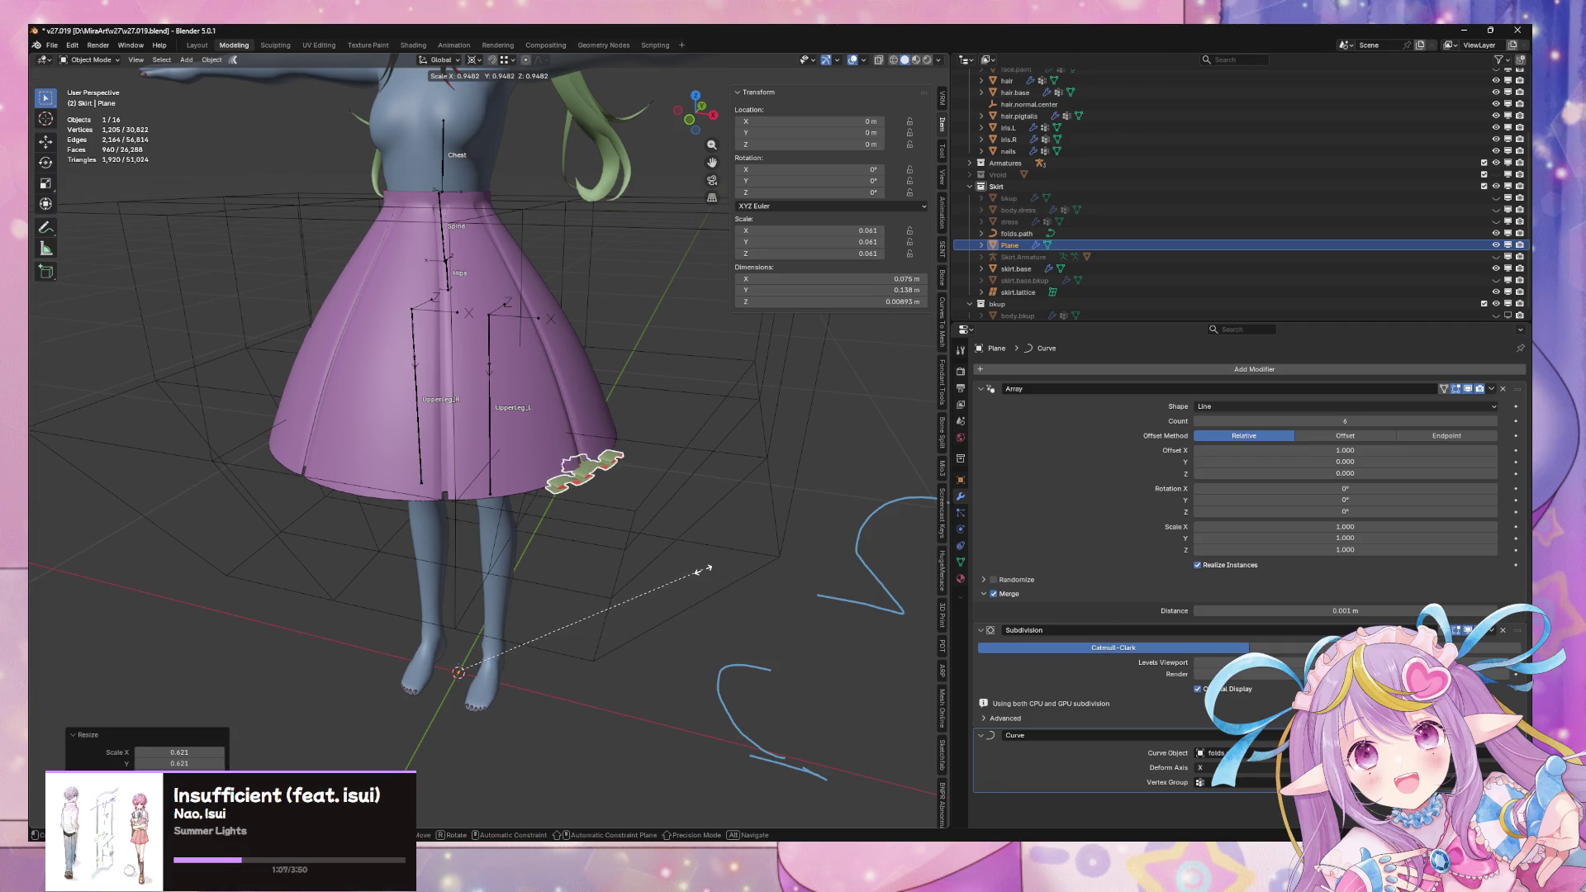
left_click(702, 570)
scroll(702, 570, "up", 10)
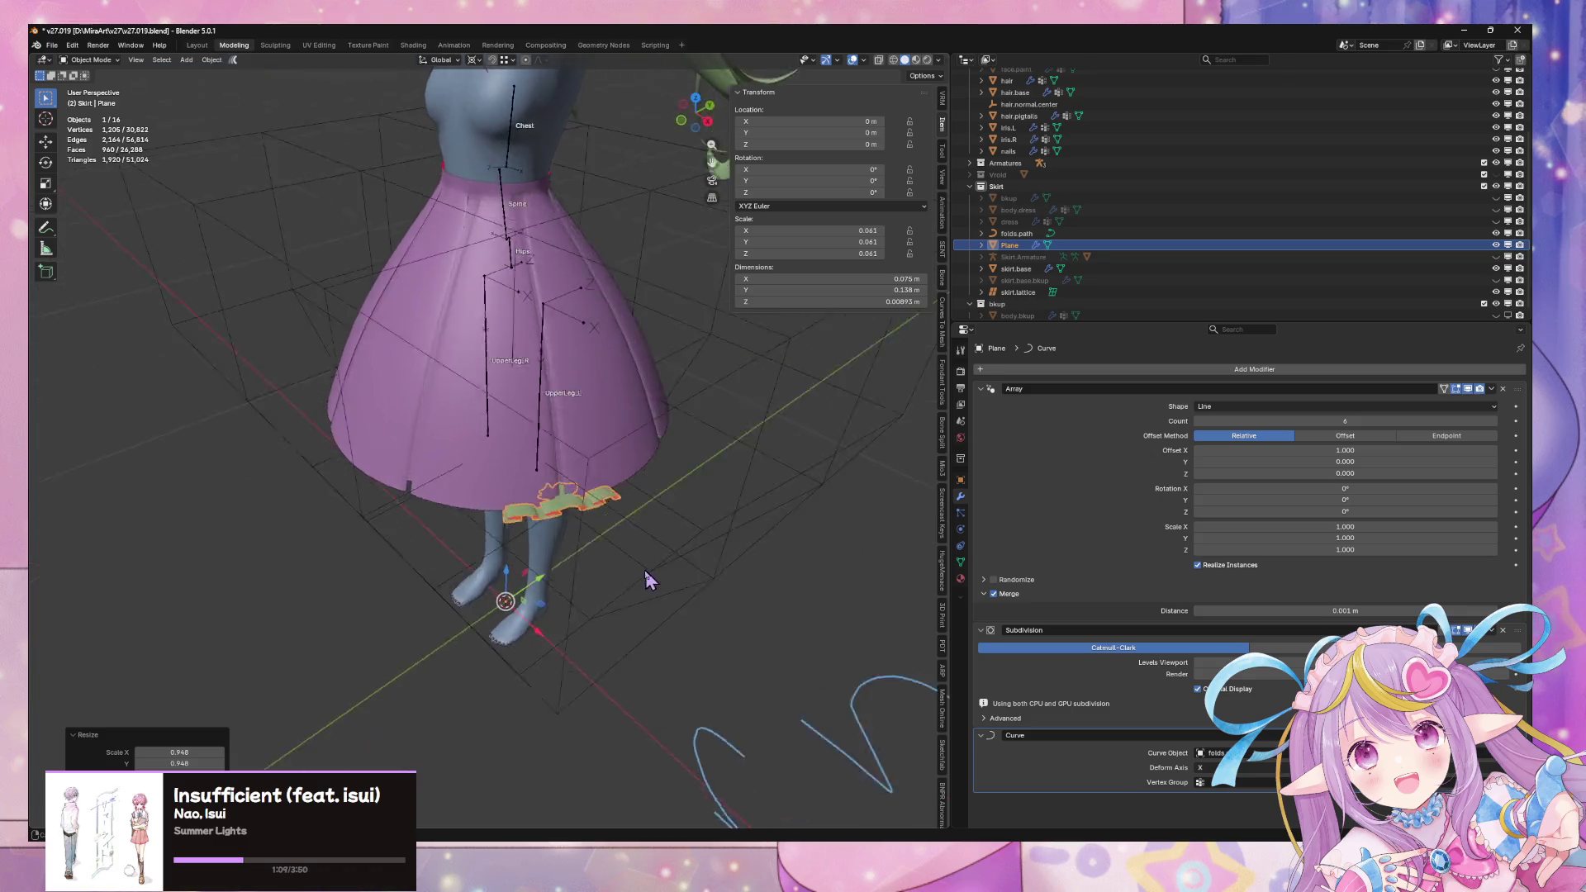
scroll(636, 573, "down", 4)
mouse_move(641, 573)
middle_mouse_down()
mouse_move(741, 496)
mouse_move(758, 554)
mouse_move(777, 552)
middle_mouse_up()
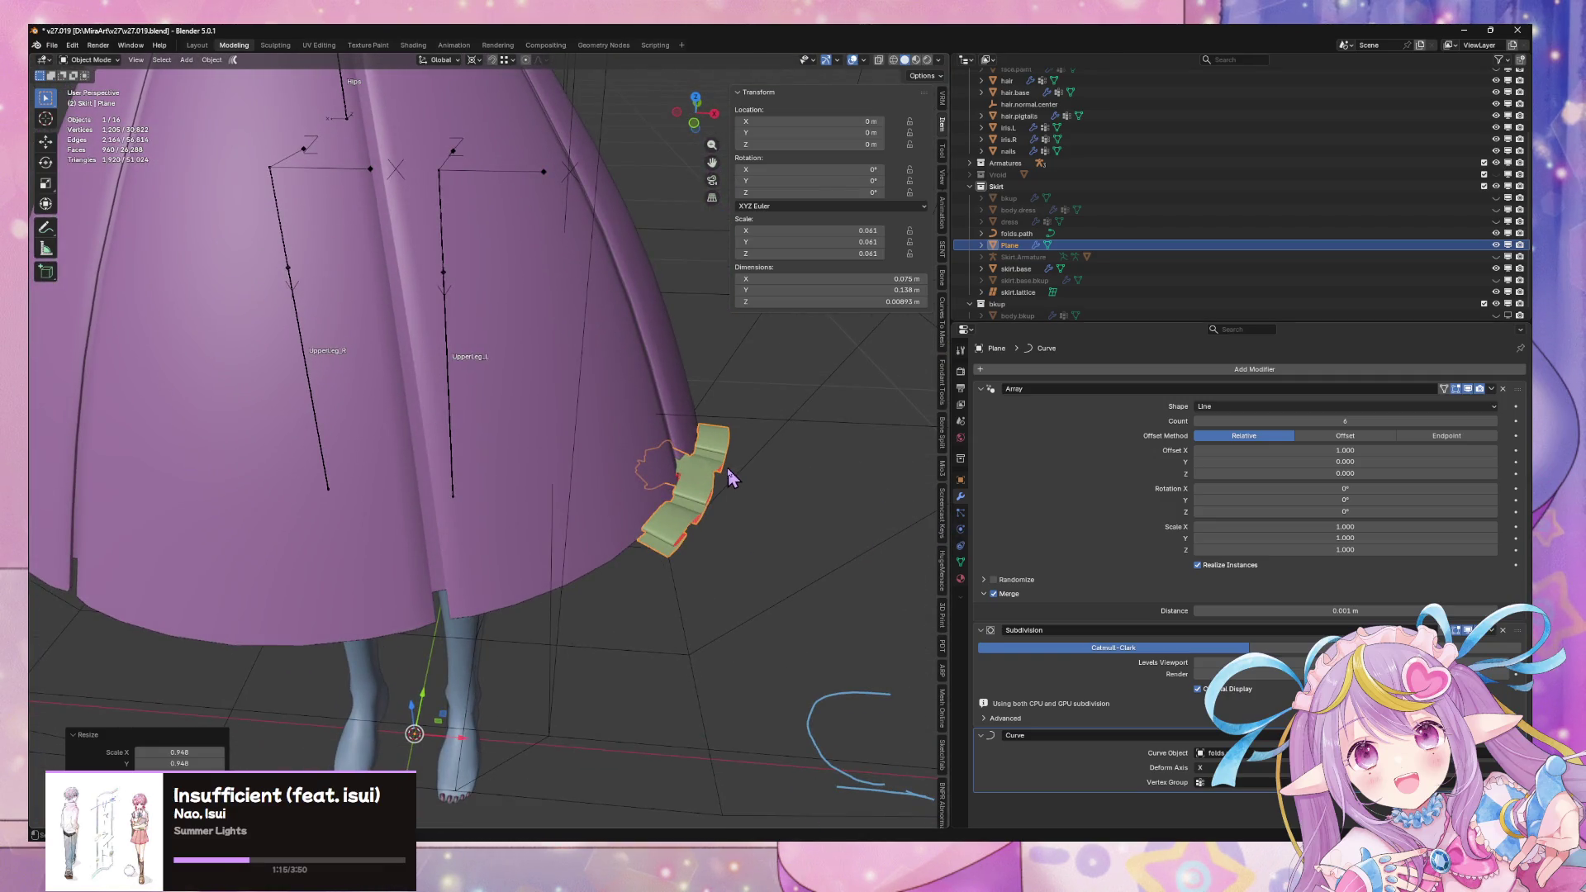
scroll(728, 472, "down", 8)
middle_click_drag(727, 468, 723, 485)
Tilt the folds.path curve points by -90° in Edit Mode
key("r")
key("x")
key("Escape")
mouse_move(636, 760)
middle_mouse_down()
mouse_move(662, 619)
mouse_move(627, 566)
middle_mouse_up()
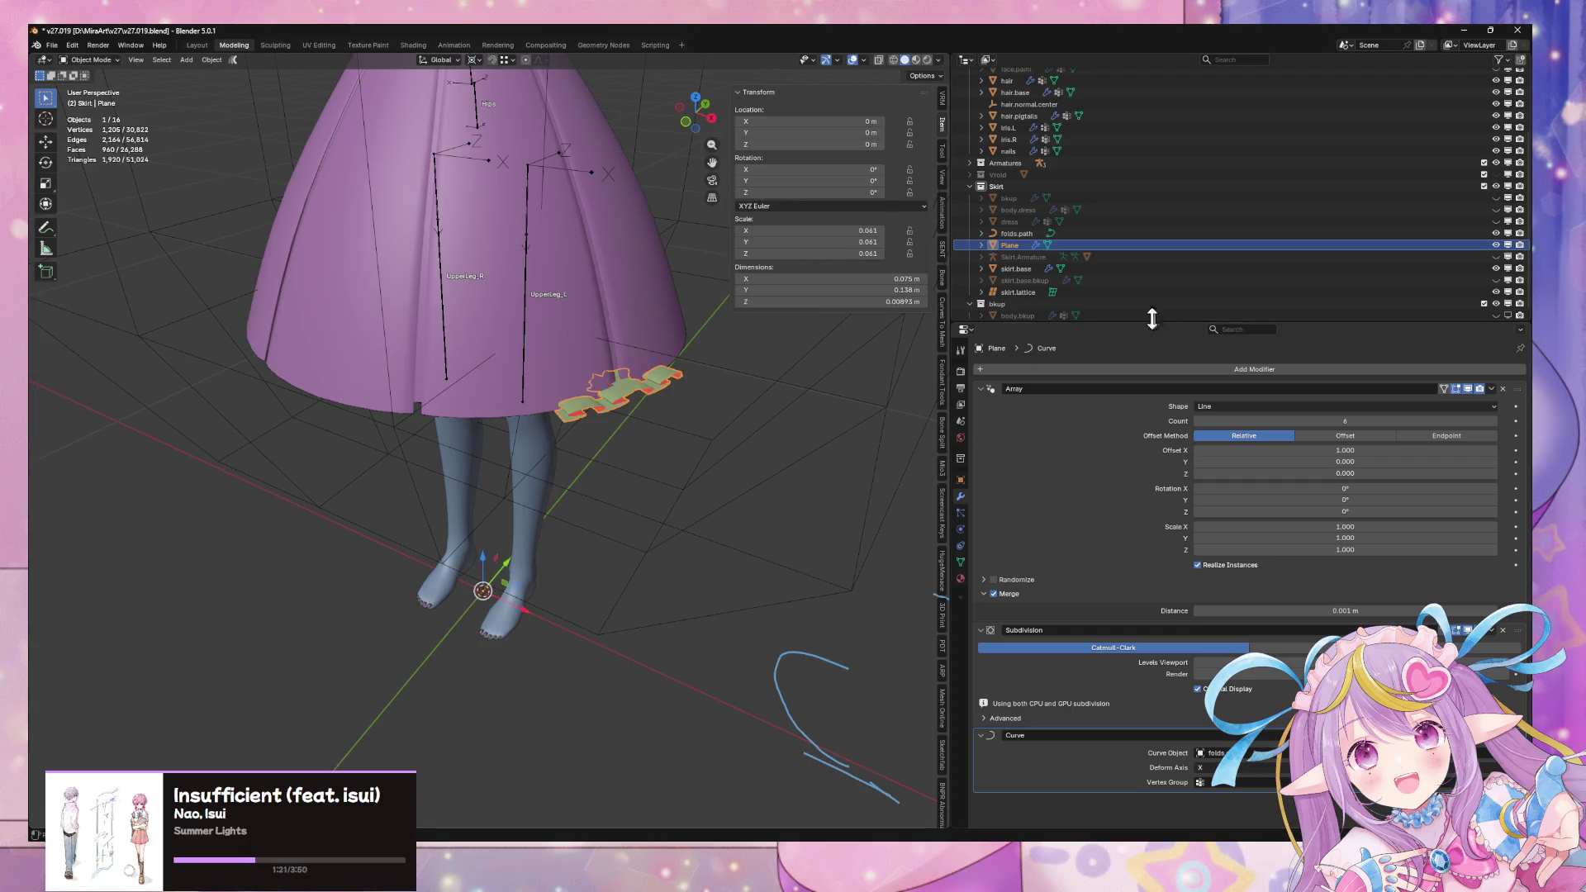
left_click(1018, 236)
key("Tab")
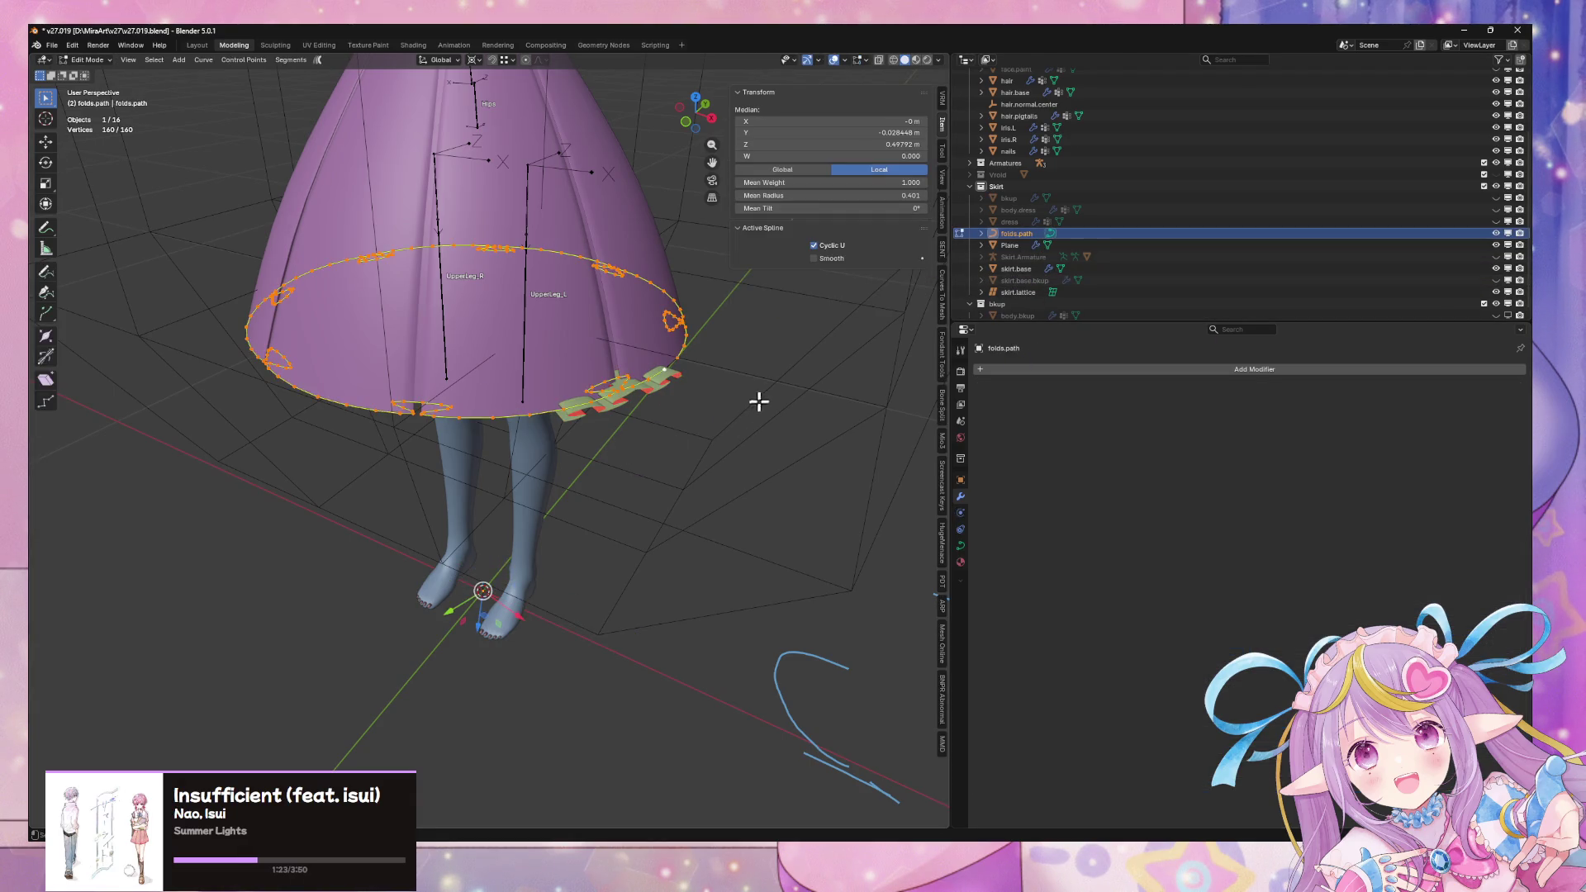
mouse_move(553, 331)
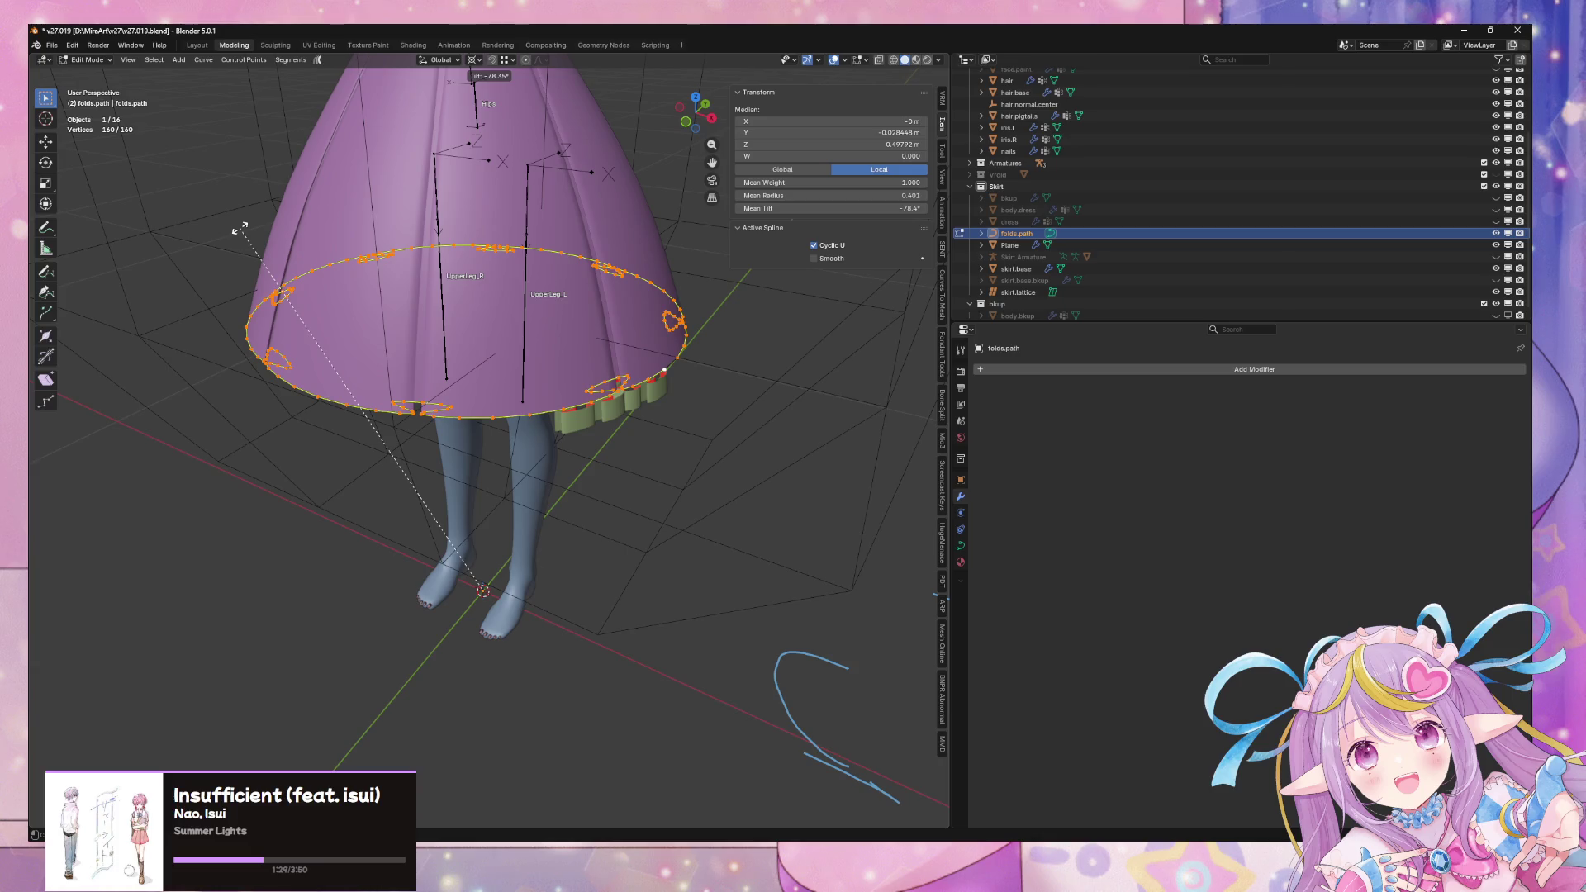
key("Return")
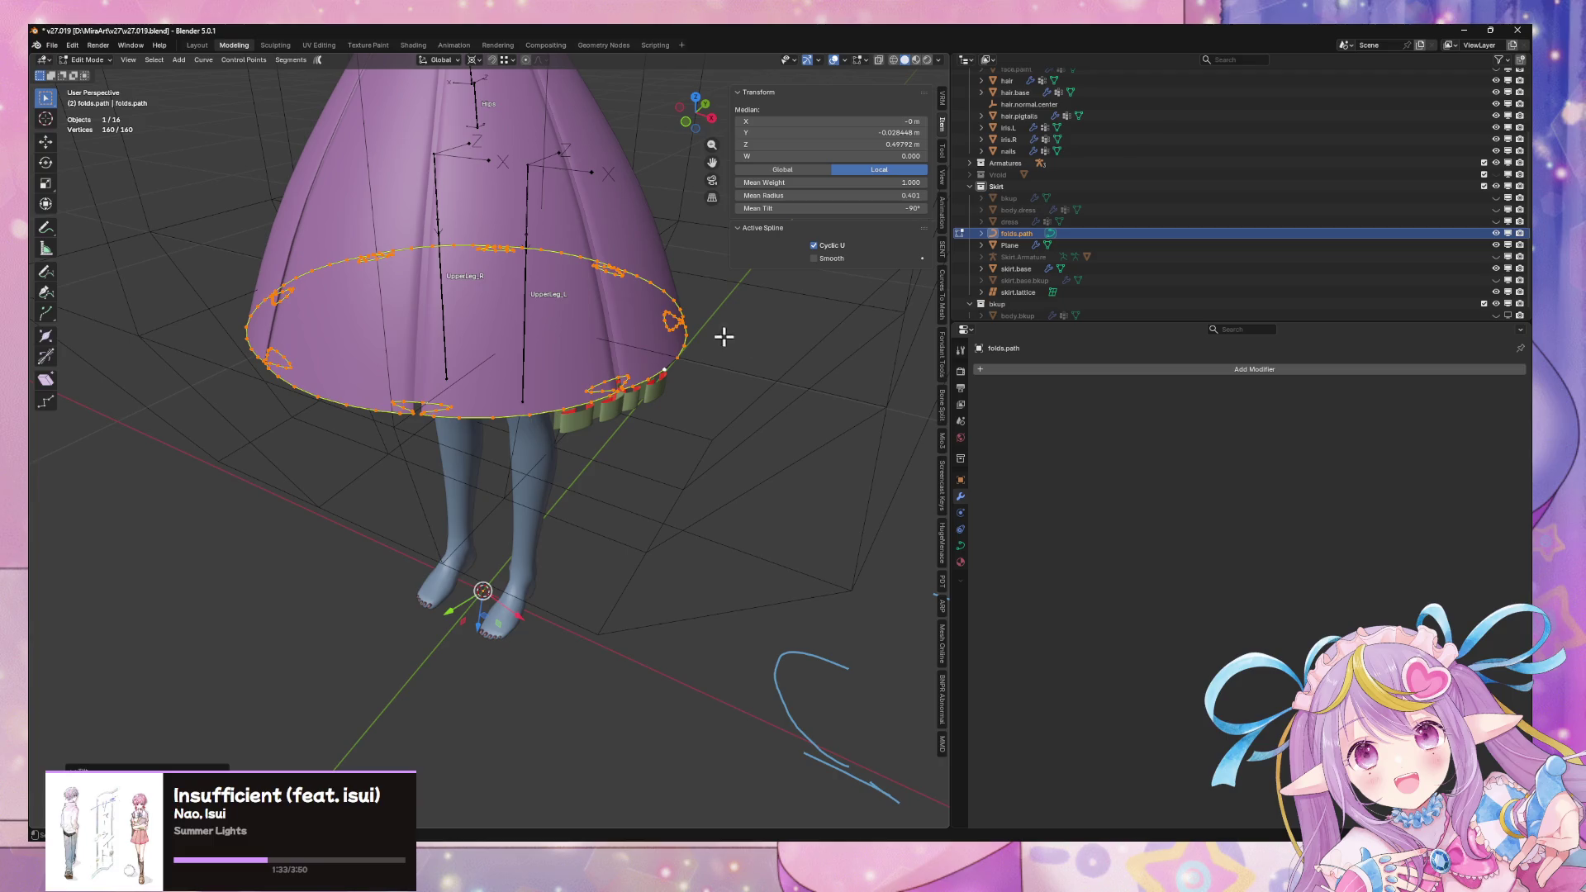
key("ctrl+t")
key("Return")
key("Tab")
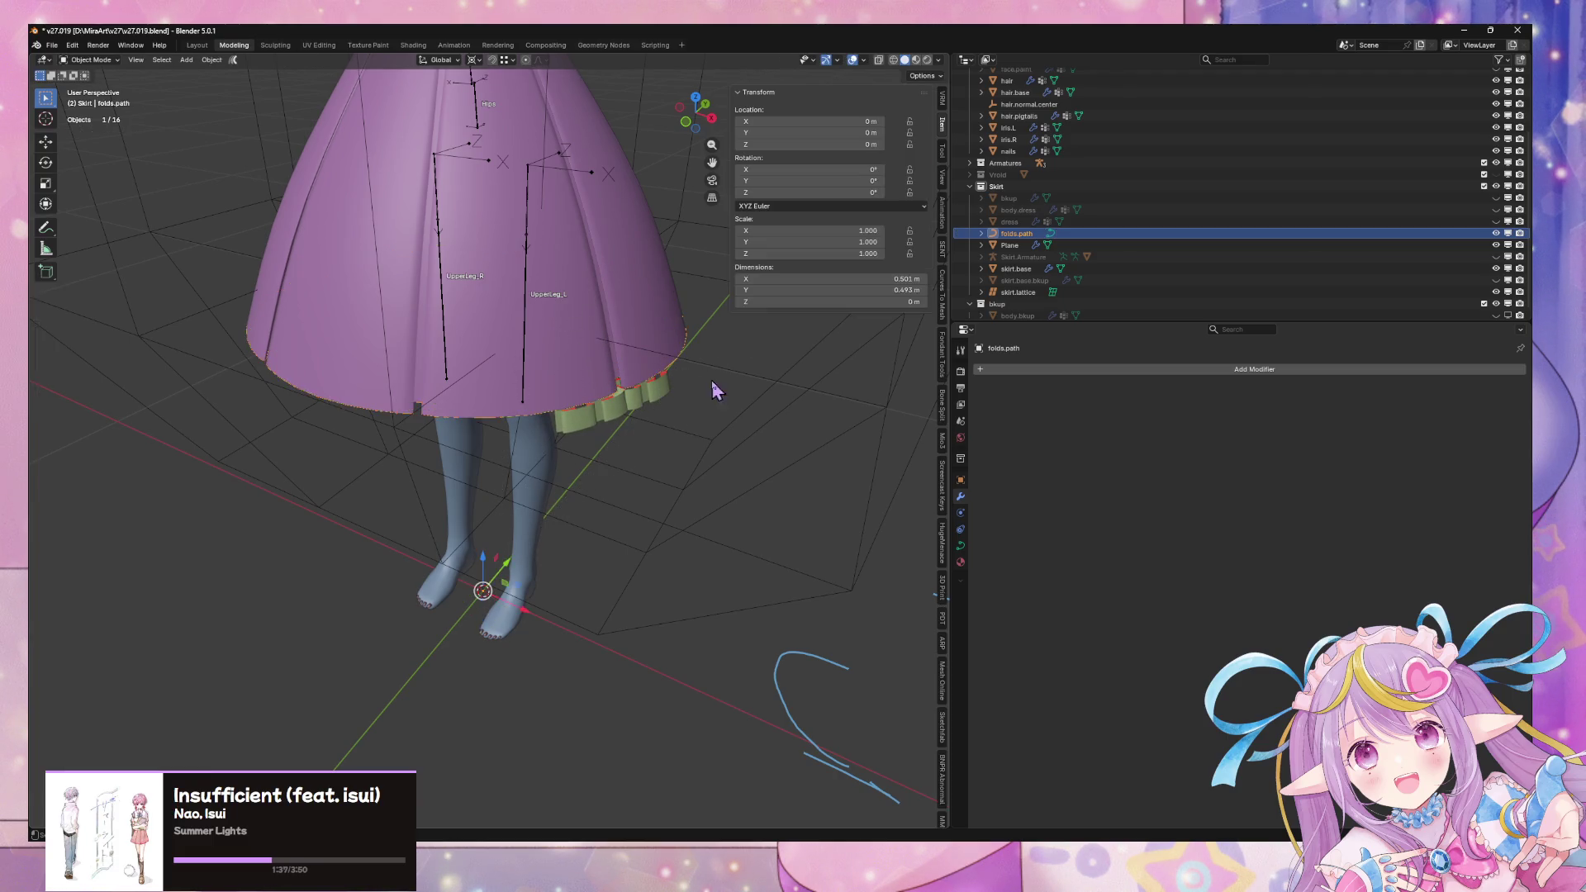
Orbit around the skirt and select the folds.path curve
left_click(768, 411)
scroll(754, 380, "up", 5)
left_click(718, 323)
mouse_move(717, 323)
middle_mouse_down()
mouse_move(630, 388)
mouse_move(570, 380)
mouse_move(558, 392)
mouse_move(586, 428)
mouse_move(529, 434)
mouse_move(653, 431)
middle_mouse_up()
left_click(528, 425)
mouse_move(529, 425)
middle_mouse_down()
mouse_move(579, 364)
mouse_move(630, 413)
mouse_move(584, 379)
mouse_move(607, 401)
mouse_move(548, 417)
mouse_move(437, 494)
middle_mouse_up()
key("Tab")
key("Tab")
left_click(1016, 234)
key("Tab")
Keep a few hem curve points and delete all the other vertices
left_click(408, 484)
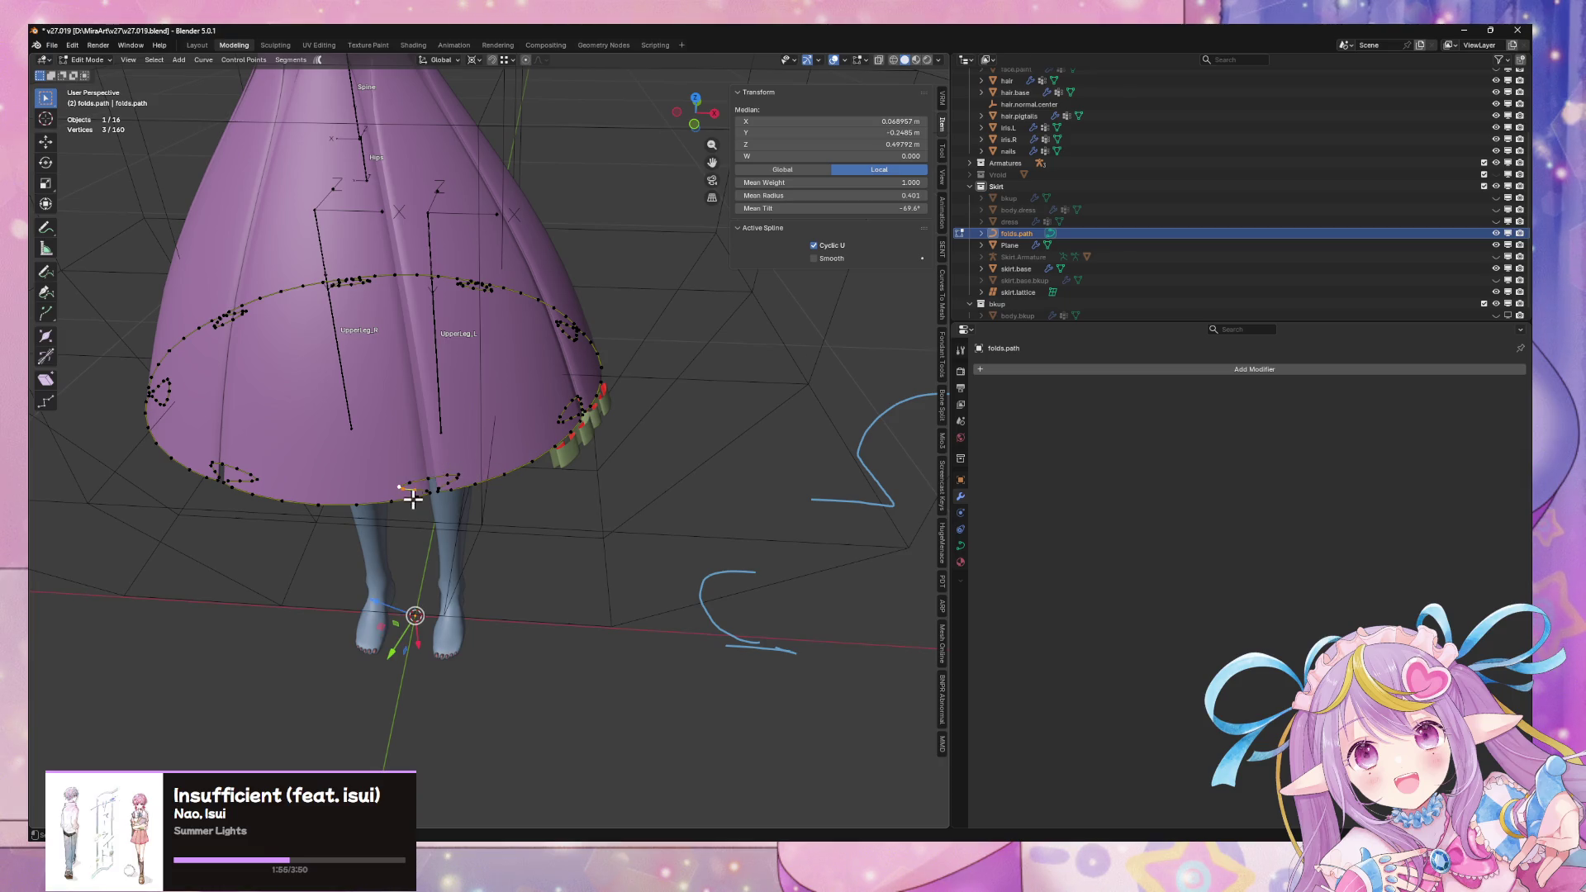
scroll(446, 508, "up", 1)
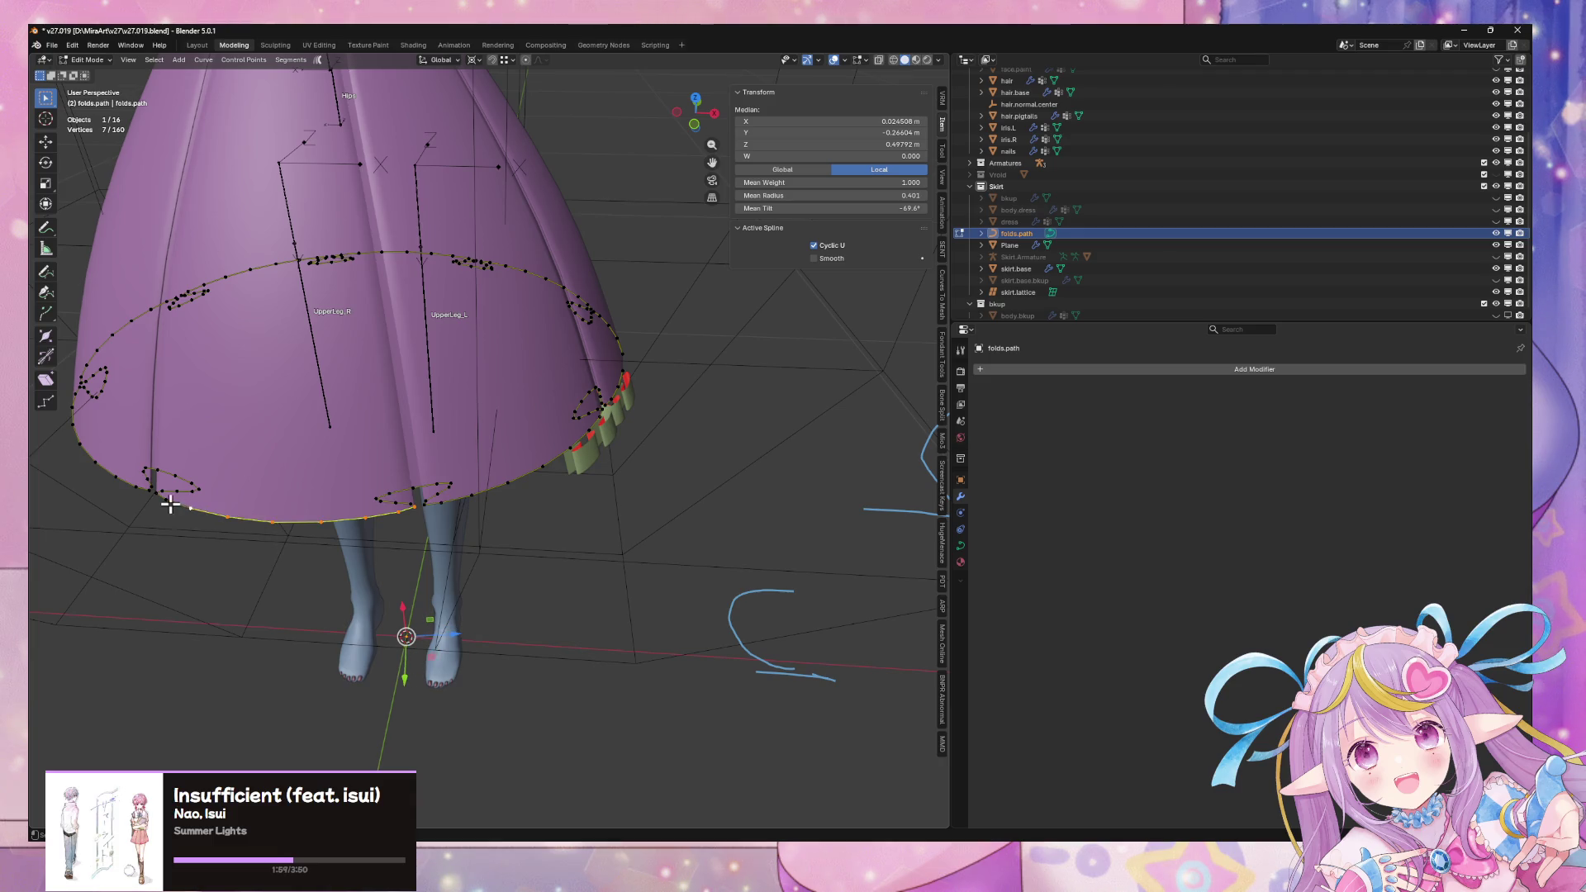
key("ctrl+i")
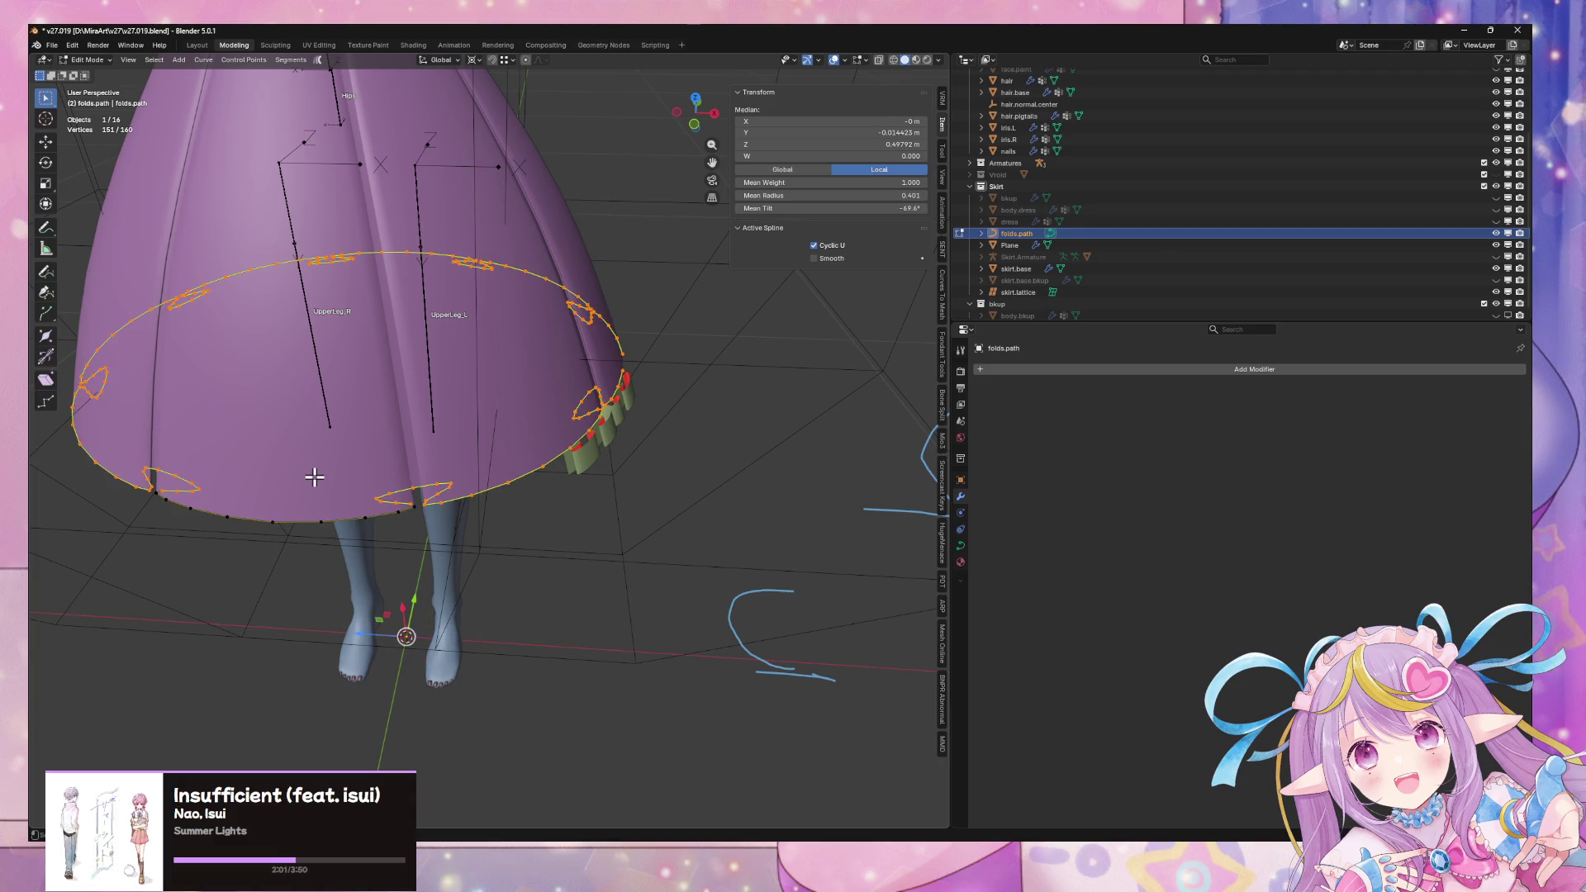
key("x")
left_click(321, 487)
scroll(357, 517, "up", 3)
mouse_move(358, 517)
middle_mouse_down()
mouse_move(417, 463)
mouse_move(421, 495)
mouse_move(347, 540)
middle_mouse_up()
mouse_move(128, 656)
middle_mouse_down()
mouse_move(265, 623)
mouse_move(266, 588)
middle_mouse_up()
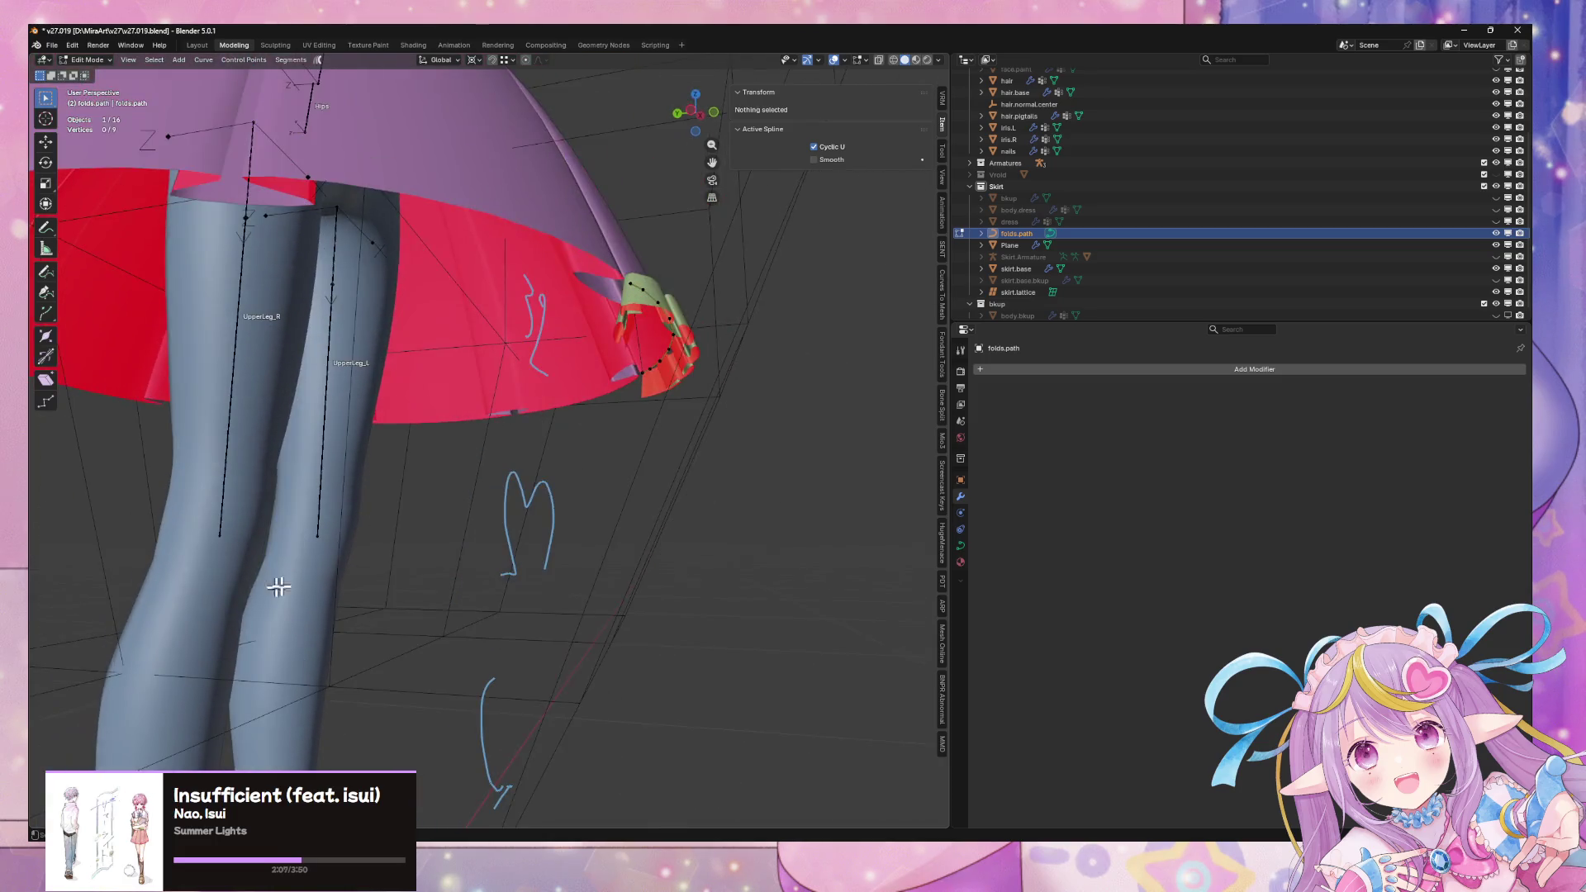
key("Tab")
Reduce the ruffle plane's Array Count to 4
left_click(686, 306)
middle_click_drag(692, 320, 747, 393)
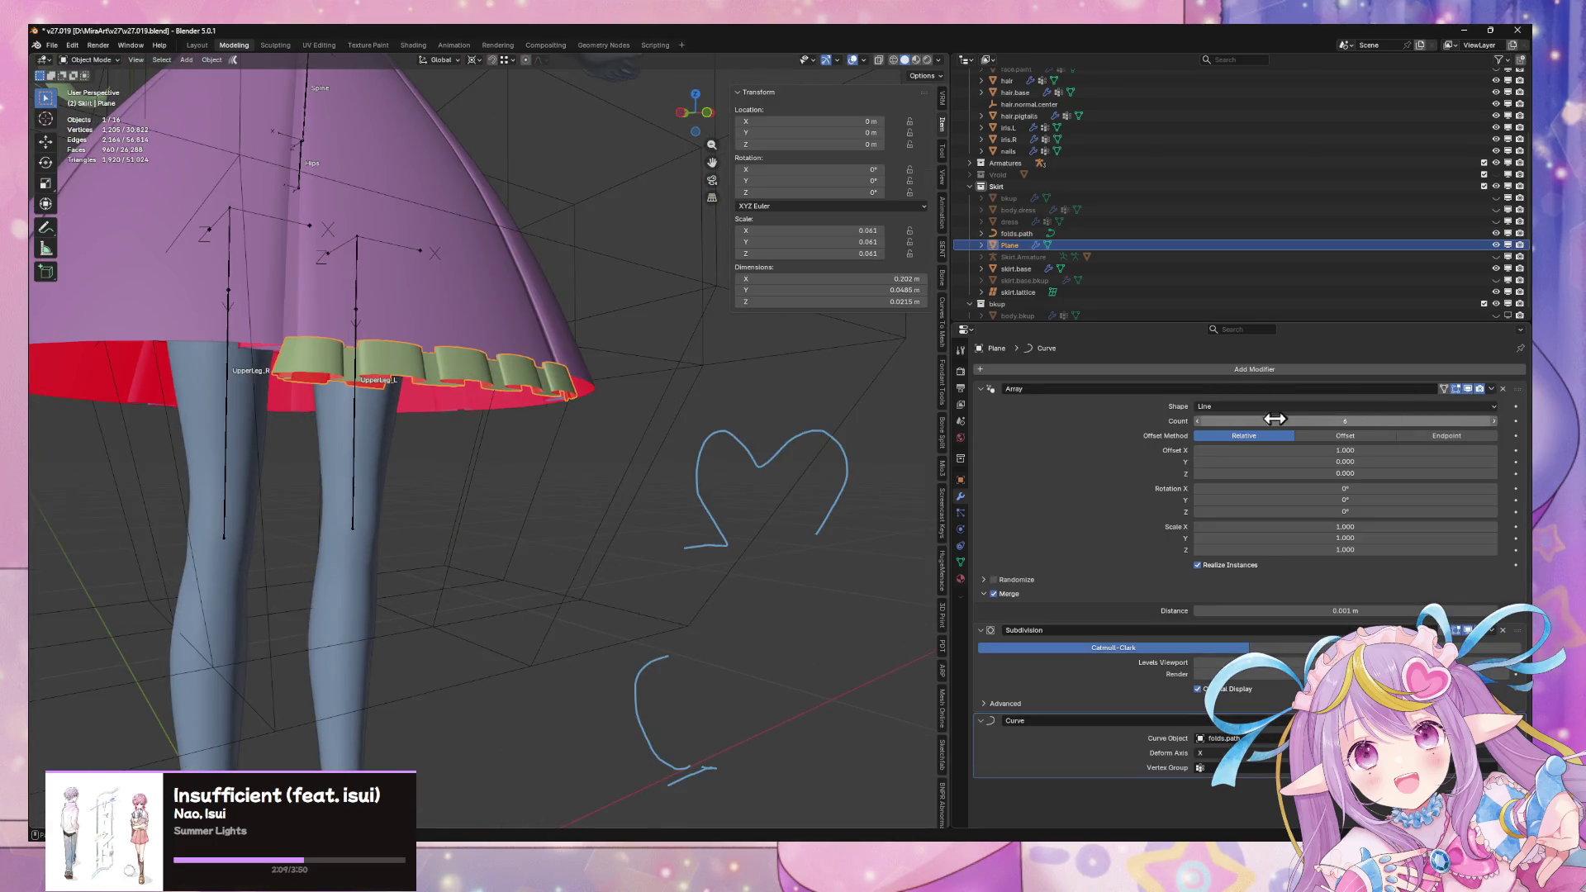
left_click(1198, 422)
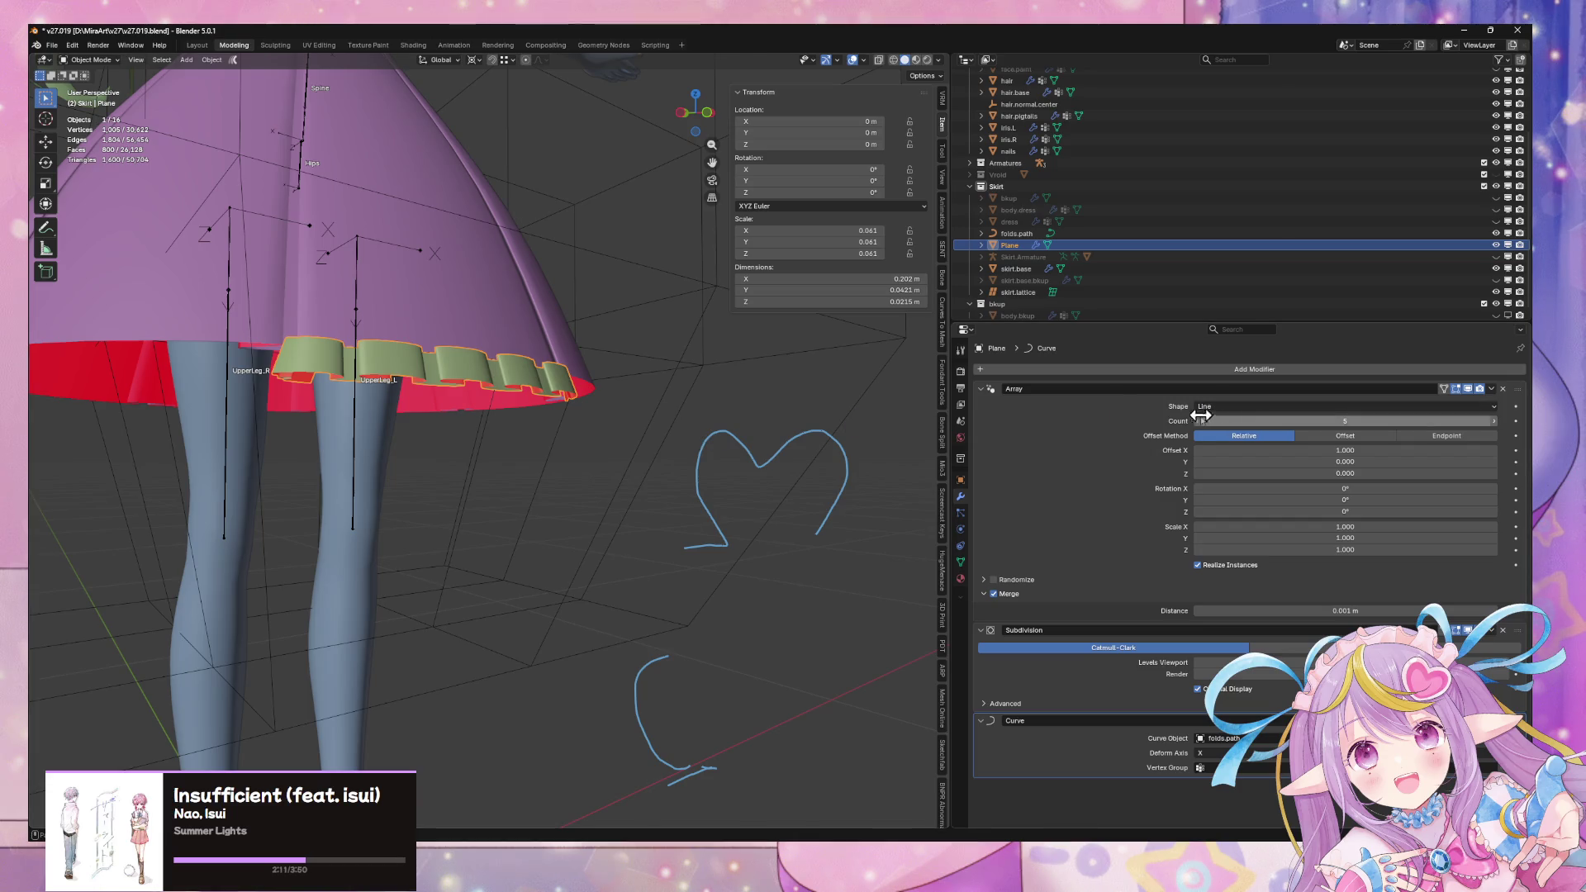
left_click(1198, 422)
mouse_move(615, 442)
middle_mouse_down()
mouse_move(646, 462)
mouse_move(623, 513)
mouse_move(669, 508)
mouse_move(632, 537)
middle_mouse_up()
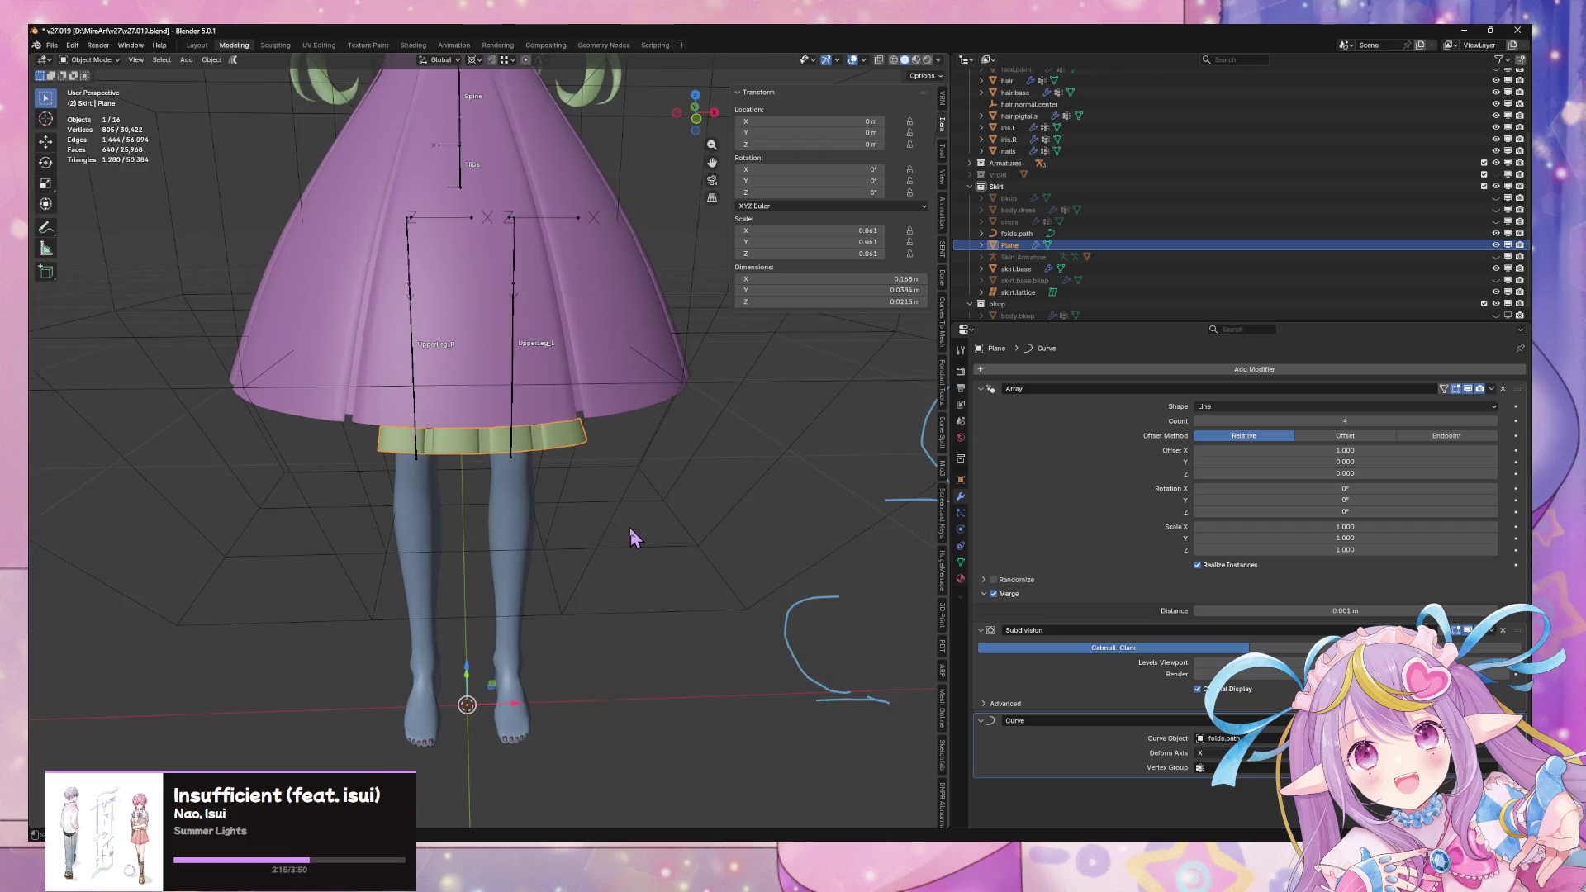
Resize the ruffle plane's mesh in Edit Mode instead of the object
key("Tab")
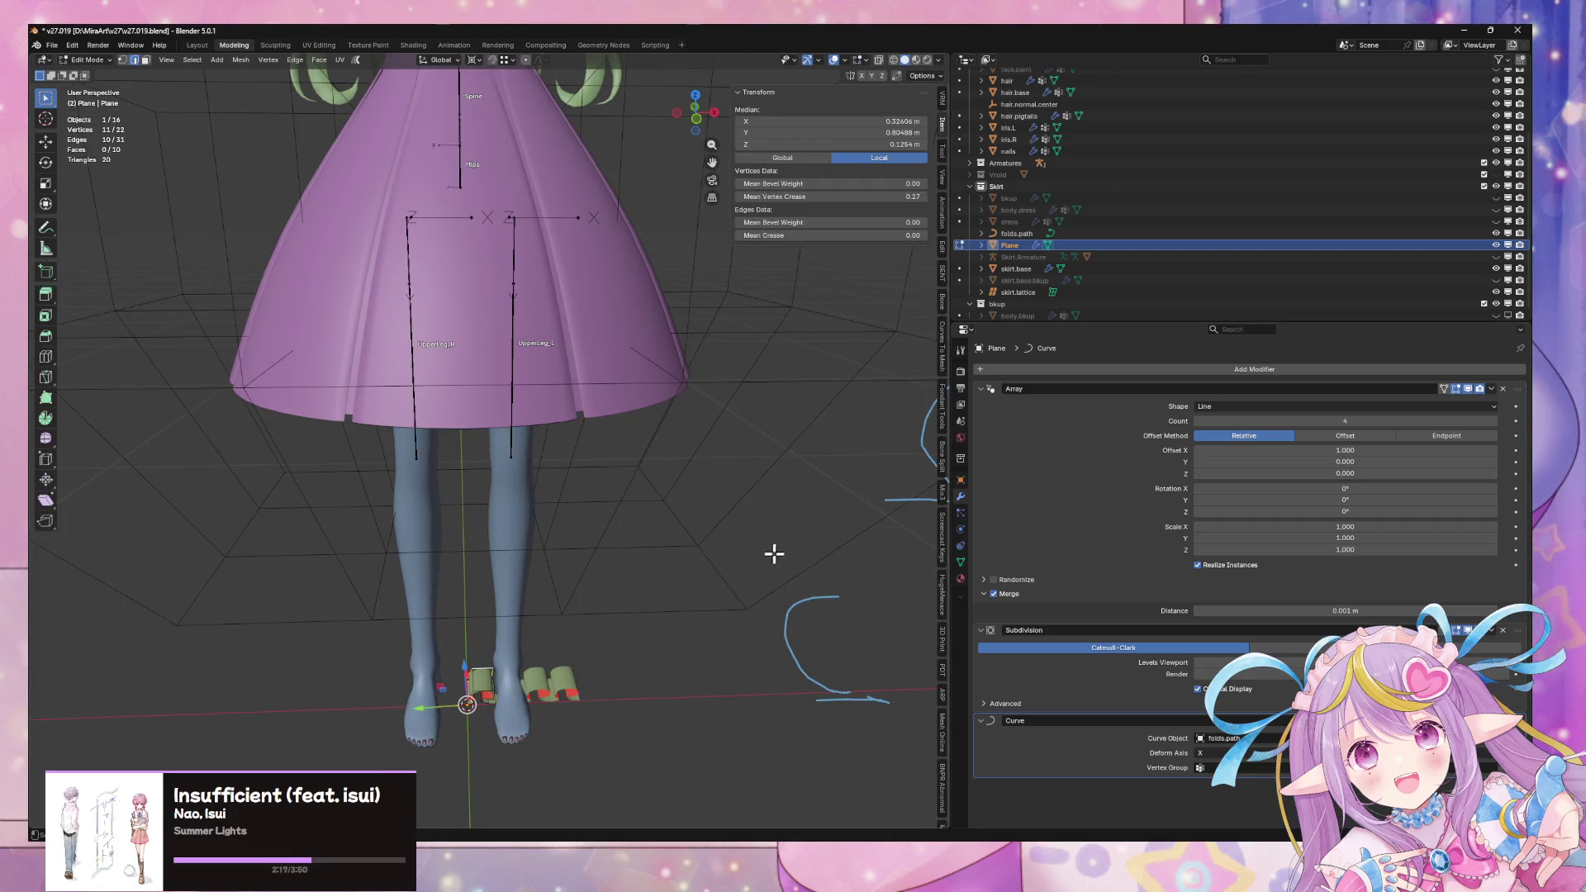
key("s")
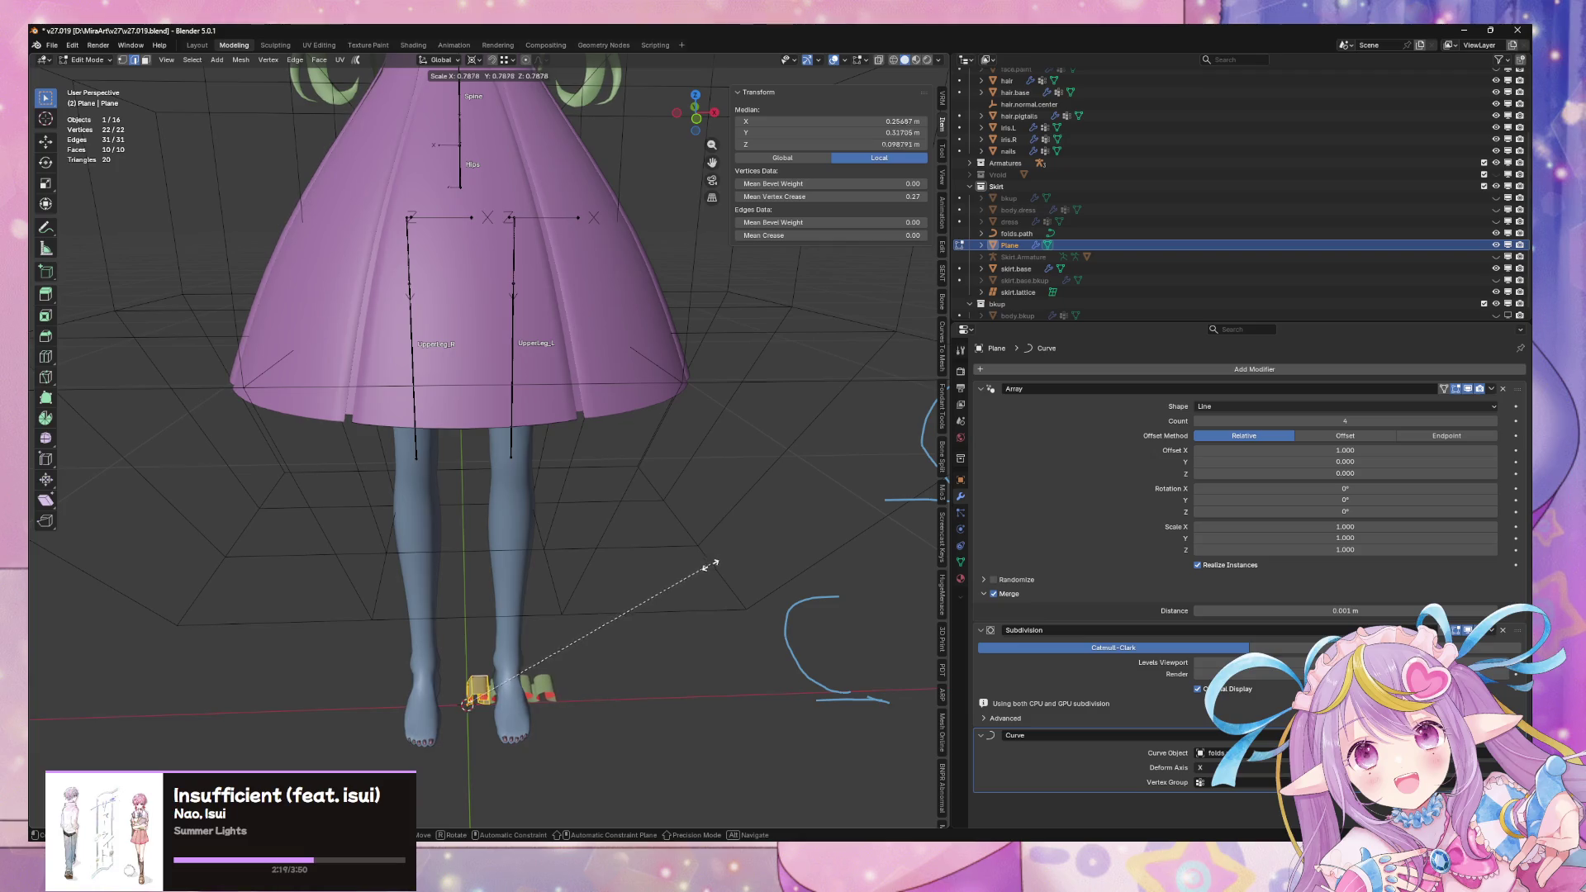
left_click(664, 592)
key("Tab")
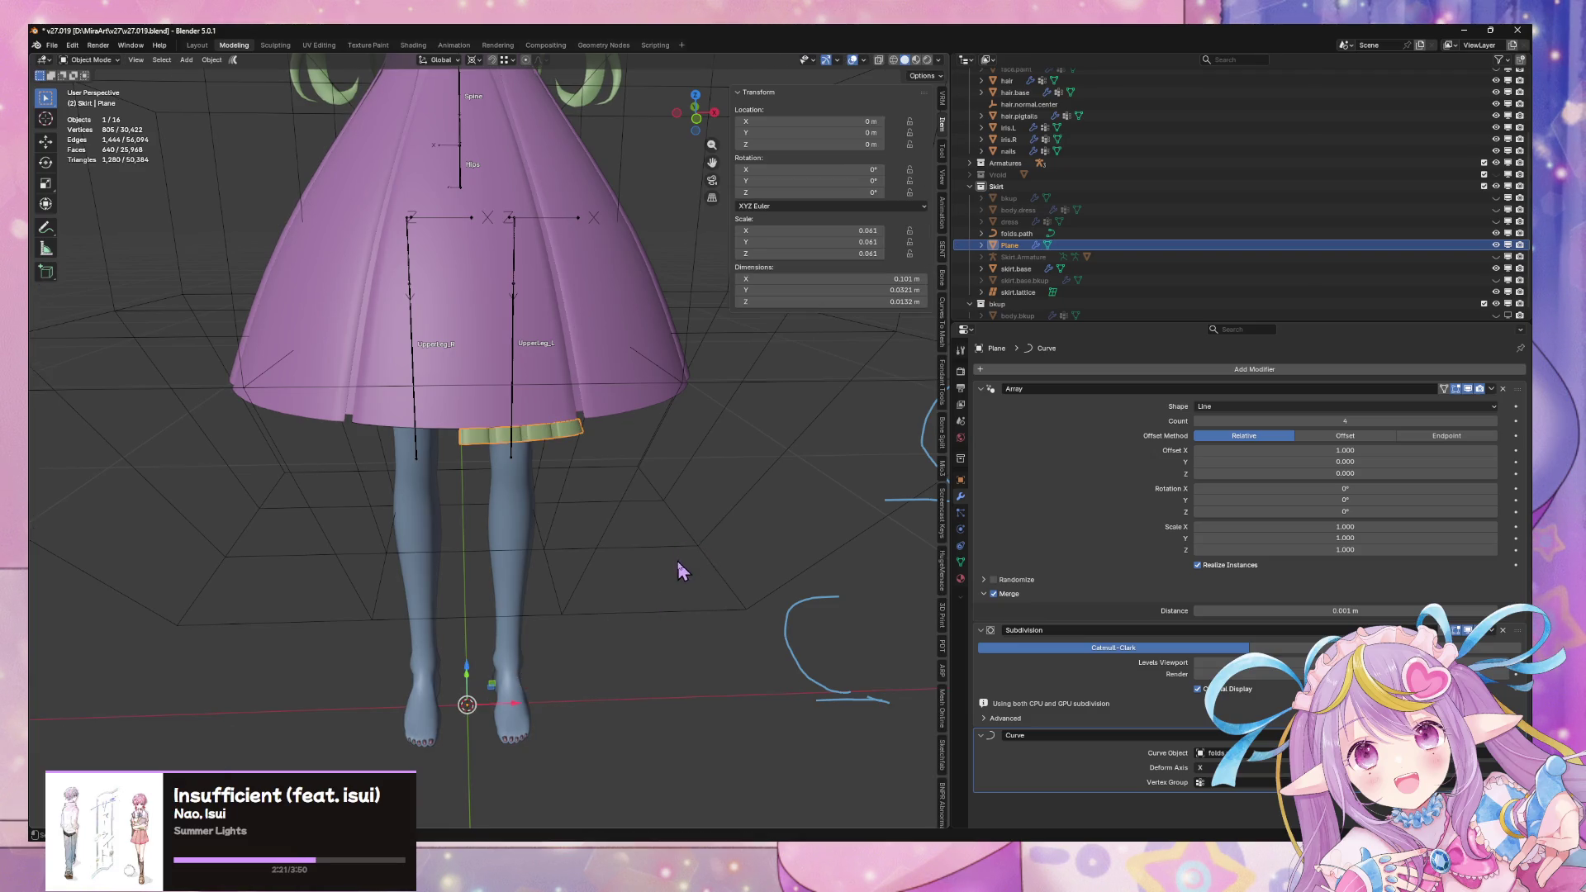
key("s")
right_click(709, 548)
key("Tab")
key("s")
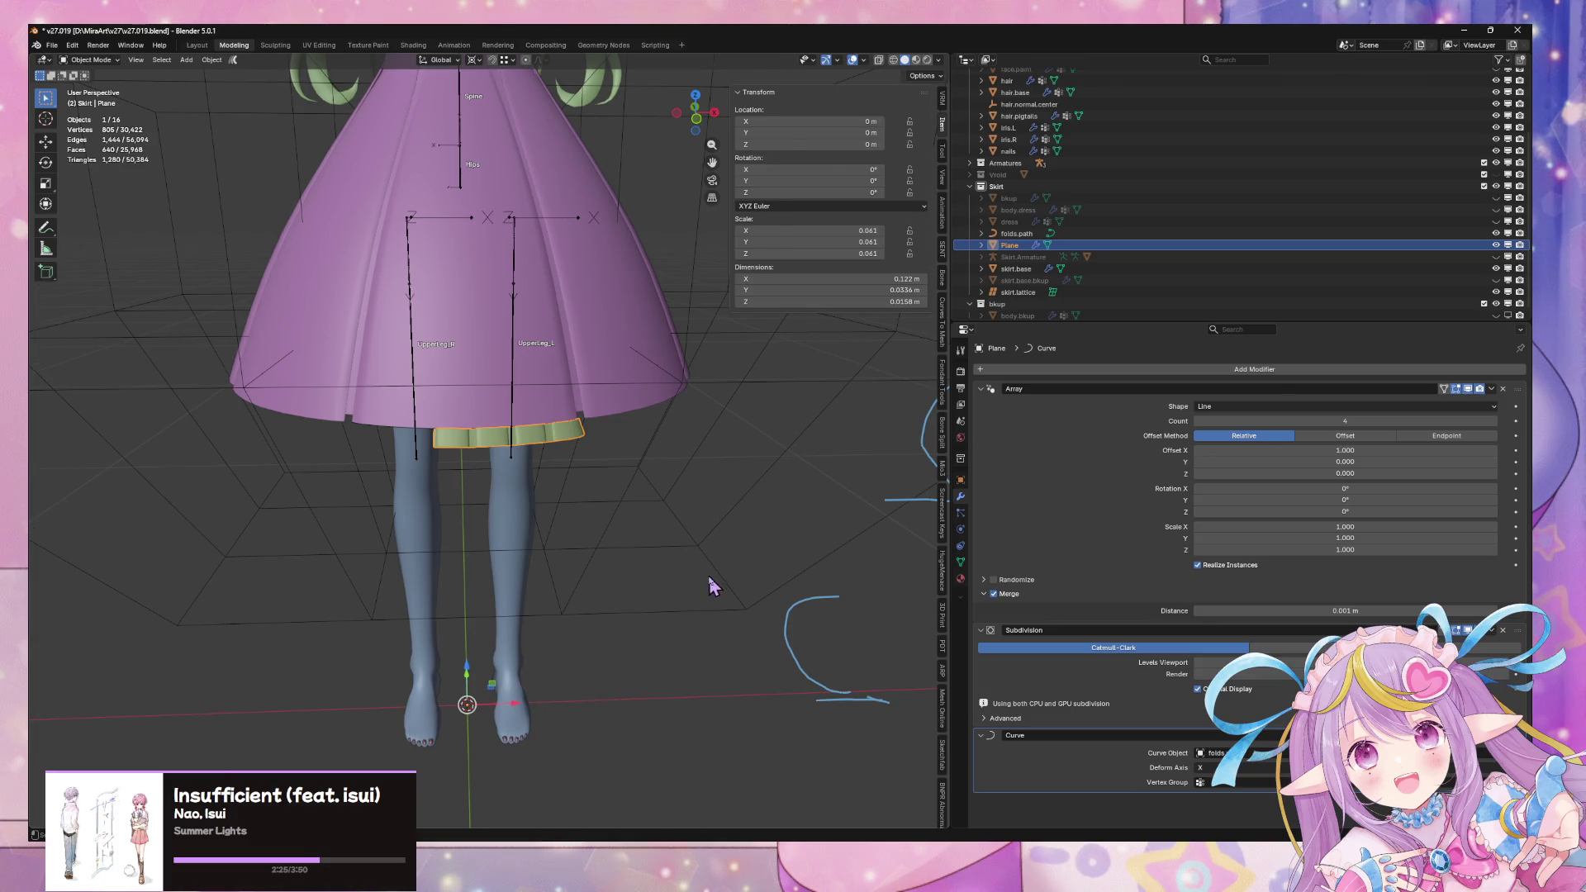
left_click(715, 572)
key("Tab")
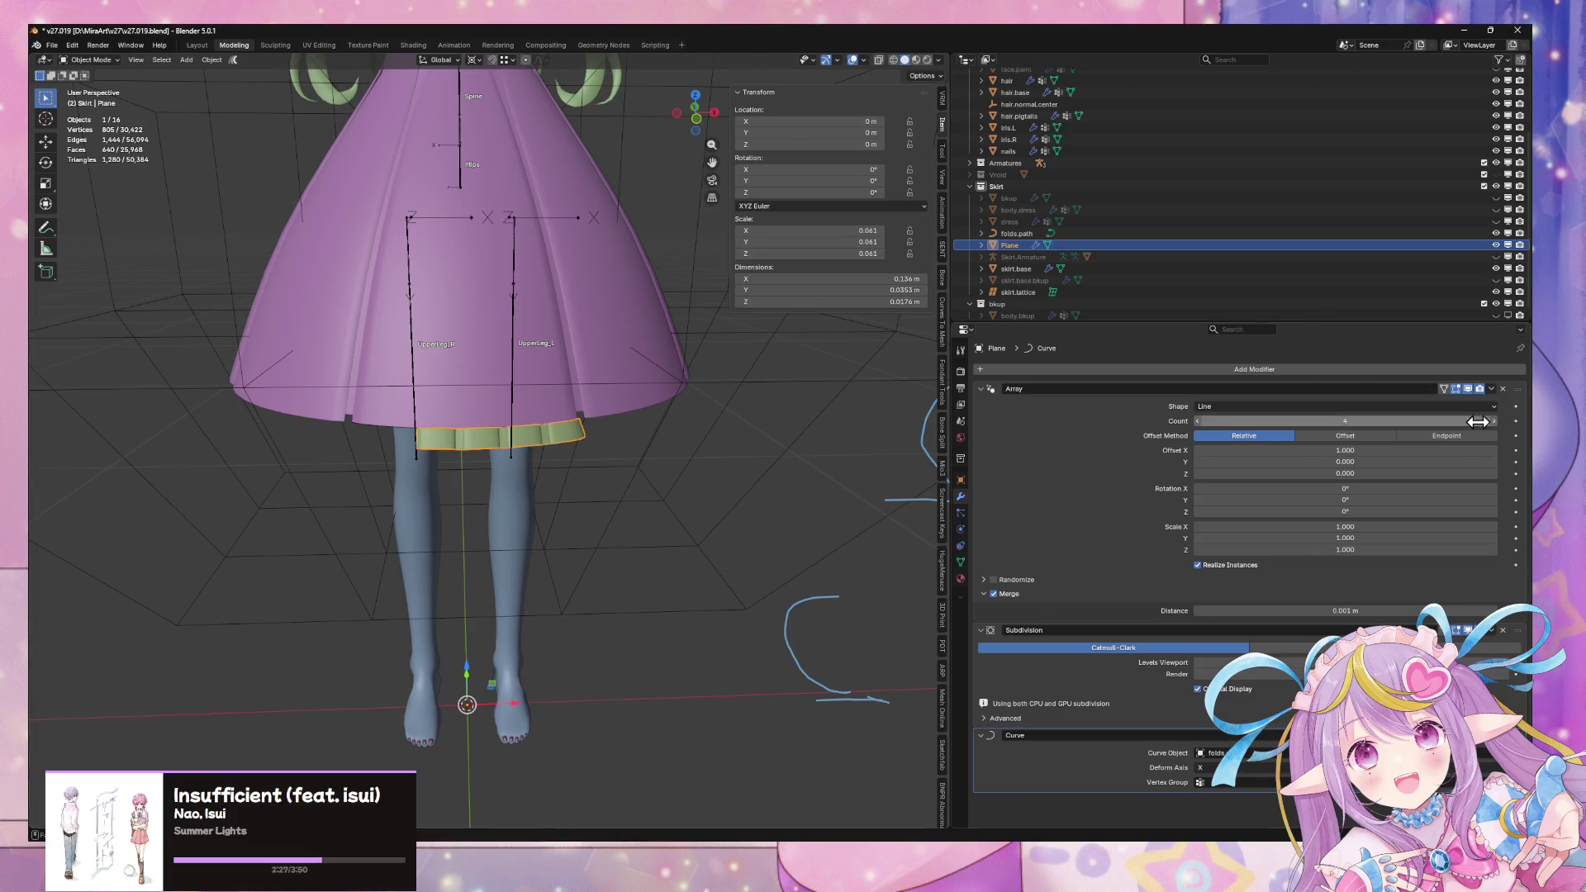
Raise the Array Count back to 5 and preview the ruffle around the hem
left_click(1494, 421)
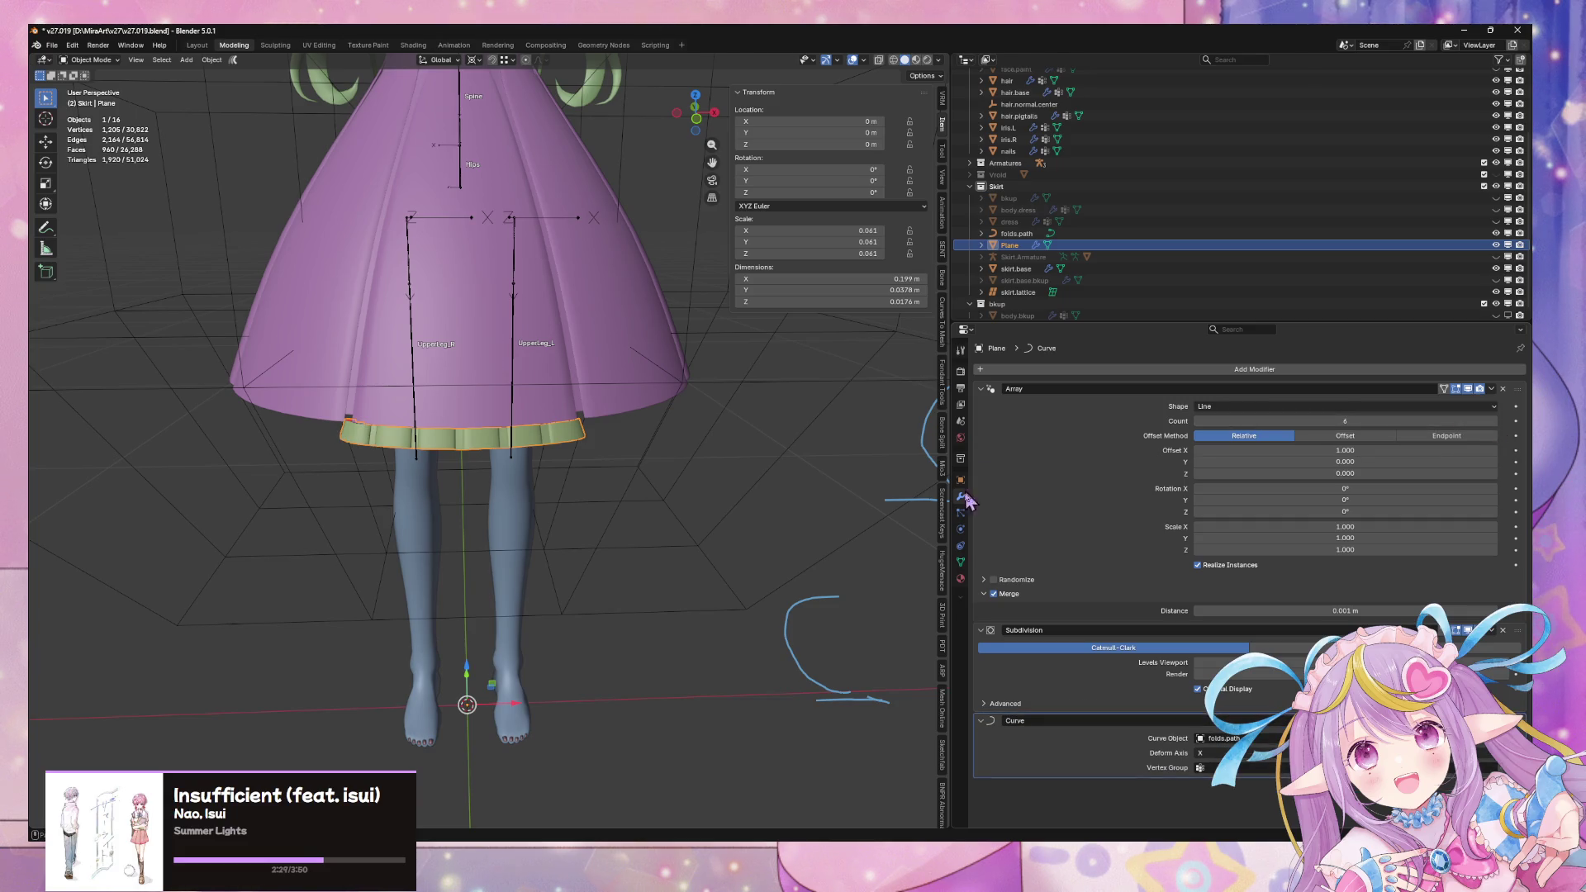
scroll(828, 520, "up", 3)
mouse_move(829, 520)
middle_mouse_down()
mouse_move(825, 549)
mouse_move(847, 500)
middle_mouse_up()
key("Tab")
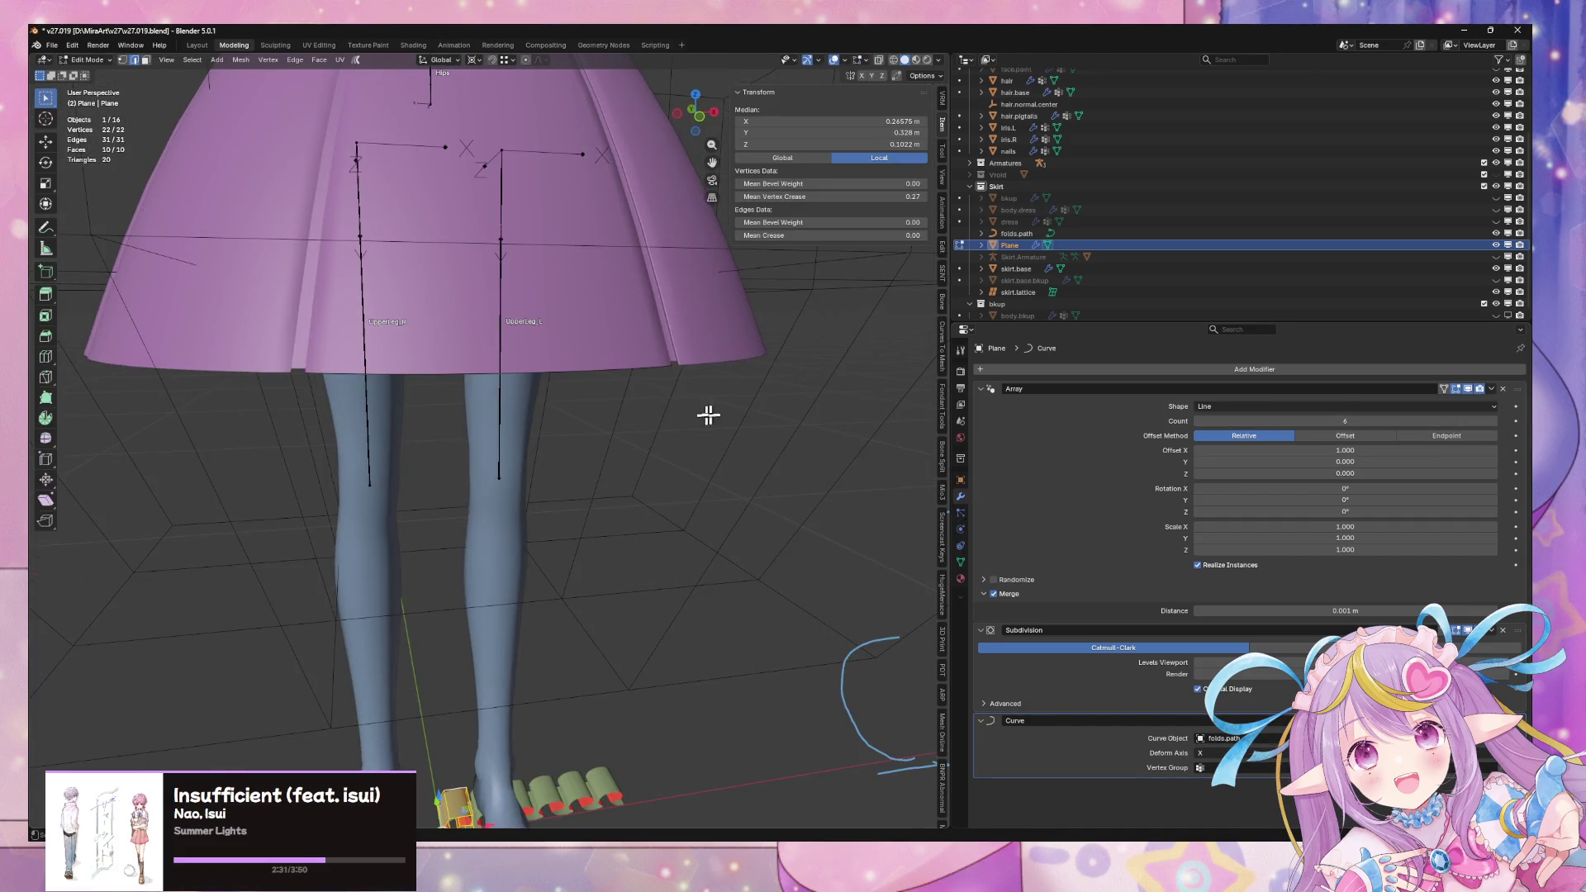
key("Tab")
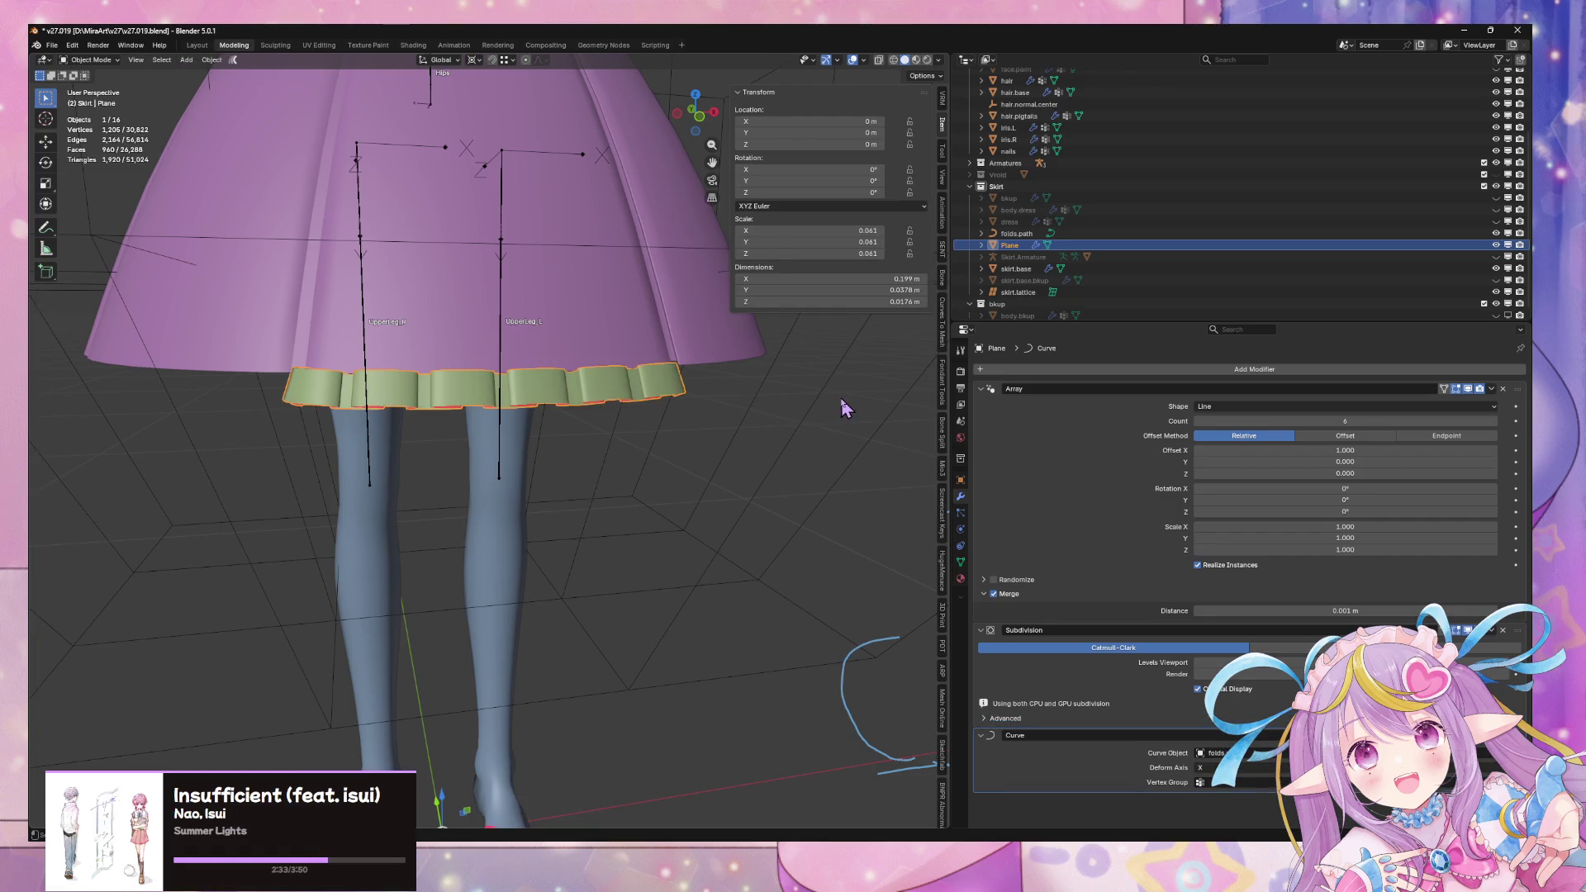
key("Tab")
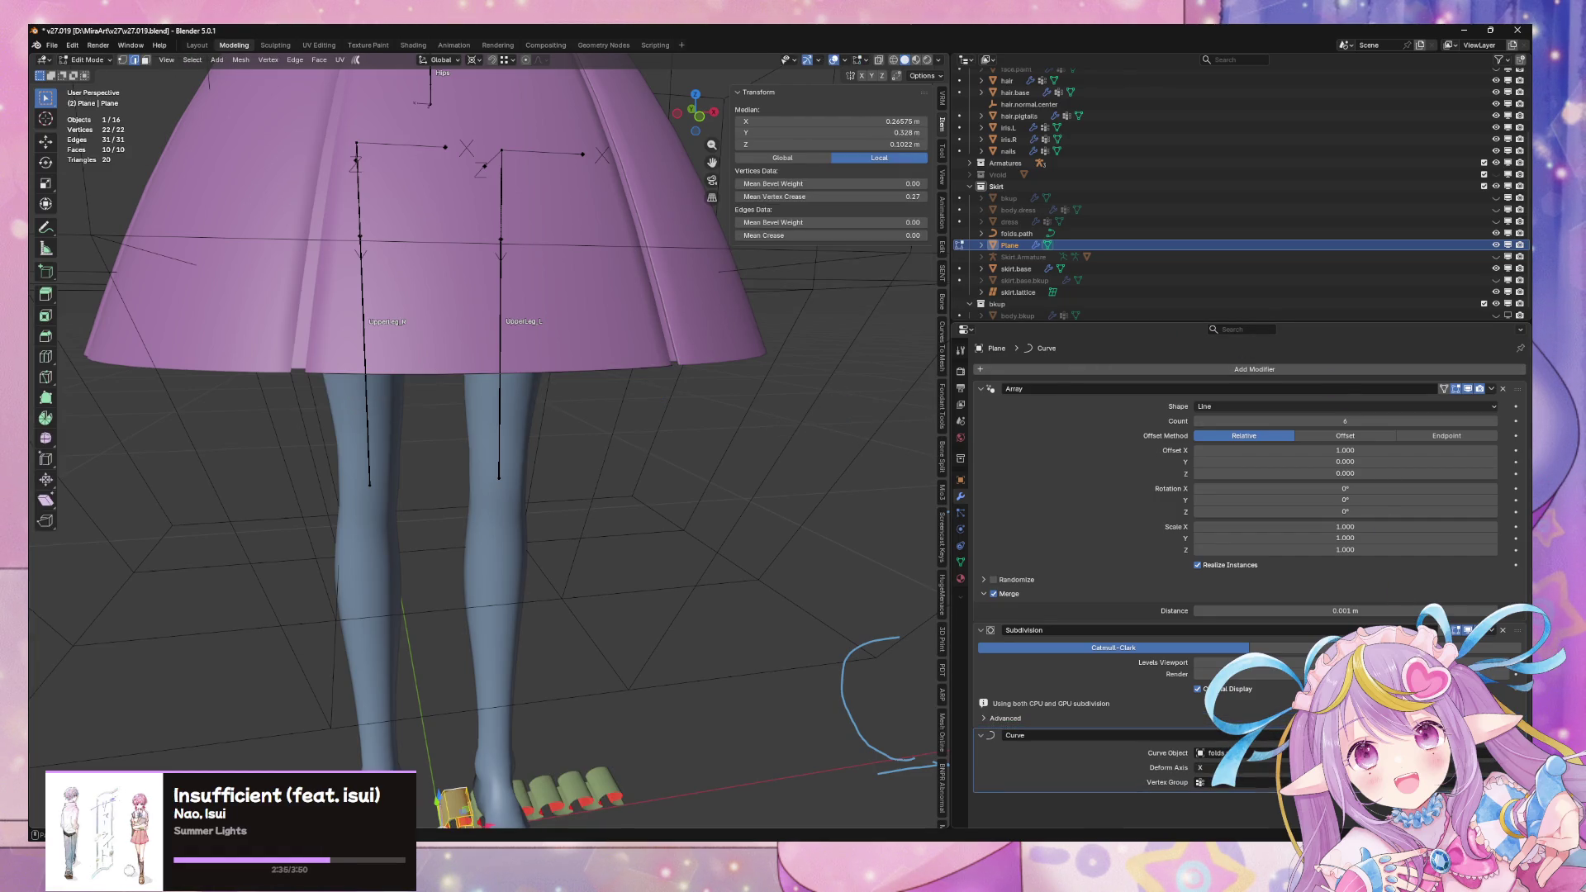
Shrink the ruffle mesh by 0.93
key("s")
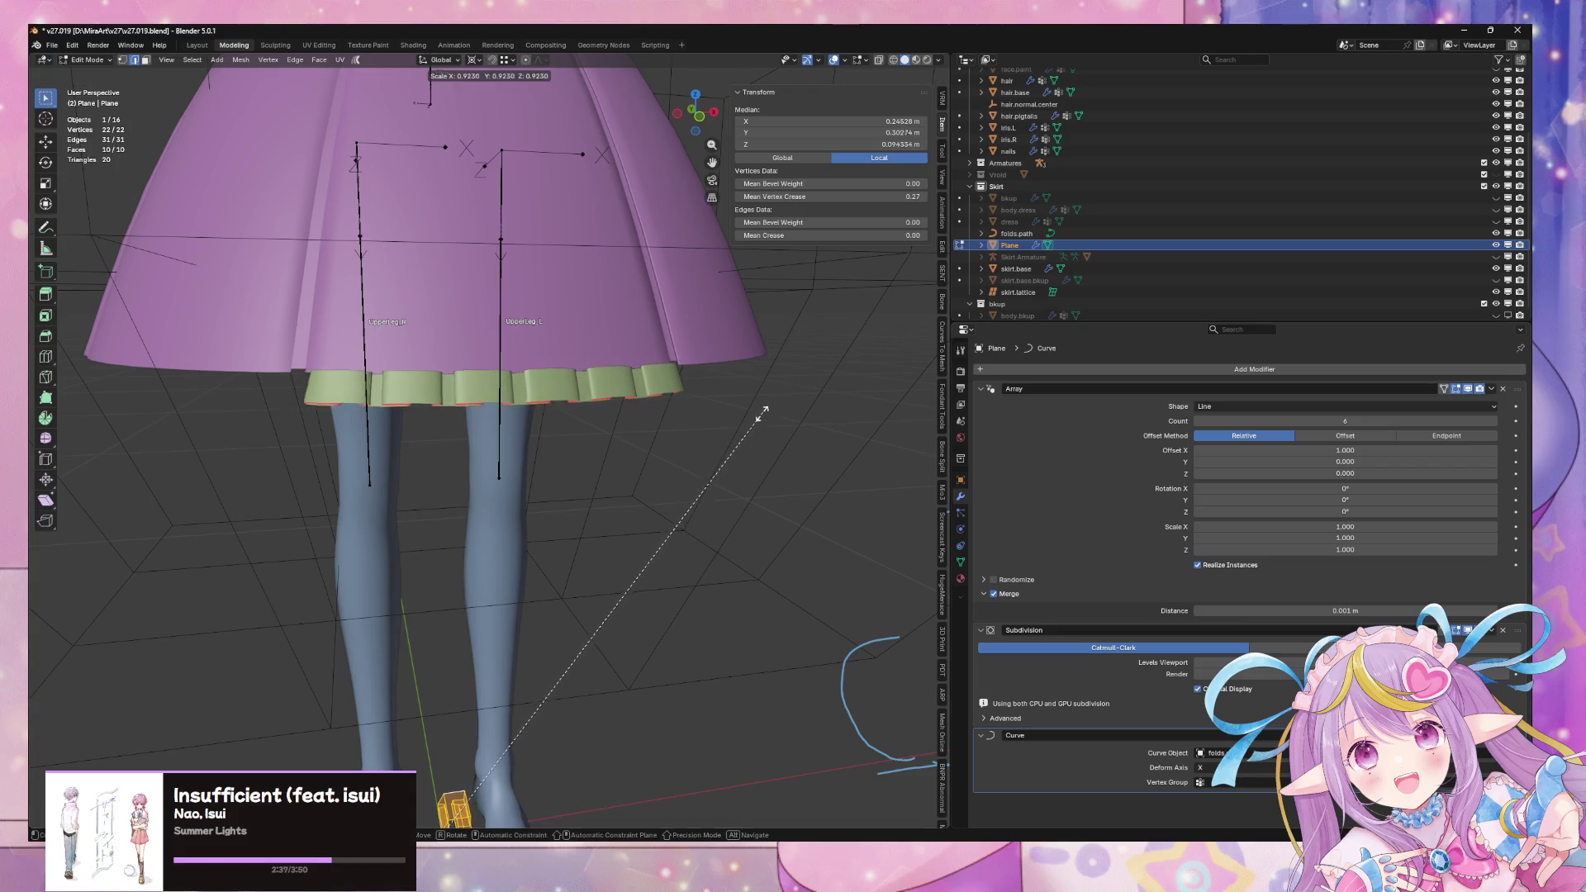
left_click(779, 408)
scroll(779, 407, "up", 3)
mouse_move(779, 407)
middle_mouse_down()
mouse_move(874, 414)
mouse_move(906, 380)
mouse_move(747, 353)
mouse_move(683, 372)
mouse_move(785, 449)
mouse_move(790, 328)
mouse_move(693, 446)
mouse_move(772, 453)
mouse_move(771, 493)
mouse_move(793, 429)
middle_mouse_up()
left_click(1126, 369)
mouse_move(1120, 356)
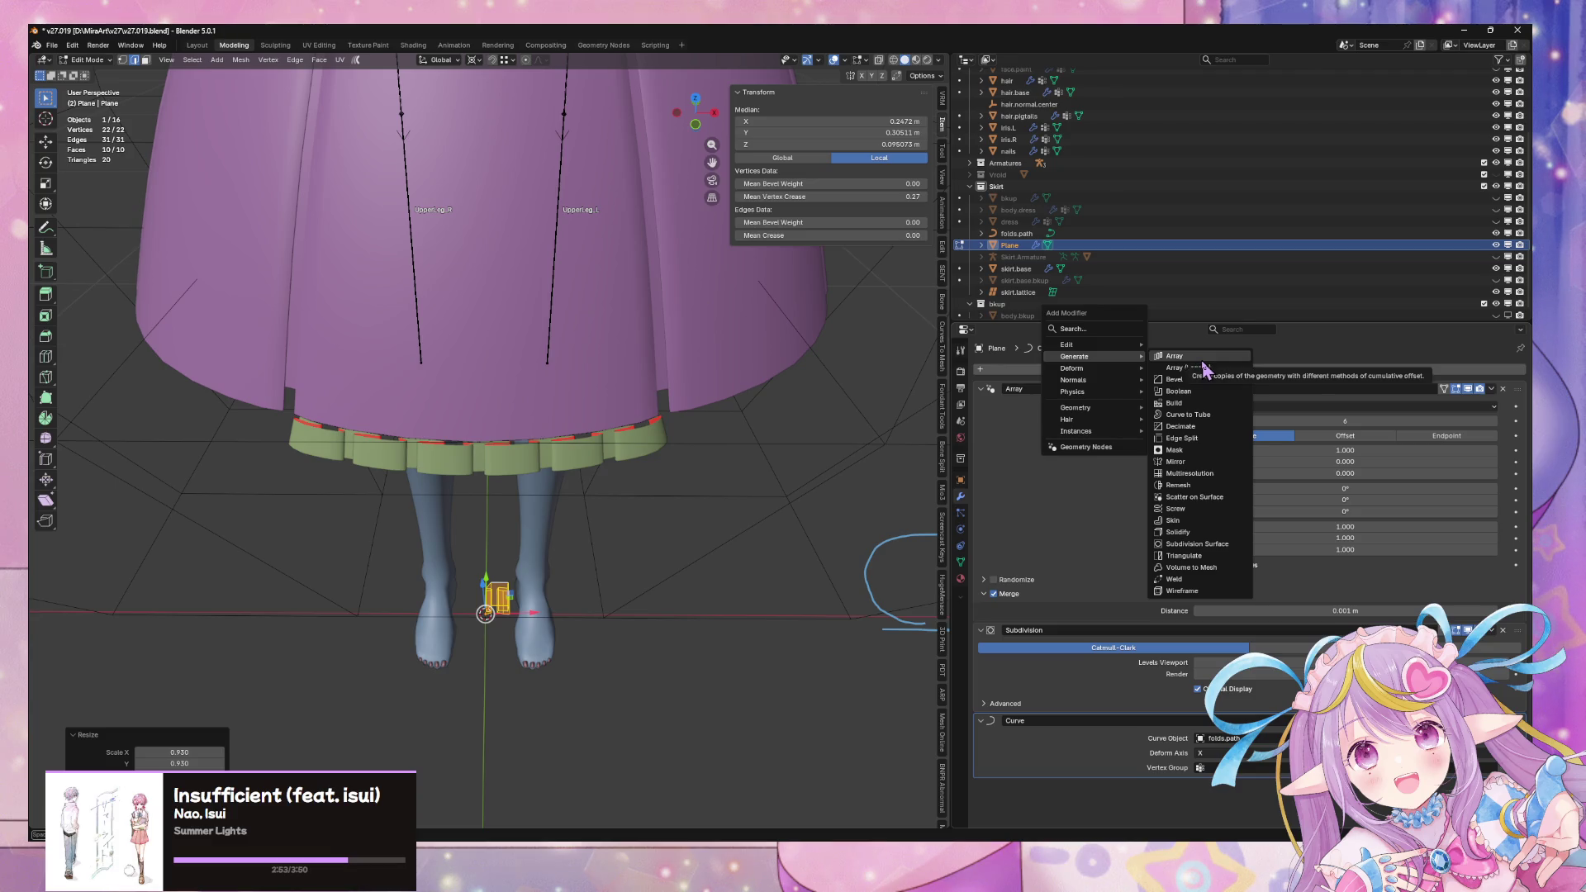
Add a Mirror modifier and move it to the top of the stack
left_click(1177, 461)
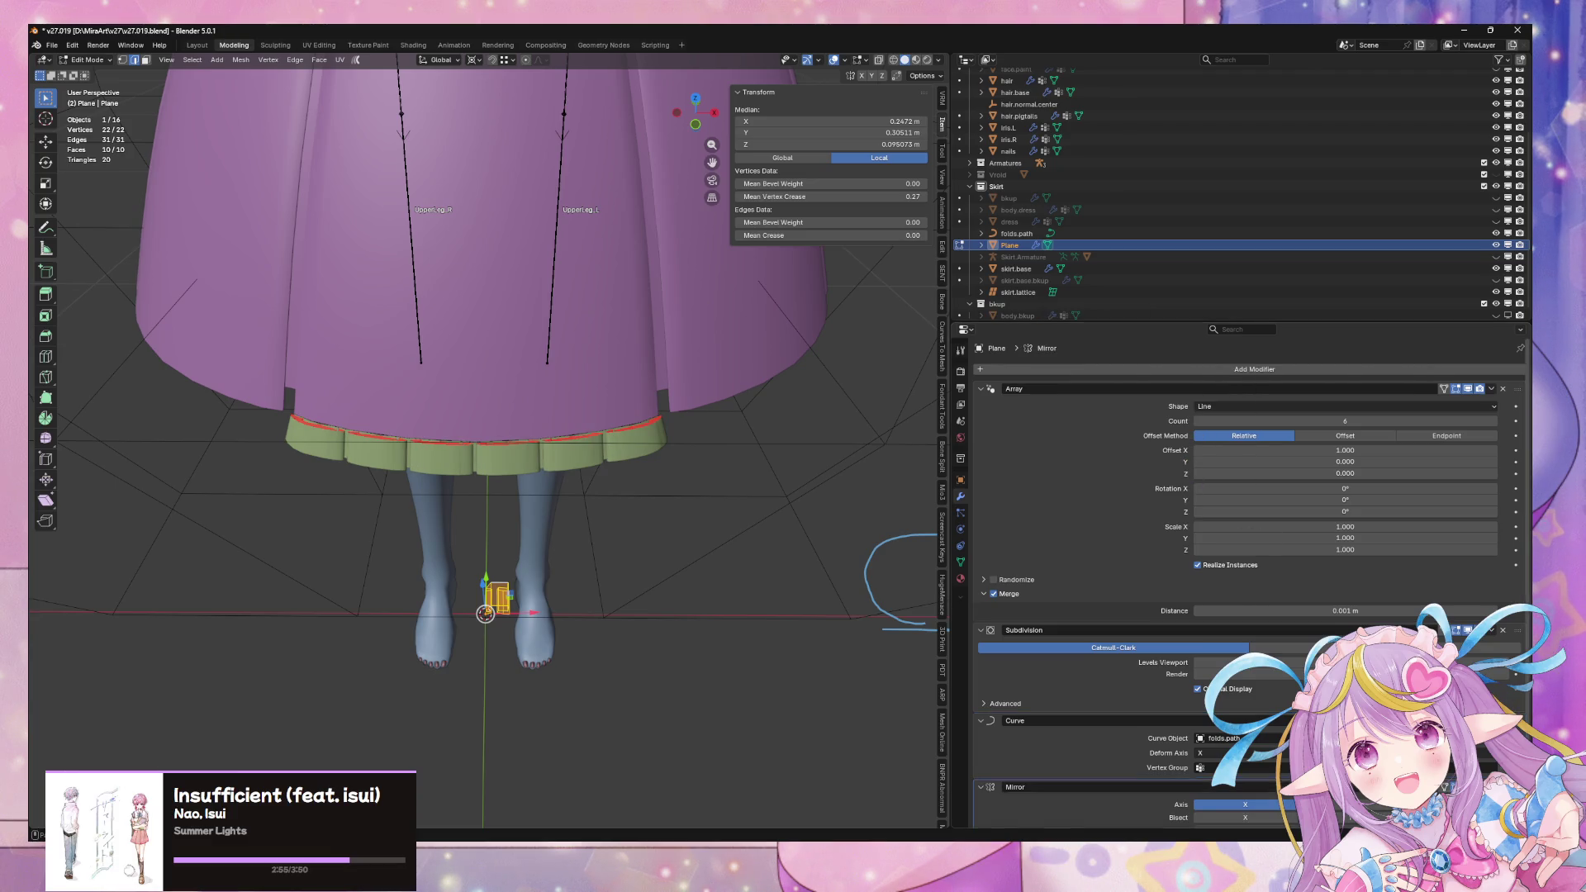
left_click_drag(1518, 787, 1518, 389)
mouse_move(706, 512)
middle_mouse_down()
mouse_move(711, 311)
mouse_move(720, 351)
middle_mouse_up()
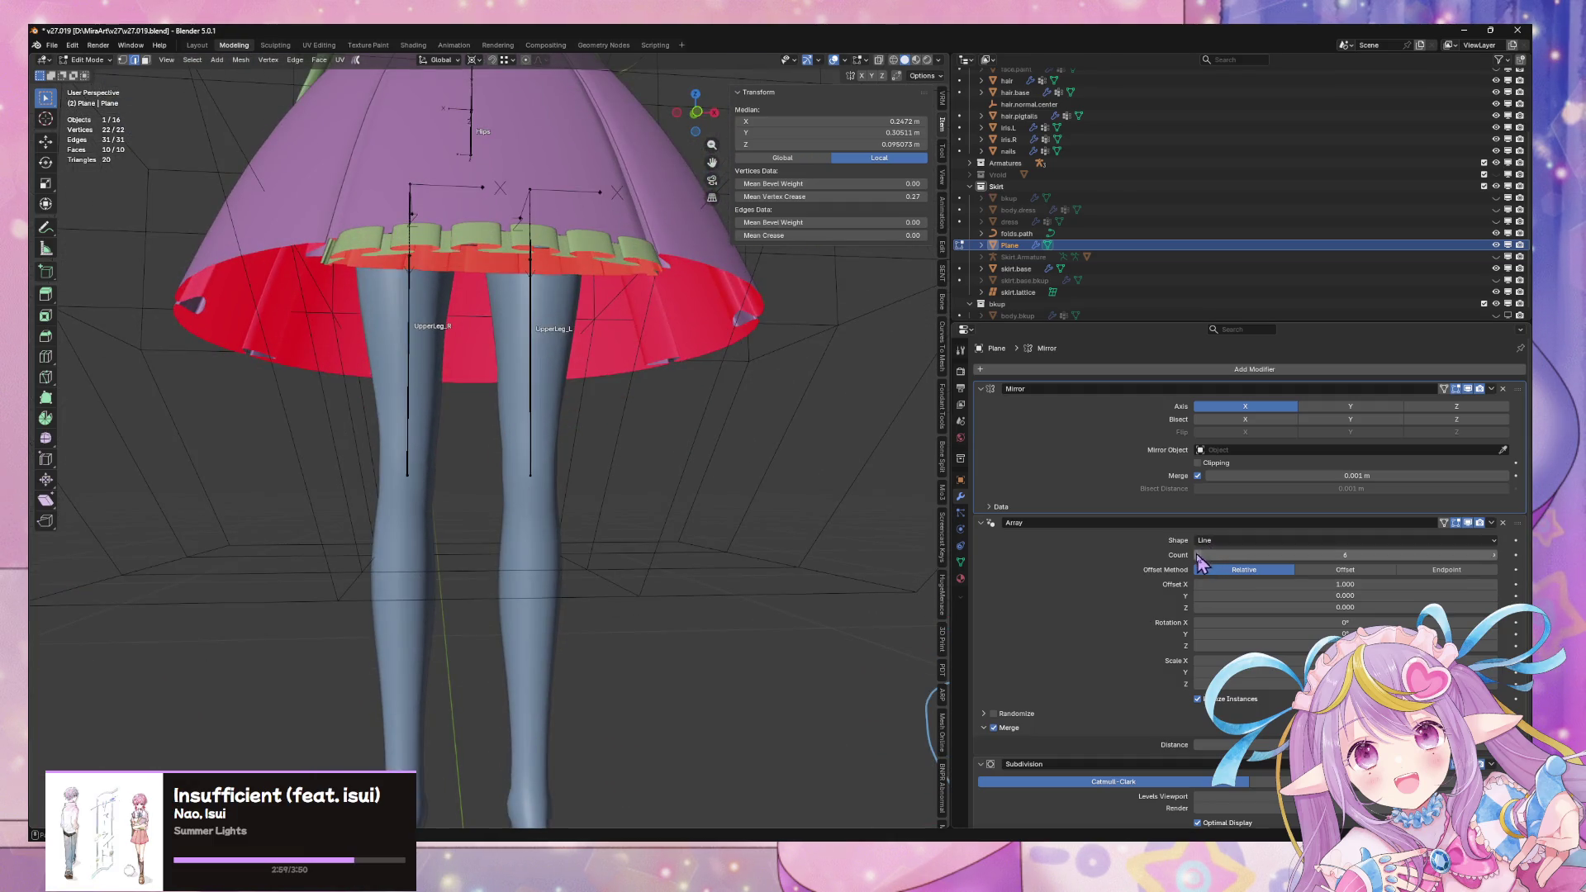
Set the Array Count to 3 after trying 2
left_click(1197, 555)
left_click(1197, 555)
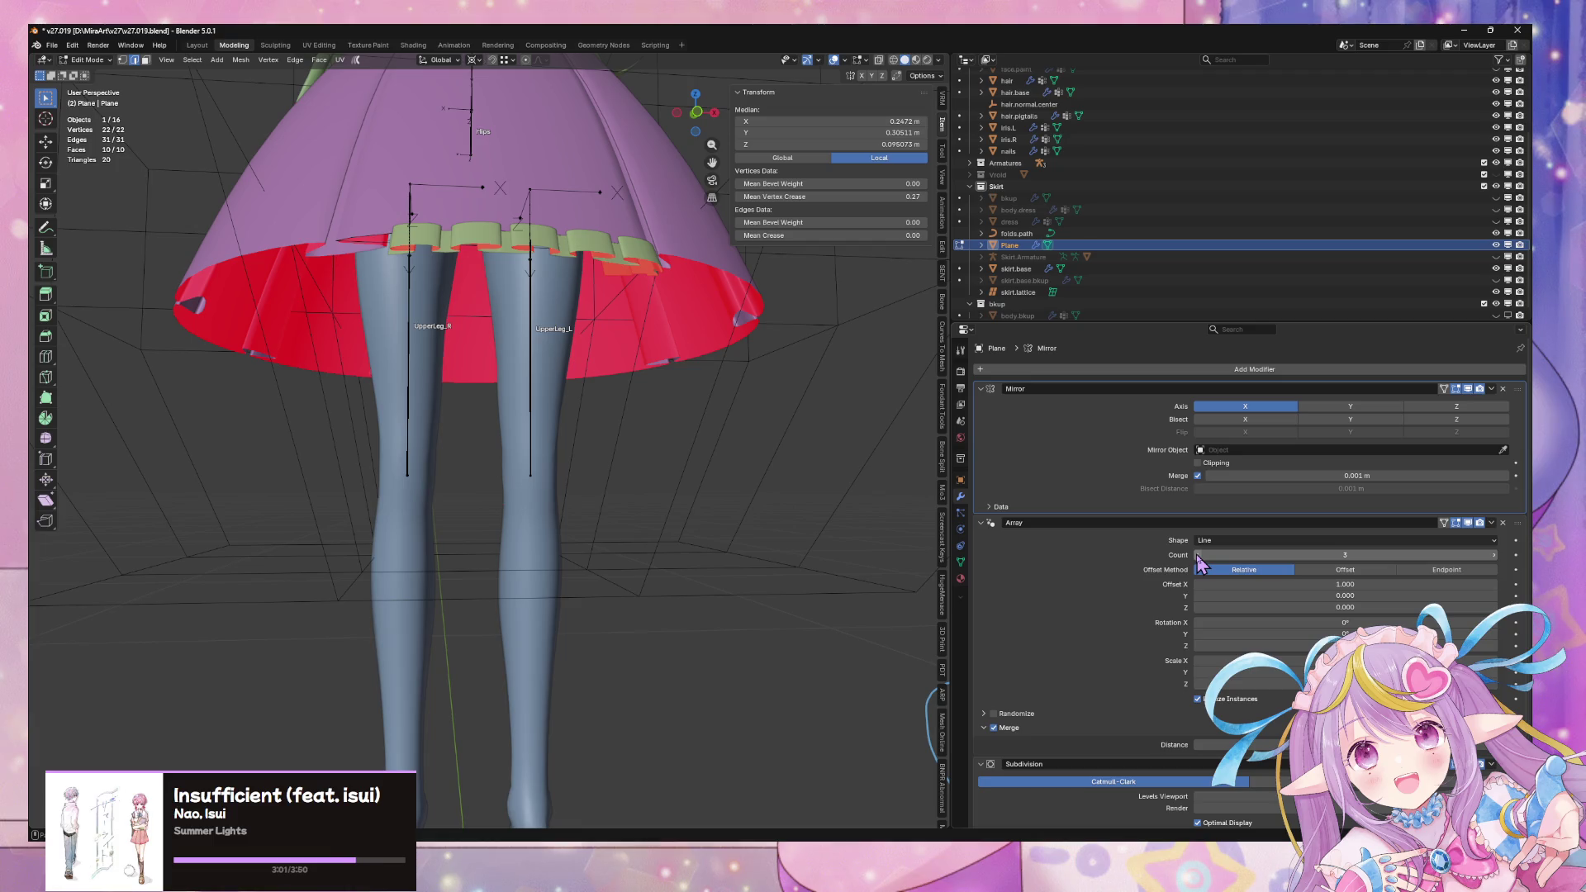
left_click(1198, 555)
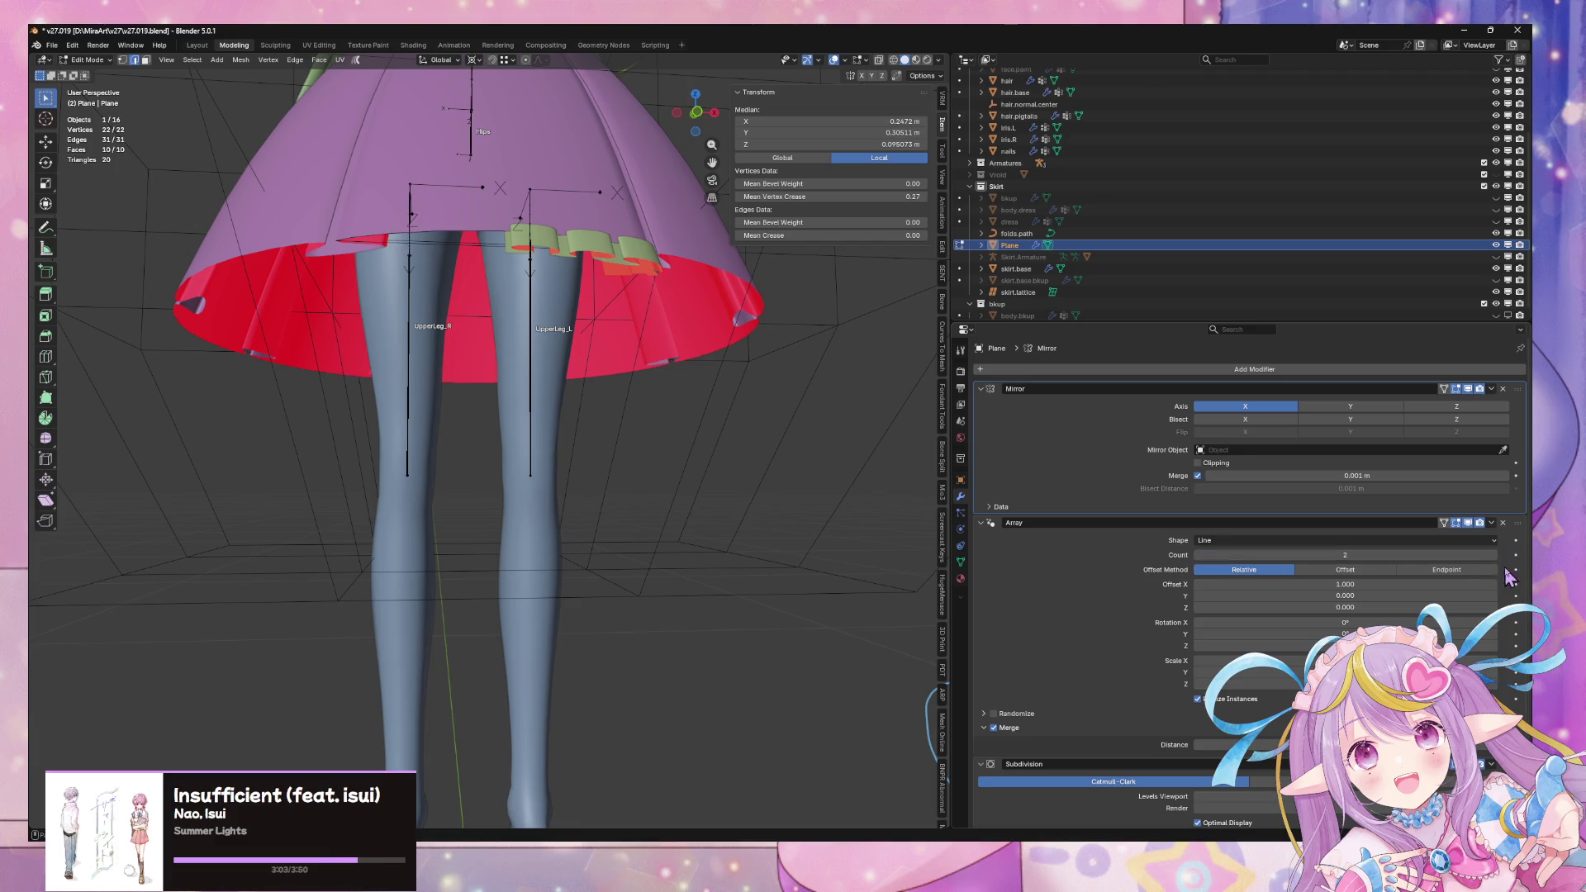
middle_click_drag(831, 427, 823, 453)
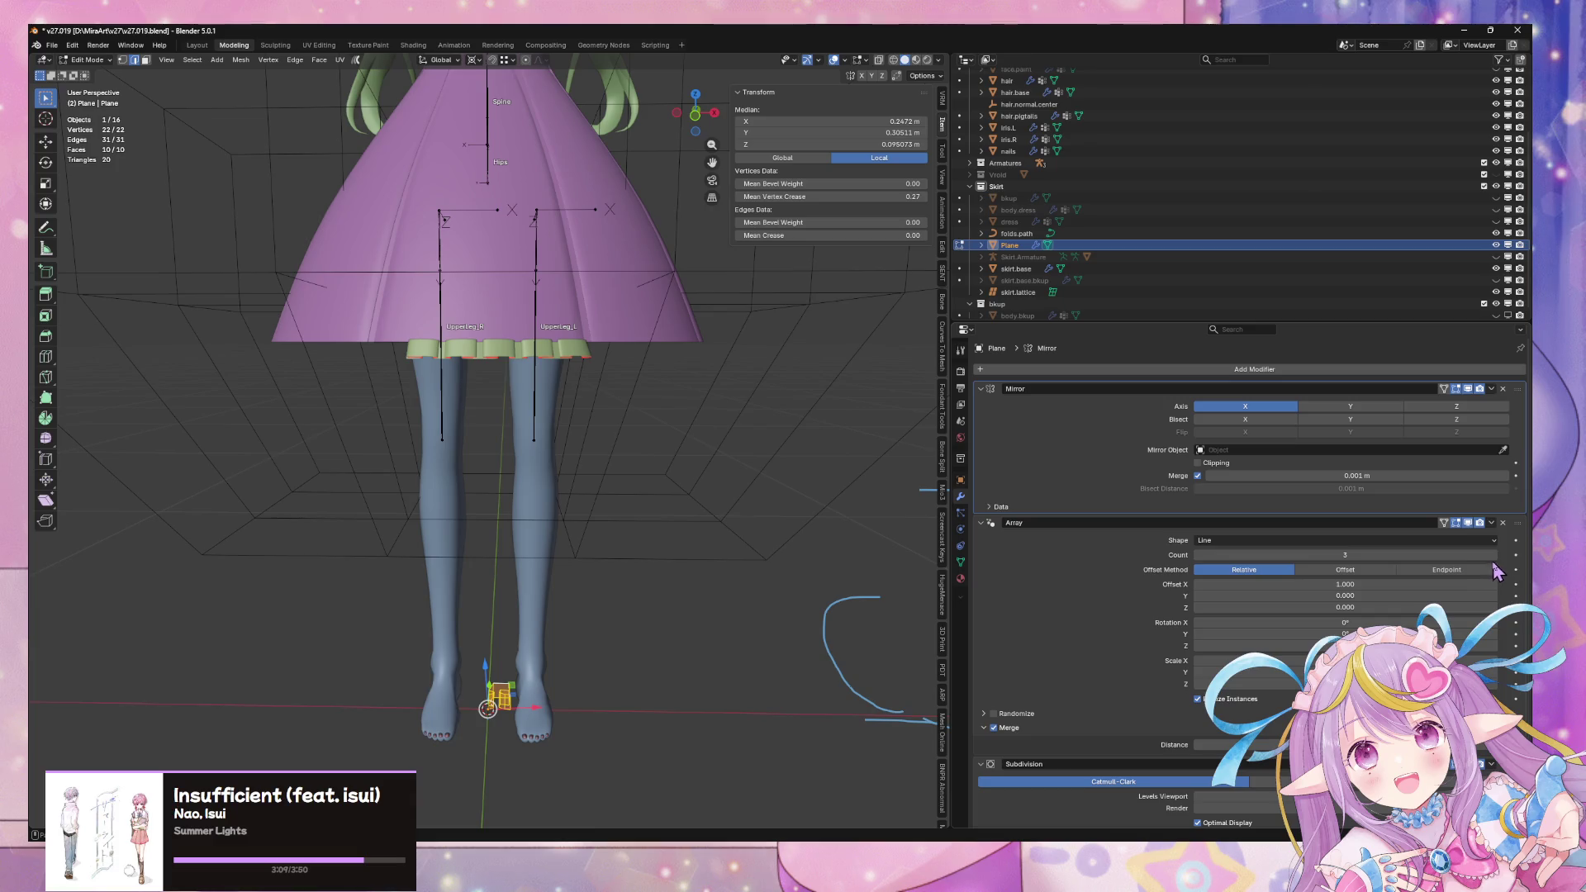
mouse_move(716, 369)
middle_mouse_down()
mouse_move(702, 471)
mouse_move(750, 372)
mouse_move(796, 348)
mouse_move(810, 375)
mouse_move(878, 386)
mouse_move(718, 429)
mouse_move(666, 336)
mouse_move(686, 304)
middle_mouse_up()
scroll(878, 386, "down", 8)
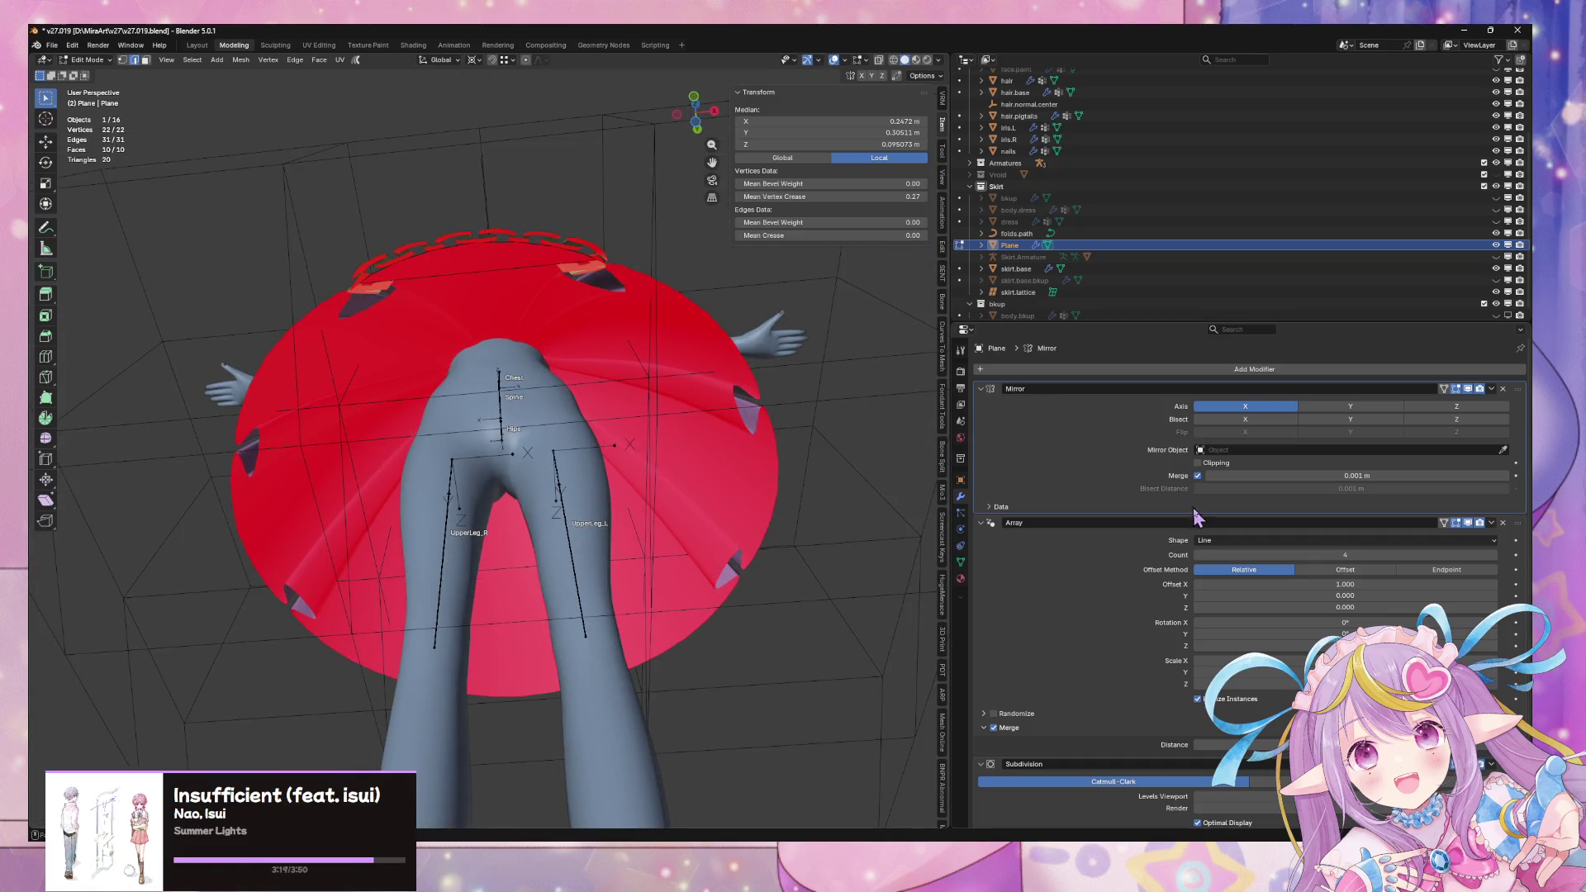
double_click(1198, 555)
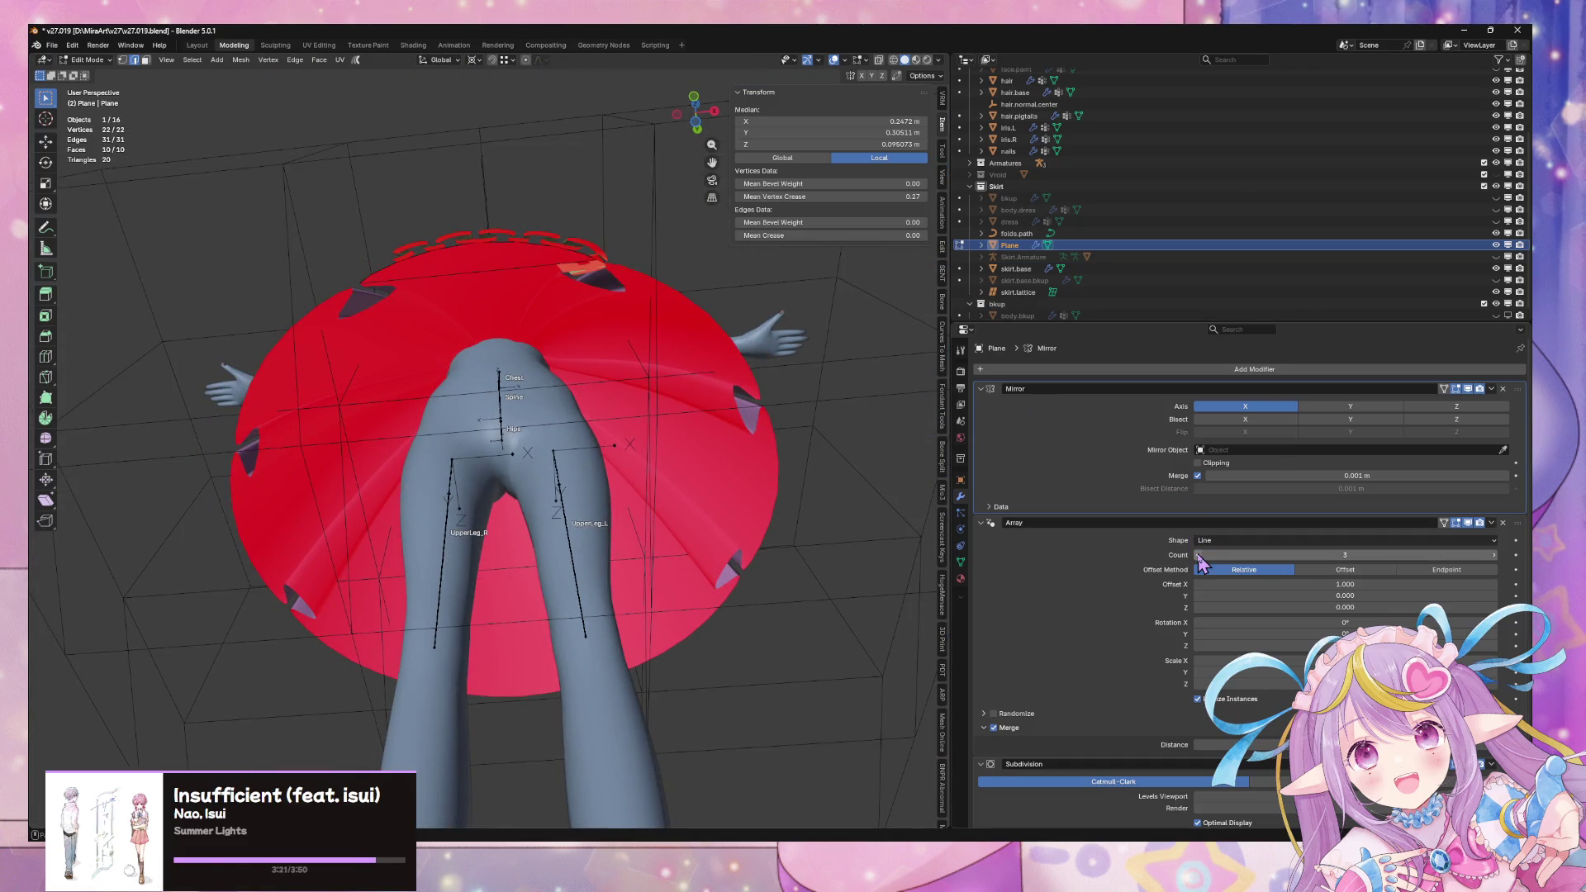
left_click(1491, 555)
middle_click_drag(603, 430, 584, 351)
Move the ruffle object sideways along X in front view
key("Tab")
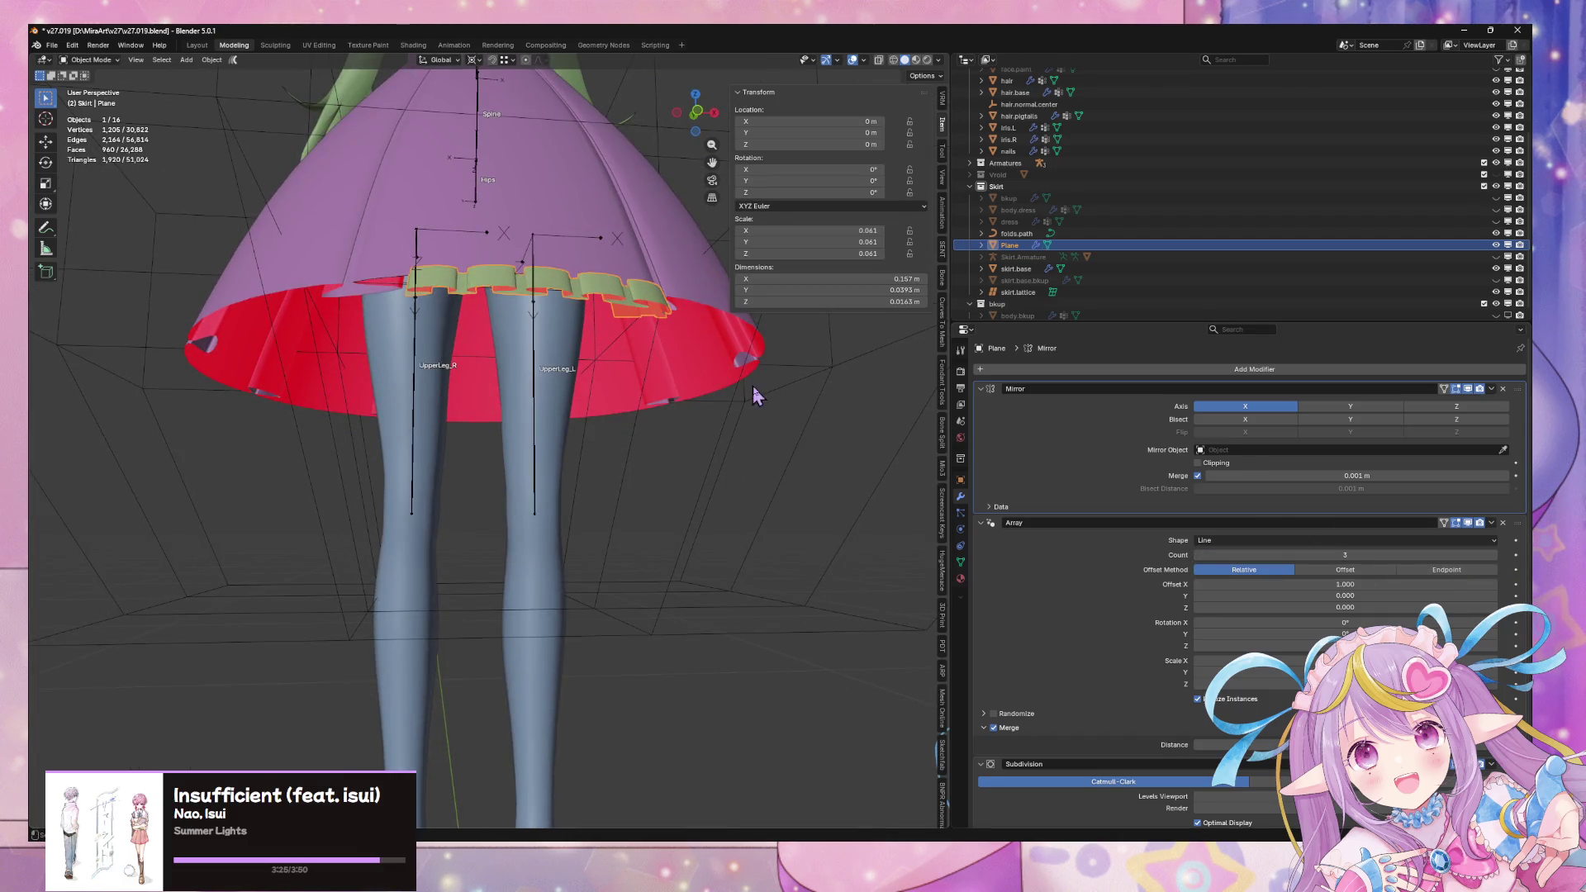
key("g")
key("x")
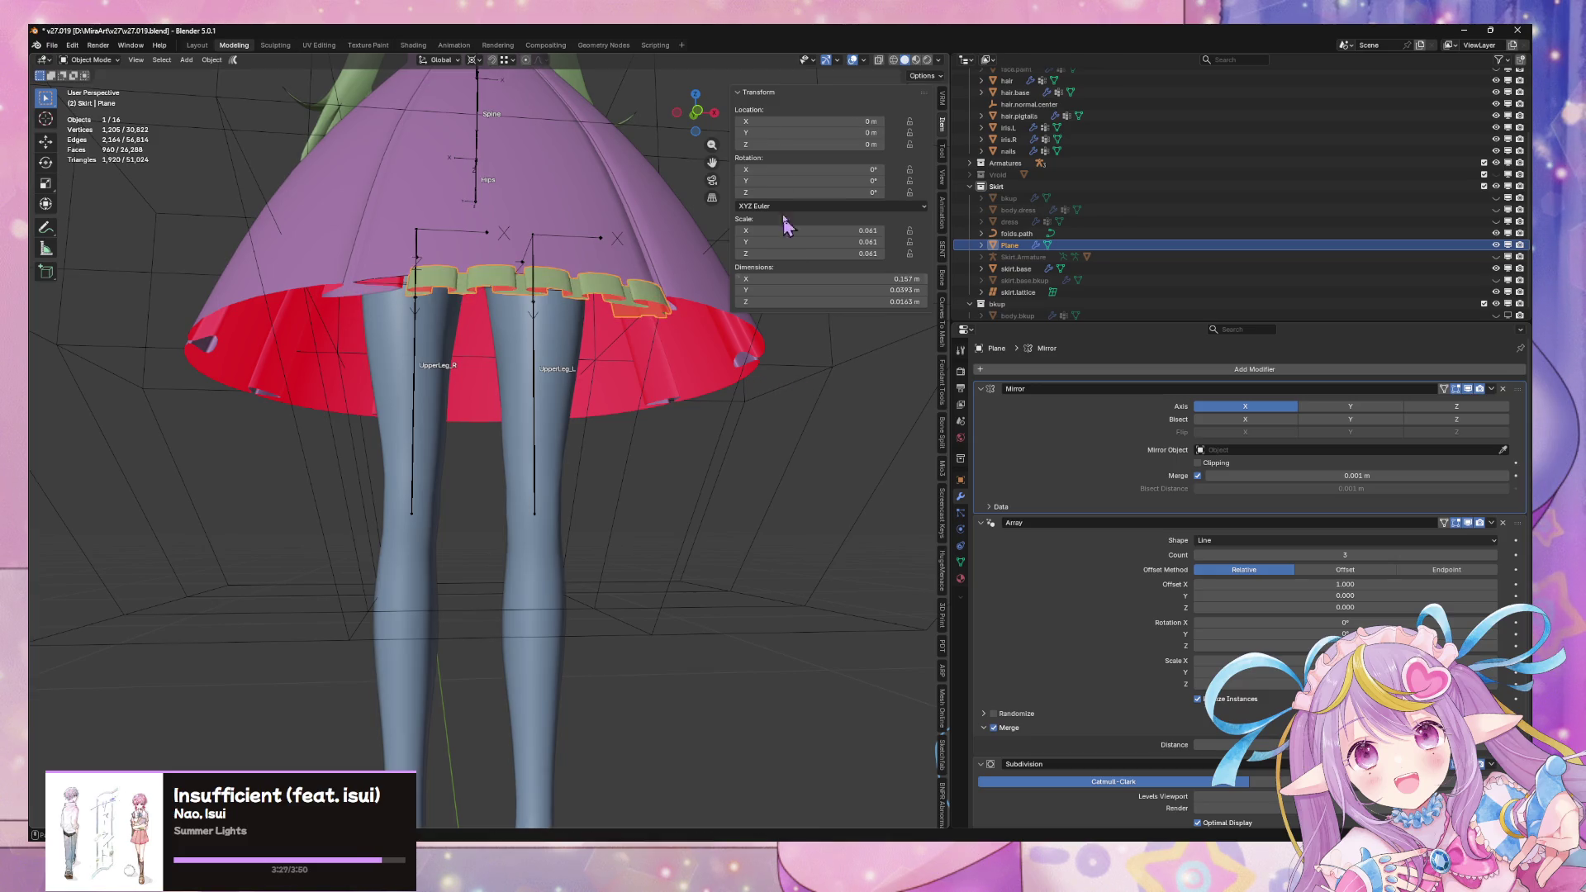
key("KP_1")
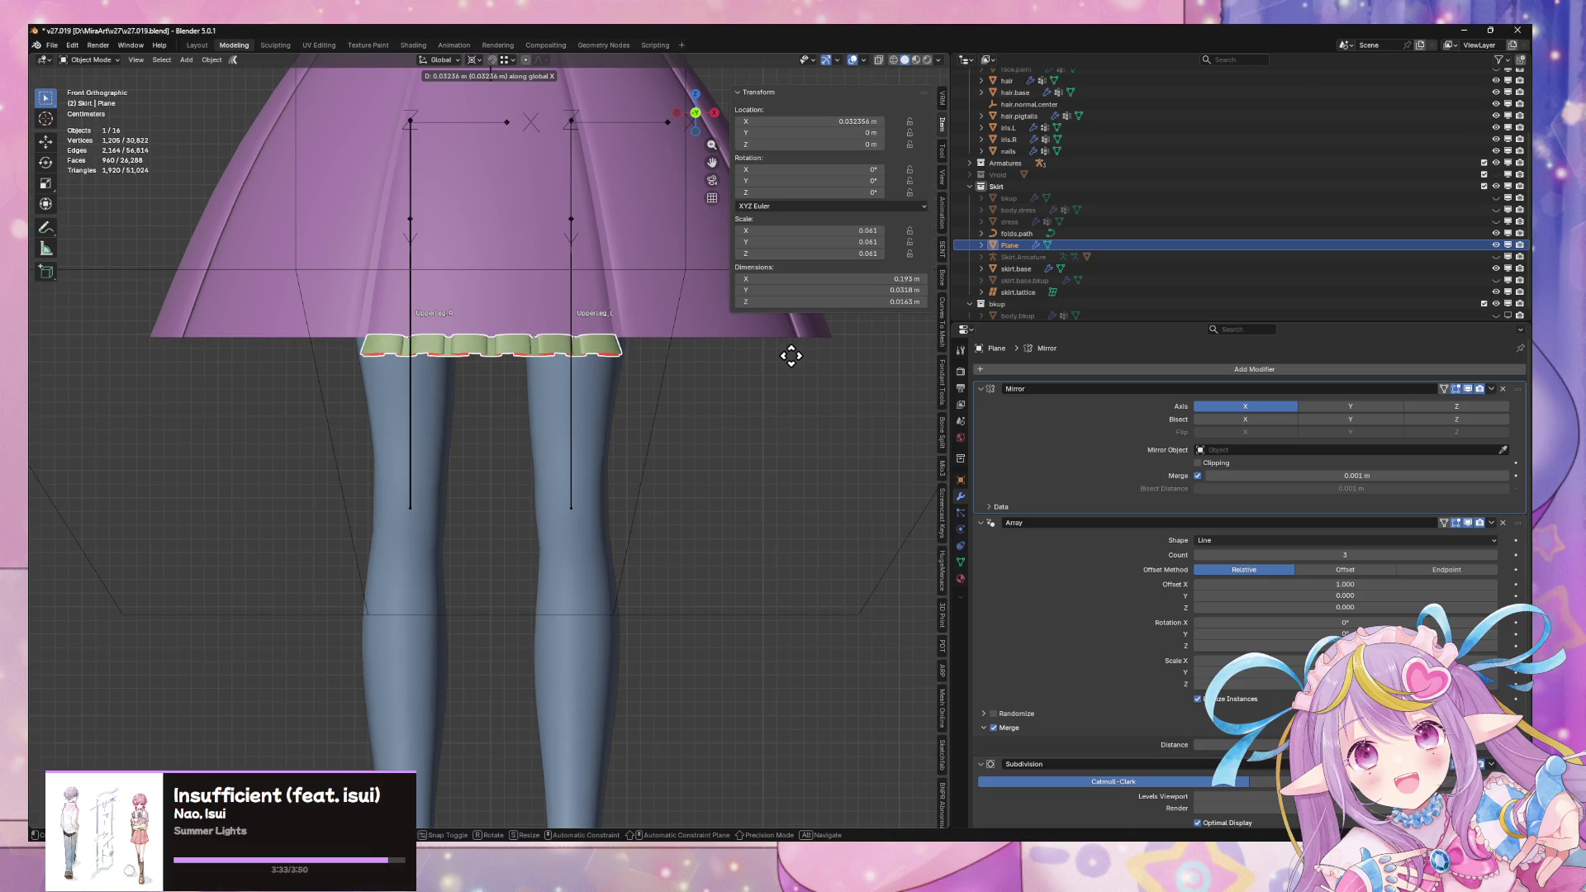
left_click(791, 355)
scroll(790, 355, "down", 5)
mouse_move(743, 396)
middle_mouse_down()
mouse_move(692, 408)
mouse_move(676, 454)
mouse_move(705, 438)
mouse_move(683, 368)
mouse_move(686, 404)
mouse_move(715, 389)
mouse_move(724, 449)
middle_mouse_up()
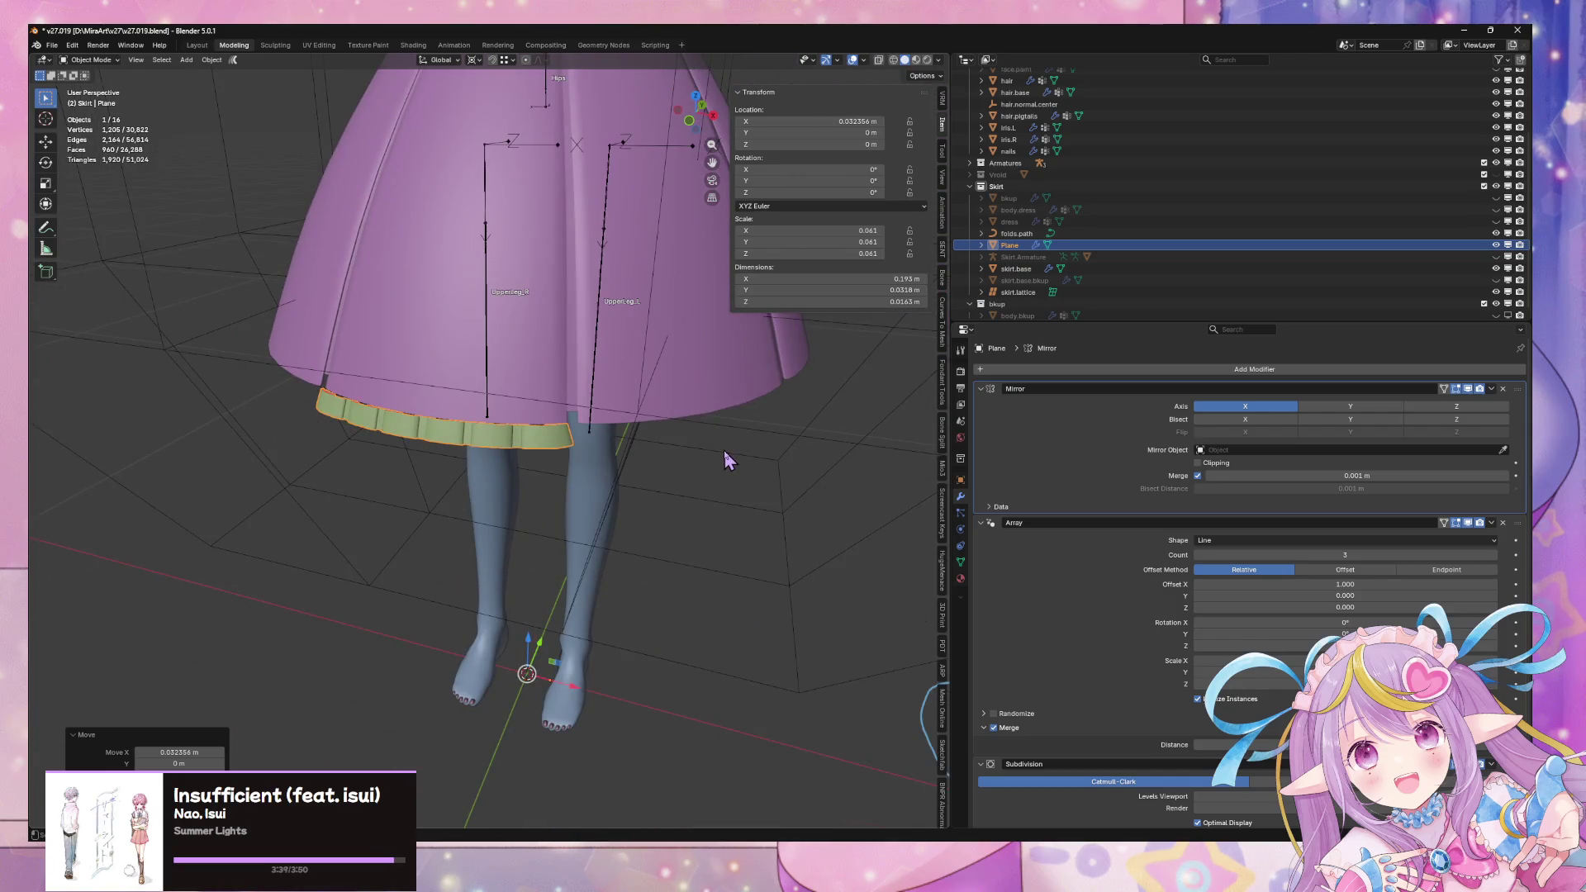
Cancel a further ruffle move, deselect it, and collapse the Mirror and Array panels
key("g")
key("y")
key("z")
right_click(726, 433)
mouse_move(726, 435)
middle_mouse_down()
mouse_move(708, 334)
mouse_move(718, 408)
mouse_move(733, 348)
middle_mouse_up()
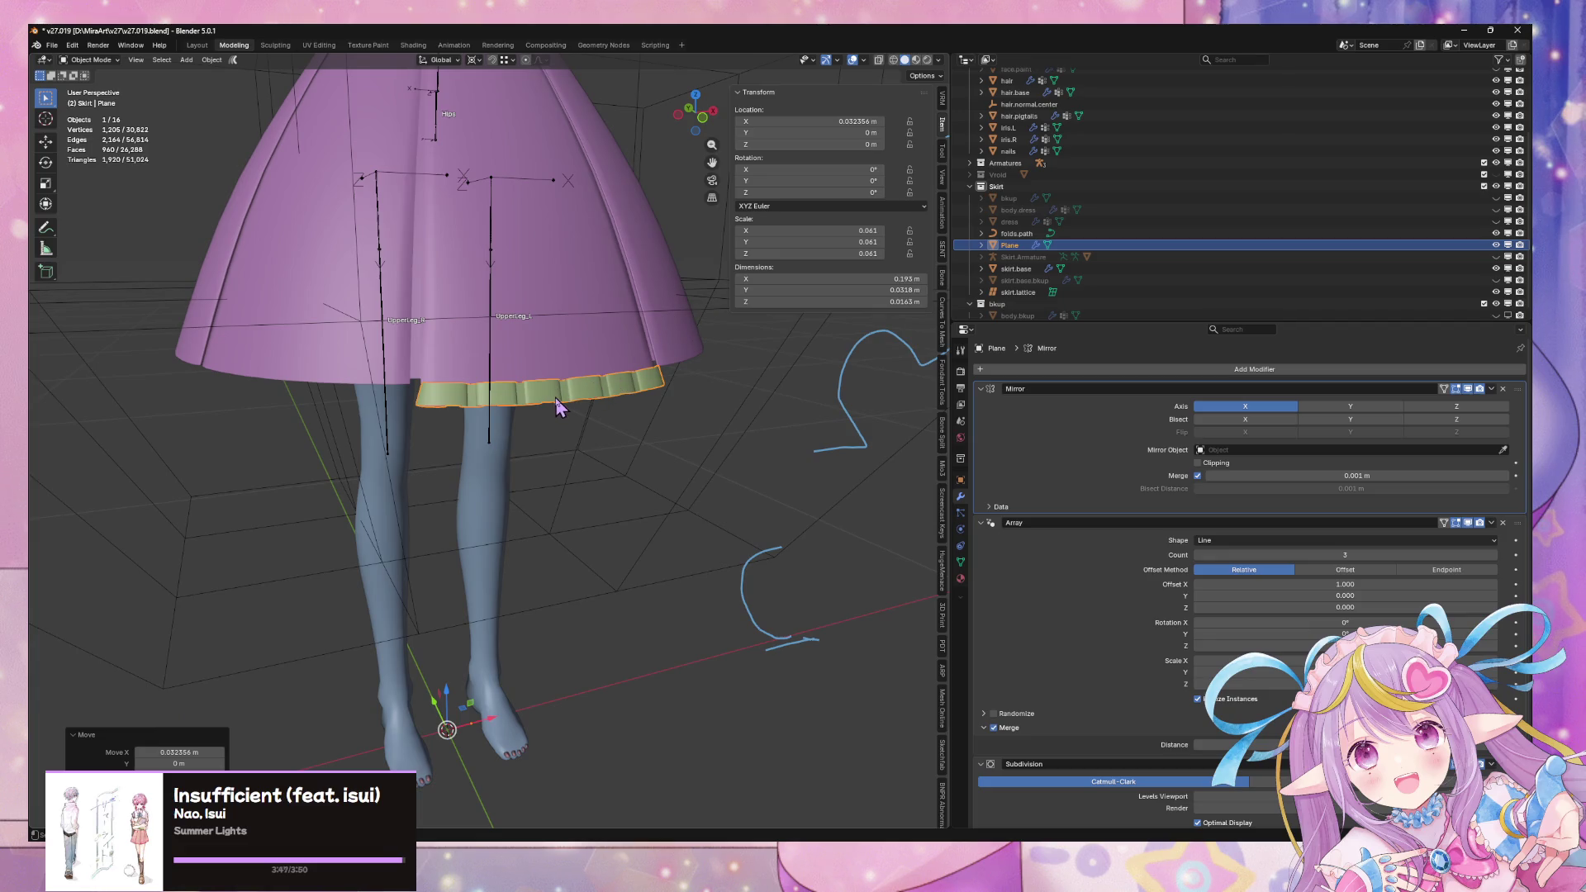
left_click(756, 485)
middle_click_drag(758, 488, 684, 492)
left_click(981, 523)
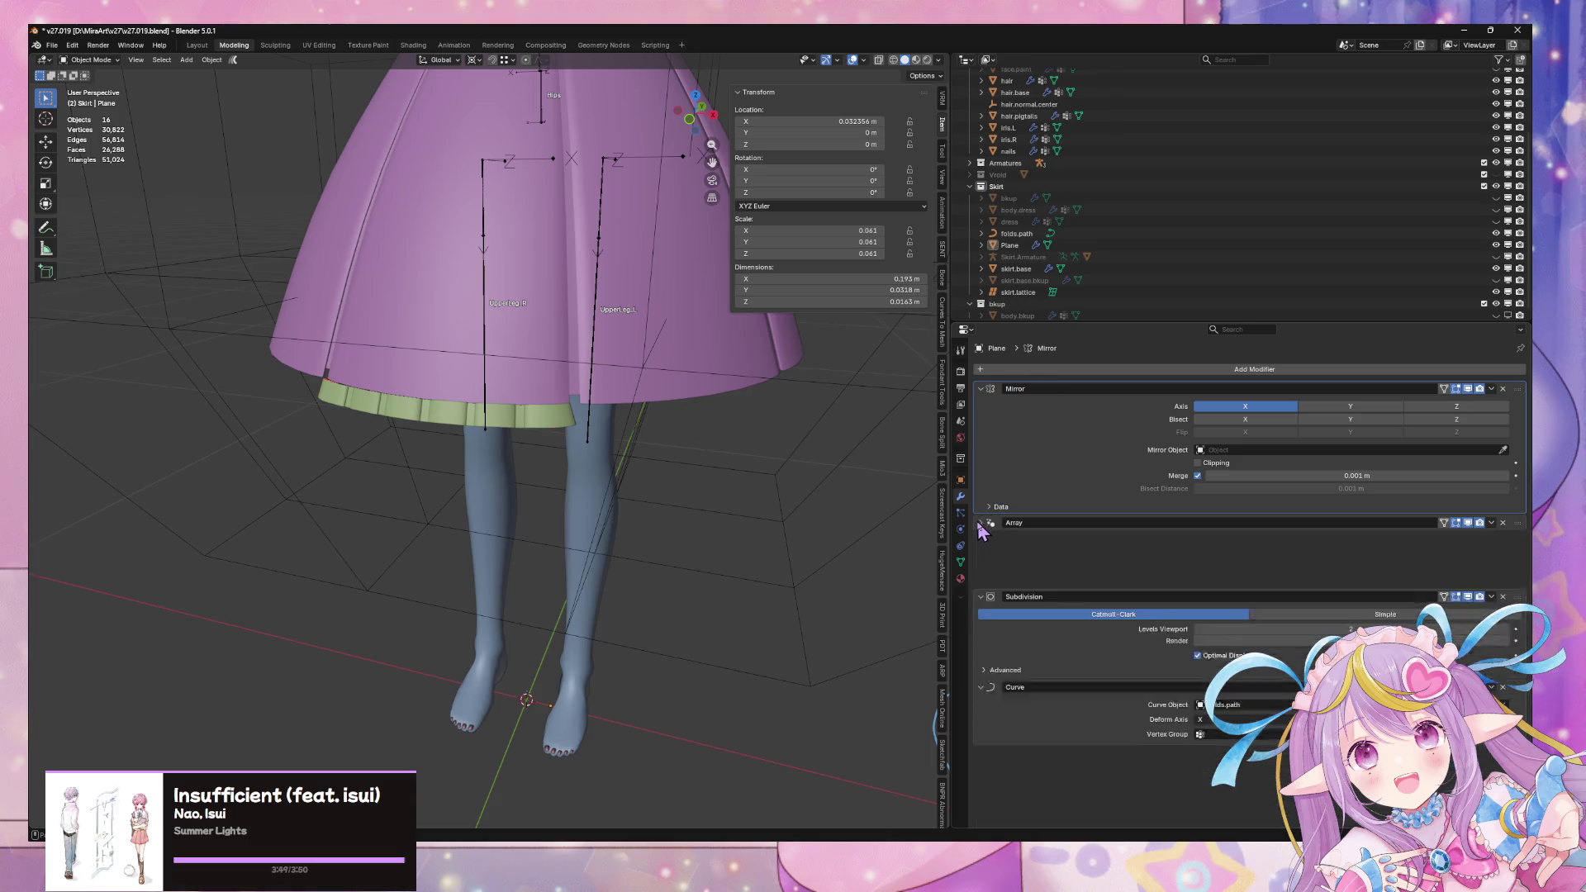
left_click(982, 389)
left_click(1095, 370)
mouse_move(1092, 369)
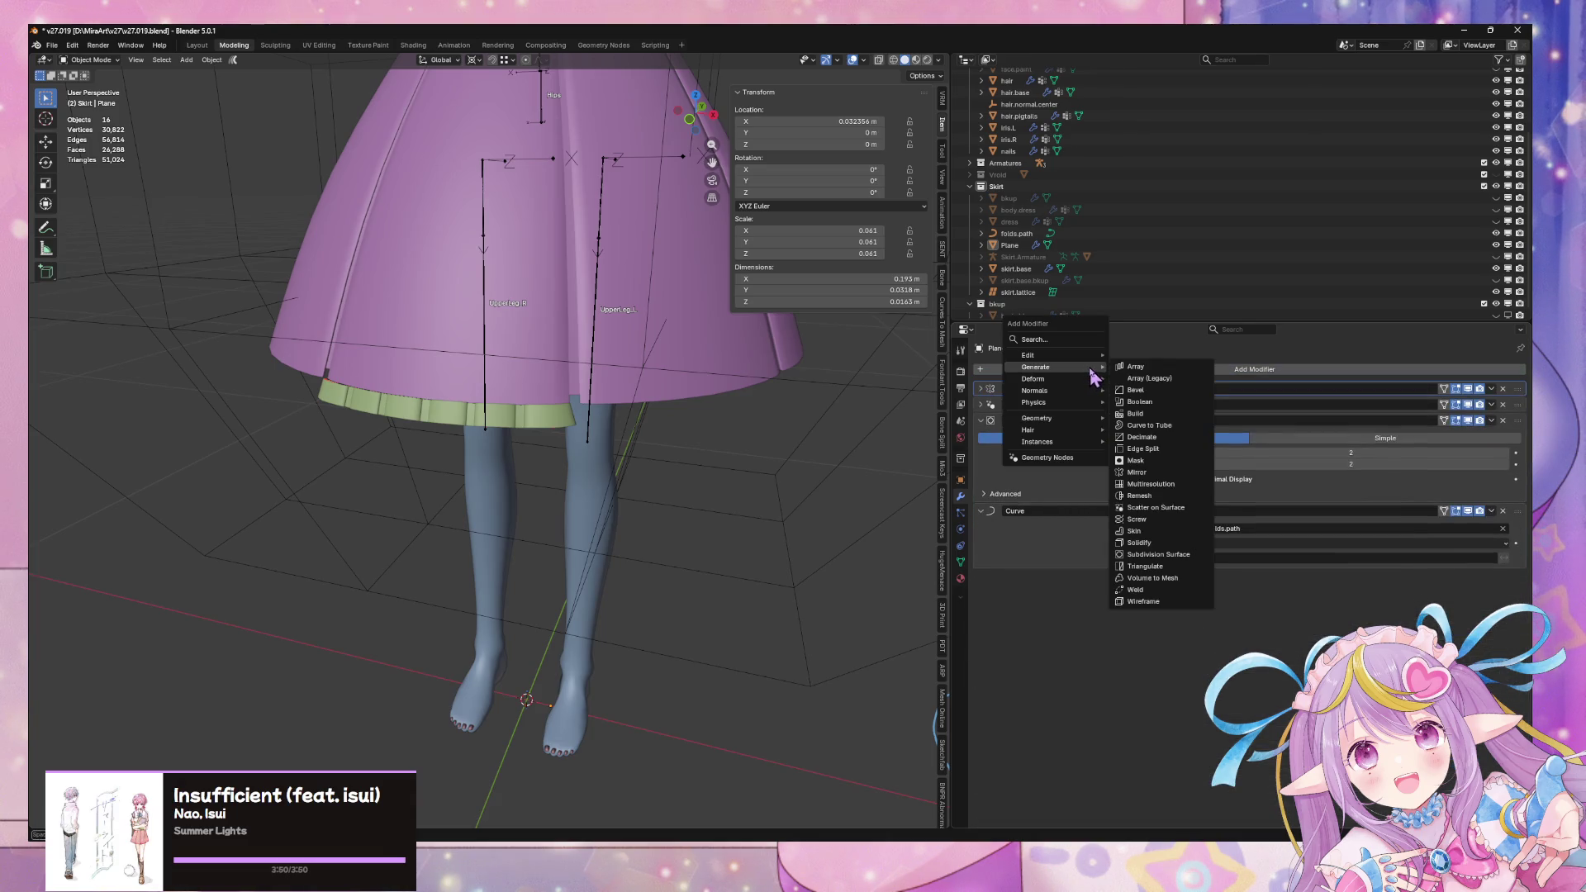
left_click(1174, 370)
left_click(1351, 594)
left_click(1295, 622)
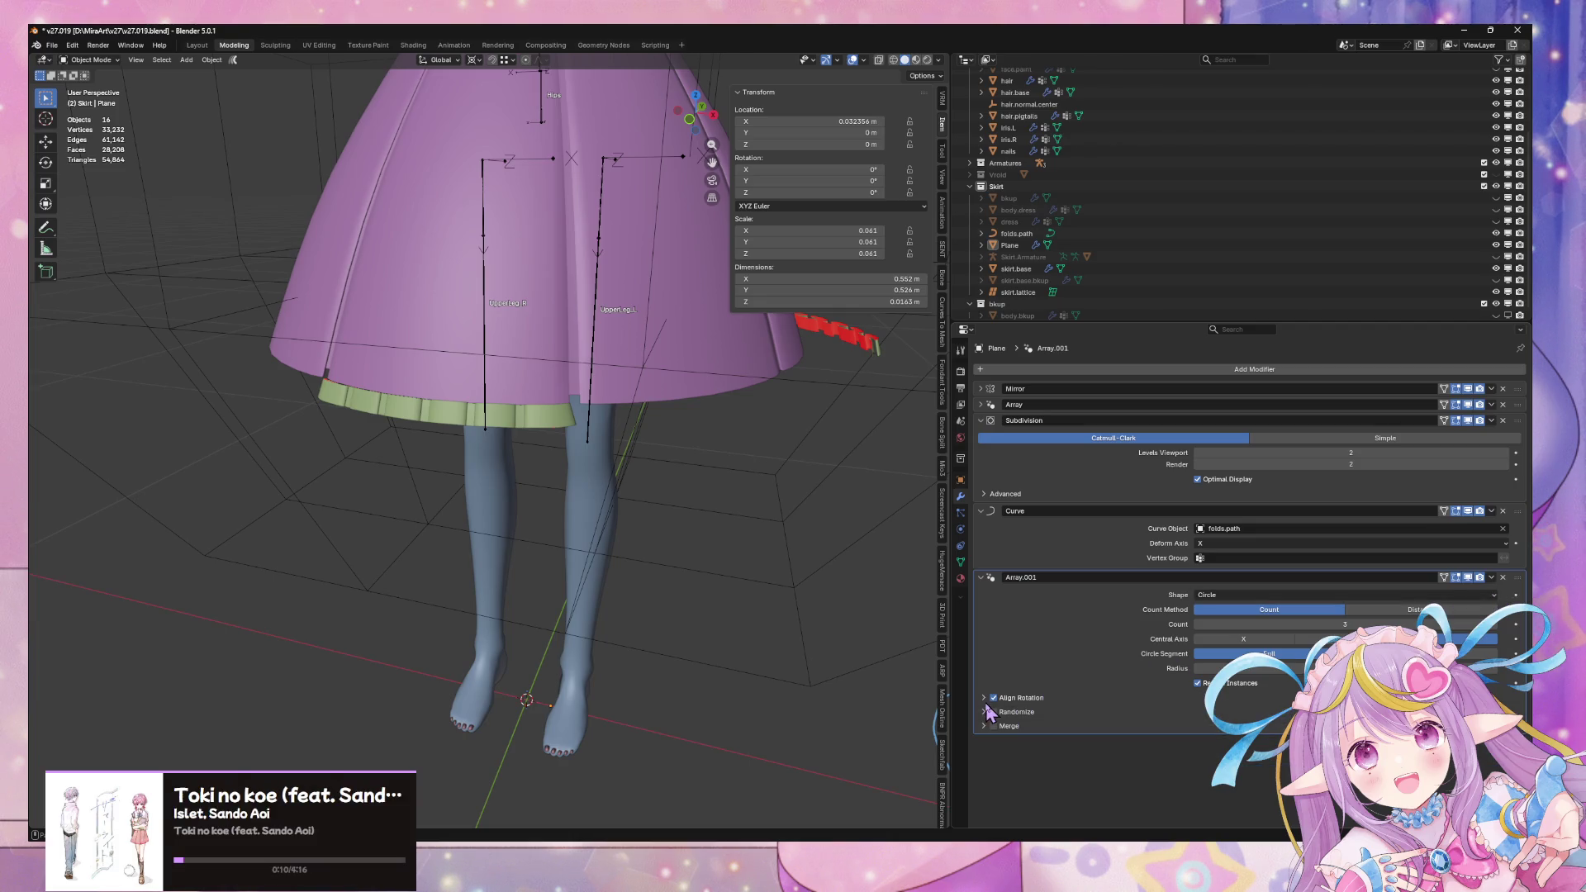
mouse_move(760, 537)
middle_mouse_down()
mouse_move(704, 524)
mouse_move(748, 541)
mouse_move(874, 533)
mouse_move(63, 556)
mouse_move(1120, 500)
middle_mouse_up()
scroll(754, 547, "up", 3)
scroll(753, 547, "down", 5)
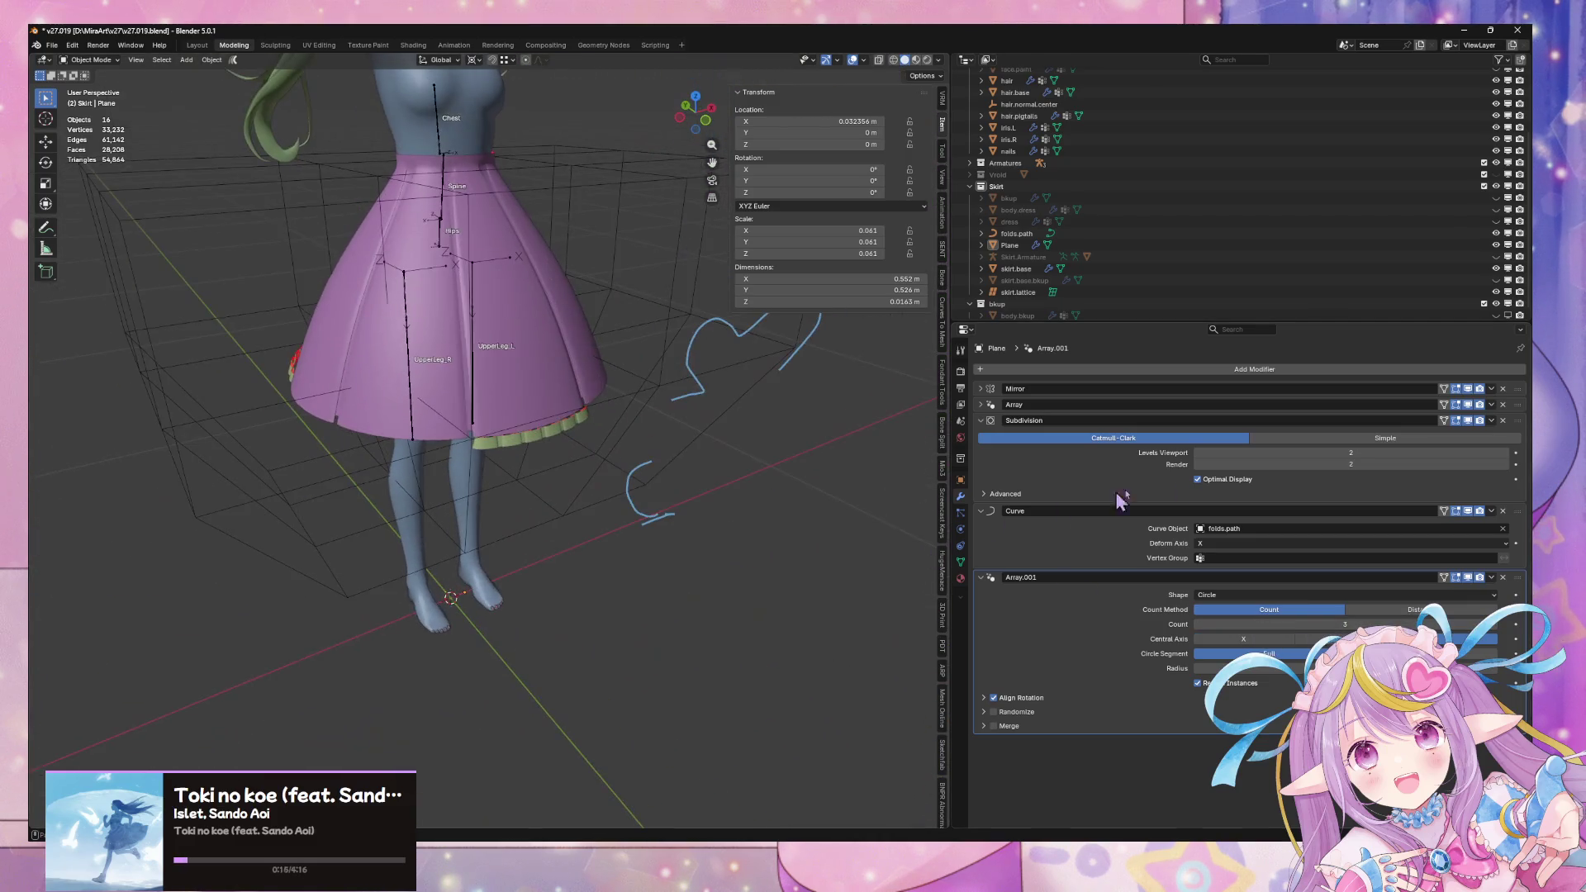
left_click(1498, 626)
left_click(1499, 628)
left_click(1499, 627)
left_click(1499, 628)
mouse_move(648, 481)
middle_mouse_down()
mouse_move(732, 437)
mouse_move(785, 359)
mouse_move(702, 449)
middle_mouse_up()
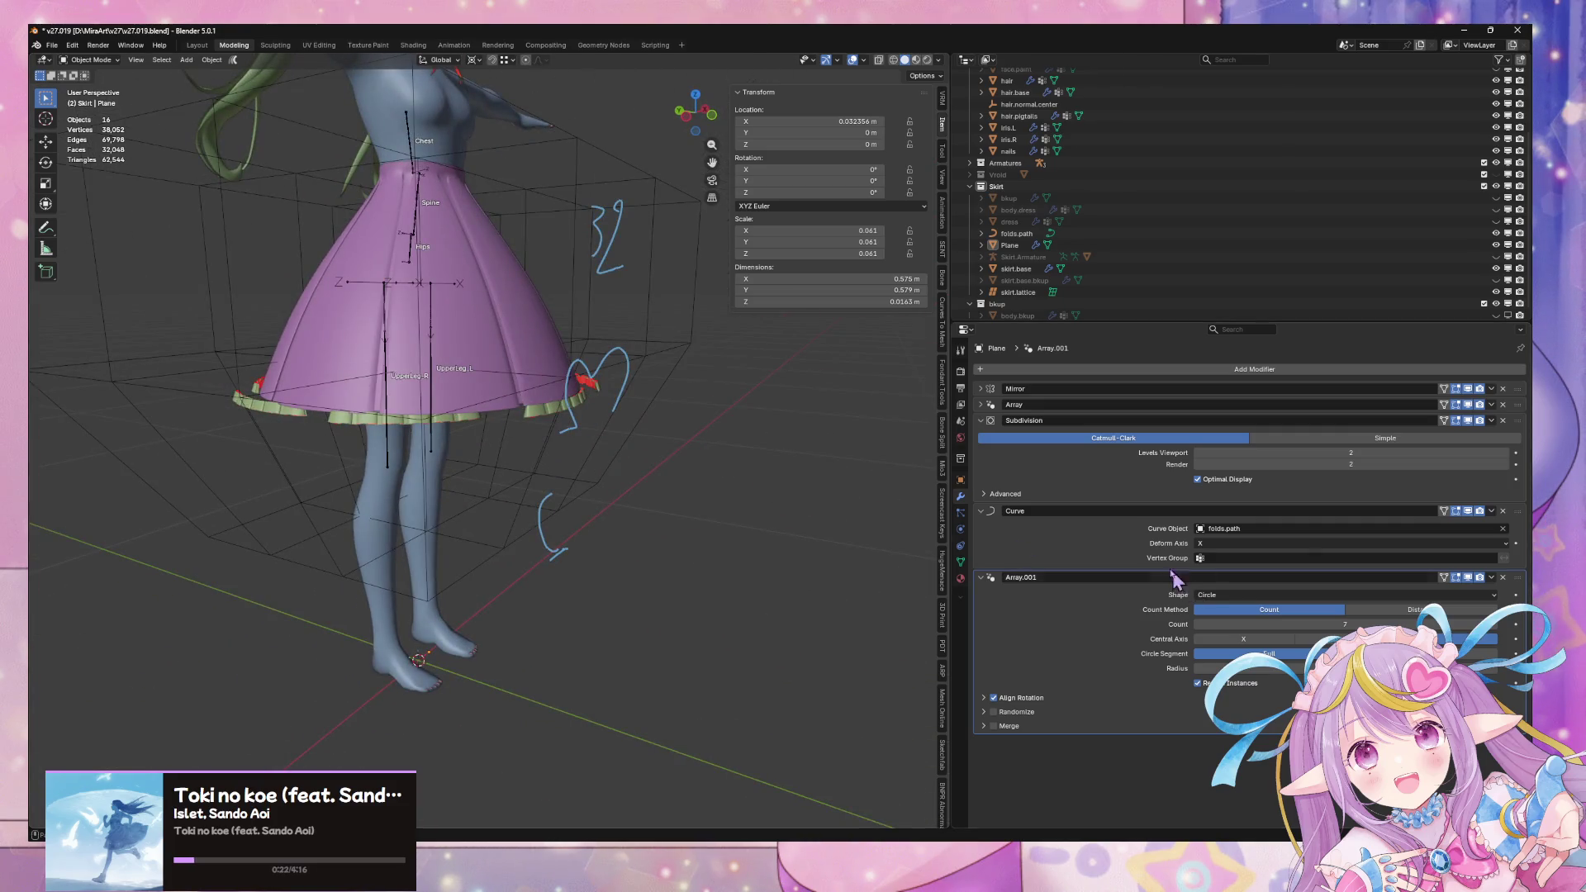
left_click(990, 699)
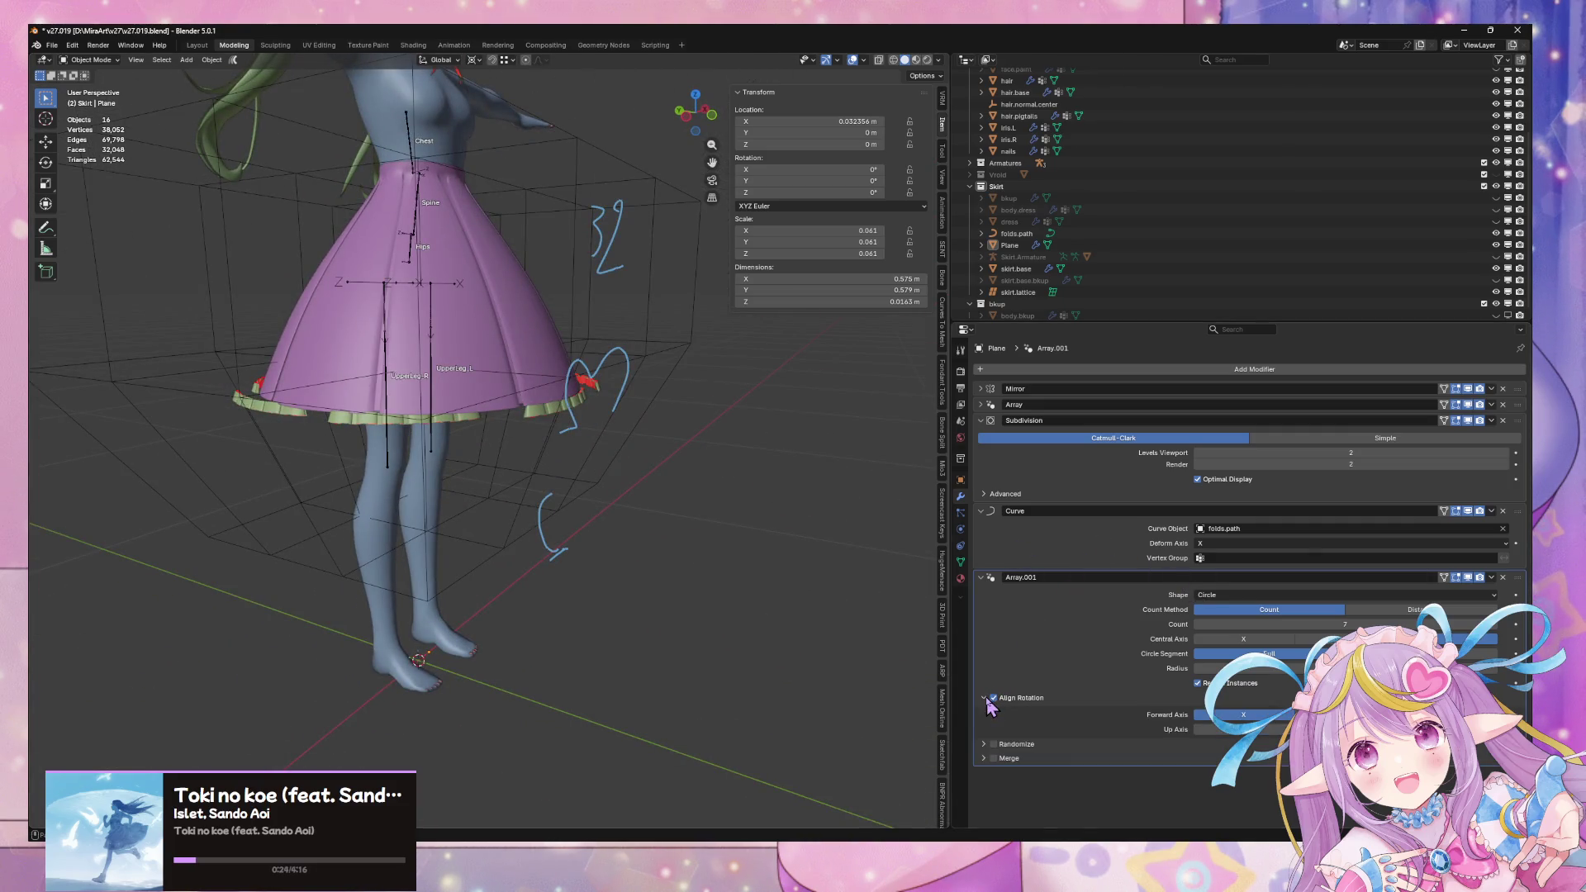
left_click(990, 699)
middle_click_drag(711, 421, 615, 446)
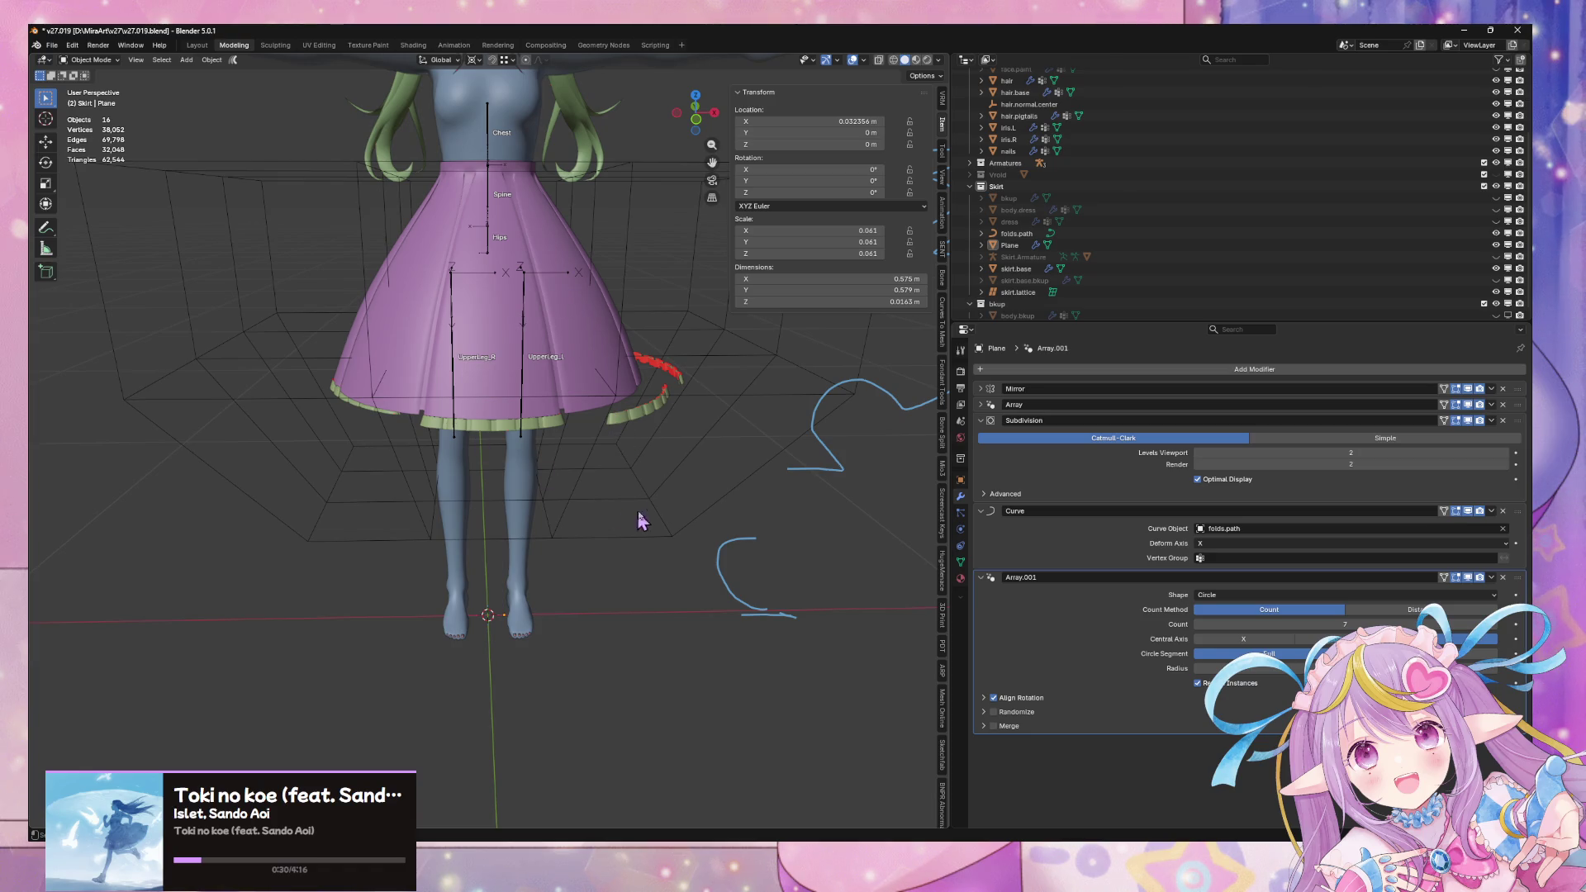
scroll(611, 409, "up", 3)
scroll(611, 408, "down", 2)
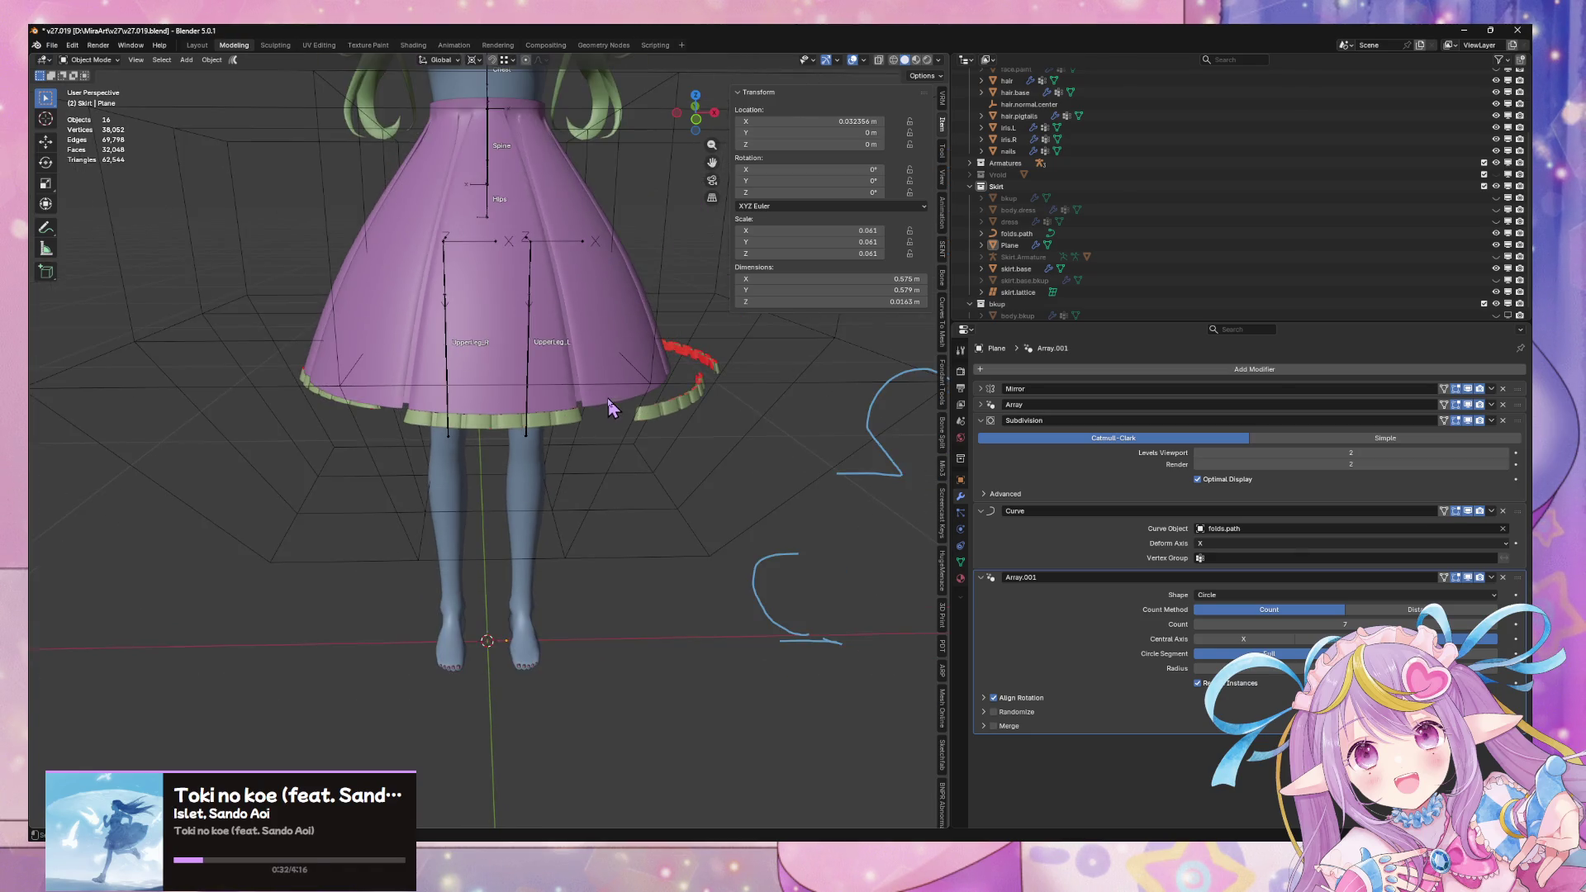
middle_click_drag(609, 404, 1003, 479)
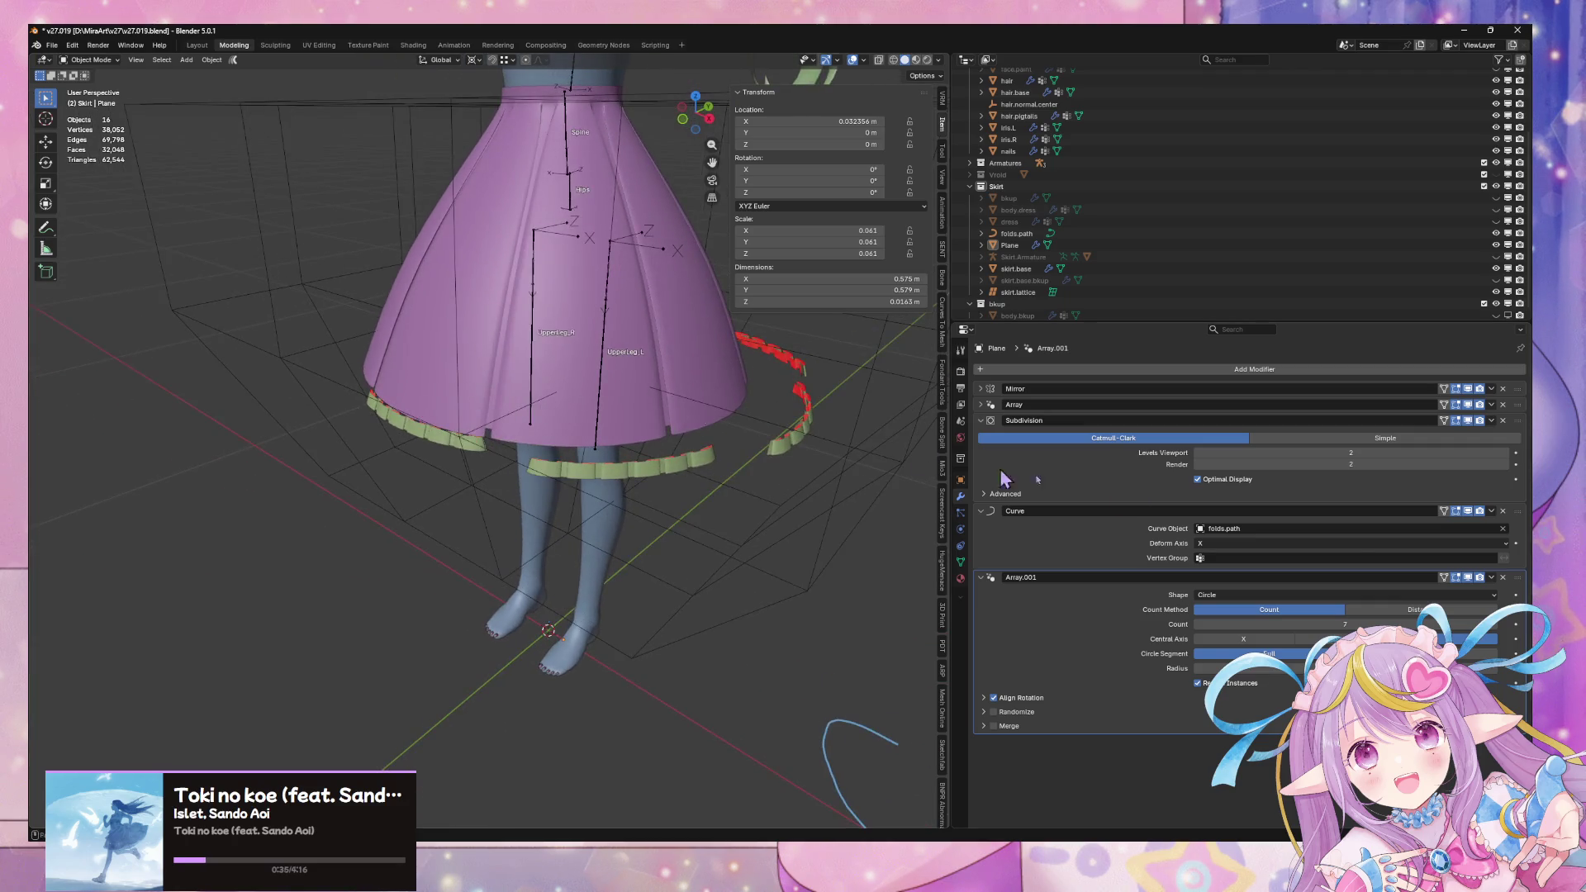
left_click(1502, 577)
middle_click_drag(447, 427, 481, 419)
left_click(483, 419)
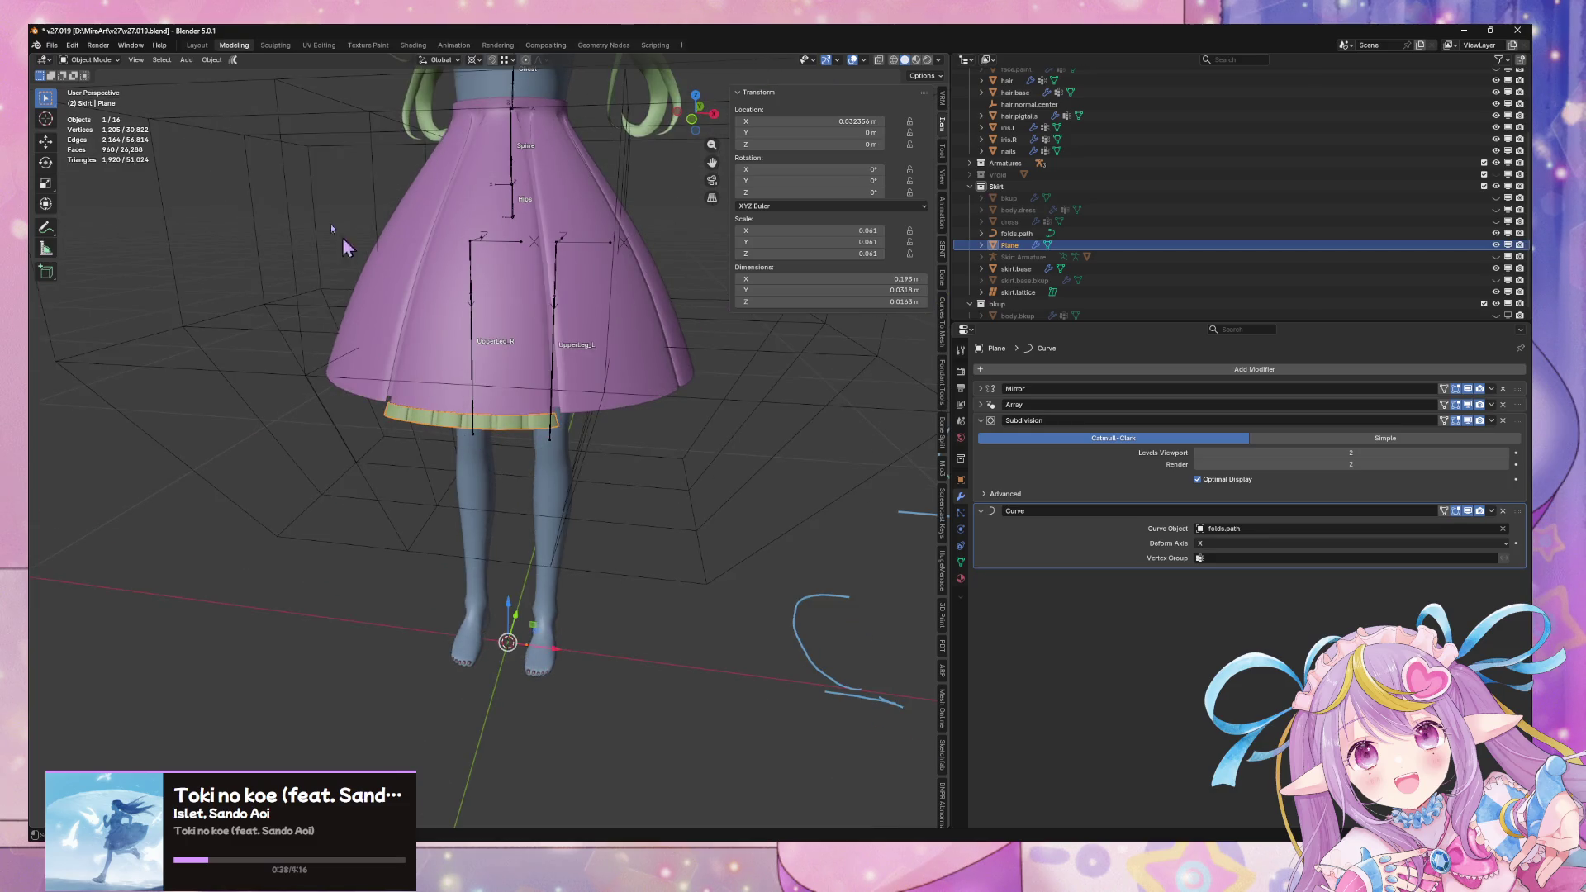
Clear the hem plane's location to zero with Alt+G
left_click(212, 60)
mouse_move(256, 122)
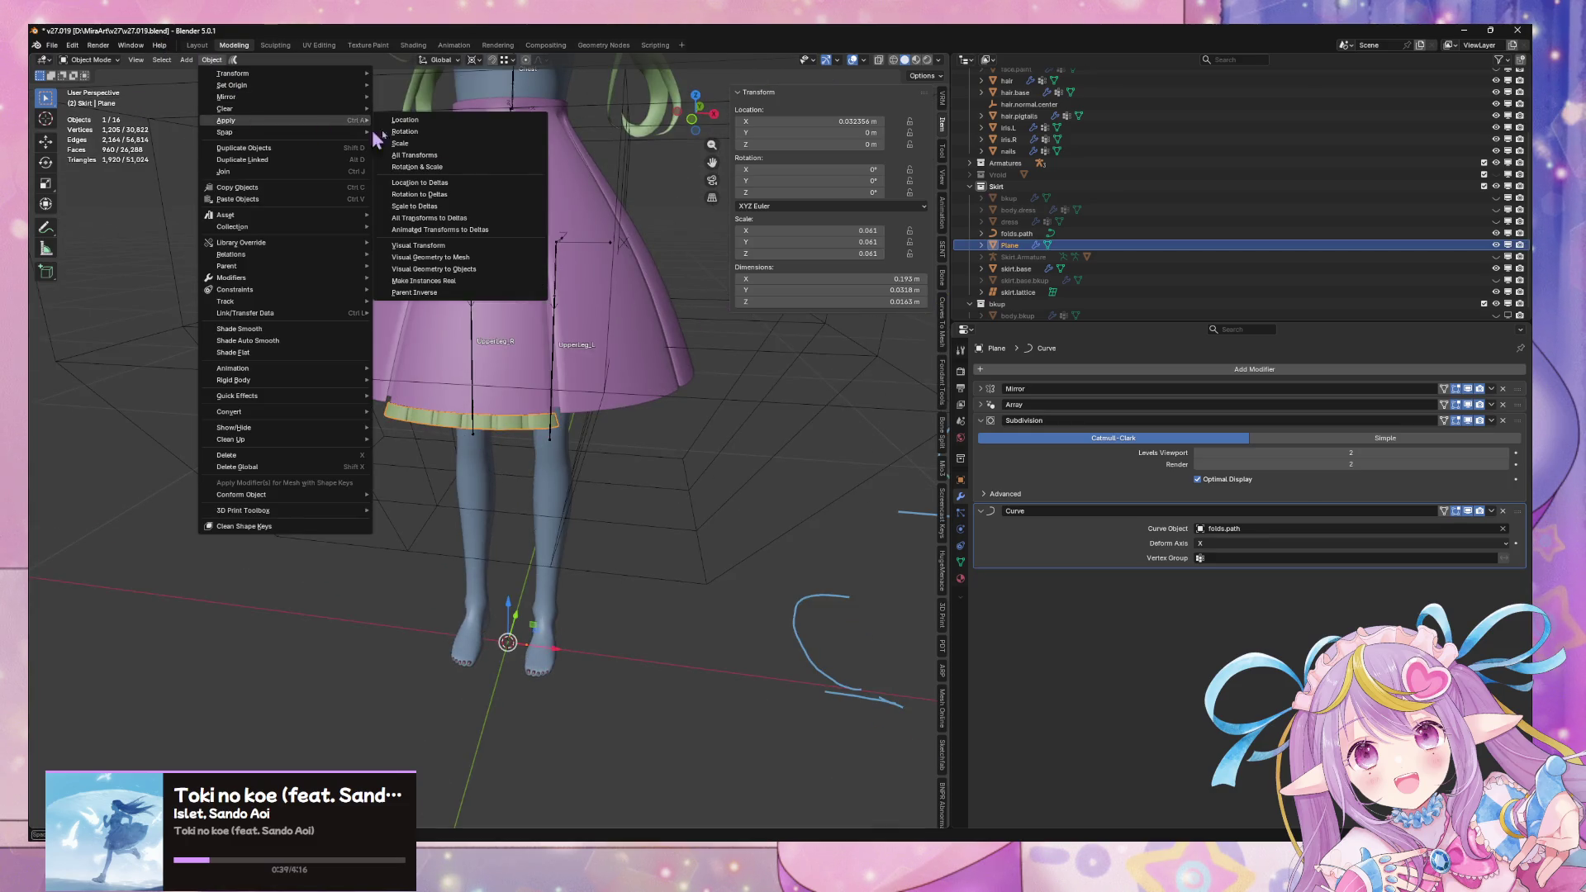
left_click(502, 165)
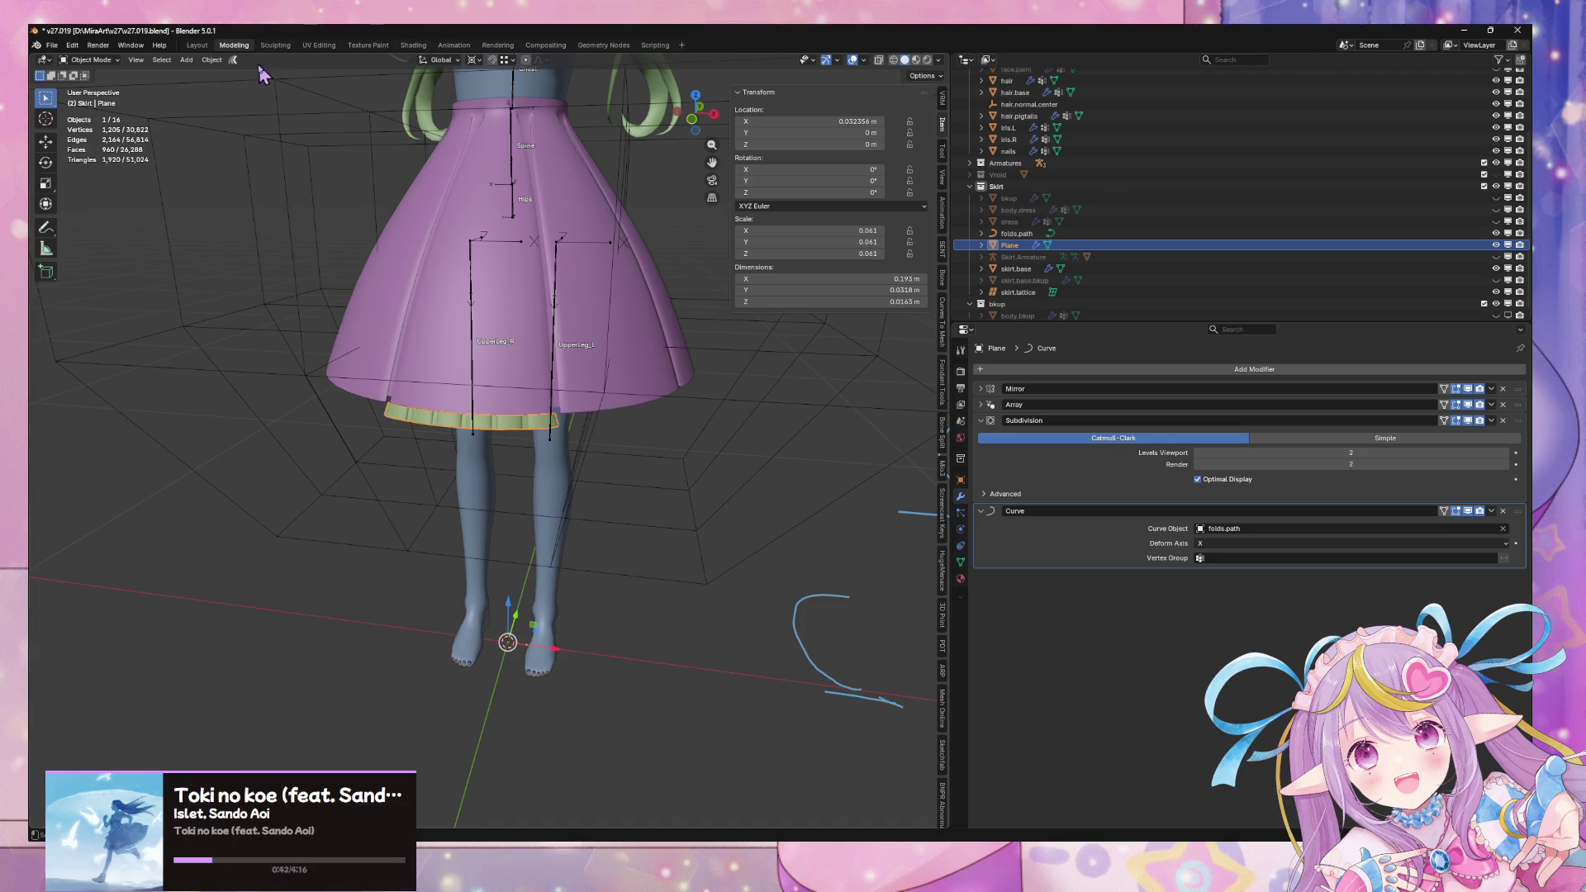
left_click(212, 60)
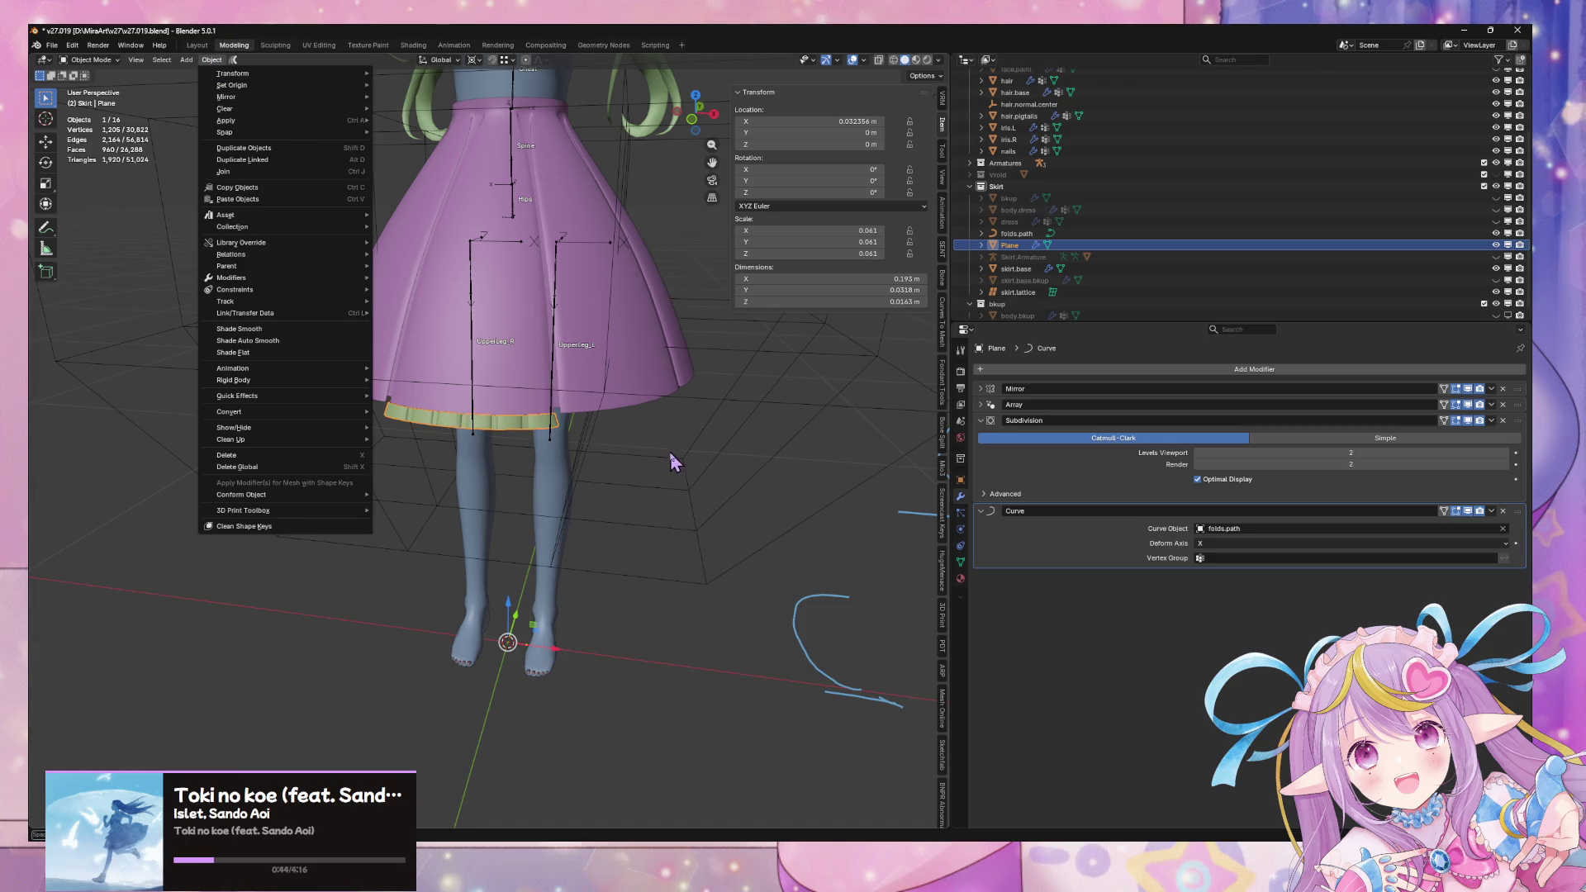
left_click(659, 479)
key("alt+g")
mouse_move(659, 460)
middle_mouse_down()
mouse_move(555, 309)
mouse_move(609, 499)
mouse_move(599, 308)
middle_mouse_up()
Shift the plane's mesh along X back under the skirt hem
key("Tab")
key("g")
key("x")
left_click(609, 495)
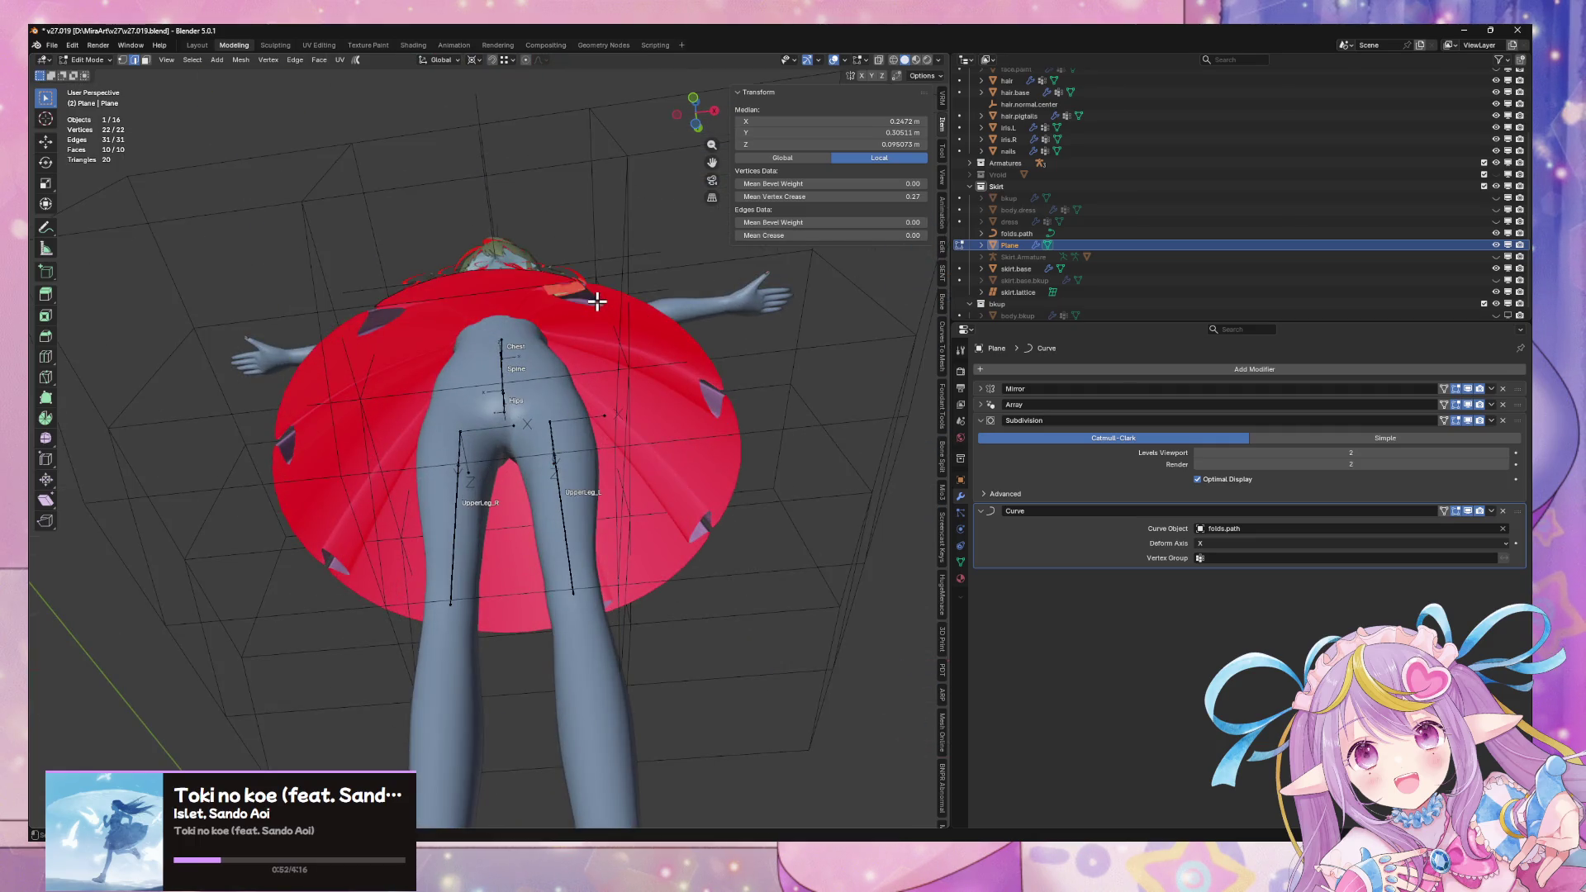
Try viewport subdivision level 3, settle on 2, and expand the Array settings
left_click(1503, 452)
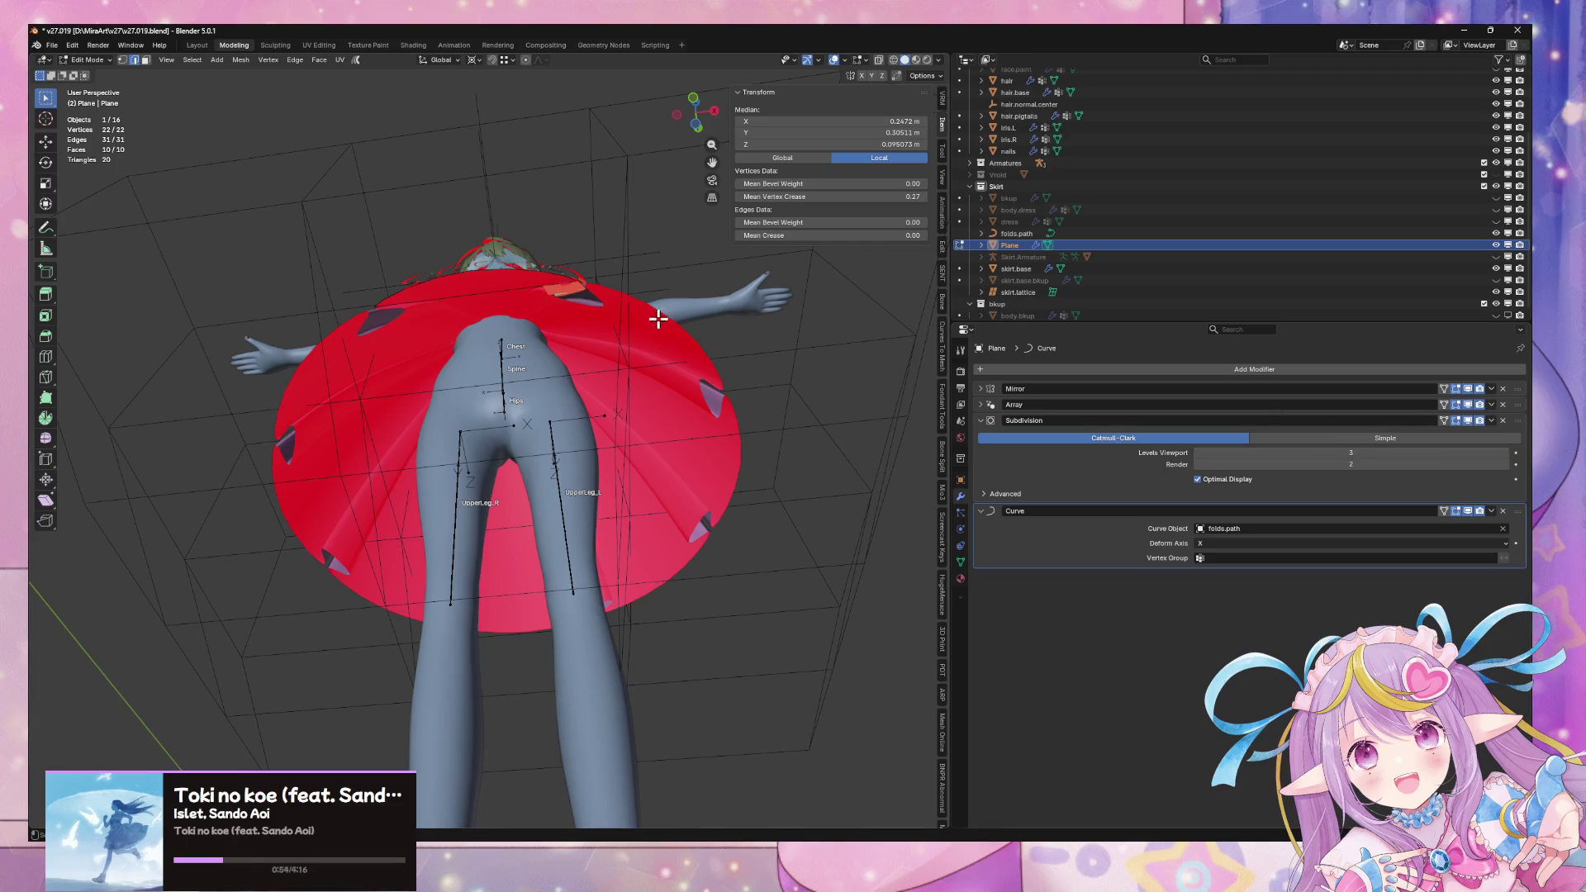
middle_click_drag(657, 318, 732, 418)
left_click(1198, 453)
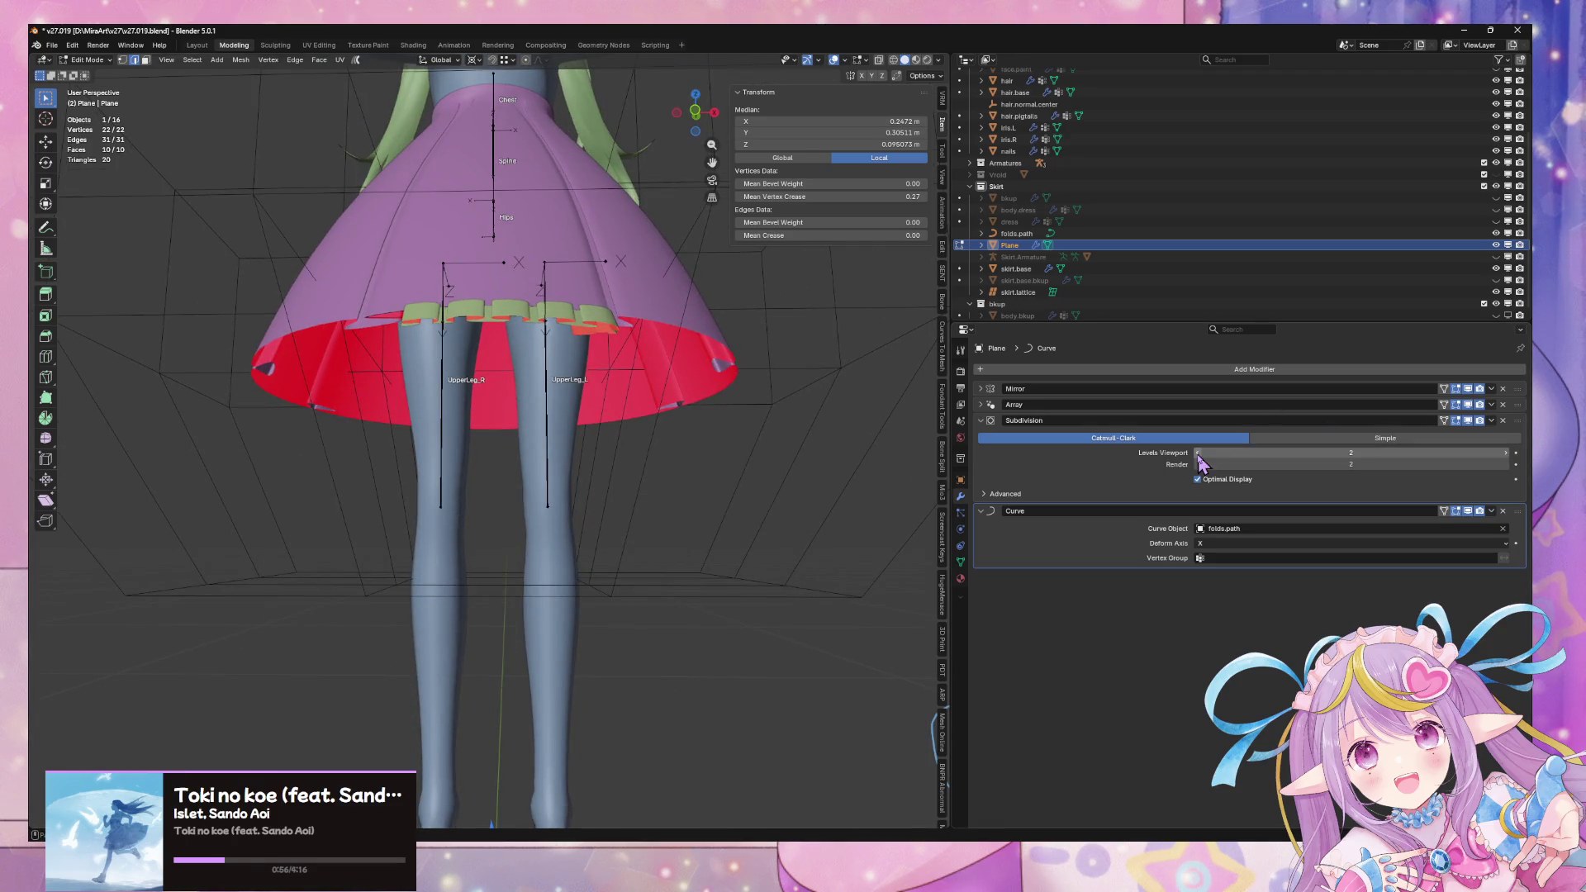
left_click(1505, 453)
left_click(989, 406)
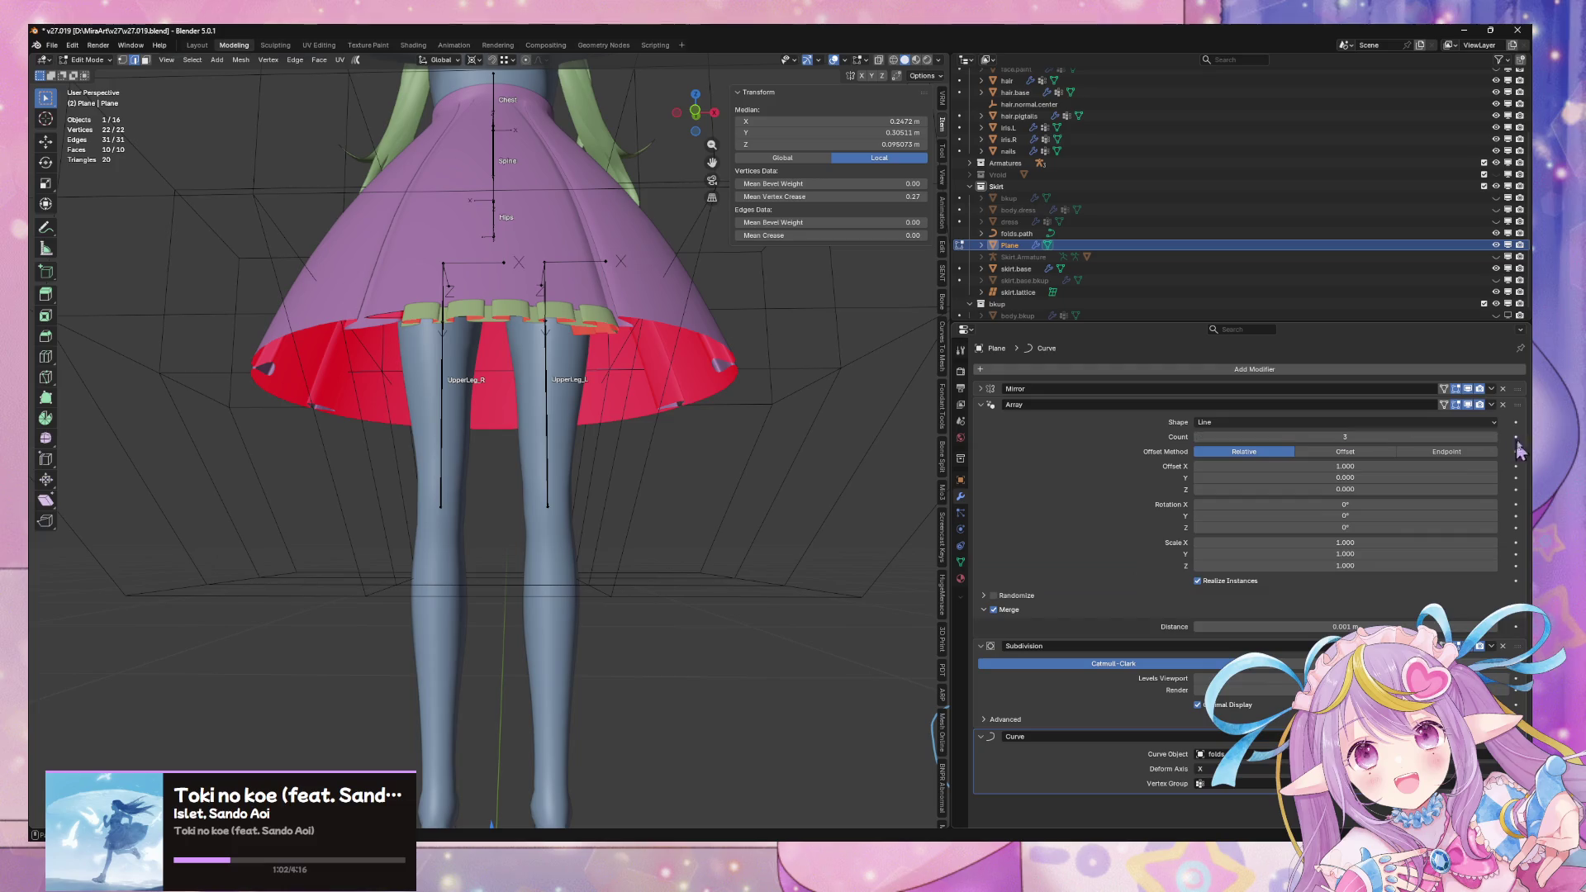
mouse_move(859, 372)
middle_mouse_down()
mouse_move(811, 318)
mouse_move(721, 371)
mouse_move(531, 435)
mouse_move(725, 485)
mouse_move(661, 516)
middle_mouse_up()
scroll(531, 435, "down", 4)
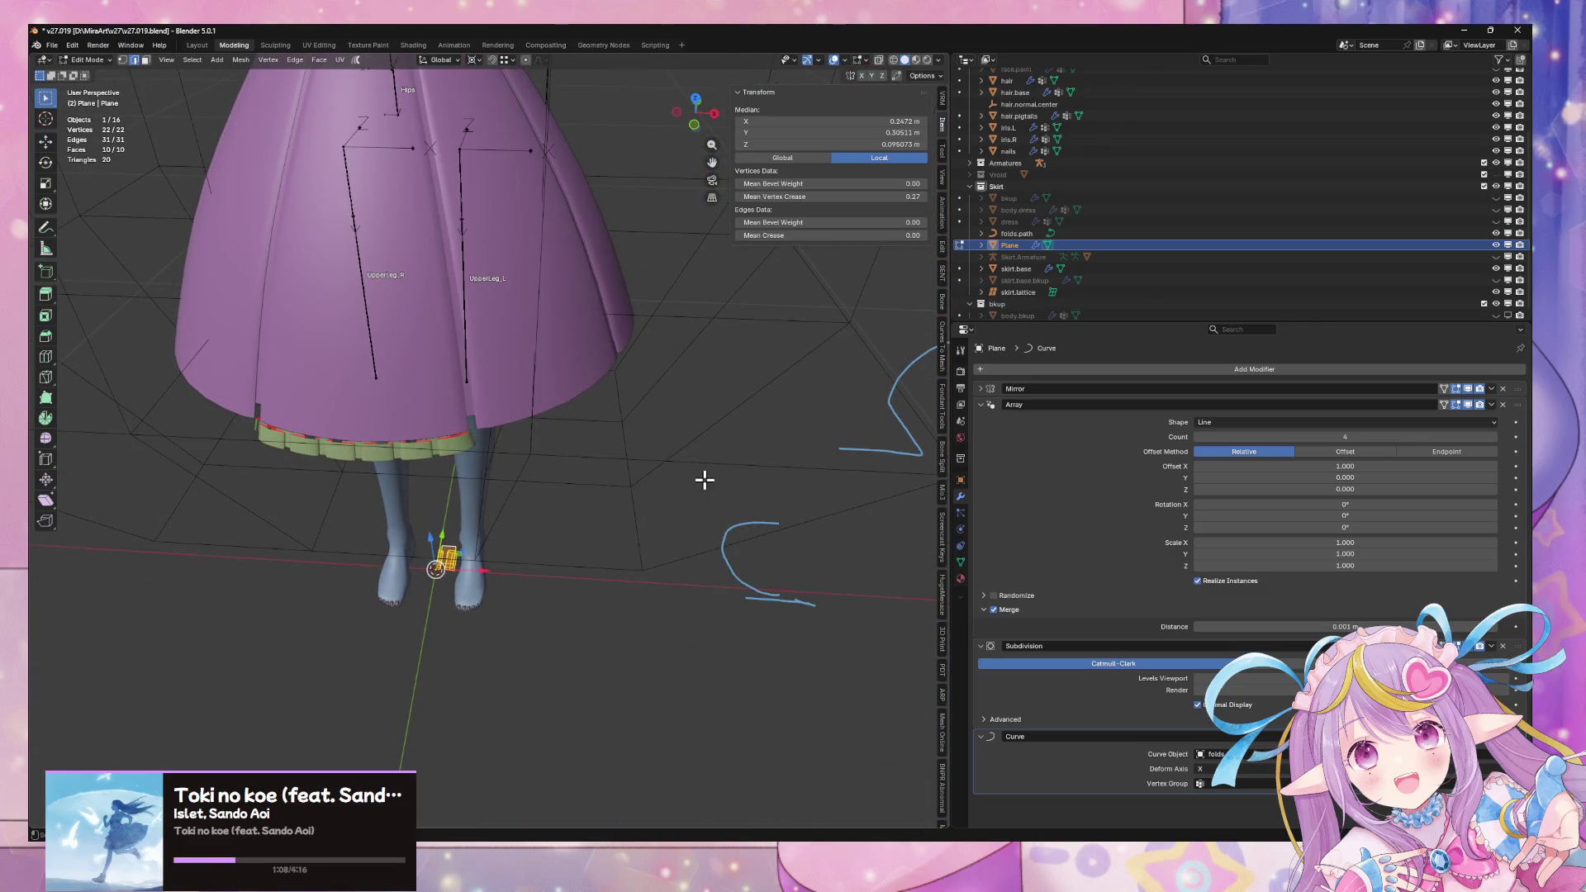
Cancel a stray scale and view the hem strip from the front and from below
key("s")
key("Escape")
middle_click_drag(658, 460, 676, 388)
key("KP_1")
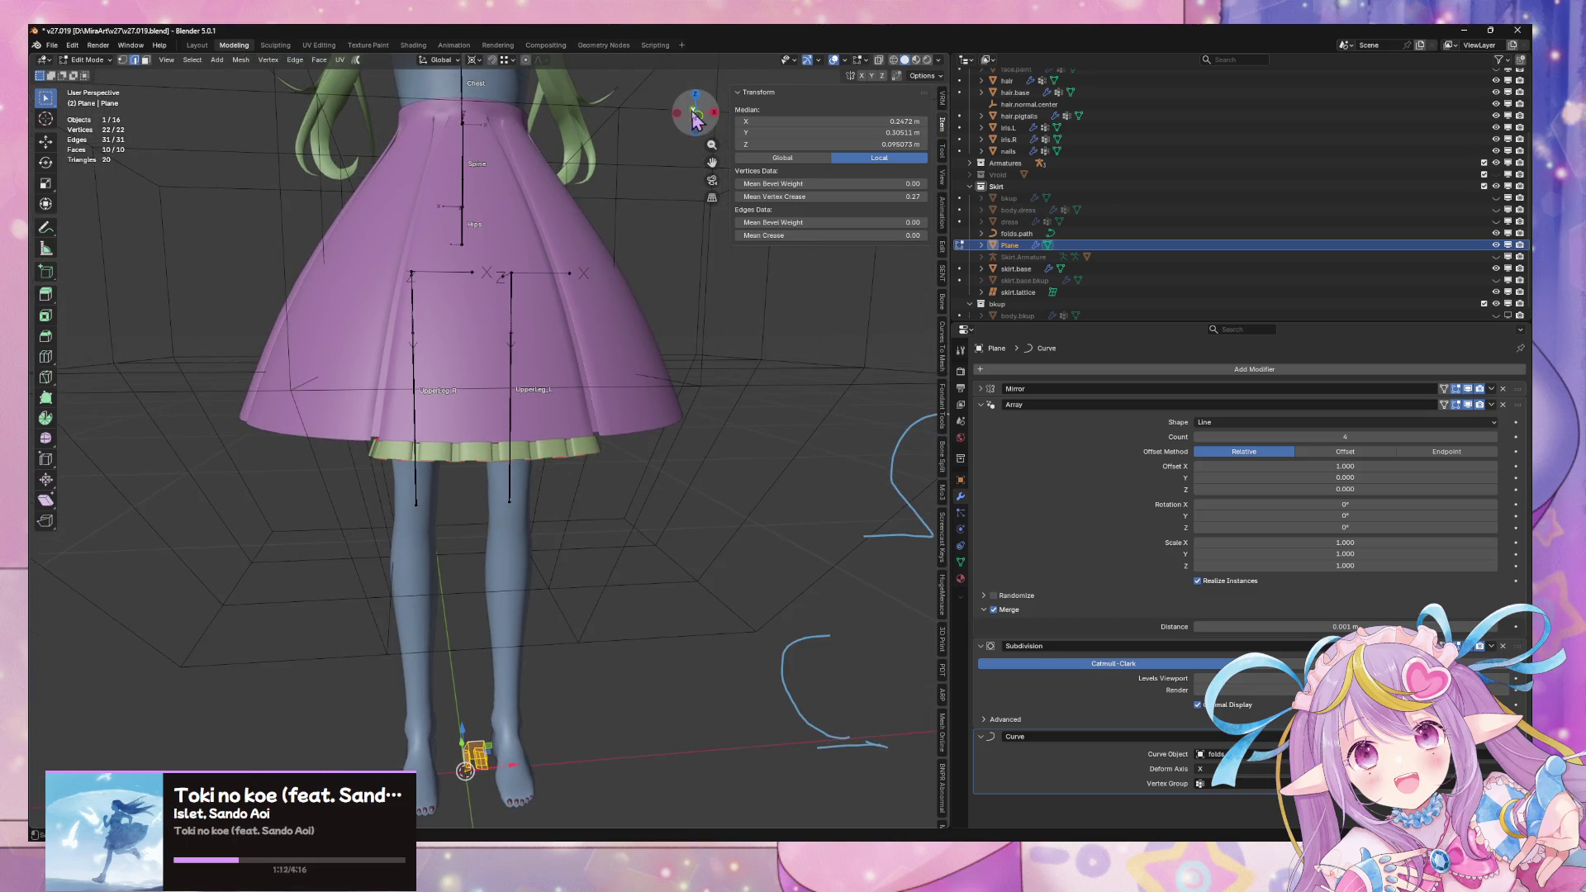
scroll(571, 410, "up", 4)
mouse_move(763, 481)
middle_mouse_down()
mouse_move(676, 495)
mouse_move(734, 371)
mouse_move(765, 361)
mouse_move(758, 596)
mouse_move(726, 443)
mouse_move(679, 544)
mouse_move(662, 424)
mouse_move(622, 499)
mouse_move(513, 361)
mouse_move(452, 411)
mouse_move(527, 308)
mouse_move(438, 556)
middle_mouse_up()
scroll(623, 499, "up", 5)
Select one edge loop of the hem strip and shift it along Y
left_click(400, 556, "alt")
key("g")
key("x")
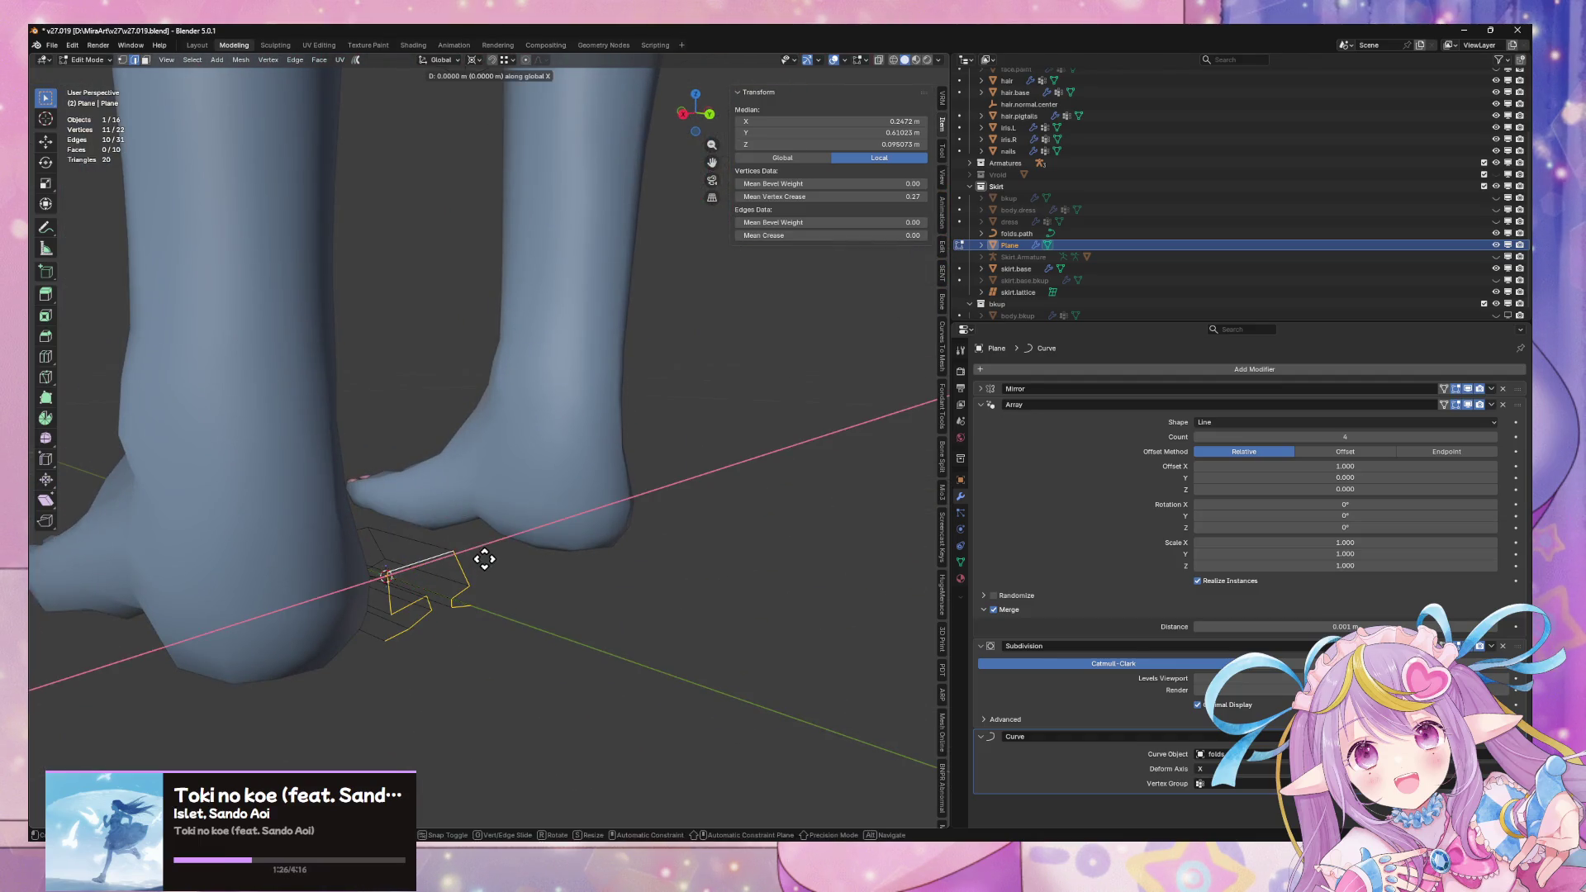
key("y")
left_click(523, 573)
Check the loop against the legs and skirt, then nudge it further along Y
scroll(347, 454, "down", 5)
mouse_move(347, 454)
middle_mouse_down()
mouse_move(452, 529)
mouse_move(478, 608)
mouse_move(502, 590)
middle_mouse_up()
scroll(452, 528, "up", 3)
key("g")
key("y")
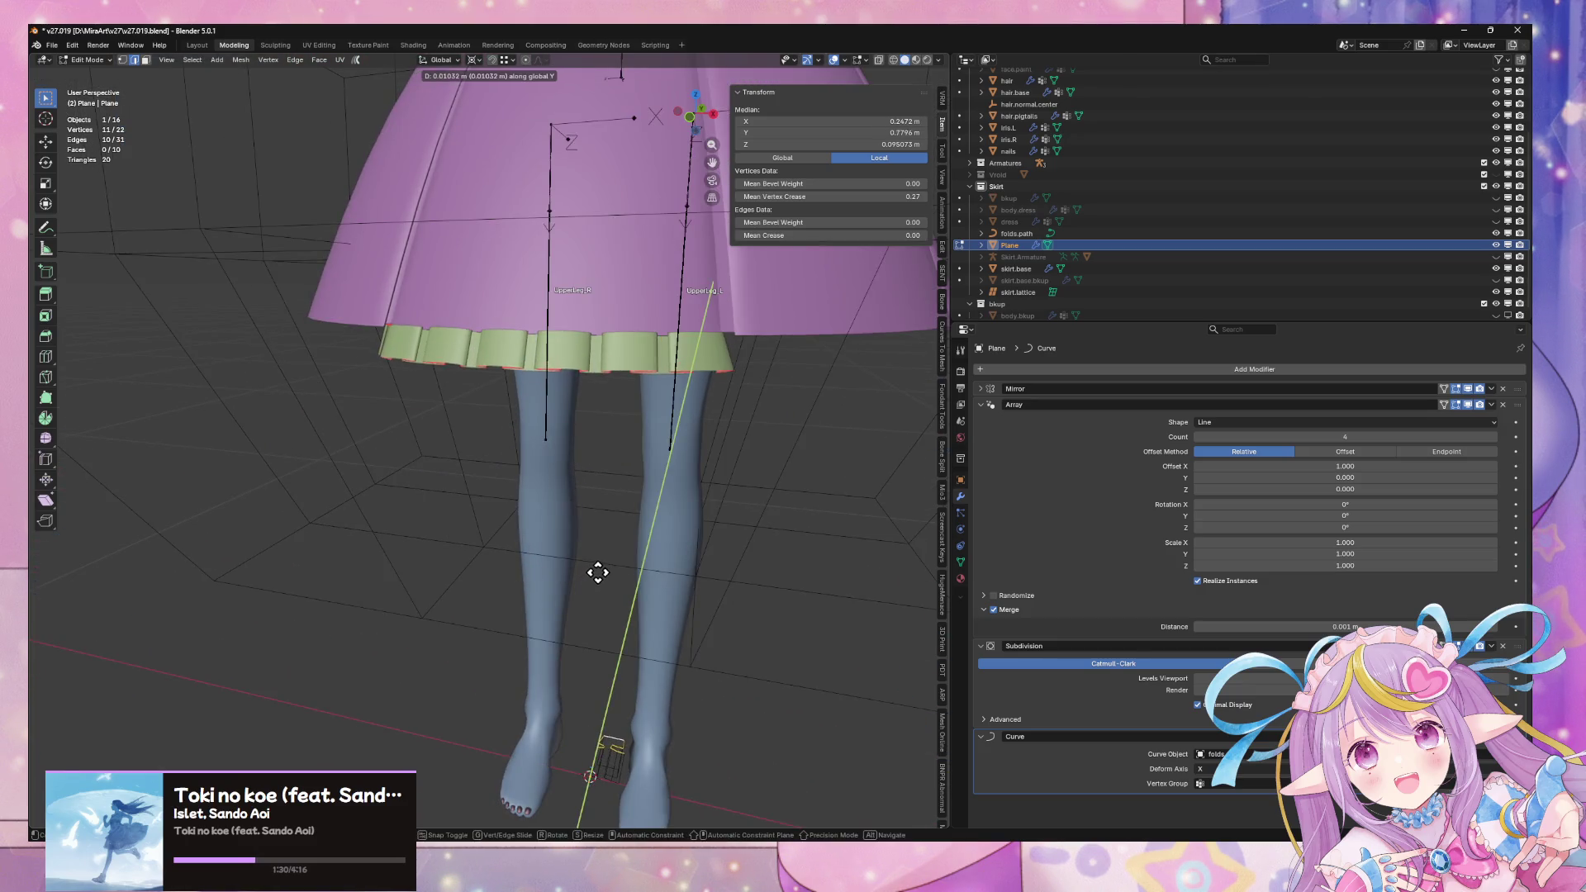
left_click(624, 550)
scroll(623, 551, "down", 8)
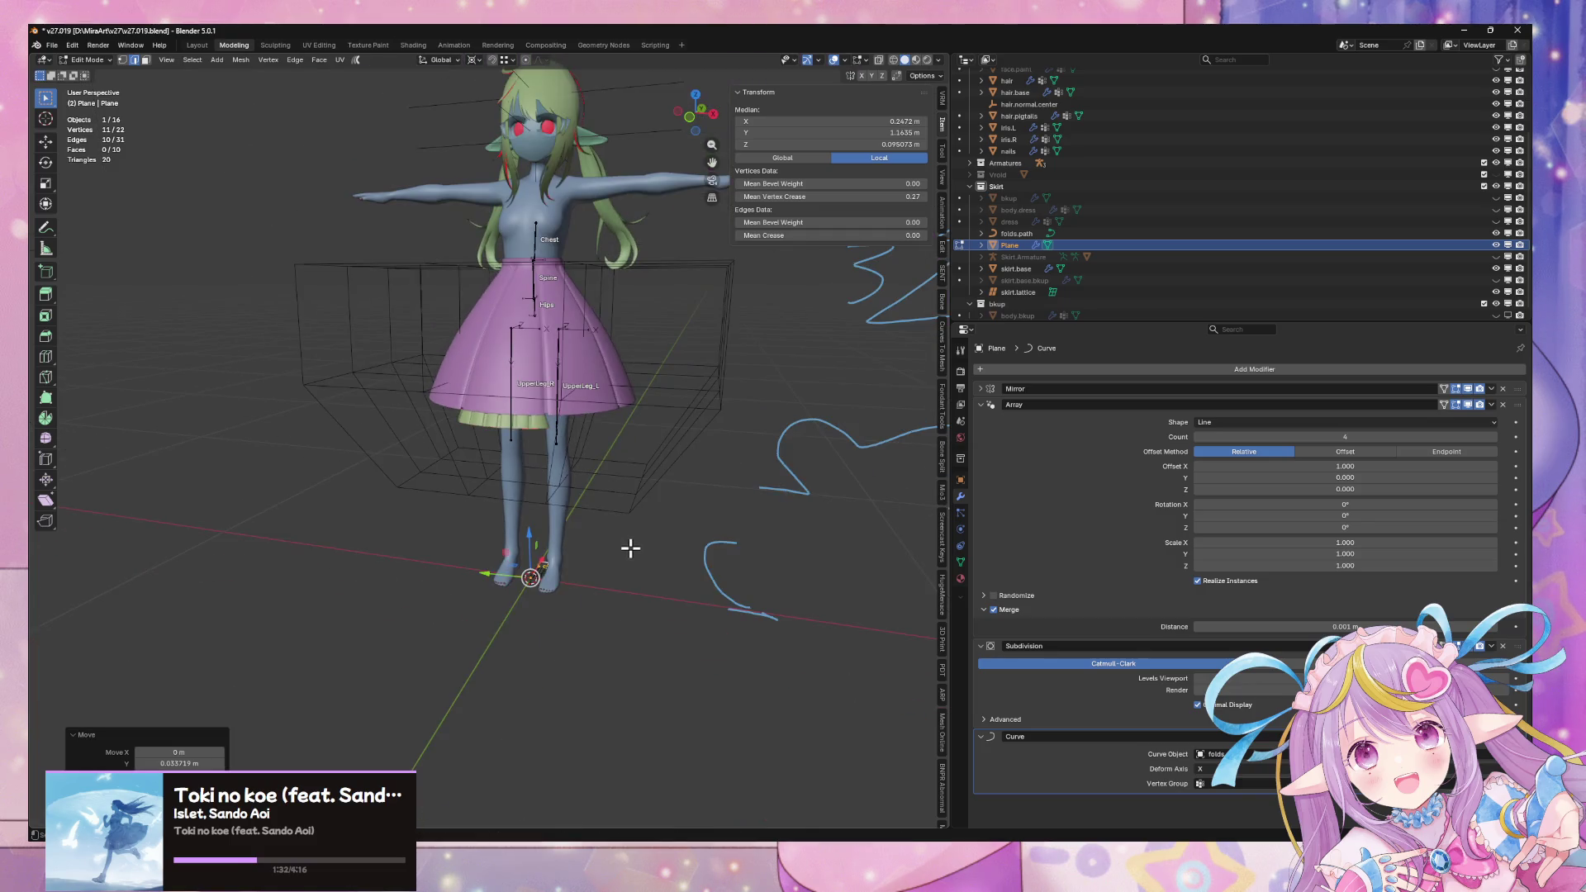
Make a final Y adjustment to the loop, about 0.031 m, and return to Object Mode
key("g")
key("y")
left_click(629, 544)
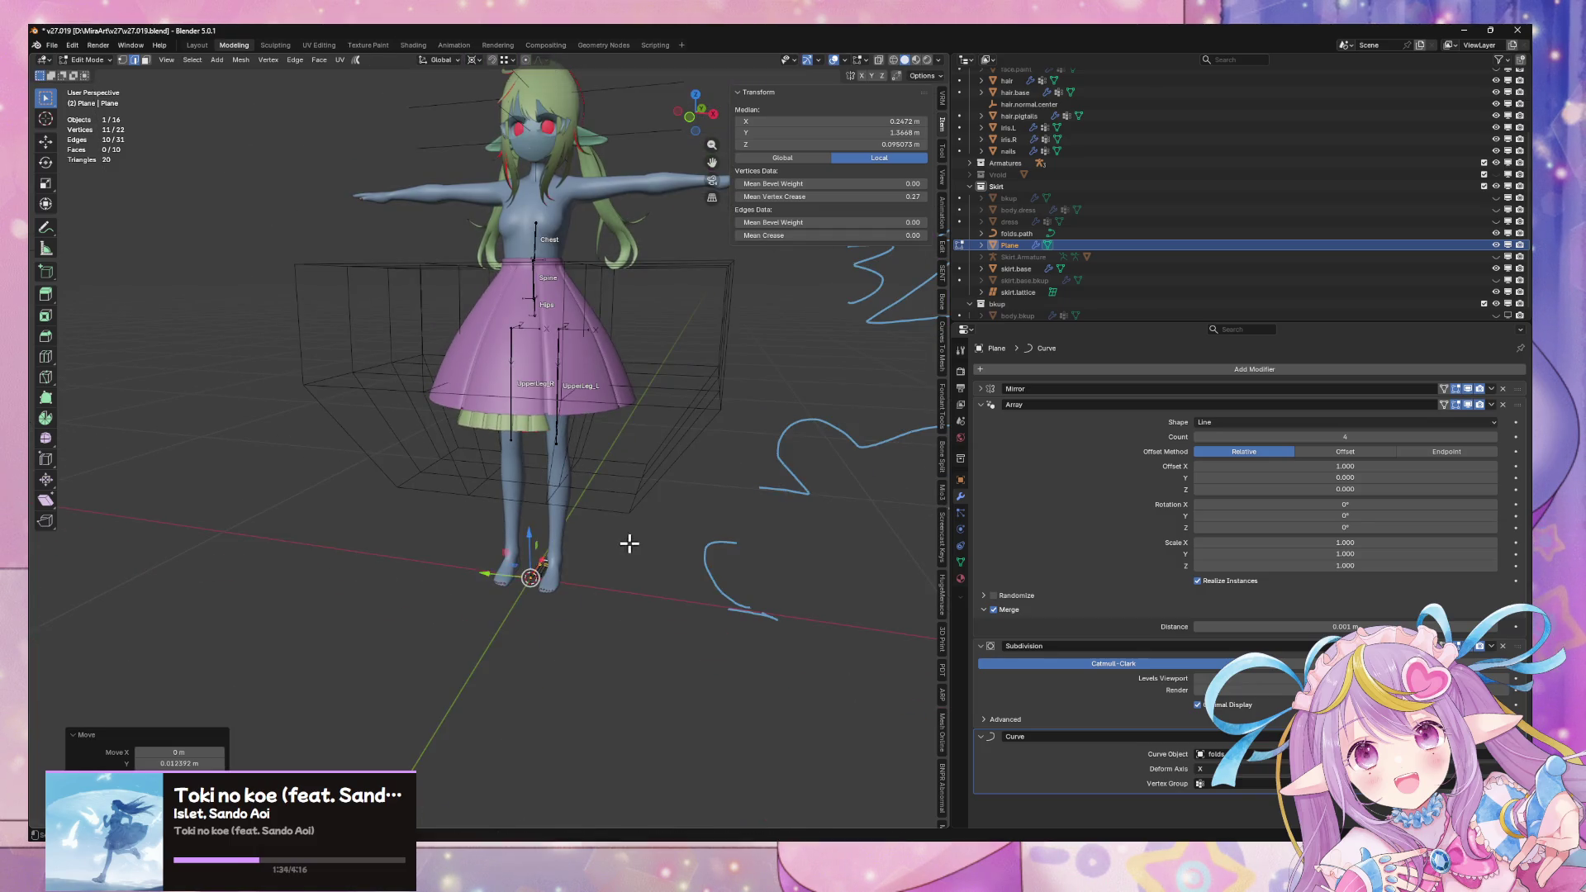
key("Tab")
left_click(726, 566)
Select the green hem frill from a near-front view of the skirt
mouse_move(726, 567)
middle_mouse_down()
mouse_move(708, 524)
mouse_move(678, 525)
middle_mouse_up()
scroll(675, 525, "up", 5)
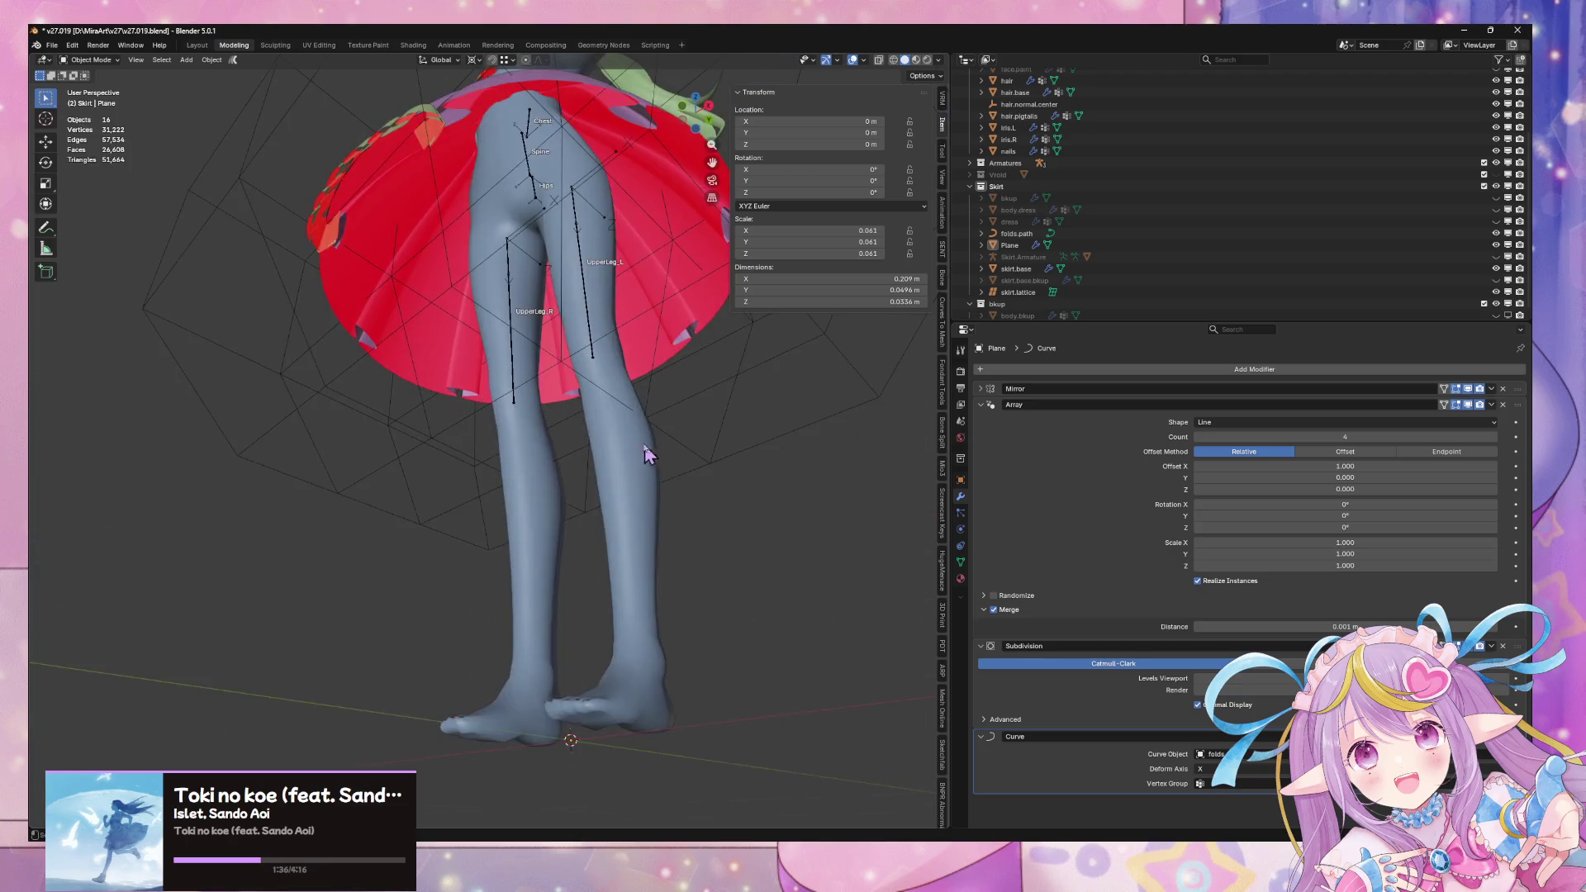
middle_click_drag(655, 460, 567, 506)
scroll(619, 523, "down", 1)
left_click(641, 446)
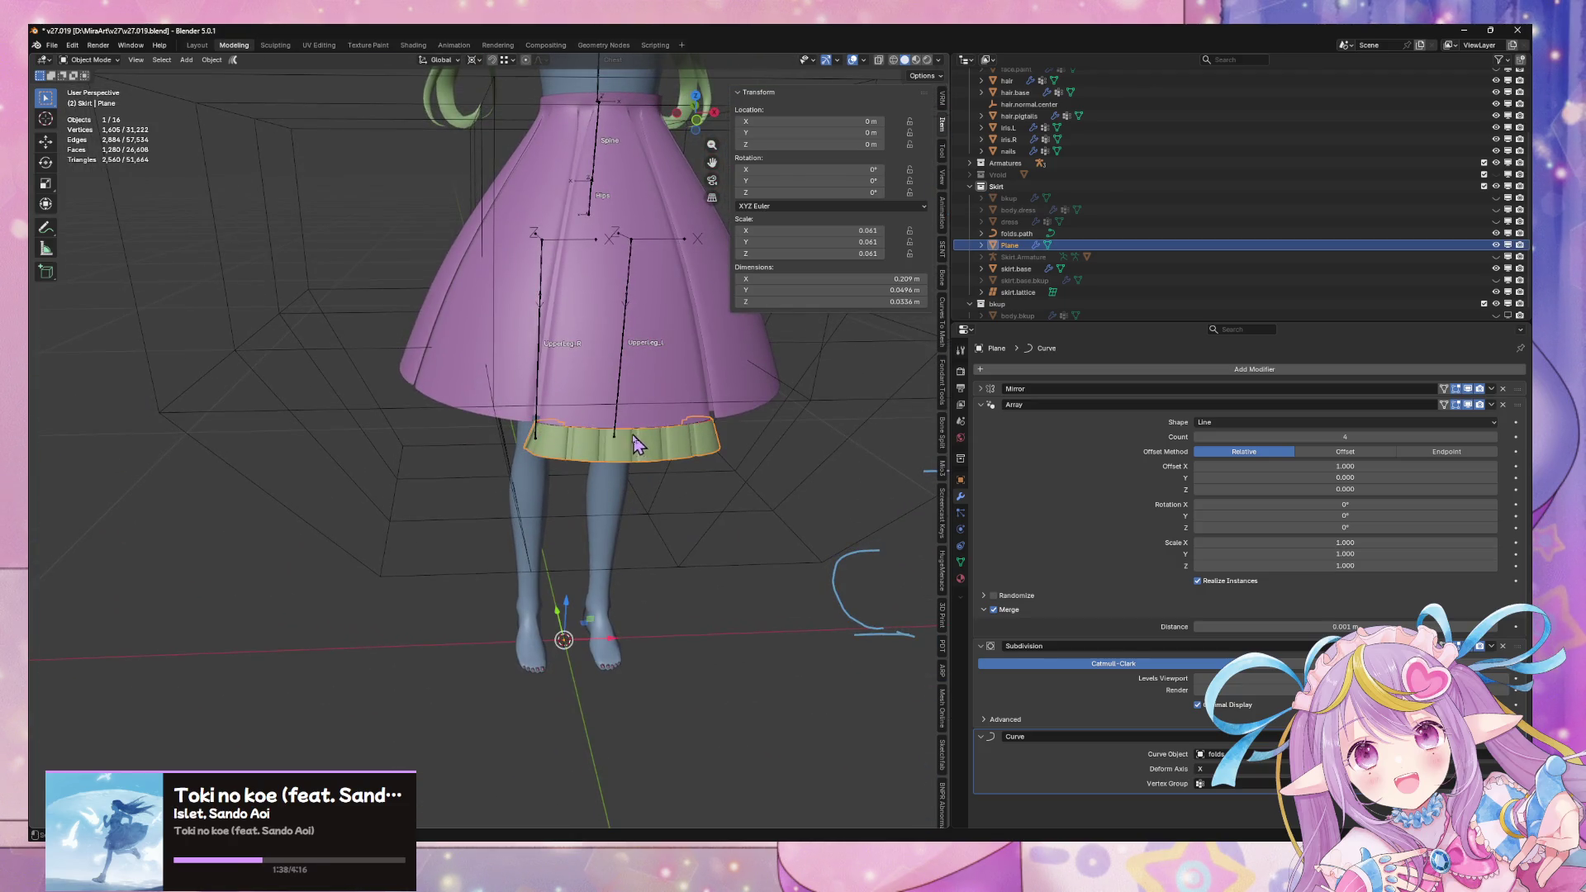
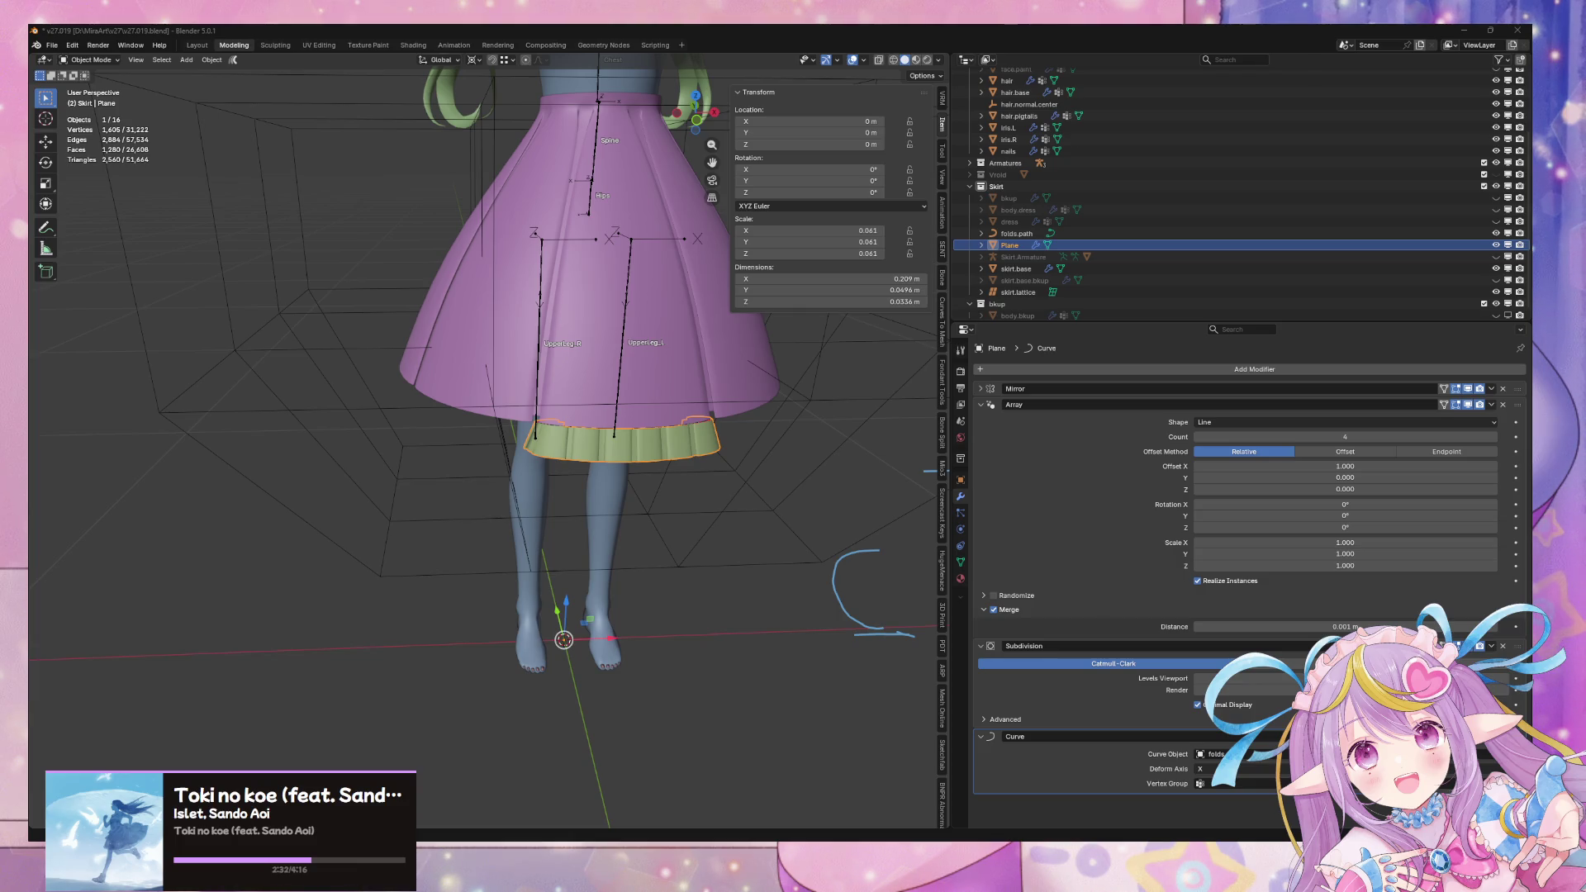
Add a second Array modifier to the ruffle and set its shape to Circle
scroll(507, 529, "up", 3)
mouse_move(508, 528)
middle_mouse_down()
mouse_move(459, 380)
mouse_move(463, 438)
mouse_move(532, 526)
middle_mouse_up()
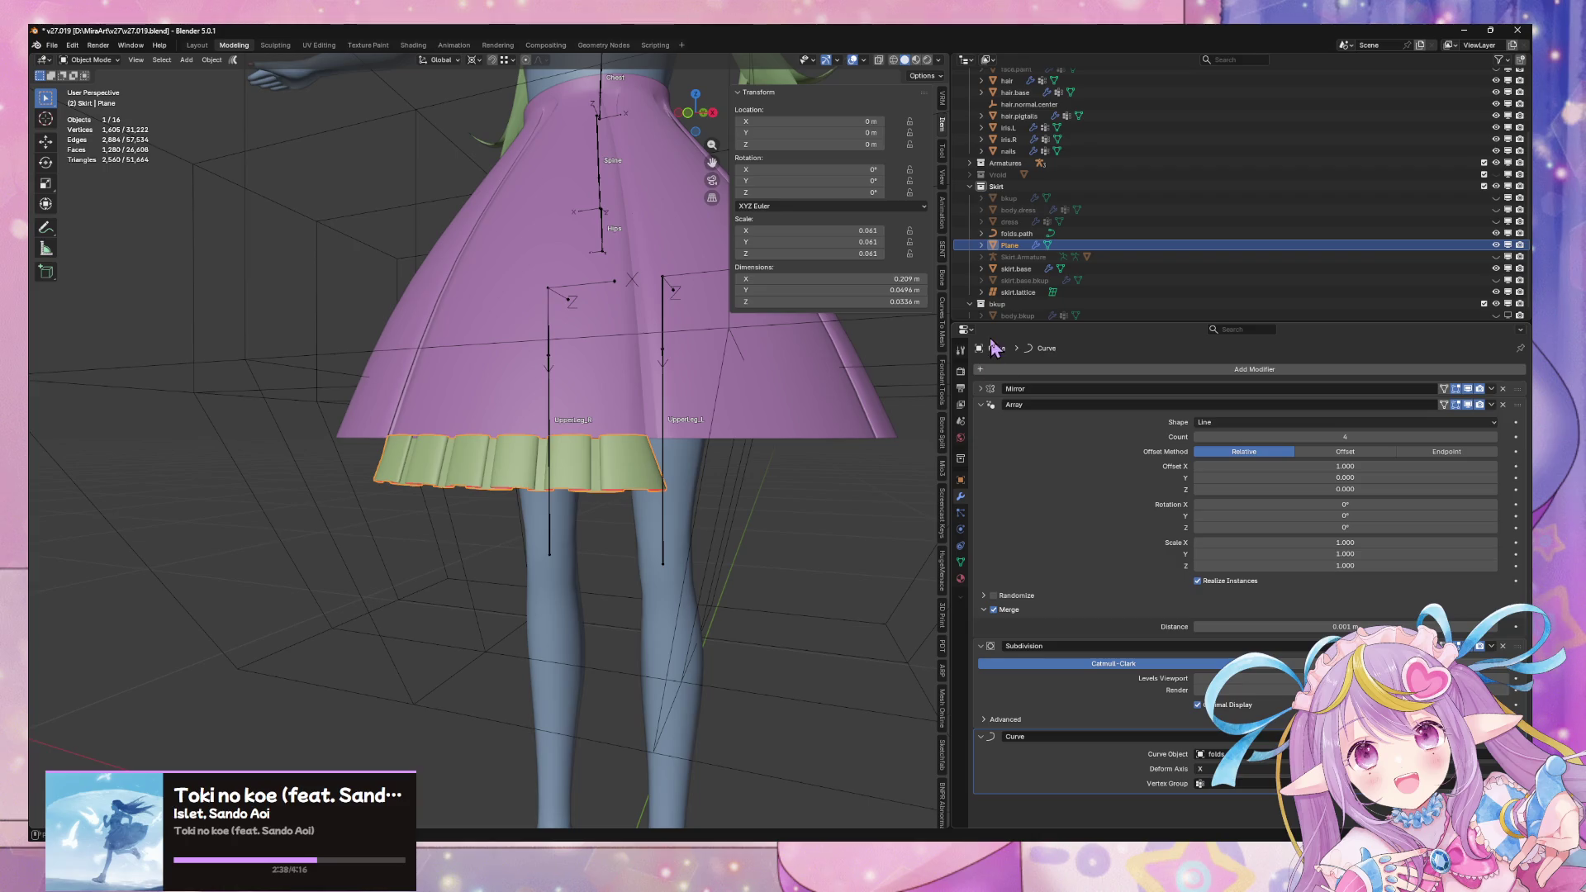
left_click(1076, 371)
mouse_move(1073, 374)
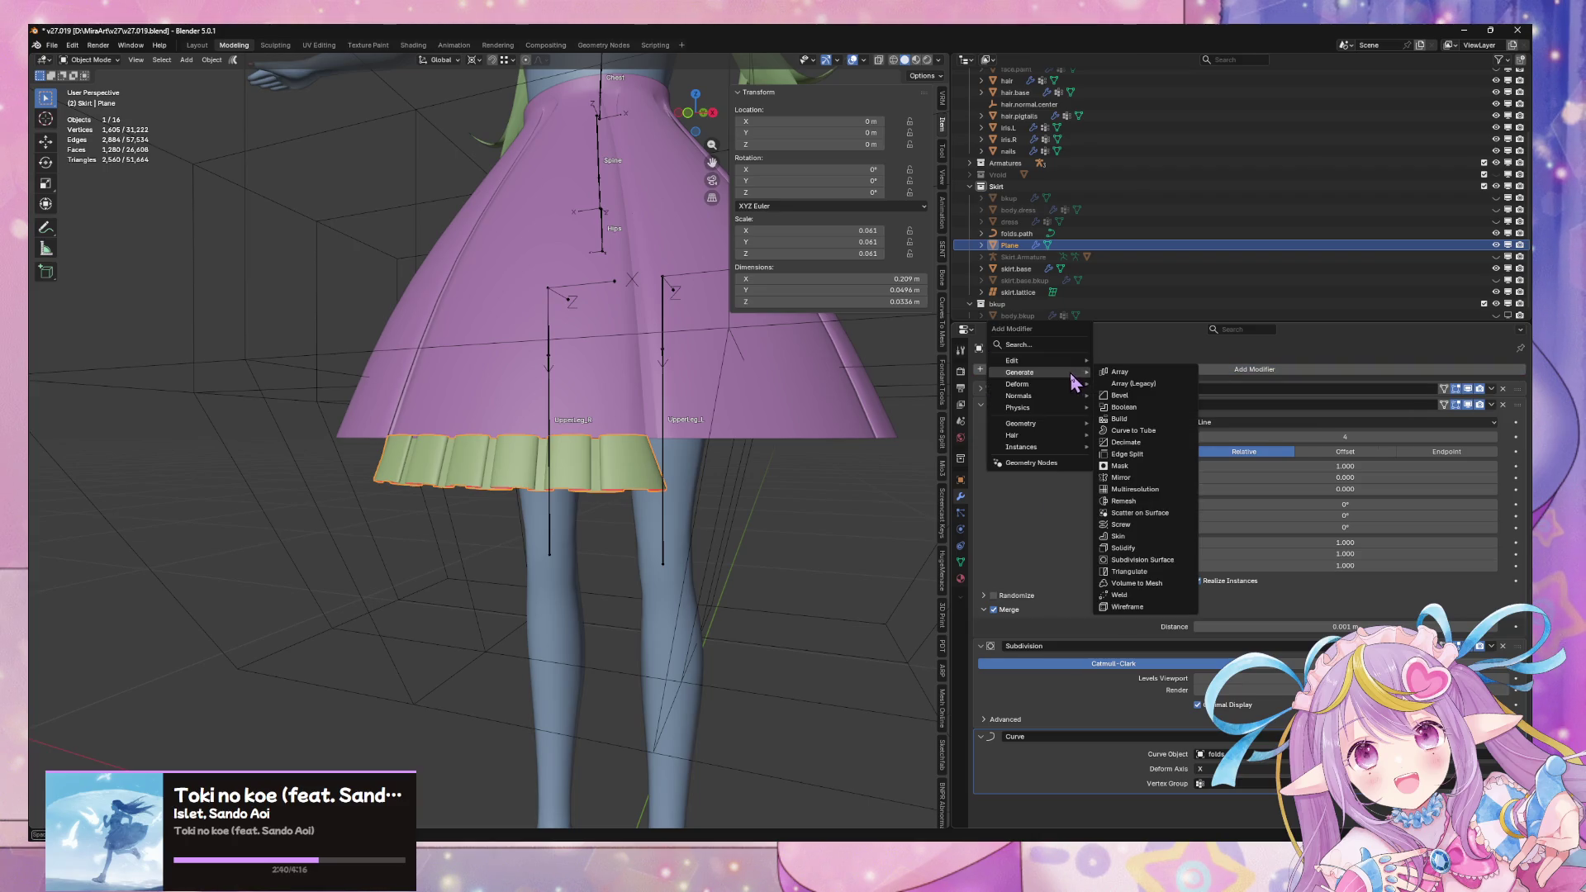
left_click(1158, 376)
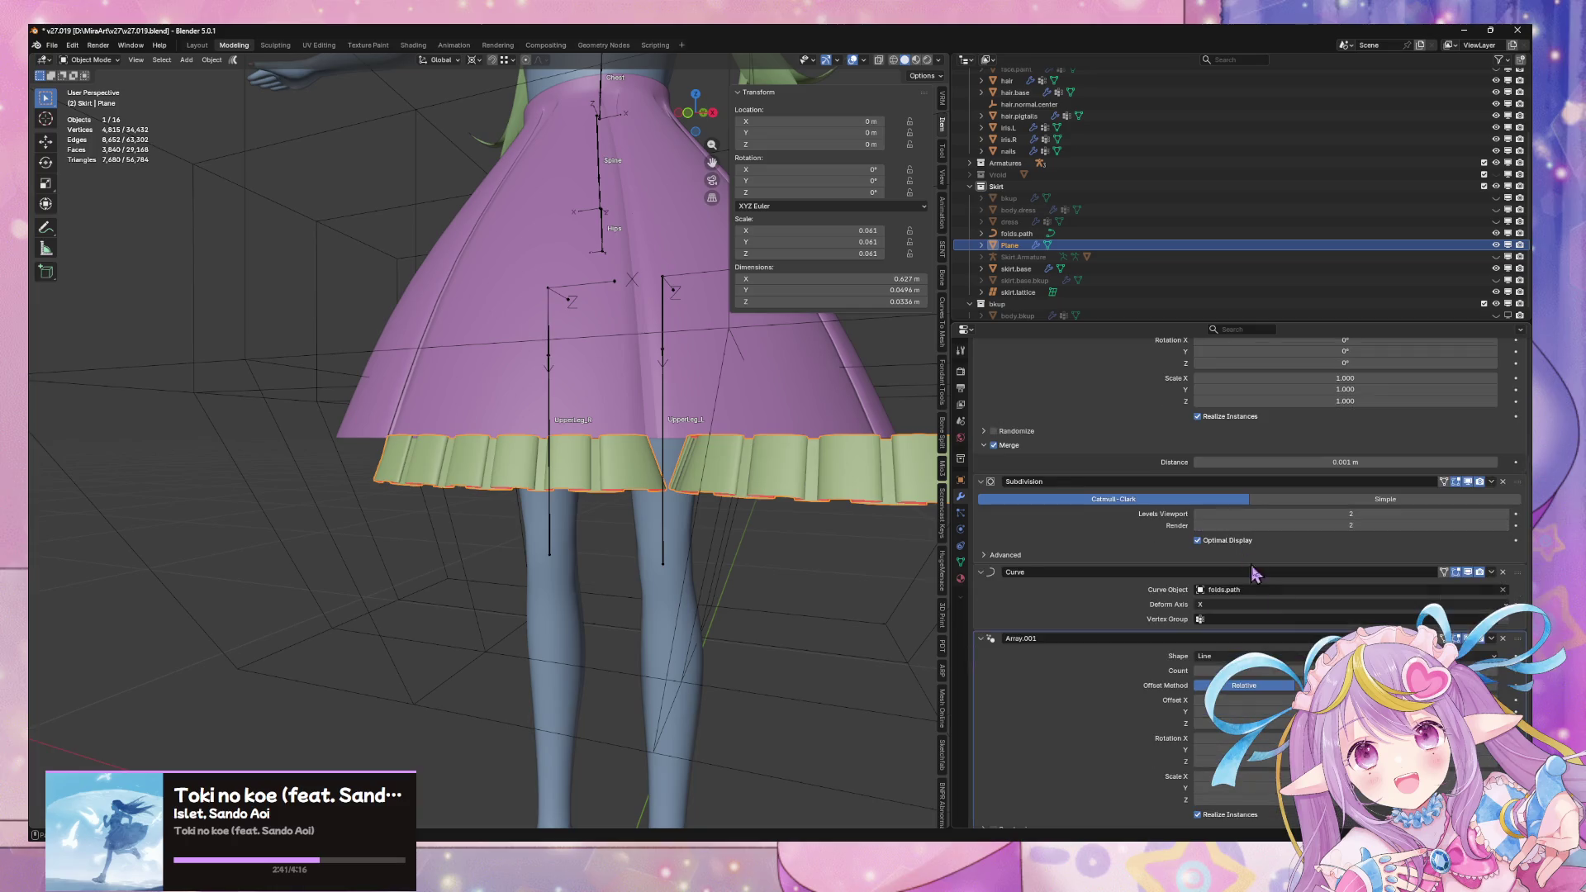
left_click(1234, 682)
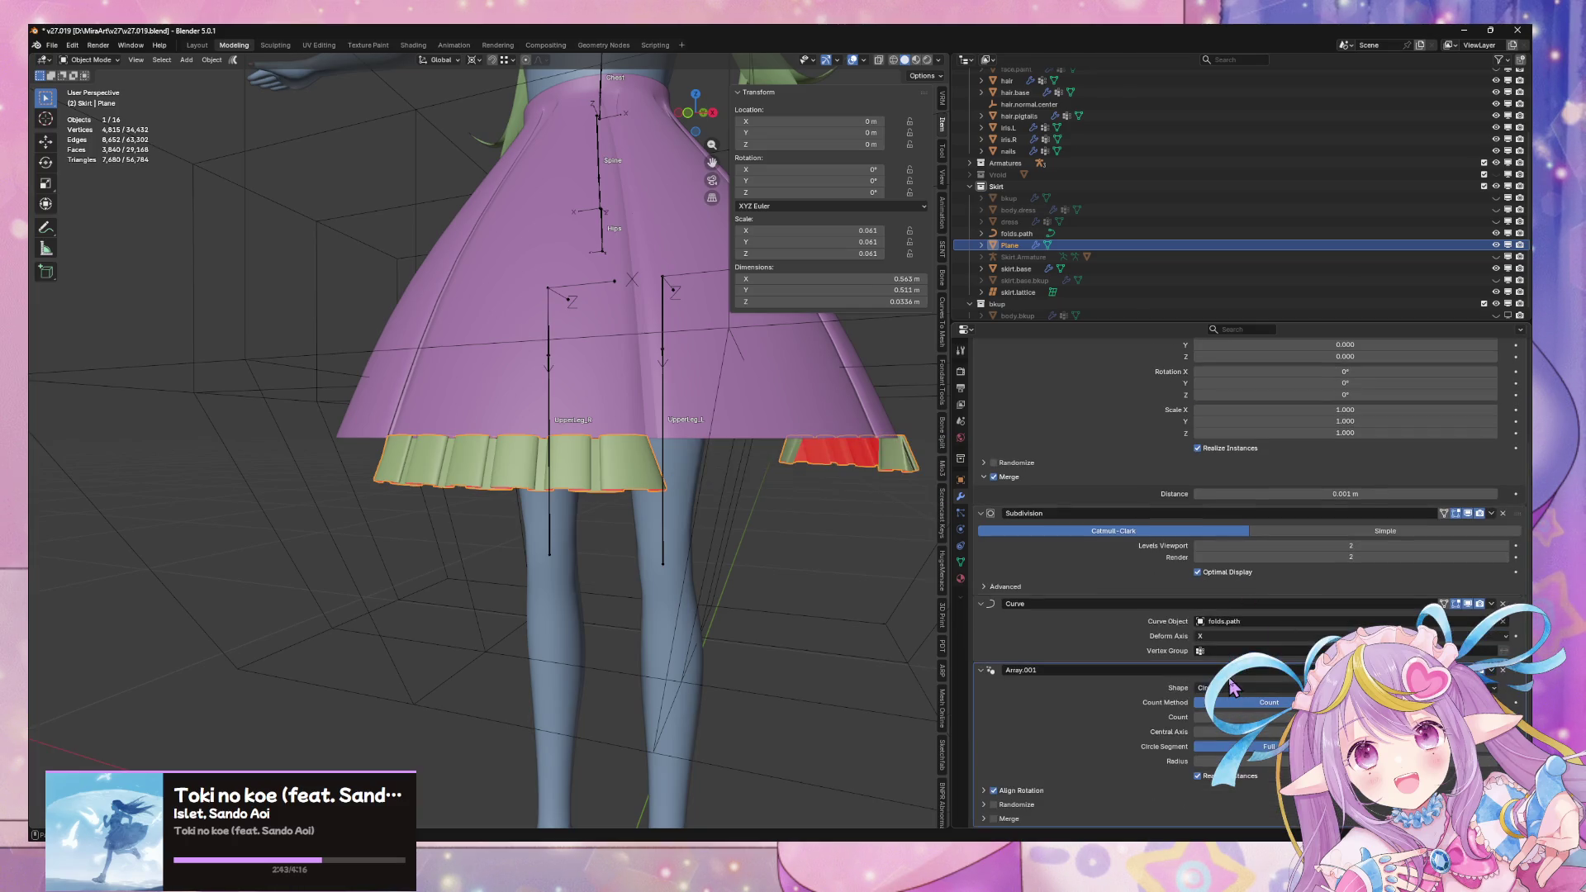
Switch the circular array's count method to Angular Distance and check the ring around the skirt
mouse_move(675, 510)
middle_mouse_down()
mouse_move(550, 514)
mouse_move(580, 517)
middle_mouse_up()
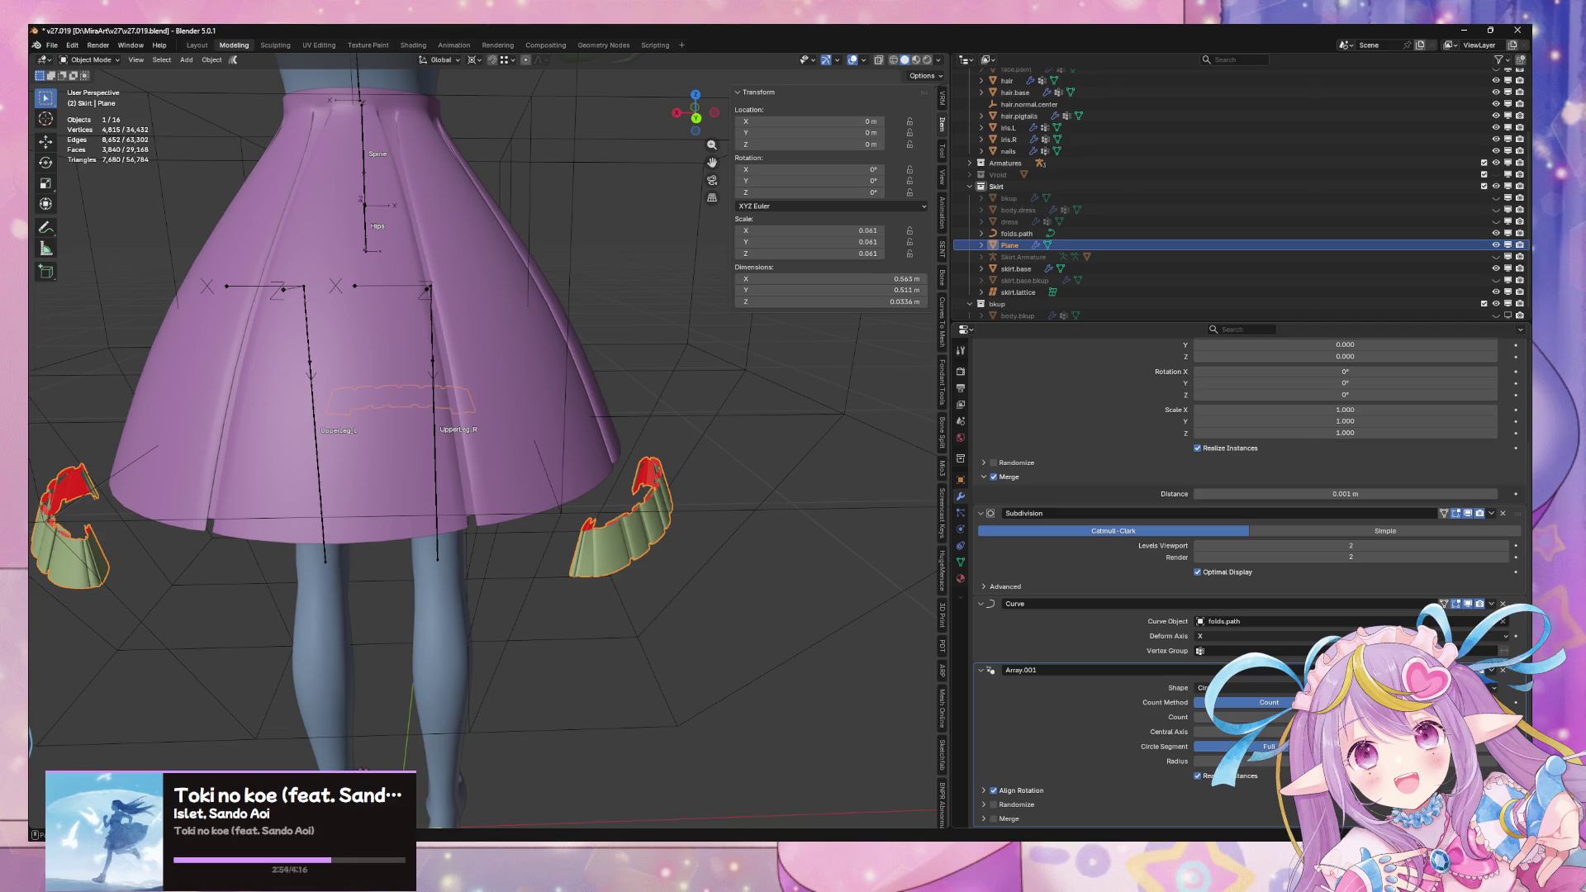
left_click(1371, 702)
mouse_move(582, 541)
middle_mouse_down()
mouse_move(726, 524)
mouse_move(785, 573)
mouse_move(847, 585)
mouse_move(724, 612)
middle_mouse_up()
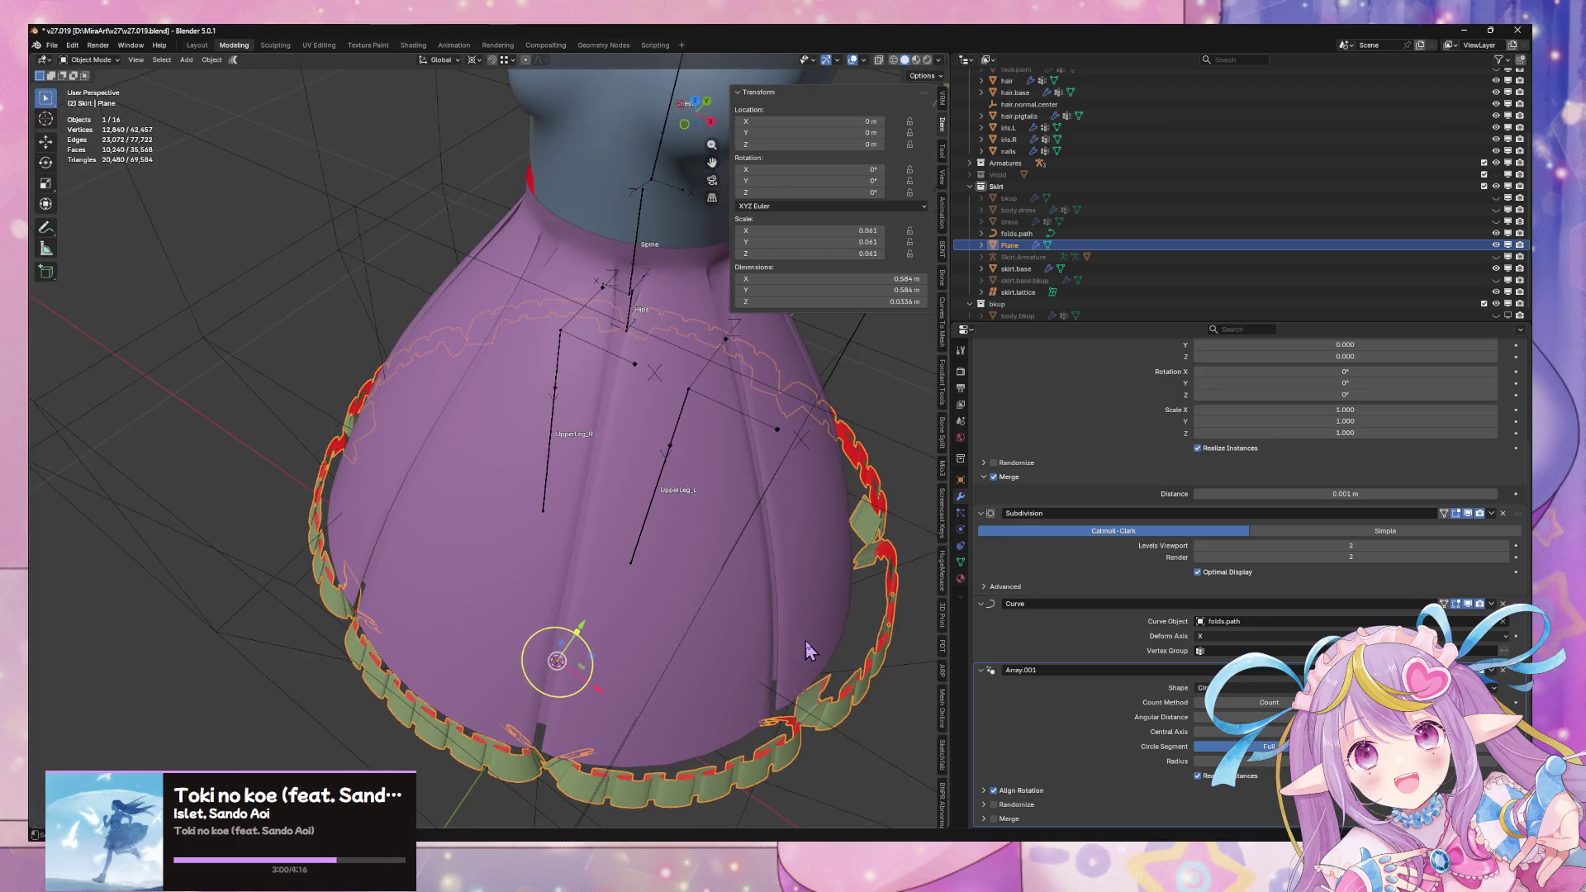
mouse_move(807, 651)
middle_mouse_down()
mouse_move(786, 588)
mouse_move(797, 627)
mouse_move(727, 628)
mouse_move(618, 692)
middle_mouse_up()
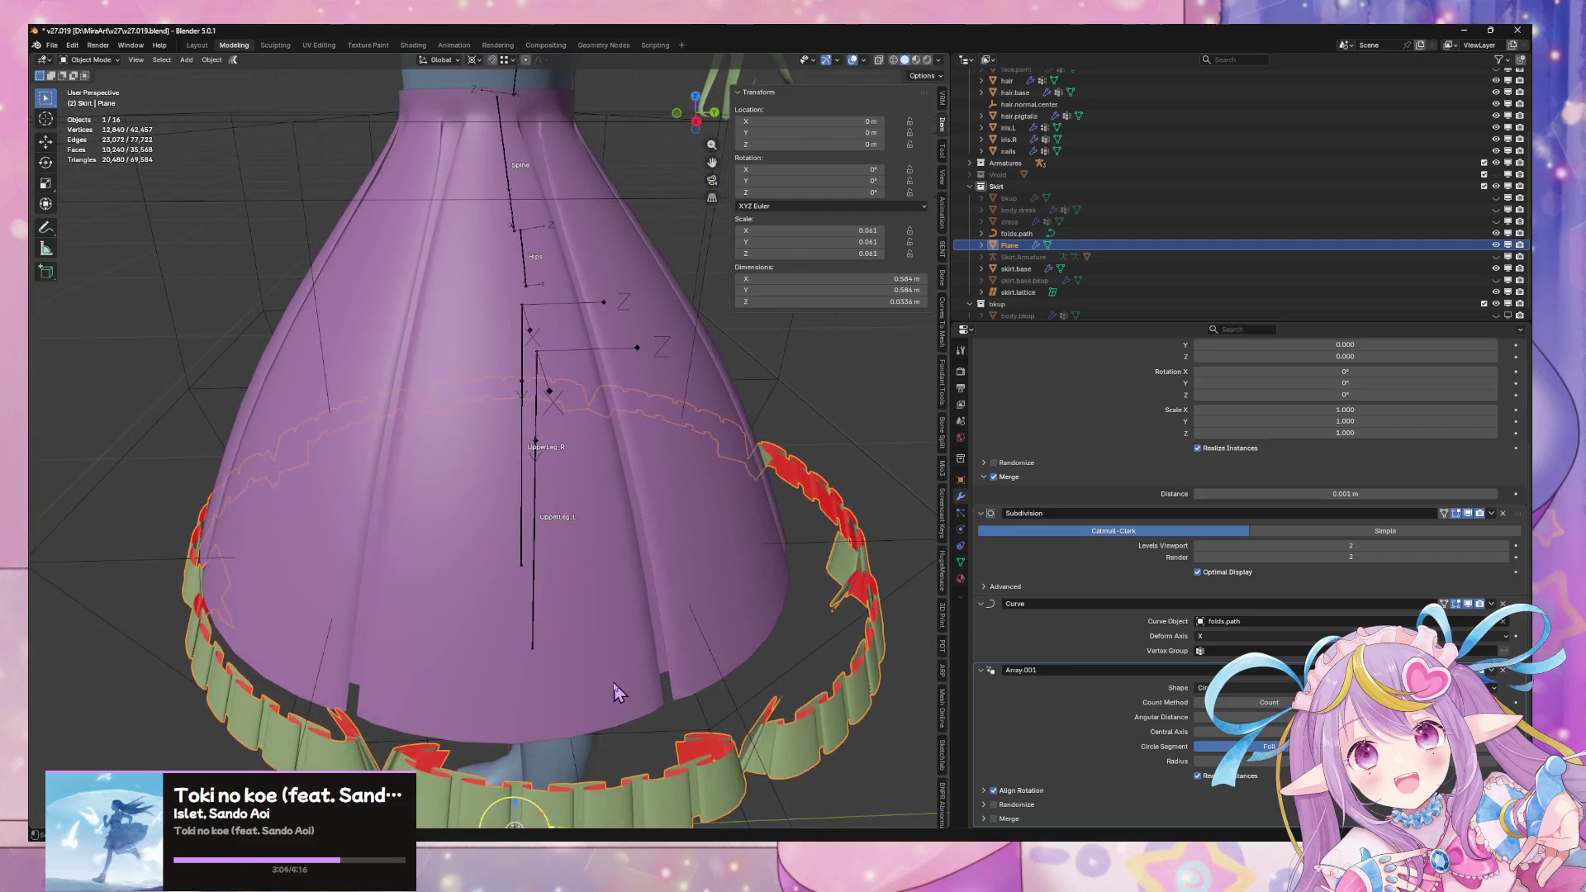
middle_click_drag(754, 640, 587, 600)
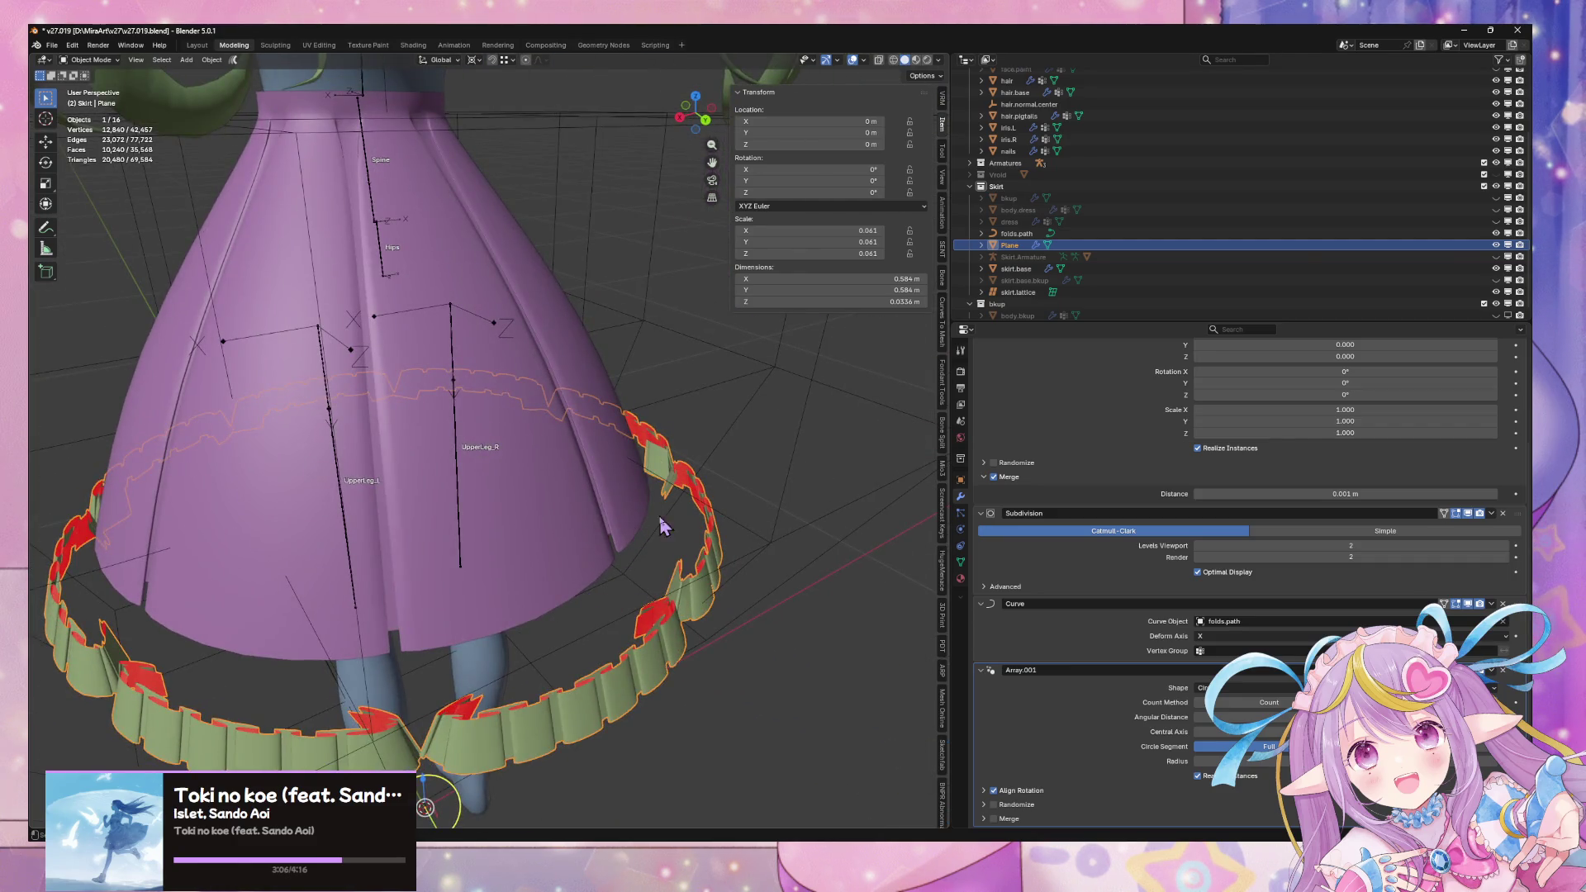
middle_click_drag(661, 526, 569, 545)
middle_click_drag(632, 496, 805, 475)
scroll(719, 471, "down", 4)
left_click(594, 483)
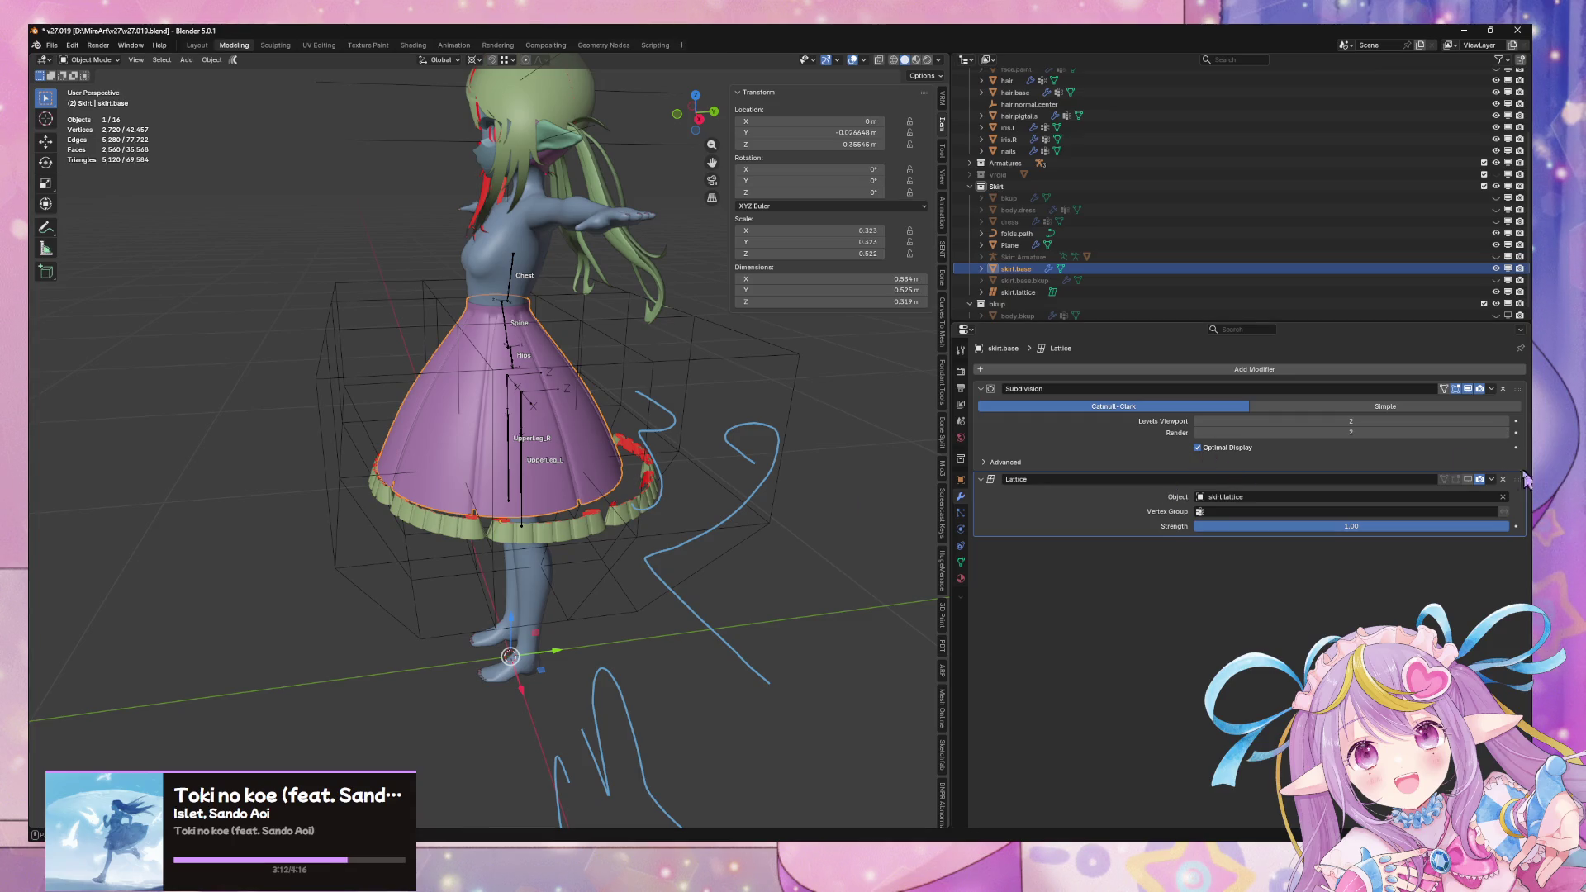
Toggle the lattice deformation preview, then try nudging the ruffle along Y and cancel the move
left_click(1468, 481)
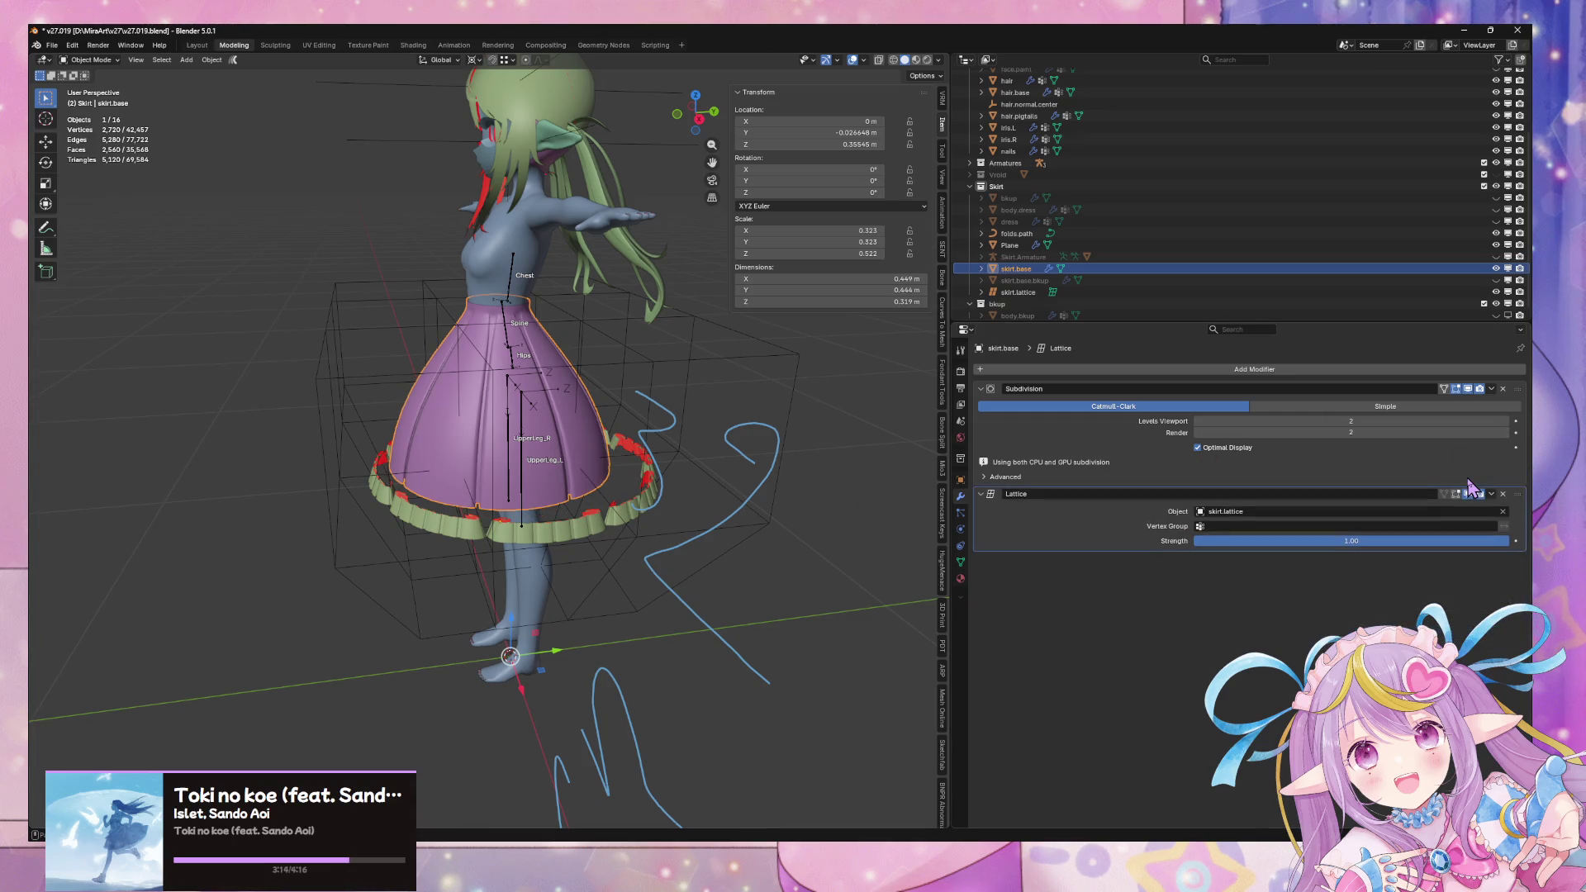
left_click(1469, 495)
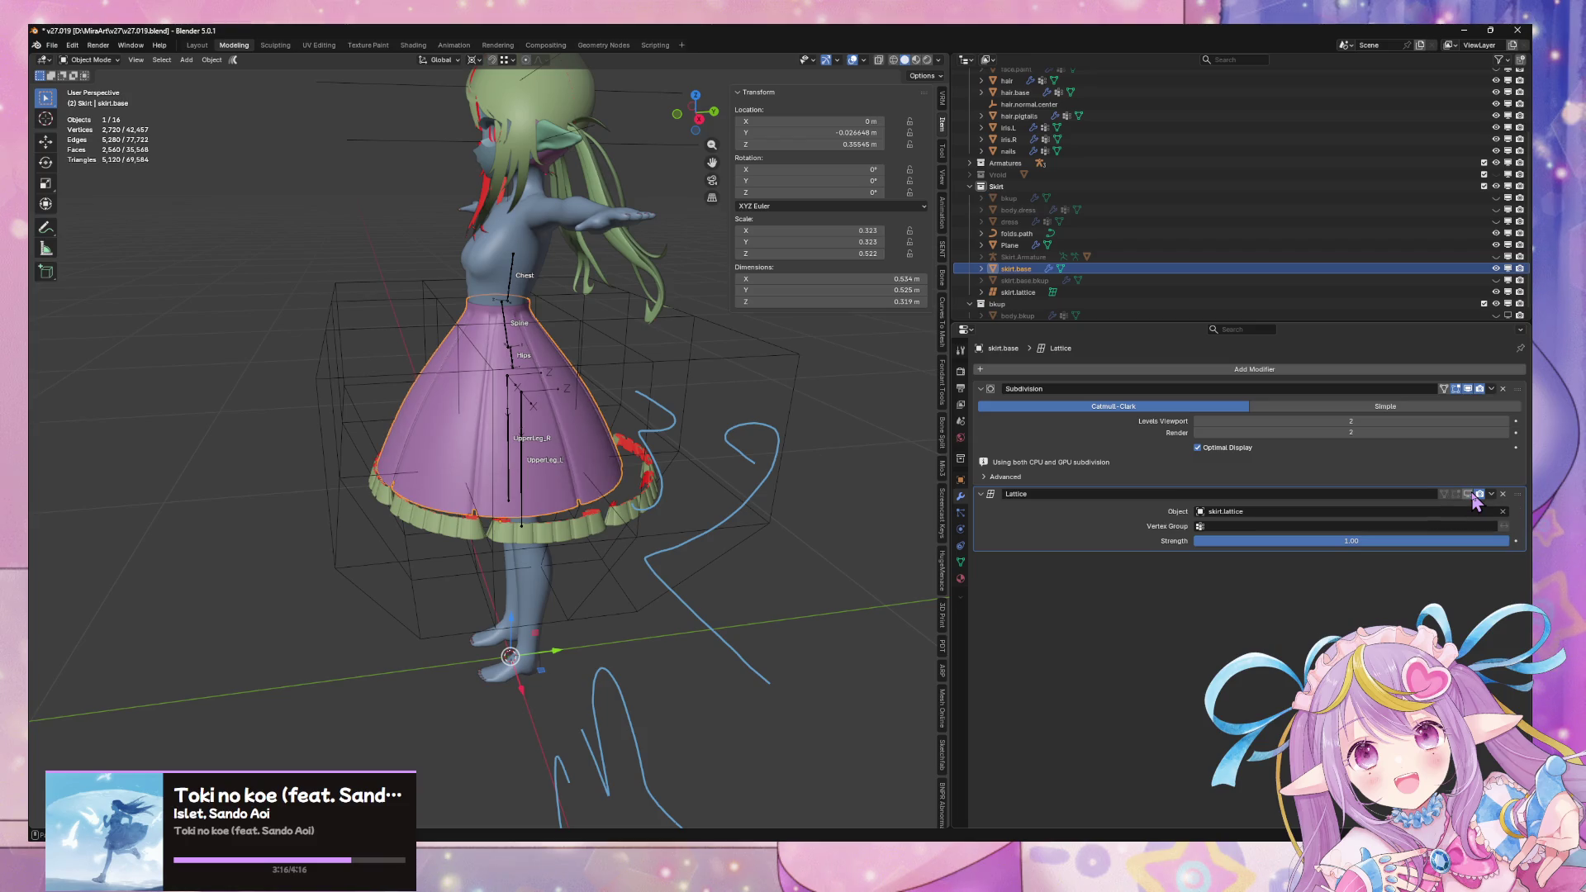
left_click(602, 522)
mouse_move(567, 529)
middle_mouse_down()
mouse_move(626, 469)
mouse_move(567, 710)
mouse_move(564, 645)
mouse_move(525, 630)
middle_mouse_up()
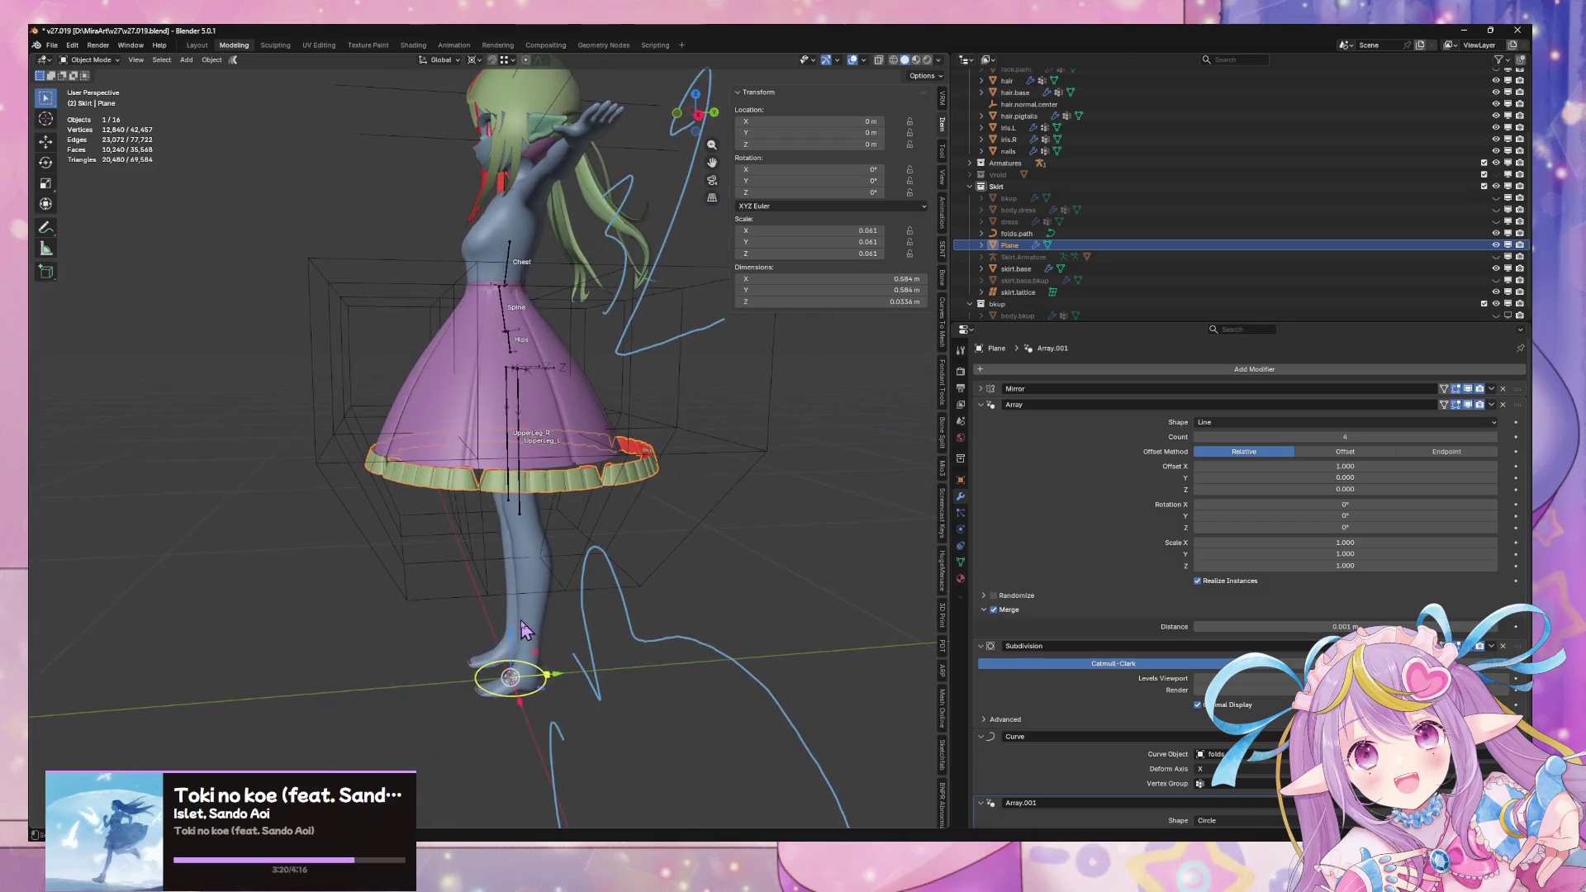
mouse_move(551, 676)
left_mouse_down()
mouse_move(537, 686)
mouse_move(554, 690)
mouse_move(531, 683)
mouse_move(567, 694)
mouse_move(537, 701)
left_mouse_up()
right_click(549, 690)
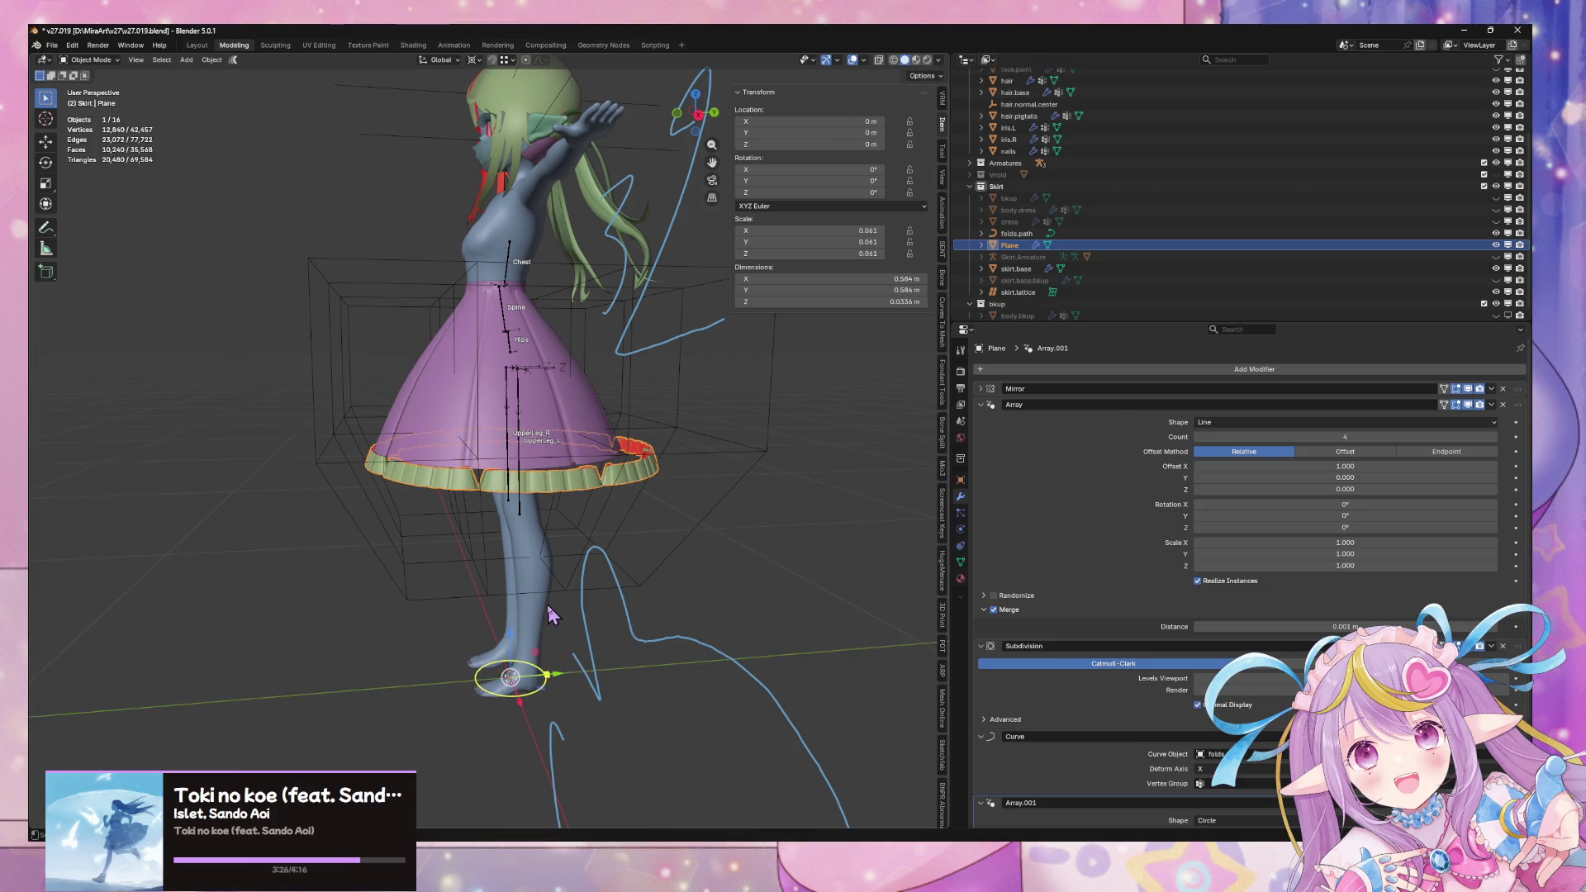
middle_click_drag(550, 673, 618, 618)
Snap the 3D cursor to the selected hem edge loop of skirt.base in Edit Mode
left_click(600, 426)
middle_click_drag(607, 426, 644, 407)
key("Tab")
left_click(528, 459, "alt")
key("alt+z")
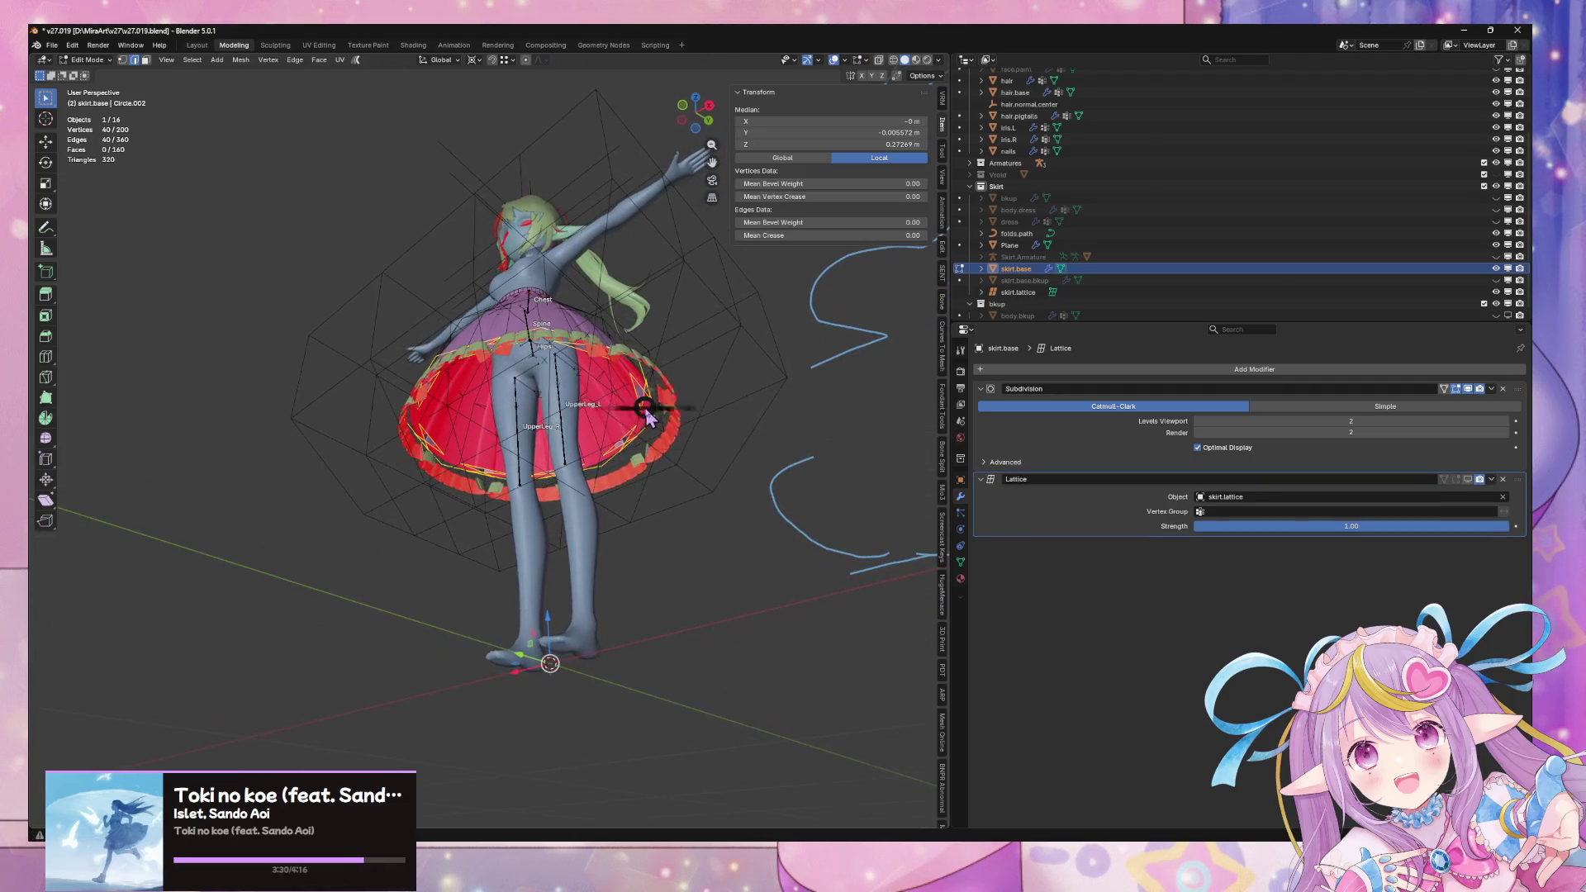
key("shift+s")
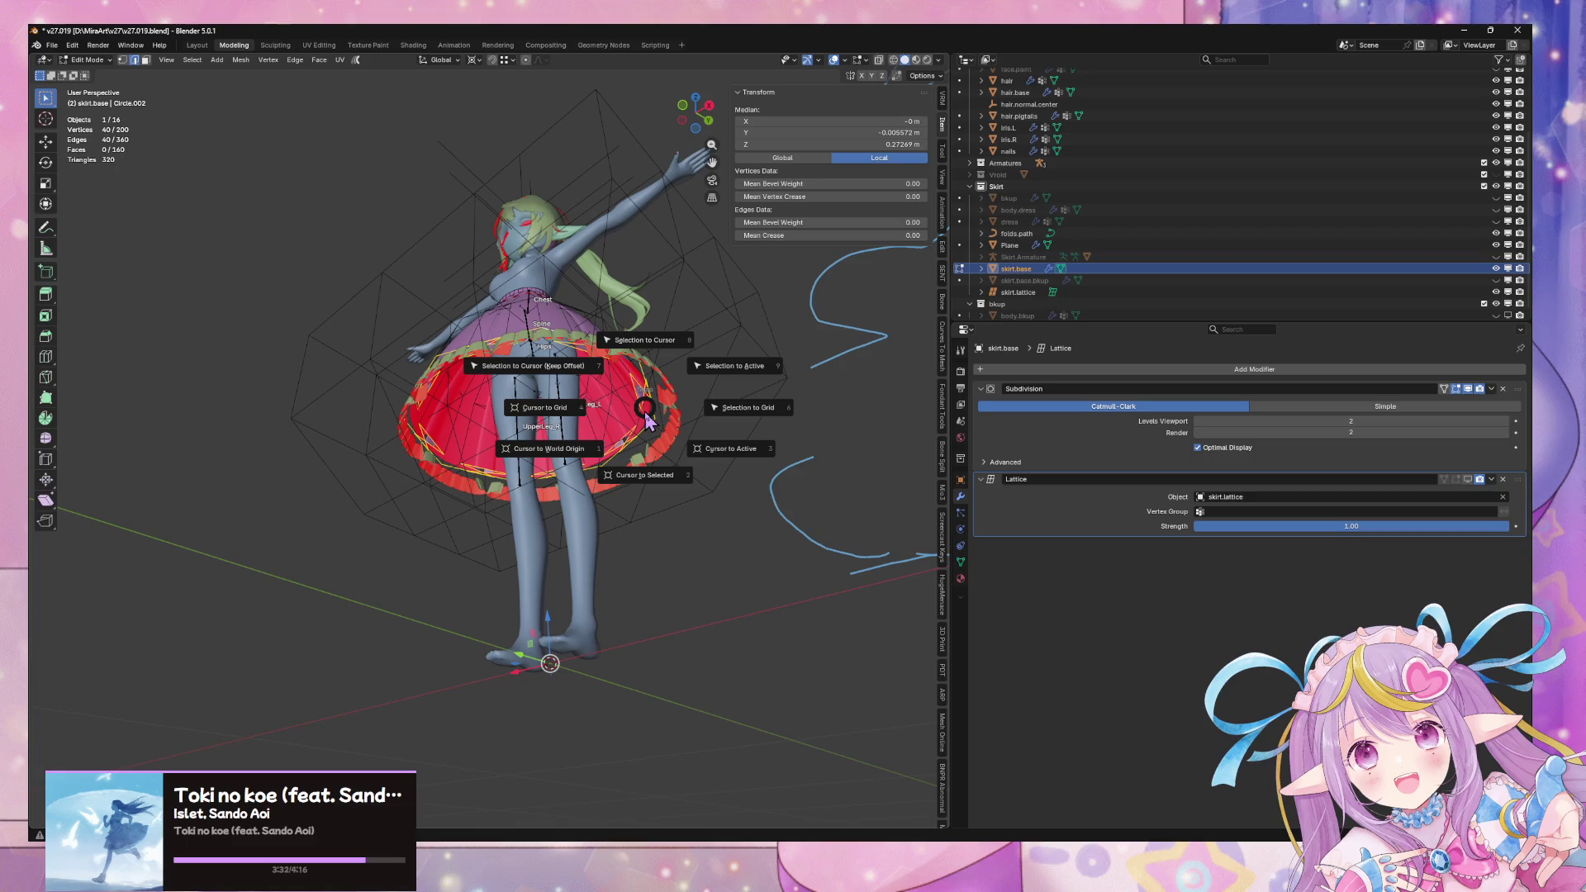
left_click(652, 493)
mouse_move(652, 493)
middle_mouse_down()
mouse_move(613, 538)
mouse_move(627, 553)
mouse_move(682, 533)
mouse_move(663, 538)
middle_mouse_up()
scroll(682, 533, "up", 4)
key("Tab")
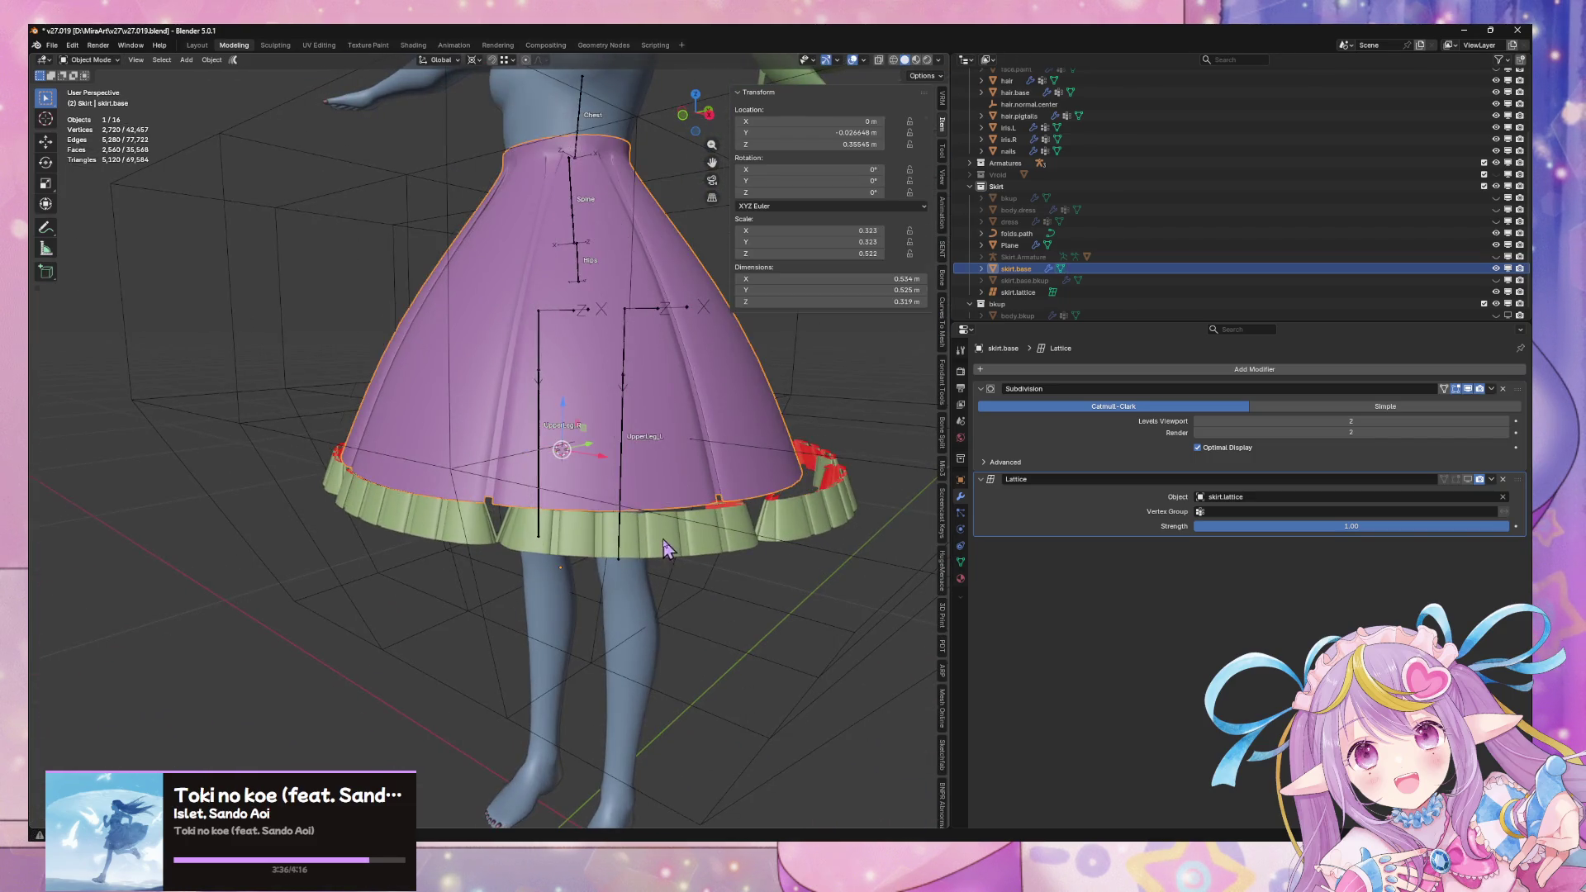
Select the ruffle Plane and set the circular array to Count with 8 copies
left_click(679, 547)
scroll(630, 790, "down", 3)
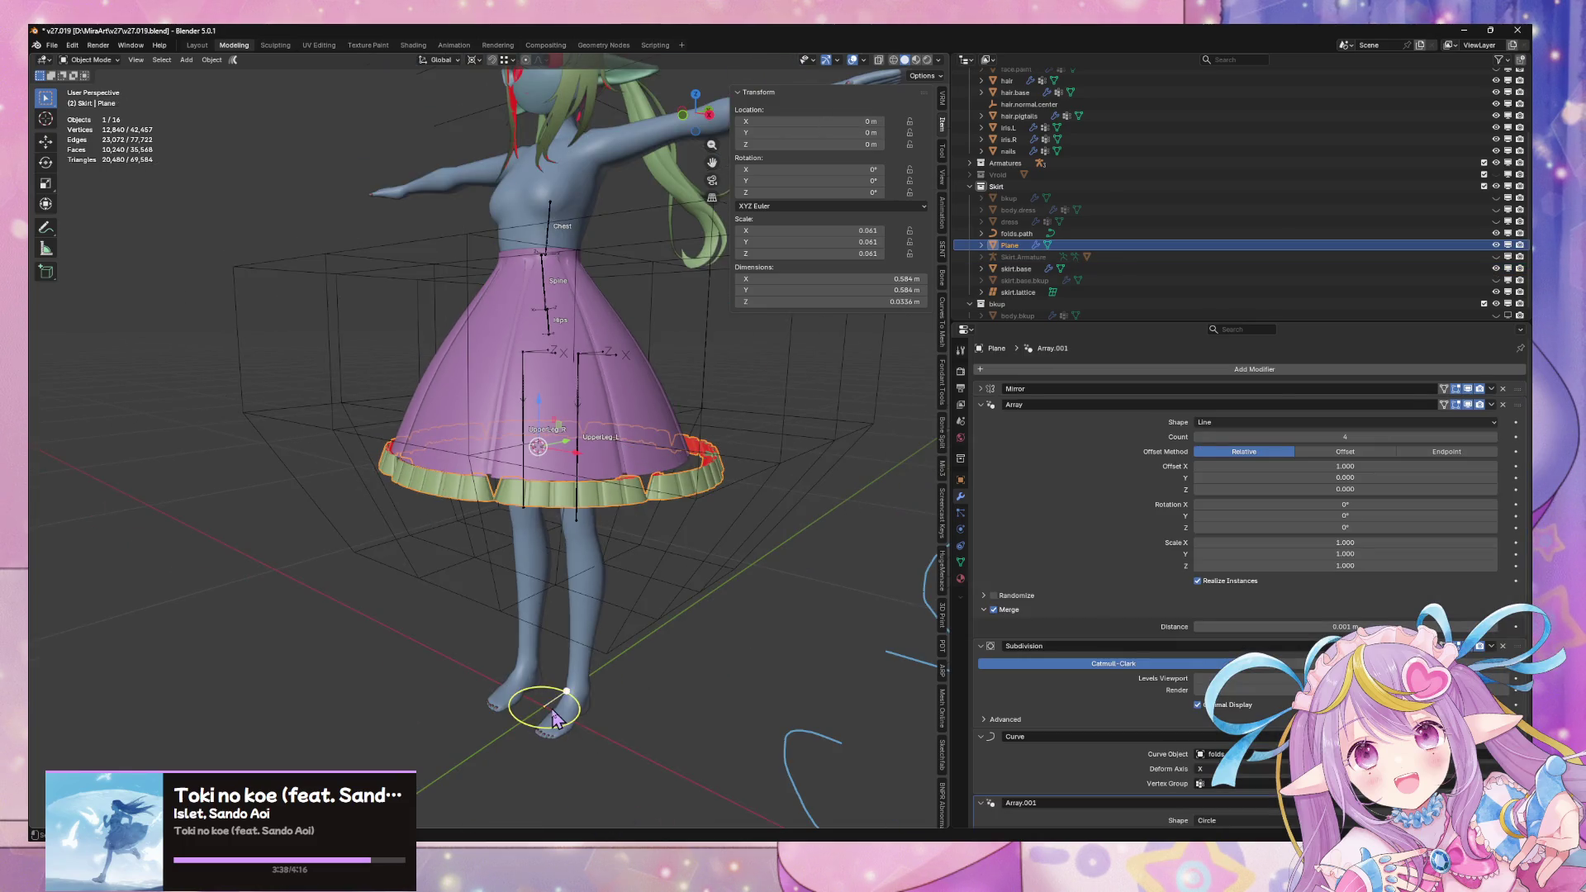
left_click(553, 717)
left_click(595, 504)
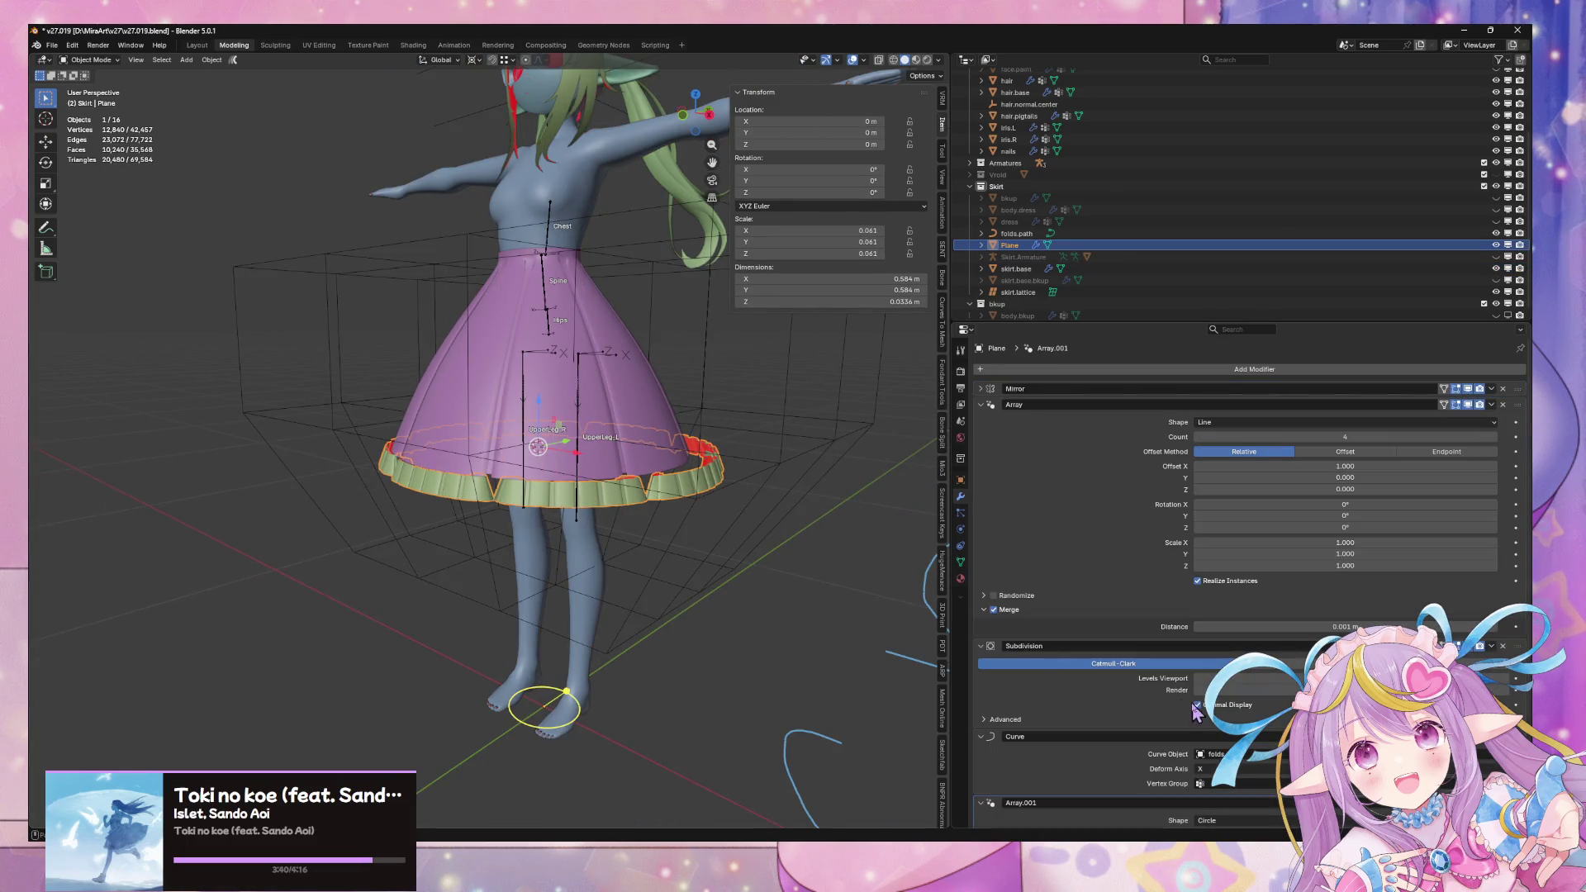
scroll(1202, 715, "down", 5)
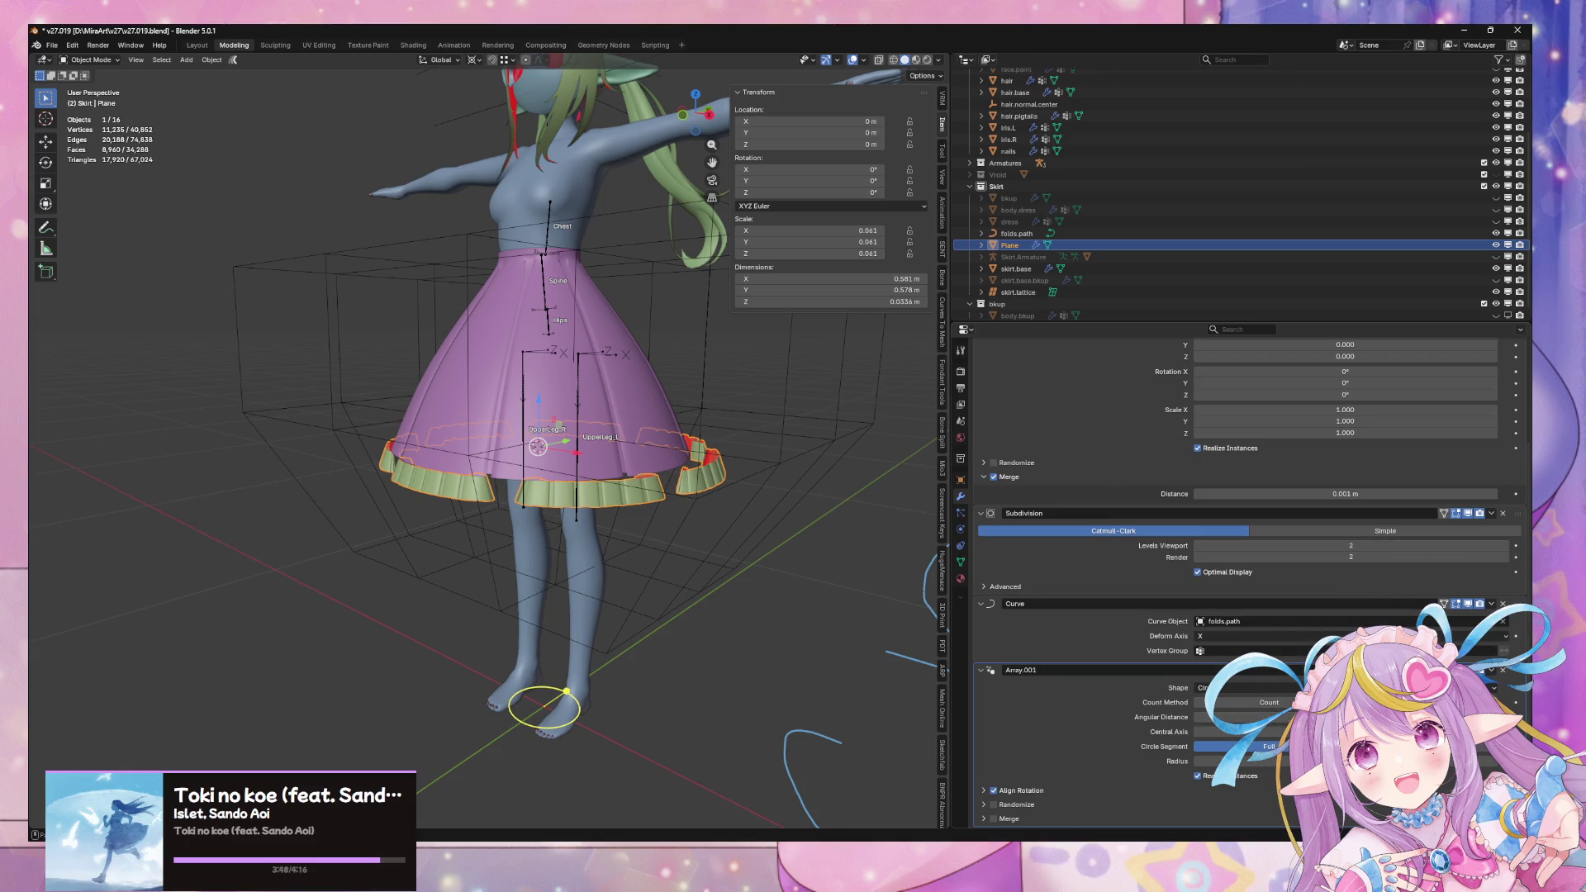
left_click(1284, 703)
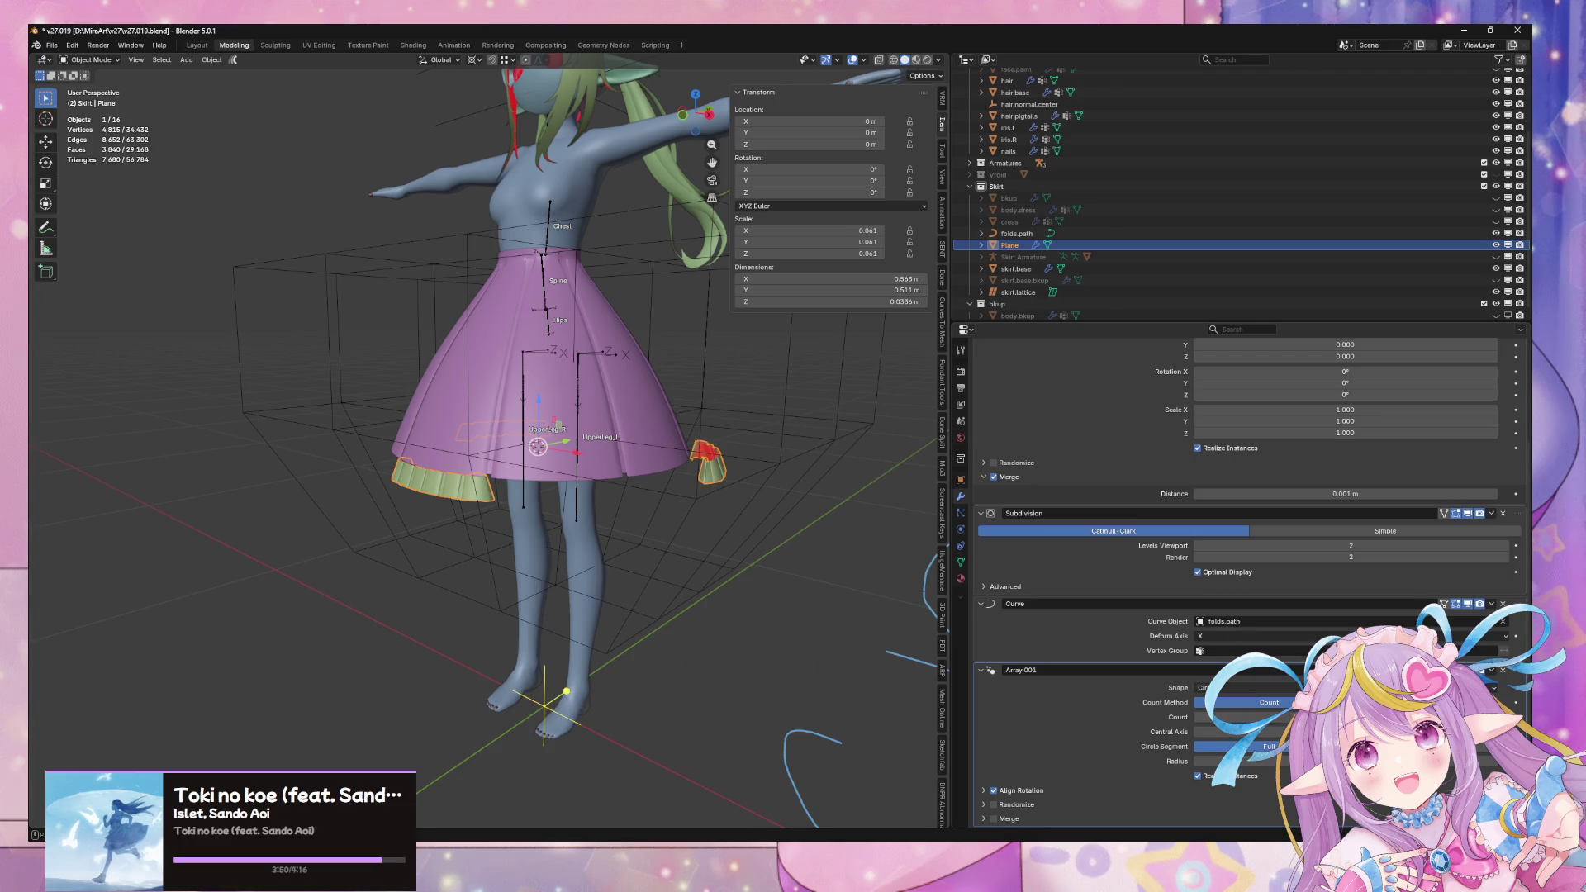
type("8")
key("Return")
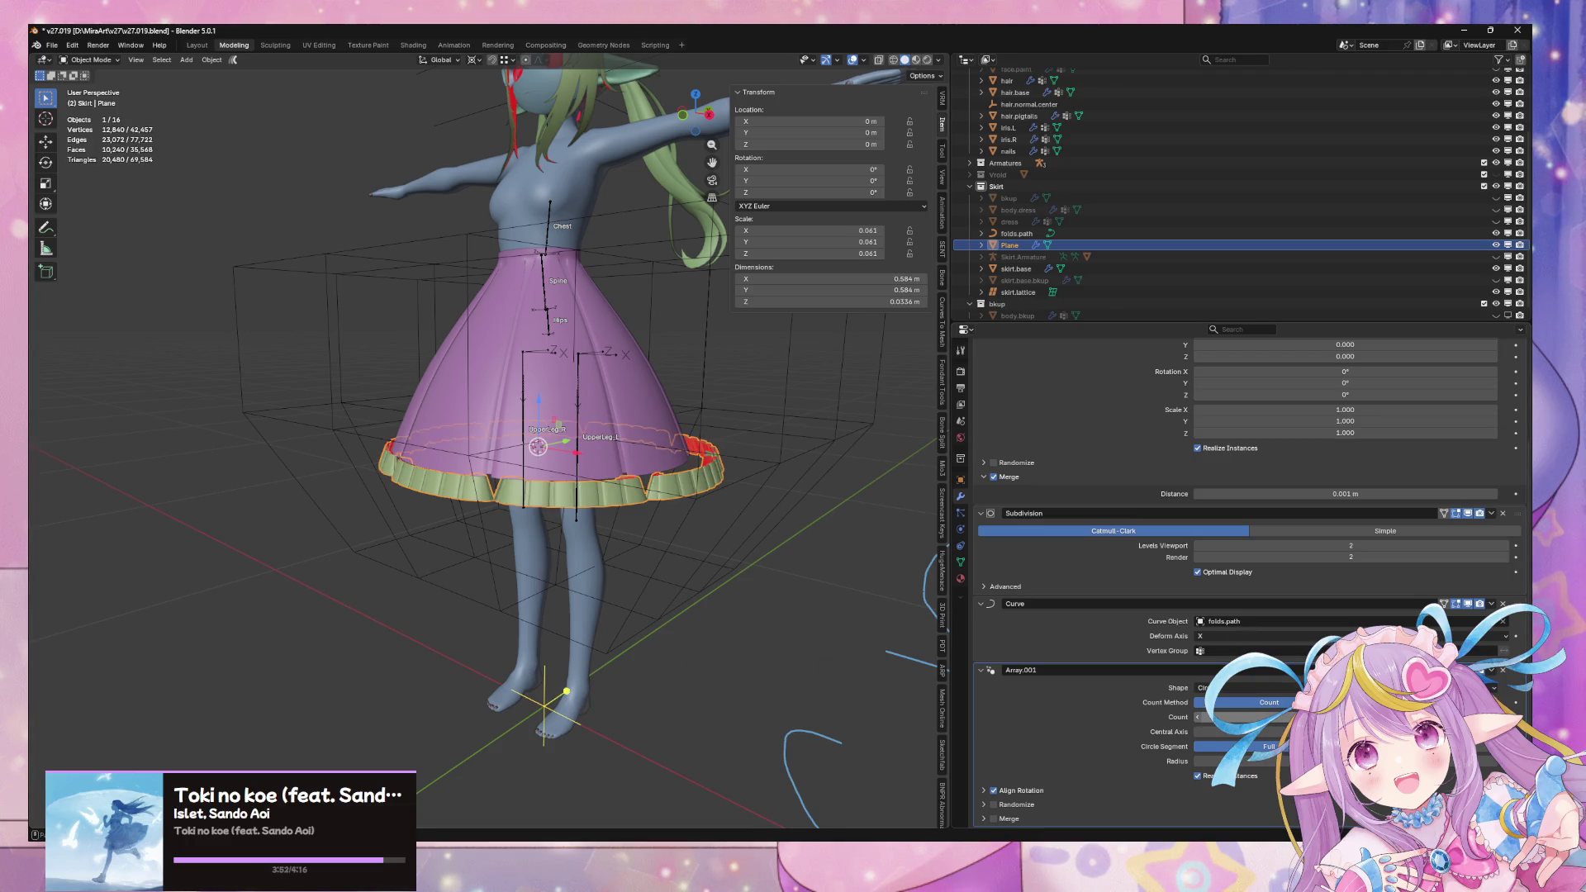
Try shrinking the ruffle ring, then cancel the resize and revert to the separate pieces
mouse_move(825, 541)
middle_mouse_down()
mouse_move(754, 549)
mouse_move(557, 720)
middle_mouse_up()
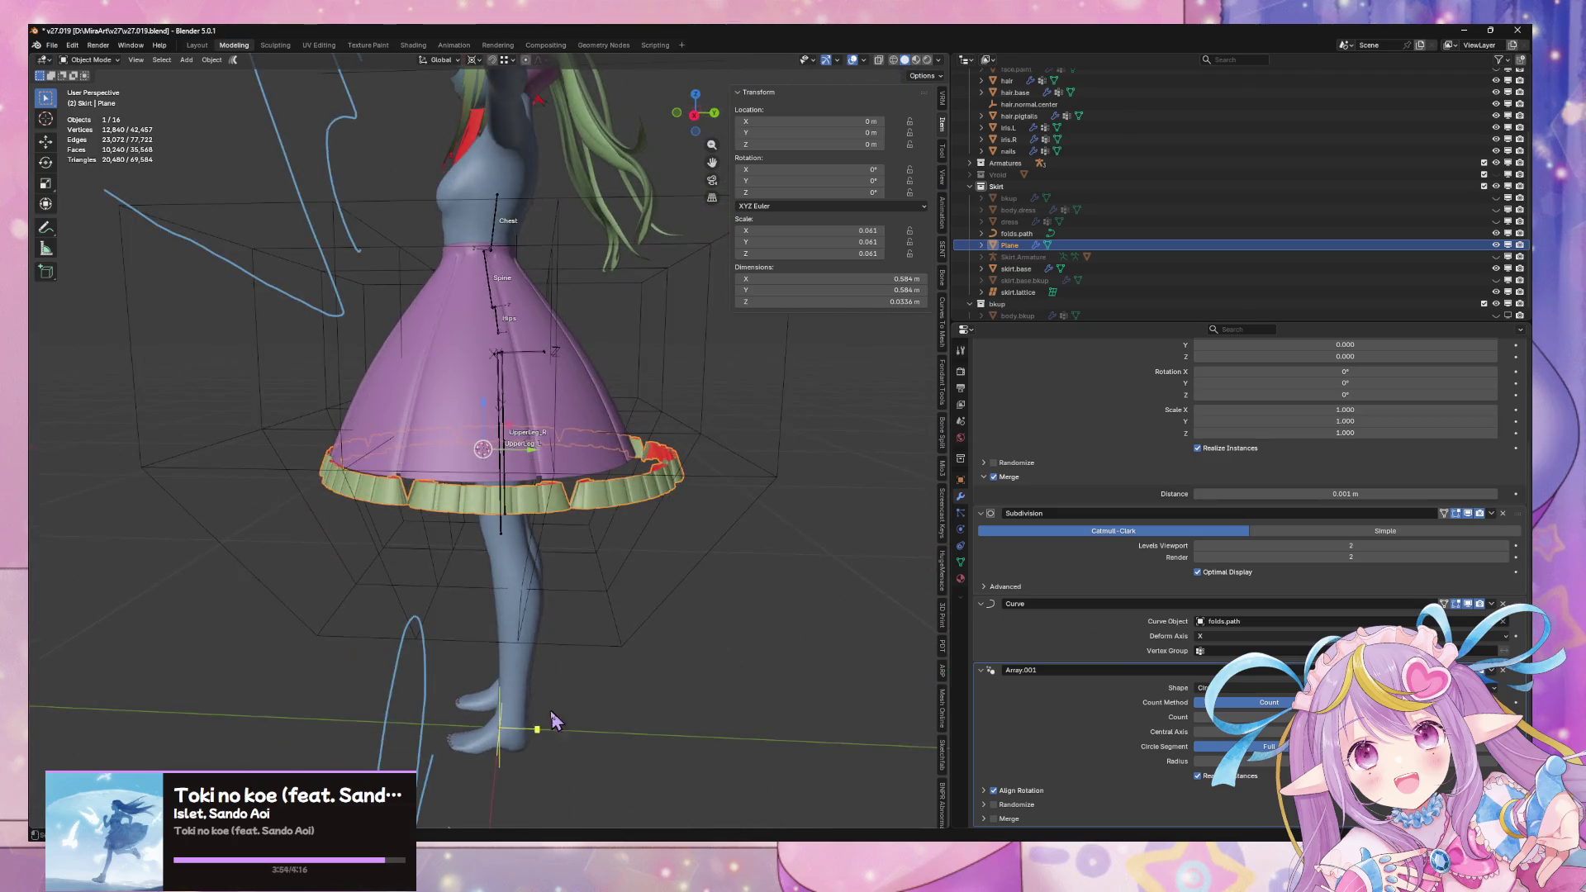
left_click_drag(528, 737, 546, 735)
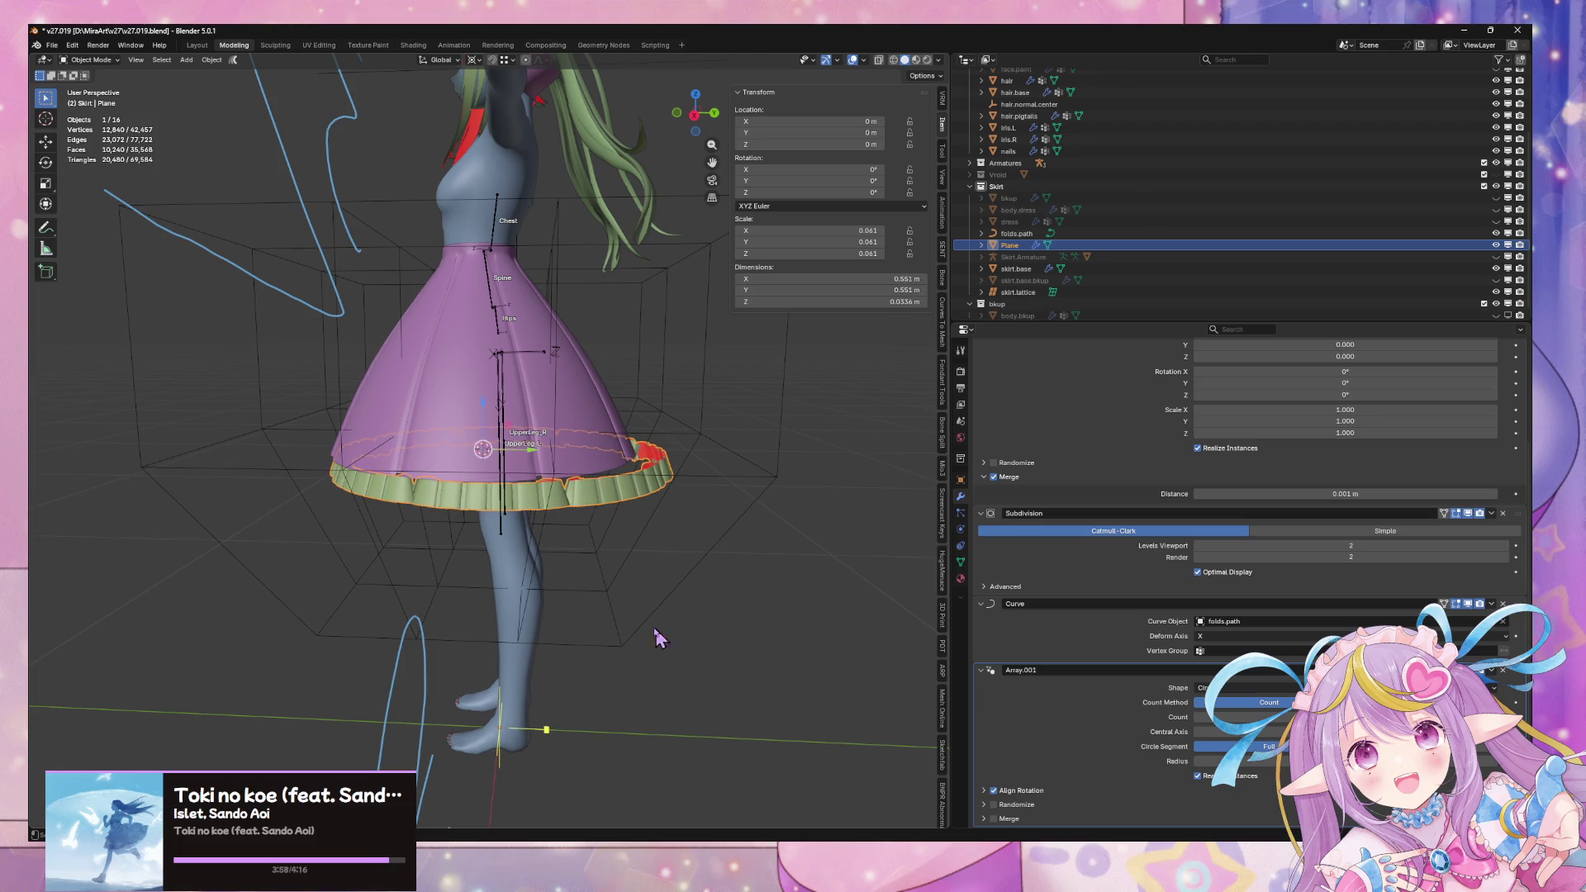
key("ctrl+z")
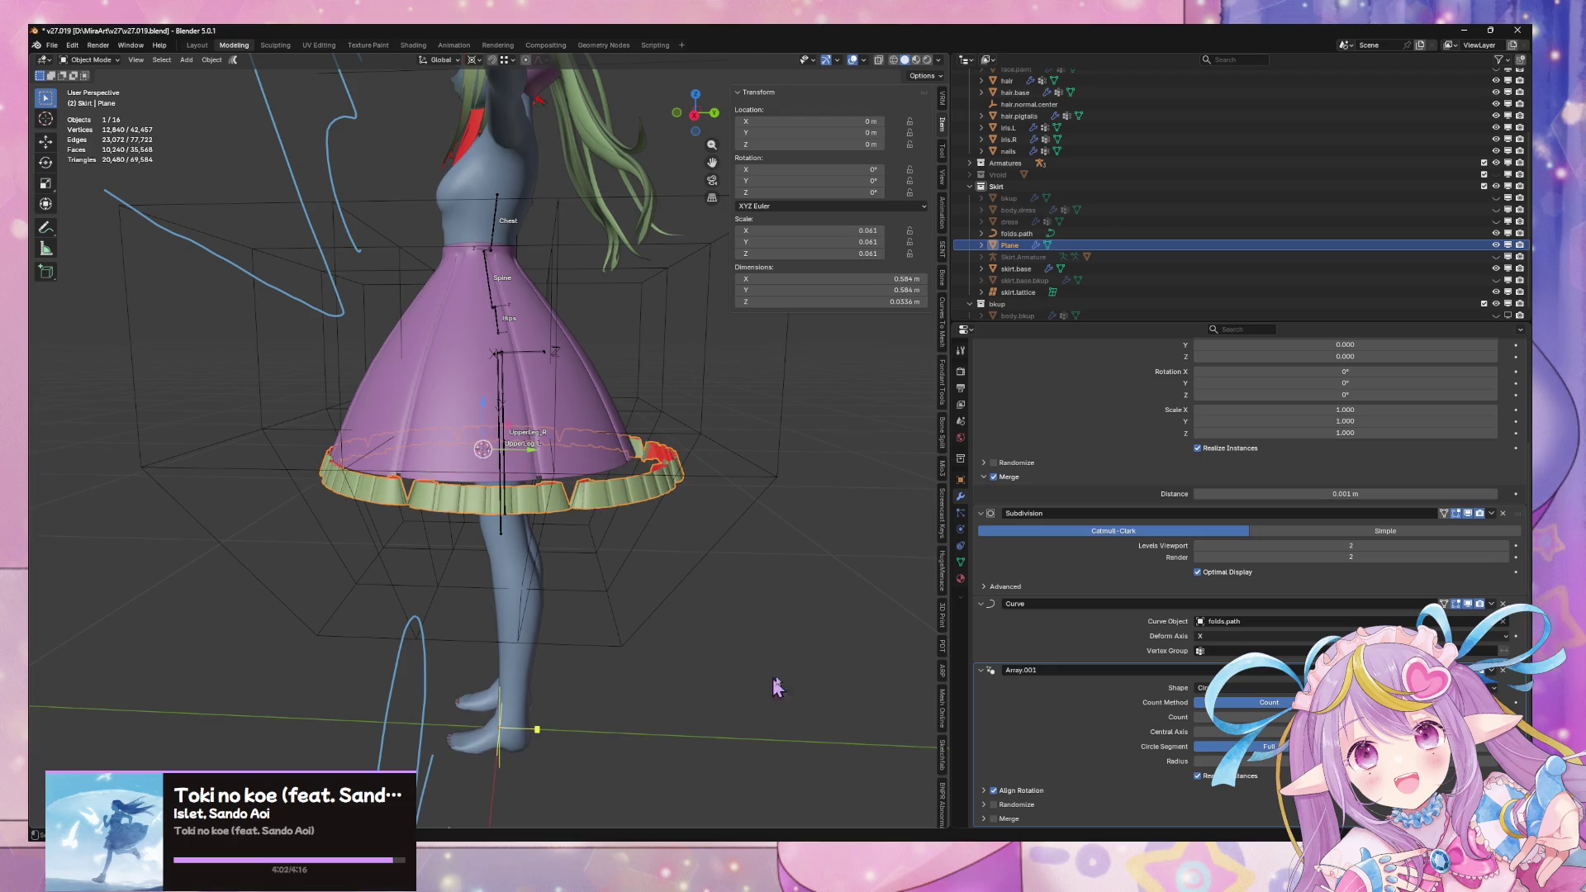
left_click_drag(537, 729, 536, 729)
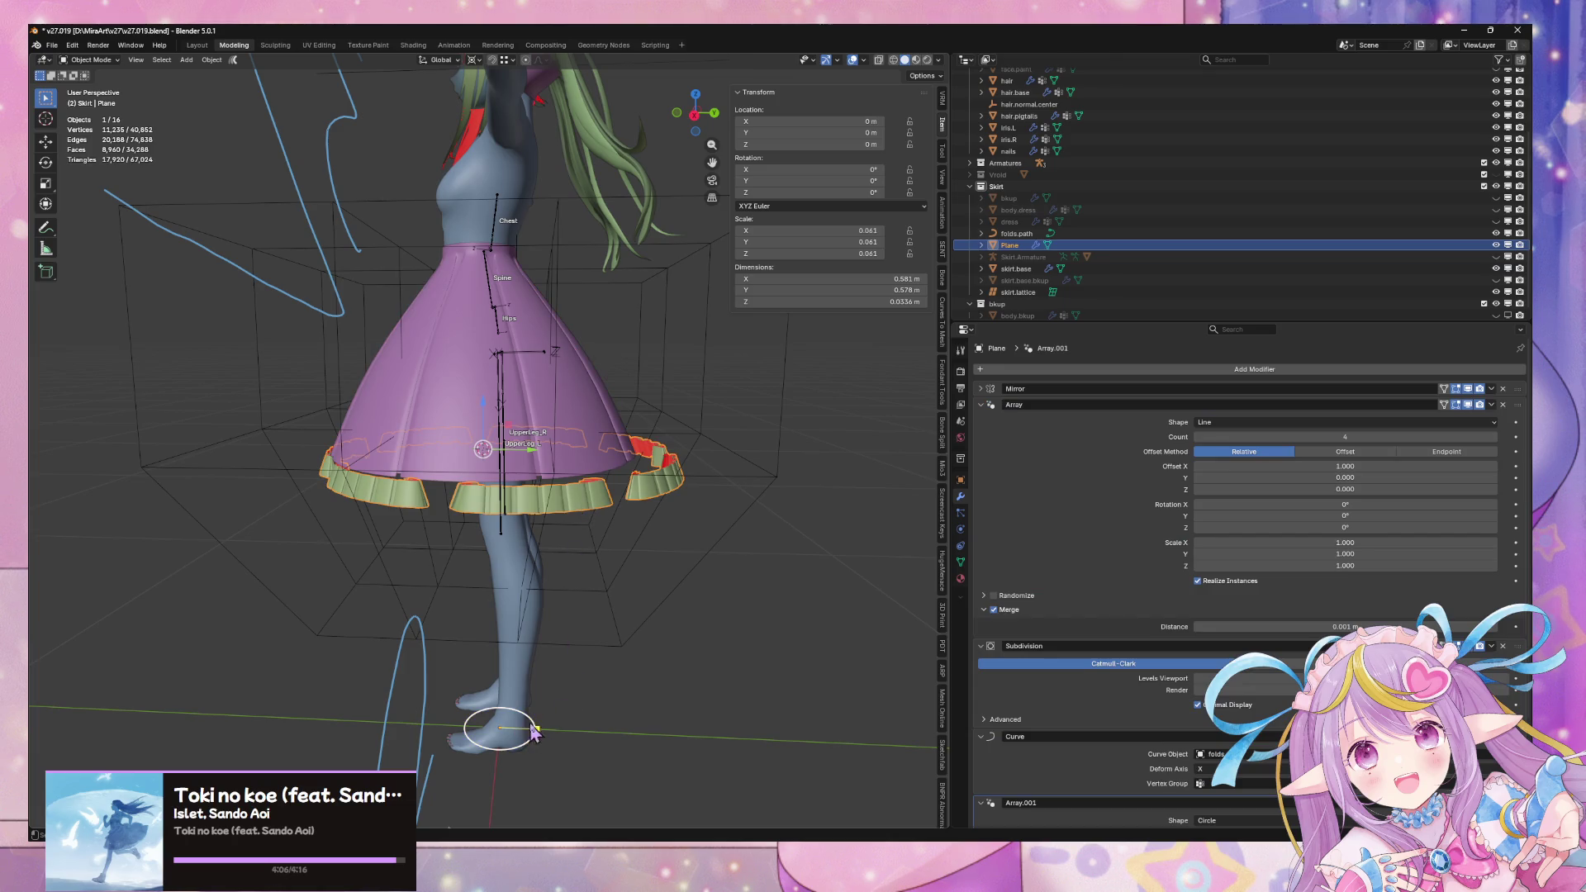
key("Escape")
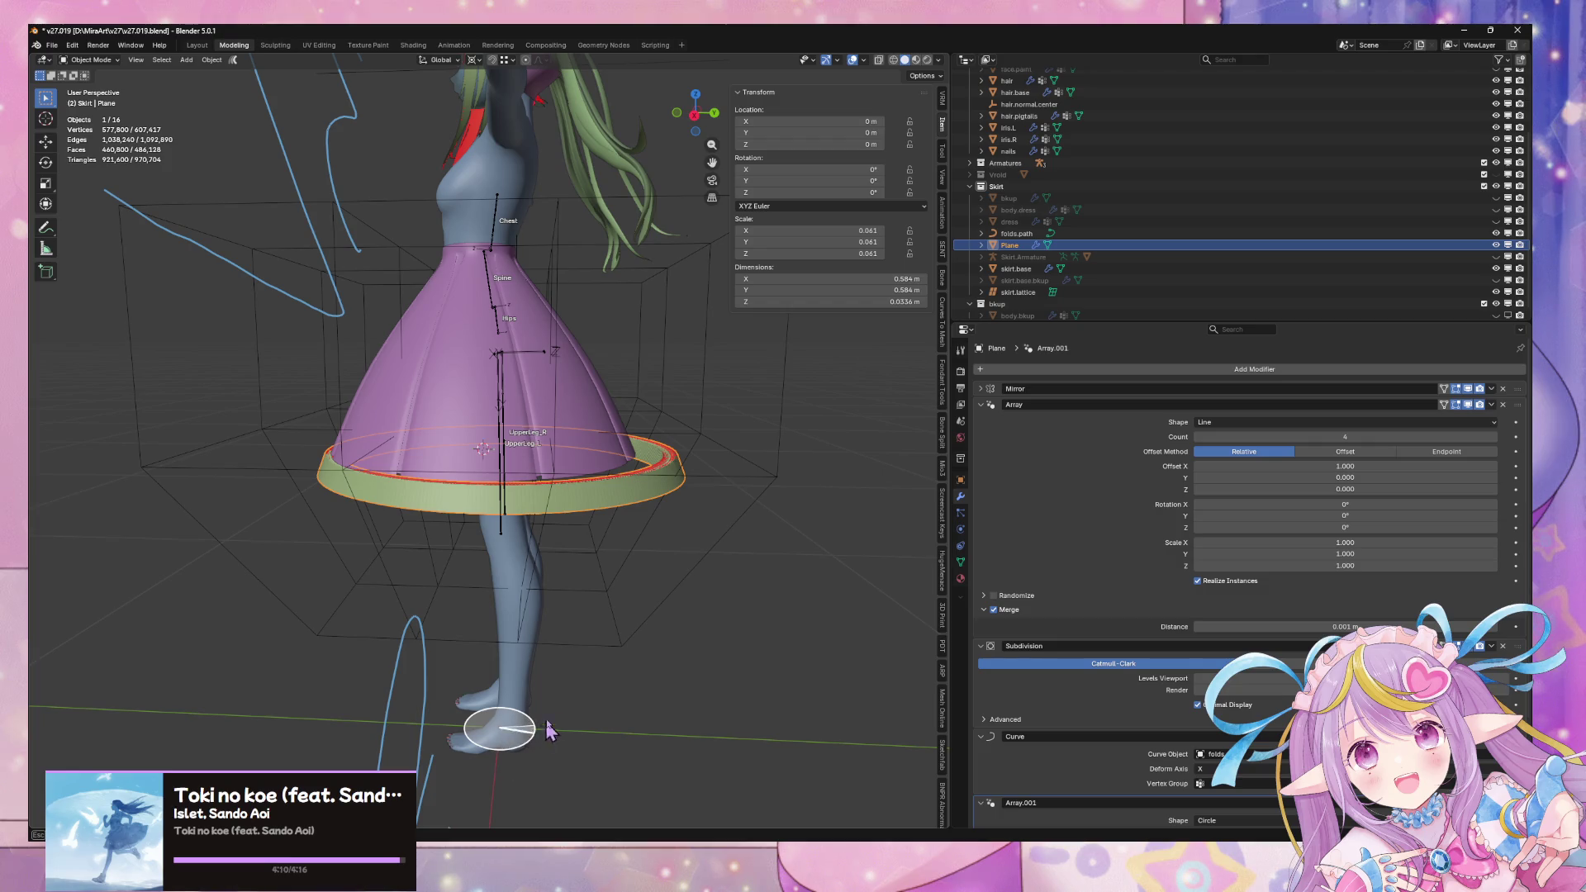
key("ctrl+z")
mouse_move(646, 642)
middle_mouse_down()
mouse_move(710, 582)
mouse_move(651, 671)
mouse_move(653, 634)
mouse_move(608, 632)
mouse_move(765, 613)
mouse_move(755, 624)
middle_mouse_up()
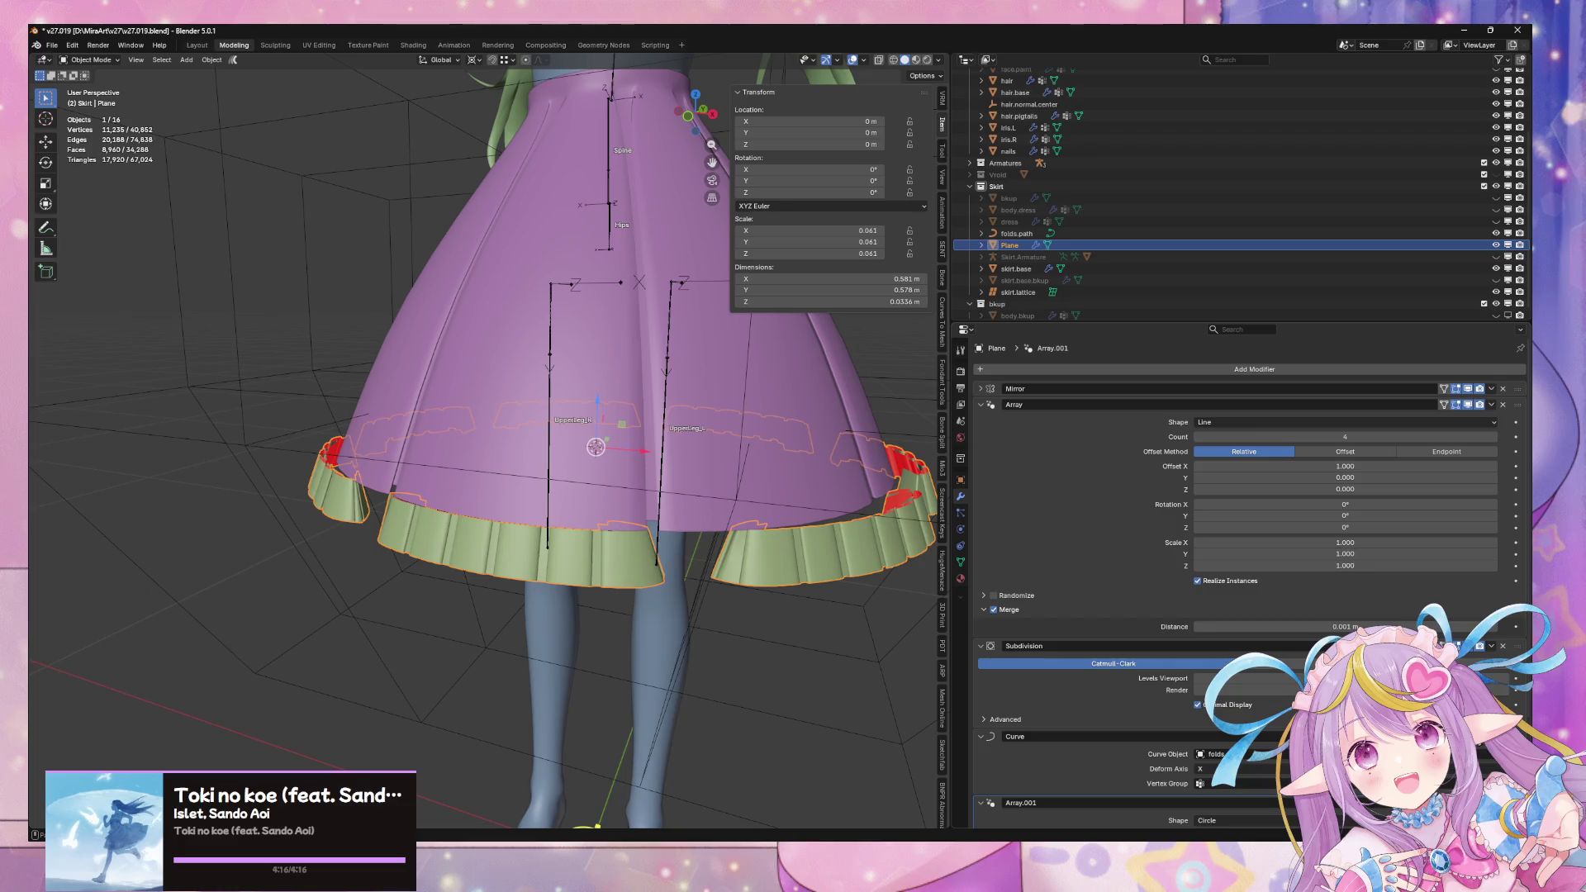
scroll(1239, 578, "down", 4)
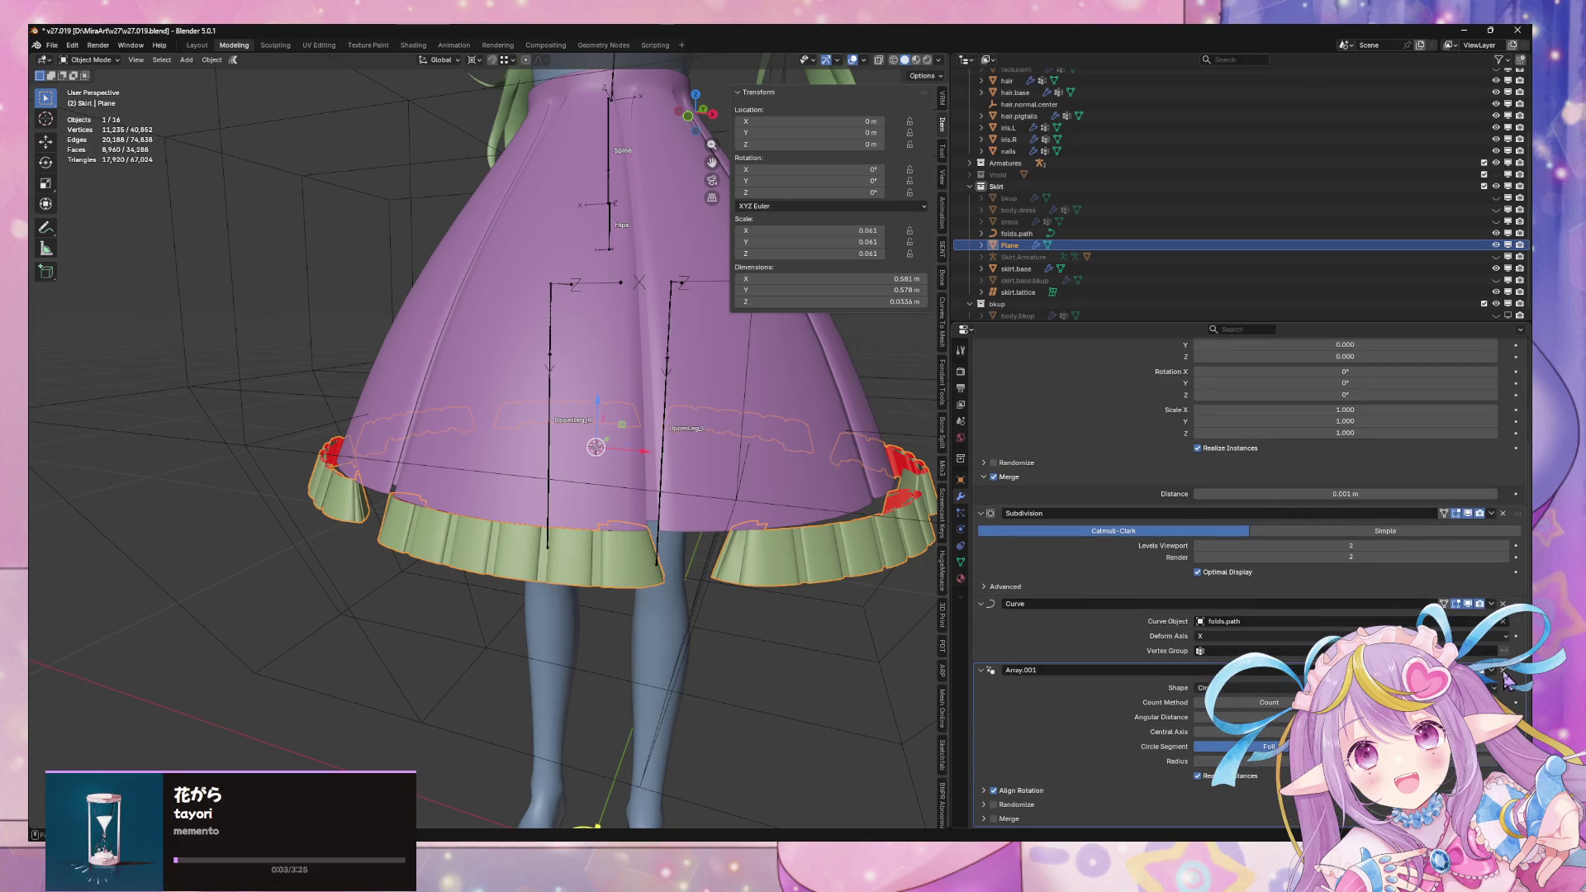
Remove the circular array and rename the Plane object to folds
left_click(1503, 670)
double_click(1013, 245)
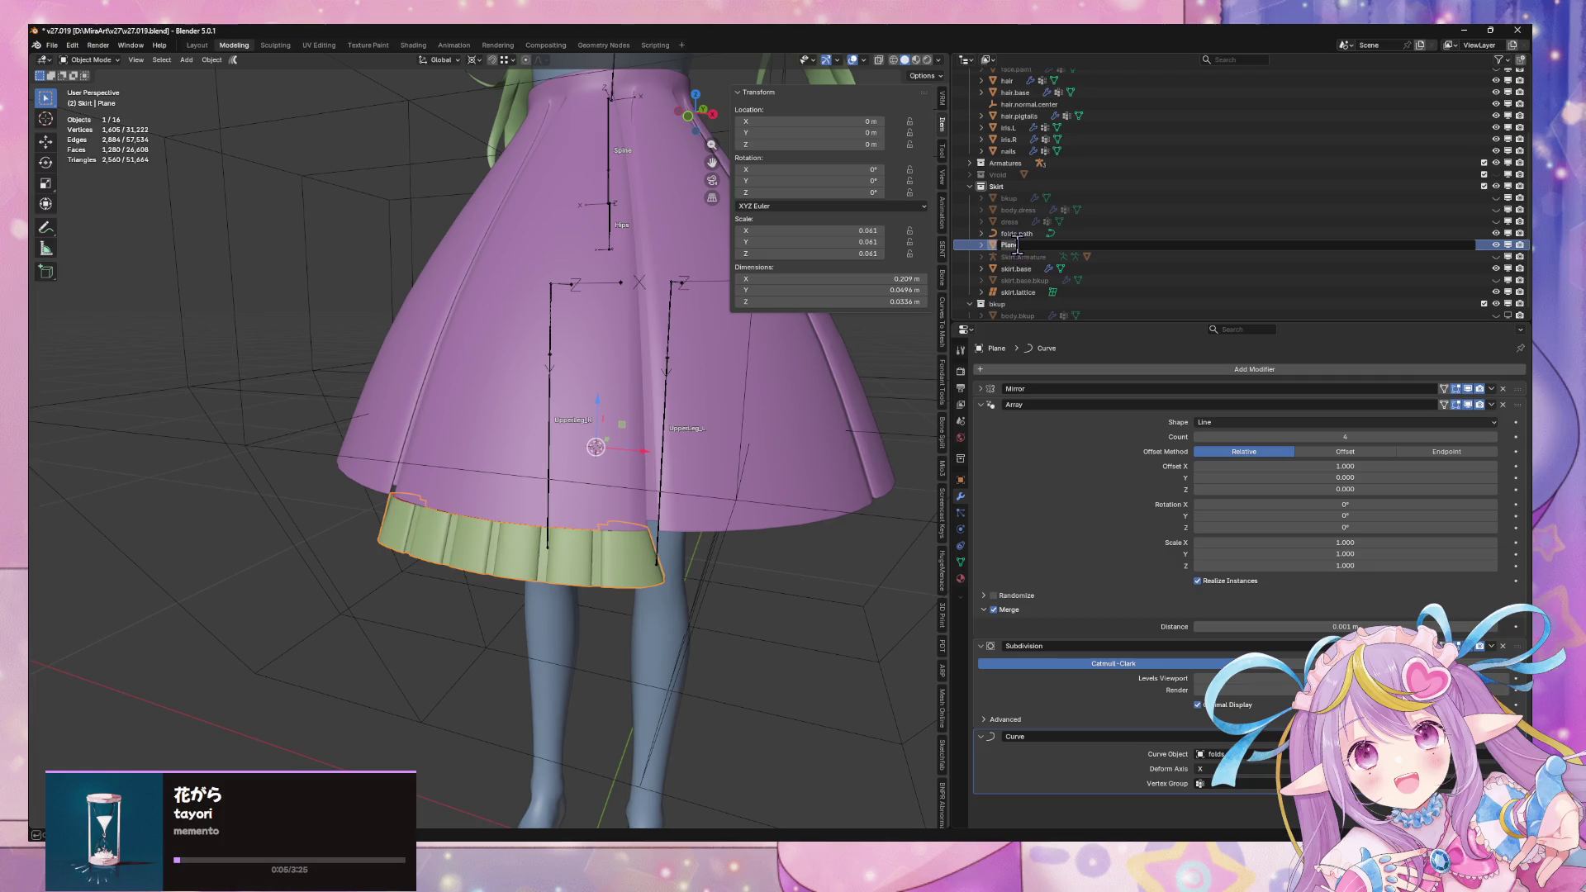
type("folds")
key("Return")
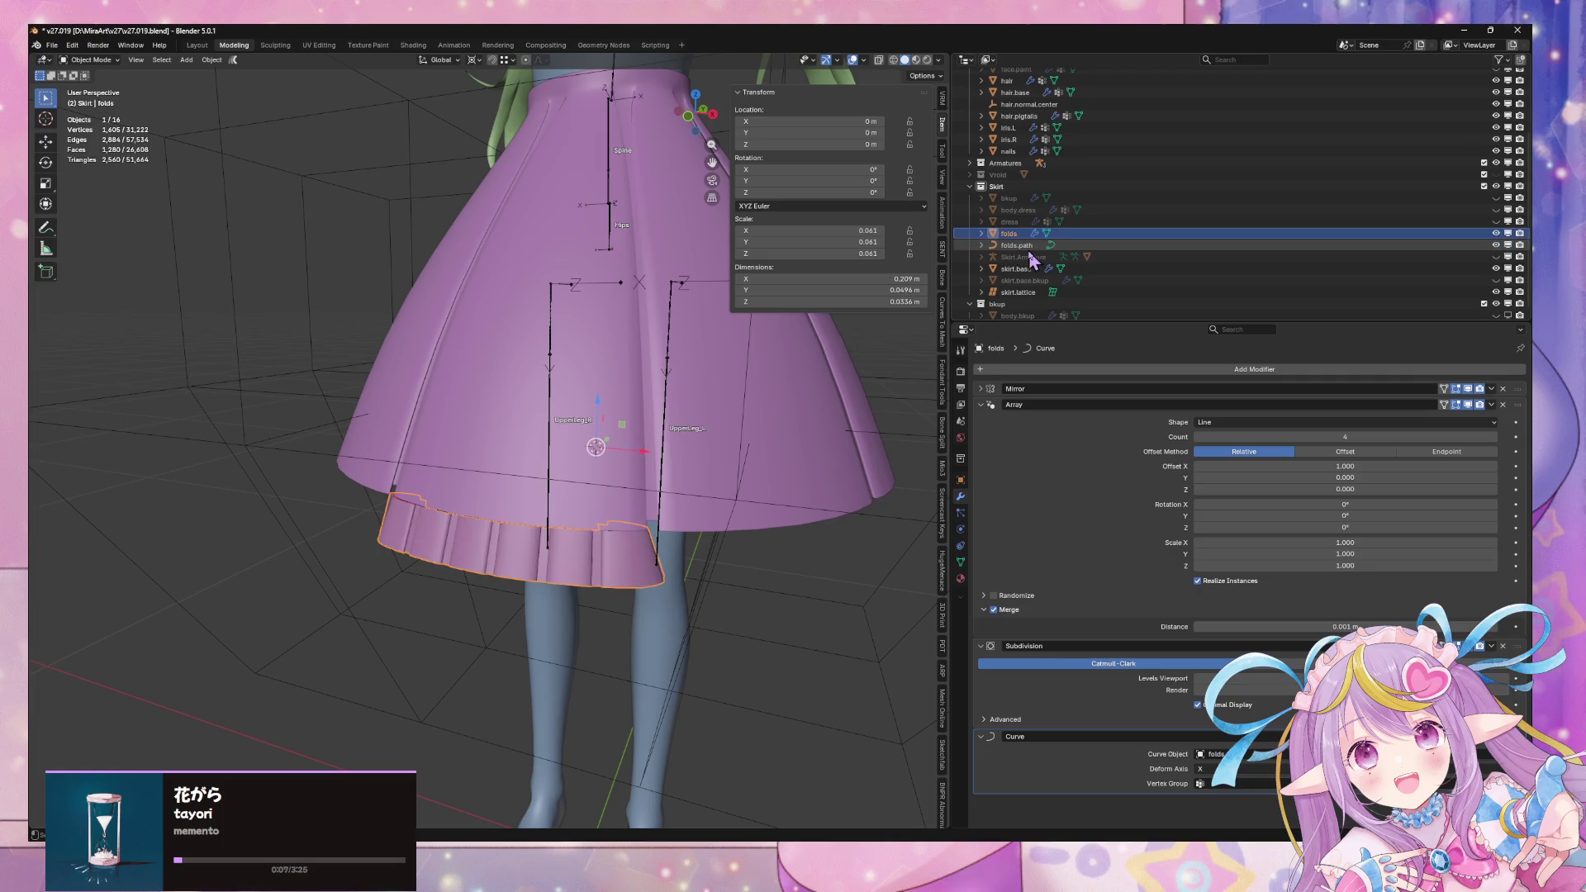
Duplicate folds in place and move the copy into a new clothes.pattern collection
key("shift+d")
key("Escape")
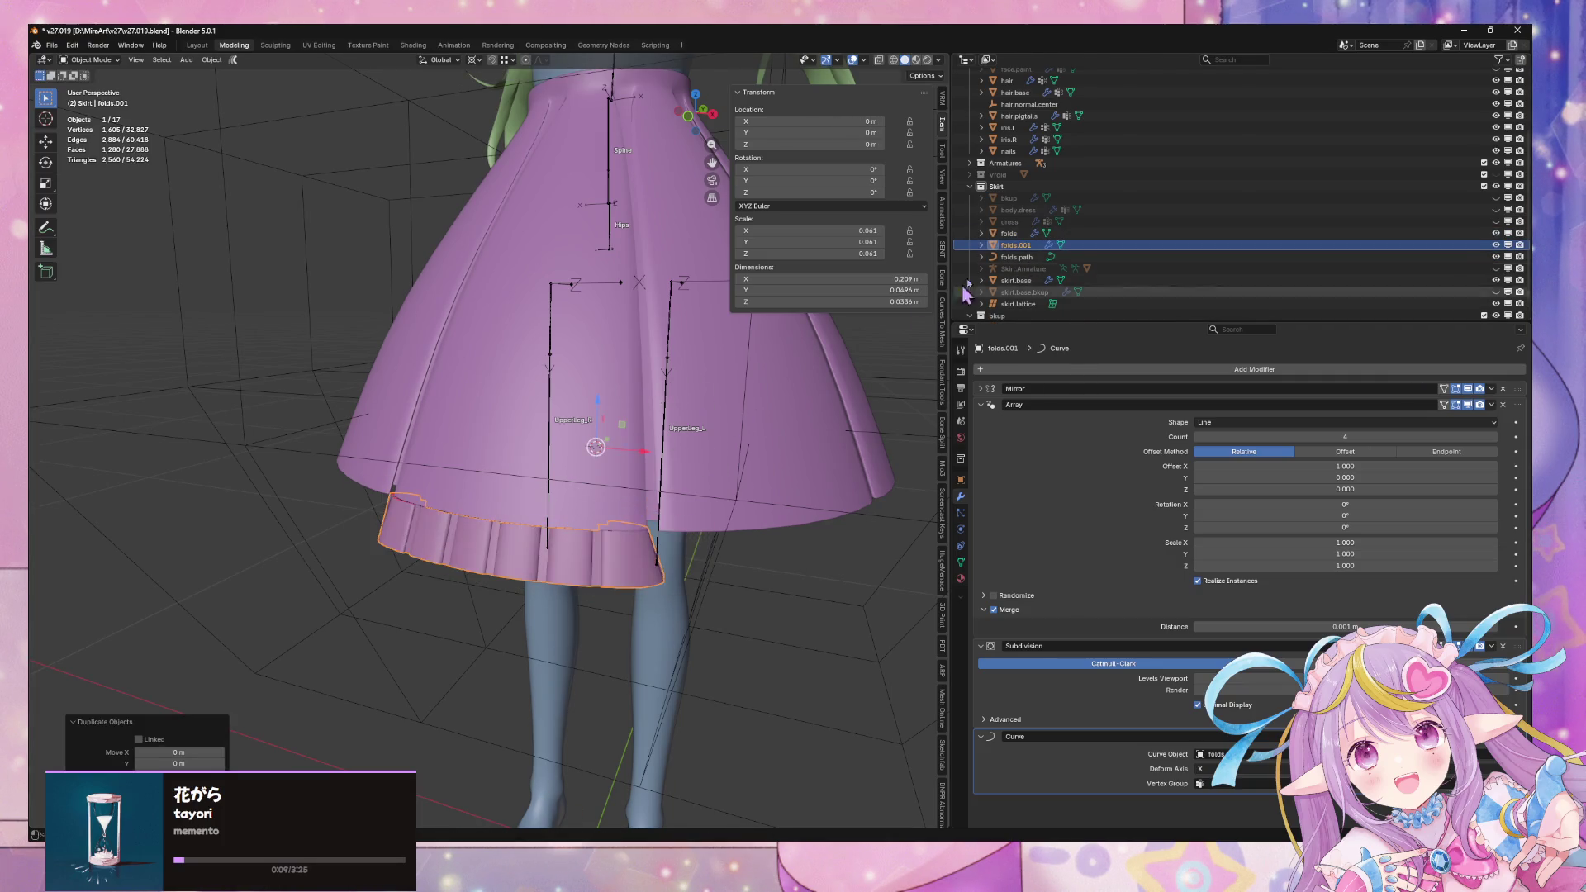
key("m")
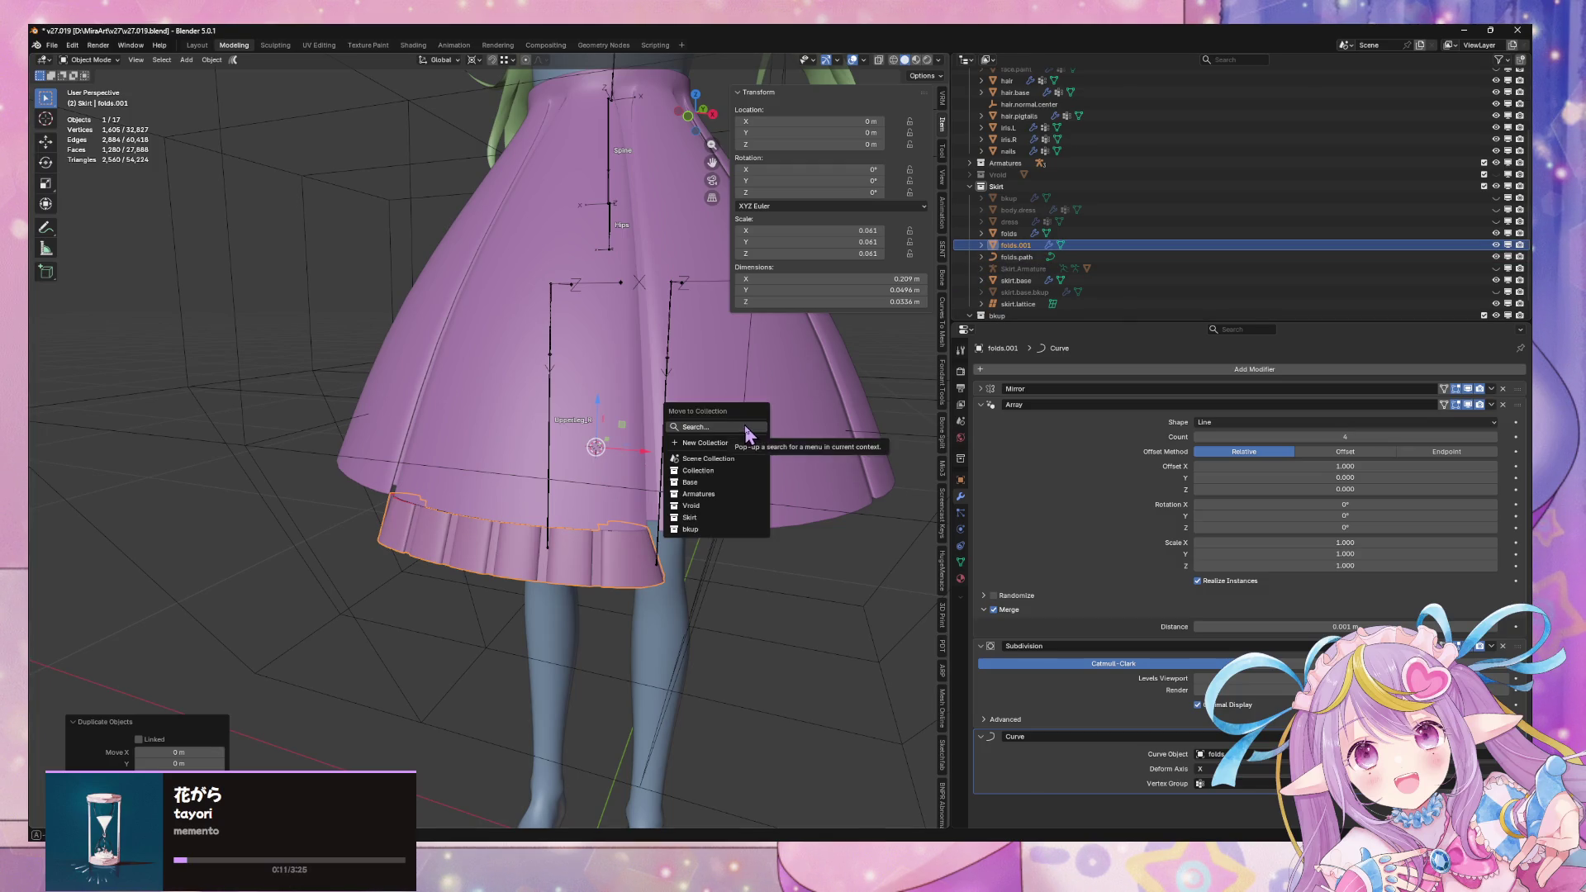
left_click(718, 443)
type("clothes.pattern")
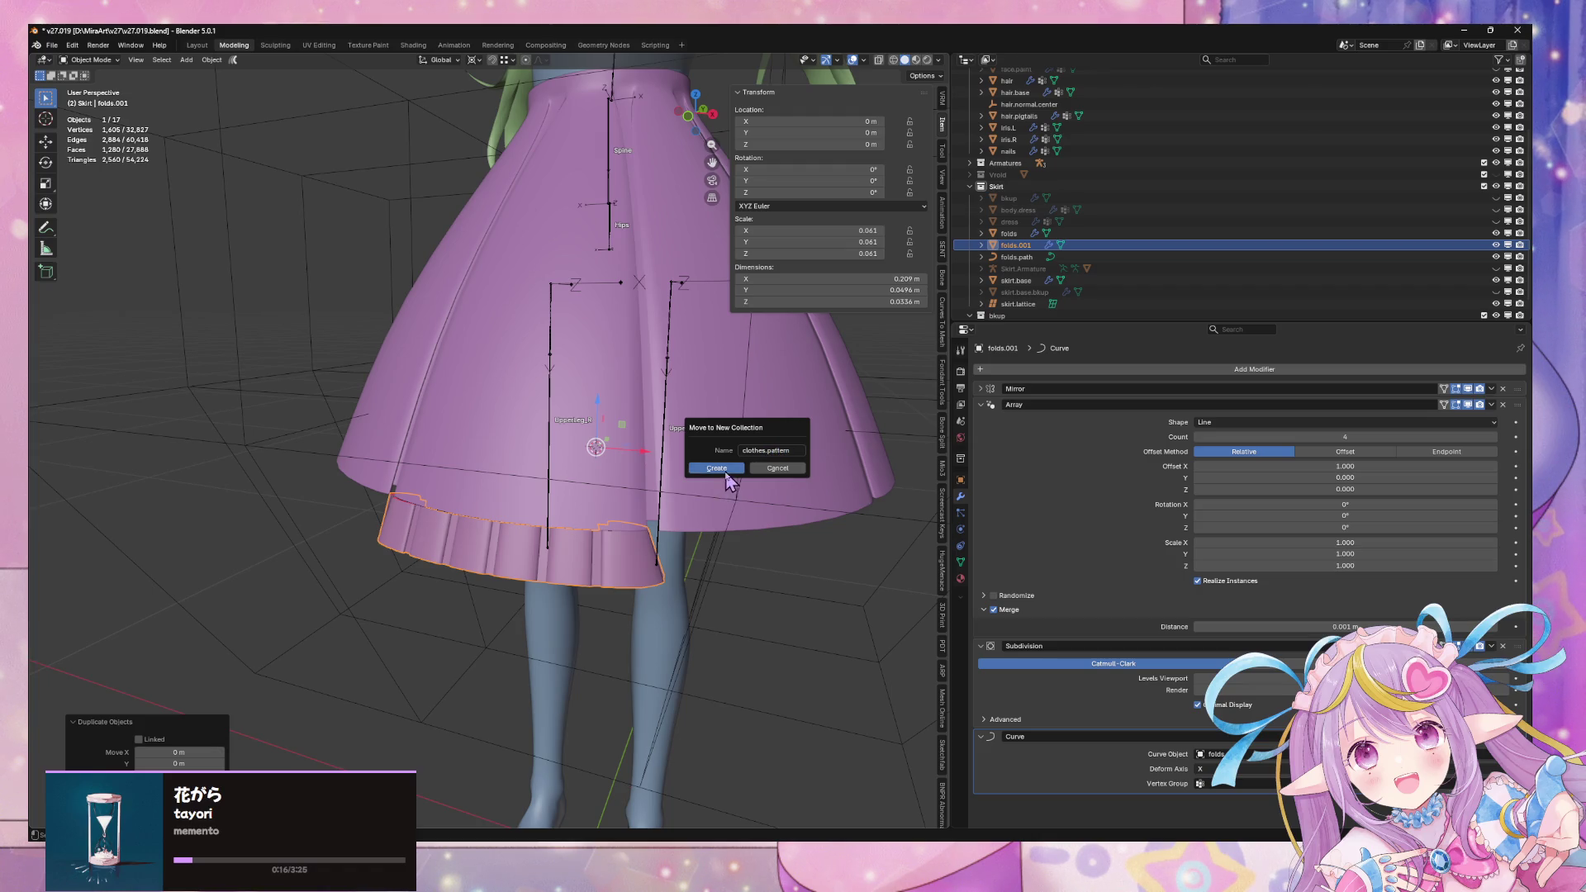
left_click(716, 468)
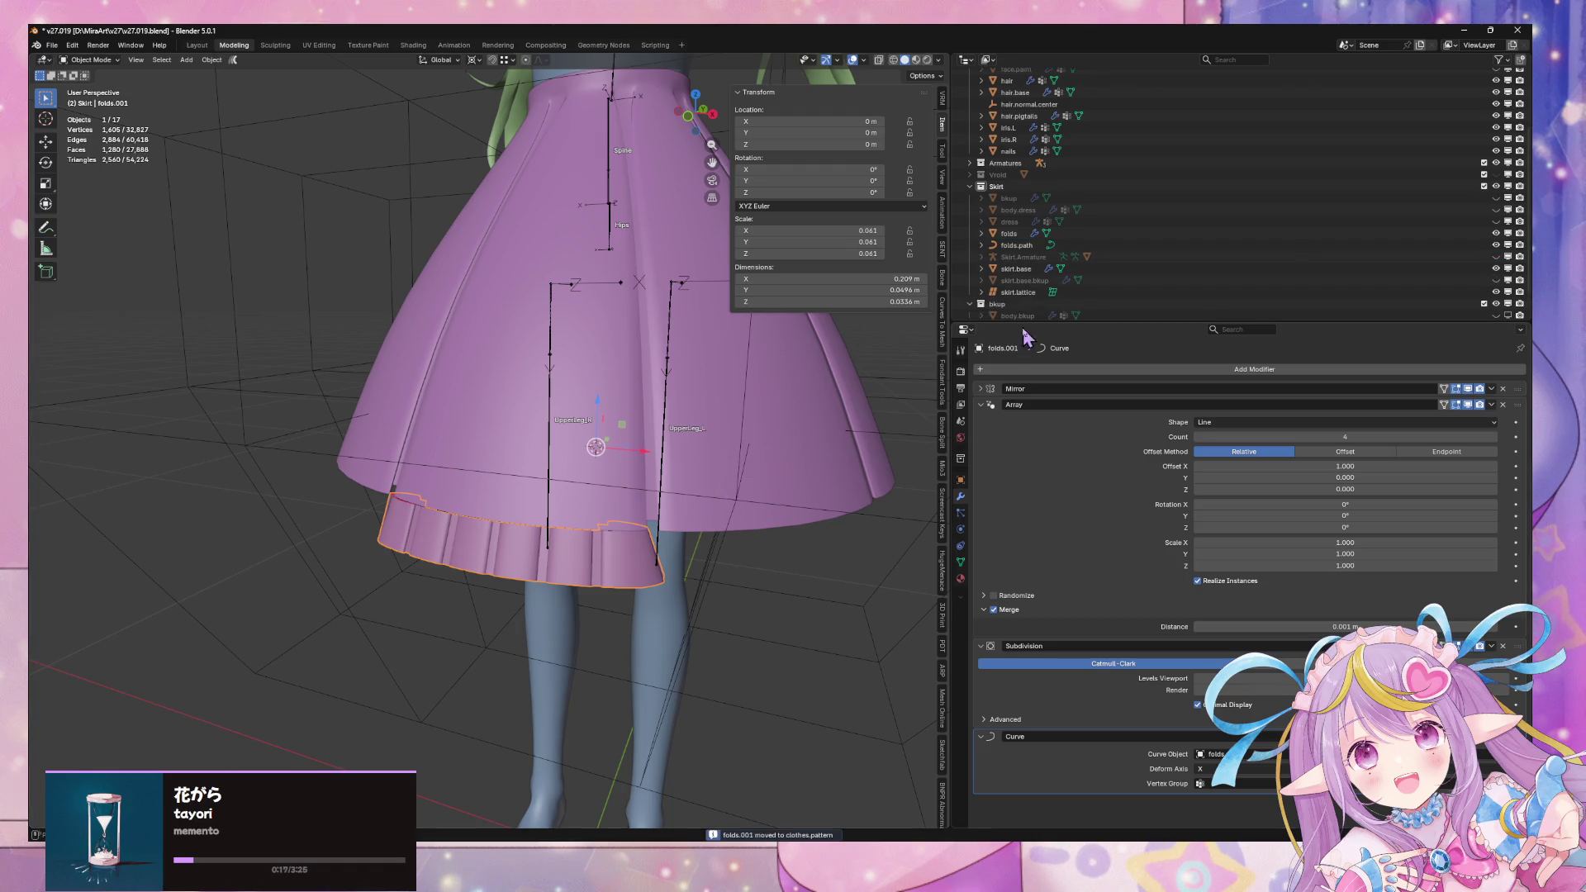
Rename the duplicate to folds.bkup
scroll(1028, 314, "down", 1)
double_click(1029, 307)
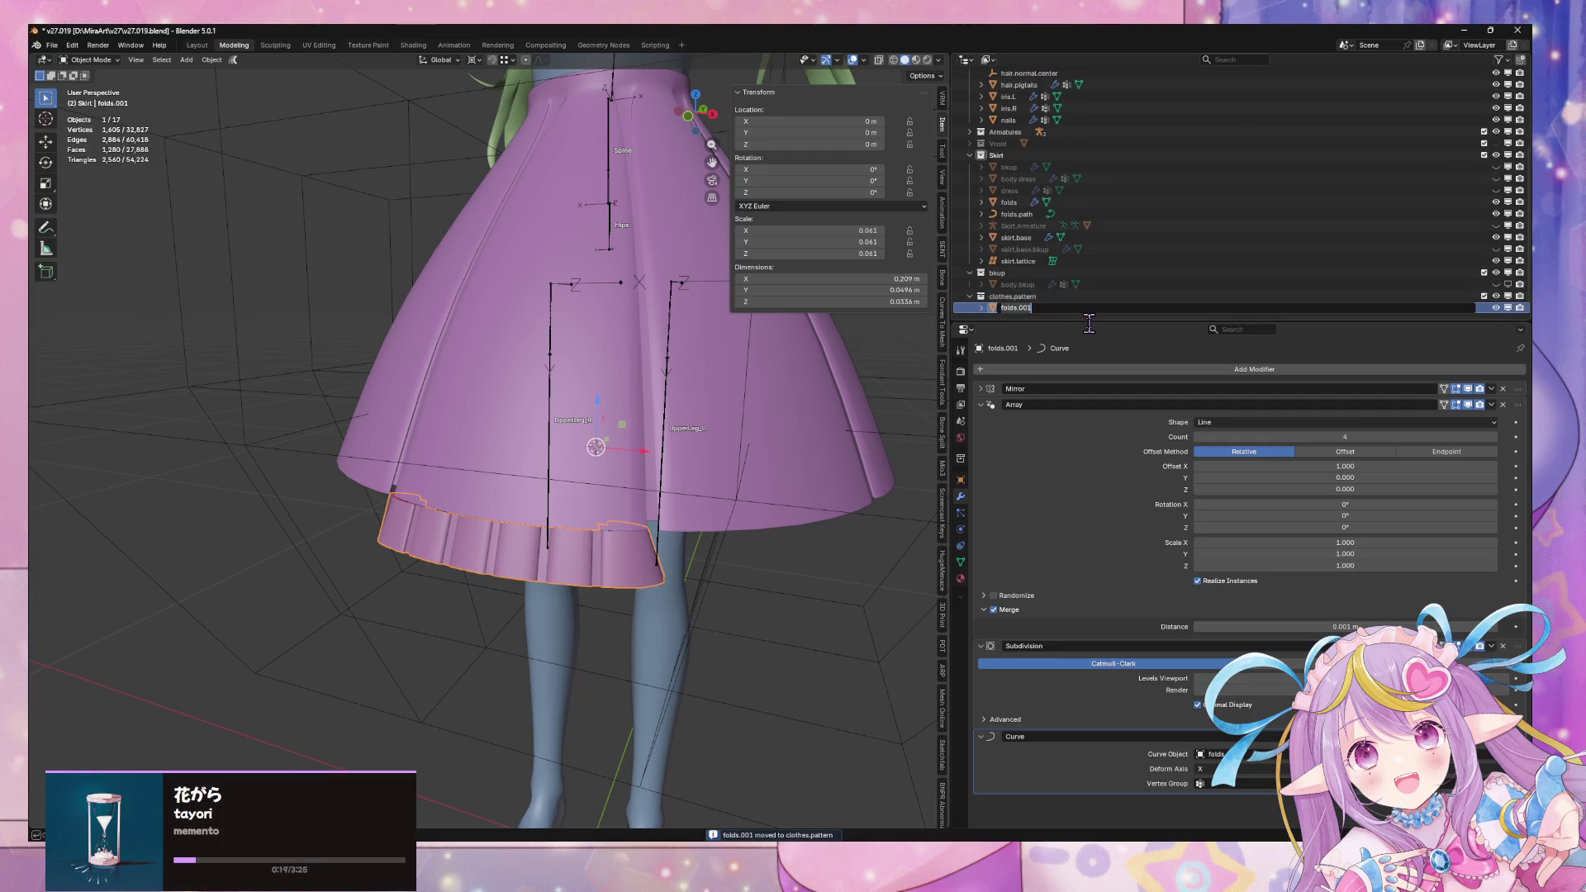
type("up")
key("Return")
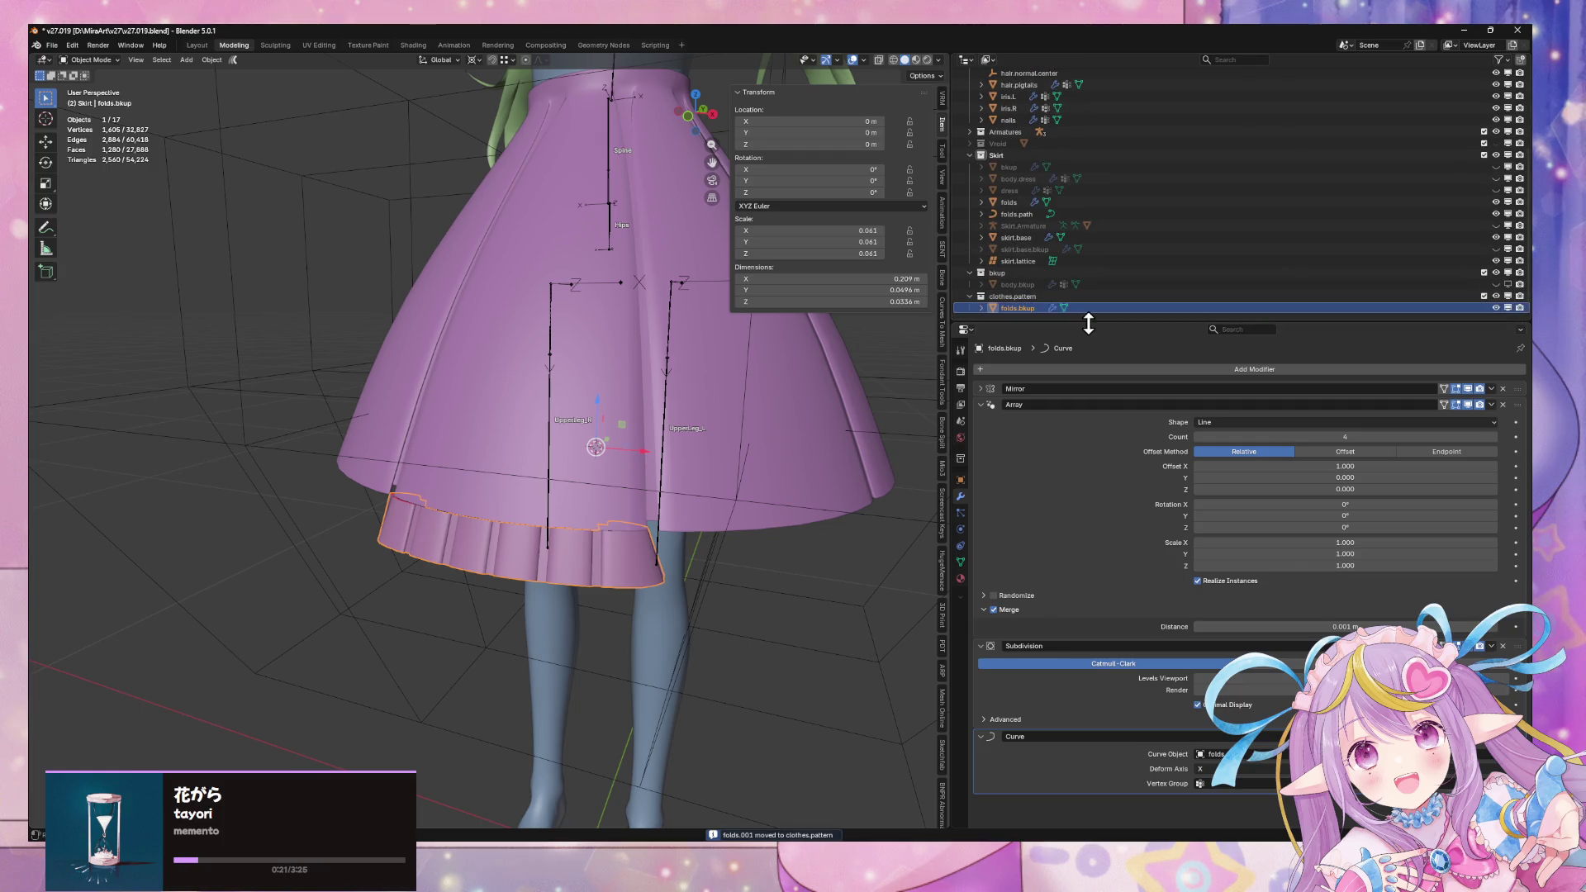
Hide folds.bkup, then select the folds ruffle and enter Edit Mode
key("h")
left_click(601, 583)
mouse_move(601, 584)
middle_mouse_down()
mouse_move(583, 446)
mouse_move(599, 529)
mouse_move(537, 518)
mouse_move(528, 582)
mouse_move(618, 552)
mouse_move(566, 555)
mouse_move(587, 556)
mouse_move(548, 524)
mouse_move(616, 494)
mouse_move(698, 559)
mouse_move(682, 613)
mouse_move(708, 655)
middle_mouse_up()
scroll(616, 544, "up", 3)
key("Tab")
scroll(710, 698, "down", 5)
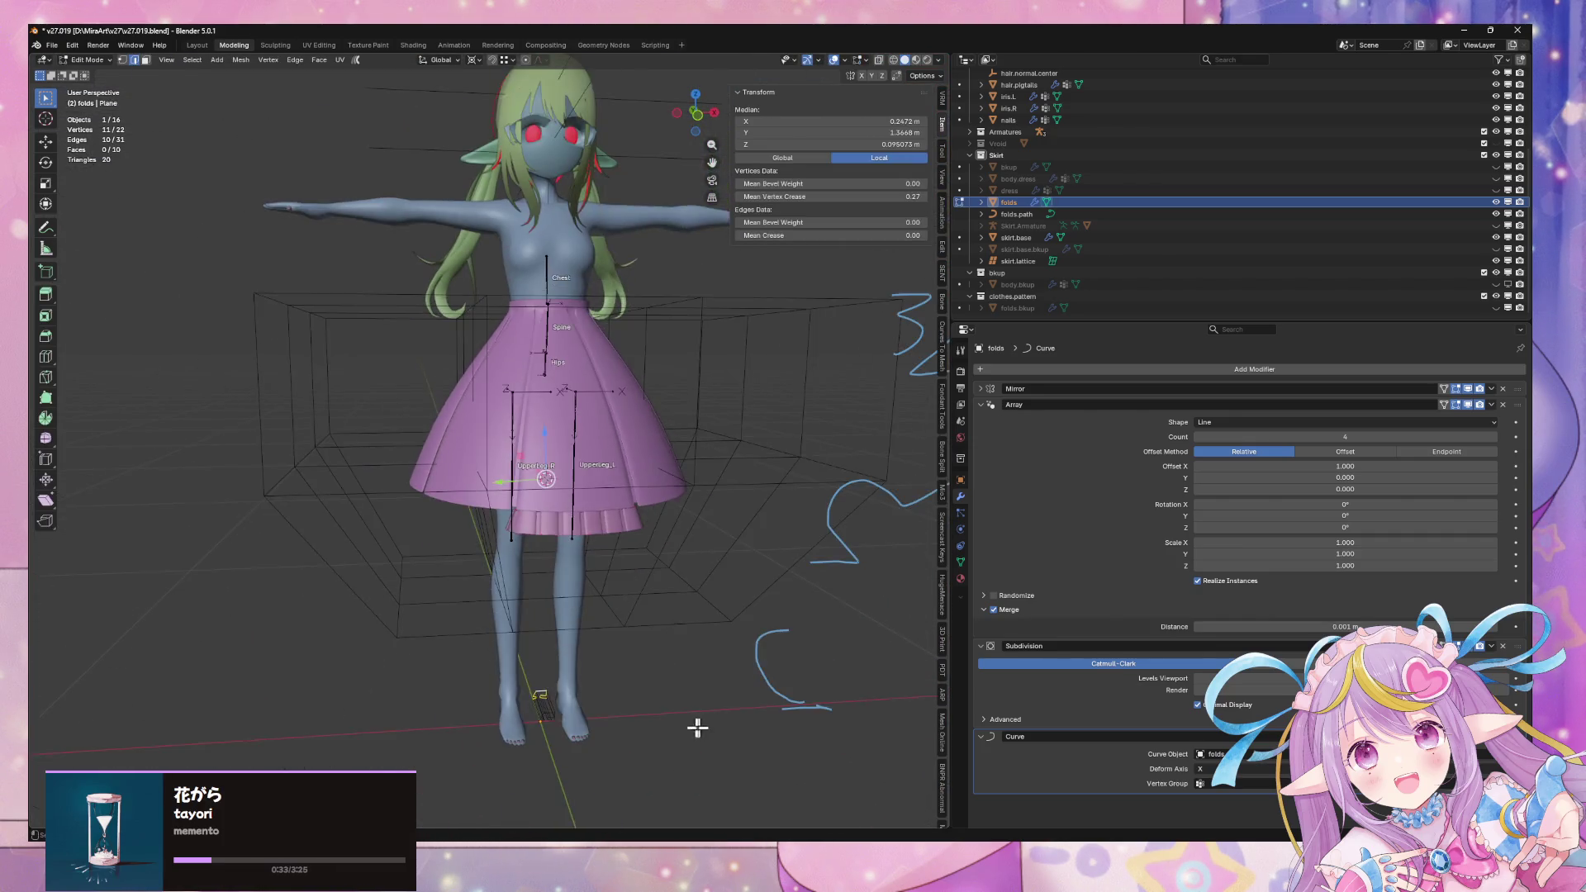
middle_click_drag(708, 721, 652, 636)
scroll(651, 636, "up", 2)
Move the folds geometry along global Y to sit under the skirt hem
key("g")
key("y")
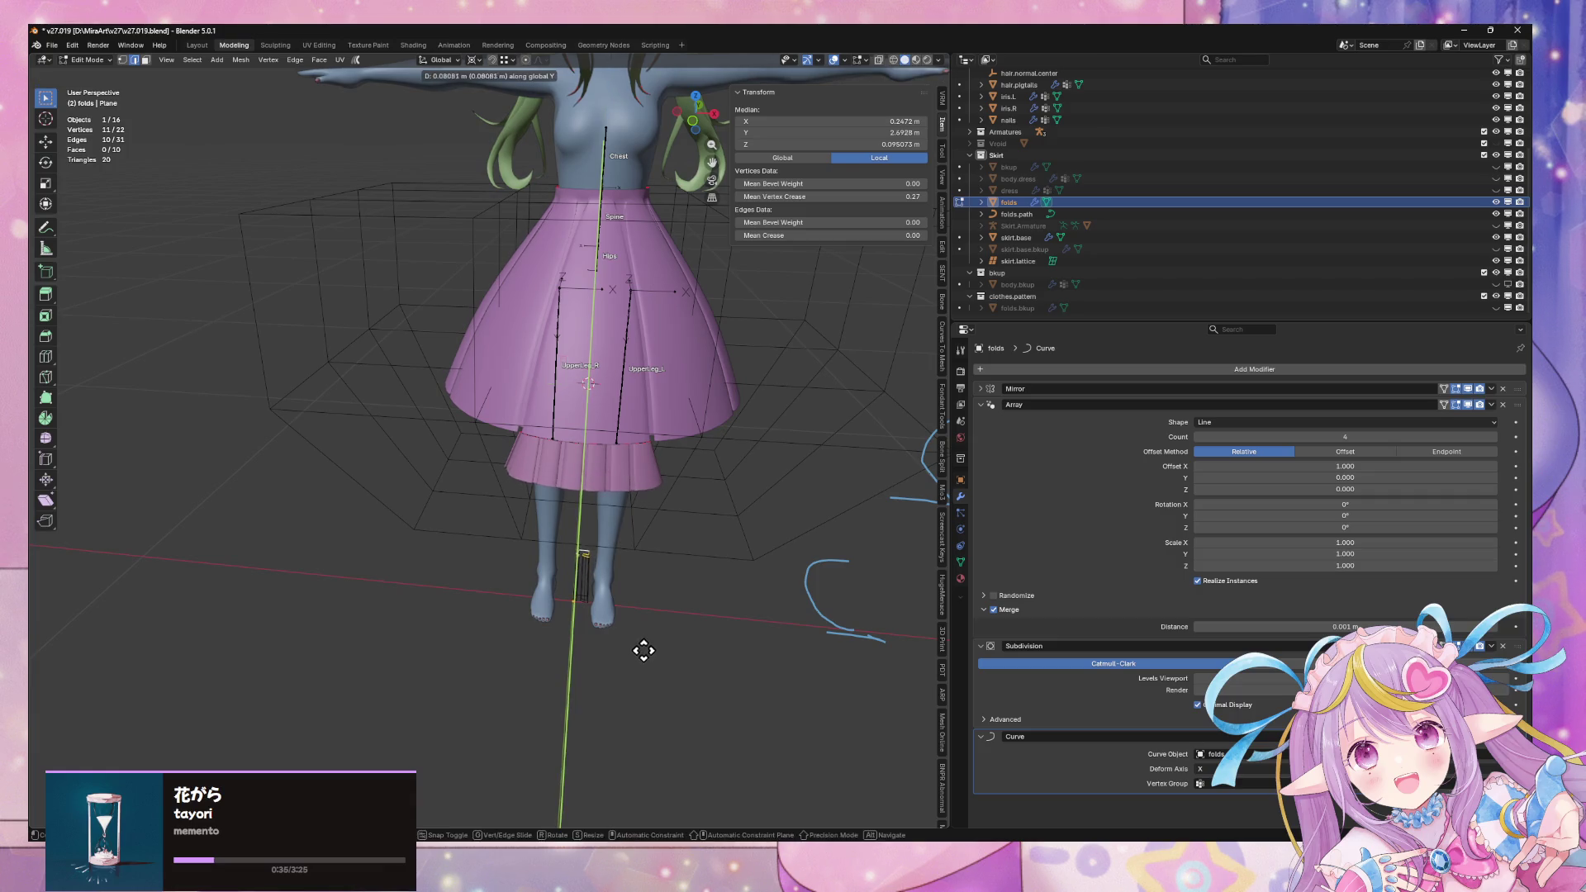
left_click(635, 658)
mouse_move(676, 633)
middle_mouse_down()
mouse_move(786, 520)
mouse_move(655, 479)
mouse_move(647, 495)
mouse_move(718, 542)
mouse_move(849, 485)
mouse_move(902, 549)
middle_mouse_up()
scroll(786, 520, "up", 2)
scroll(718, 542, "down", 3)
key("Tab")
right_click(715, 455)
Convert the folds curve object to a mesh and enter Edit Mode
mouse_move(716, 455)
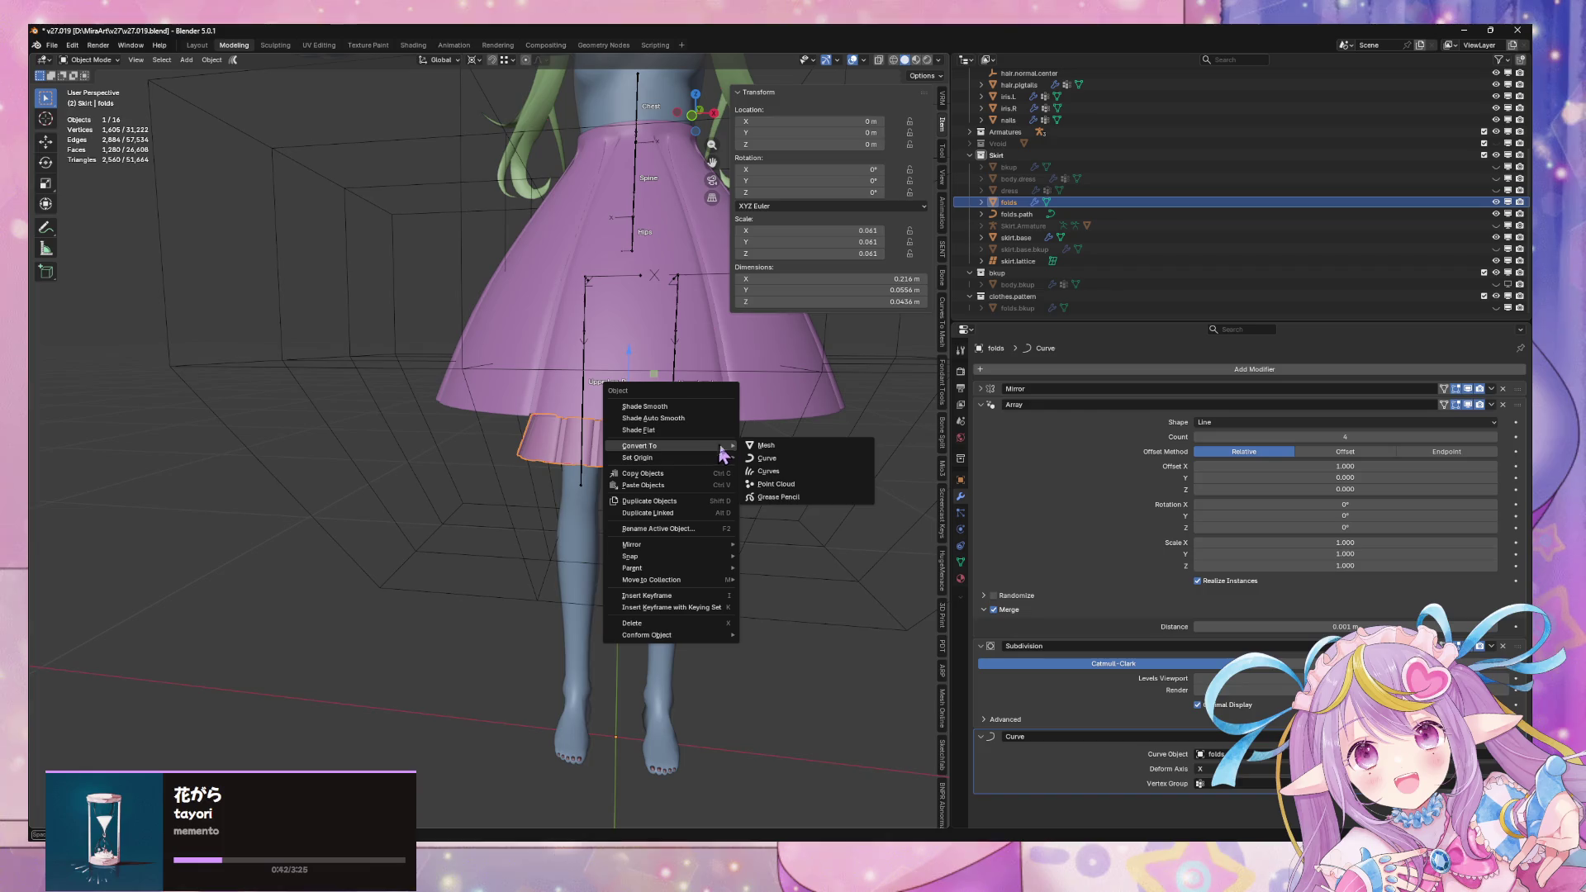
left_click(783, 456)
scroll(722, 450, "up", 3)
mouse_move(721, 449)
middle_mouse_down()
mouse_move(664, 425)
mouse_move(674, 432)
middle_mouse_up()
right_click(677, 436)
mouse_move(681, 444)
left_click(729, 432)
key("Tab")
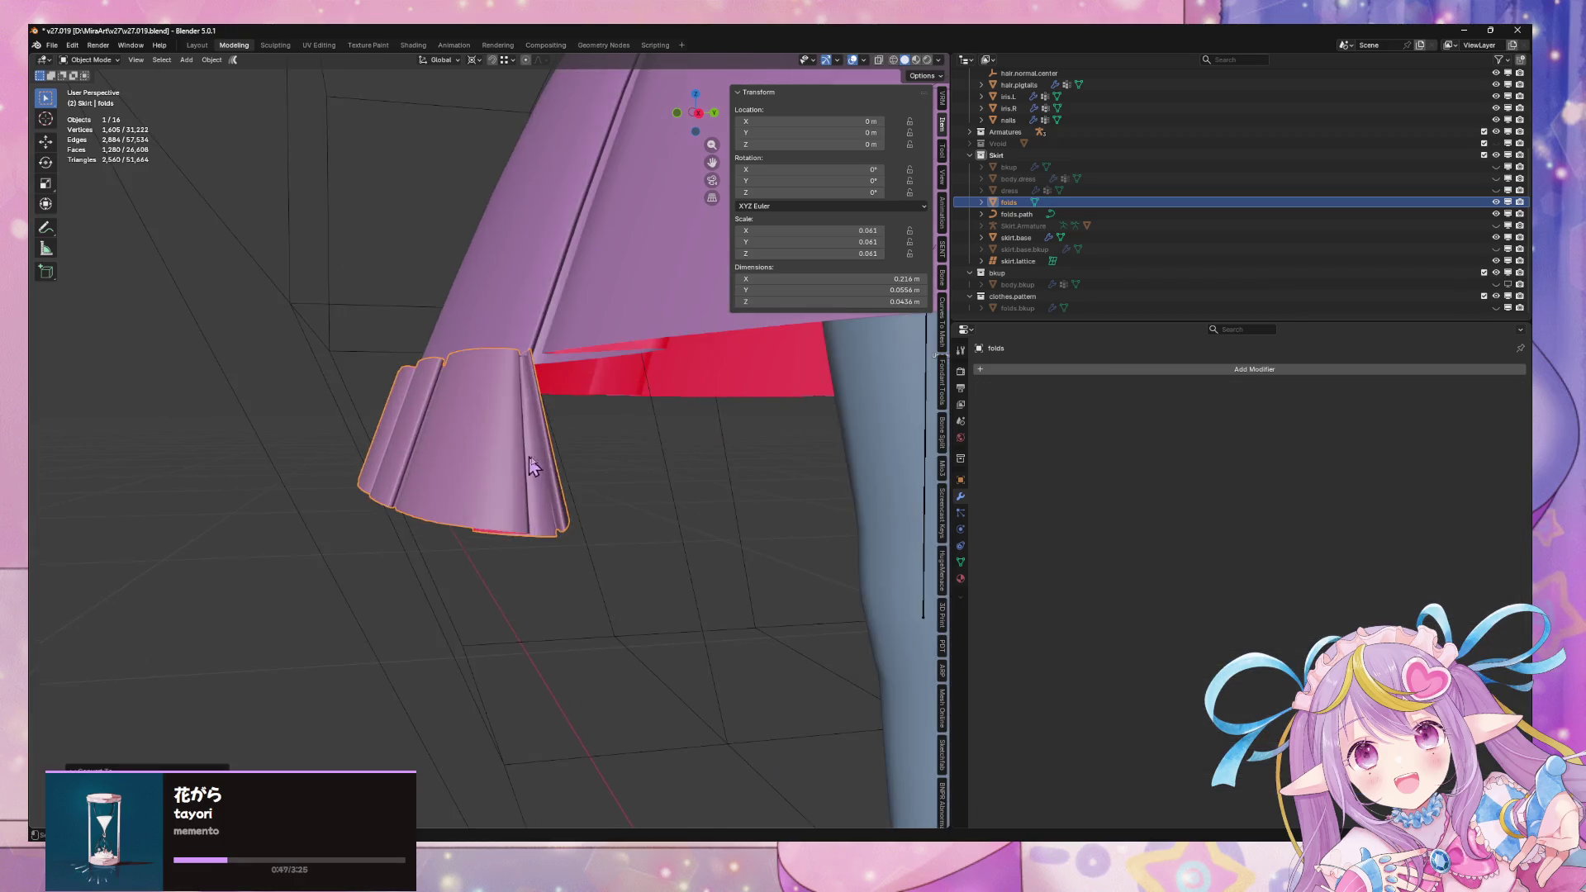
Pick a vertical edge loop on the ruffle, opening and dismissing the edge menu
scroll(298, 424, "up", 2)
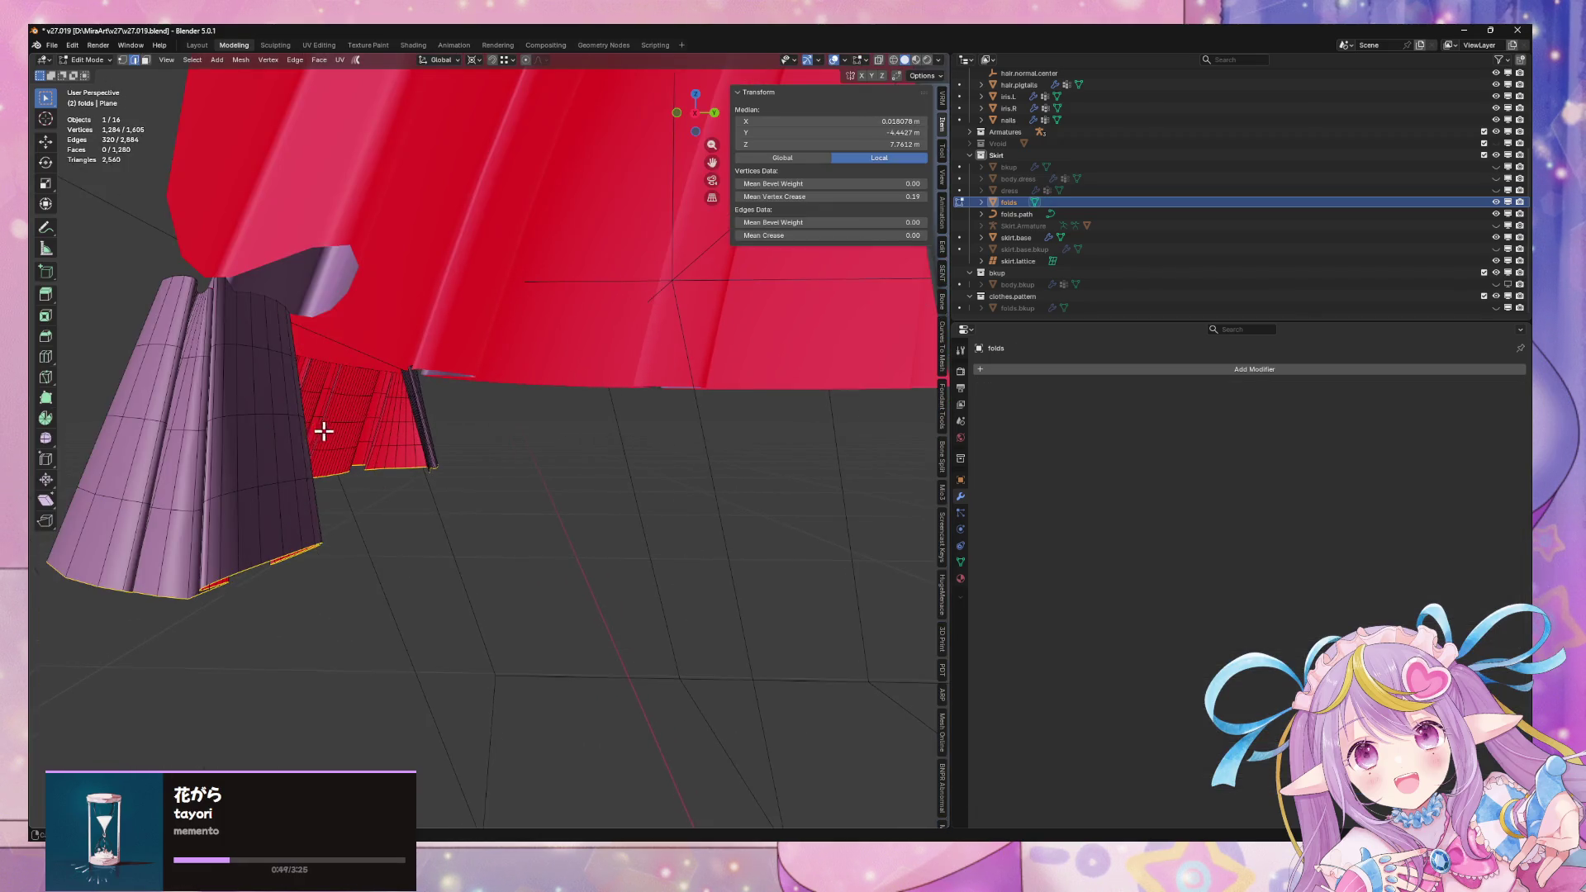
middle_click_drag(324, 430, 329, 423)
left_click(302, 247, "alt")
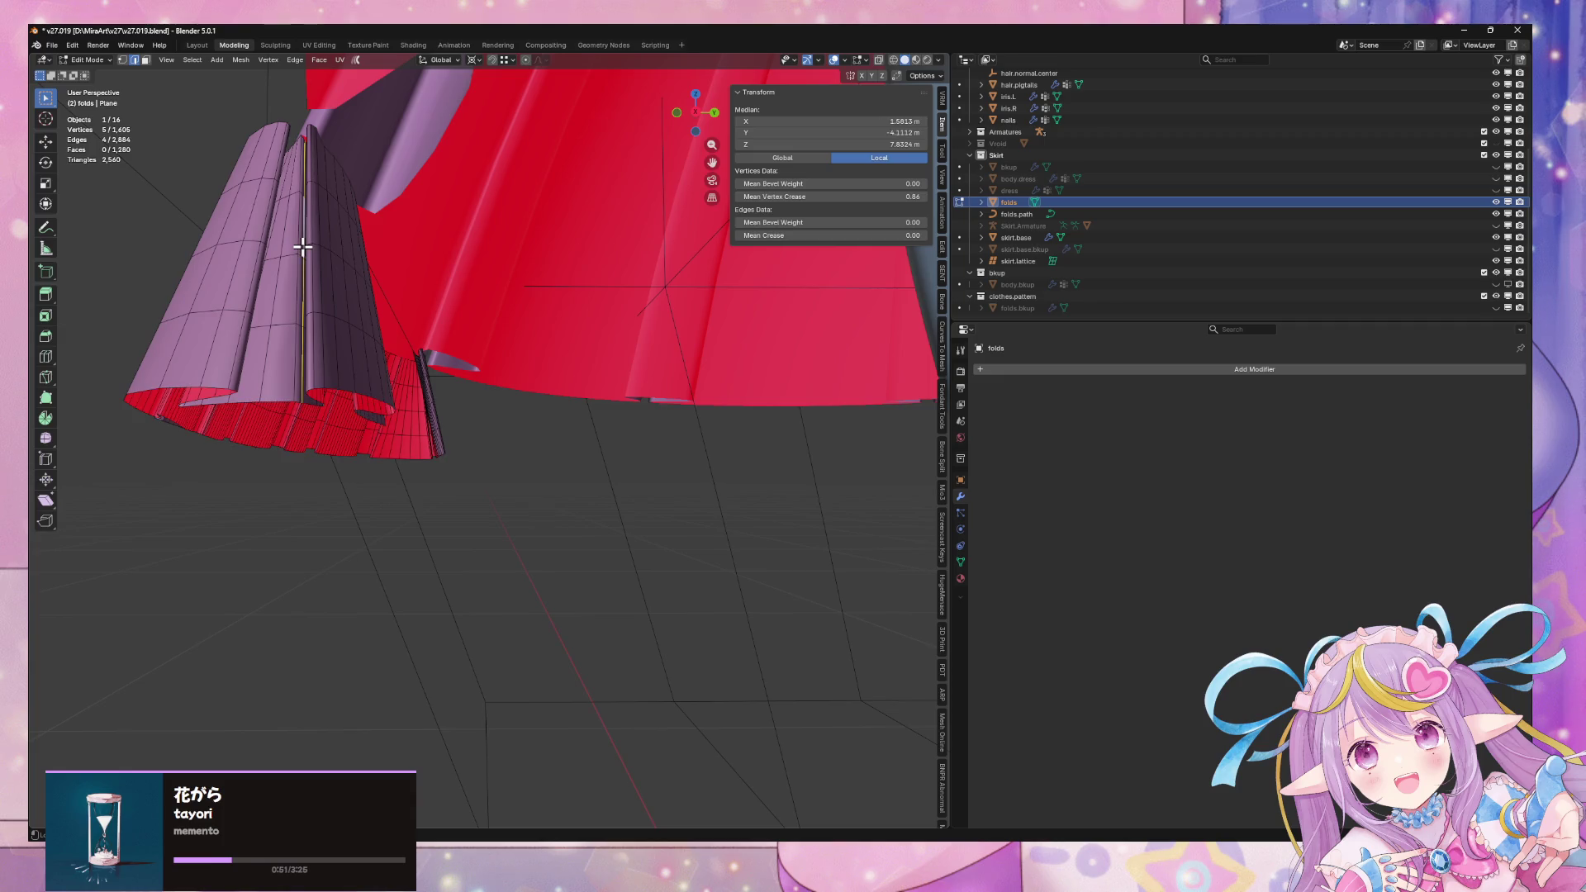
left_click(293, 251, "alt")
left_click(276, 240, "alt")
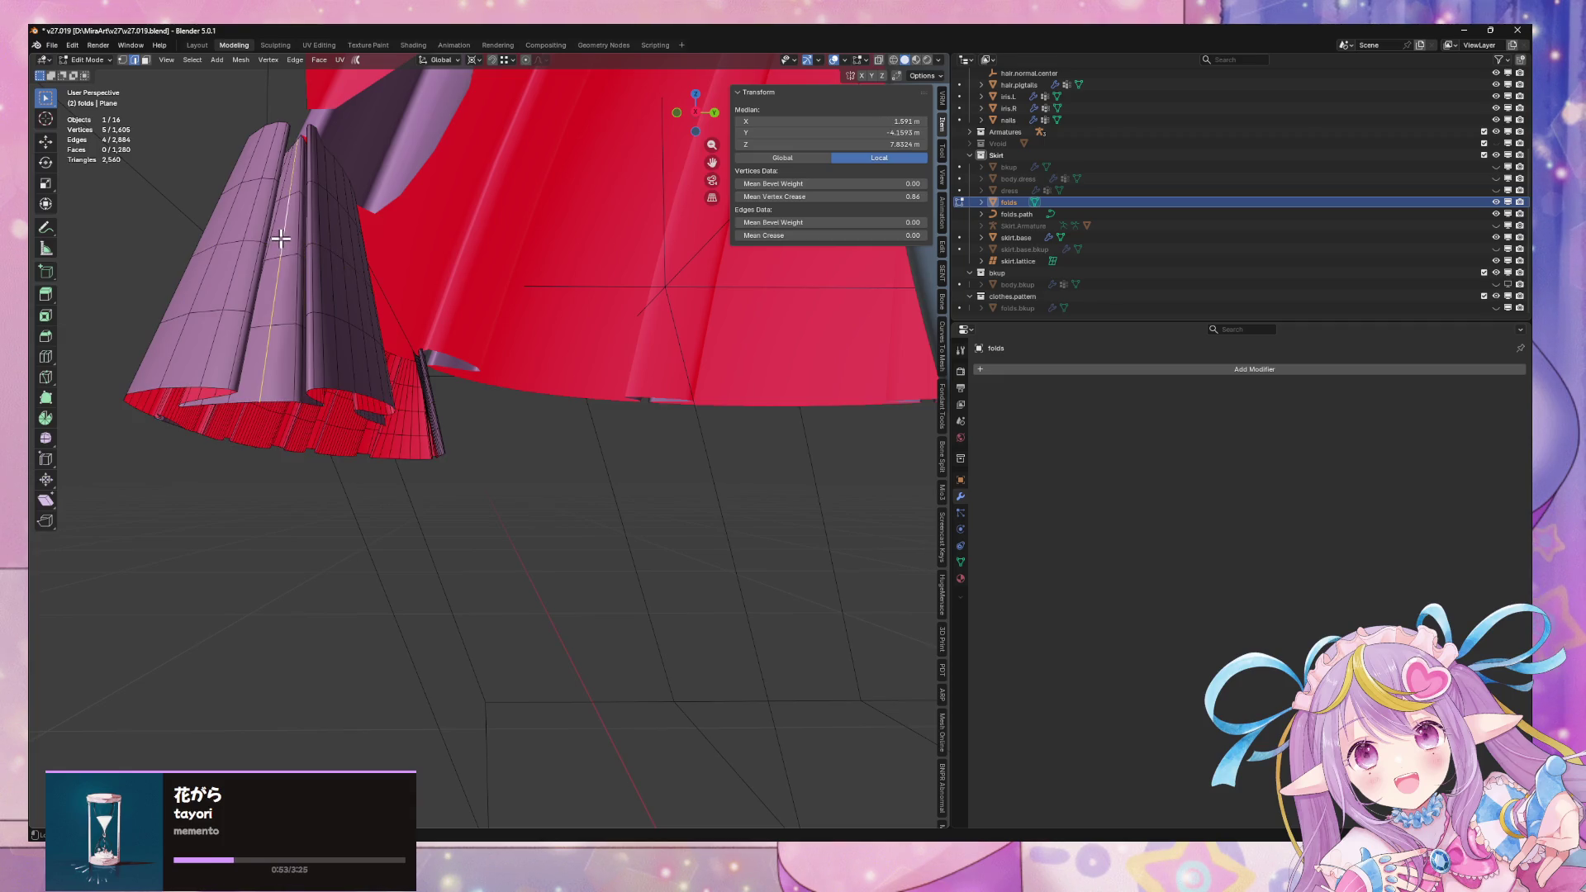
right_click(331, 279)
key("Escape")
right_click(348, 303)
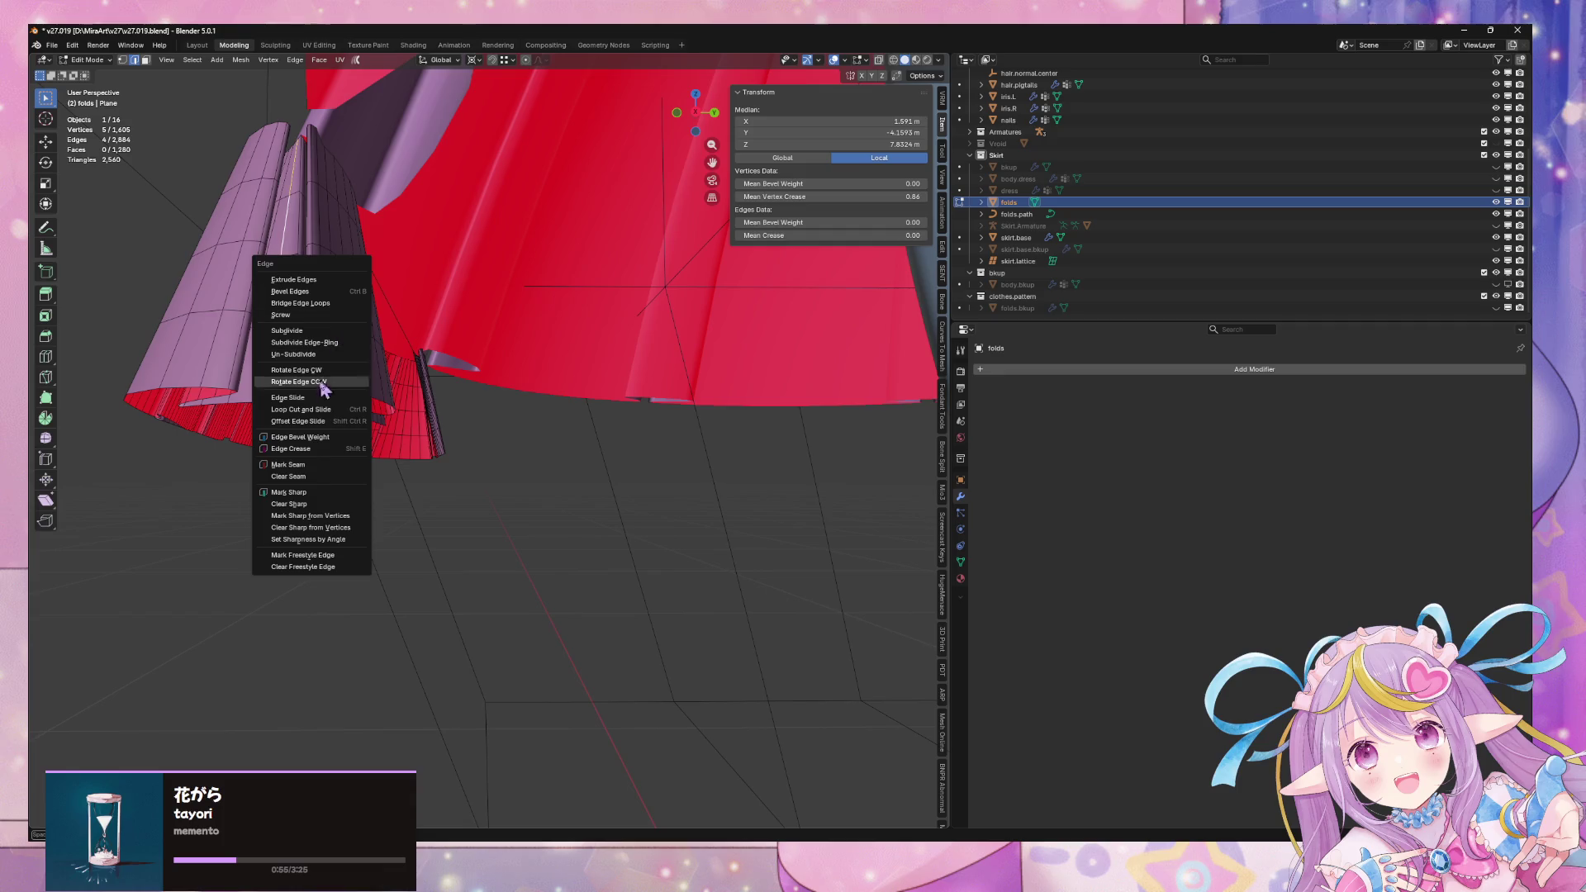
key("Escape")
scroll(601, 454, "down", 5)
scroll(601, 454, "up", 6)
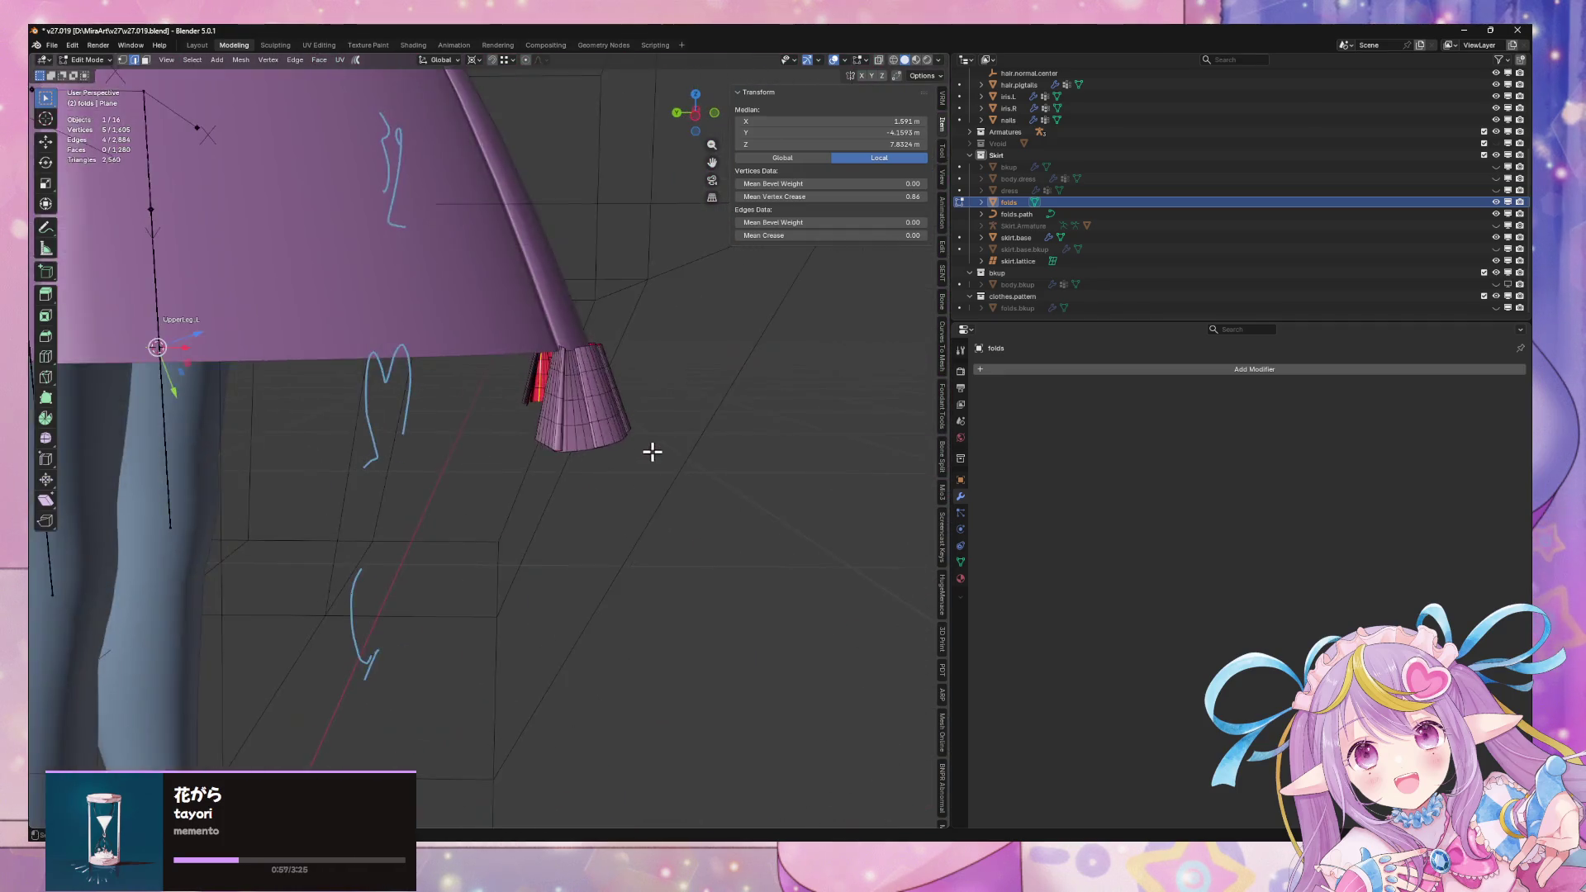
scroll(367, 435, "down", 5)
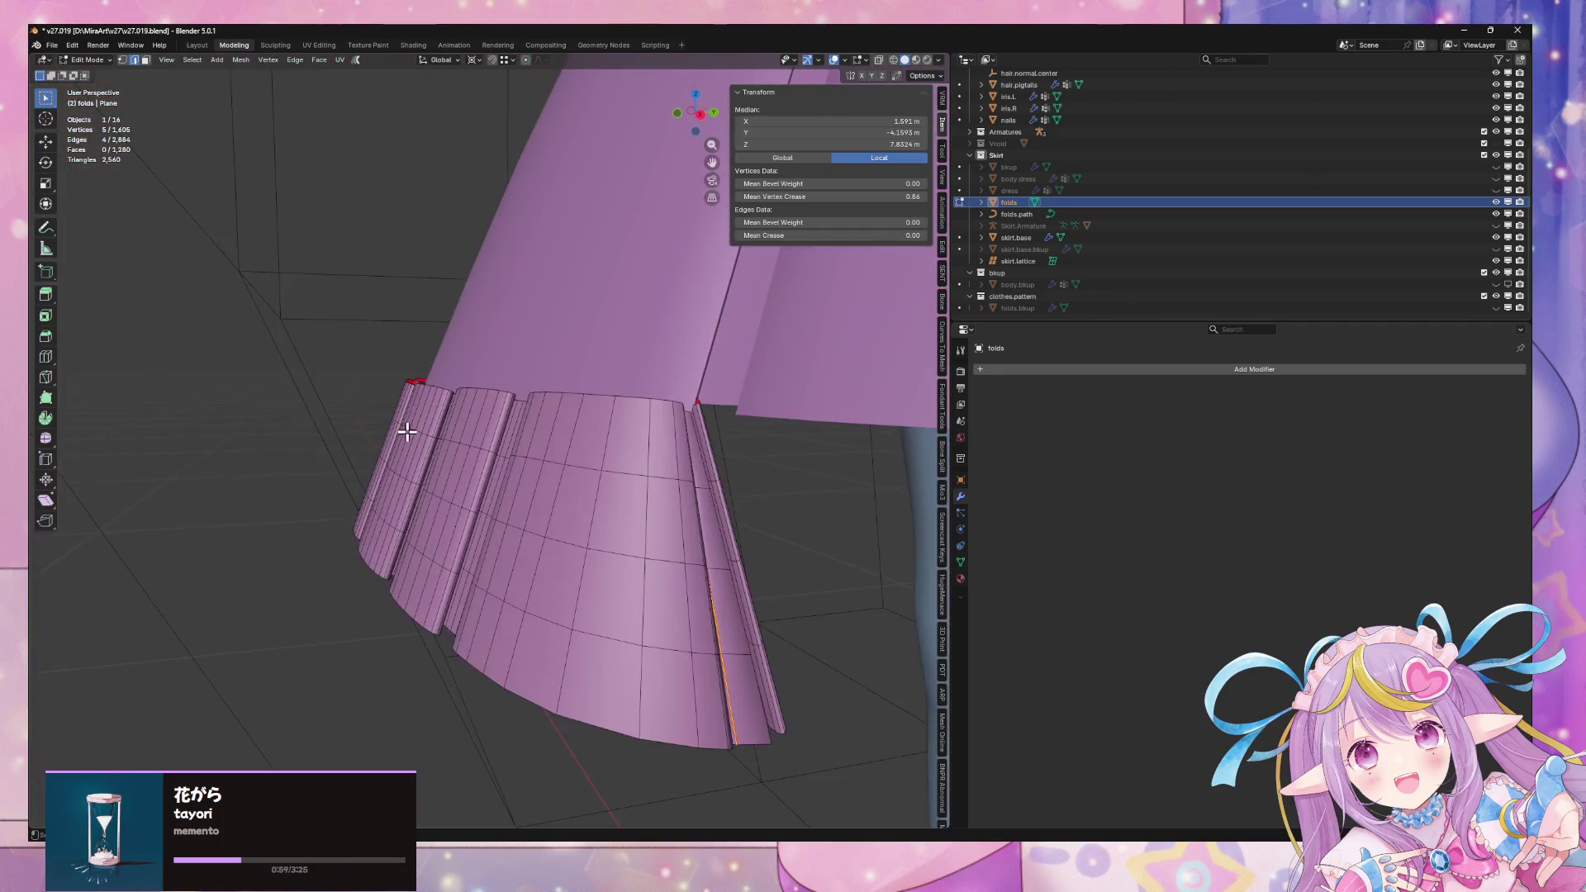
middle_click_drag(392, 423, 612, 424)
scroll(607, 446, "up", 4)
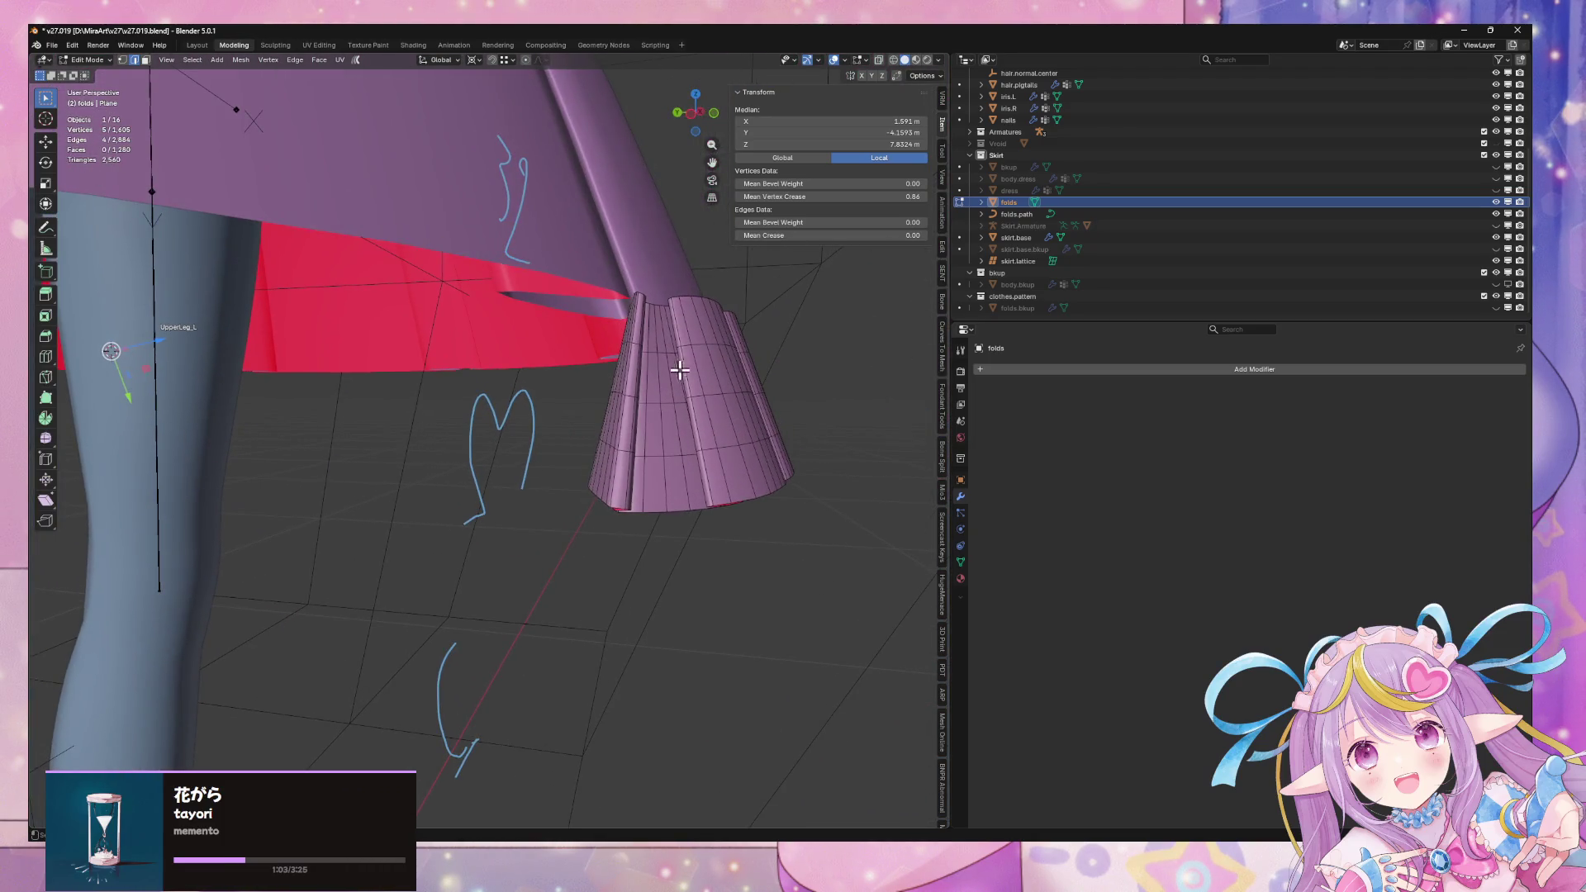
Mark the loop as a seam and delete the linked faces, then undo the deletion
right_click(710, 390)
left_click(710, 396)
left_click(638, 413)
key("ctrl+l")
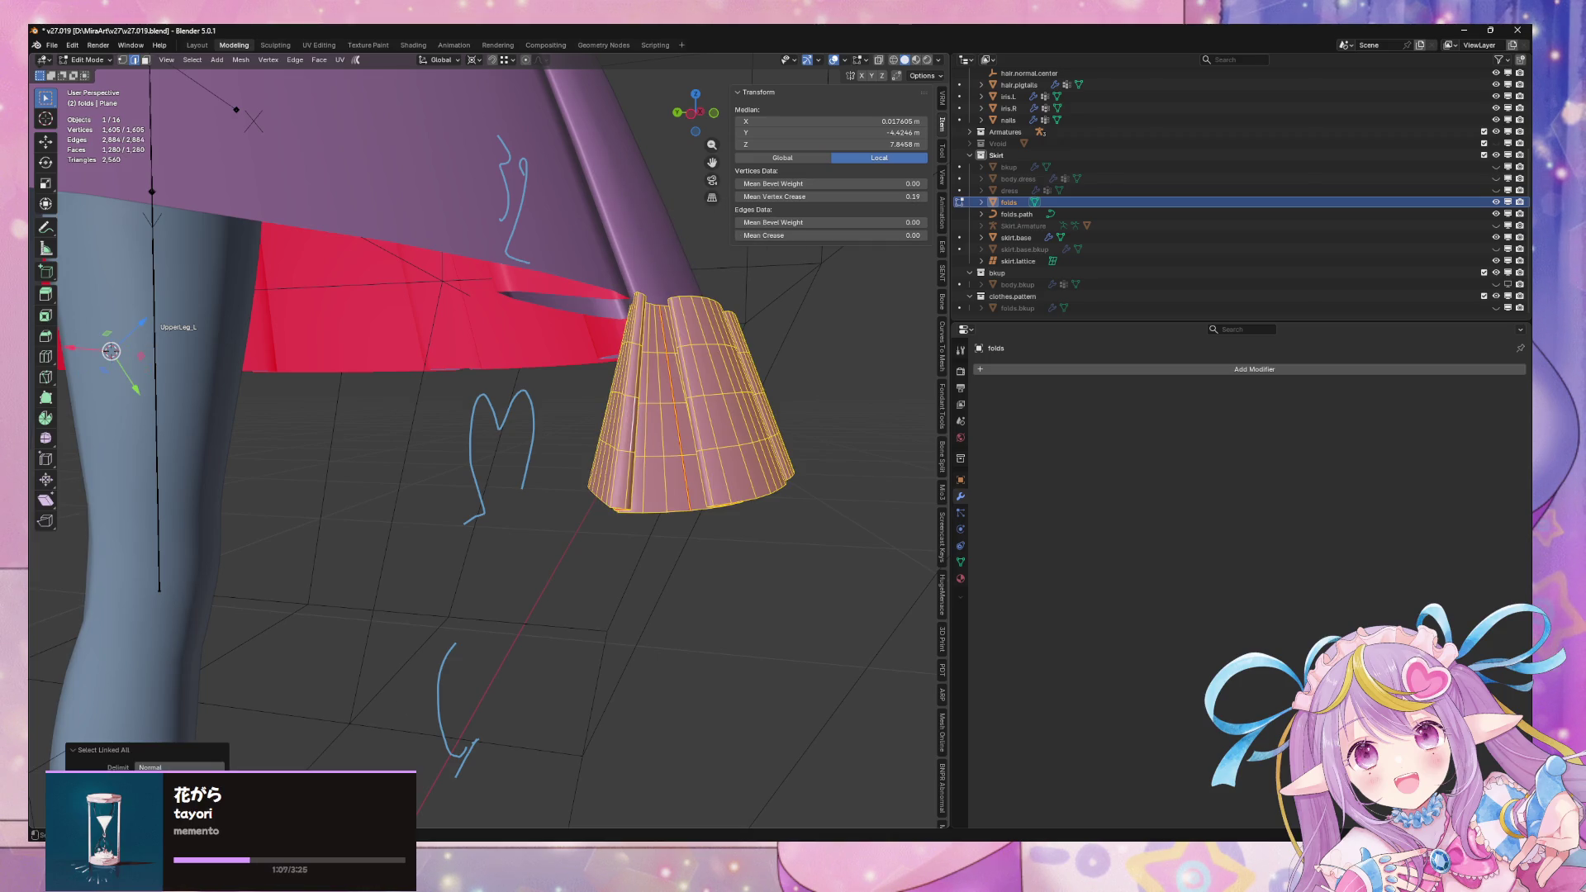
key("x")
left_click(719, 521)
mouse_move(719, 521)
middle_mouse_down()
mouse_move(785, 492)
mouse_move(754, 506)
mouse_move(768, 492)
middle_mouse_up()
key("ctrl+z")
Mark a seam on the vertical loop at the section end and delete that section's faces
mouse_move(754, 426)
middle_mouse_down()
mouse_move(708, 453)
mouse_move(734, 466)
mouse_move(460, 439)
mouse_move(606, 463)
mouse_move(534, 452)
middle_mouse_up()
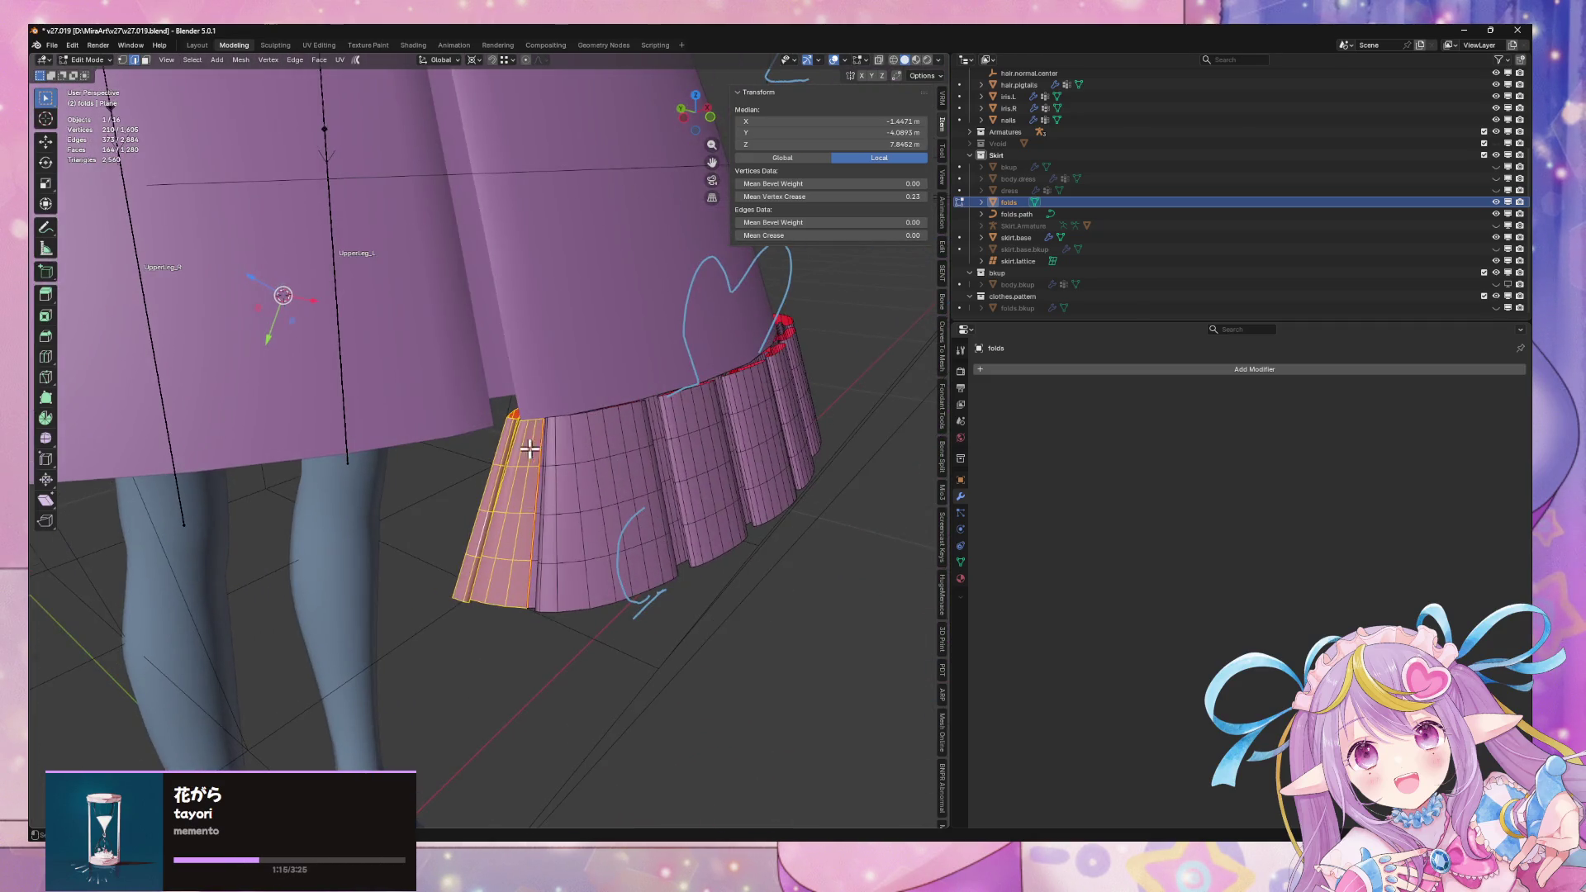
left_click(514, 437, "alt")
key("ctrl+e")
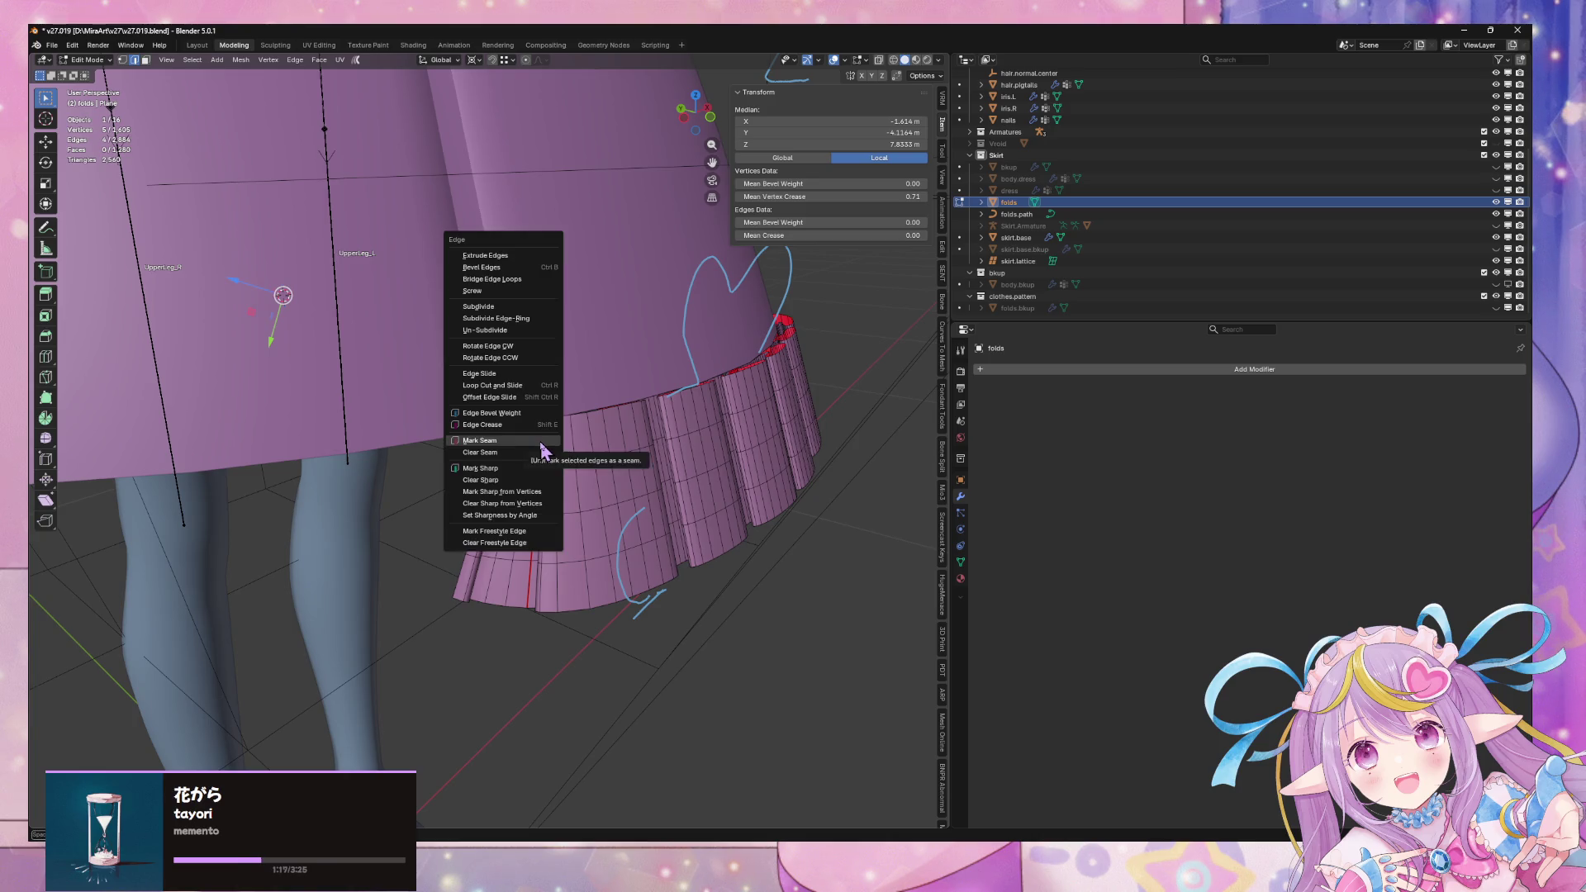
left_click(541, 443)
key("ctrl+l")
key("x")
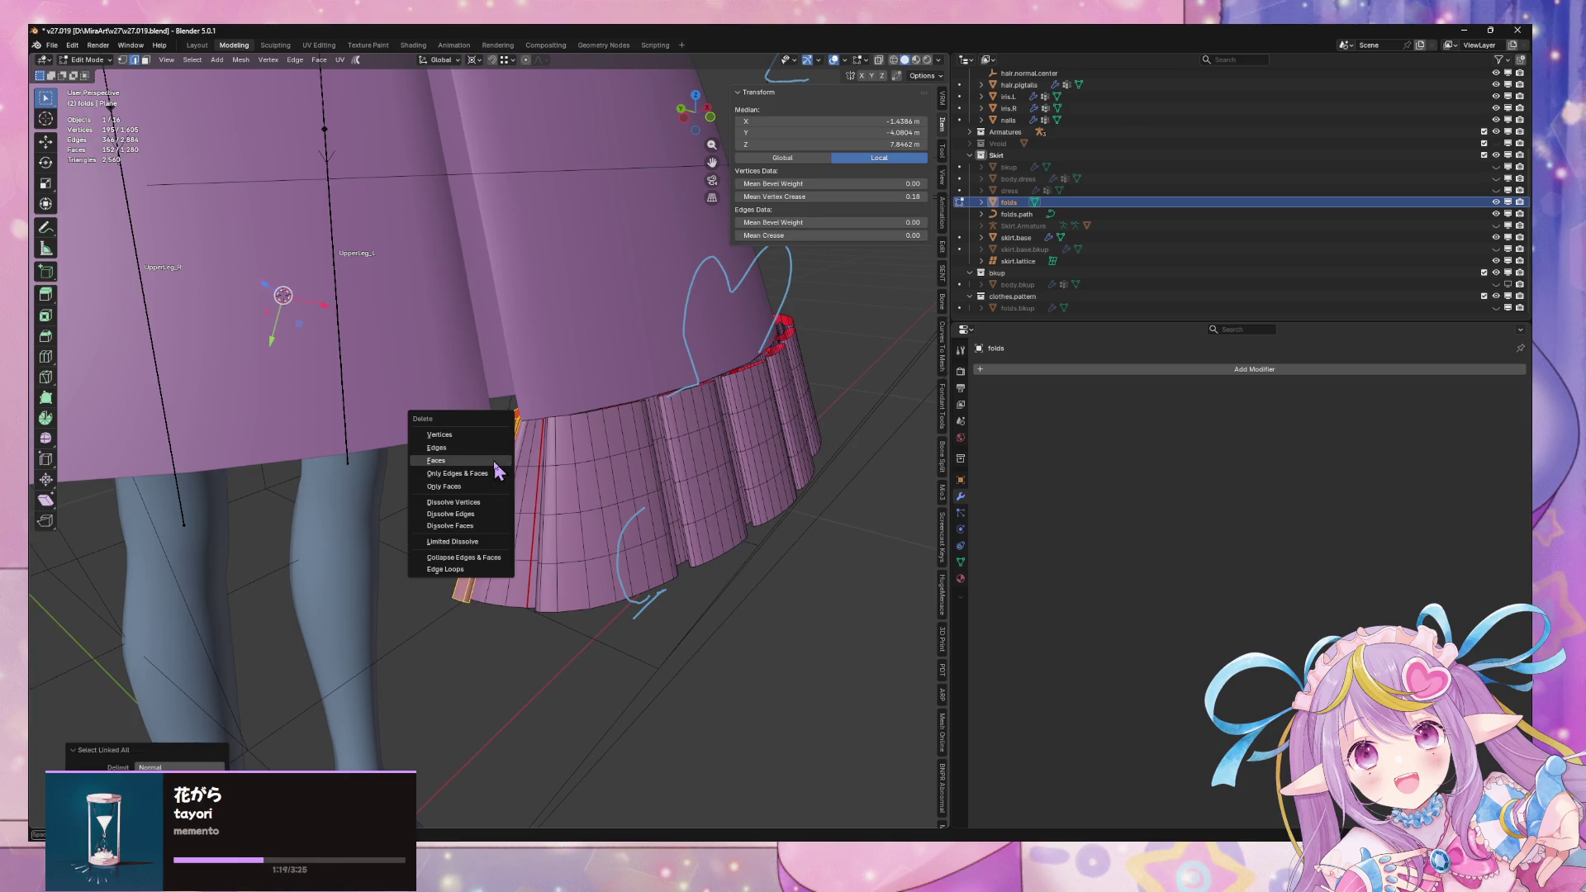
left_click(496, 461)
middle_click_drag(498, 469, 548, 463)
key("Tab")
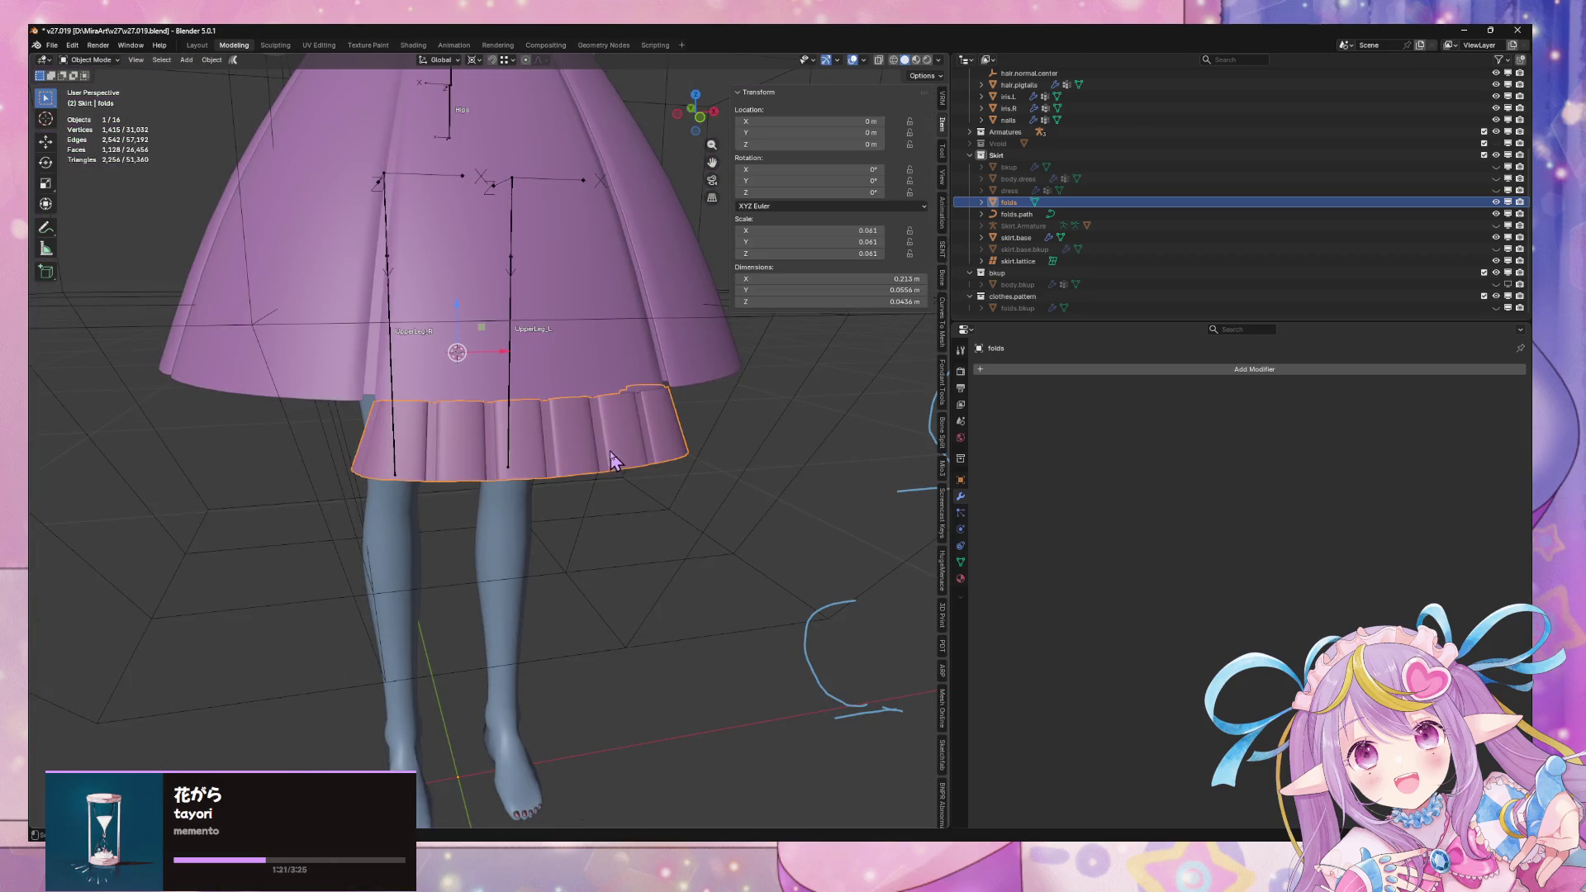
Delete one linked section of faces from the folds ruffle mesh
scroll(692, 459, "up", 5)
mouse_move(692, 460)
middle_mouse_down()
mouse_move(660, 372)
mouse_move(630, 481)
mouse_move(751, 470)
mouse_move(486, 492)
middle_mouse_up()
key("Tab")
key("l")
key("x")
left_click(567, 459)
scroll(638, 477, "down", 5)
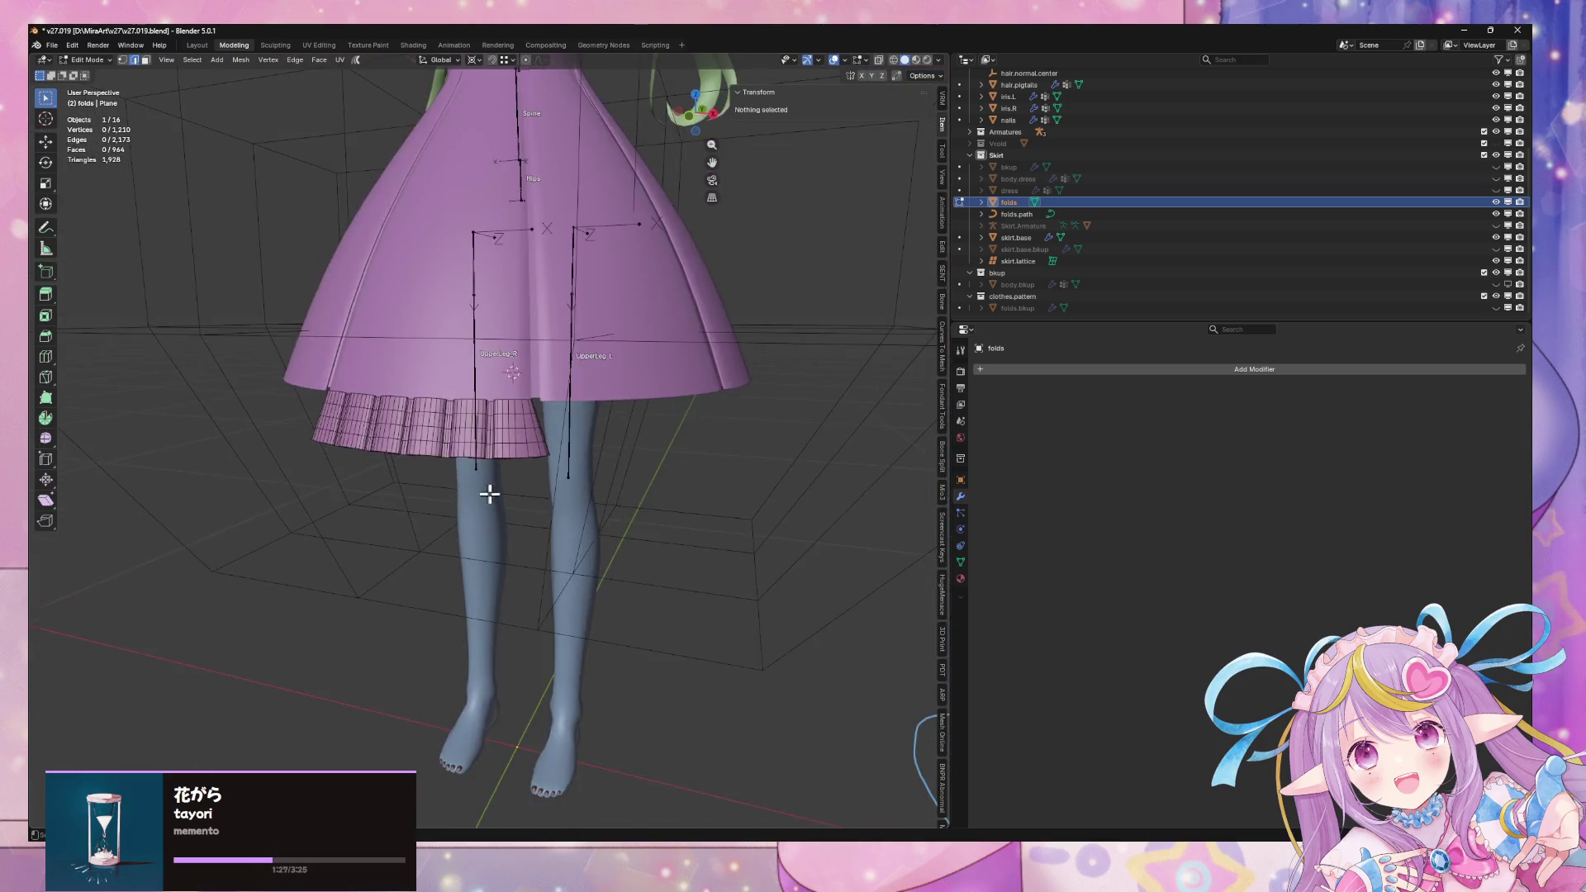
scroll(565, 470, "up", 2)
key("a")
key("Tab")
Nudge the folds ruffle about 0.005 m along Y to line up with the skirt hem
key("g")
left_click(230, 396)
mouse_move(230, 397)
middle_mouse_down()
mouse_move(361, 486)
mouse_move(524, 432)
mouse_move(649, 446)
mouse_move(545, 463)
mouse_move(598, 507)
mouse_move(464, 453)
mouse_move(462, 438)
mouse_move(449, 471)
mouse_move(523, 567)
mouse_move(490, 508)
middle_mouse_up()
key("g")
key("y")
left_click(365, 478)
scroll(648, 446, "up", 5)
key("g")
key("y")
left_click(626, 438)
Select the skirt.base object and enter Edit Mode on it
key("Tab")
scroll(627, 438, "down", 5)
key("Tab")
left_click(623, 488)
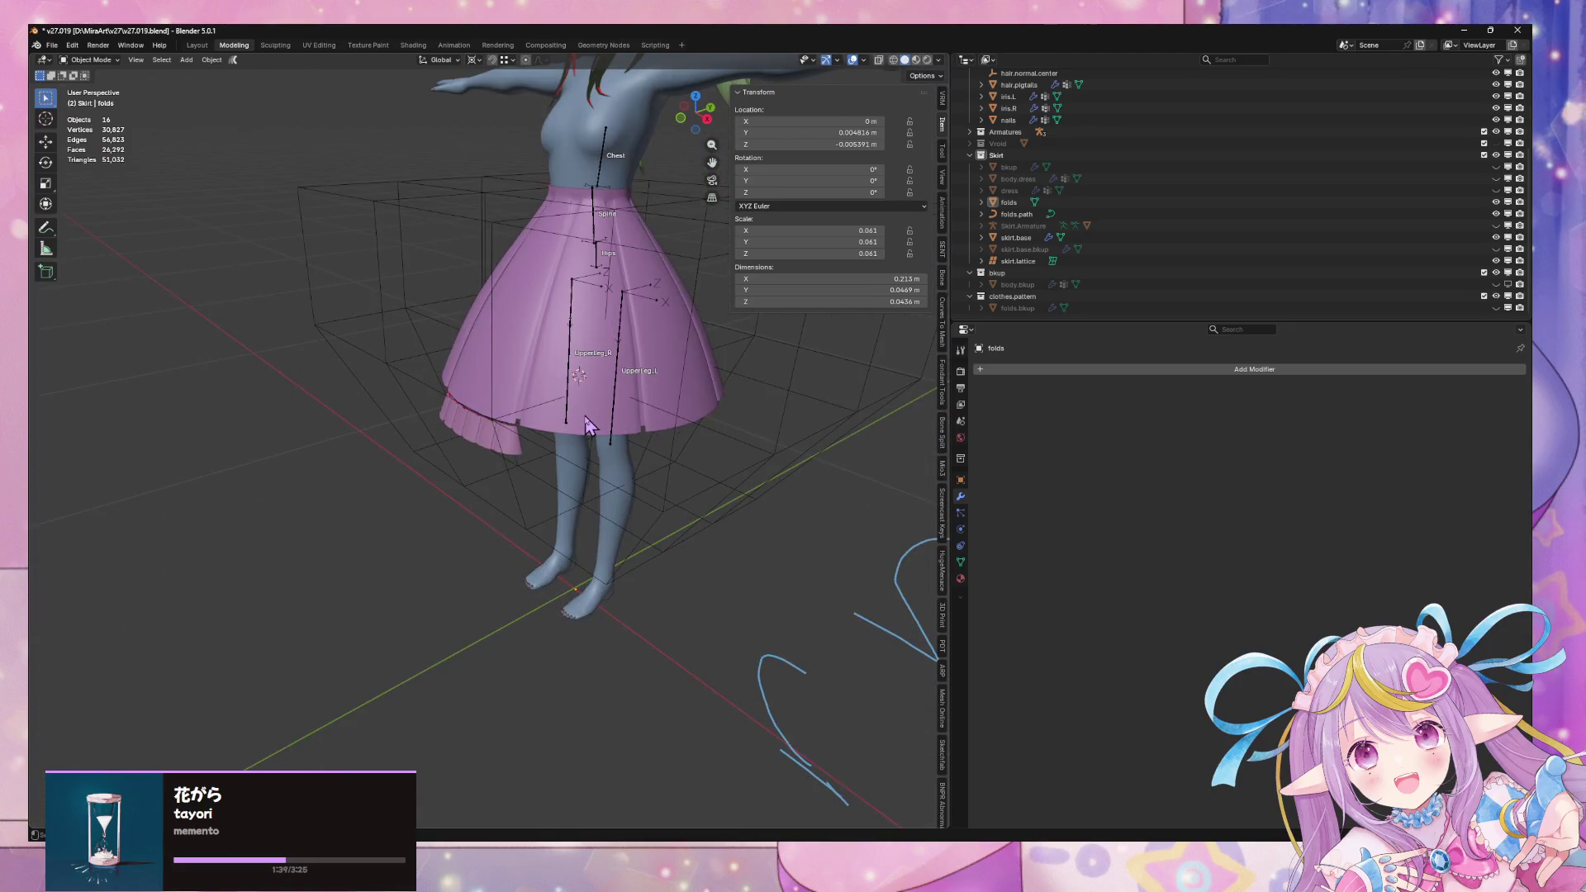
left_click(591, 425)
middle_click_drag(579, 462, 568, 521)
scroll(570, 496, "down", 4)
key("Tab")
key("ctrl+Tab")
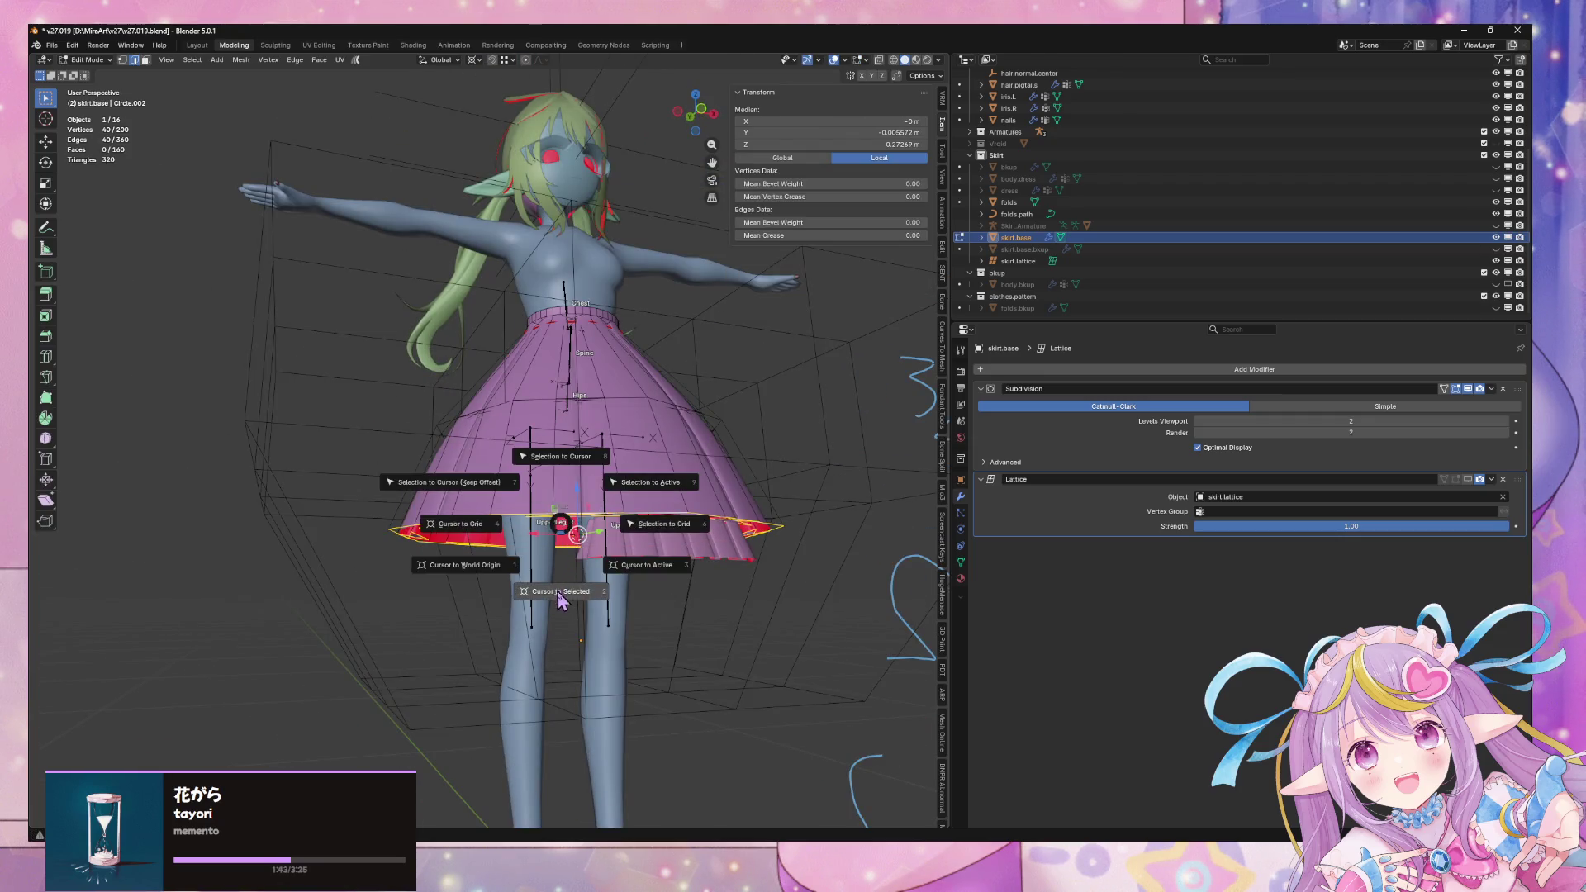
Place the 3D cursor on the hem ring and move the folds origin to it
left_click(418, 524)
left_click(636, 545)
scroll(650, 263, "up", 3)
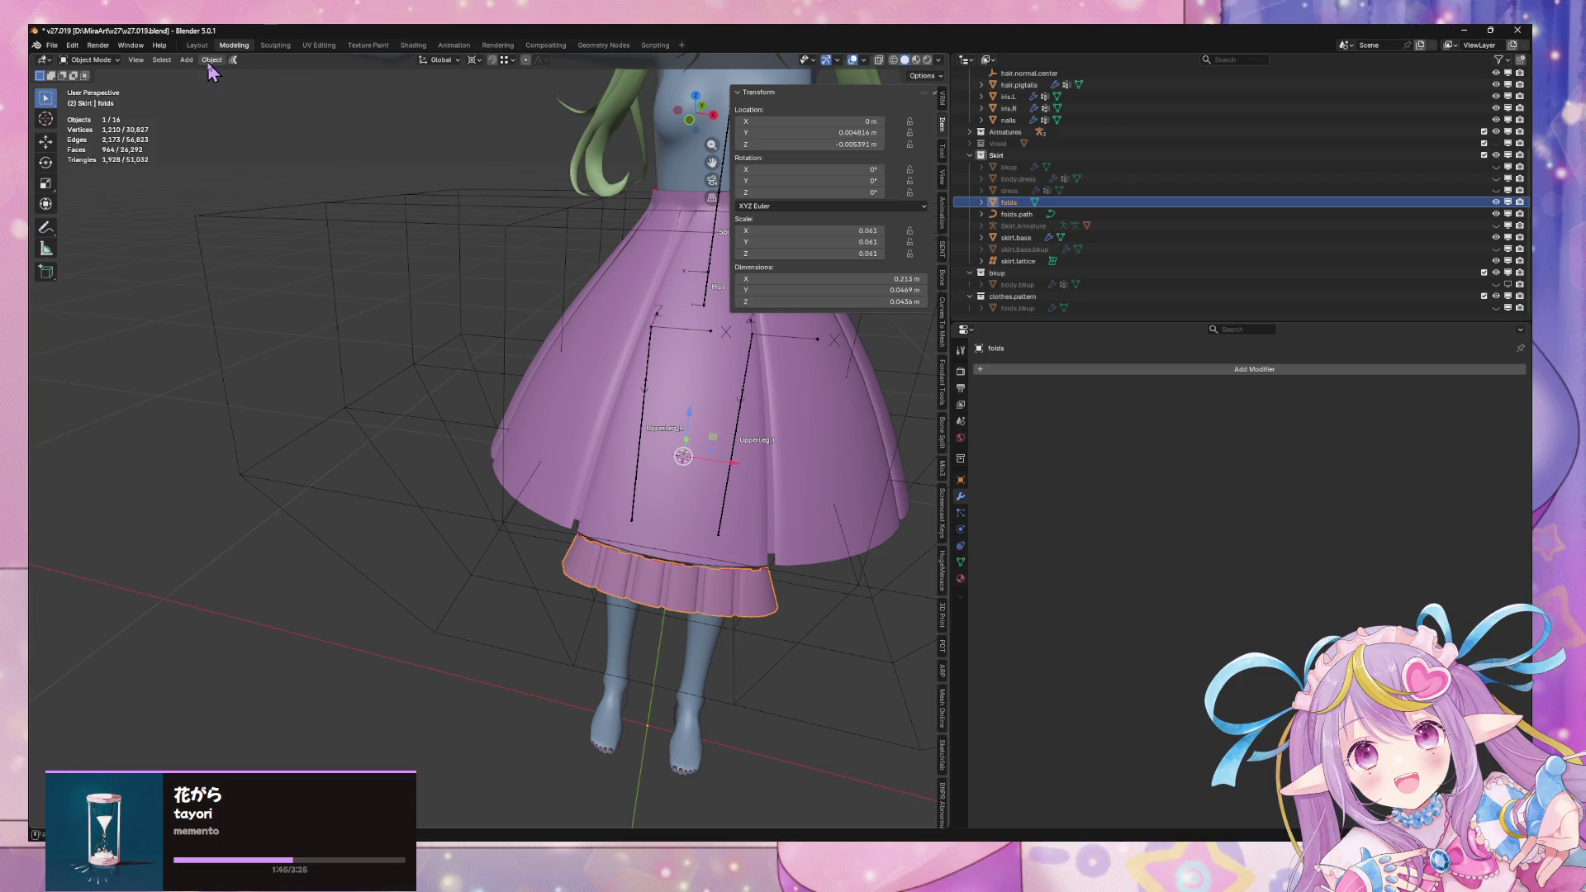
left_click(211, 61)
mouse_move(243, 85)
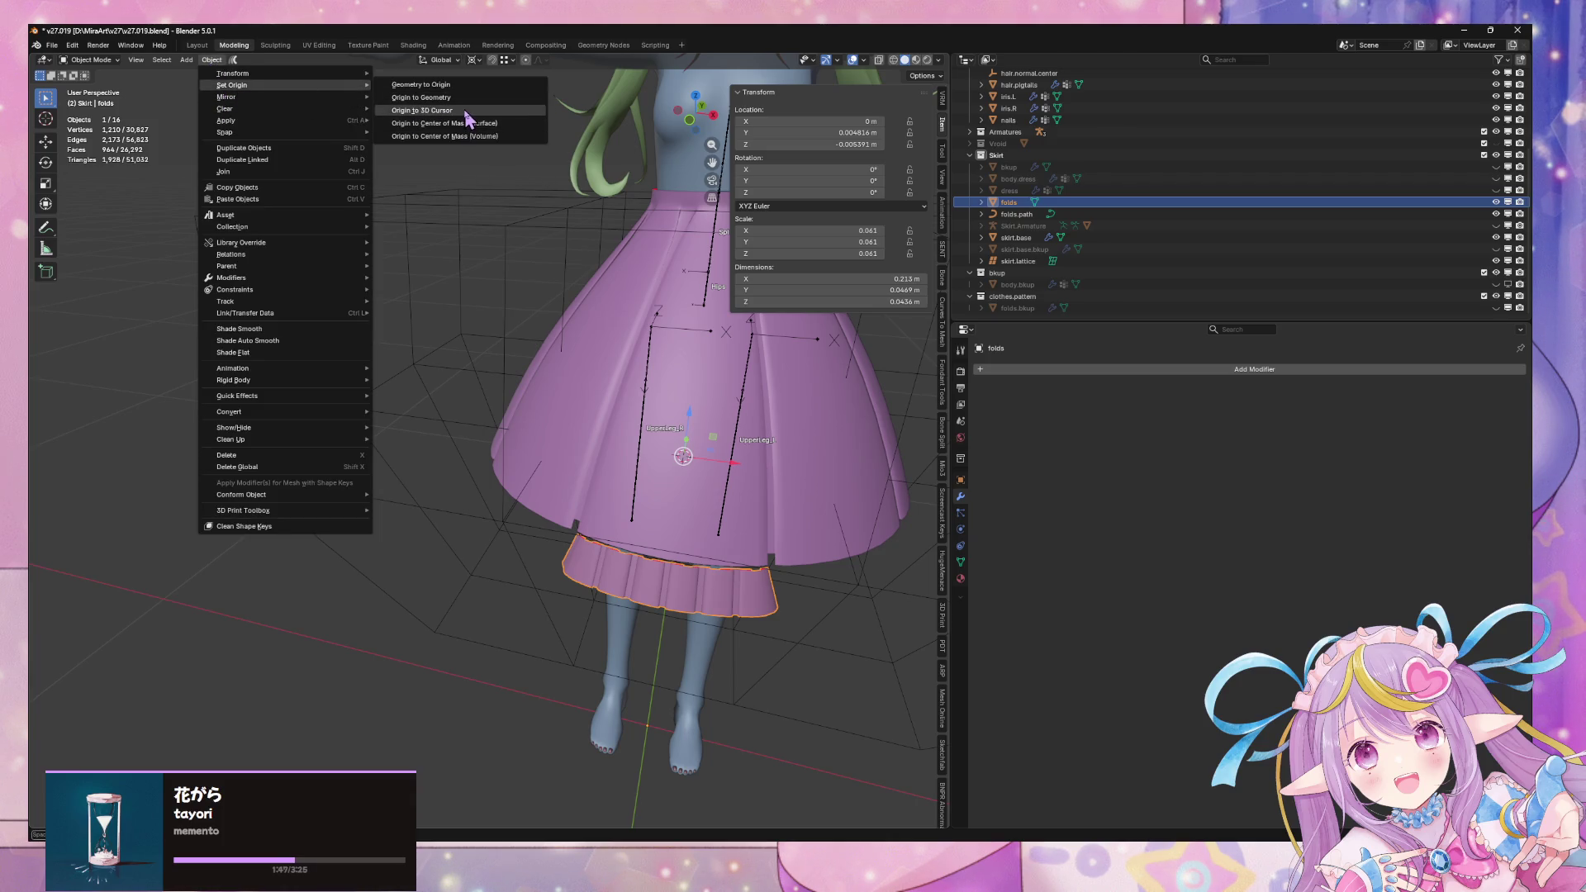
left_click(464, 110)
scroll(867, 578, "down", 5)
Add an Array modifier to folds with Circle shape and Count 7
left_click(1105, 369)
mouse_move(1113, 374)
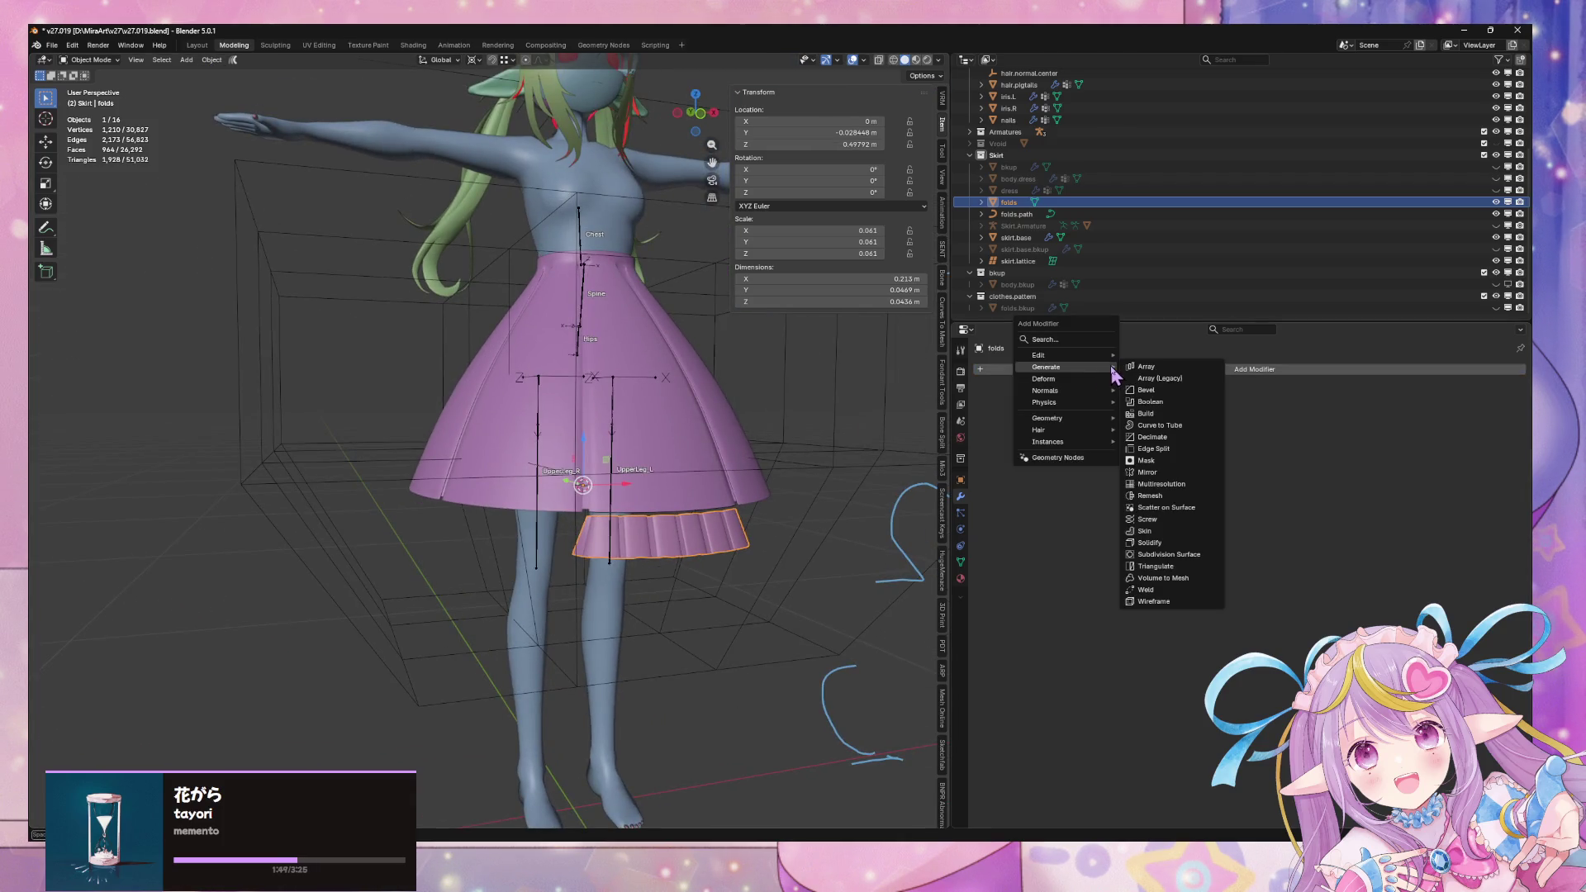
left_click(1160, 368)
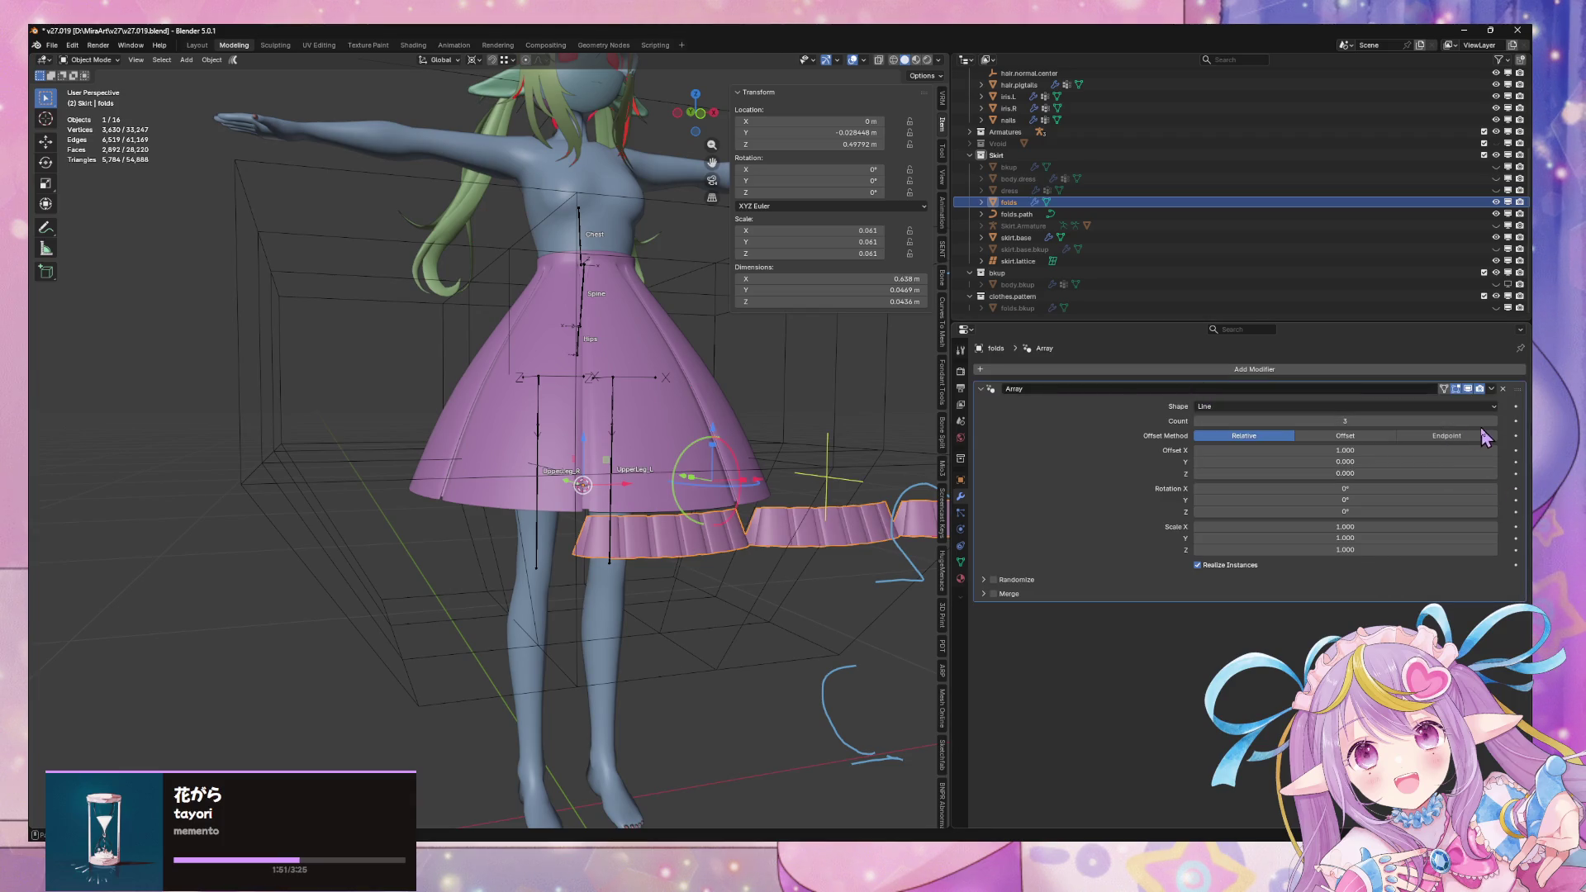
left_click(1344, 407)
left_click(1302, 450)
left_click(1492, 436)
left_click(1492, 436)
left_click(1493, 436)
left_click(1493, 436)
Orbit and zoom around the skirt to check the seven-pleat ring at the hem
mouse_move(685, 523)
middle_mouse_down()
mouse_move(839, 528)
mouse_move(790, 499)
mouse_move(762, 456)
mouse_move(708, 478)
mouse_move(733, 495)
mouse_move(691, 542)
mouse_move(596, 570)
mouse_move(608, 593)
mouse_move(649, 487)
mouse_move(739, 442)
mouse_move(713, 584)
mouse_move(735, 585)
mouse_move(672, 595)
mouse_move(738, 579)
middle_mouse_up()
scroll(746, 553, "up", 3)
scroll(726, 538, "down", 2)
scroll(802, 523, "up", 2)
scroll(608, 562, "up", 3)
scroll(713, 585, "up", 5)
scroll(735, 585, "down", 5)
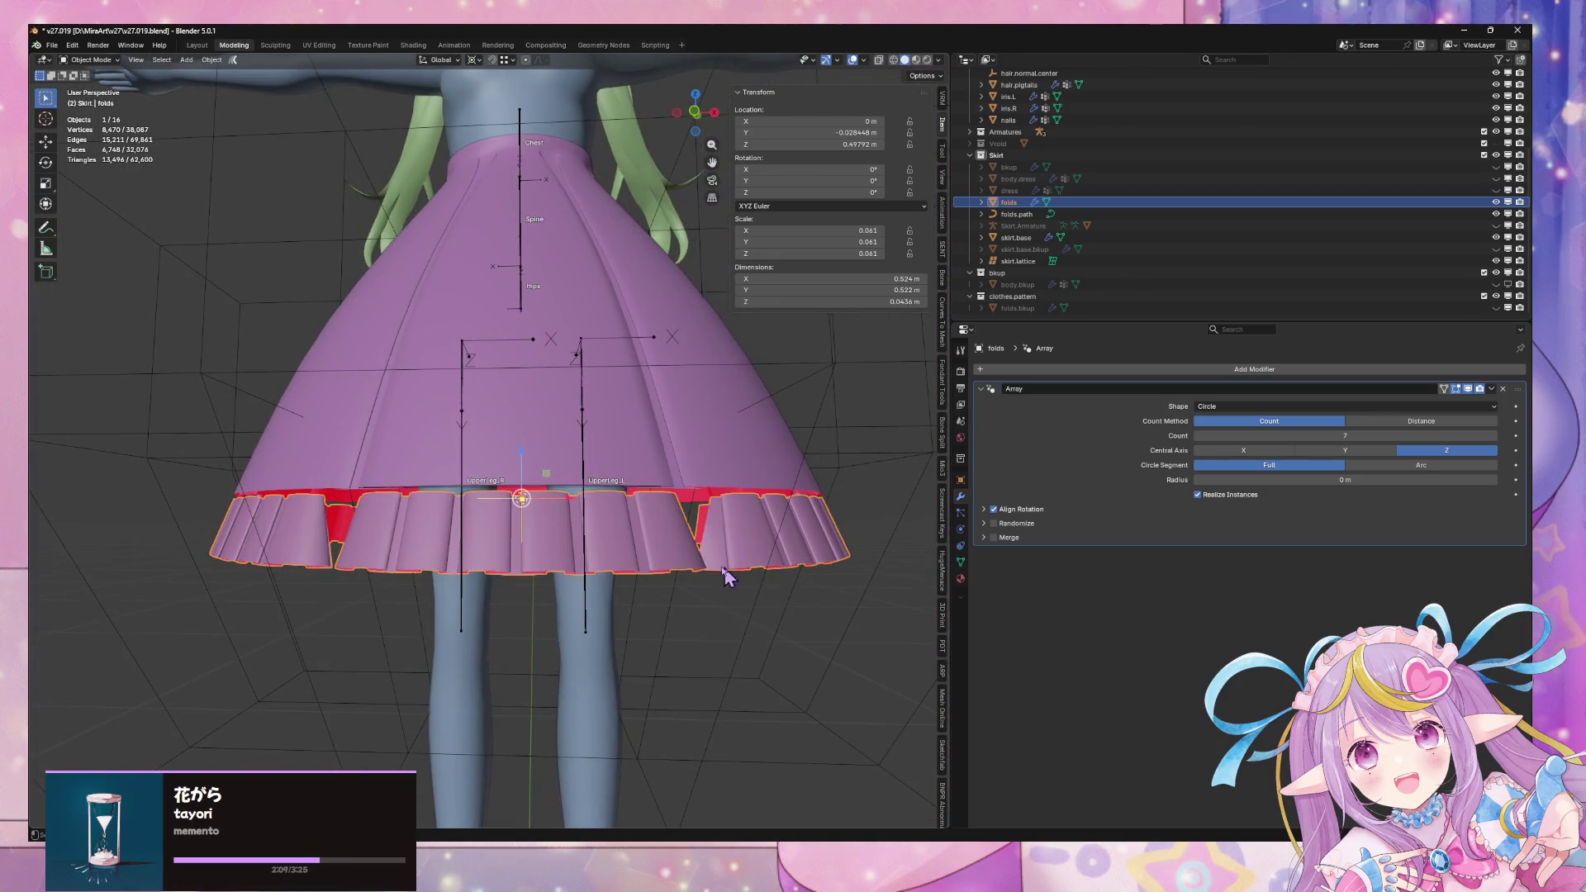
Enter Edit Mode on folds in face select and delete a face at the fold's end
key("Tab")
left_click(642, 567, "alt")
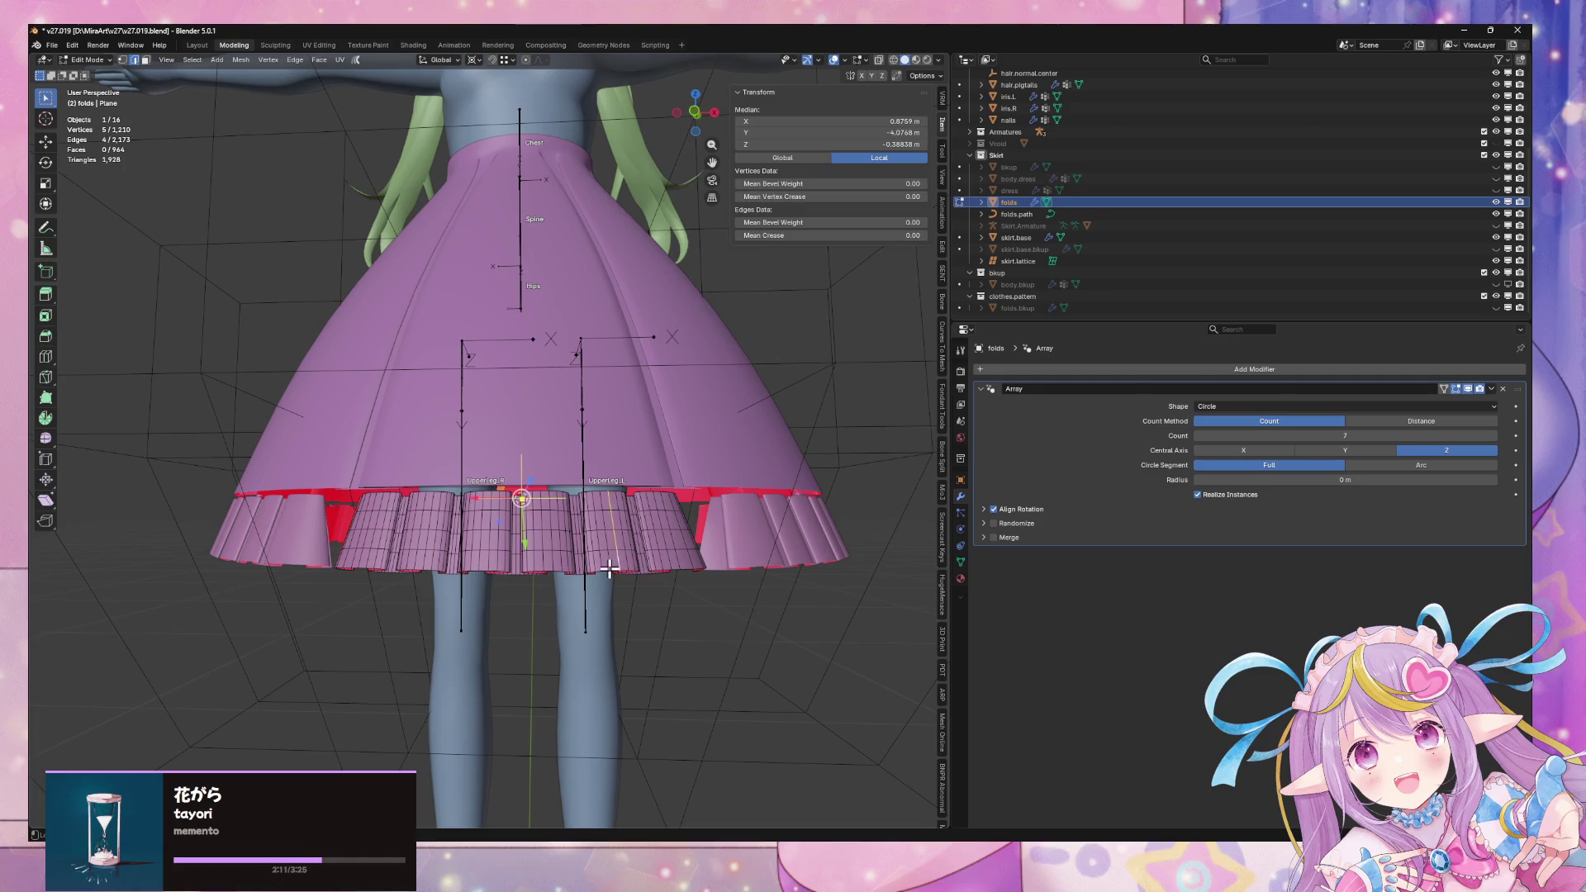
right_click(807, 560)
scroll(797, 548, "down", 4)
mouse_move(796, 549)
middle_mouse_down()
mouse_move(796, 631)
mouse_move(828, 570)
mouse_move(908, 519)
mouse_move(496, 567)
mouse_move(443, 516)
mouse_move(584, 542)
mouse_move(559, 506)
mouse_move(446, 459)
mouse_move(749, 401)
middle_mouse_up()
scroll(796, 606, "up", 3)
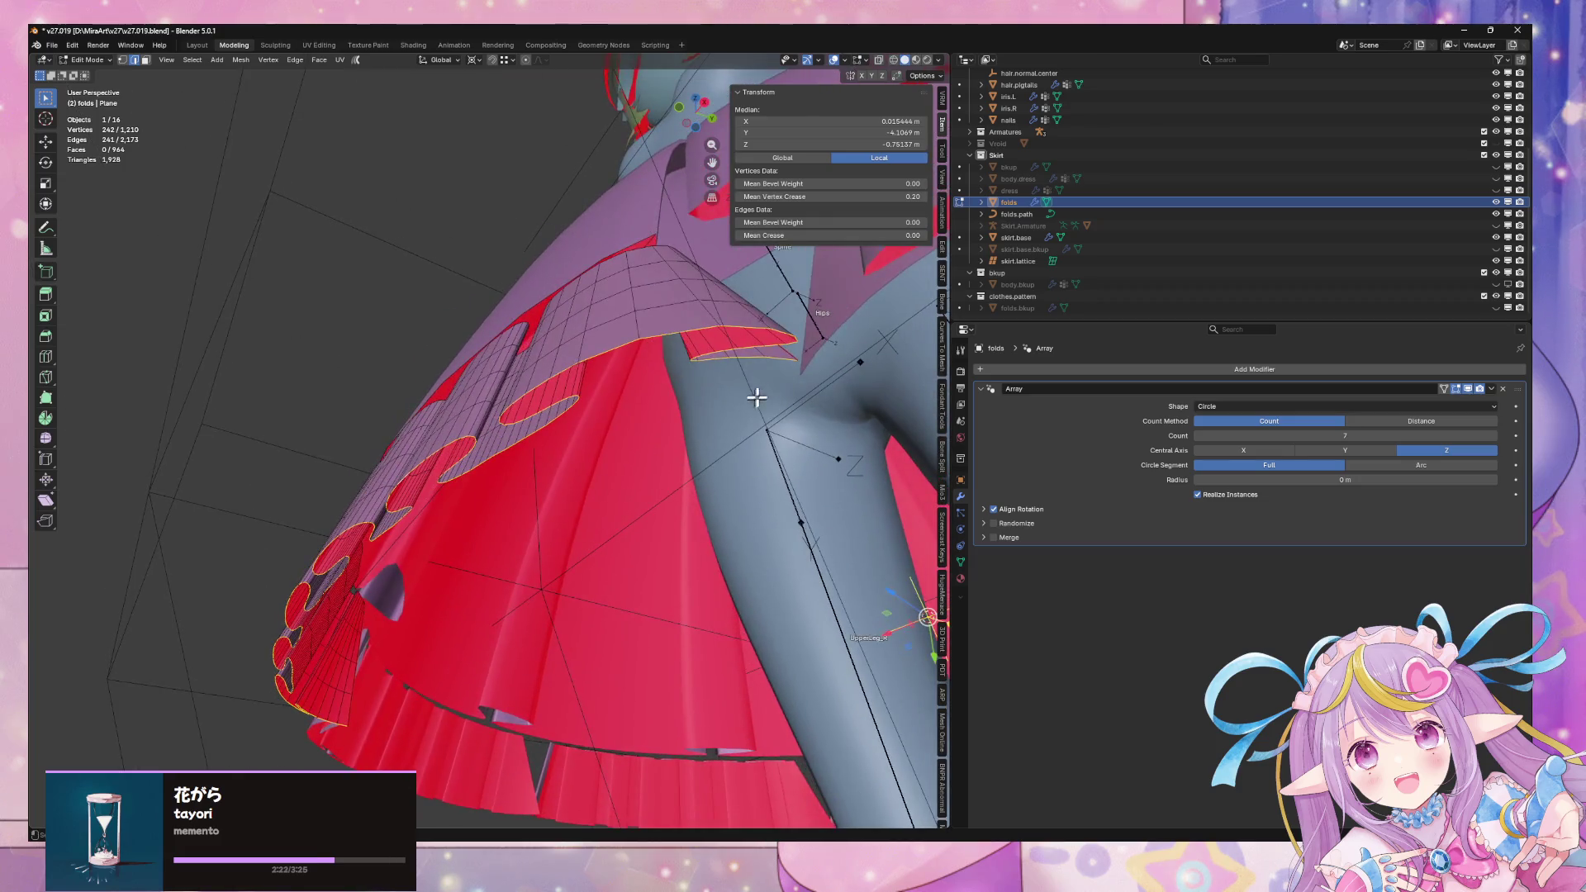
key("3")
left_click(755, 354)
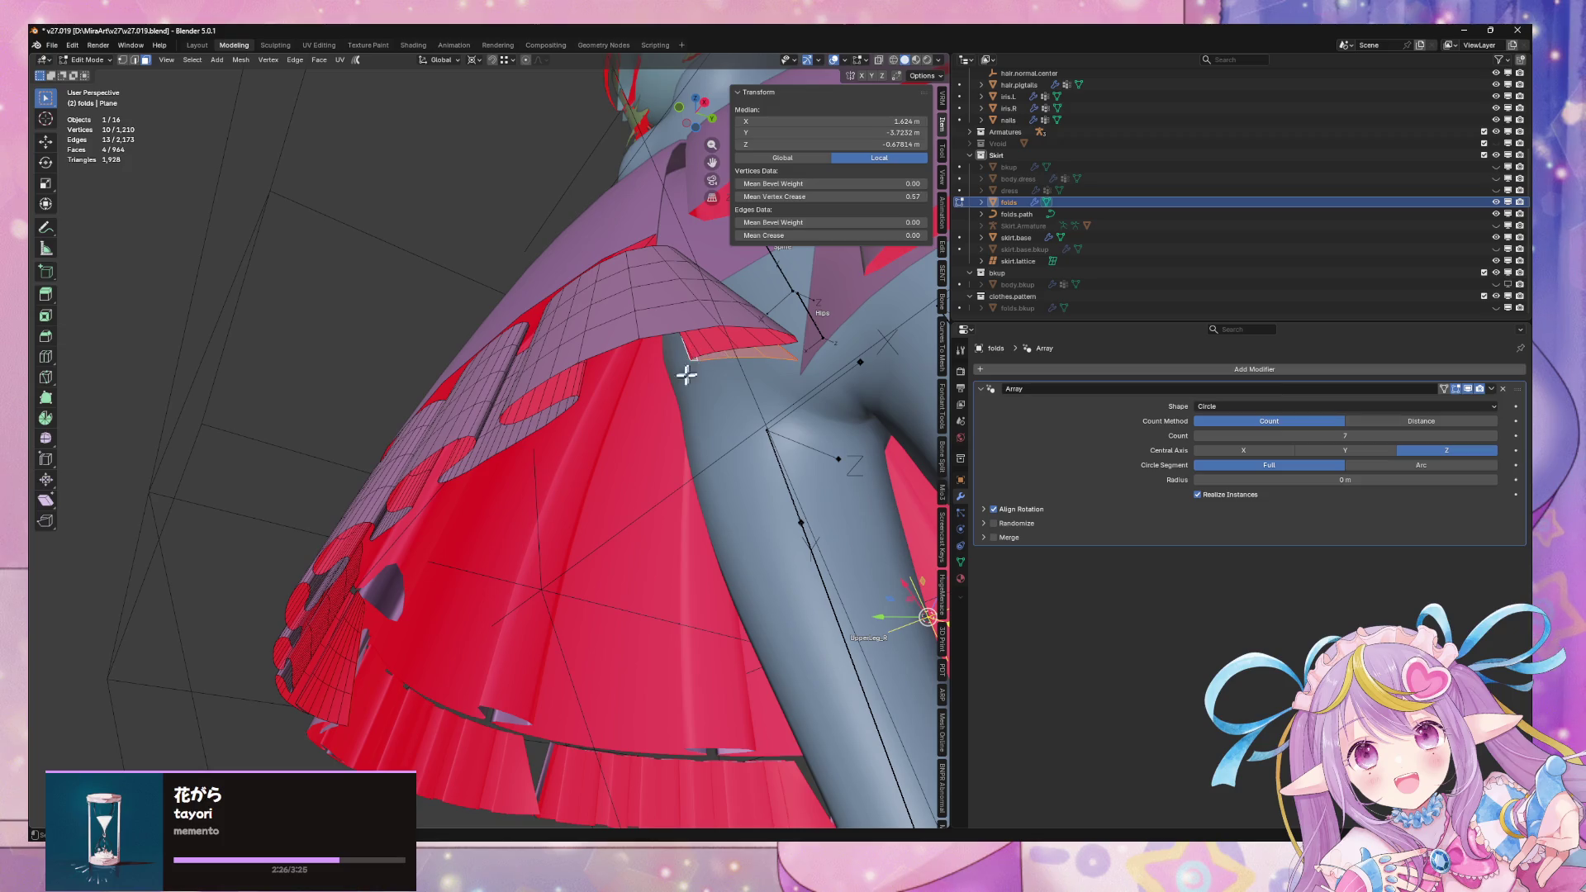
left_click(680, 406)
Delete three more edge face strips from the fold, viewed from below the hem
mouse_move(681, 407)
middle_mouse_down()
mouse_move(654, 418)
mouse_move(726, 396)
mouse_move(734, 348)
mouse_move(644, 417)
mouse_move(750, 419)
mouse_move(719, 411)
mouse_move(719, 450)
mouse_move(591, 422)
mouse_move(756, 446)
mouse_move(637, 439)
mouse_move(631, 456)
mouse_move(428, 392)
middle_mouse_up()
left_click(444, 380, "alt")
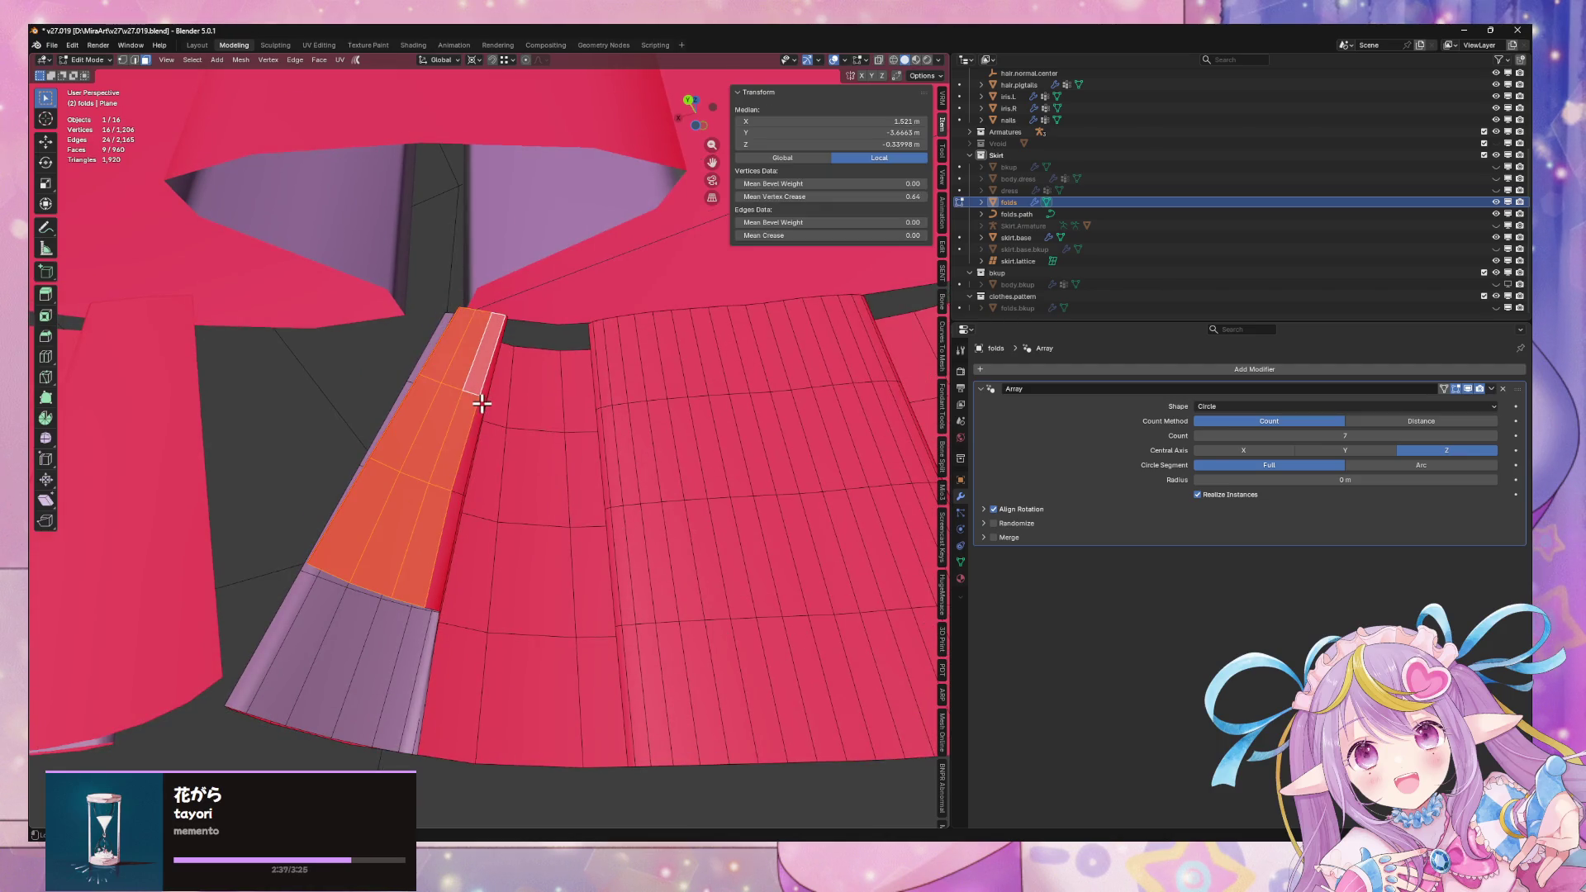
key("x")
left_click(462, 450)
scroll(479, 450, "down", 5)
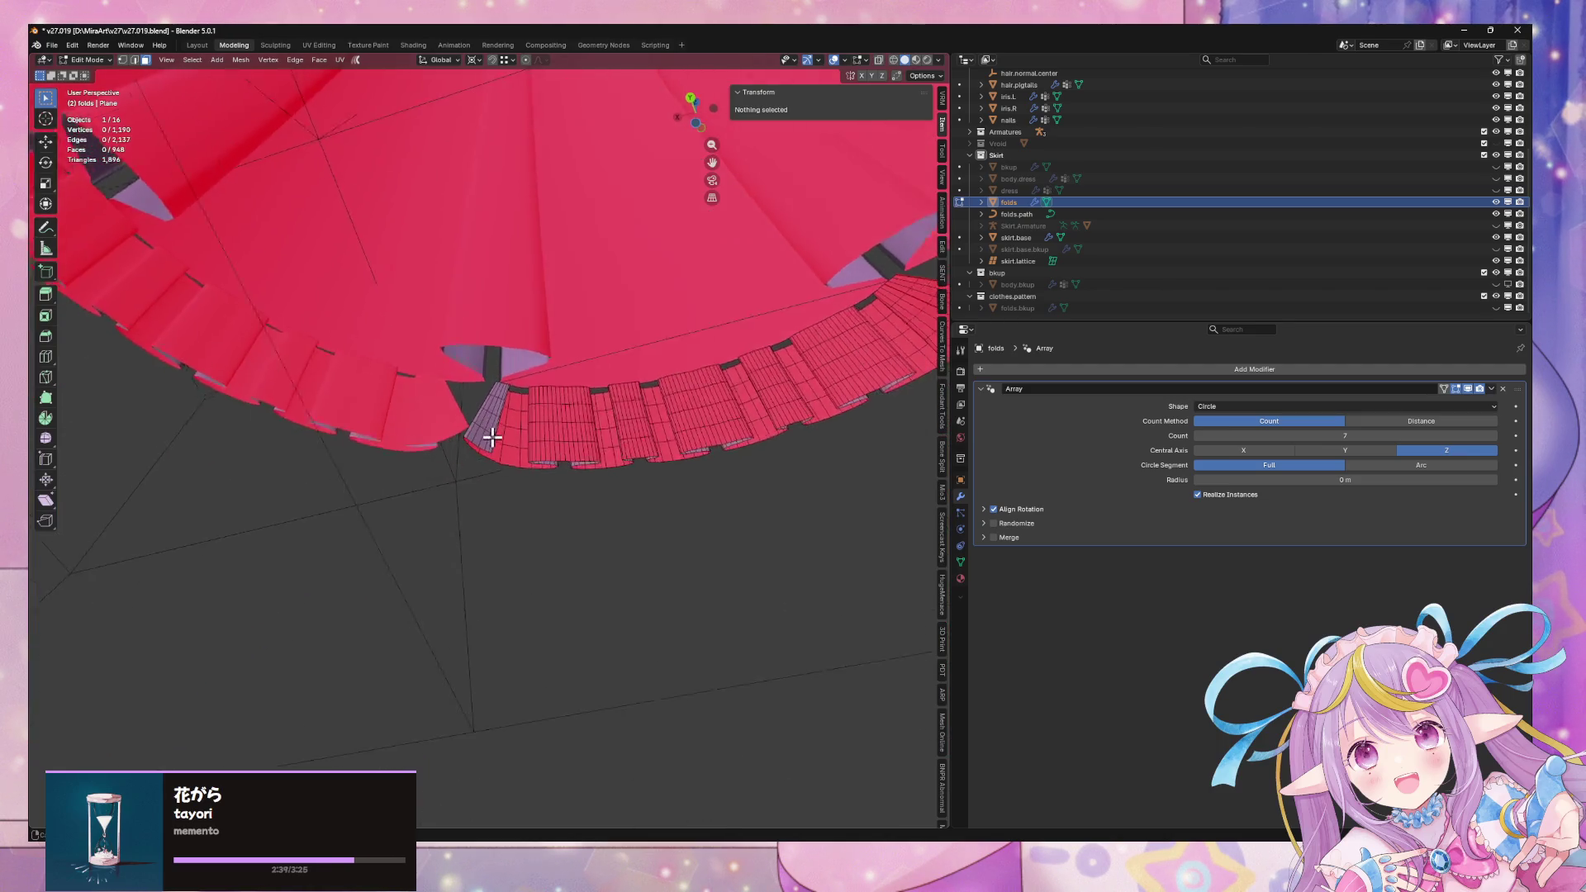
scroll(492, 434, "up", 3)
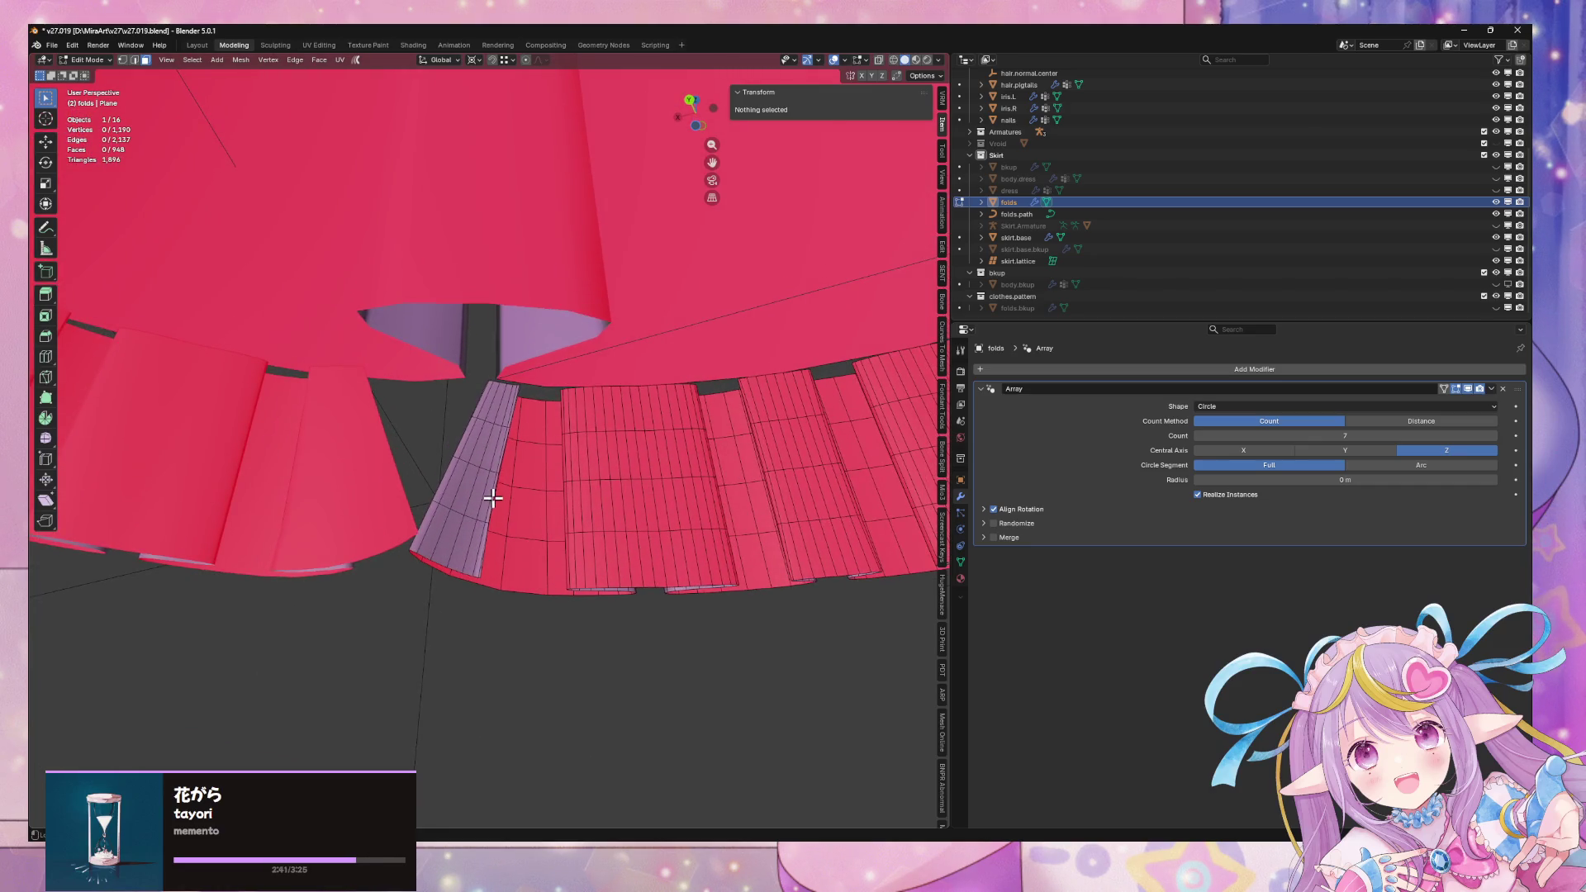
left_click(487, 515, "alt")
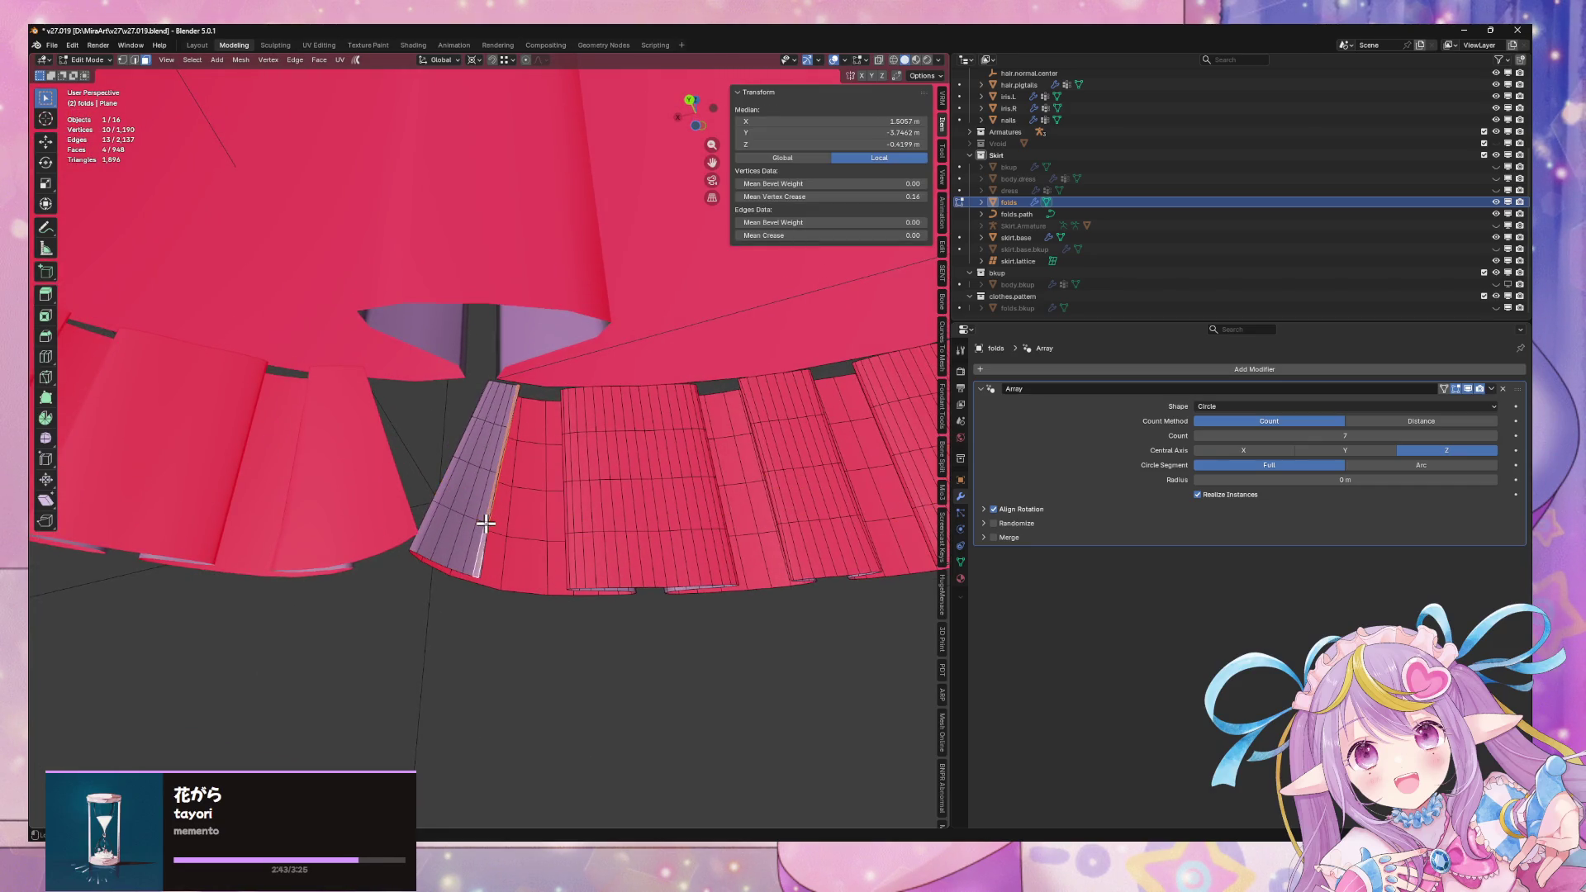
left_click(437, 503)
mouse_move(432, 496)
middle_mouse_down()
mouse_move(662, 567)
mouse_move(594, 521)
mouse_move(678, 481)
mouse_move(549, 496)
mouse_move(538, 513)
mouse_move(418, 537)
mouse_move(464, 501)
mouse_move(644, 471)
mouse_move(499, 525)
middle_mouse_up()
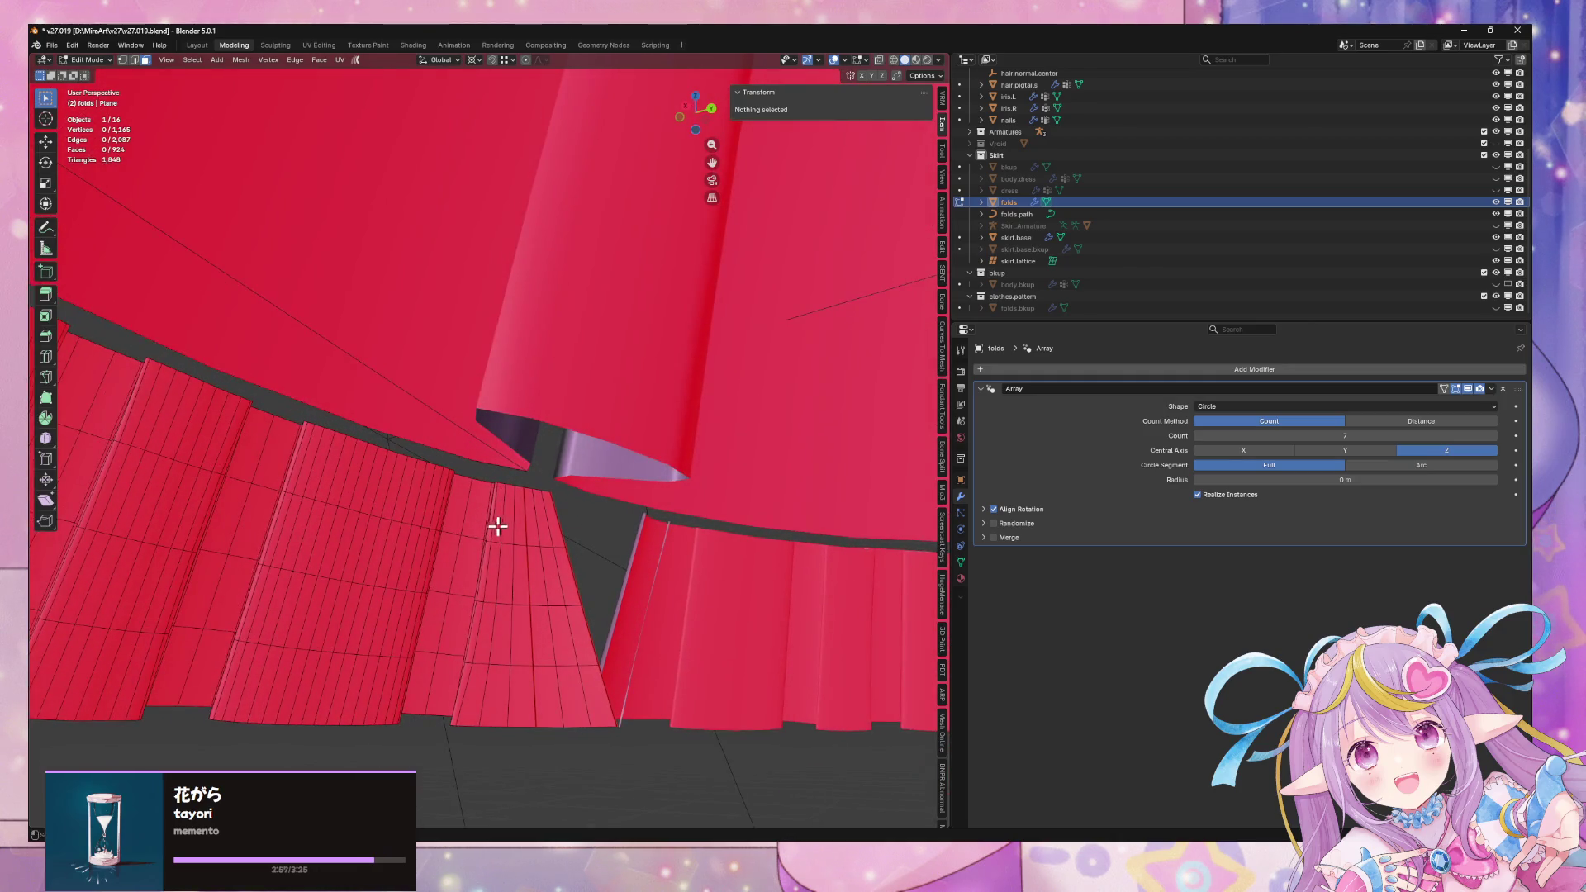
left_click(492, 541, "alt")
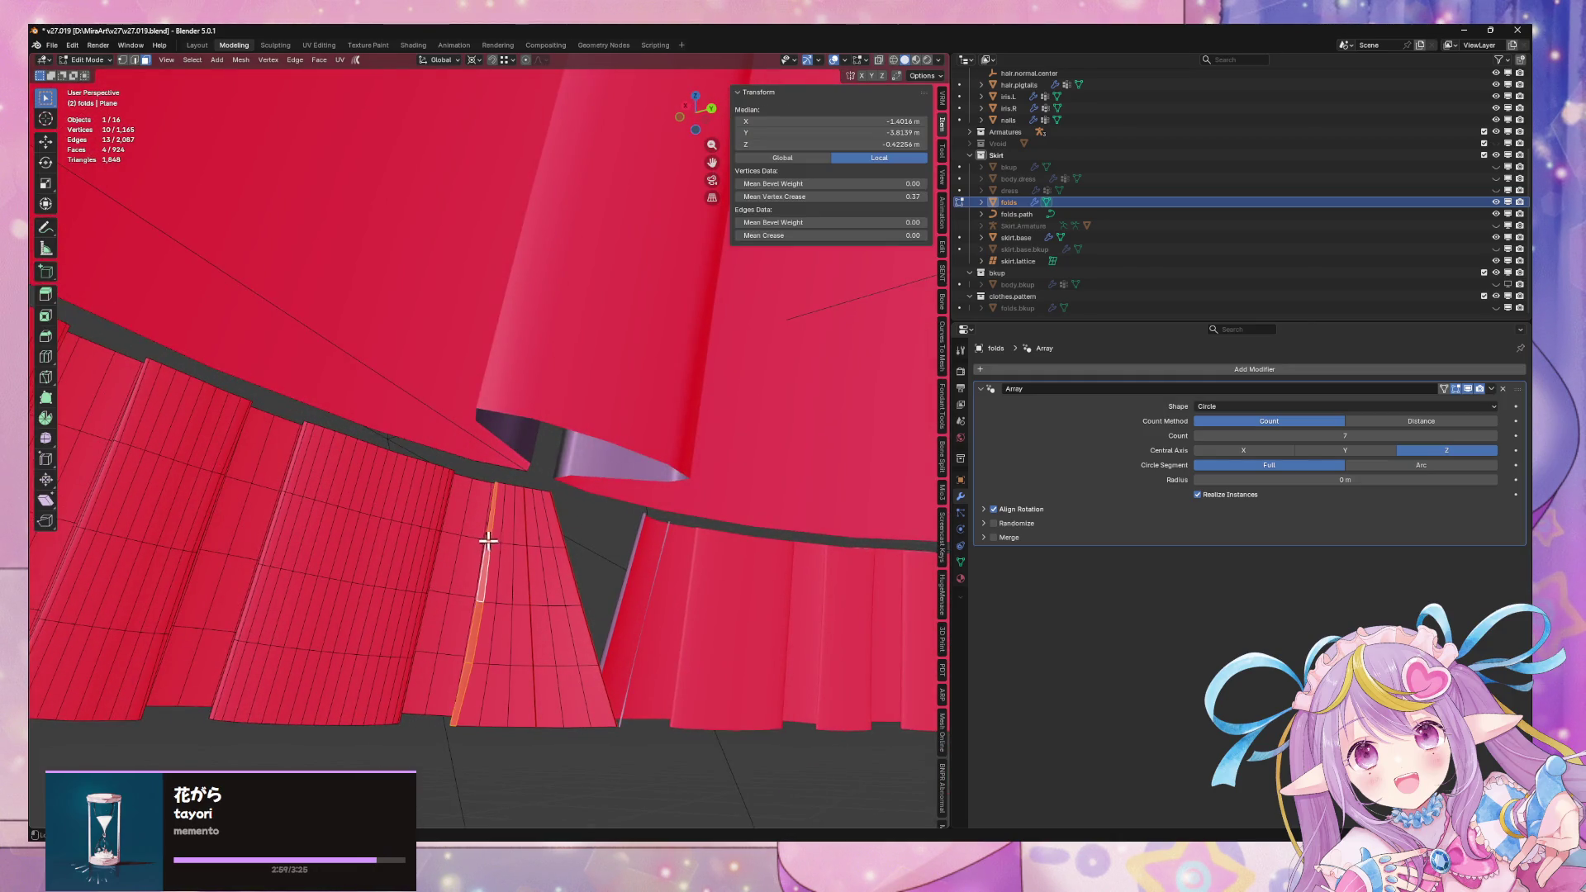
key("x")
left_click(521, 545)
Select another vertical face loop in the fold and delete its vertices
left_click(513, 542, "alt")
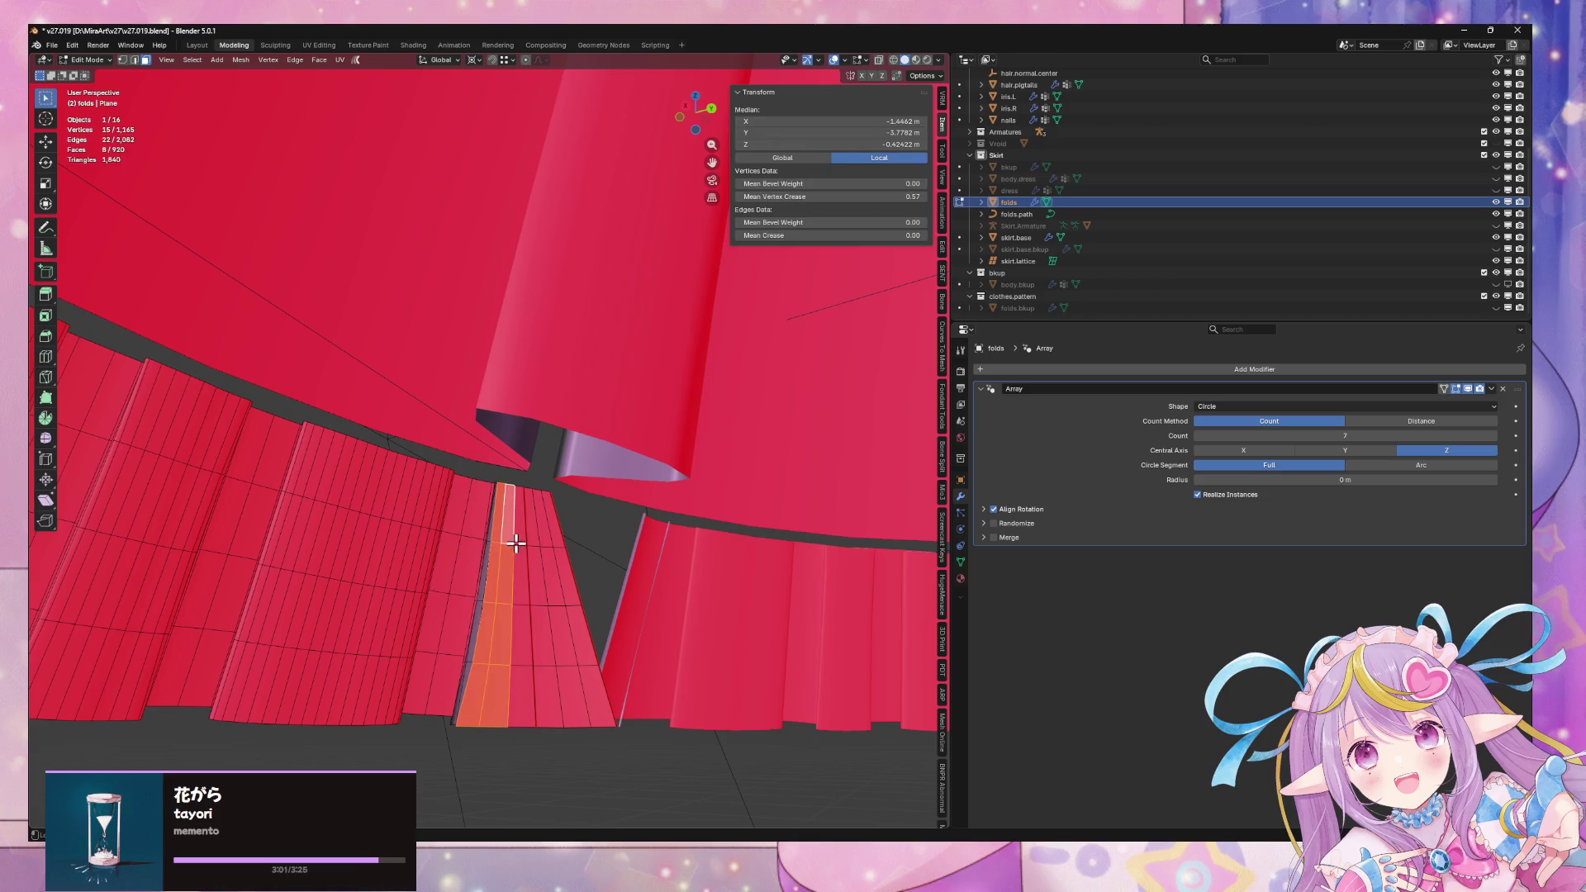
mouse_move(584, 541)
middle_mouse_down()
mouse_move(517, 539)
mouse_move(524, 550)
middle_mouse_up()
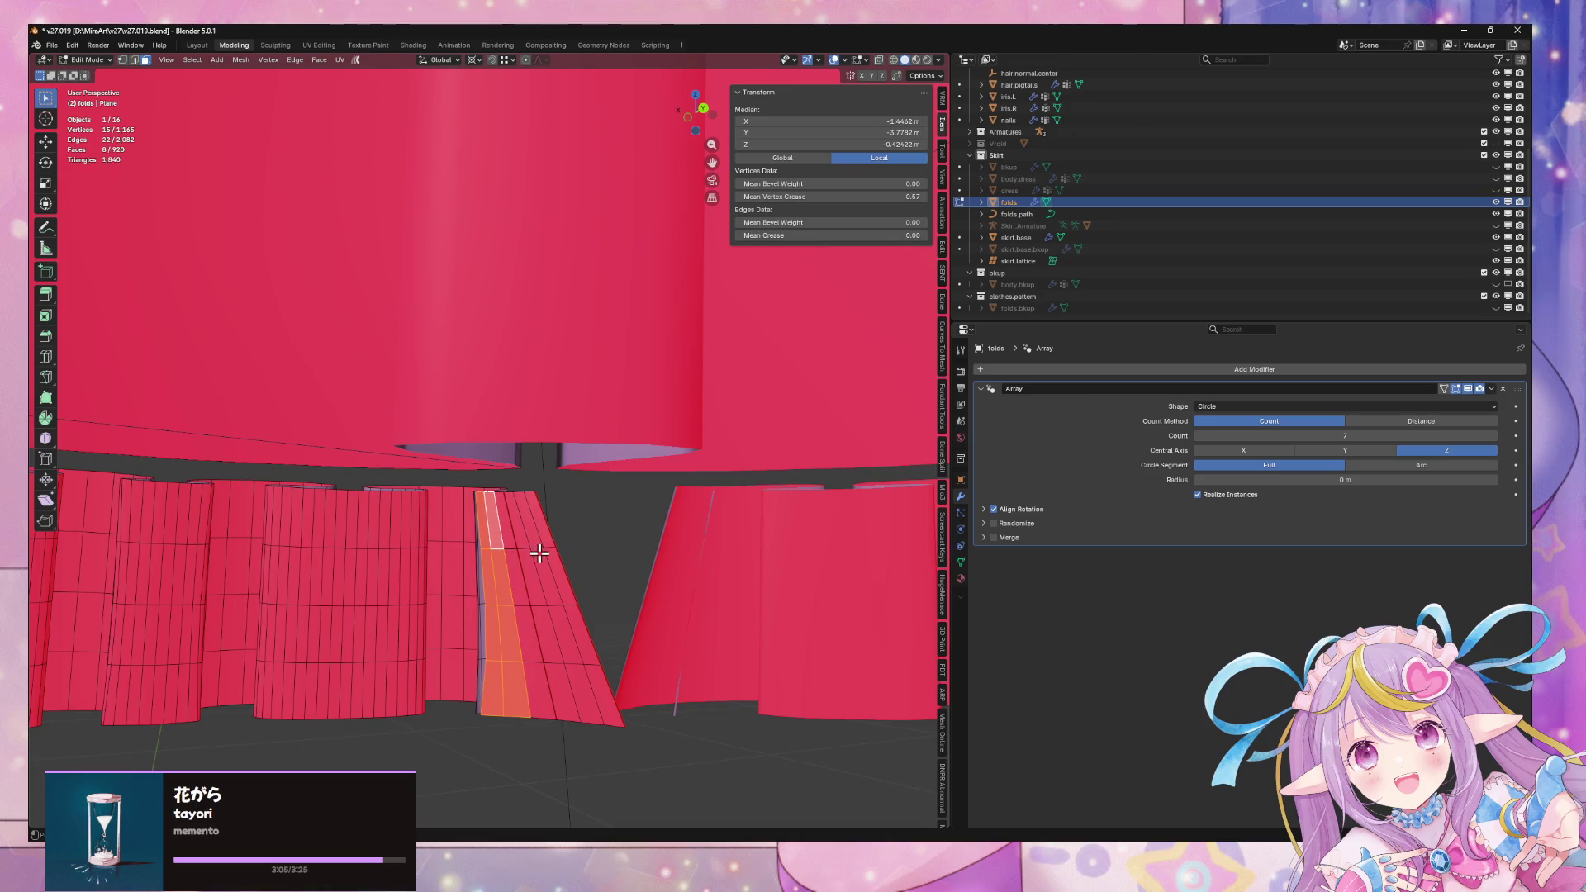
key("alt+a")
left_click(535, 552, "alt")
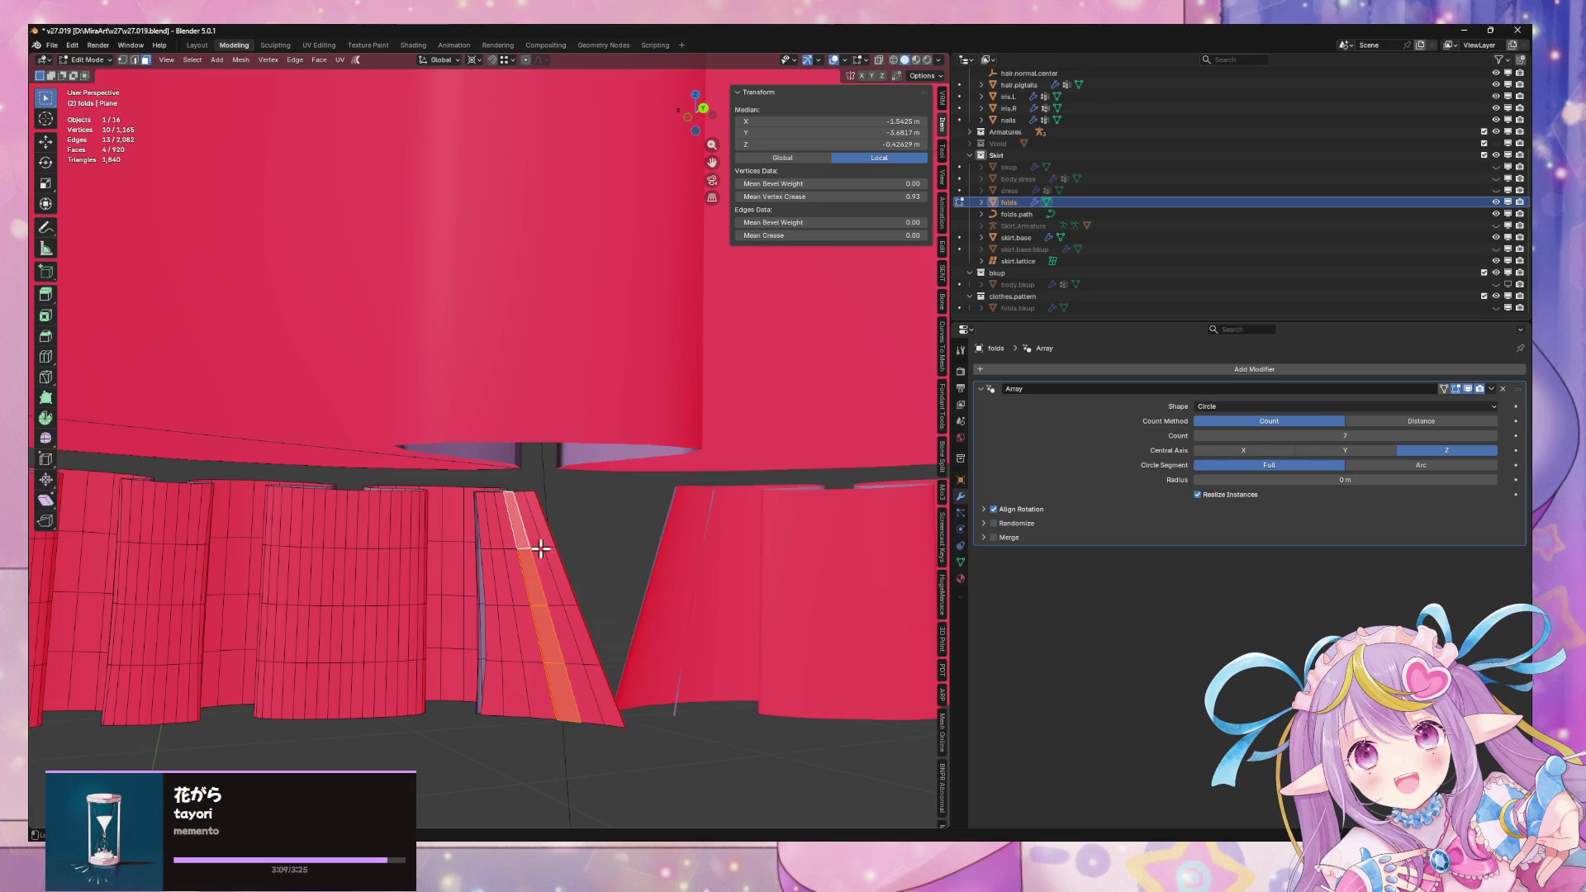
key("x")
left_click(555, 550)
scroll(553, 545, "down", 10)
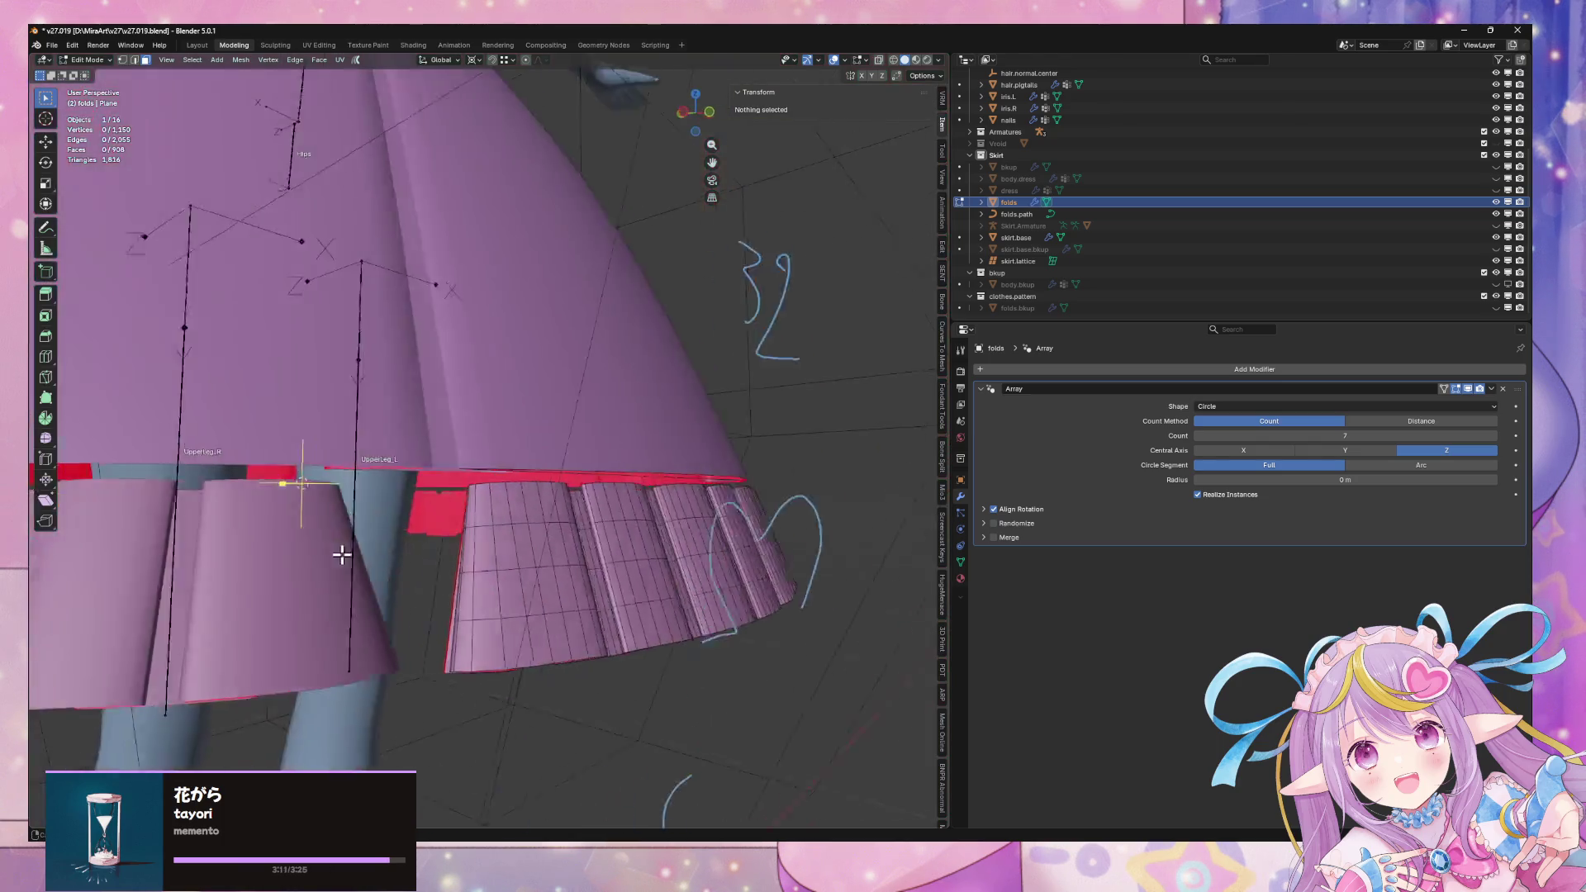
Scale the whole folds mesh slightly wider along X so the pleat ring closes
middle_click_drag(551, 545, 515, 567)
mouse_move(600, 535)
middle_mouse_down()
mouse_move(680, 503)
mouse_move(657, 522)
middle_mouse_up()
key("Tab")
key("Tab")
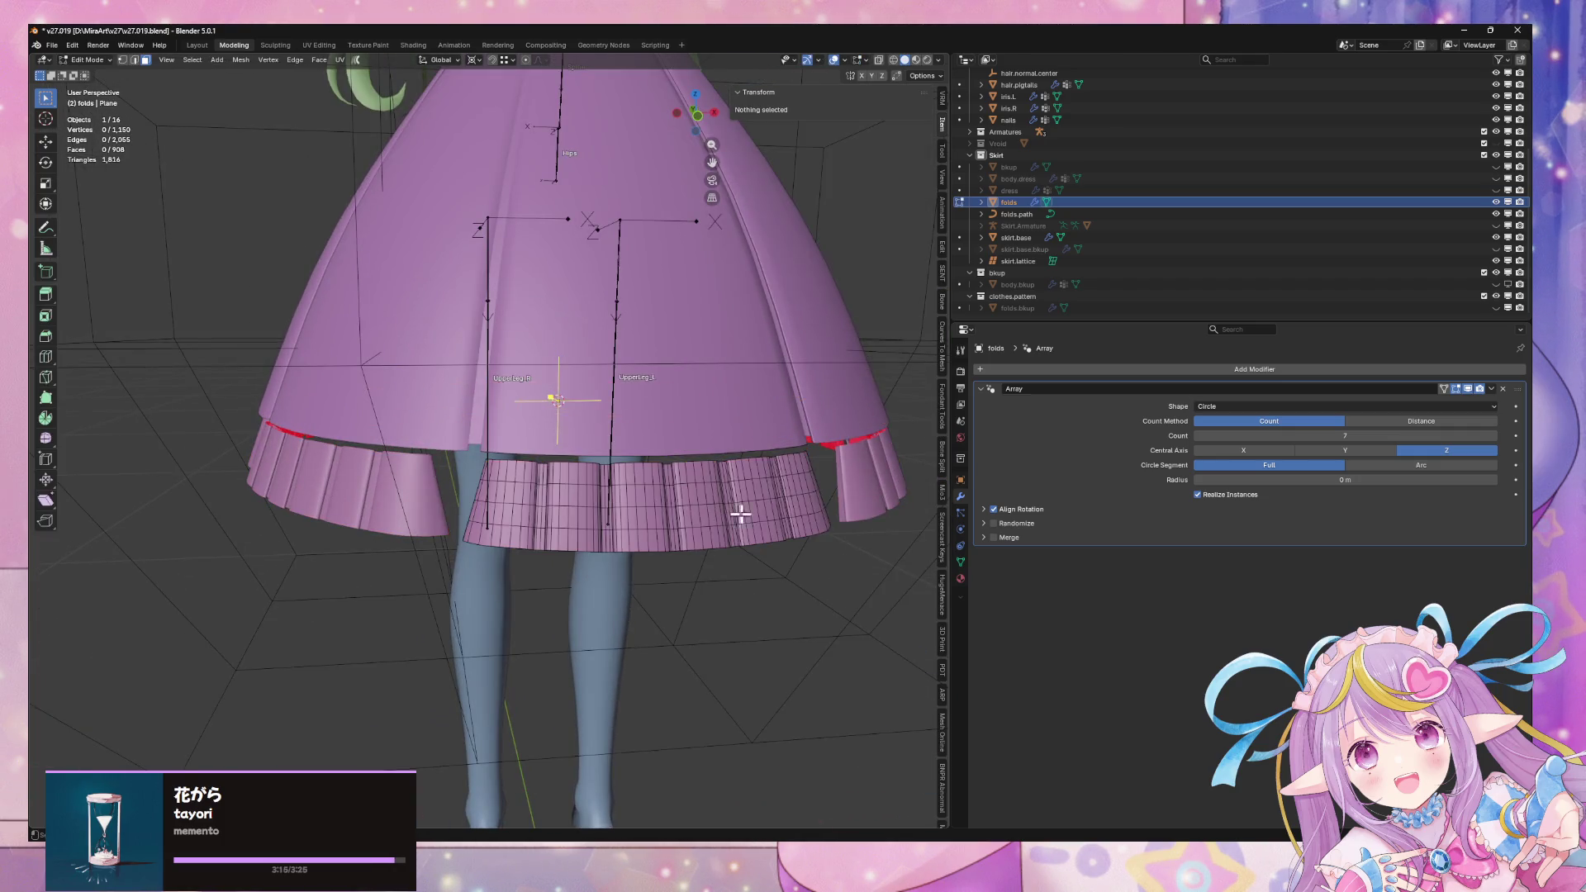
key("a")
key("s")
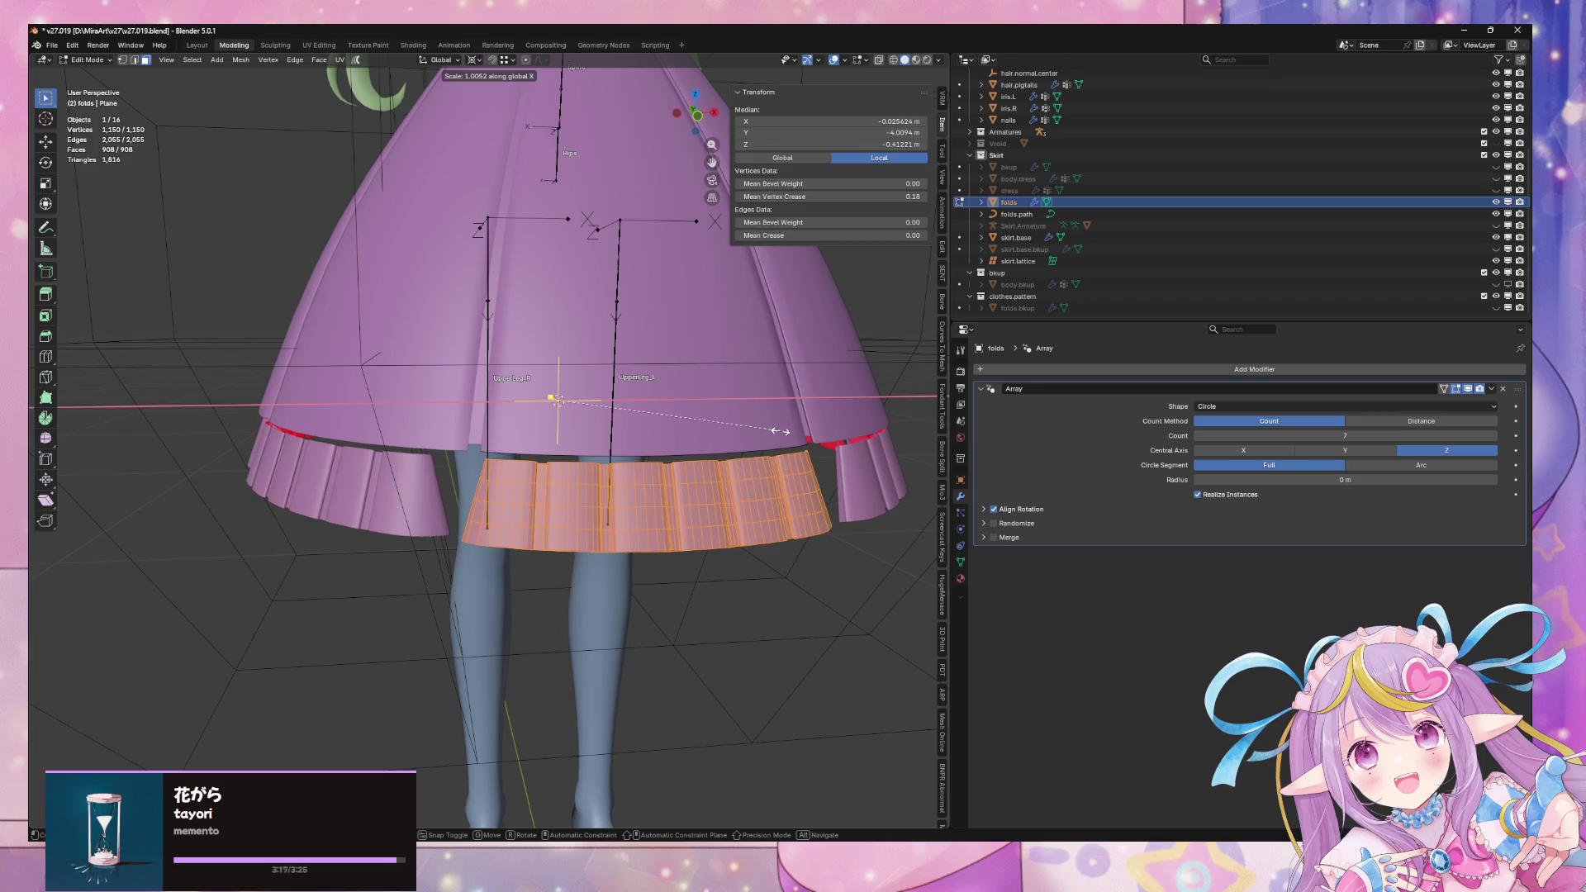
left_click(785, 430)
key("Tab")
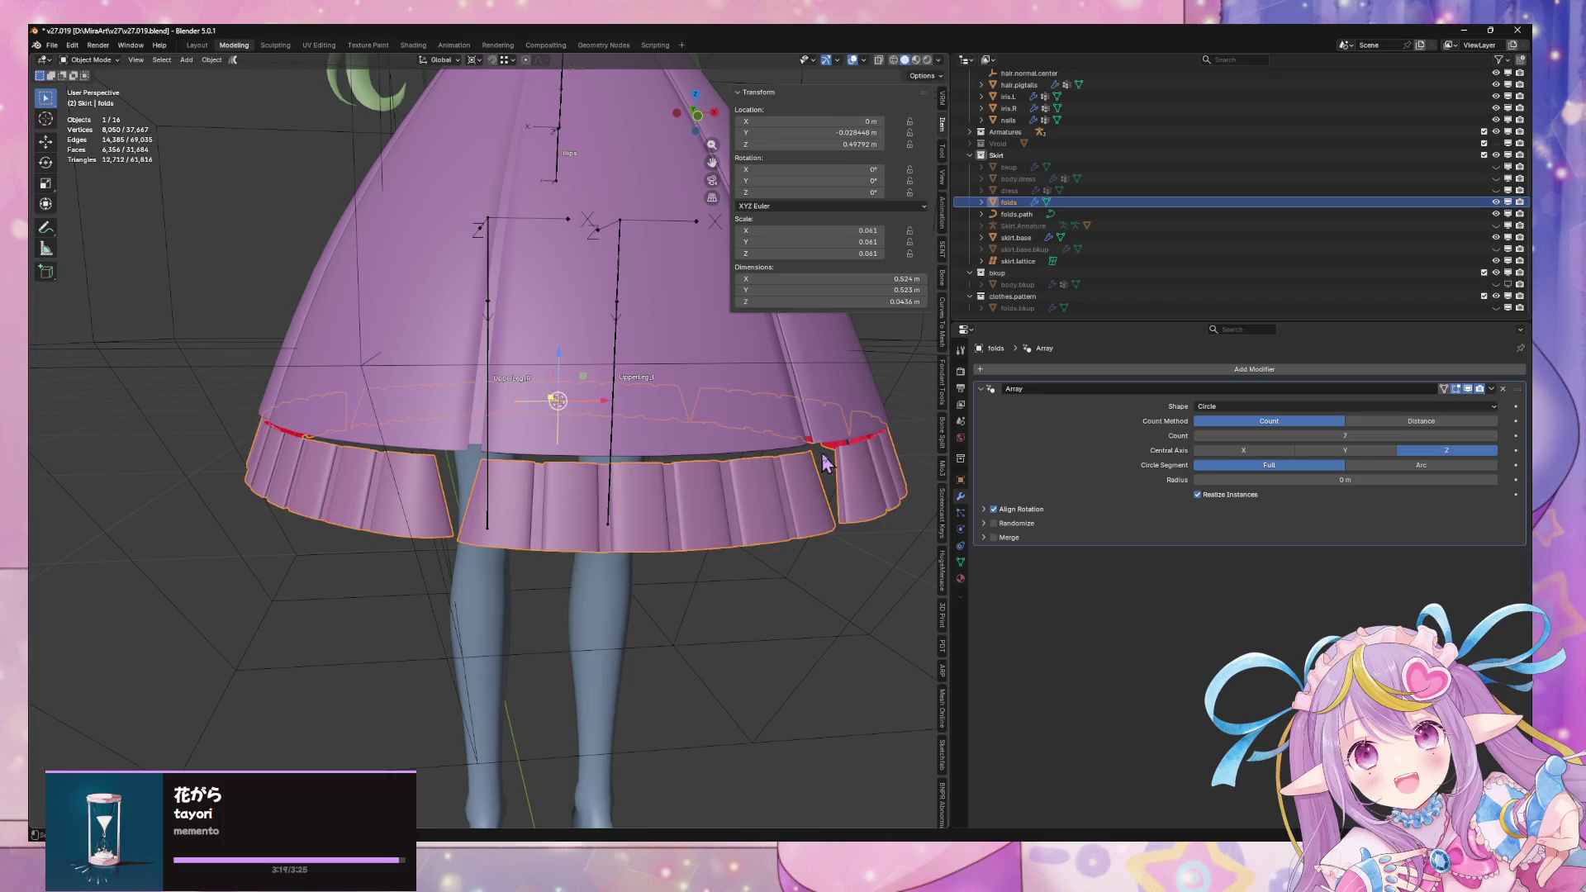
Select skirt.lattice, then skirt.base, and enter Edit Mode on skirt.base
left_click(859, 585)
scroll(838, 576, "down", 3)
mouse_move(838, 576)
middle_mouse_down()
mouse_move(719, 460)
mouse_move(715, 390)
mouse_move(658, 442)
mouse_move(627, 435)
mouse_move(814, 418)
mouse_move(801, 460)
mouse_move(676, 364)
middle_mouse_up()
left_click(727, 417)
key("Tab")
middle_click_drag(641, 414, 637, 313)
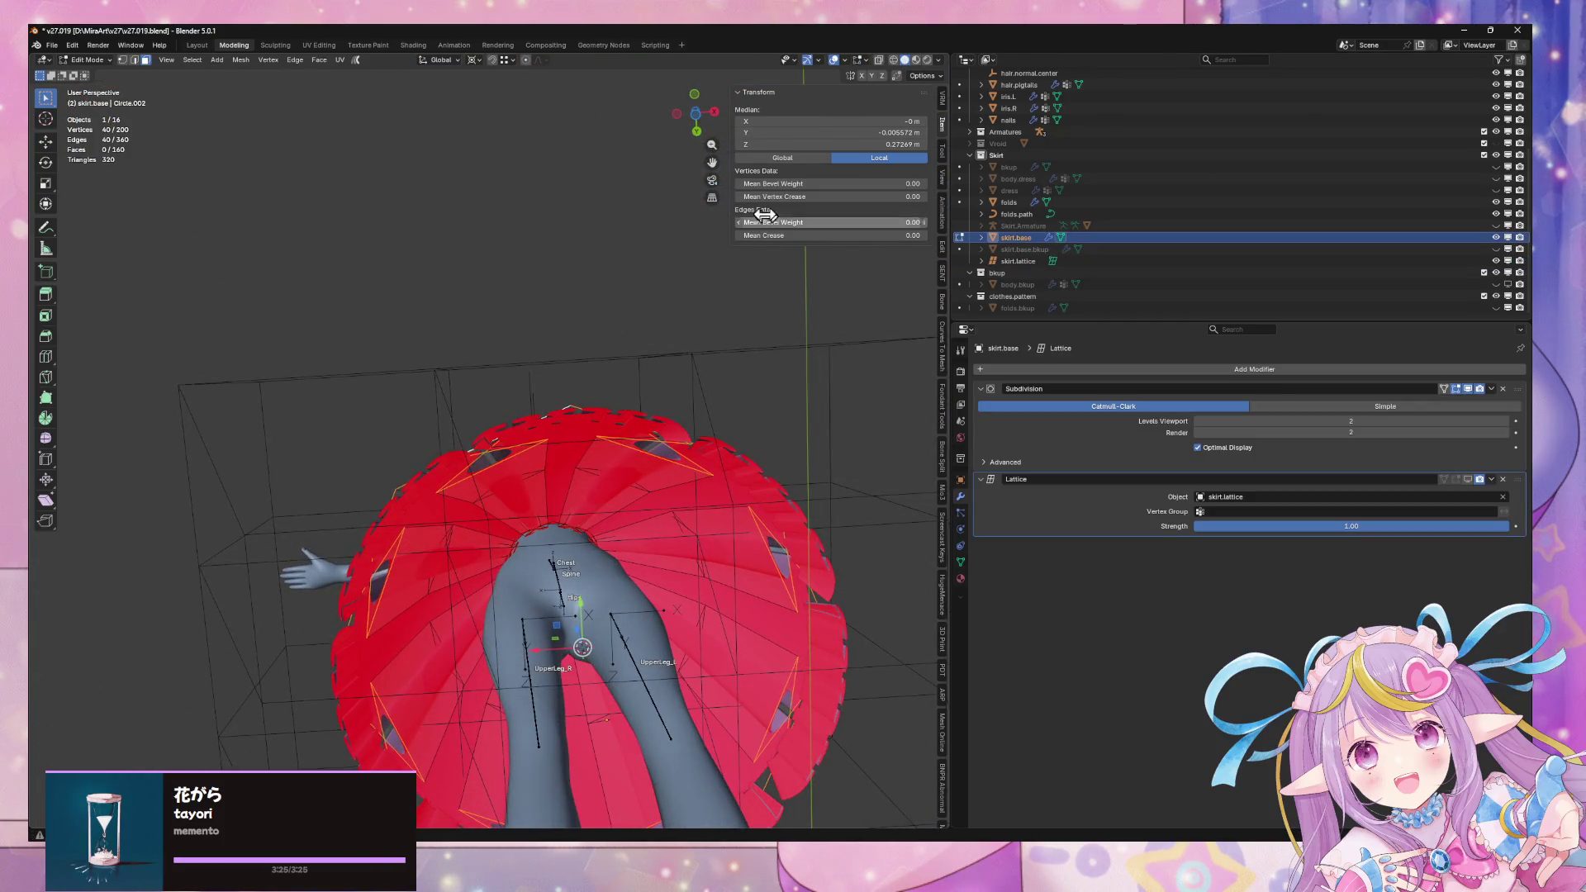
left_click(715, 116)
middle_click_drag(667, 433, 642, 314, "shift")
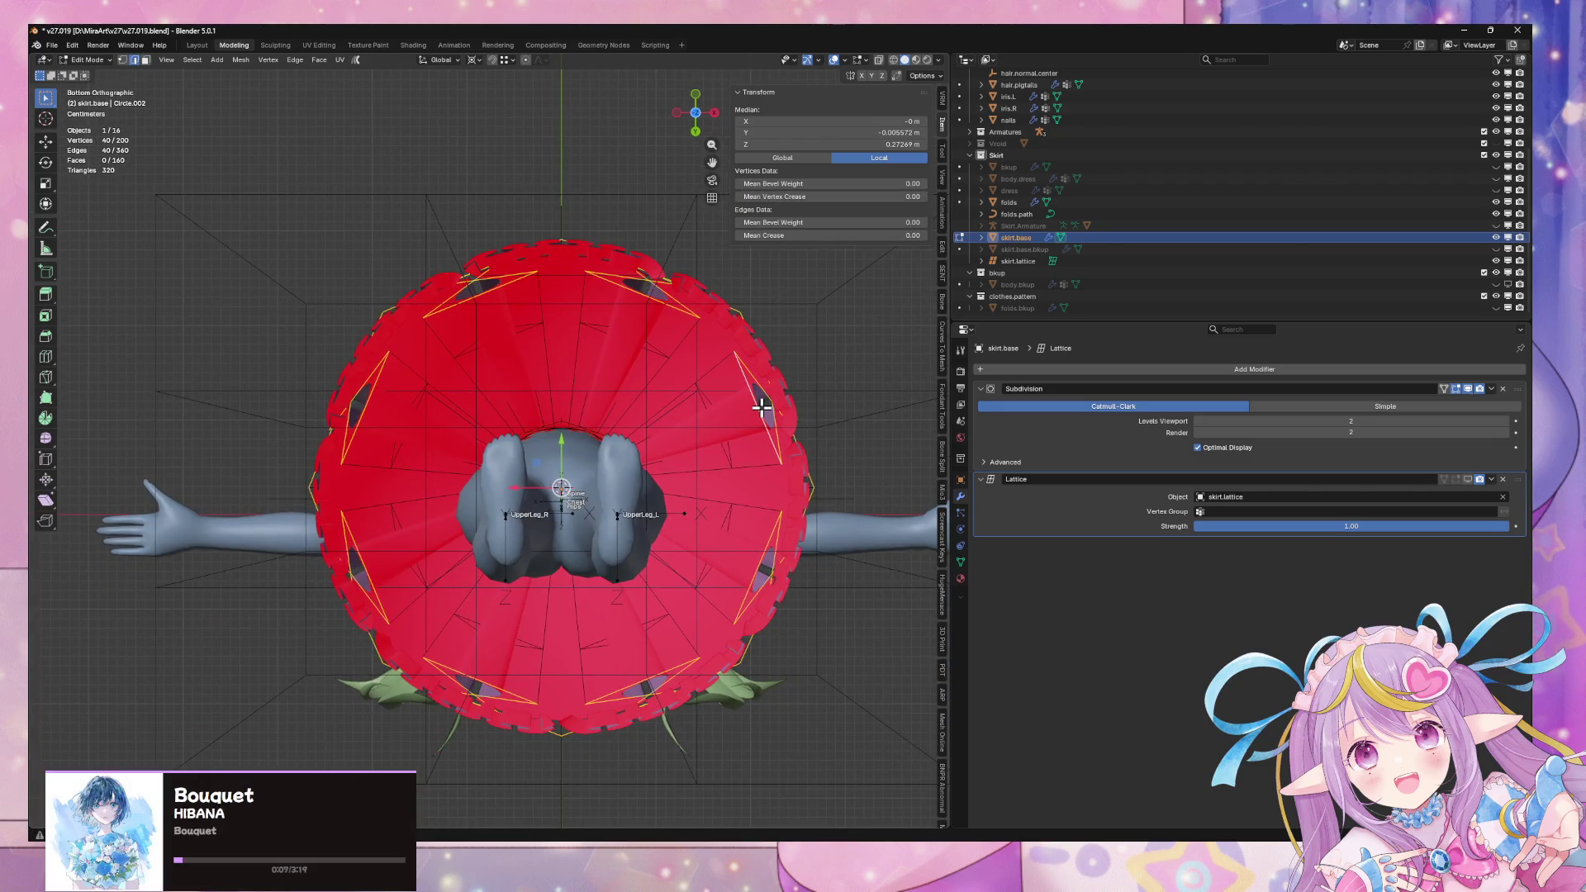
key("shift+s")
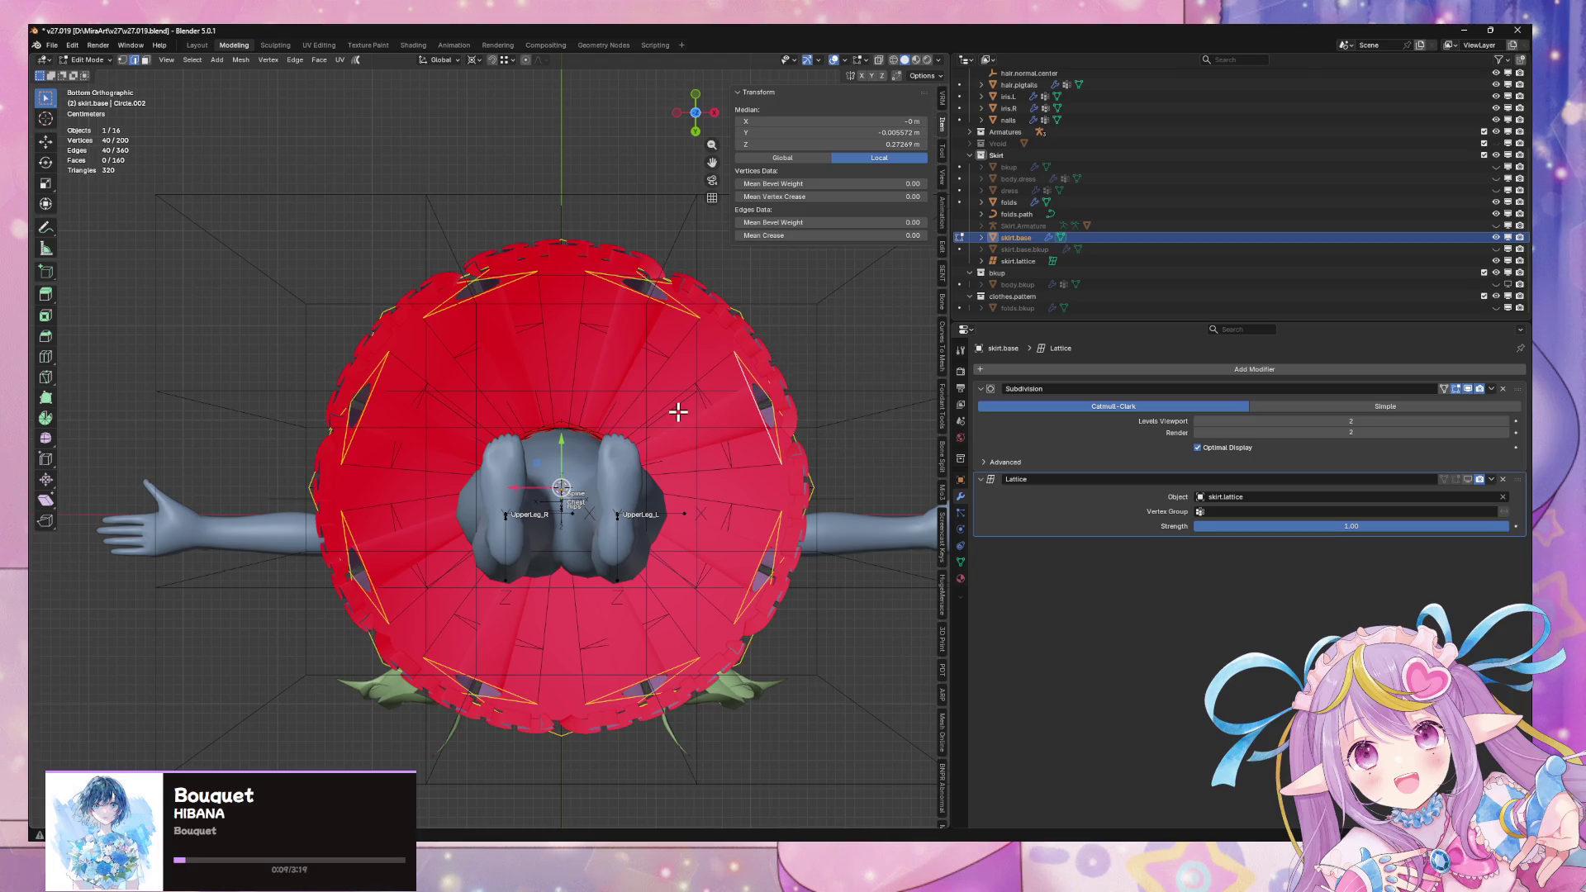
middle_click_drag(669, 399, 656, 541)
key("Tab")
left_click(651, 551)
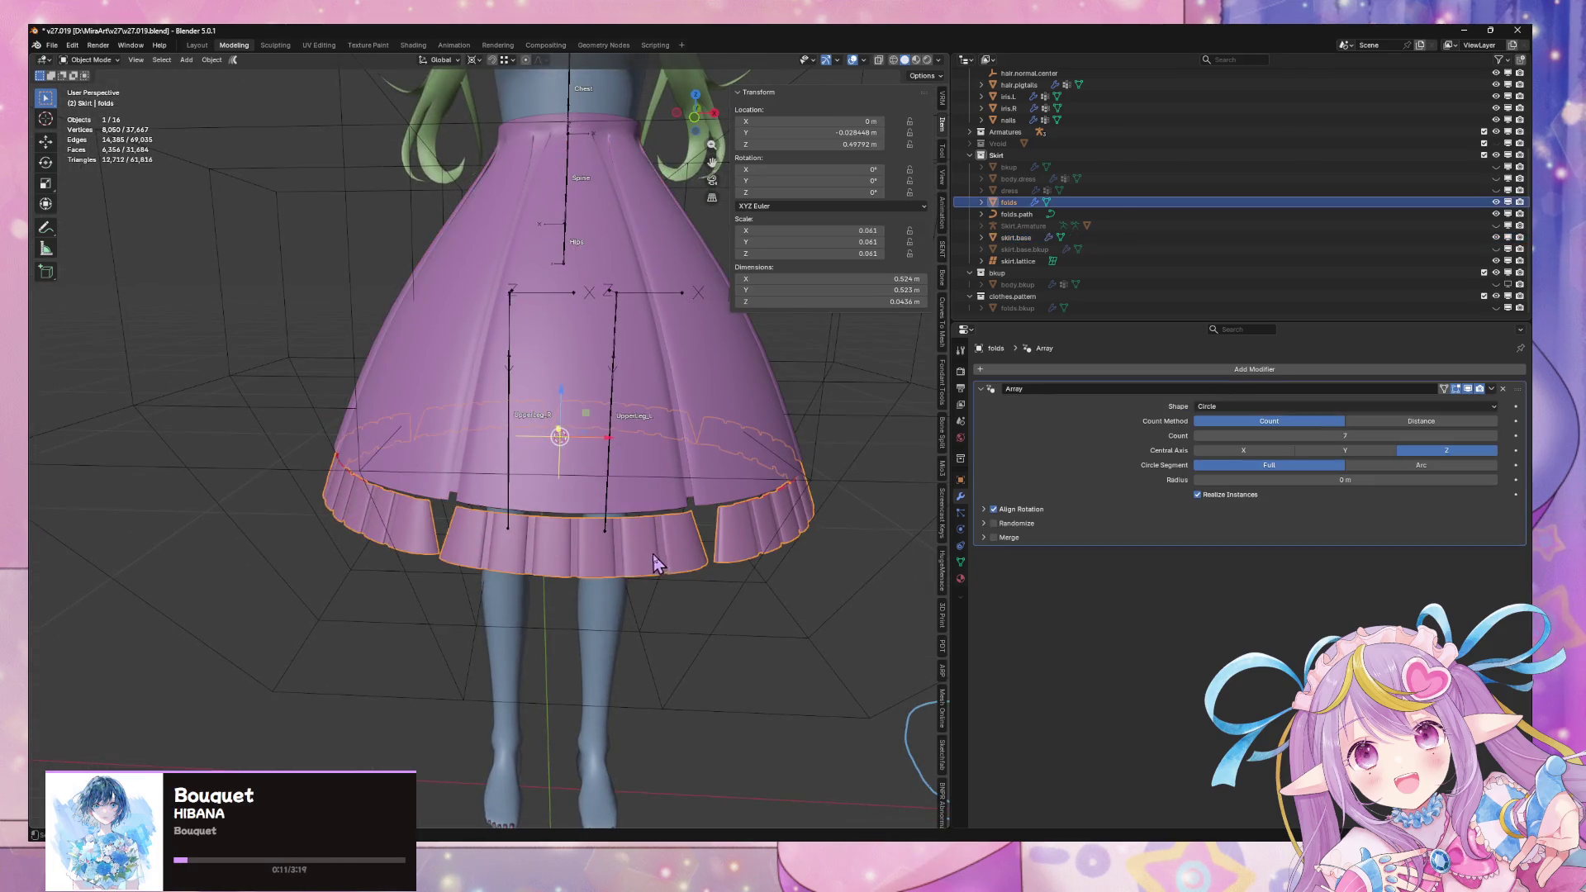
mouse_move(548, 432)
middle_mouse_down()
mouse_move(561, 266)
mouse_move(570, 304)
middle_mouse_up()
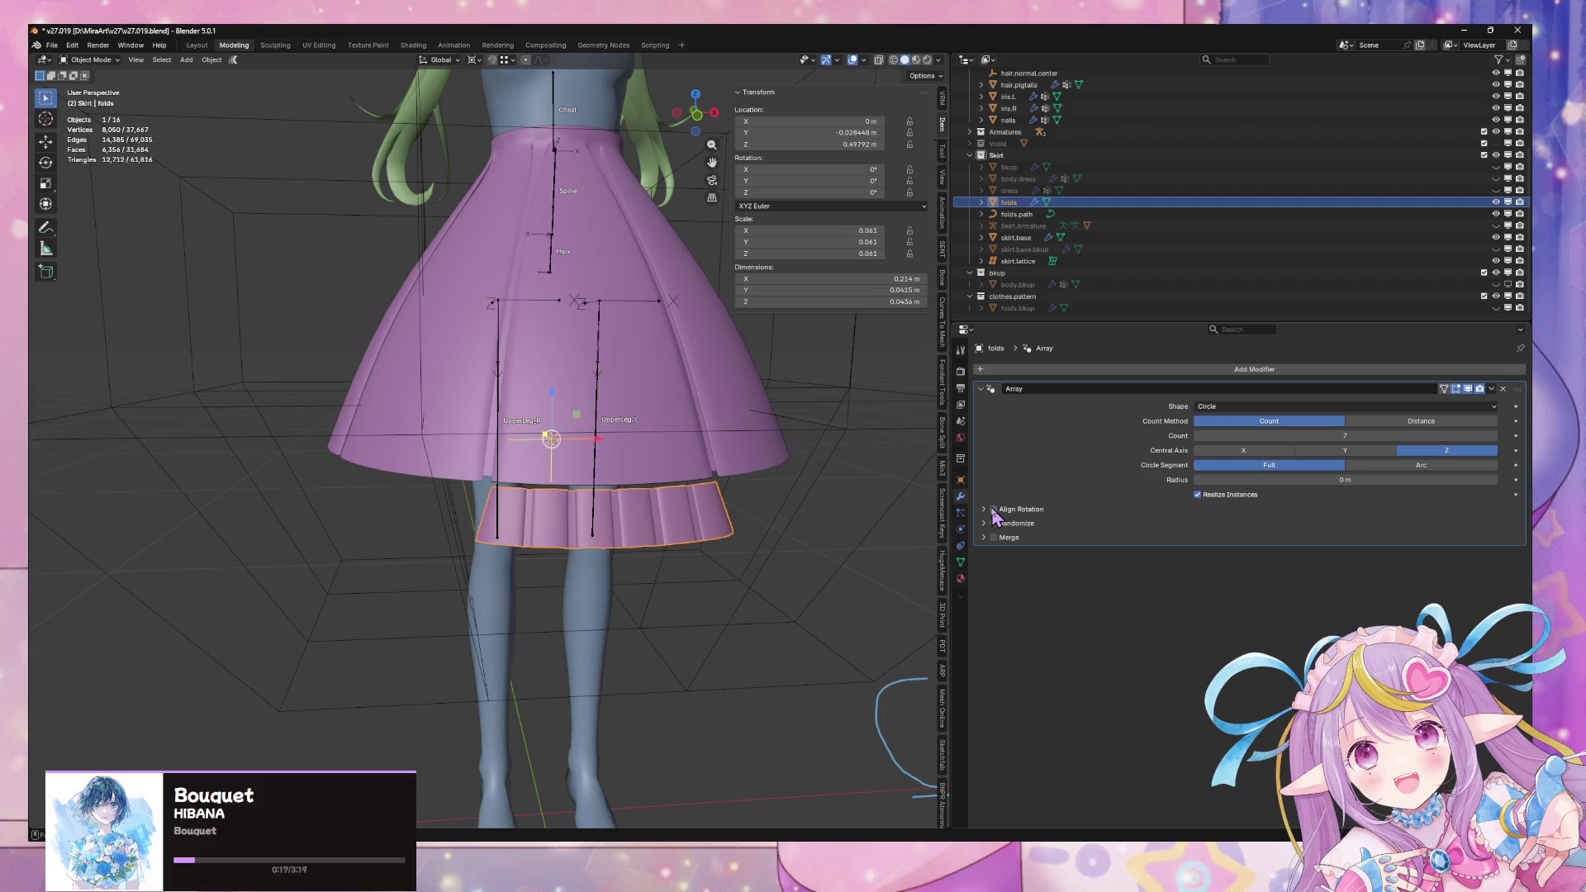
left_click(1353, 453)
left_click(1431, 452)
left_click(1421, 466)
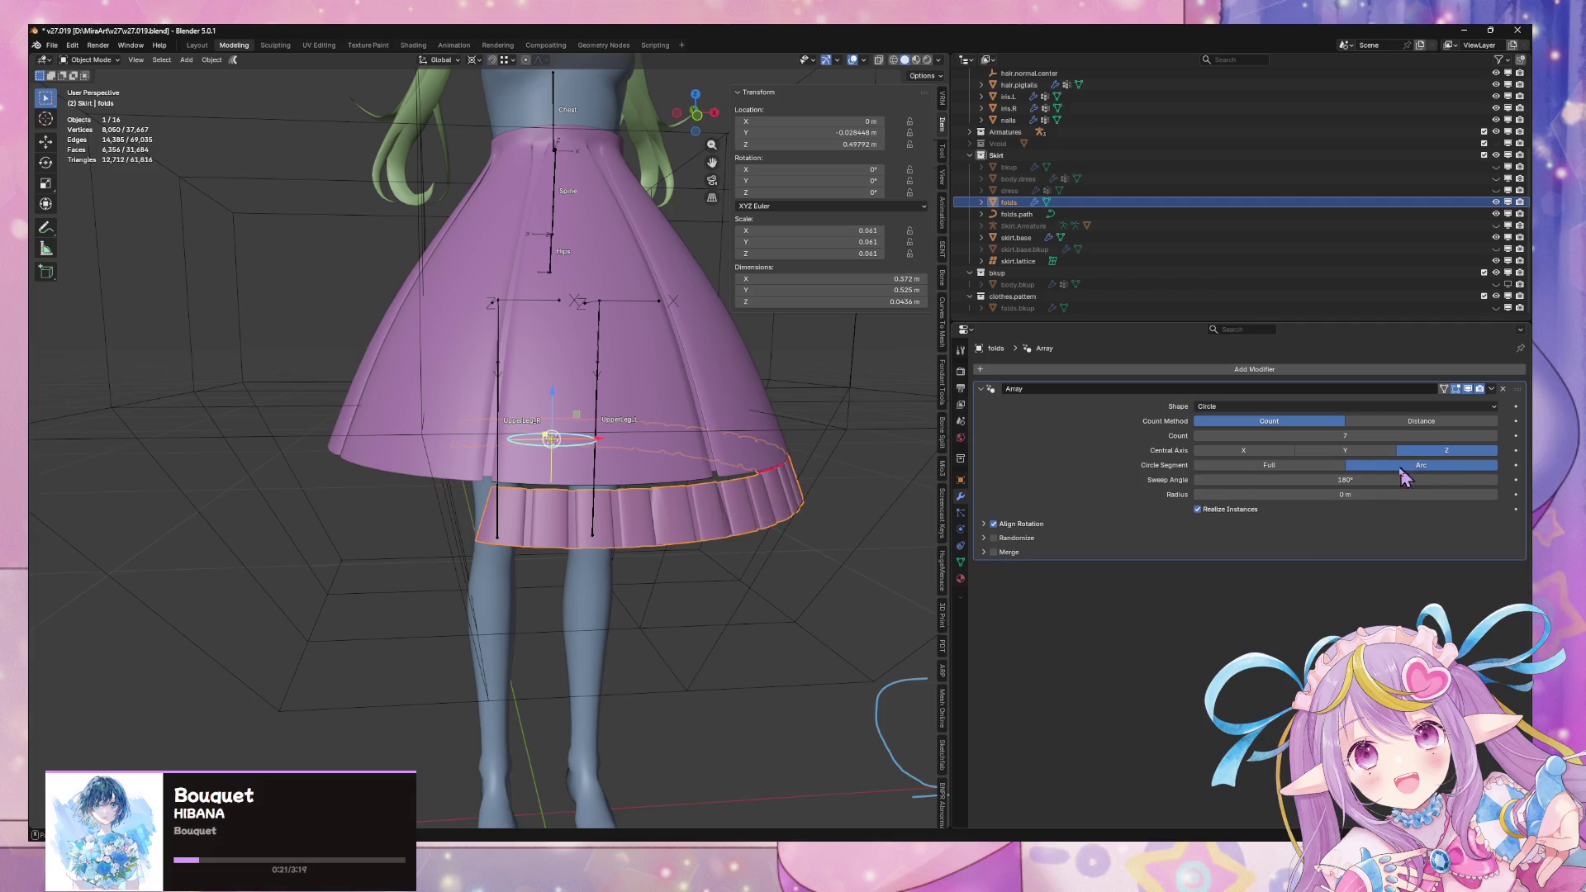
left_click(1319, 466)
mouse_move(772, 450)
middle_mouse_down()
mouse_move(701, 443)
mouse_move(782, 444)
mouse_move(829, 404)
mouse_move(748, 434)
mouse_move(705, 421)
middle_mouse_up()
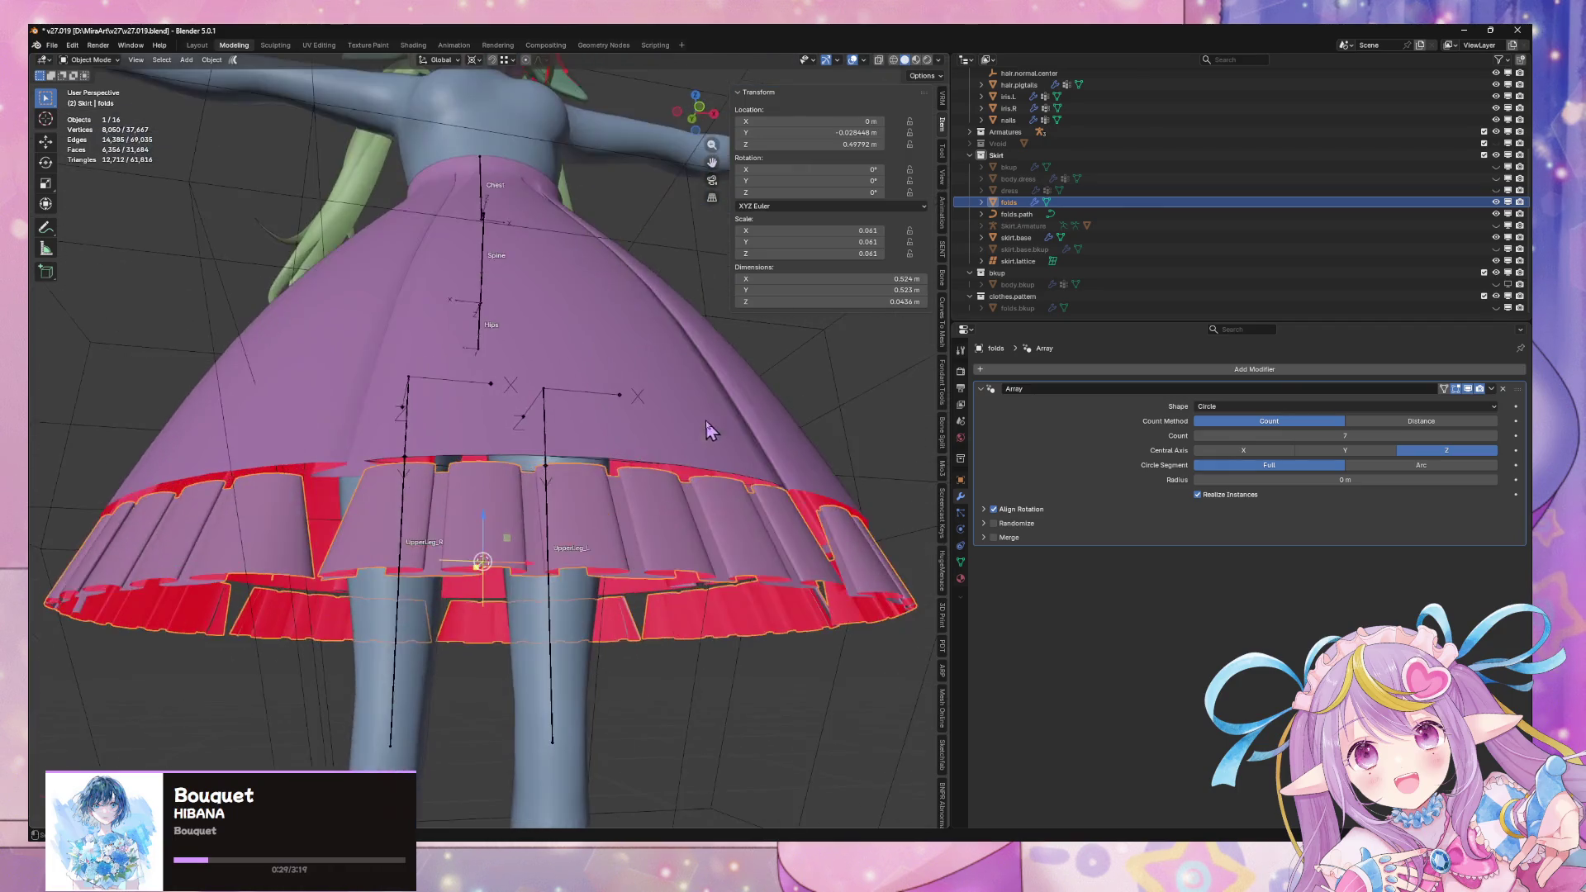
Enter Edit Mode on folds and delete one vertical column of pleat faces
key("Tab")
left_click(497, 569, "alt")
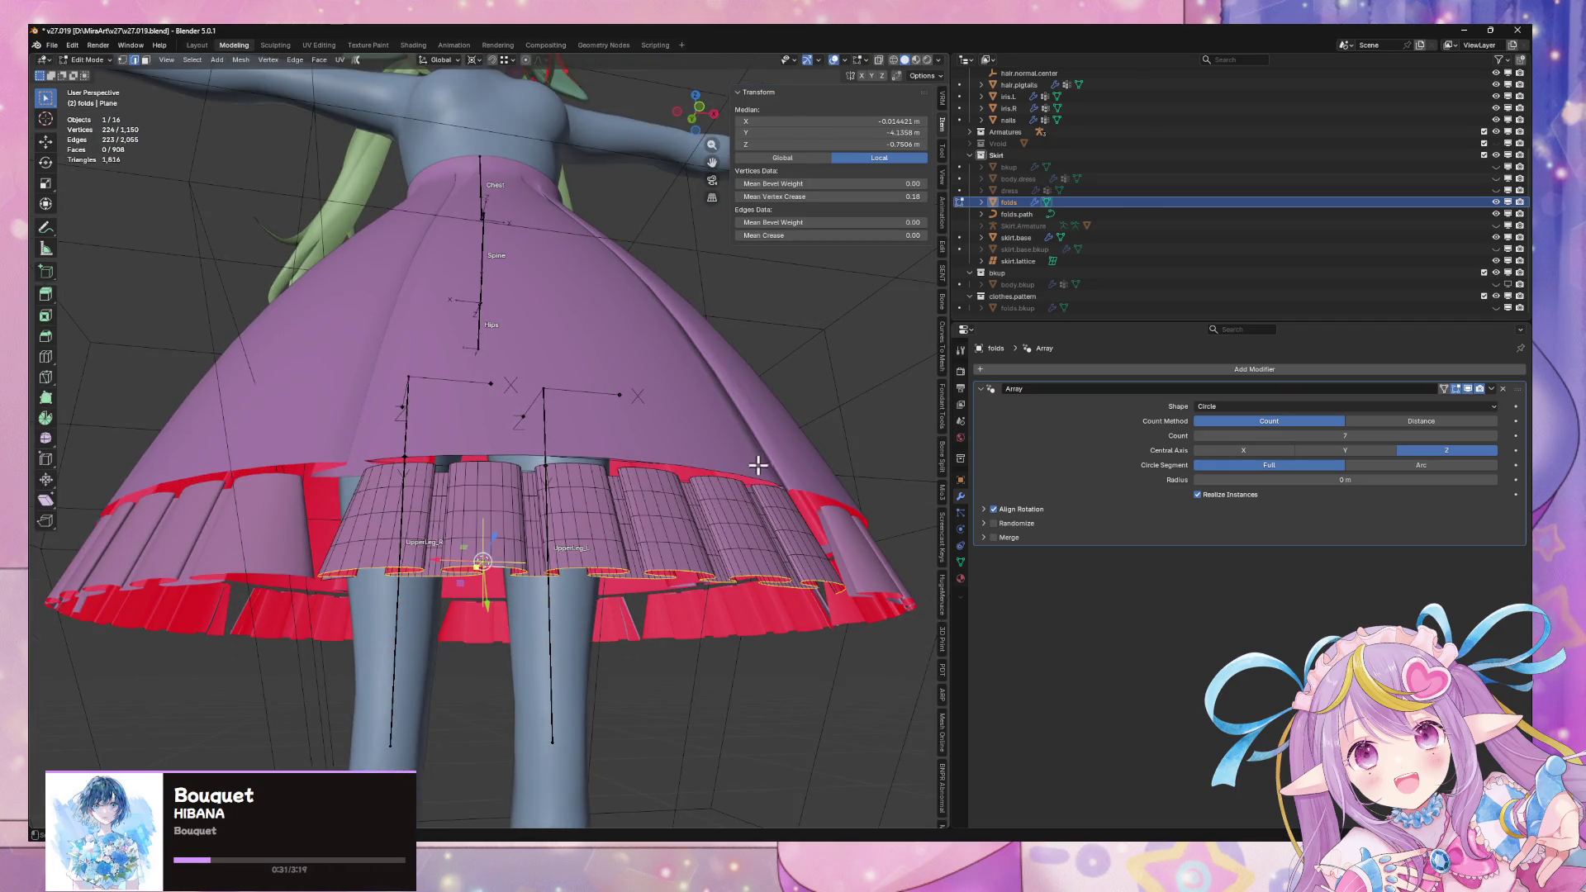
scroll(761, 463, "down", 5)
mouse_move(648, 442)
middle_mouse_down()
mouse_move(718, 467)
mouse_move(825, 467)
mouse_move(658, 450)
mouse_move(690, 401)
mouse_move(683, 496)
mouse_move(715, 389)
middle_mouse_up()
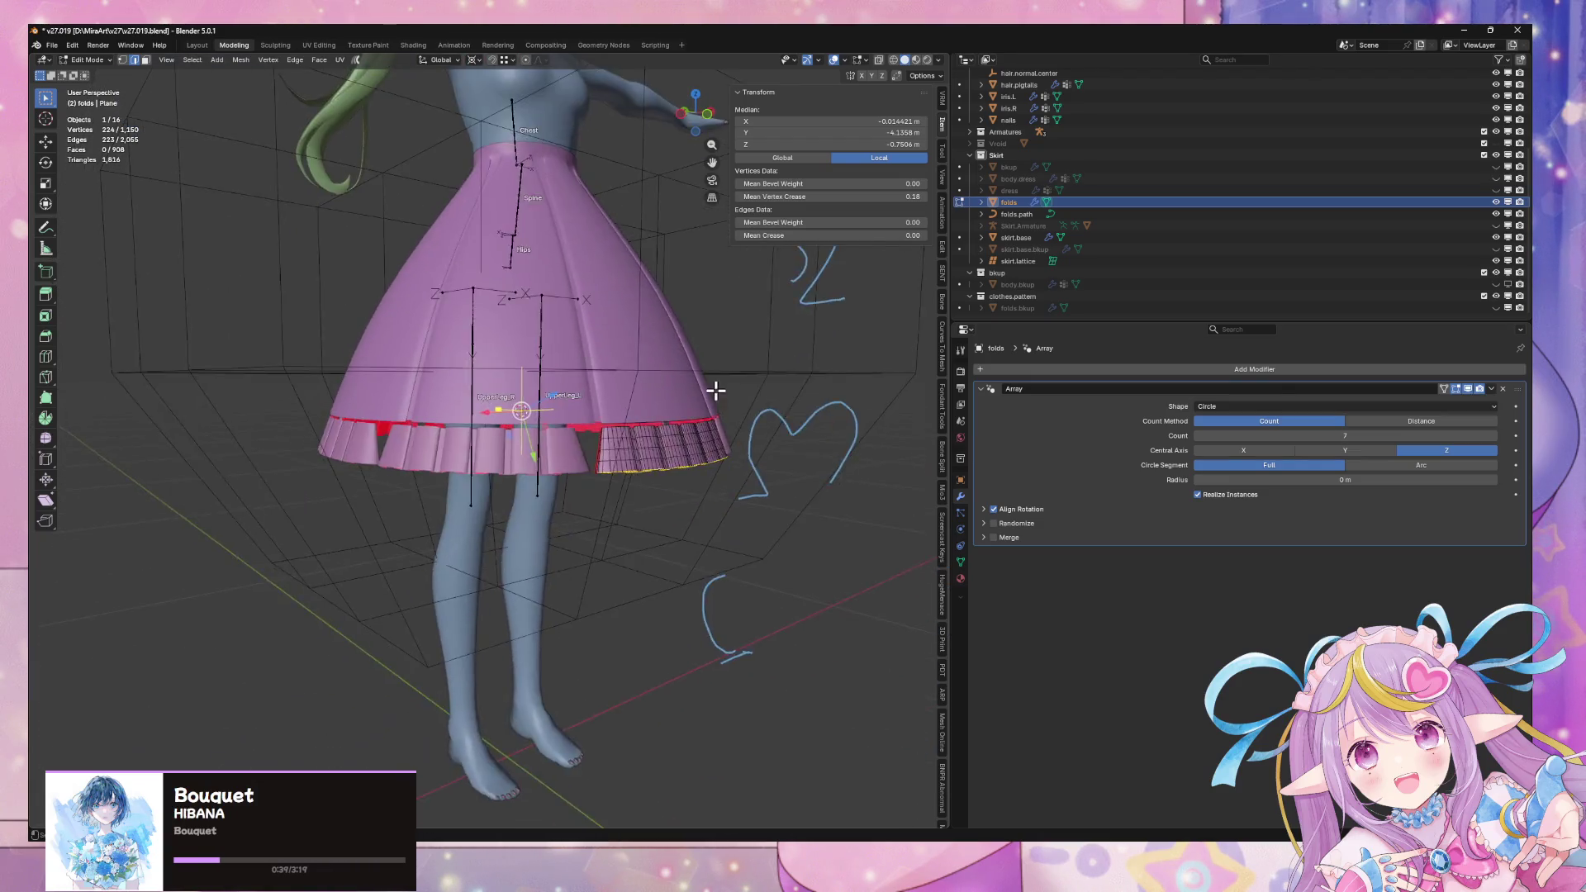
scroll(662, 404, "up", 2)
scroll(665, 404, "up", 2)
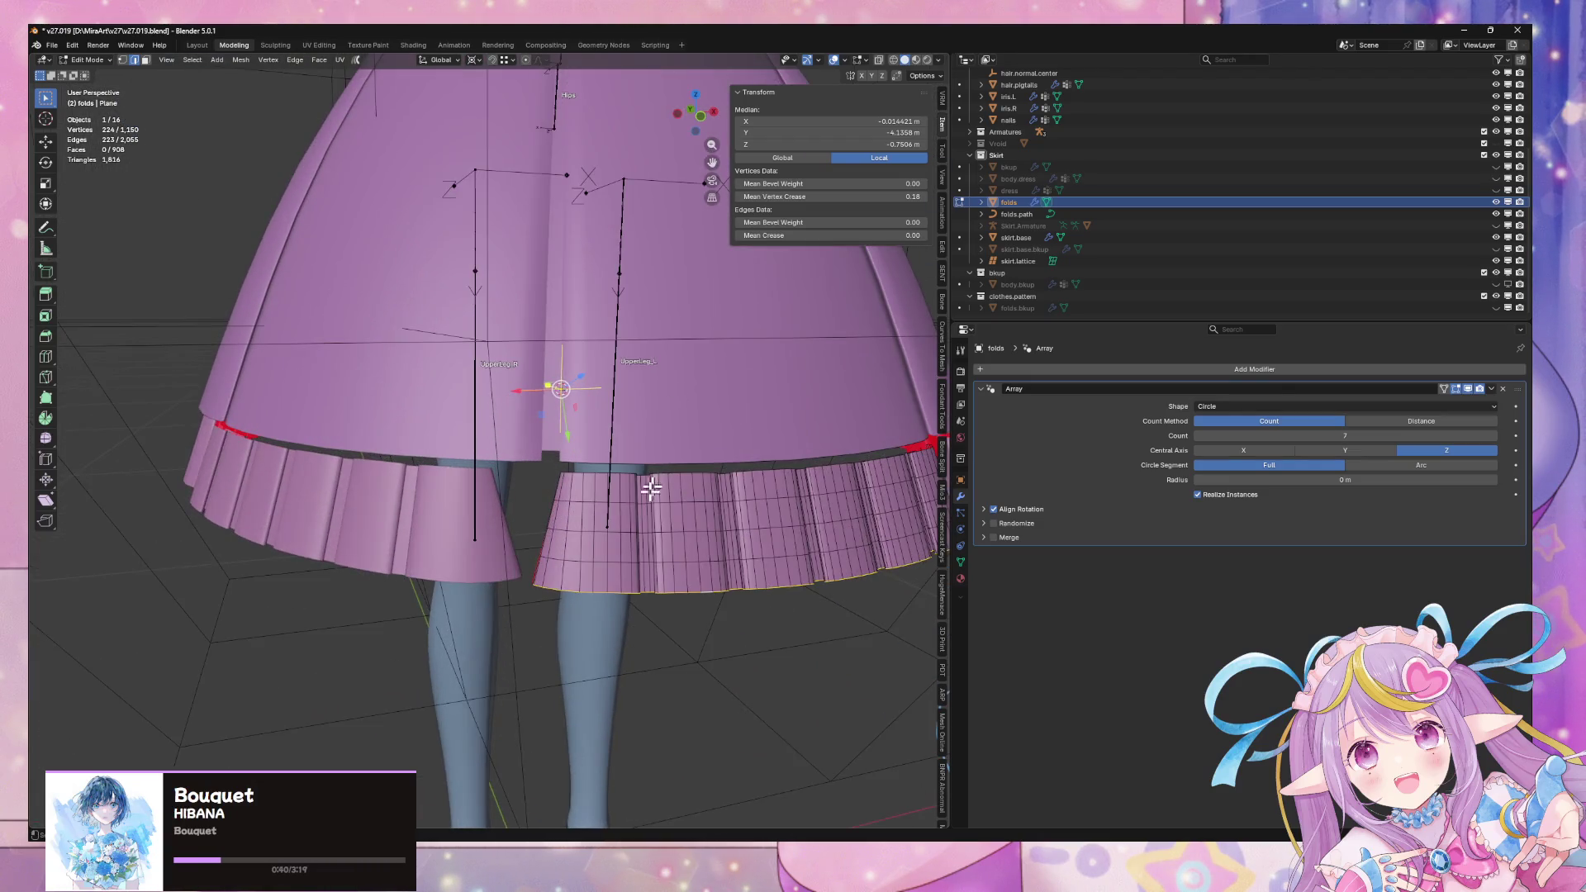
left_click(571, 498, "ctrl+alt")
middle_click_drag(726, 473, 680, 475)
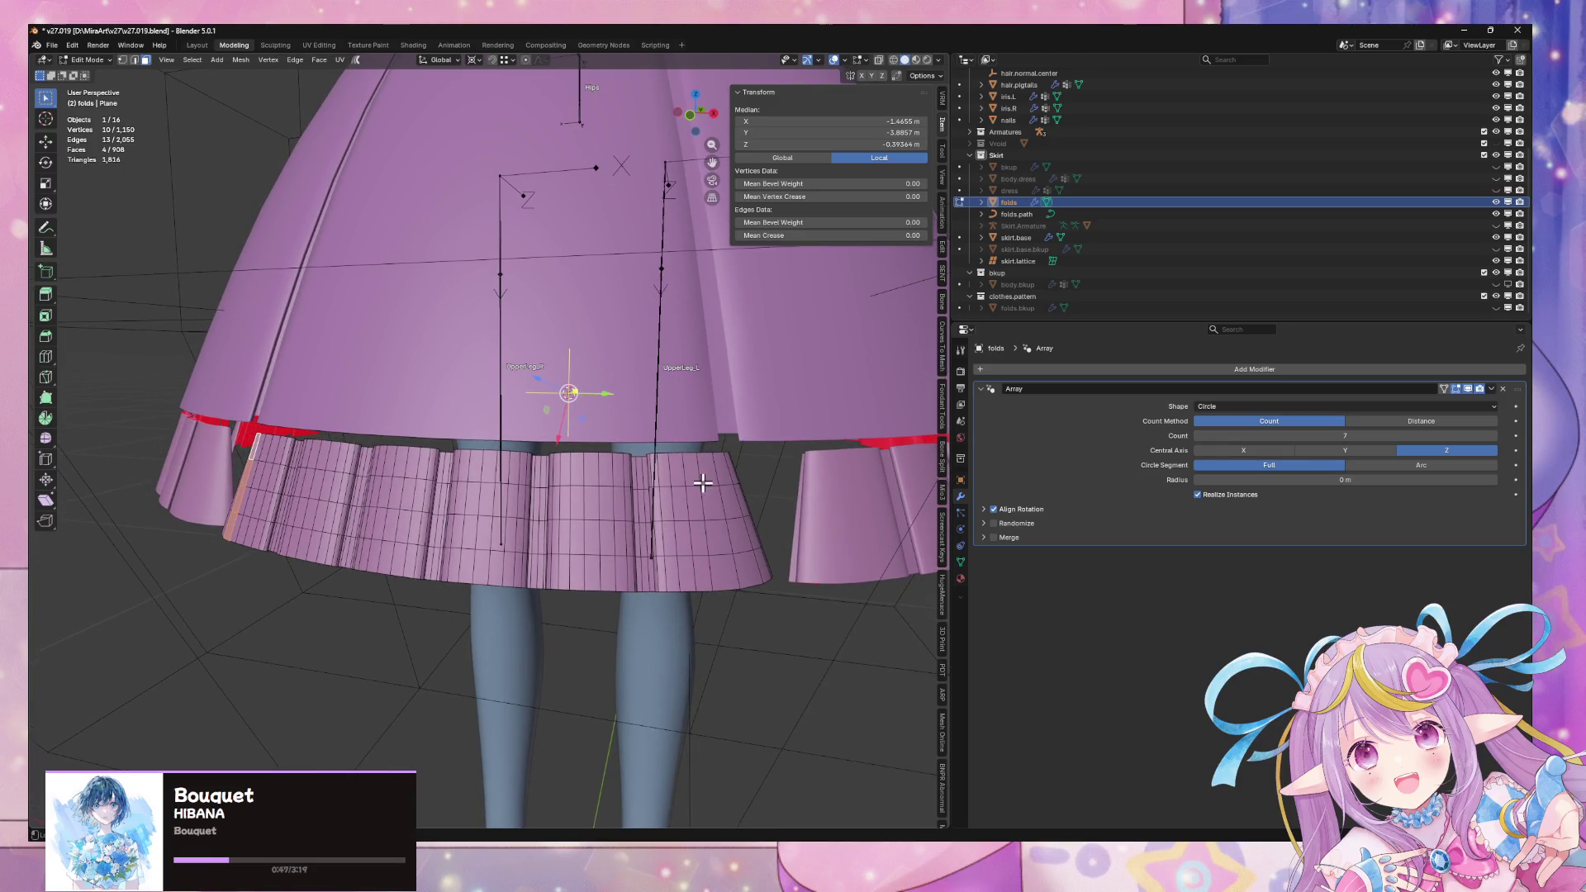
key("Delete")
Select the next whole pleat piece with Ctrl+L and delete its faces
left_click(701, 510)
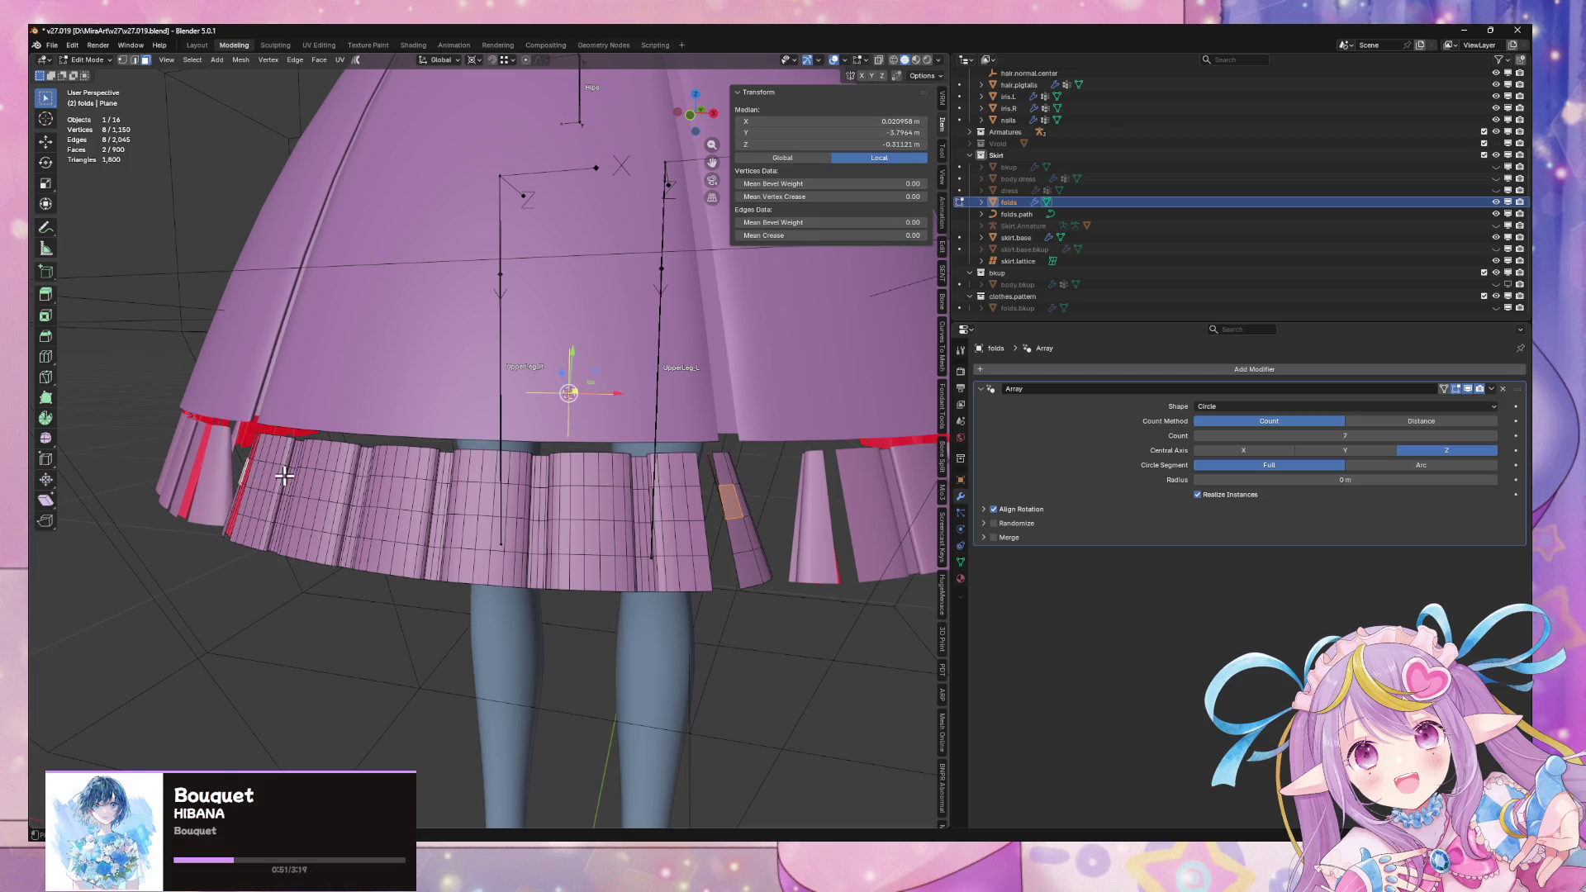
key("ctrl+l")
key("Delete")
left_click(226, 476)
scroll(547, 472, "down", 3)
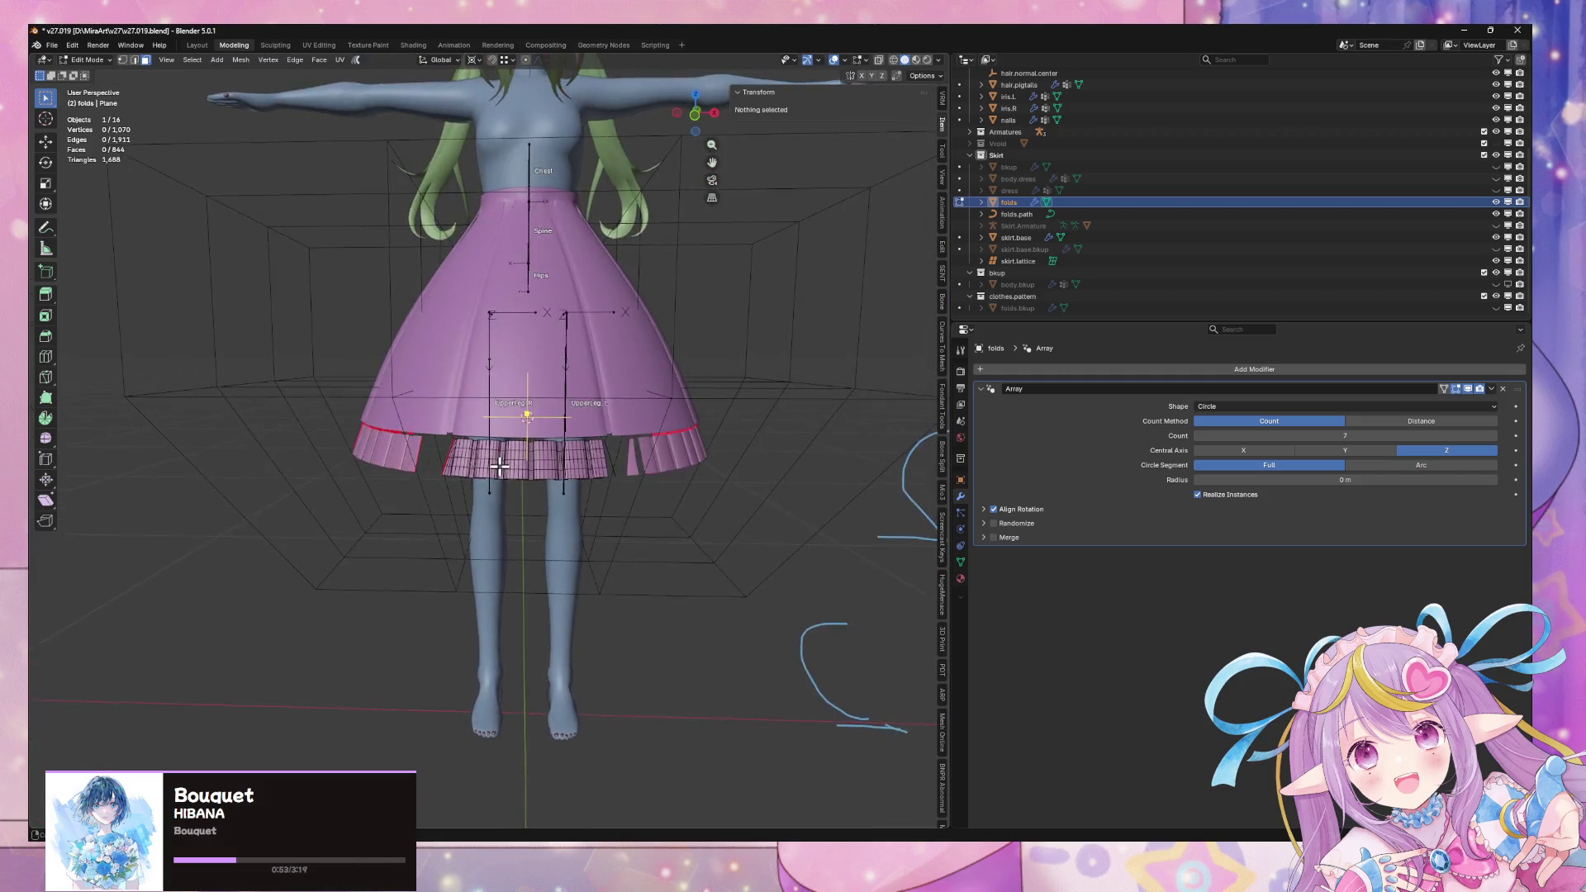
scroll(547, 472, "up", 3)
mouse_move(546, 472)
middle_mouse_down()
mouse_move(609, 468)
mouse_move(510, 769)
middle_mouse_up()
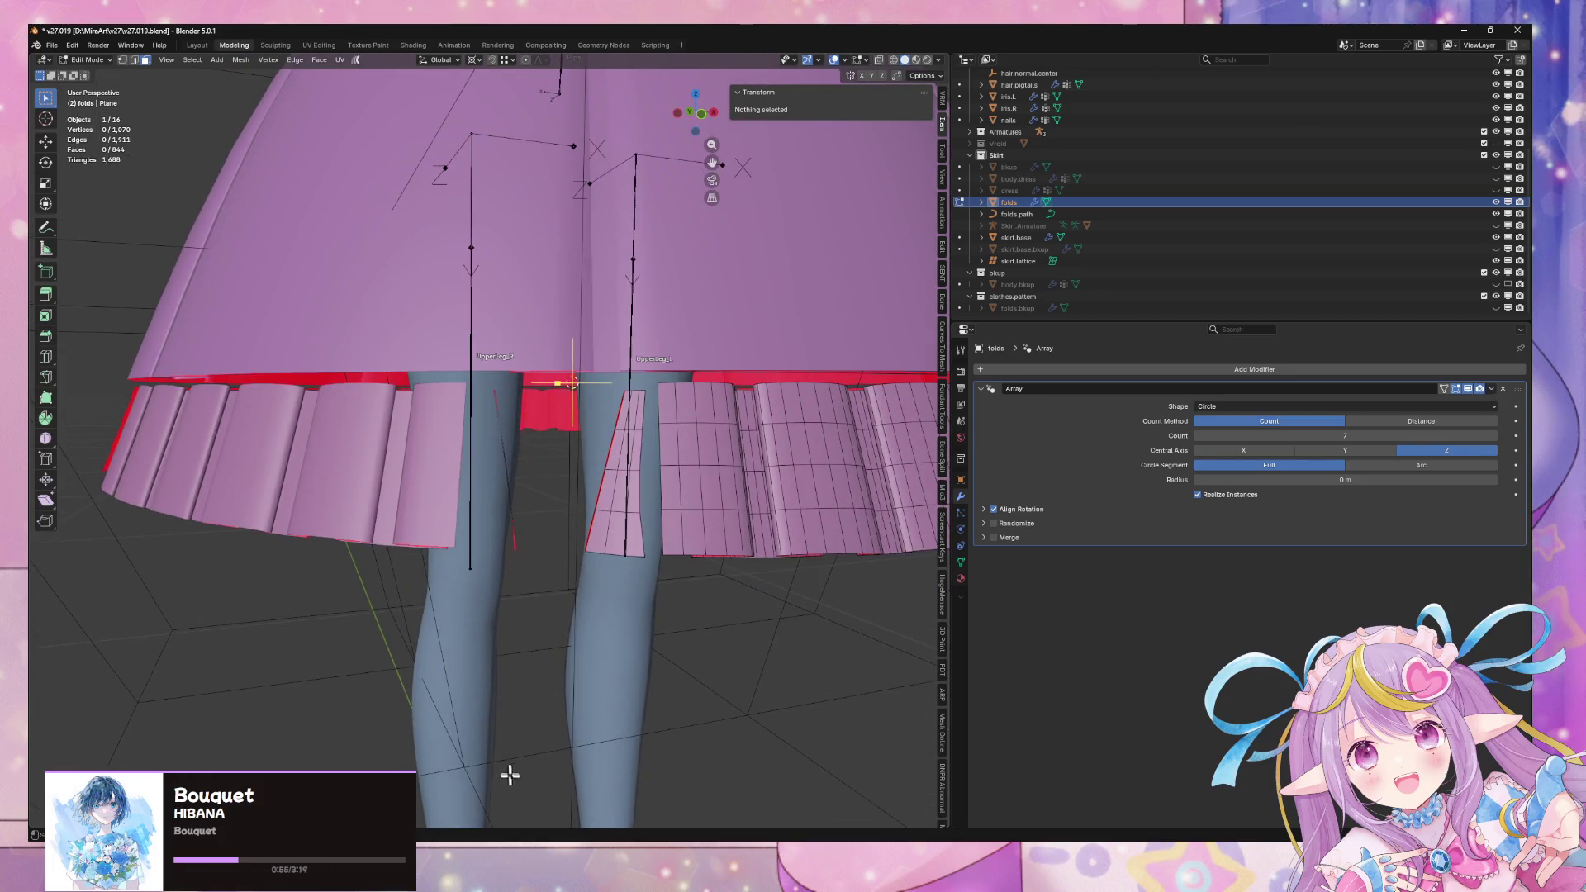
Delete the faces of a stray pleat piece at the hem
key("alt+Tab")
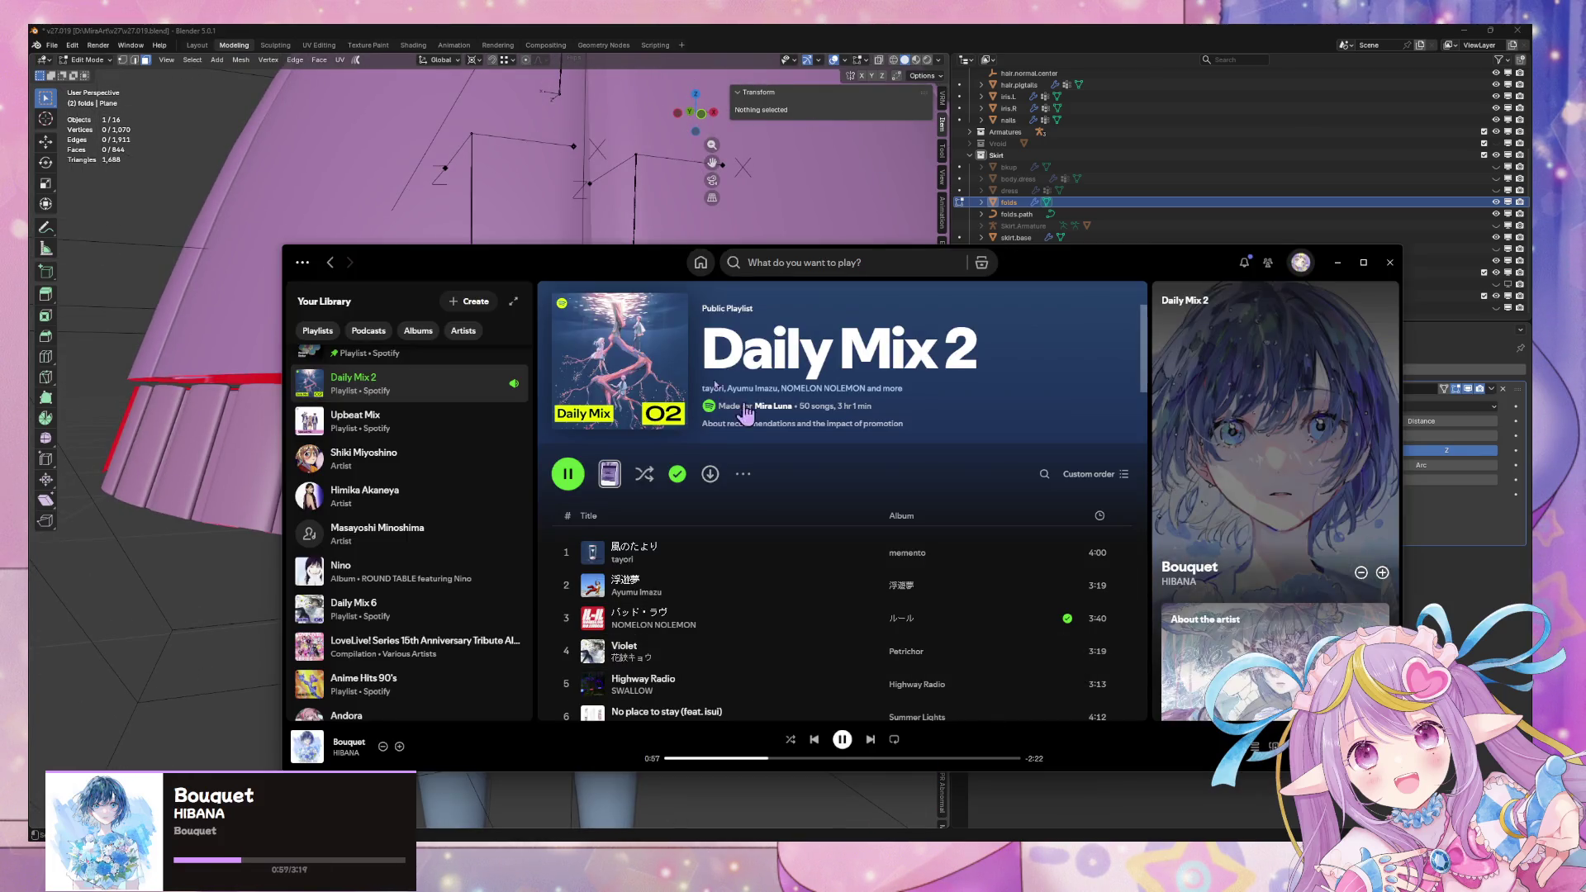
left_click(604, 150)
scroll(628, 215, "up", 4)
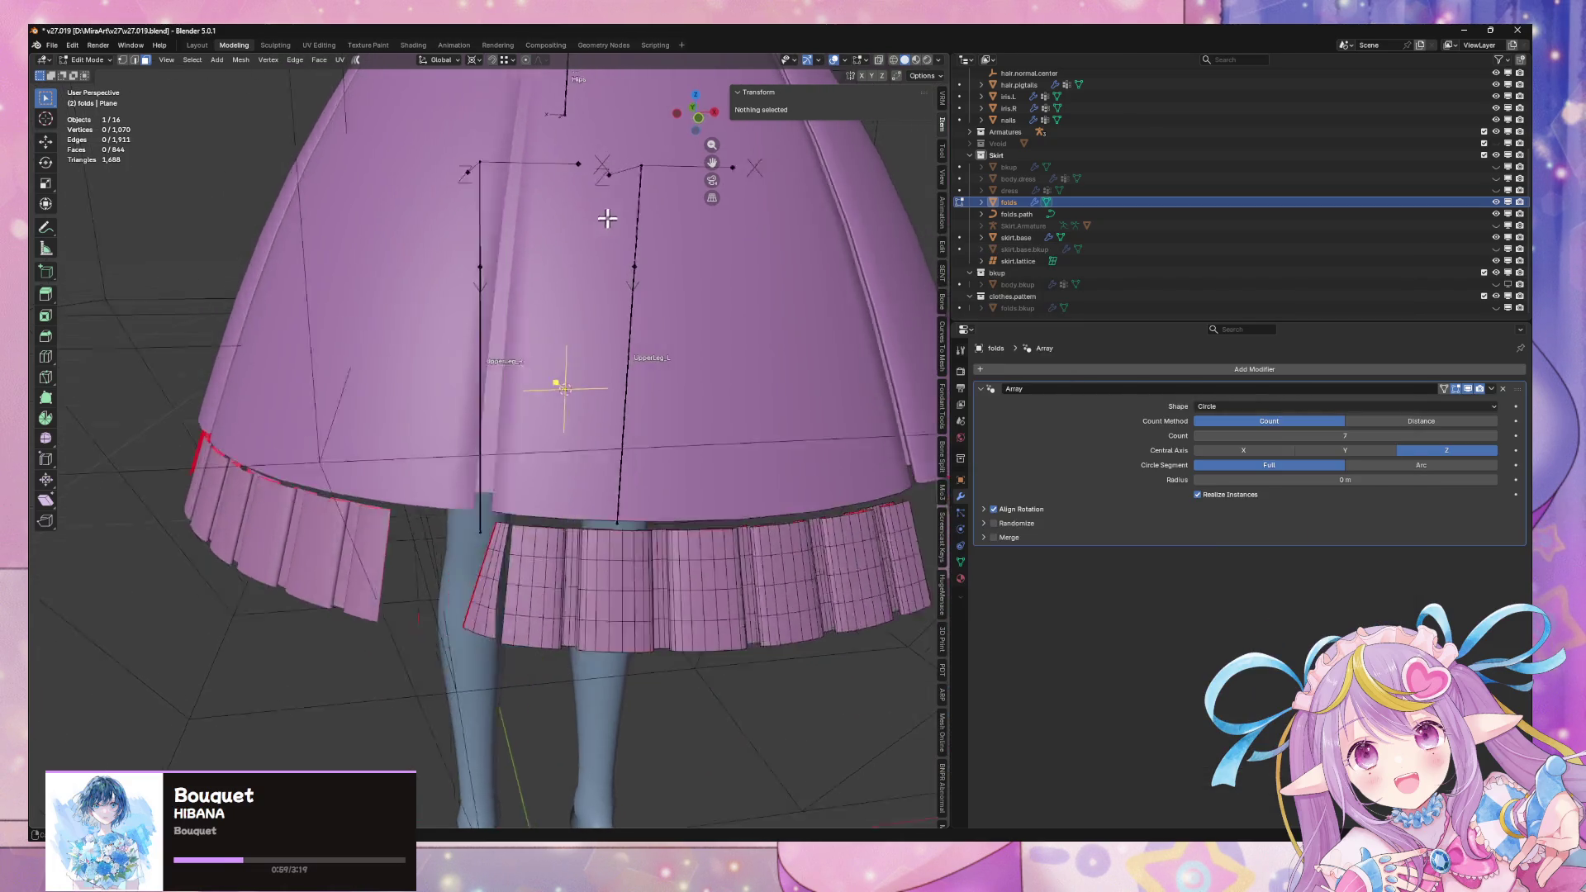
middle_click_drag(635, 210, 661, 228)
left_click(690, 499)
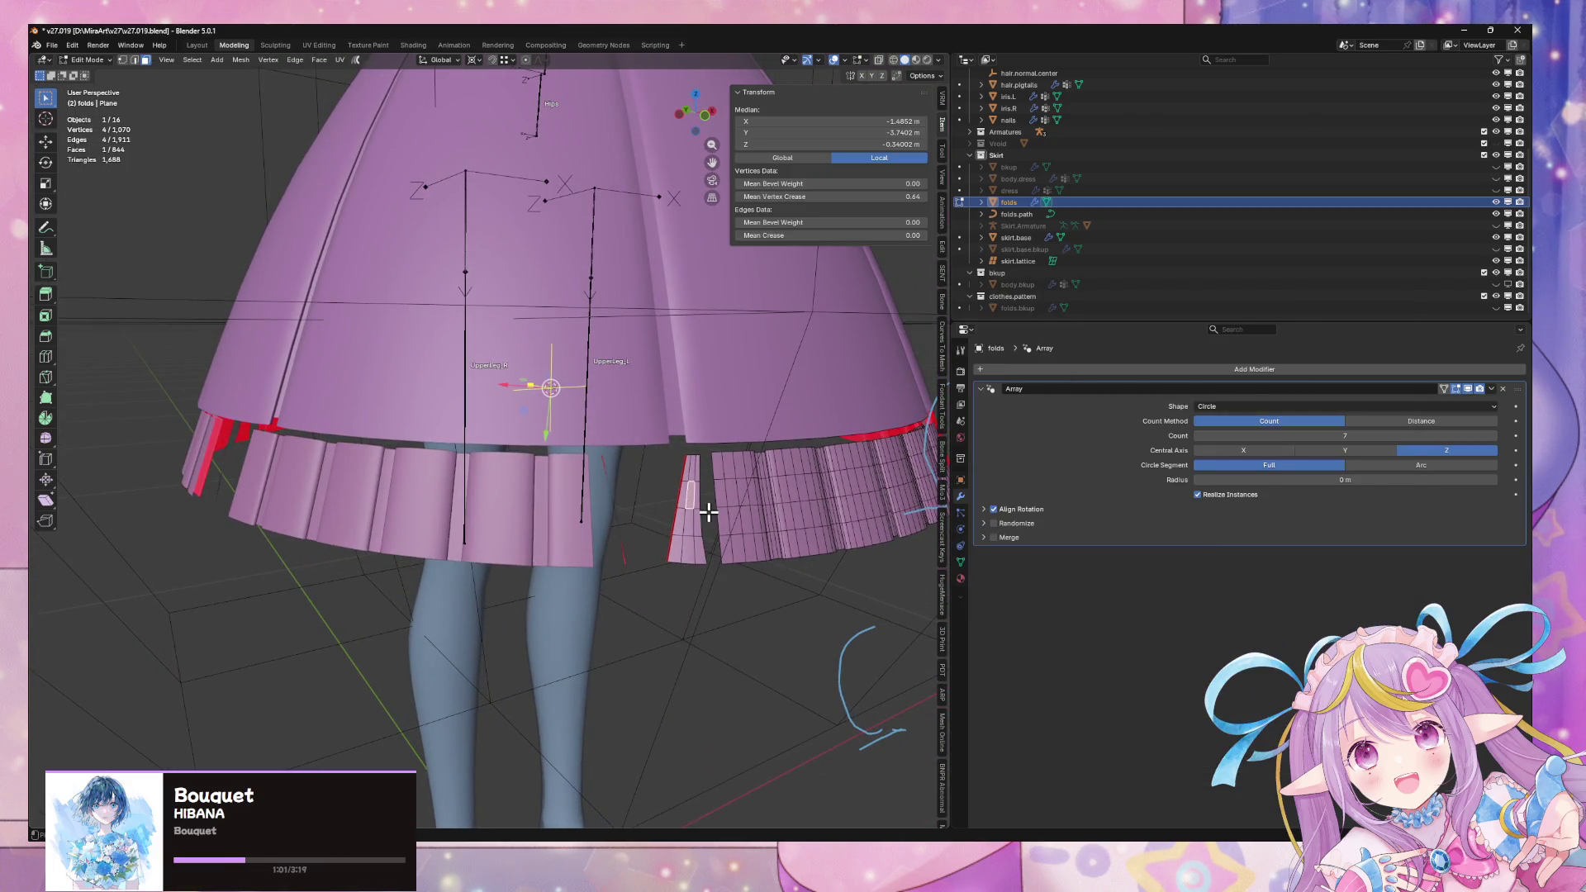
key("x")
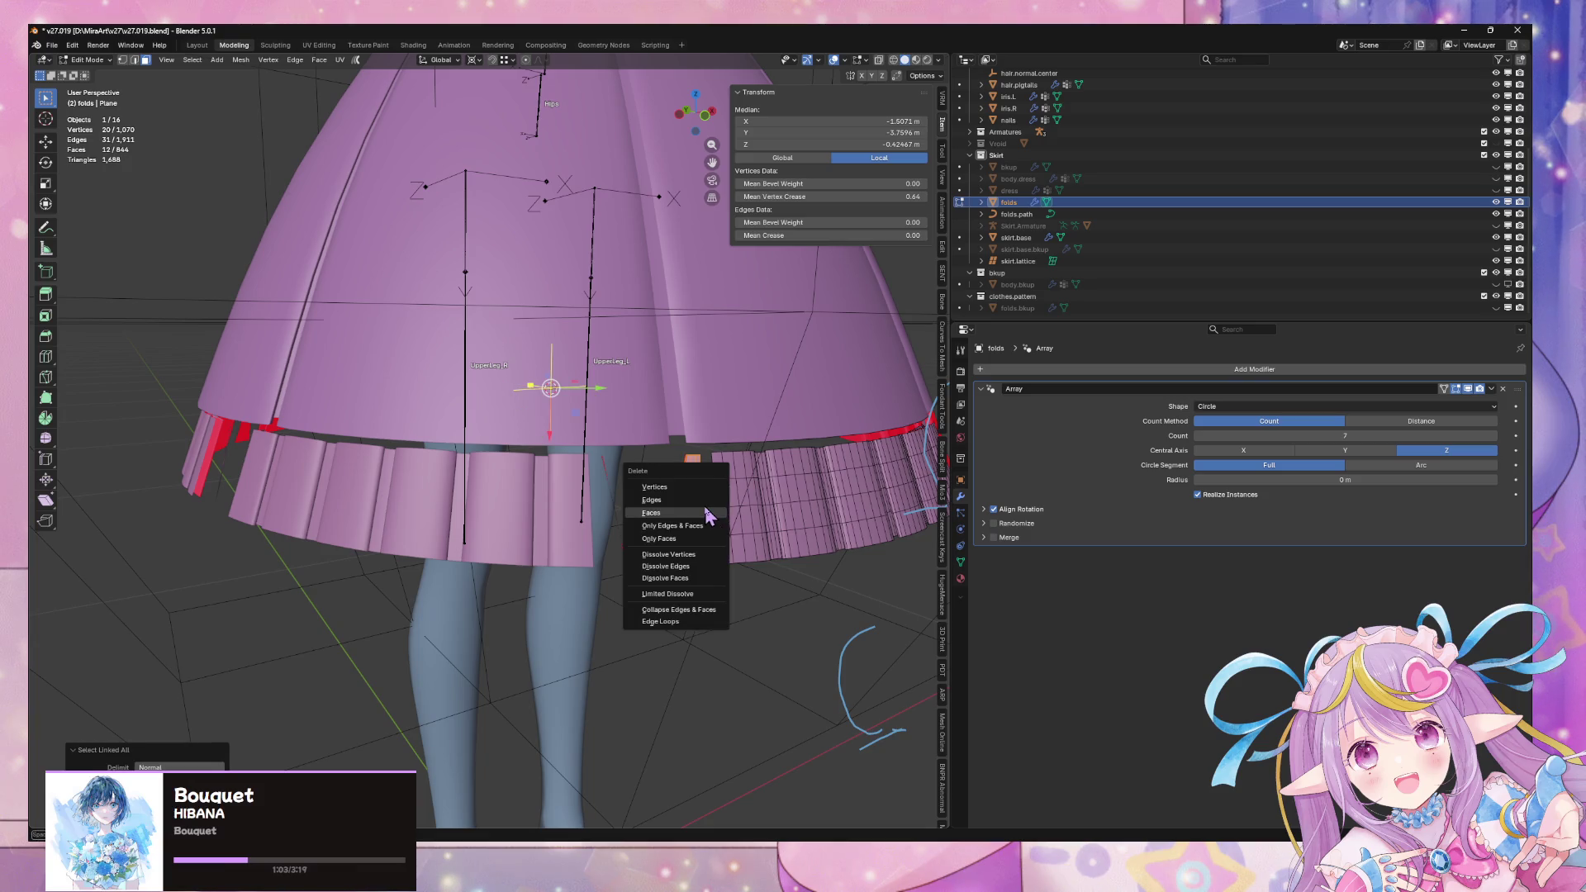
left_click(708, 514)
Check the skirt from side views, delete the leftover pleat faces, and return to Object Mode
mouse_move(702, 505)
middle_mouse_down()
mouse_move(665, 533)
mouse_move(702, 503)
mouse_move(729, 439)
mouse_move(821, 537)
mouse_move(850, 524)
mouse_move(874, 417)
middle_mouse_up()
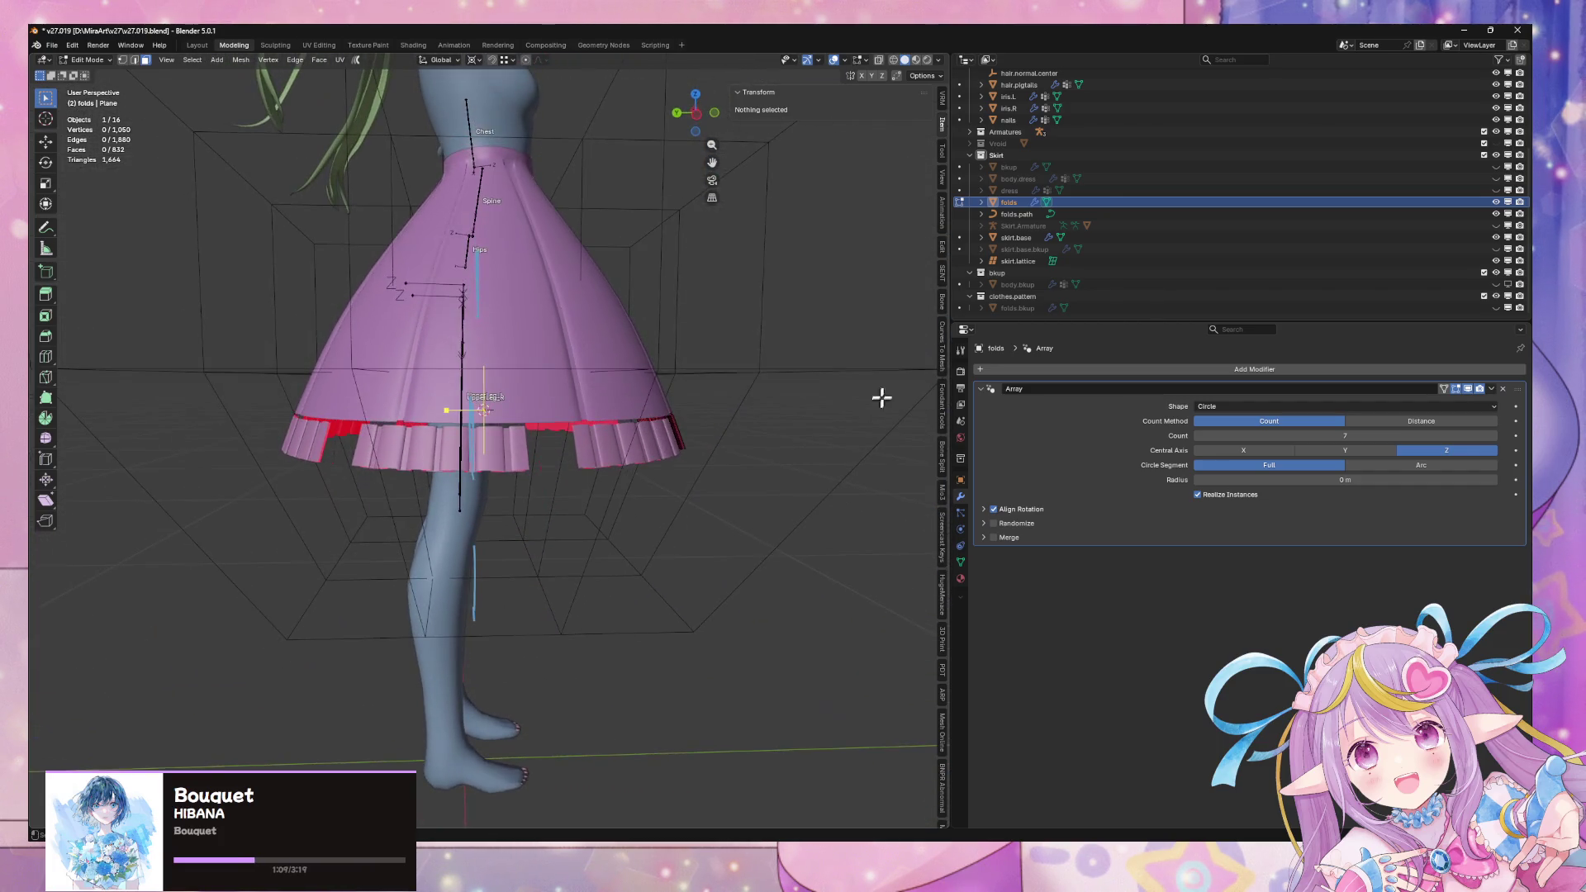
left_click(698, 113)
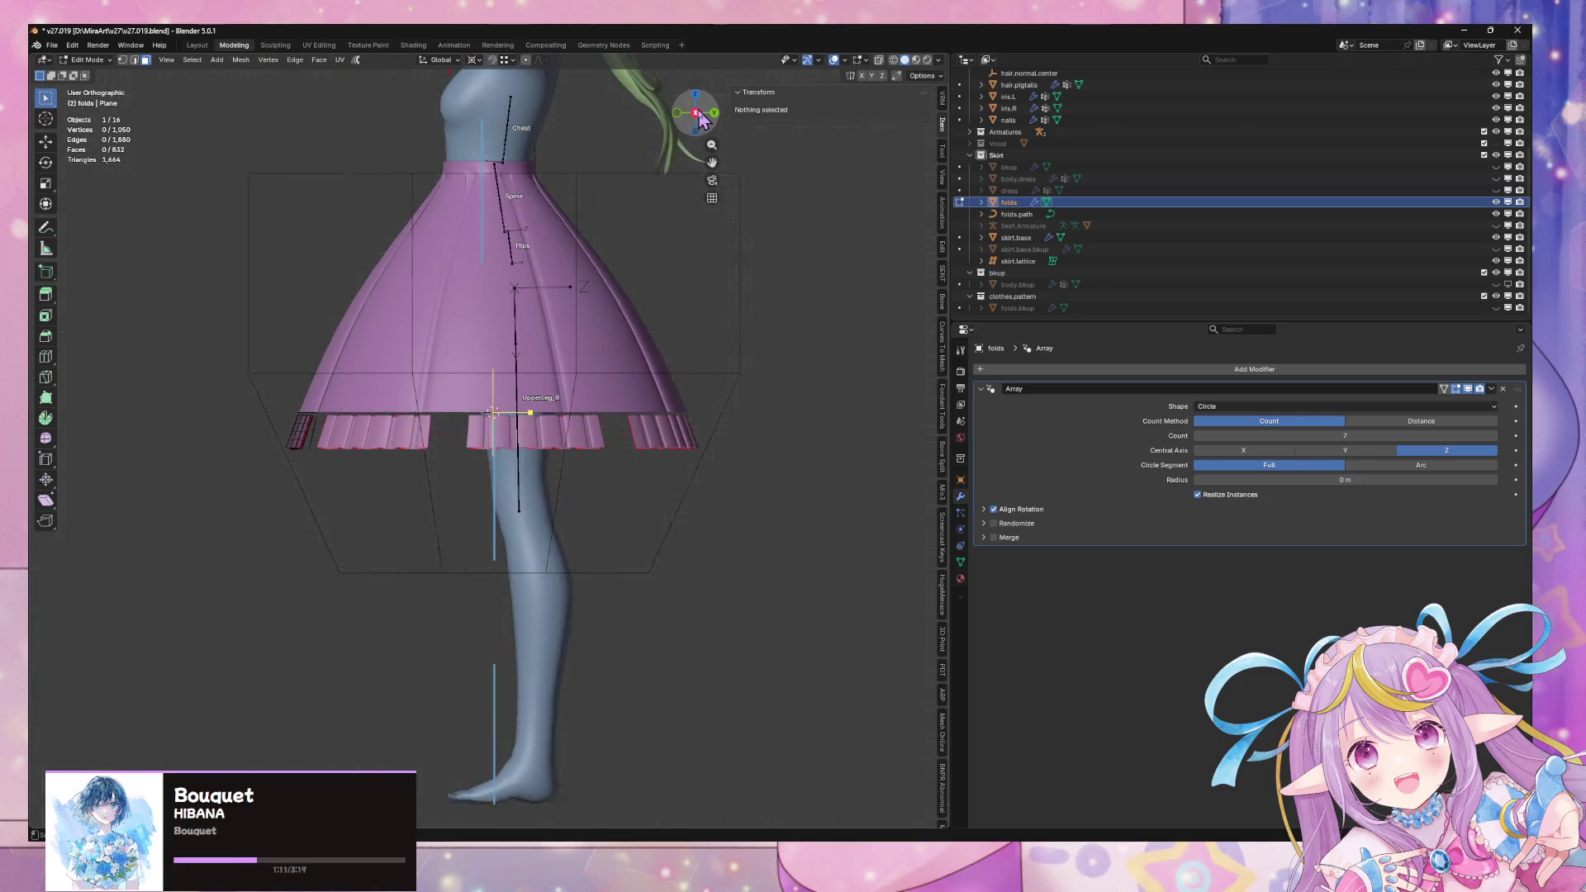
left_click(698, 113)
scroll(616, 393, "up", 2)
key("Tab")
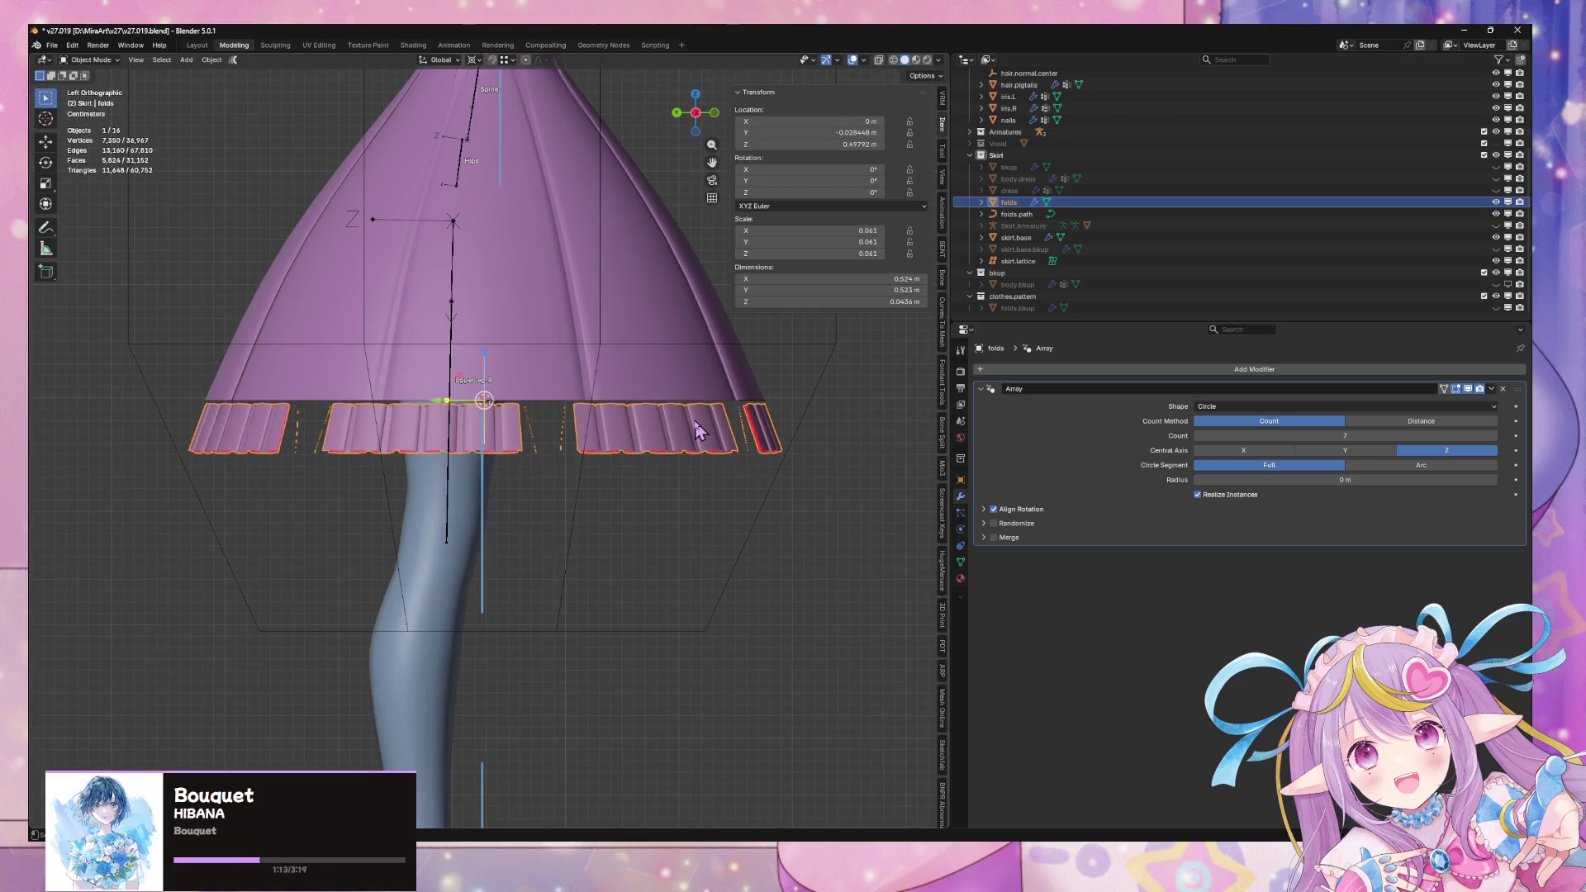
key("Tab")
middle_click_drag(774, 402, 520, 483)
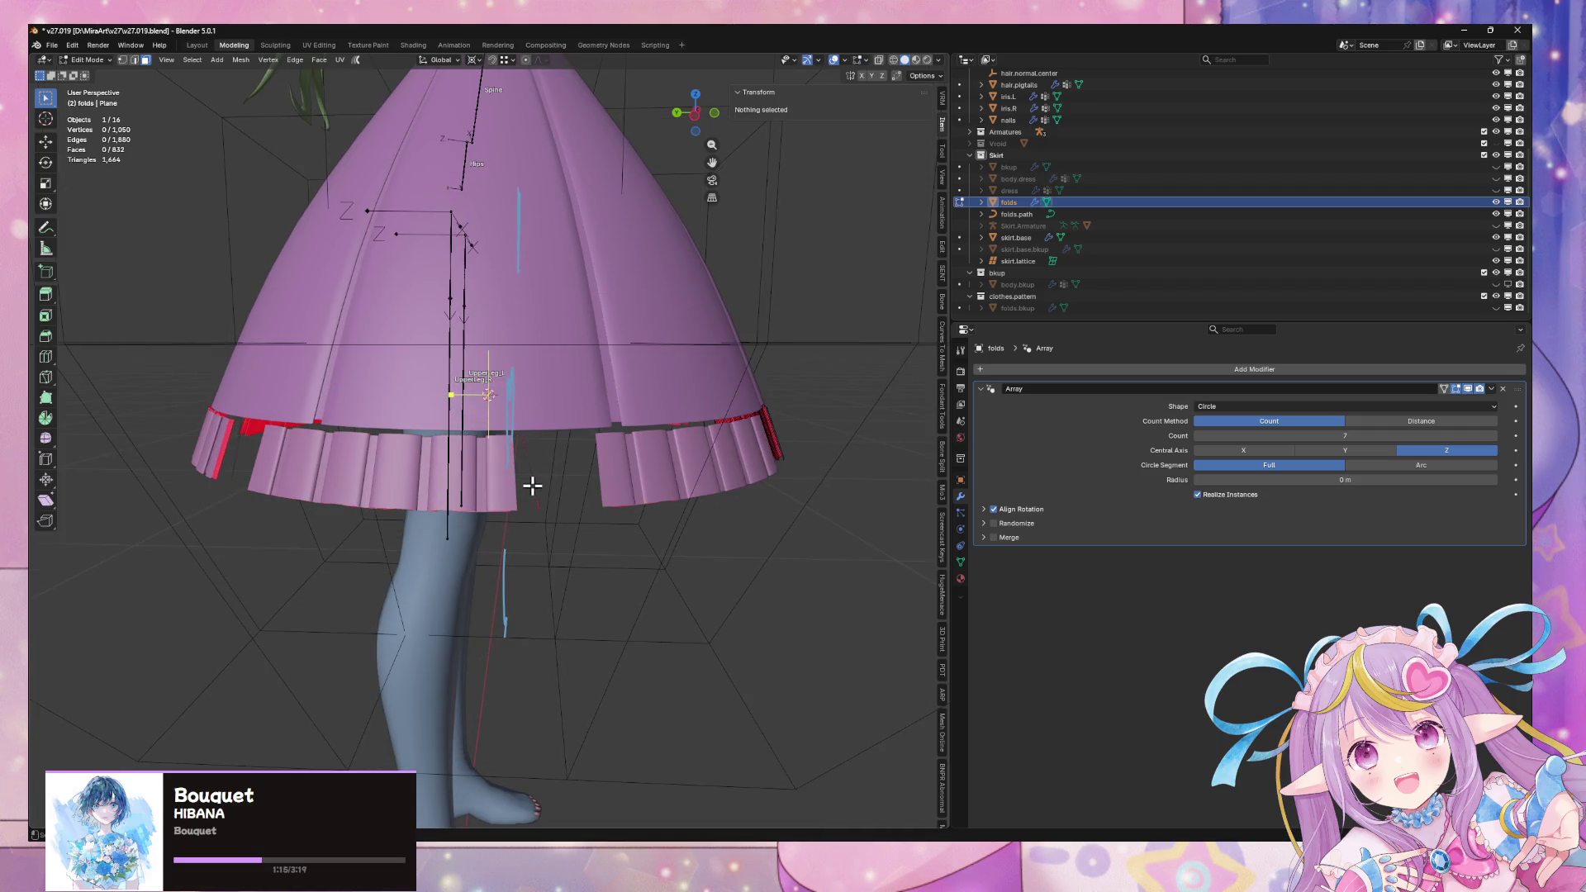
mouse_move(816, 469)
middle_mouse_down()
mouse_move(666, 470)
mouse_move(624, 556)
mouse_move(666, 460)
mouse_move(655, 537)
mouse_move(666, 524)
middle_mouse_up()
left_click(624, 556)
left_click(626, 557)
key("Tab")
scroll(735, 506, "down", 4)
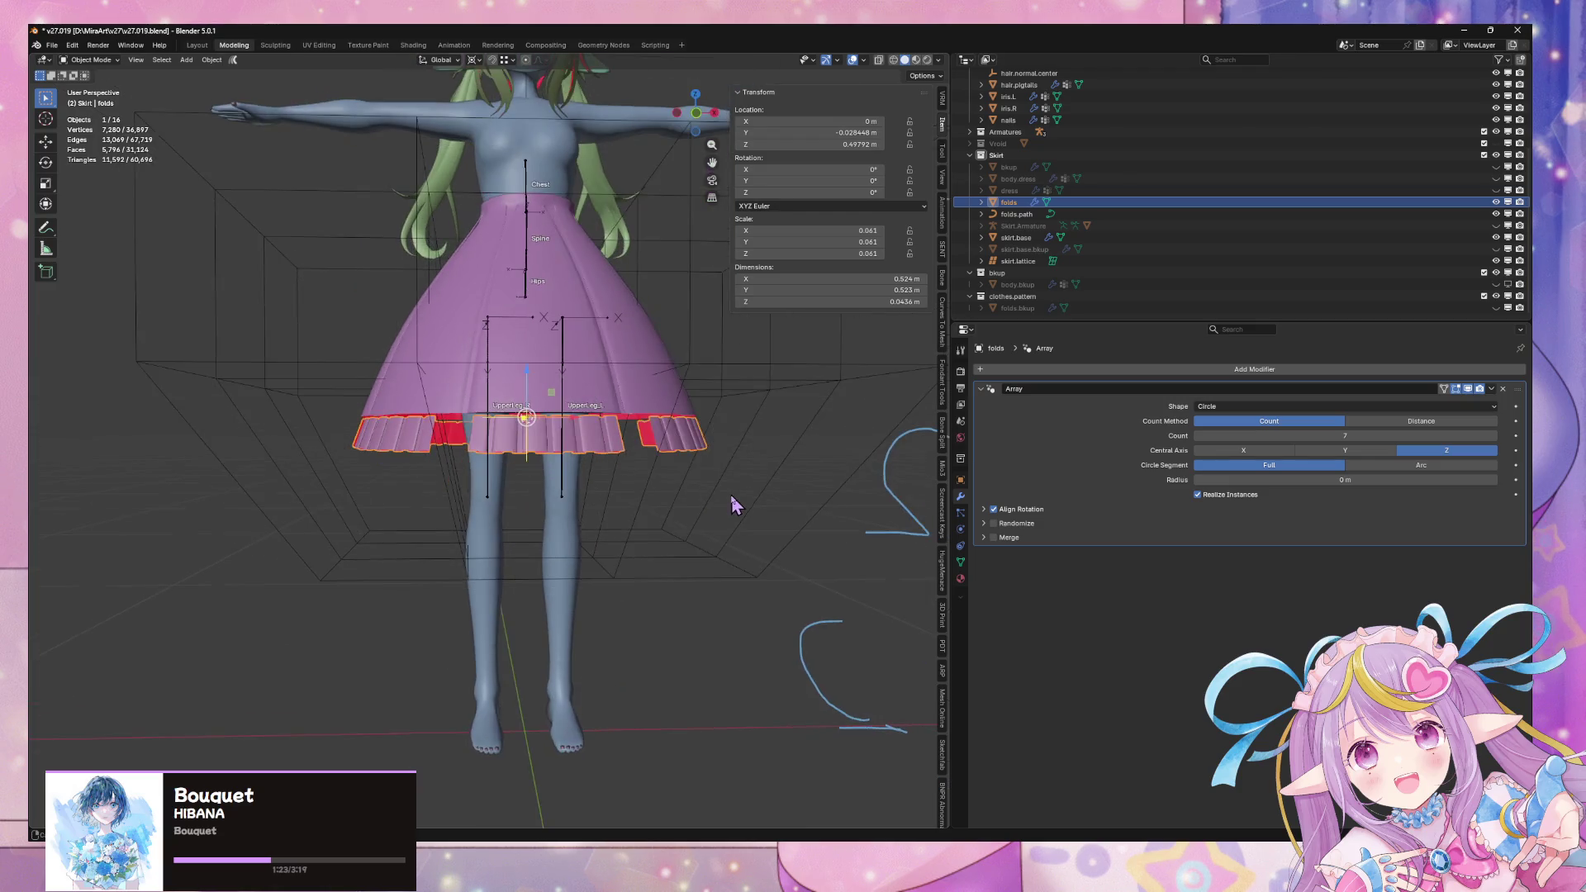
Check the skirt hem from the back and front views
scroll(758, 347, "up", 3)
left_click(694, 116)
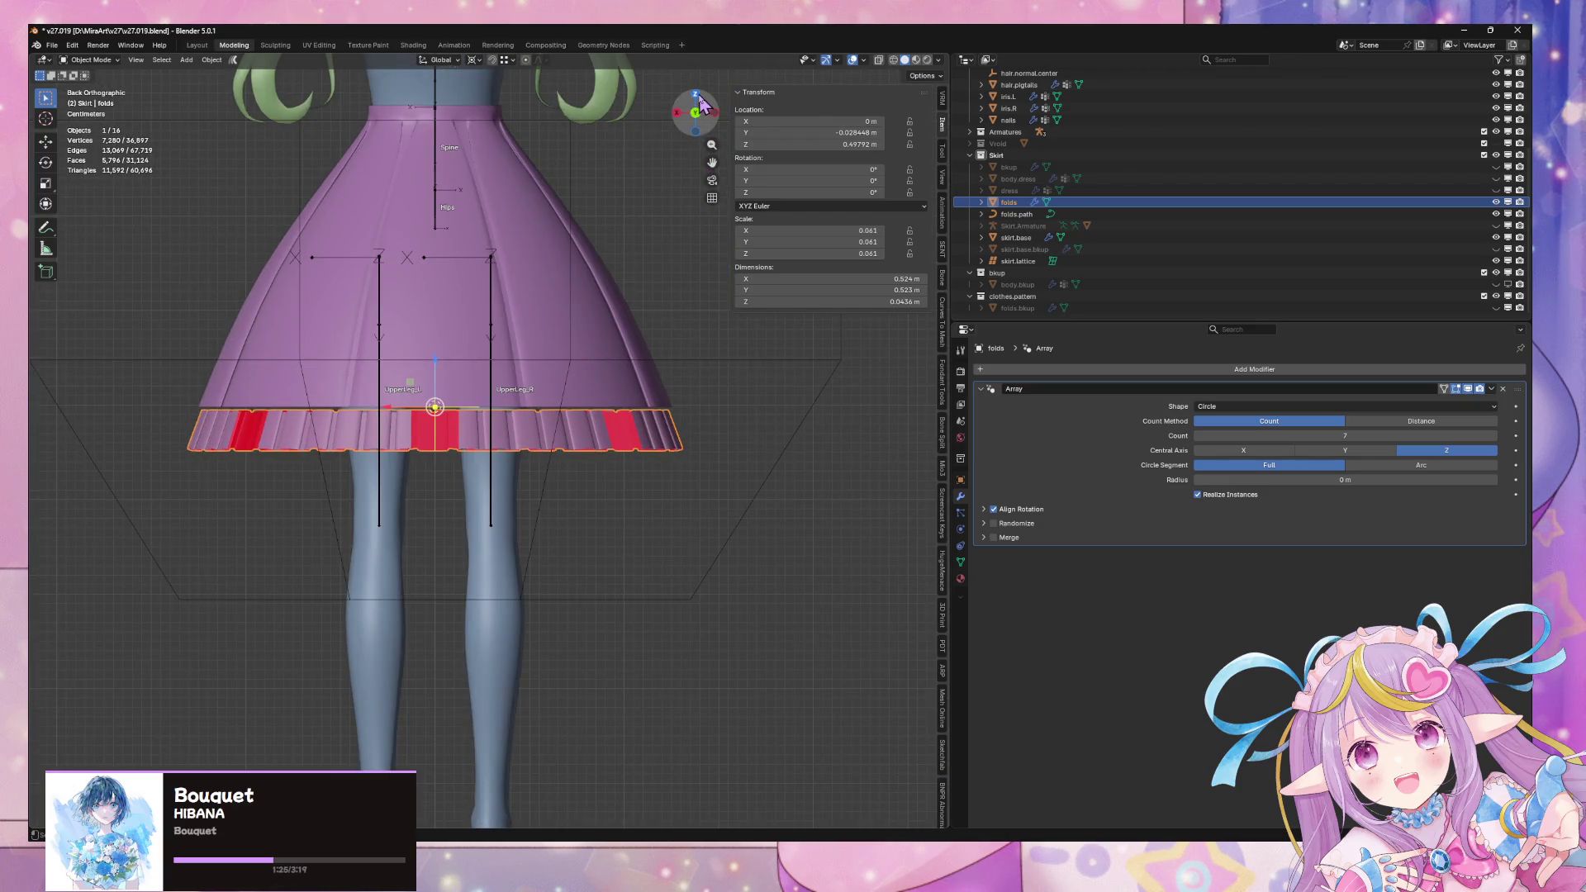
left_click(695, 117)
scroll(520, 347, "up", 2)
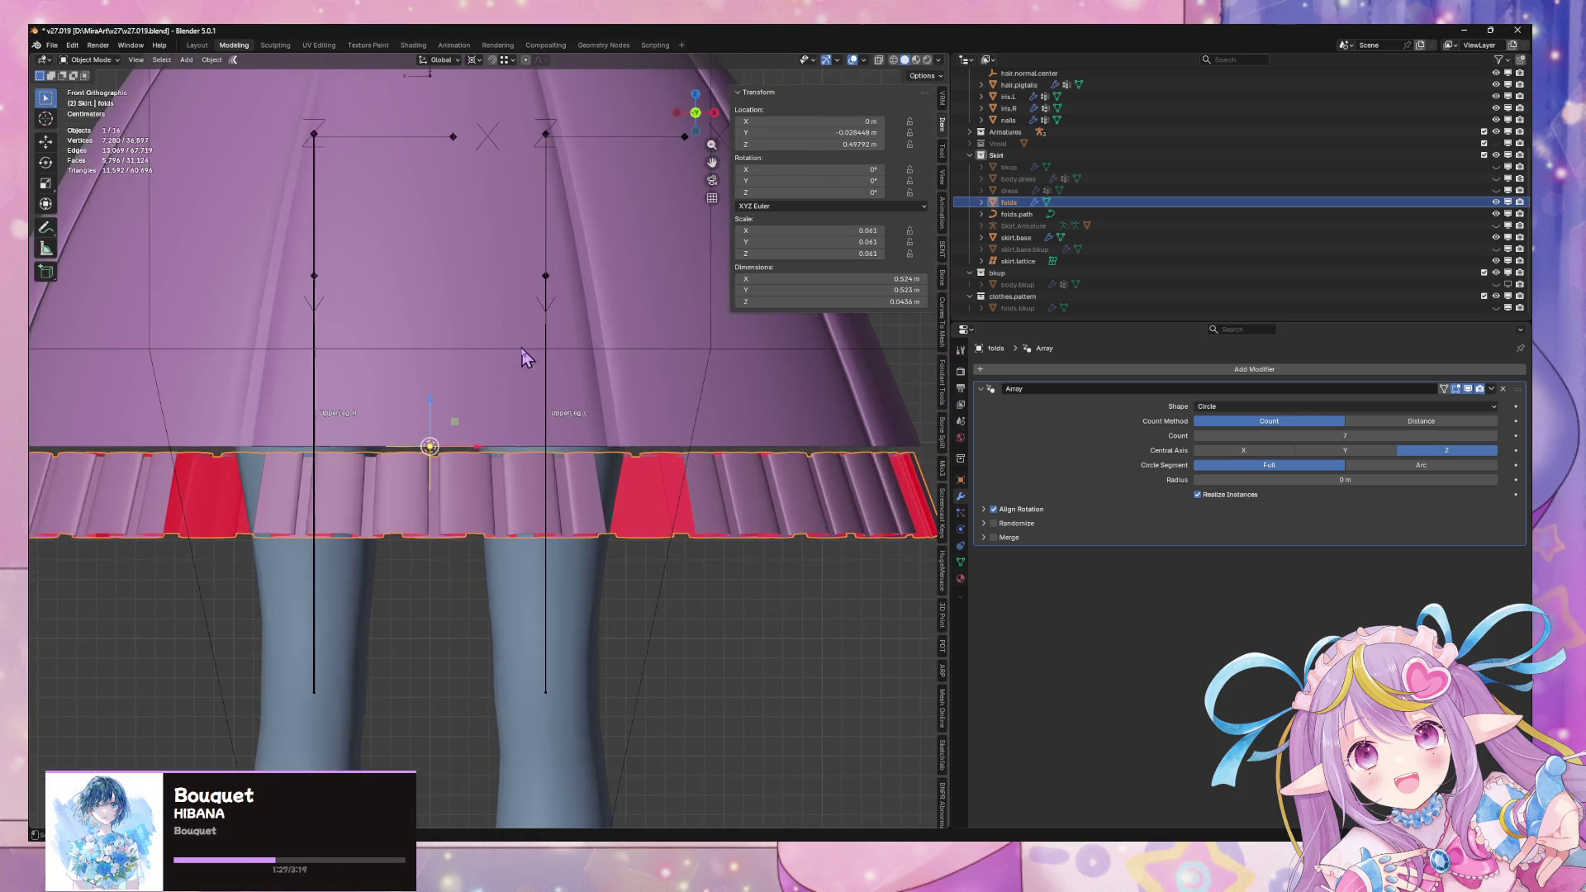
scroll(535, 339, "down", 3)
scroll(539, 342, "up", 4)
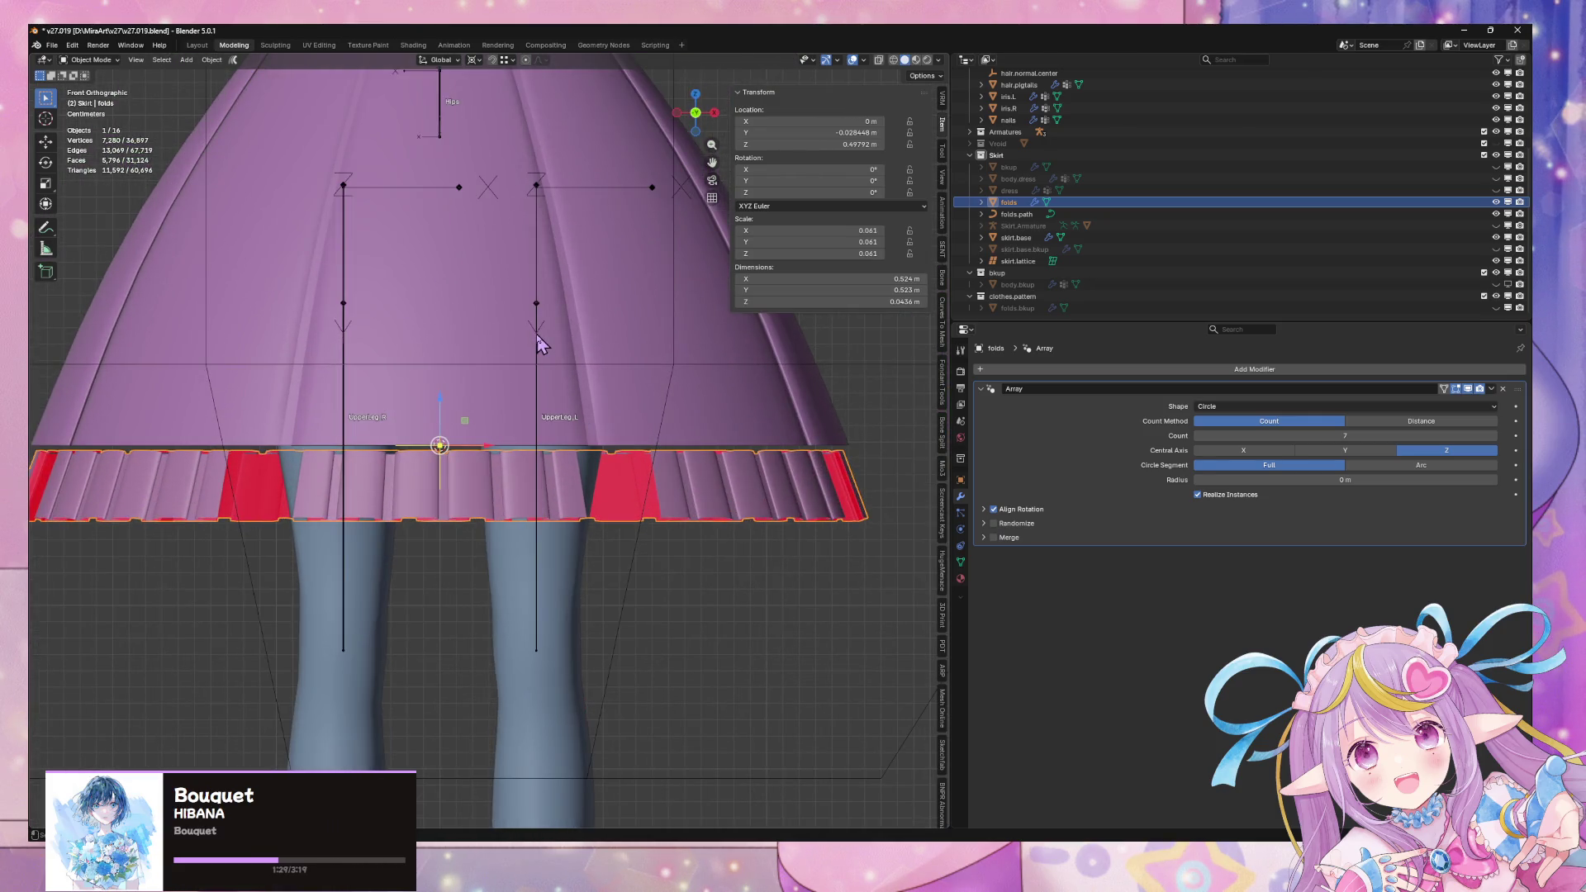
scroll(539, 339, "down", 4)
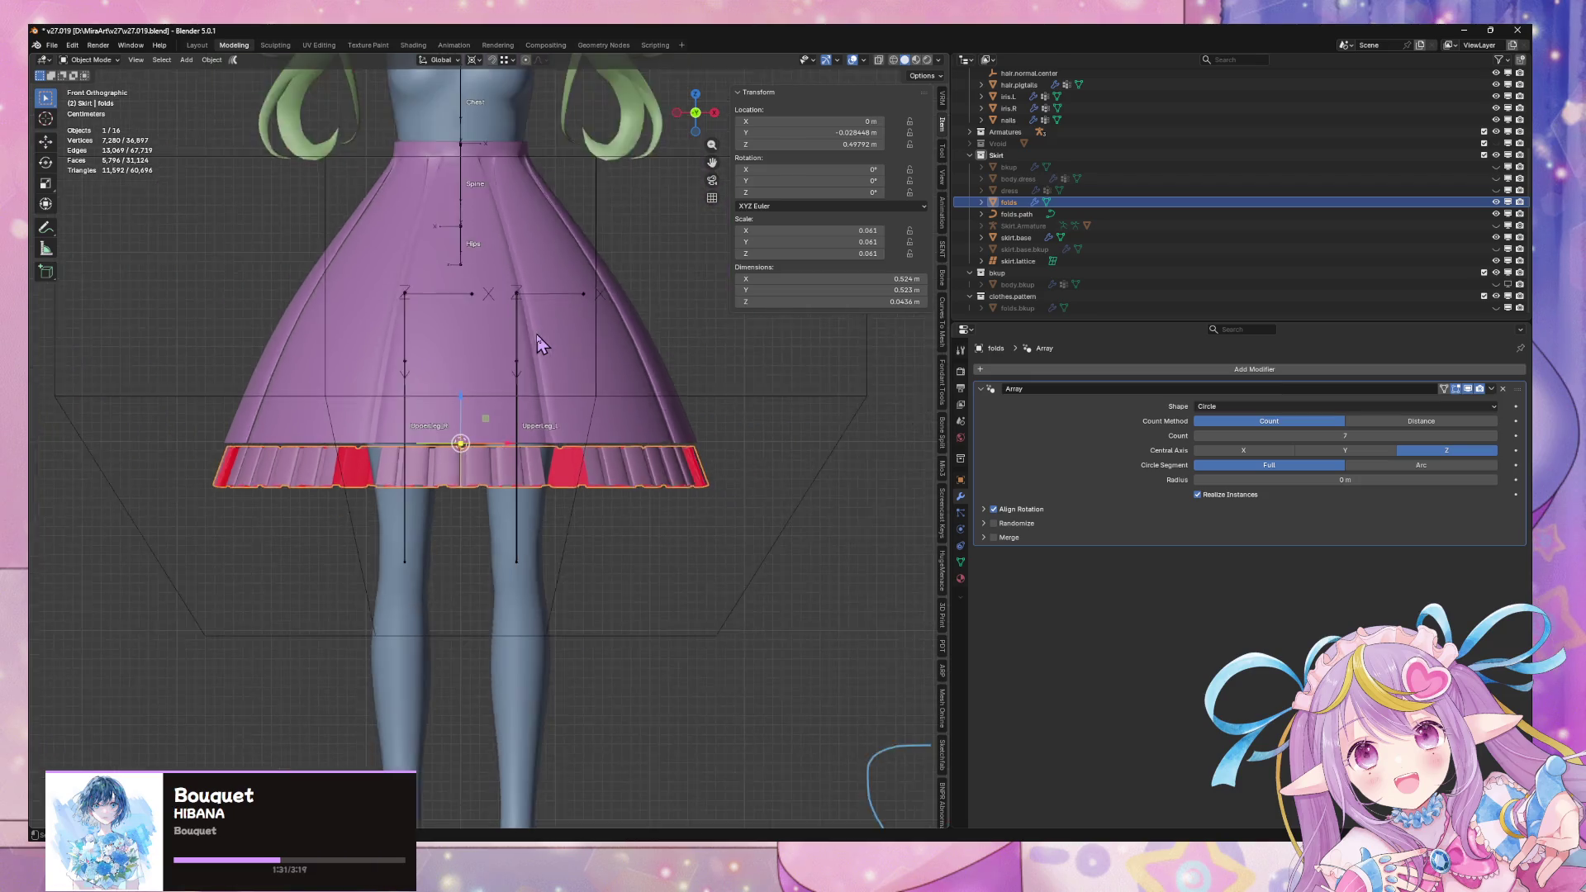
Orbit around and beneath the skirt to inspect the pleats along the hem
mouse_move(538, 334)
middle_mouse_down()
mouse_move(471, 397)
mouse_move(682, 373)
mouse_move(556, 384)
mouse_move(506, 453)
middle_mouse_up()
mouse_move(605, 448)
middle_mouse_down()
mouse_move(602, 423)
mouse_move(644, 413)
mouse_move(589, 404)
middle_mouse_up()
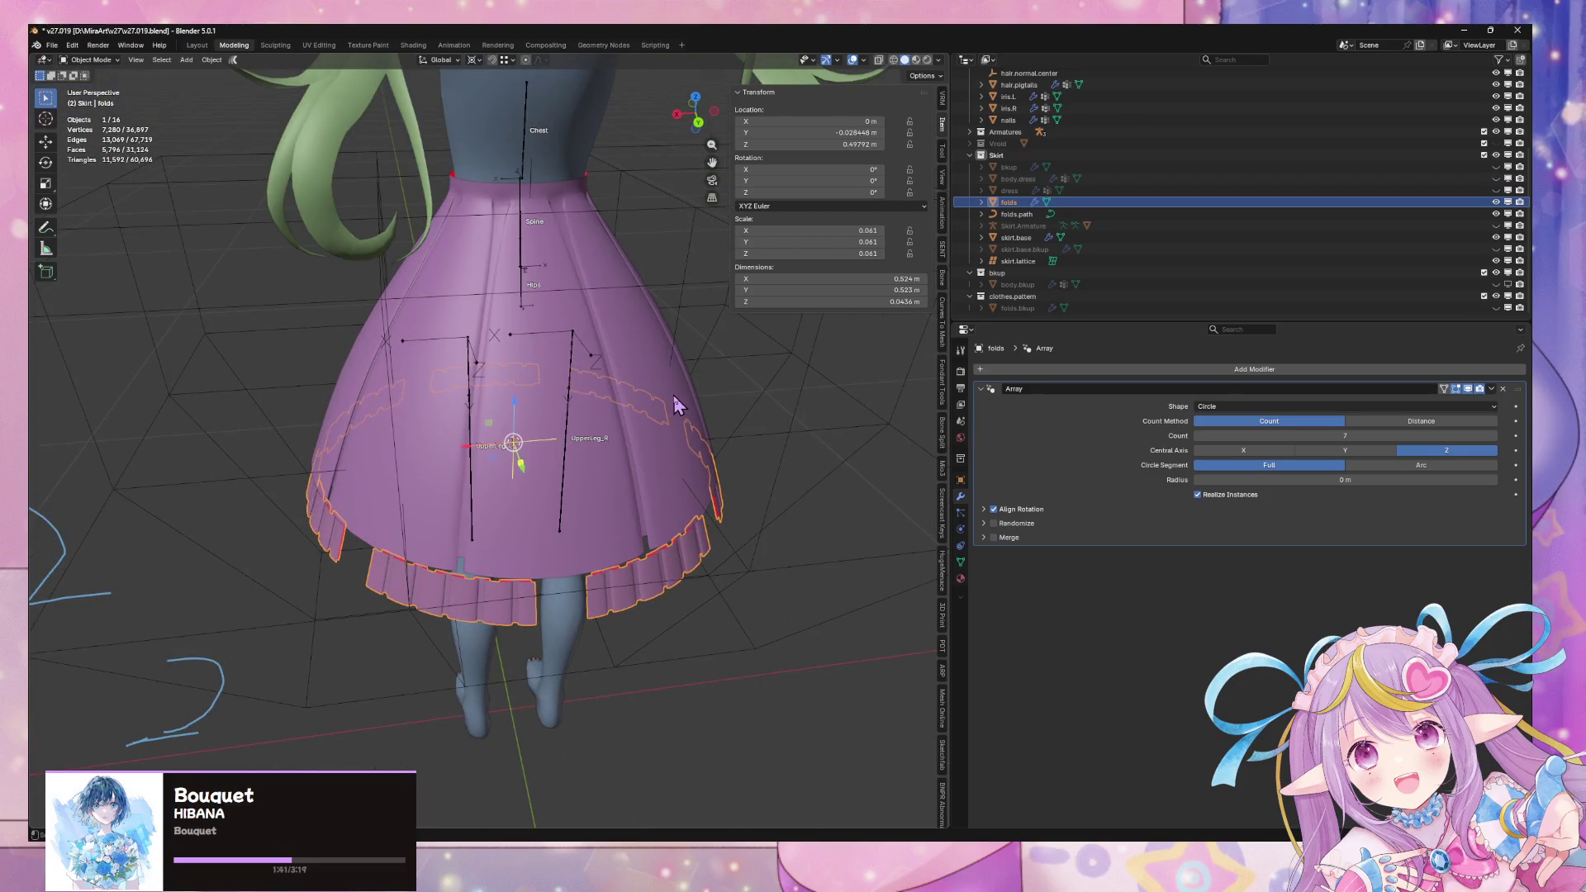
mouse_move(697, 405)
middle_mouse_down()
mouse_move(587, 403)
mouse_move(697, 421)
middle_mouse_up()
mouse_move(735, 416)
middle_mouse_down()
mouse_move(738, 353)
mouse_move(765, 337)
mouse_move(815, 341)
mouse_move(851, 408)
mouse_move(793, 413)
mouse_move(836, 382)
middle_mouse_up()
mouse_move(645, 390)
middle_mouse_down()
mouse_move(562, 375)
mouse_move(671, 341)
middle_mouse_up()
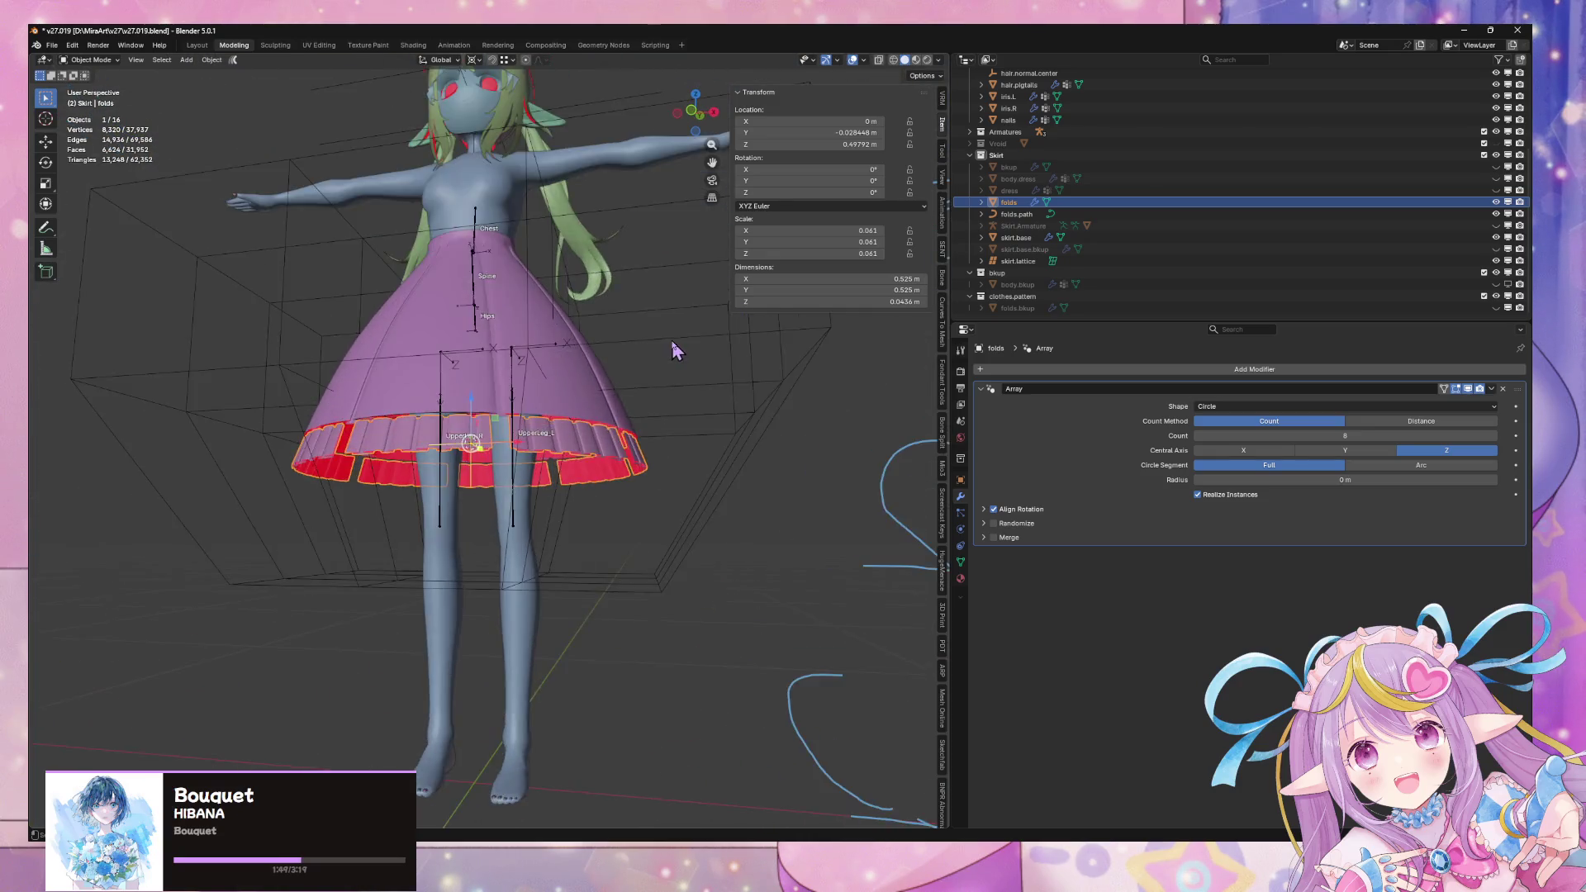
scroll(670, 341, "up", 5)
mouse_move(495, 344)
middle_mouse_down()
mouse_move(539, 376)
mouse_move(417, 353)
mouse_move(592, 339)
middle_mouse_up()
scroll(541, 381, "down", 5)
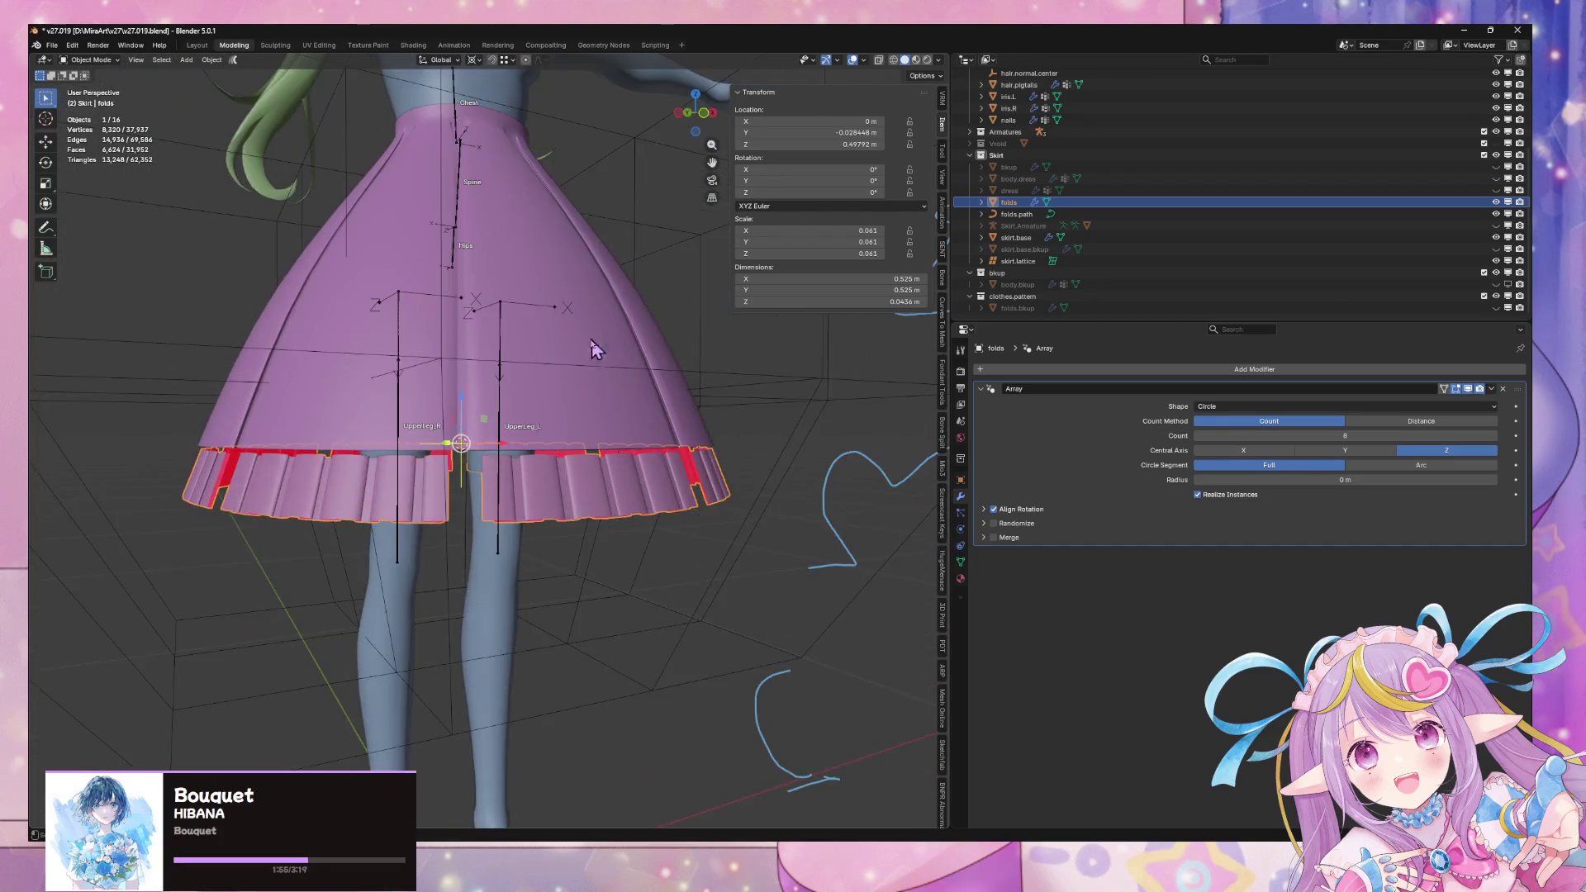
scroll(592, 339, "up", 3)
scroll(624, 453, "down", 1)
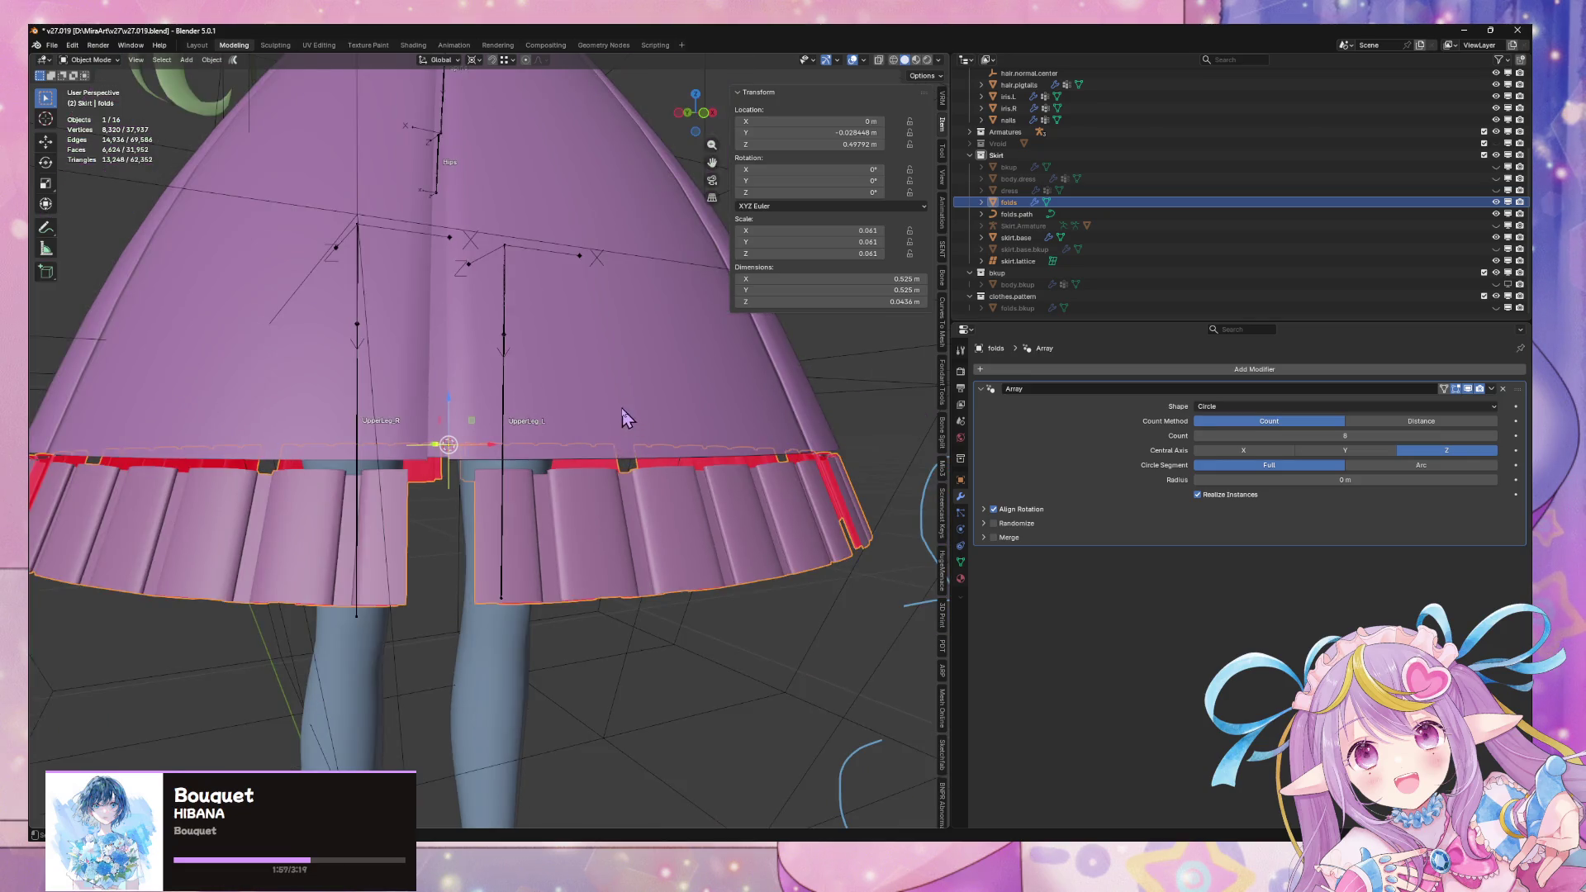
scroll(624, 417, "down", 3)
middle_click_drag(624, 417, 593, 438)
scroll(593, 438, "up", 3)
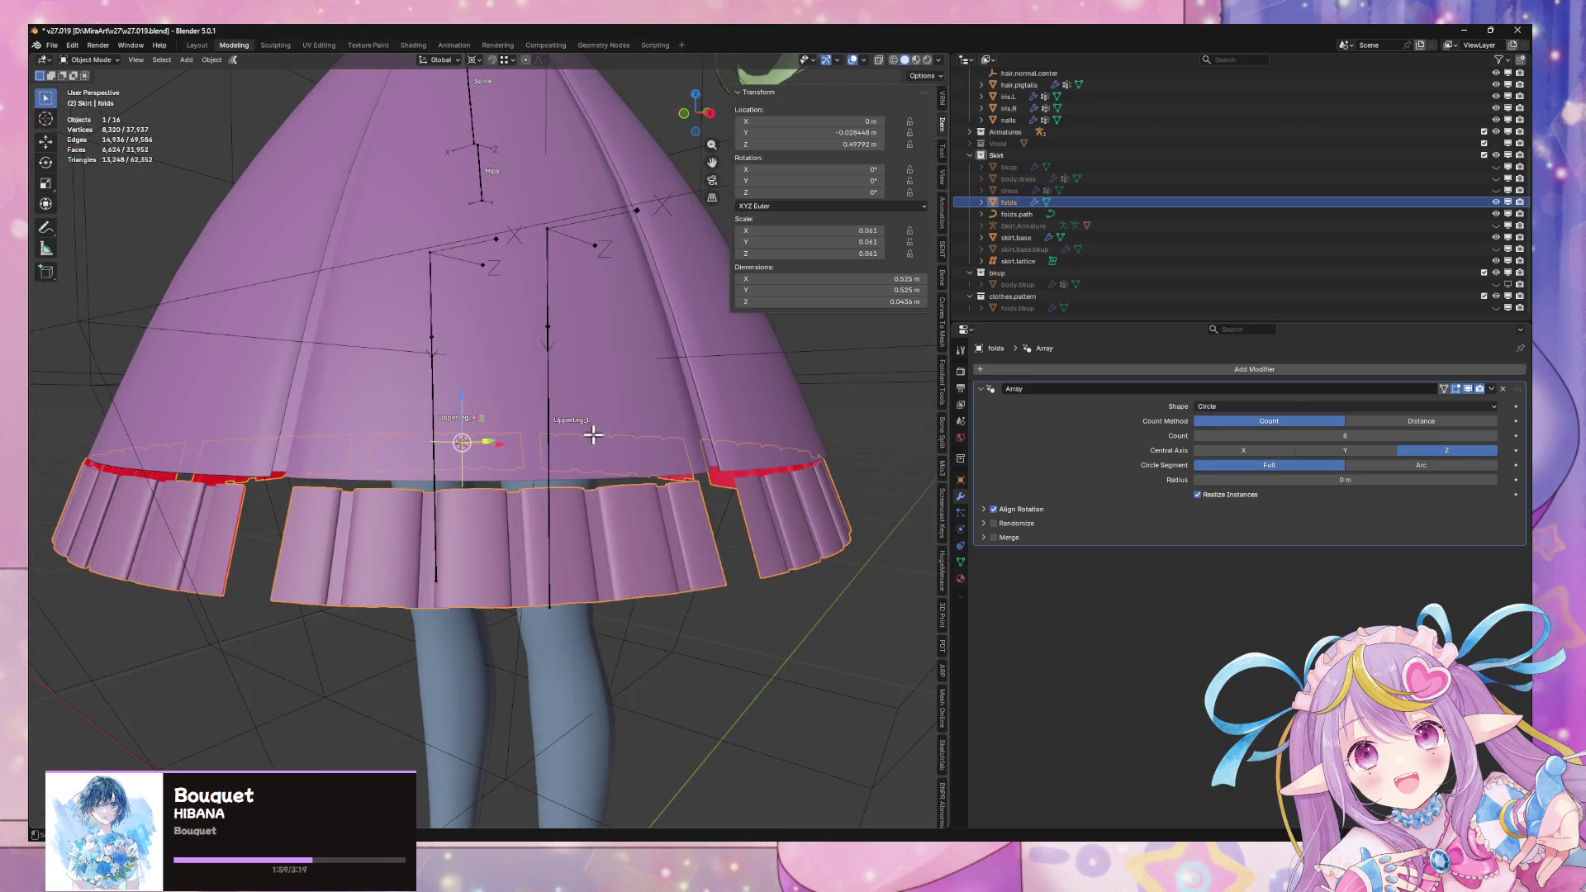
Enter Edit Mode on the folds mesh and select its bottom hem edge loop
key("Tab")
middle_click_drag(496, 512, 318, 508)
left_click(551, 534, "alt")
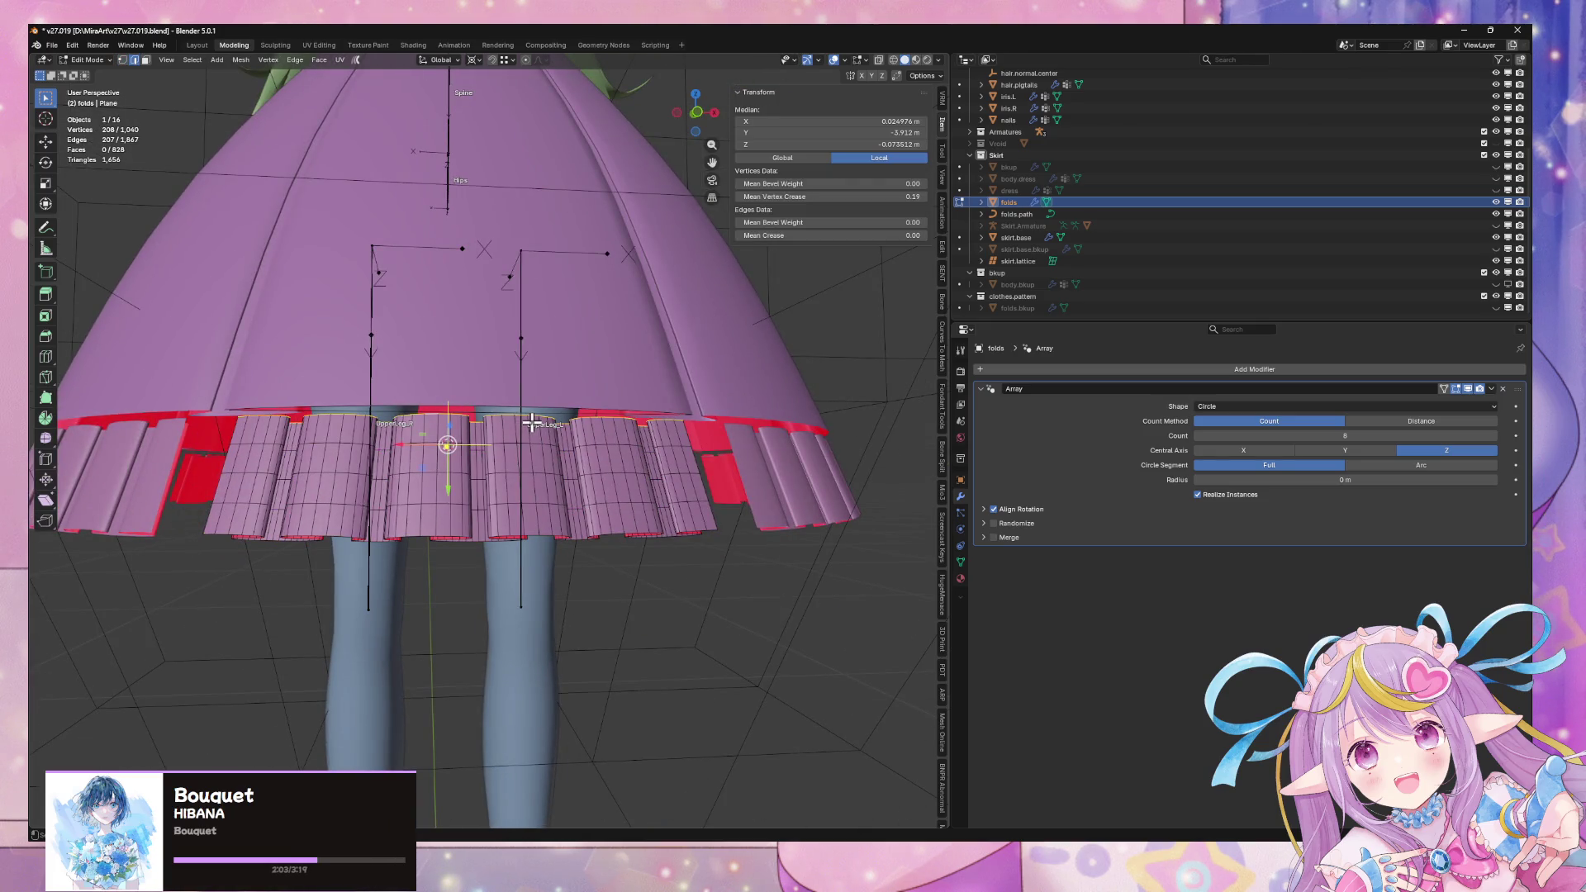
Try dissolving the selected edge loops with Ctrl+X, then undo it
mouse_move(628, 435)
middle_mouse_down()
mouse_move(606, 460)
mouse_move(608, 499)
mouse_move(595, 471)
mouse_move(633, 465)
middle_mouse_up()
key("Tab")
key("Tab")
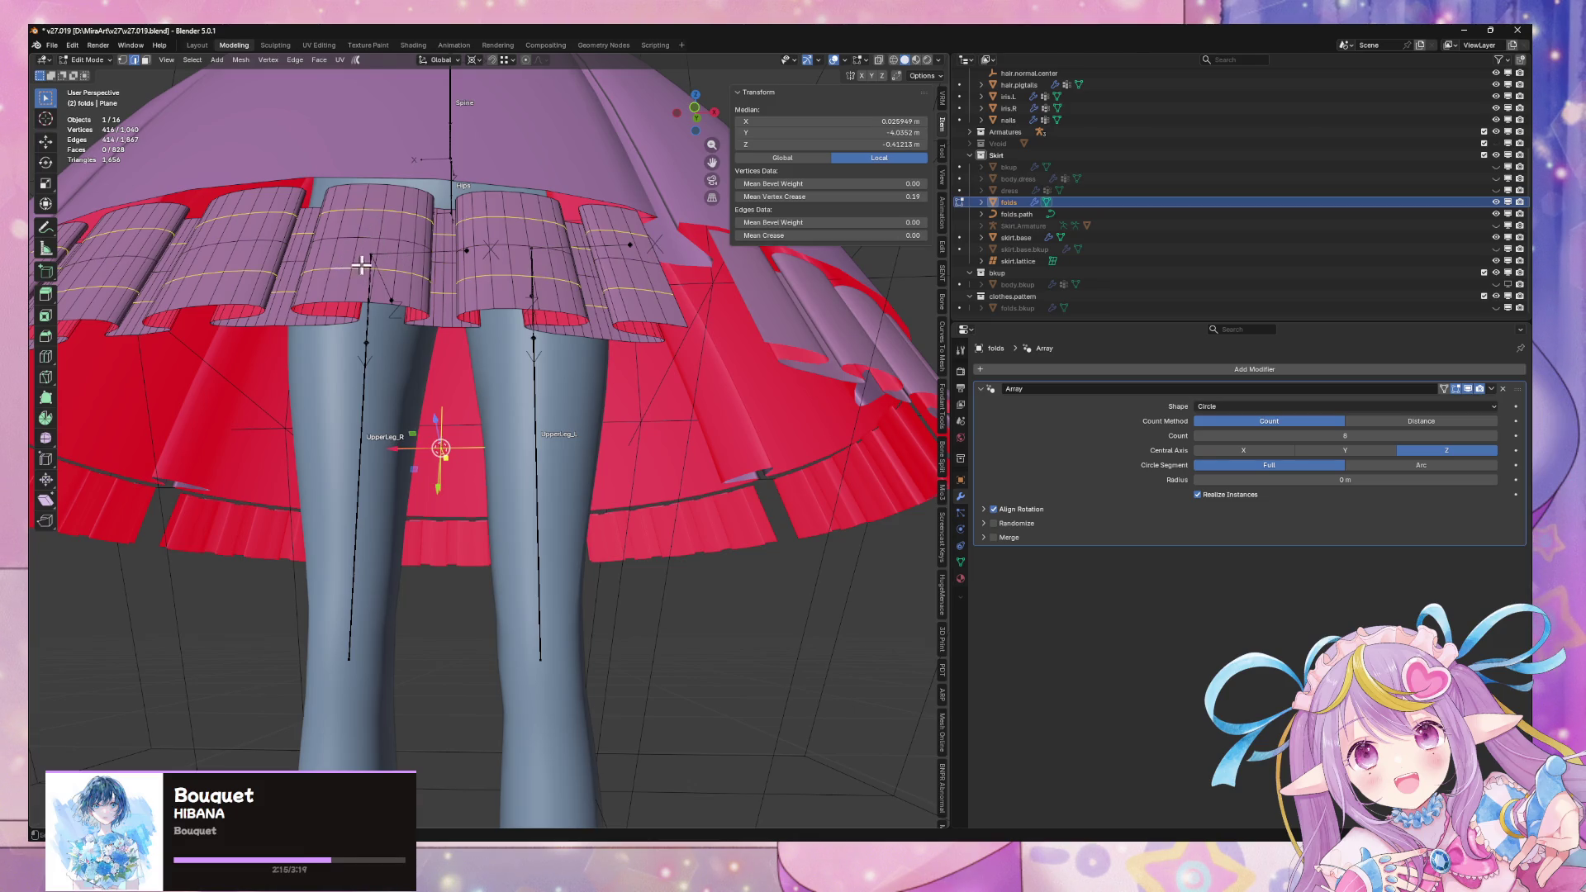
middle_click_drag(436, 275, 461, 307)
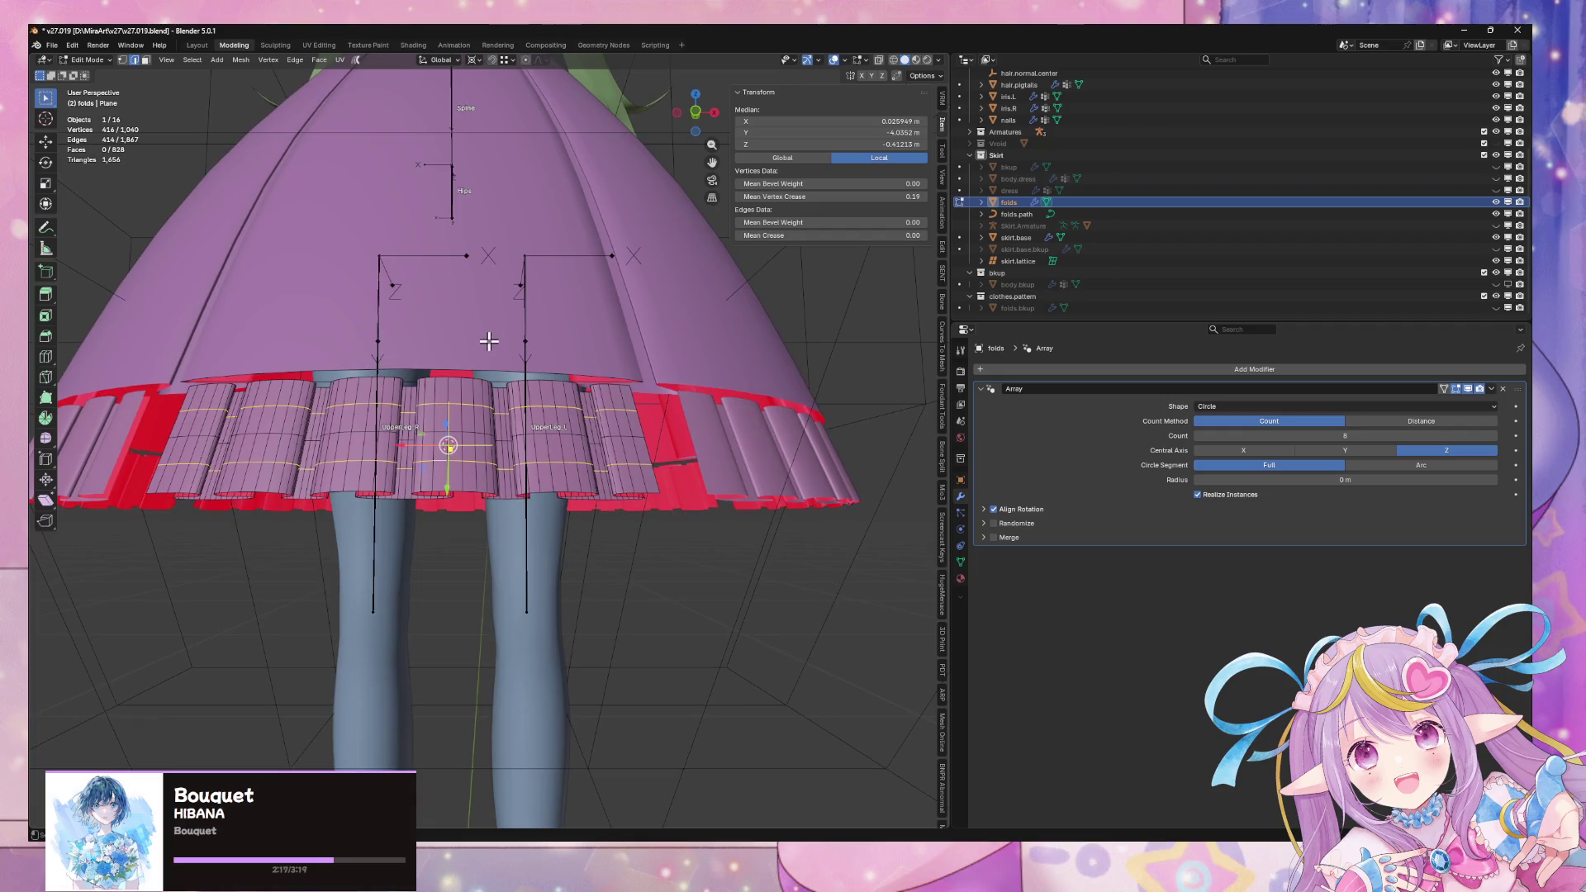
key("ctrl+x")
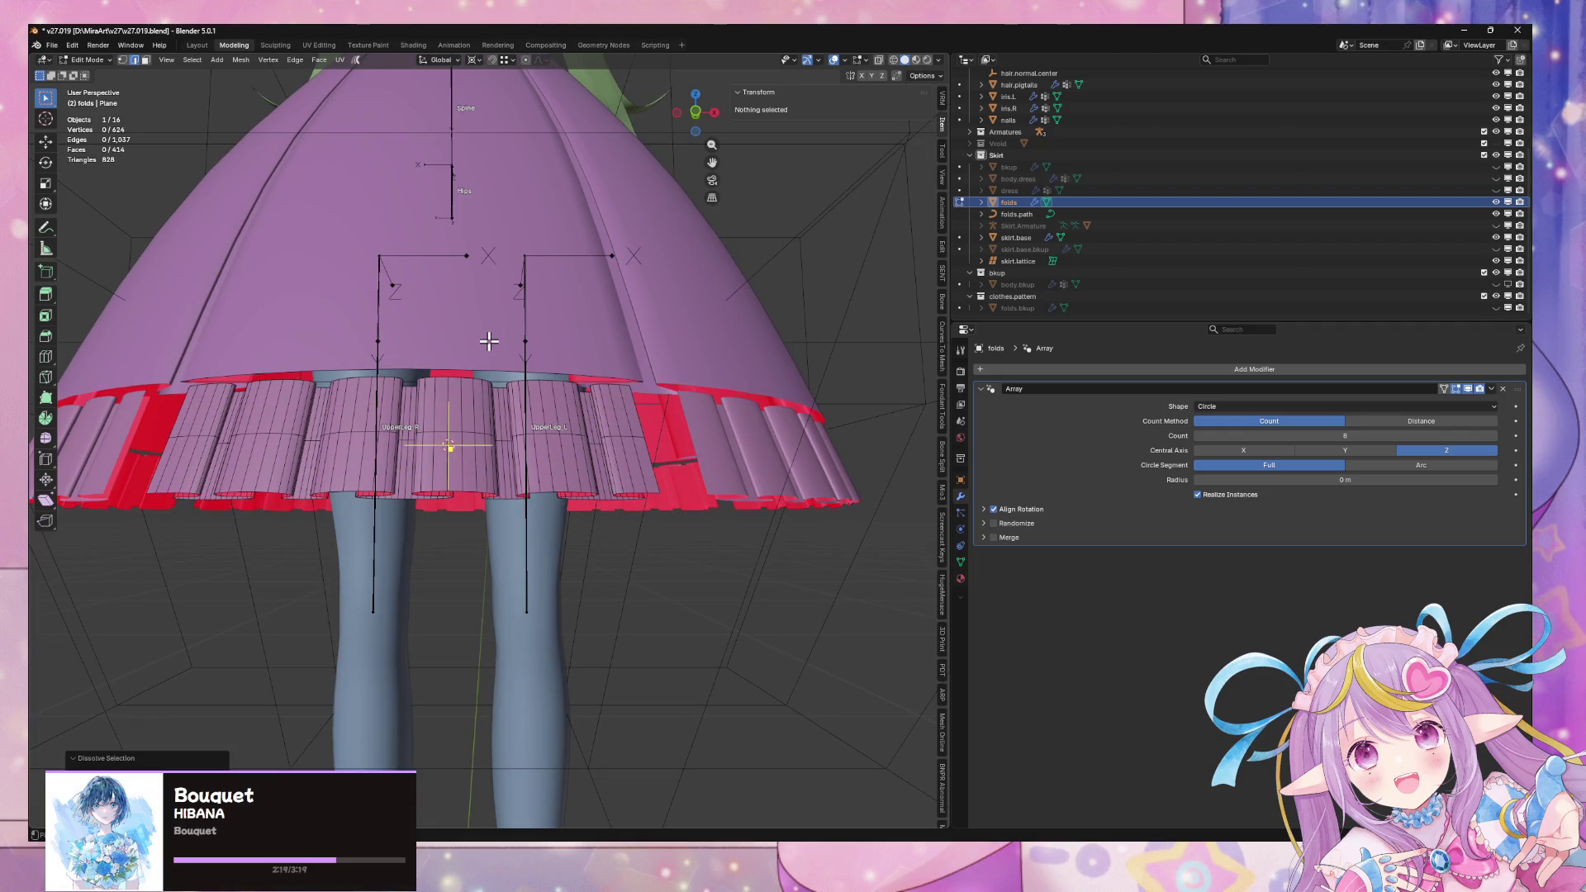
key("ctrl+z")
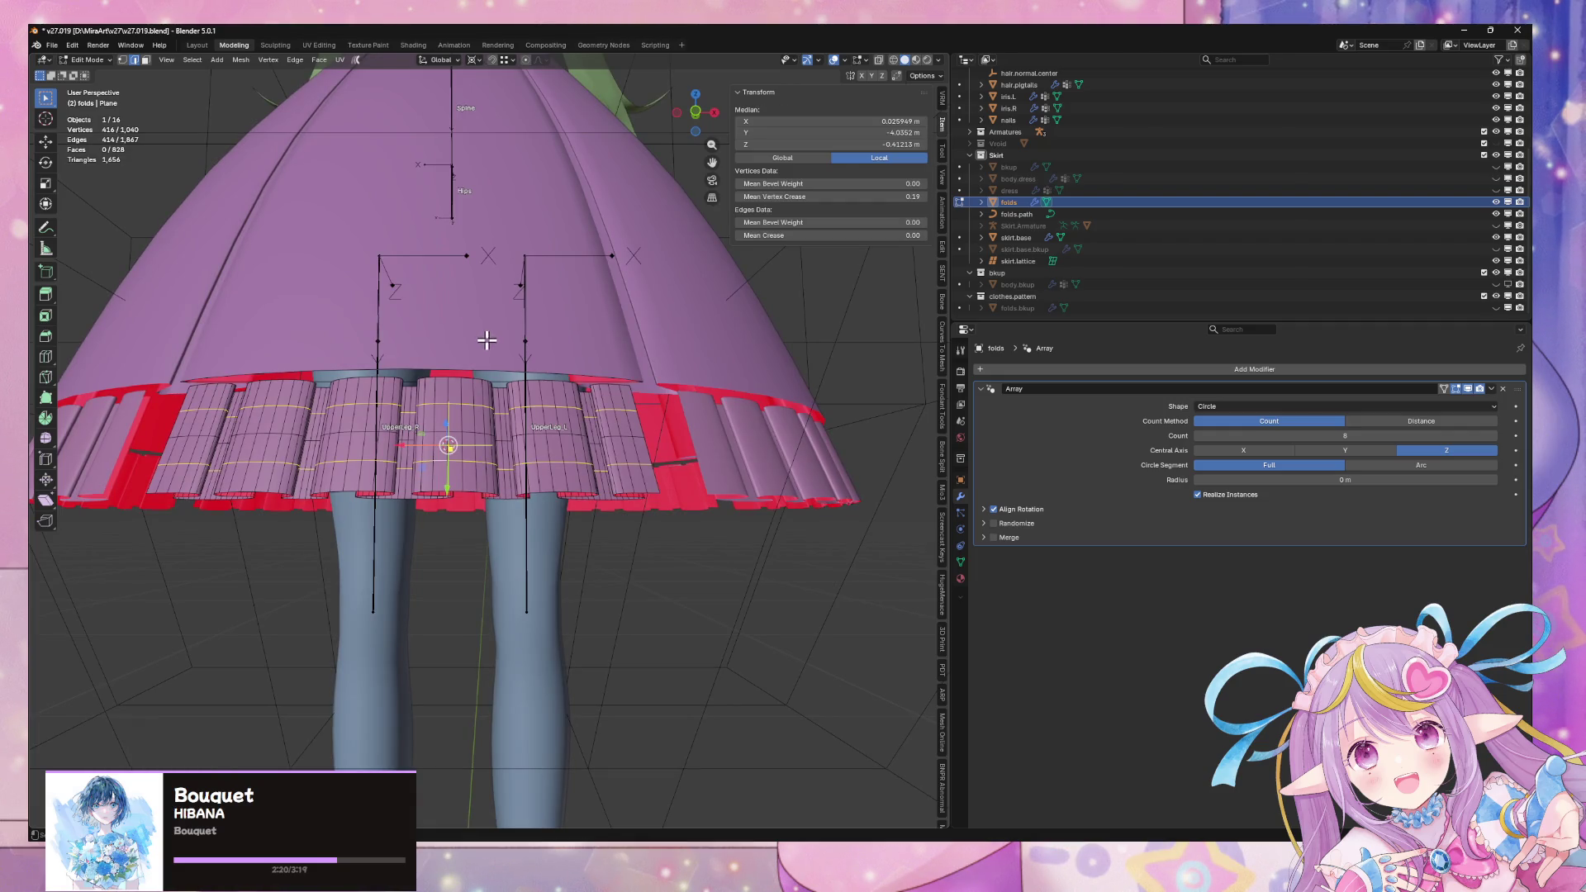
Return to Object Mode and make skirt.base the active object
key("Tab")
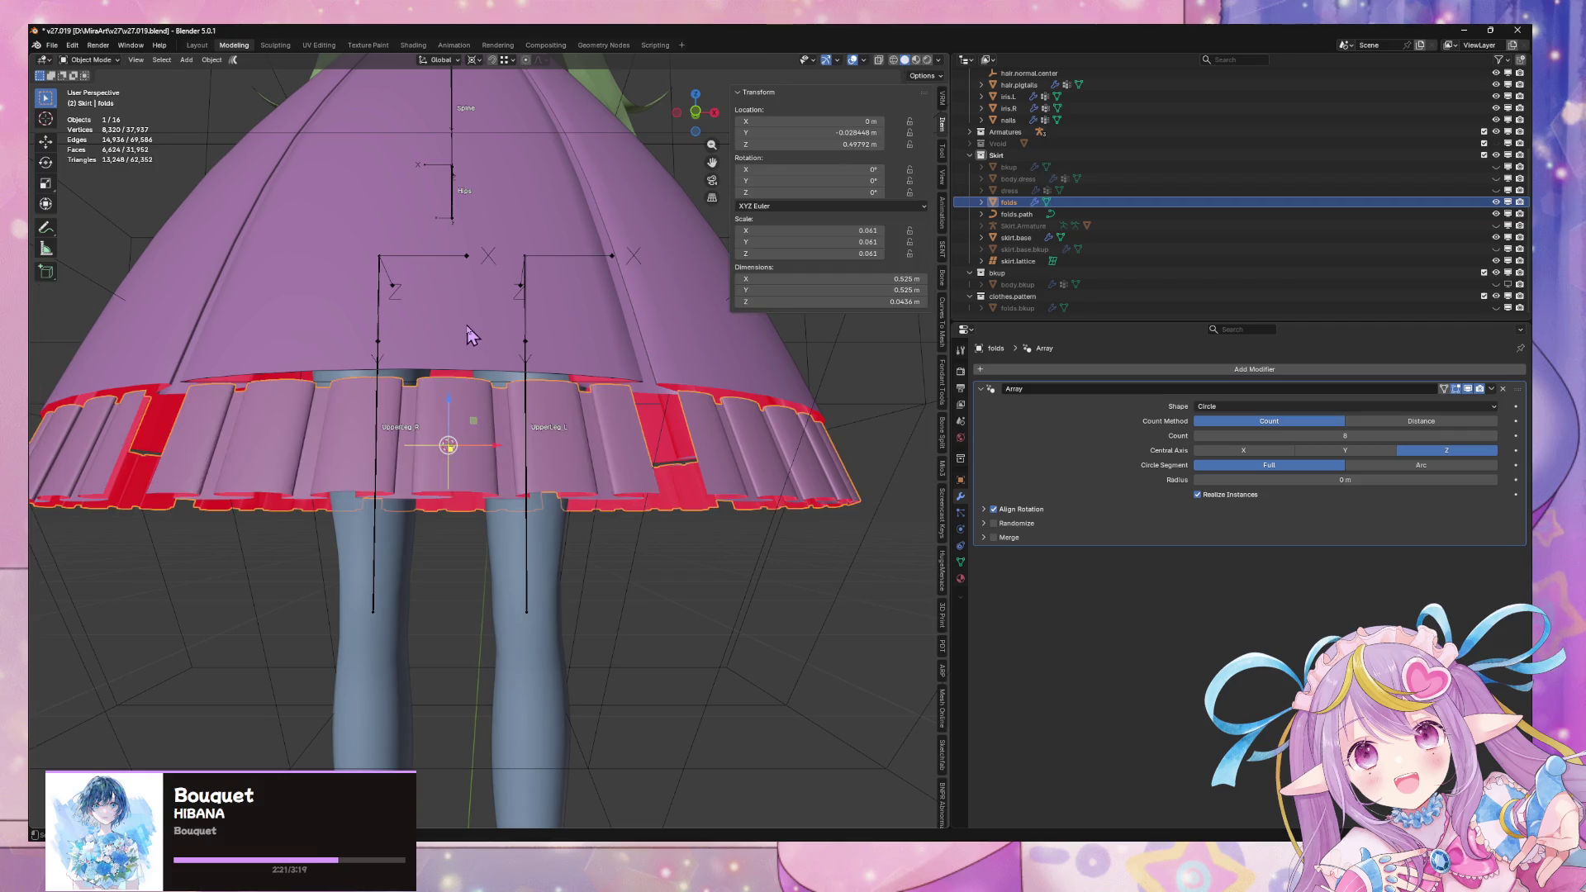
left_click(486, 339)
scroll(487, 339, "down", 4)
scroll(503, 375, "up", 4)
mouse_move(486, 339)
middle_mouse_down()
mouse_move(520, 413)
mouse_move(519, 314)
mouse_move(478, 323)
mouse_move(490, 376)
mouse_move(507, 322)
mouse_move(525, 348)
mouse_move(513, 339)
middle_mouse_up()
scroll(479, 364, "down", 3)
scroll(500, 379, "up", 3)
scroll(512, 339, "up", 2)
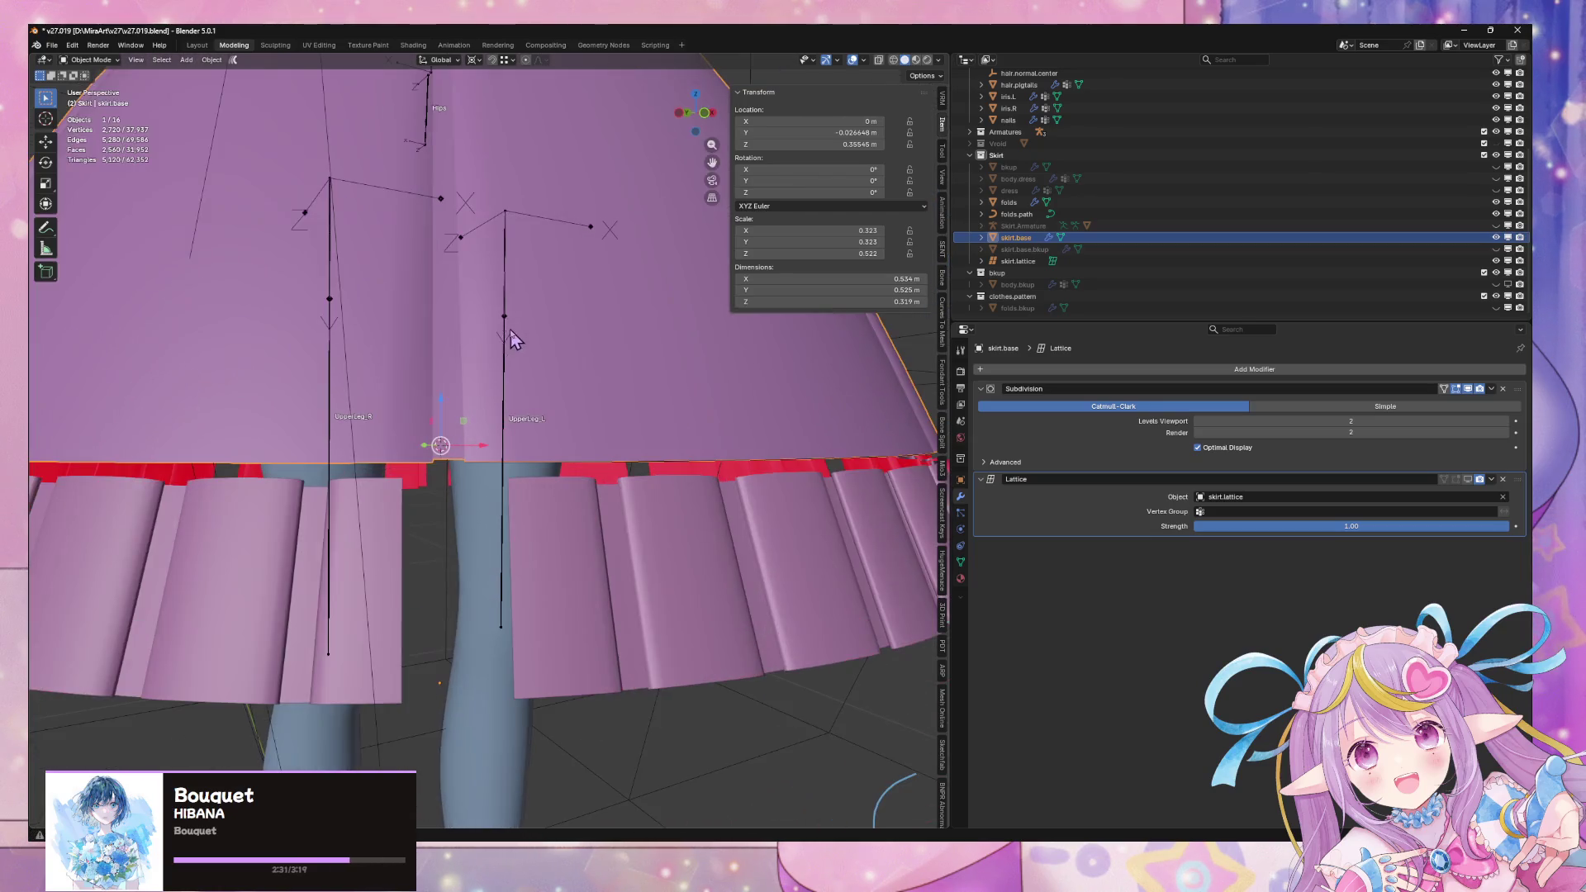
Select the whole folds mesh in Edit Mode and lower it slightly along Z
mouse_move(698, 486)
middle_mouse_down()
mouse_move(629, 479)
mouse_move(591, 382)
middle_mouse_up()
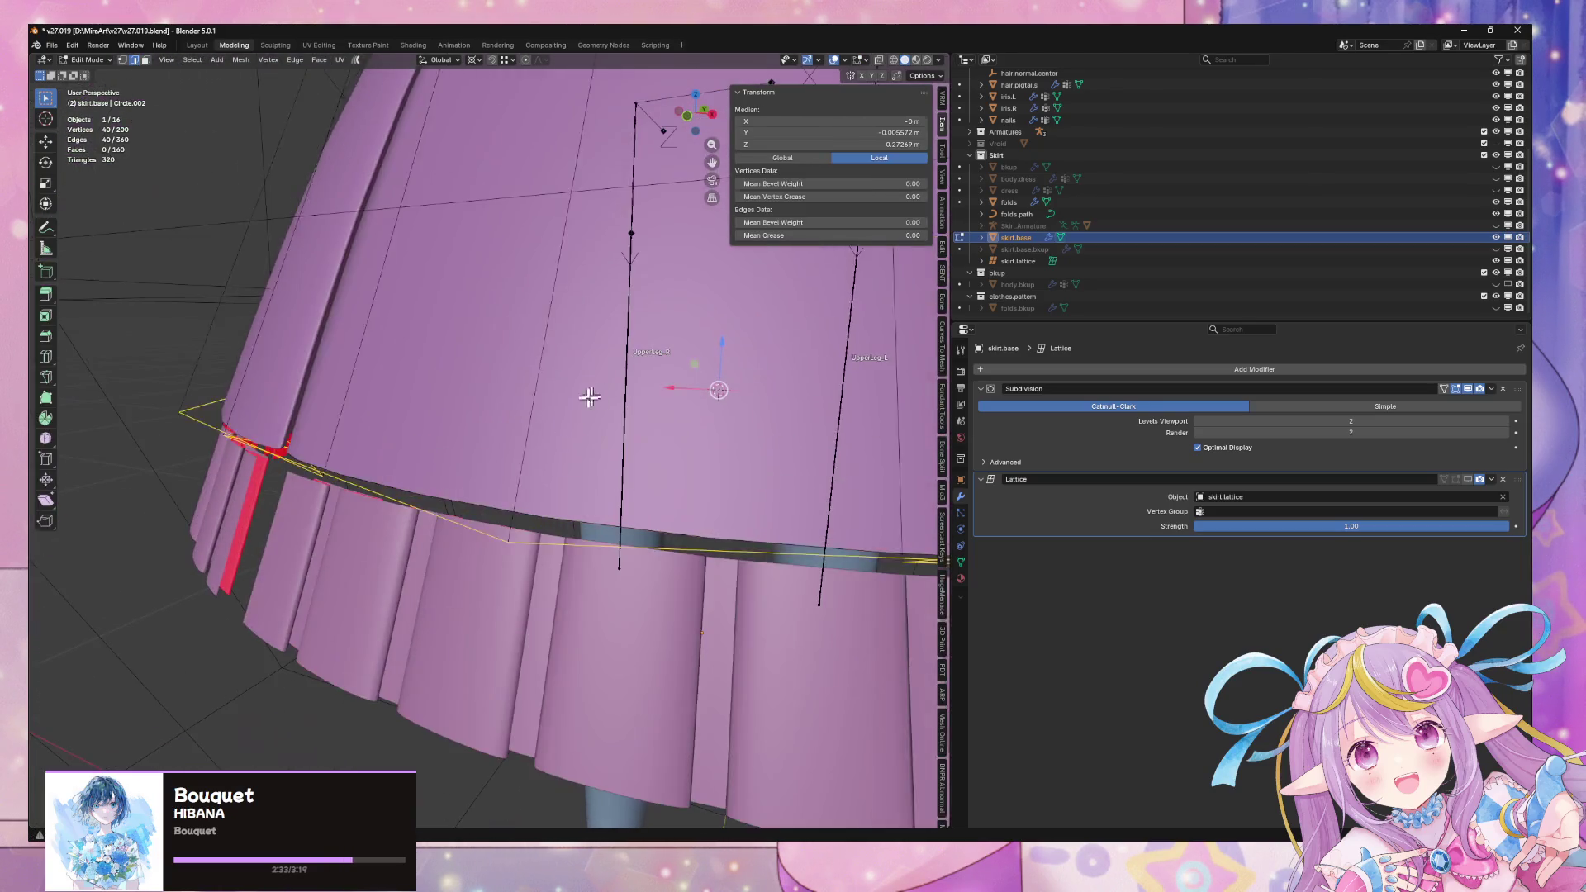
left_click(285, 538)
key("Tab")
middle_click_drag(237, 484, 333, 485)
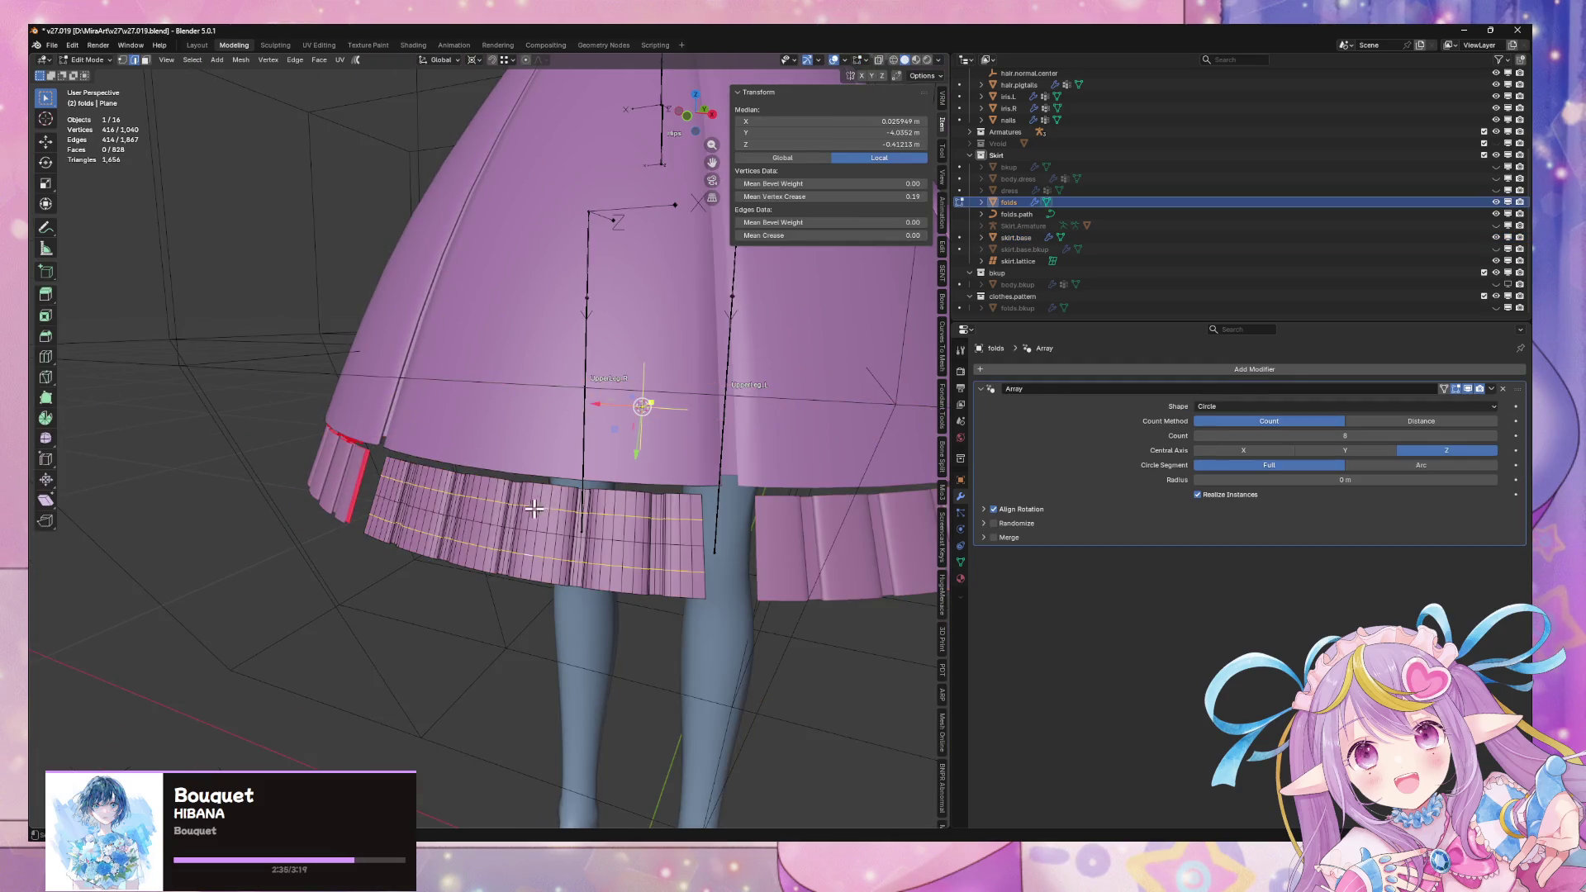
key("a")
key("g")
key("x")
key("y")
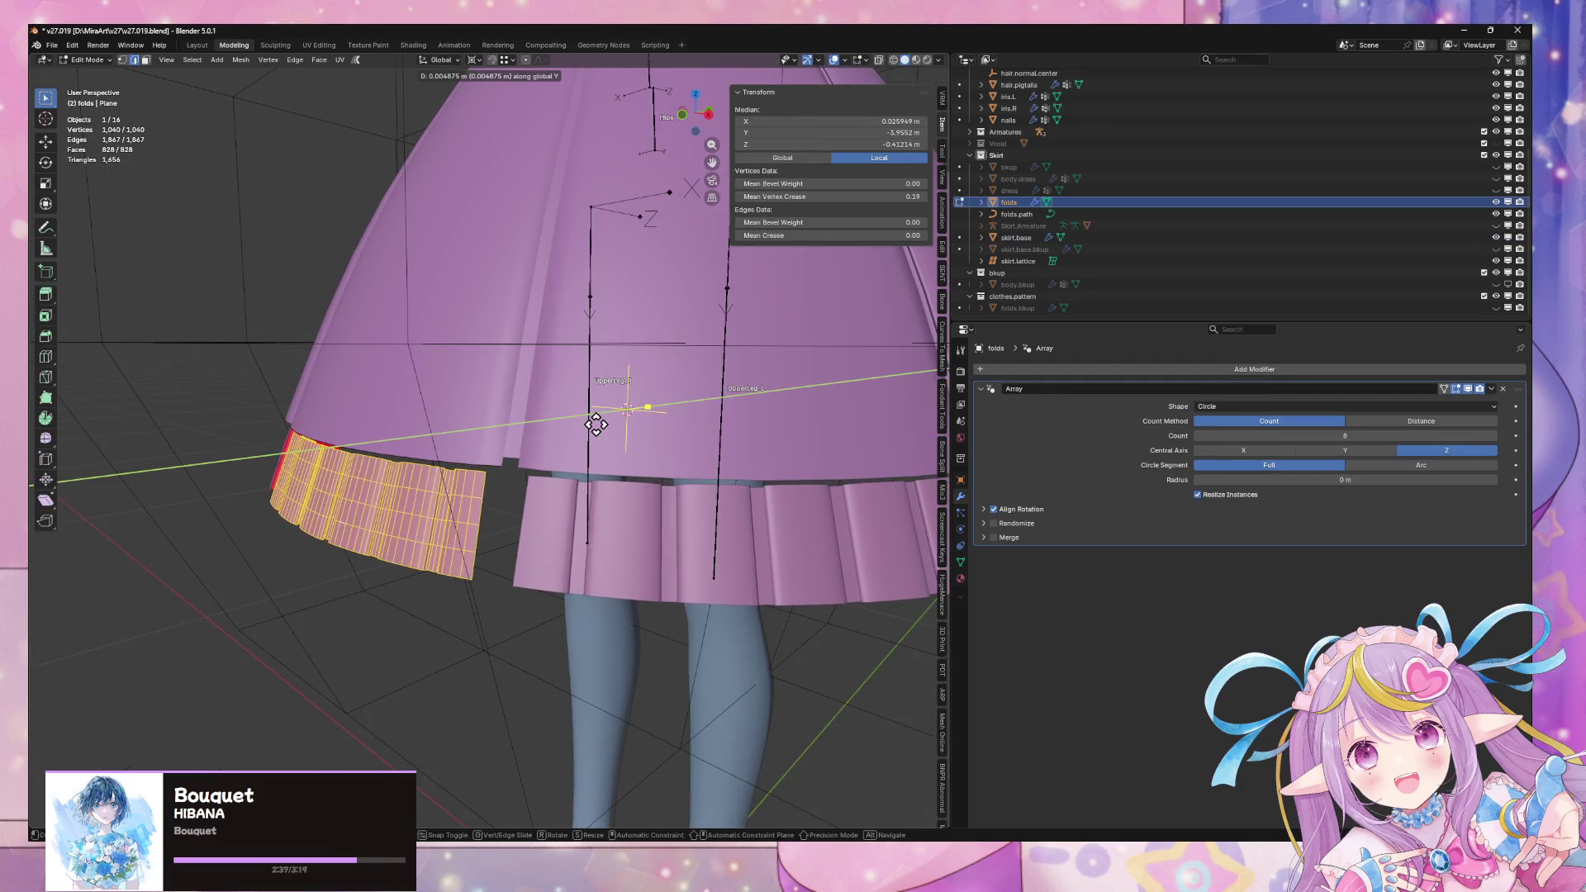
mouse_move(596, 426)
middle_mouse_down("alt")
mouse_move(619, 400)
mouse_move(653, 412)
middle_mouse_up("alt")
key("z")
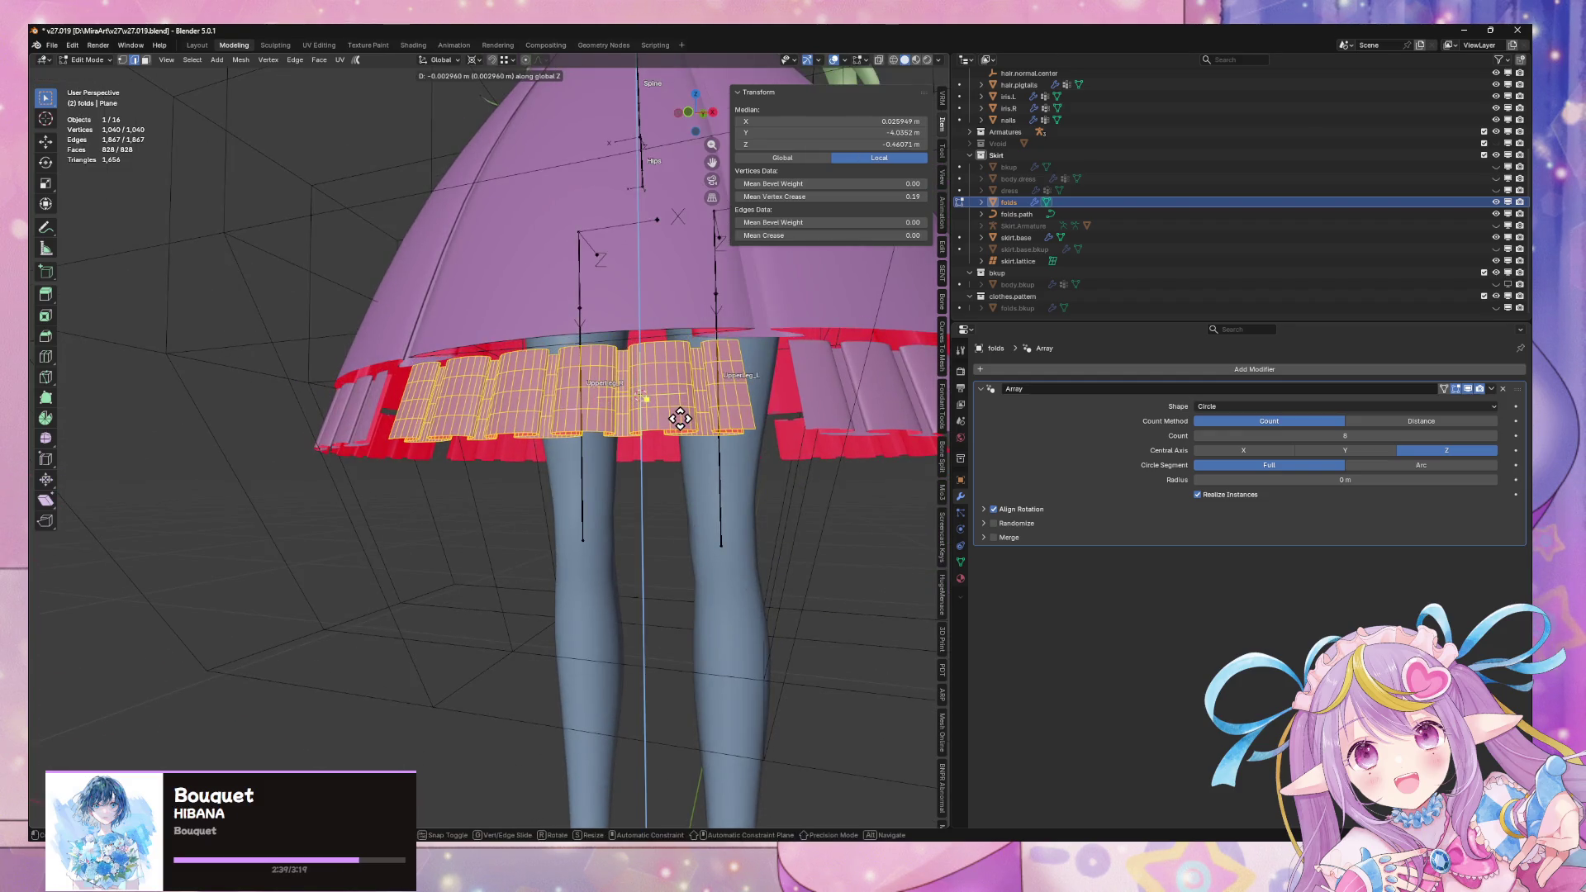
left_click(610, 450)
Select a vertical edge loop and set the transform orientation to Normal
left_click(522, 435, "alt")
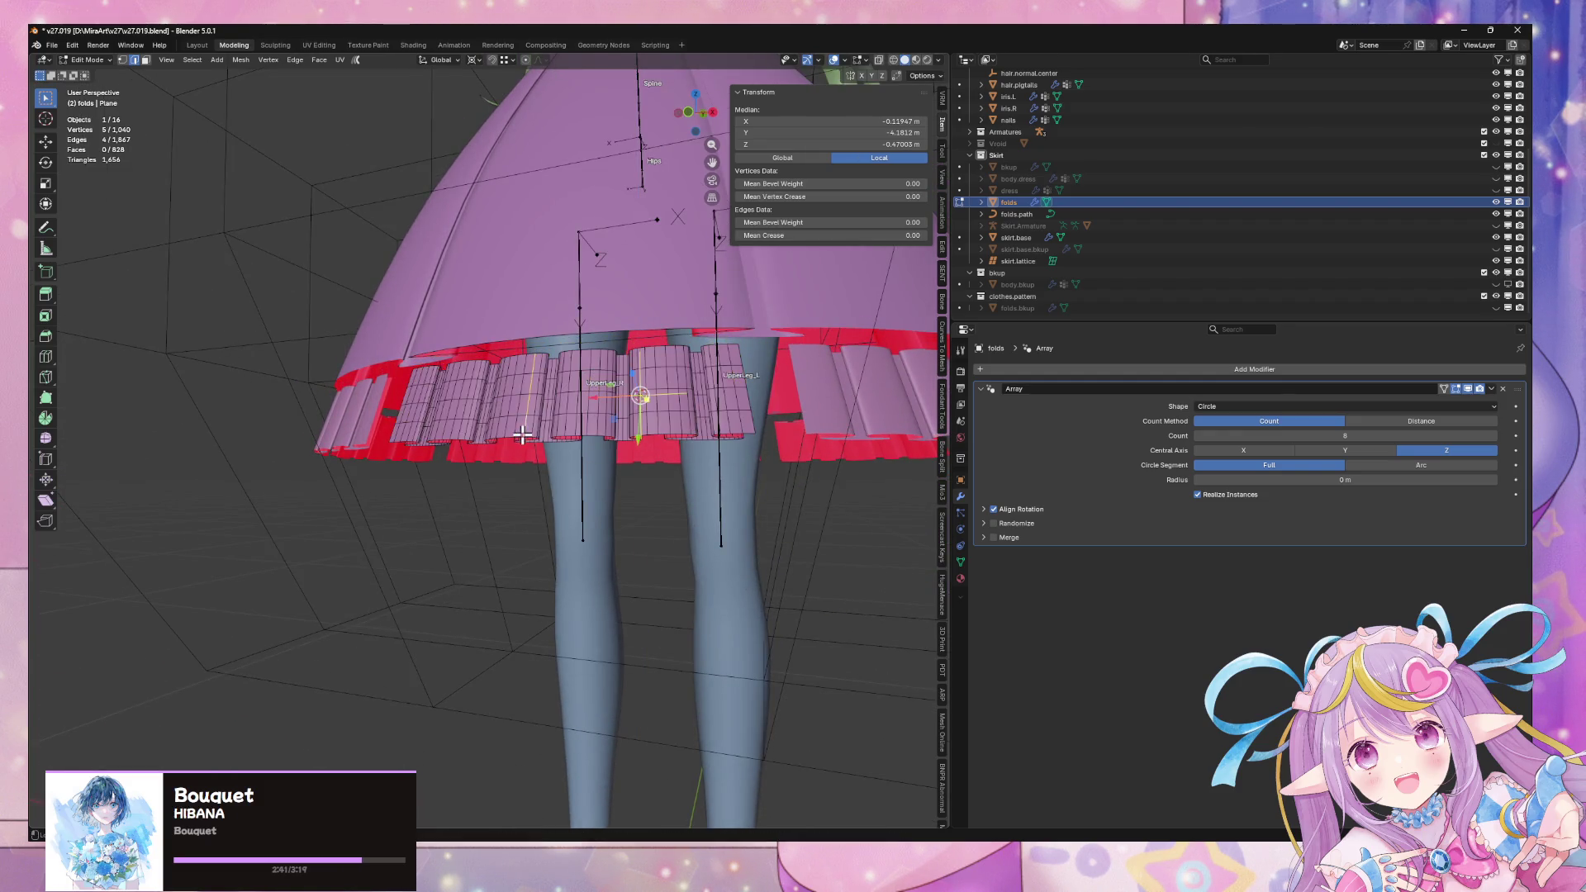
left_click(474, 59)
left_click(495, 137)
left_click(441, 59)
left_click(417, 121)
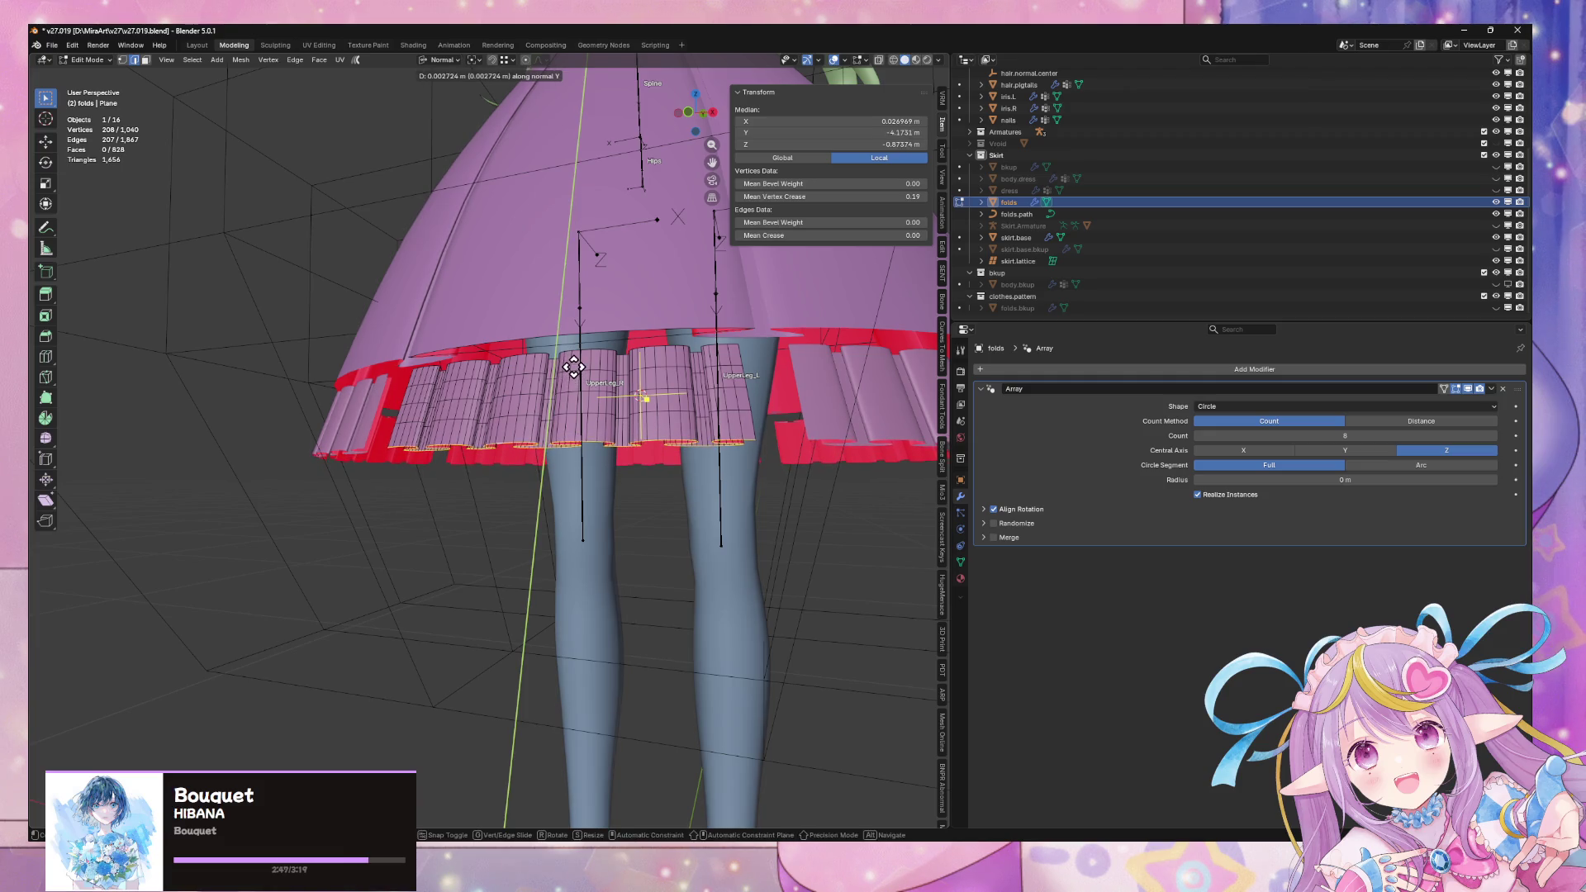
scroll(630, 374, "down", 3)
scroll(630, 374, "down", 2)
Return to Object Mode, deselect the folds, and inspect the hem from beneath
key("Tab")
left_click(855, 536)
mouse_move(855, 537)
middle_mouse_down()
mouse_move(880, 540)
mouse_move(781, 566)
mouse_move(800, 537)
middle_mouse_up()
scroll(524, 410, "up", 4)
scroll(607, 405, "down", 1)
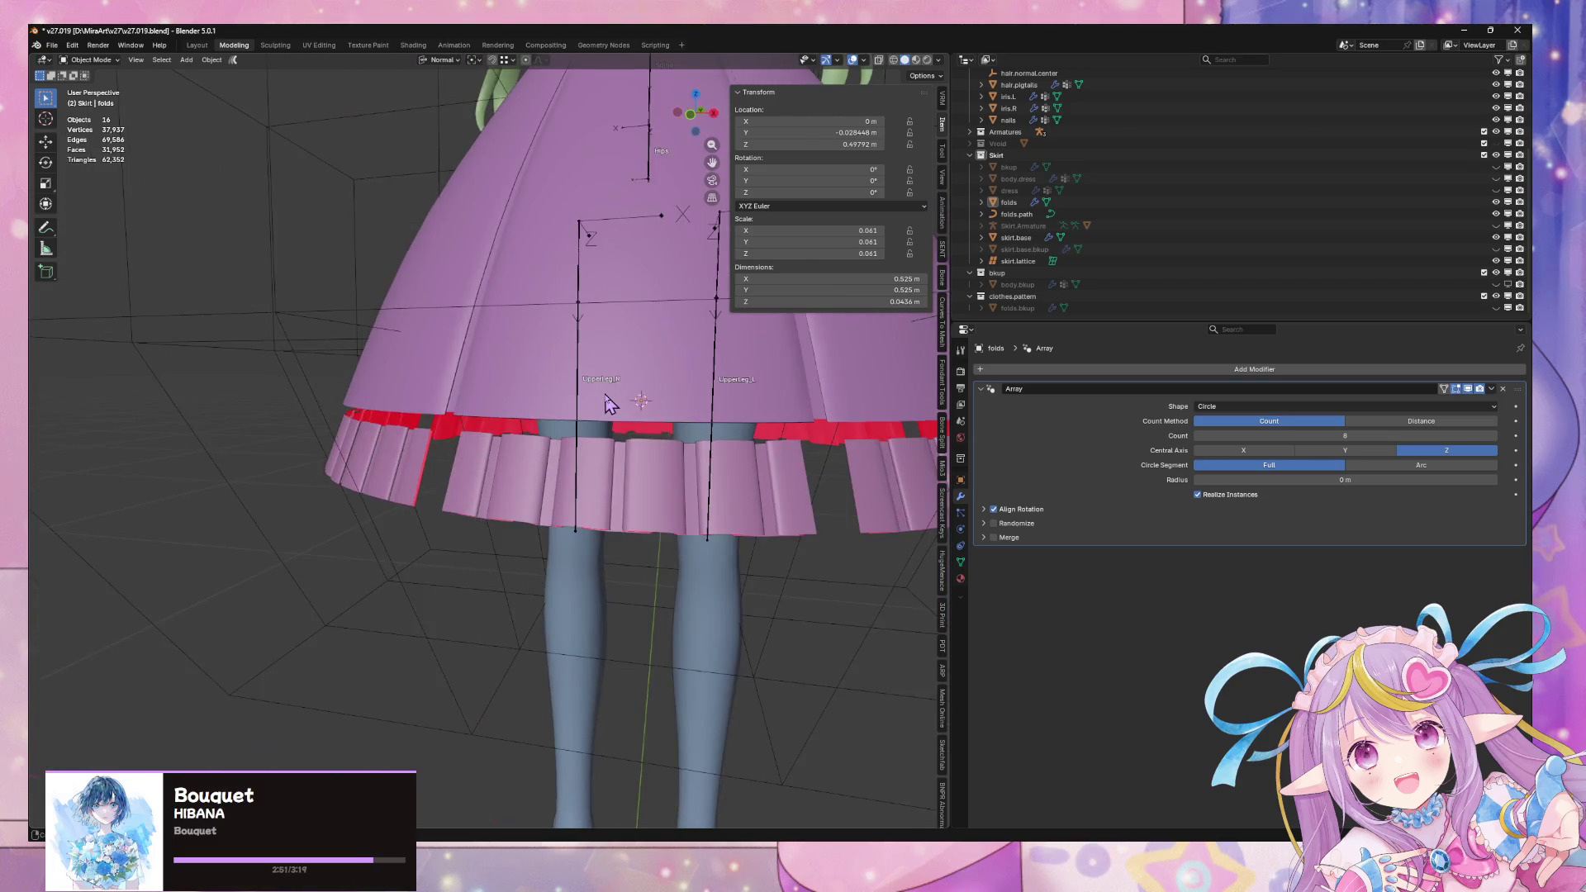
middle_click_drag(559, 304, 493, 529)
Select the whole fold piece and scale it along its Z axis
key("Tab")
key("a")
middle_click_drag(643, 518, 694, 467)
key("s")
key("z")
key("z")
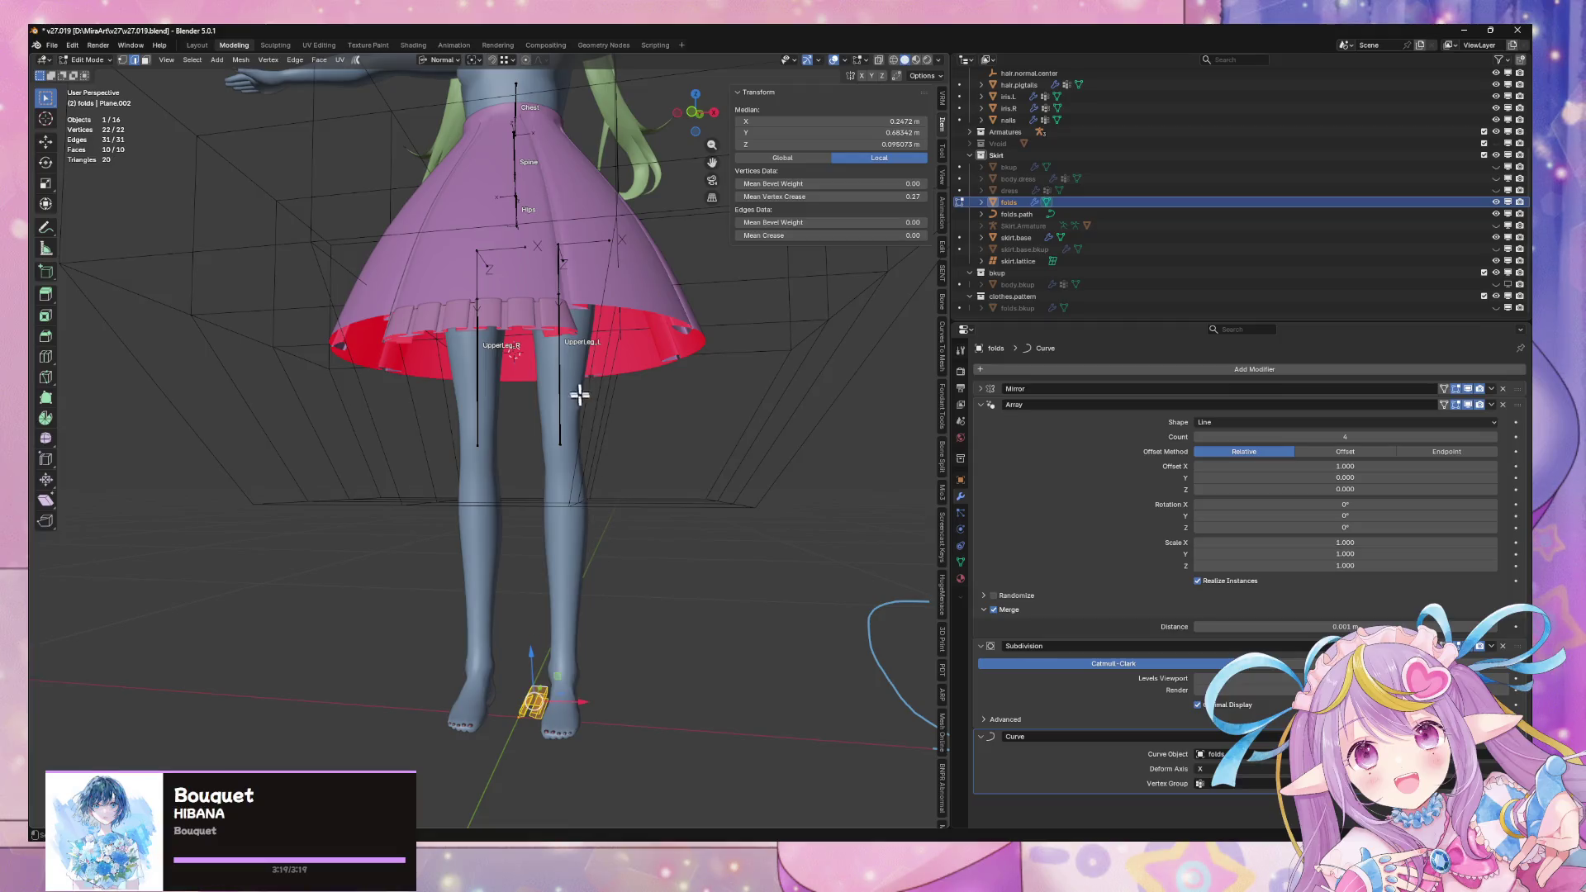
key("s")
key("z")
key("z")
left_click(608, 510)
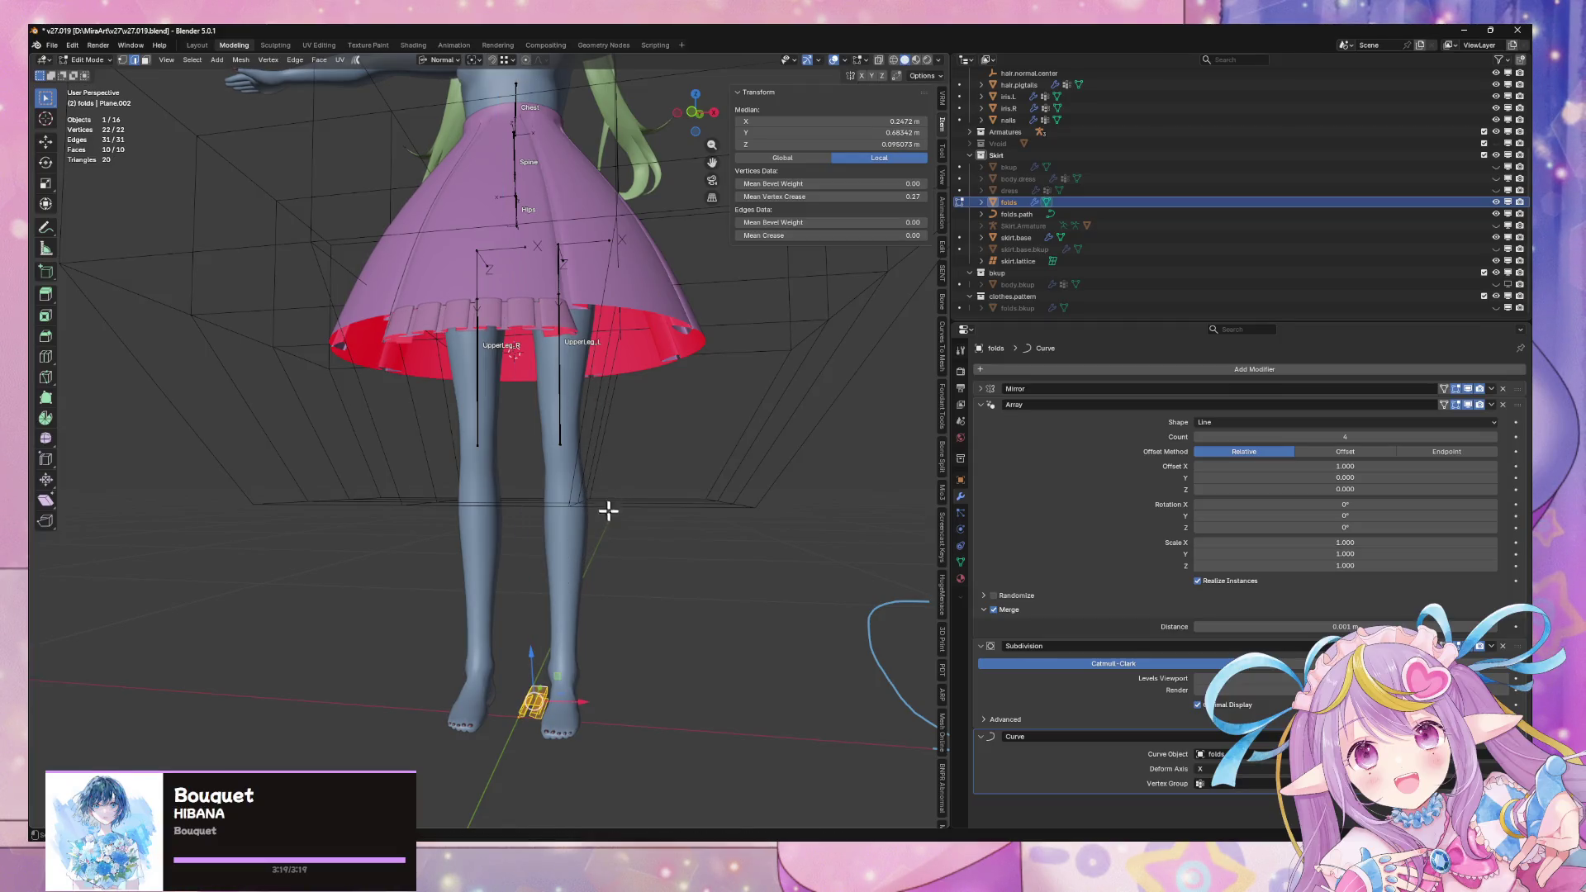
Use Global orientation and 3D Cursor pivot, then stretch the piece vertically along Z
key("period")
left_click(475, 60)
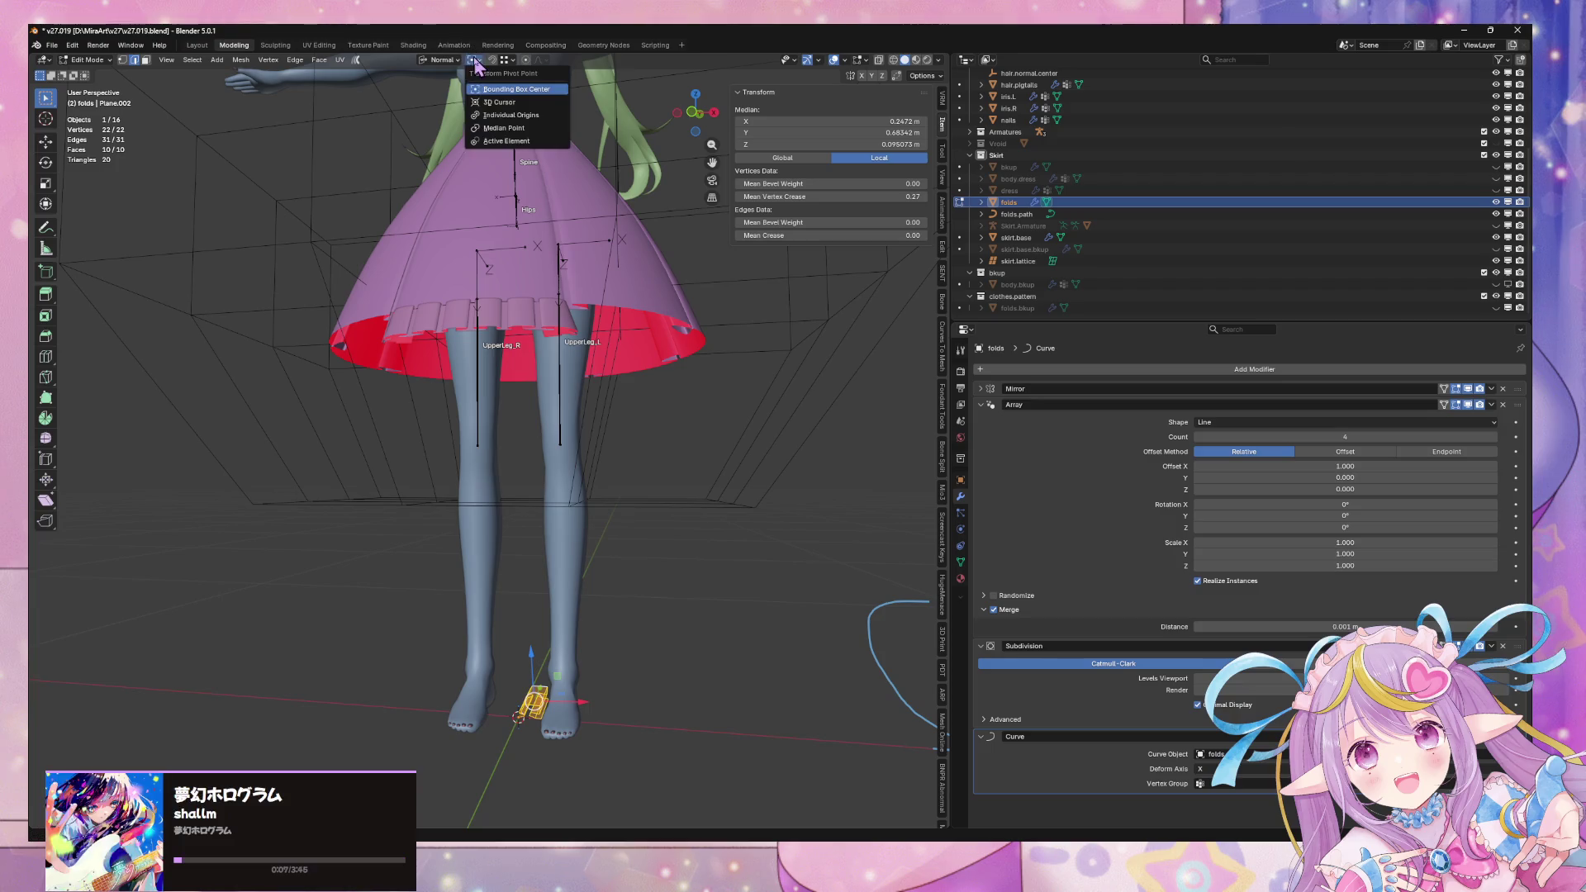
left_click(434, 88)
left_click(475, 61)
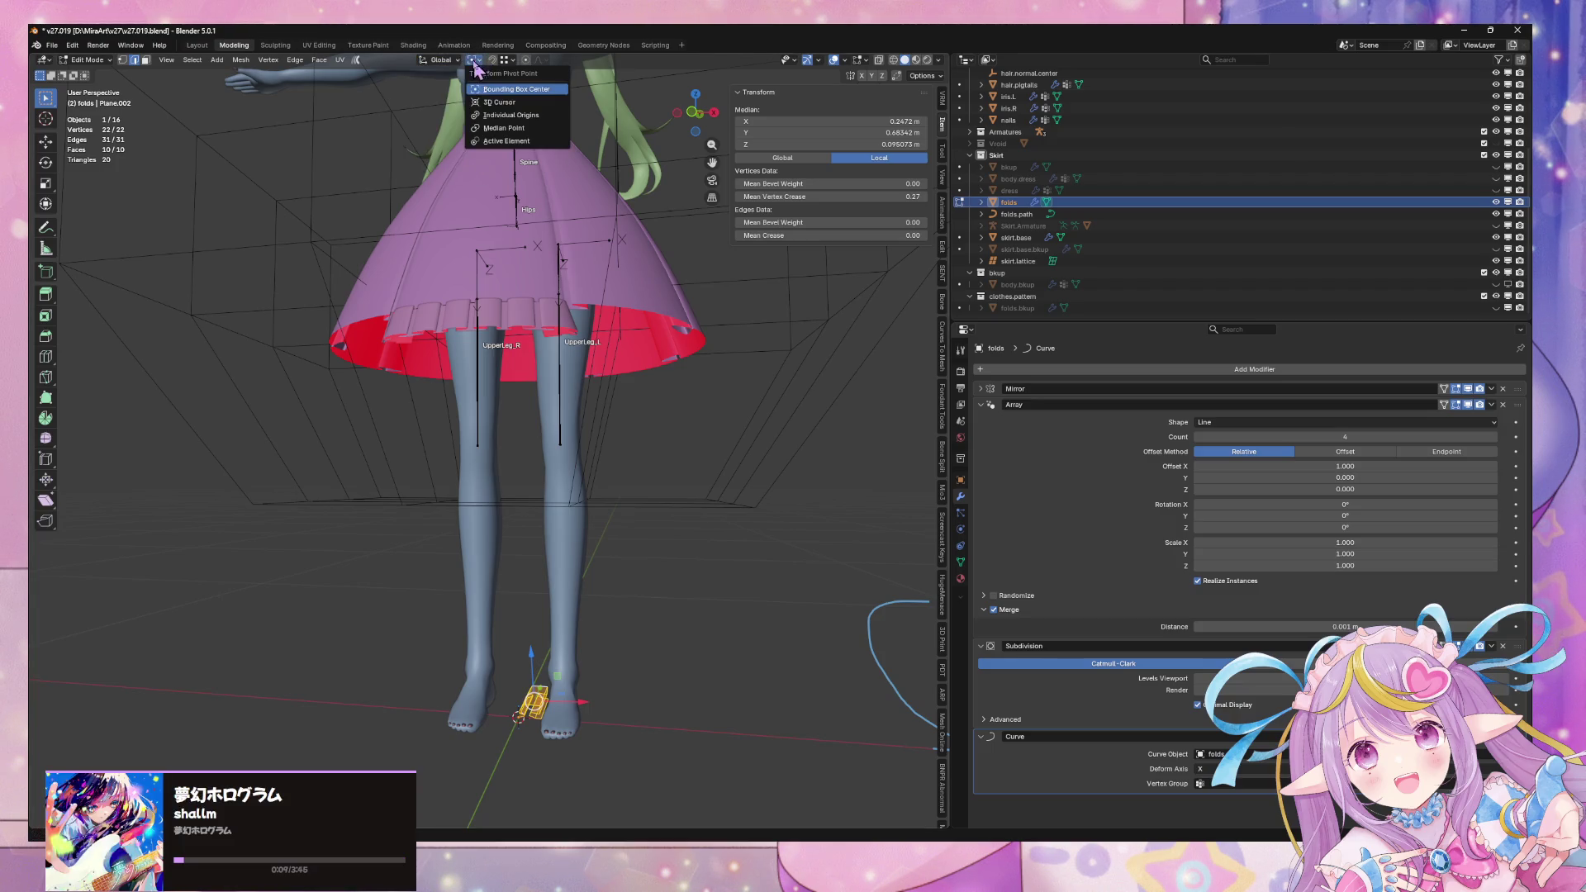
left_click(498, 104)
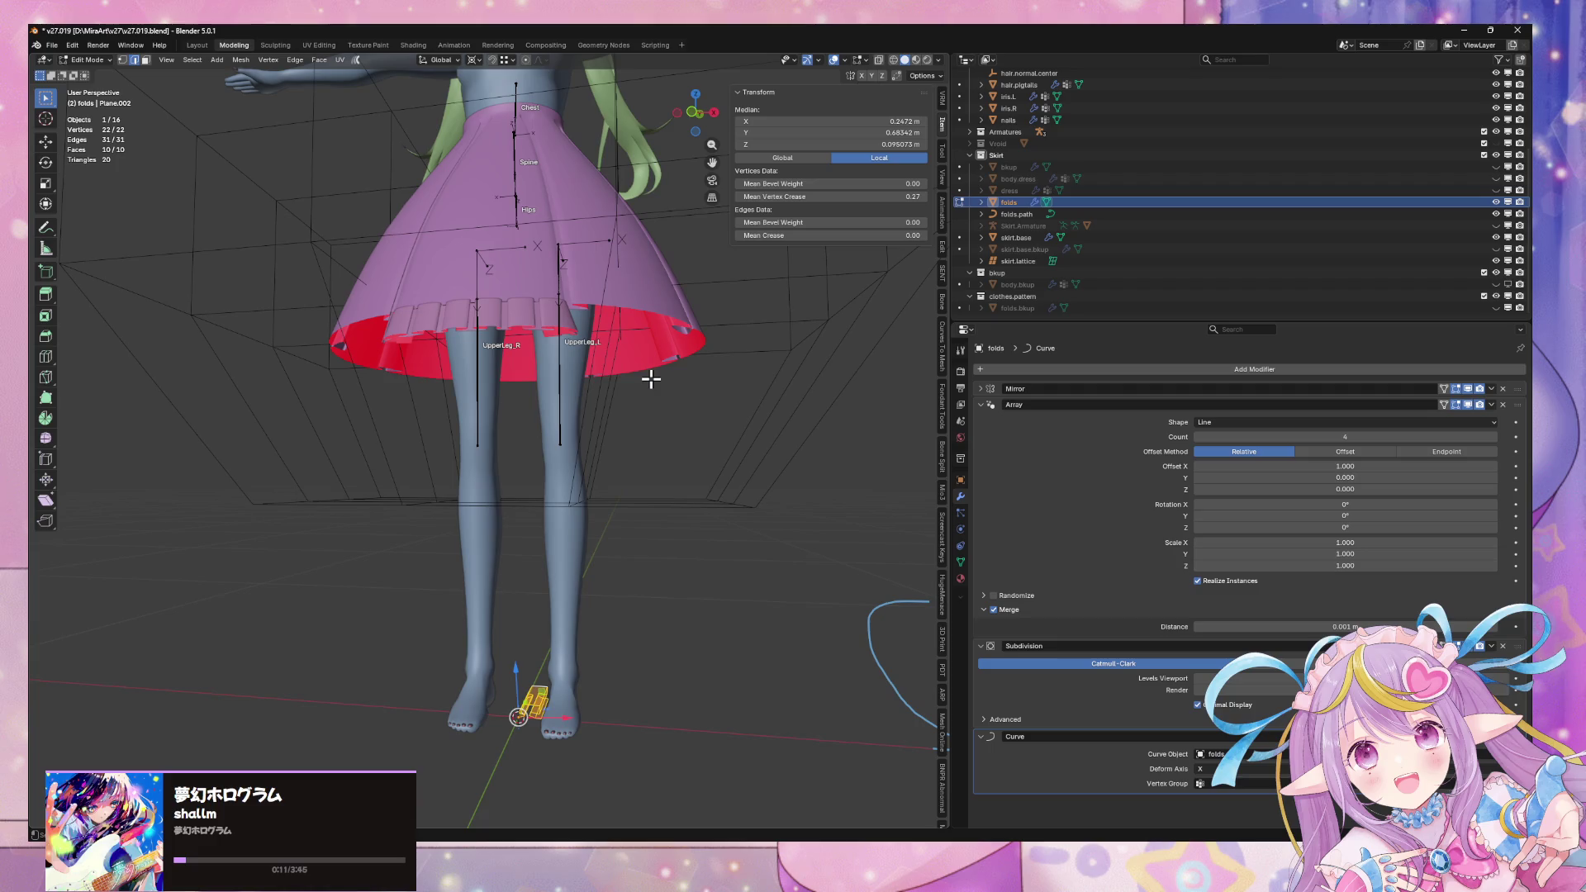
key("s")
key("z")
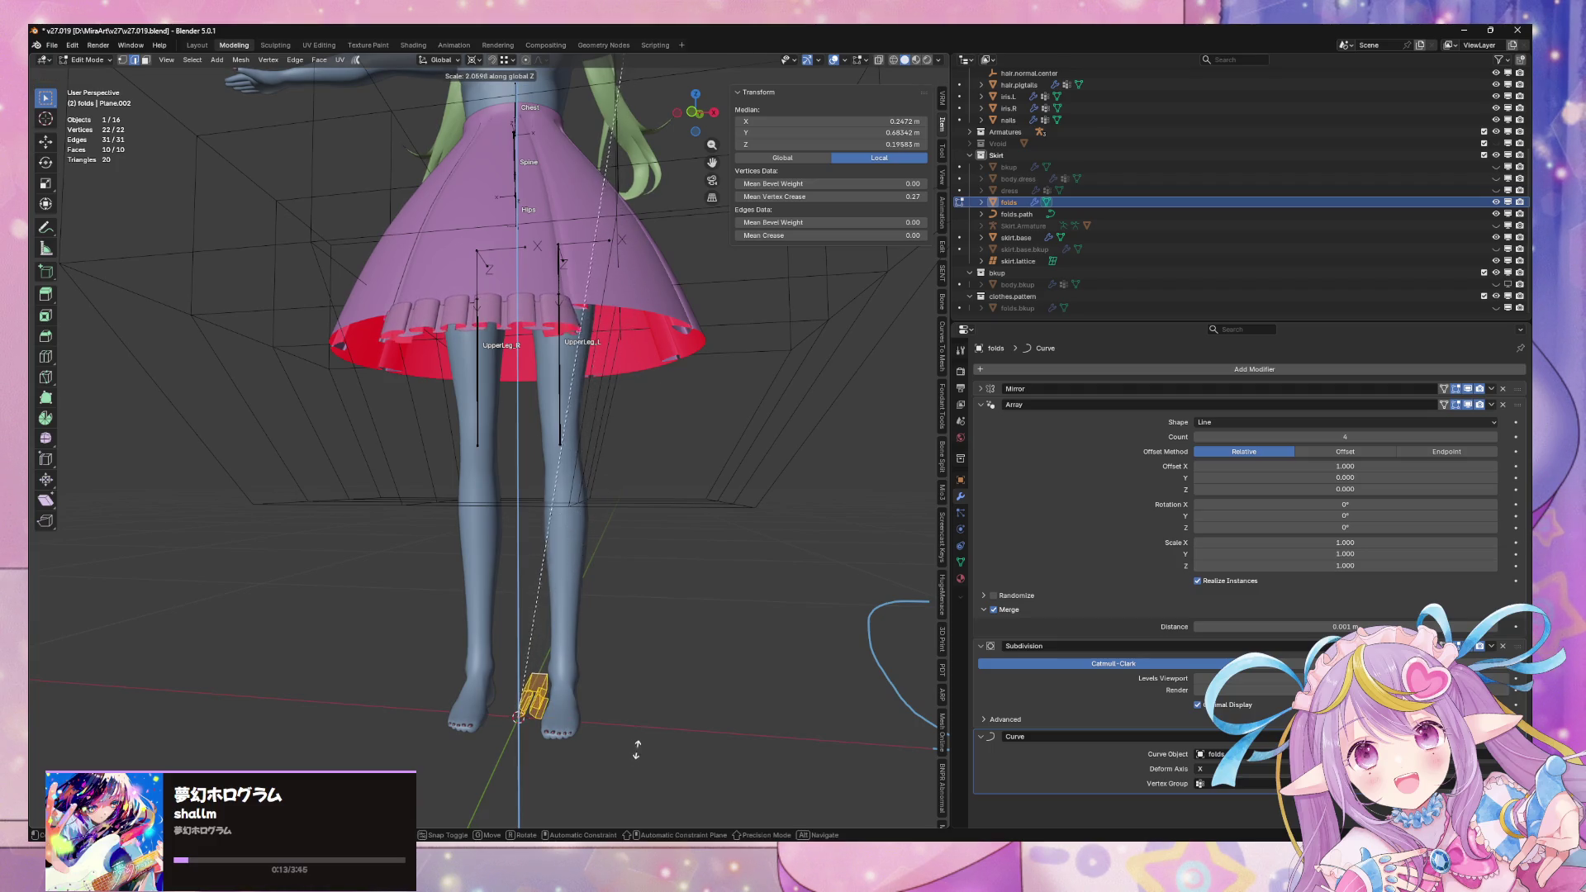
left_click(626, 676)
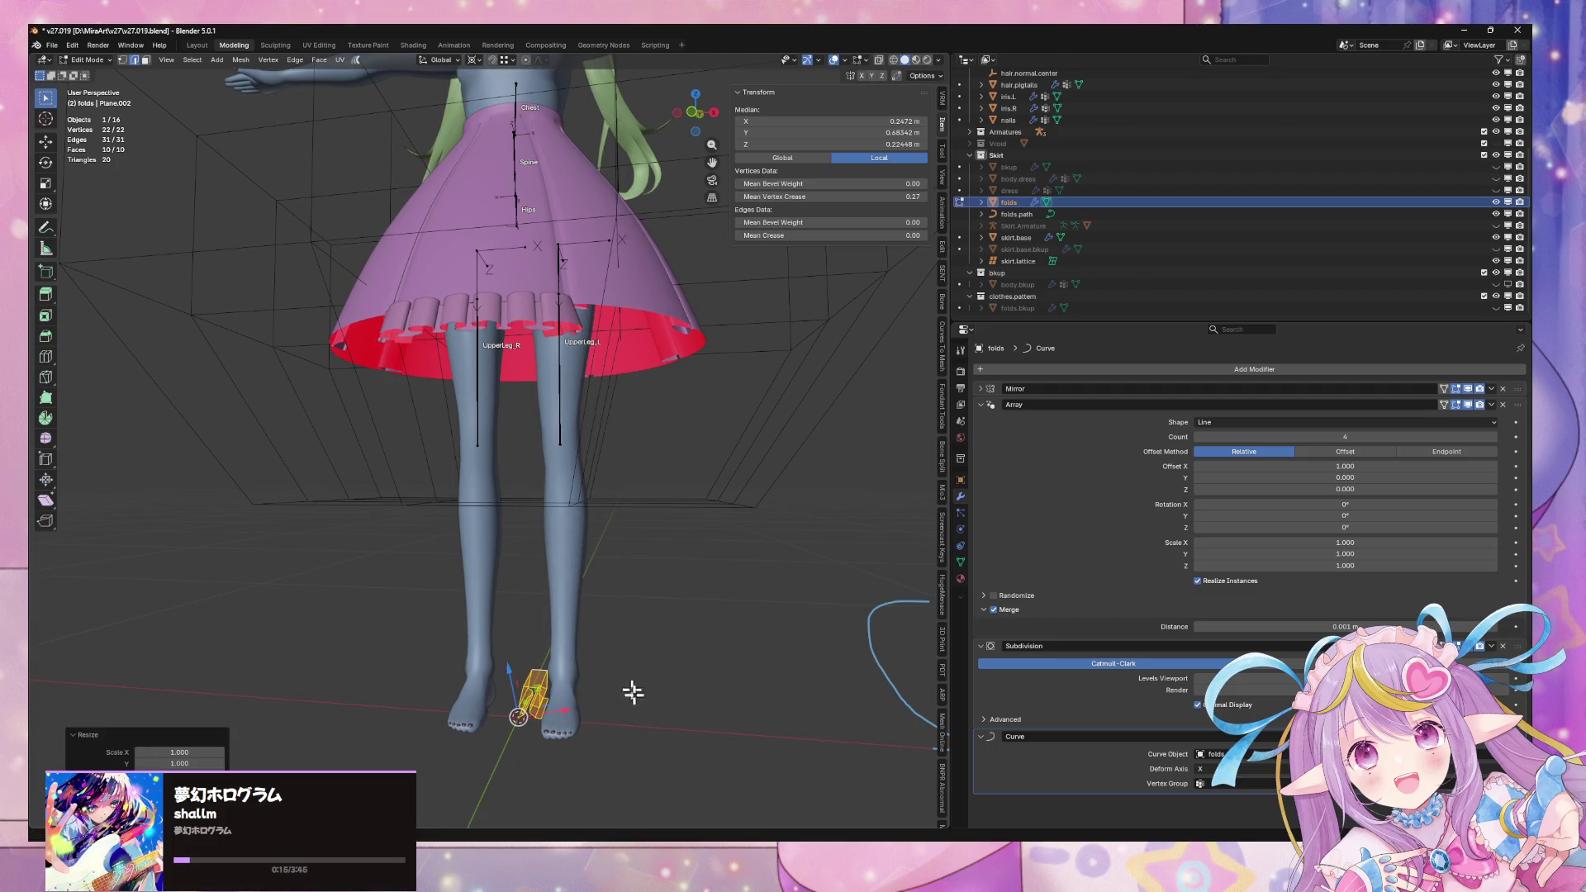
Deselect all, return to Object Mode, and view the hem from below
left_click(659, 689)
key("Tab")
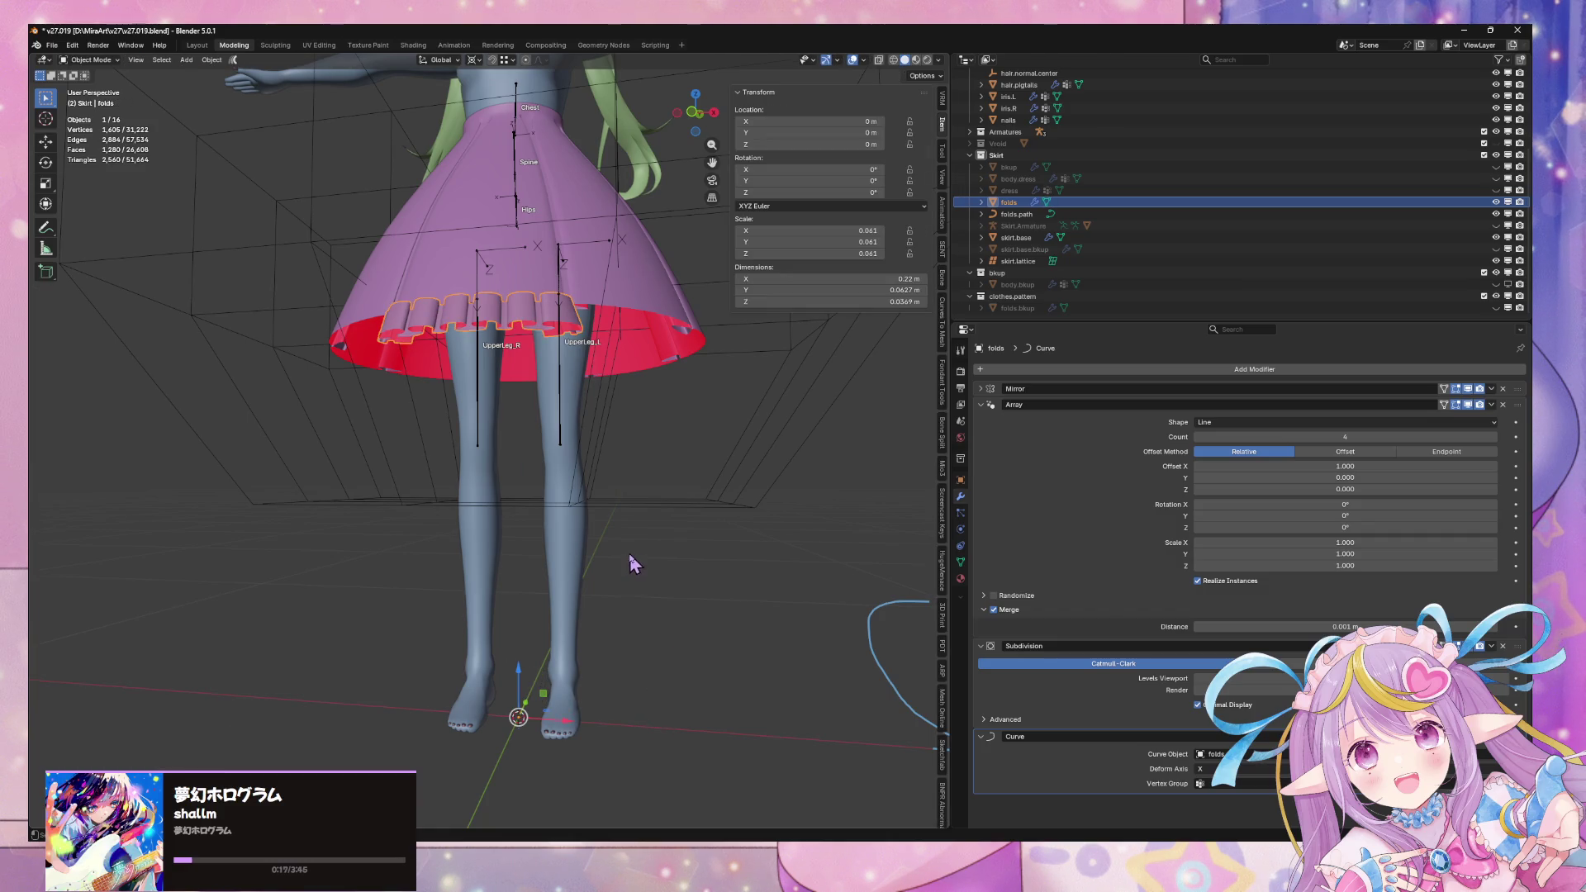
left_click(629, 554)
scroll(629, 553, "up", 4)
mouse_move(620, 627)
middle_mouse_down()
mouse_move(608, 662)
mouse_move(572, 657)
mouse_move(667, 626)
middle_mouse_up()
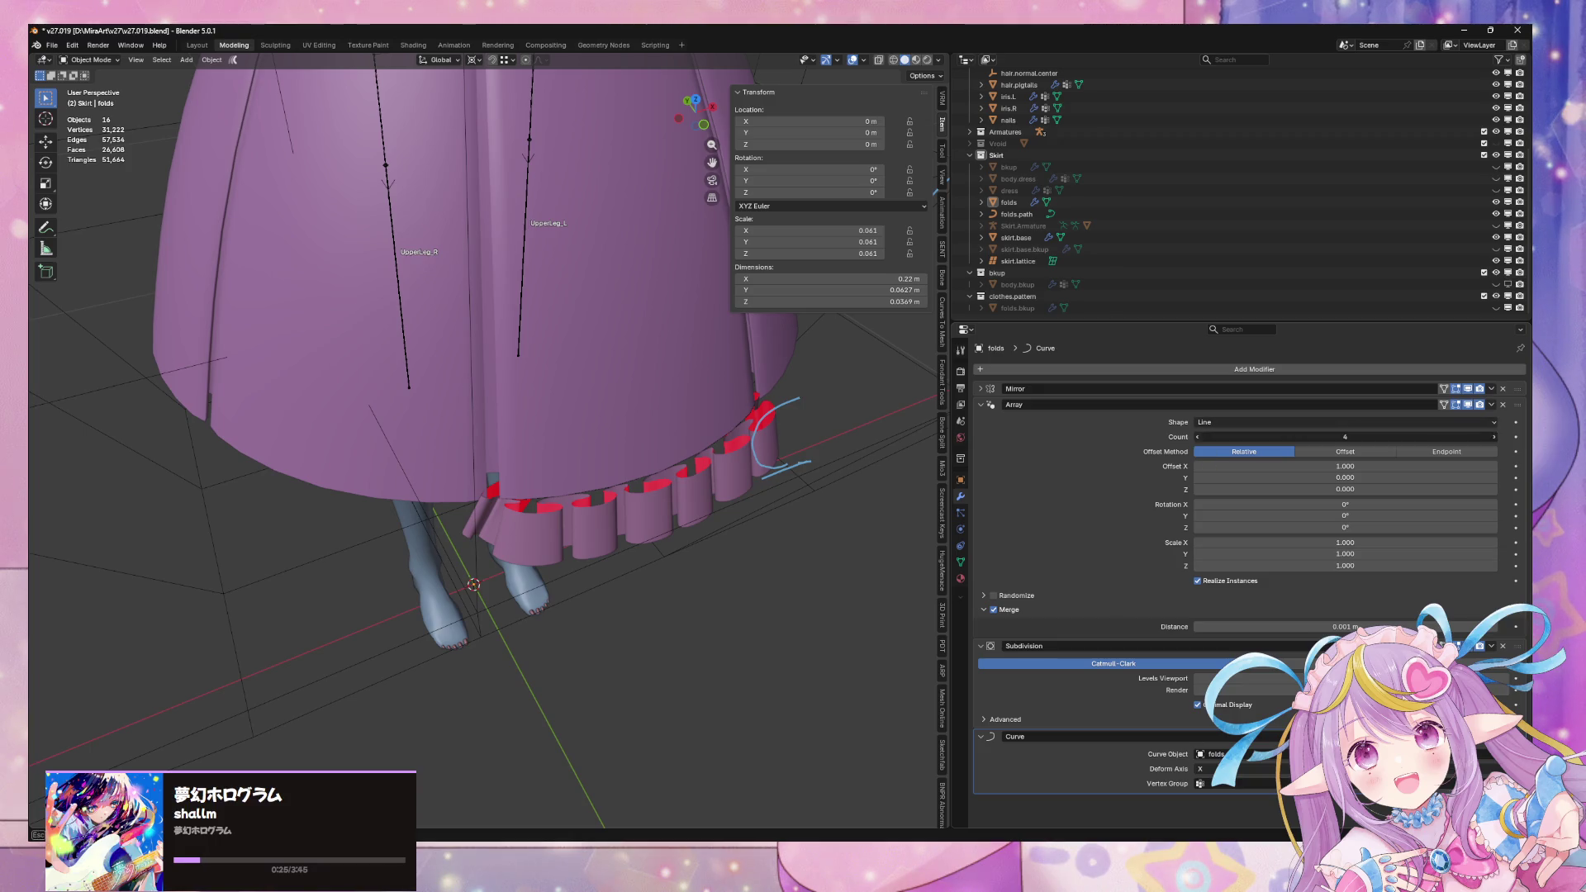
Experiment with the Array count and move Mirror below Subdivision
left_click(1198, 436)
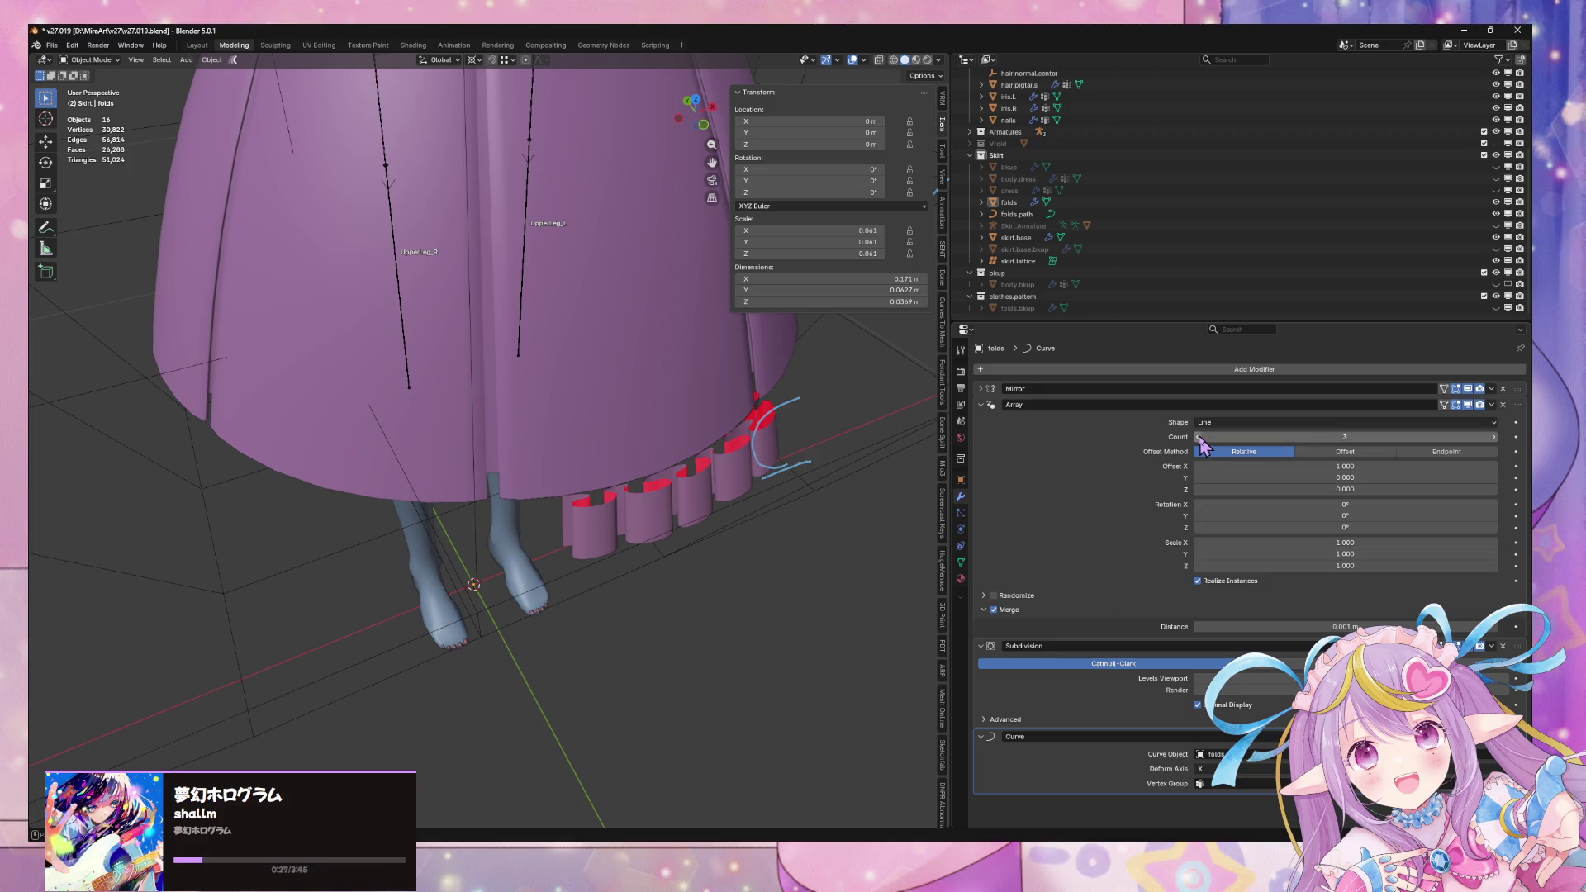
mouse_move(1518, 388)
left_mouse_down()
mouse_move(1518, 650)
mouse_move(1502, 630)
left_mouse_up()
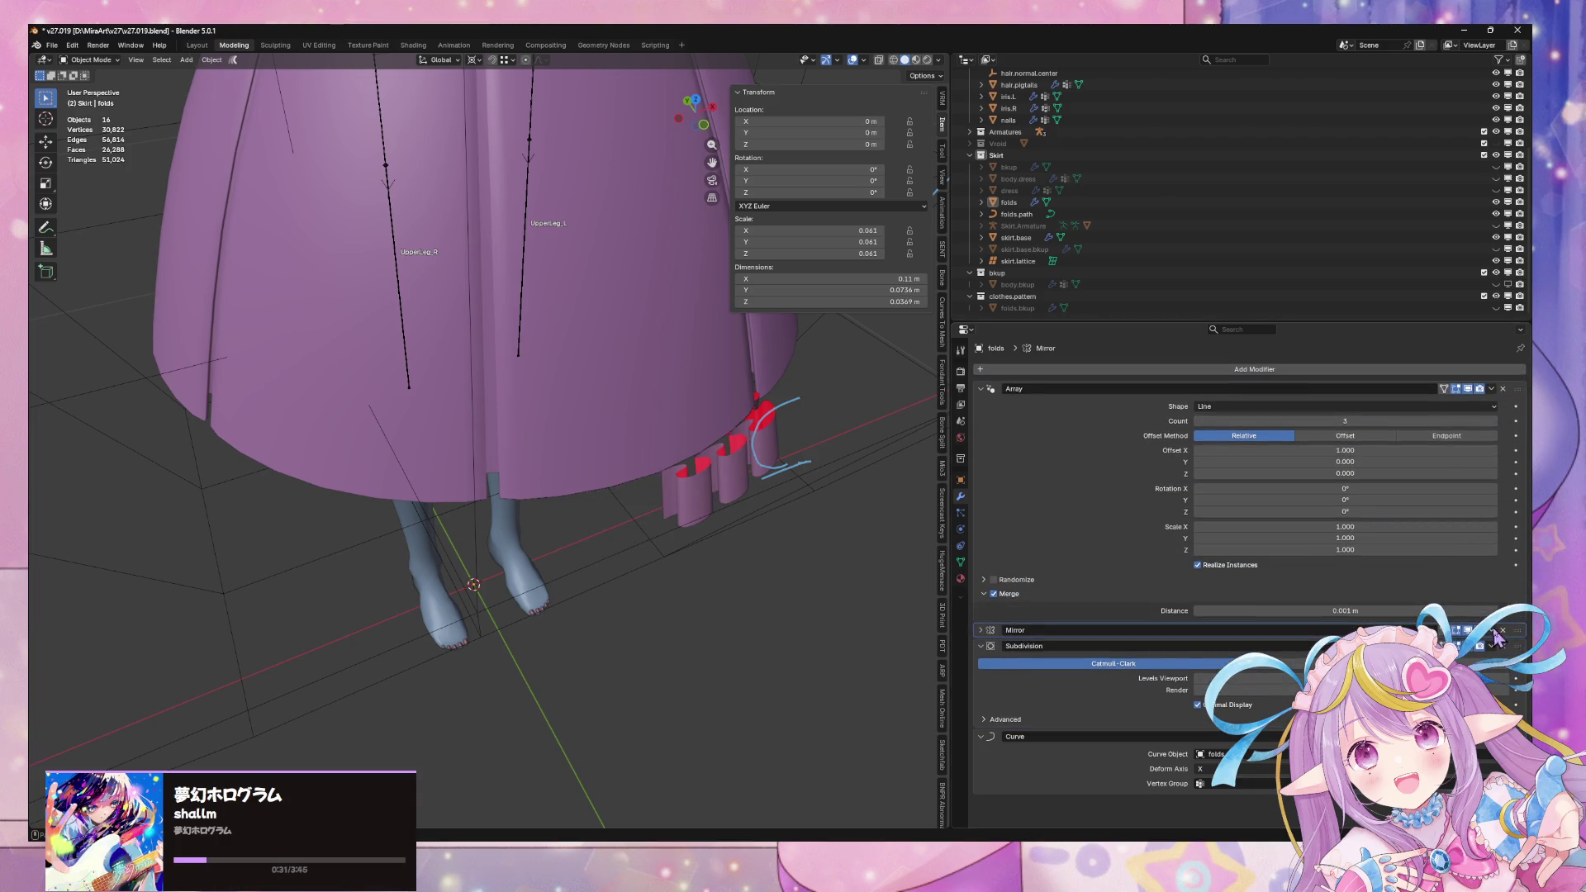
middle_click_drag(775, 431, 813, 495)
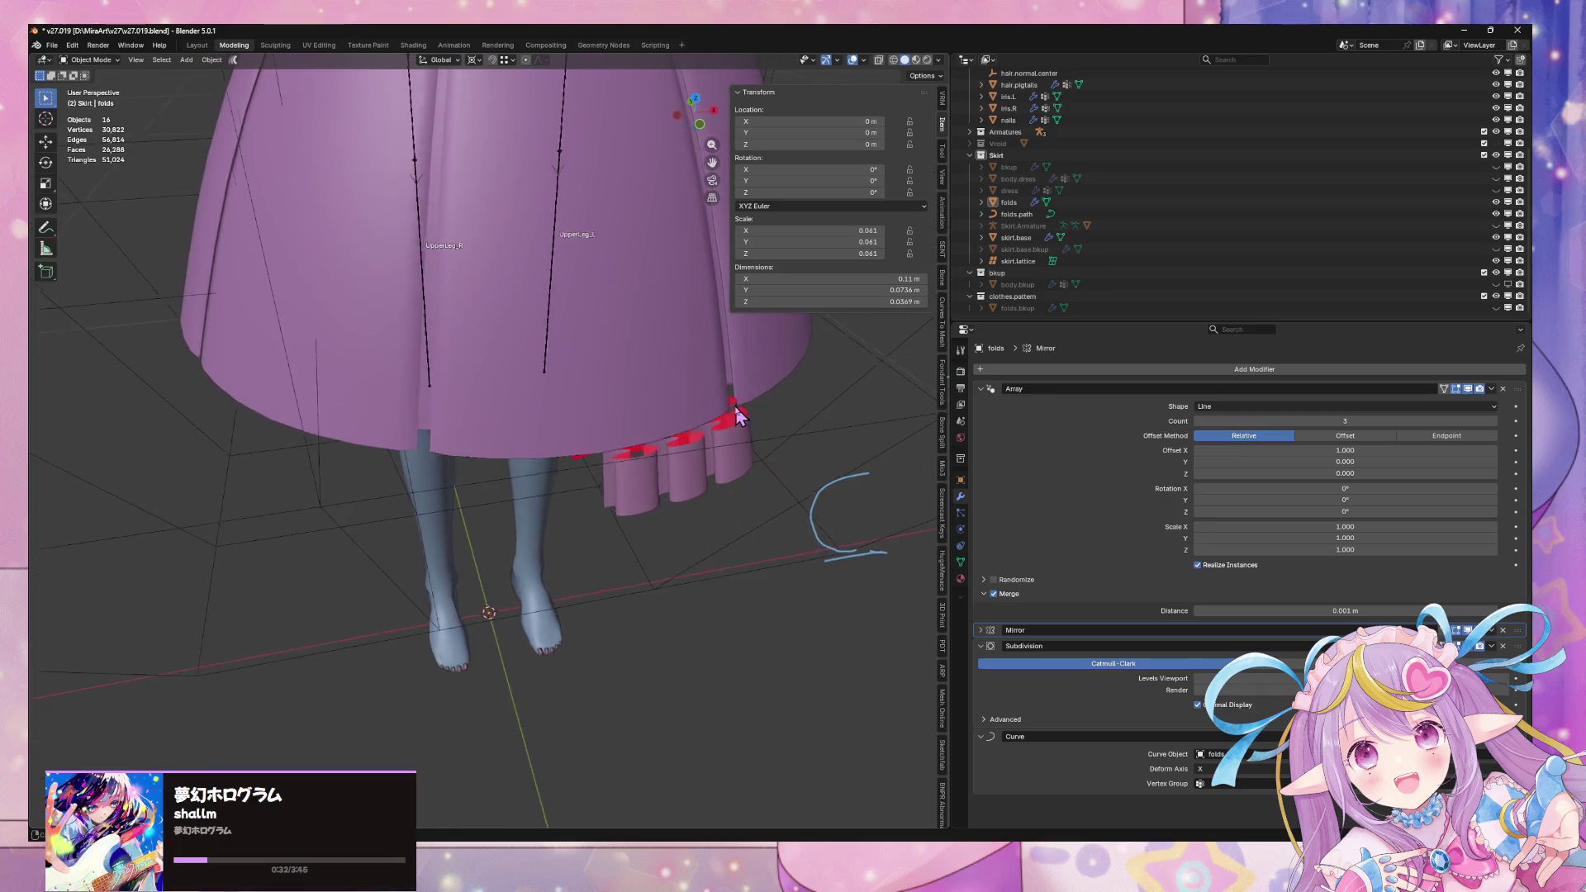
left_click(1492, 421)
left_click(1492, 422)
mouse_move(690, 394)
middle_mouse_down()
mouse_move(720, 287)
mouse_move(727, 355)
middle_mouse_up()
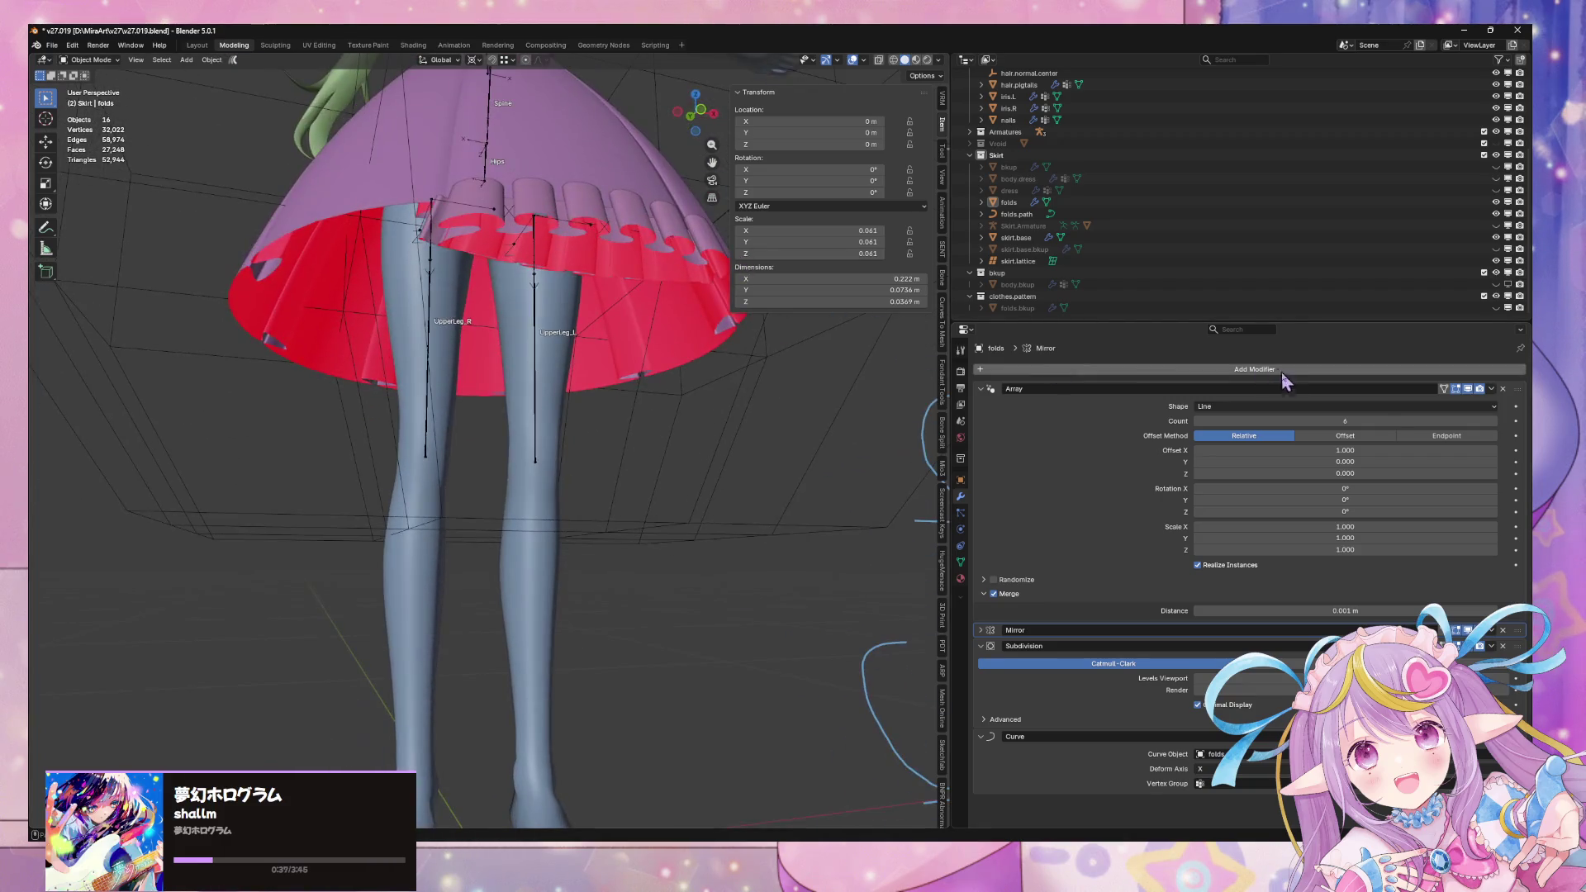
Move the Mirror modifier above Array and settle the Array count at 3
left_click(981, 630)
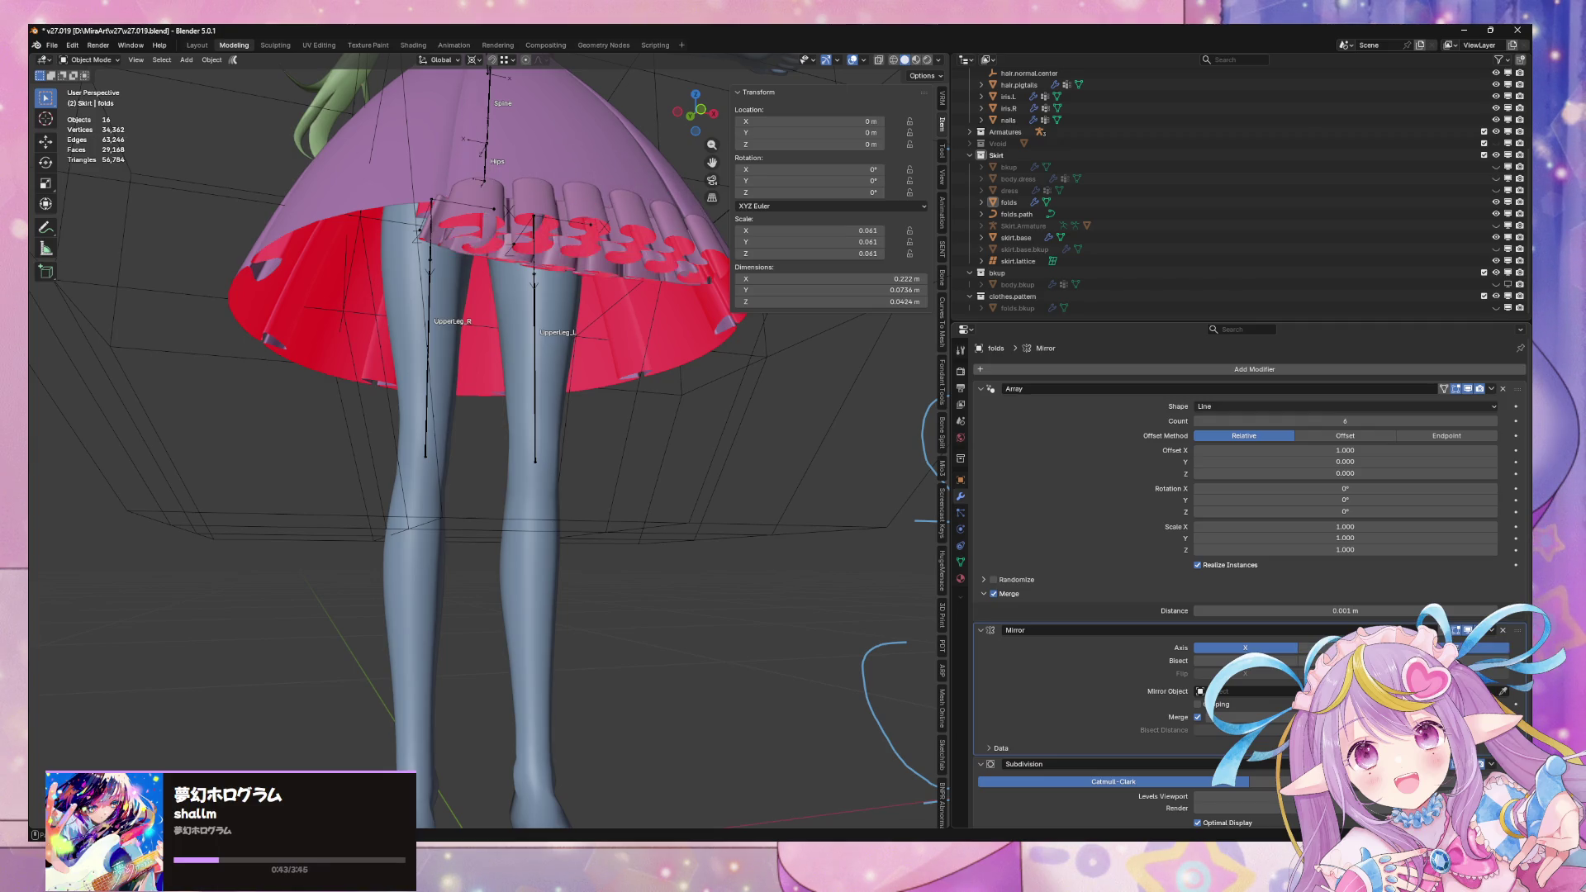
left_click_drag(1518, 632, 1517, 389)
scroll(602, 396, "up", 4)
middle_click_drag(602, 380, 592, 418)
scroll(607, 430, "down", 2)
scroll(591, 418, "down", 2)
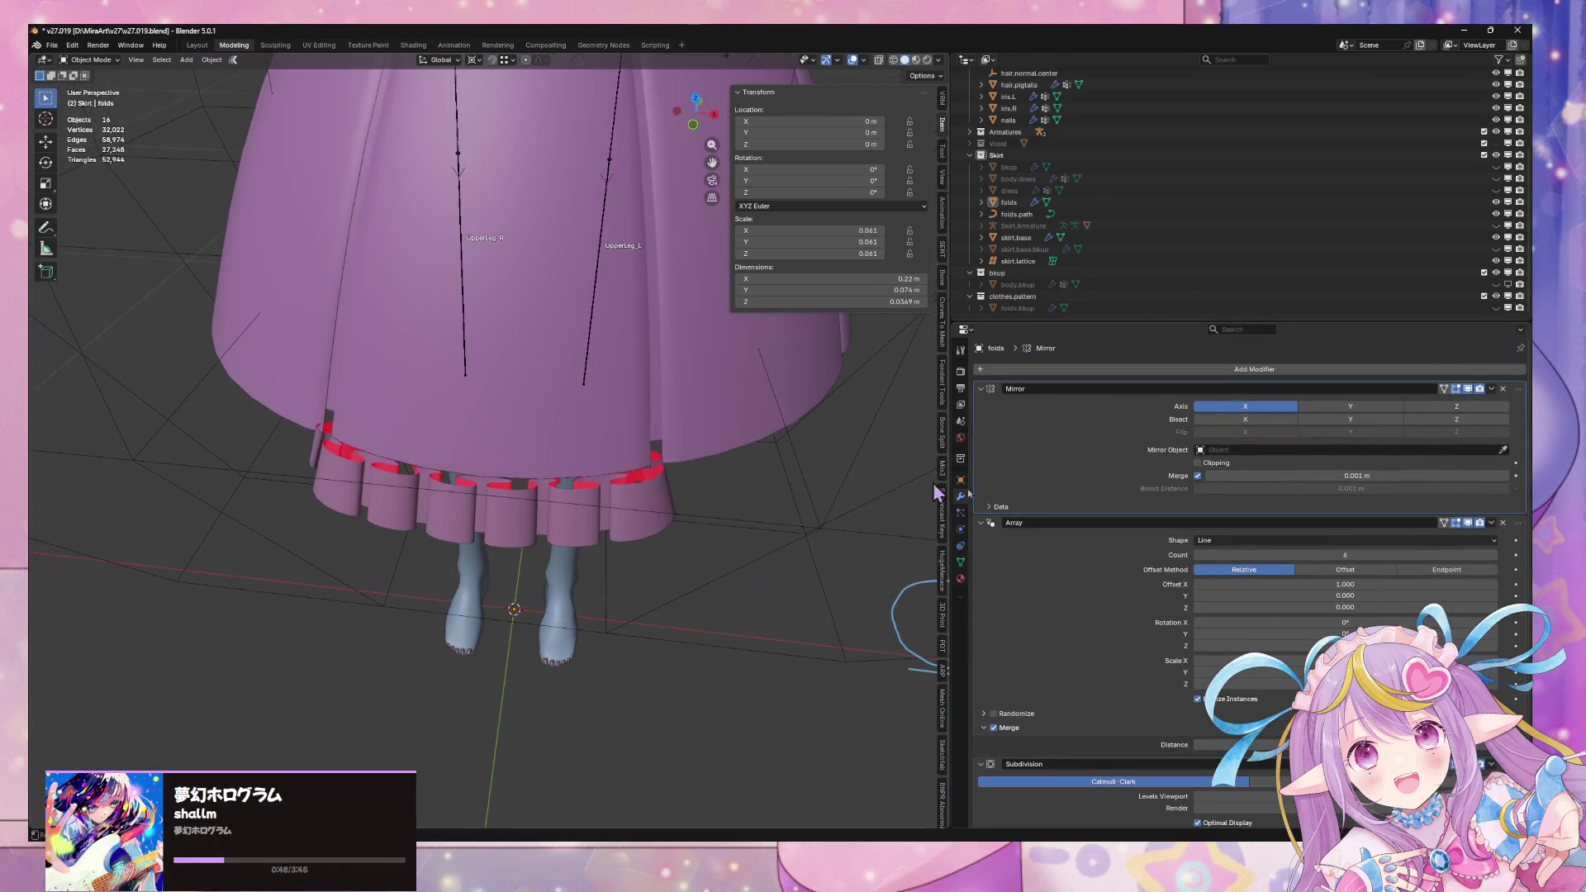
left_click(1198, 555)
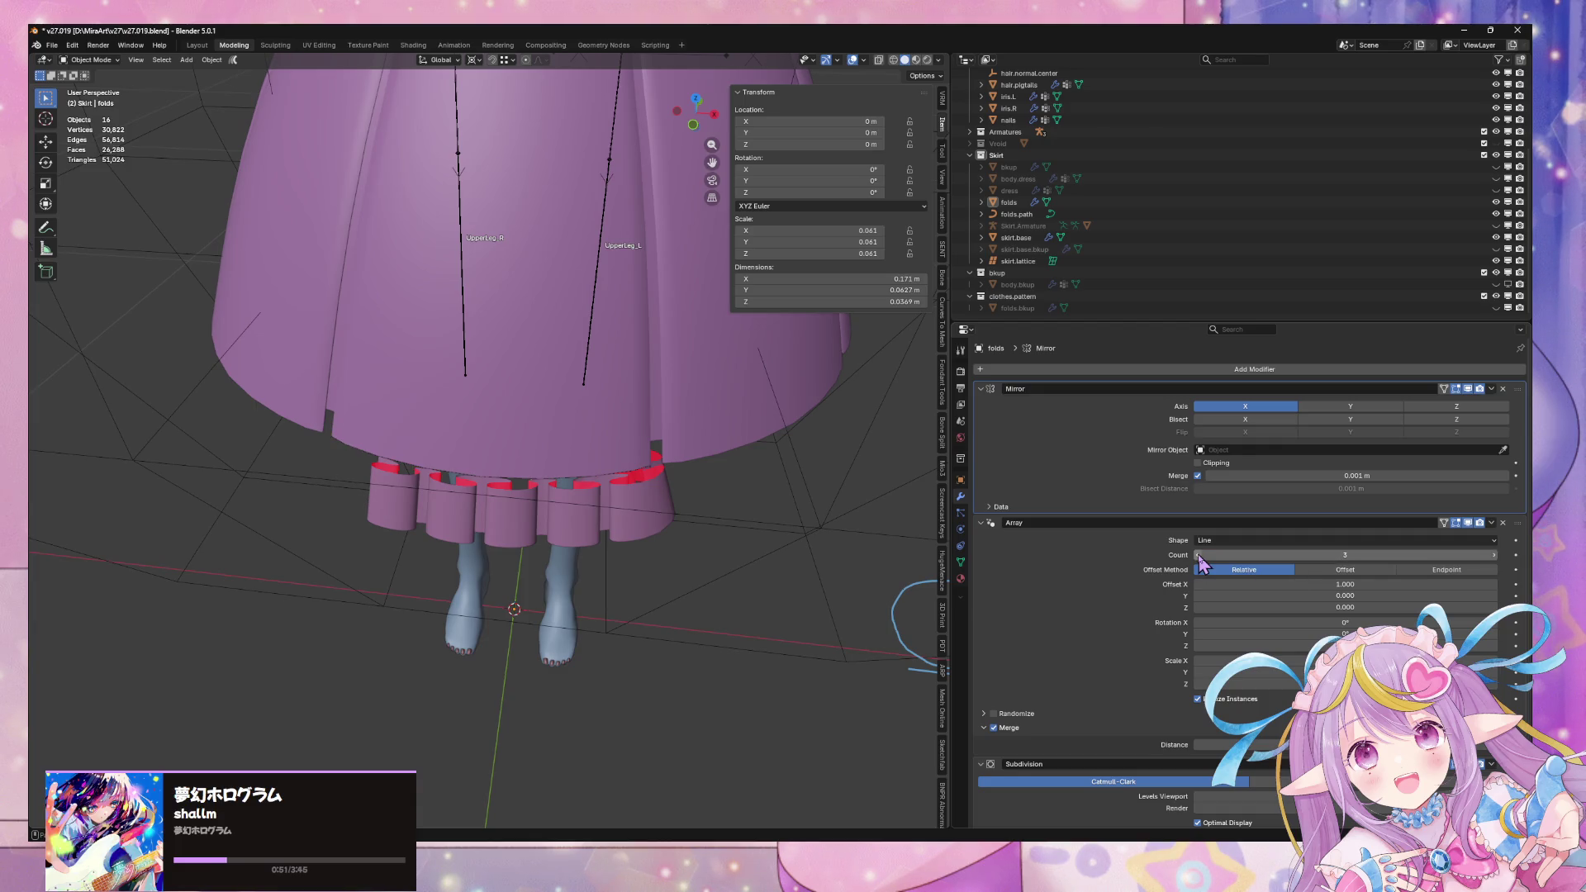
left_click(1197, 555)
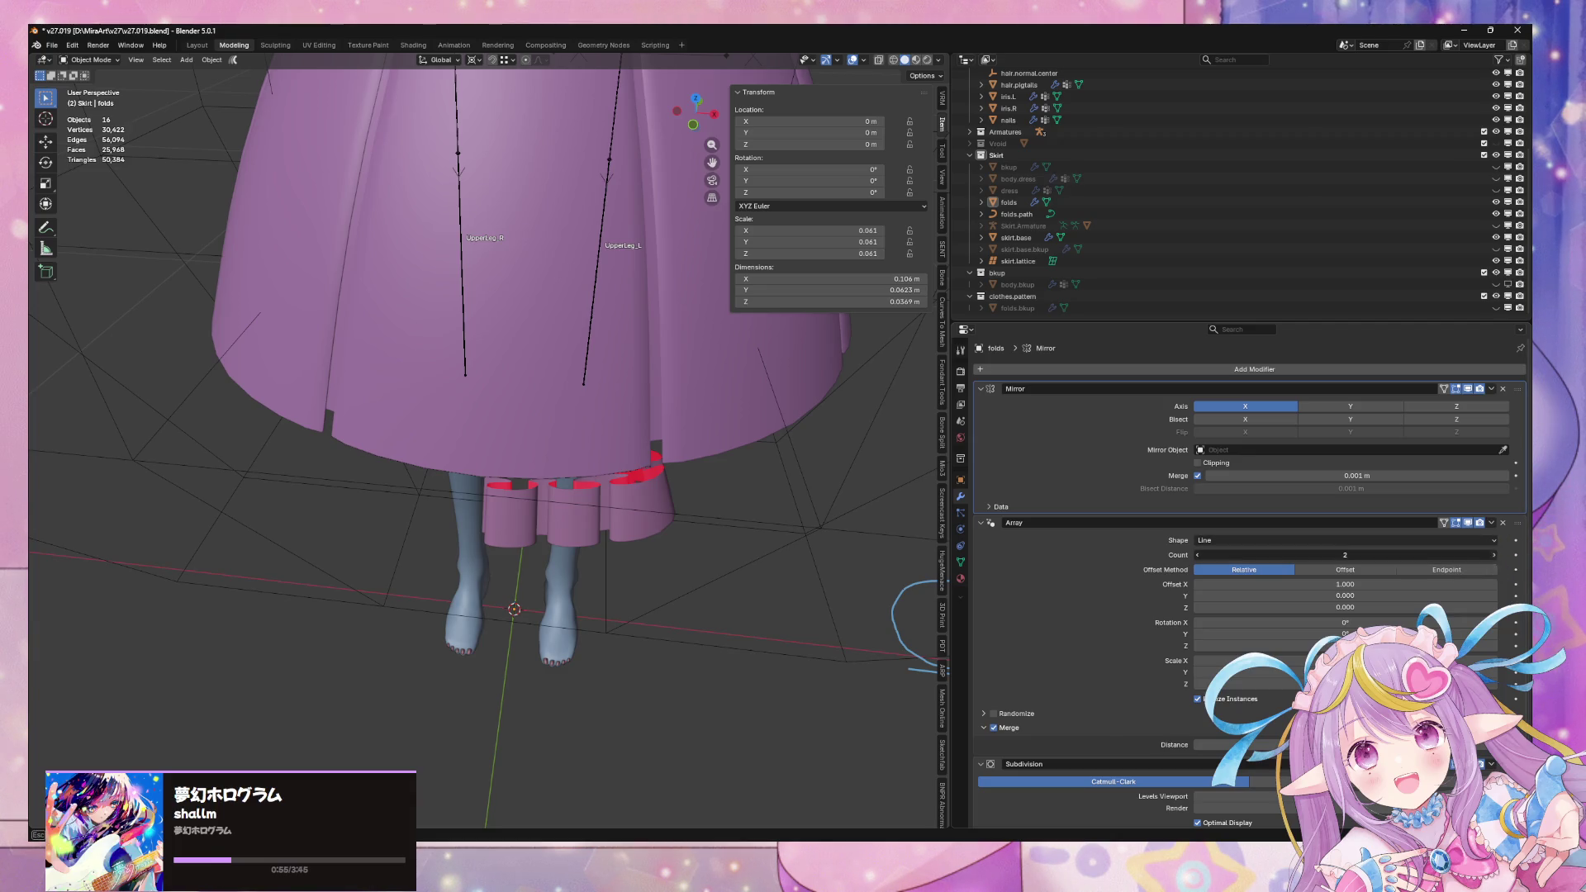
left_click(1493, 555)
Select the folds object and select all its vertices in Edit Mode
mouse_move(887, 463)
middle_mouse_down()
mouse_move(878, 443)
mouse_move(906, 394)
mouse_move(891, 299)
middle_mouse_up()
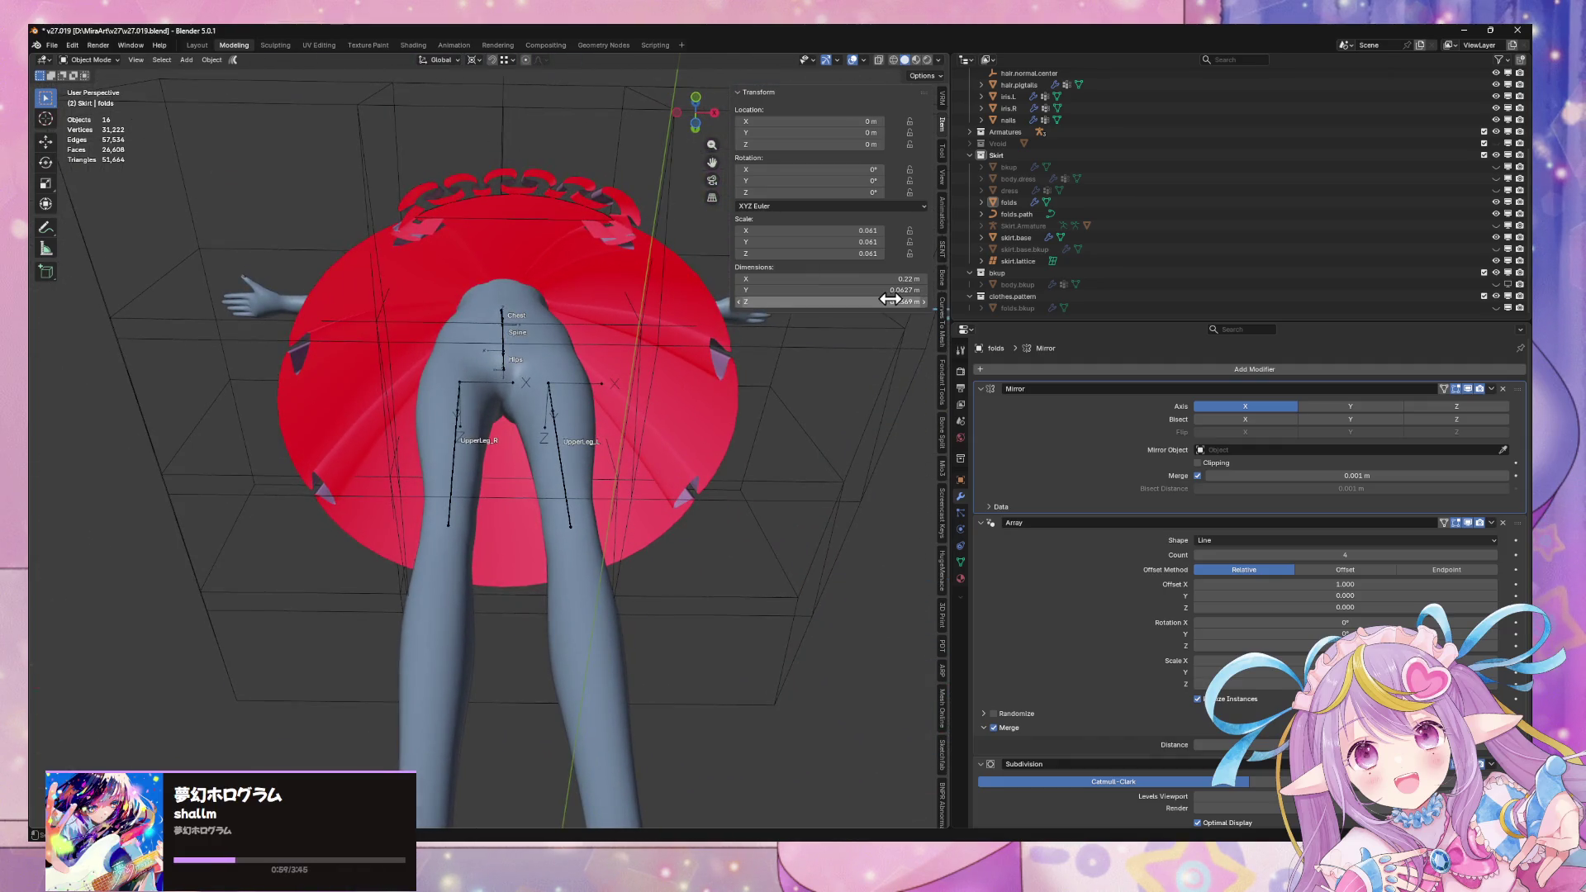
mouse_move(763, 350)
middle_mouse_down()
mouse_move(766, 541)
mouse_move(746, 465)
mouse_move(675, 463)
middle_mouse_up()
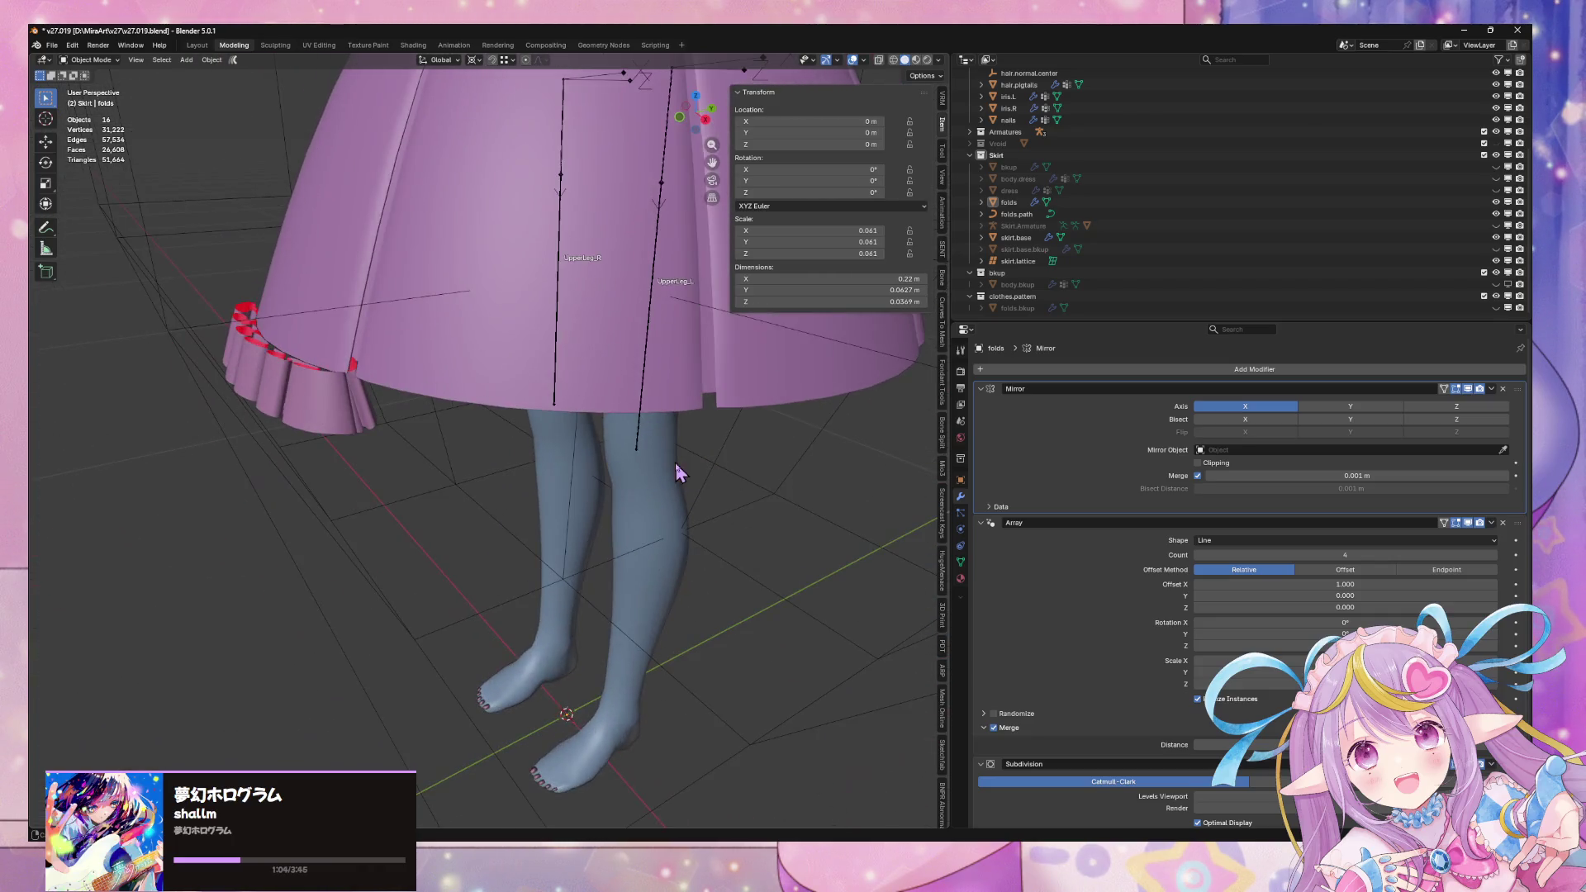
left_click(344, 408)
key("Tab")
key("a")
key("g")
key("z")
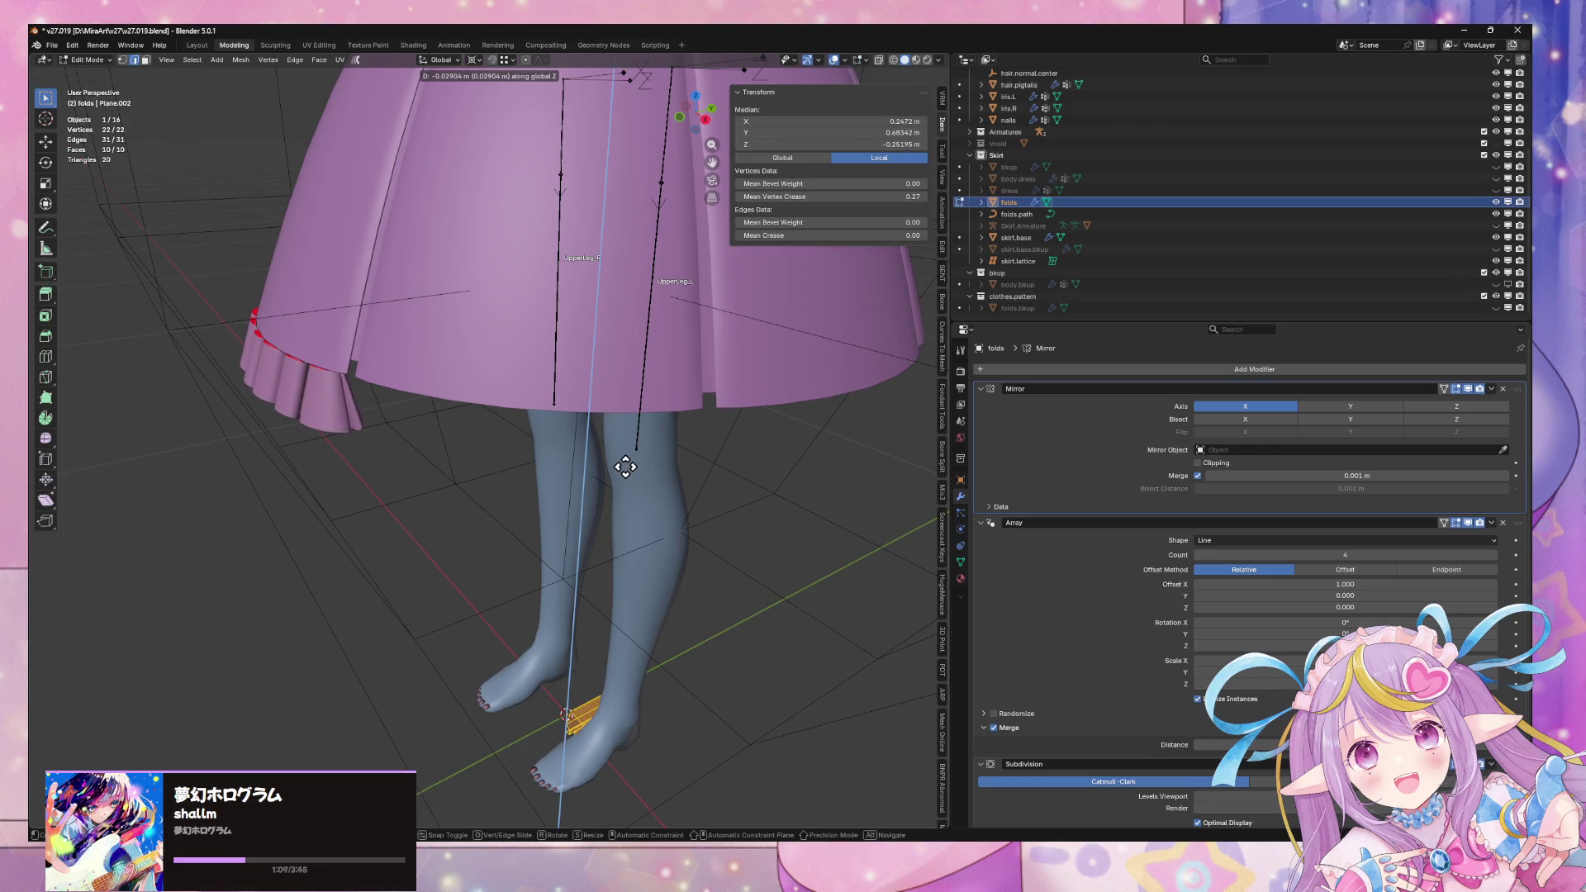
left_click(625, 471)
mouse_move(626, 470)
middle_mouse_down()
mouse_move(645, 439)
mouse_move(684, 439)
mouse_move(686, 478)
middle_mouse_up()
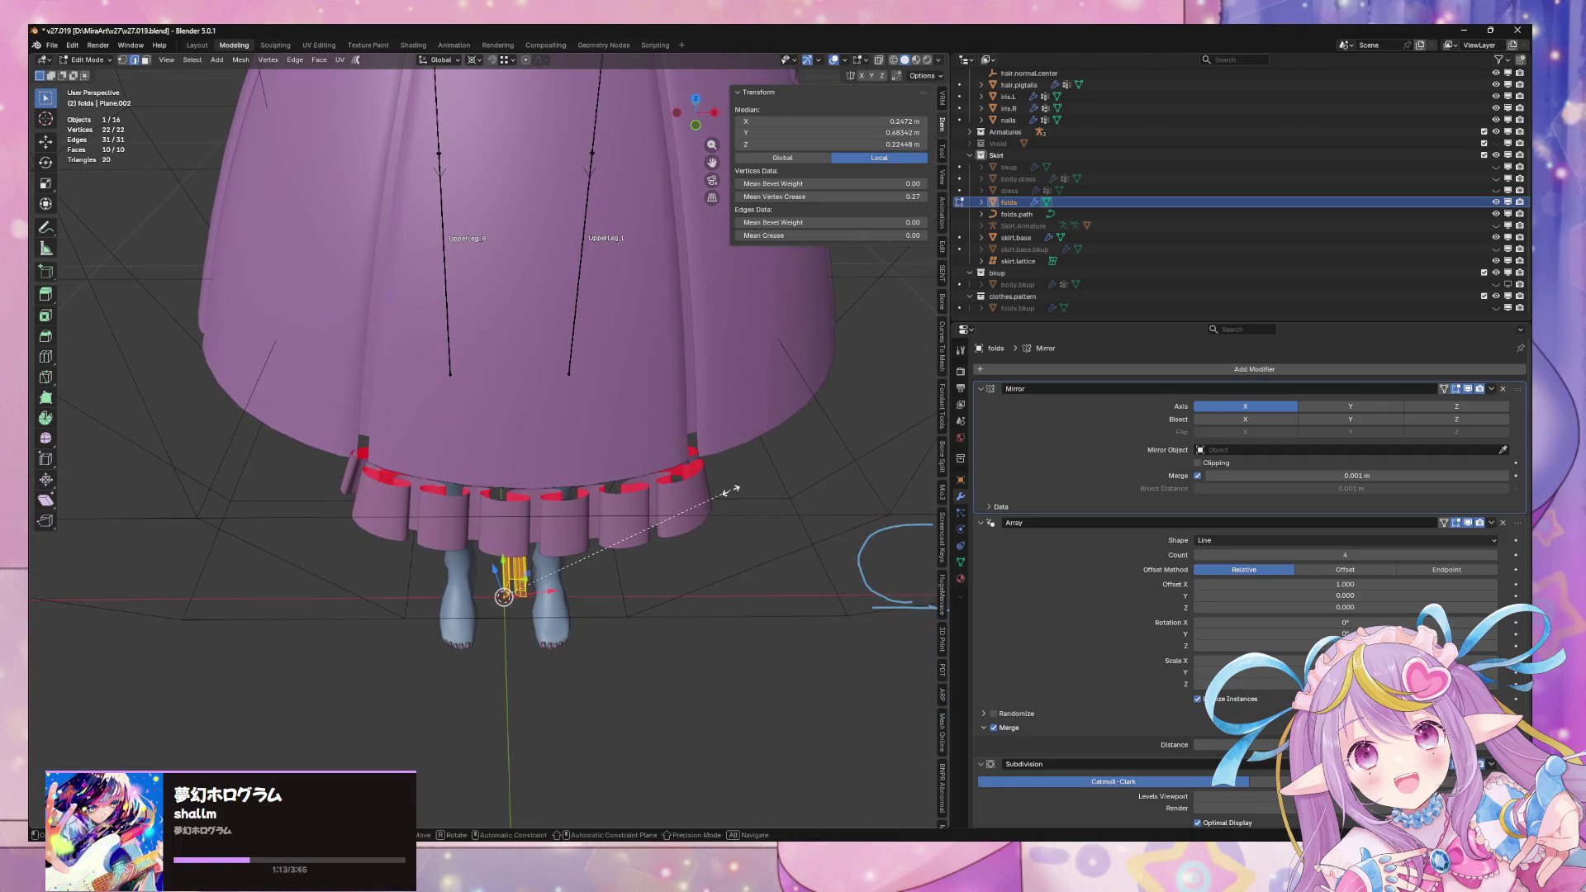
right_click(776, 502)
key("z")
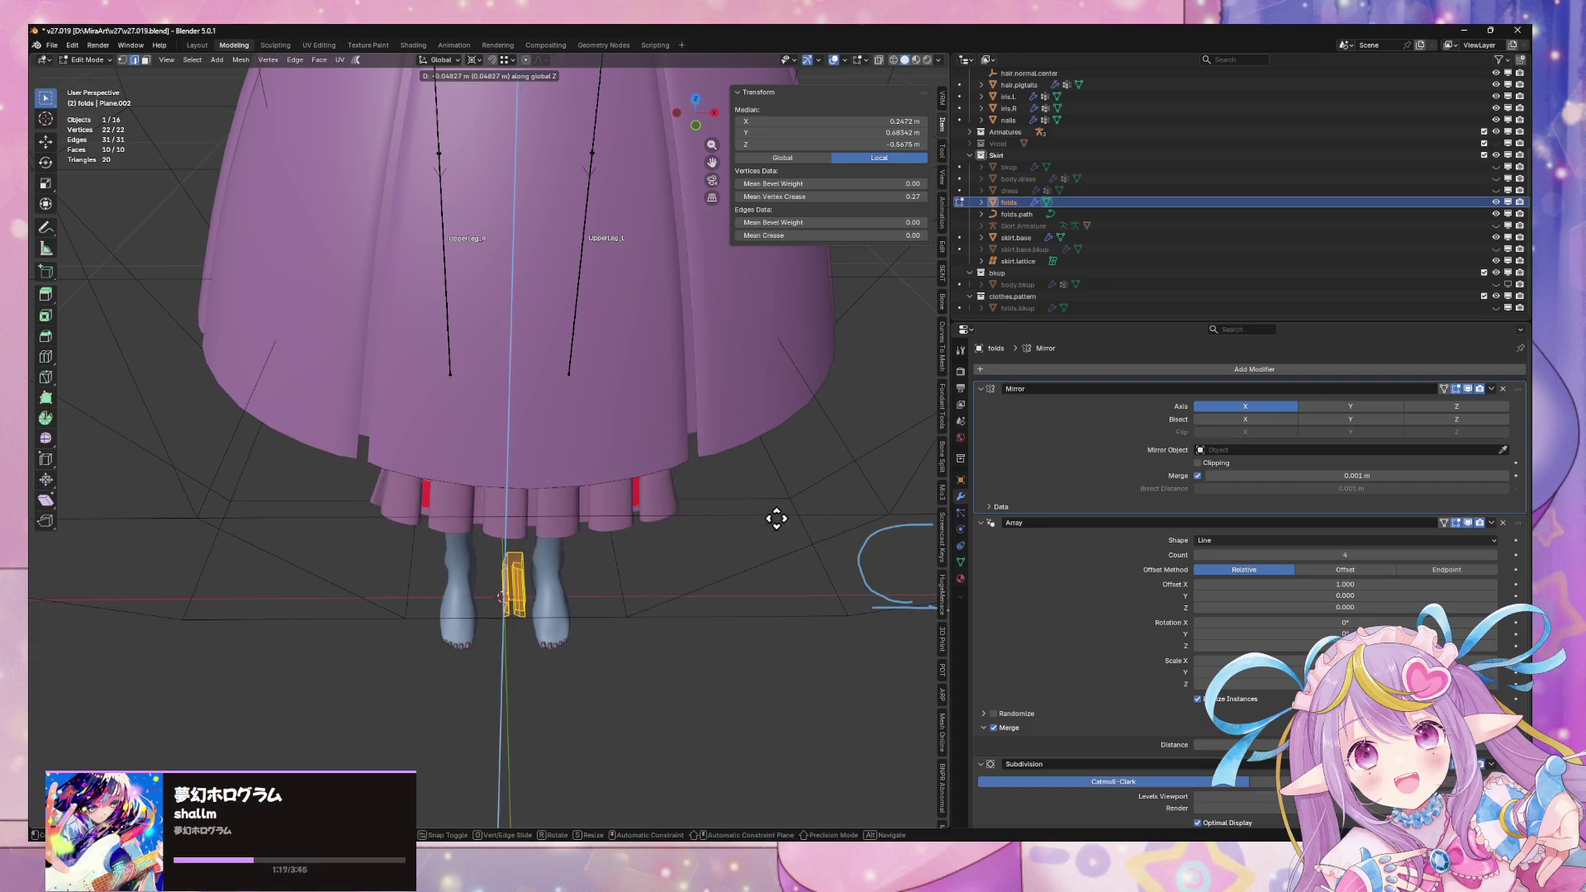
left_click(763, 452)
key("Tab")
scroll(762, 453, "up", 5)
mouse_move(762, 453)
middle_mouse_down()
mouse_move(758, 375)
mouse_move(719, 460)
middle_mouse_up()
key("g")
key("x")
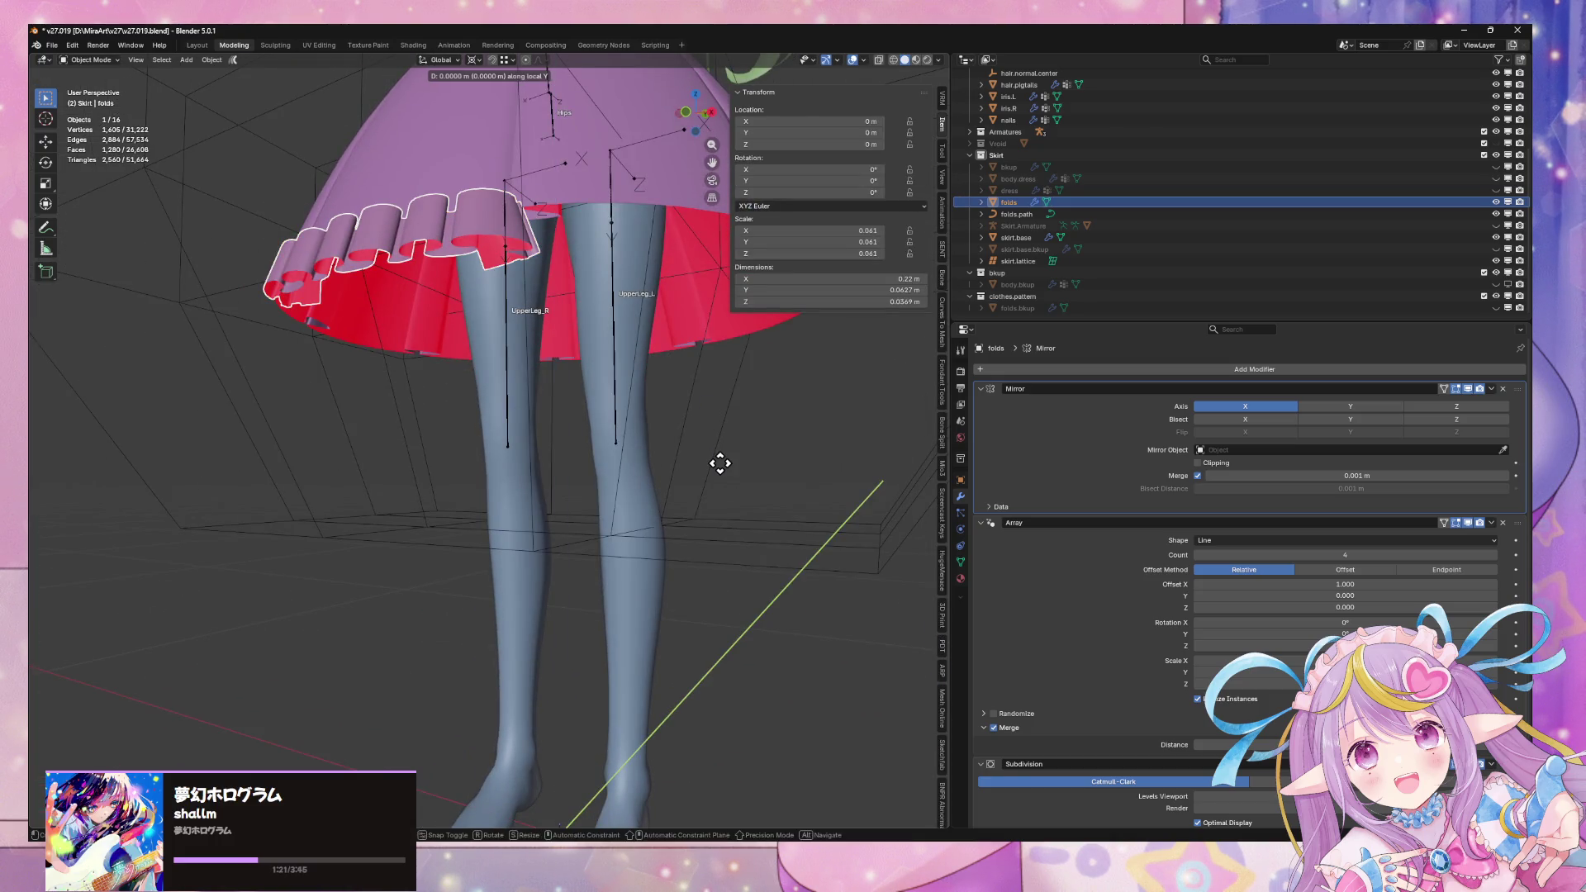
key("z")
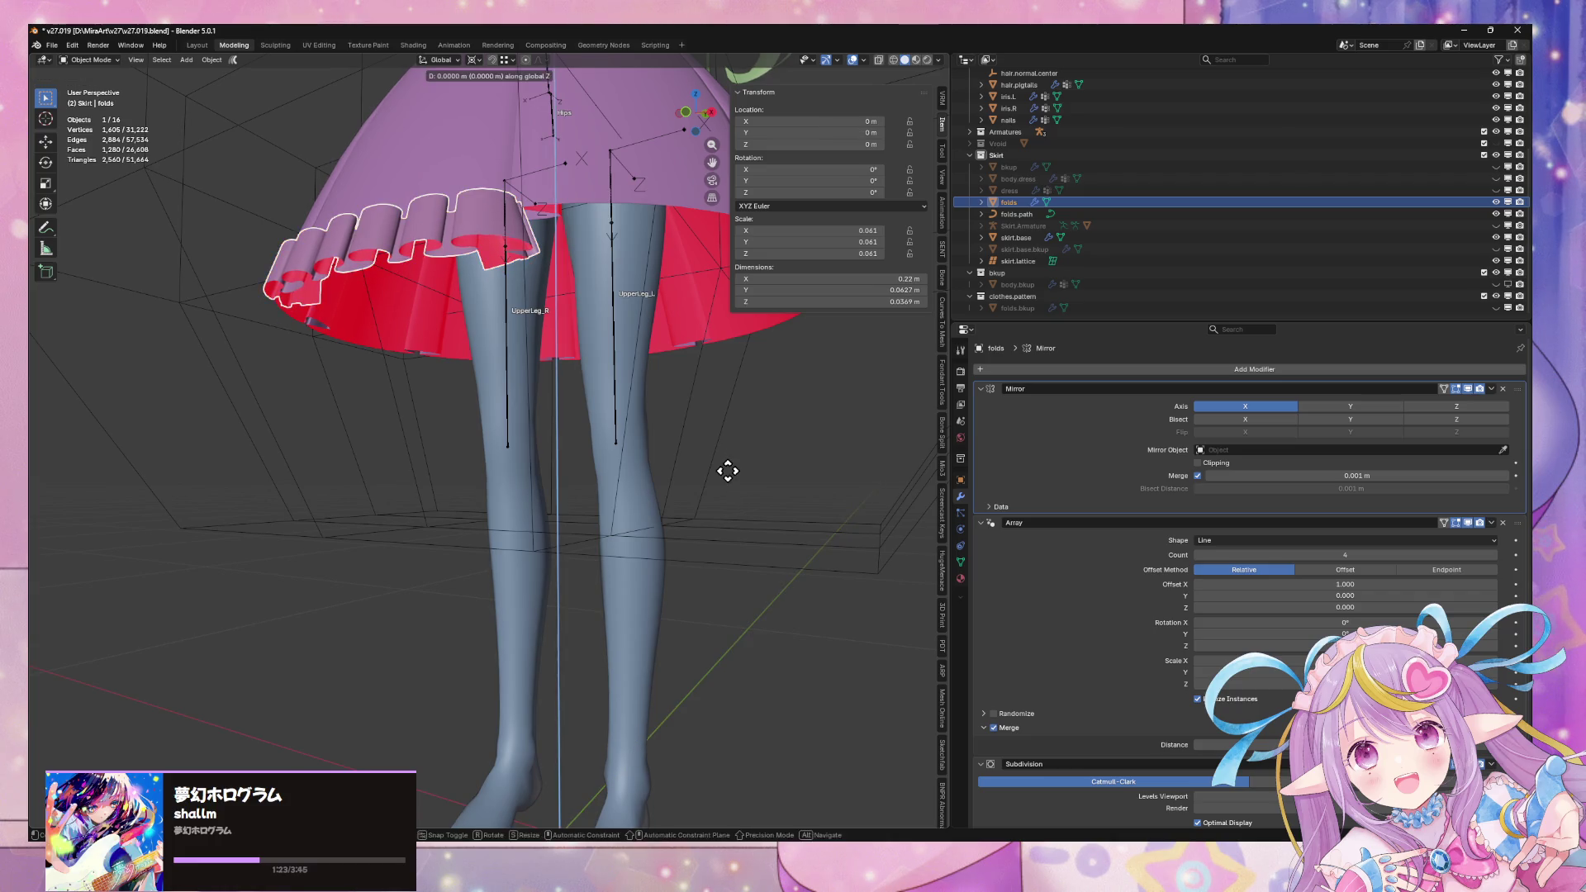
right_click(726, 505)
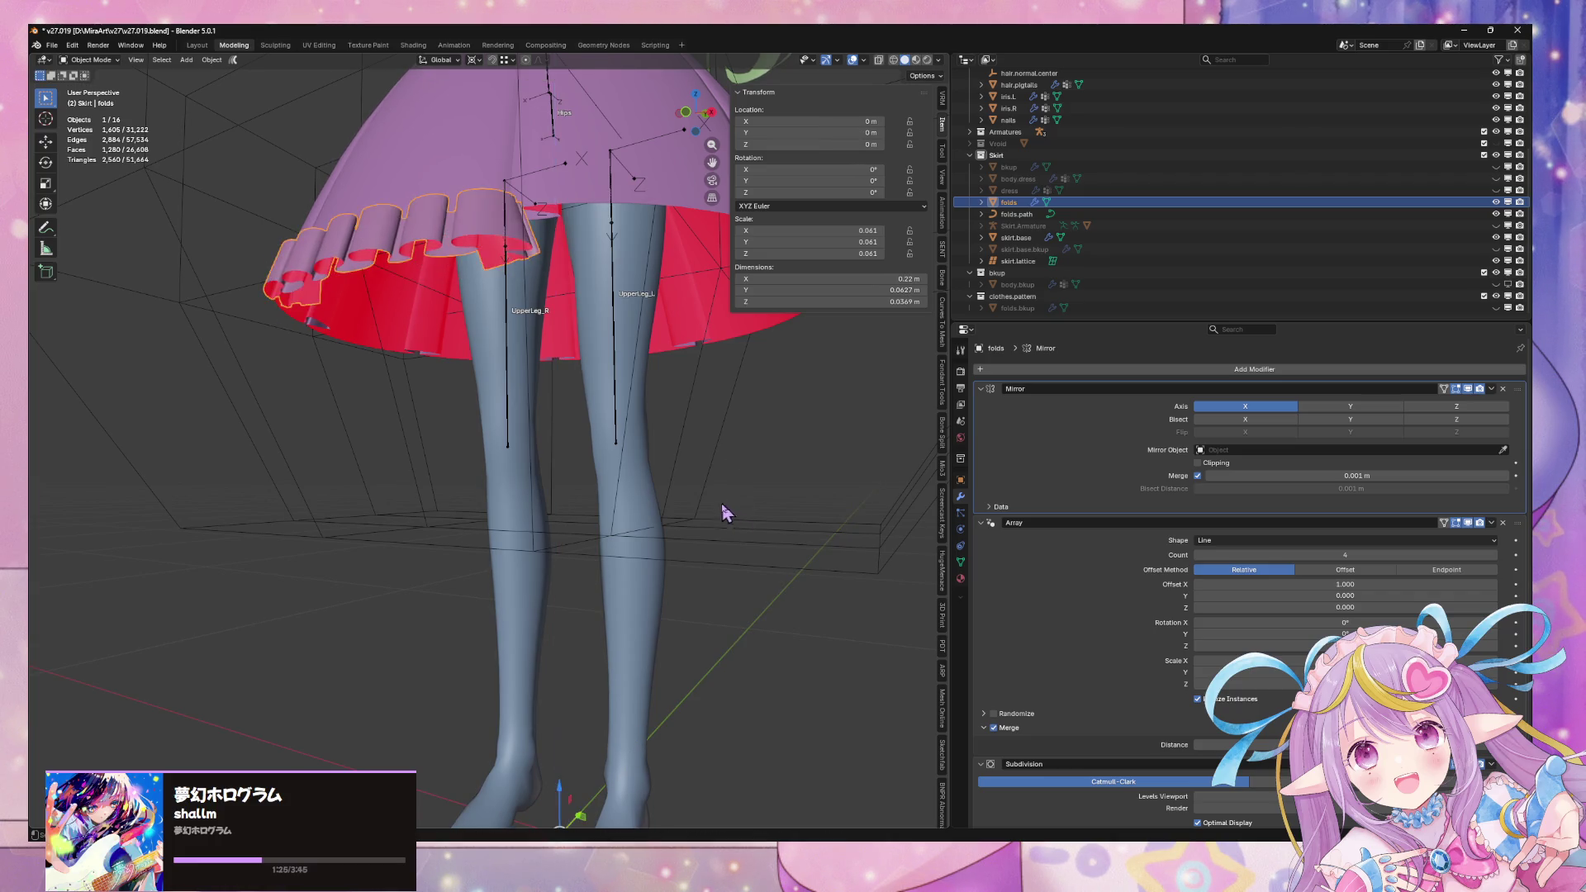
scroll(770, 569, "down", 3)
mouse_move(770, 568)
middle_mouse_down()
mouse_move(810, 622)
mouse_move(840, 552)
mouse_move(899, 523)
mouse_move(899, 472)
mouse_move(818, 578)
mouse_move(671, 544)
middle_mouse_up()
middle_click_drag(361, 350, 826, 298)
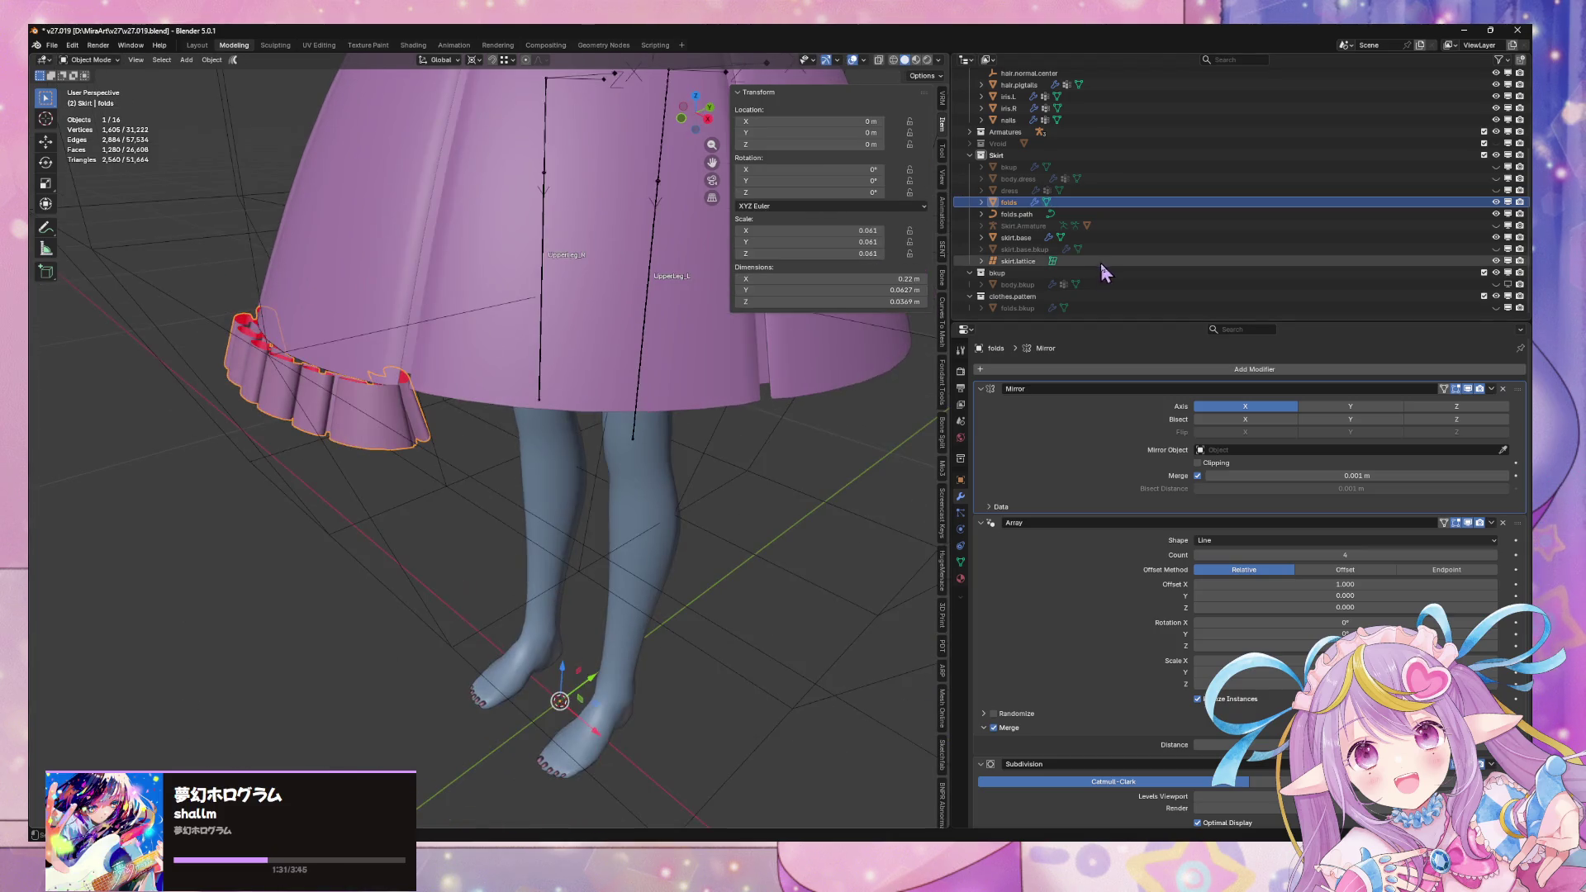
left_click(1017, 216)
key("Tab")
Select all folds.path points and shift the curve along Y
key("a")
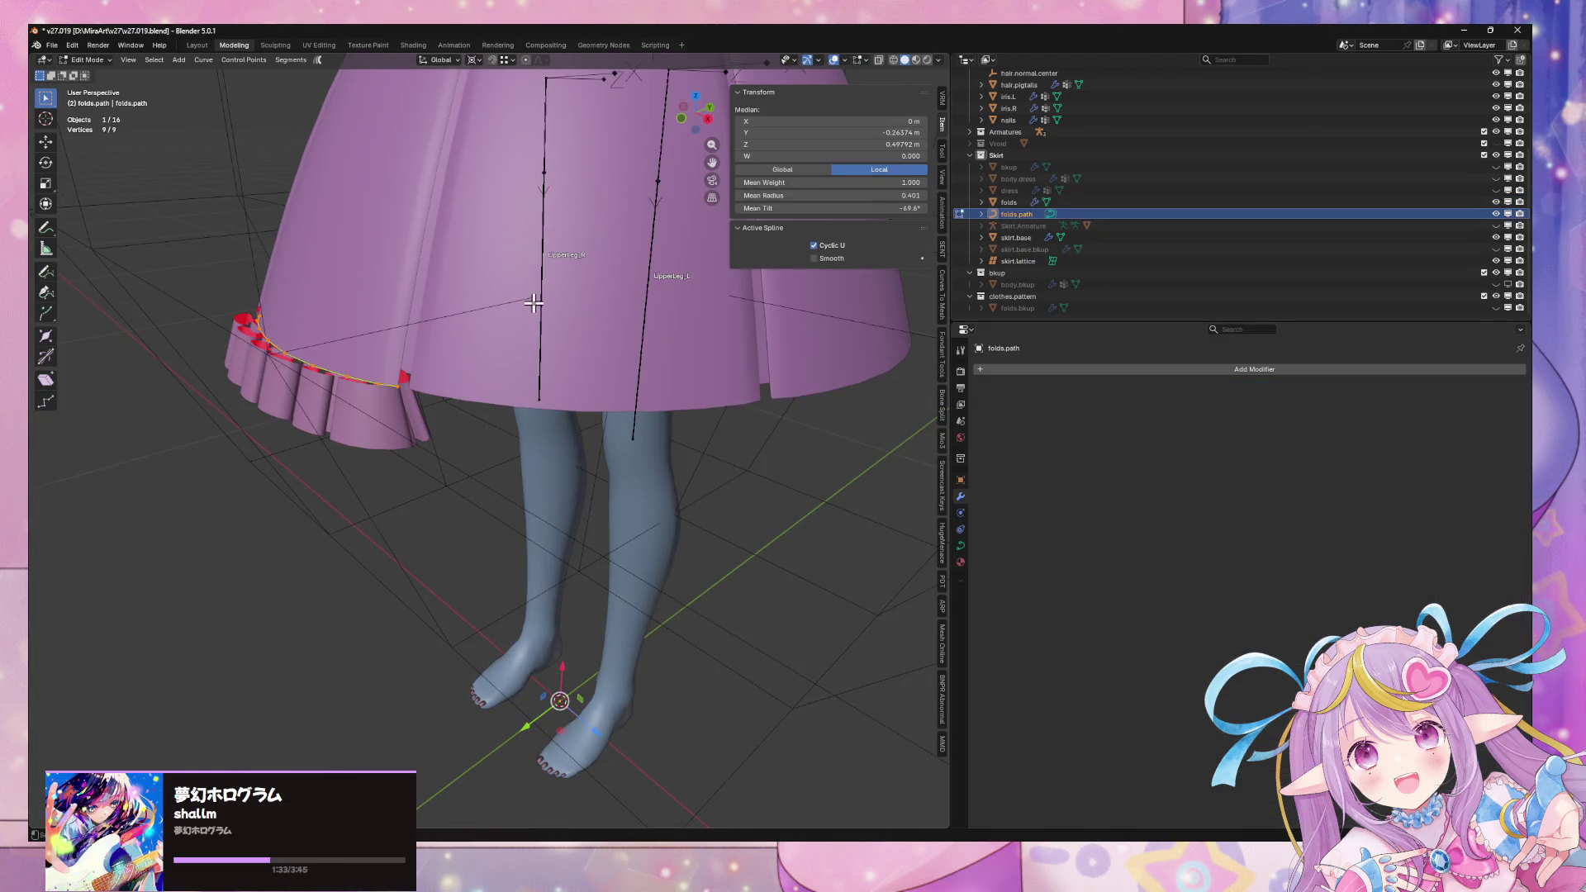
key("g")
key("y")
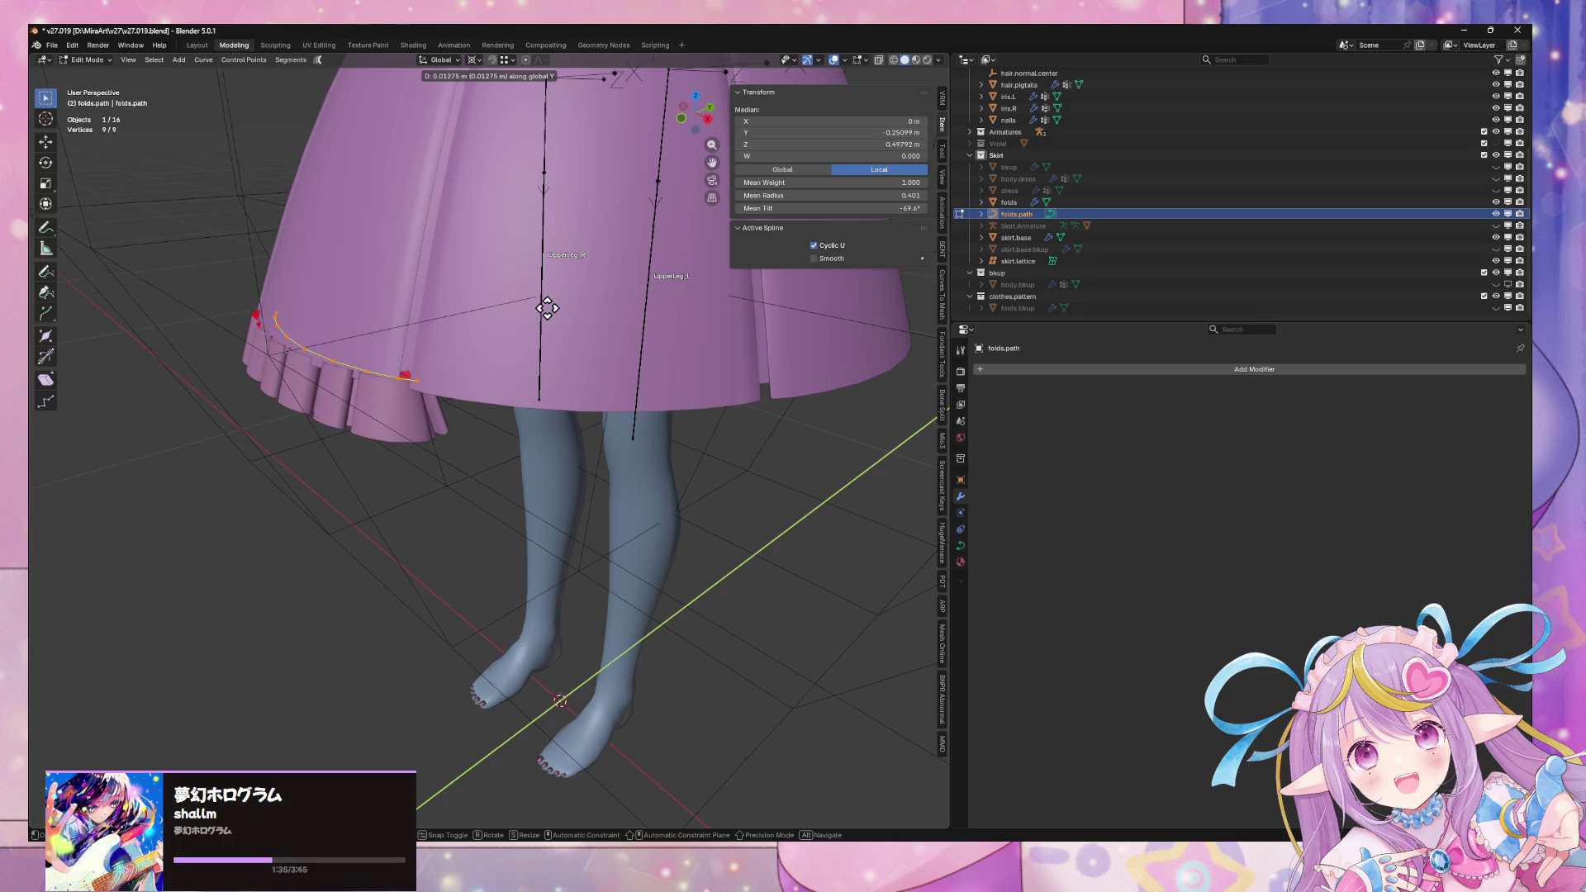
left_click(547, 308)
mouse_move(599, 488)
middle_mouse_down()
mouse_move(623, 548)
mouse_move(647, 521)
mouse_move(726, 549)
mouse_move(712, 527)
middle_mouse_up()
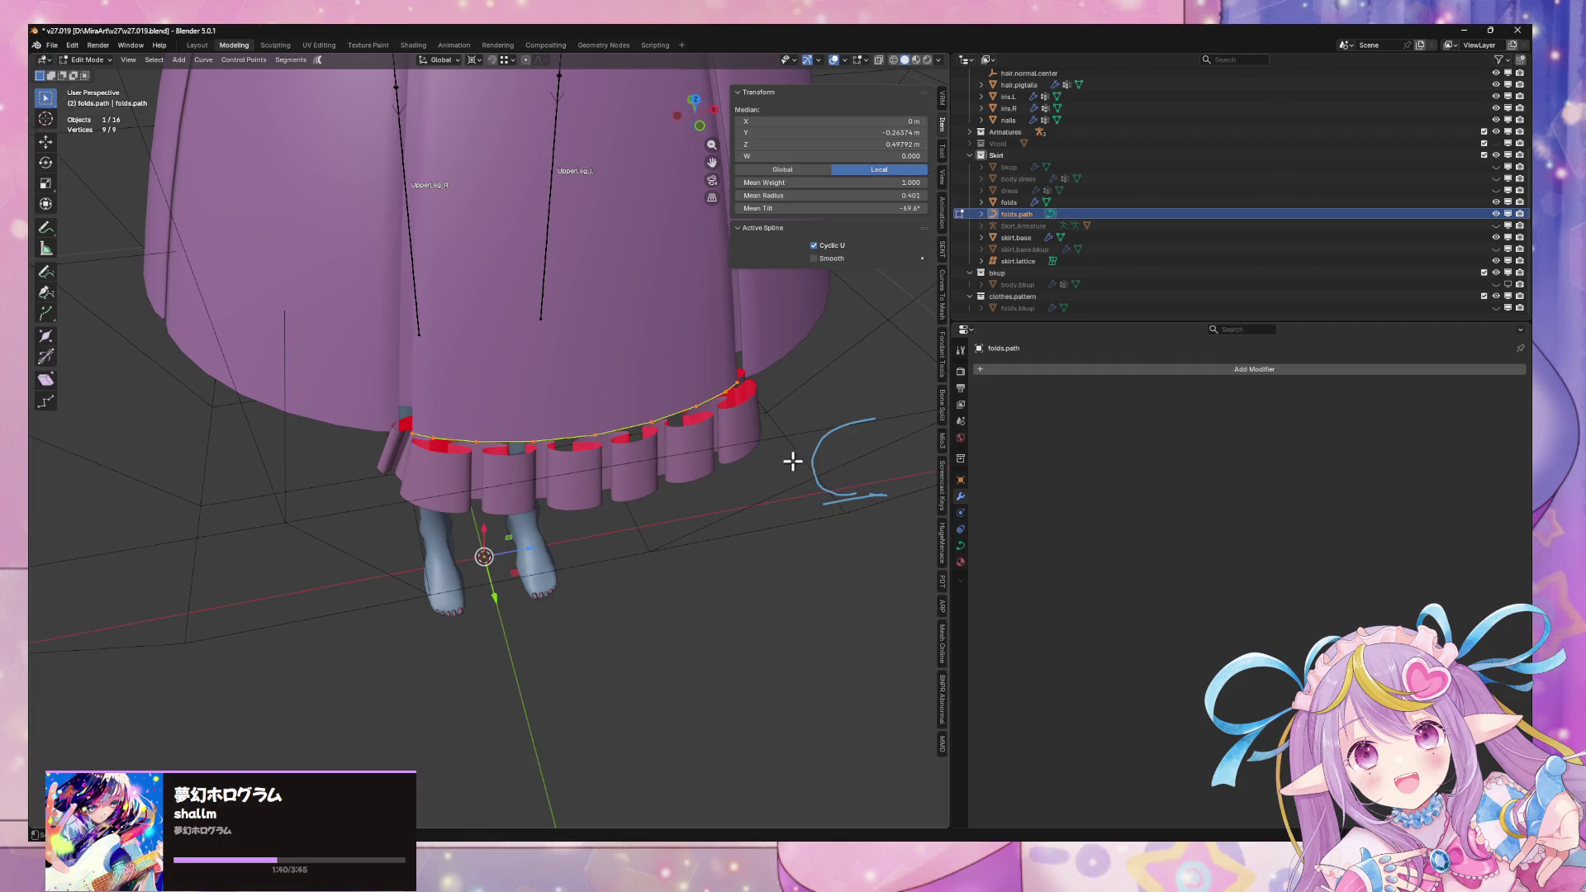
scroll(691, 429, "up", 4)
mouse_move(609, 429)
middle_mouse_down("shift")
mouse_move(718, 450)
mouse_move(666, 444)
middle_mouse_up("shift")
scroll(682, 436, "up", 3)
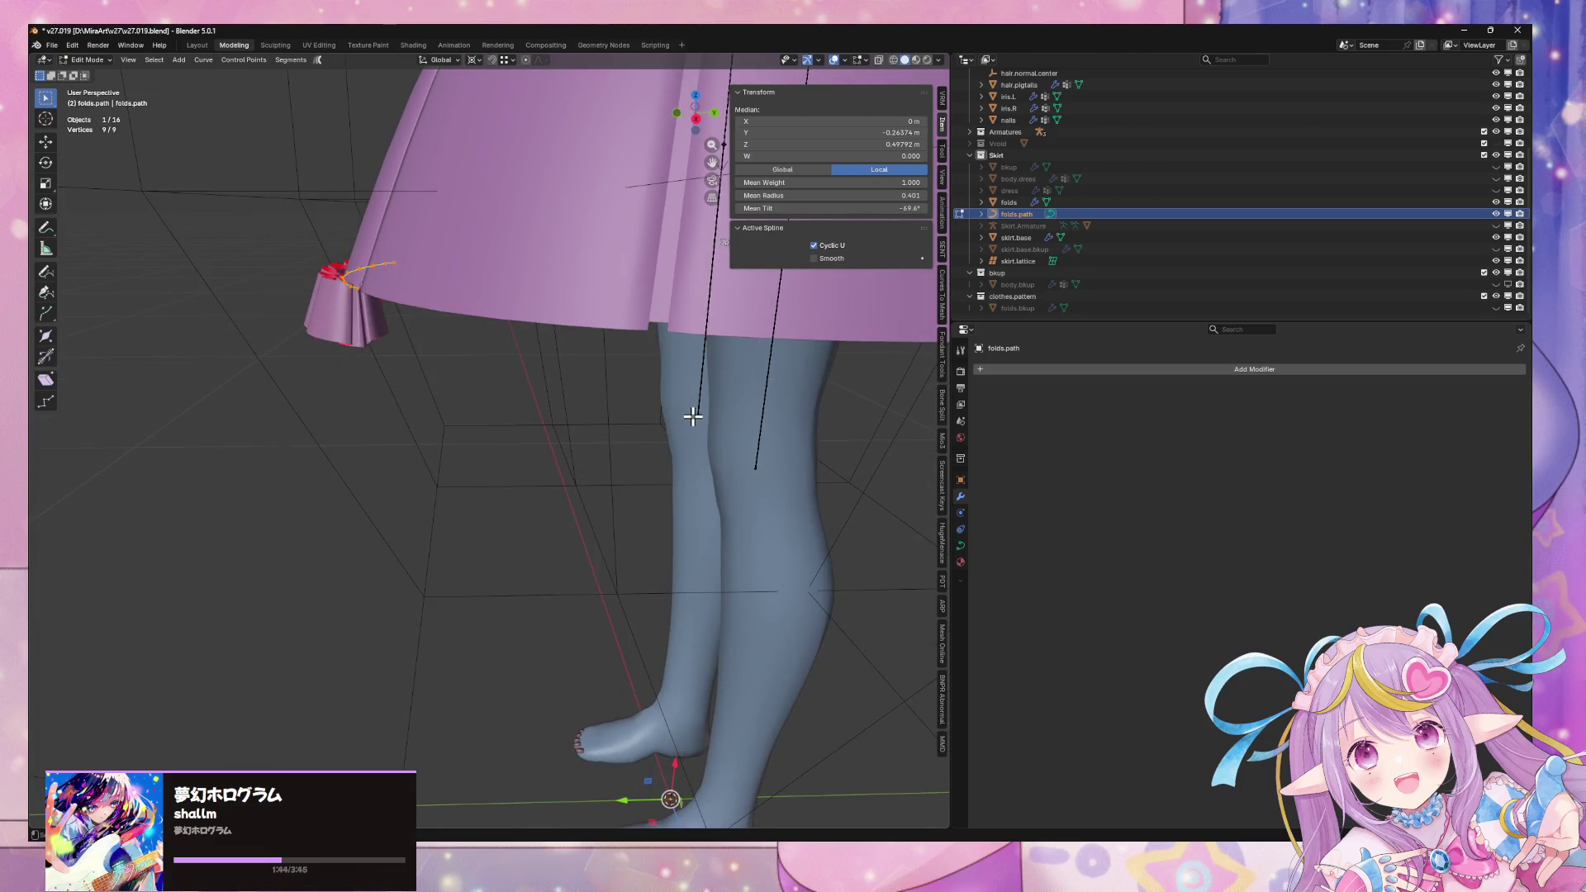
Reset the curve's tilt to zero using Clear Tilt from the F3 search
key("ctrl+t")
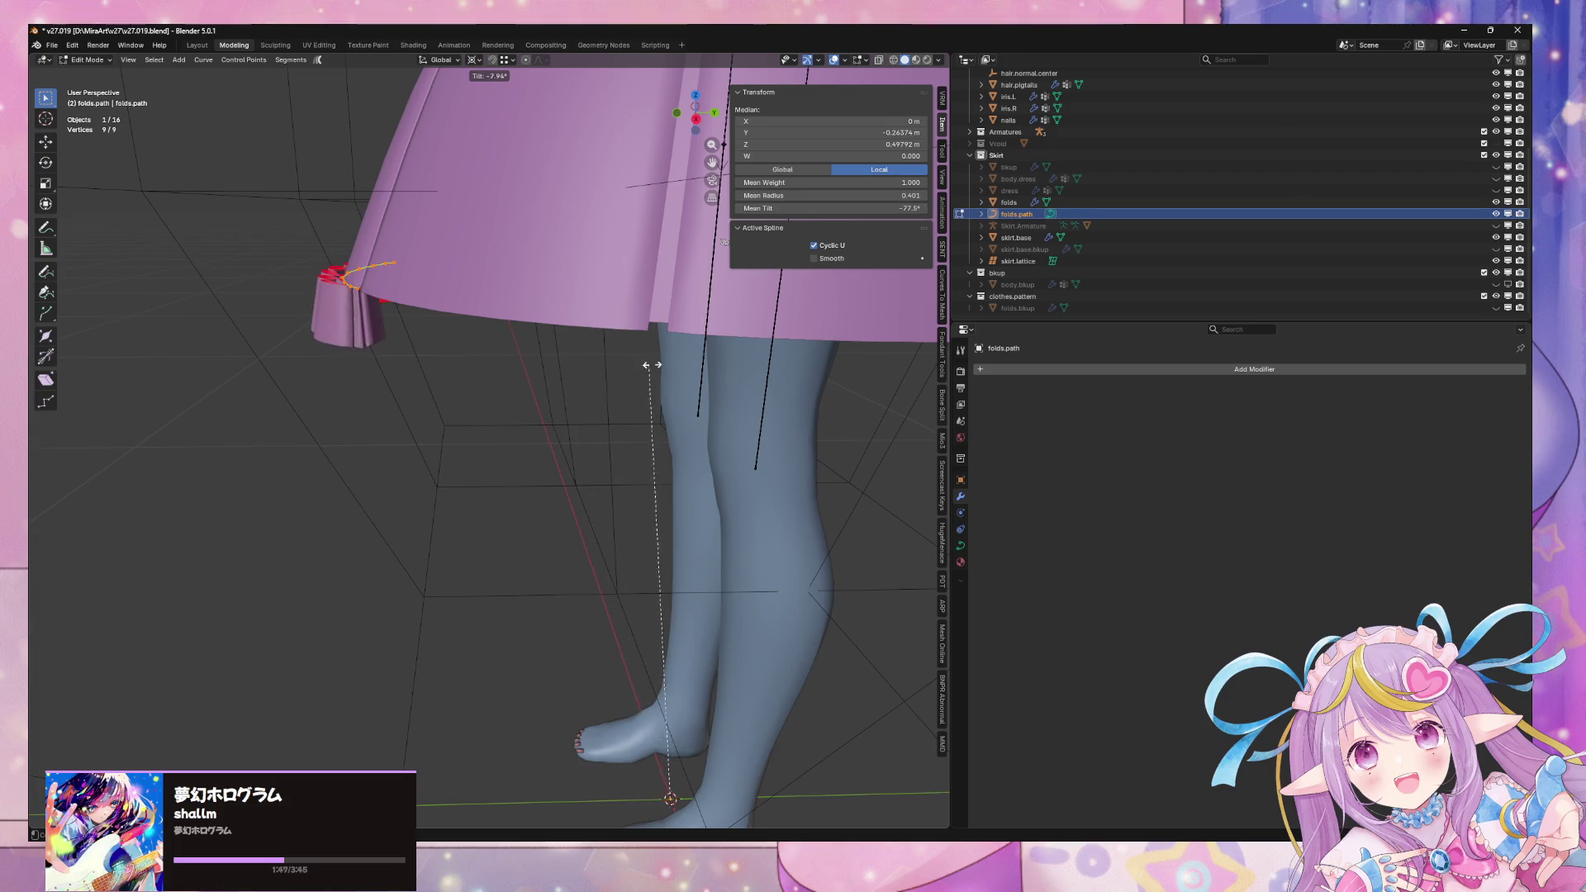
key("Escape")
key("F3")
type("r")
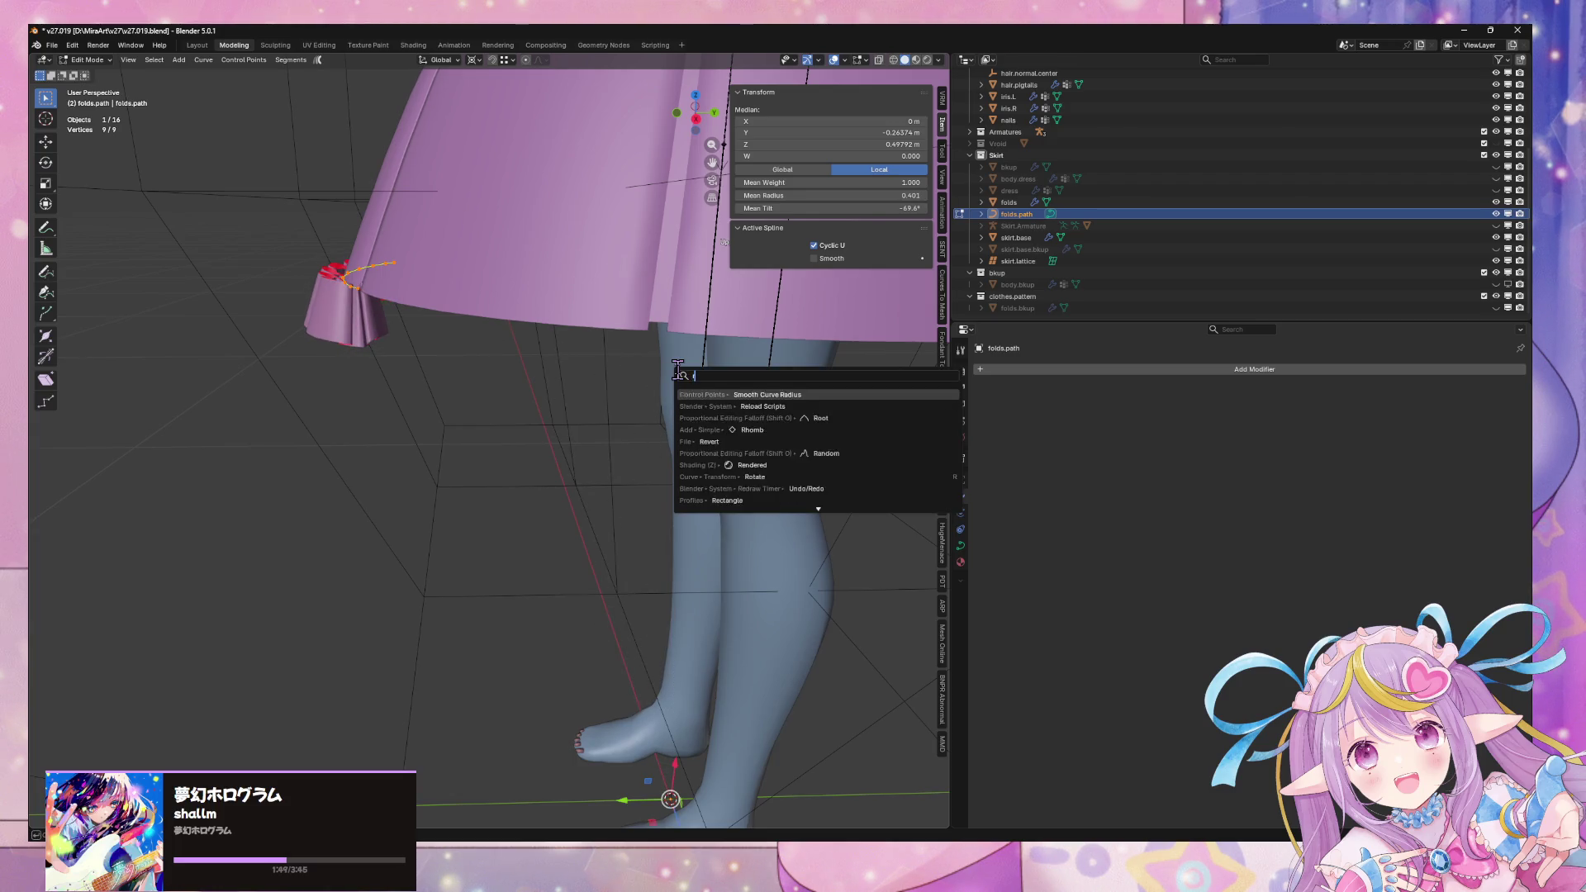
type("e tilt")
key("Down")
key("Return")
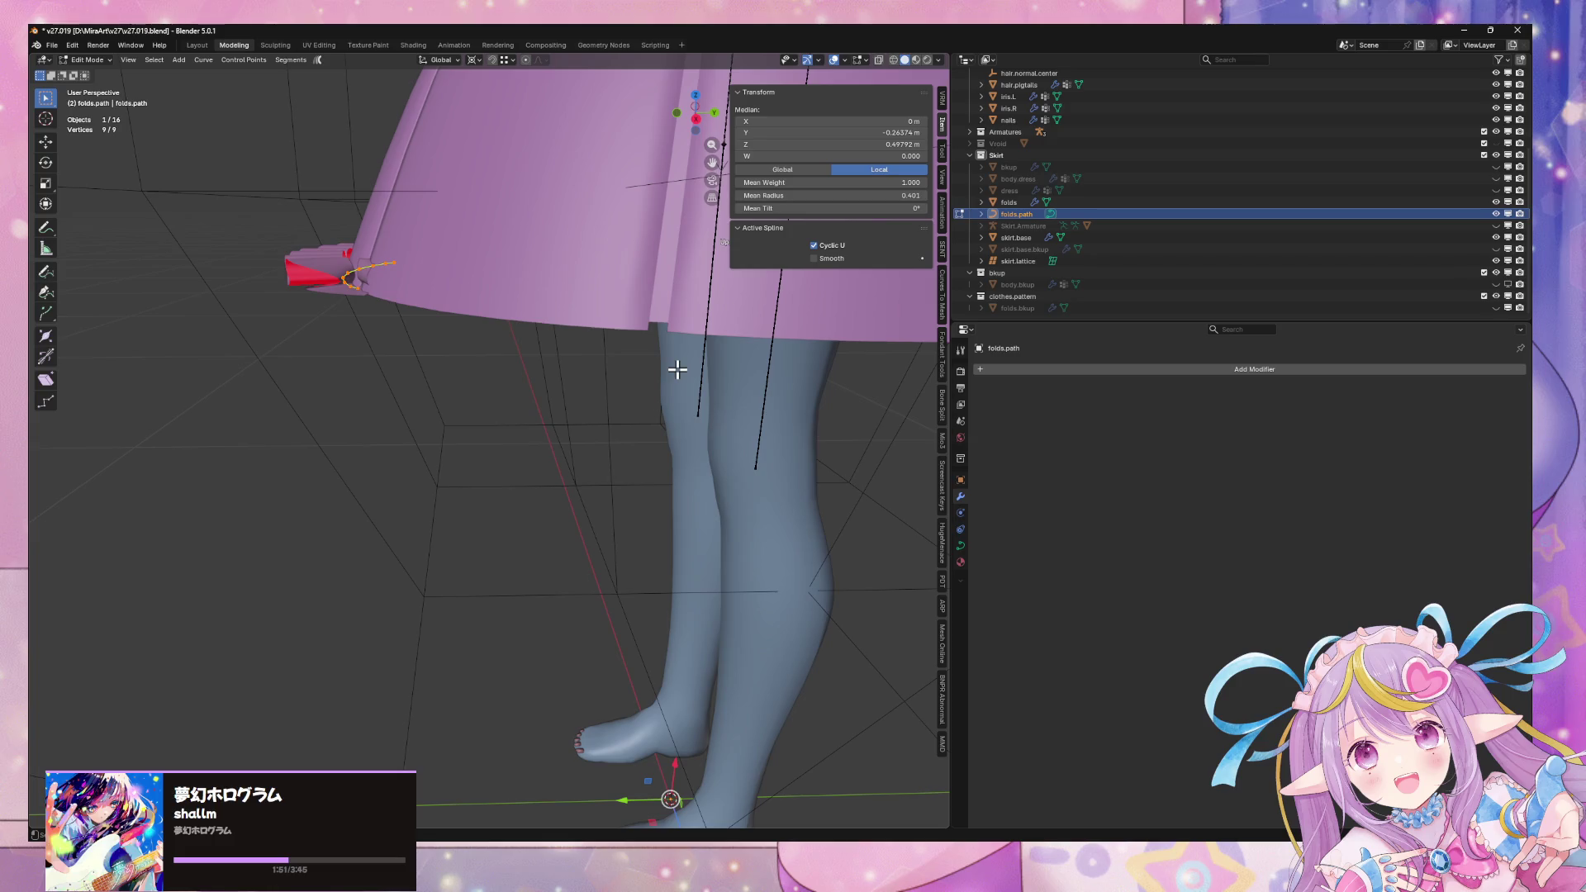
middle_click_drag(527, 398, 562, 437)
mouse_move(604, 333)
middle_mouse_down()
mouse_move(690, 389)
mouse_move(700, 304)
mouse_move(661, 347)
middle_mouse_up()
Tilt the curve and move its points along X
key("ctrl+t")
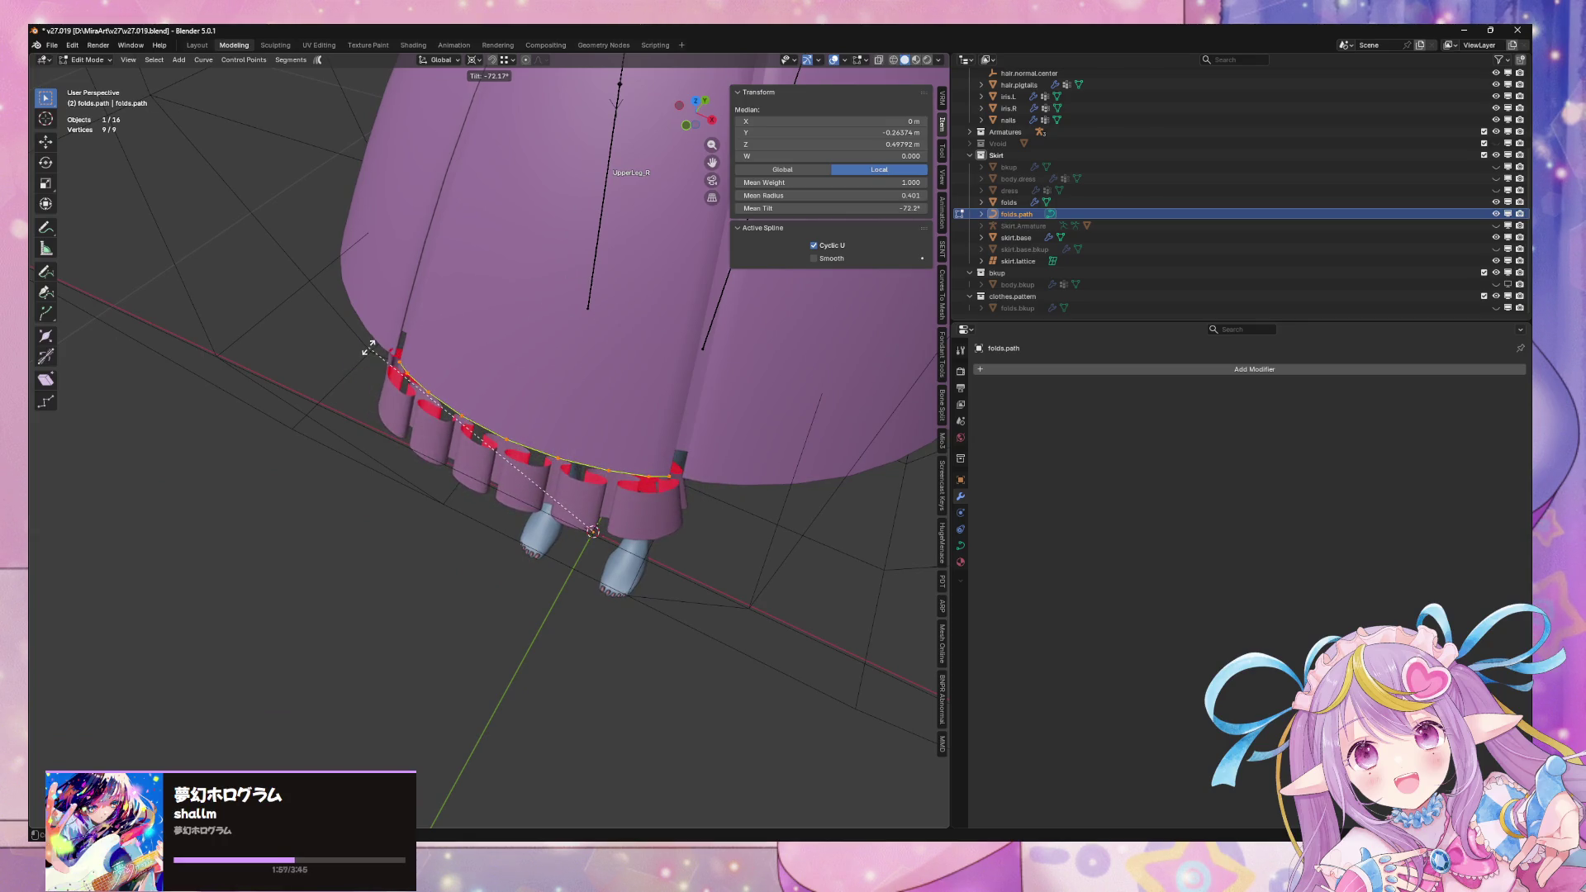
mouse_move(409, 337)
middle_mouse_down()
mouse_move(421, 294)
mouse_move(396, 304)
mouse_move(577, 343)
mouse_move(649, 396)
mouse_move(688, 292)
mouse_move(740, 294)
mouse_move(667, 339)
middle_mouse_up()
key("g")
key("x")
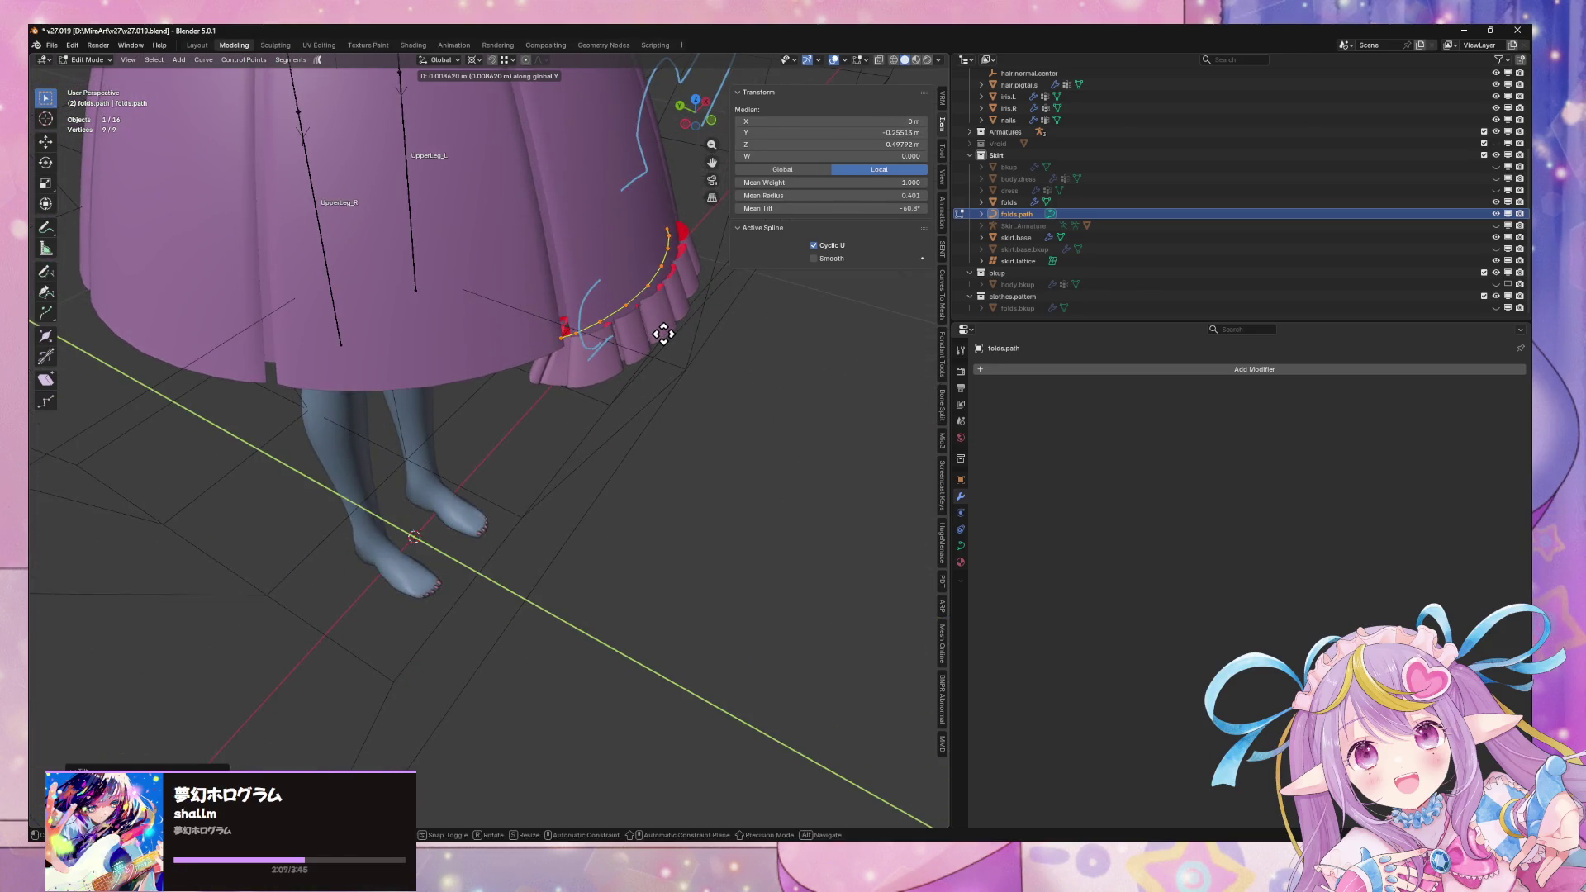
left_click(660, 332)
mouse_move(659, 333)
middle_mouse_down()
mouse_move(584, 311)
mouse_move(596, 289)
mouse_move(677, 314)
mouse_move(639, 310)
mouse_move(818, 286)
mouse_move(827, 307)
mouse_move(712, 333)
mouse_move(757, 269)
mouse_move(596, 341)
middle_mouse_up()
Try a further move of the curve points, undo it, and leave Edit Mode
key("g")
key("z")
key("x")
left_click(630, 309)
key("ctrl+z")
key("Tab")
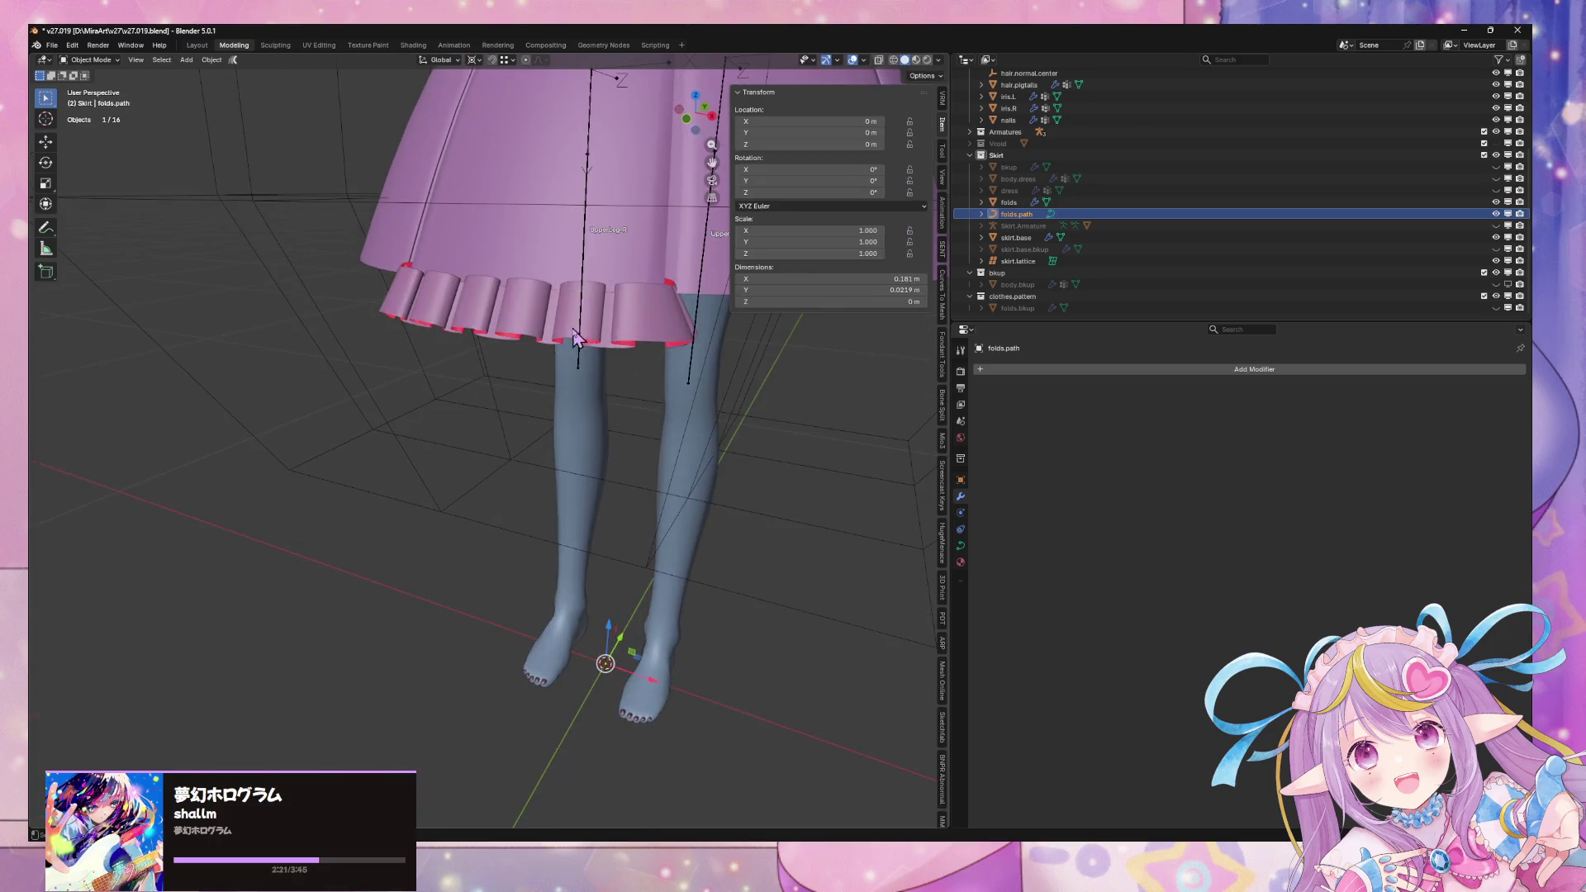
Lower the folds' selected pleat vertices vertically in Edit Mode, then undo that move
left_click(596, 341)
key("g")
key("z")
key("z")
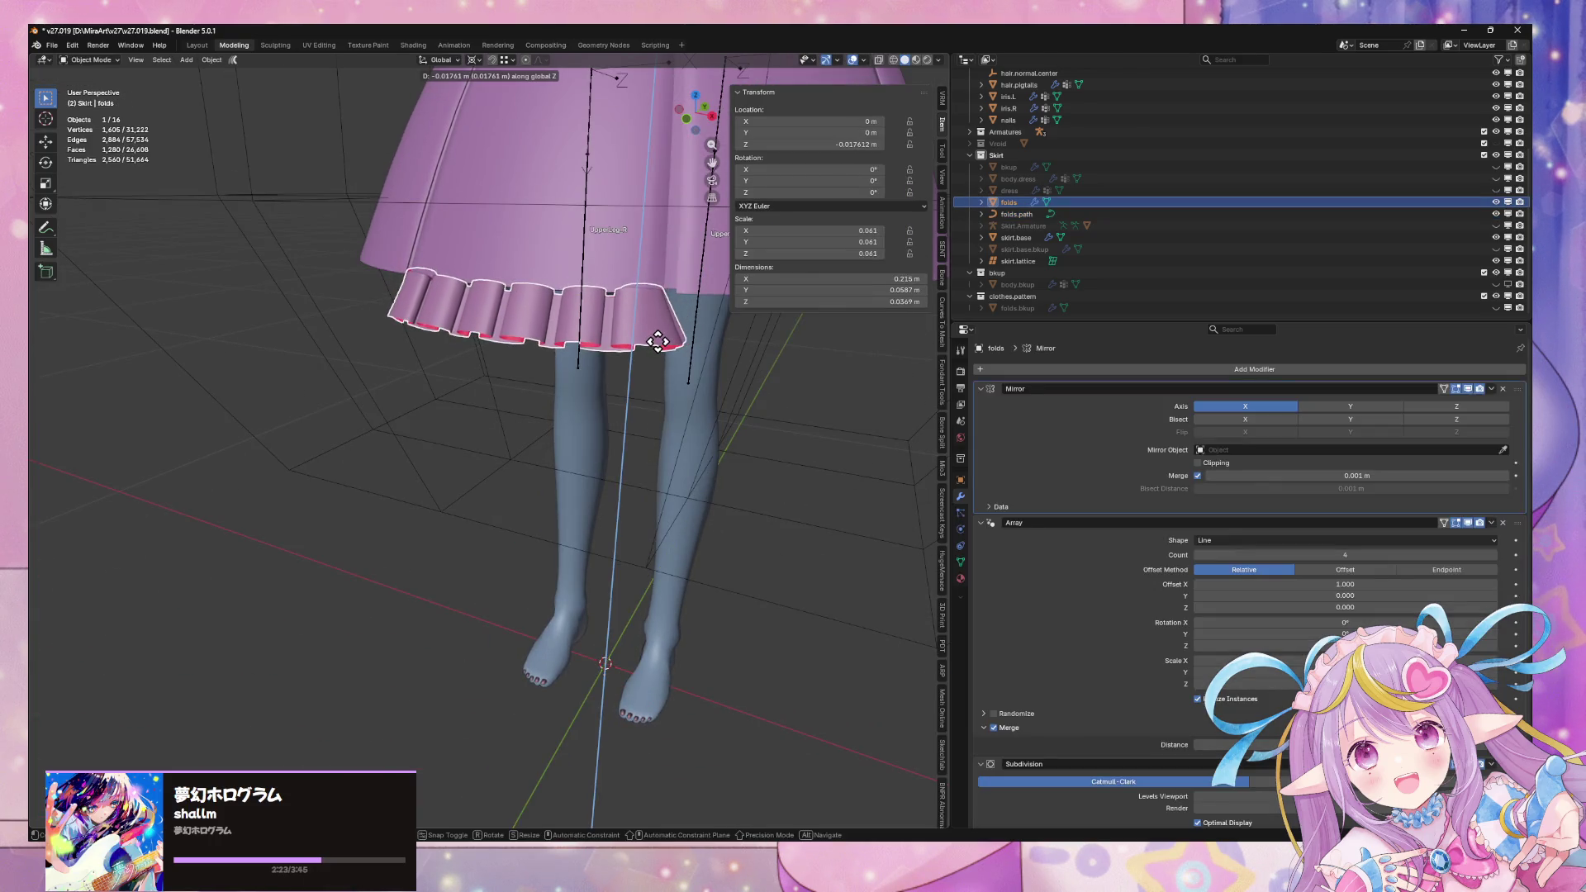
right_click(657, 339)
scroll(661, 340, "up", 2)
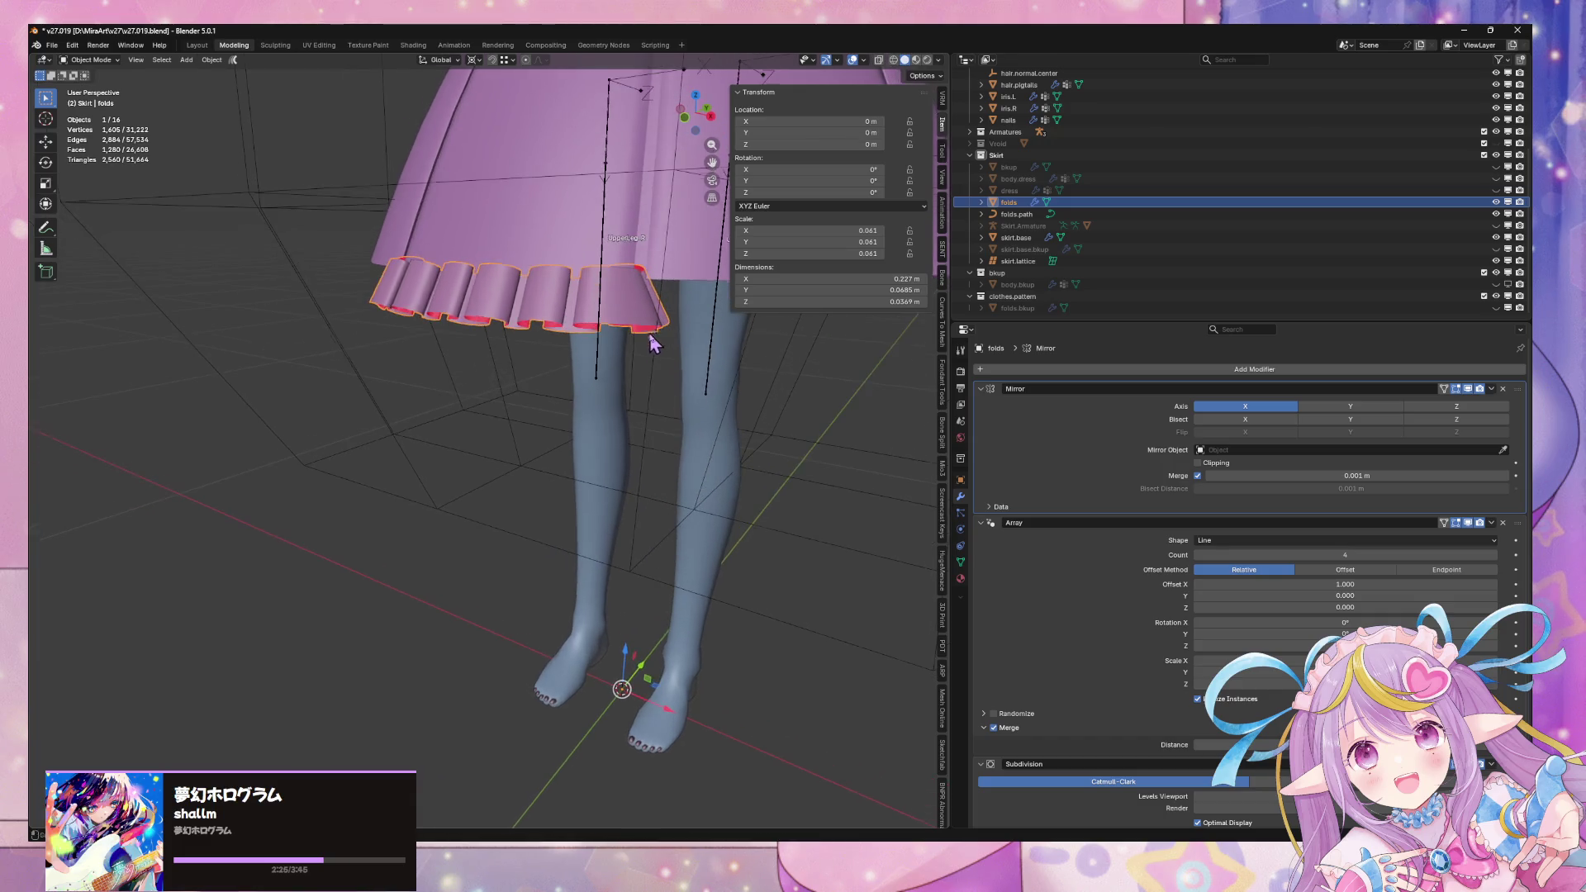
scroll(677, 330, "up", 2)
mouse_move(682, 317)
middle_mouse_down()
mouse_move(646, 431)
mouse_move(549, 379)
mouse_move(577, 436)
middle_mouse_up()
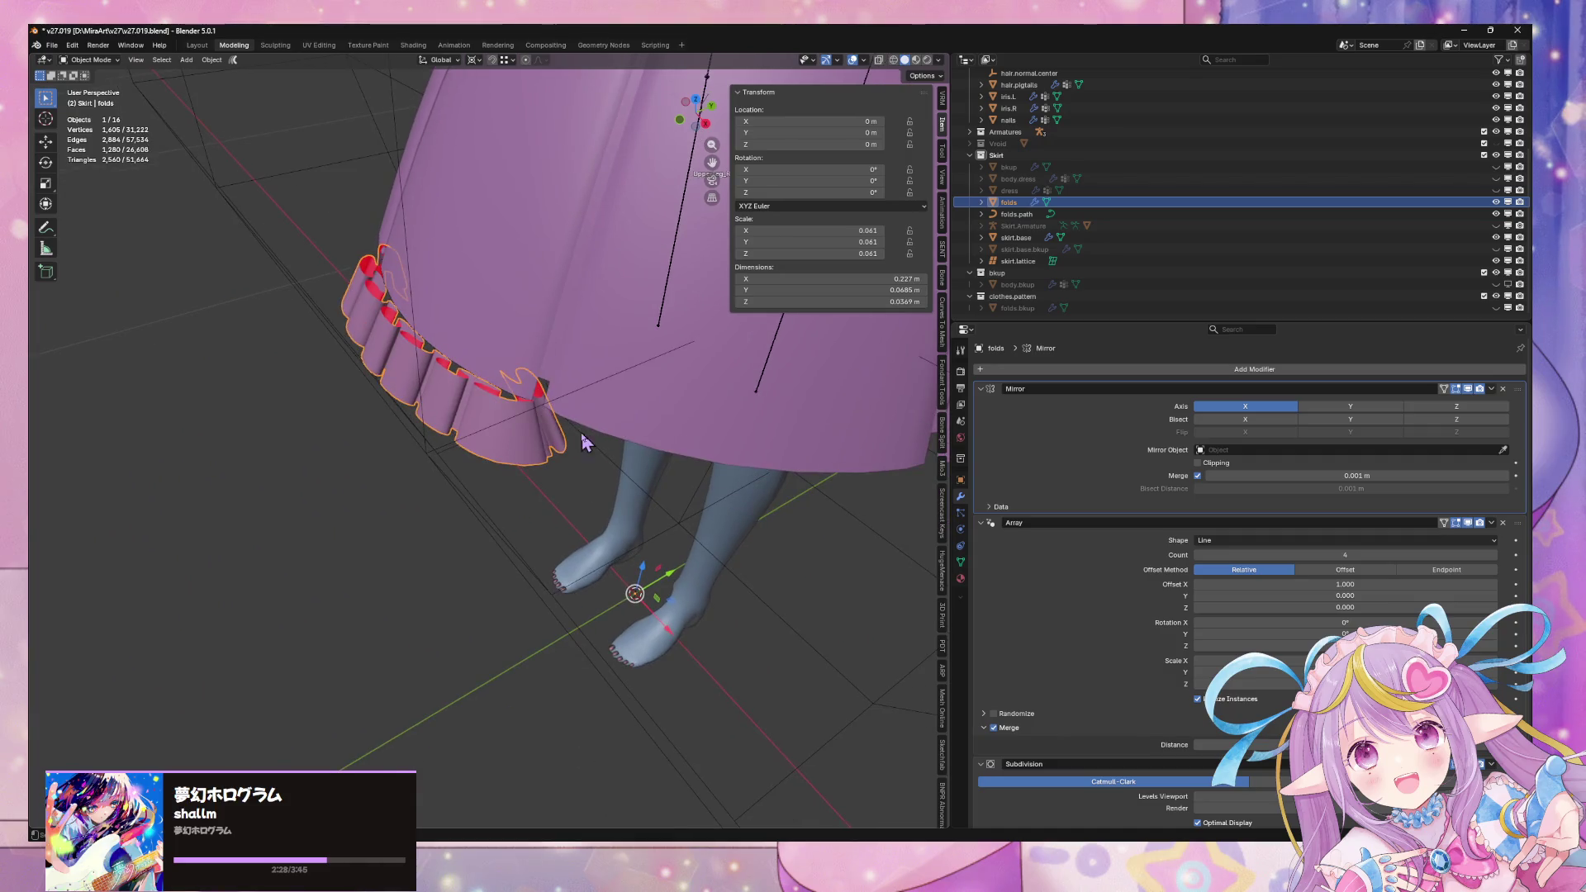
key("Tab")
key("g")
key("z")
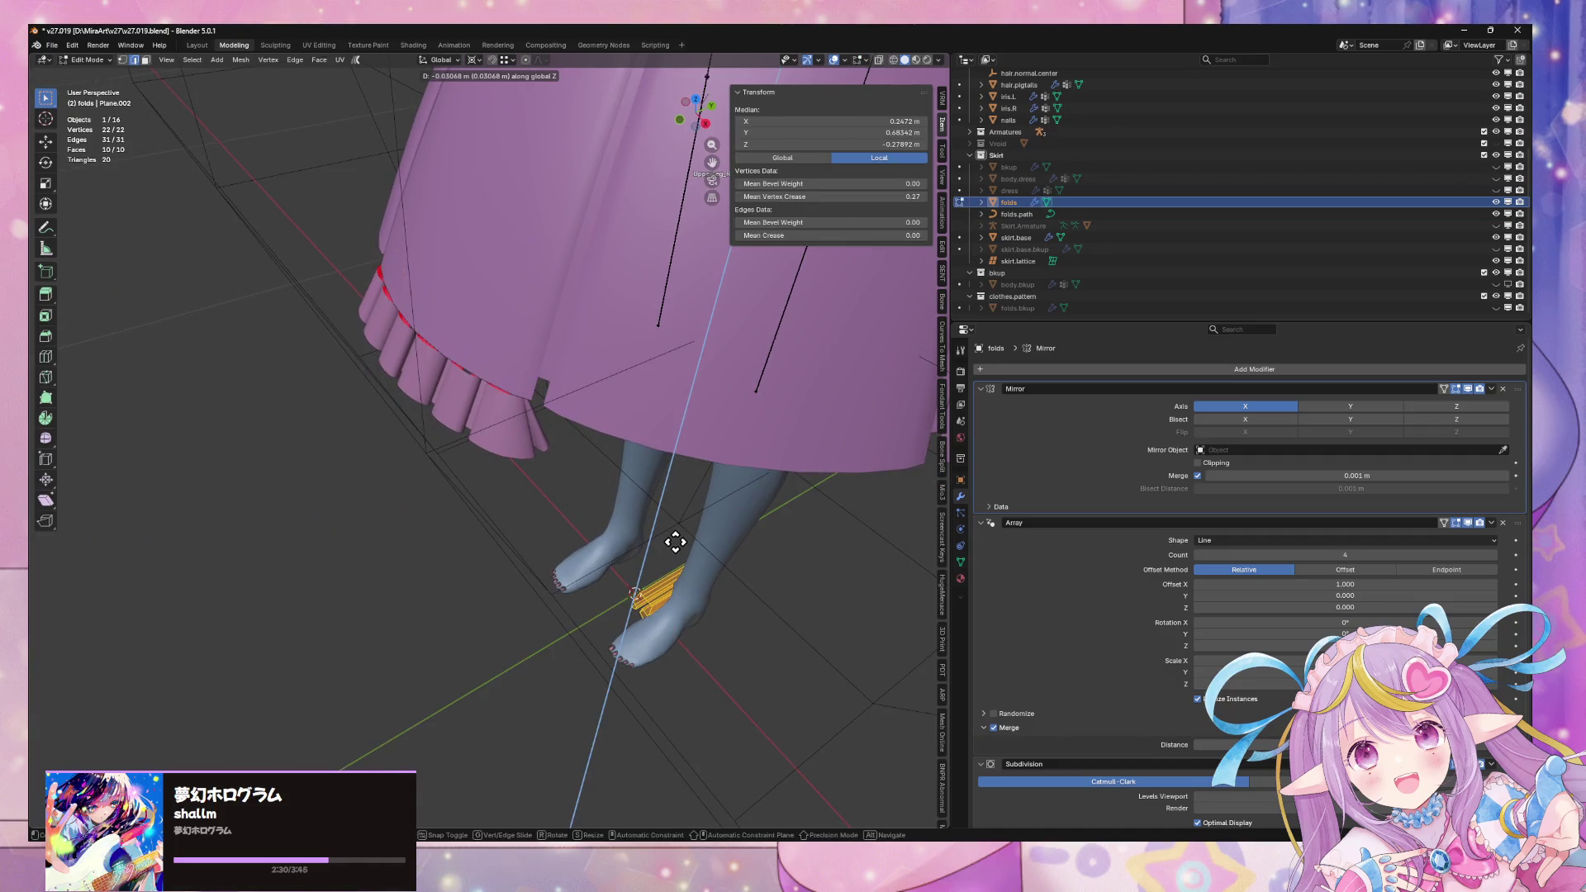
left_click(672, 541)
mouse_move(666, 542)
middle_mouse_down()
mouse_move(641, 435)
mouse_move(691, 443)
mouse_move(682, 477)
mouse_move(616, 418)
mouse_move(559, 440)
middle_mouse_up()
key("ctrl+z")
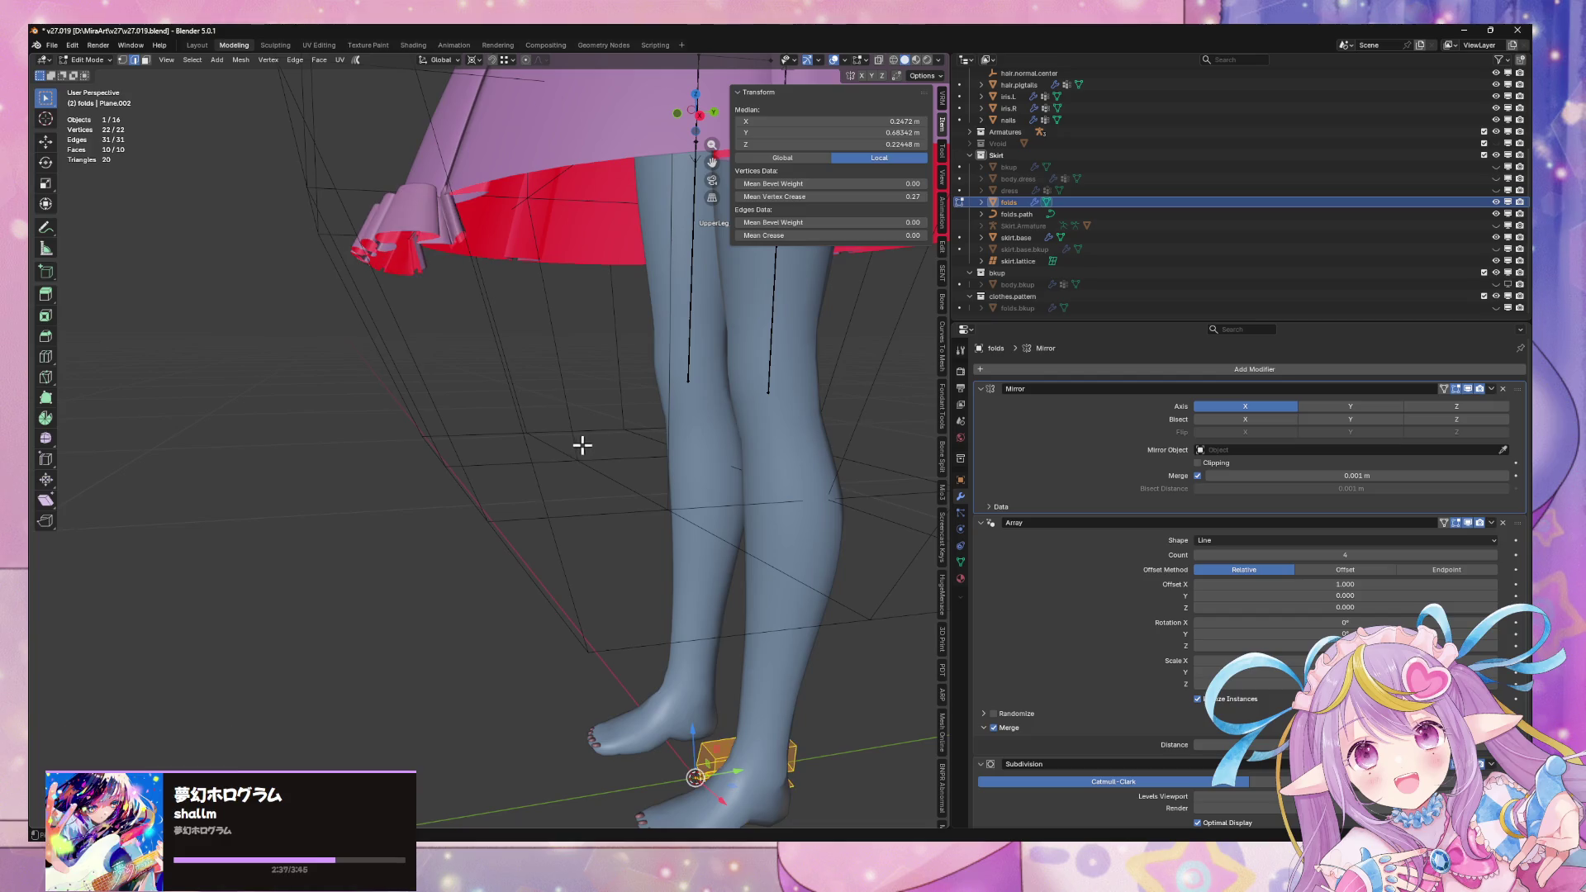
Move the pleat vertices down vertically and then along a second axis, returning to Object Mode
key("g")
key("z")
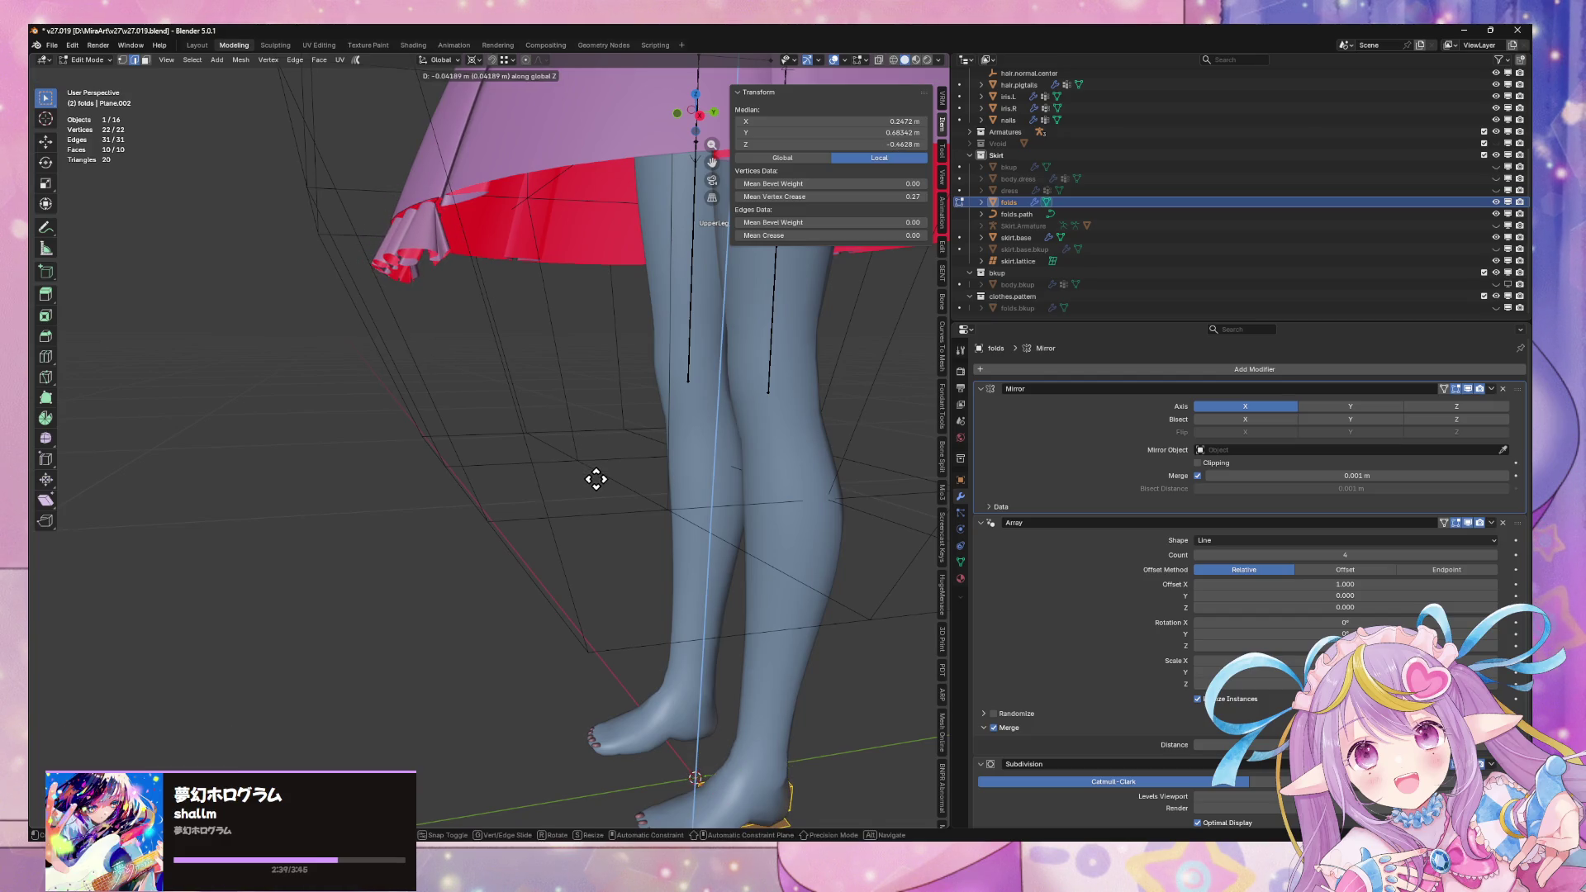
left_click(595, 472)
key("g")
key("z")
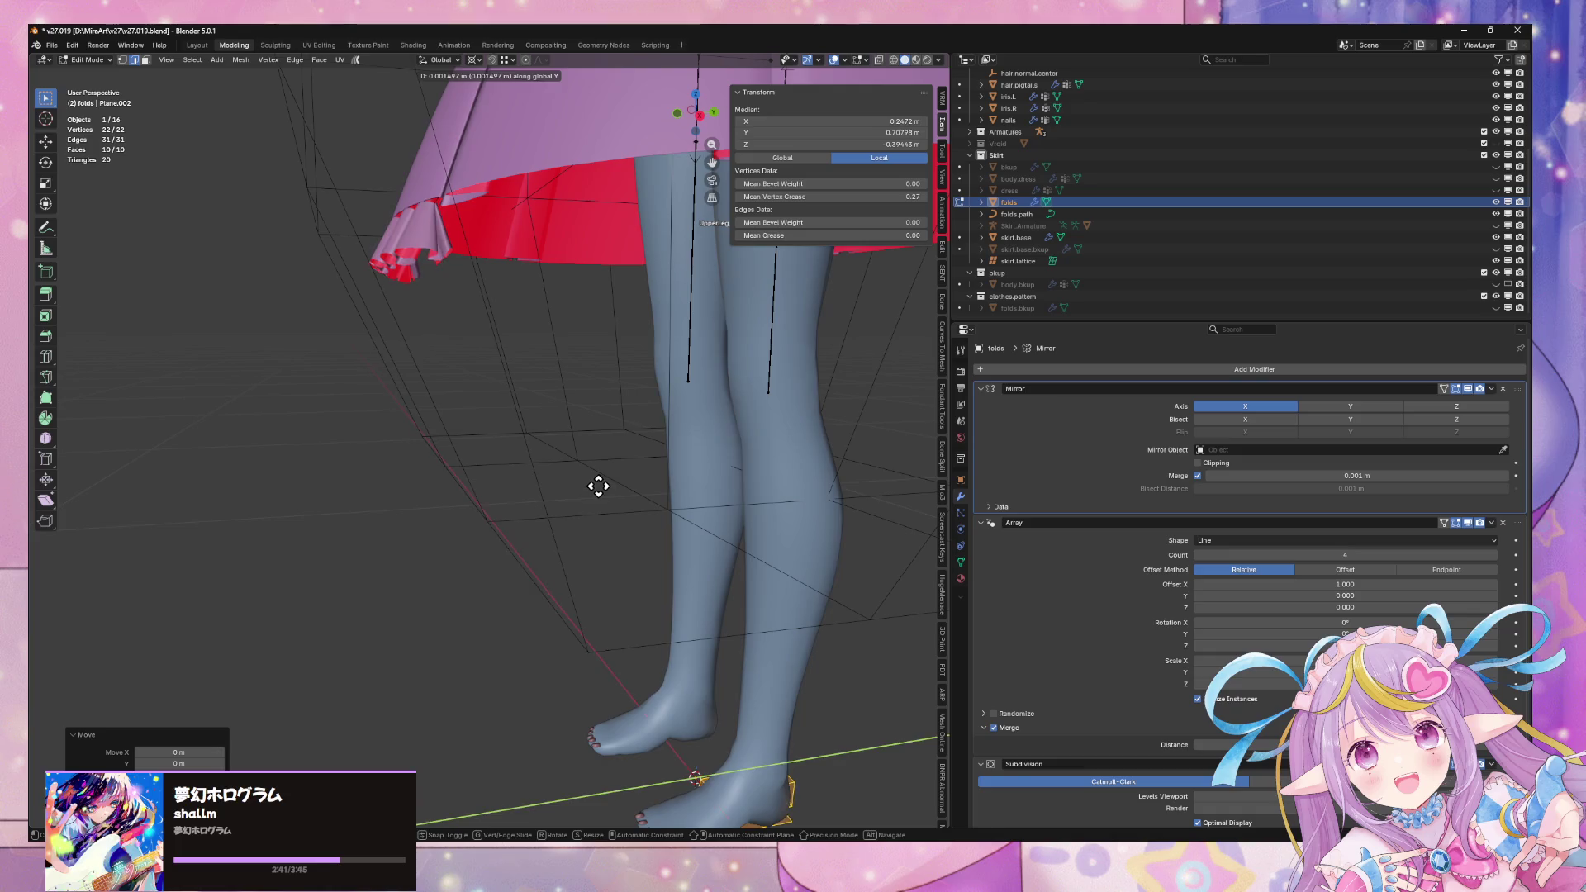
key("z")
key("z")
key("z")
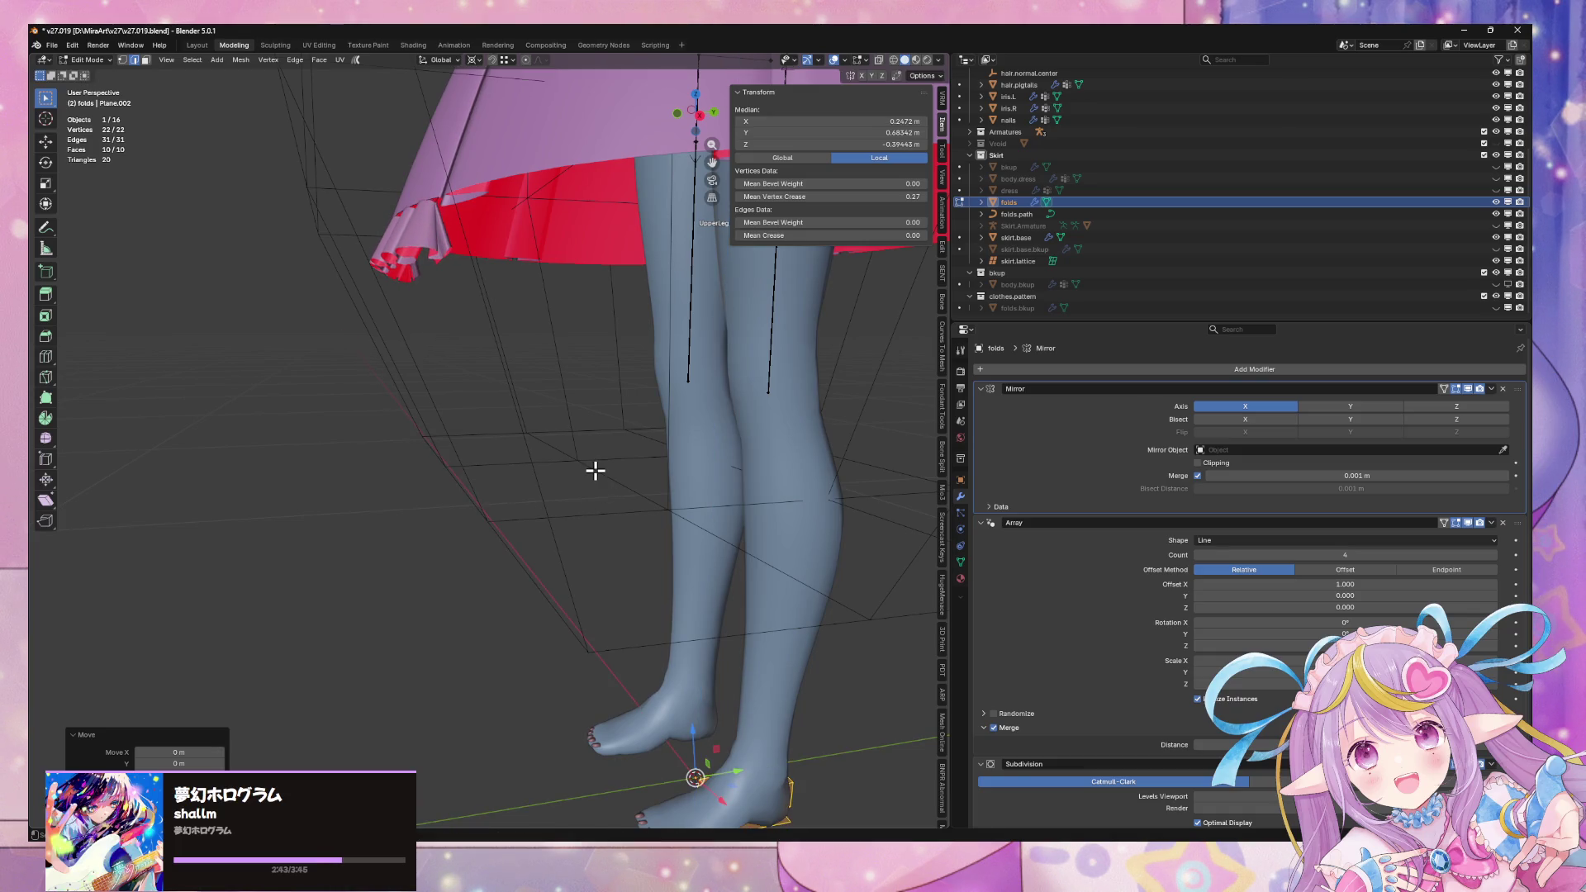
left_click(603, 422)
scroll(603, 423, "down", 3)
mouse_move(603, 422)
middle_mouse_down()
mouse_move(697, 449)
mouse_move(731, 428)
middle_mouse_up()
key("Tab")
Select the folds.path curve and try moving its points along Y, cancelling the move
left_click(615, 256)
left_click(1024, 214)
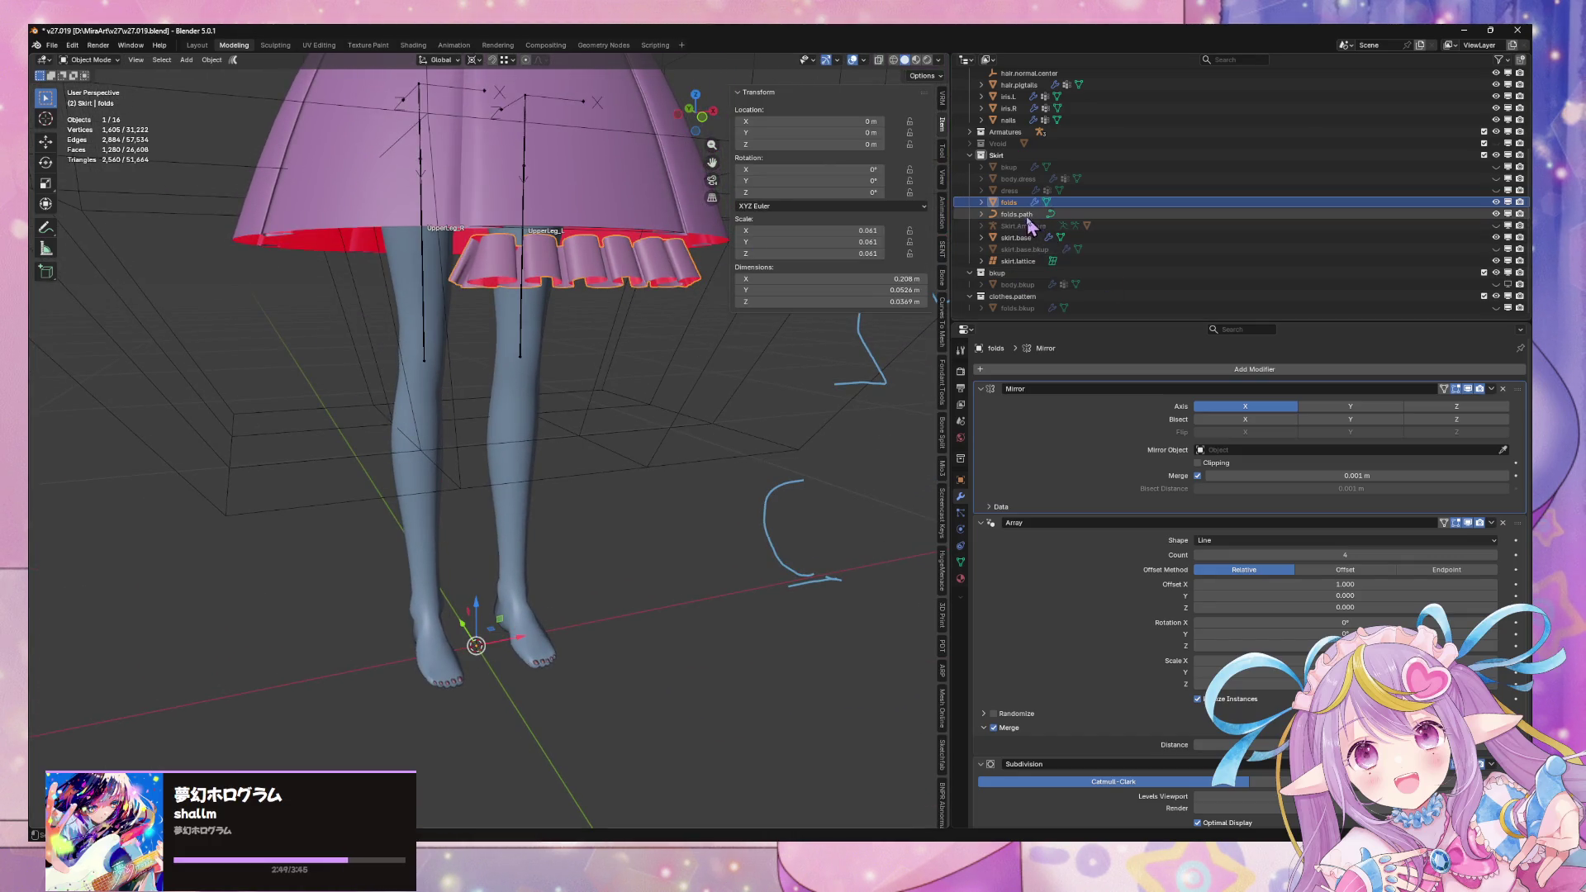
key("Tab")
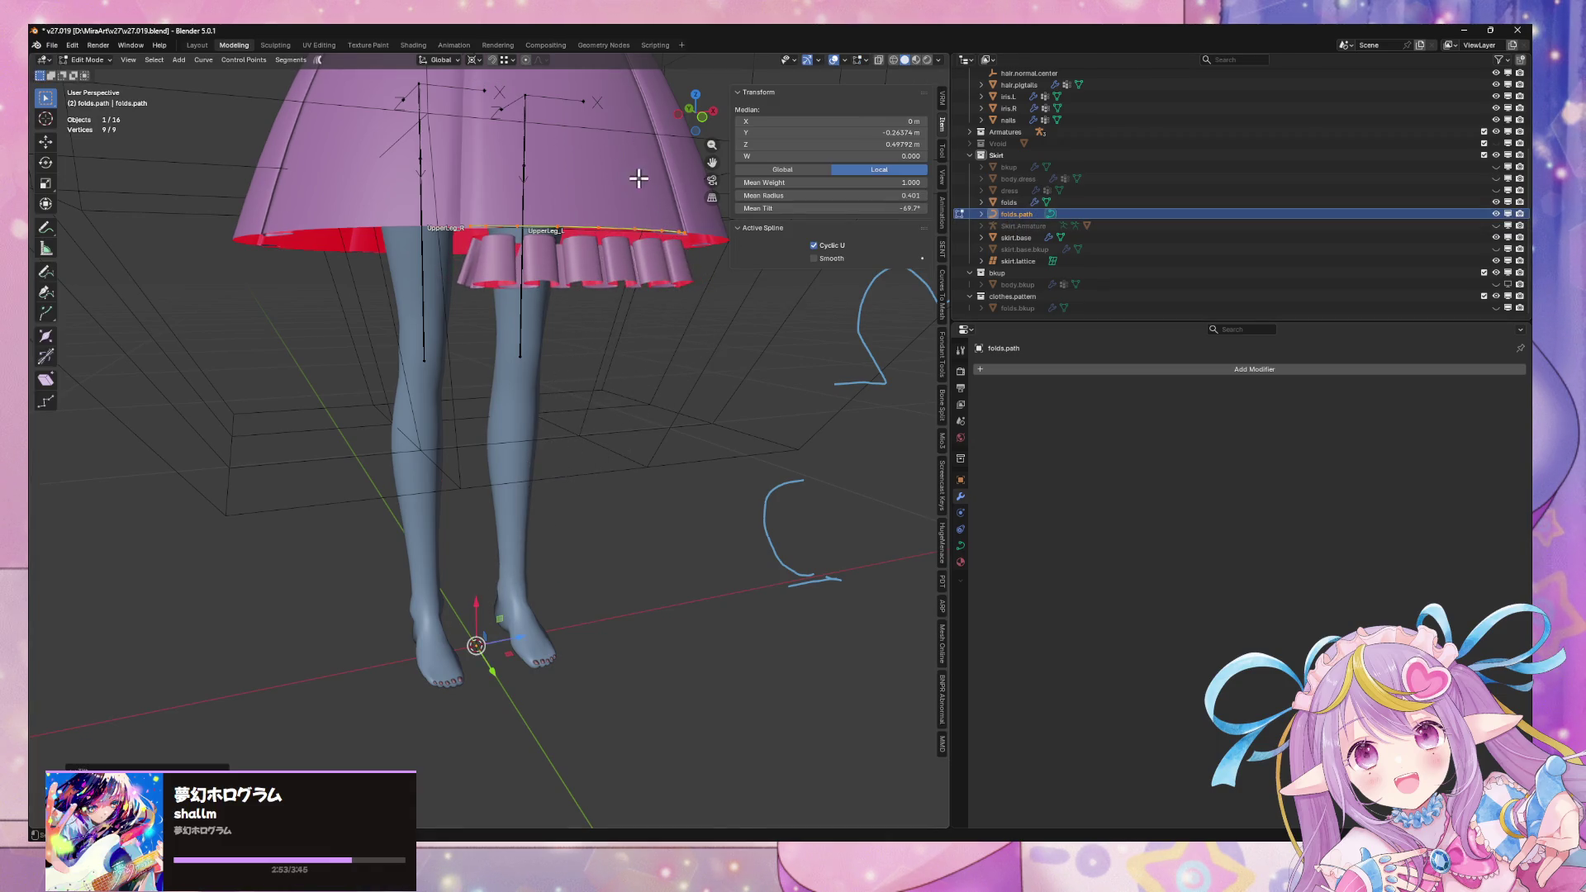
key("g")
key("y")
key("Escape")
key("Tab")
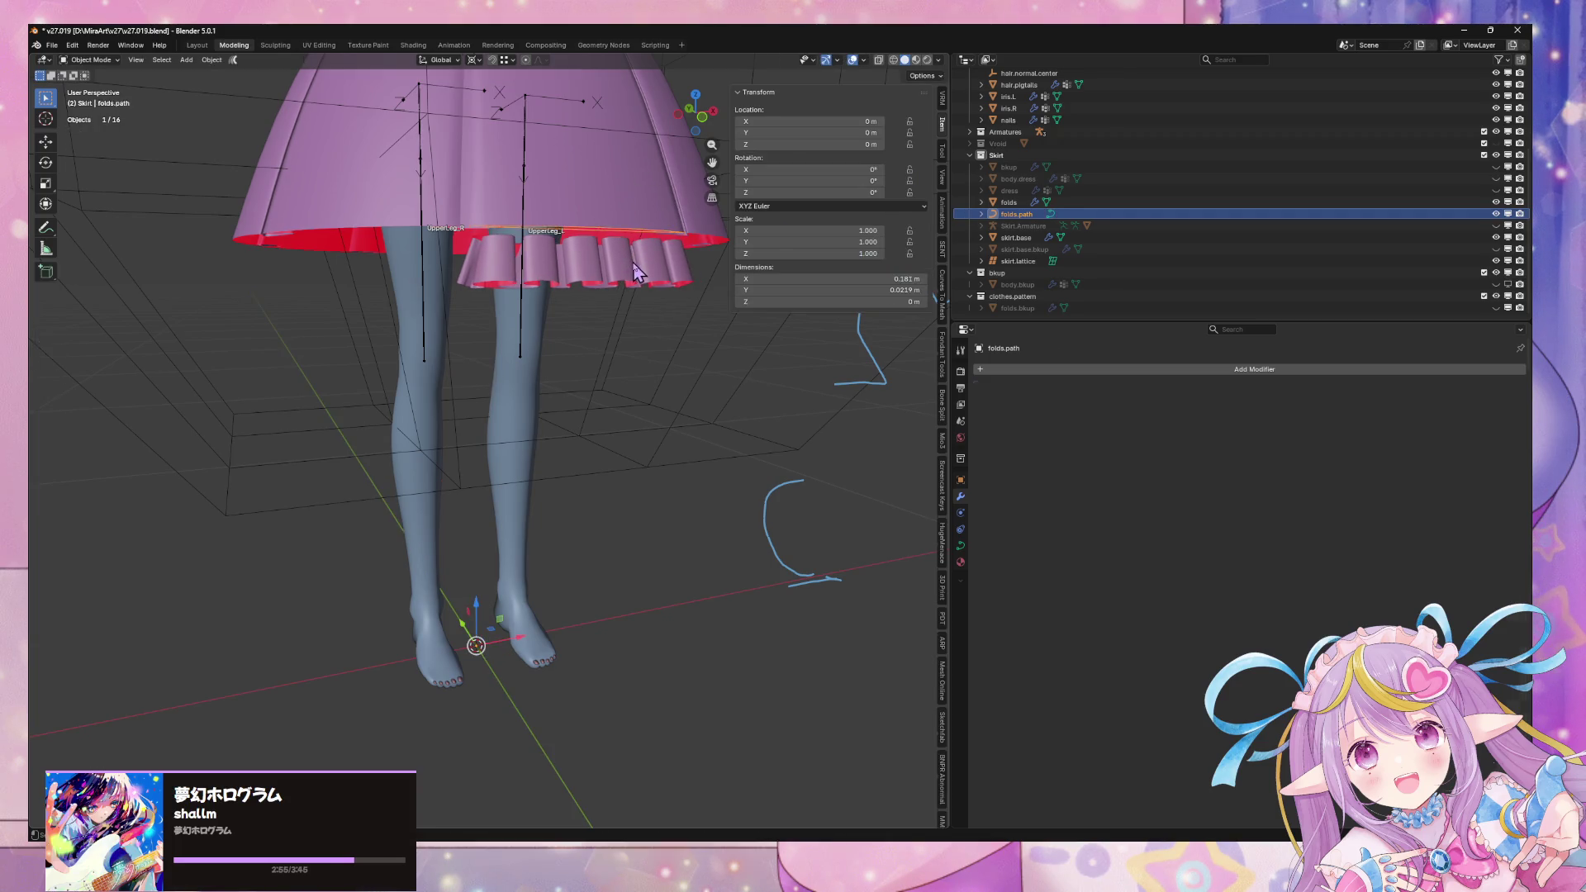
Lower the folds' pleat vertices twice more along Z so the ruffle hangs below the hem
left_click(633, 262)
key("Tab")
key("g")
key("z")
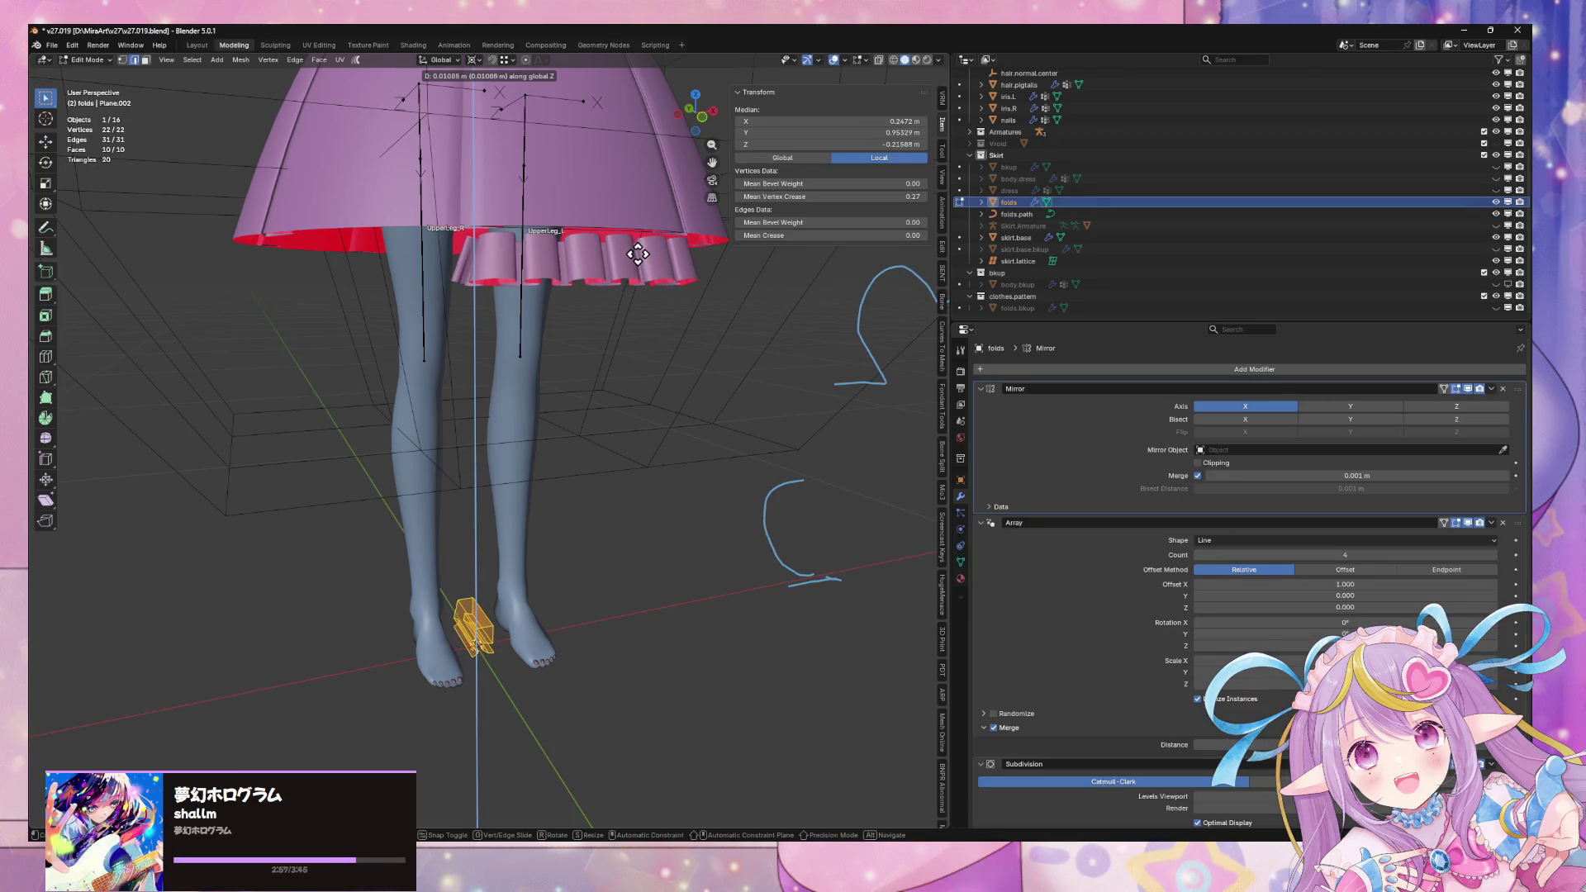
left_click(639, 252)
middle_click_drag(694, 269, 538, 276)
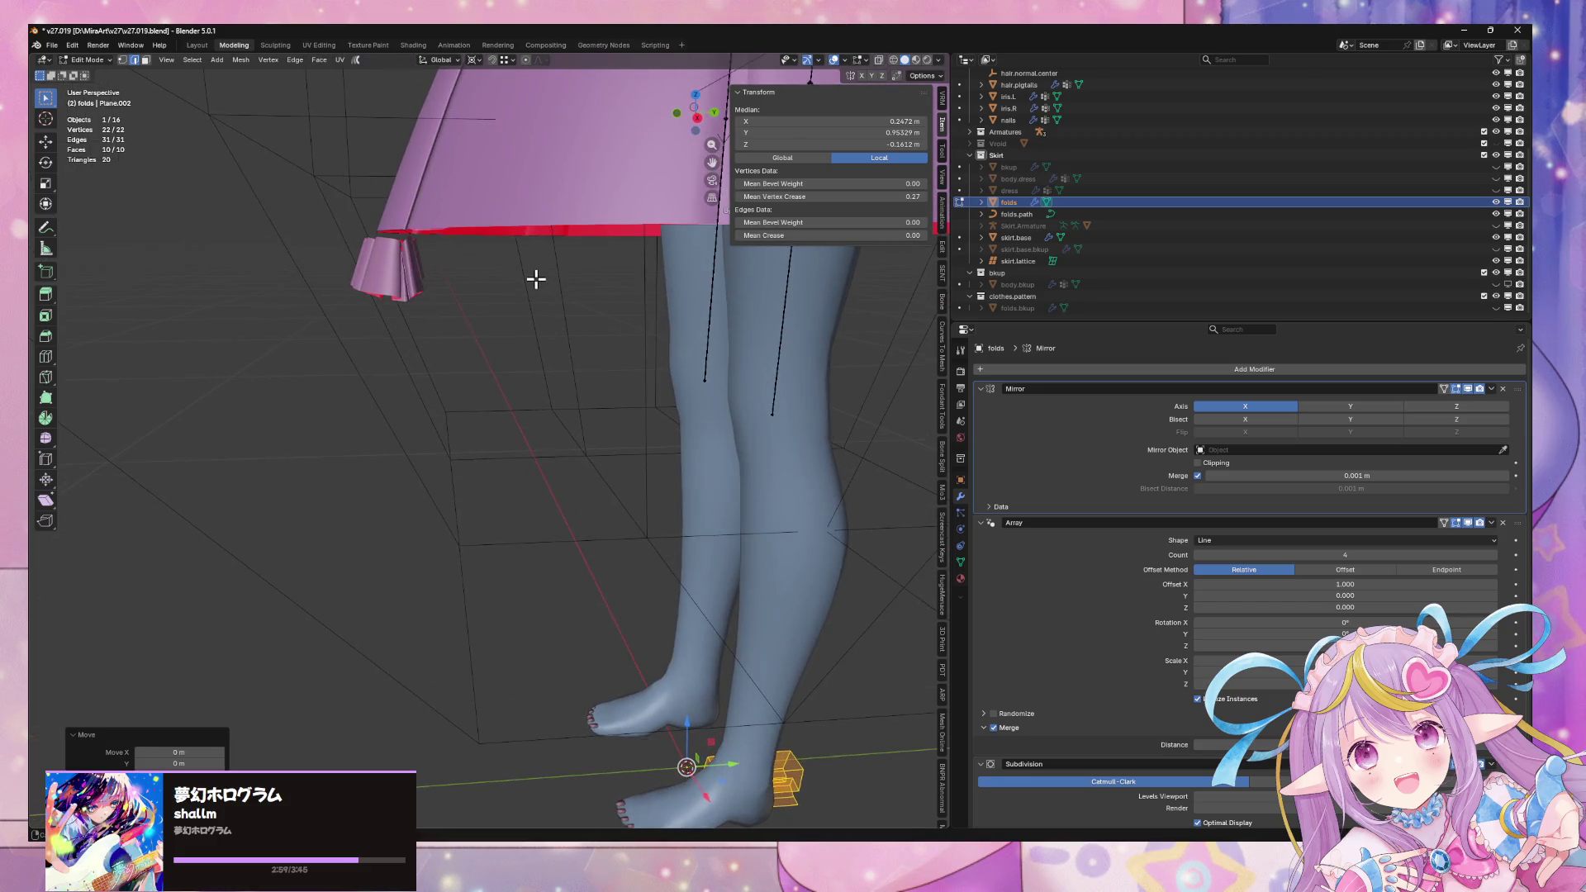
key("g")
key("Escape")
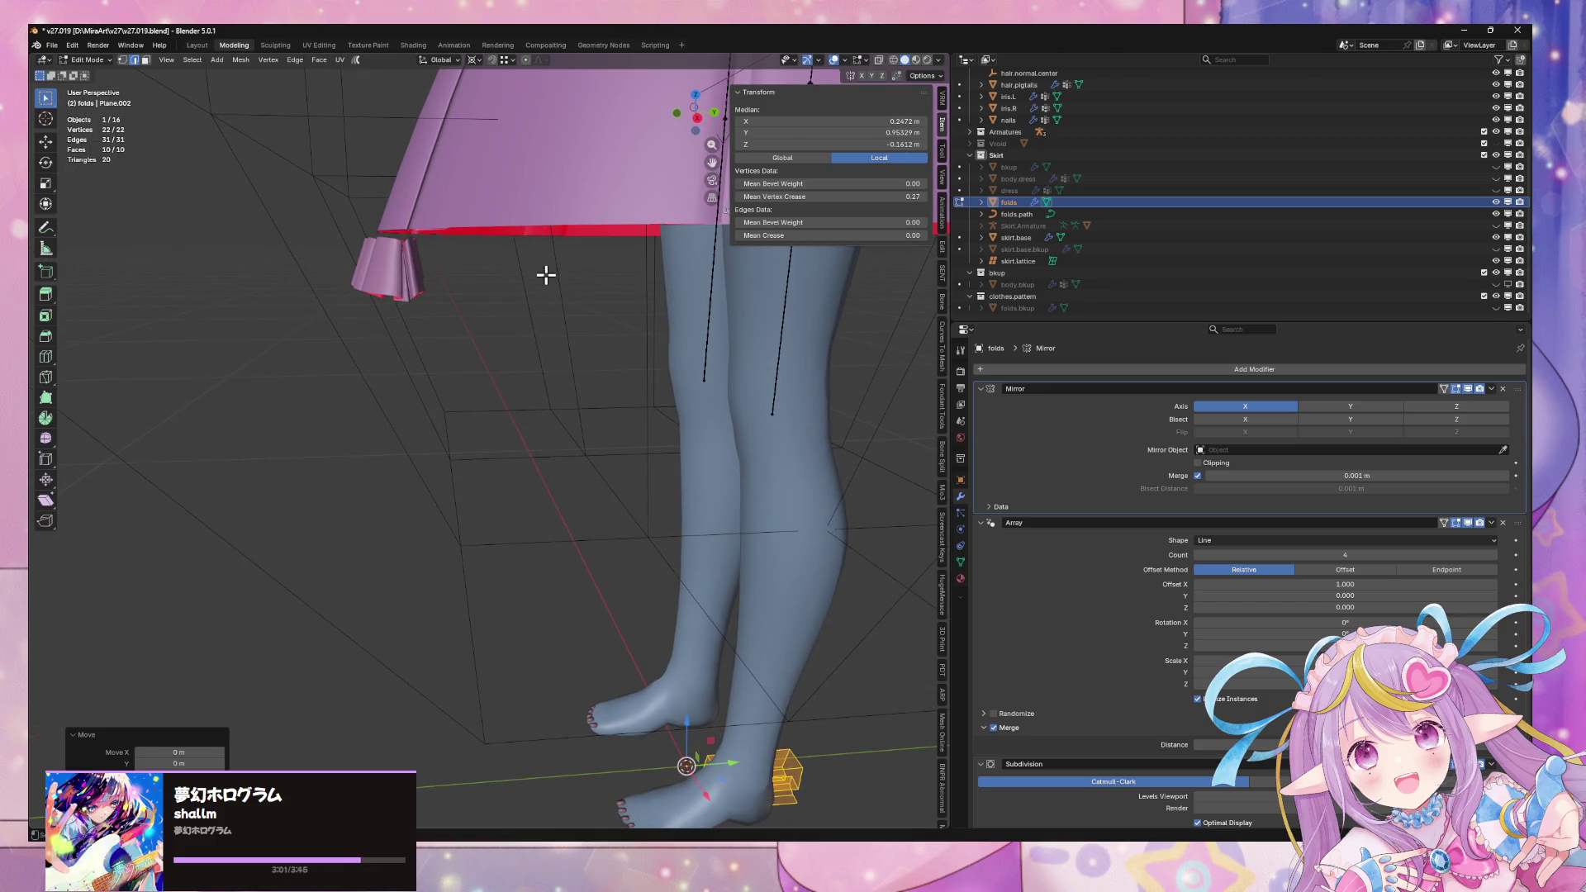
key("g")
key("z")
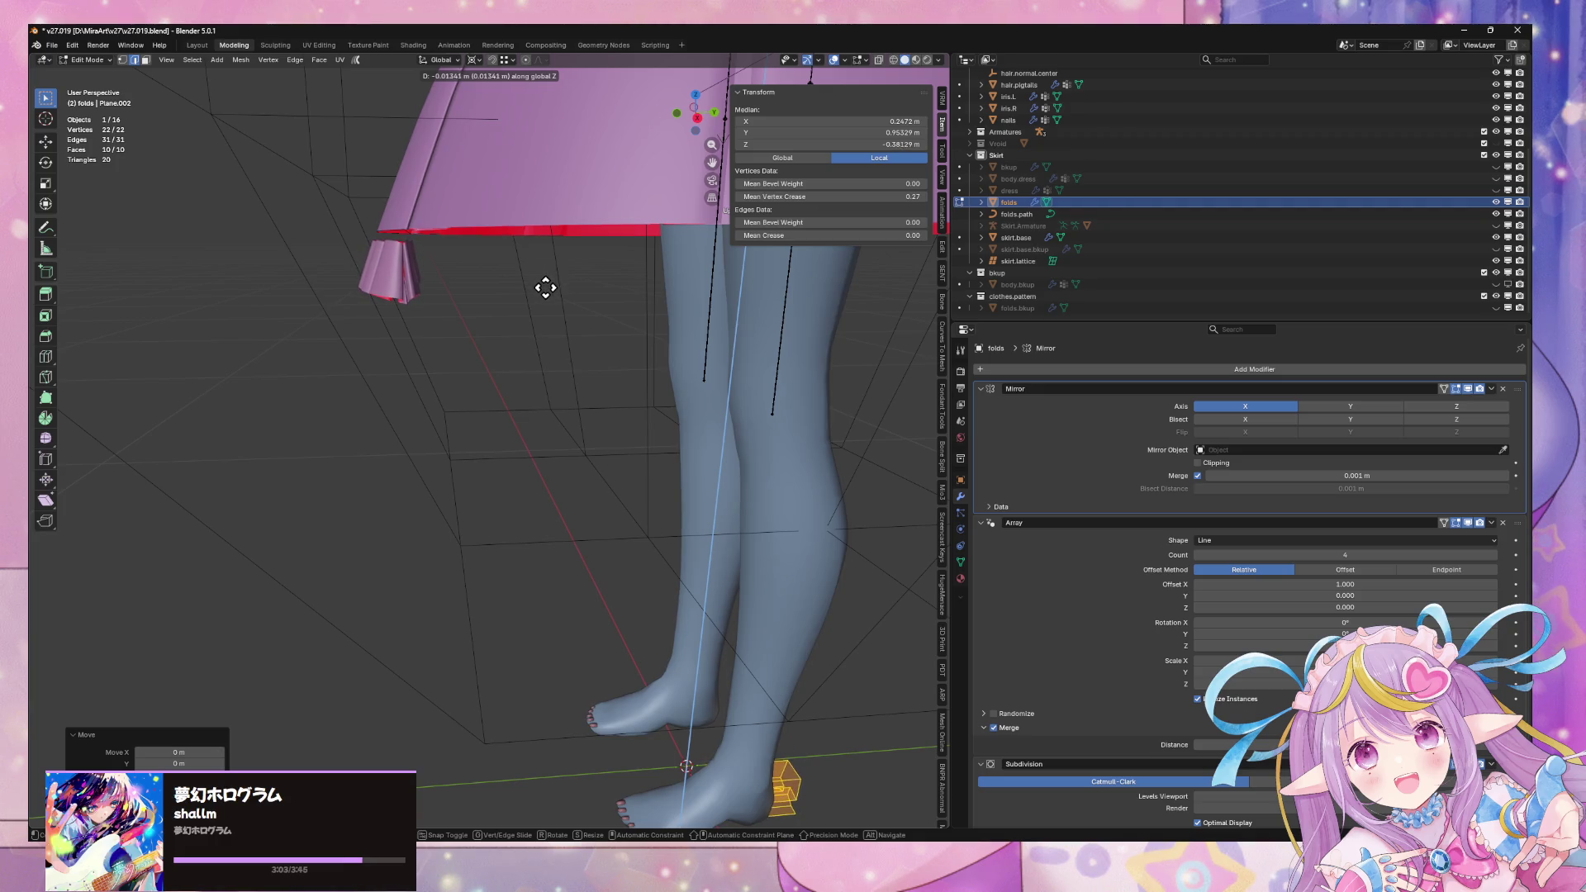
left_click(518, 298)
mouse_move(519, 297)
middle_mouse_down()
mouse_move(636, 314)
mouse_move(701, 283)
mouse_move(718, 261)
mouse_move(673, 297)
mouse_move(654, 270)
mouse_move(661, 231)
mouse_move(672, 283)
mouse_move(623, 266)
mouse_move(548, 273)
mouse_move(708, 276)
mouse_move(689, 304)
middle_mouse_up()
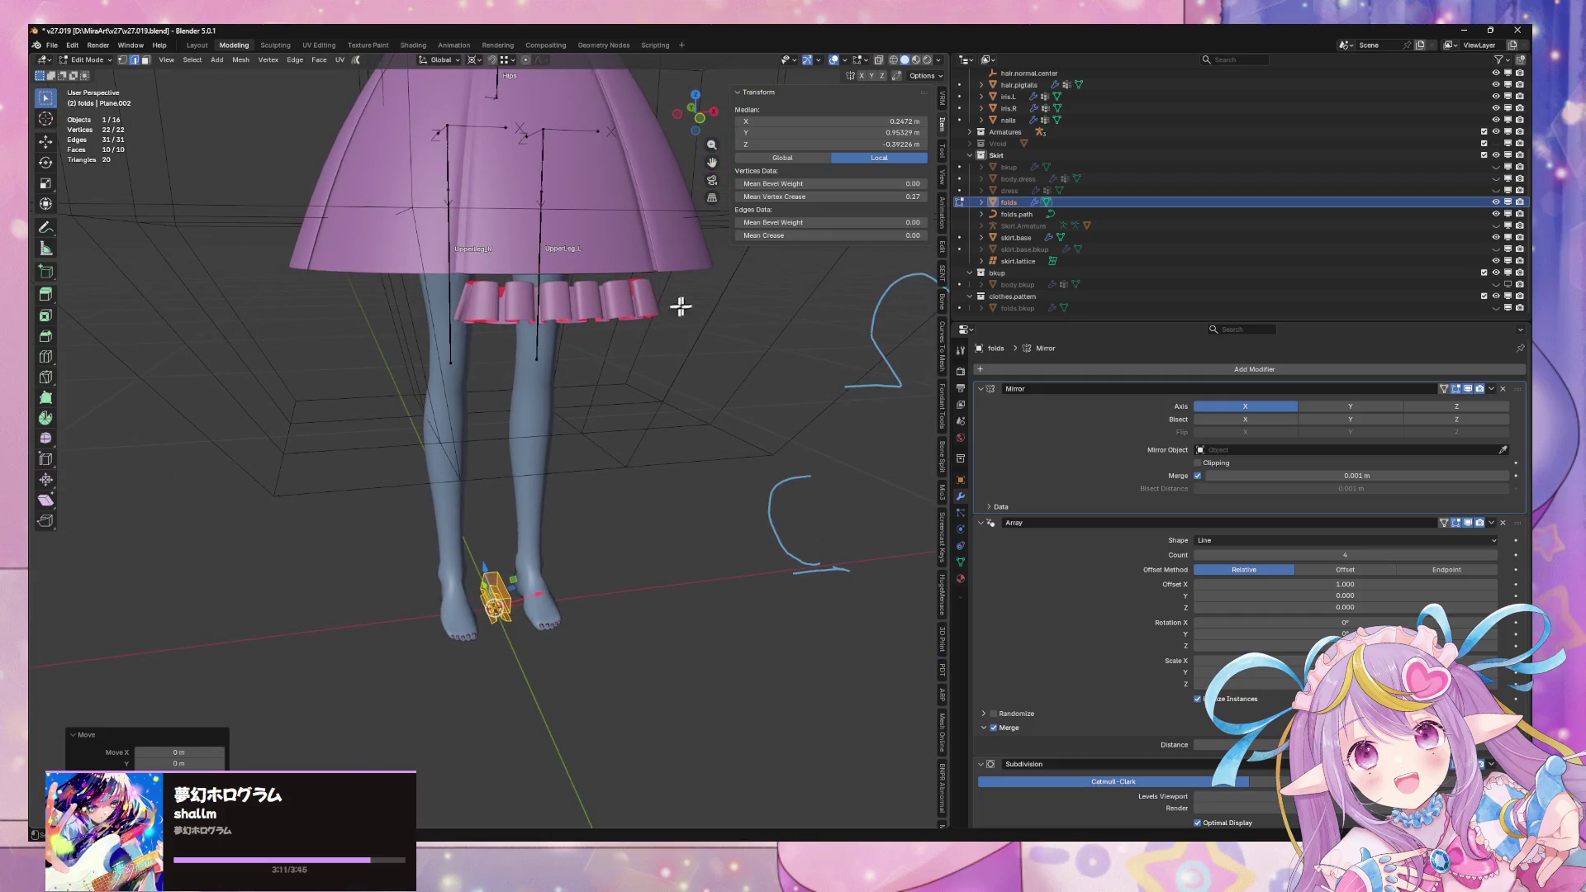
key("Tab")
scroll(1274, 520, "down", 3)
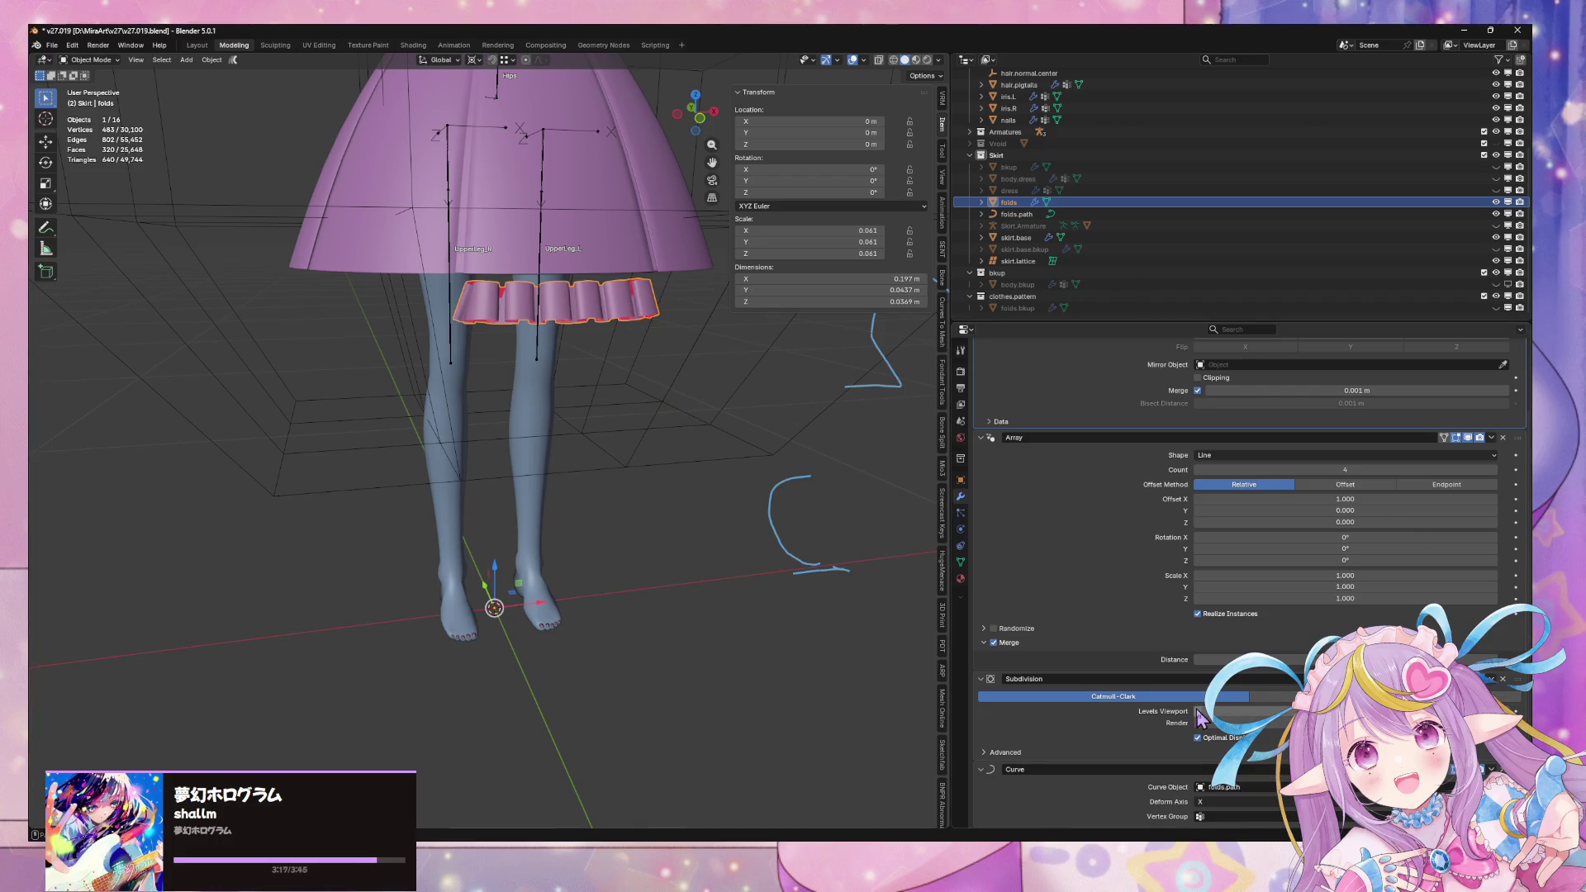
Set skirt.base's Subdivision modifier viewport level to 1
mouse_move(764, 418)
middle_mouse_down()
mouse_move(701, 364)
mouse_move(661, 533)
mouse_move(587, 489)
middle_mouse_up()
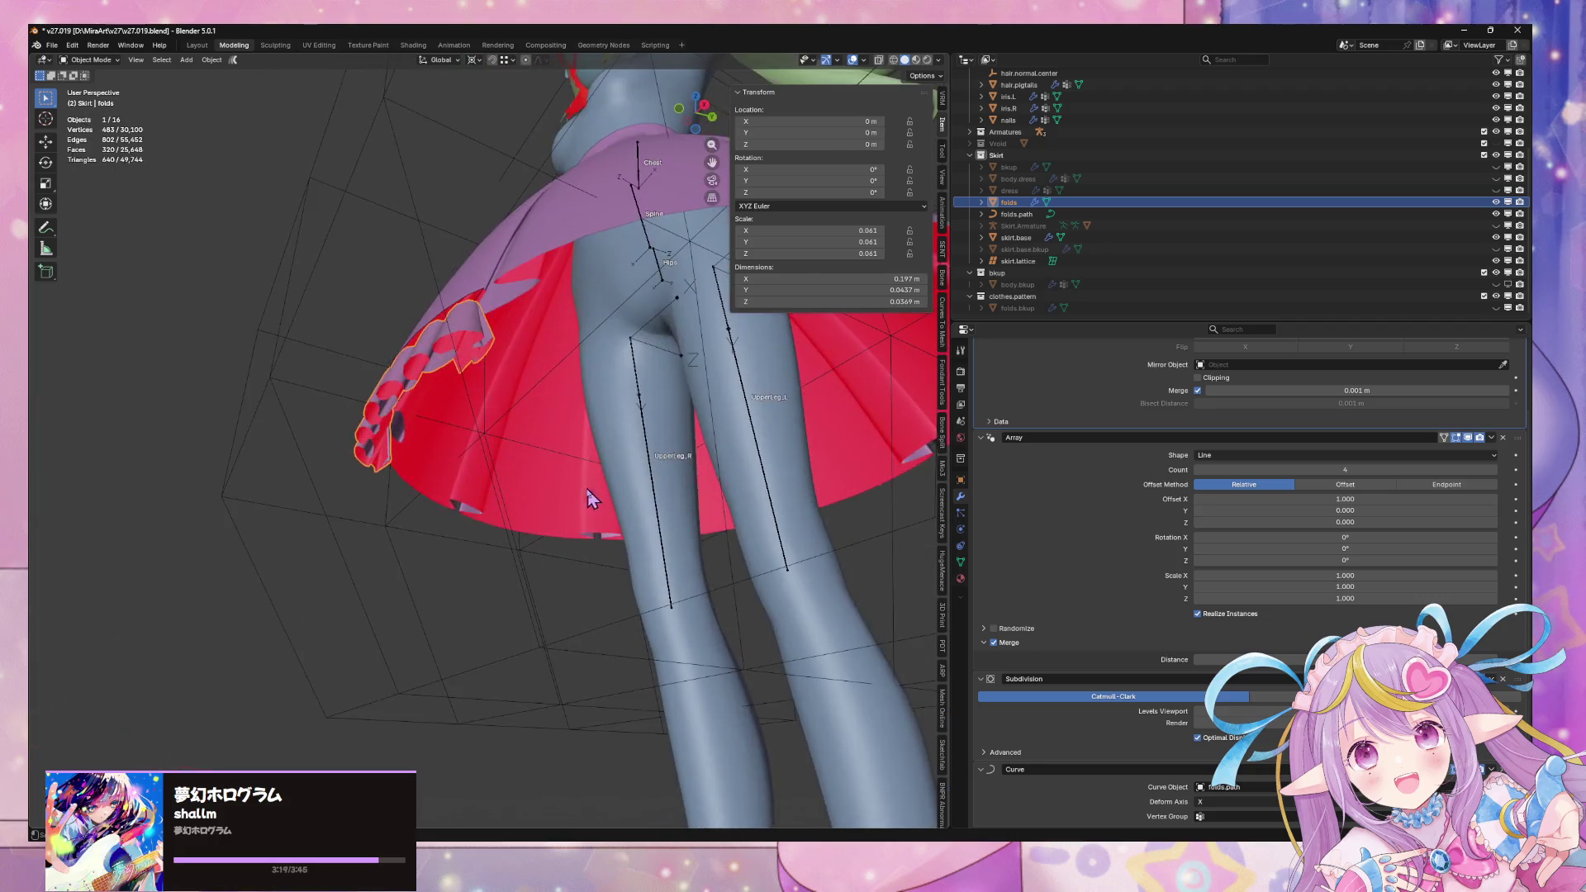
left_click(541, 231)
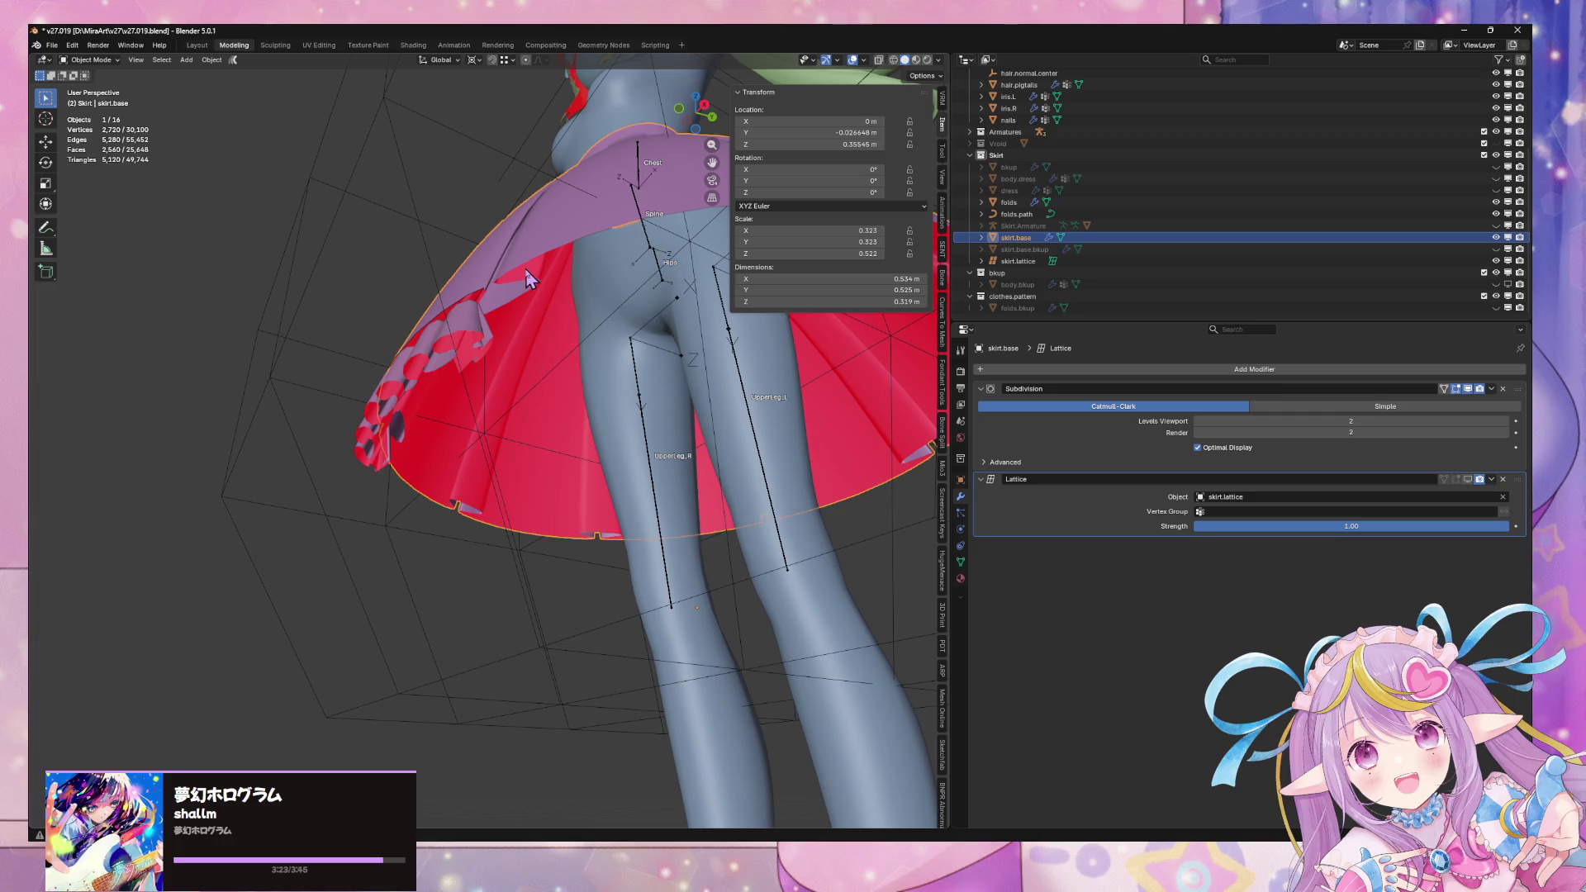
left_click(1198, 422)
mouse_move(784, 462)
middle_mouse_down()
mouse_move(573, 580)
mouse_move(533, 495)
middle_mouse_up()
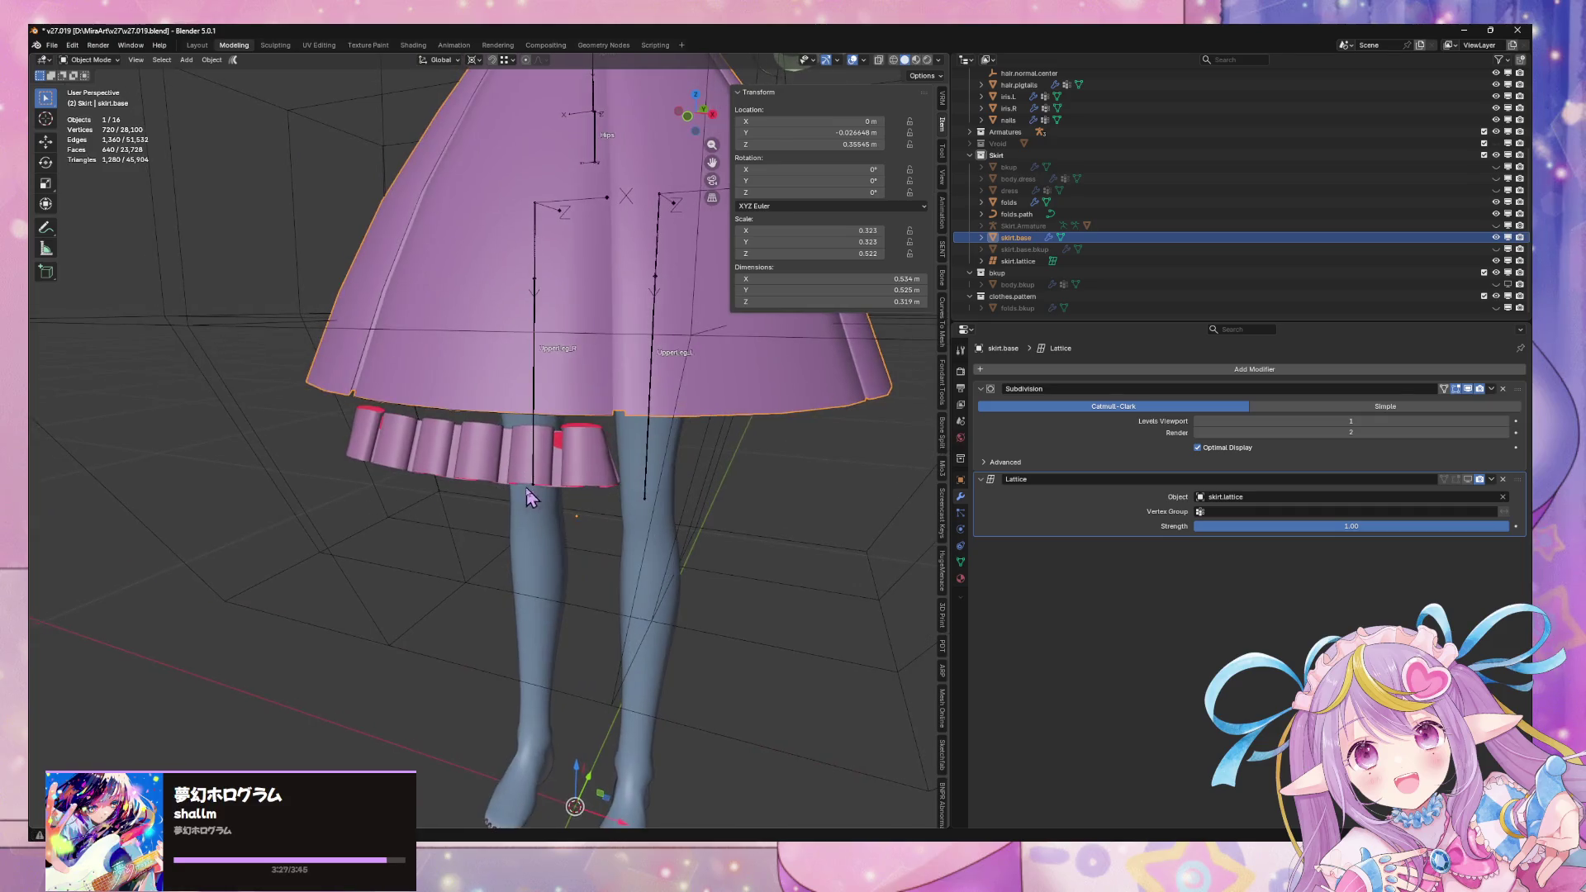
Toggle the skirt's Subdivision modifier viewport display off and on, then reselect the folds
left_click(529, 467)
scroll(1344, 632, "down", 3)
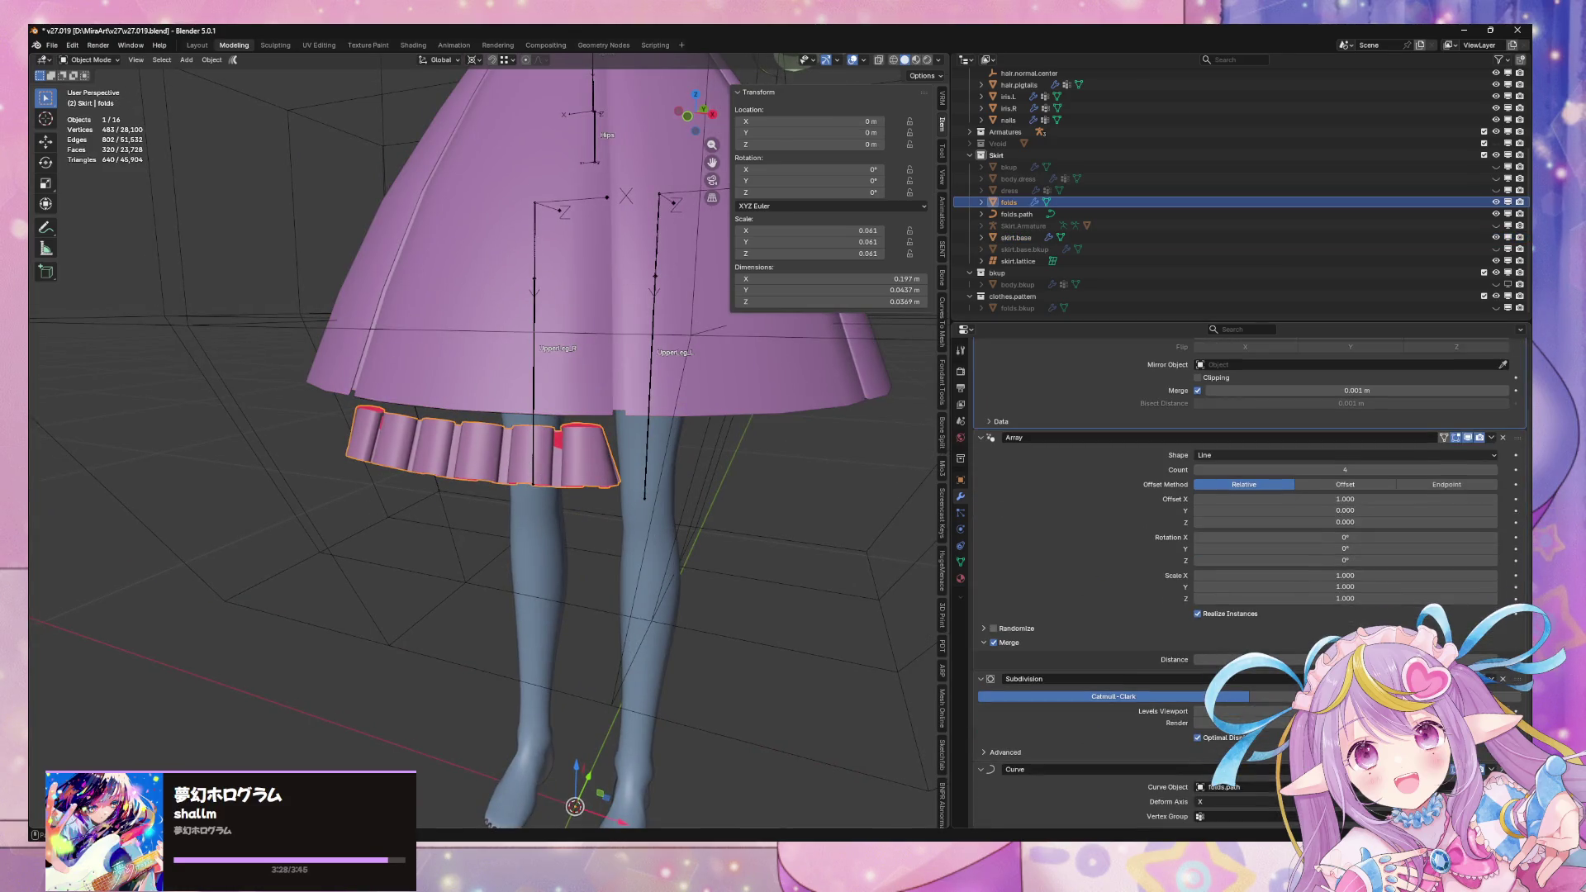
left_click(591, 414)
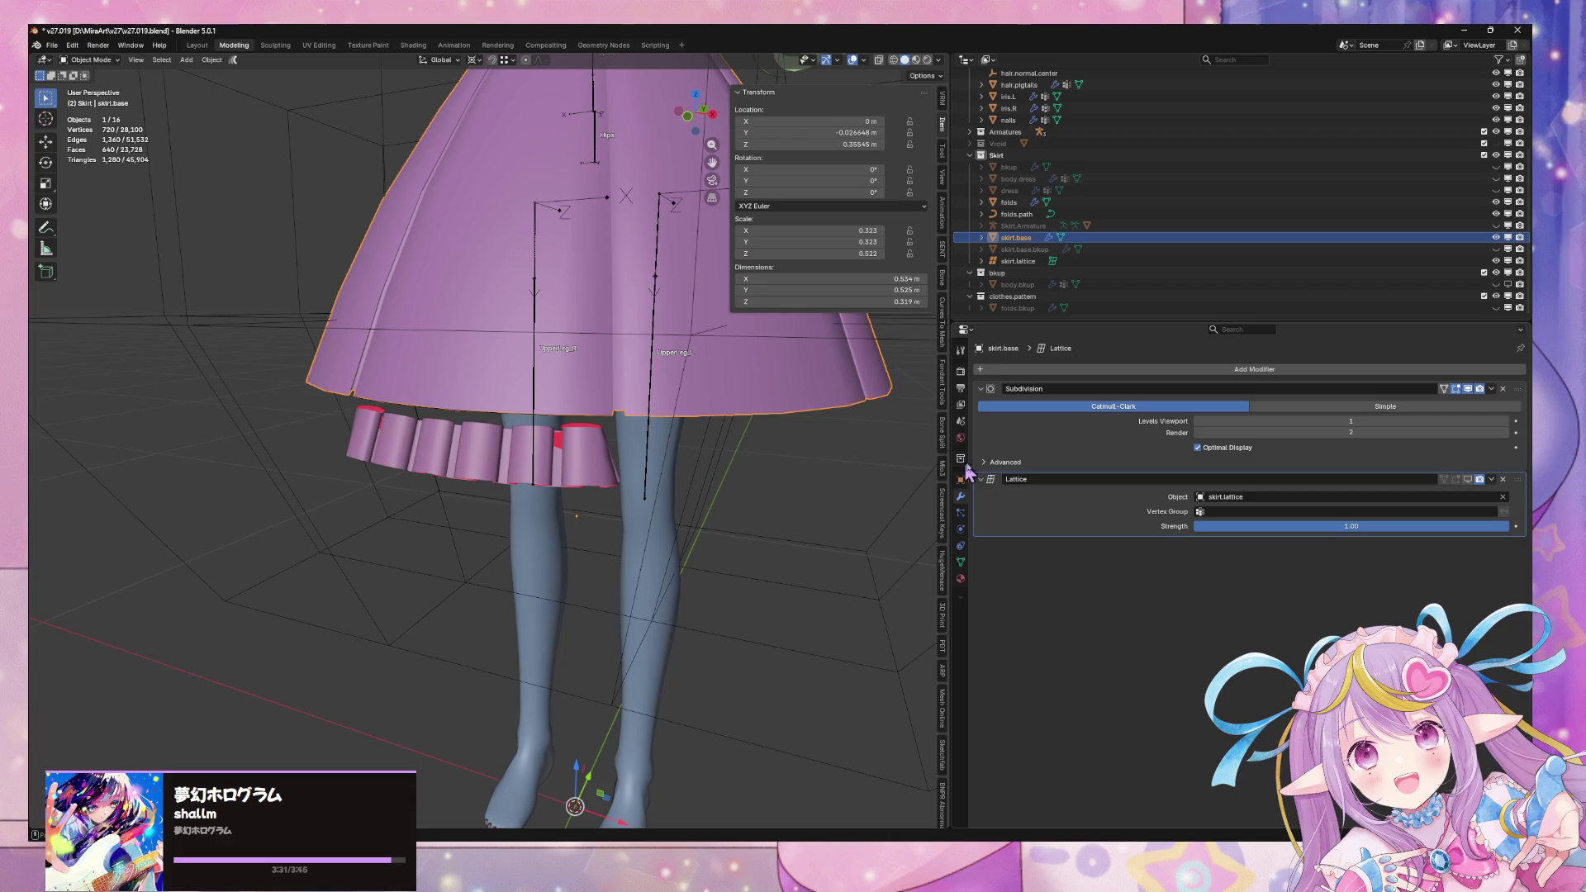
left_click(1469, 389)
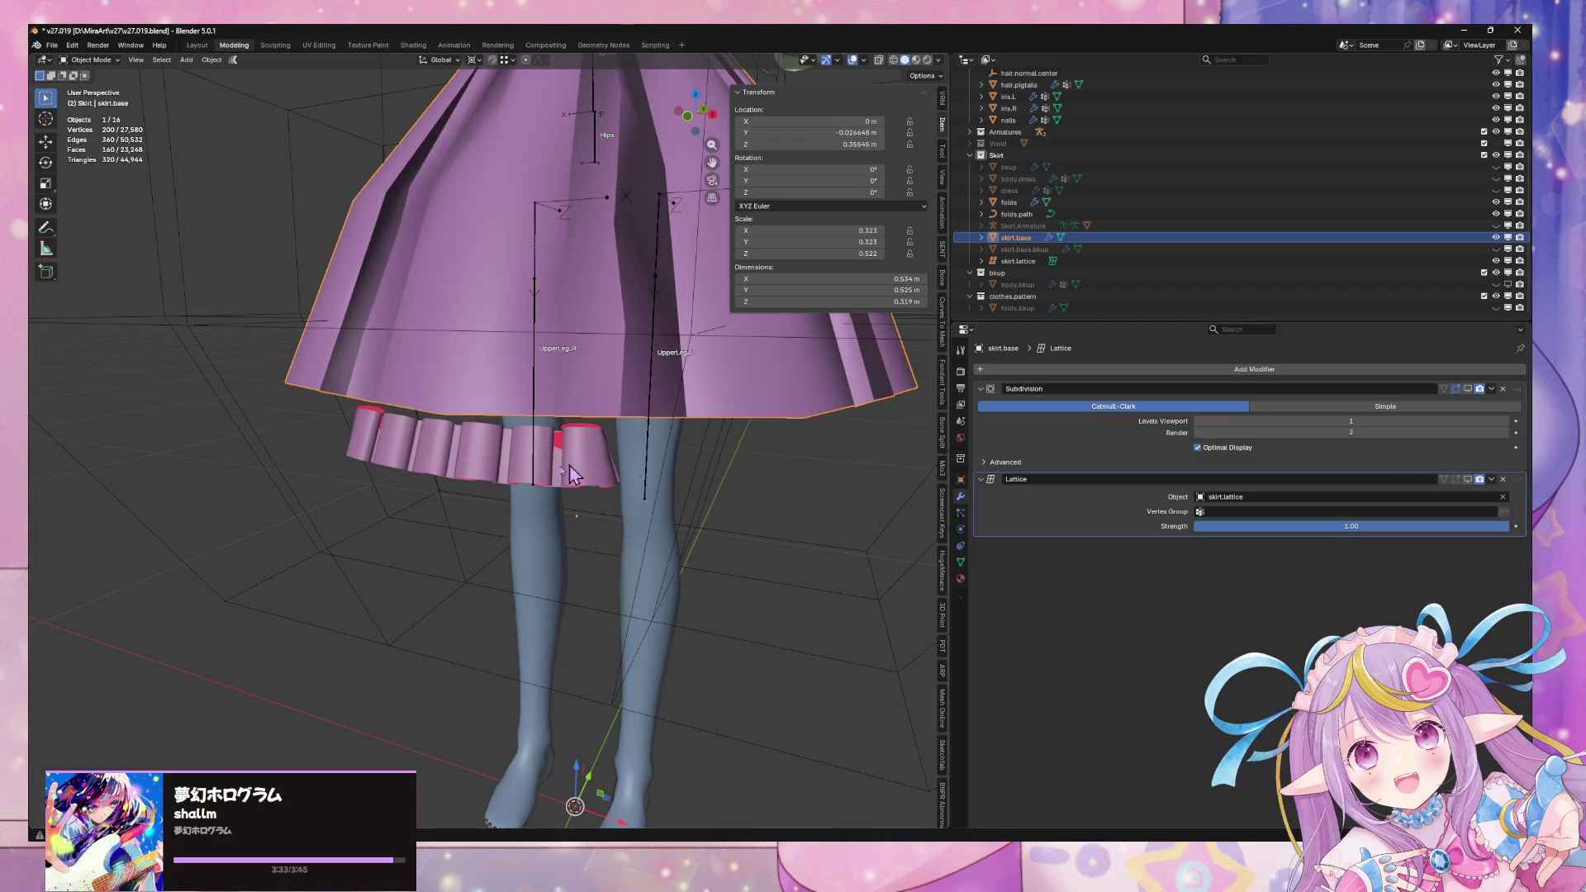
mouse_move(552, 469)
middle_mouse_down()
mouse_move(602, 548)
mouse_move(578, 495)
mouse_move(595, 479)
middle_mouse_up()
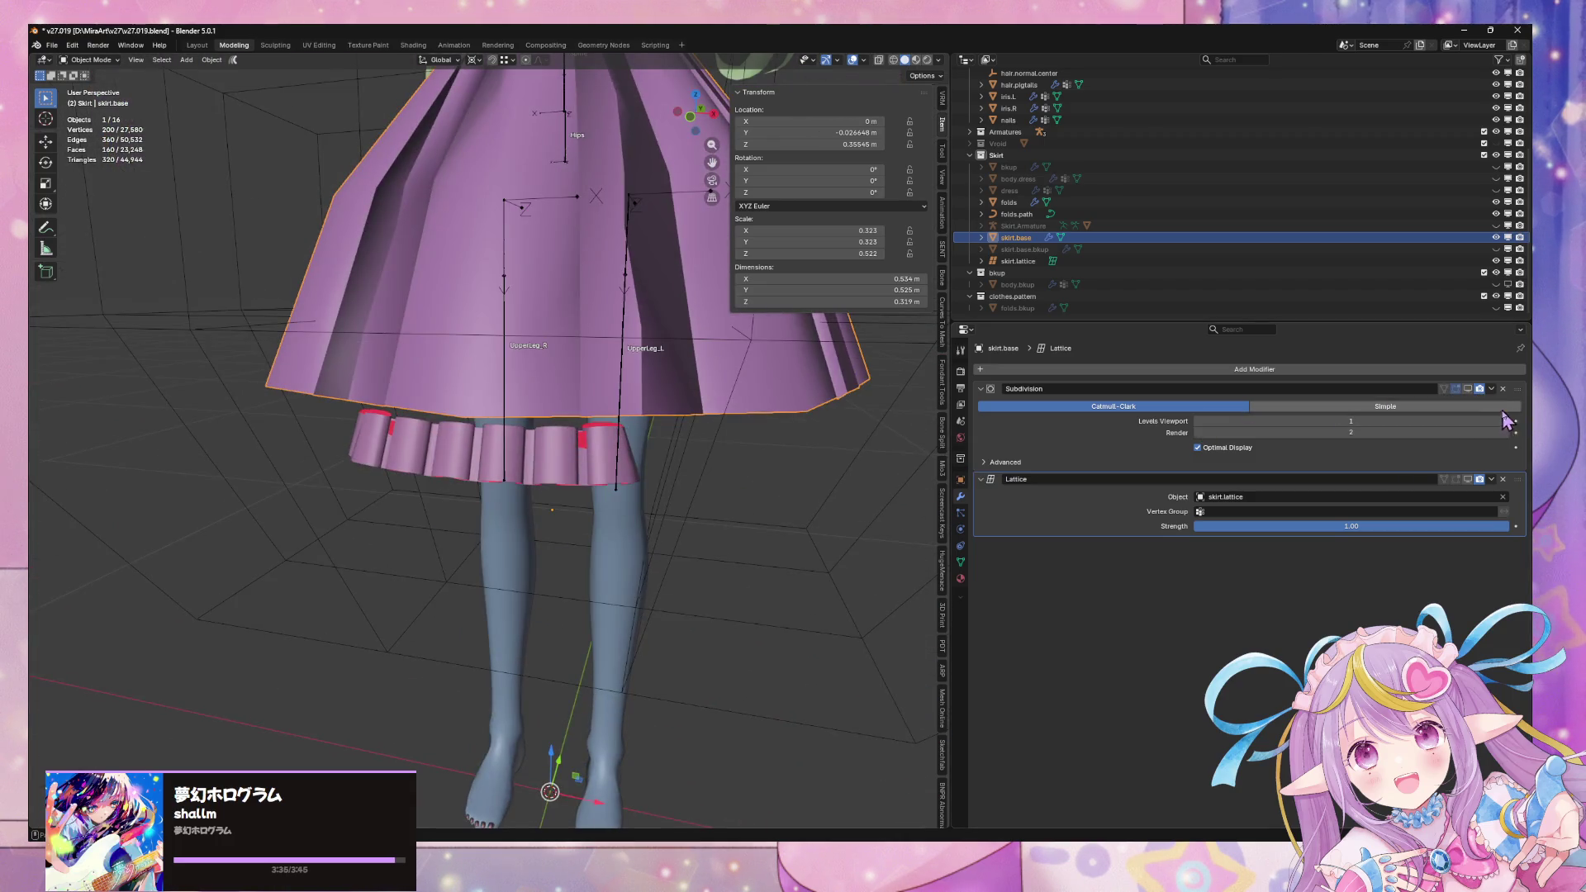
left_click(1469, 390)
left_click(575, 484)
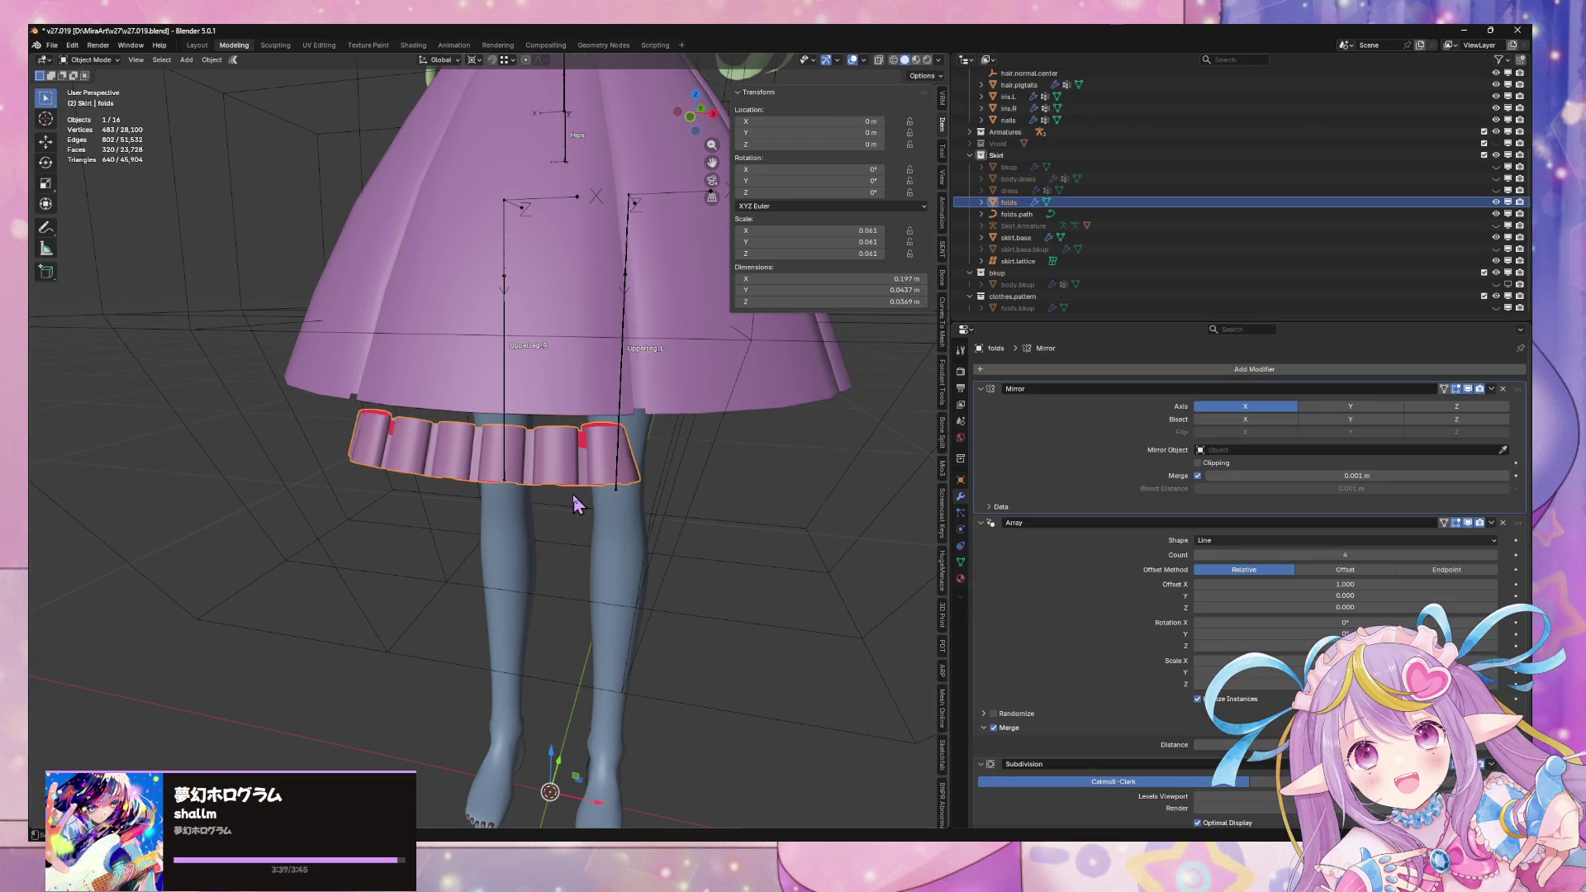
right_click(569, 467)
mouse_move(569, 467)
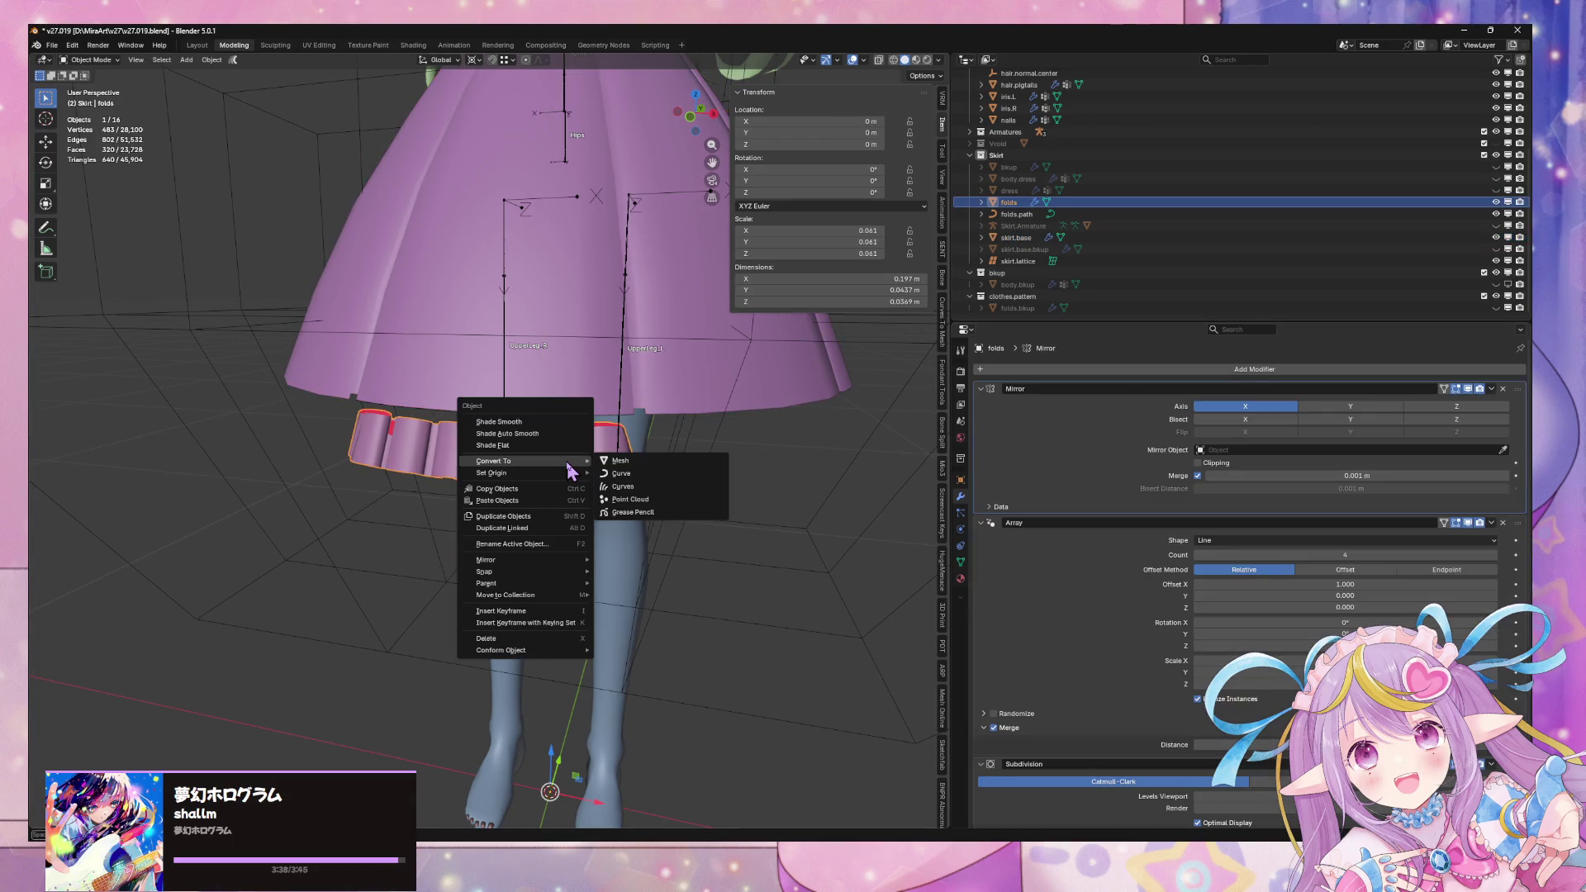
Convert the folds into a mesh and apply its scale
left_click(639, 464)
mouse_move(548, 485)
middle_mouse_down()
mouse_move(578, 479)
mouse_move(591, 421)
mouse_move(507, 449)
middle_mouse_up()
key("z")
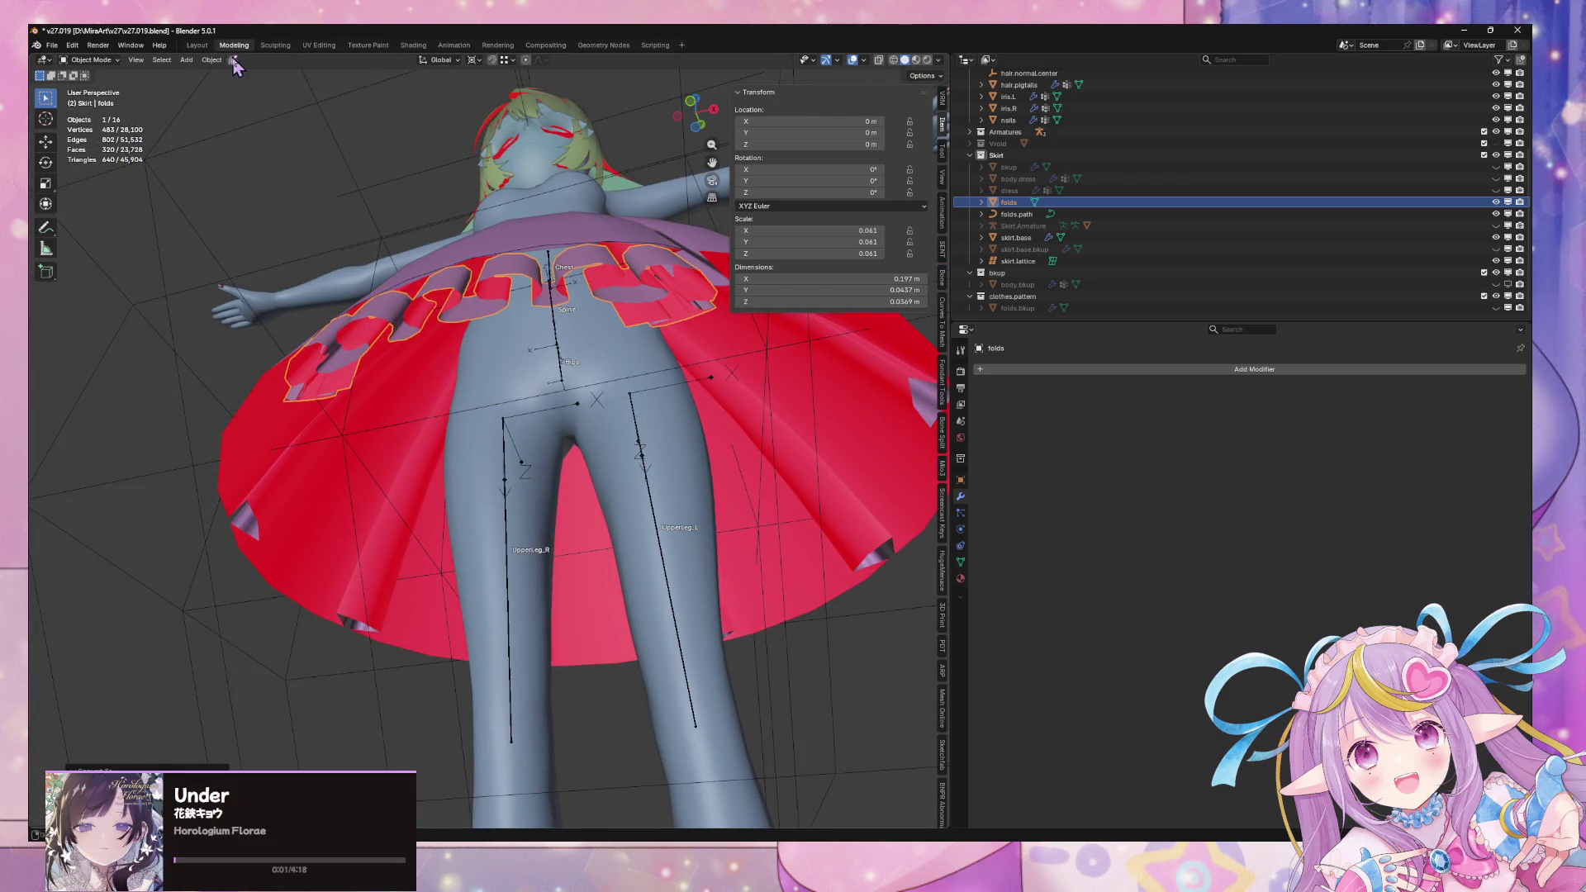
left_click(211, 60)
mouse_move(248, 85)
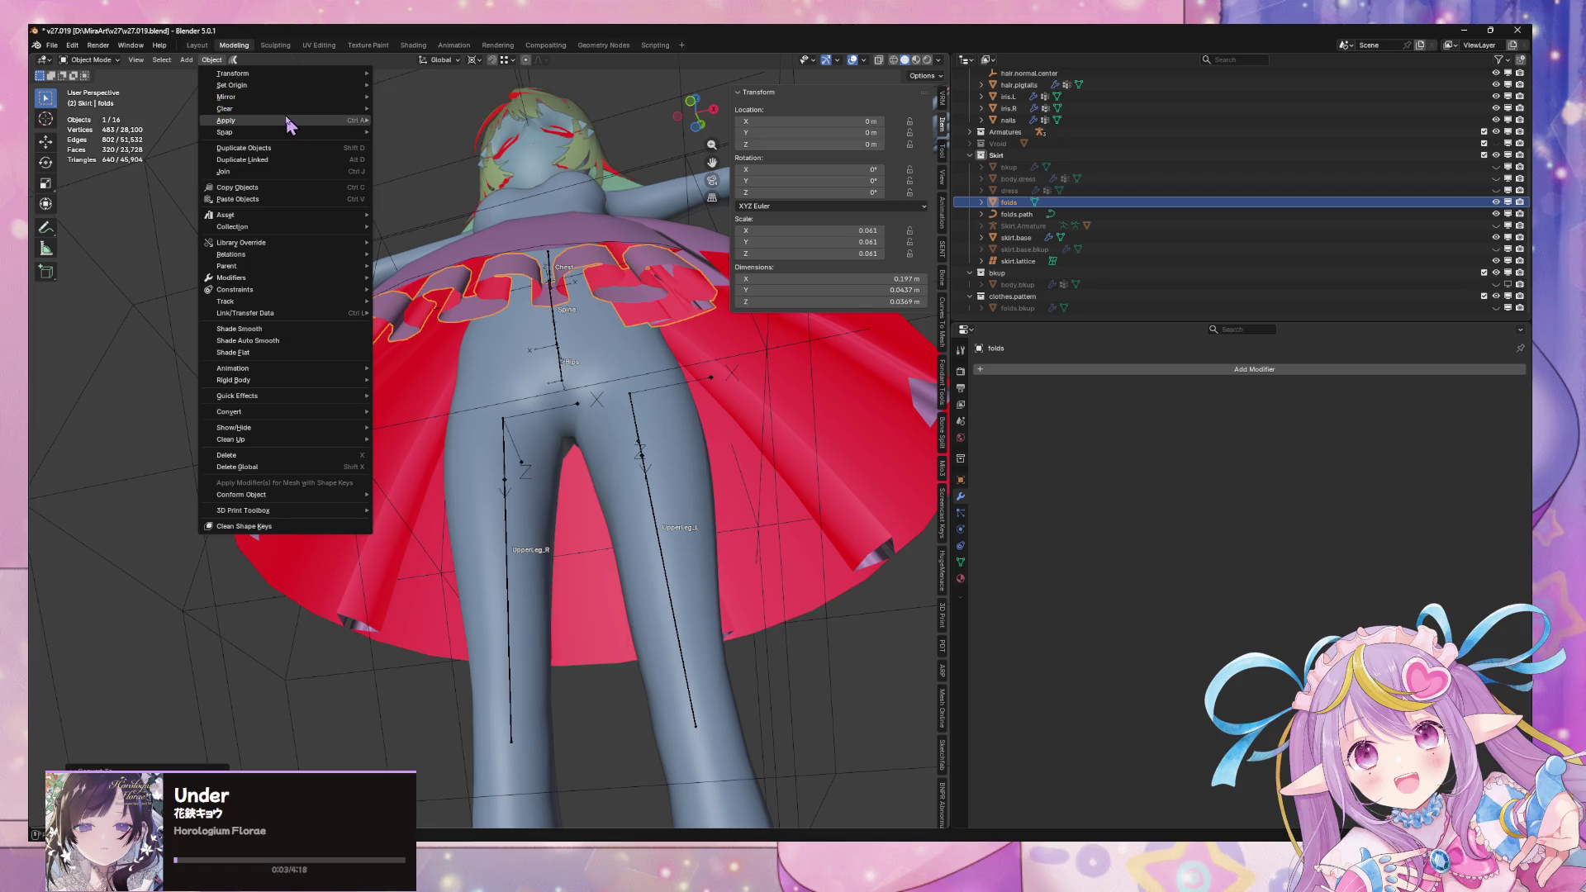
mouse_move(360, 122)
left_click(414, 154)
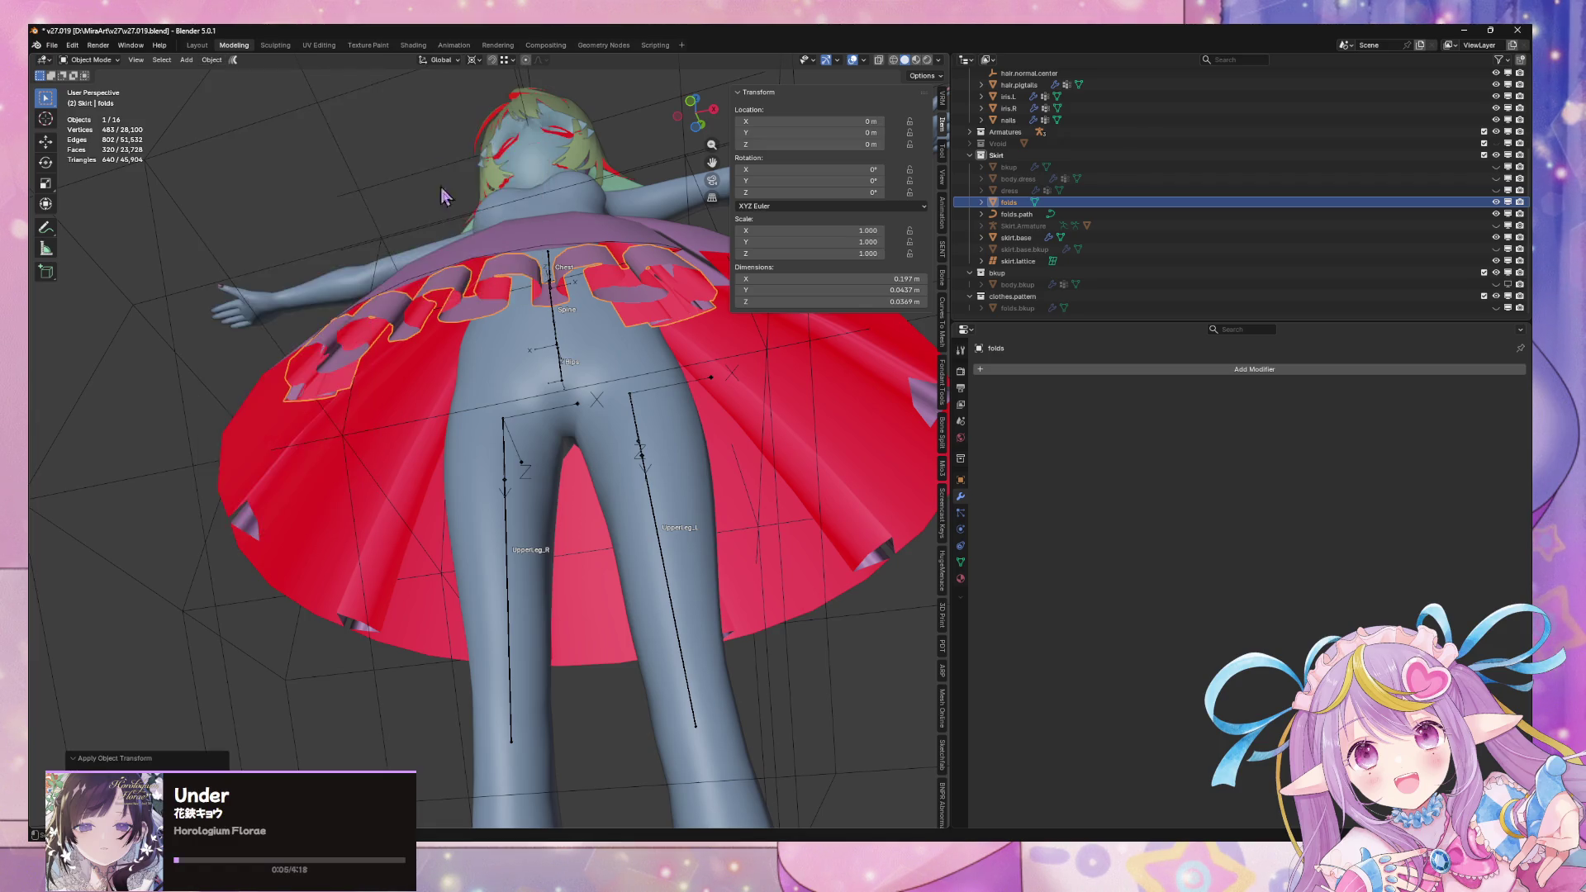
key("KP_Decimal")
Delete surplus pleat faces from the folds mesh in Edit Mode
key("Tab")
mouse_move(656, 403)
middle_mouse_down()
mouse_move(605, 393)
mouse_move(695, 417)
mouse_move(648, 397)
middle_mouse_up()
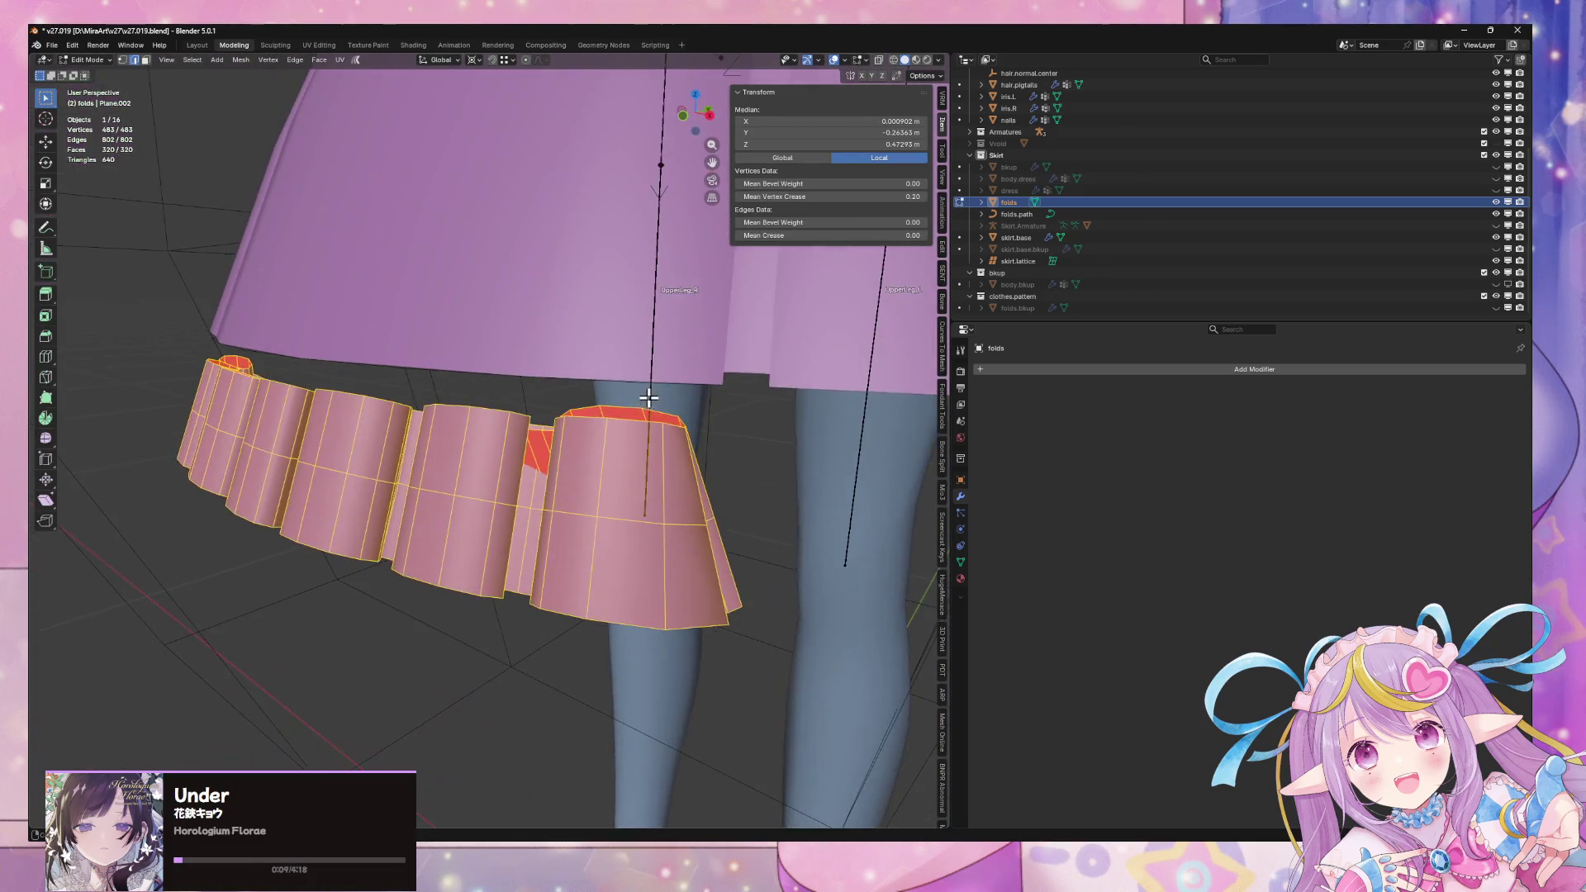
left_click(691, 519)
key("x")
left_click(701, 548)
left_click(709, 538)
key("x")
left_click(706, 548)
Delete two more fold faces and the linked left pleat pieces, then return to Object Mode
mouse_move(686, 534)
middle_mouse_down()
mouse_move(535, 531)
mouse_move(563, 532)
mouse_move(525, 516)
middle_mouse_up()
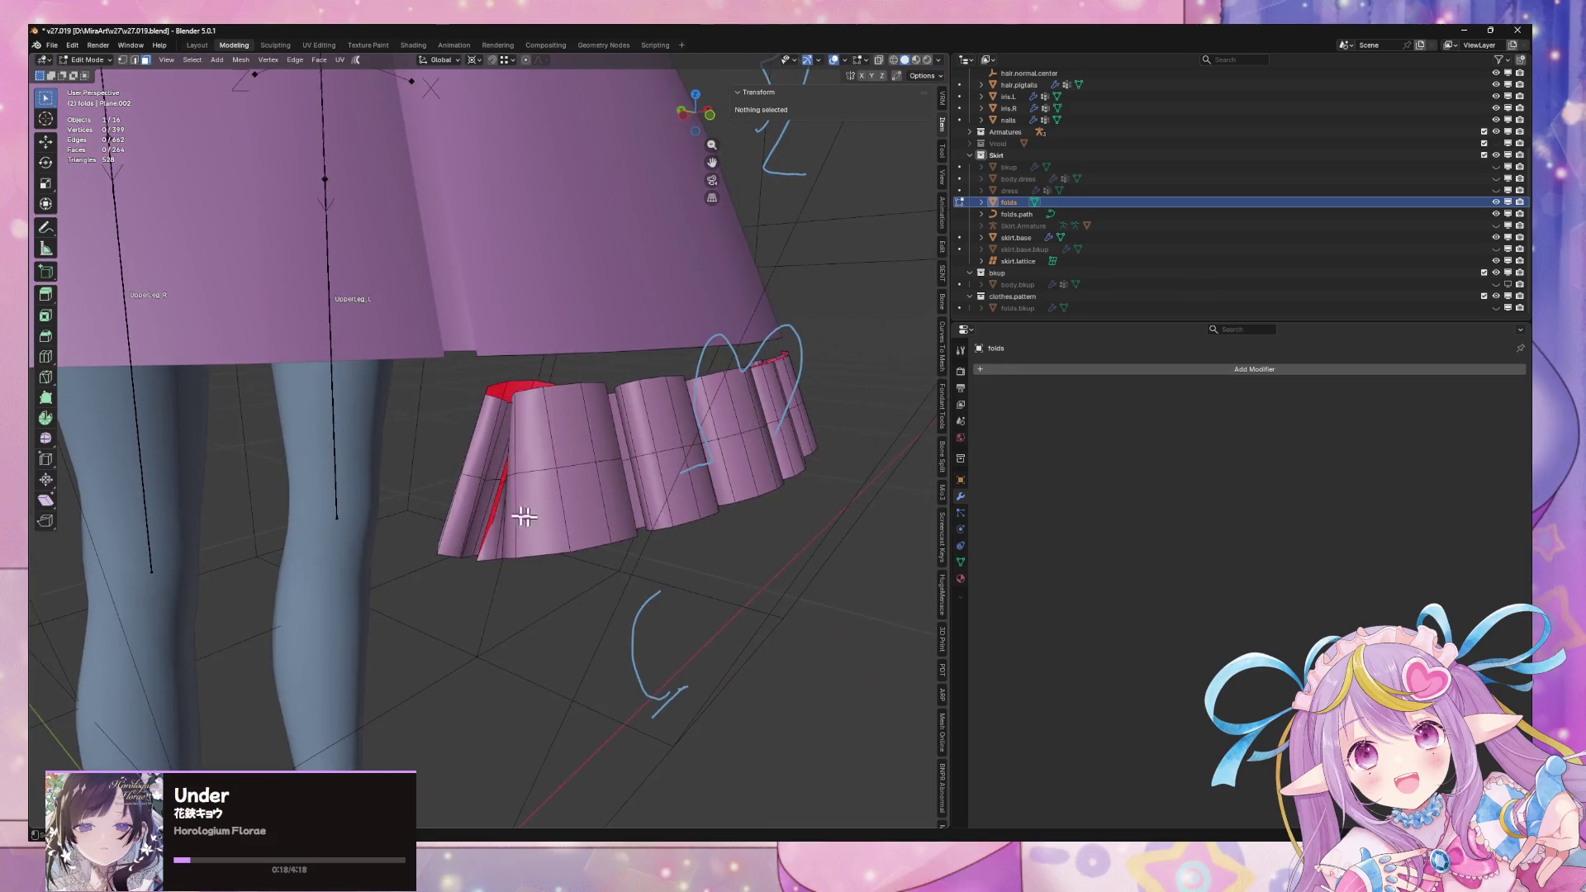
left_click(527, 469)
mouse_move(625, 458)
middle_mouse_down()
mouse_move(531, 453)
mouse_move(604, 453)
middle_mouse_up()
key("x")
left_click(592, 446)
key("l")
key("x")
left_click(426, 471)
middle_click_drag(545, 503, 464, 471)
key("Tab")
scroll(471, 478, "down", 3)
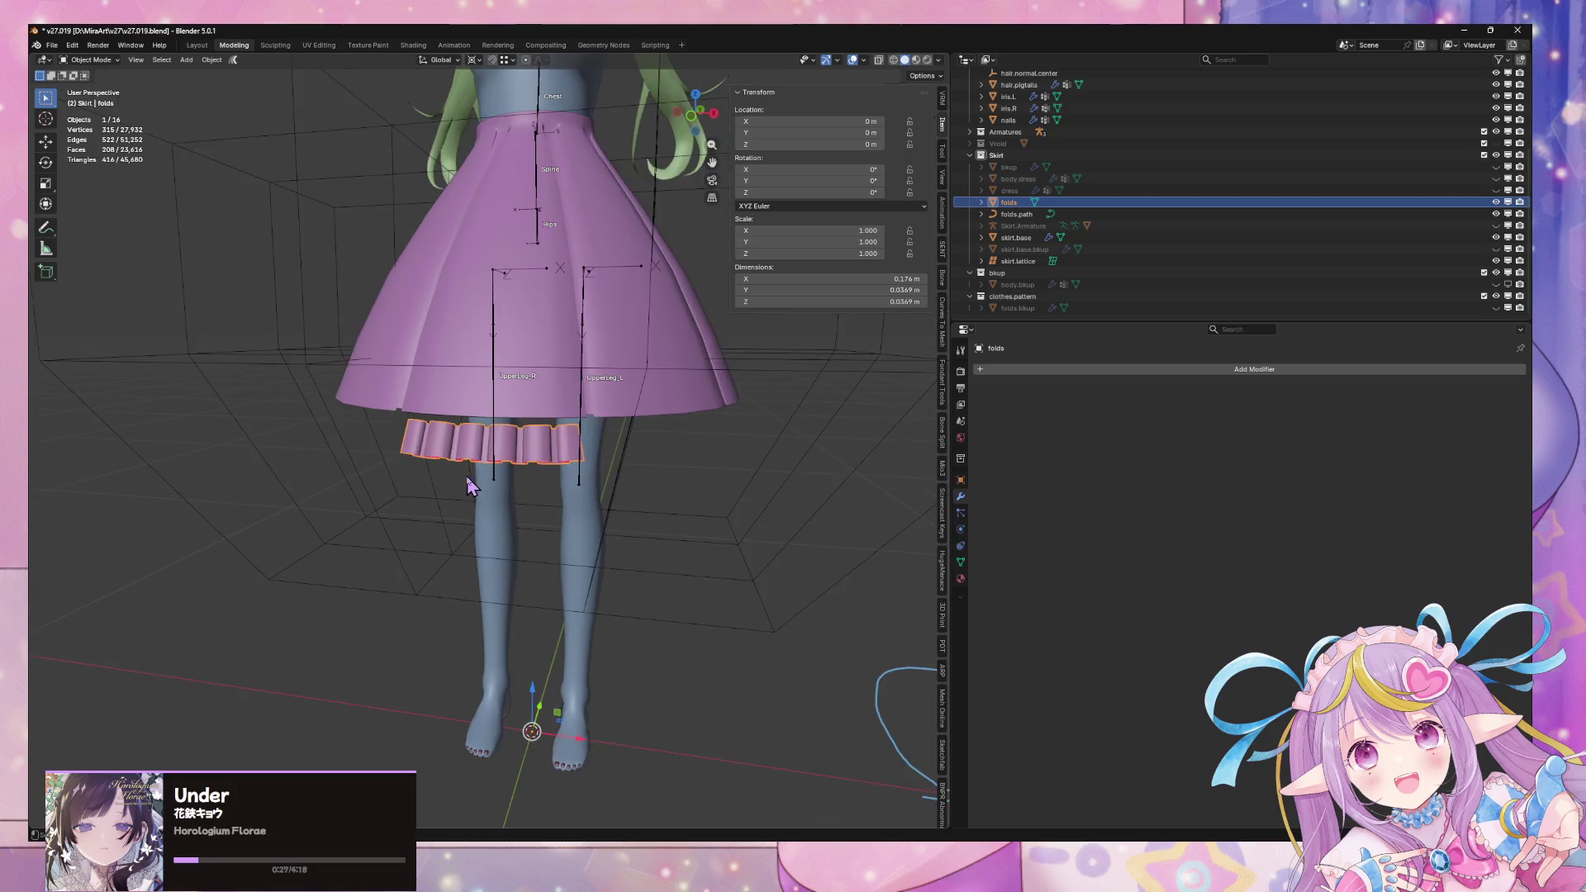
scroll(565, 468, "up", 3)
mouse_move(714, 466)
middle_mouse_down()
mouse_move(609, 432)
mouse_move(575, 456)
mouse_move(524, 454)
mouse_move(731, 479)
mouse_move(789, 460)
mouse_move(680, 425)
mouse_move(662, 453)
middle_mouse_up()
Set the transform pivot point to Active Element while editing the folds
key("Tab")
key("g")
key("Escape")
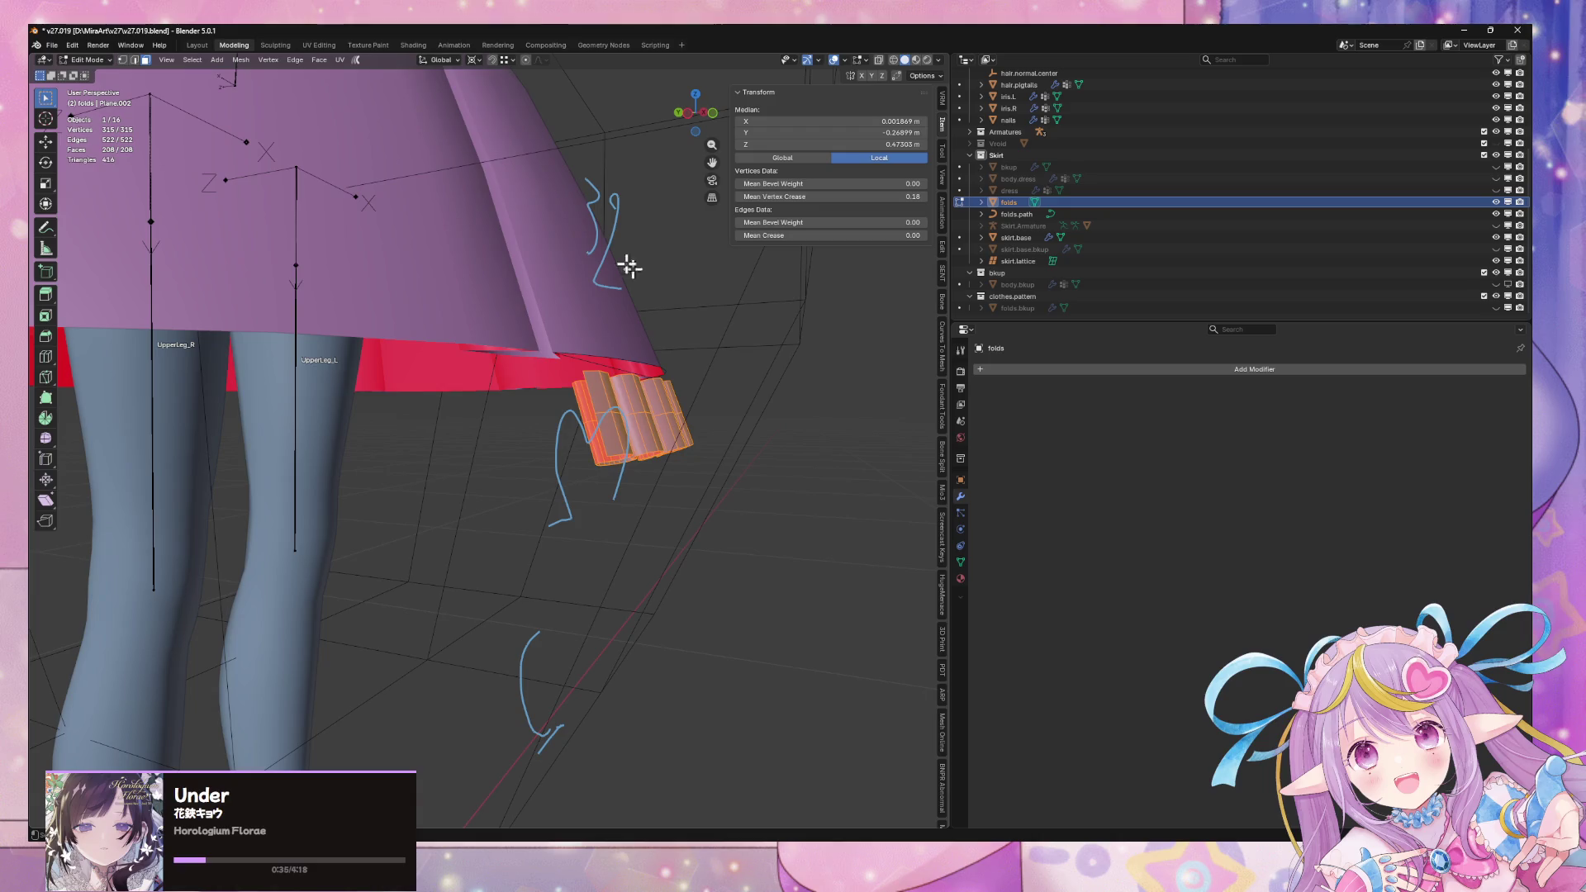
left_click(477, 99)
middle_click_drag(477, 98, 675, 249)
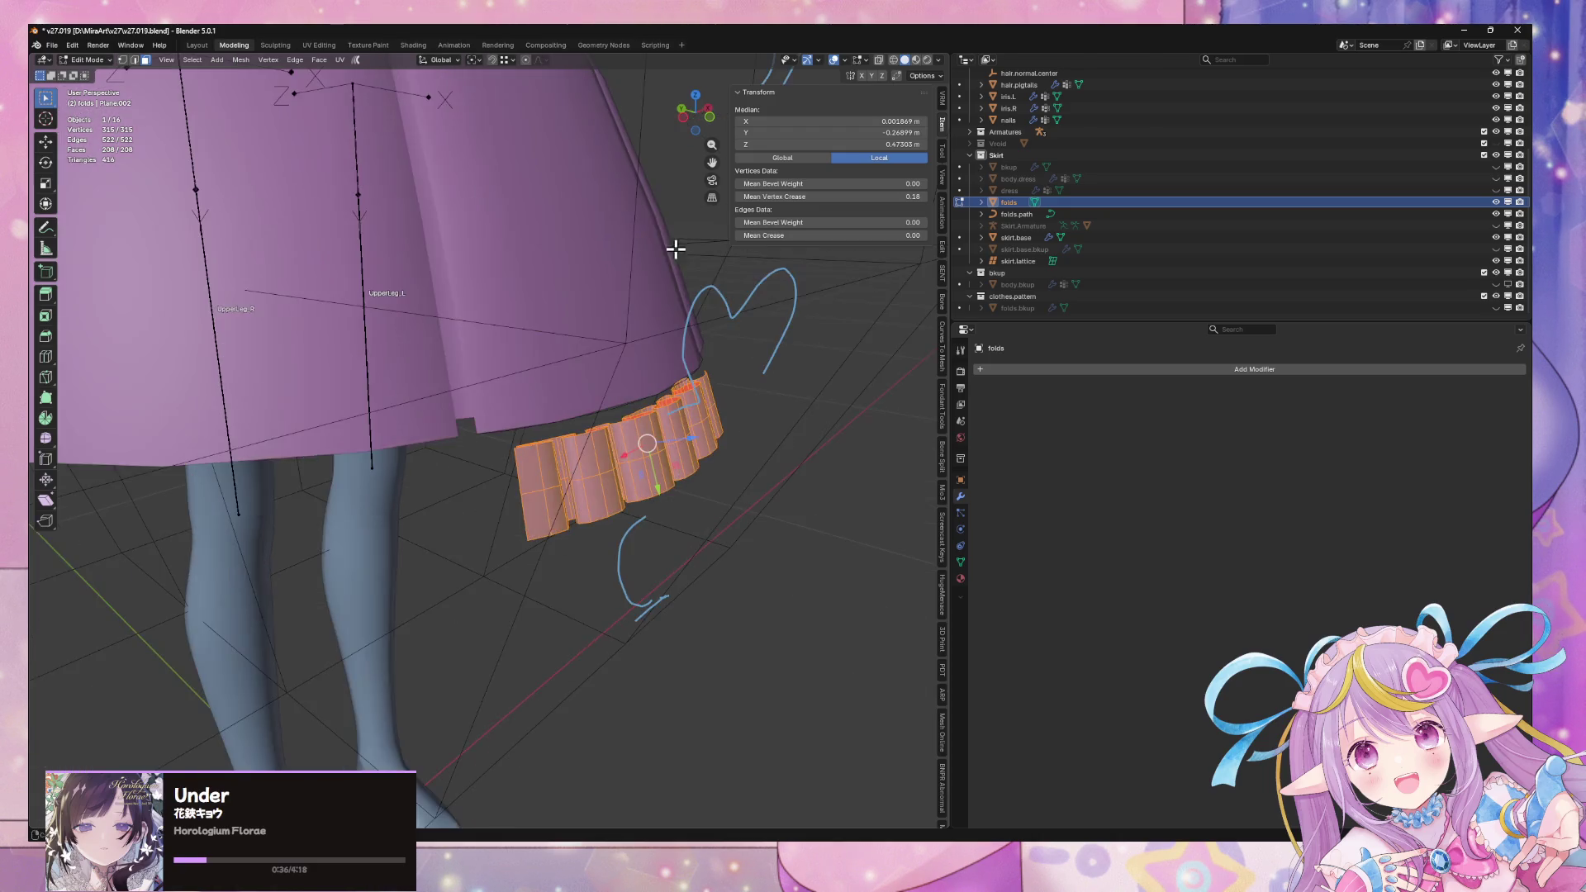
left_click(471, 60)
left_click(479, 141)
mouse_move(479, 142)
middle_mouse_down()
mouse_move(810, 368)
mouse_move(735, 355)
middle_mouse_up()
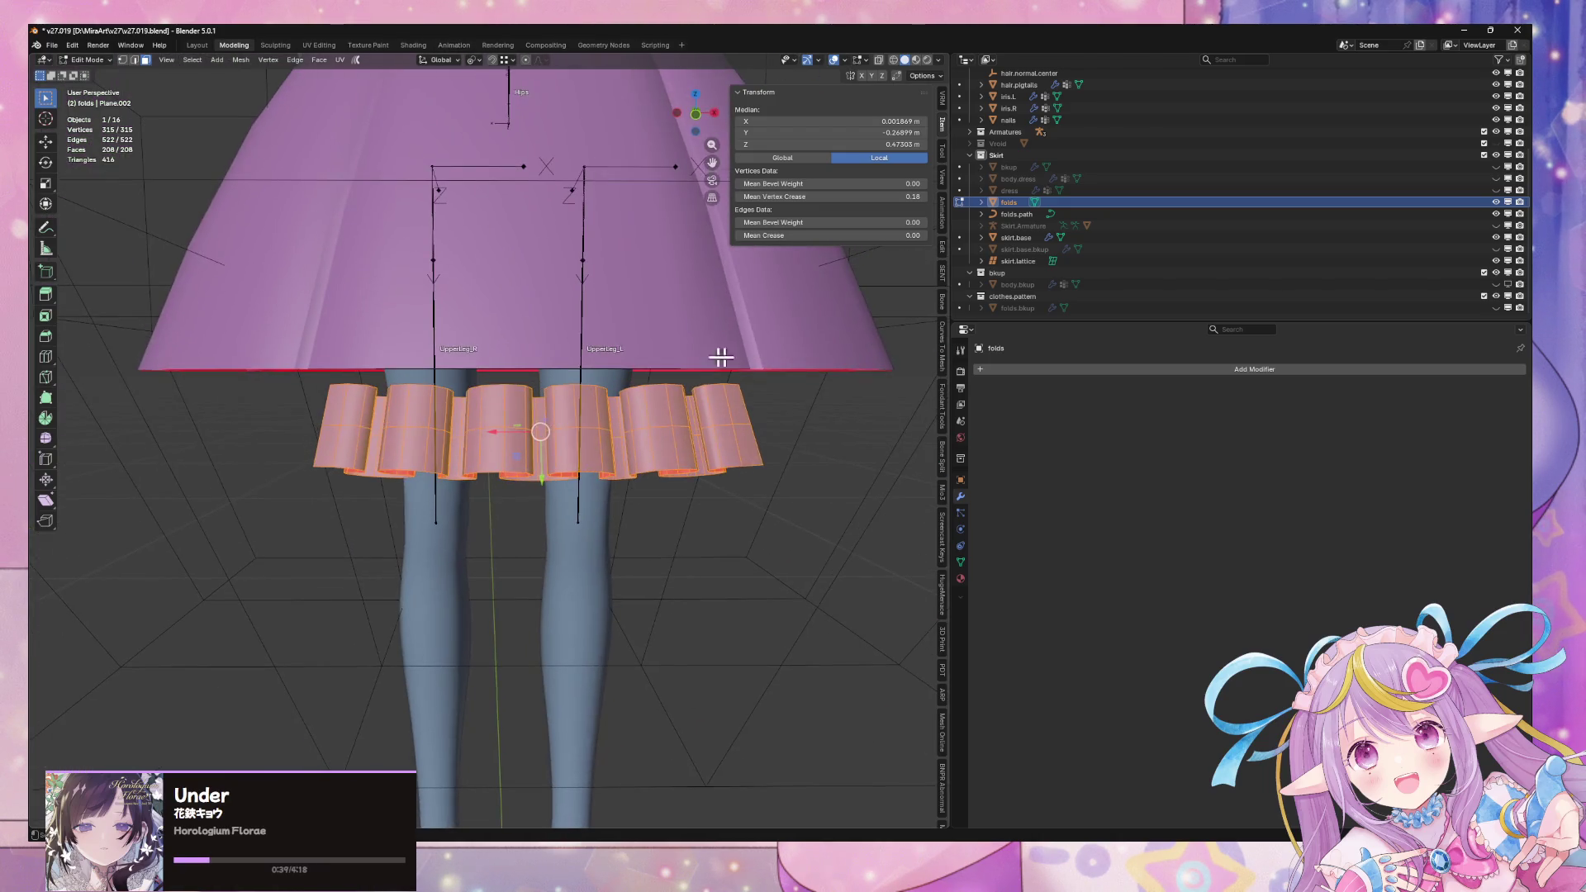
key("g")
right_click(569, 355)
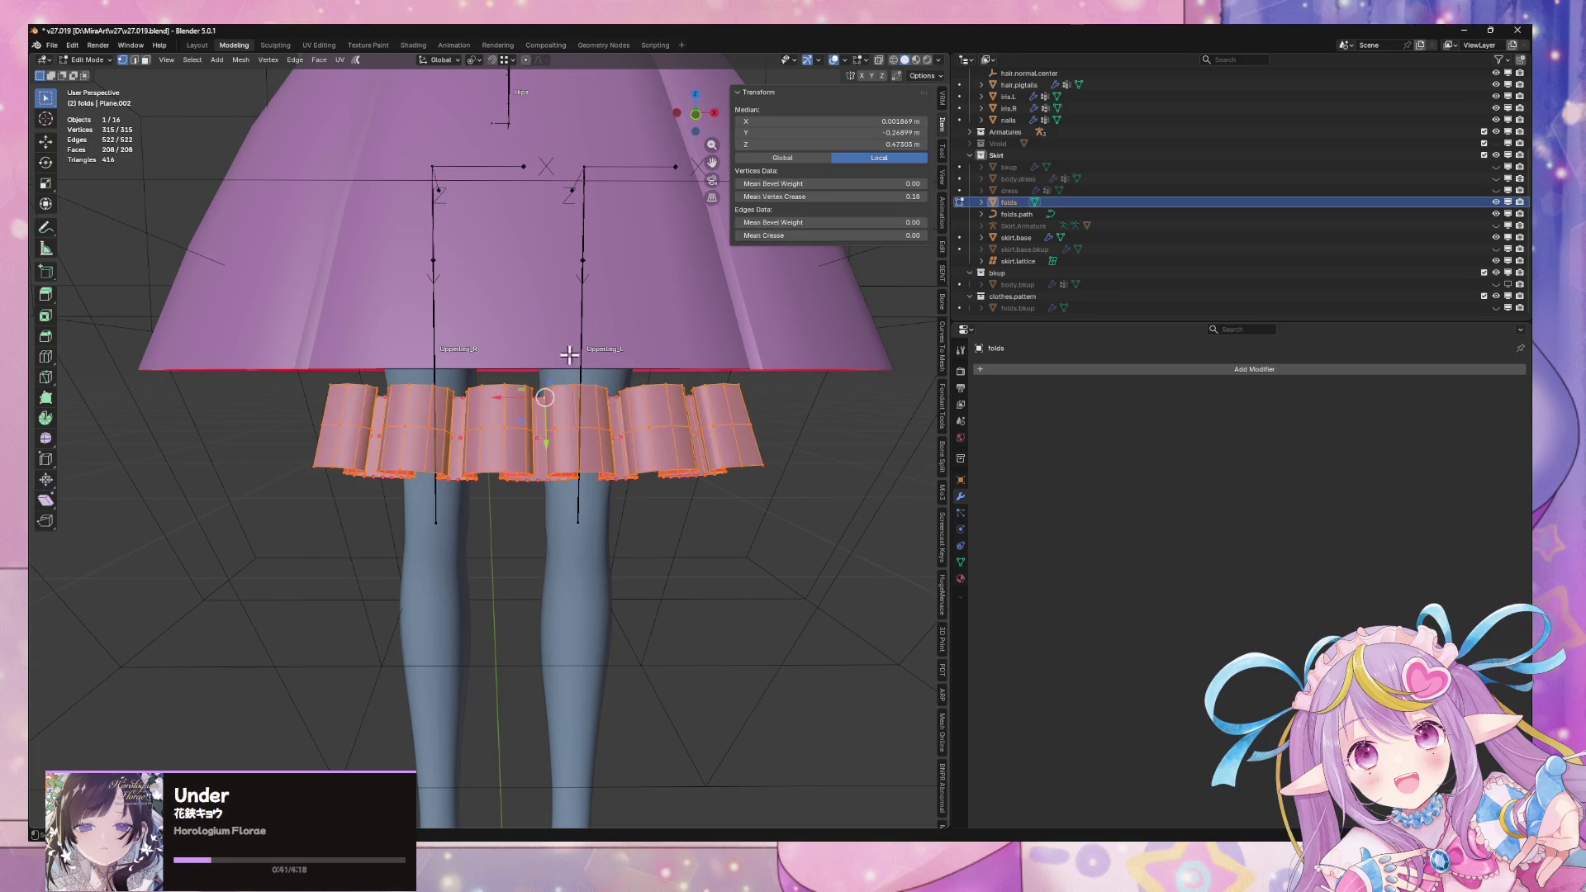
Tilt the folds mesh by rotating it around the global X axis
middle_click_drag(534, 397, 740, 404)
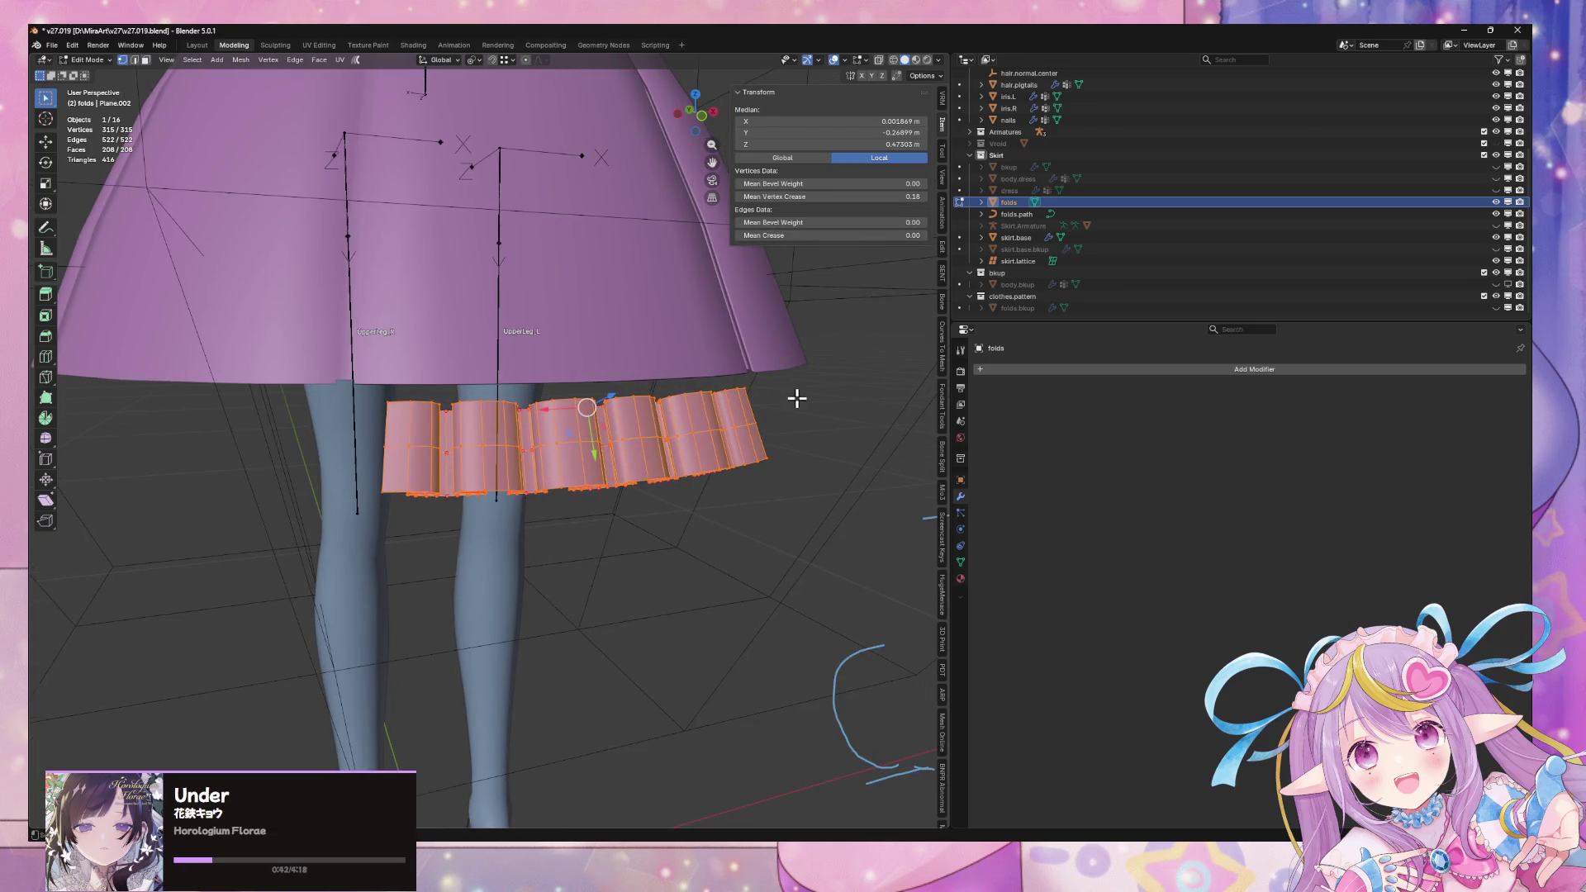
key("r")
key("x")
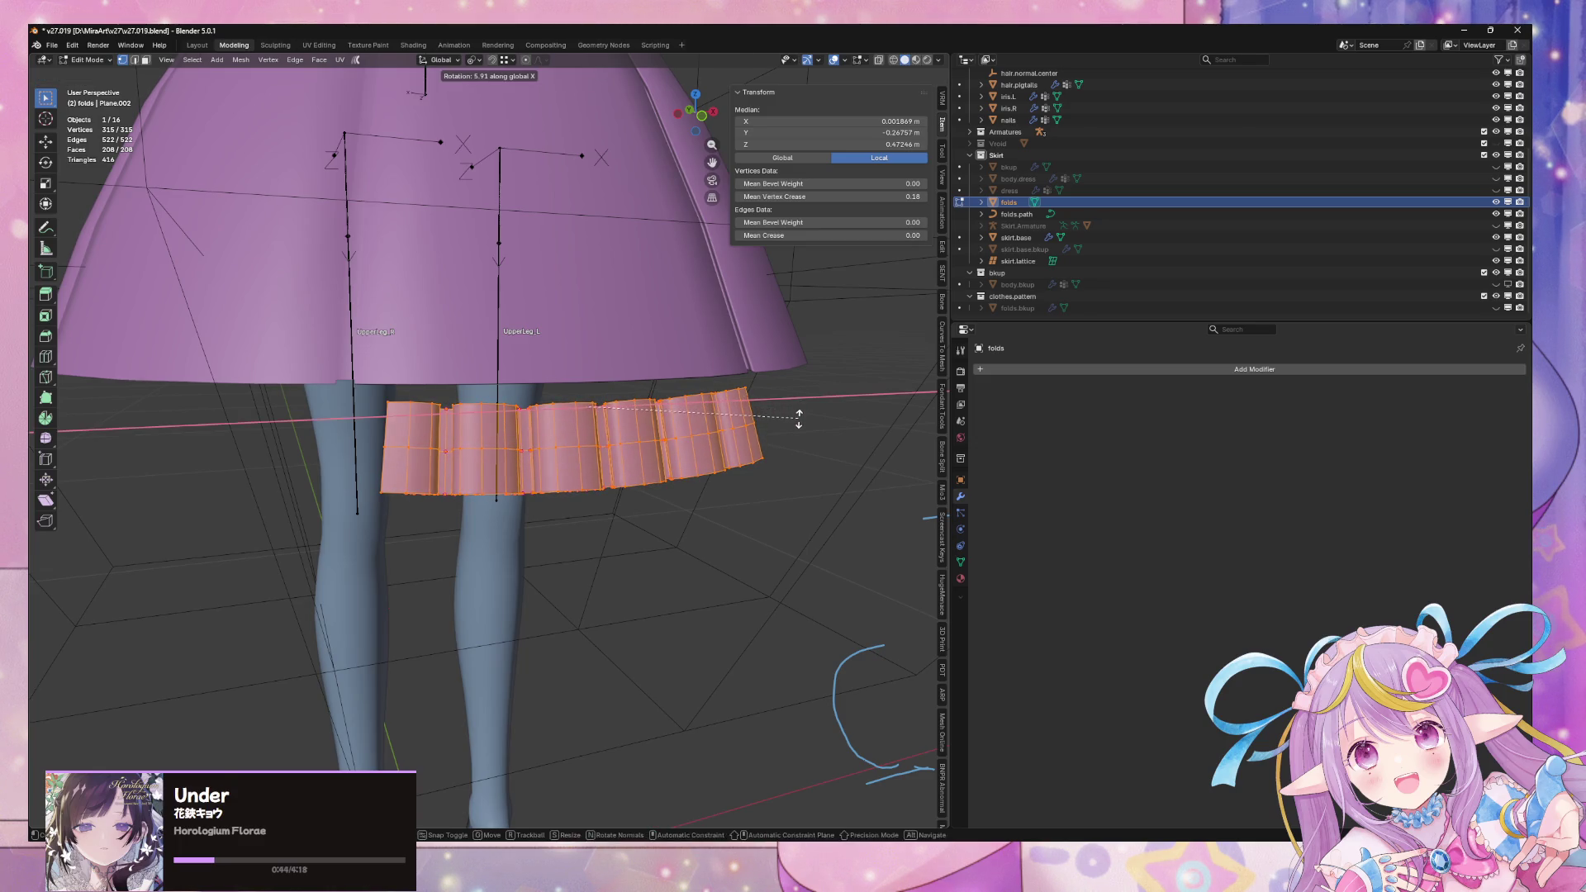
left_click(799, 418)
scroll(775, 418, "down", 3)
mouse_move(775, 417)
middle_mouse_down()
mouse_move(669, 407)
mouse_move(715, 390)
mouse_move(771, 414)
mouse_move(761, 394)
mouse_move(787, 385)
mouse_move(780, 332)
mouse_move(751, 499)
mouse_move(752, 403)
mouse_move(885, 352)
mouse_move(810, 408)
mouse_move(797, 396)
middle_mouse_up()
key("Tab")
scroll(715, 390, "down", 4)
scroll(771, 413, "up", 3)
scroll(756, 479, "up", 3)
scroll(776, 390, "up", 2)
Shorten the folds by scaling along Z, then along local Z in Local orientation
key("Tab")
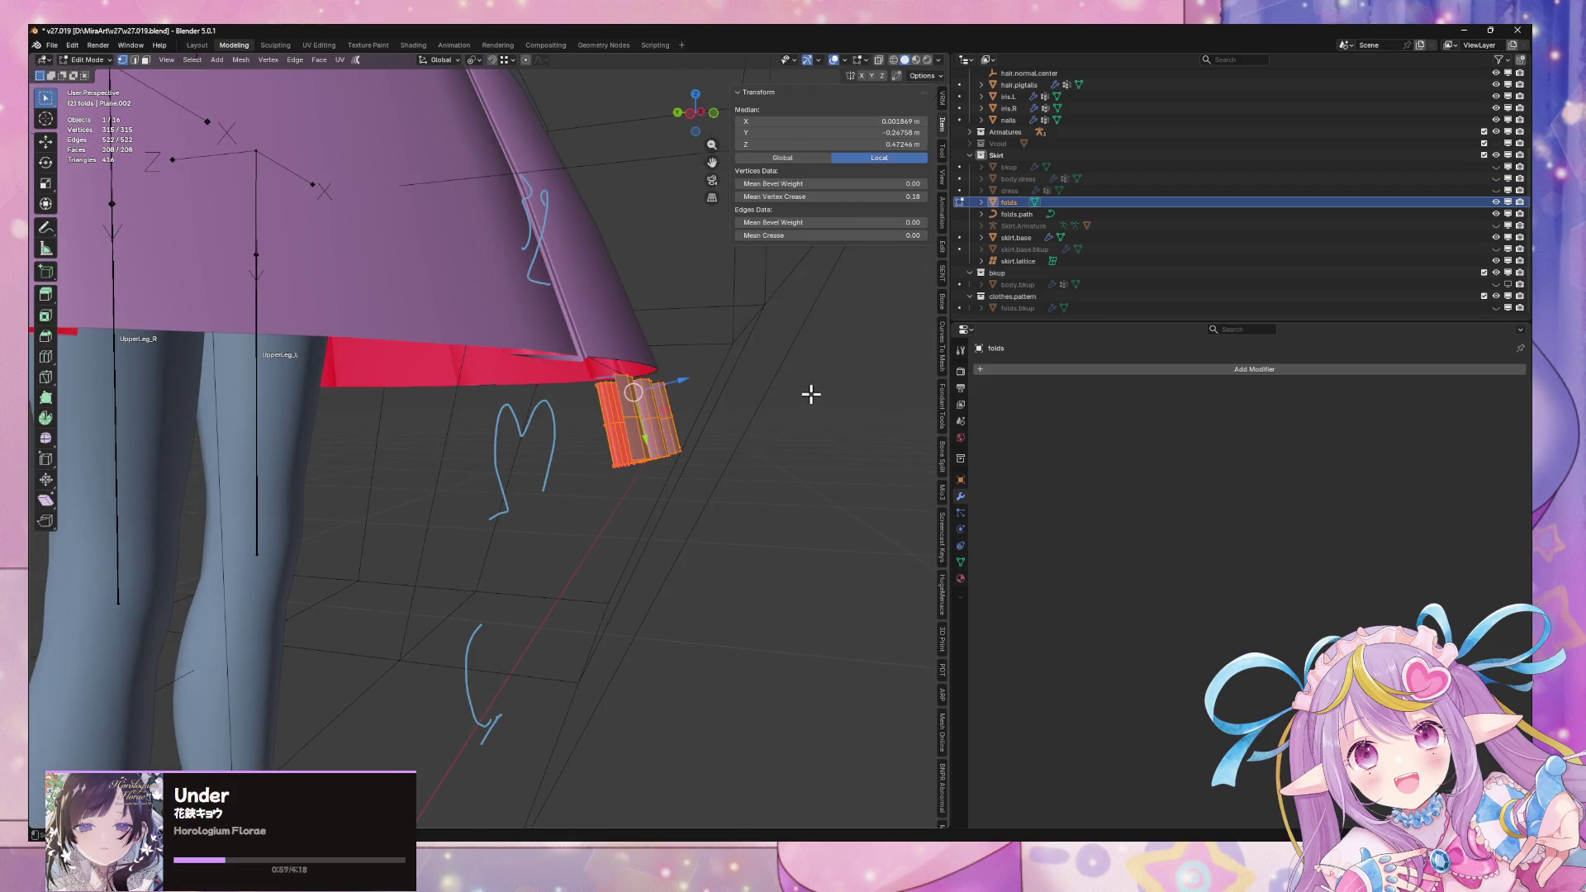
key("s")
key("z")
left_click(810, 394)
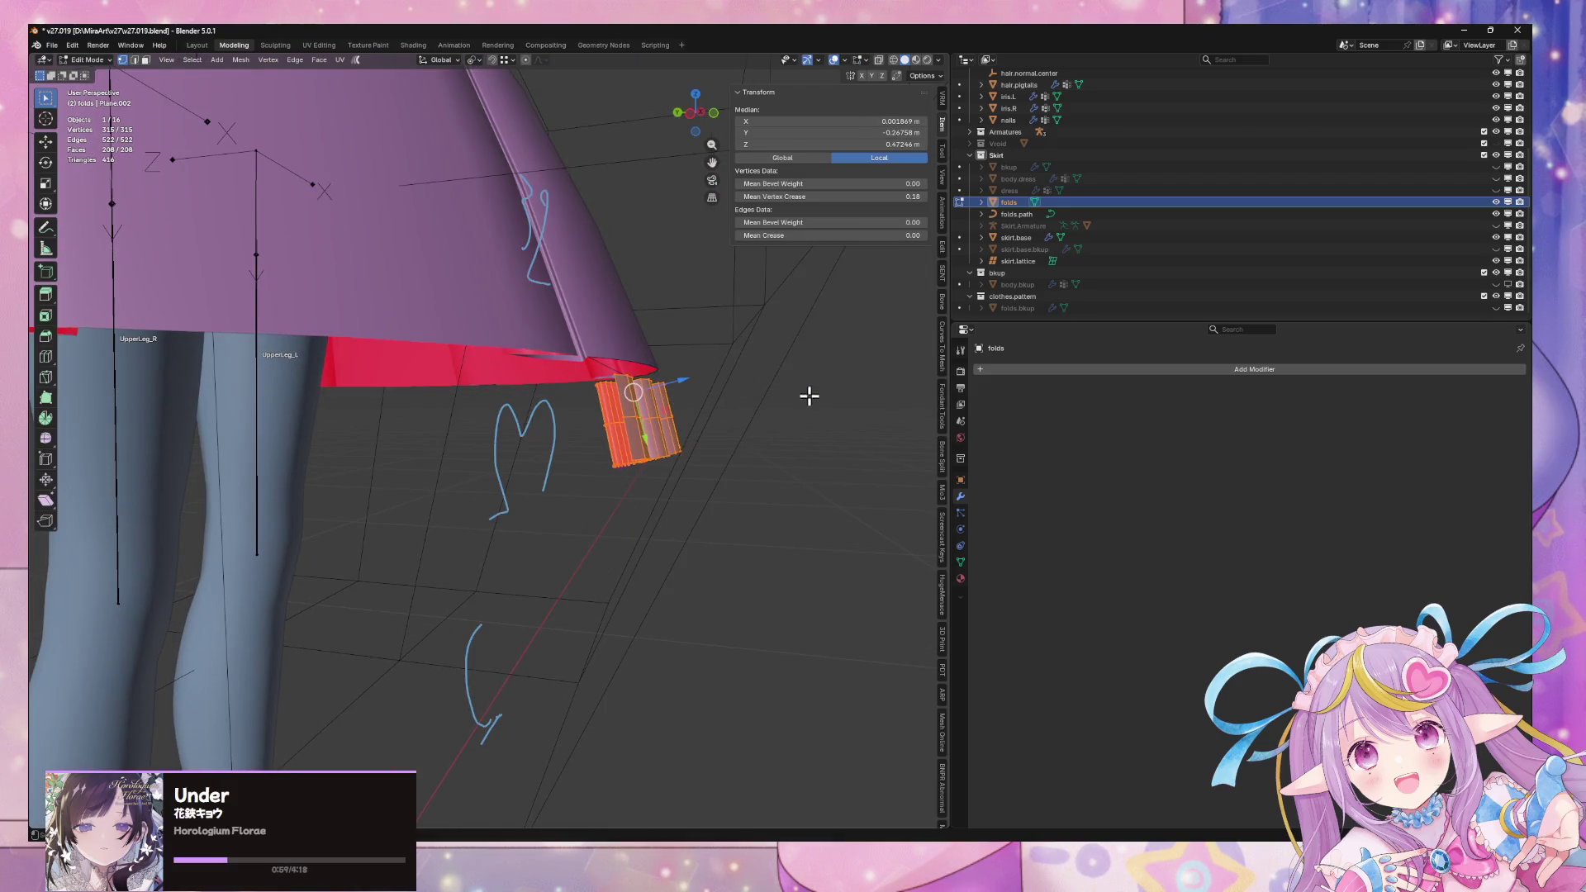
left_click(442, 60)
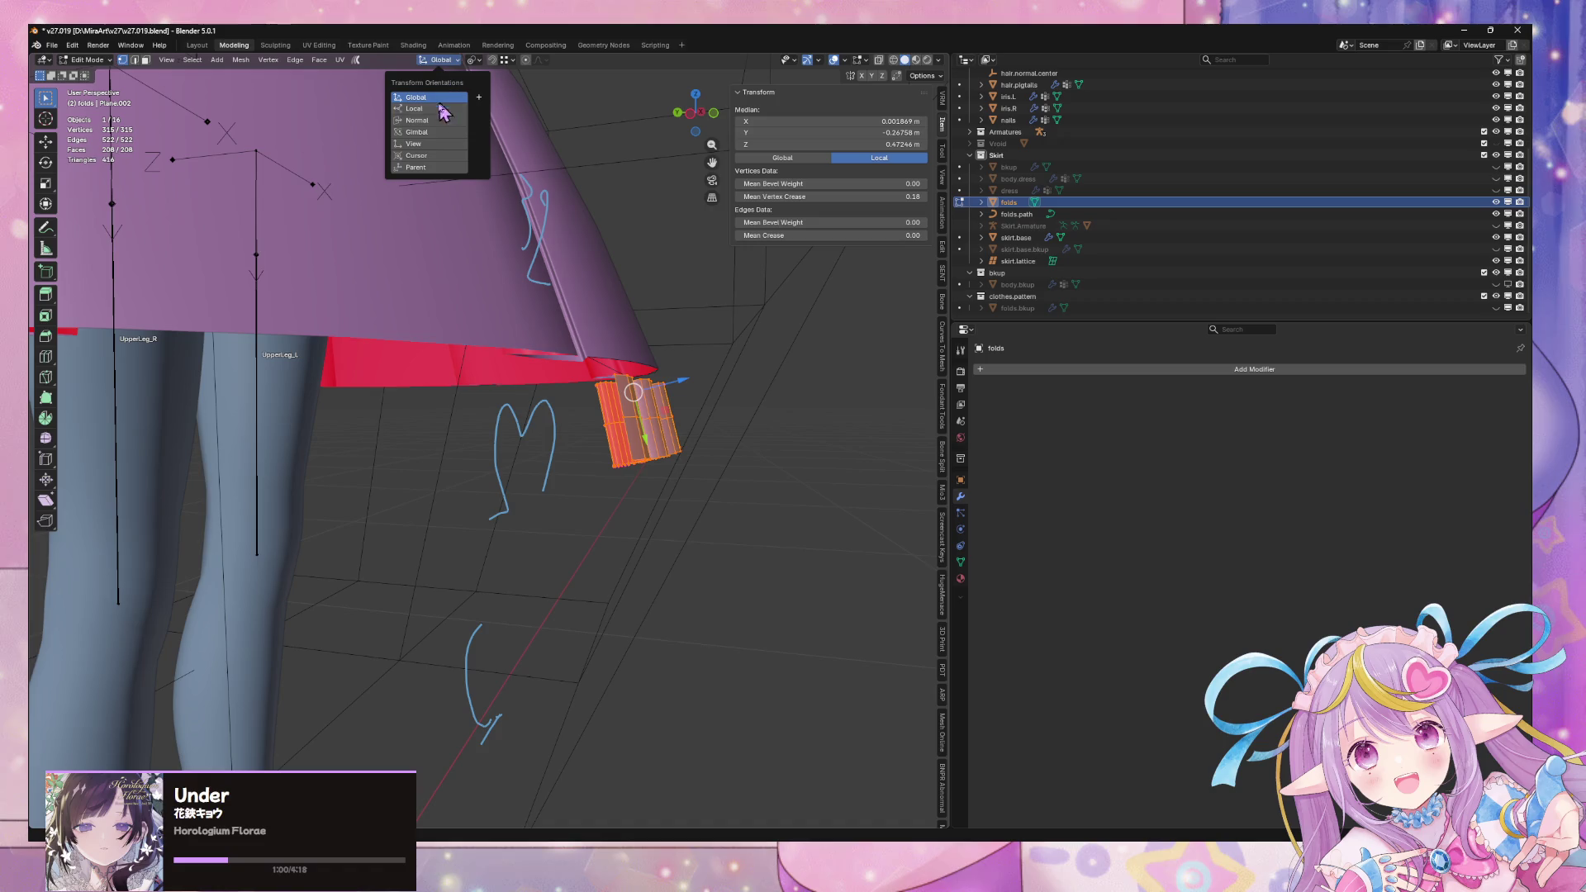
key("s")
key("z")
left_click(785, 357)
middle_click_drag(793, 358, 683, 400)
left_click(751, 397)
key("alt+q")
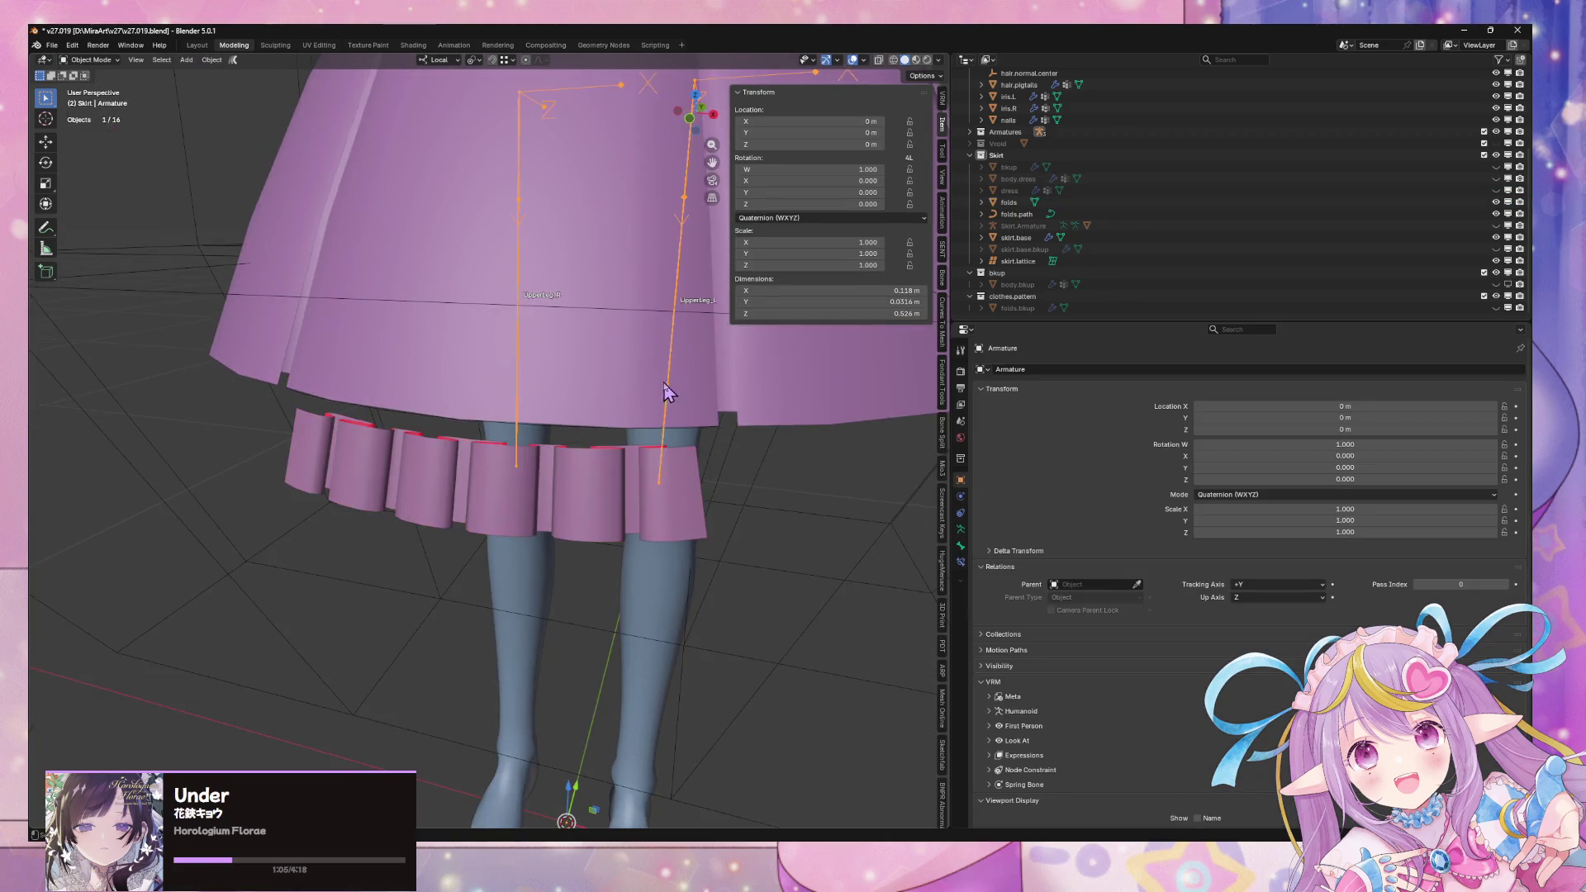
Duplicate the skirt's bottom hem loop in place and separate it into its own object
key("alt+a")
middle_click_drag(524, 399, 554, 379)
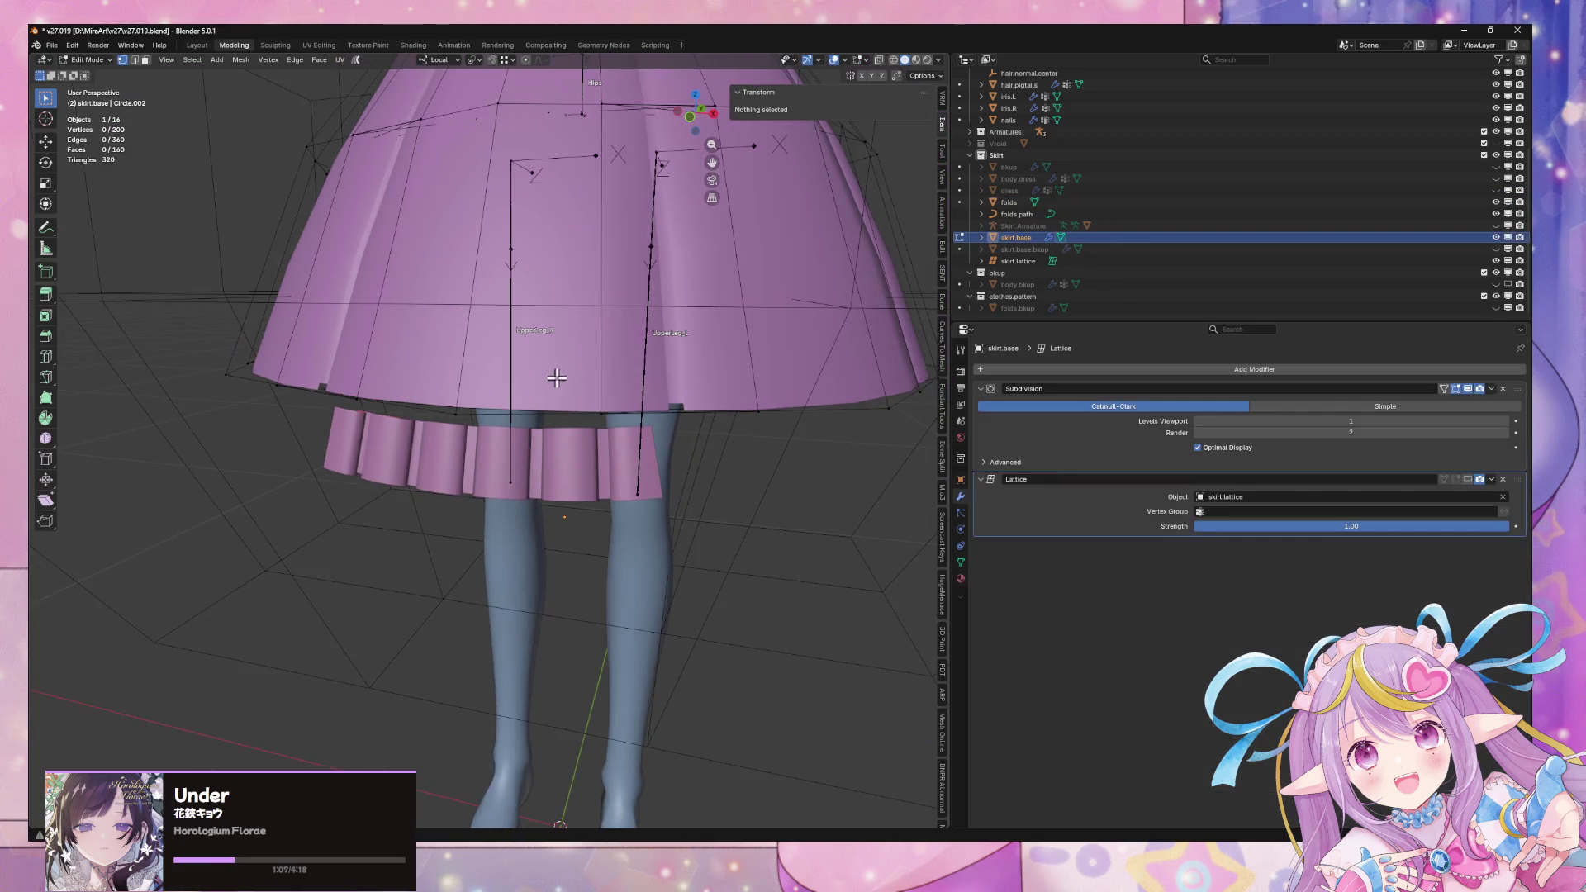
left_click(516, 412, "alt")
key("shift+d")
right_click(560, 412)
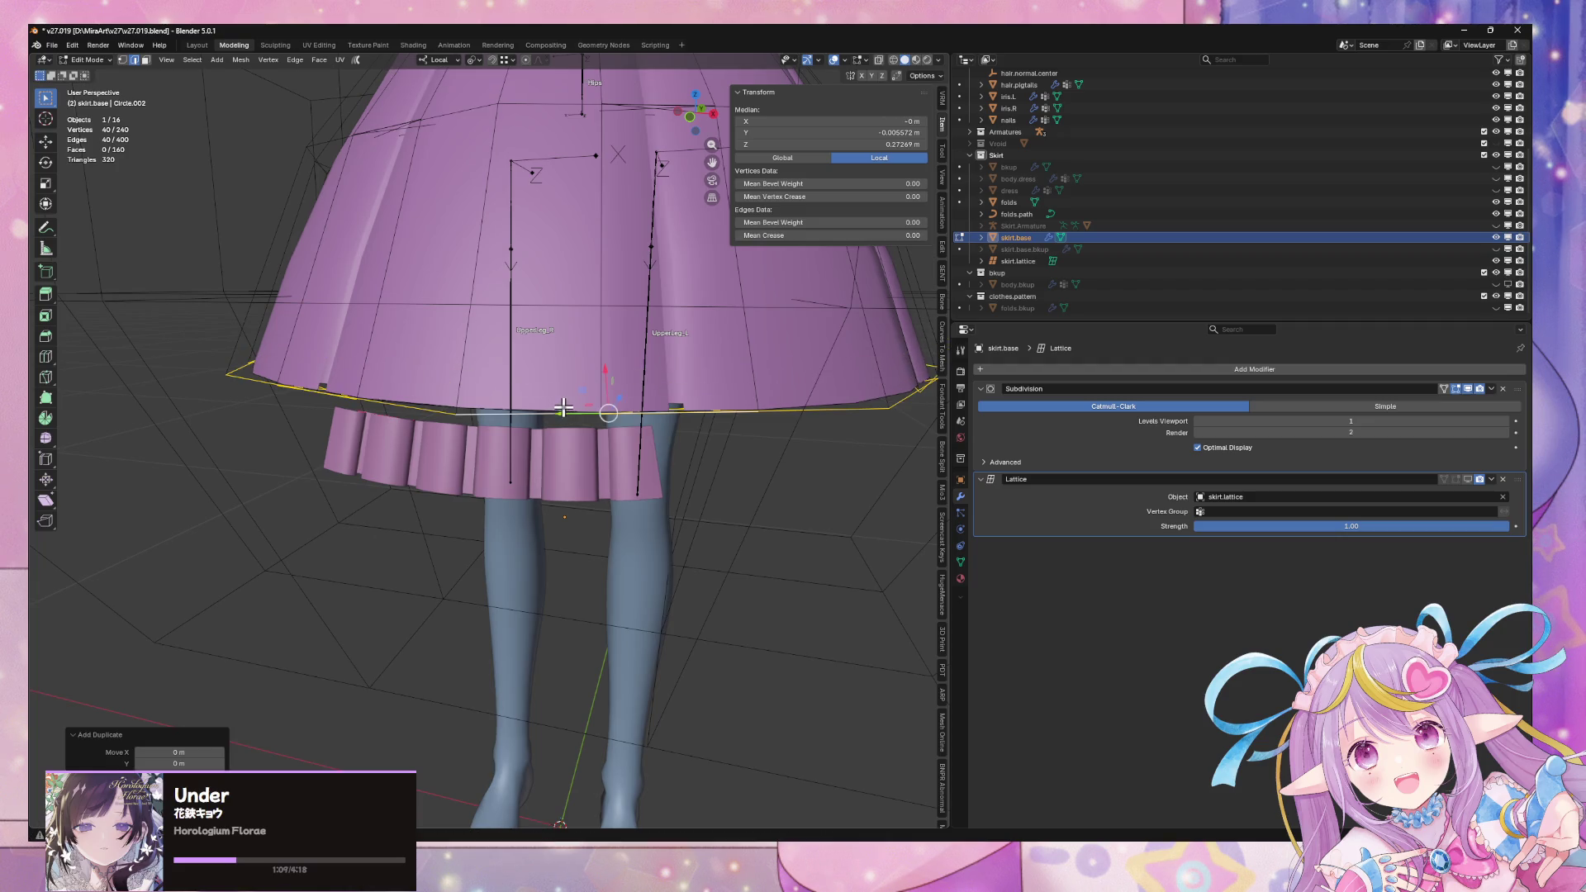
key("p")
key("Tab")
left_click(768, 422)
key("Tab")
mouse_move(768, 421)
middle_mouse_down()
mouse_move(732, 372)
mouse_move(754, 347)
mouse_move(735, 389)
mouse_move(641, 379)
mouse_move(800, 414)
mouse_move(789, 382)
middle_mouse_up()
scroll(679, 396, "up", 3)
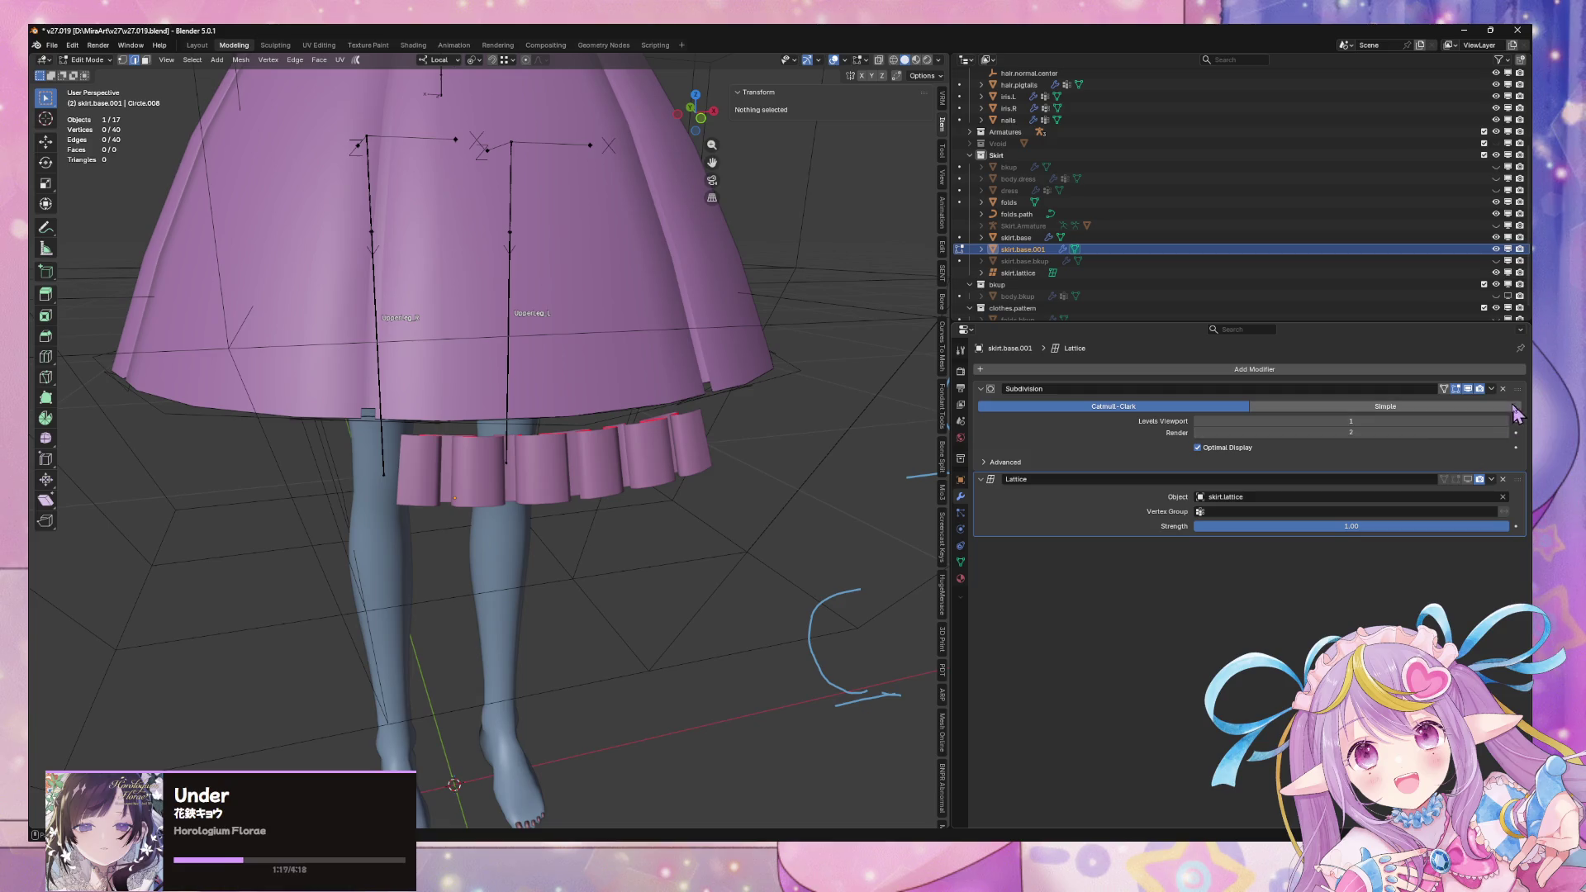
key("Tab")
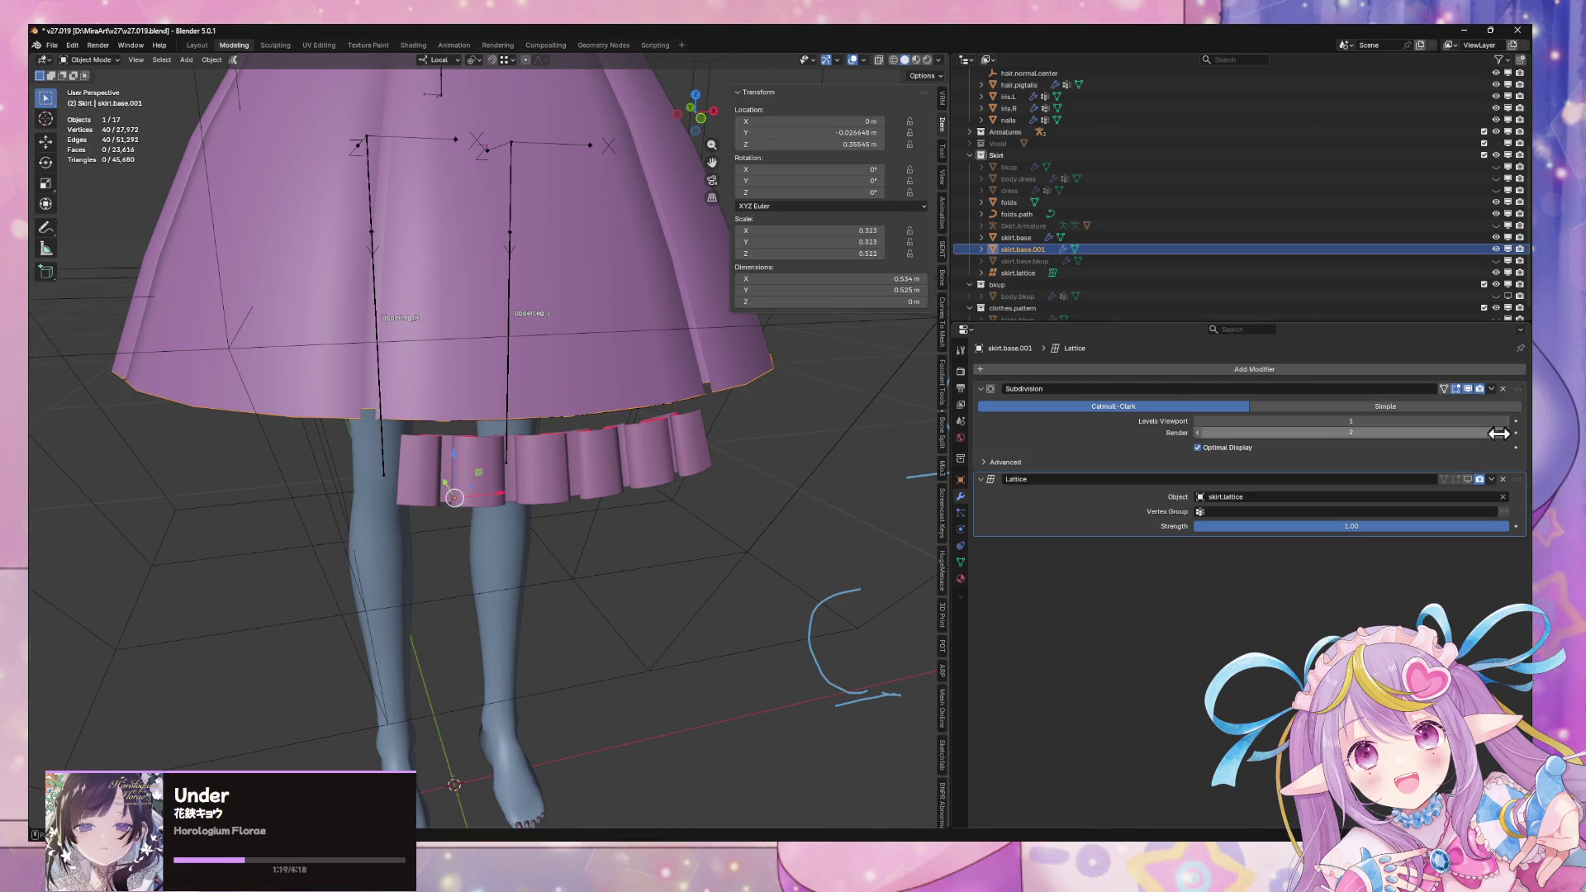
Delete skirt.base.001's Lattice modifier, apply its Subdivision modifier, and inspect the ring from below
left_click(1503, 480)
left_click(1492, 388)
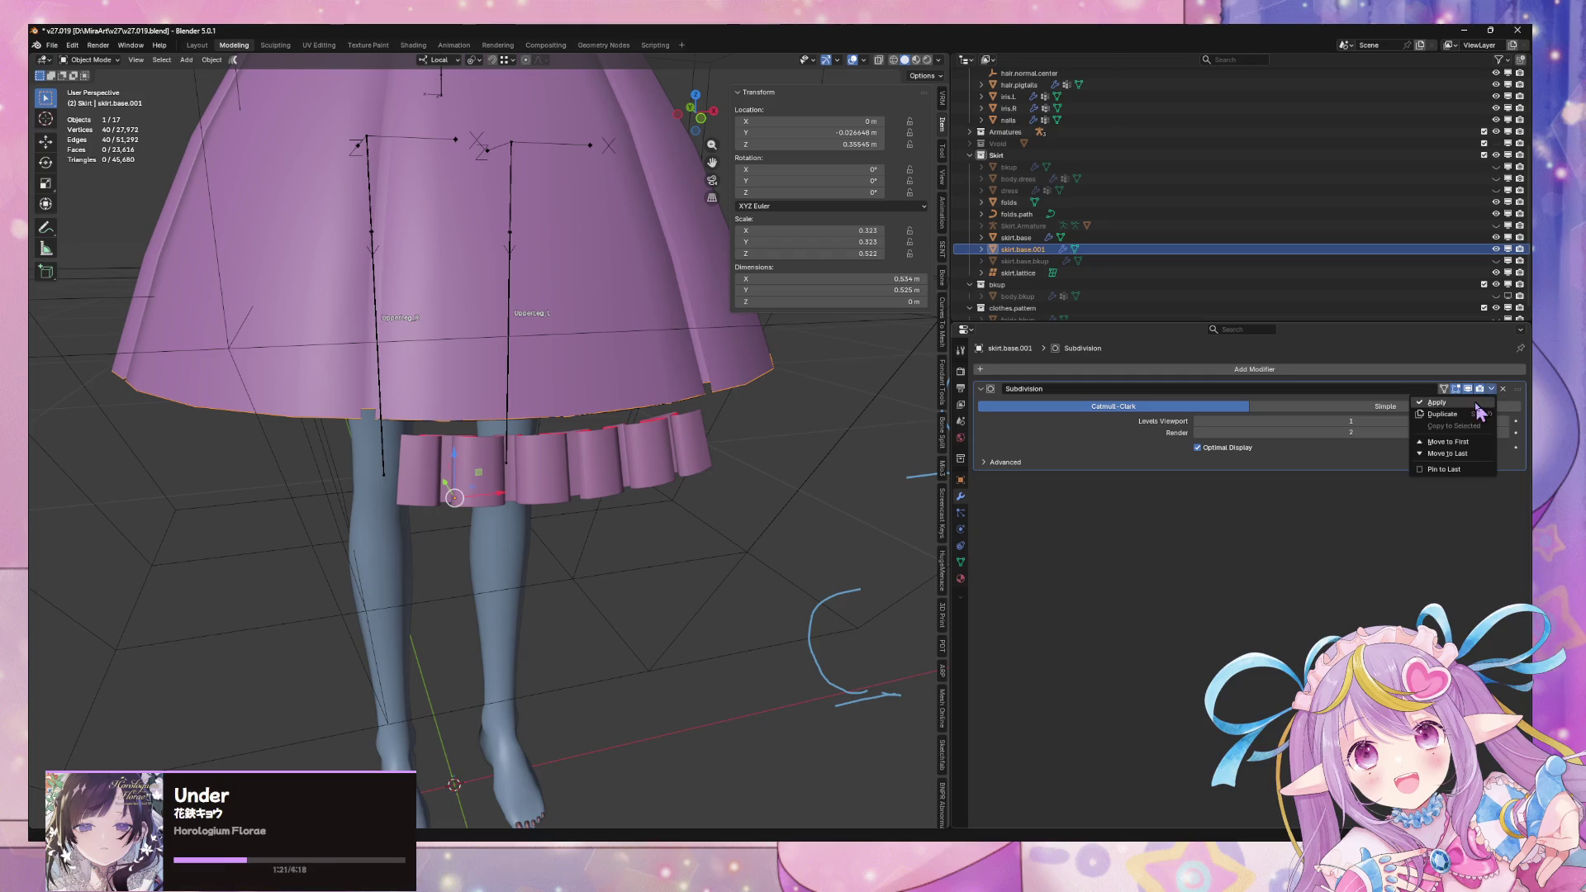
left_click(1470, 471)
key("Tab")
mouse_move(661, 361)
middle_mouse_down()
mouse_move(629, 303)
mouse_move(530, 343)
mouse_move(541, 366)
mouse_move(595, 358)
mouse_move(623, 336)
mouse_move(536, 318)
mouse_move(496, 347)
mouse_move(552, 350)
mouse_move(503, 337)
middle_mouse_up()
key("Tab")
Recheck the hem ring's geometry in Edit Mode, then select the folds.path object
key("ctrl+z")
key("ctrl+shift+z")
key("Tab")
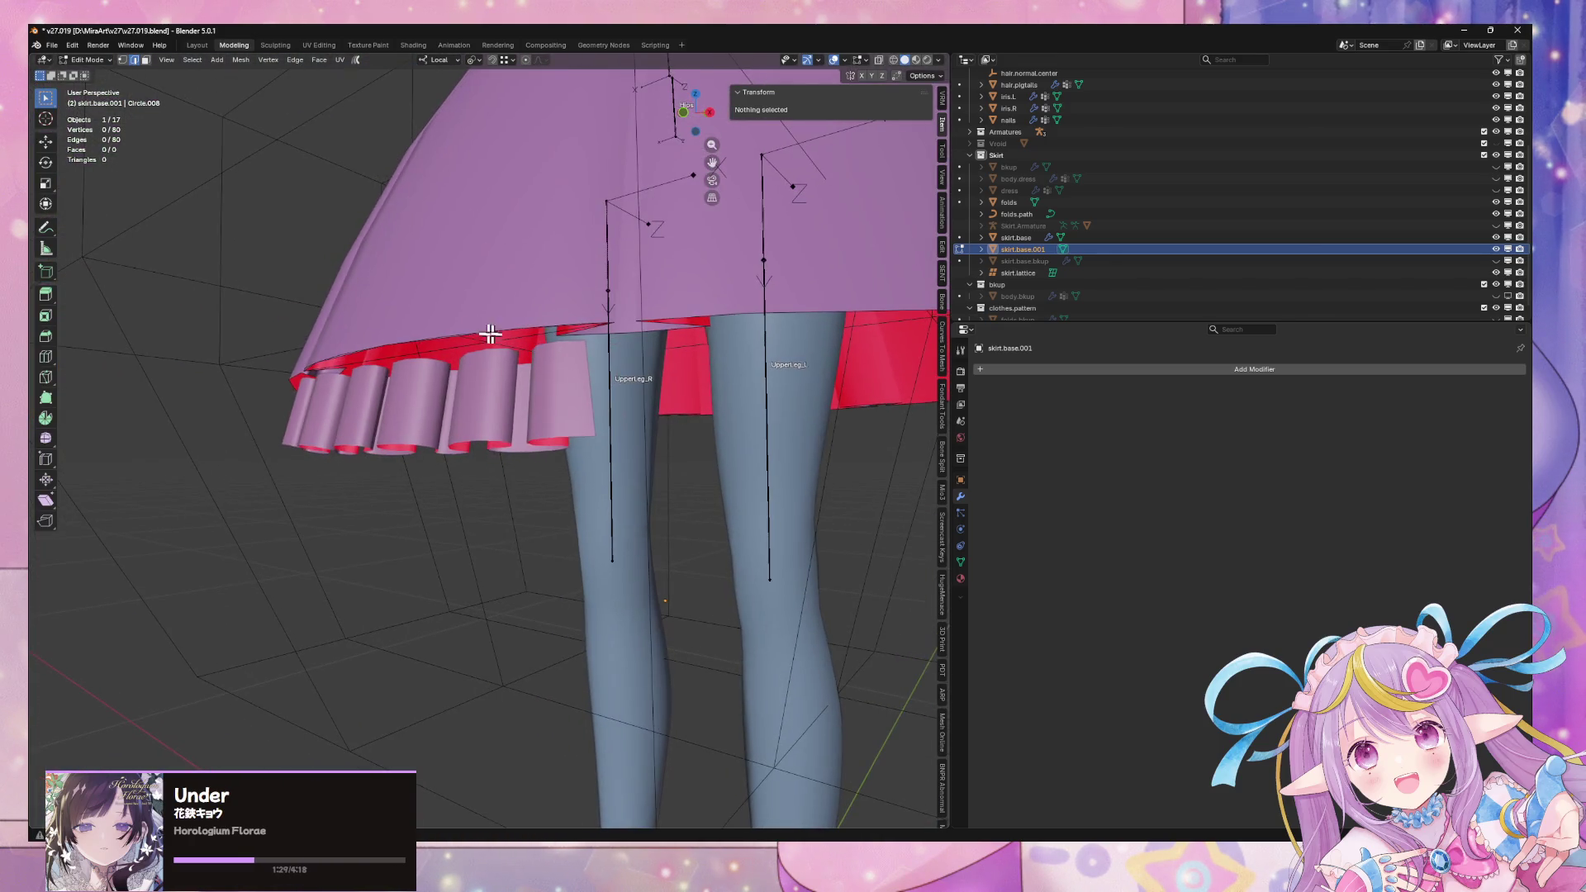
key("Tab")
left_click(413, 363)
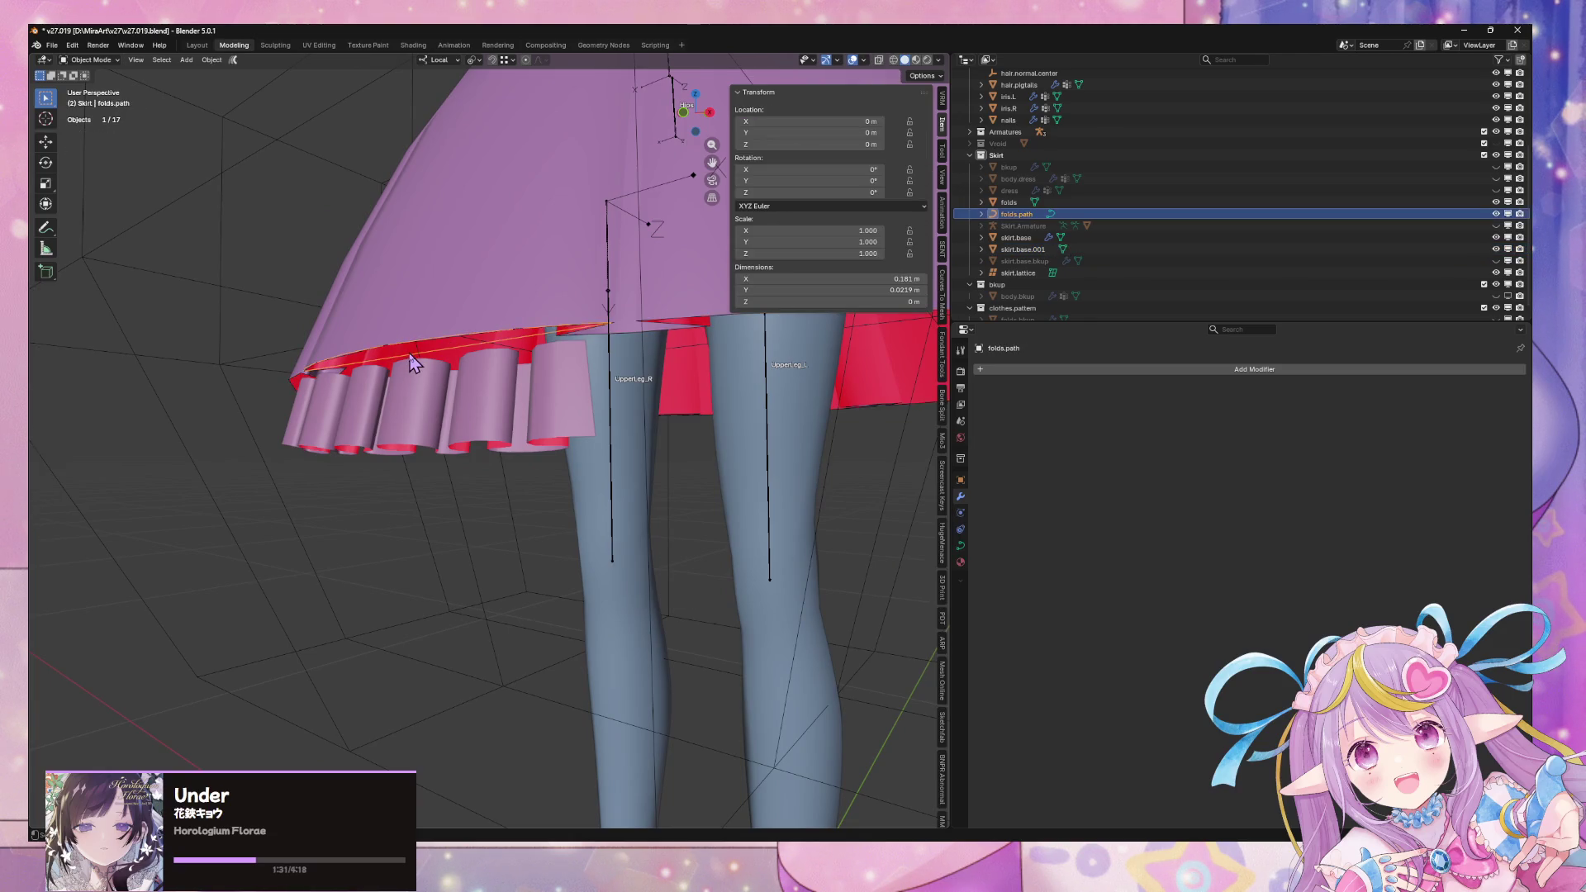
Add the folds mesh to the selection and briefly view it in isolation
left_click(430, 413, "shift")
key("KP_Divide")
mouse_move(508, 413)
middle_mouse_down()
mouse_move(523, 449)
mouse_move(553, 447)
middle_mouse_up()
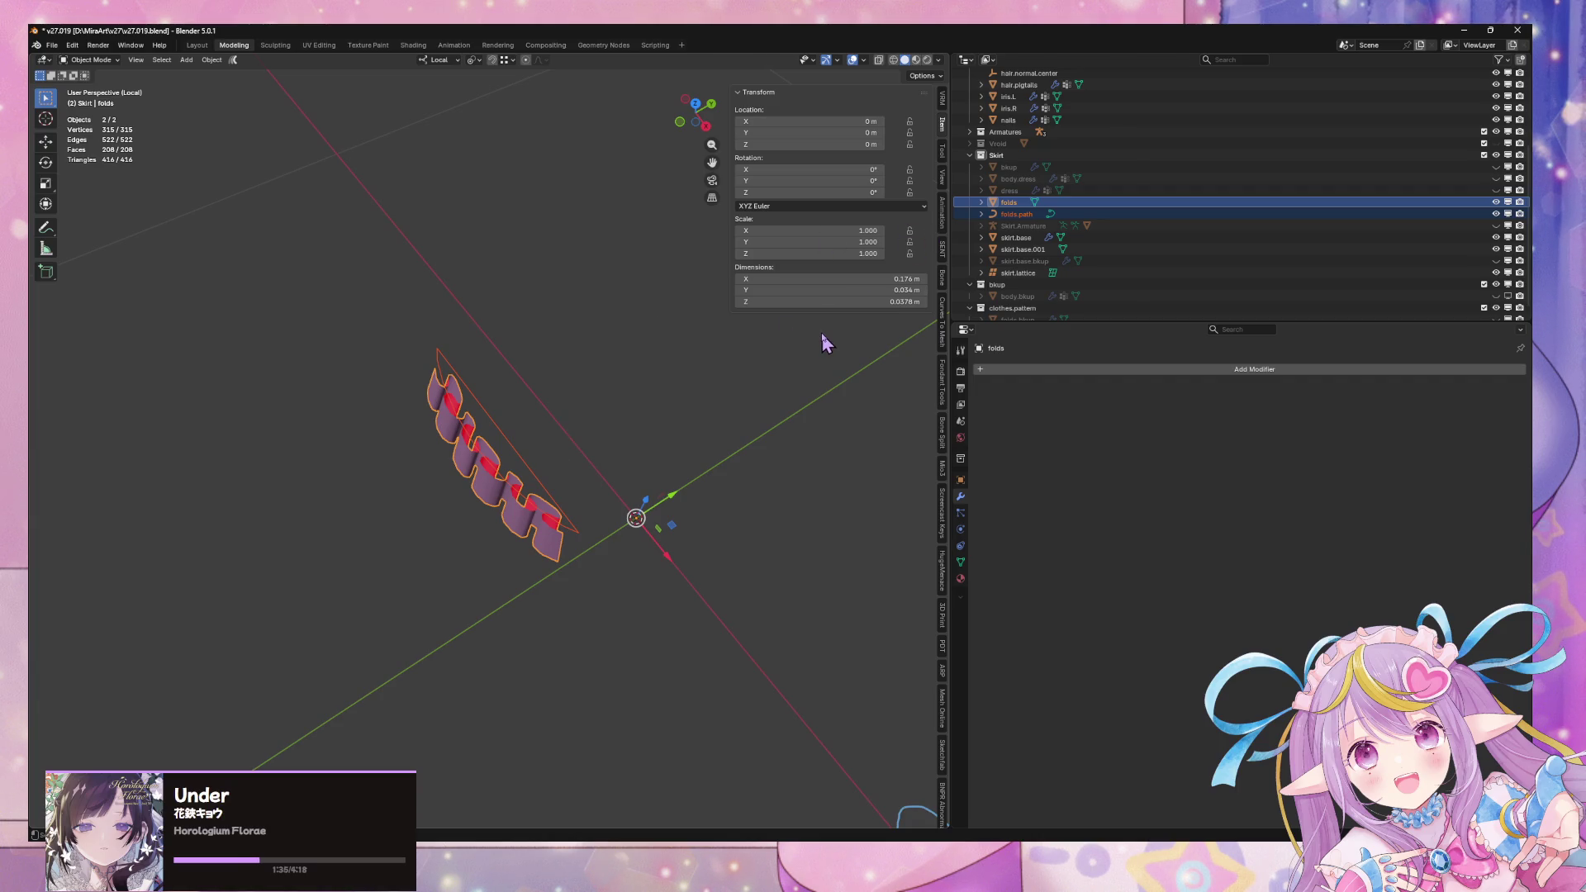
key("KP_Divide")
Select skirt.base.001 and folds, with folds active, and isolate both in local view
left_click(1016, 214)
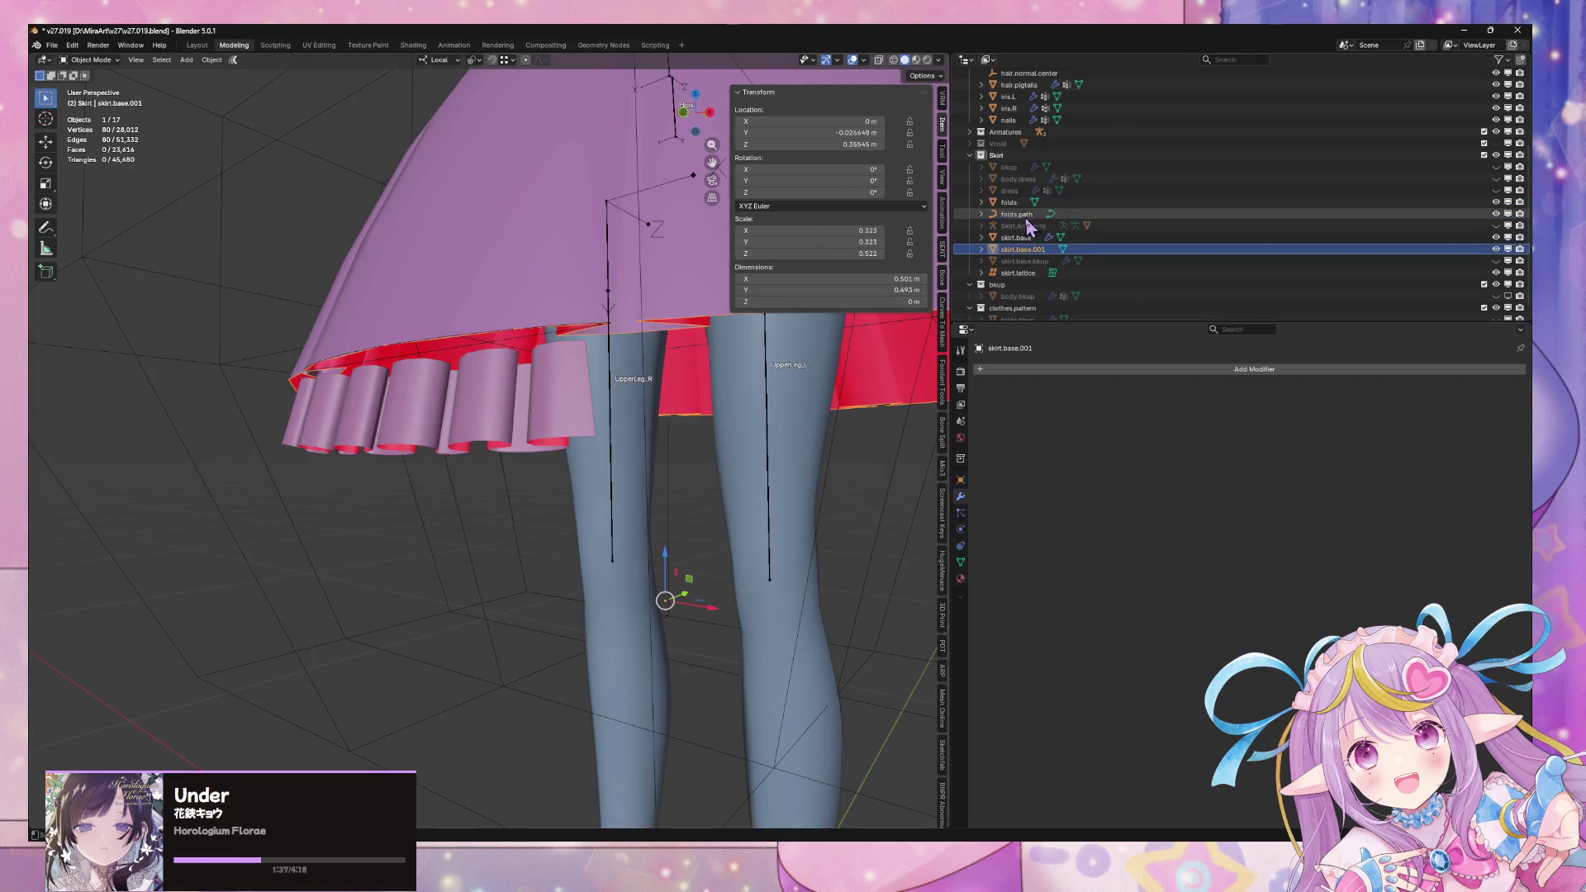
left_click(972, 250, "ctrl")
left_click(1008, 203, "ctrl")
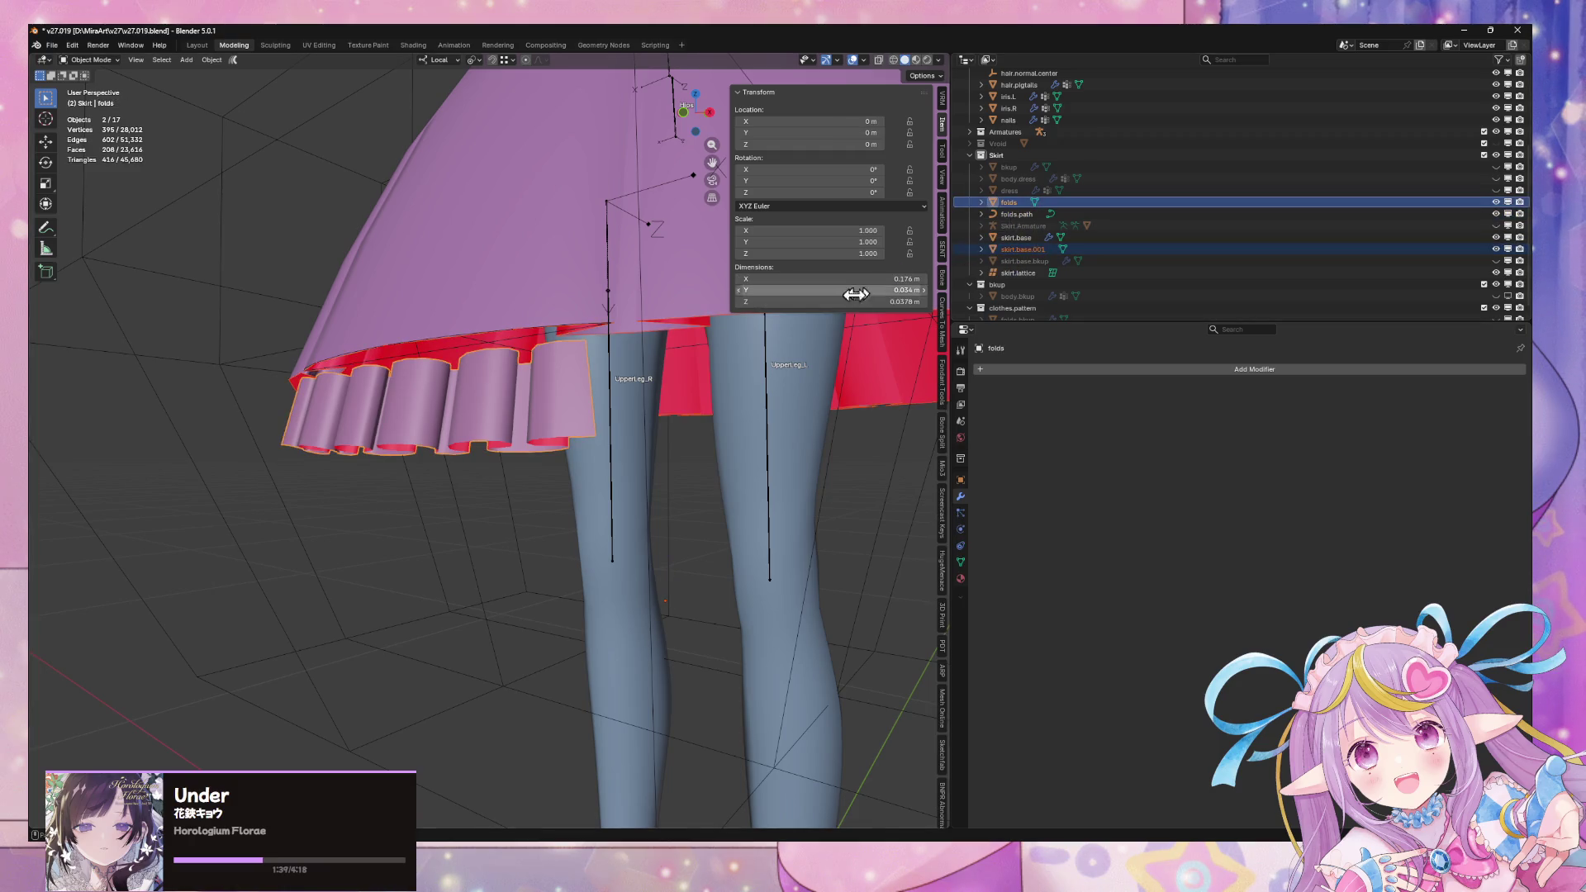
key("KP_Divide")
mouse_move(669, 377)
middle_mouse_down()
mouse_move(637, 471)
mouse_move(729, 344)
mouse_move(608, 417)
mouse_move(669, 531)
mouse_move(647, 544)
middle_mouse_up()
Select the connected hem ring's geometry in Edit Mode
key("Tab")
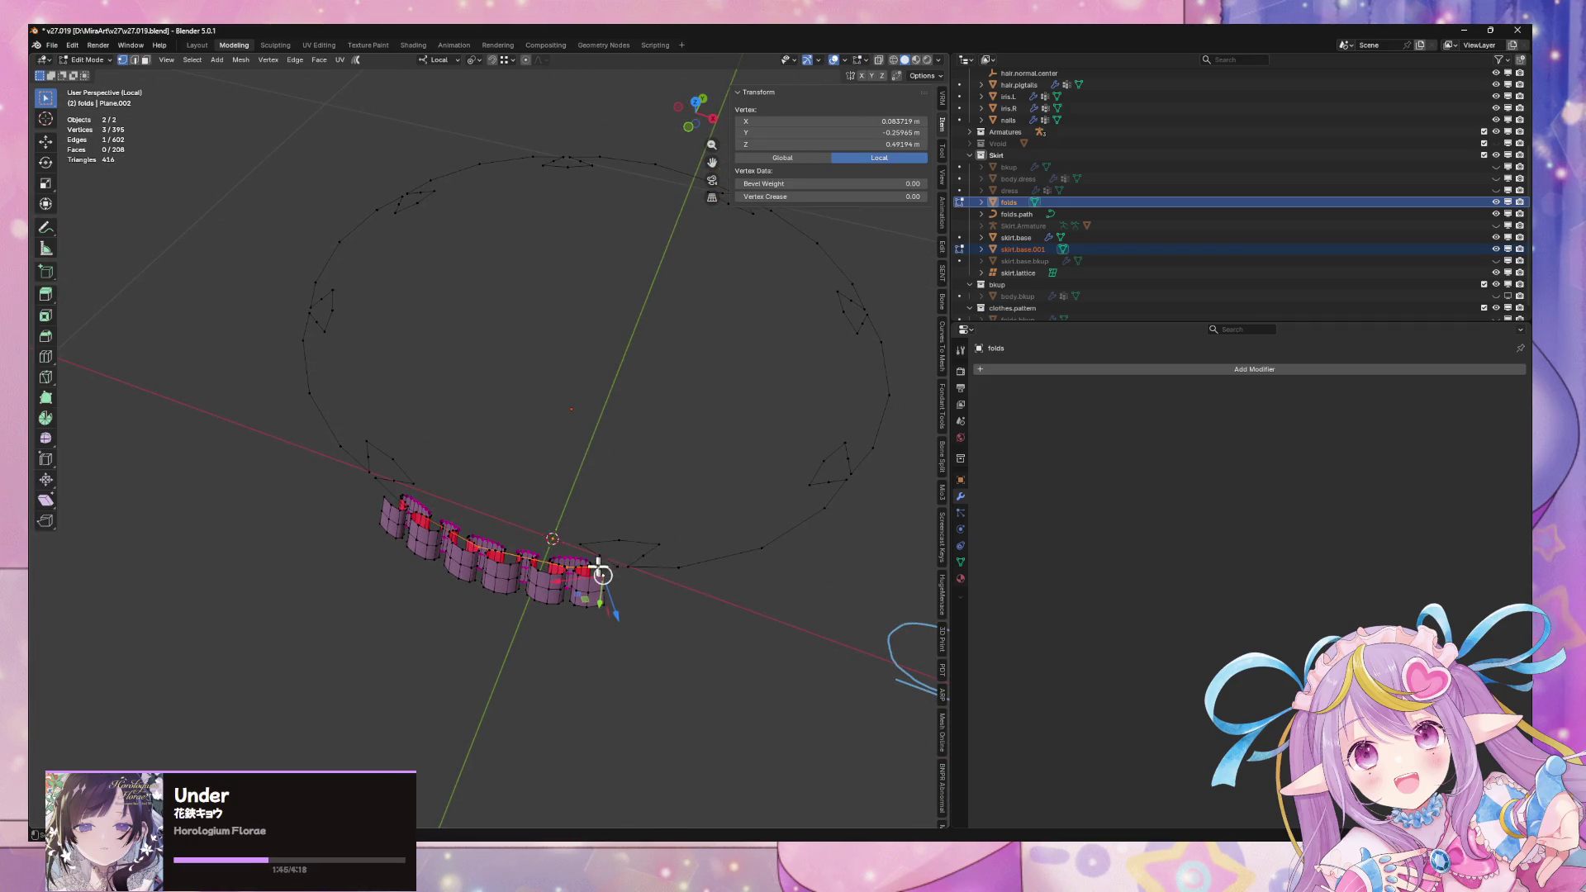
left_click(602, 572, "shift")
middle_click_drag(485, 502, 535, 450)
left_click(455, 507)
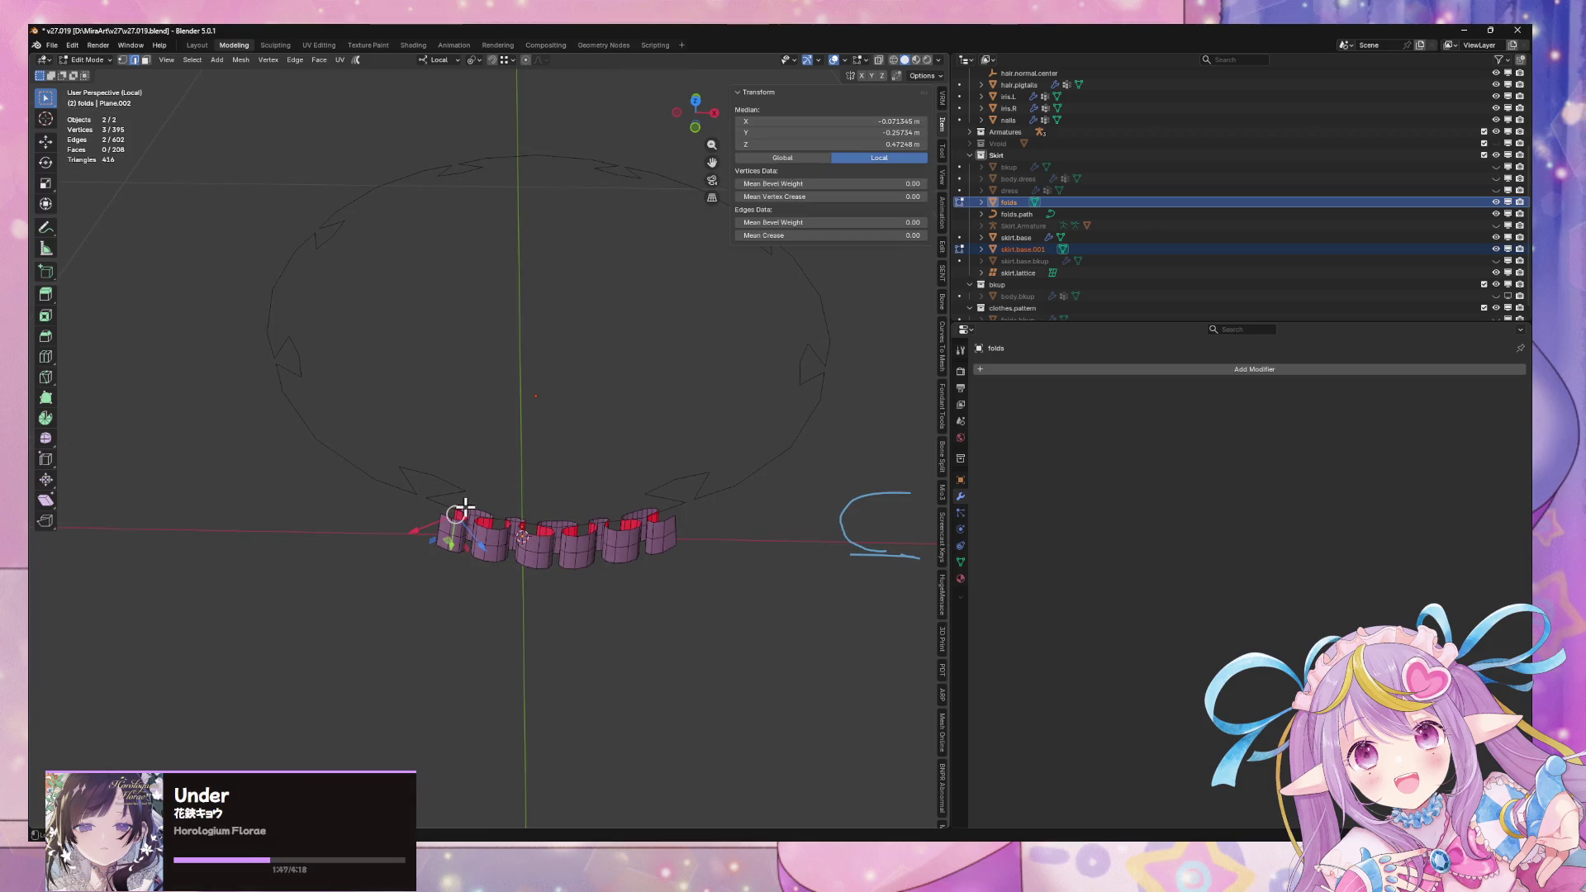
key("l")
left_click(444, 504)
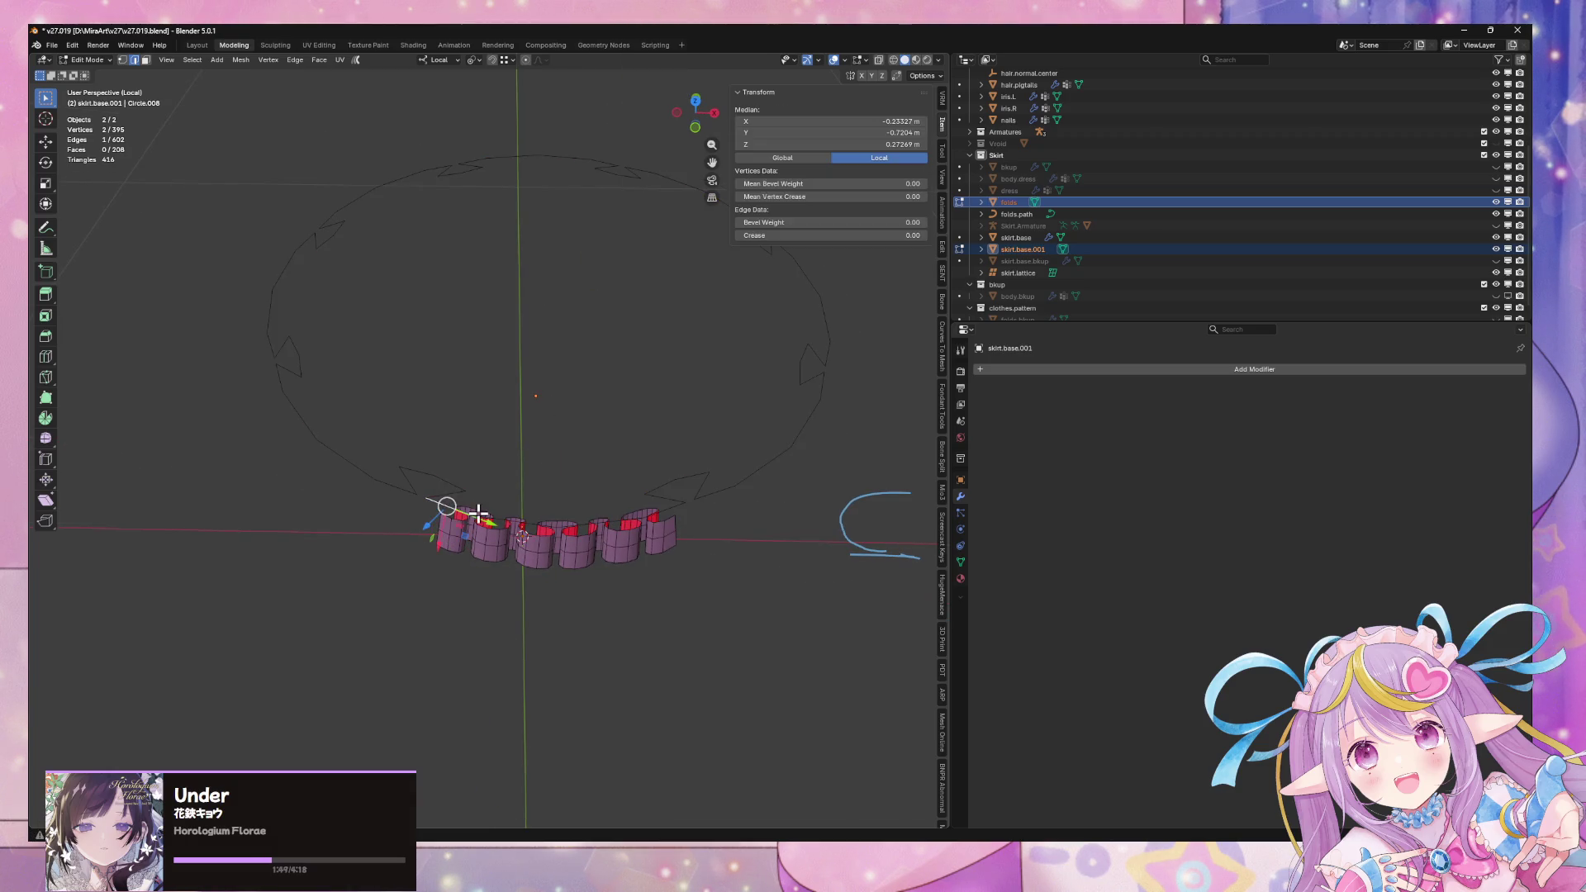
left_click(538, 492)
scroll(561, 495, "up", 1)
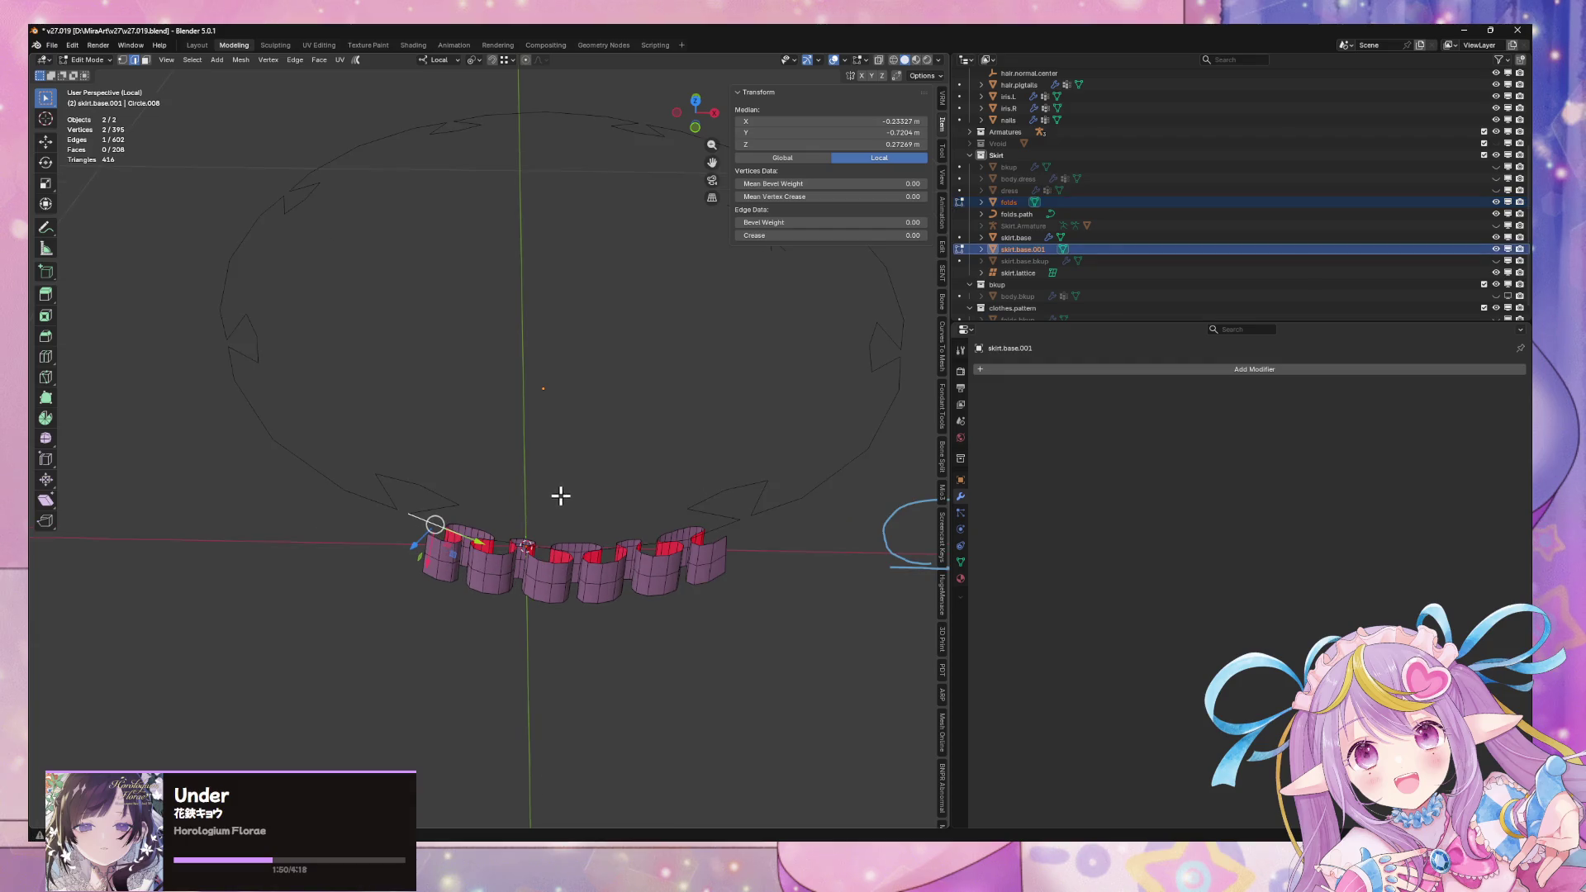
Back in Object Mode, make folds active and join the hem ring into it
key("Tab")
key("Tab")
key("Tab")
left_click(625, 571)
key("ctrl+z")
left_click(619, 578, "shift")
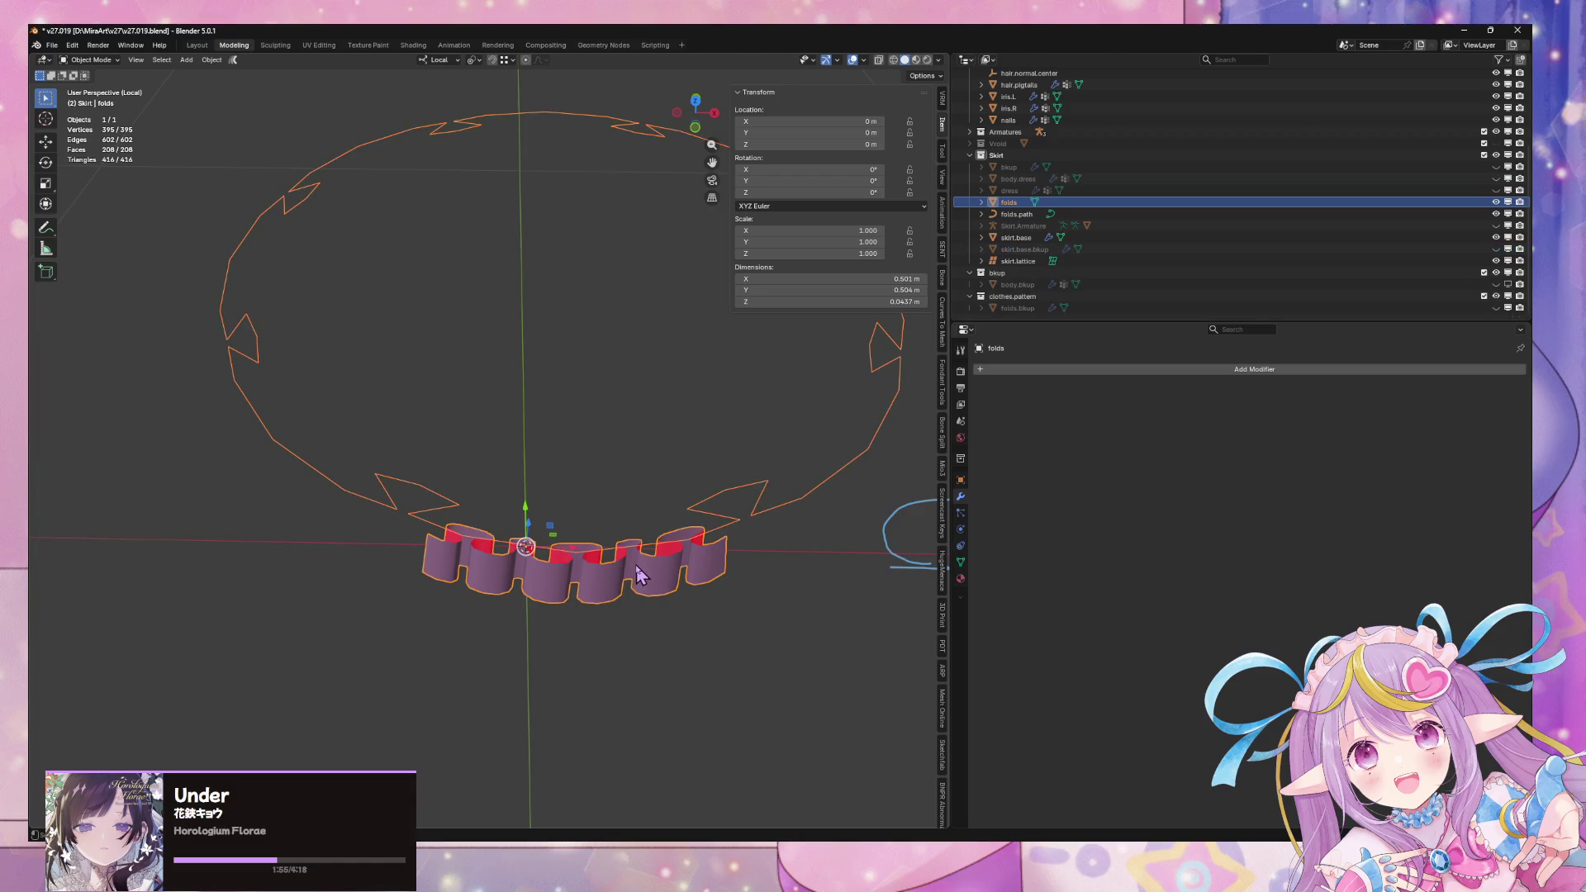
Select the hem ring vertices sitting above the folds
key("ctrl+z")
left_click(519, 545, "shift")
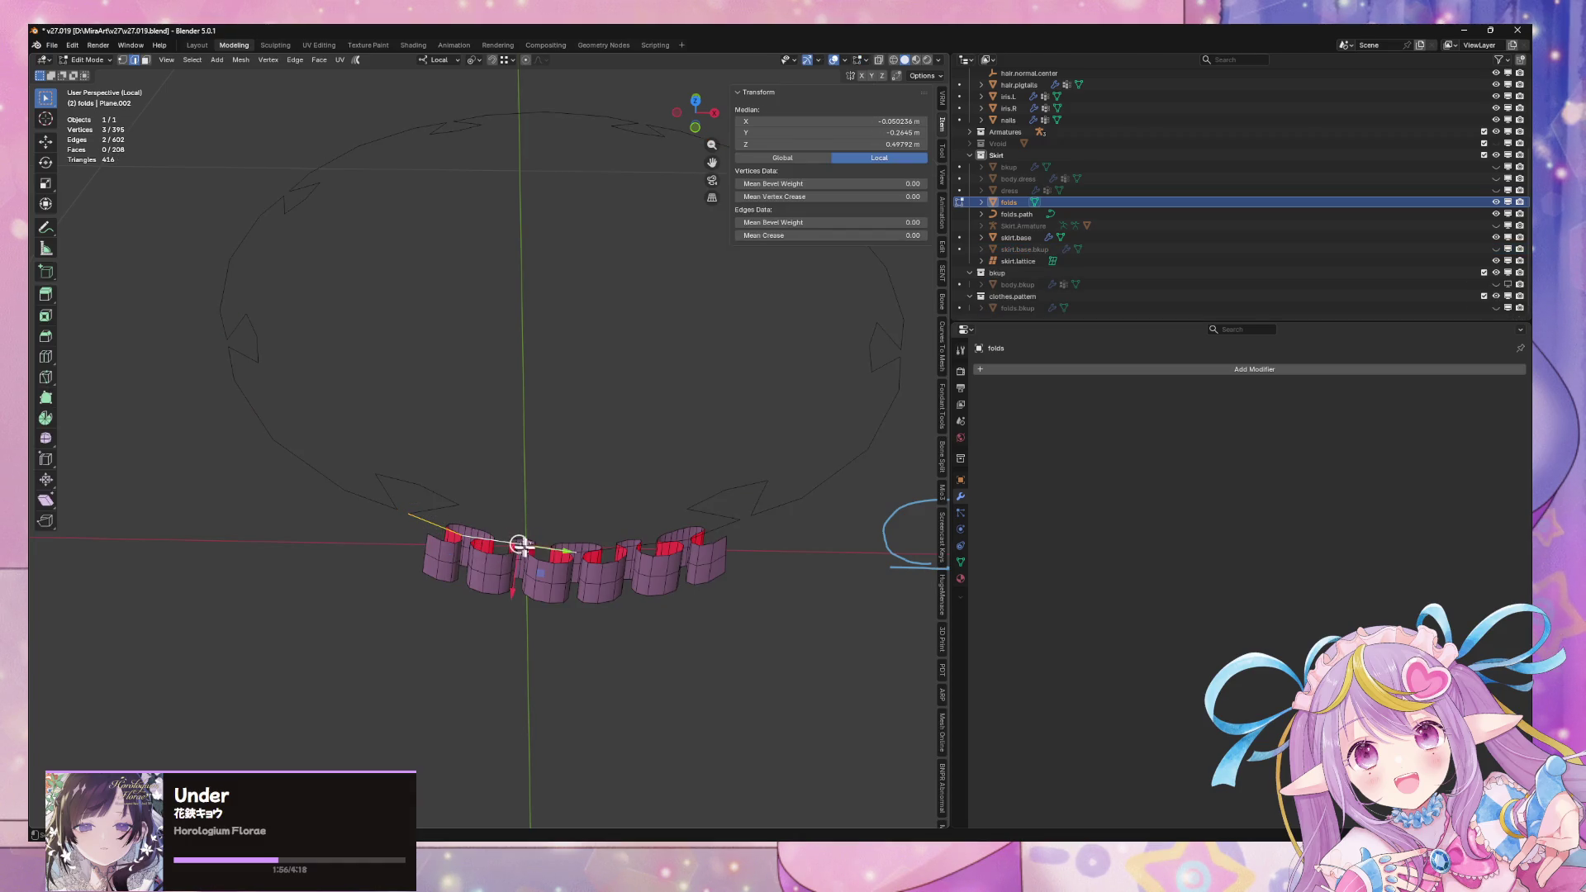
left_click(617, 553, "shift")
mouse_move(697, 502)
middle_mouse_down()
mouse_move(672, 454)
mouse_move(680, 478)
mouse_move(602, 524)
middle_mouse_up()
left_click(582, 525, "shift")
left_click(697, 519, "shift")
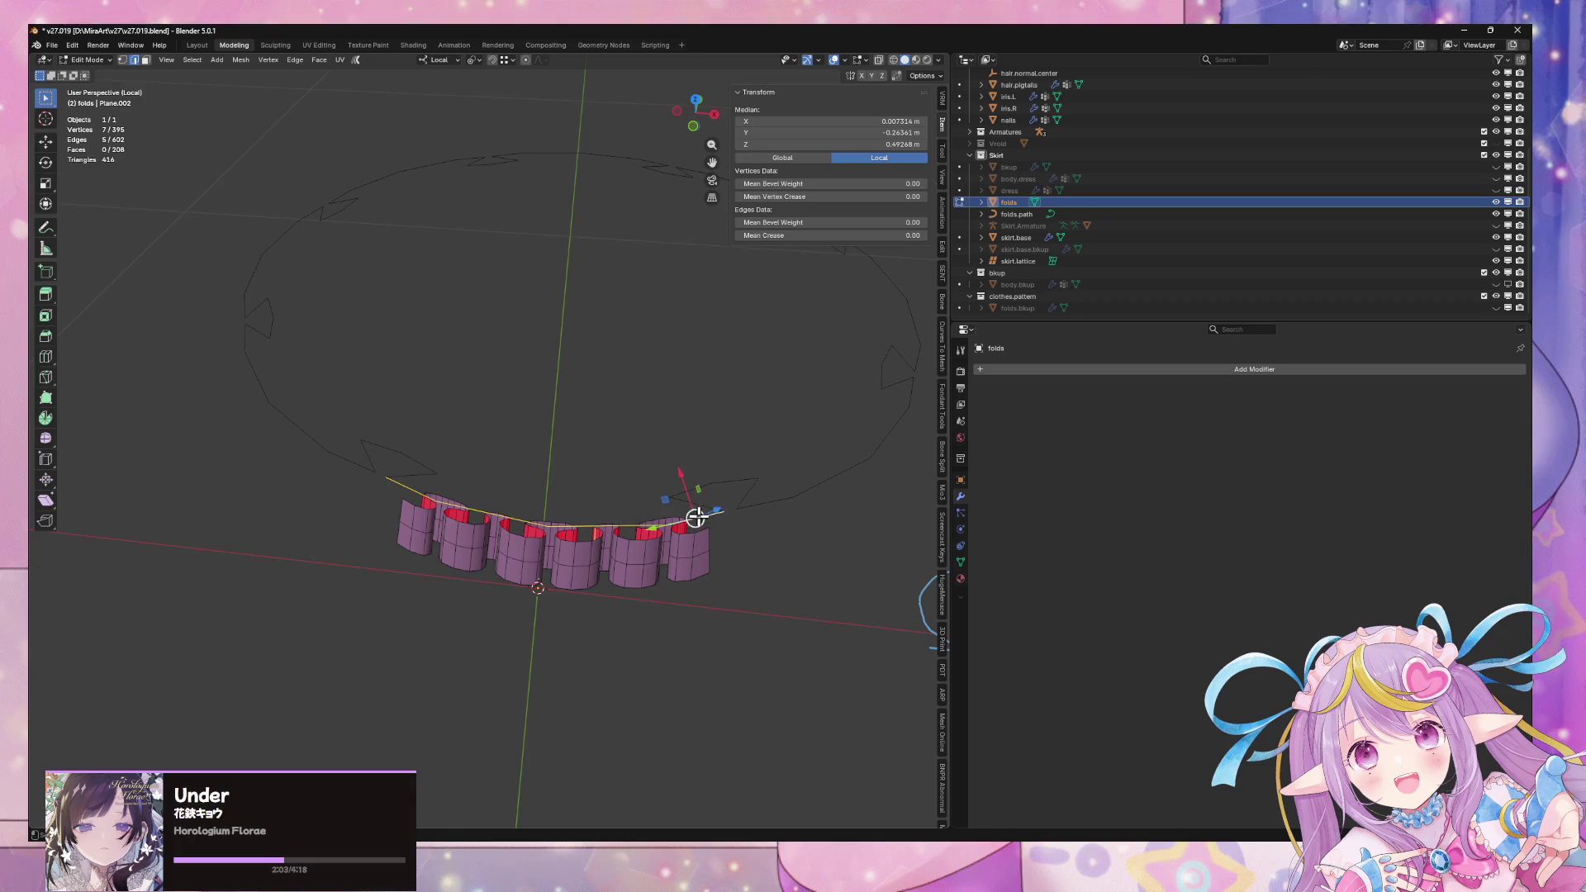
middle_click_drag(714, 493, 725, 476)
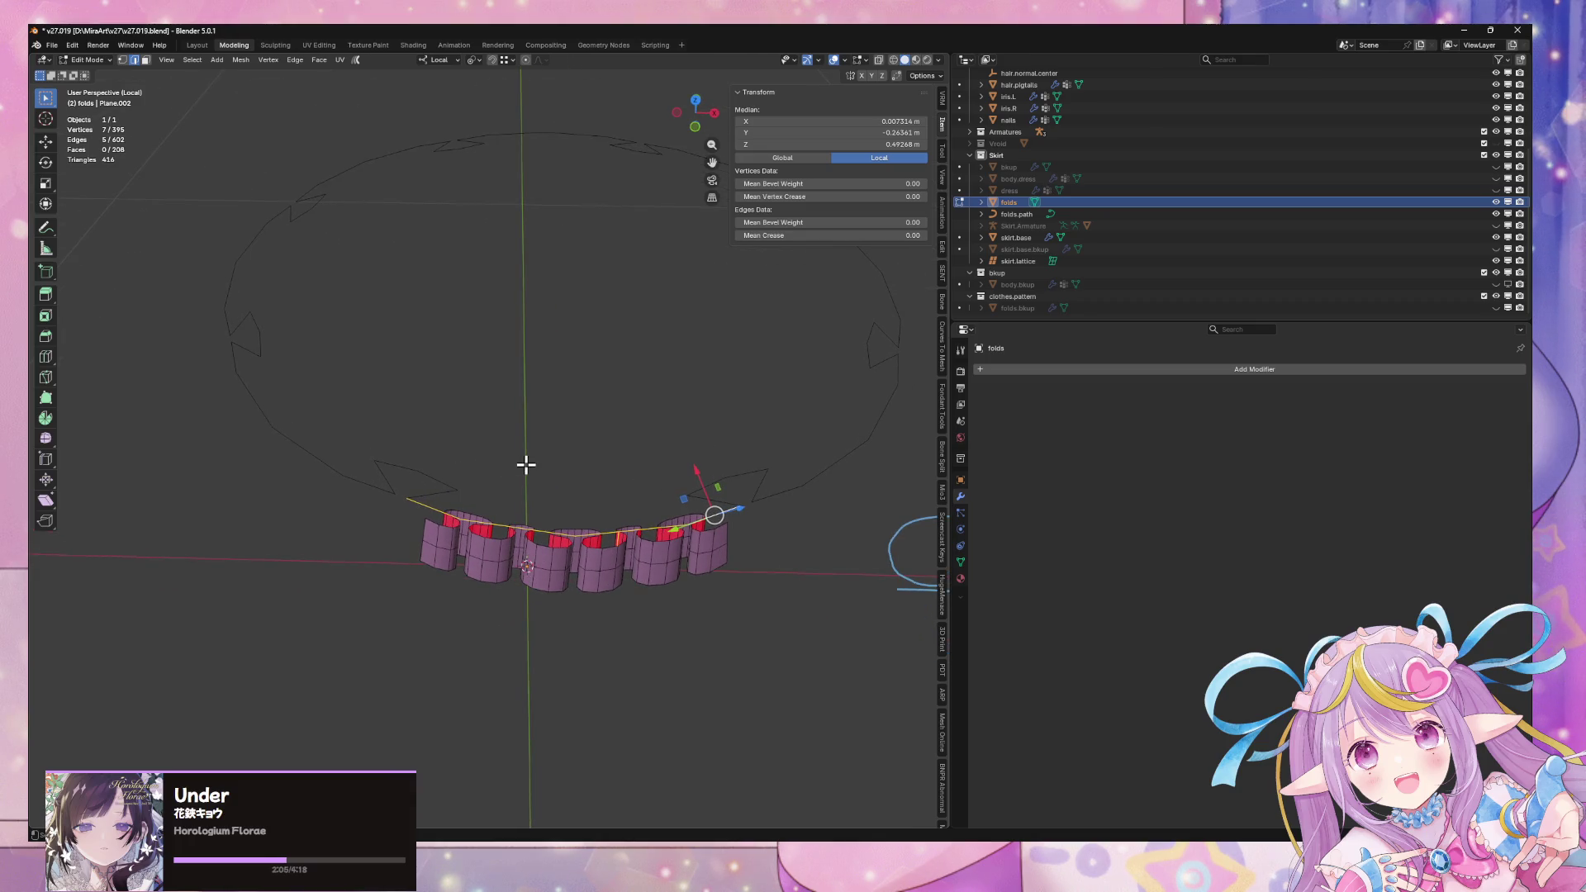
Select everything, then box-deselect the pleated folds in vertex mode, checking with hide/unhide
key("a")
mouse_move(524, 463)
middle_mouse_down()
mouse_move(535, 439)
mouse_move(446, 372)
mouse_move(387, 363)
middle_mouse_up()
left_click_drag(386, 363, 786, 452, "ctrl")
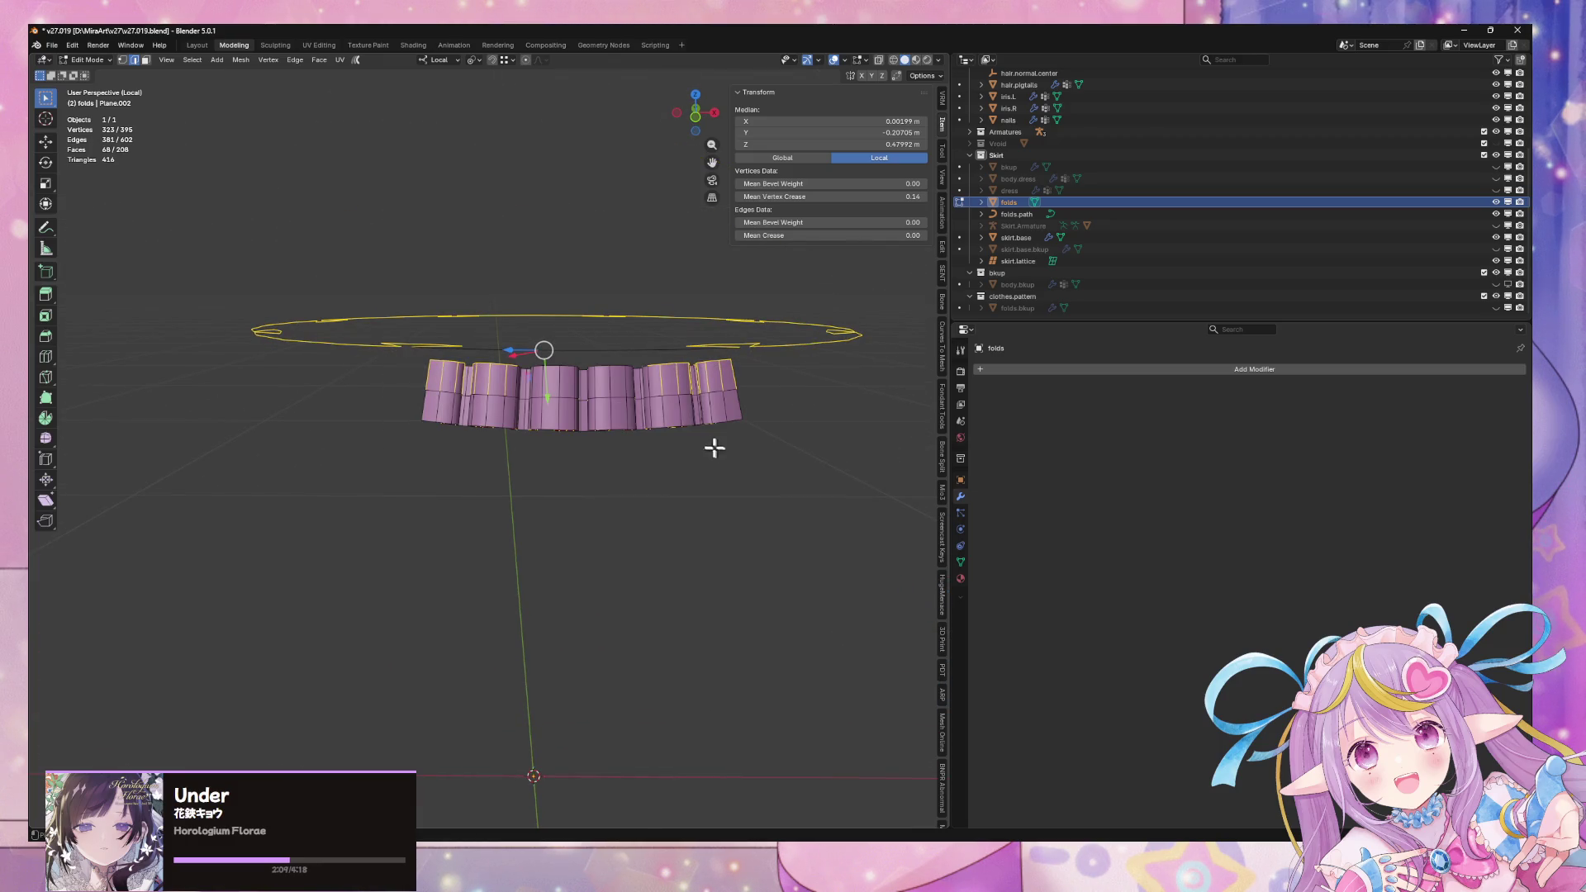
key("1")
mouse_move(404, 357)
left_mouse_down("ctrl")
mouse_move(495, 429)
mouse_move(767, 512)
left_mouse_up("ctrl")
left_click_drag(753, 450, 520, 360, "ctrl")
mouse_move(549, 364)
middle_mouse_down()
mouse_move(669, 452)
mouse_move(595, 432)
mouse_move(669, 442)
middle_mouse_up()
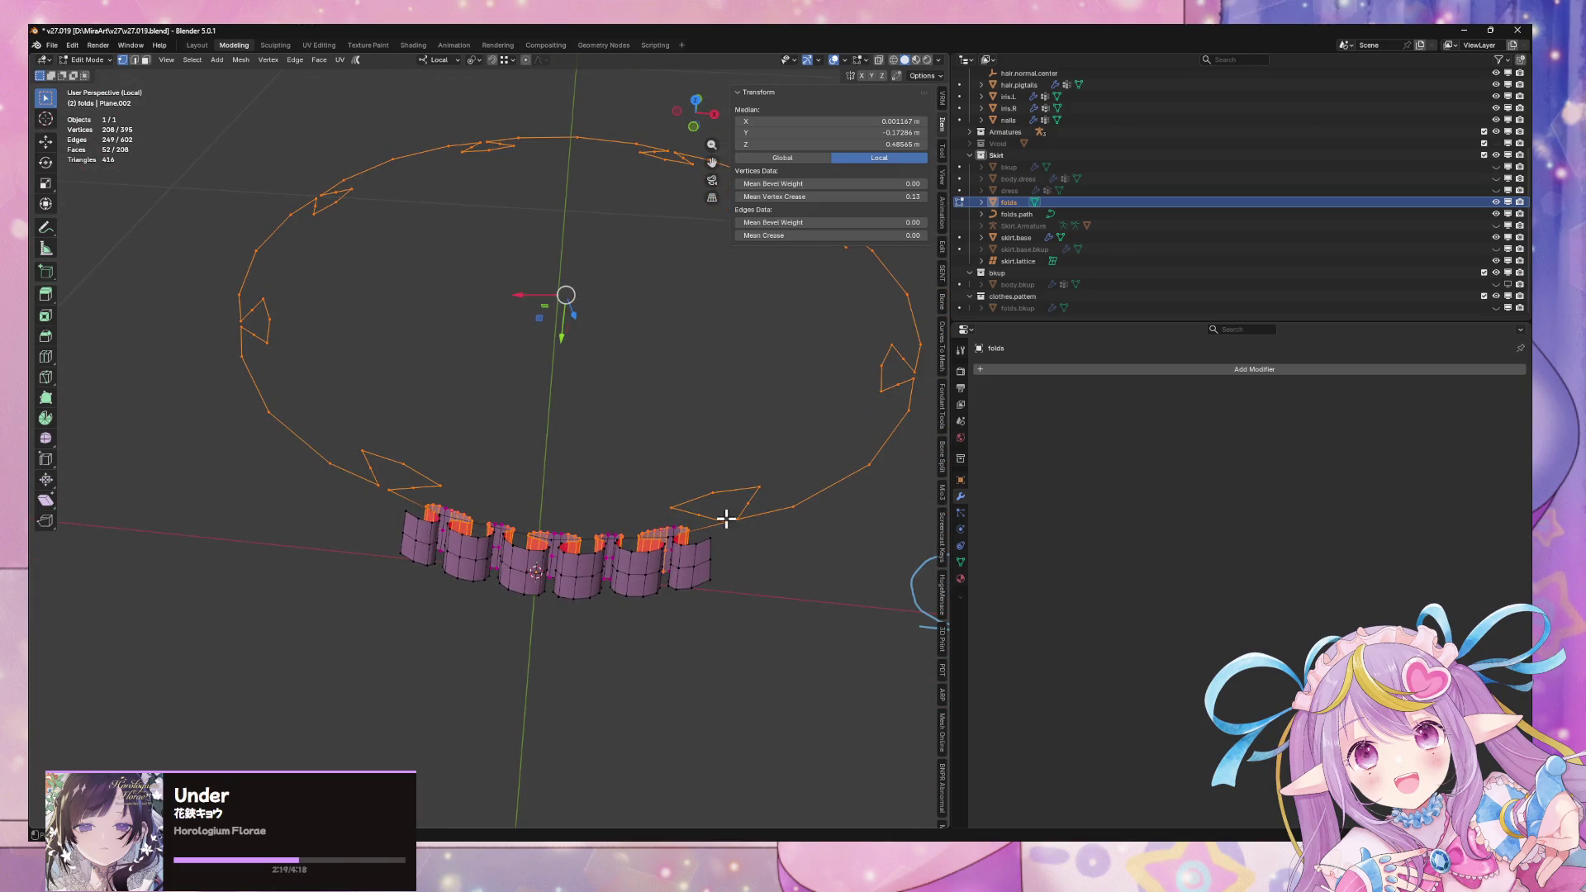
right_click(582, 437)
key("h")
middle_click_drag(609, 454, 669, 464)
key("alt+h")
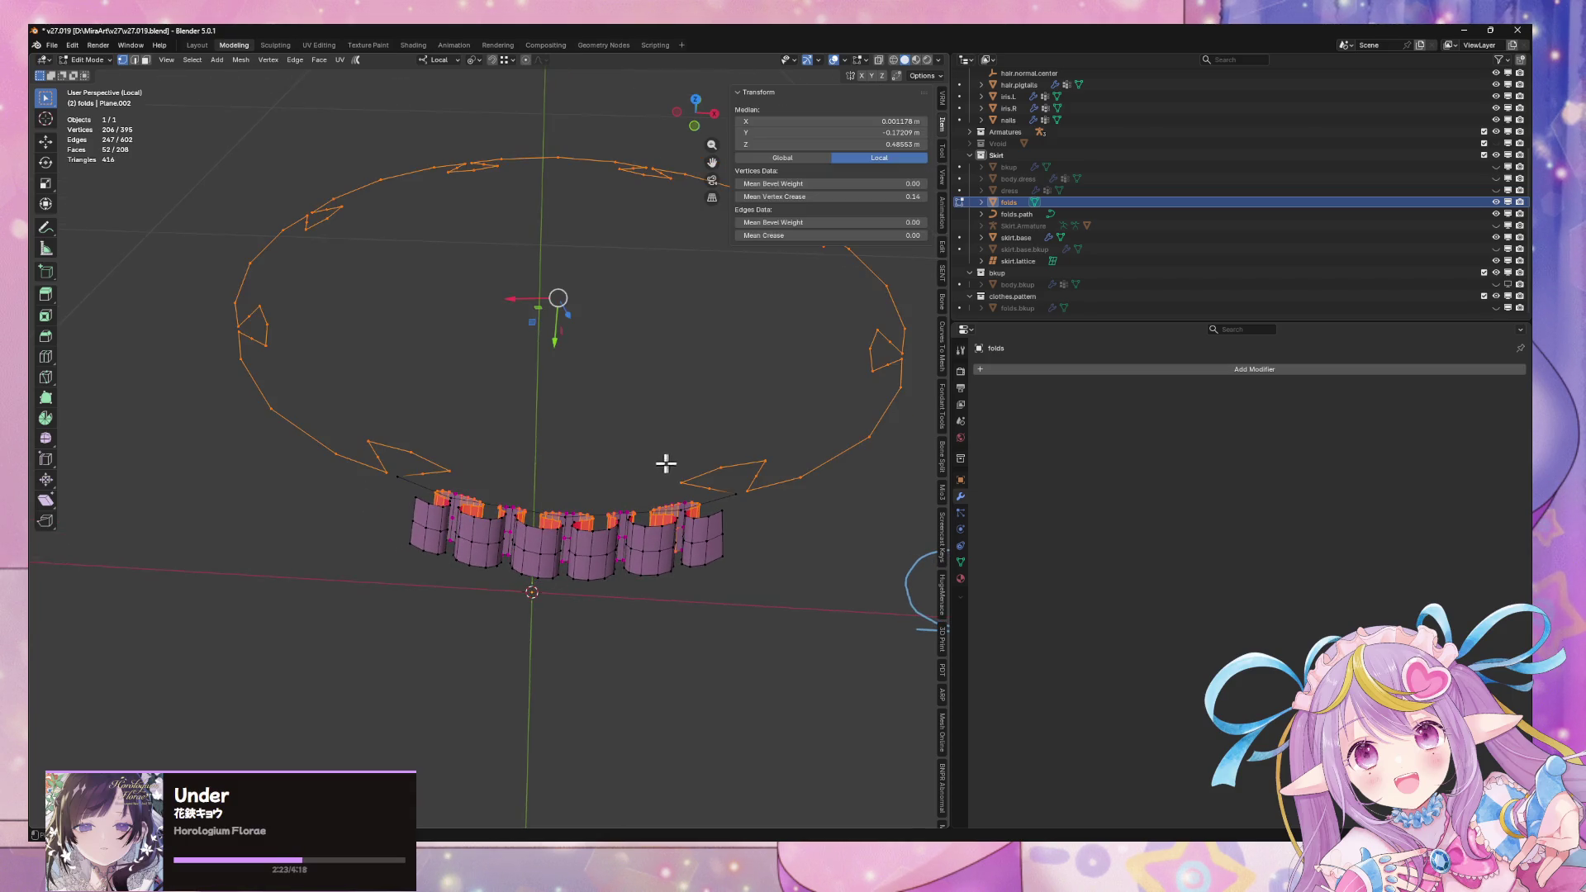
Deselect the remaining fold vertices and delete the selected ring vertices, leaving 320 vertices
mouse_move(516, 483)
middle_mouse_down()
mouse_move(524, 413)
mouse_move(455, 376)
middle_mouse_up()
left_click_drag(441, 357, 772, 460, "ctrl")
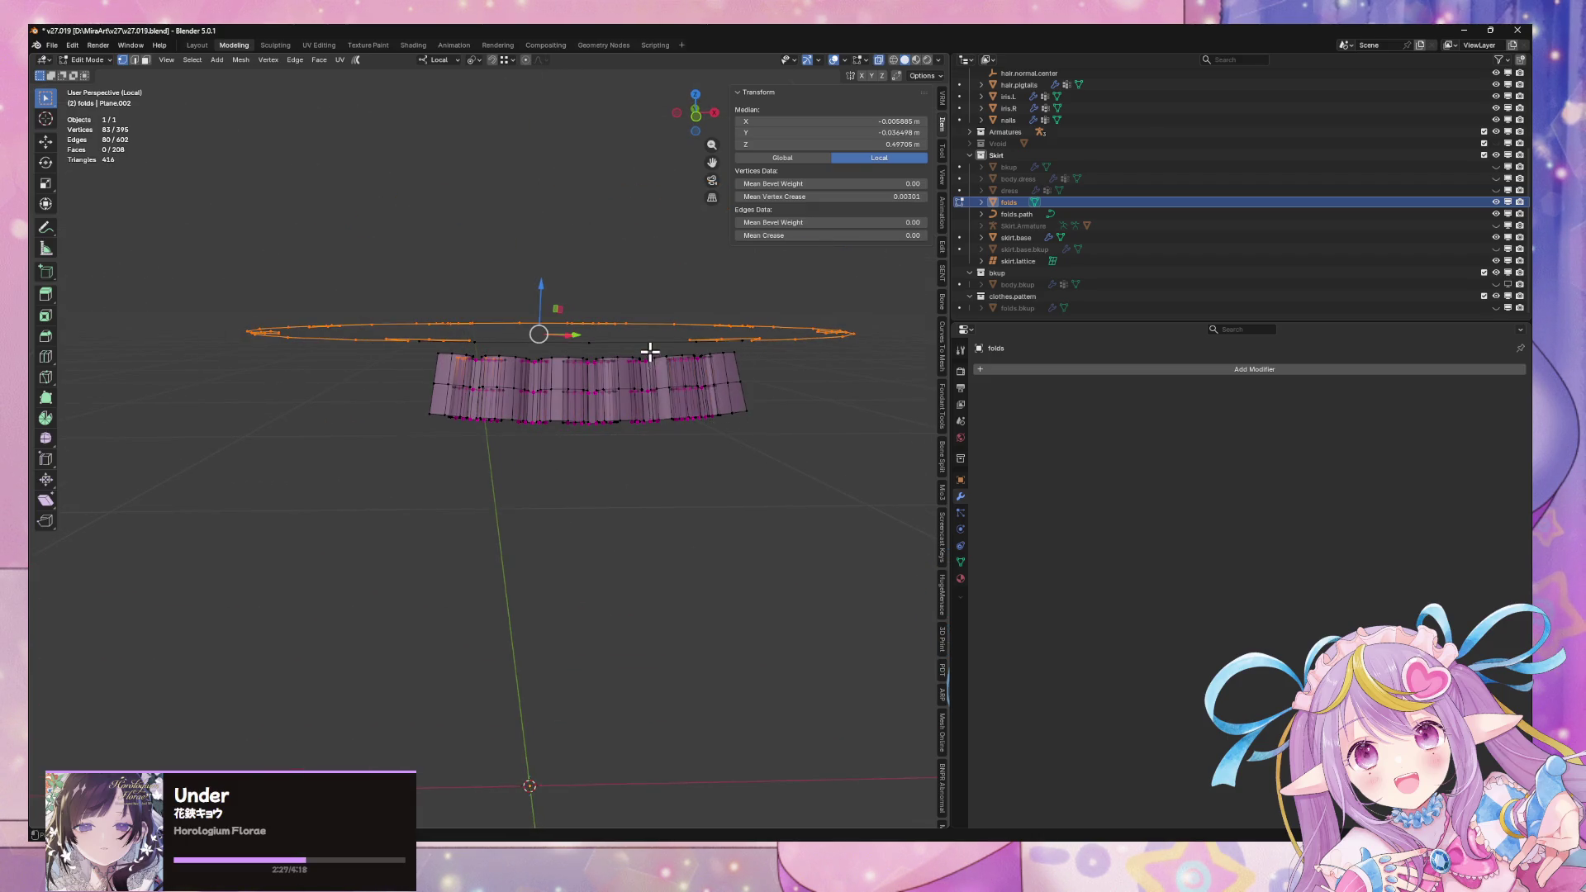
middle_click_drag(650, 352, 726, 432)
mouse_move(434, 362)
left_mouse_down()
mouse_move(485, 379)
mouse_move(571, 463)
left_mouse_up()
mouse_move(573, 425)
middle_mouse_down()
mouse_move(574, 485)
mouse_move(556, 454)
mouse_move(564, 399)
mouse_move(569, 450)
middle_mouse_up()
left_click_drag(421, 432, 769, 578, "ctrl")
key("x")
left_click(762, 556)
mouse_move(765, 553)
middle_mouse_down()
mouse_move(749, 526)
mouse_move(612, 460)
mouse_move(618, 434)
middle_mouse_up()
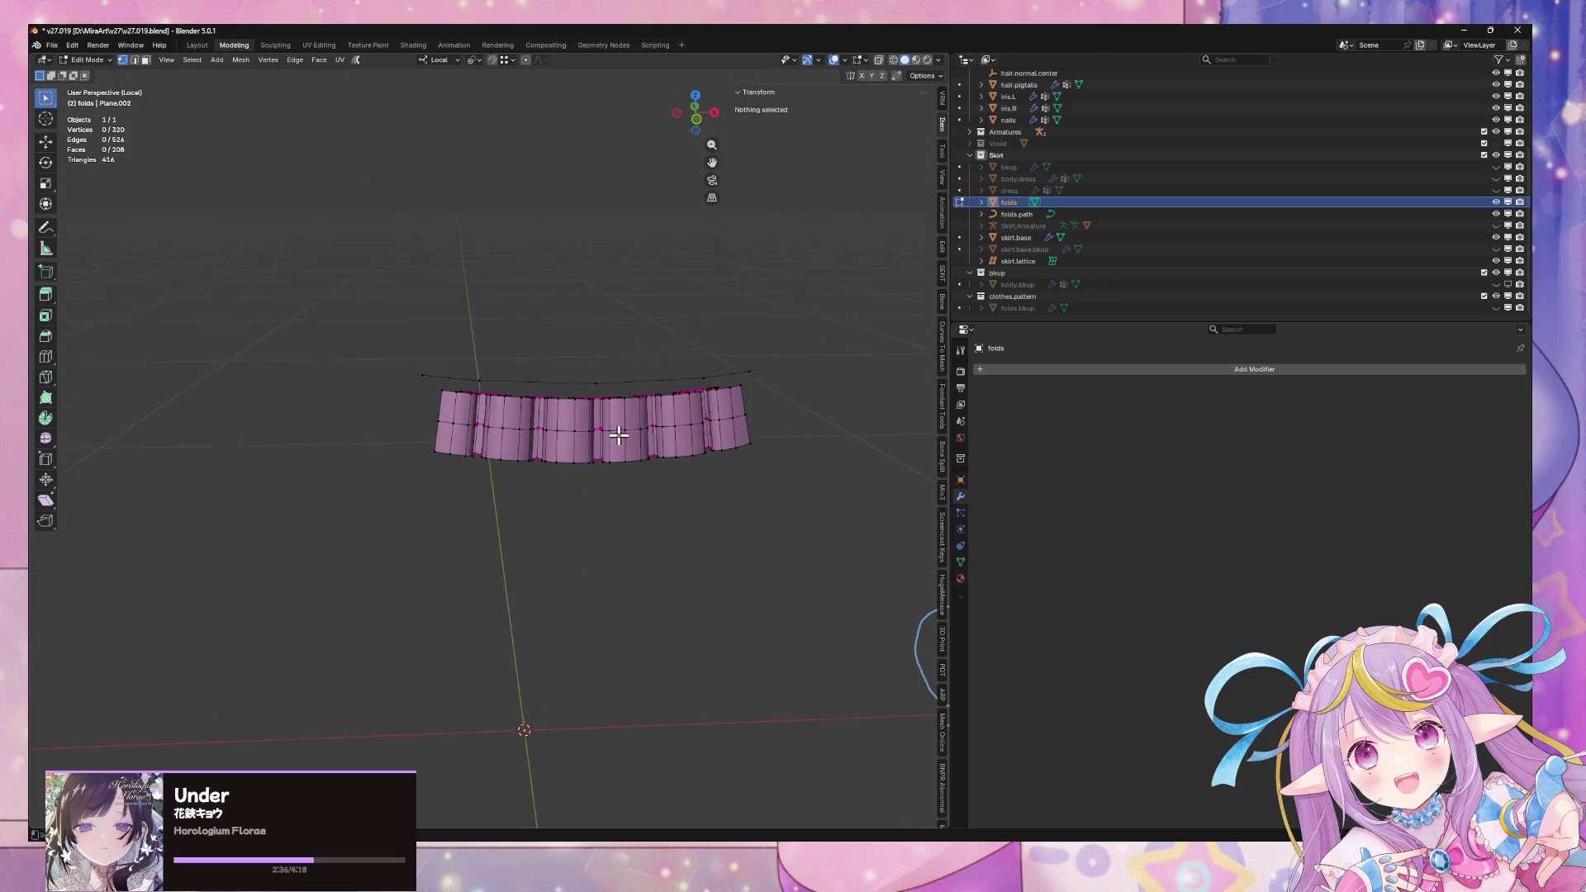
Try bridging the edge line directly to the fold rims, then undo it
left_click(579, 376, "alt")
left_click(554, 397, "alt+shift")
right_click(702, 429)
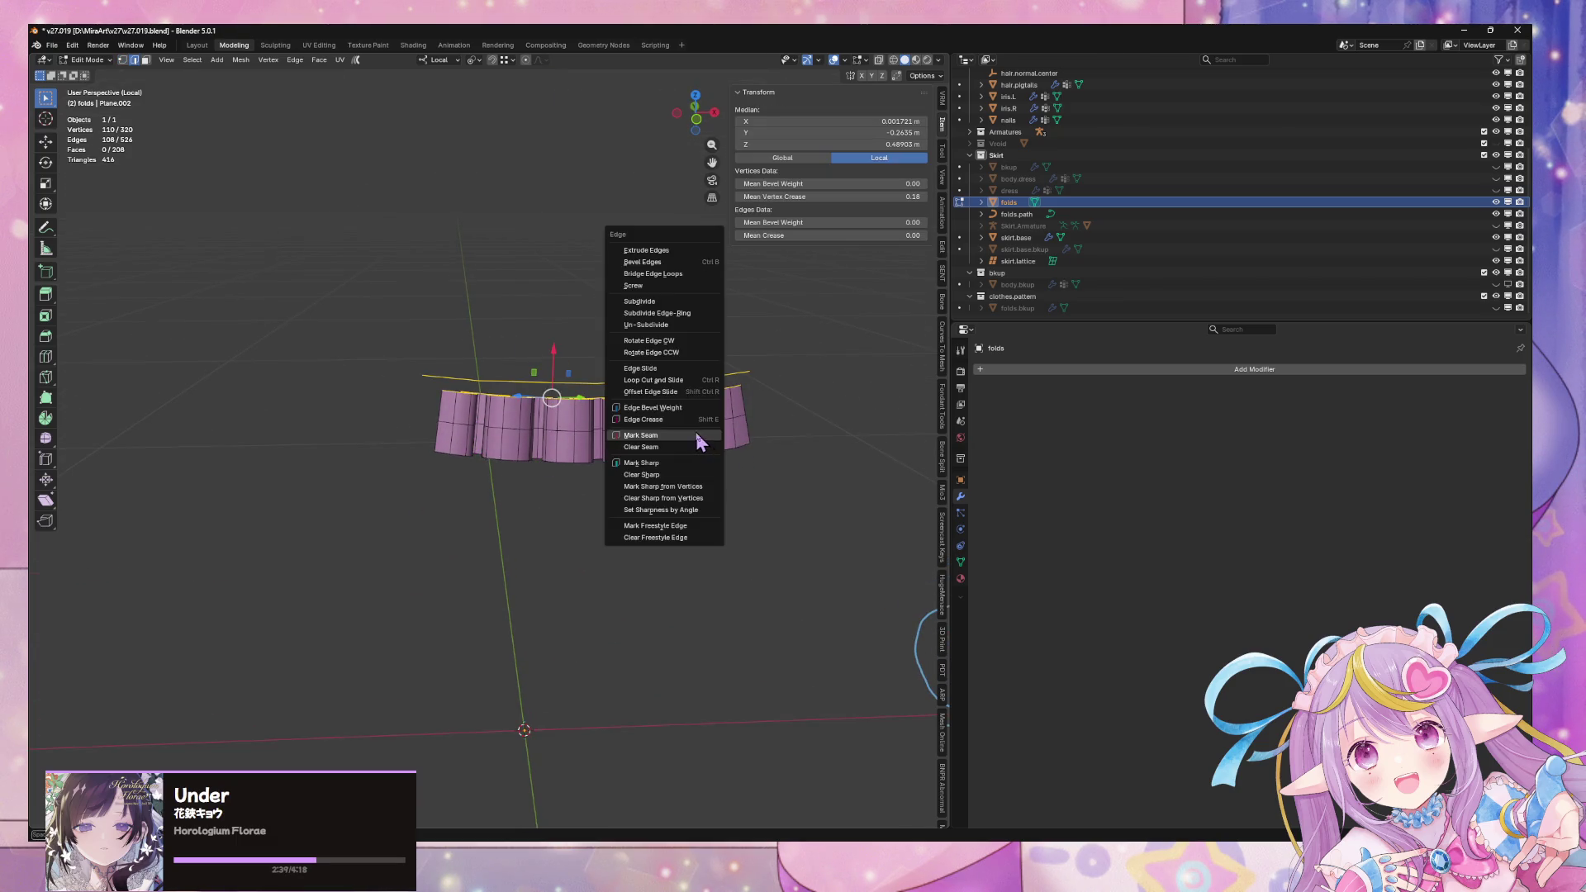
key("Escape")
key("ctrl+e")
left_click(790, 410)
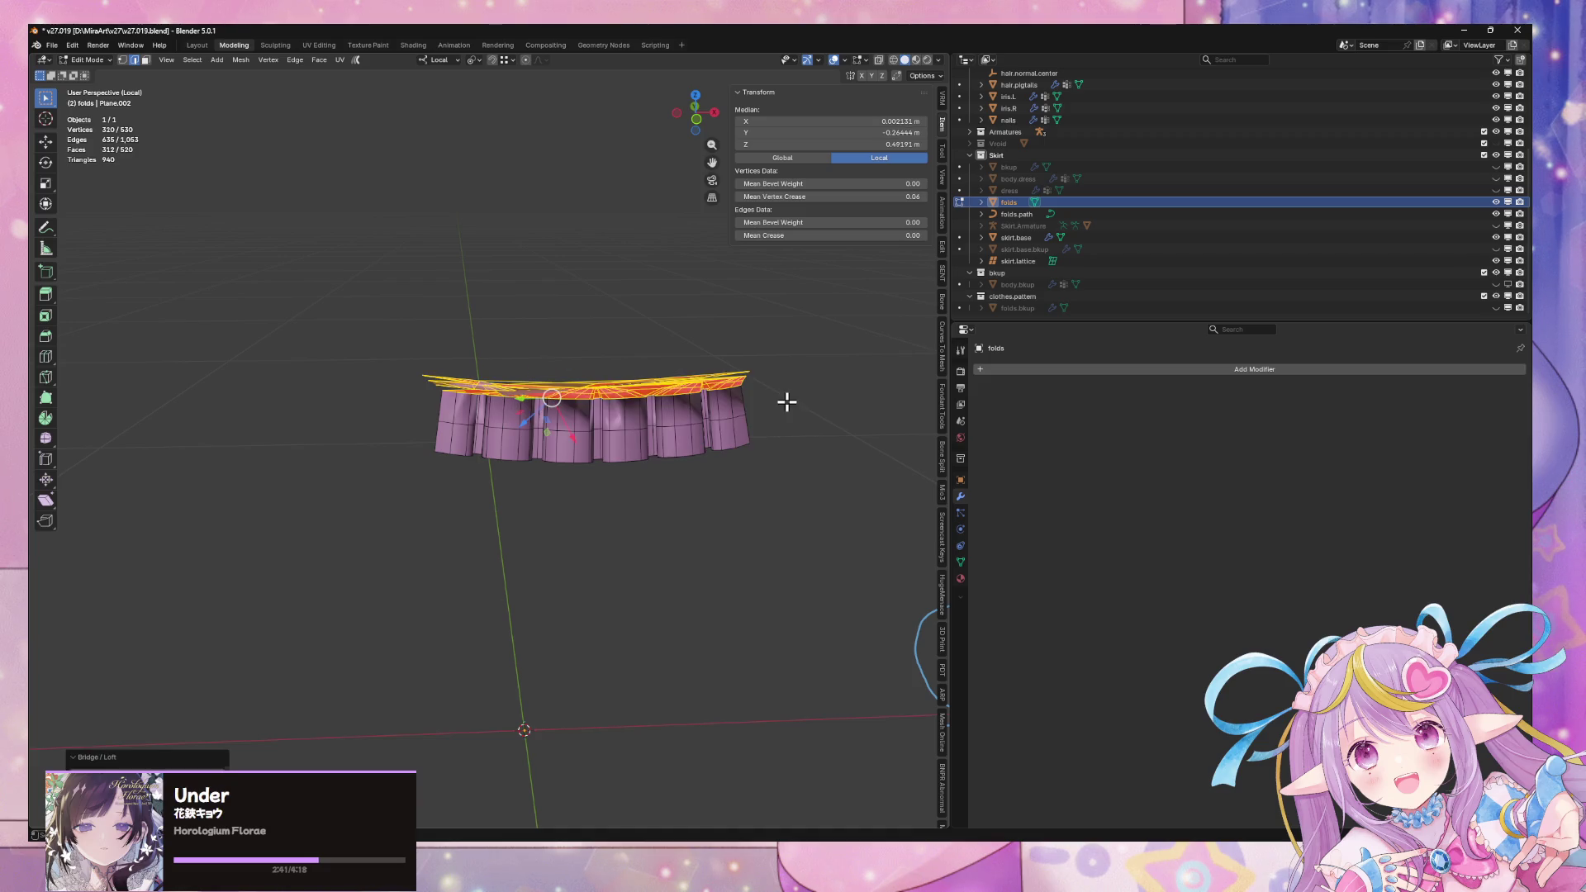
scroll(764, 430, "up", 3)
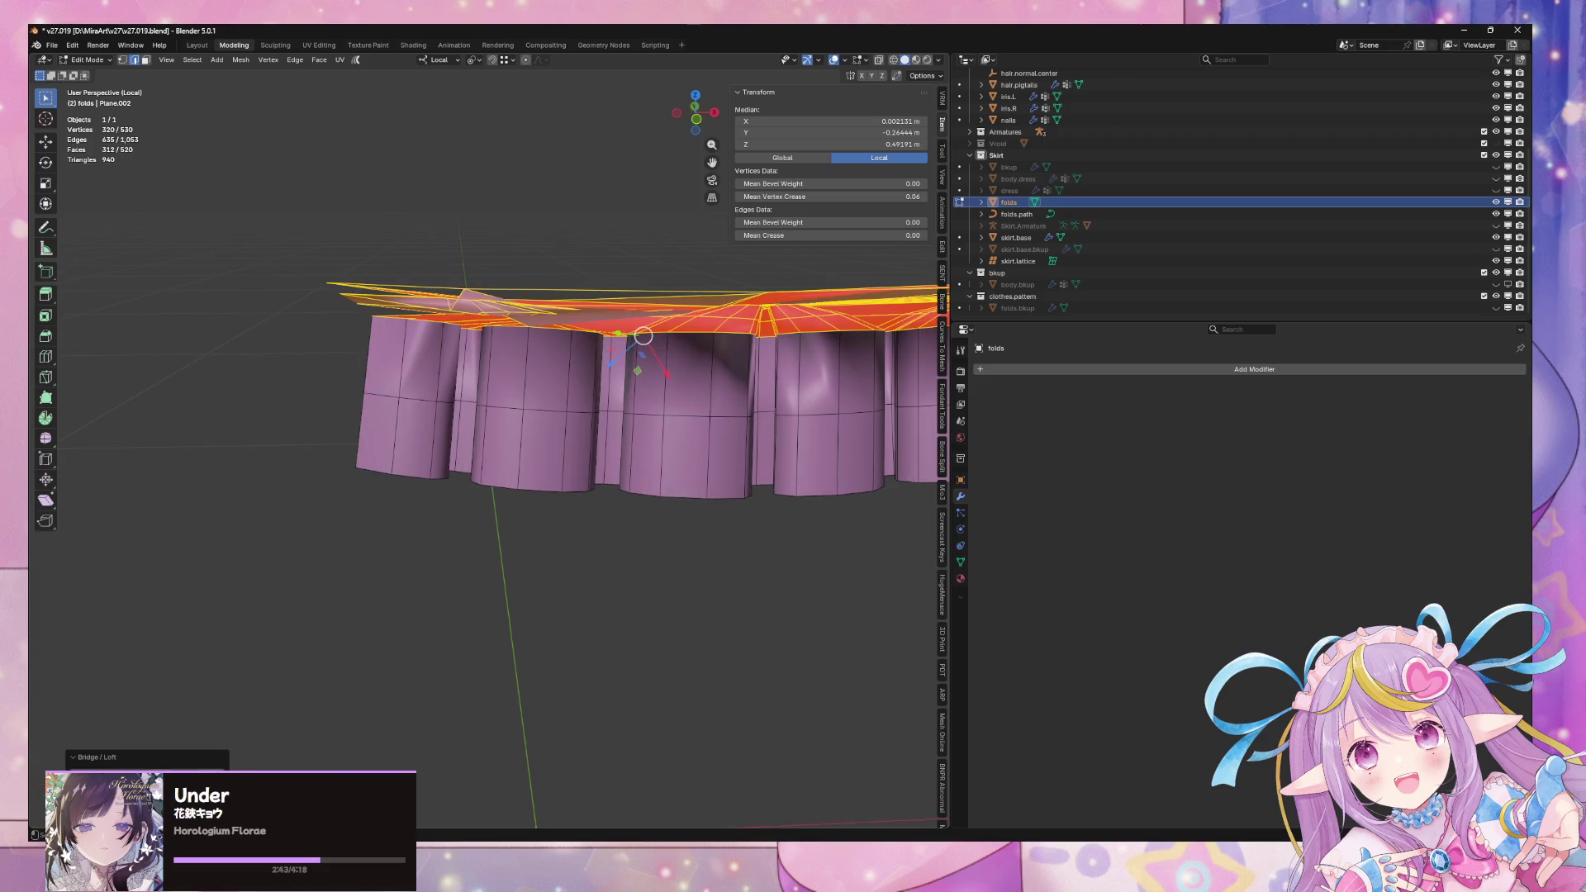
key("Escape")
mouse_move(475, 522)
middle_mouse_down()
mouse_move(325, 537)
mouse_move(567, 512)
middle_mouse_up()
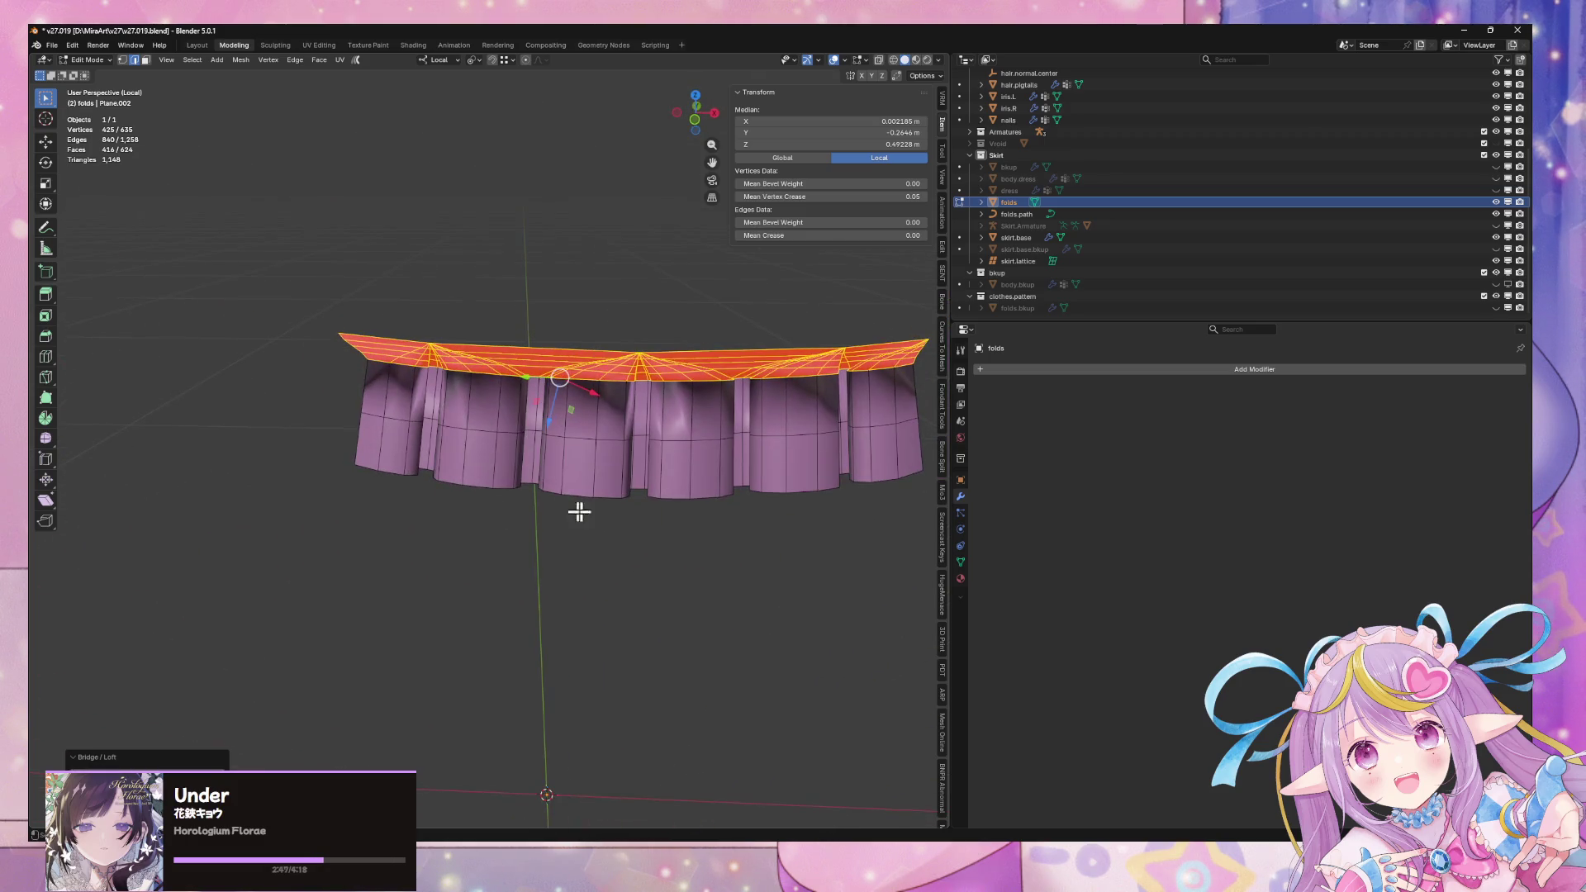
key("ctrl+z")
Extrude the edge line above the folds upward into a band
left_click(578, 339, "alt")
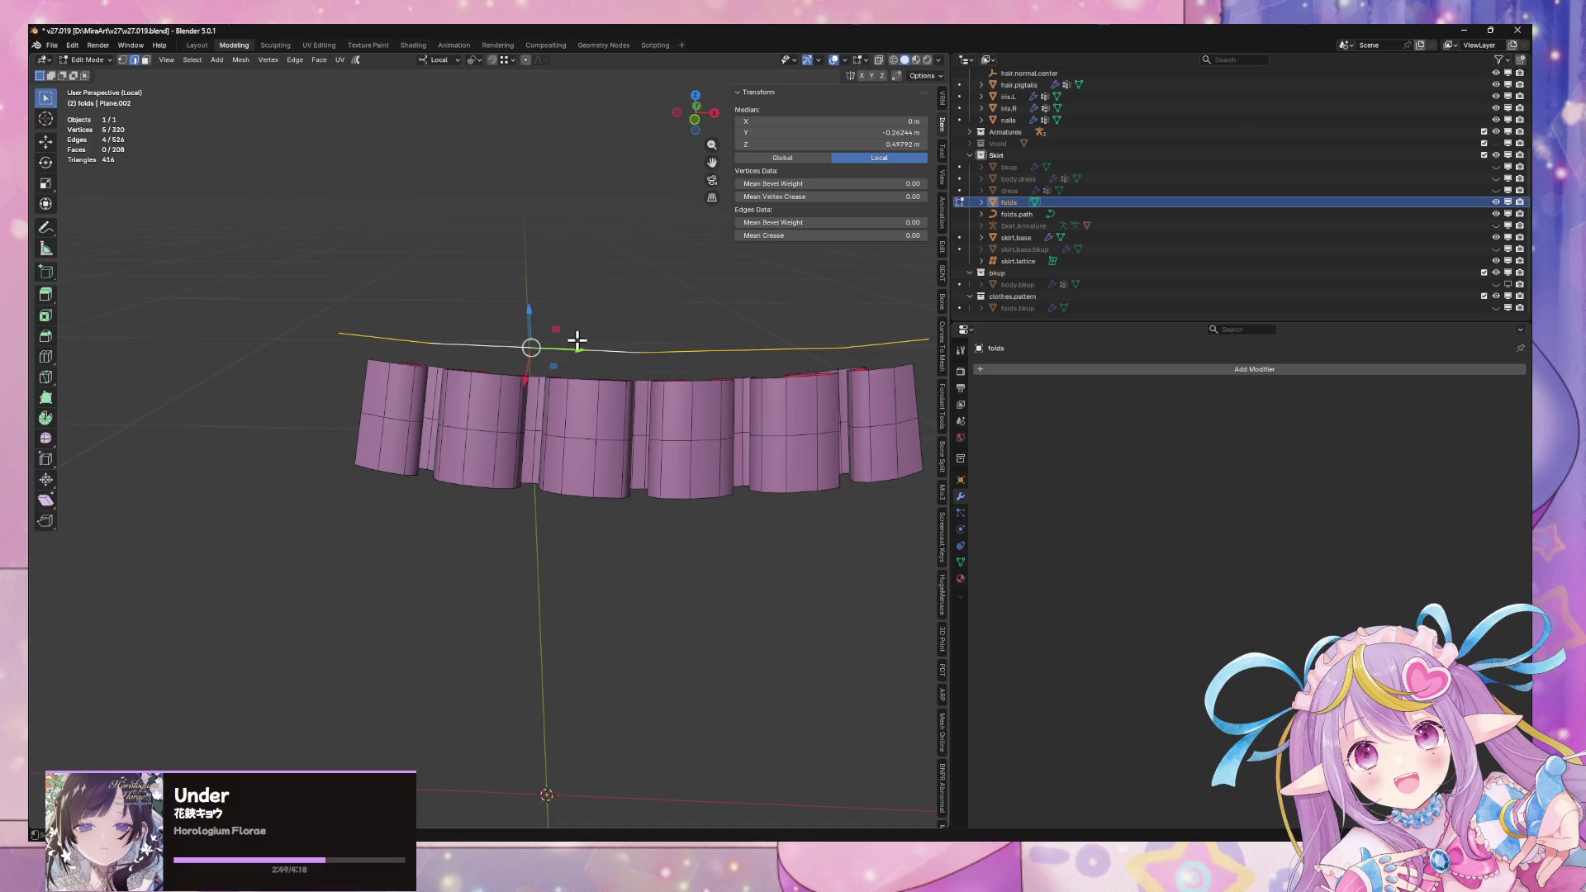
key("e")
left_click(625, 321)
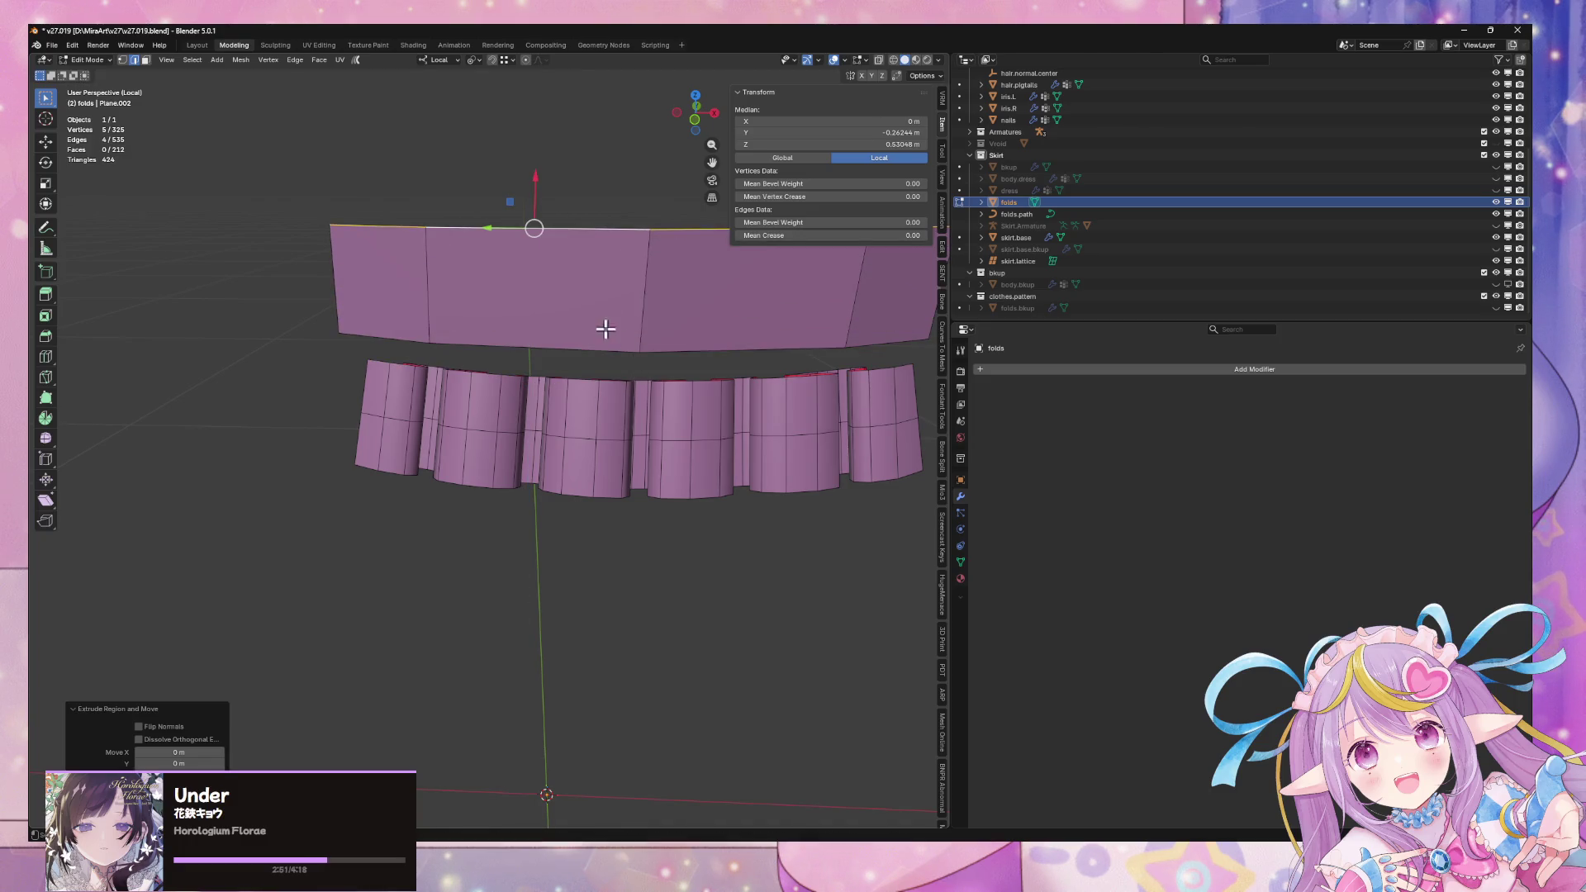
Bridge the band's bottom edge loop to the folds' top loop with LoopTools Bridge
left_click(571, 343, "alt")
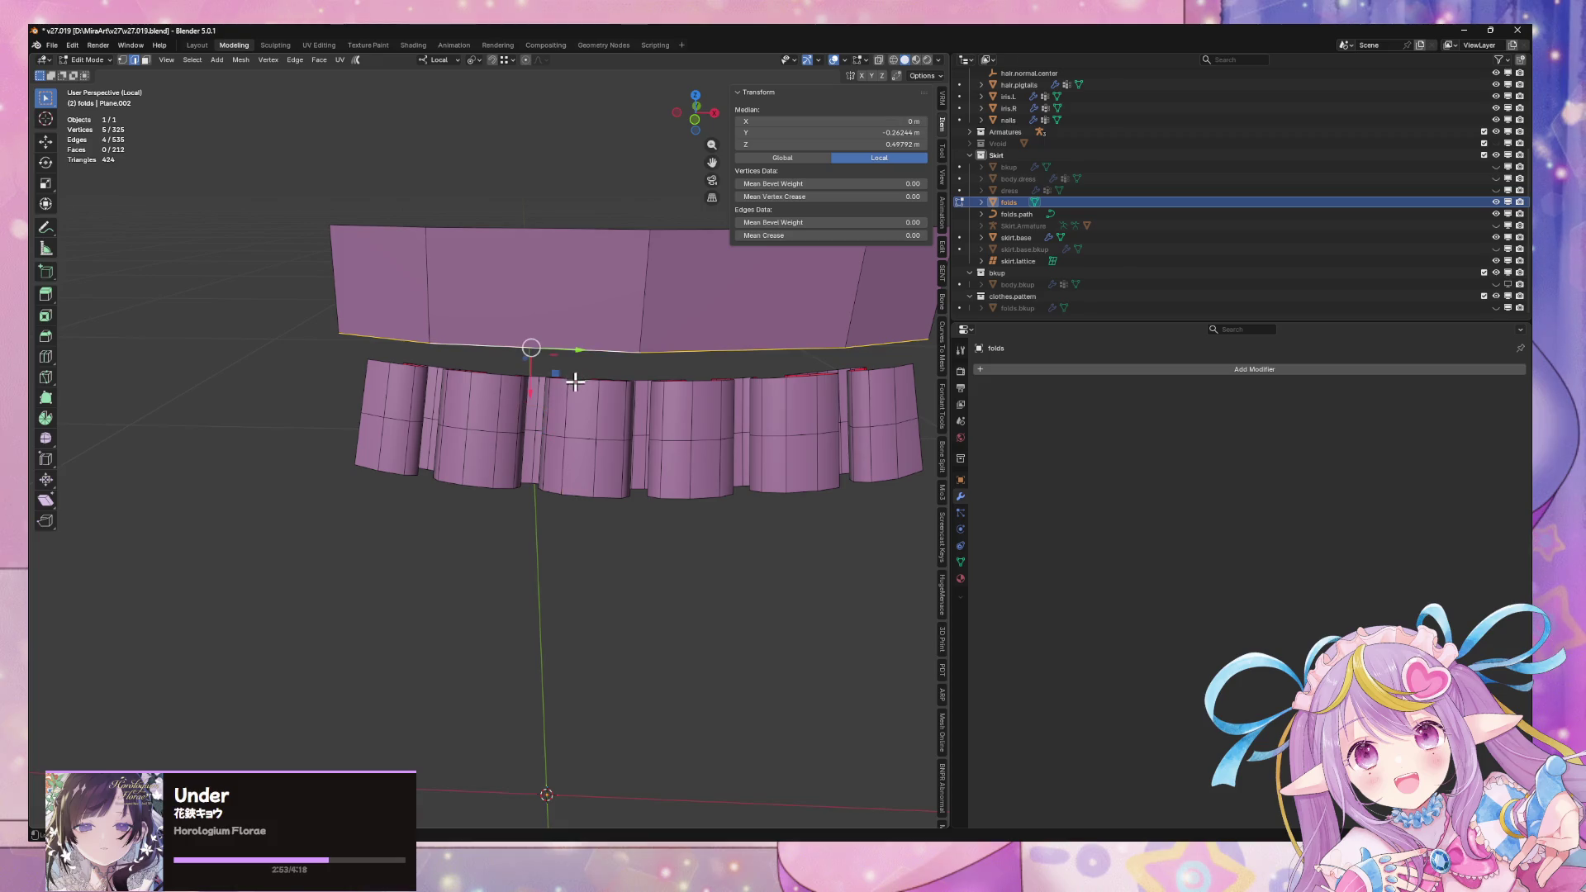
left_click(566, 379, "alt+shift")
key("ctrl+e")
left_click(623, 230)
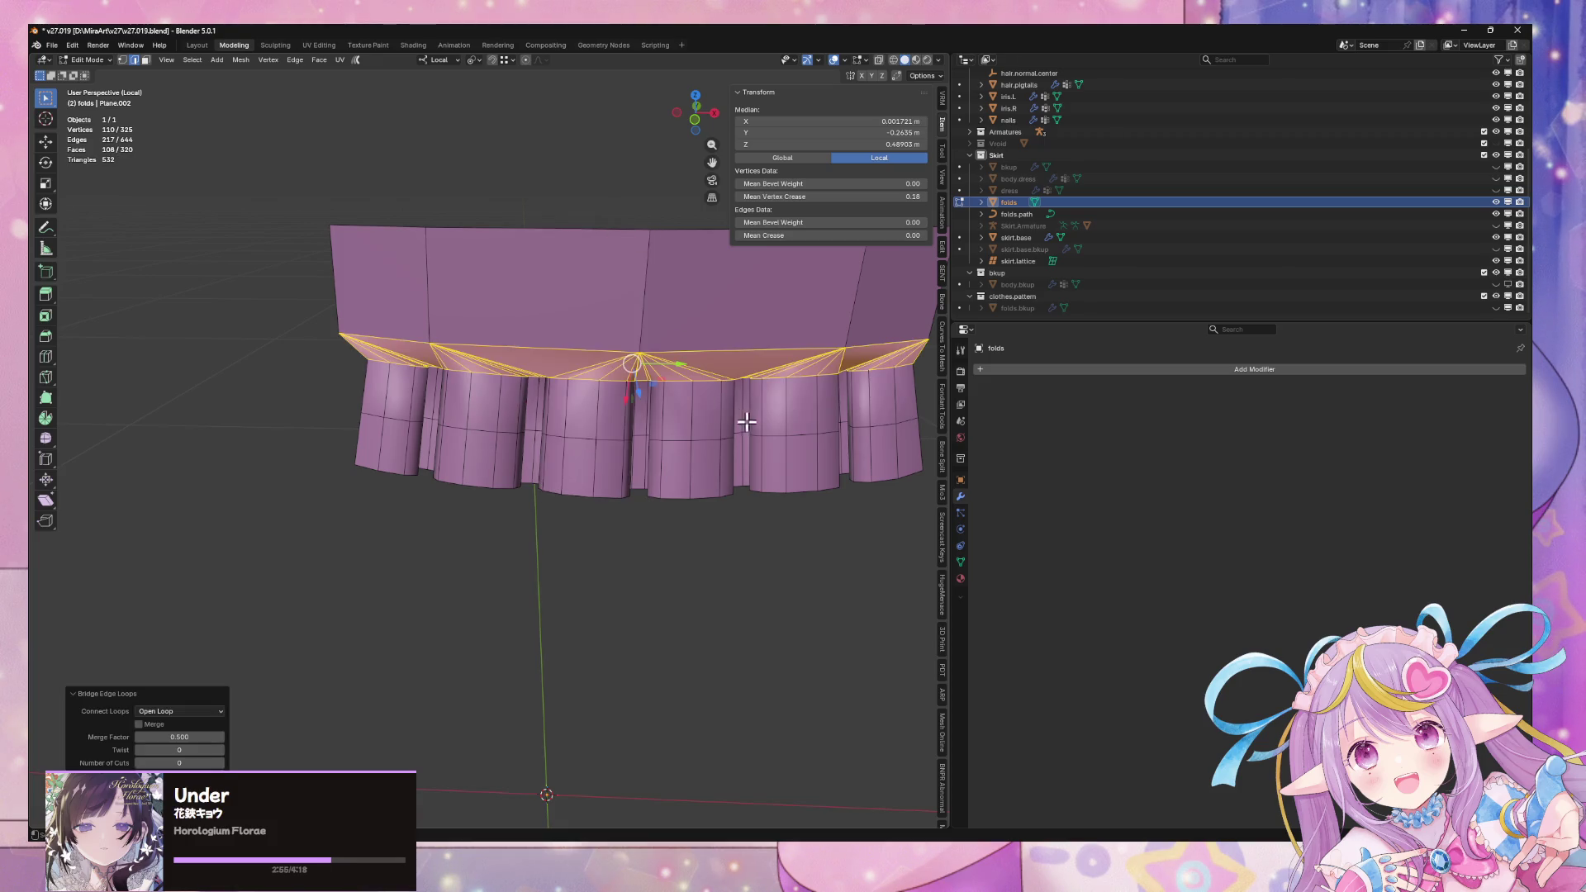
key("ctrl+z")
right_click(755, 438)
mouse_move(756, 438)
left_click(820, 431)
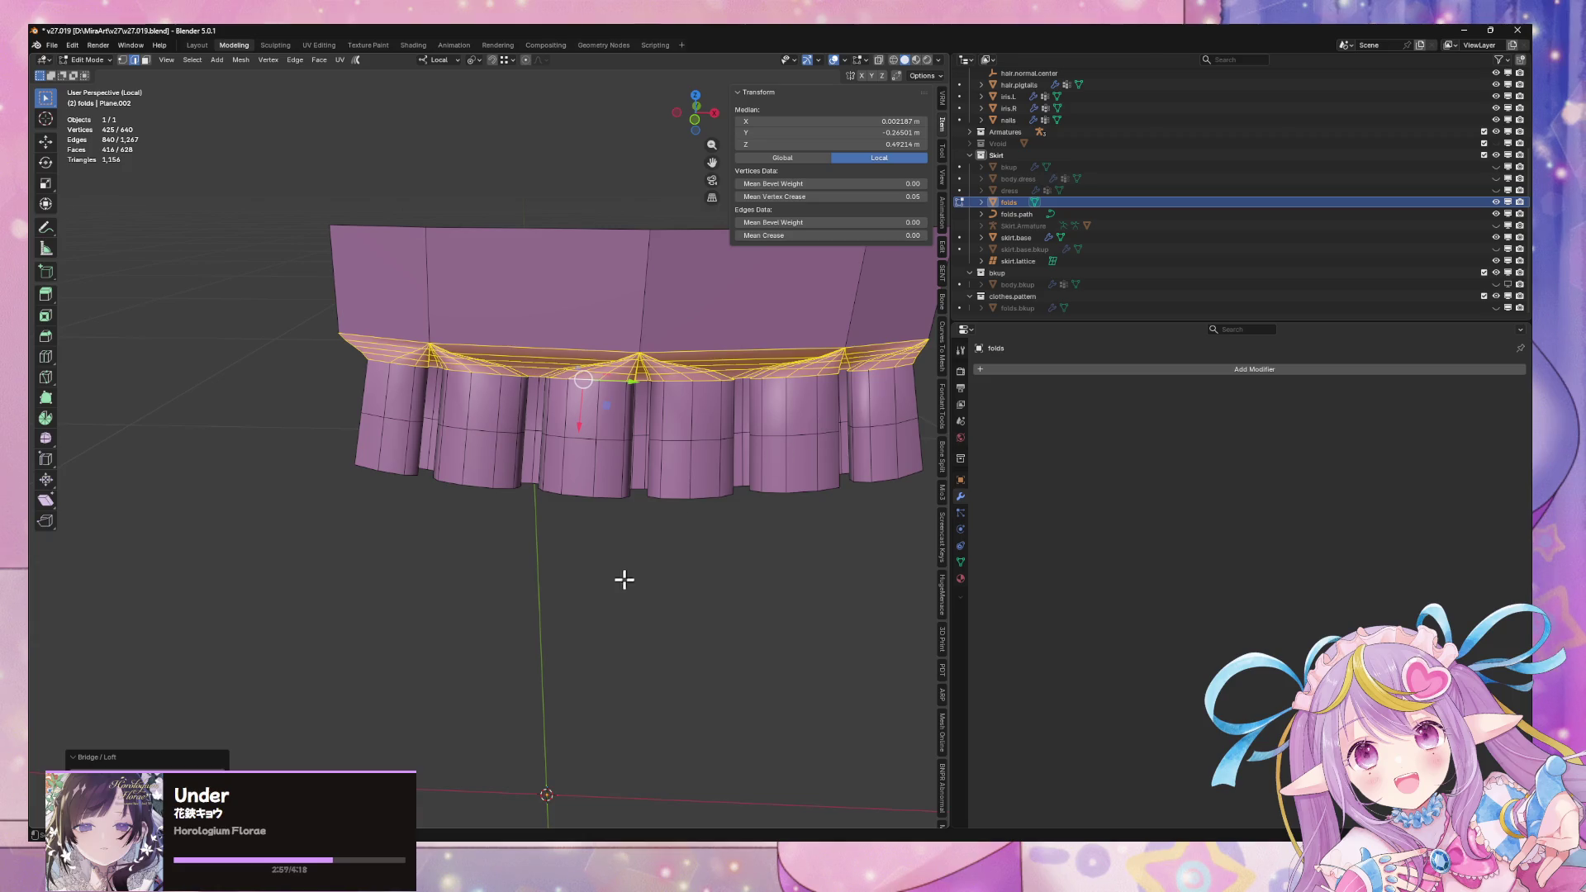
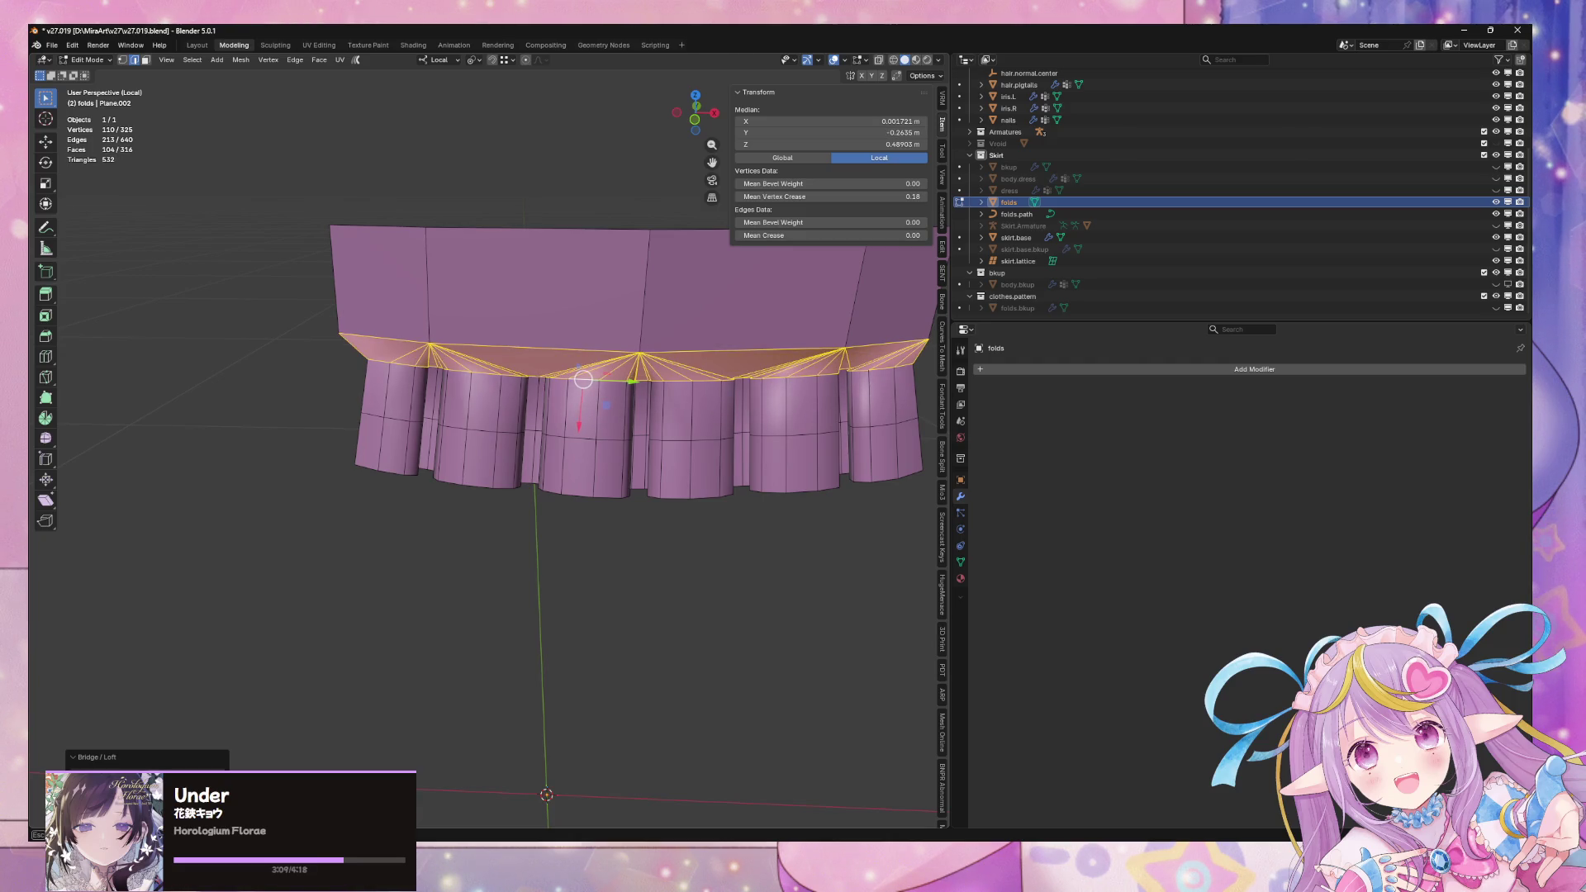
Run Smooth Vertices on the fan bridge at strength 0.409, then return to Object Mode
mouse_move(631, 589)
middle_mouse_down()
mouse_move(541, 573)
mouse_move(623, 655)
mouse_move(608, 652)
mouse_move(757, 665)
mouse_move(612, 691)
middle_mouse_up()
scroll(717, 628, "up", 5)
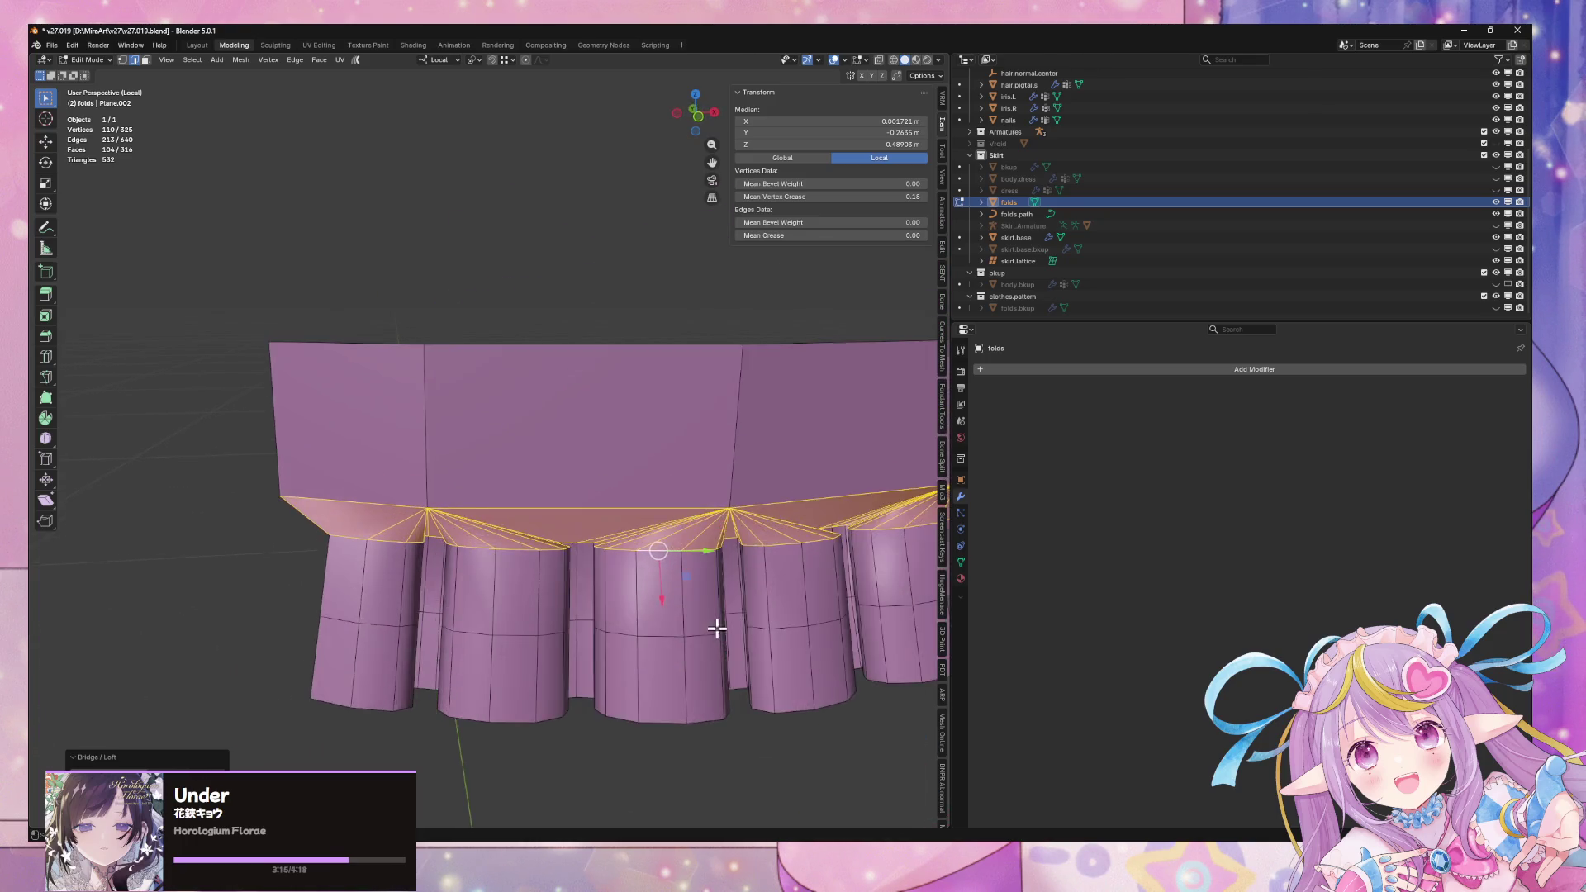
scroll(717, 629, "down", 1)
key("F3")
left_click(804, 611)
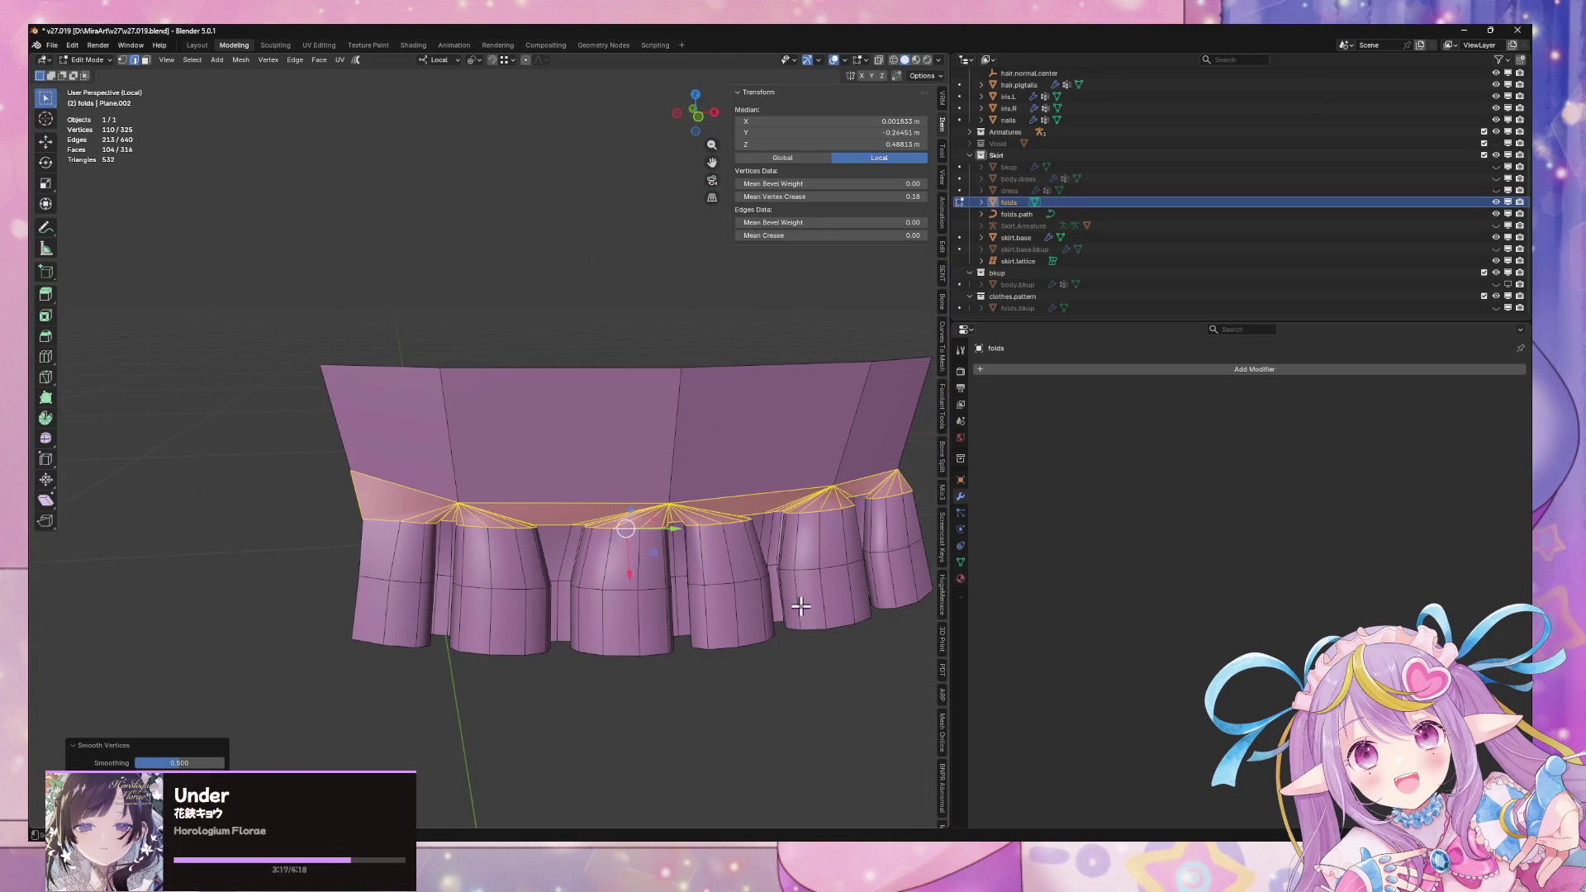
middle_click_drag(648, 584, 578, 611)
left_click_drag(179, 762, 148, 763)
scroll(562, 661, "down", 4)
key("Tab")
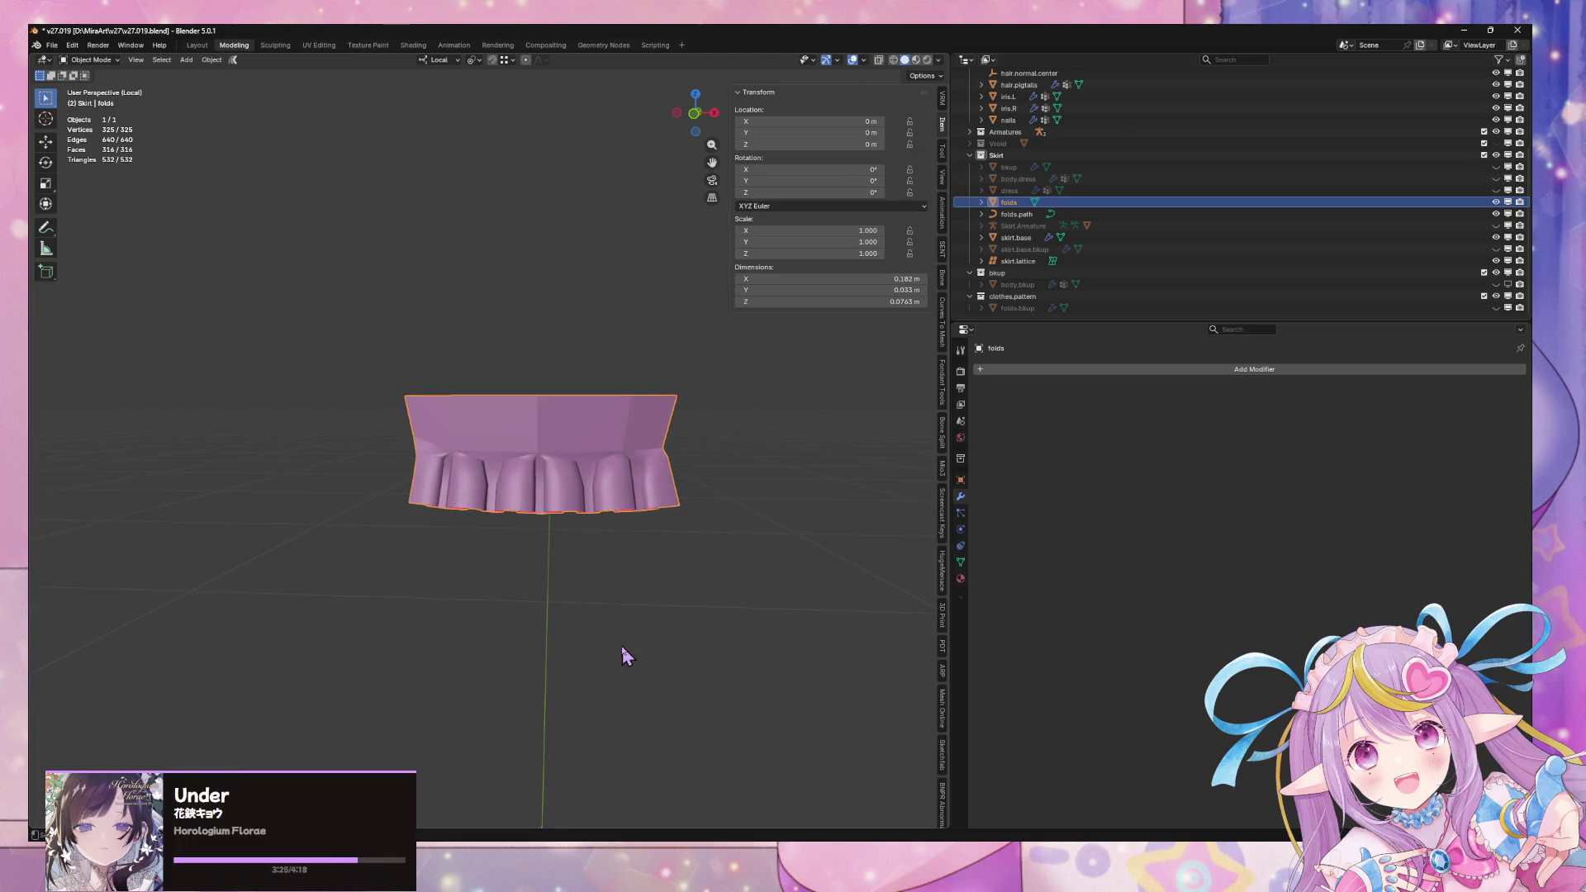
Inspect the folds mesh's vertex options without changes and frame the skirt in view
key("Tab")
scroll(587, 643, "up", 4)
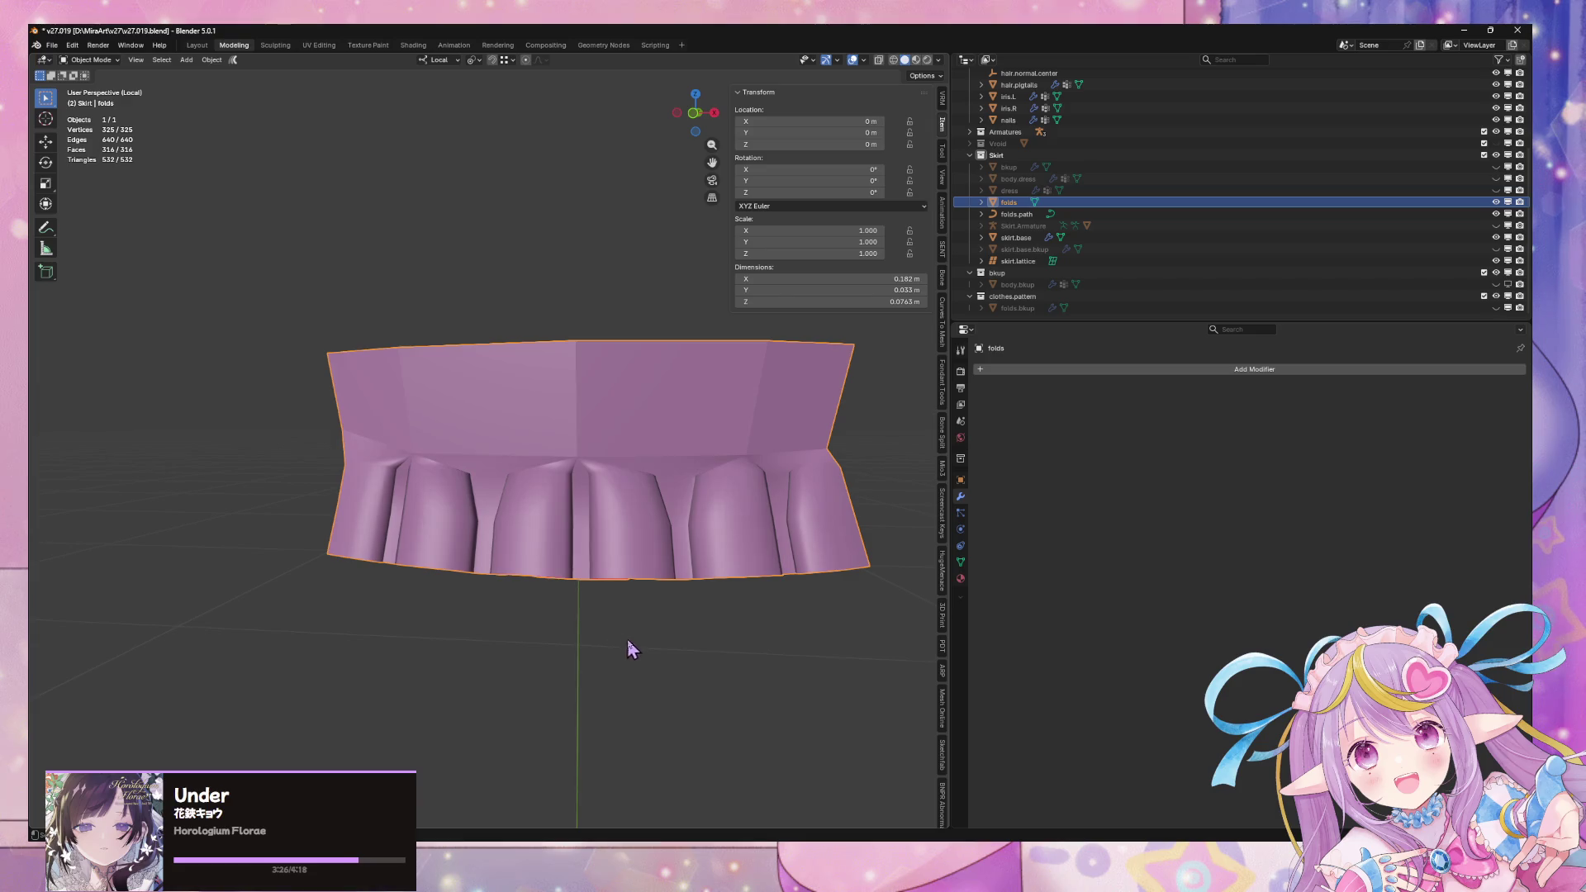
right_click(644, 485)
key("Escape")
right_click(619, 580)
key("Escape")
key("Tab")
scroll(782, 611, "down", 3)
mouse_move(779, 596)
middle_mouse_down()
mouse_move(764, 505)
mouse_move(804, 461)
mouse_move(790, 602)
mouse_move(724, 612)
middle_mouse_up()
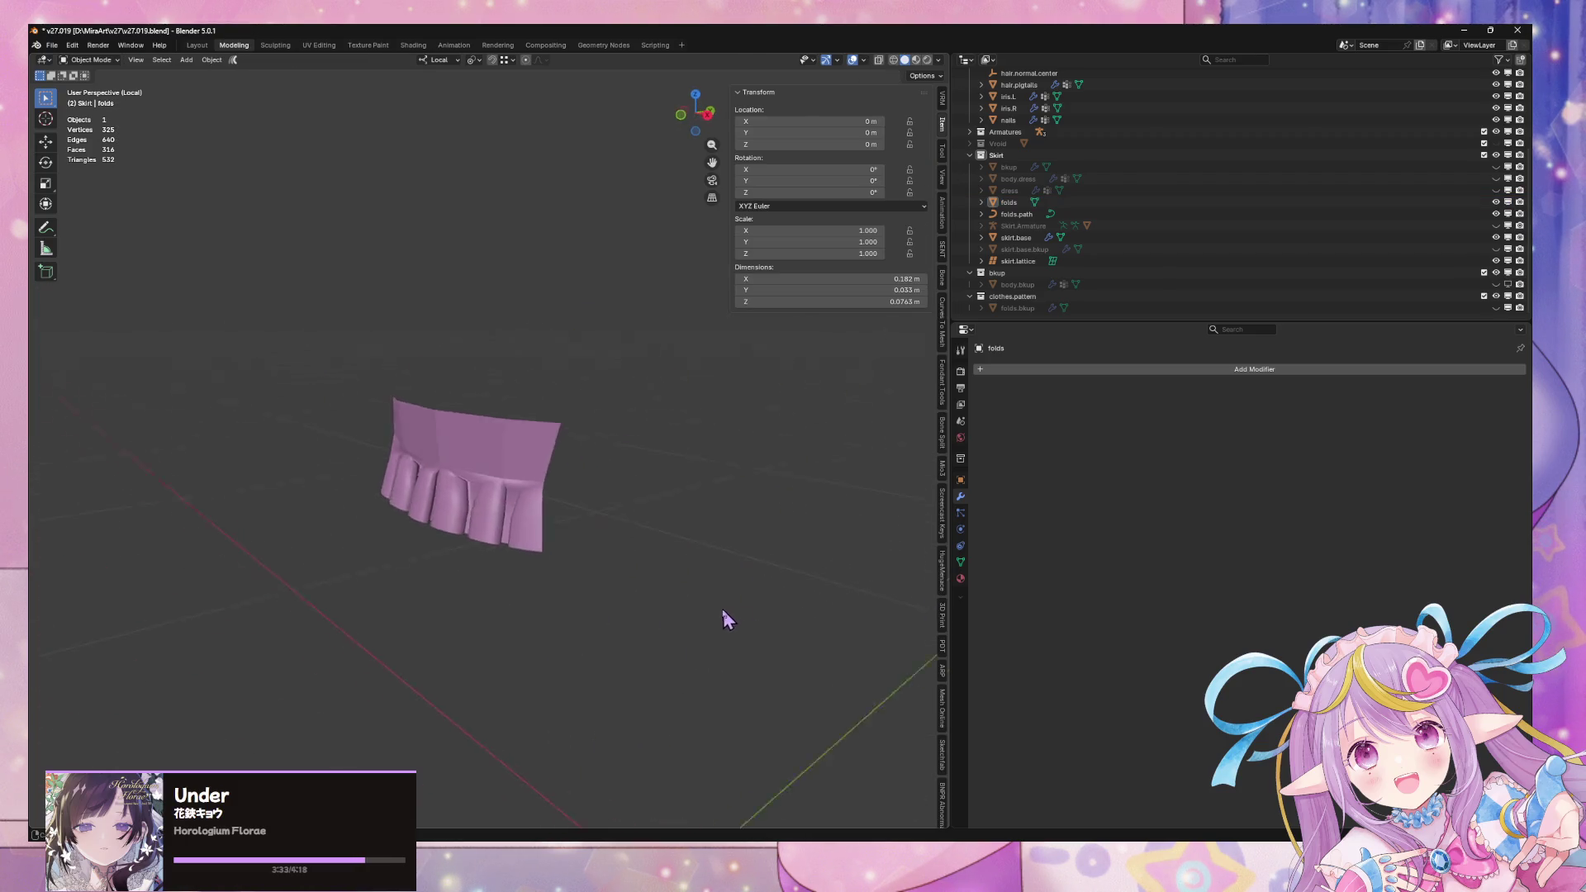
key("KP_Decimal")
Select the fan bridge region, delete only its faces, and select the band's top edge loop
key("Tab")
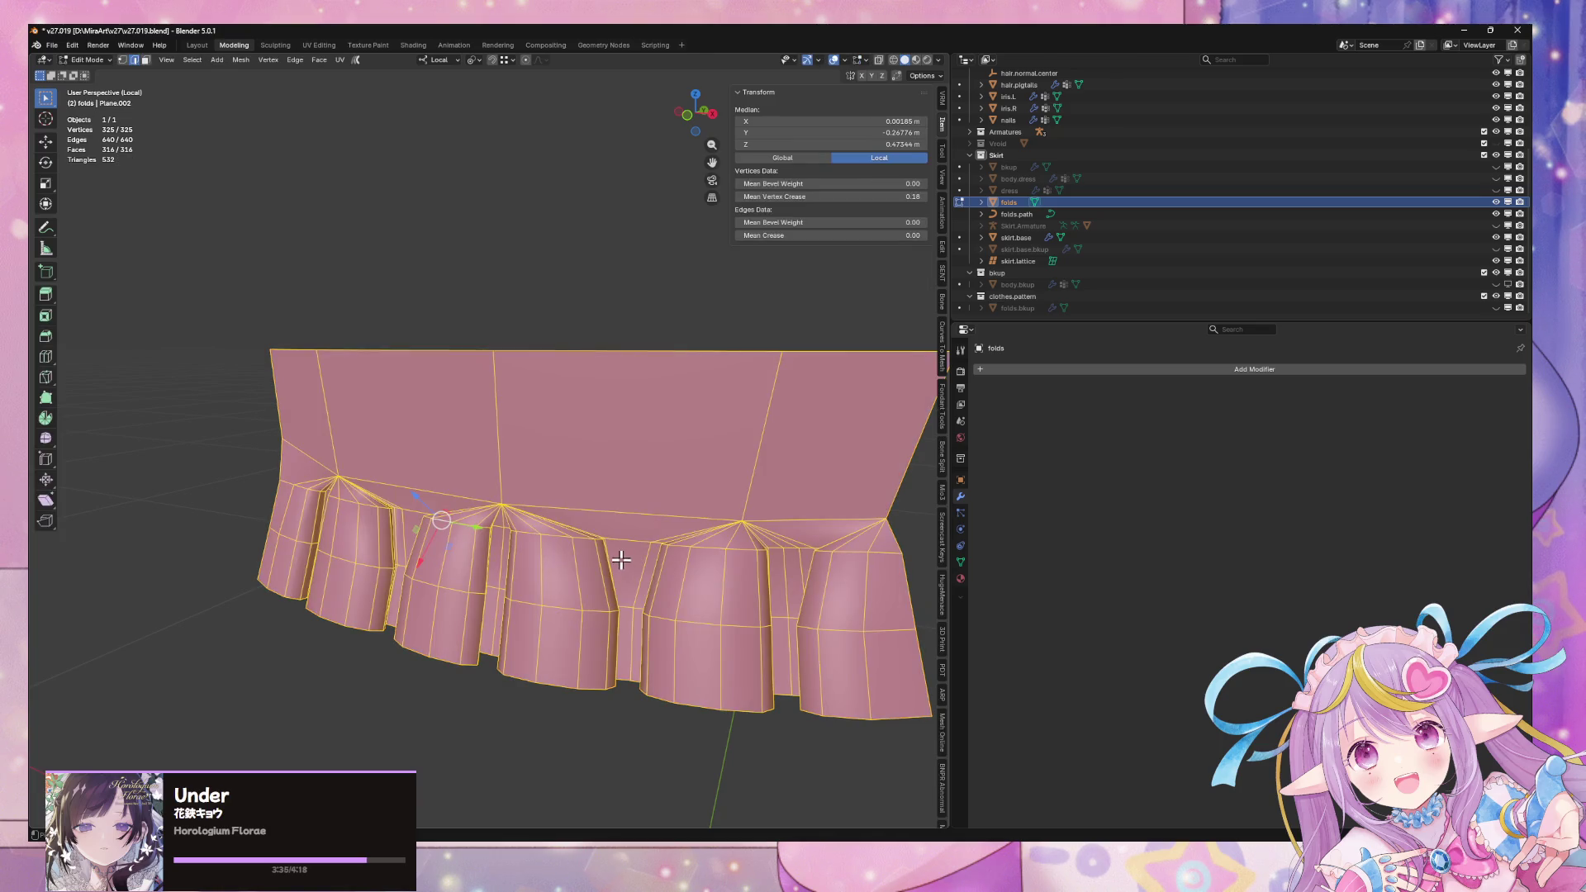
key("ctrl+z")
key("Tab")
key("Tab")
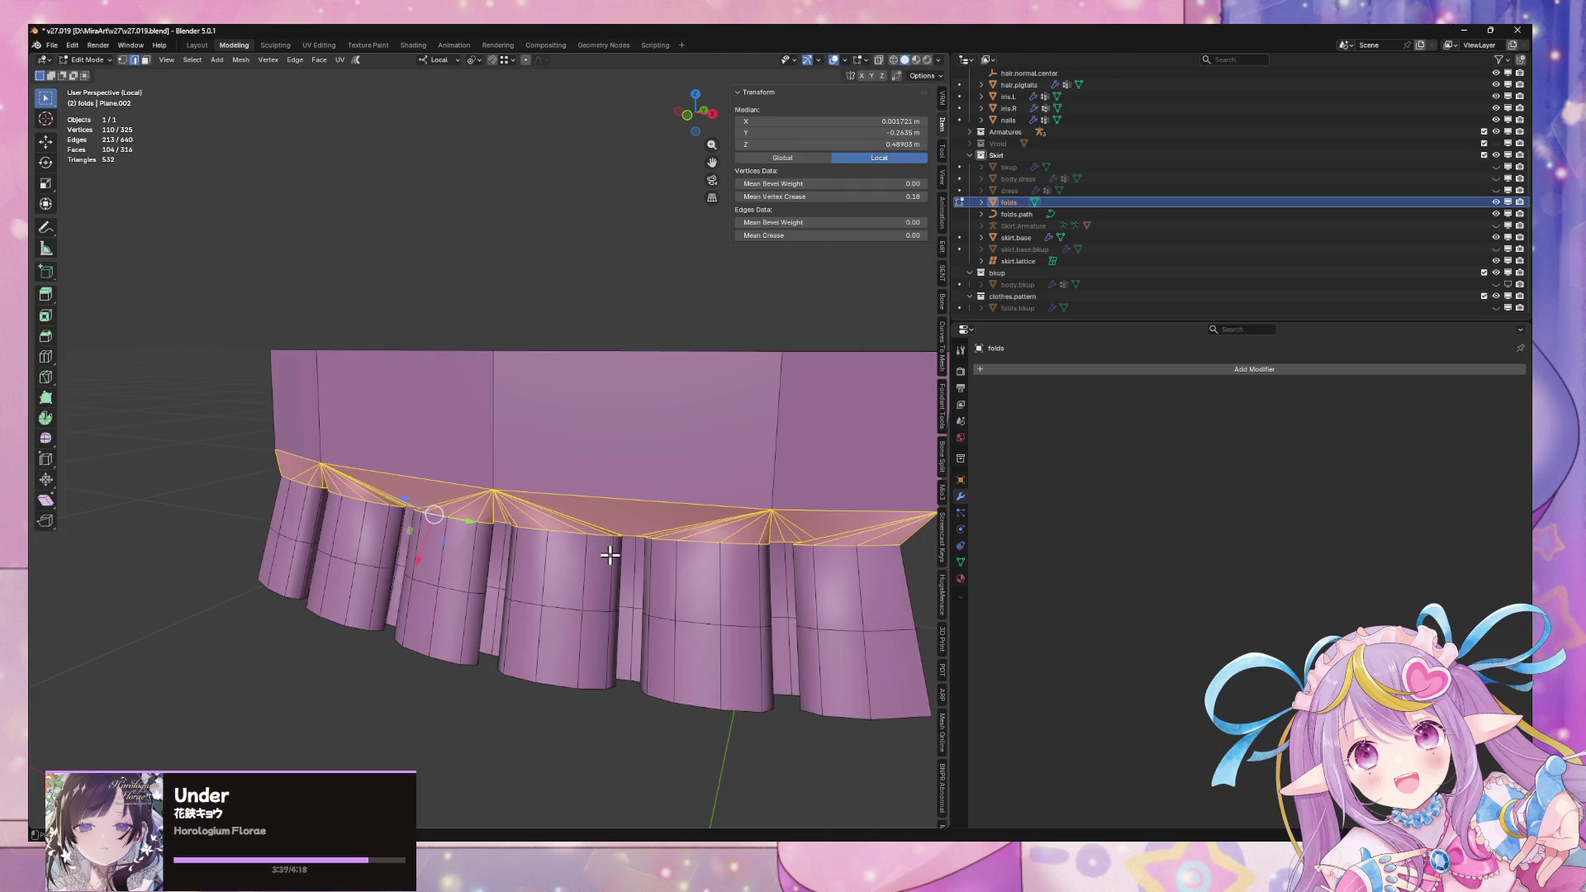
key("x")
left_click(609, 555)
left_click(562, 360, "alt")
Lower the band's top edge loop straight down along Z
key("g")
key("z")
left_click(574, 436)
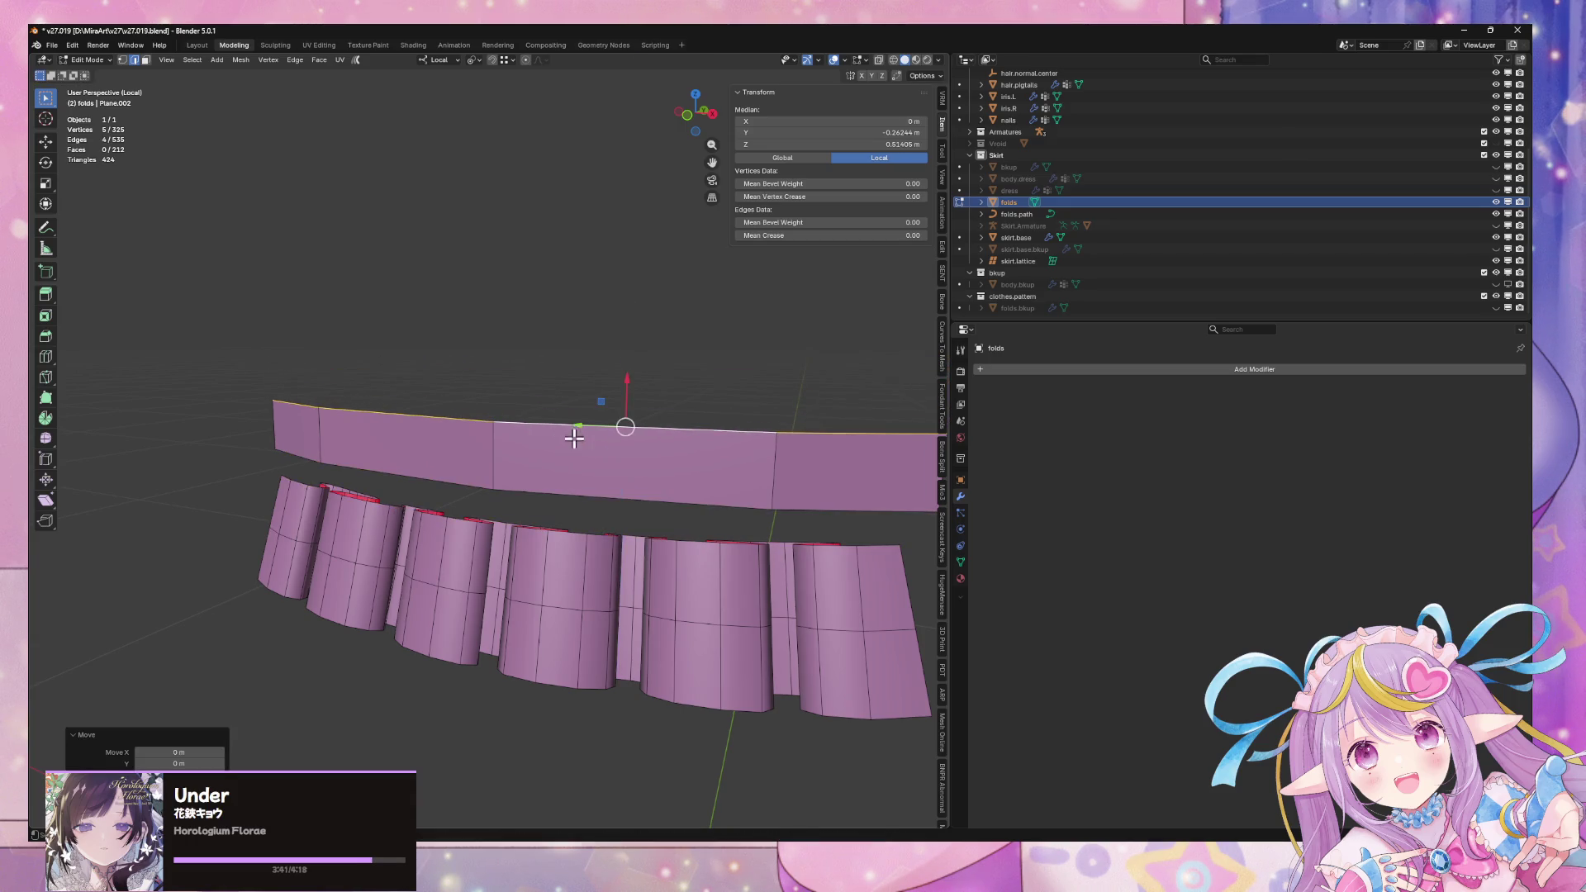
middle_click_drag(649, 456, 668, 454)
Bevel three vertical edges of the upper band
left_click(360, 431)
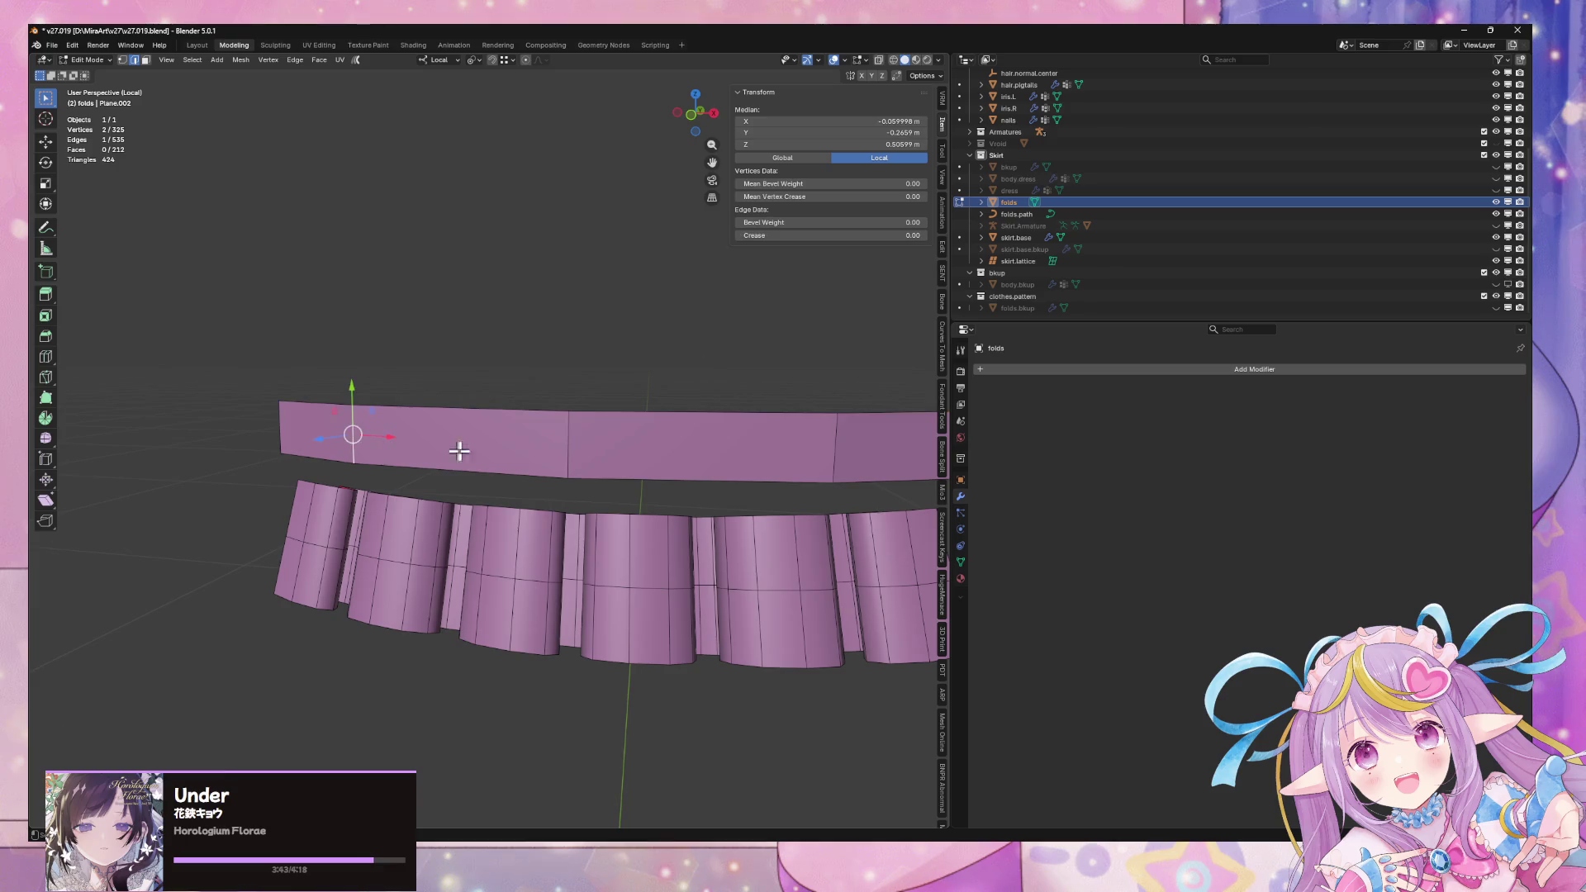
middle_click_drag(551, 456, 530, 468)
left_click(430, 519, "alt")
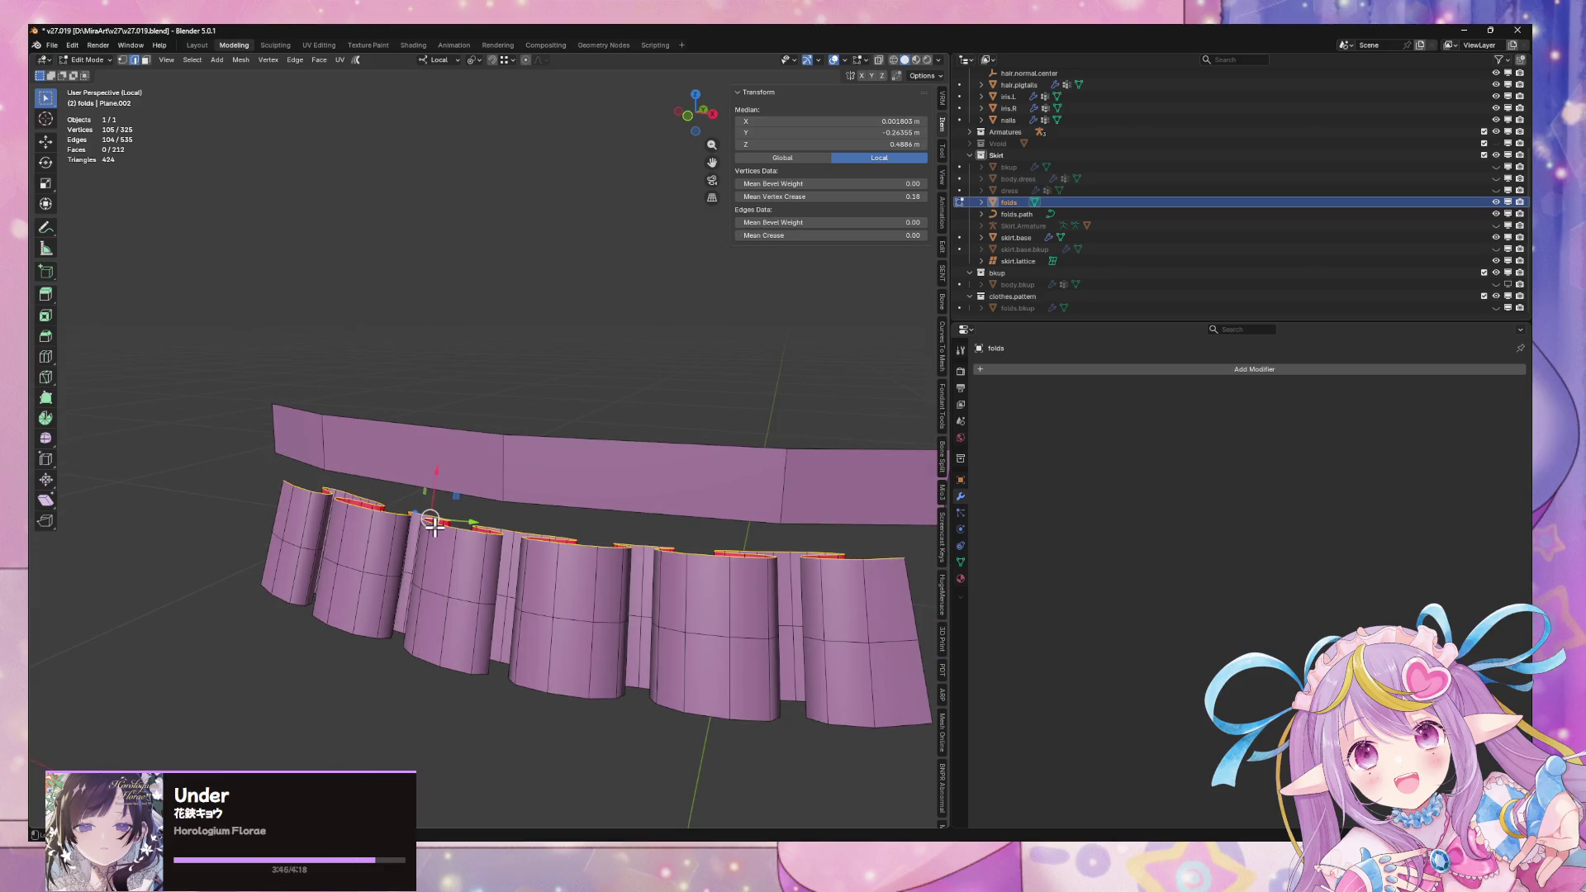
left_click(434, 474, "alt")
left_click(316, 437)
left_click(499, 463, "shift")
left_click(787, 462, "shift")
middle_click_drag(786, 459, 762, 457)
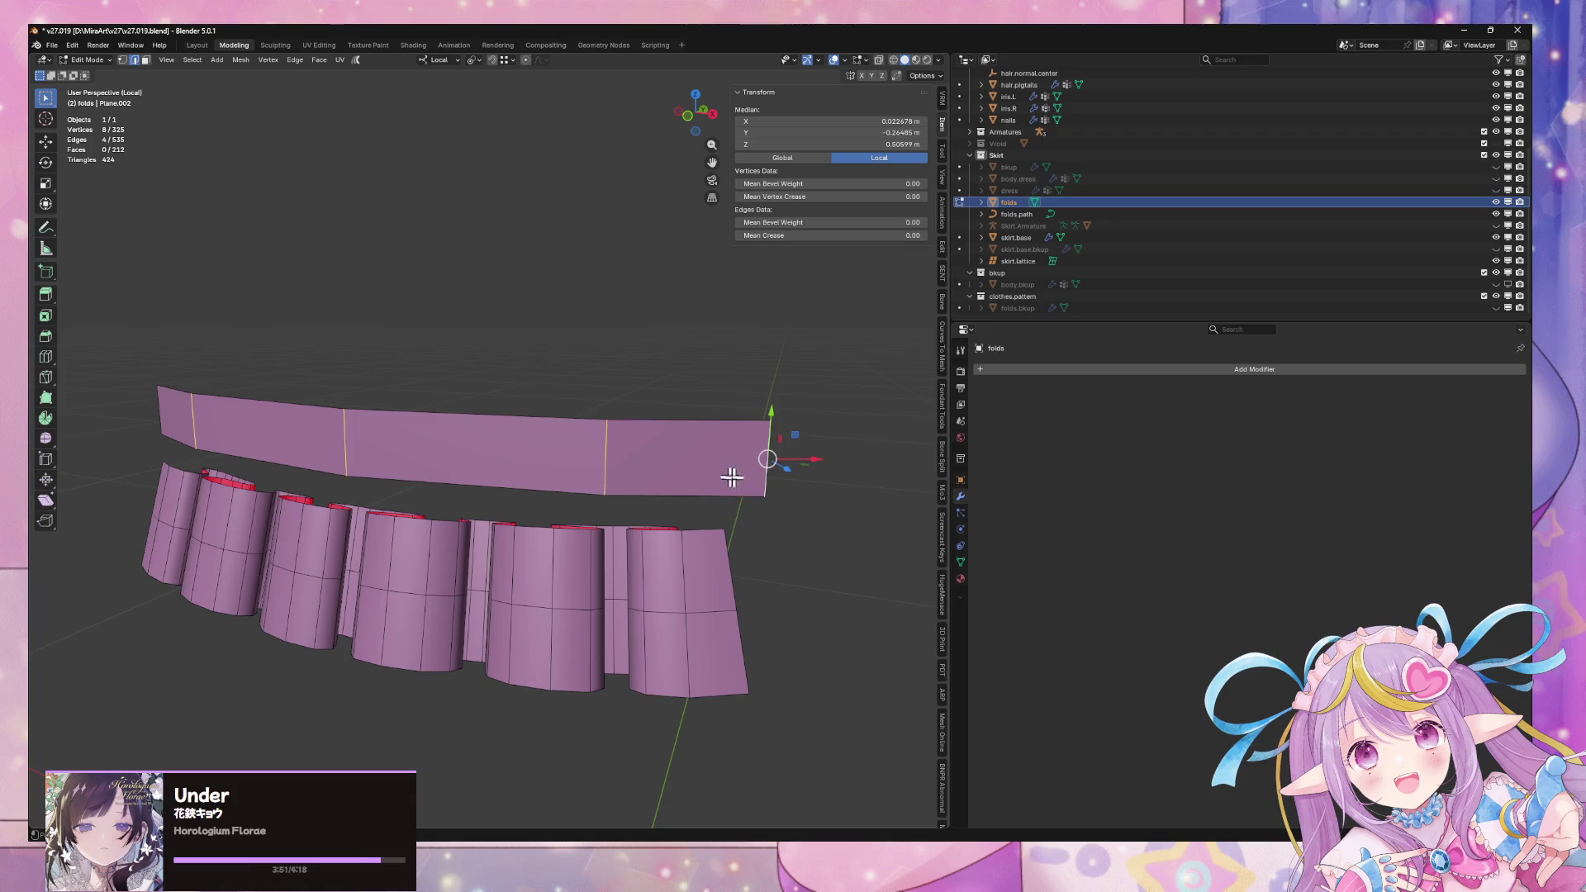
key("ctrl+e")
left_click(754, 487)
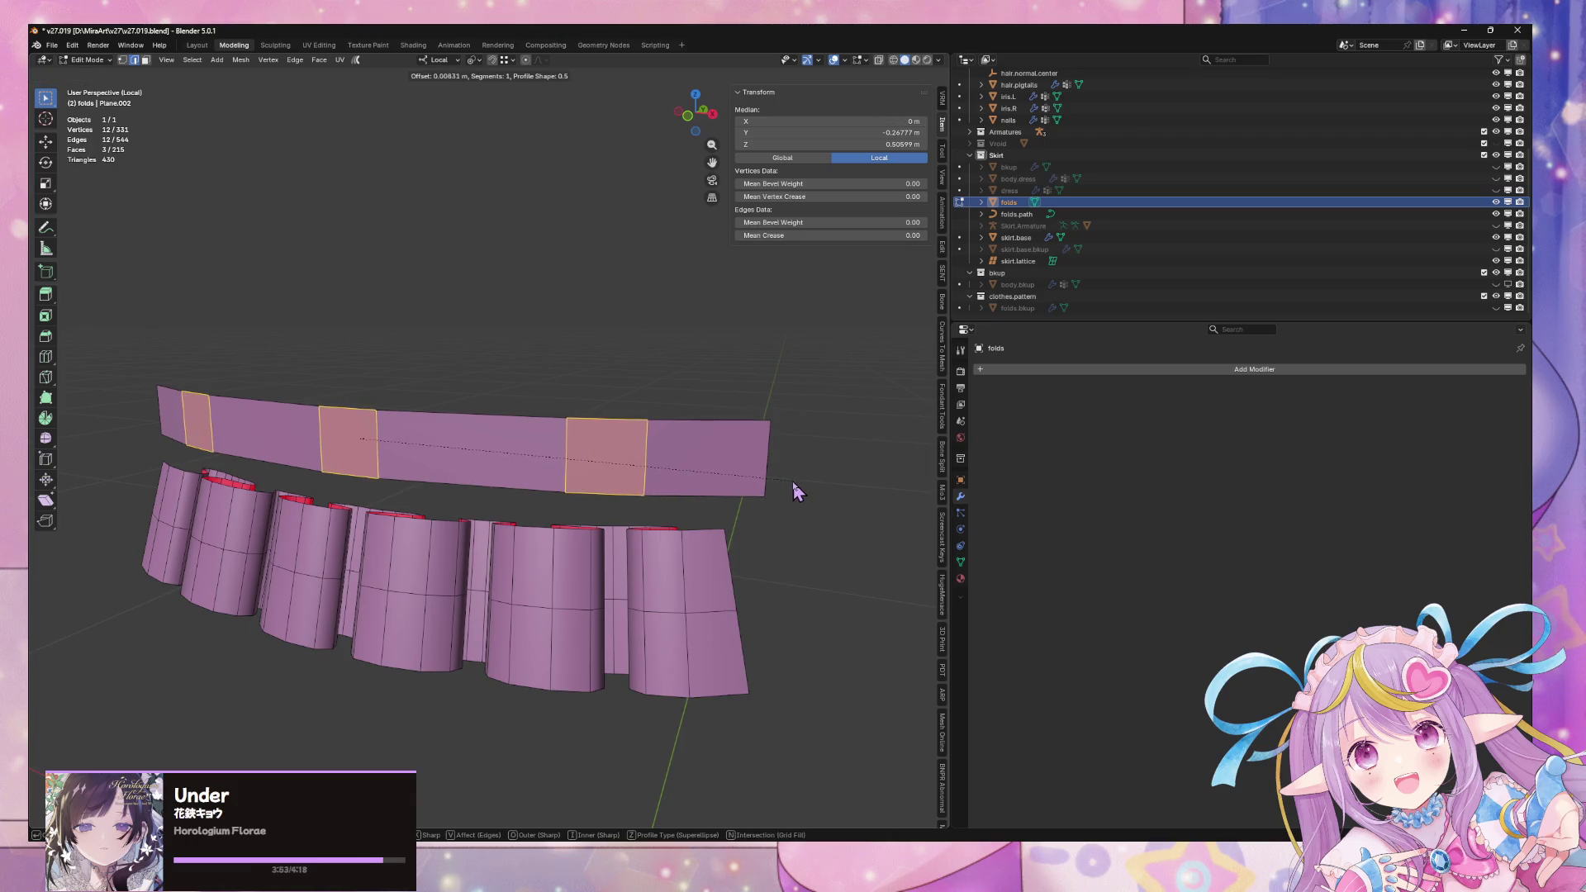
left_click(801, 492)
Bridge the band's bottom loop to the pleat top rims with LoopTools Bridge
left_click(576, 527, "alt")
left_click(604, 493, "alt+shift")
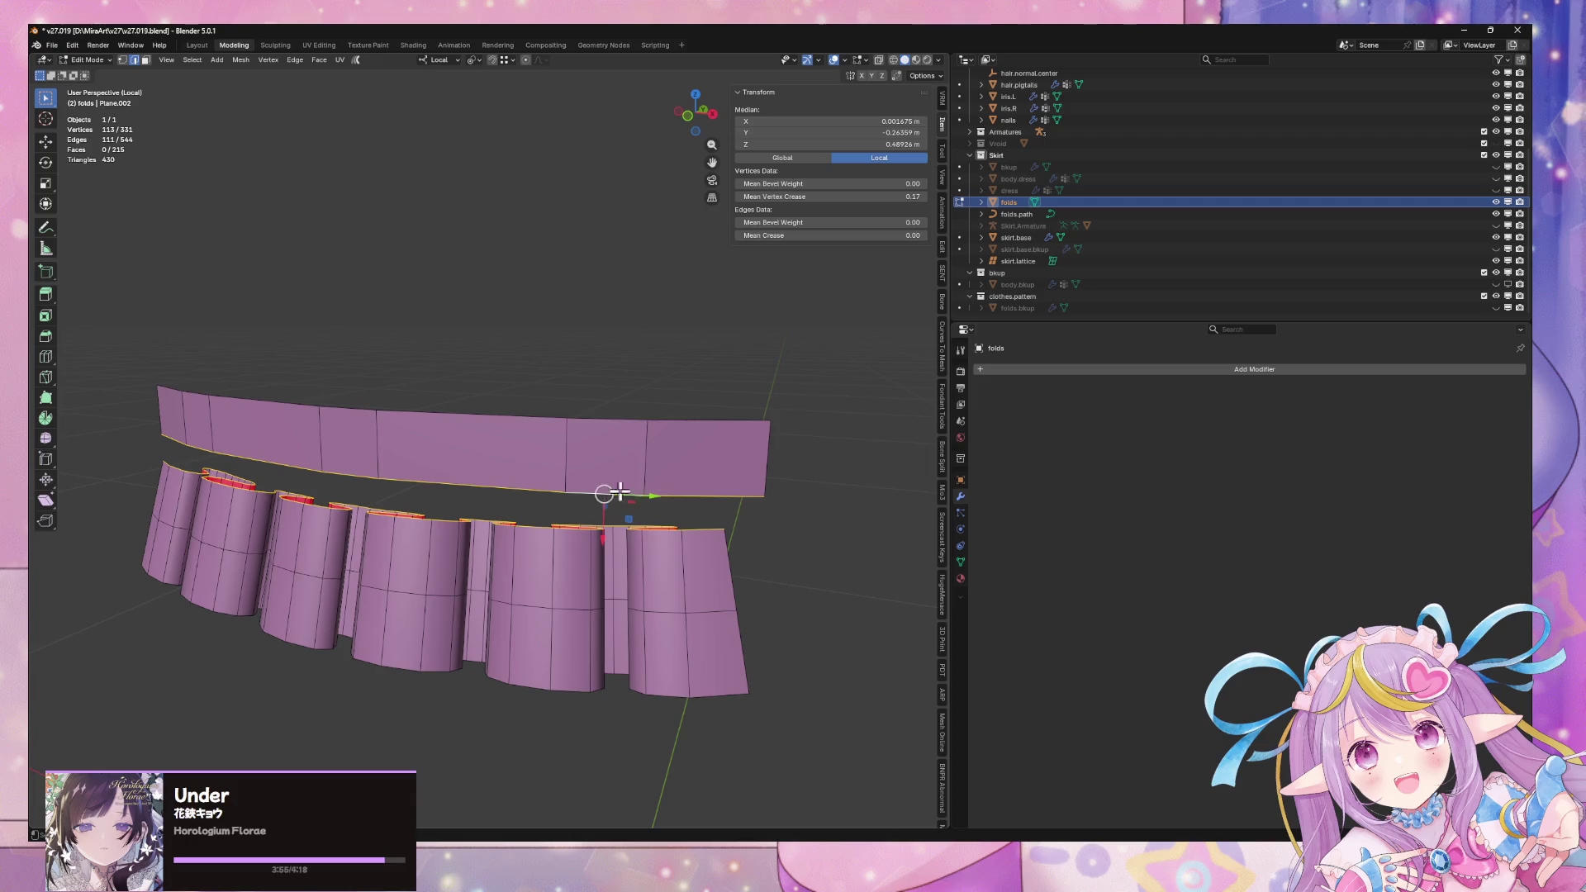
key("ctrl+e")
mouse_move(640, 410)
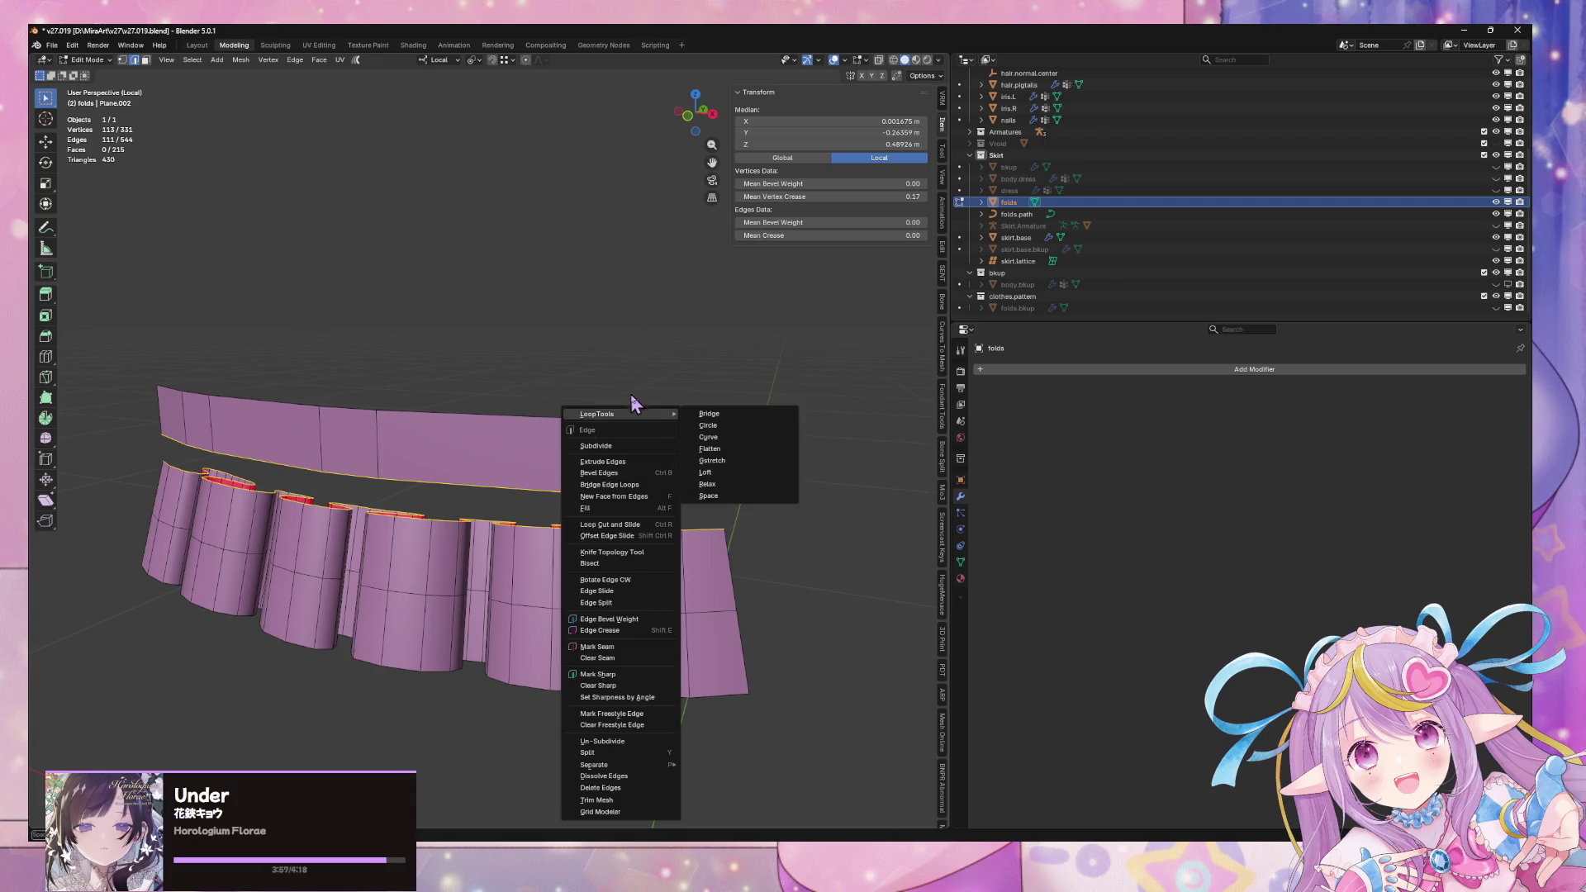
left_click(708, 413)
mouse_move(717, 408)
middle_mouse_down()
mouse_move(772, 400)
mouse_move(443, 695)
middle_mouse_up()
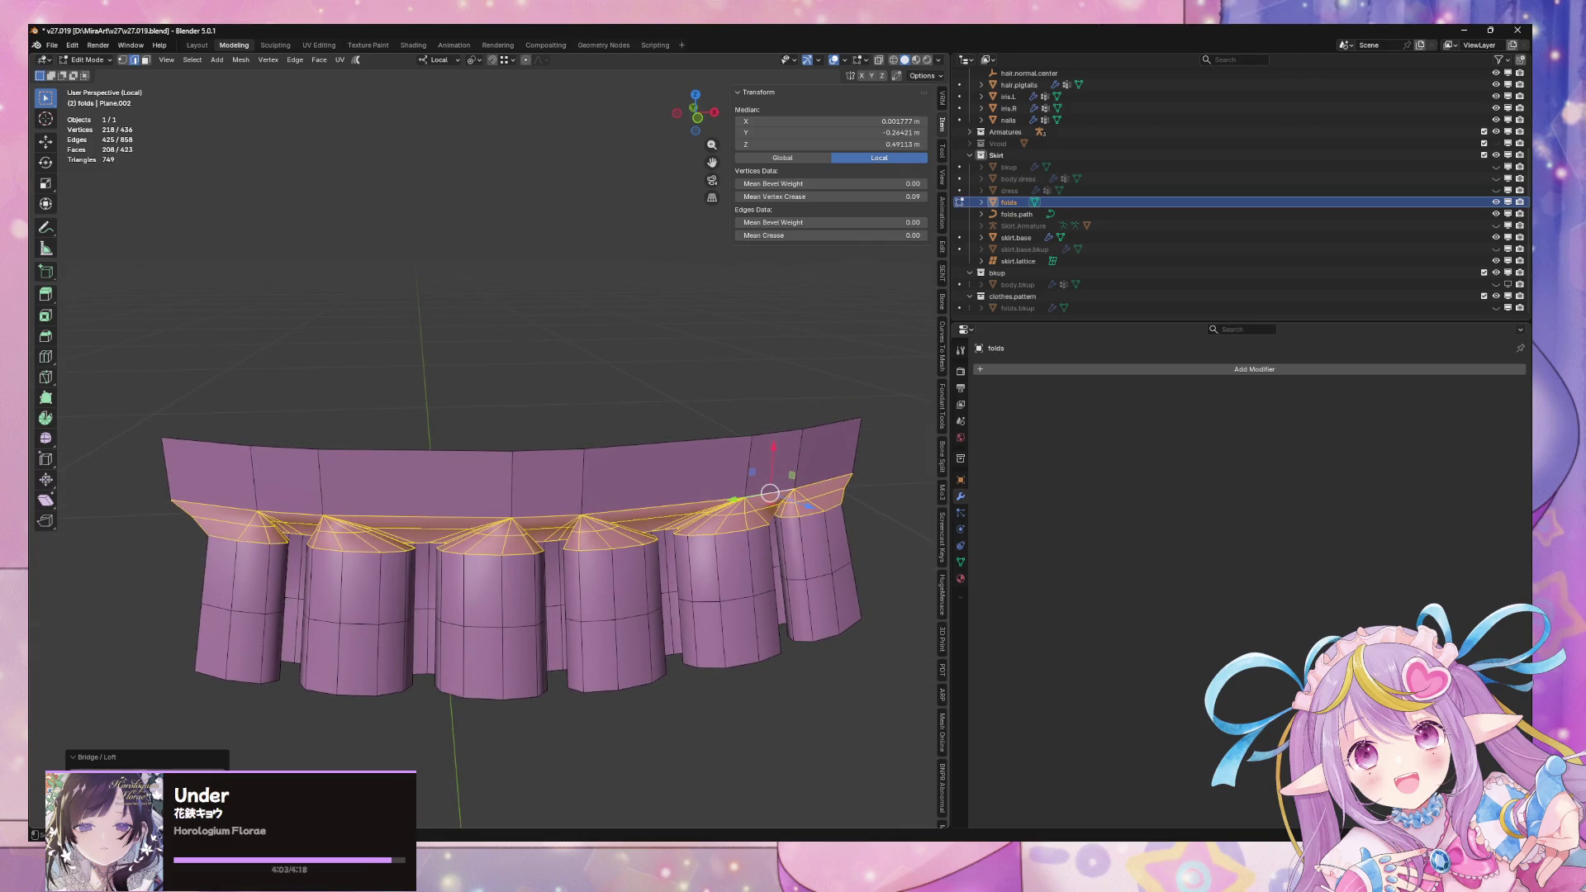
From a straight front view, relax the bridge vertices with Smooth Vertices
mouse_move(329, 655)
middle_mouse_down()
mouse_move(421, 641)
mouse_move(443, 672)
mouse_move(515, 698)
mouse_move(538, 641)
mouse_move(369, 626)
mouse_move(513, 612)
middle_mouse_up()
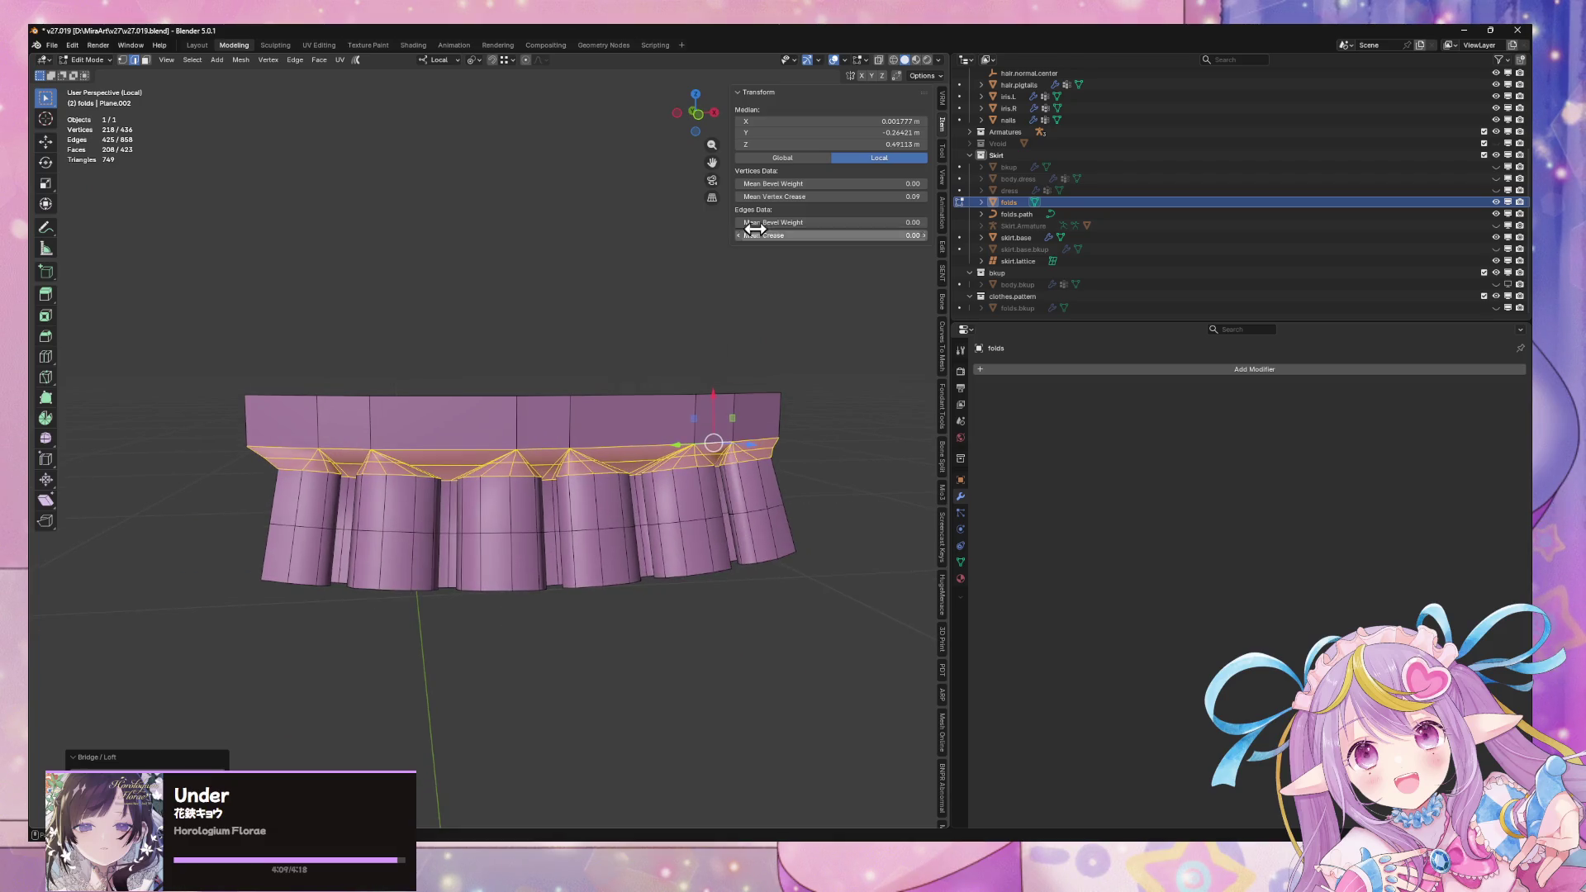
left_click(698, 136)
key("F3")
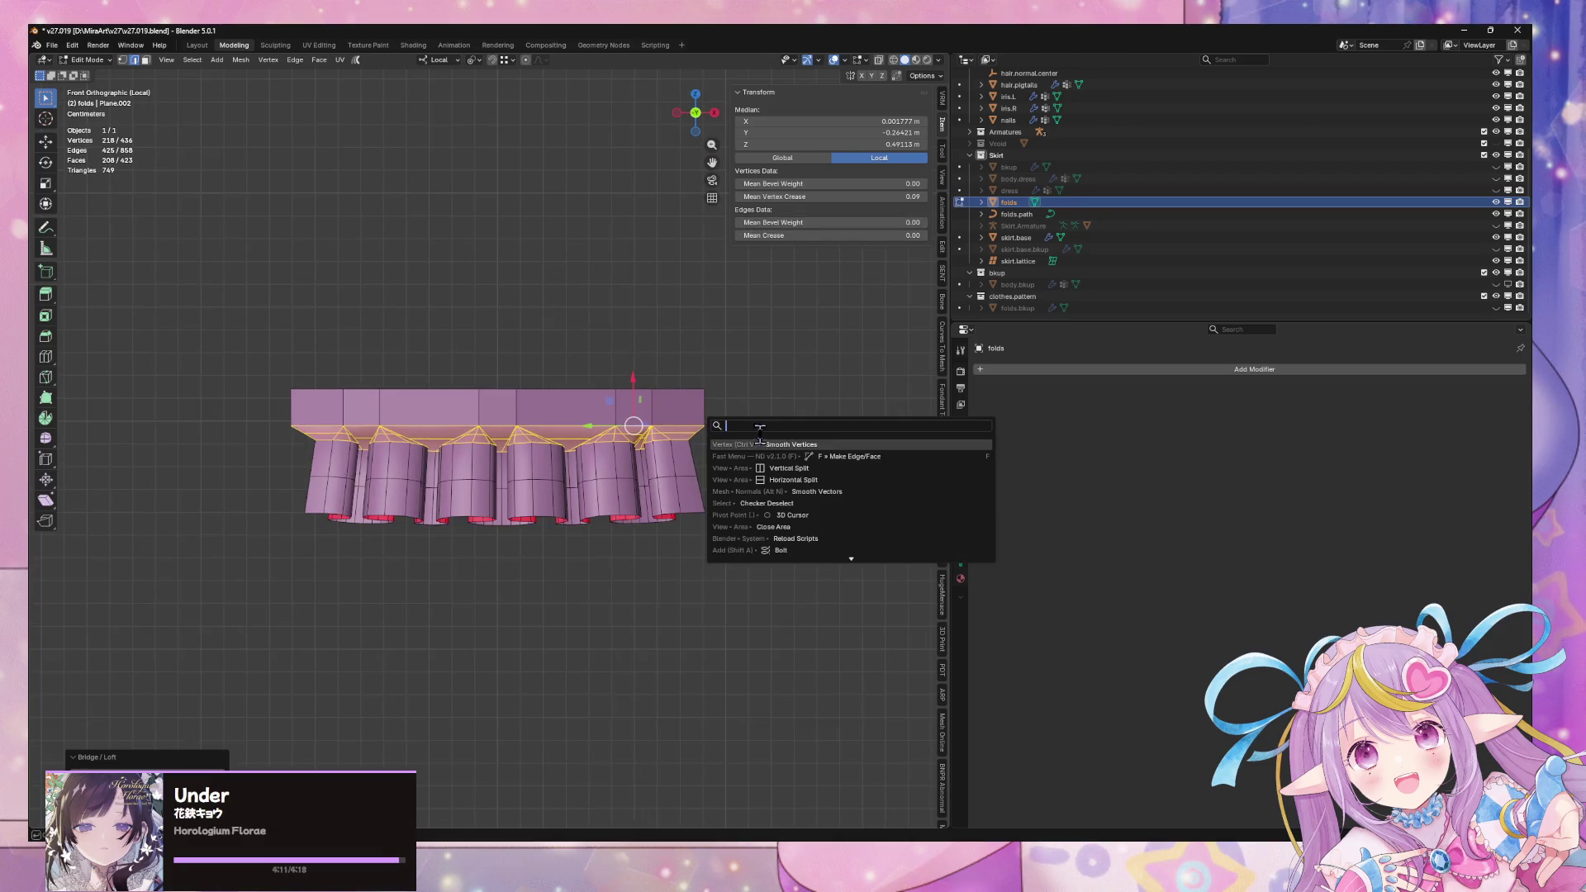
left_click(781, 444)
scroll(735, 438, "up", 3)
middle_click_drag(762, 460, 826, 507)
scroll(826, 506, "down", 3)
Select the whole mesh and reset its custom normals
key("Tab")
Shade the folds smooth and bring up the Generate modifiers list
key("Tab")
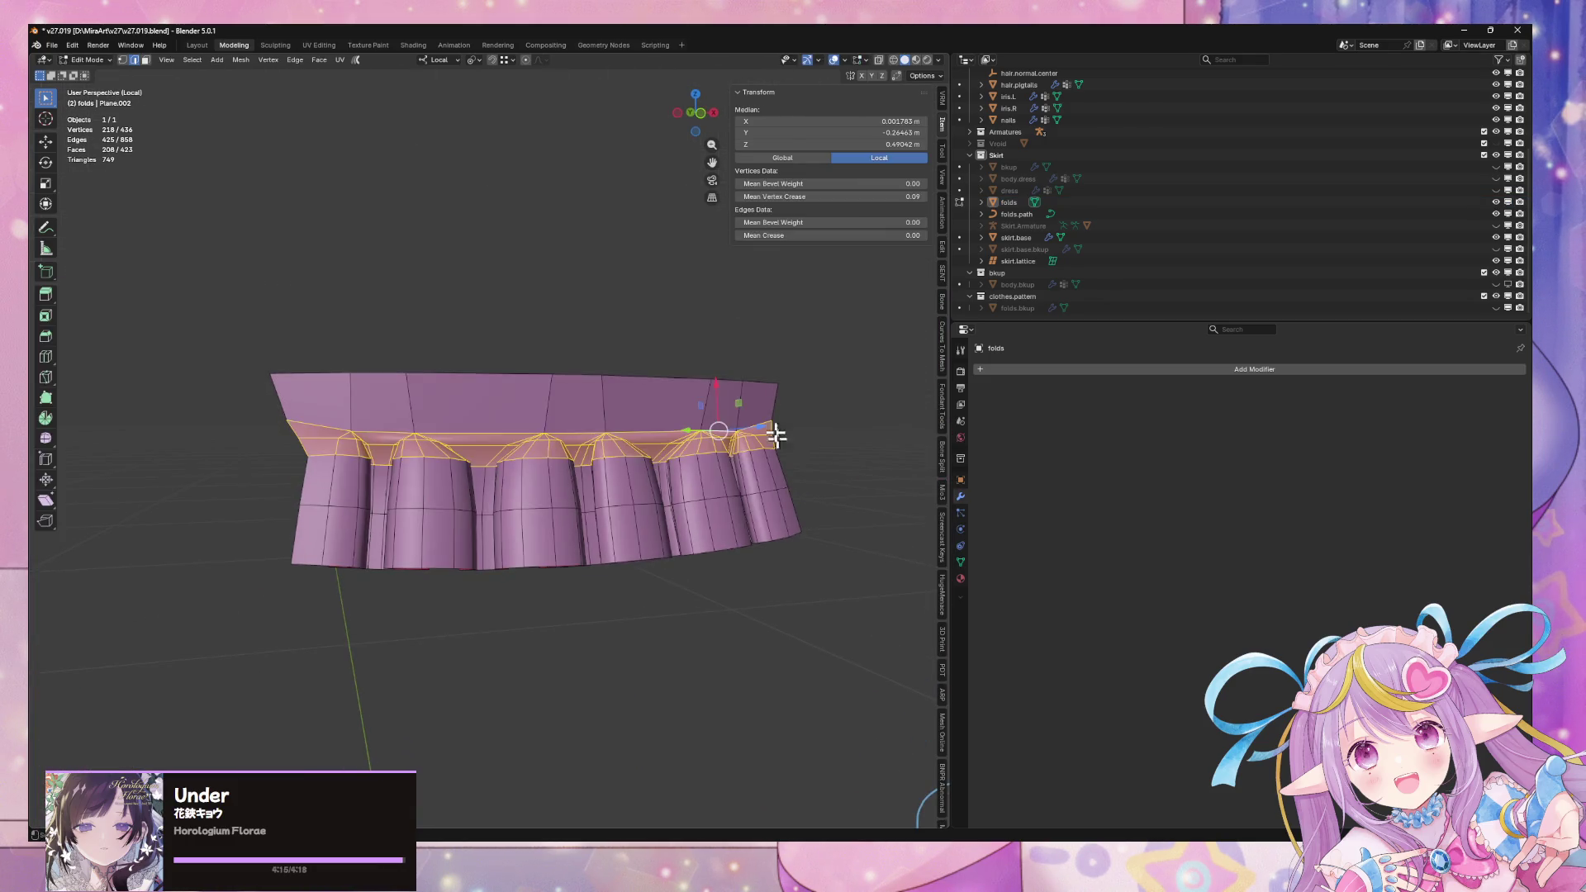
key("a")
key("alt+n")
left_click(698, 649)
key("Tab")
key("Tab")
key("ctrl+f")
left_click(700, 576)
key("Tab")
mouse_move(702, 577)
middle_mouse_down()
mouse_move(666, 595)
mouse_move(736, 457)
middle_mouse_up()
left_click(1128, 379)
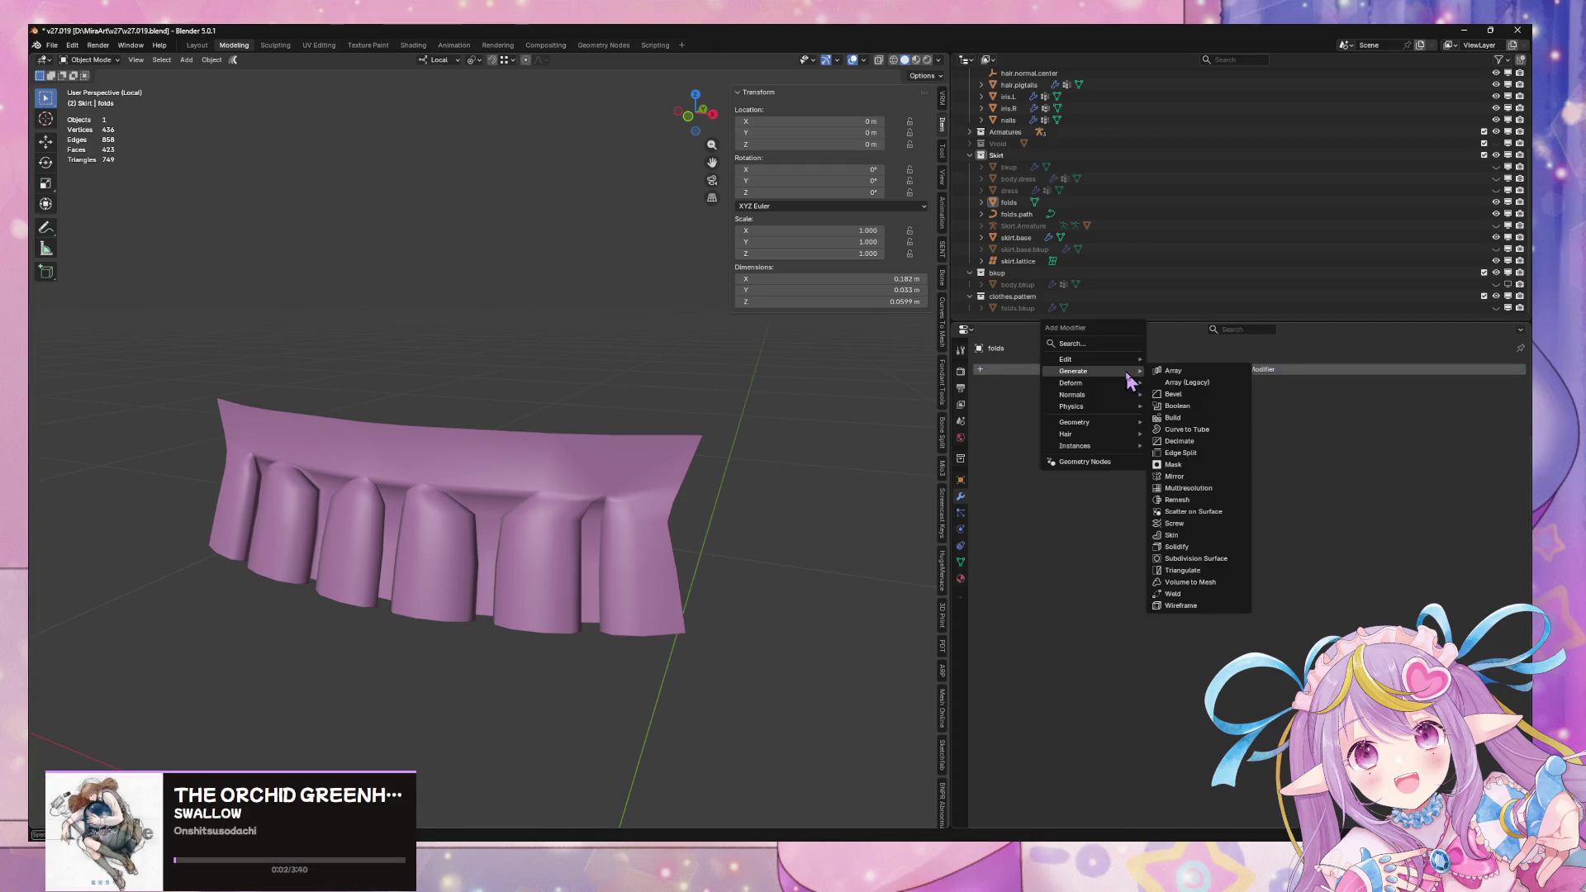
left_click(1196, 576)
mouse_move(716, 468)
middle_mouse_down()
mouse_move(810, 382)
mouse_move(754, 460)
middle_mouse_up()
key("Tab")
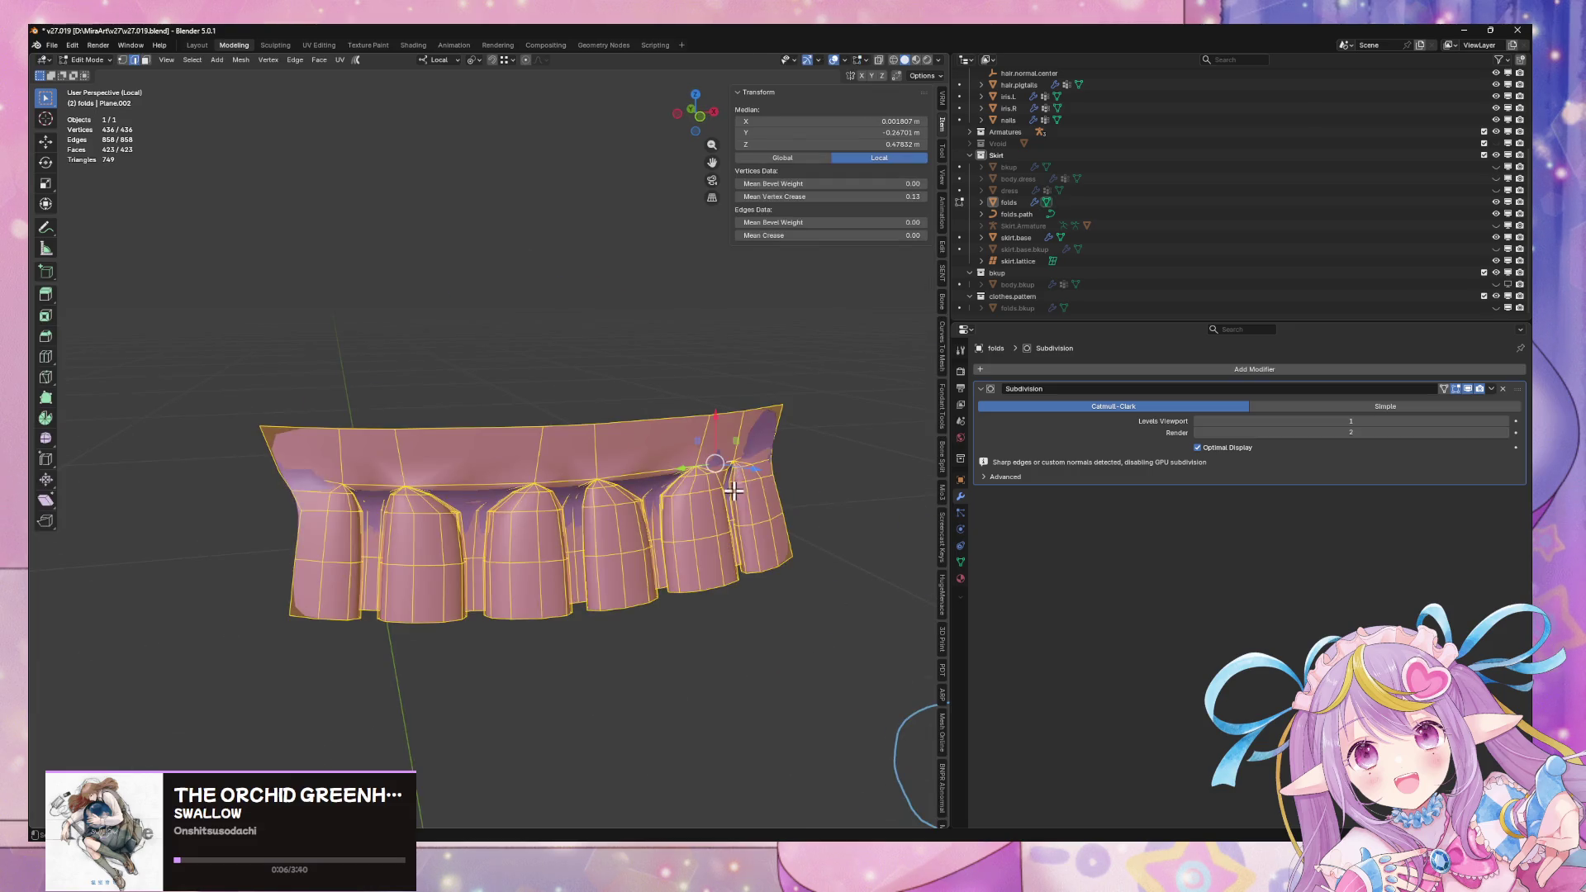
scroll(733, 492, "up", 3)
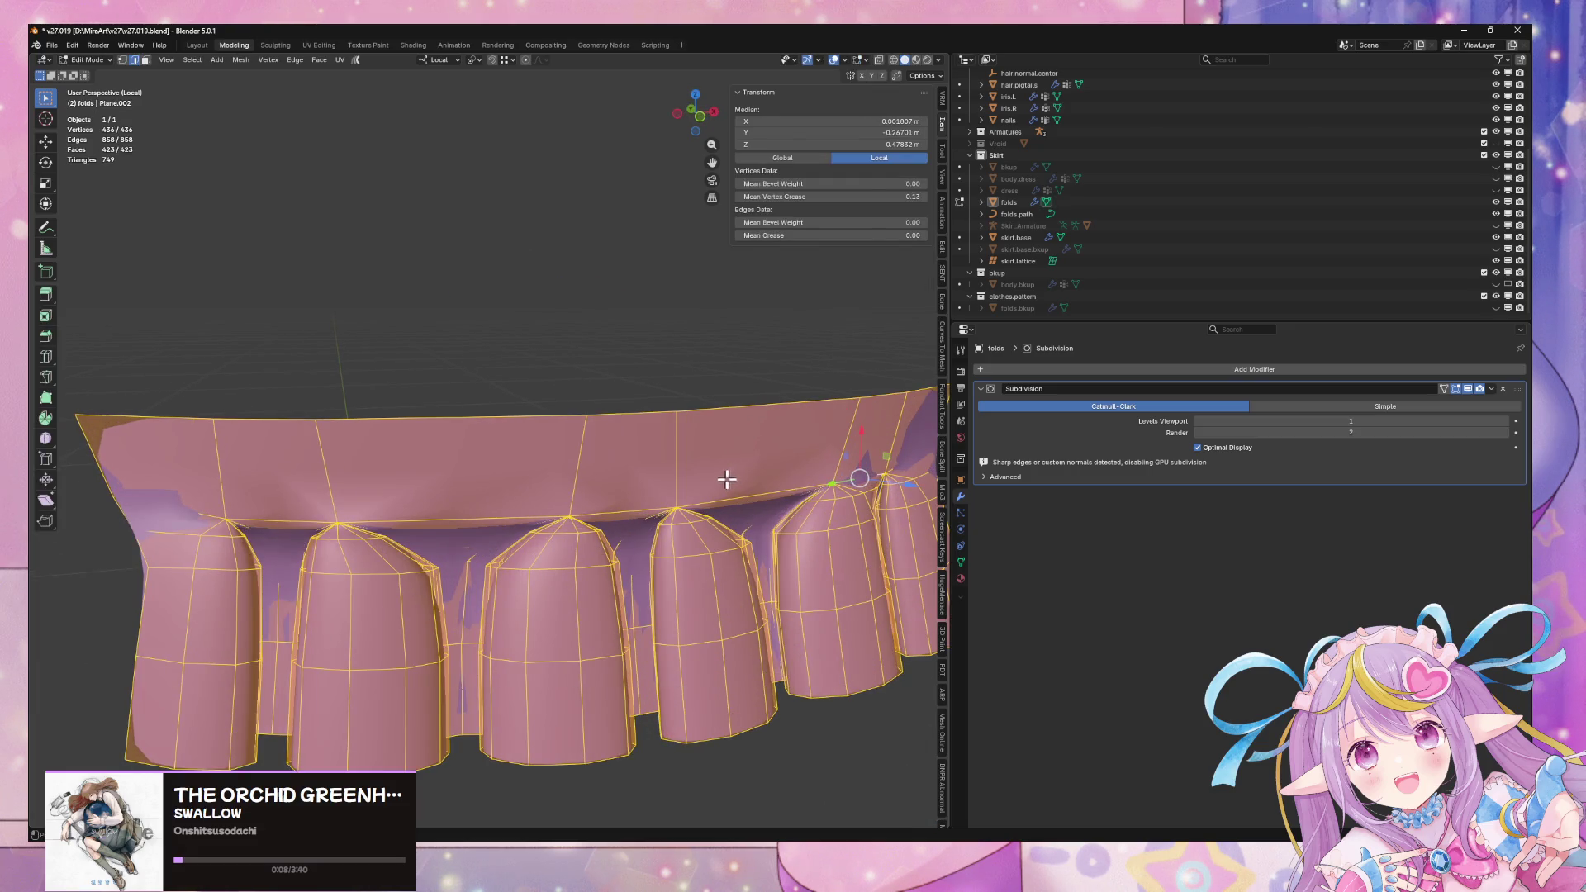
key("ctrl+z")
key("ctrl+z")
key("ctrl+z")
key("ctrl+z")
key("ctrl+z")
key("ctrl+z")
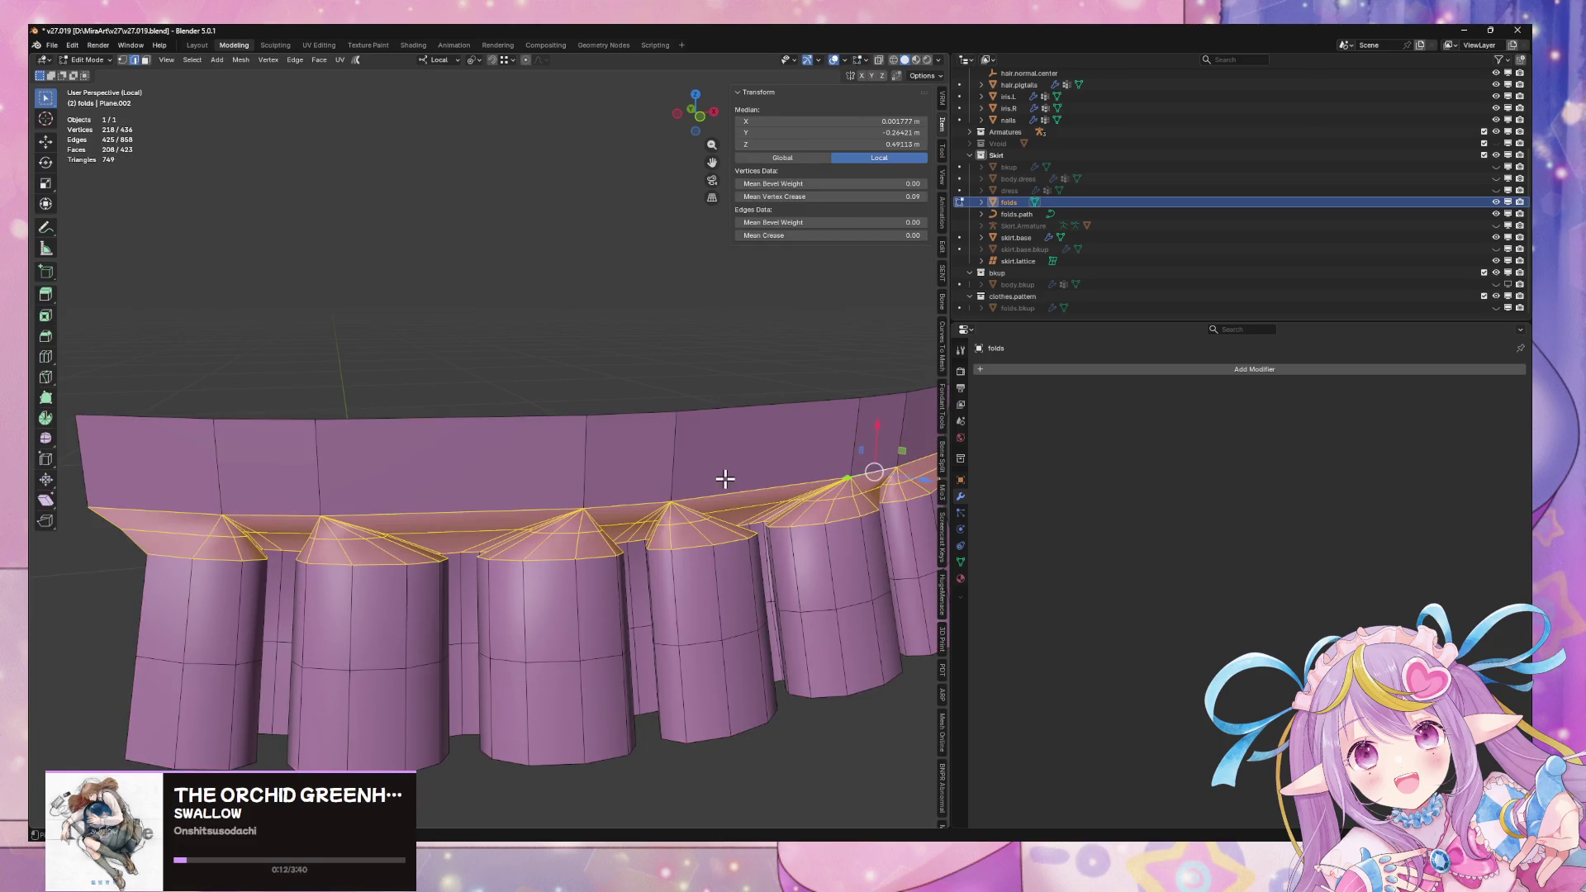
key("ctrl+z")
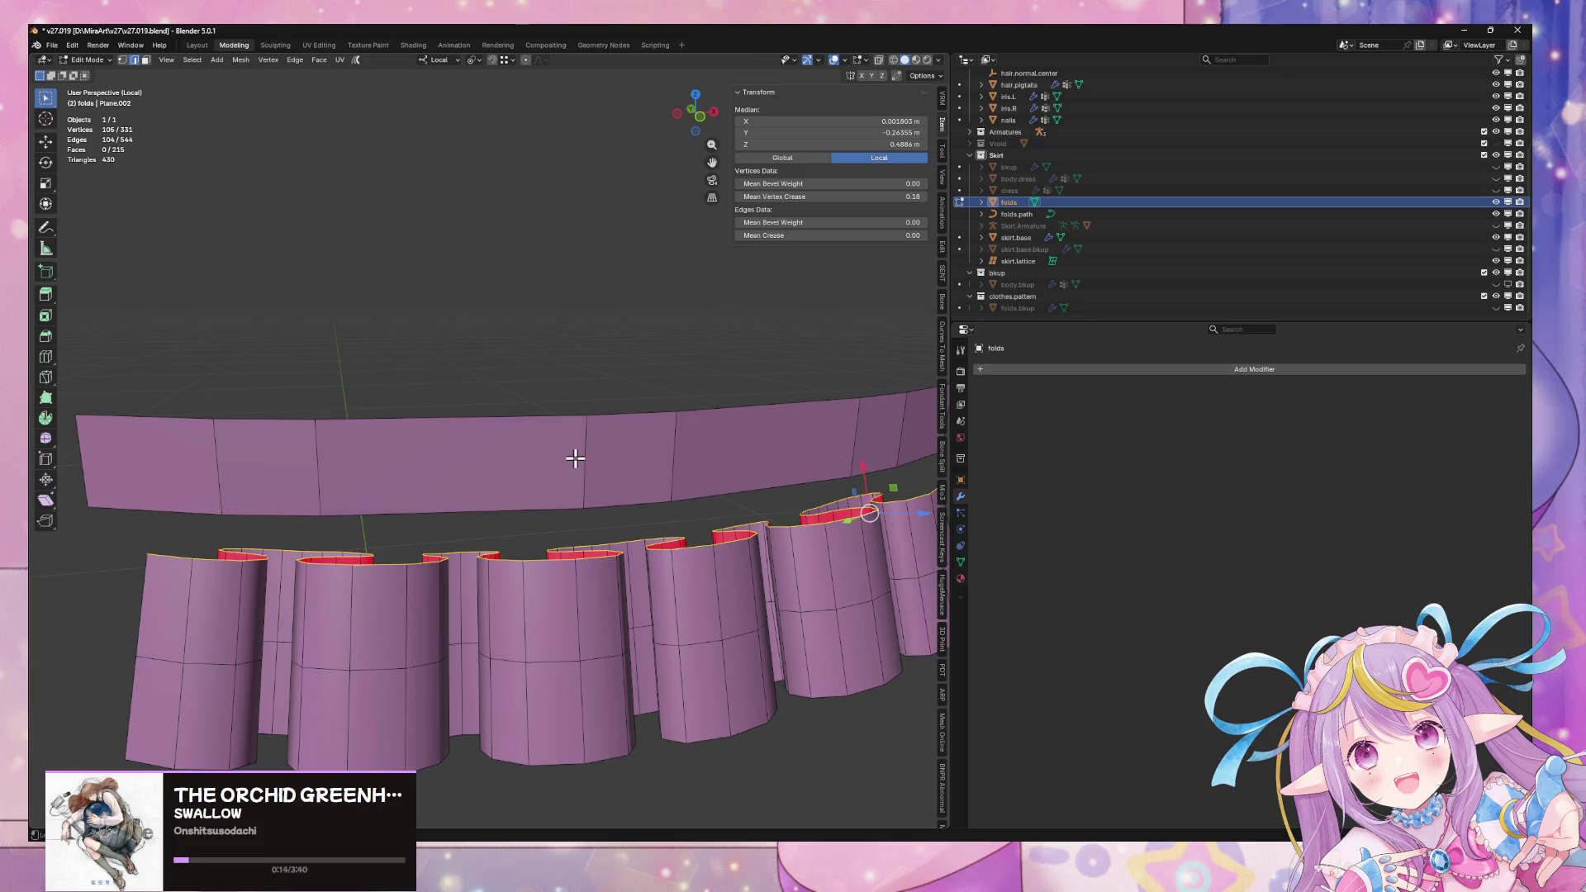
Select three vertical edges across the upper band
left_click(220, 456)
left_click(319, 456, "shift")
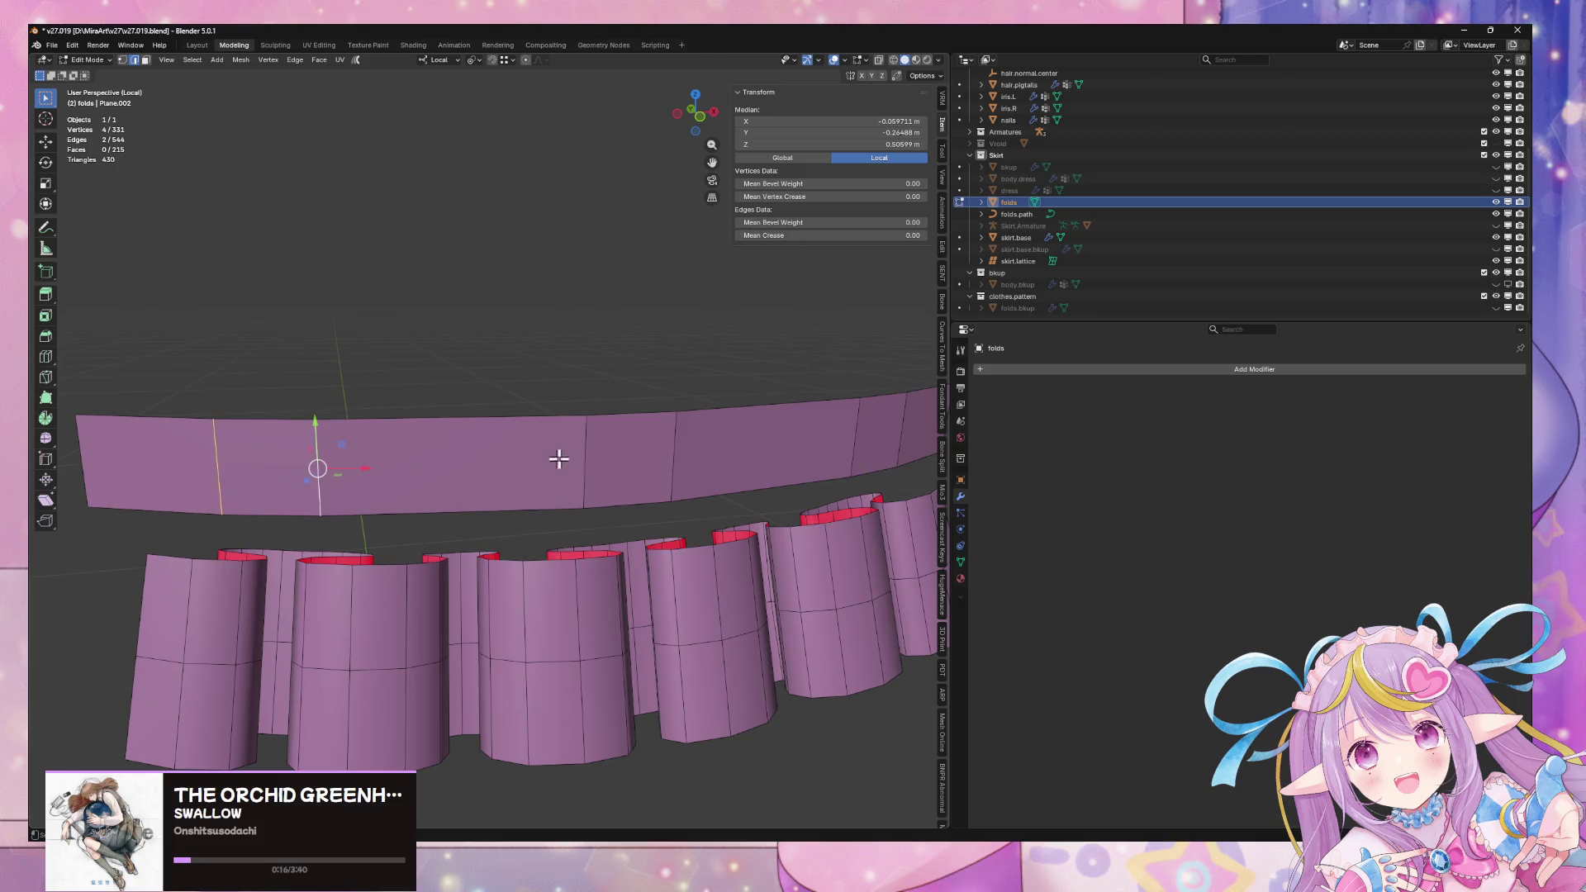
left_click(588, 453, "shift")
left_click(669, 455, "shift")
middle_click_drag(669, 455, 694, 434)
key("ctrl+z")
key("ctrl+z")
key("ctrl+z")
key("ctrl+shift+z")
key("ctrl+shift+z")
key("ctrl+shift+z")
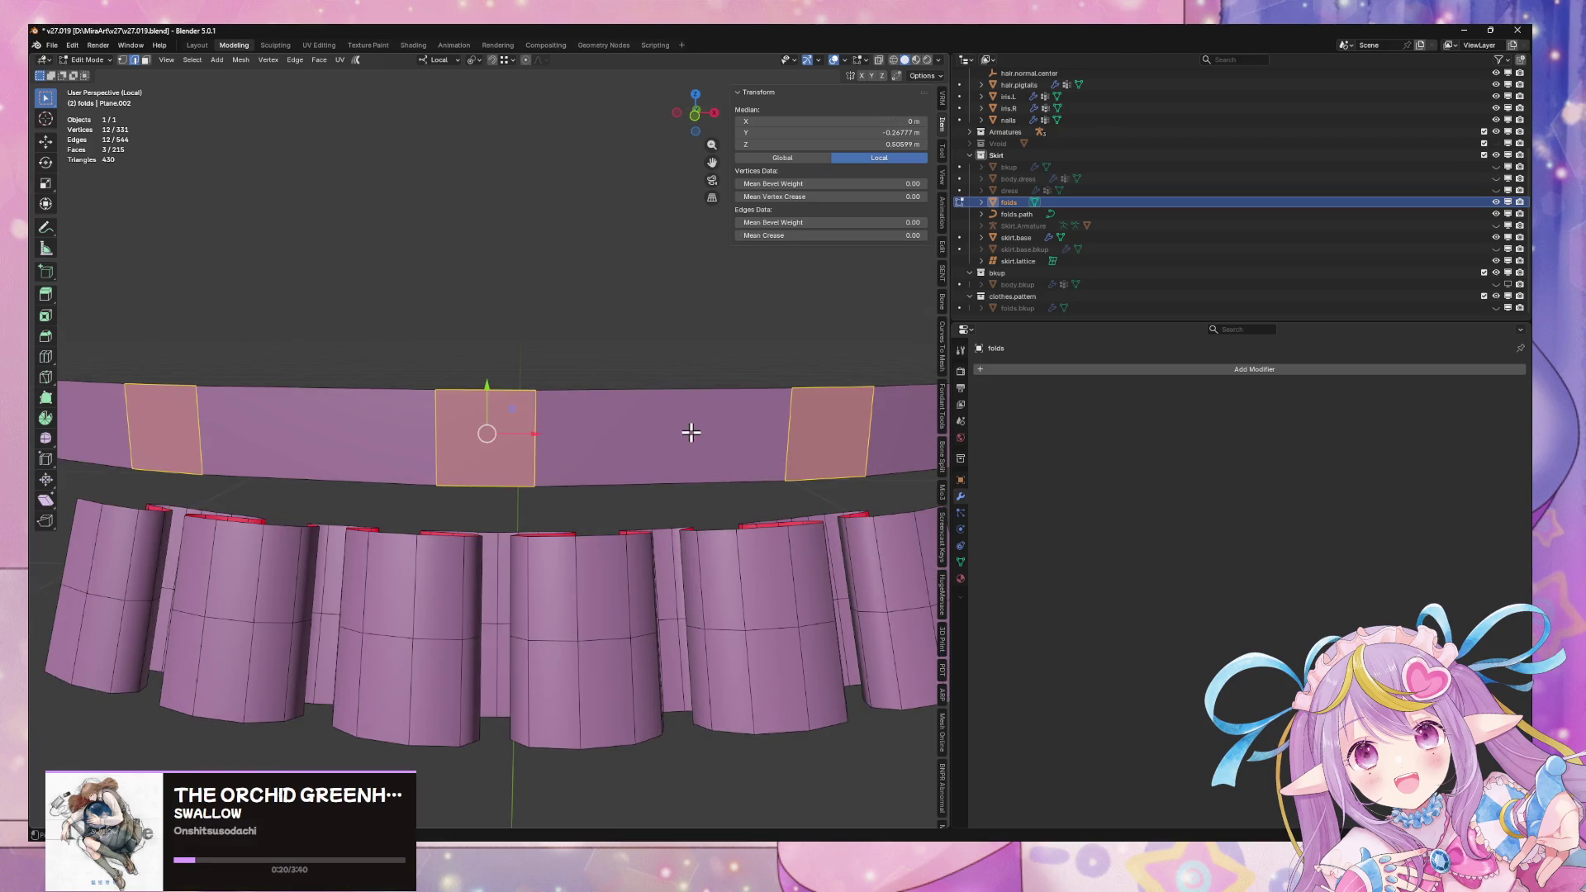
scroll(692, 433, "down", 3)
middle_click_drag(691, 446, 690, 443)
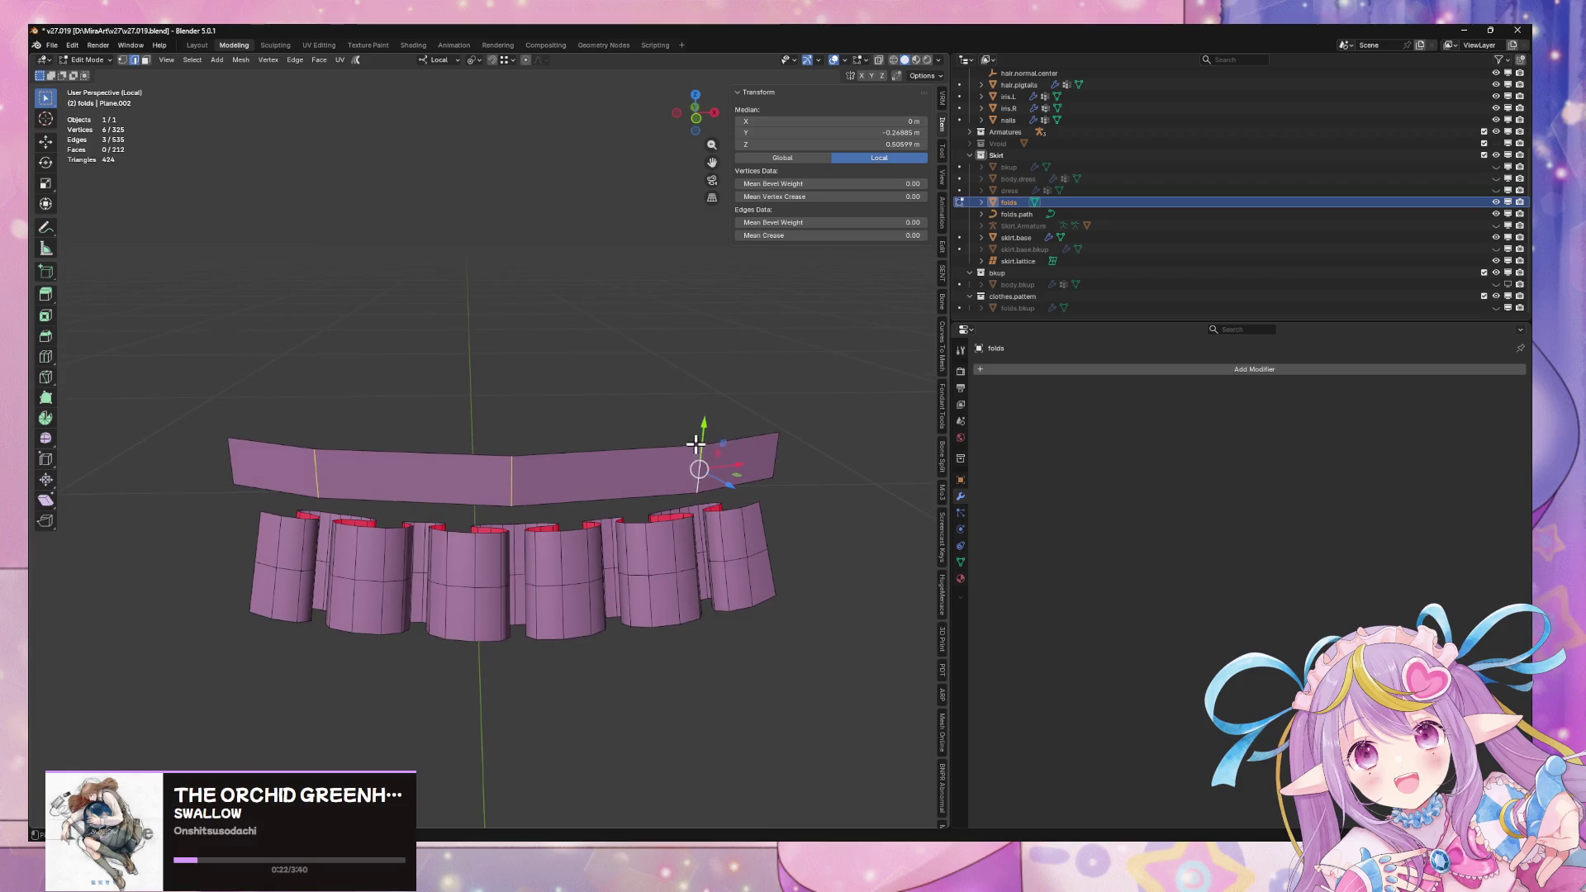
key("ctrl+z")
key("ctrl+z")
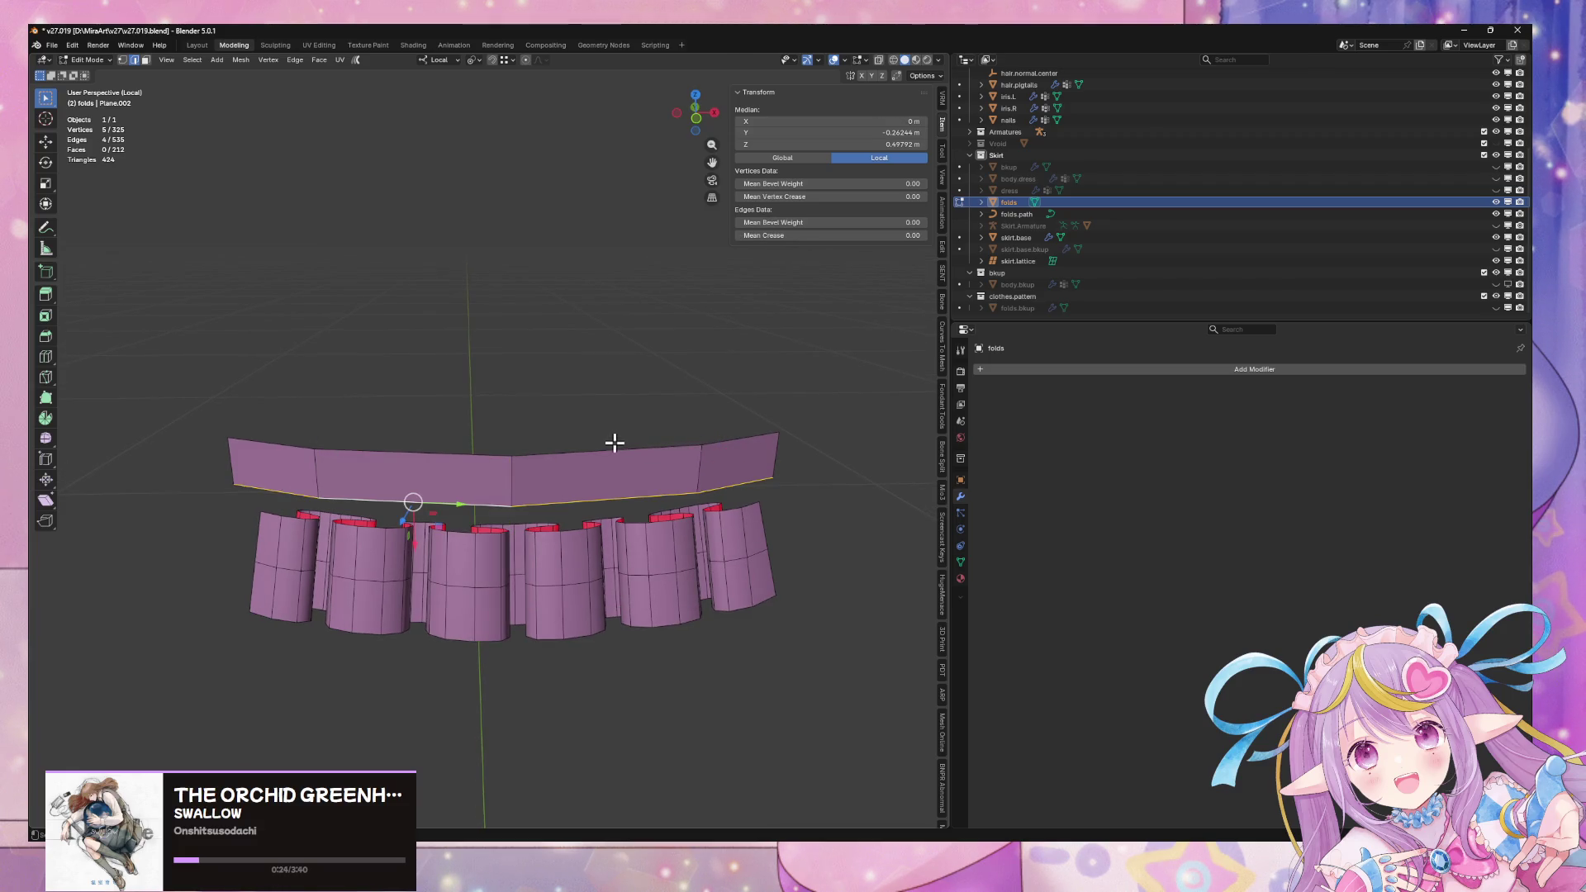
scroll(614, 443, "up", 1)
left_click(262, 484)
left_click(521, 493, "shift")
left_click(766, 479, "shift")
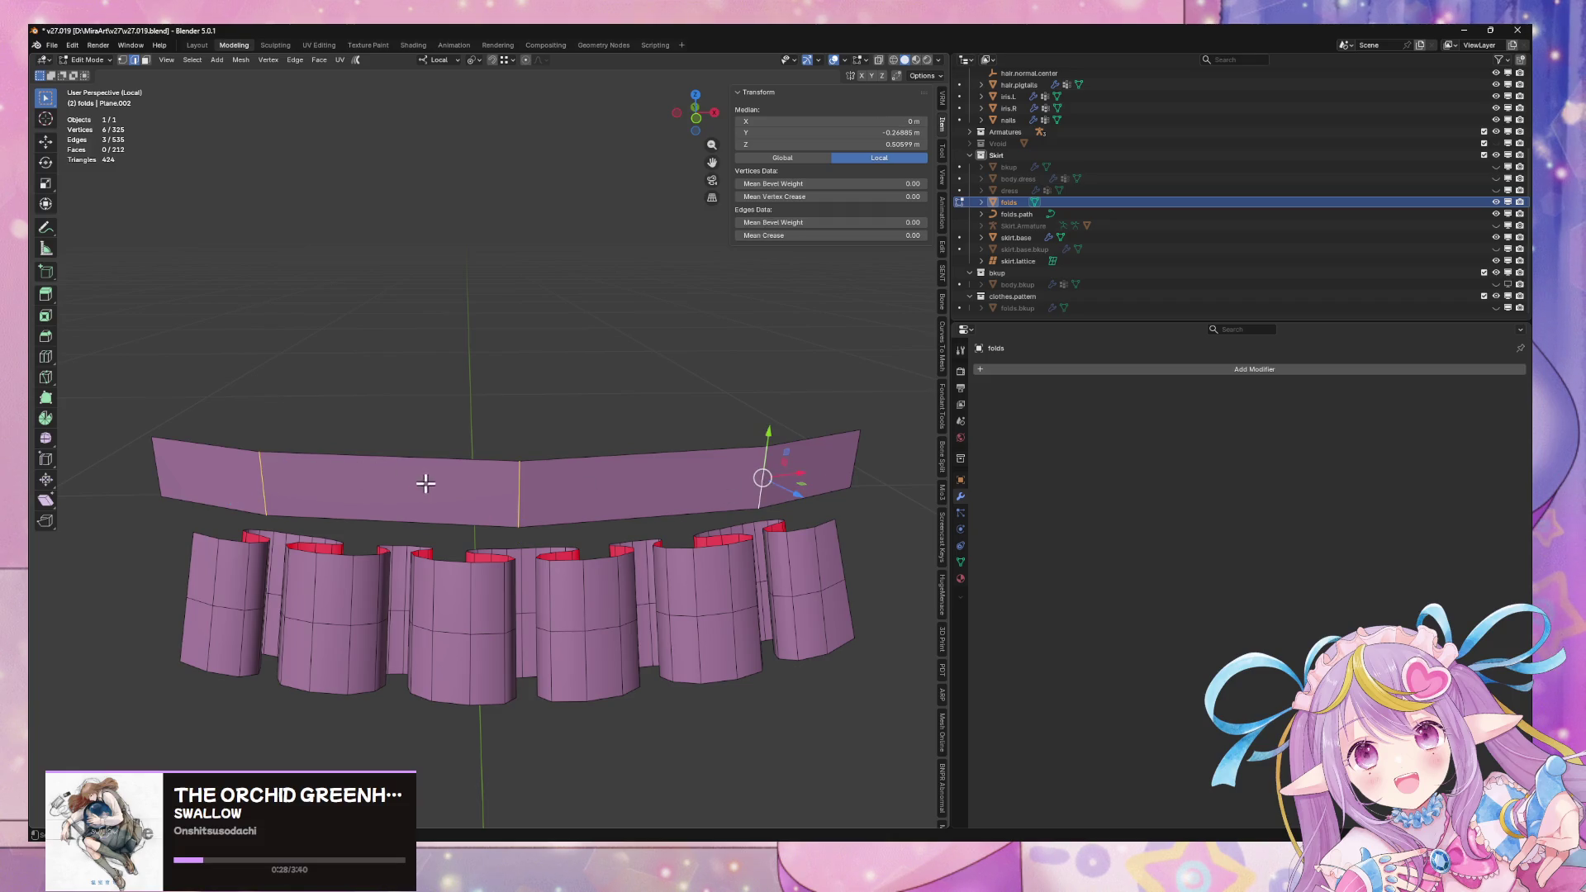
Add vertical loop cuts along the band, including a two-cut loop and single cuts
key("ctrl+r")
left_click(205, 473)
right_click(205, 472)
key("ctrl+r")
scroll(393, 478, "up", 1)
left_click(393, 478)
right_click(394, 477)
key("ctrl+r")
left_click(656, 476)
right_click(656, 477)
key("ctrl+r")
scroll(809, 463, "down", 1)
left_click(808, 461)
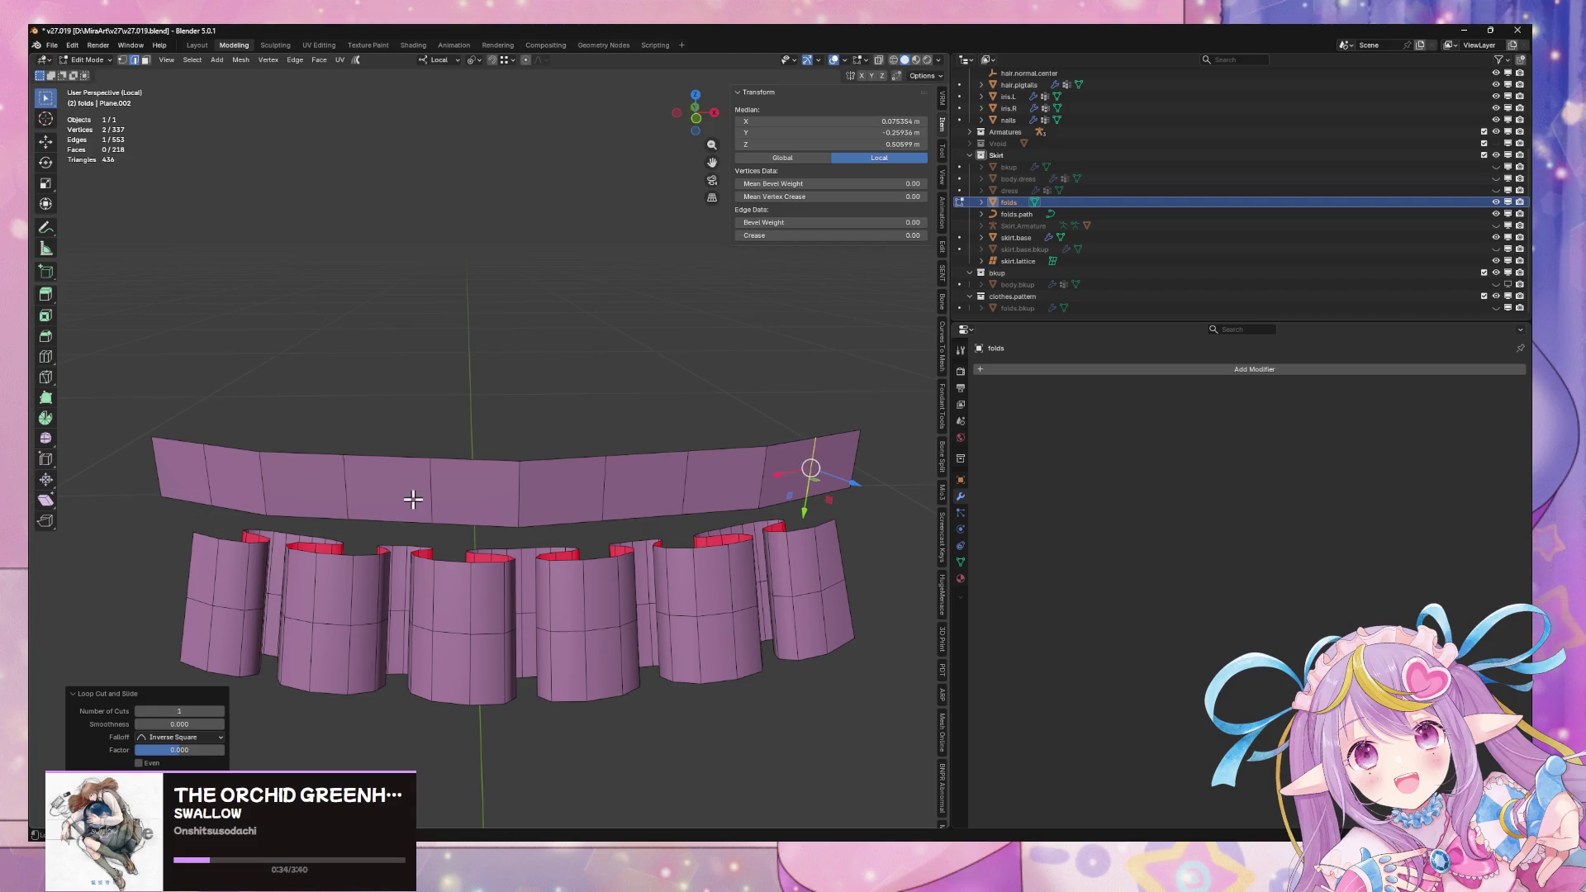
Bridge the band's bottom loop to the cylinder top loops with Bridge Edge Loops
left_click(399, 513, "alt")
left_click(432, 551, "alt+shift")
key("ctrl+e")
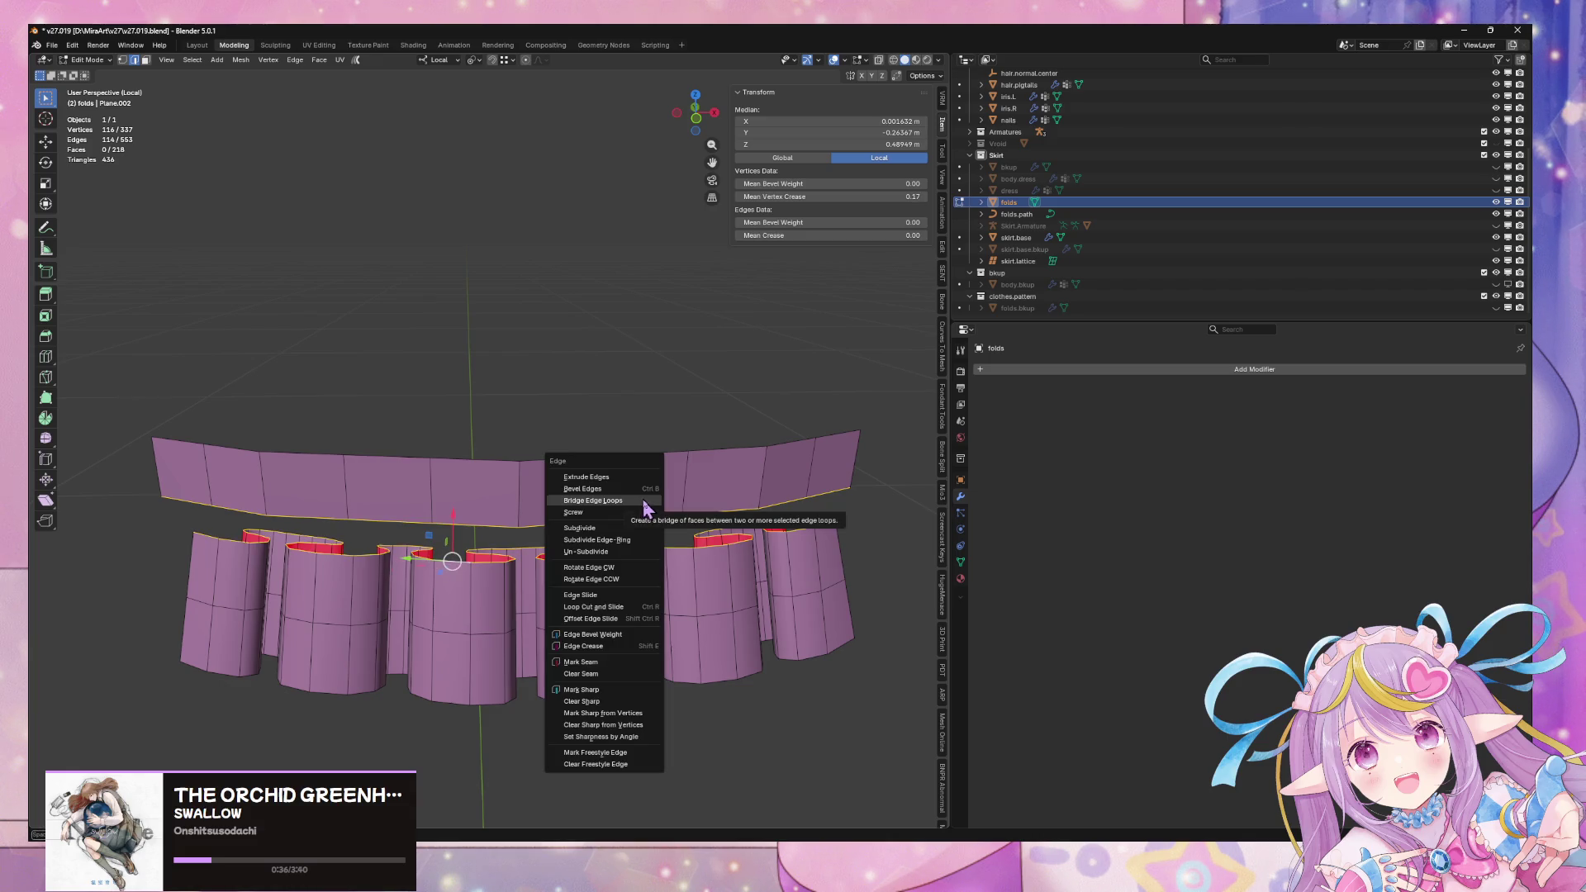
left_click(706, 432)
Smooth the bridging vertices at strength 1.000 and nudge the fold band slightly down
mouse_move(706, 432)
middle_mouse_down()
mouse_move(704, 395)
mouse_move(717, 425)
middle_mouse_up()
middle_click_drag(713, 436, 705, 416)
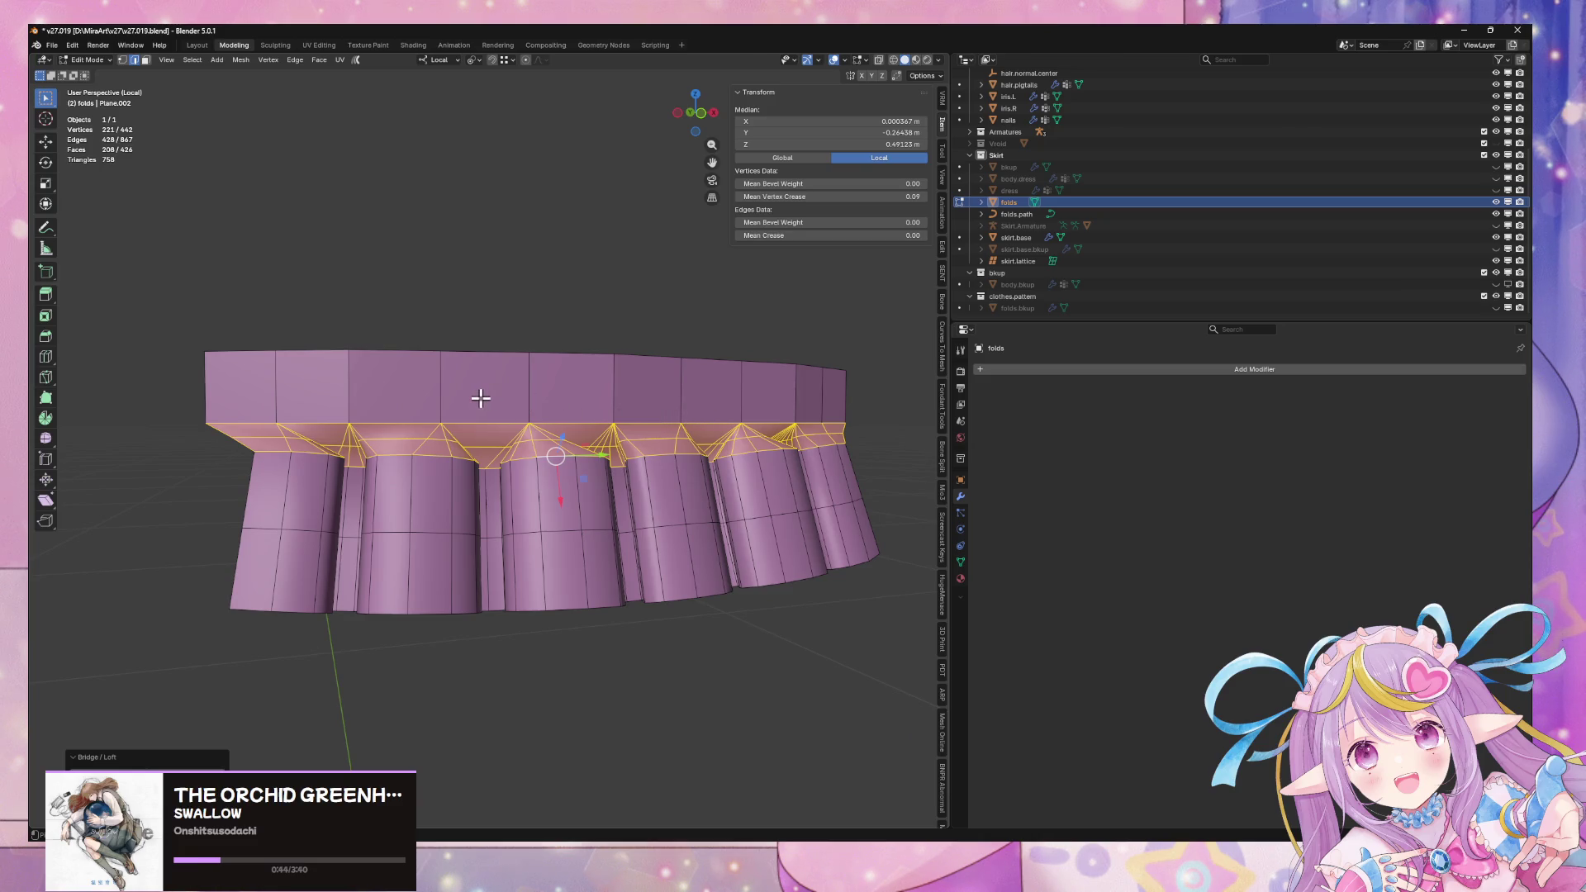
middle_click_drag(468, 394, 411, 397)
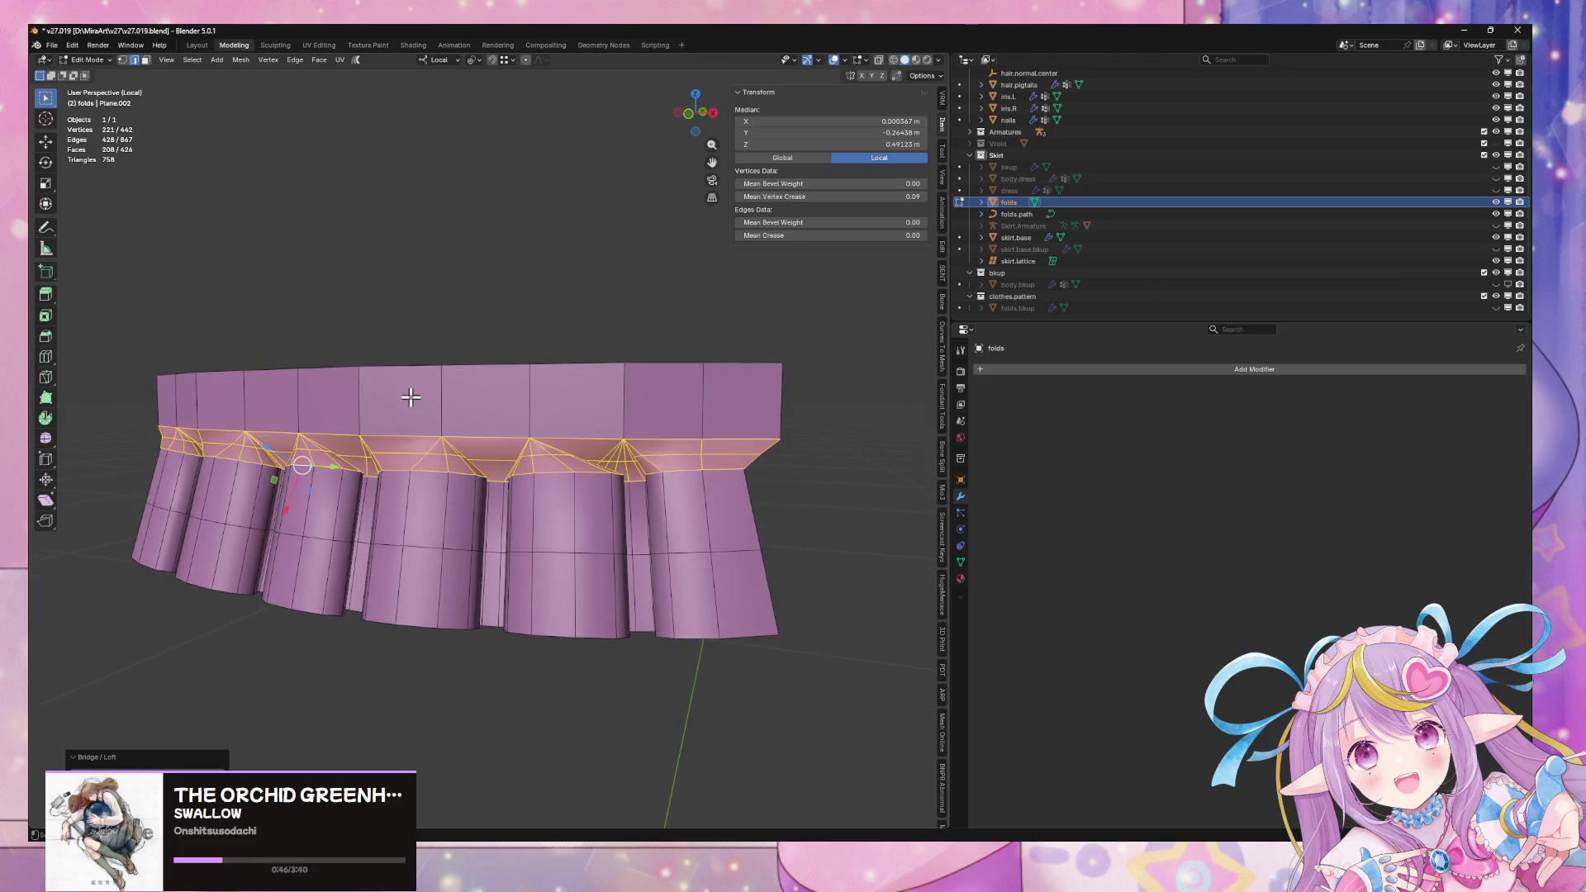
key("F3")
left_click(515, 421)
middle_click_drag(534, 418, 666, 432)
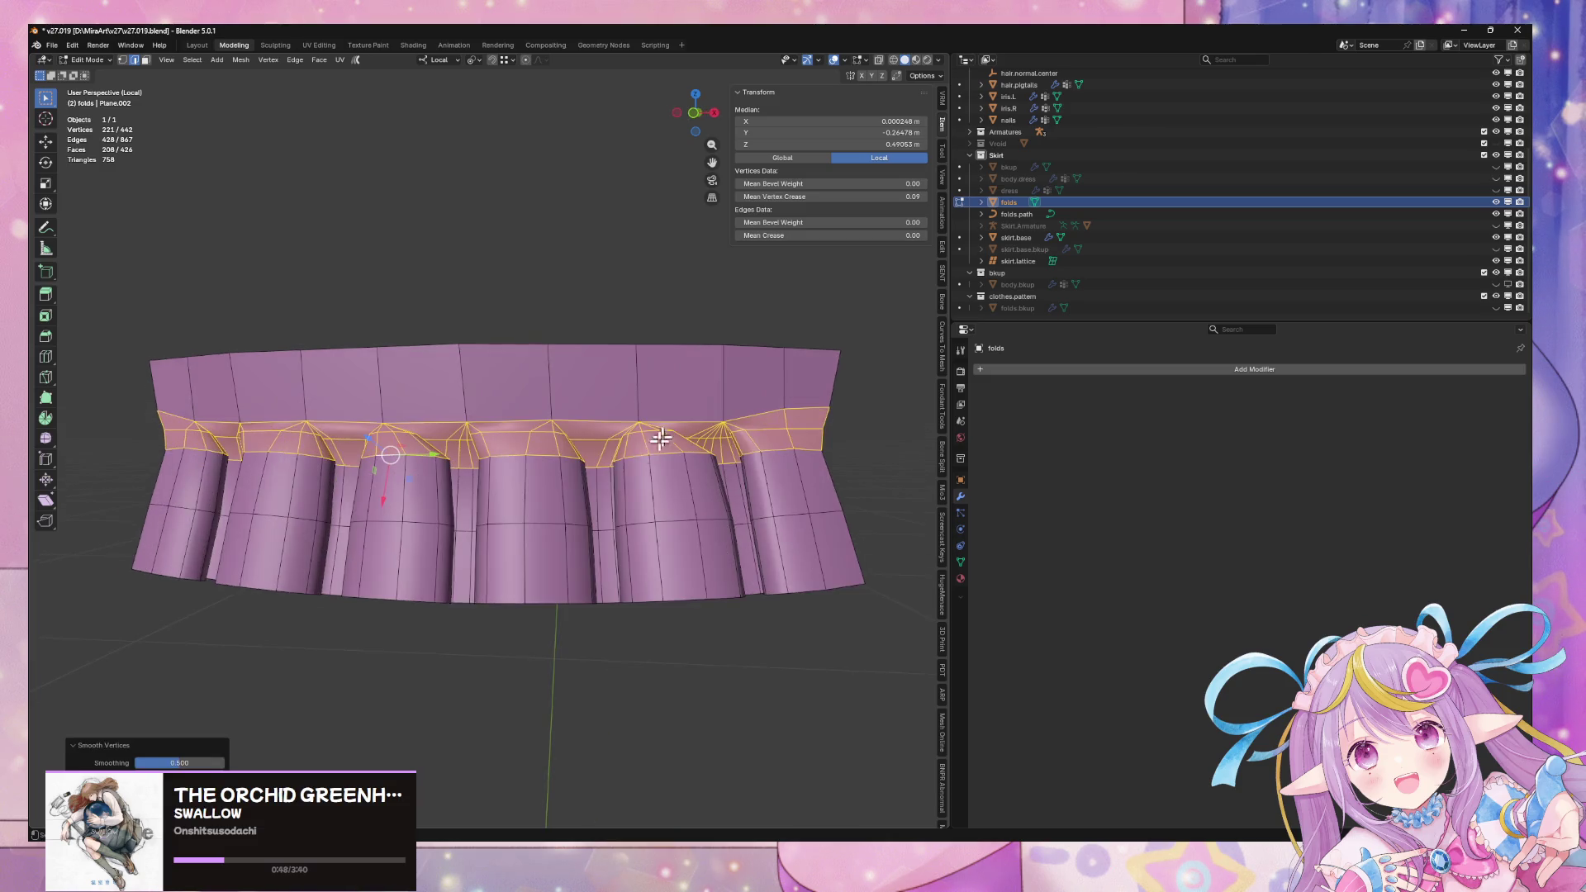
mouse_move(179, 762)
left_mouse_down()
mouse_move(223, 762)
mouse_move(184, 763)
left_mouse_up()
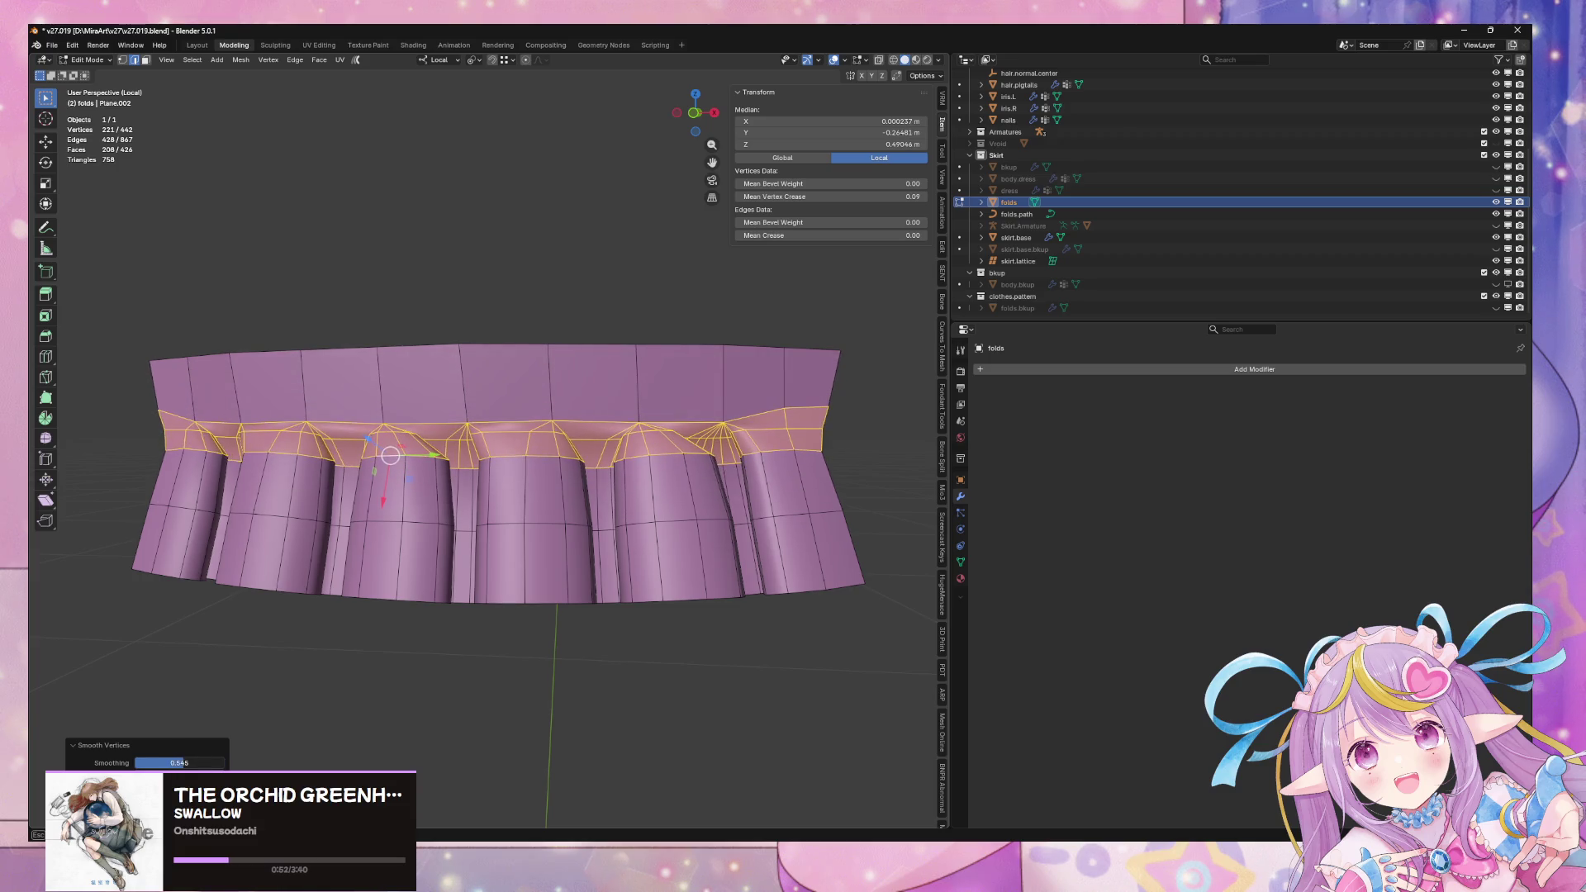
left_click_drag(391, 455, 388, 471)
mouse_move(576, 631)
middle_mouse_down()
mouse_move(533, 658)
mouse_move(740, 609)
mouse_move(747, 655)
mouse_move(726, 630)
mouse_move(559, 606)
middle_mouse_up()
Shade the whole folds mesh smooth, preview it in Object Mode, then undo back
key("Tab")
key("Tab")
scroll(564, 599, "up", 4)
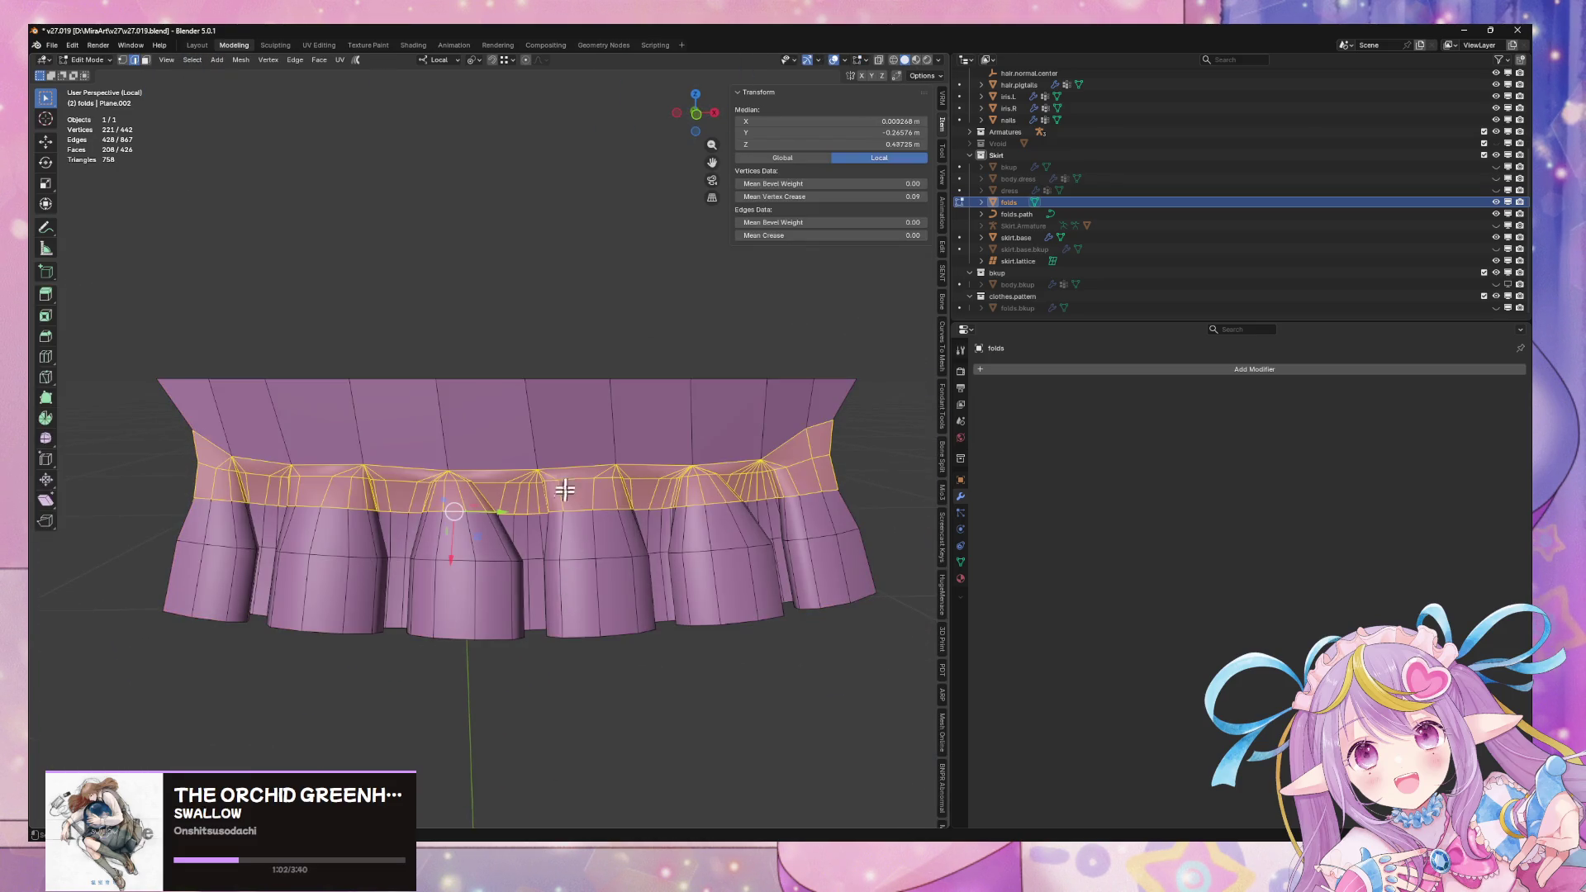
key("a")
right_click(574, 471)
left_click(578, 660)
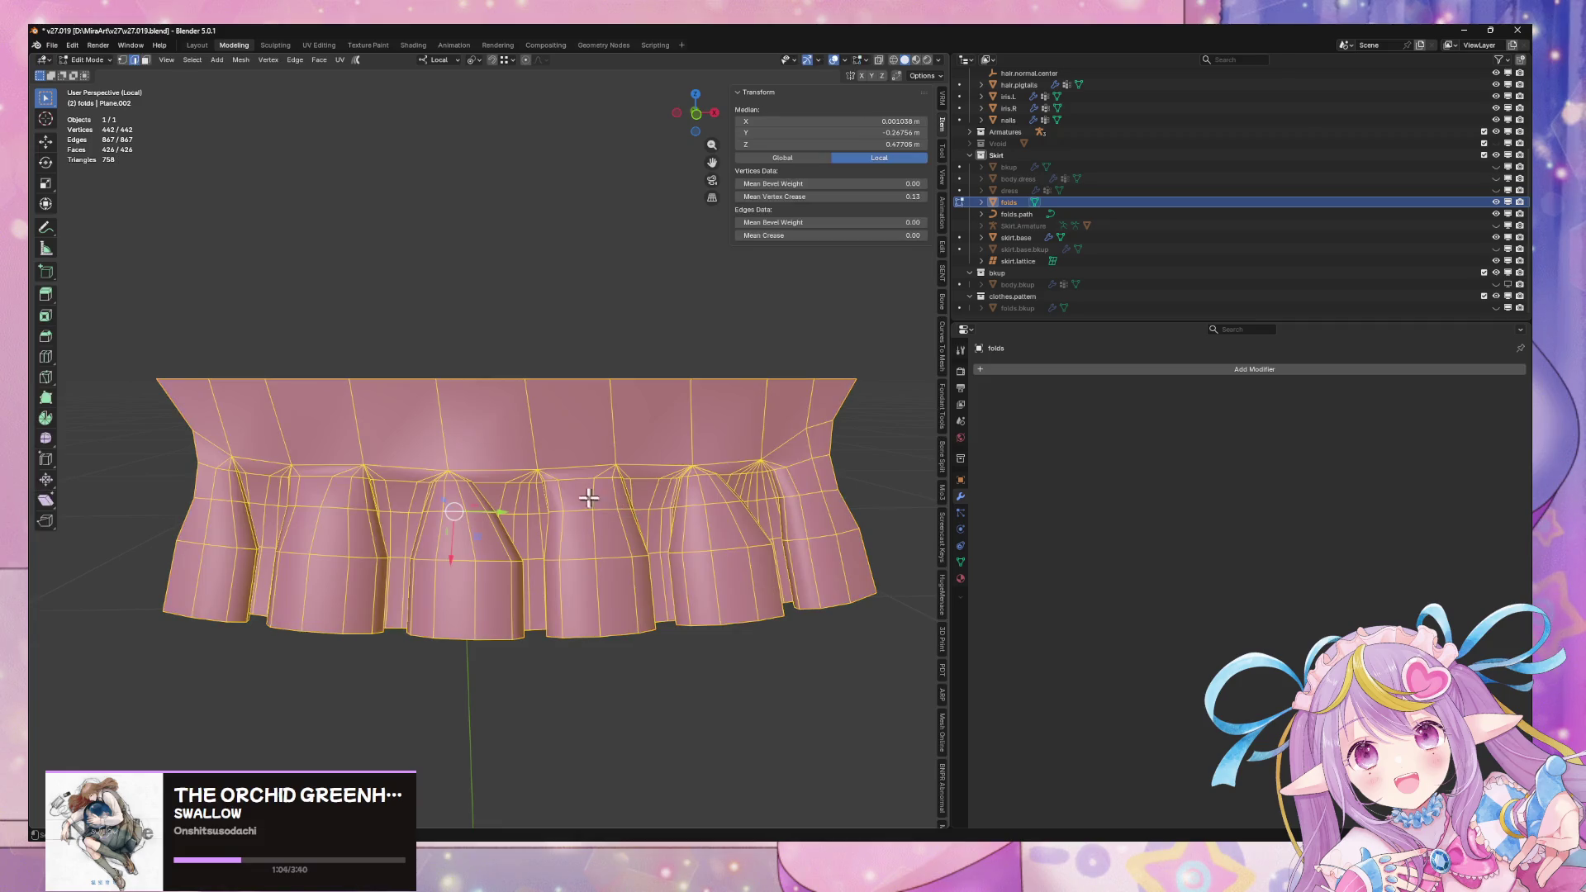
scroll(497, 469, "down", 3)
mouse_move(500, 466)
middle_mouse_down()
mouse_move(508, 449)
mouse_move(660, 479)
middle_mouse_up()
key("Tab")
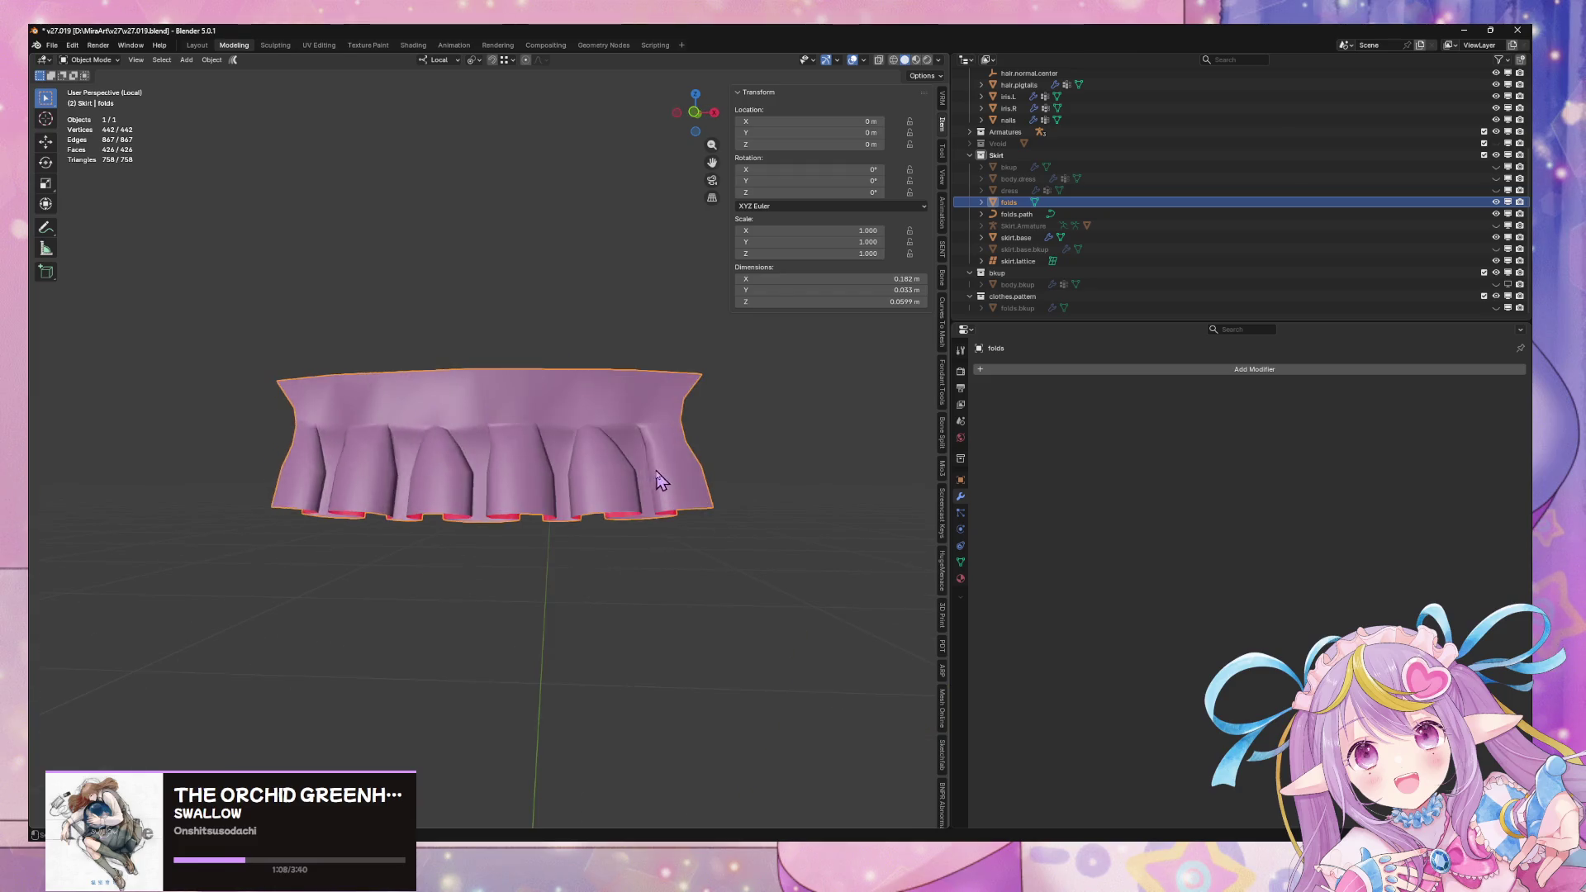
key("ctrl+z")
key("ctrl+z")
key("ctrl+z")
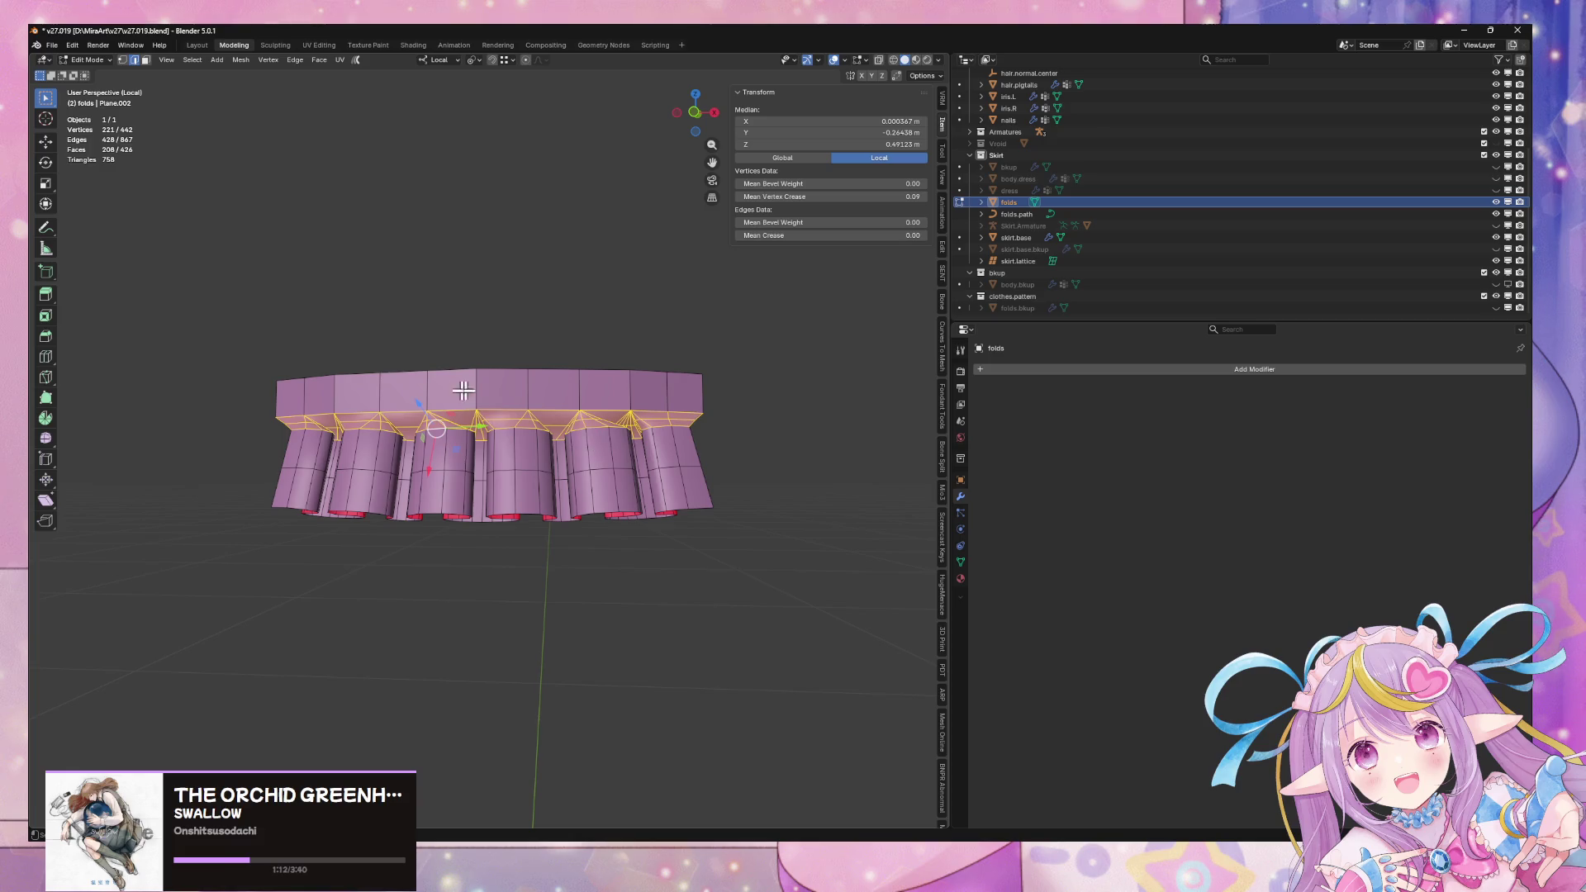
Toggle see-through off again and exit local view to show the whole character
key("alt+z")
key("alt+z")
key("ctrl+shift+z")
key("ctrl+shift+z")
key("ctrl+shift+z")
mouse_move(775, 483)
middle_mouse_down()
mouse_move(719, 518)
mouse_move(637, 503)
mouse_move(777, 478)
mouse_move(451, 377)
middle_mouse_up()
key("KP_Divide")
Delete the top row of band faces and return to Object Mode
key("Tab")
left_click(444, 374, "alt")
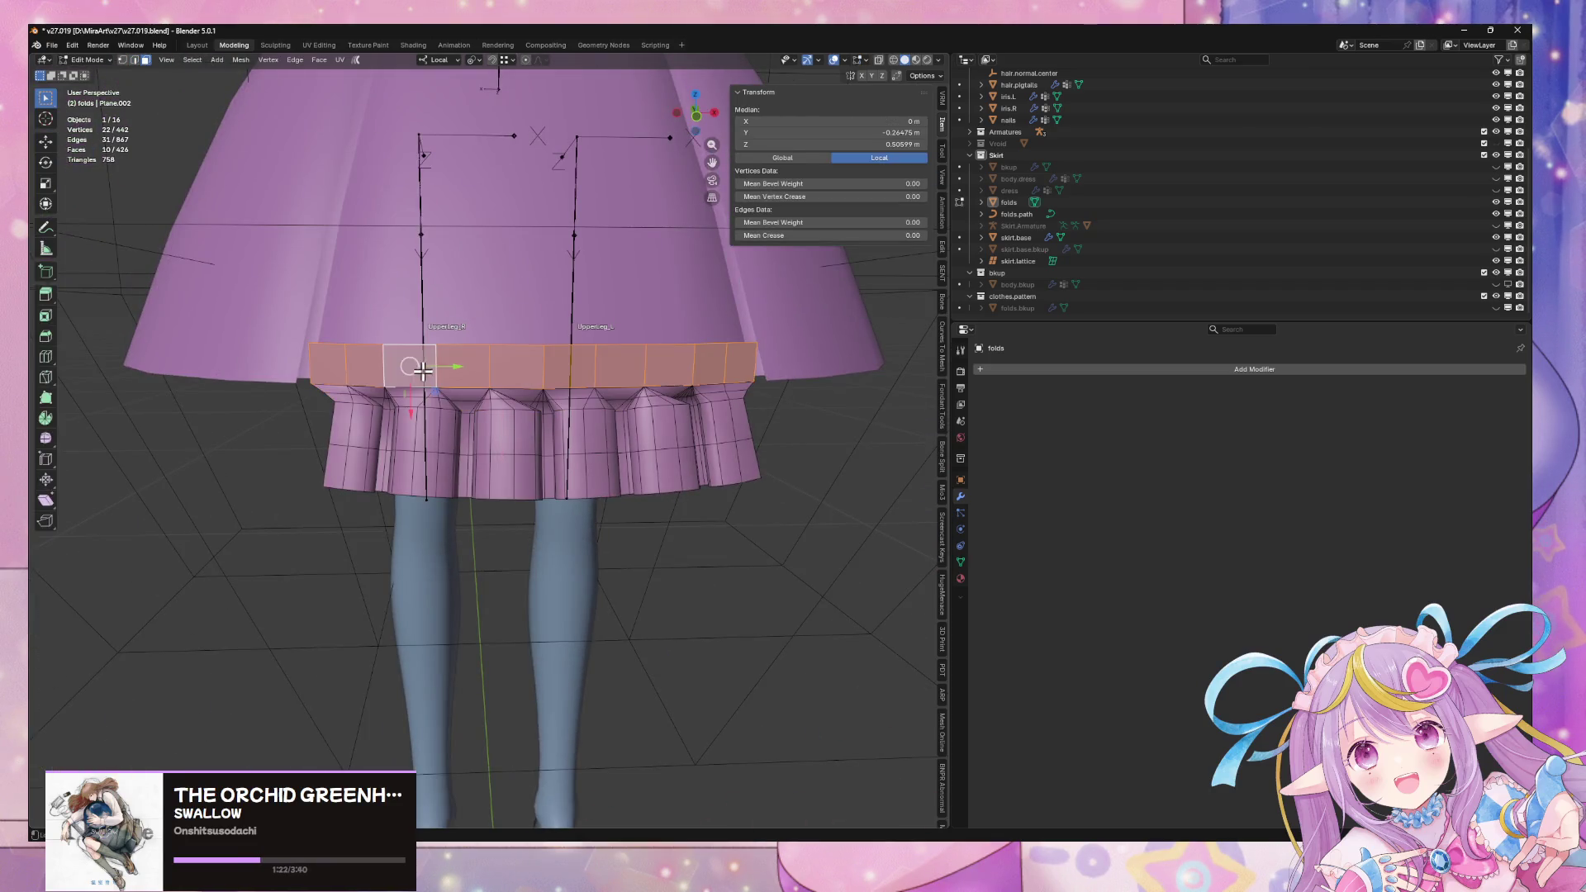
key("x")
left_click(428, 402)
key("Tab")
Look under the skirt hem at the pleats and select the folds object
scroll(722, 468, "down", 3)
scroll(722, 467, "up", 5)
mouse_move(722, 467)
middle_mouse_down()
mouse_move(548, 455)
mouse_move(743, 494)
mouse_move(789, 450)
mouse_move(861, 437)
mouse_move(697, 449)
mouse_move(594, 481)
mouse_move(602, 498)
middle_mouse_up()
scroll(548, 455, "down", 4)
scroll(862, 438, "up", 5)
scroll(861, 438, "down", 3)
scroll(595, 482, "up", 2)
scroll(602, 498, "up", 5)
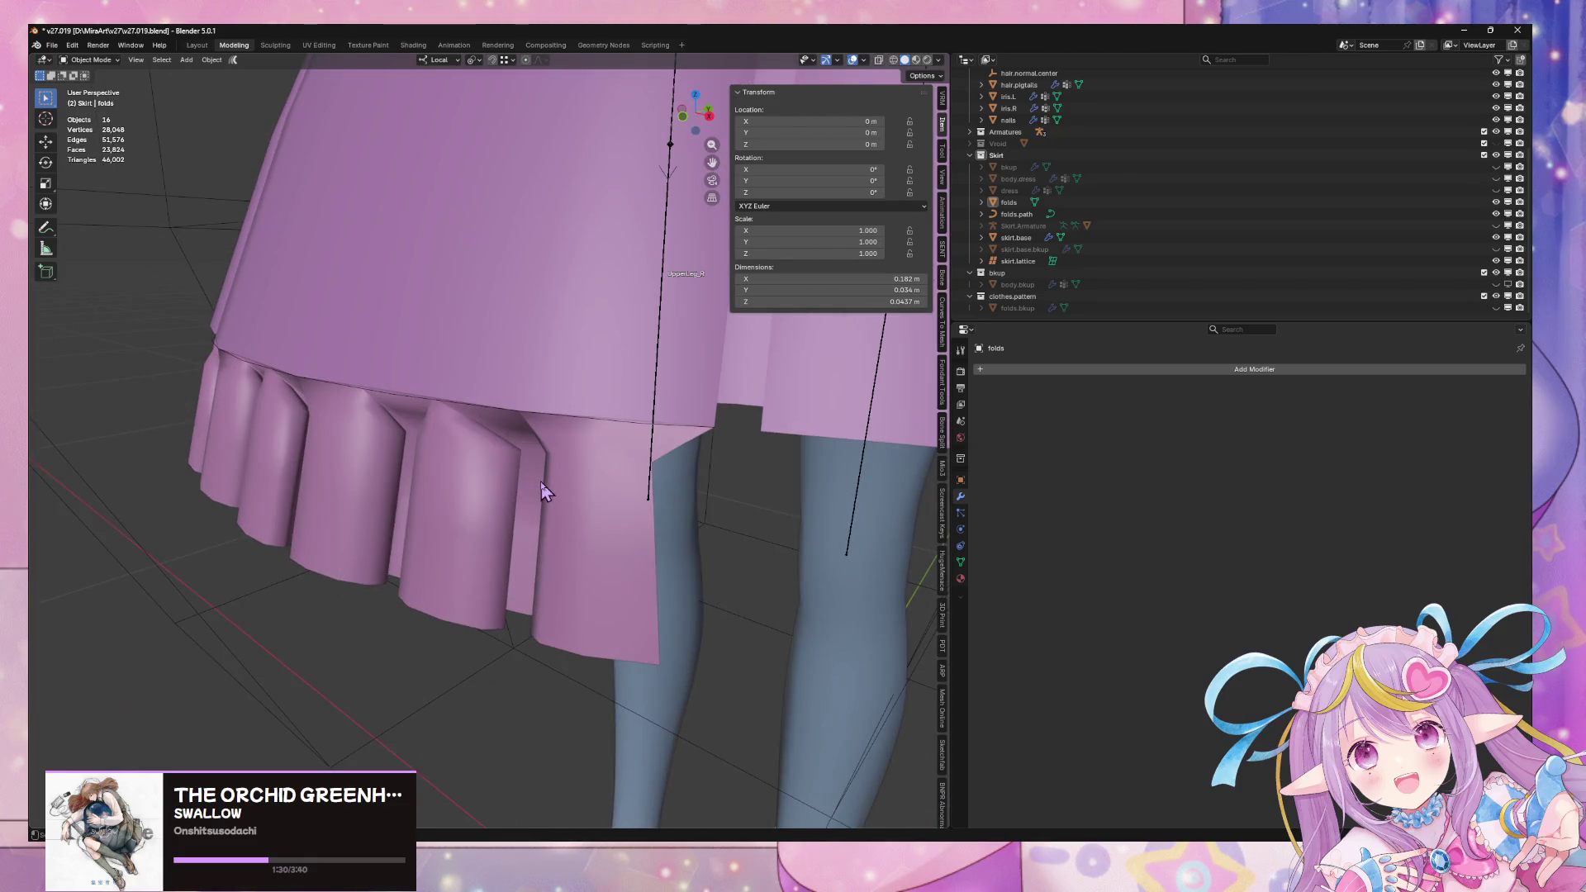
left_click(544, 491)
scroll(527, 482, "down", 3)
Add a Subdivision modifier to the folds, then undo it
left_click(1000, 369)
mouse_move(1035, 377)
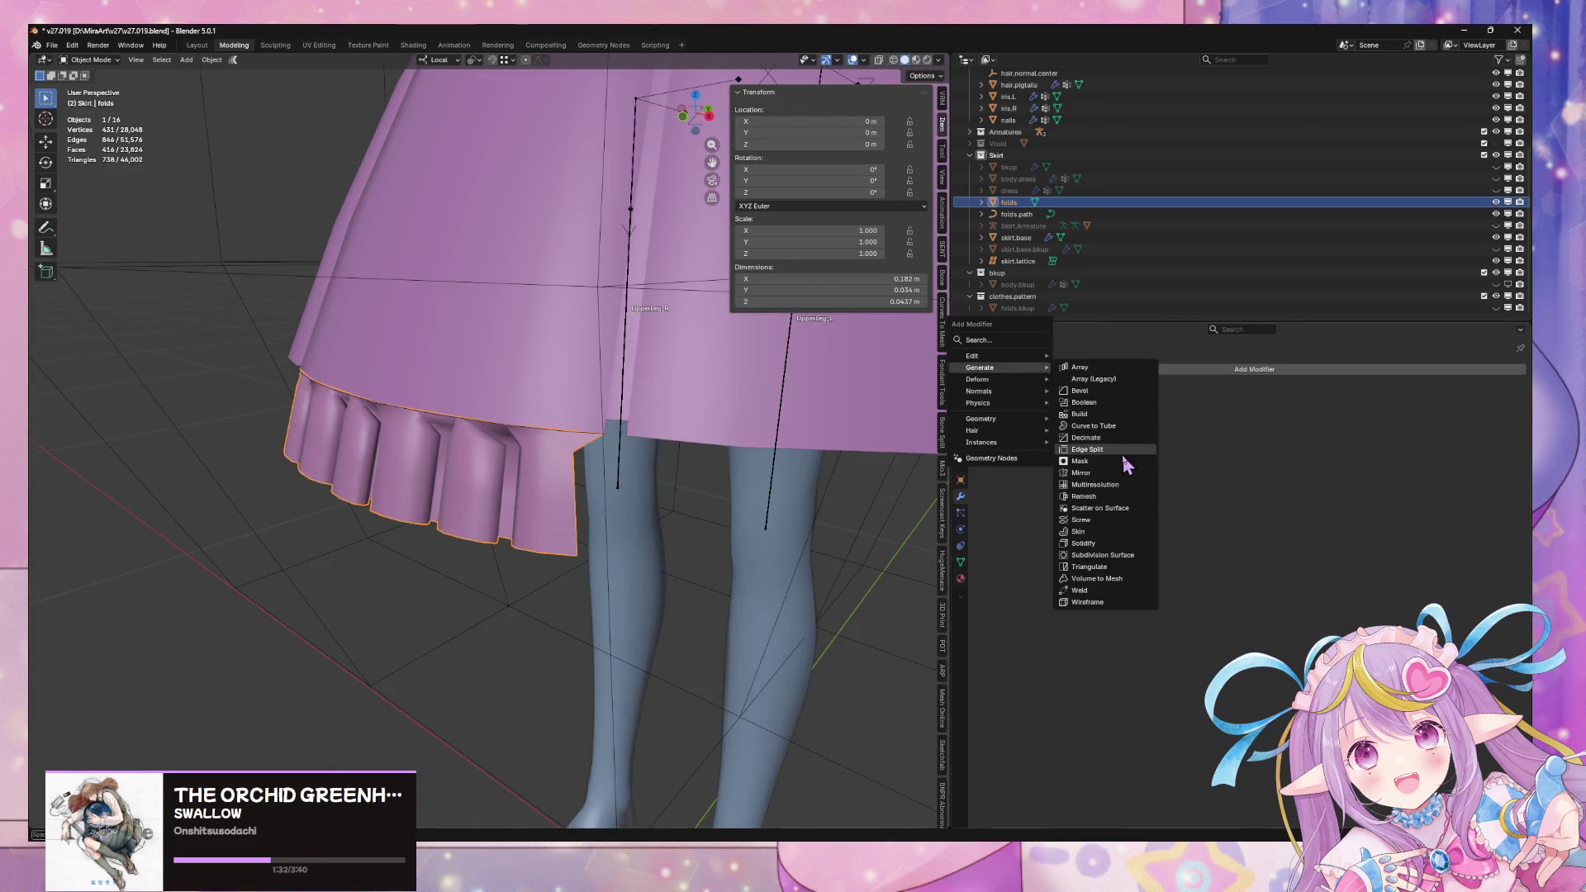
left_click(1101, 555)
mouse_move(743, 495)
middle_mouse_down()
mouse_move(625, 402)
mouse_move(456, 404)
mouse_move(575, 410)
middle_mouse_up()
key("Tab")
left_click(402, 407, "alt")
key("ctrl+z")
key("ctrl+z")
key("ctrl+z")
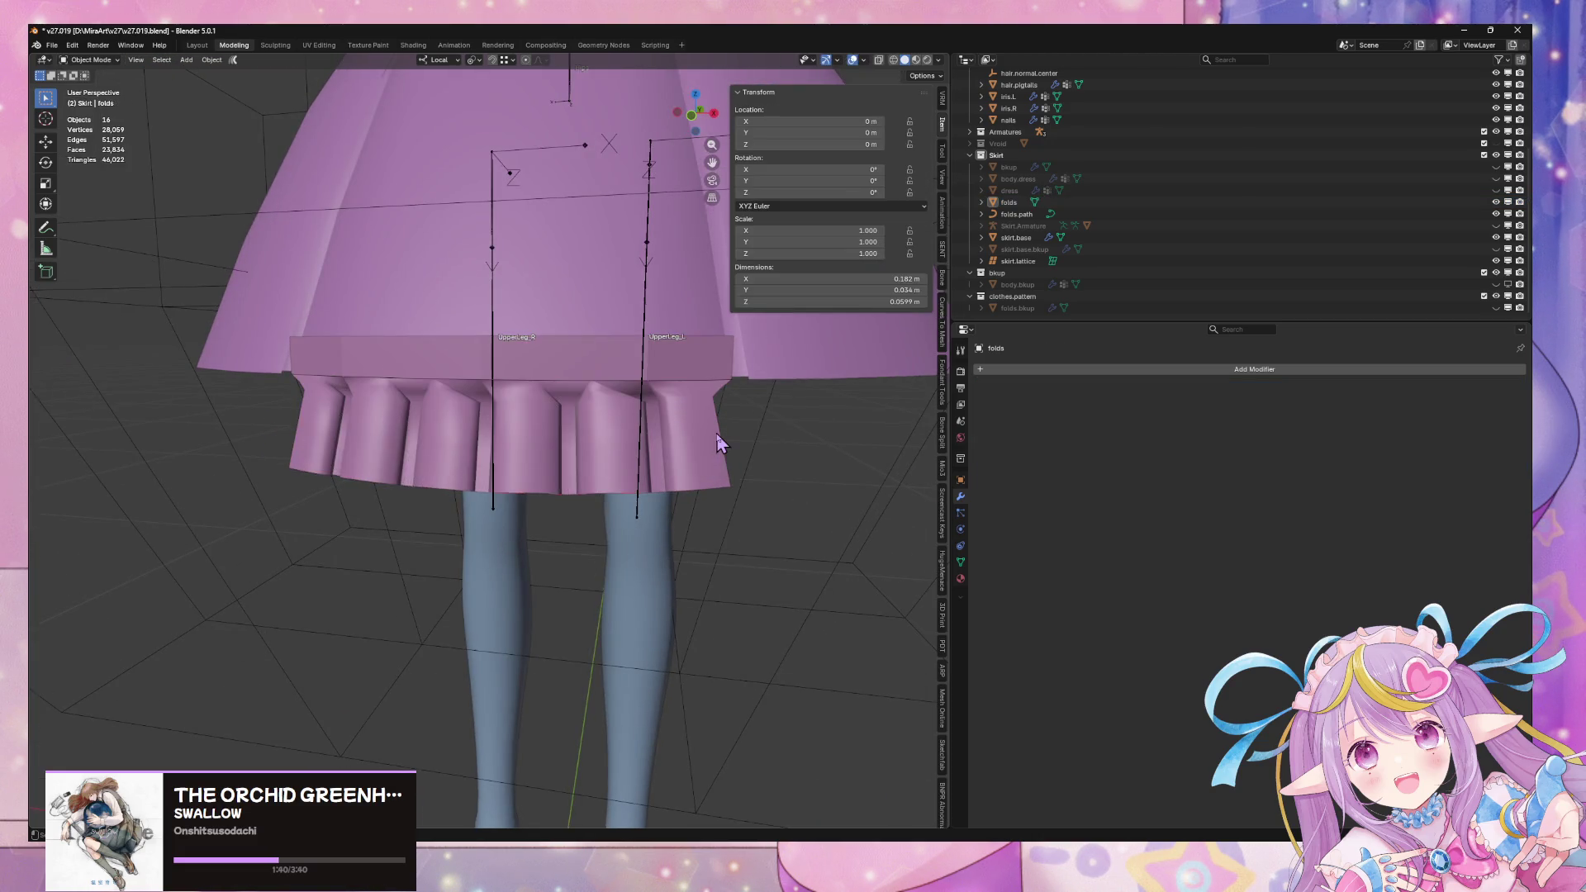
Delete the top band of the folds mesh
key("Tab")
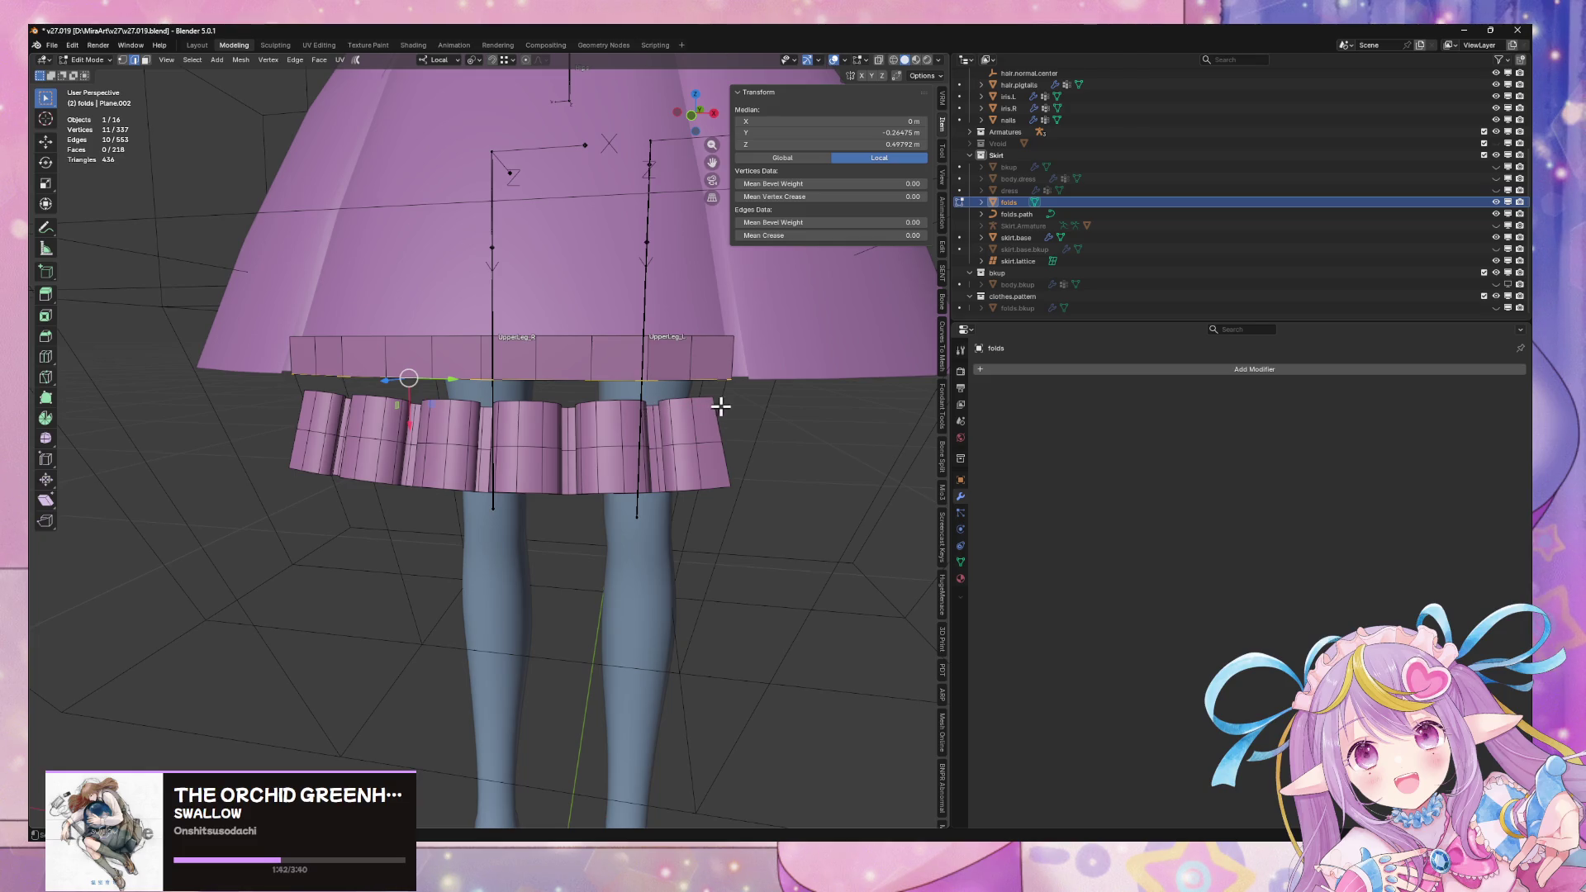
middle_click_drag(716, 405, 760, 404)
left_click(442, 358)
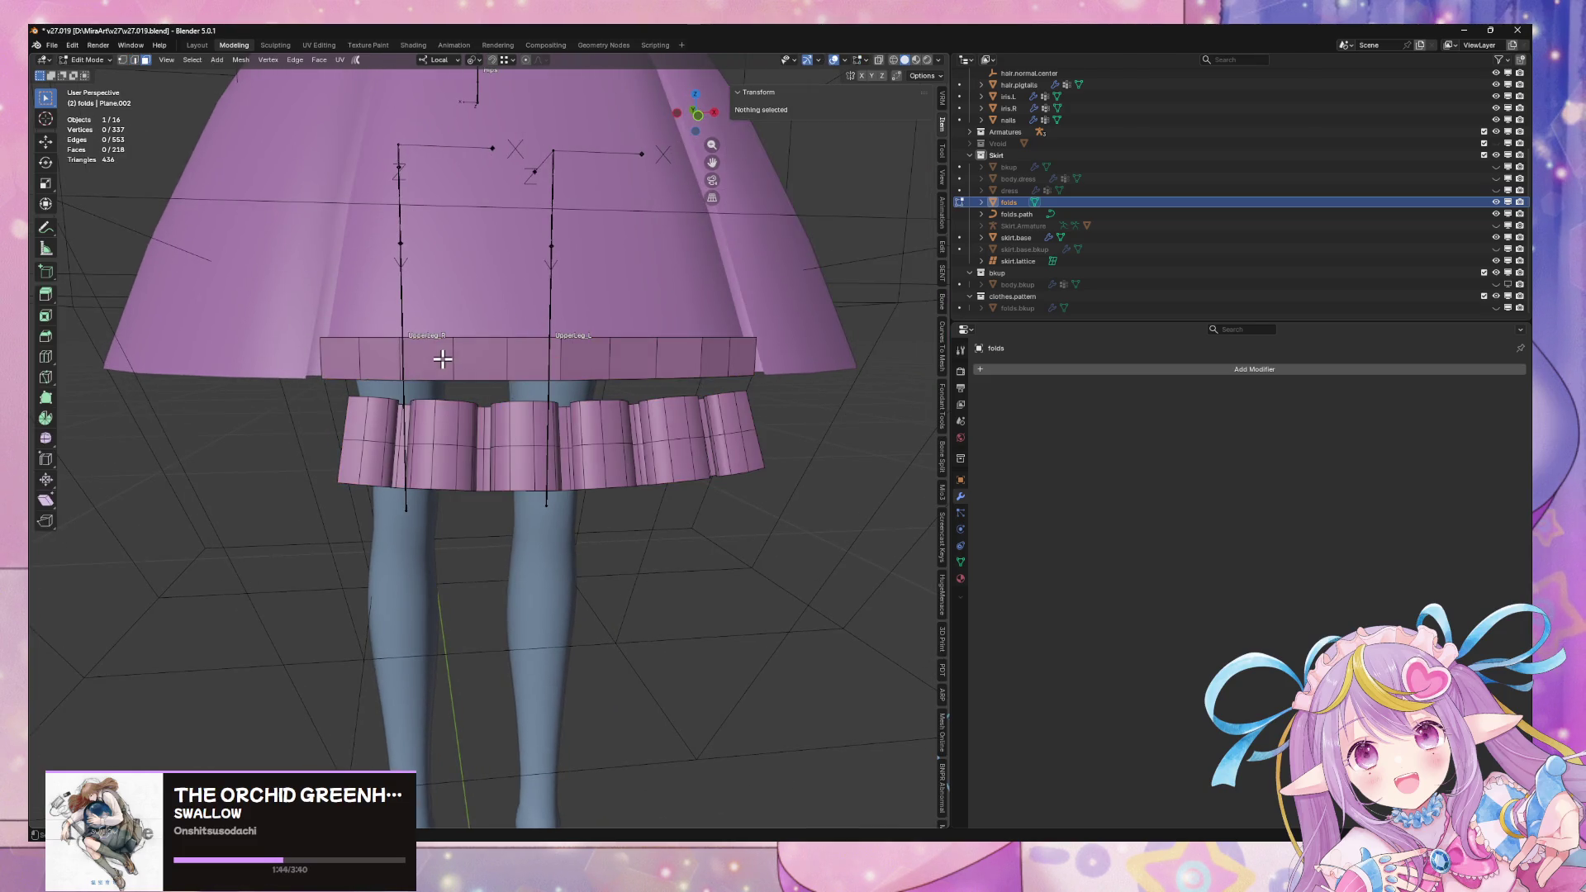
left_click(443, 358, "alt")
key("Delete")
middle_click_drag(566, 368, 499, 431)
key("Tab")
Shift all the folds geometry along its local Y axis
mouse_move(595, 415)
middle_mouse_down()
mouse_move(619, 421)
mouse_move(503, 414)
middle_mouse_up()
key("Tab")
key("a")
key("g")
key("y")
key("y")
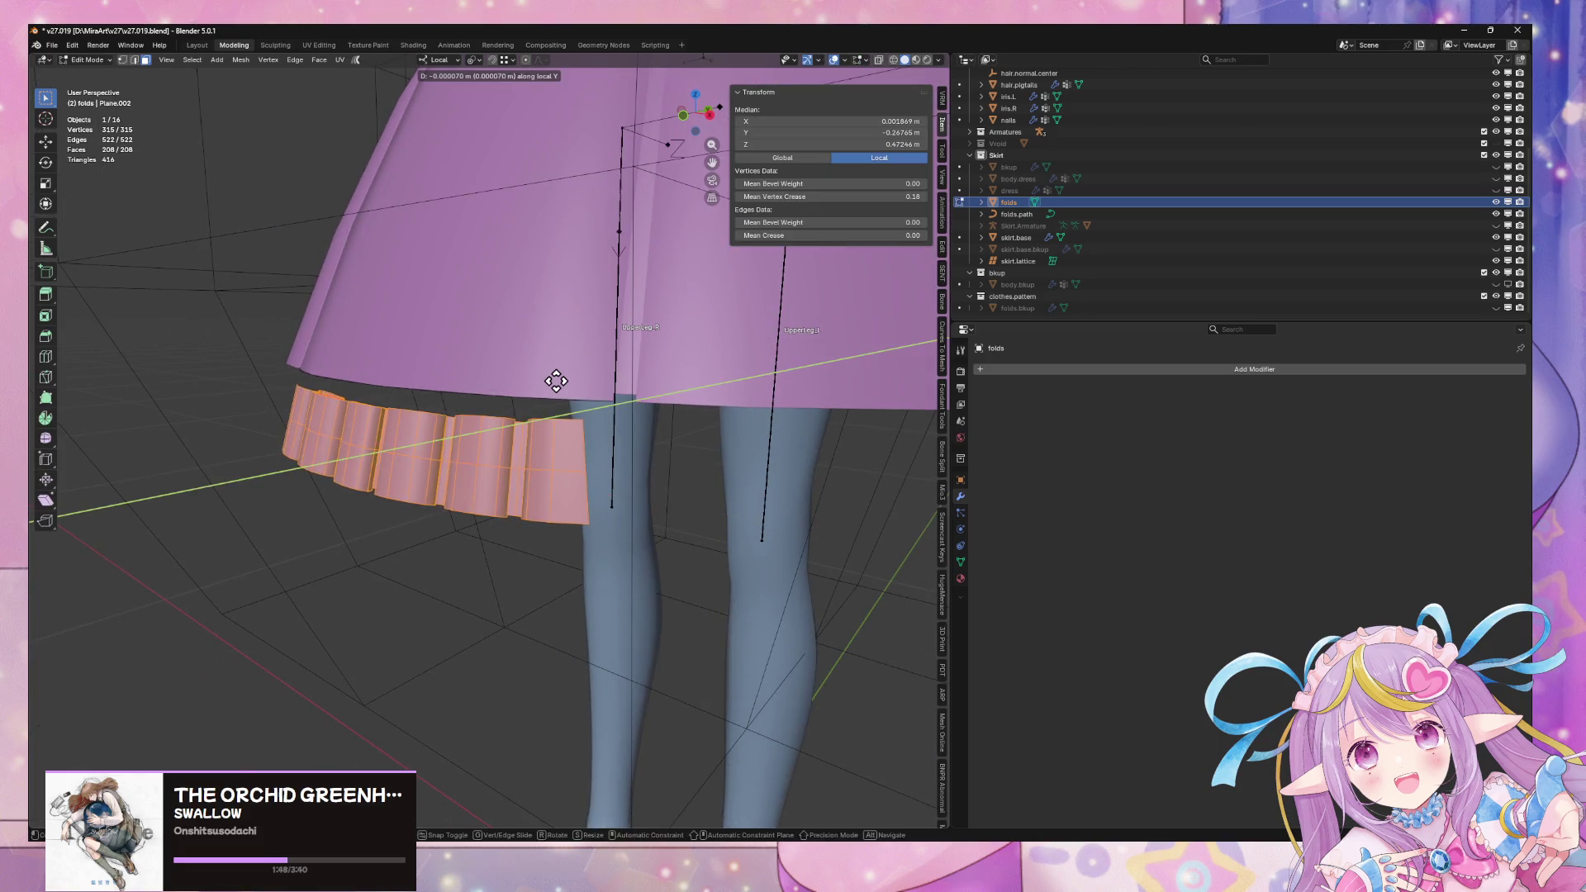
left_click(607, 375)
mouse_move(619, 375)
middle_mouse_down()
mouse_move(562, 354)
mouse_move(683, 372)
mouse_move(460, 375)
mouse_move(632, 357)
mouse_move(719, 383)
middle_mouse_up()
Nudge the pleats slightly along local Y to sit under the hem, then reselect the folds
key("g")
key("z")
key("z")
key("x")
key("x")
key("y")
key("y")
left_click(588, 364)
key("Tab")
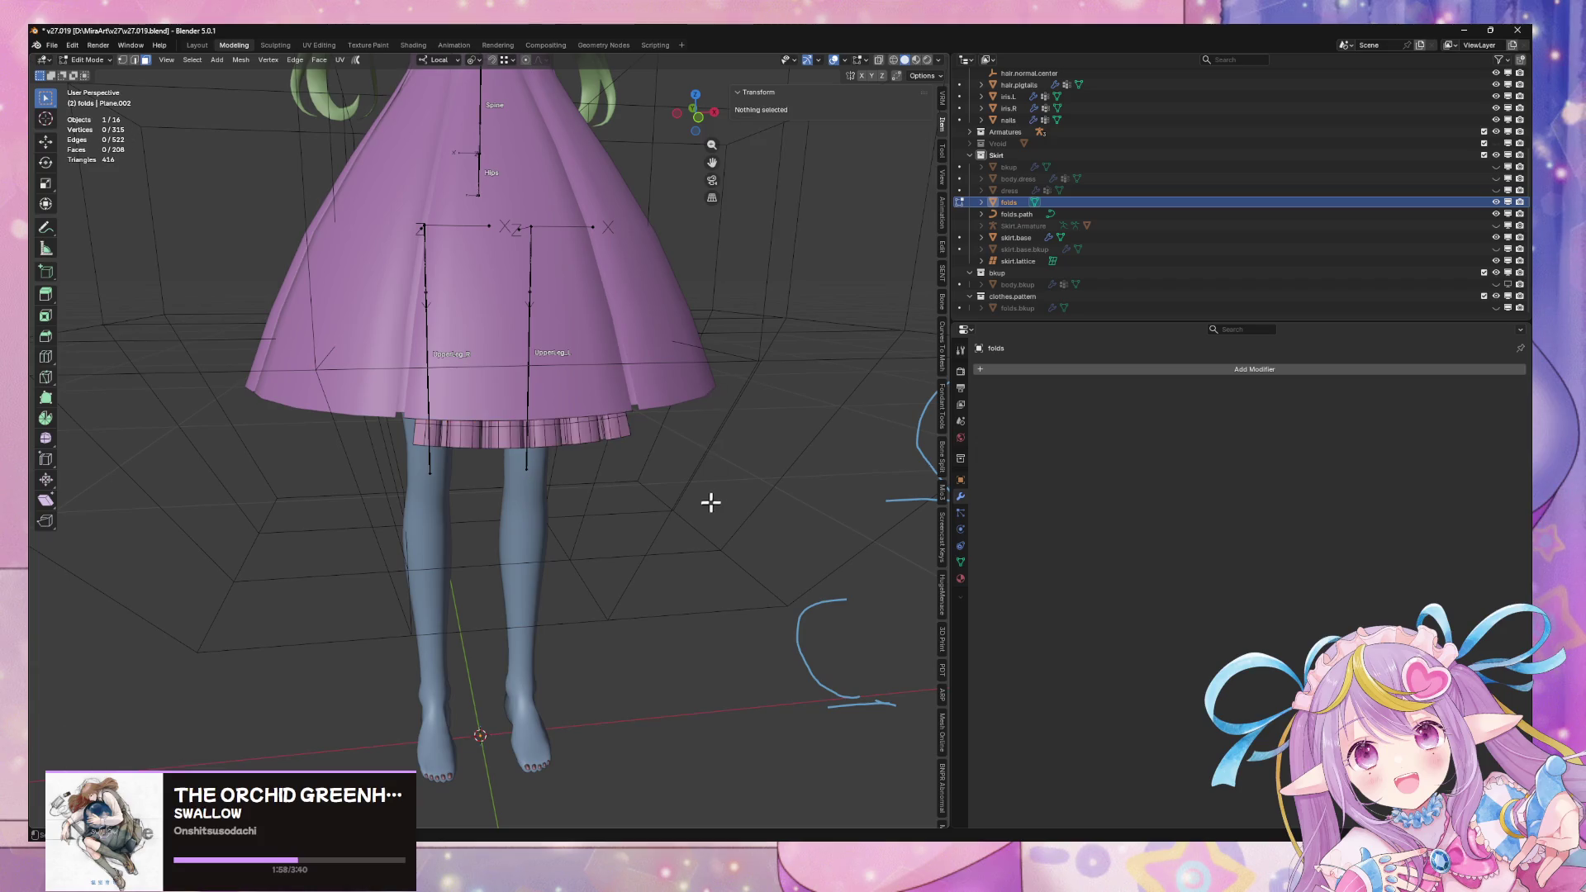
left_click(762, 500)
mouse_move(763, 498)
middle_mouse_down()
mouse_move(680, 382)
mouse_move(567, 357)
mouse_move(567, 378)
mouse_move(460, 430)
mouse_move(585, 479)
mouse_move(630, 531)
middle_mouse_up()
left_click(460, 429)
Delete the folds object, unhide folds.bkup and frame it in the view
key("x")
left_click(632, 527)
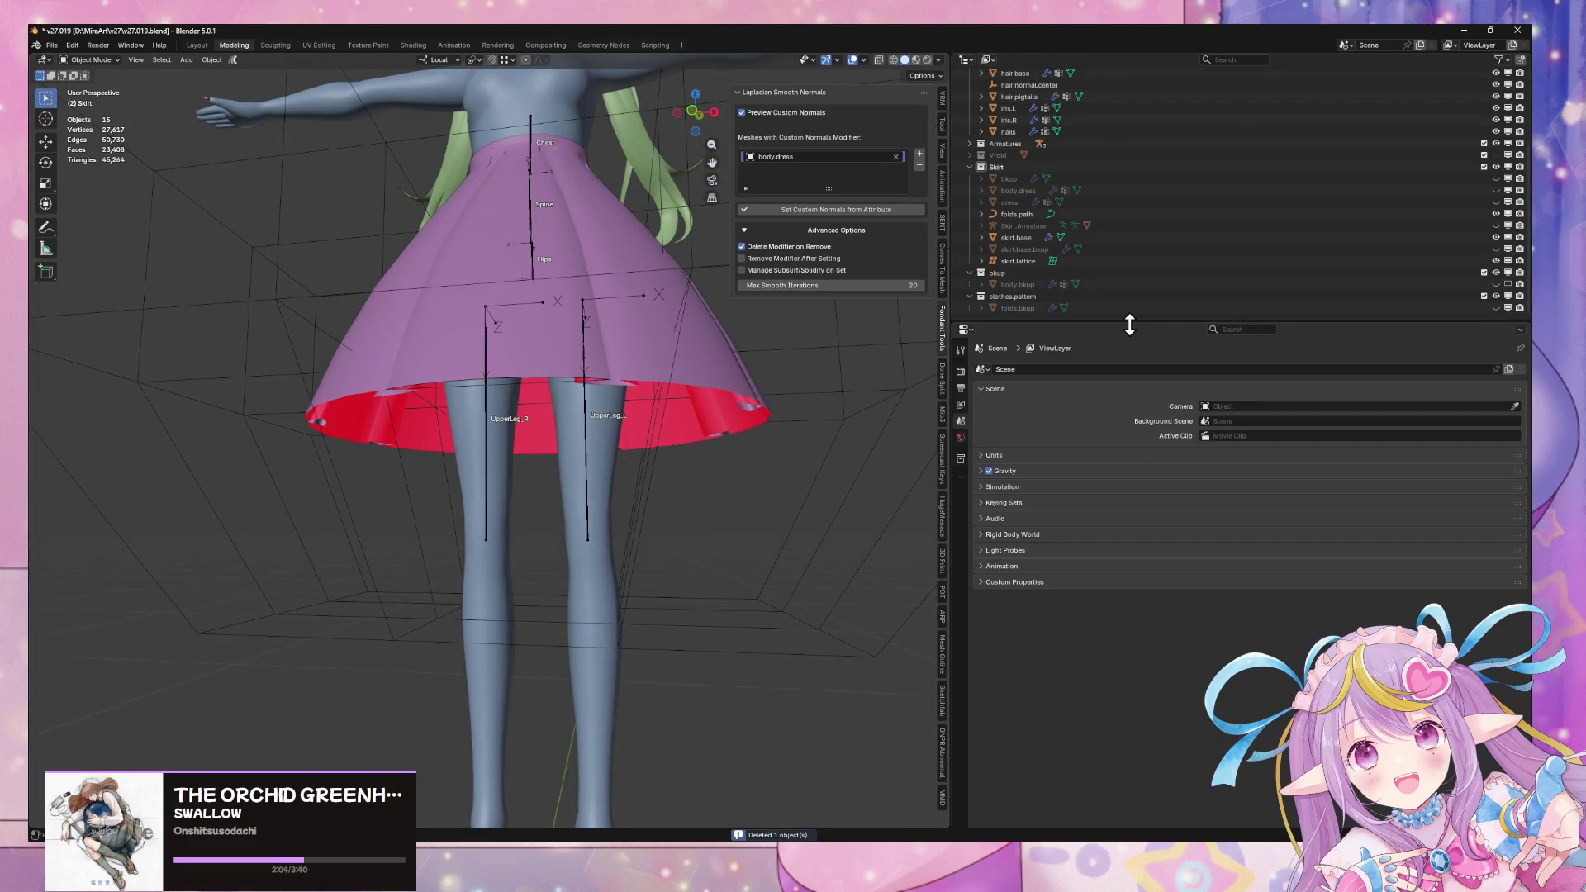
left_click(1213, 308)
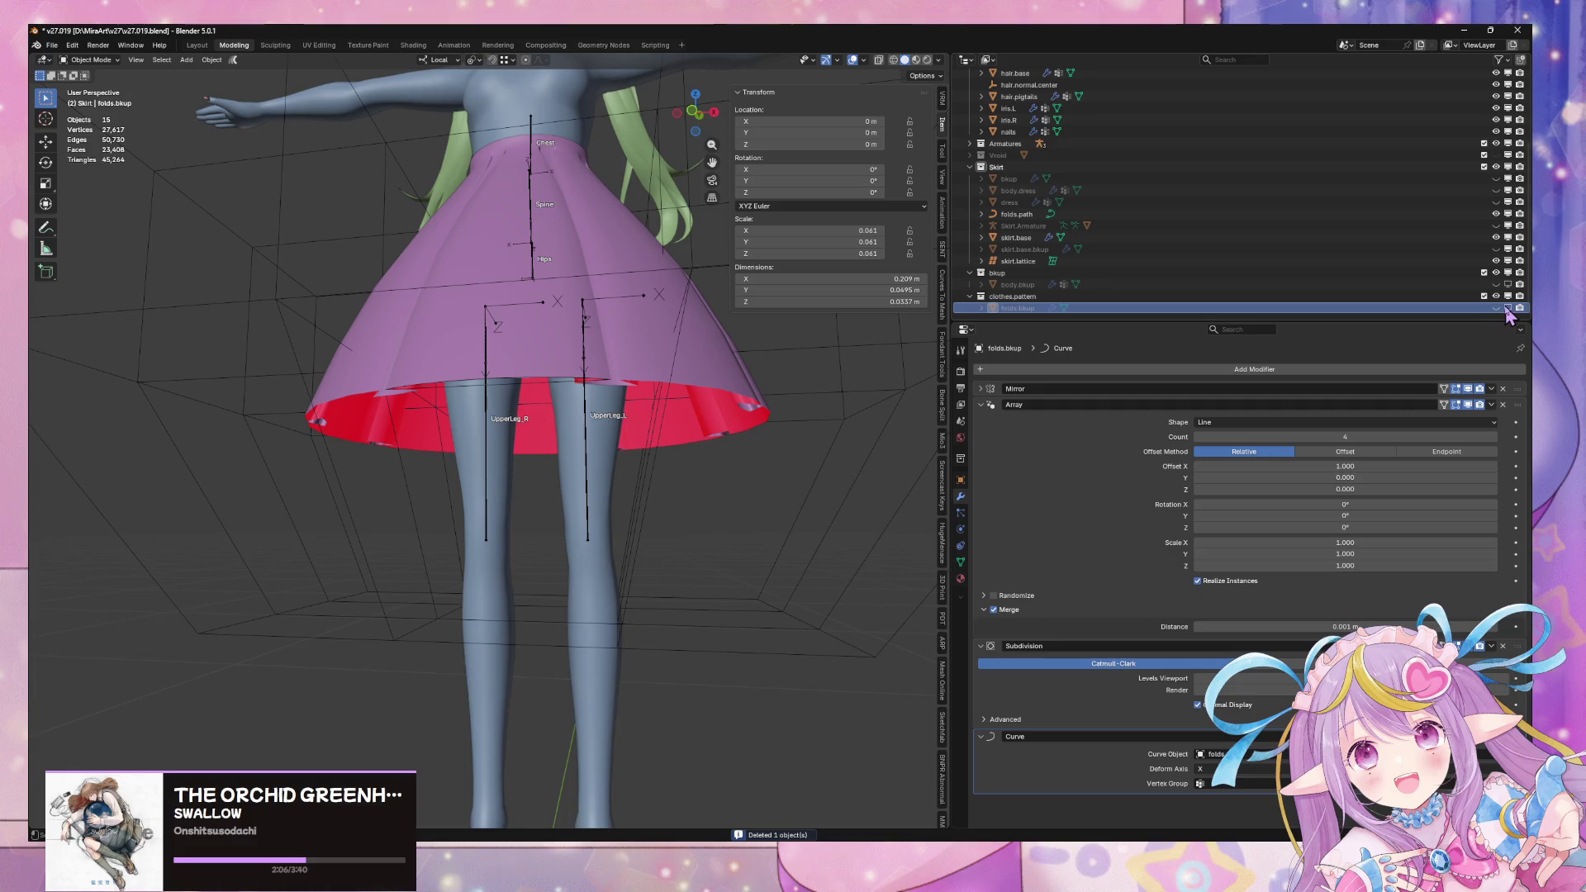
left_click(1496, 308)
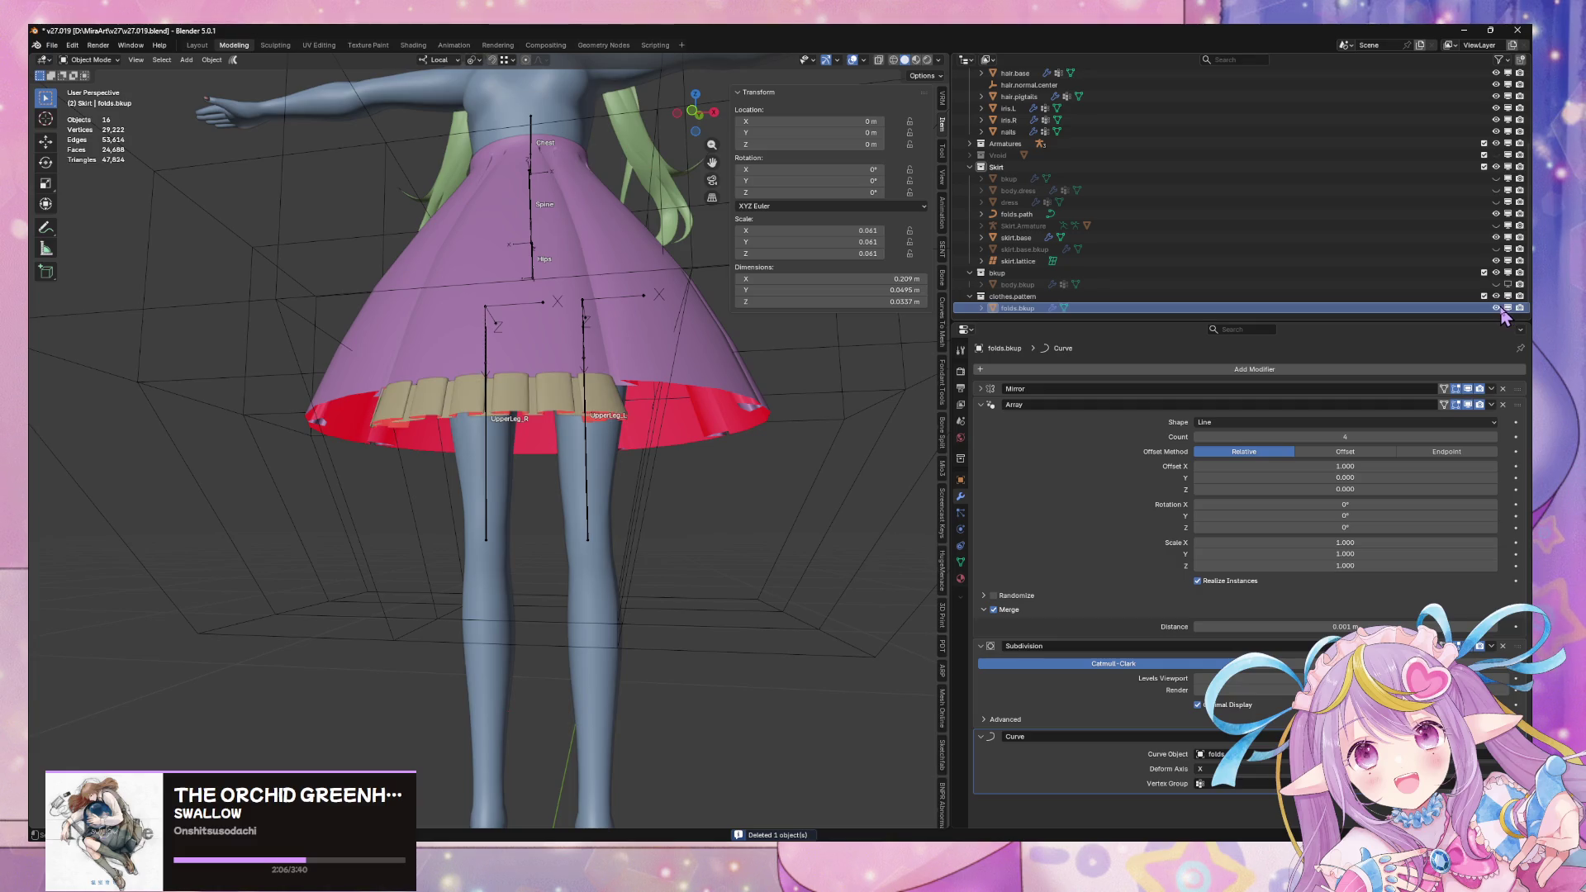
left_click(1114, 310)
key("KP_Decimal")
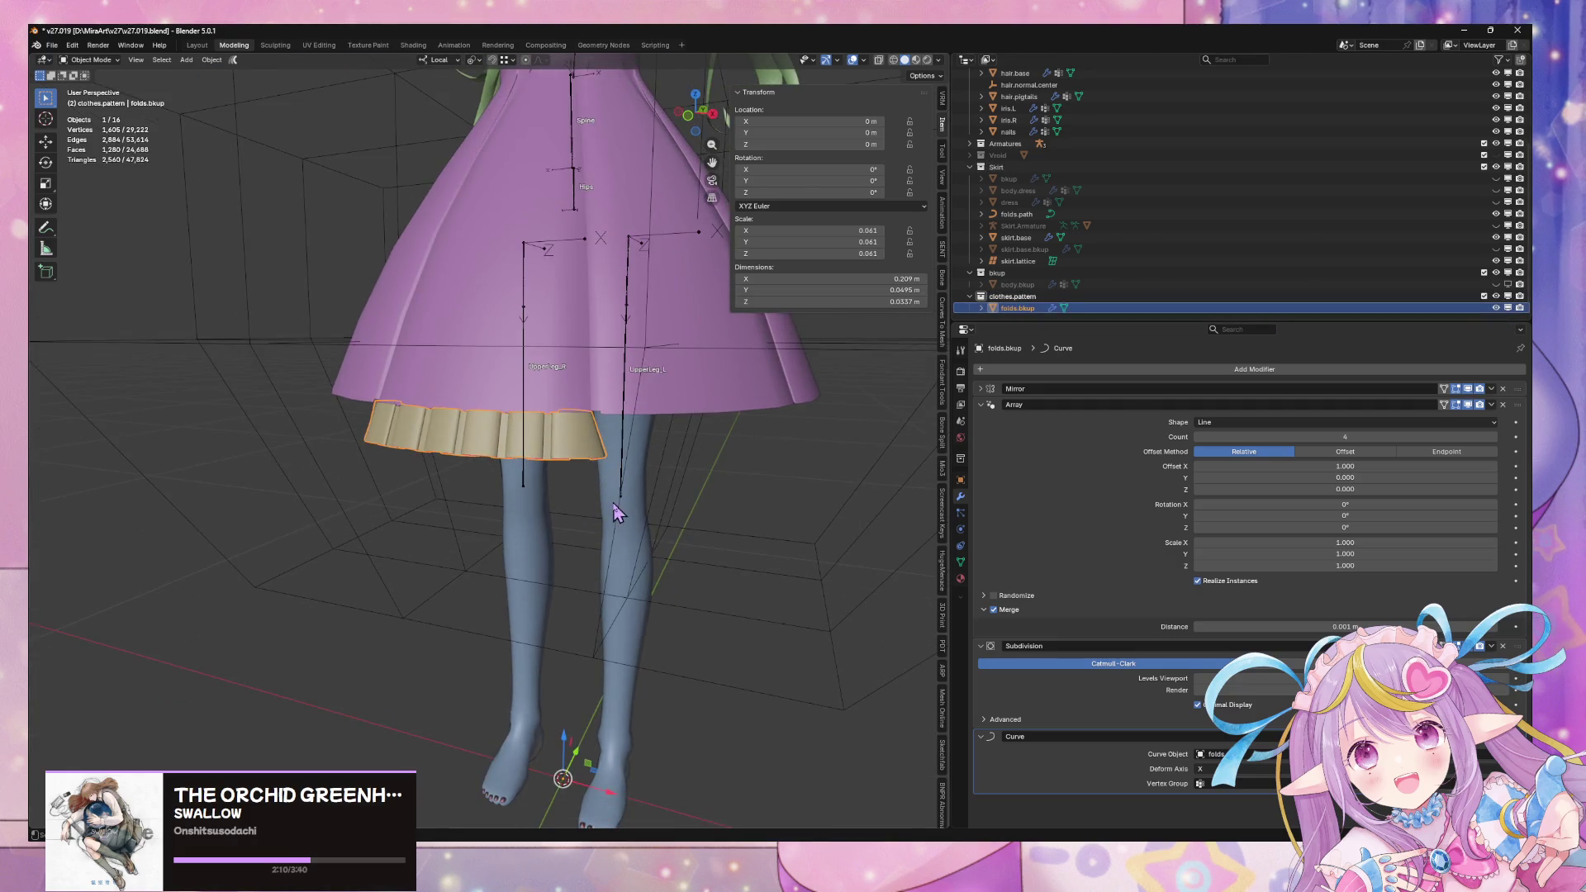
scroll(618, 512, "down", 3)
mouse_move(649, 471)
middle_mouse_down()
mouse_move(697, 453)
mouse_move(626, 462)
mouse_move(655, 488)
middle_mouse_up()
scroll(658, 487, "up", 5)
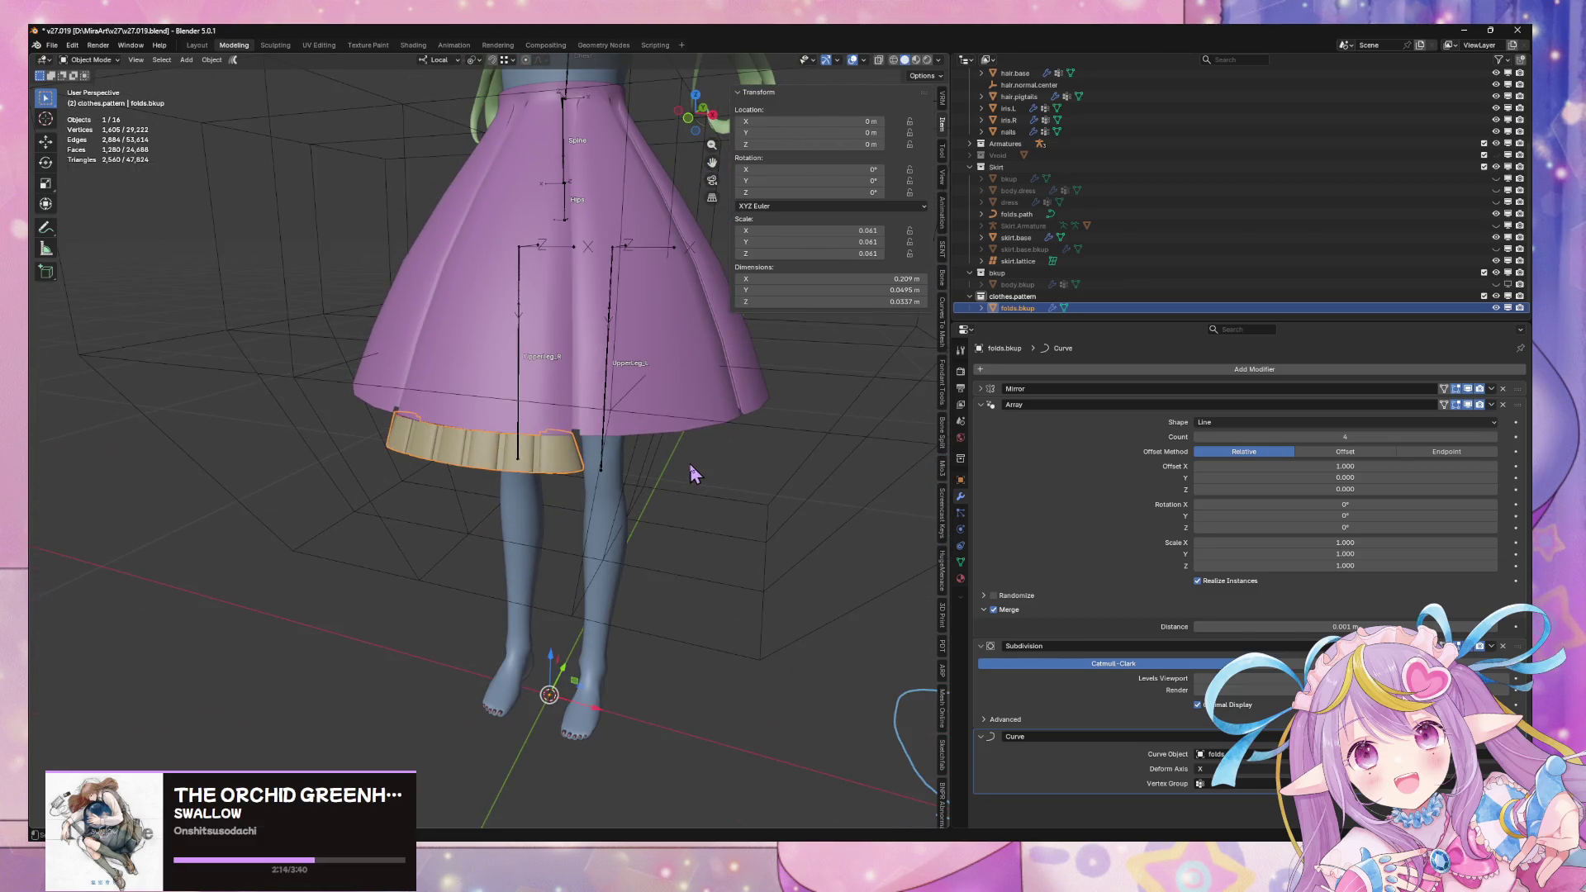
Duplicate folds.bkup in place, name the copy 'folds', move it into Skirt, and hide the backup
key("Tab")
key("Tab")
key("Tab")
key("Tab")
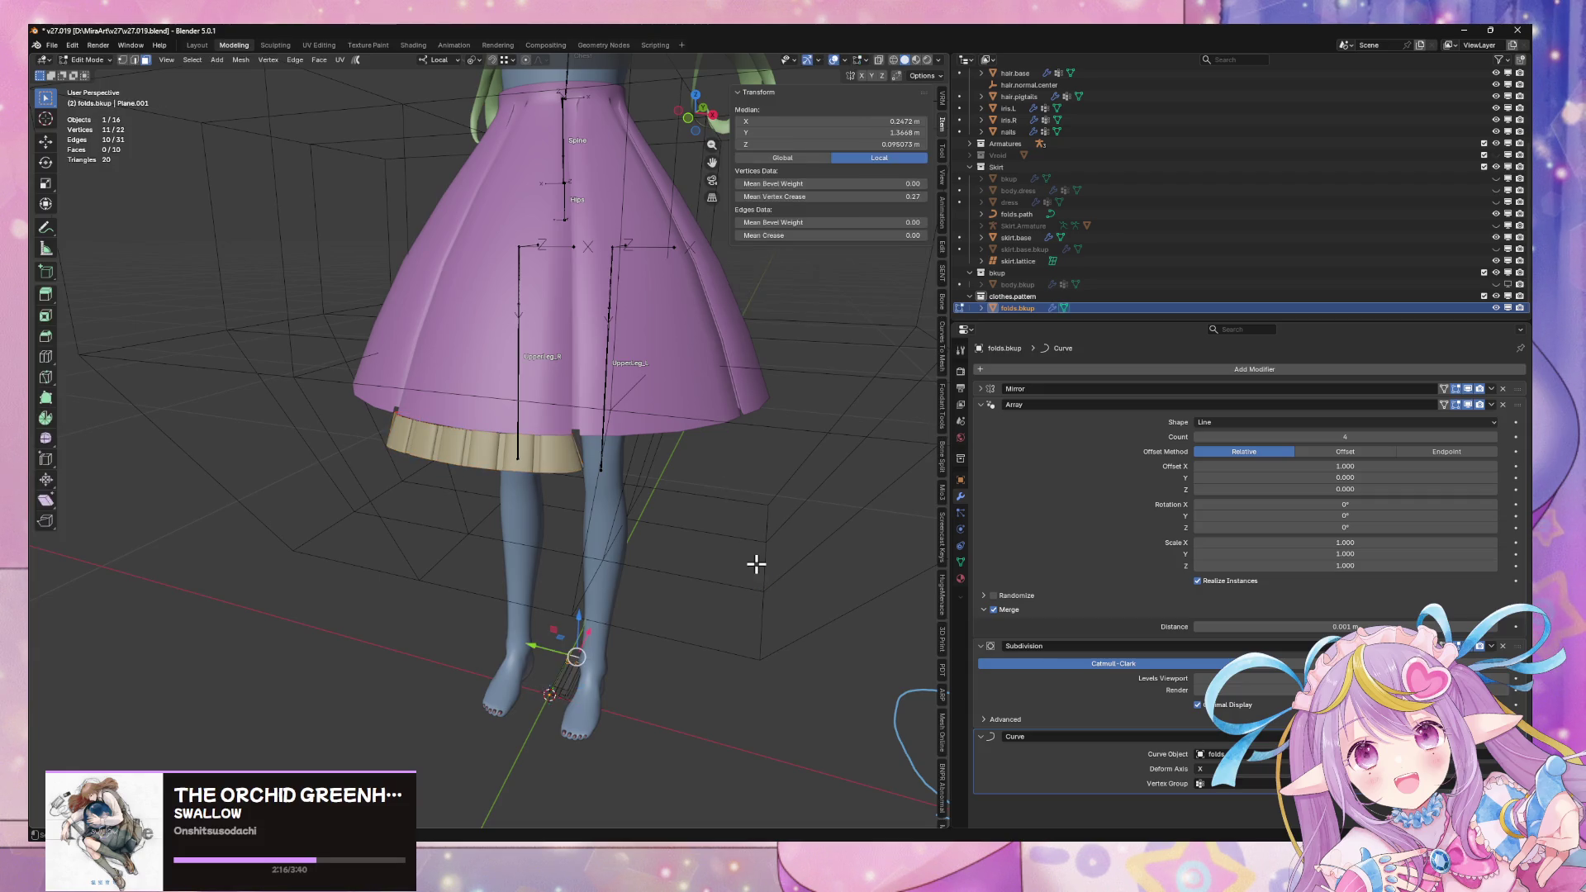
key("shift+d")
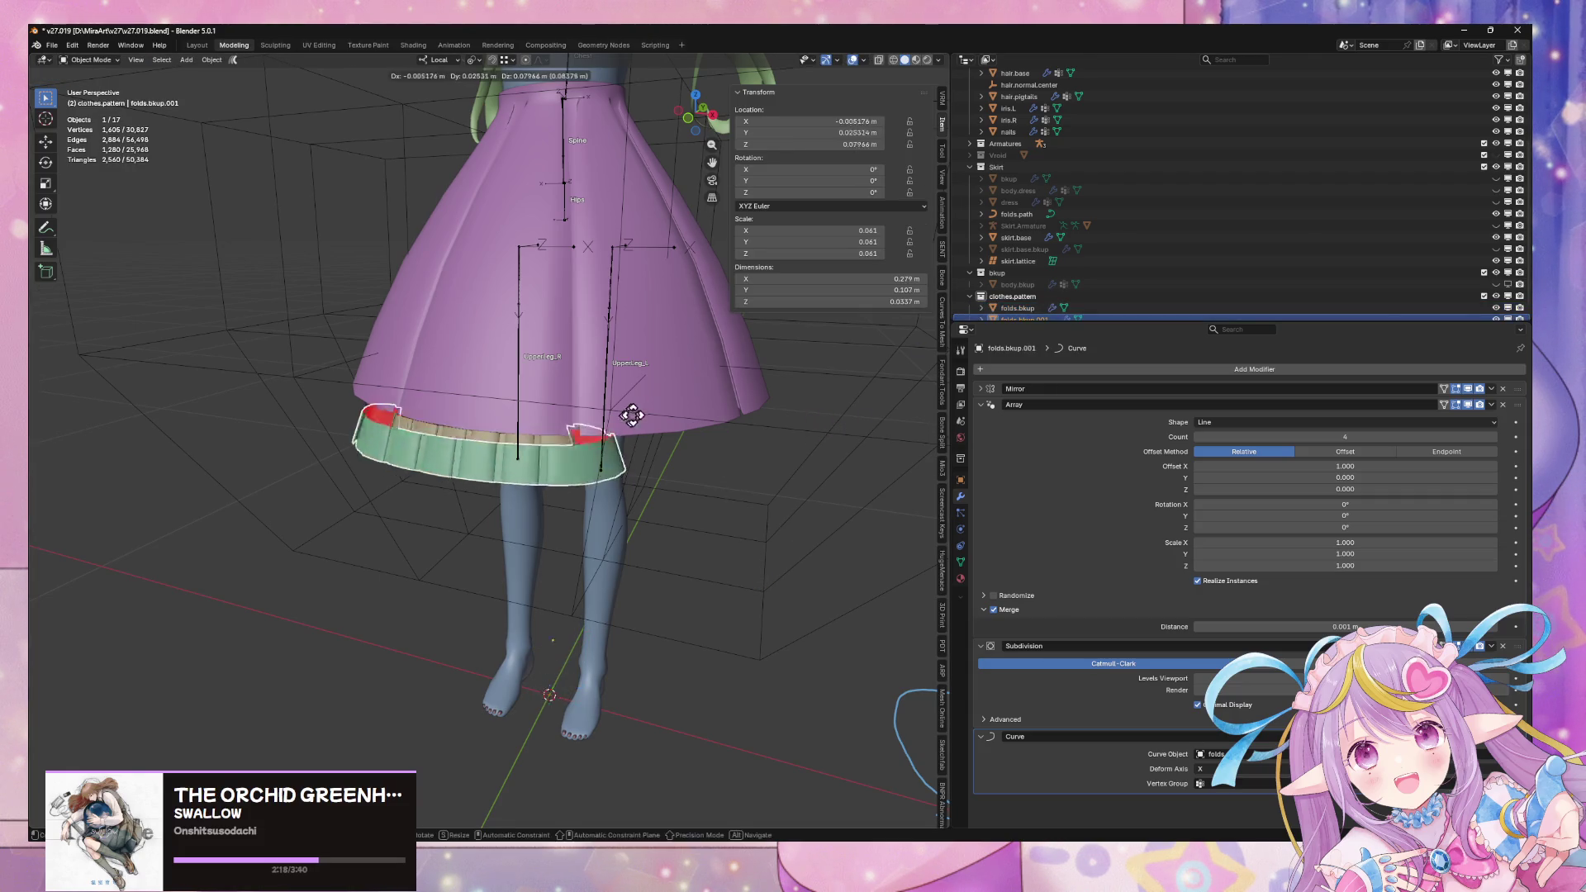
key("Escape")
double_click(1025, 308)
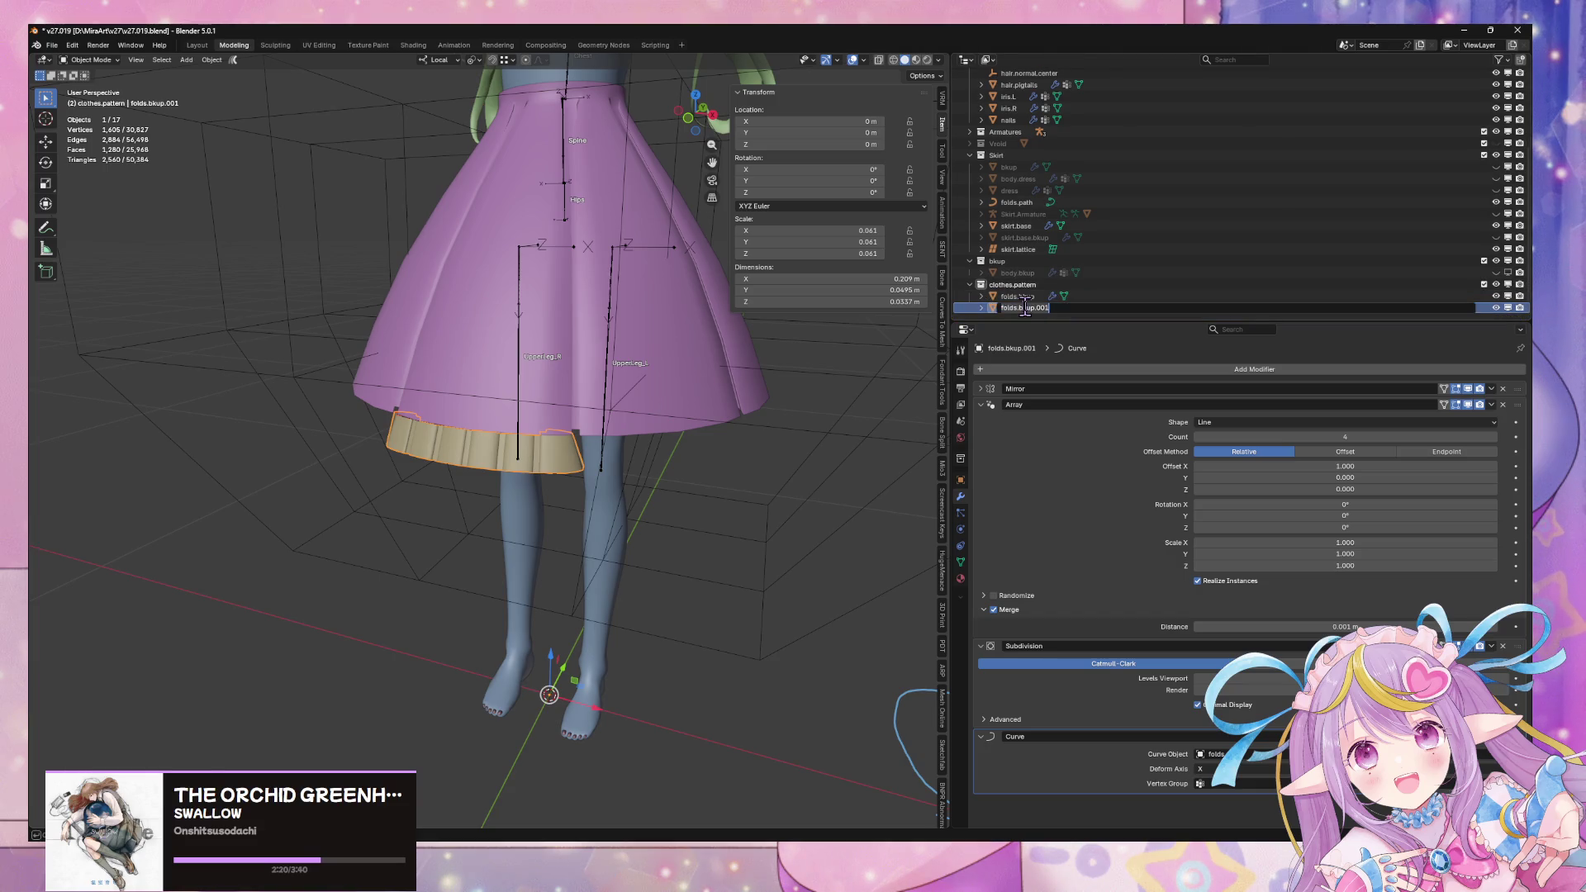
key("Return")
key("Return")
left_click_drag(1009, 295, 1003, 155)
left_click(1496, 308)
mouse_move(671, 450)
middle_mouse_down()
mouse_move(683, 446)
mouse_move(671, 459)
middle_mouse_up()
Delete the folds.path curve object
left_click(1019, 216)
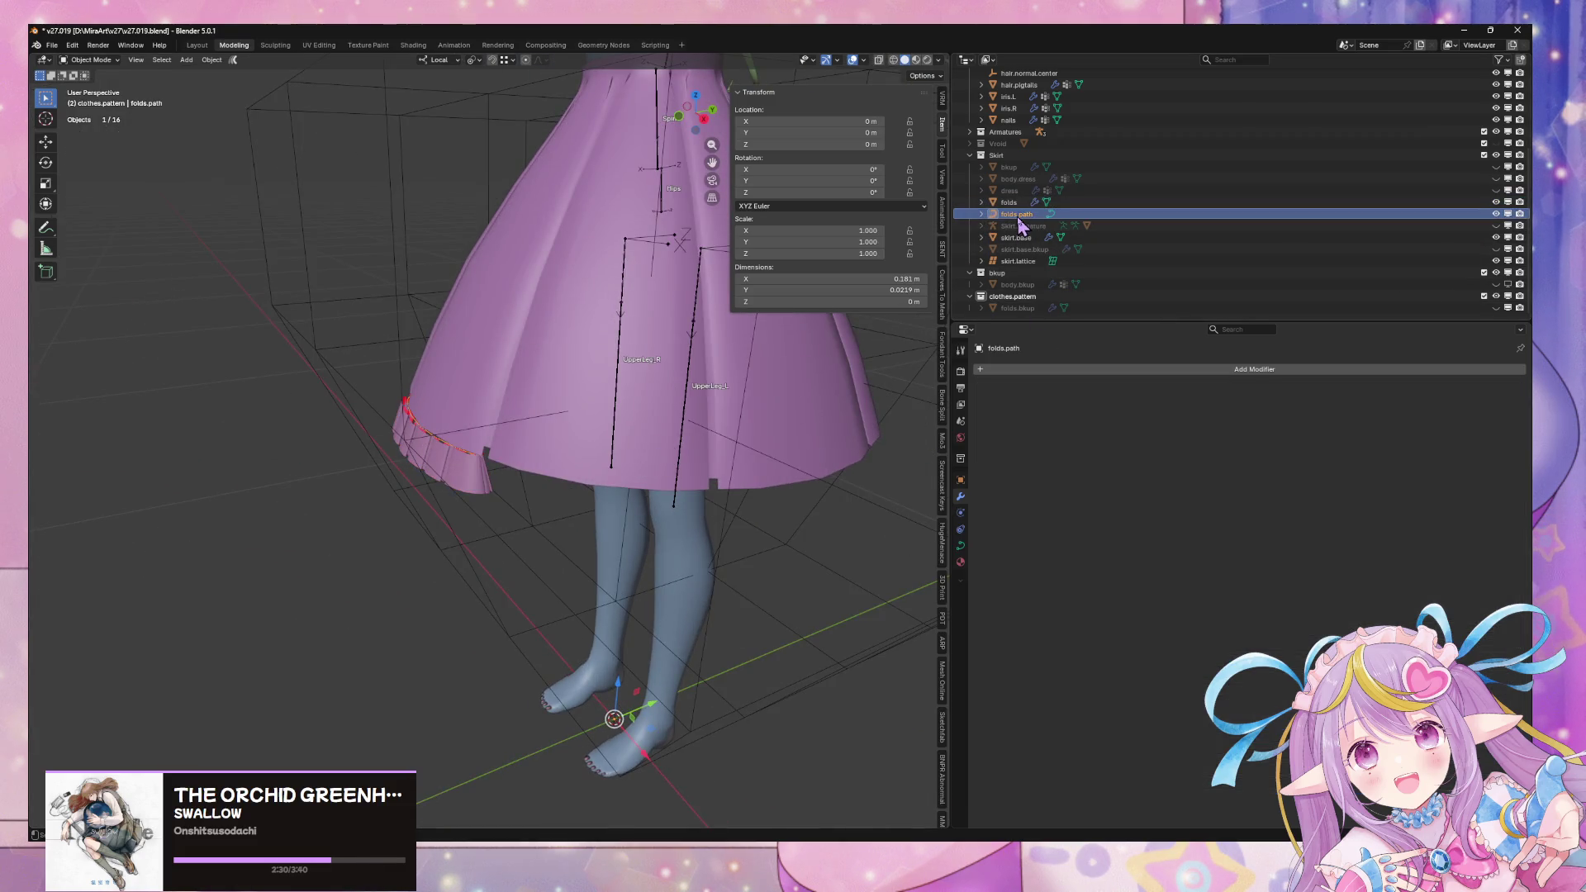
right_click(1021, 227)
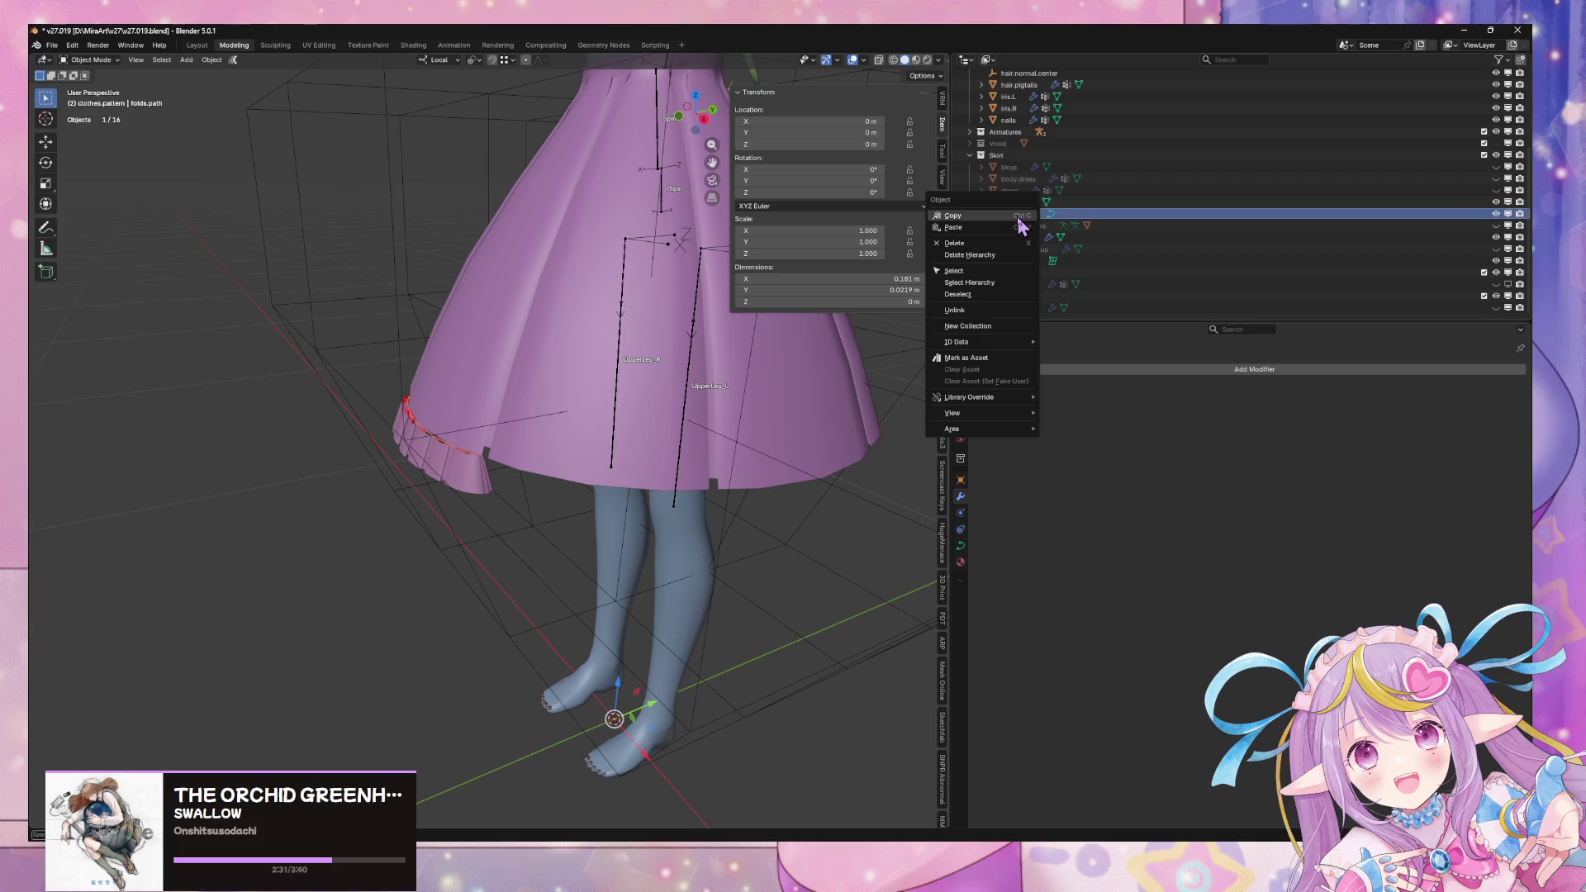
left_click(954, 243)
mouse_move(652, 450)
middle_mouse_down()
mouse_move(620, 454)
mouse_move(667, 431)
middle_mouse_up()
Snap the 3D cursor to the skirt.base hem edge loop
left_click(670, 432)
key("Tab")
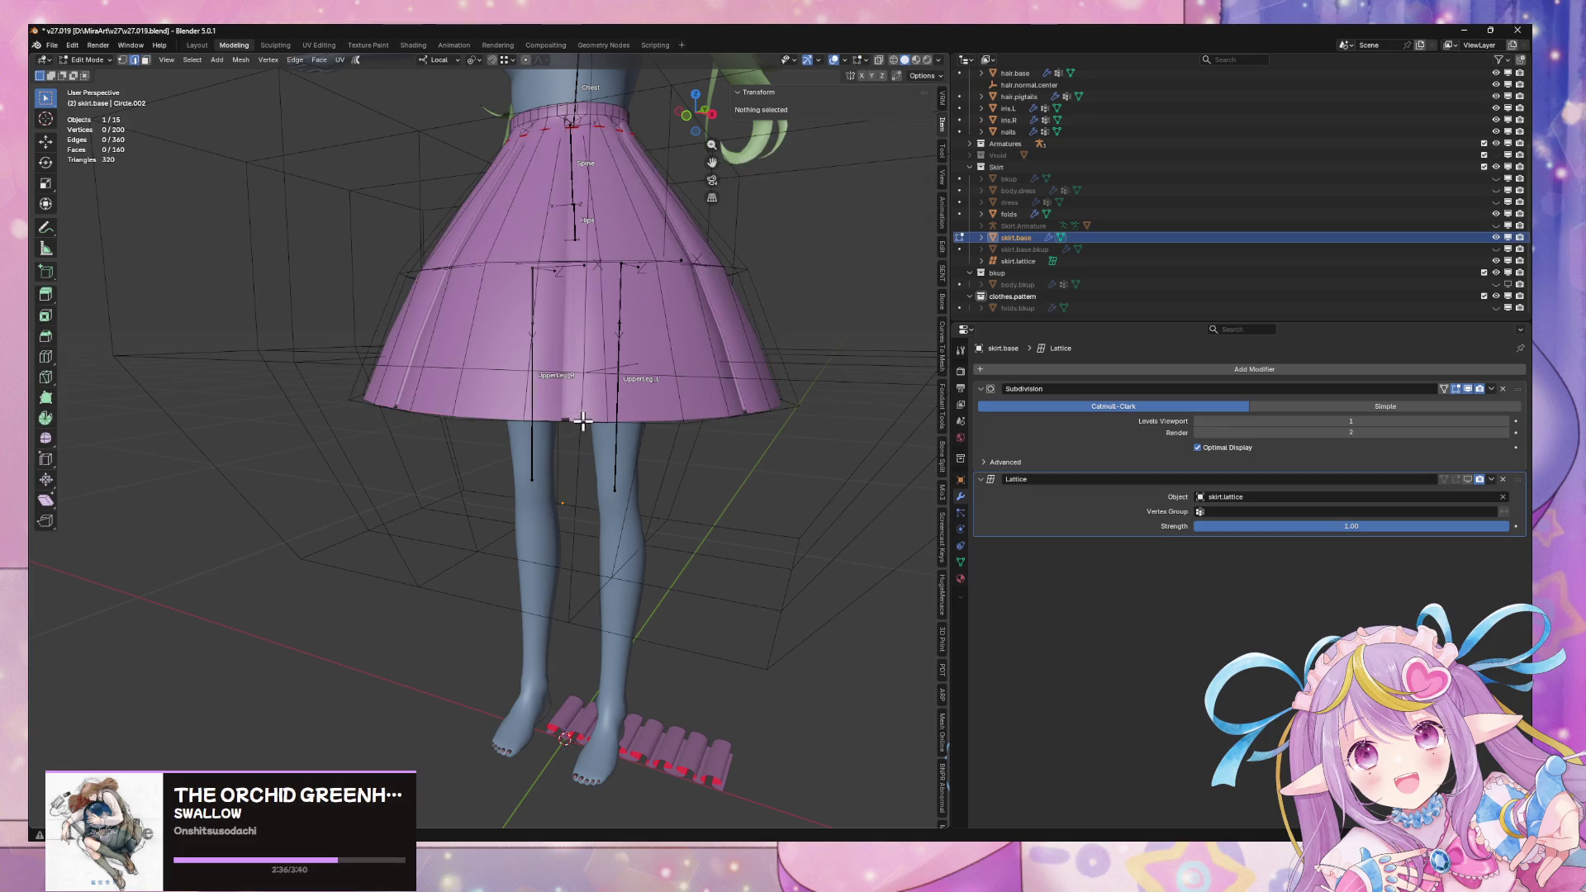
left_click(583, 423, "alt")
key("shift+s")
left_click(585, 479)
key("Tab")
key("shift+a")
Add a Bézier circle at the cursor and shrink its points
mouse_move(796, 444)
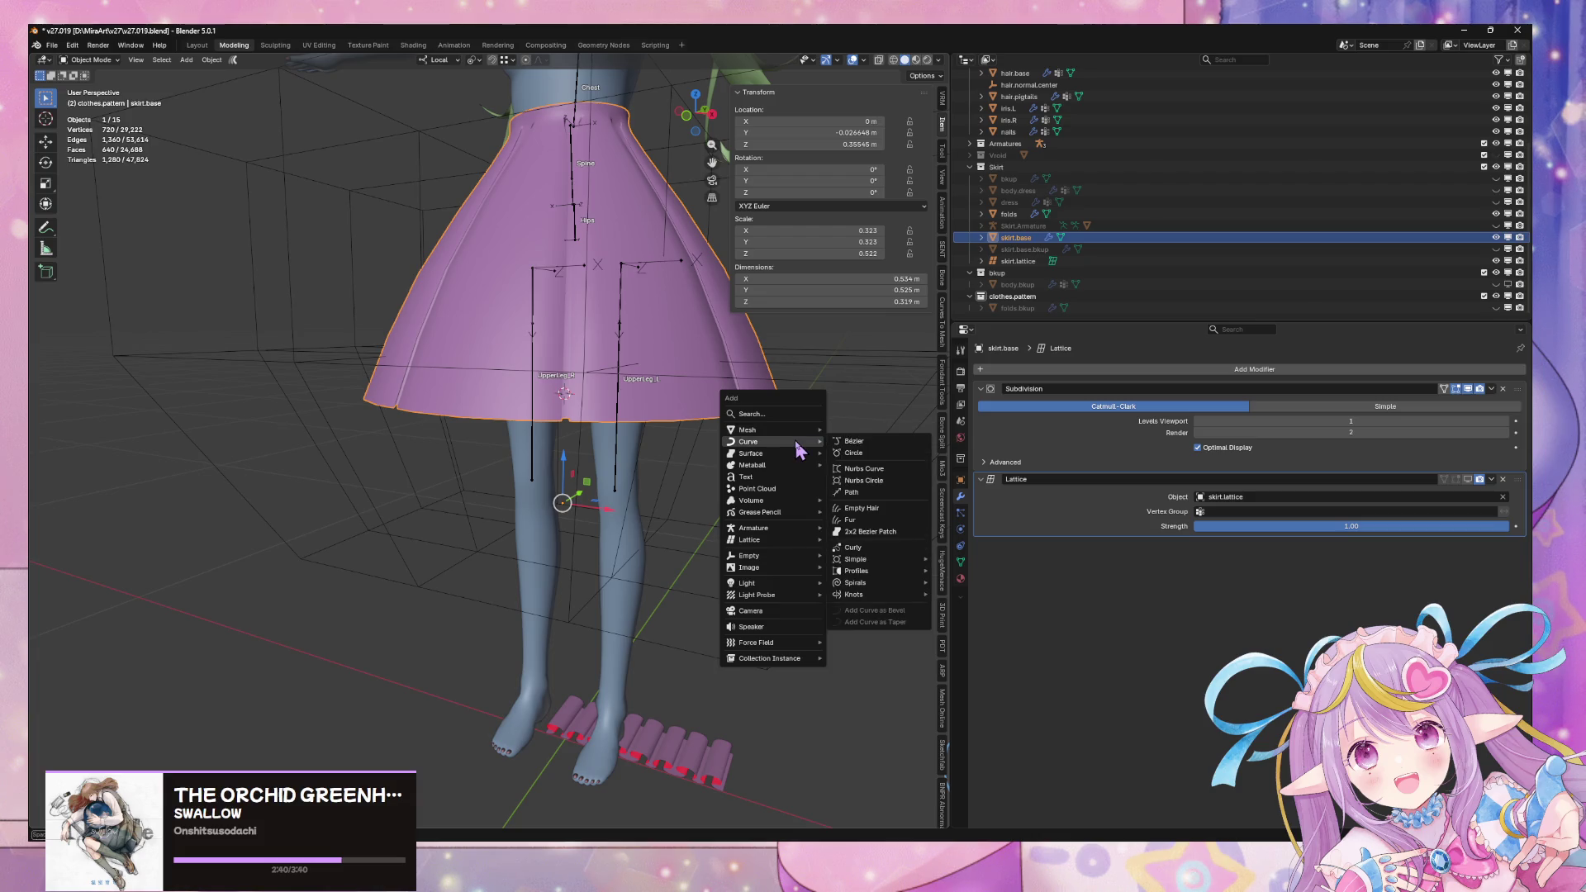
left_click(854, 453)
scroll(750, 474, "down", 3)
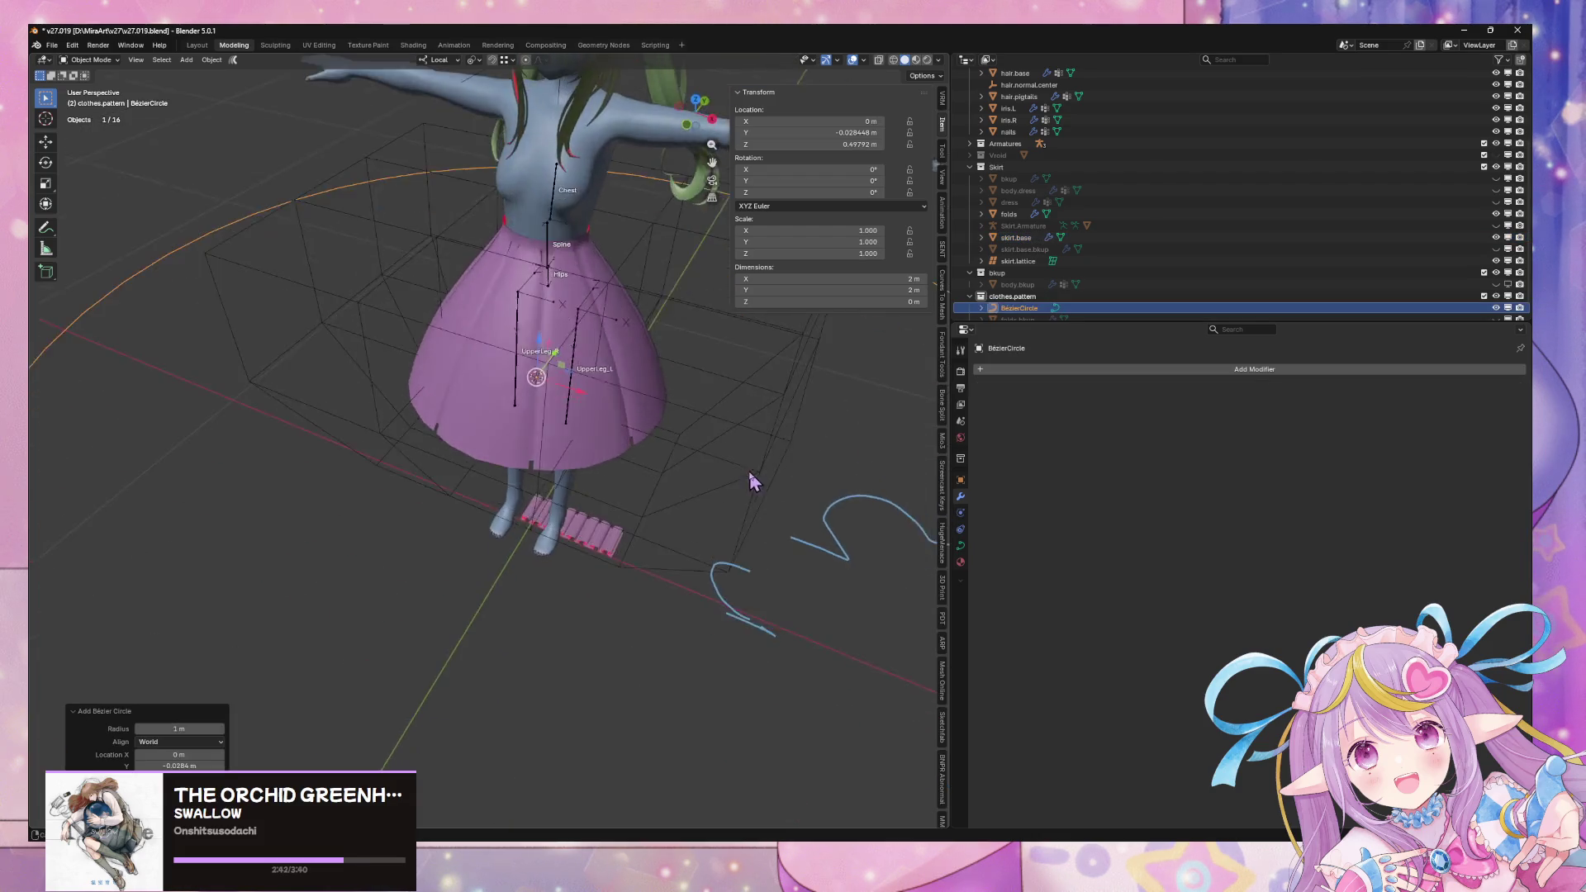
key("Tab")
scroll(869, 429, "down", 3)
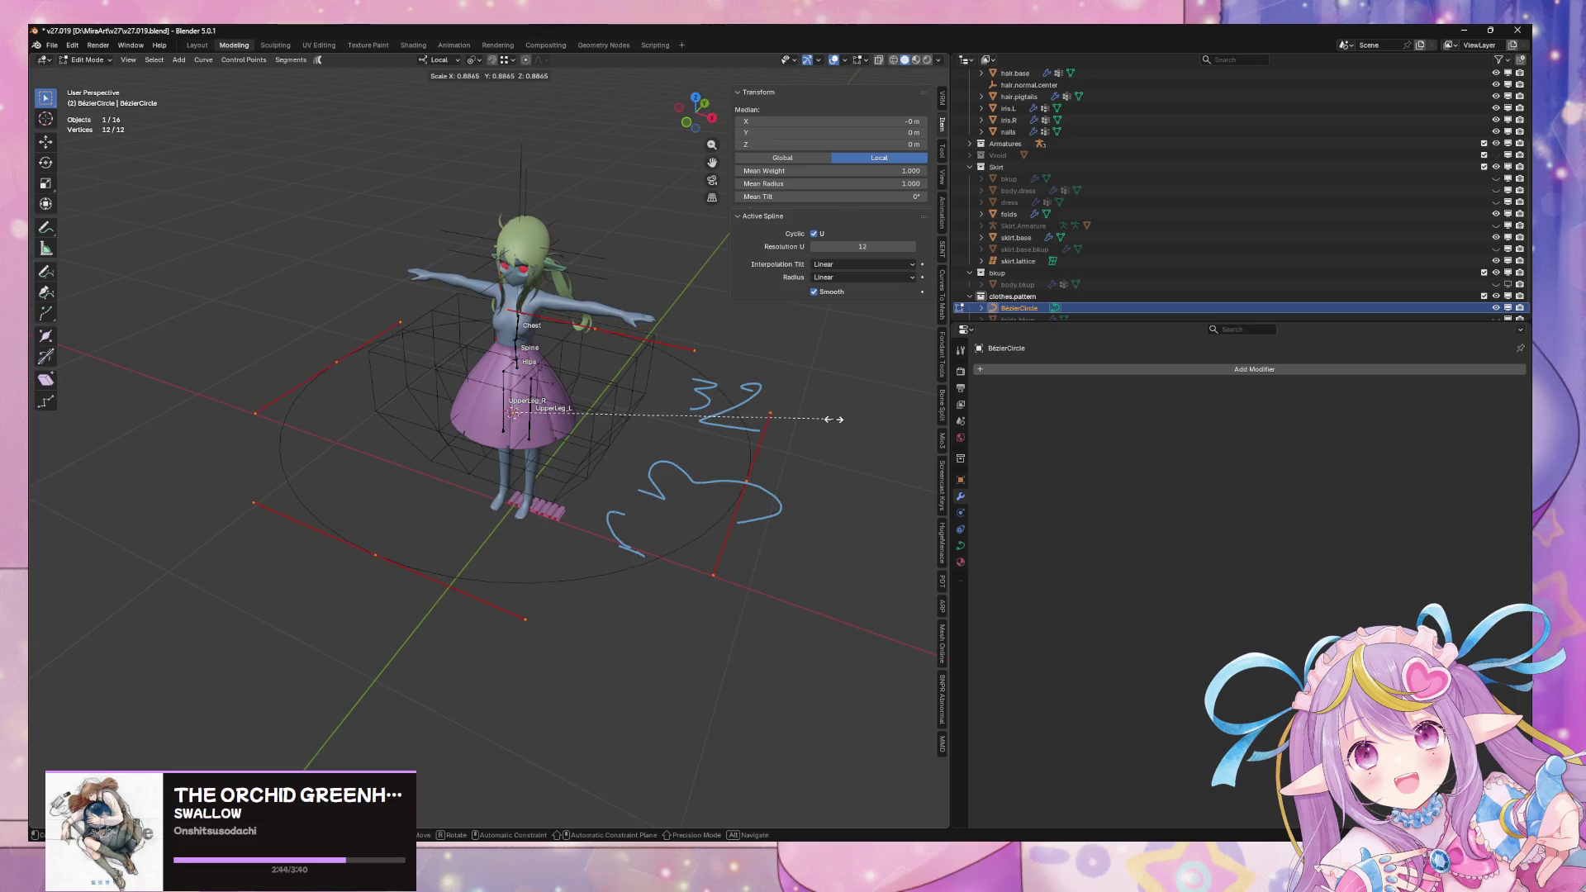
key("s")
left_click(569, 474)
scroll(732, 485, "up", 5)
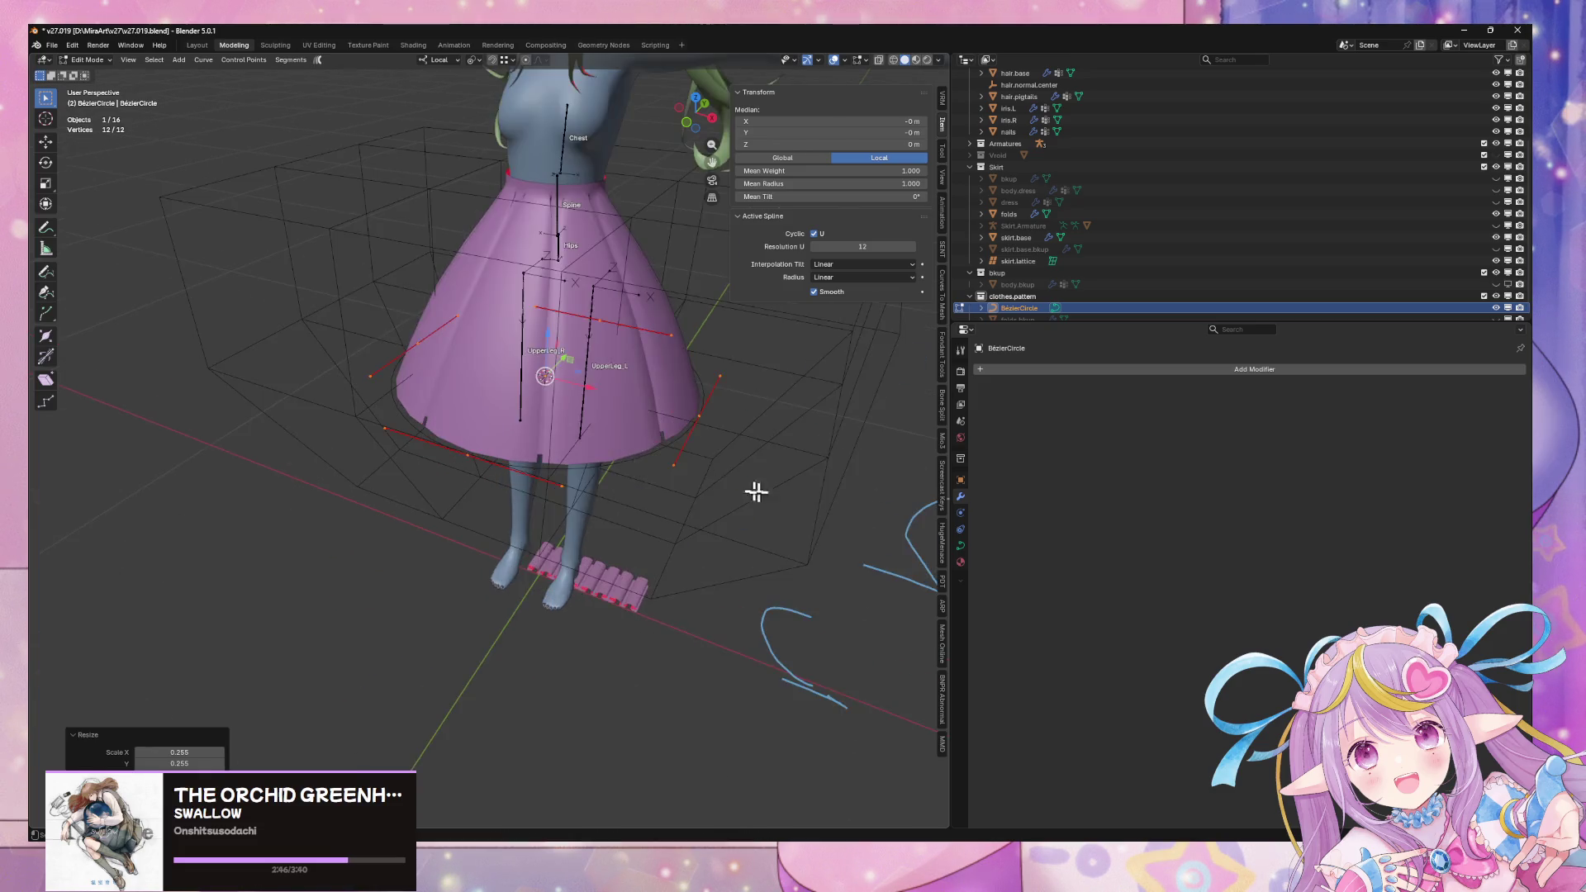
left_click(813, 432)
Raise the circle points vertically toward the hem and rescale the circle
mouse_move(807, 432)
middle_mouse_down()
mouse_move(835, 396)
mouse_move(815, 418)
mouse_move(769, 404)
mouse_move(673, 425)
middle_mouse_up()
key("g")
key("z")
left_click(831, 396)
key("Tab")
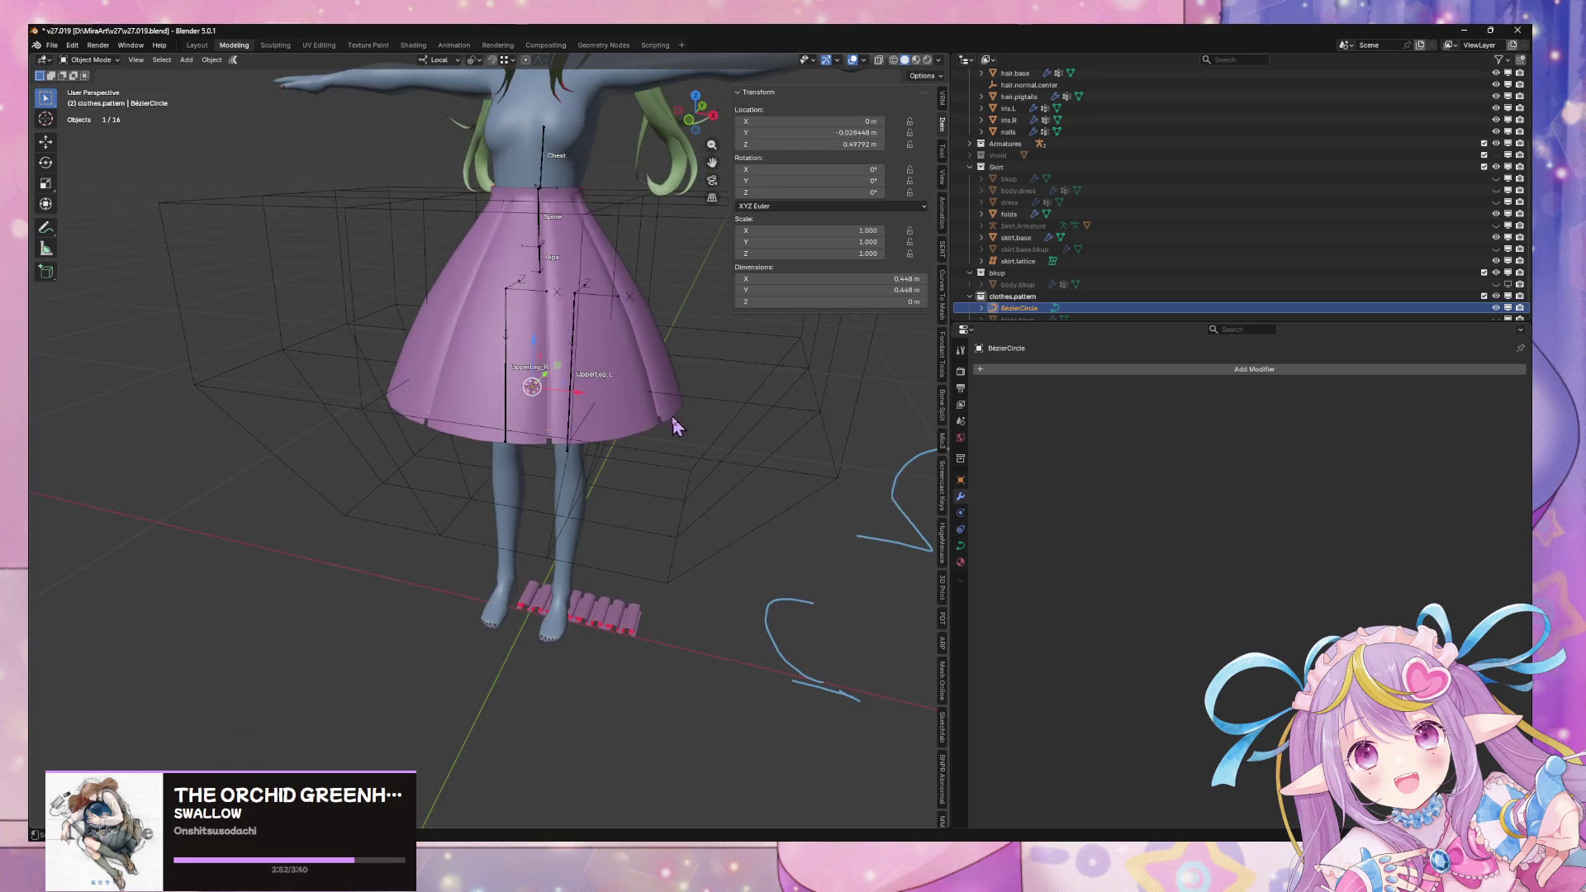
key("s")
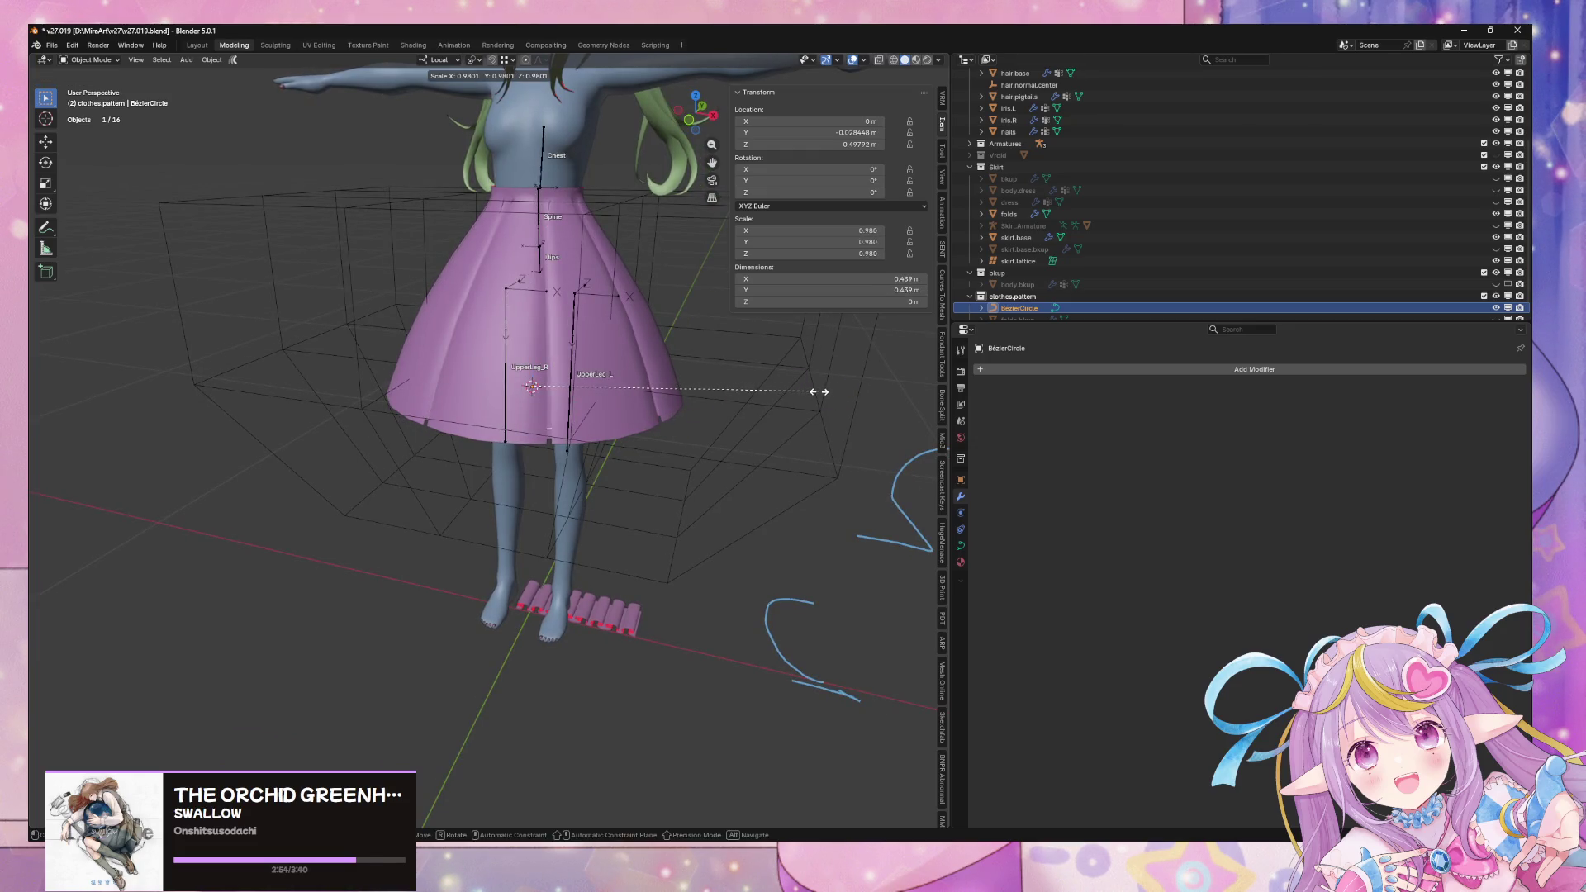
left_click(820, 392)
key("Tab")
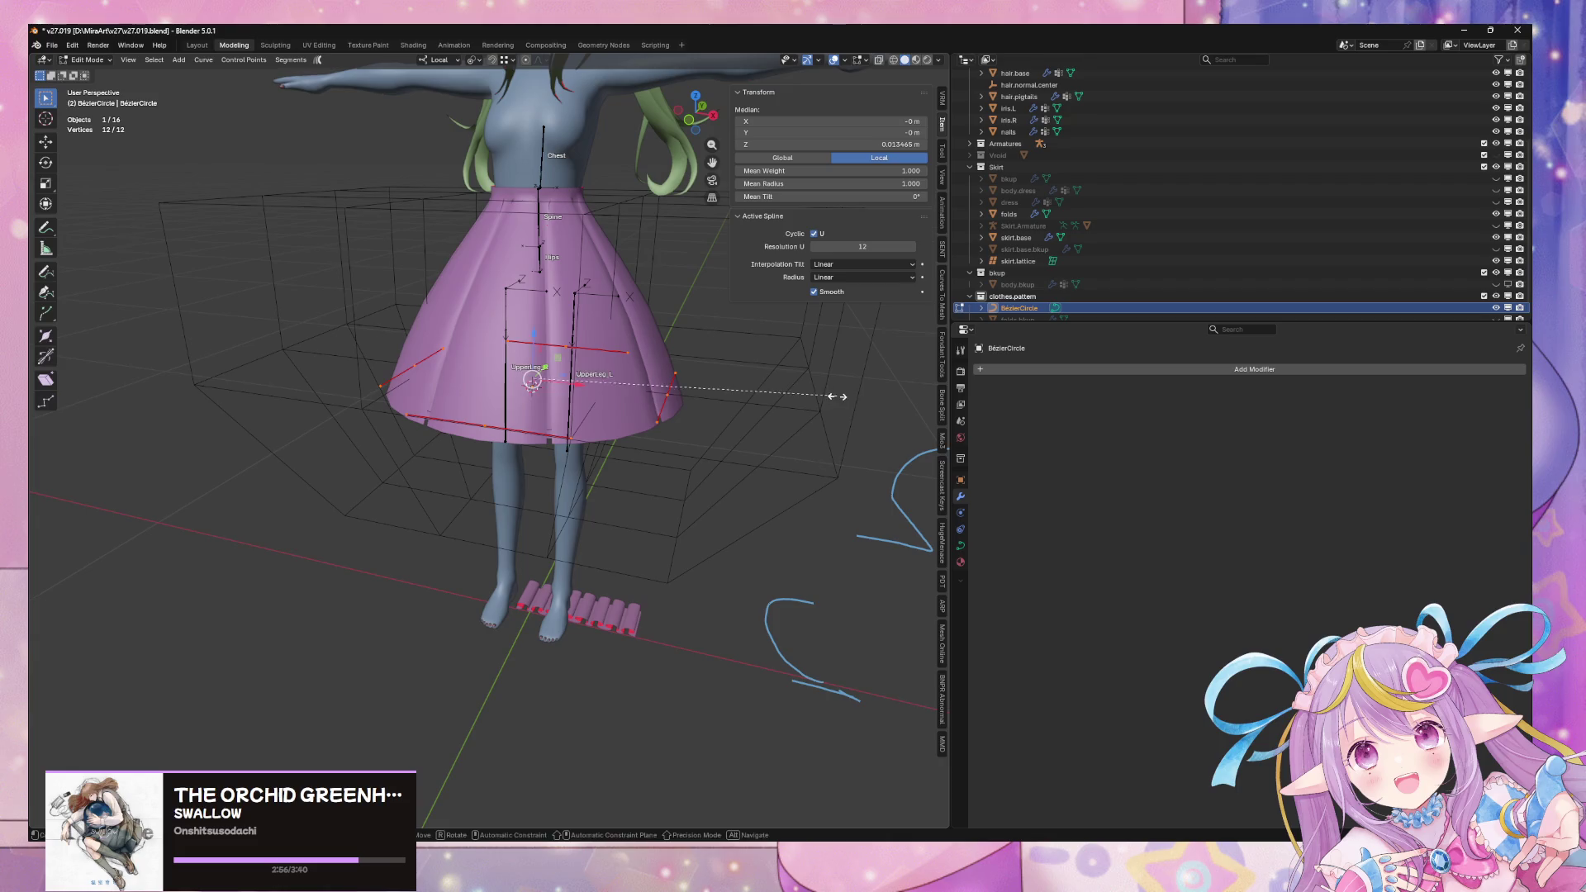
left_click(821, 407)
Lower the circle onto the hem and enlarge it slightly to about 0.45 m across
key("g")
key("z")
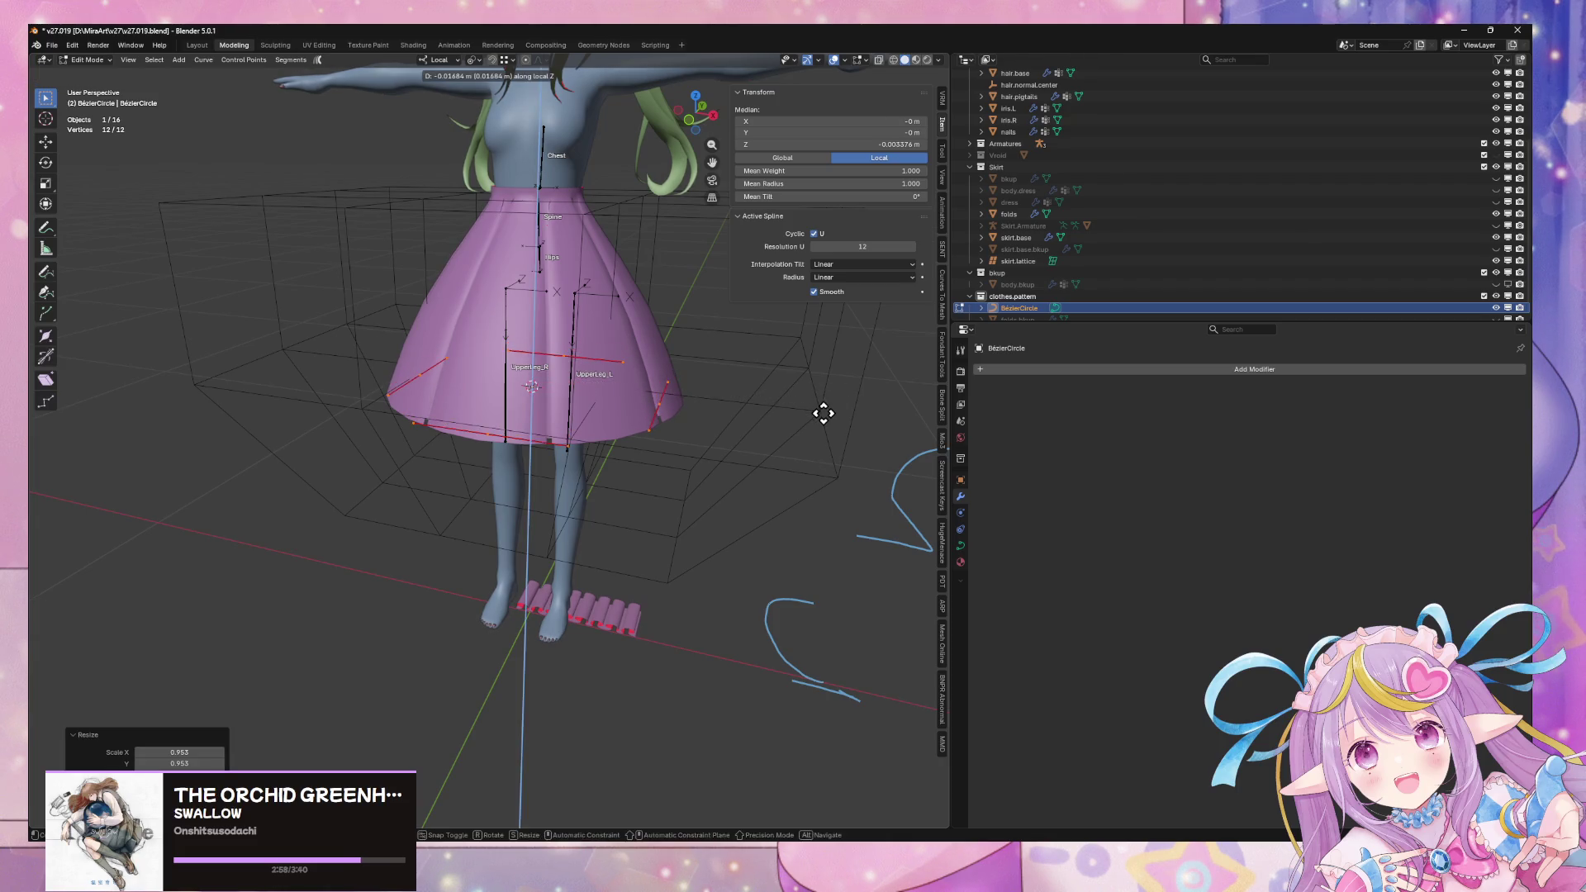
left_click(825, 411)
key("Tab")
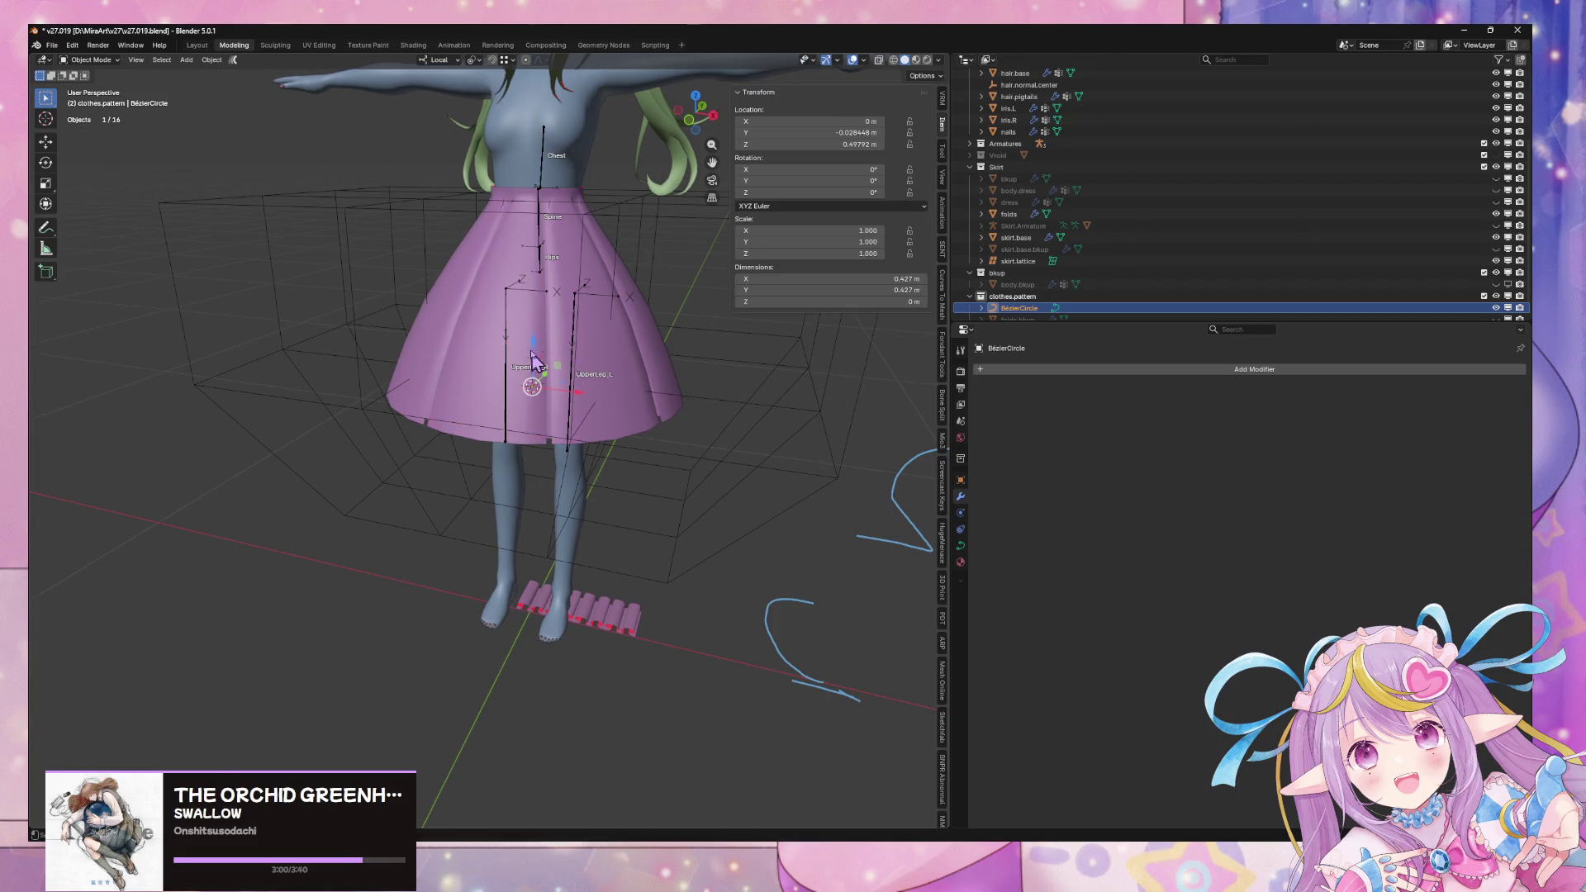
key("Tab")
scroll(535, 373, "down", 3)
mouse_move(536, 374)
middle_mouse_down()
mouse_move(548, 195)
mouse_move(596, 236)
middle_mouse_up()
key("s")
left_click(638, 236)
middle_click_drag(638, 235, 638, 345)
key("Tab")
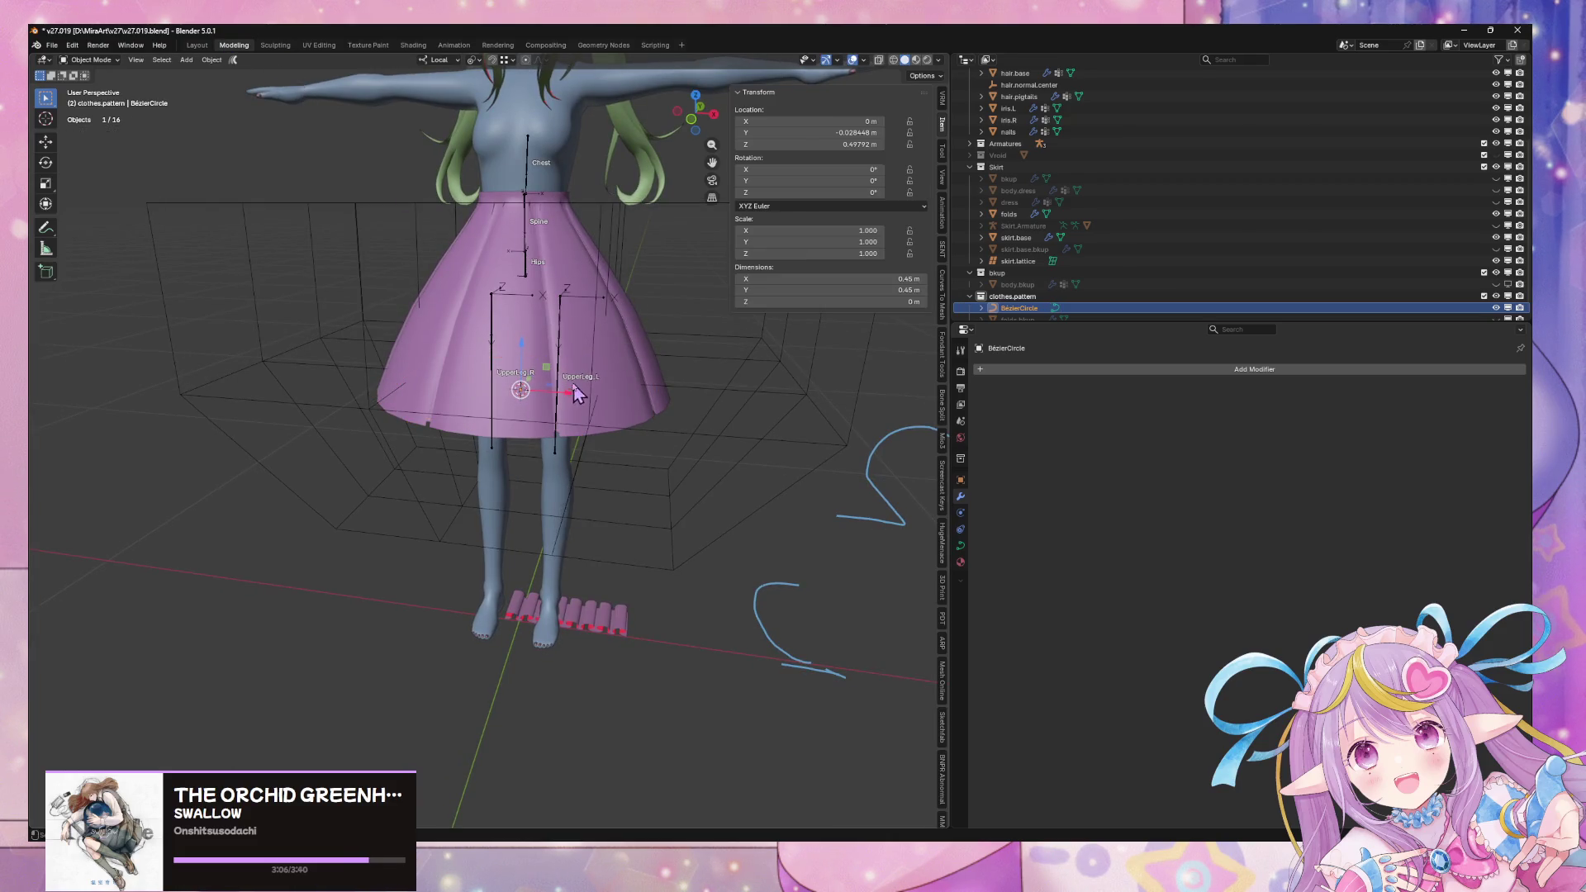
left_click(212, 59)
Apply the circle's transform and pick BézierCircle as the folds' Curve modifier object
mouse_move(248, 123)
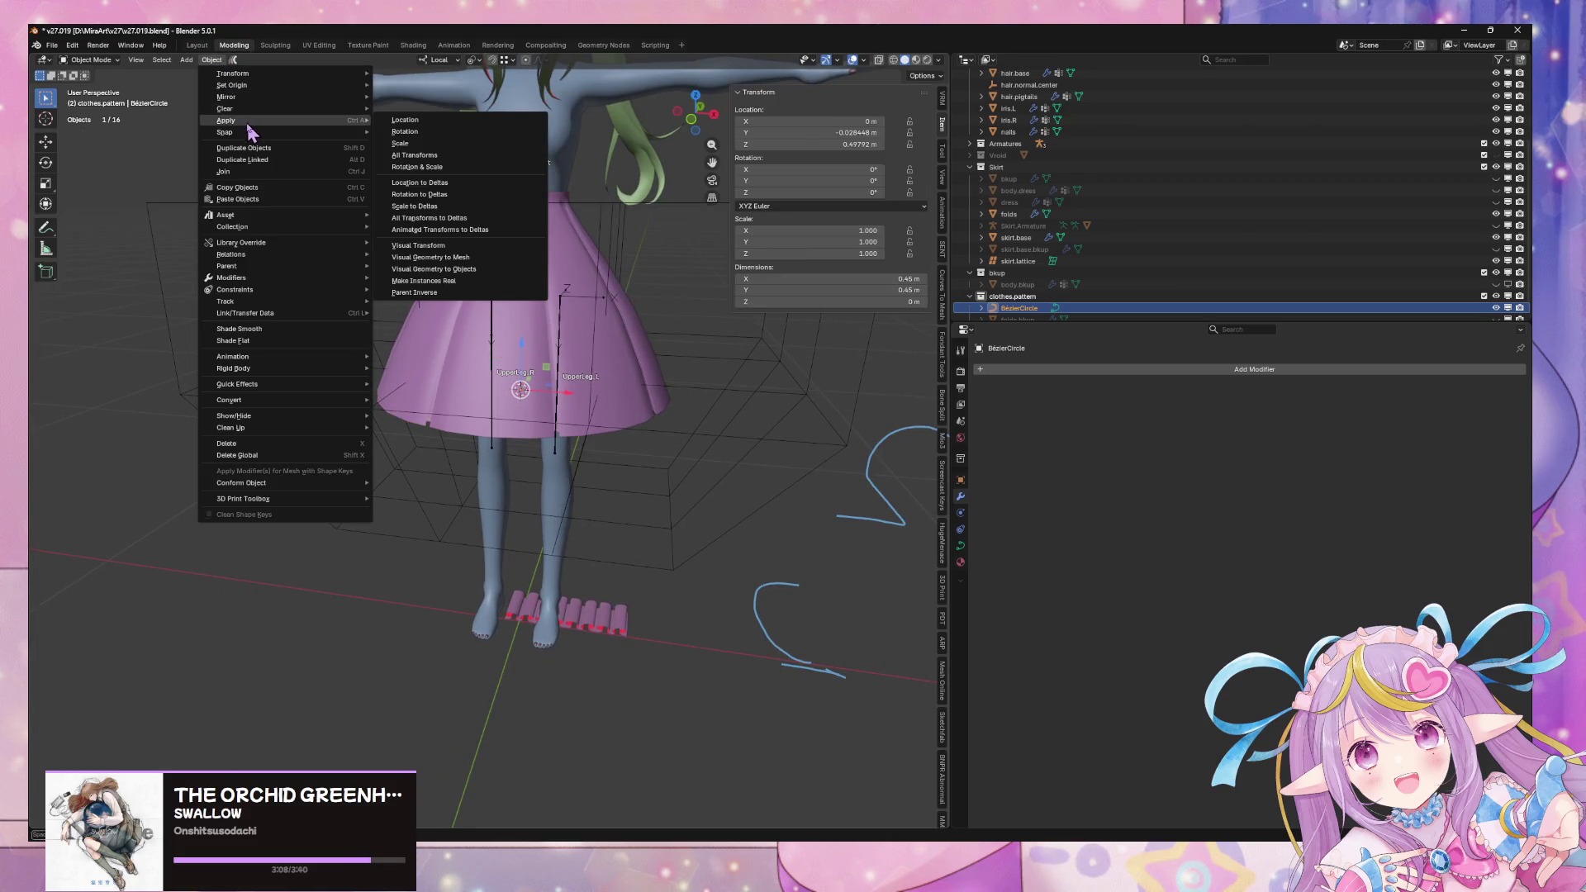
left_click(462, 157)
left_click(619, 631)
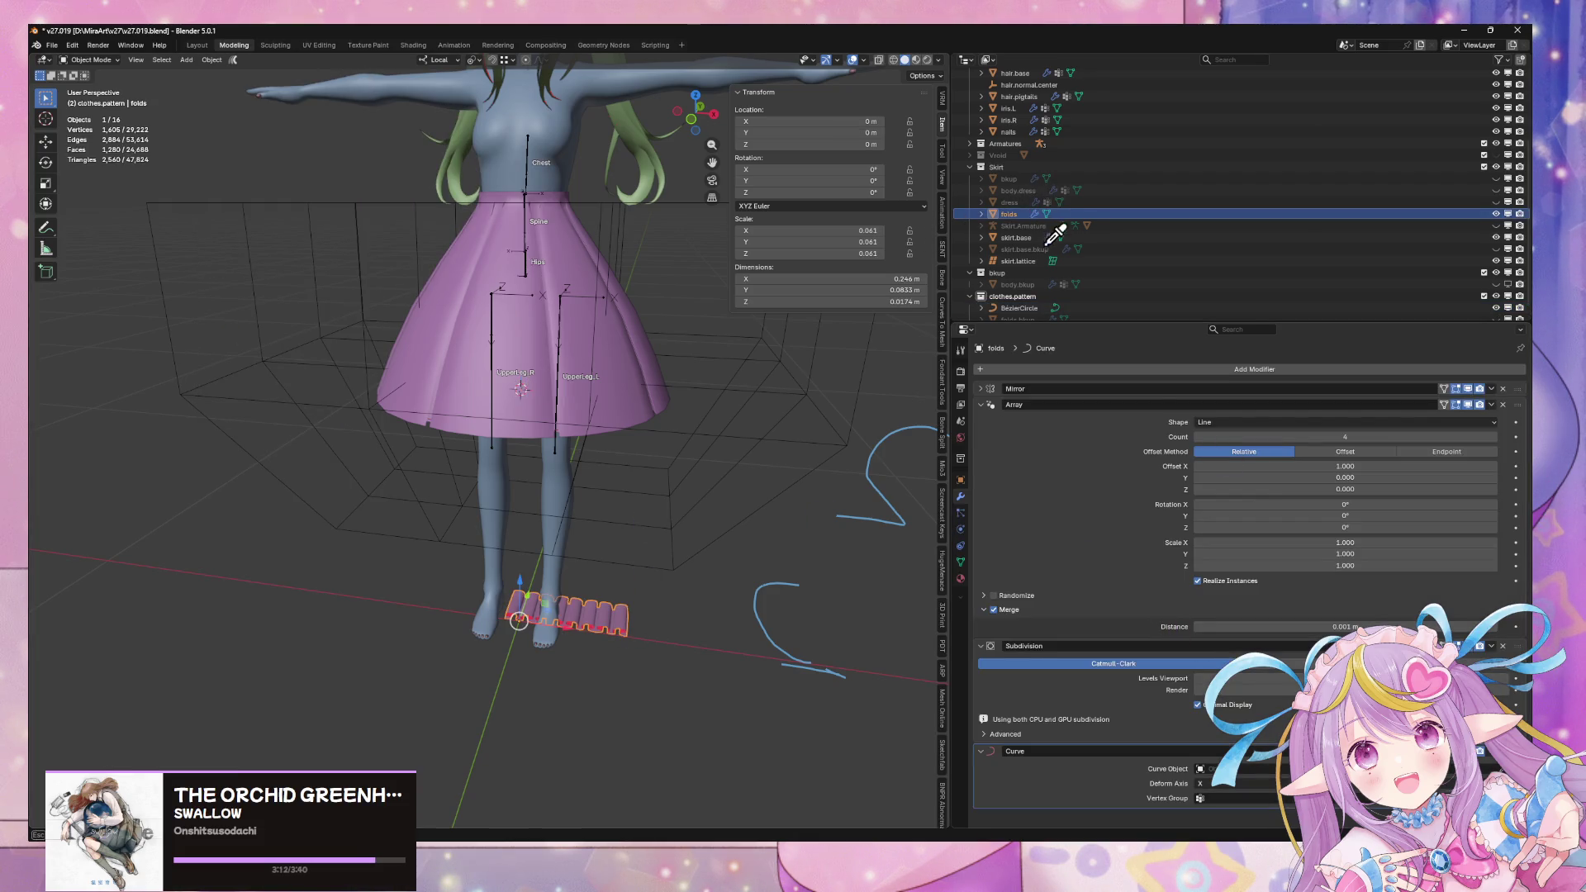
left_click(1024, 297)
mouse_move(606, 458)
middle_mouse_down()
mouse_move(584, 537)
mouse_move(764, 489)
middle_mouse_up()
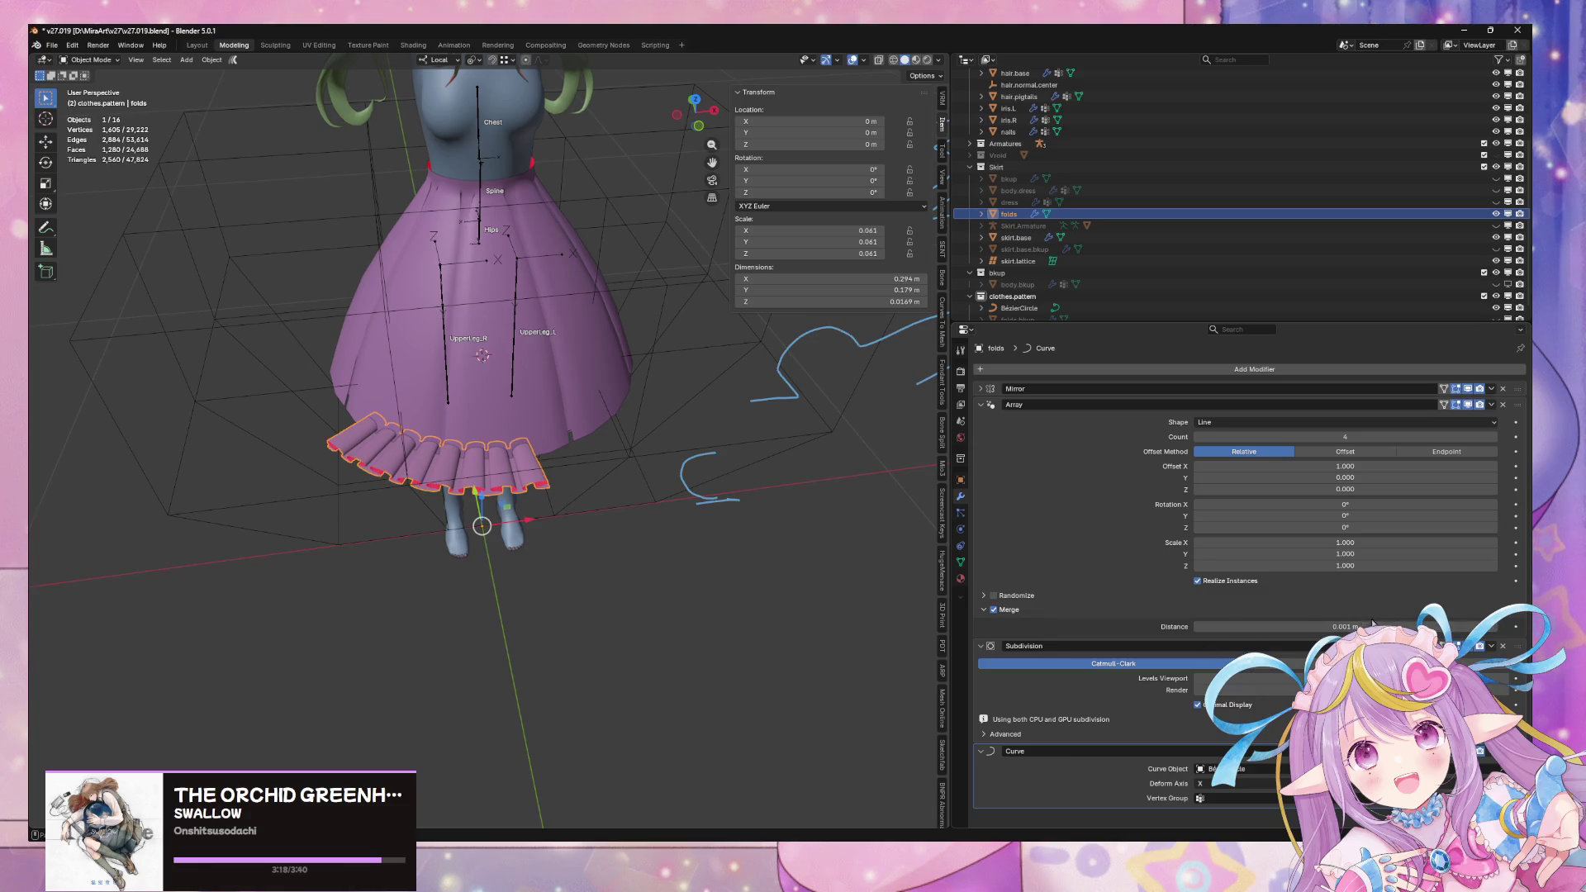
Try the Circle array shape on the folds, then set it back to Line
left_click(1346, 423)
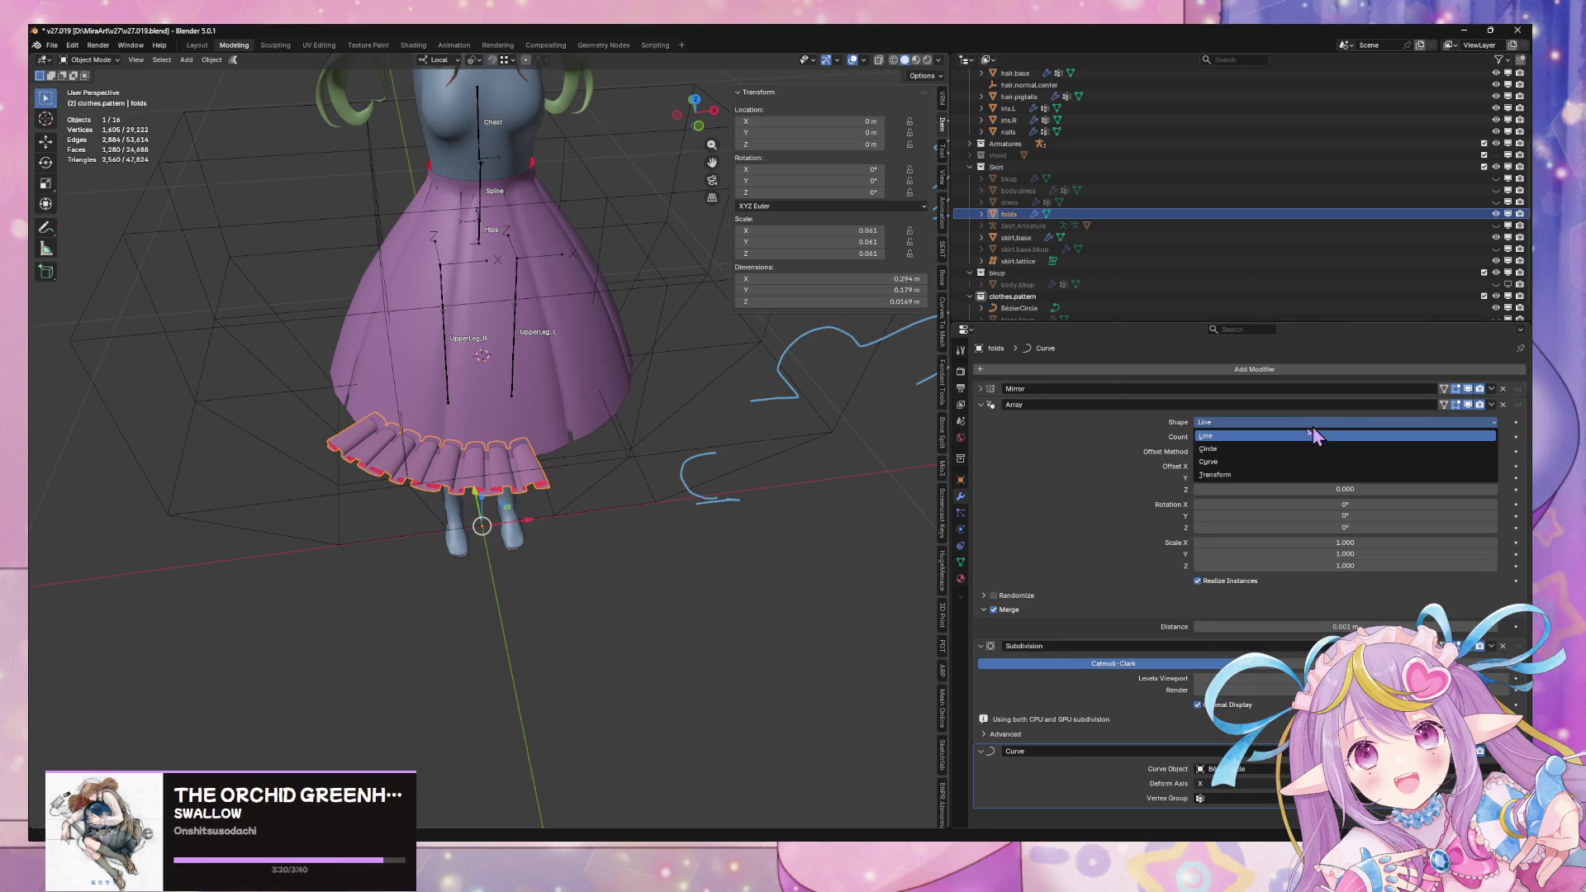
left_click(1265, 450)
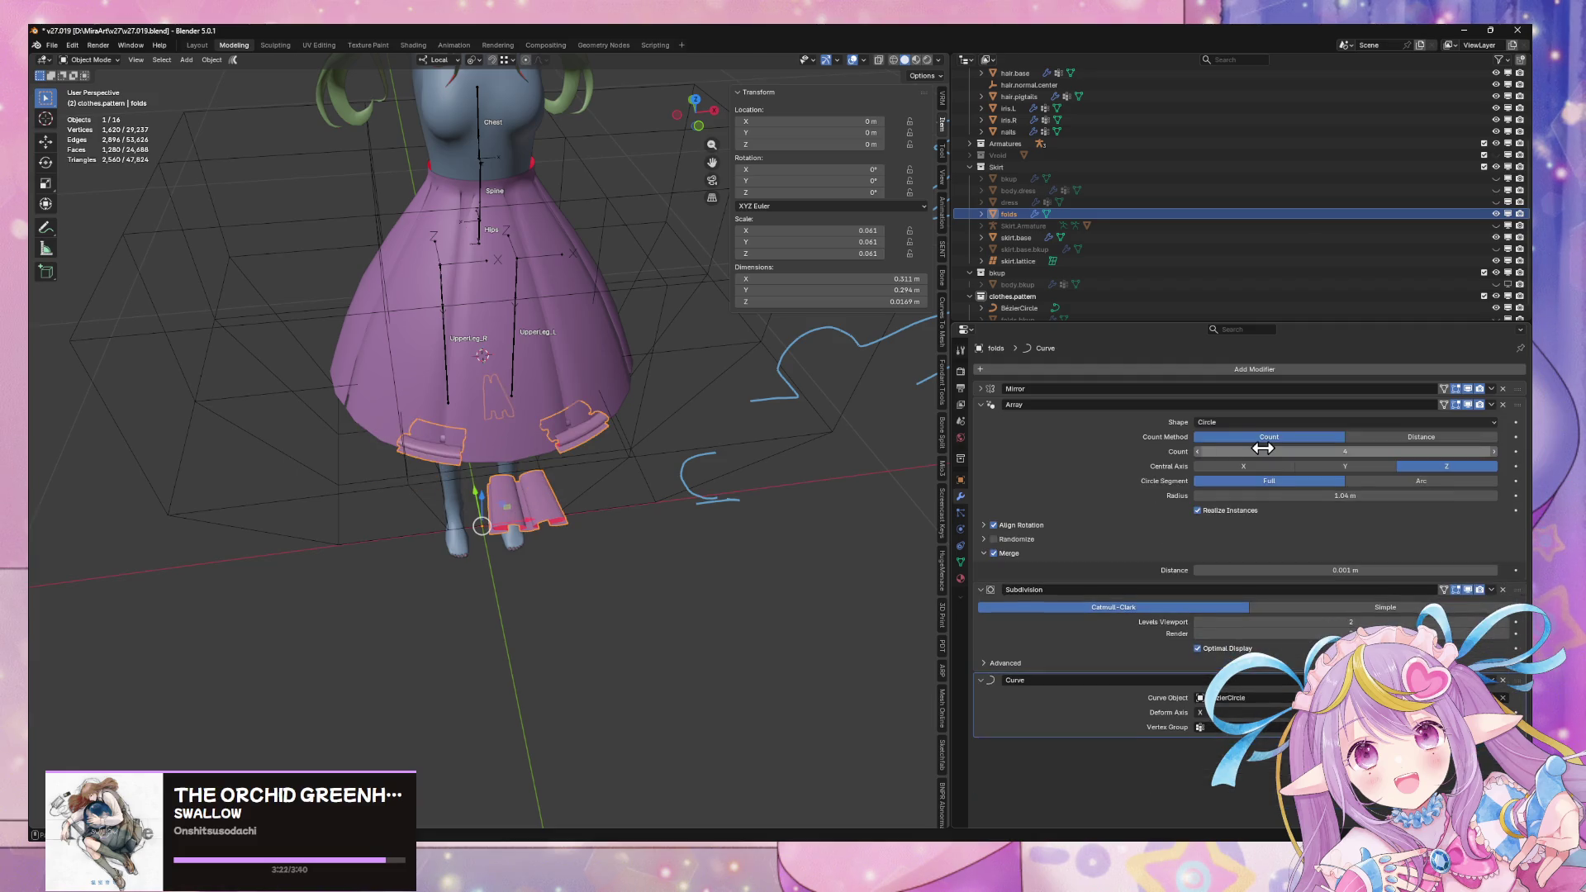
left_click(1258, 423)
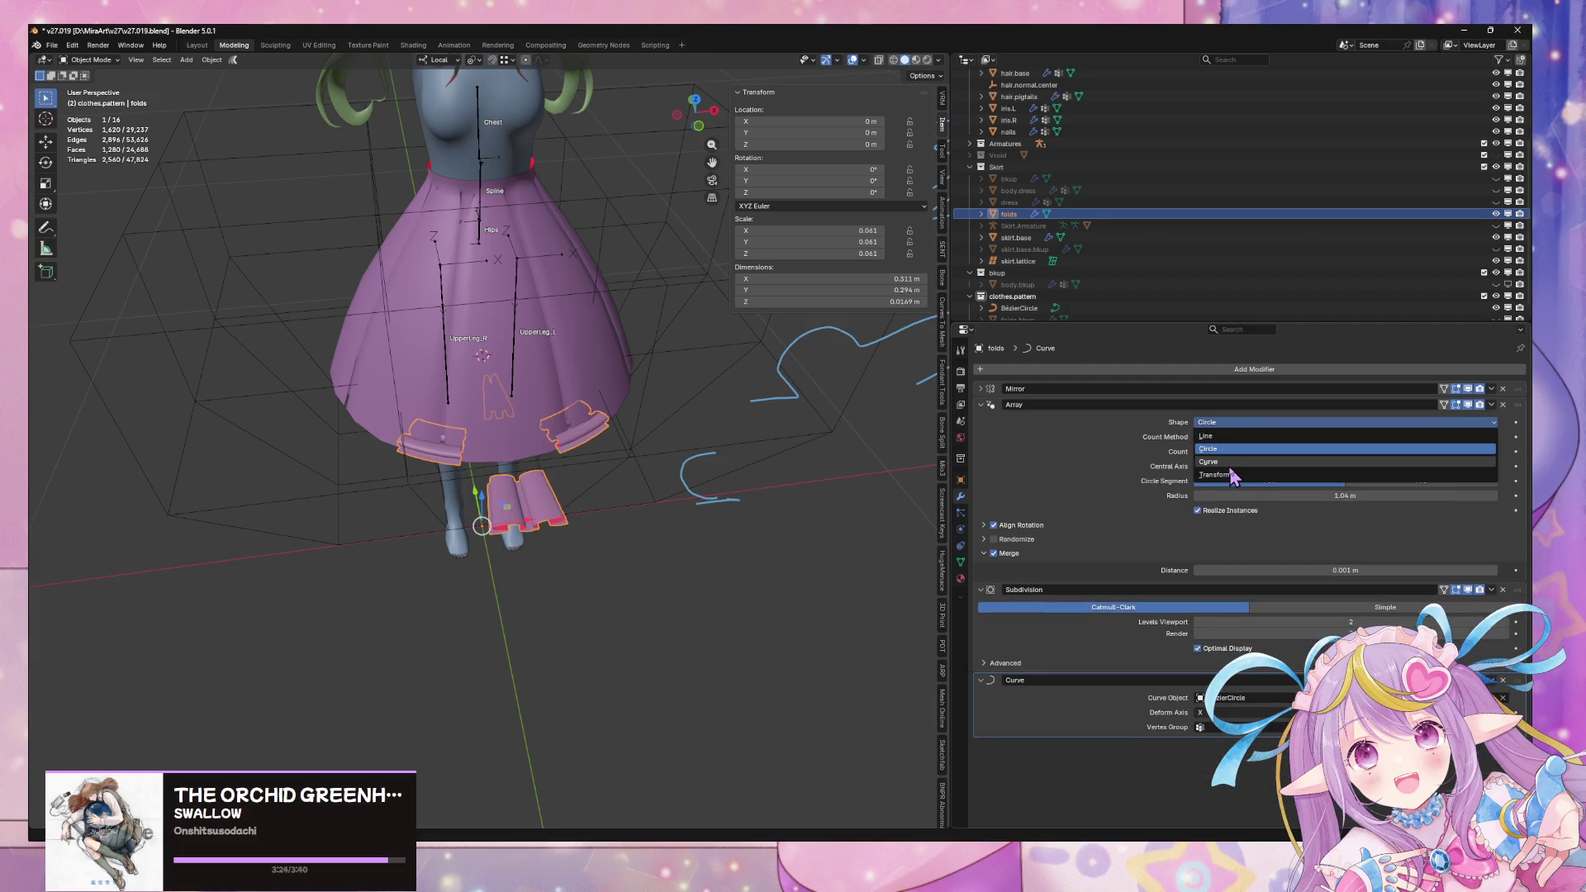
left_click(1239, 437)
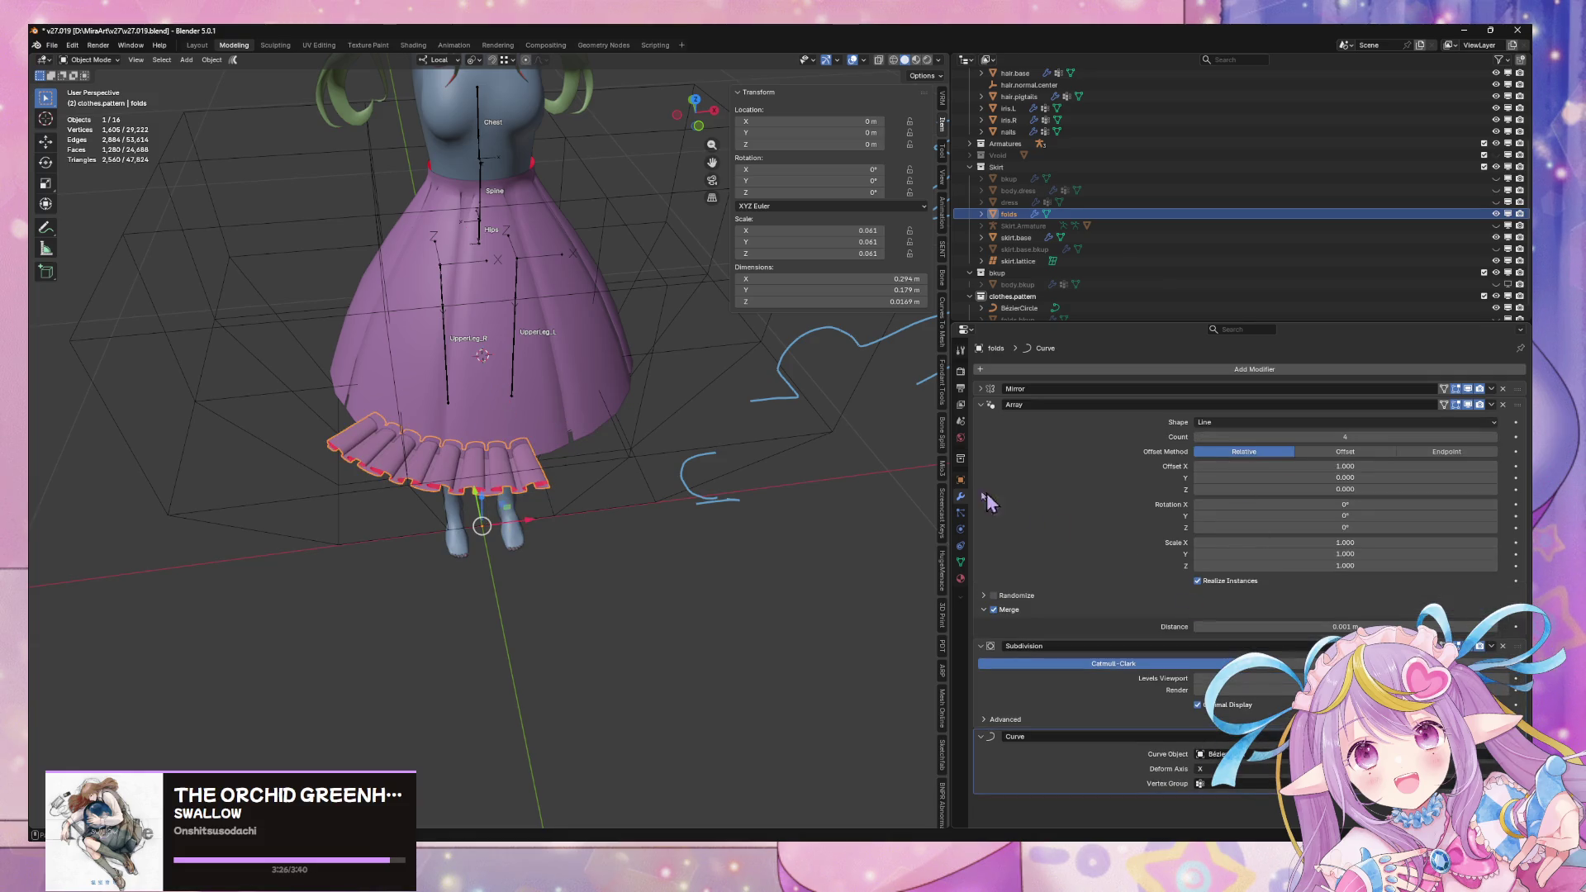
middle_click_drag(579, 413, 666, 410)
key("Tab")
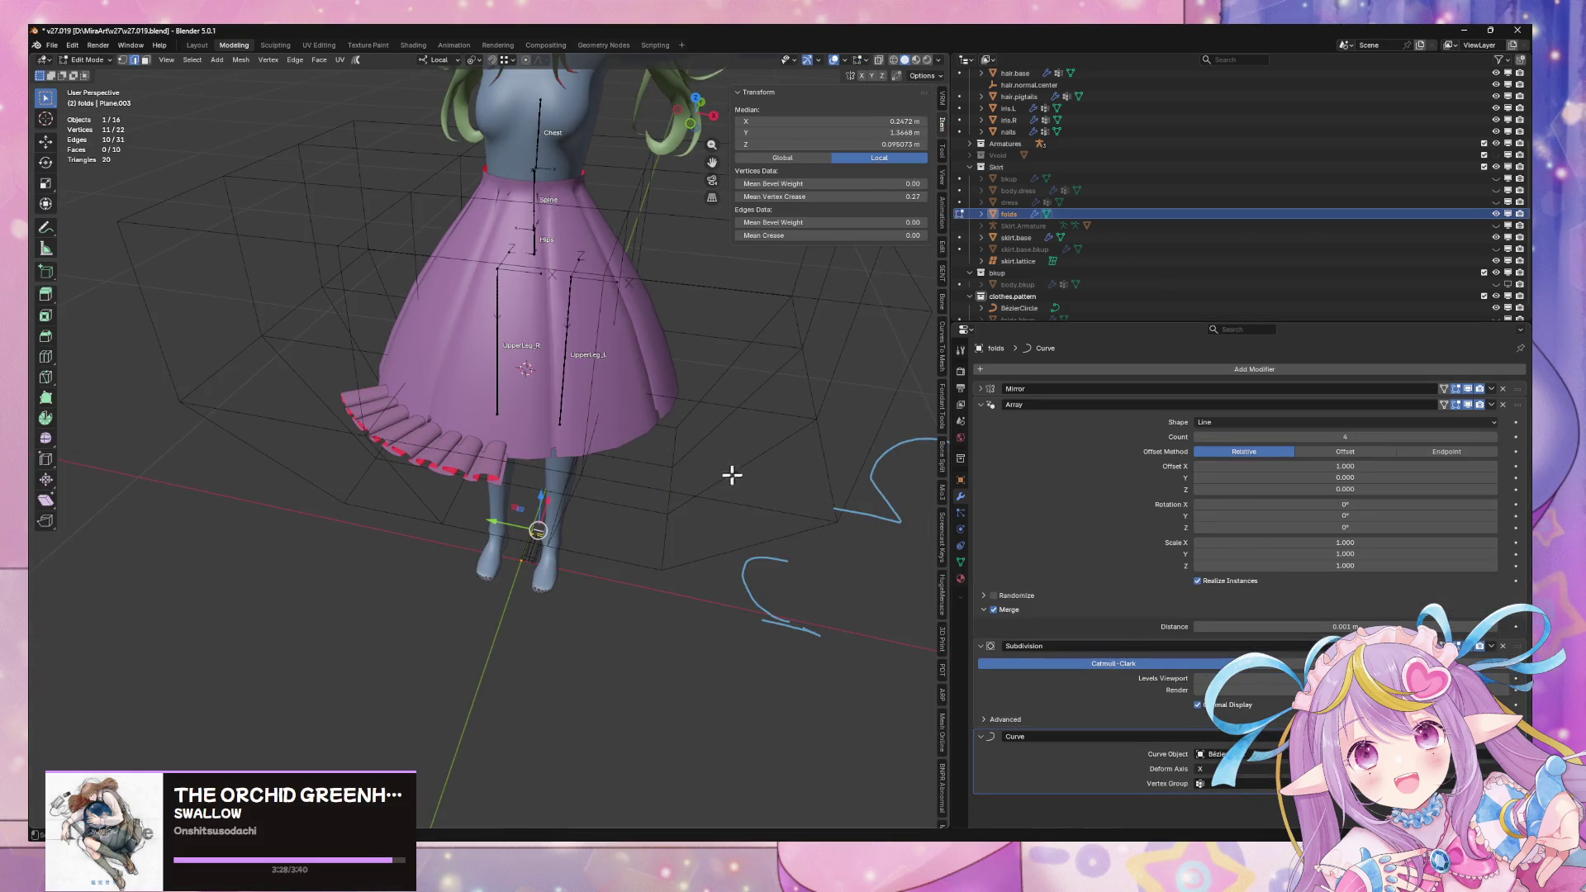
Tilt the Bézier circle's control points by about -63° to twist the folds
key("Tab")
left_click(1020, 308)
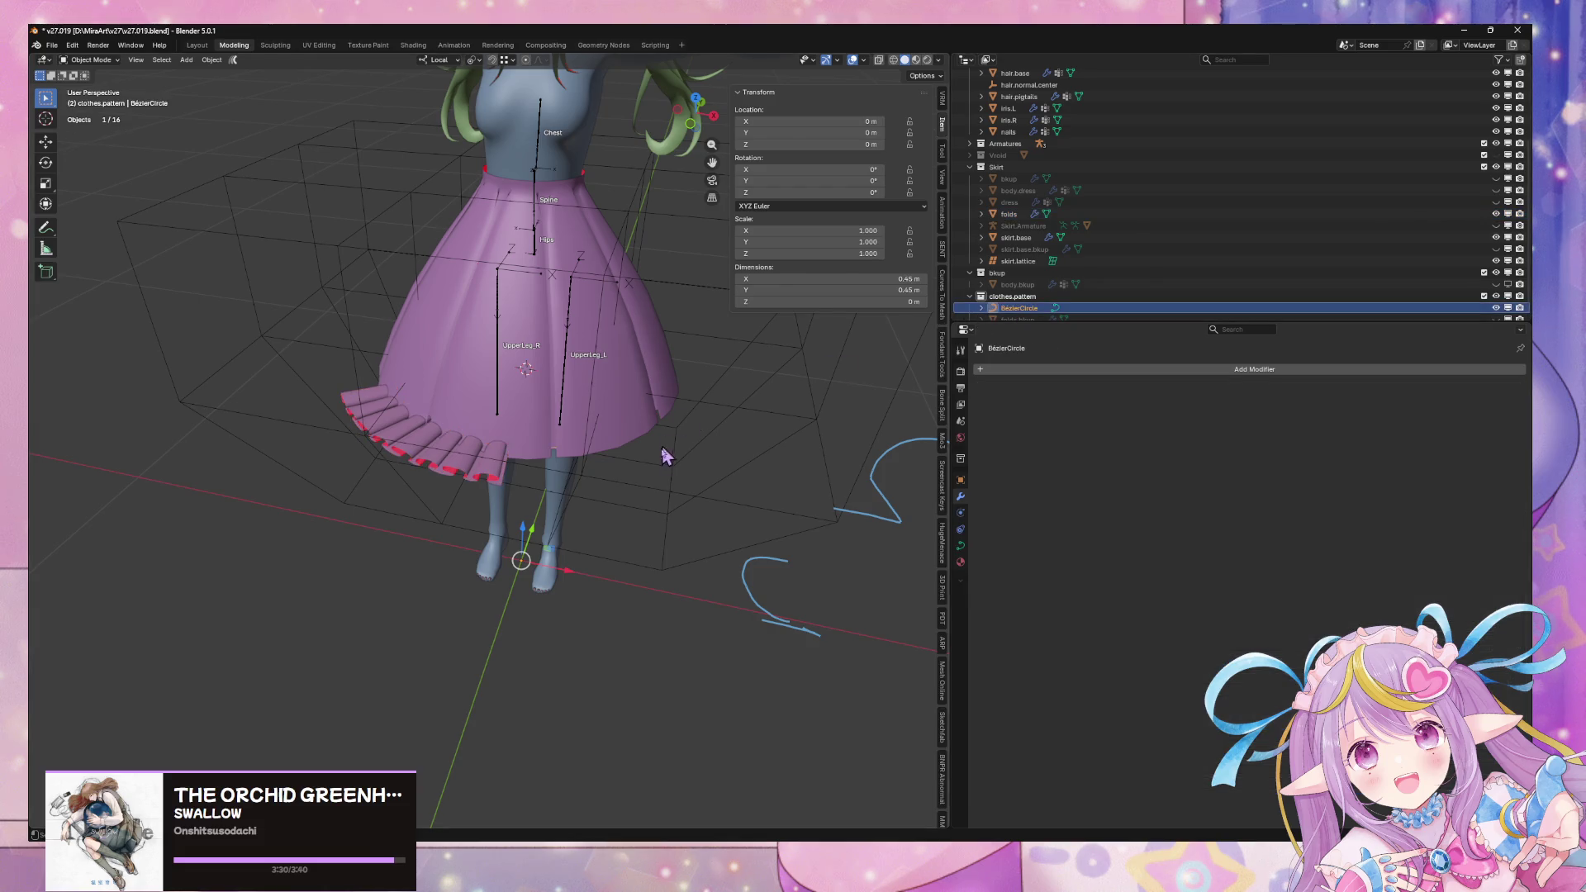
key("Tab")
key("ctrl+t")
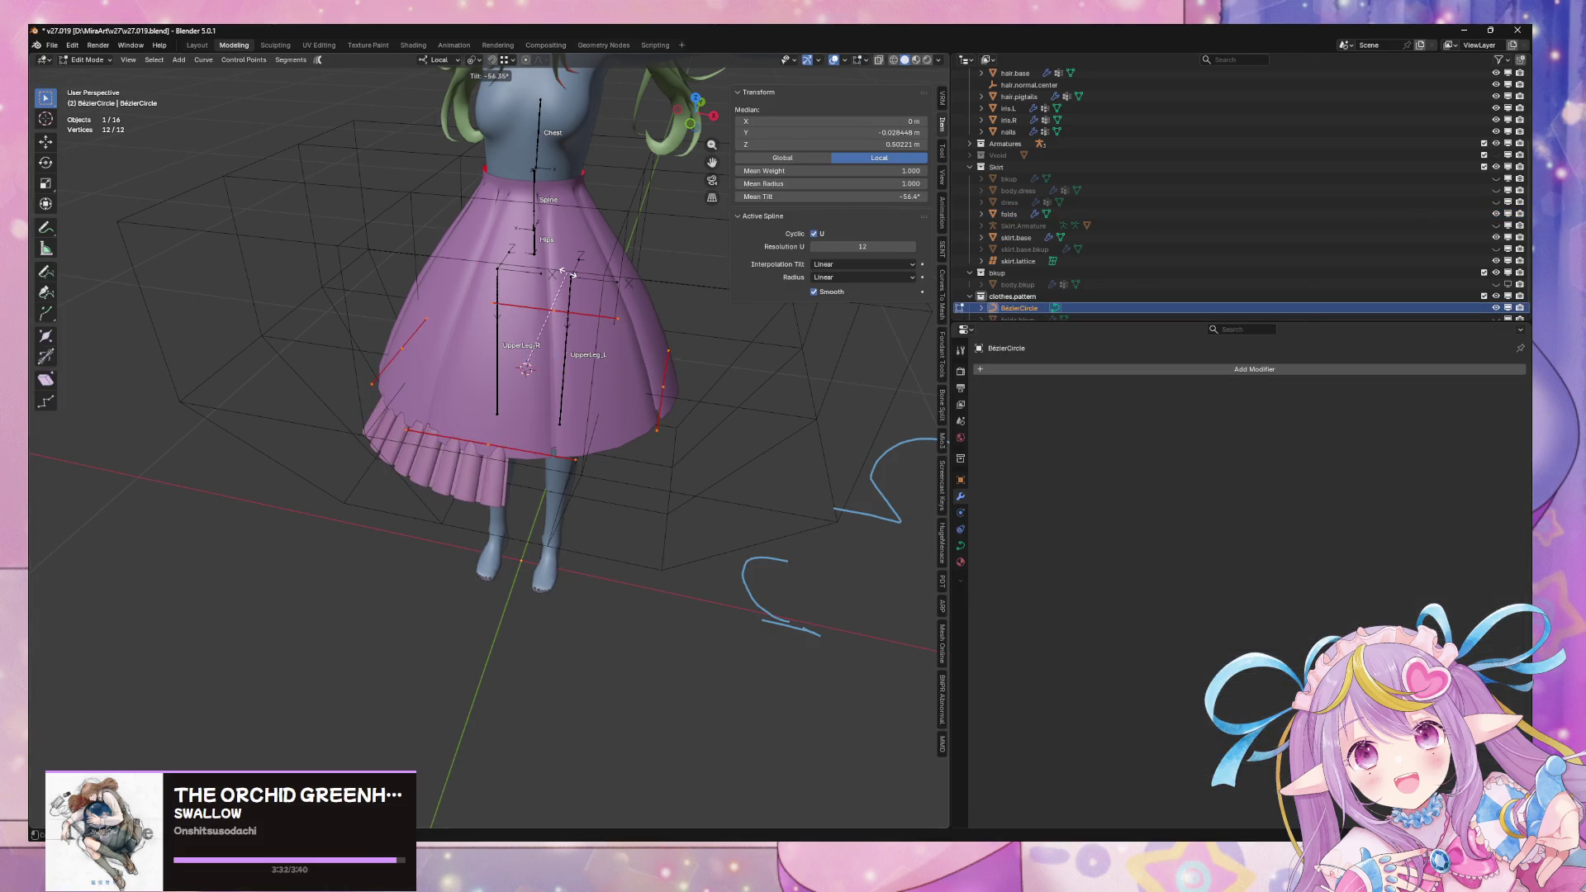
left_click(551, 278)
mouse_move(552, 277)
middle_mouse_down()
mouse_move(641, 368)
mouse_move(835, 290)
mouse_move(758, 332)
mouse_move(651, 333)
mouse_move(665, 350)
middle_mouse_up()
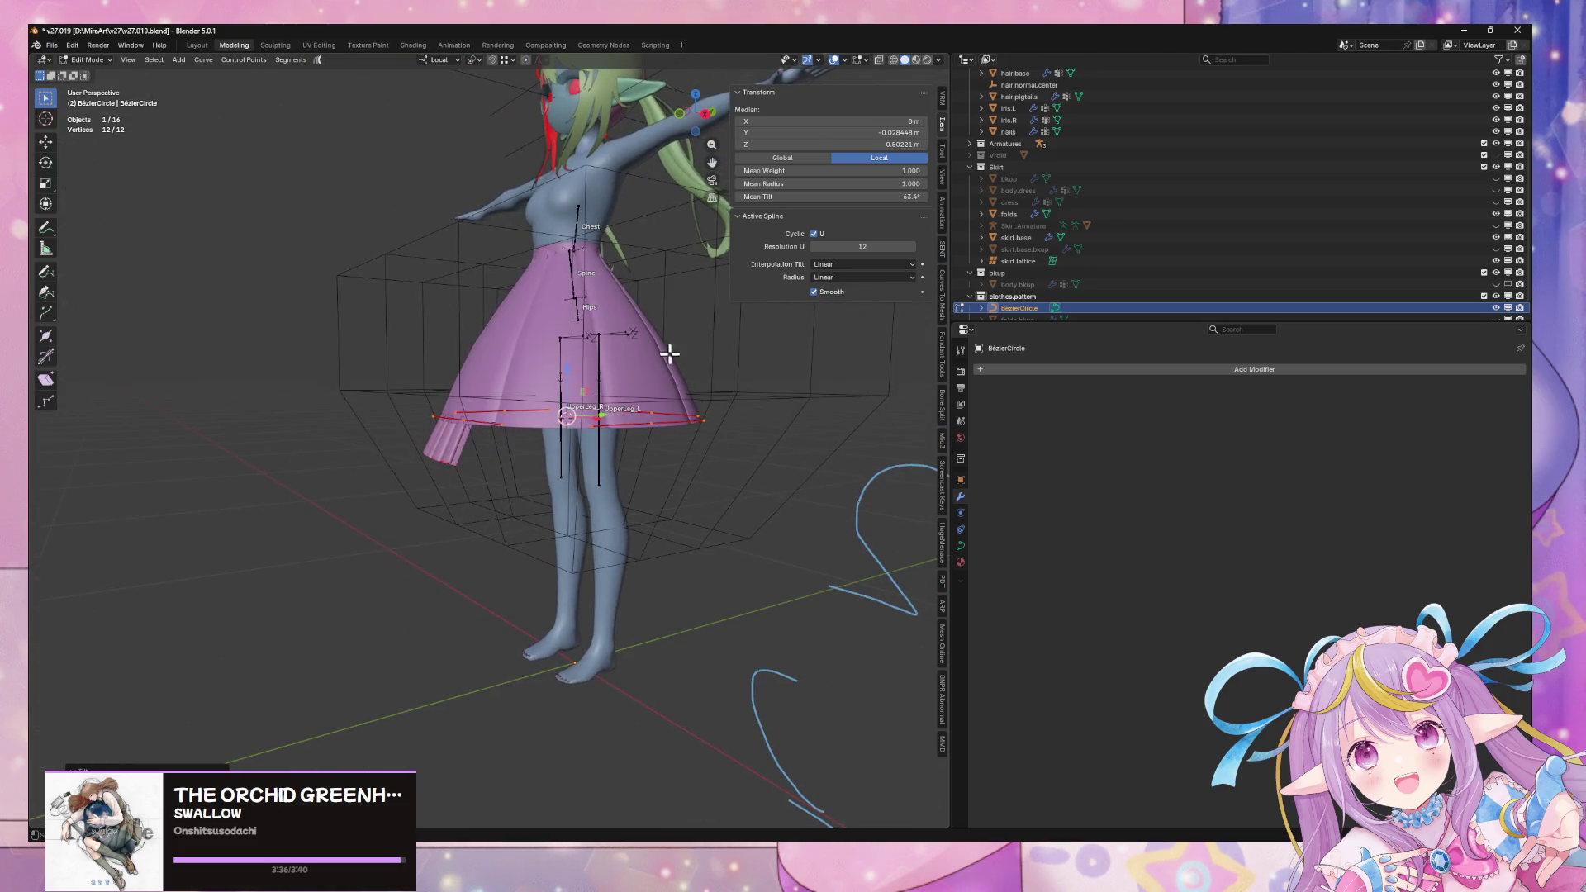
Move the spline along local Z, shrink it to 0.904, and adjust it again
key("g")
key("z")
left_click(682, 337)
key("s")
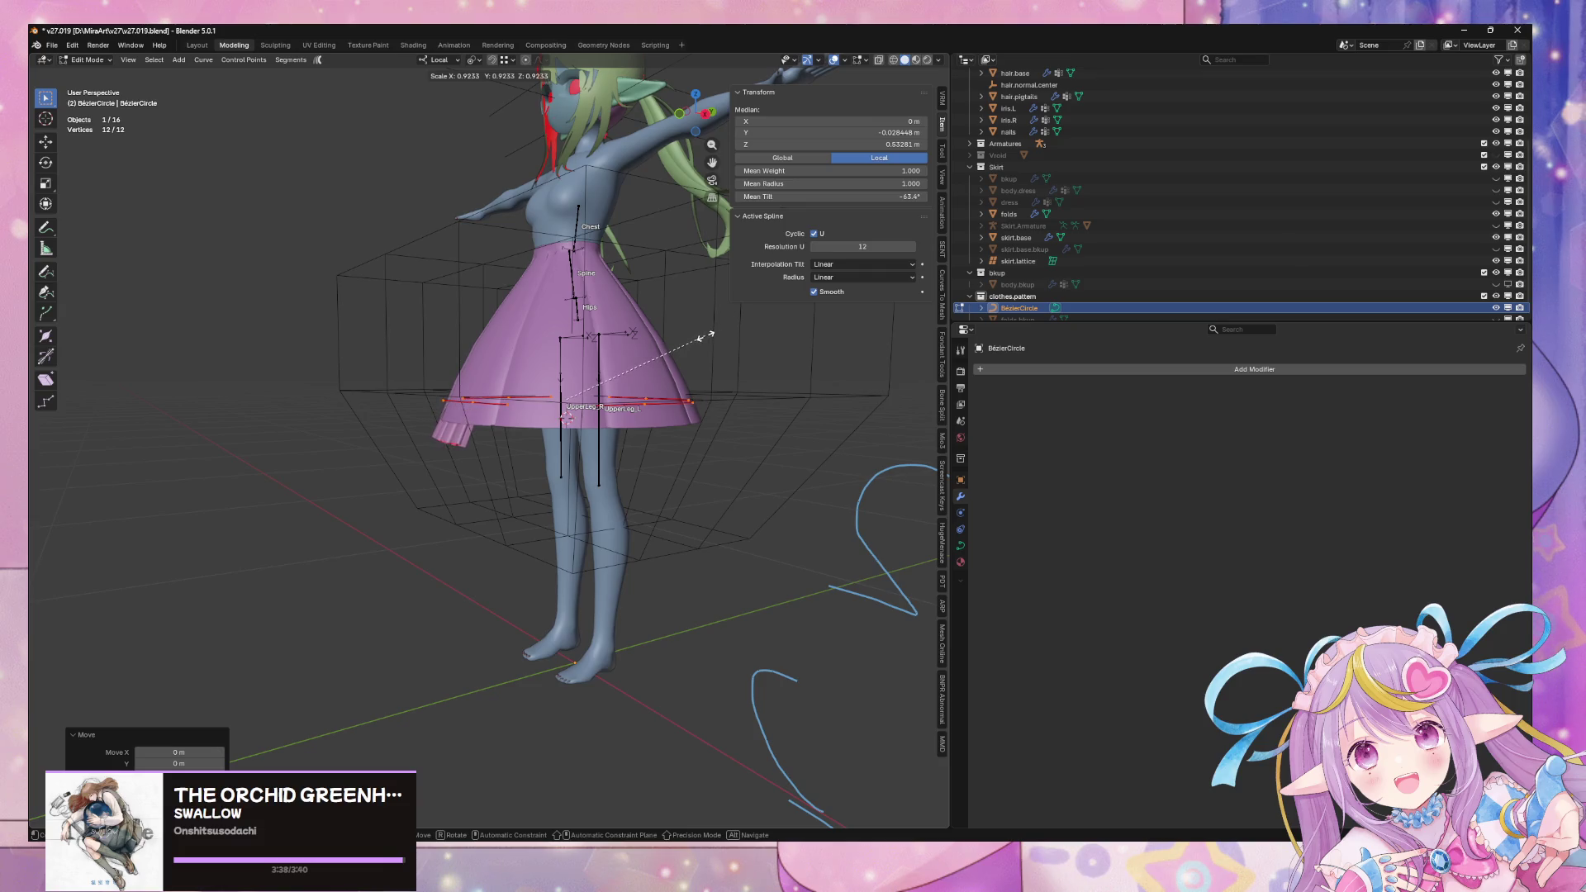
left_click(700, 337)
mouse_move(700, 337)
middle_mouse_down()
mouse_move(821, 283)
mouse_move(666, 326)
mouse_move(648, 421)
mouse_move(608, 400)
mouse_move(793, 325)
middle_mouse_up()
scroll(666, 325, "up", 3)
key("s")
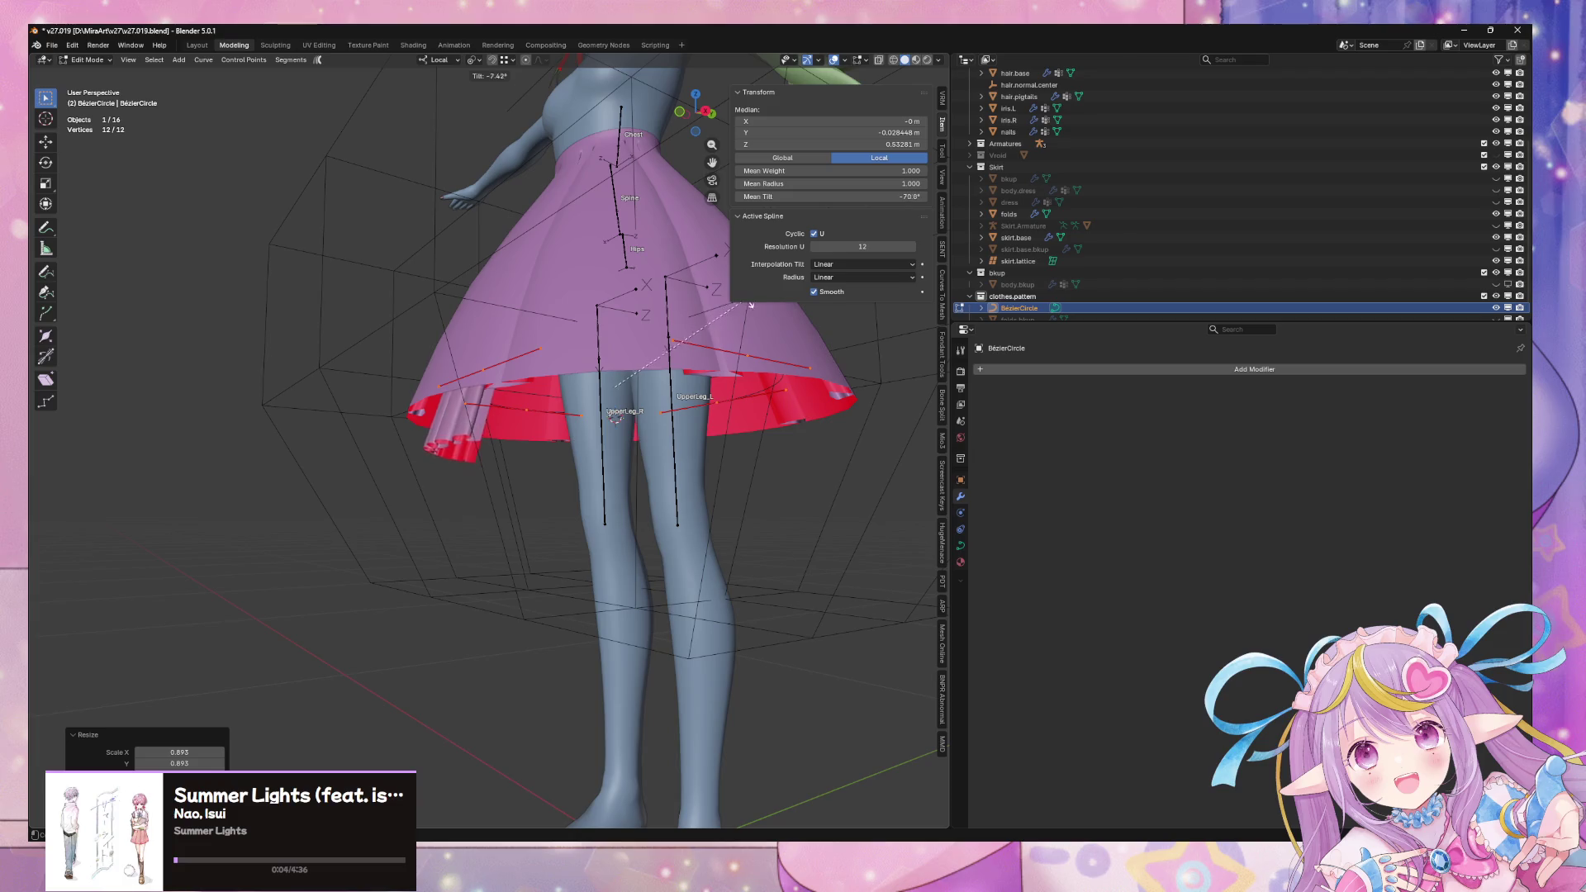
left_click(764, 321)
mouse_move(726, 347)
middle_mouse_down()
mouse_move(775, 418)
mouse_move(859, 327)
mouse_move(850, 294)
mouse_move(825, 283)
mouse_move(697, 350)
middle_mouse_up()
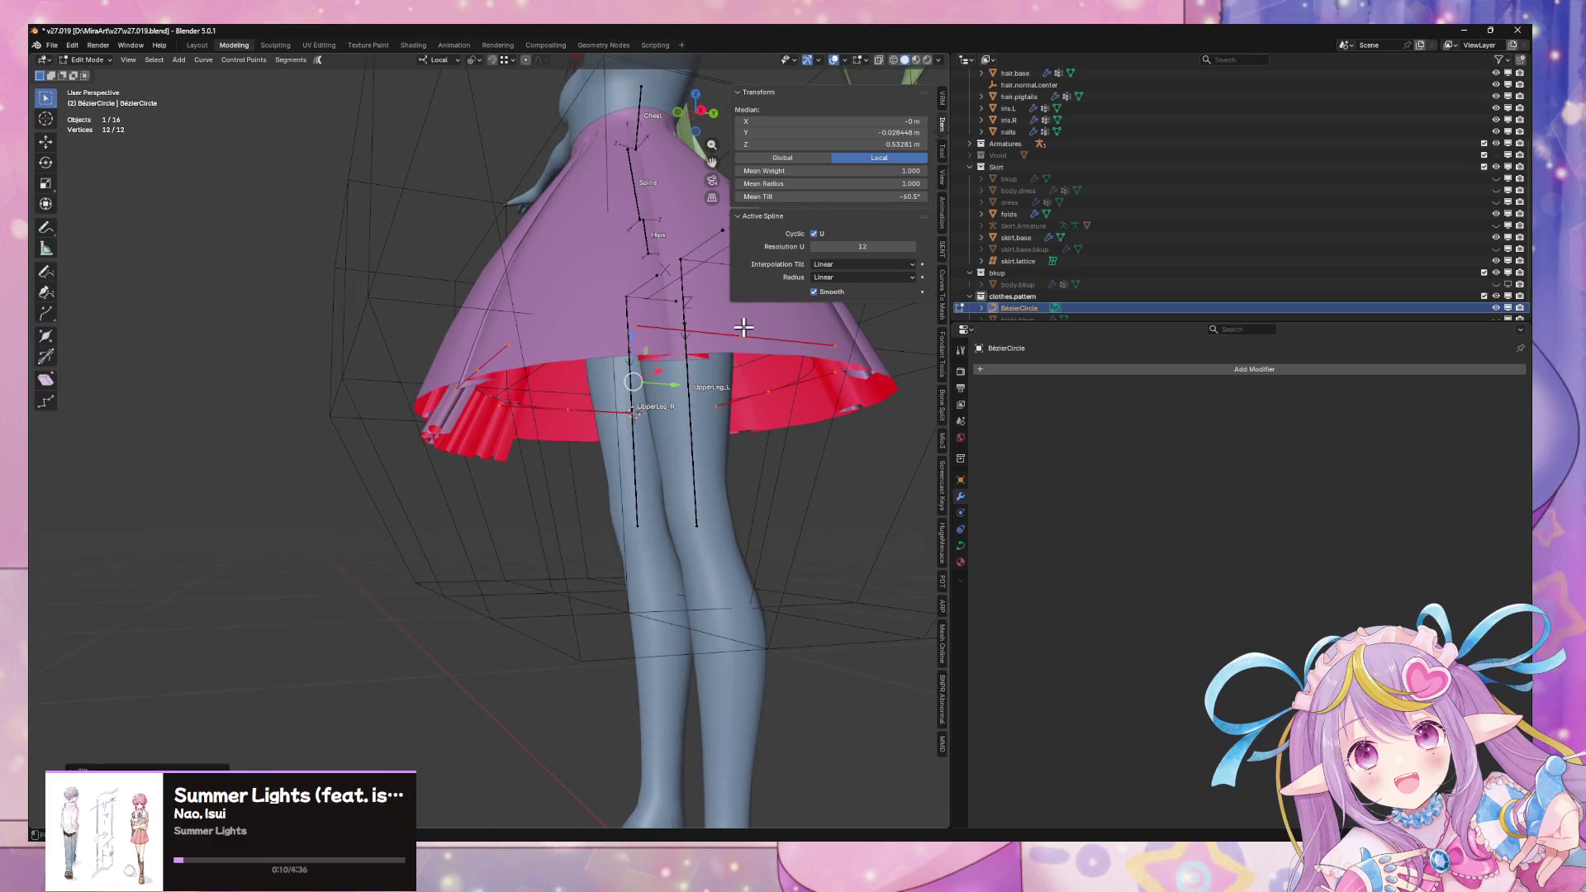
Nudge the spline vertically and enlarge it to 1.025
key("g")
key("z")
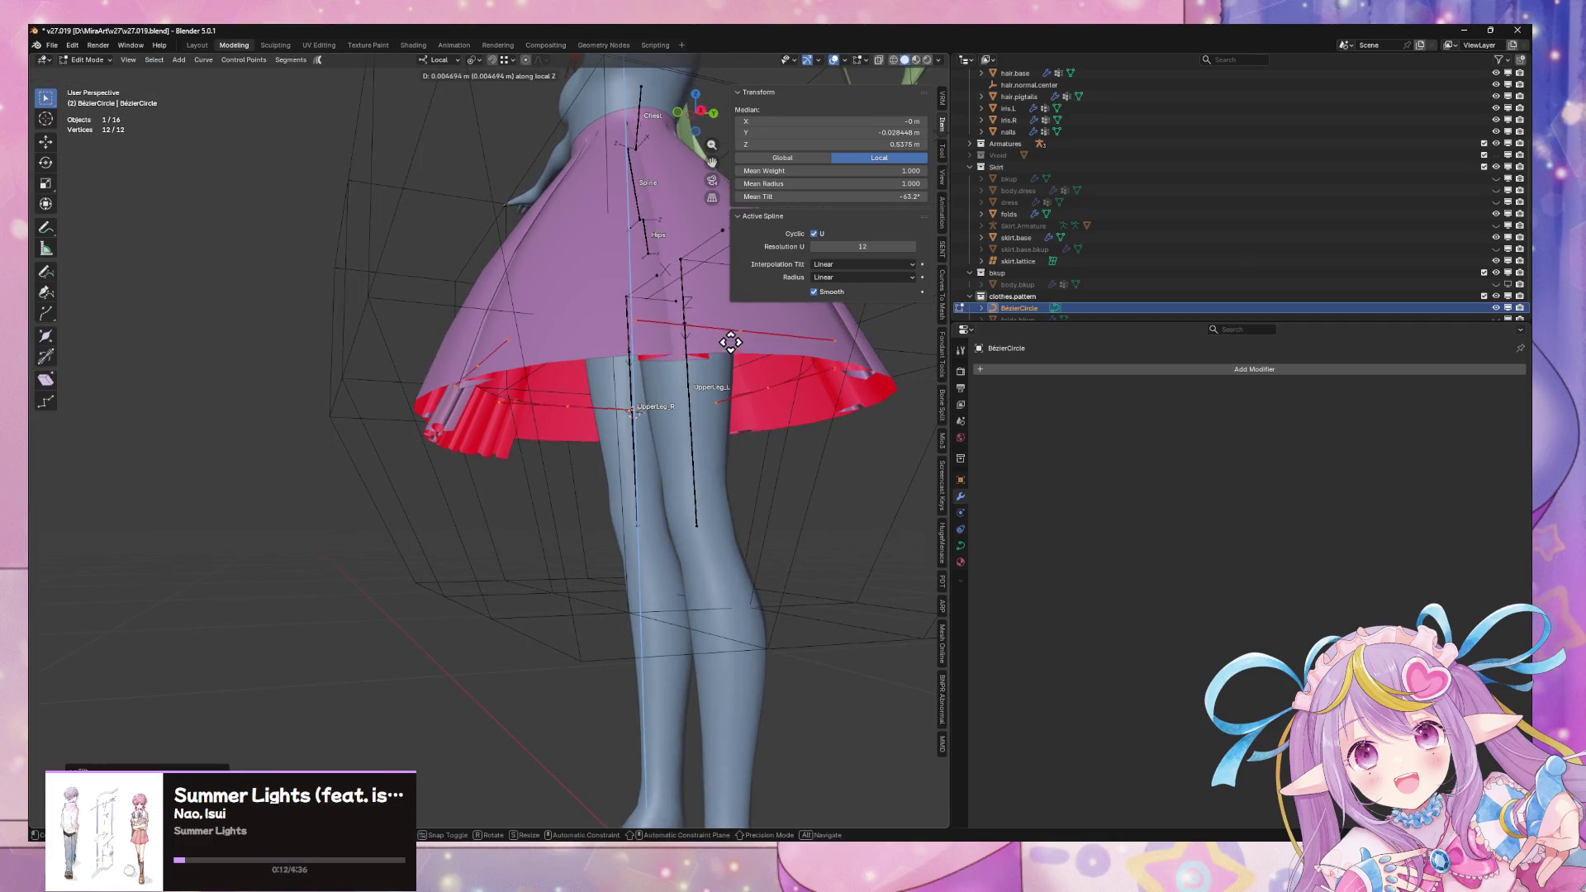
left_click(734, 334)
mouse_move(751, 354)
middle_mouse_down()
mouse_move(868, 361)
mouse_move(895, 347)
mouse_move(880, 292)
mouse_move(882, 306)
middle_mouse_up()
key("g")
key("z")
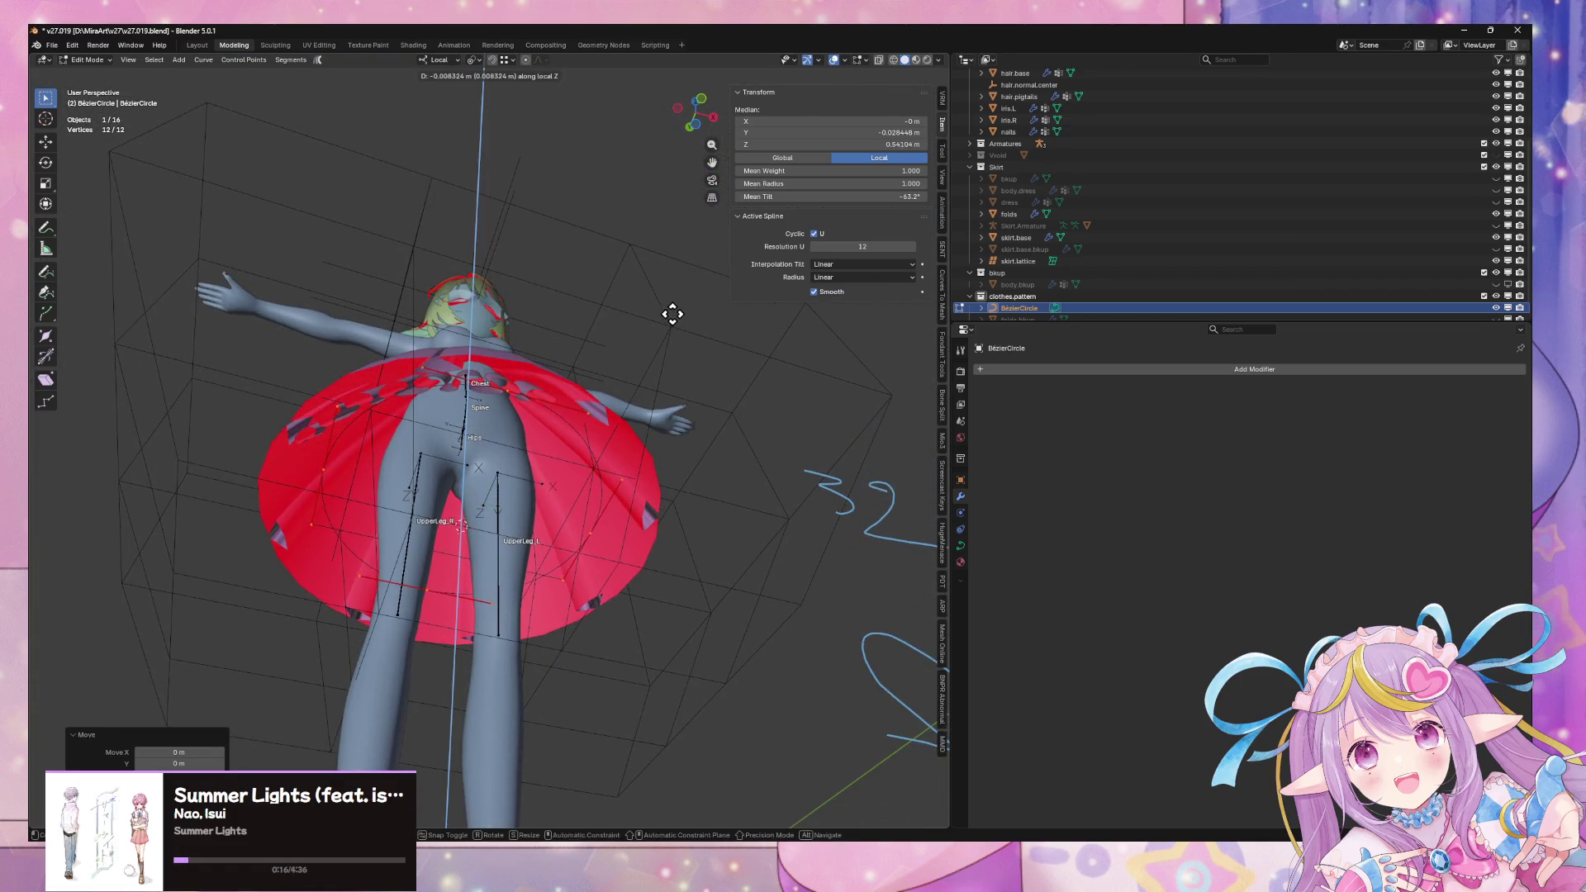
key("s")
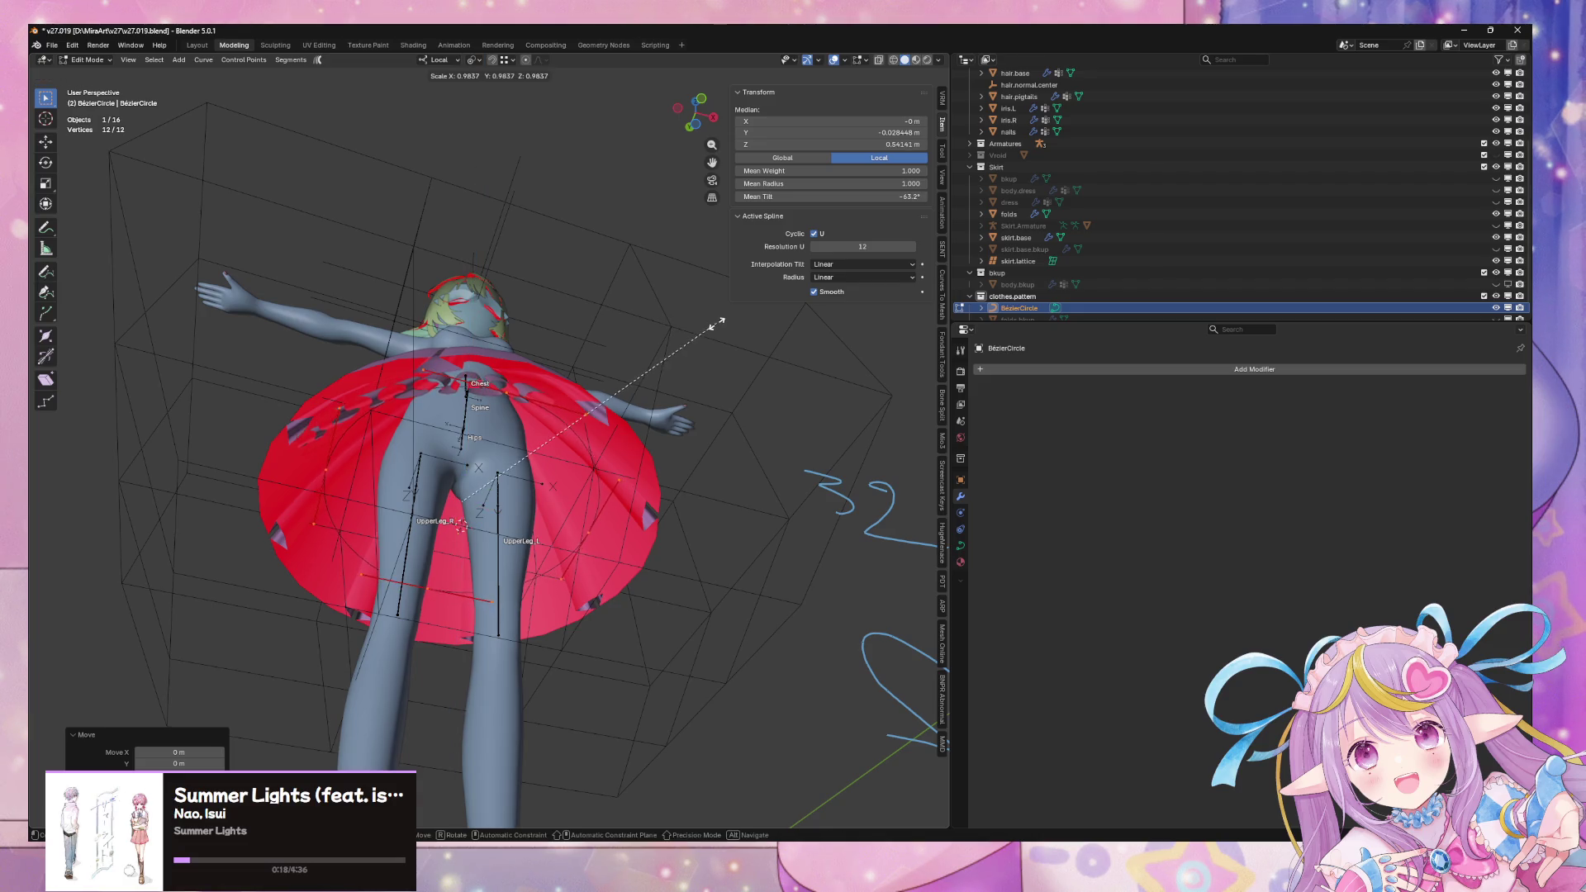
left_click(719, 324)
Return to object mode and reselect the folds object to view its modifiers
mouse_move(719, 325)
middle_mouse_down()
mouse_move(666, 358)
mouse_move(620, 462)
mouse_move(680, 427)
middle_mouse_up()
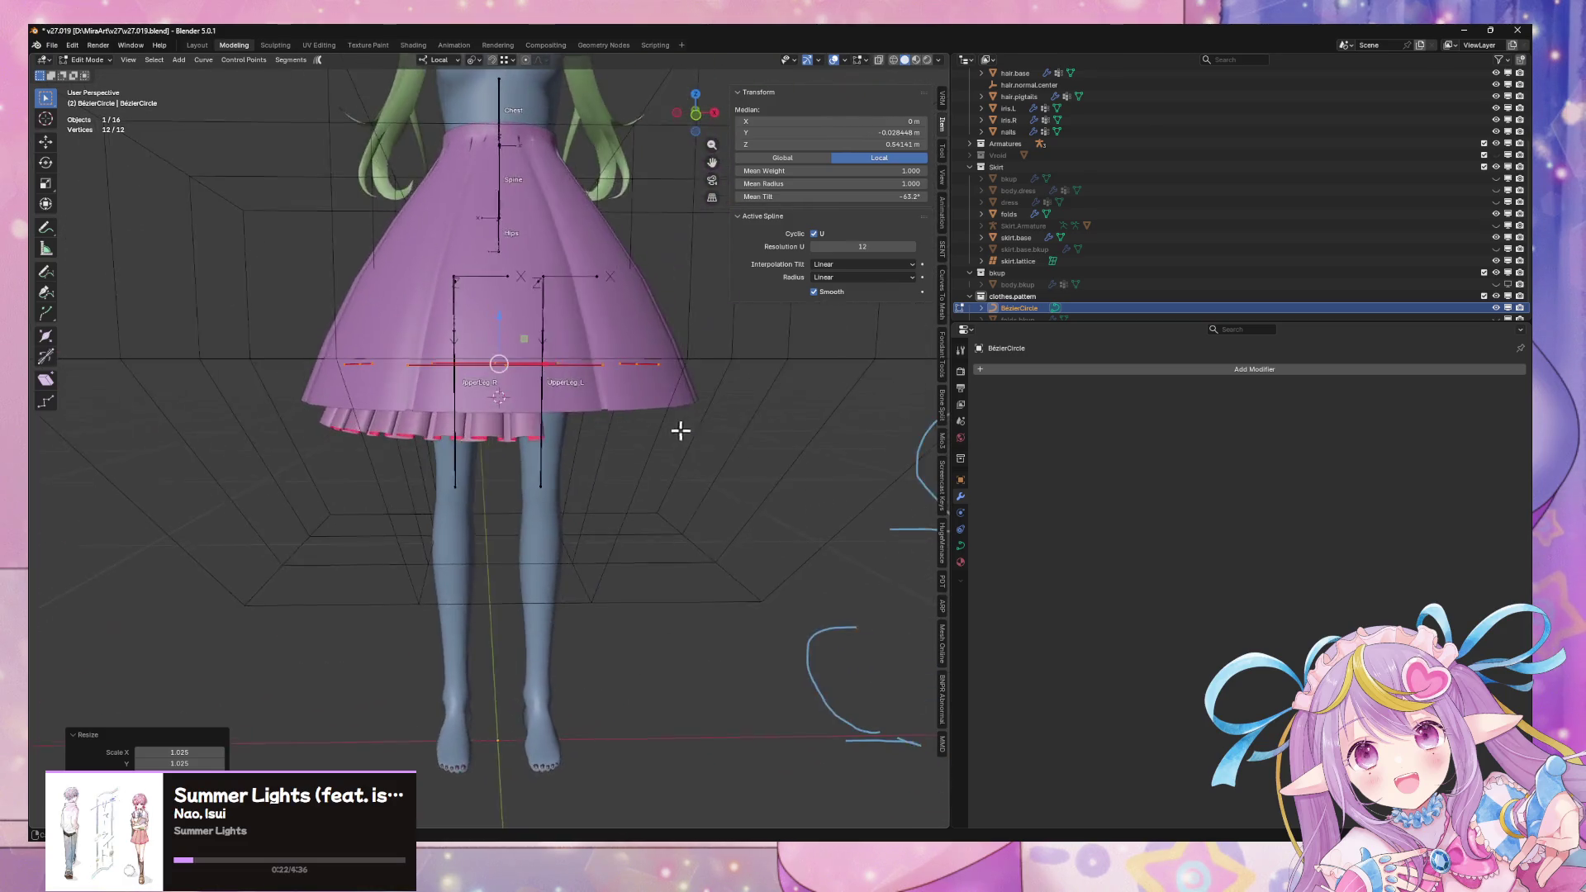
scroll(680, 428, "down", 3)
key("Tab")
left_click(692, 493)
scroll(692, 493, "up", 4)
mouse_move(692, 493)
middle_mouse_down()
mouse_move(655, 418)
mouse_move(556, 432)
mouse_move(478, 417)
mouse_move(779, 506)
middle_mouse_up()
left_click(478, 417)
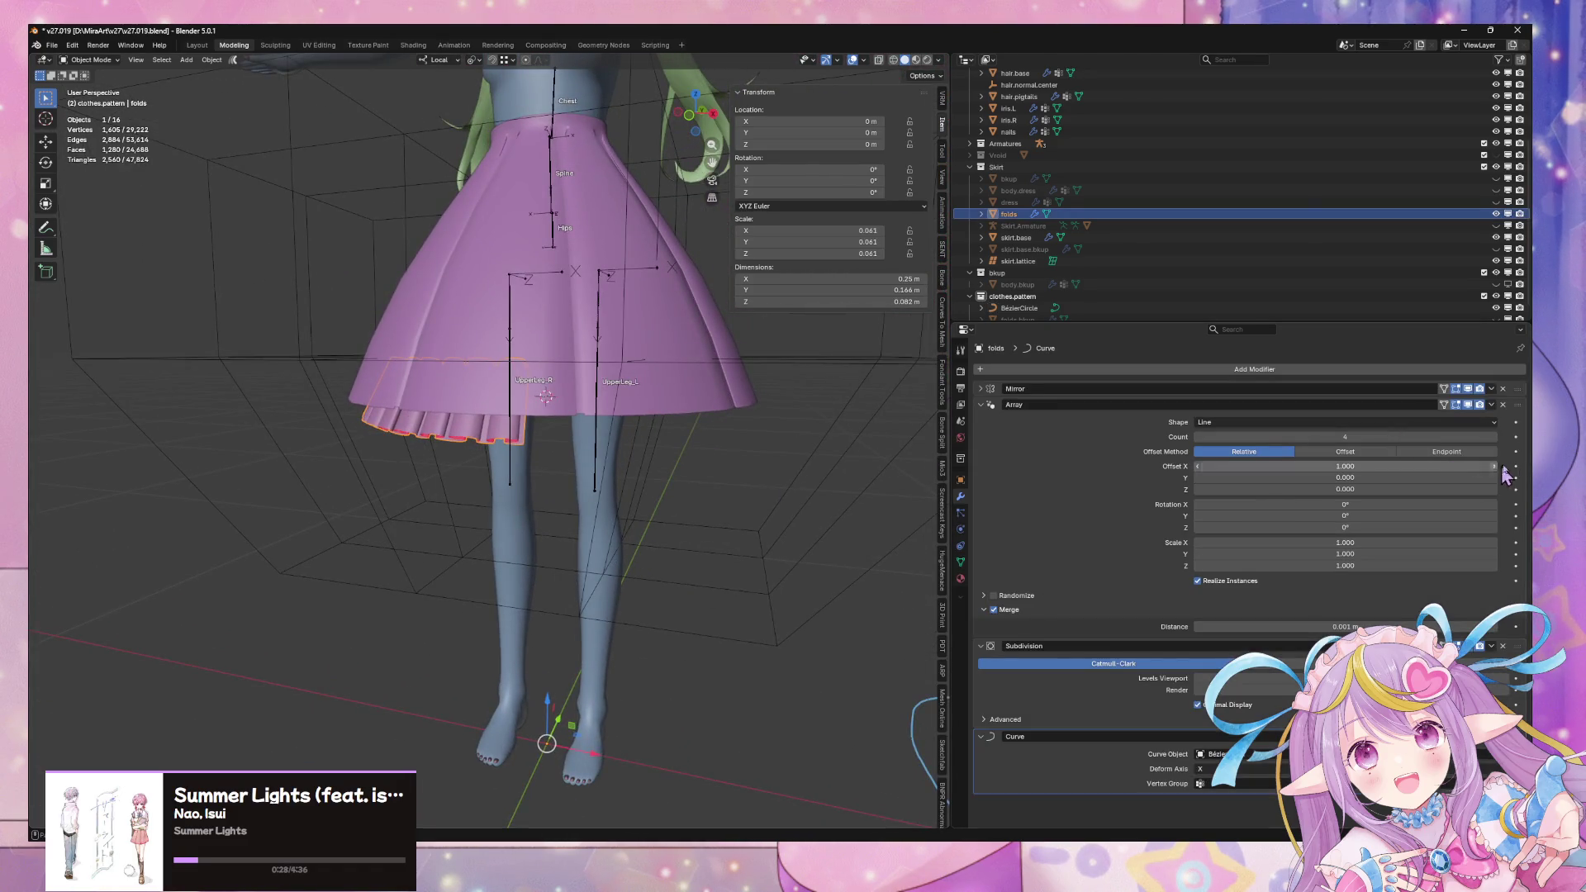
Raise the fold band's Array count to add more pleat copies around the hem
left_click(1494, 438)
left_click(1494, 438)
left_click(1494, 438)
left_click(1494, 437)
left_click(1494, 438)
left_click(1494, 438)
left_click(1494, 437)
left_click(1495, 438)
left_click(1494, 438)
left_click(1494, 438)
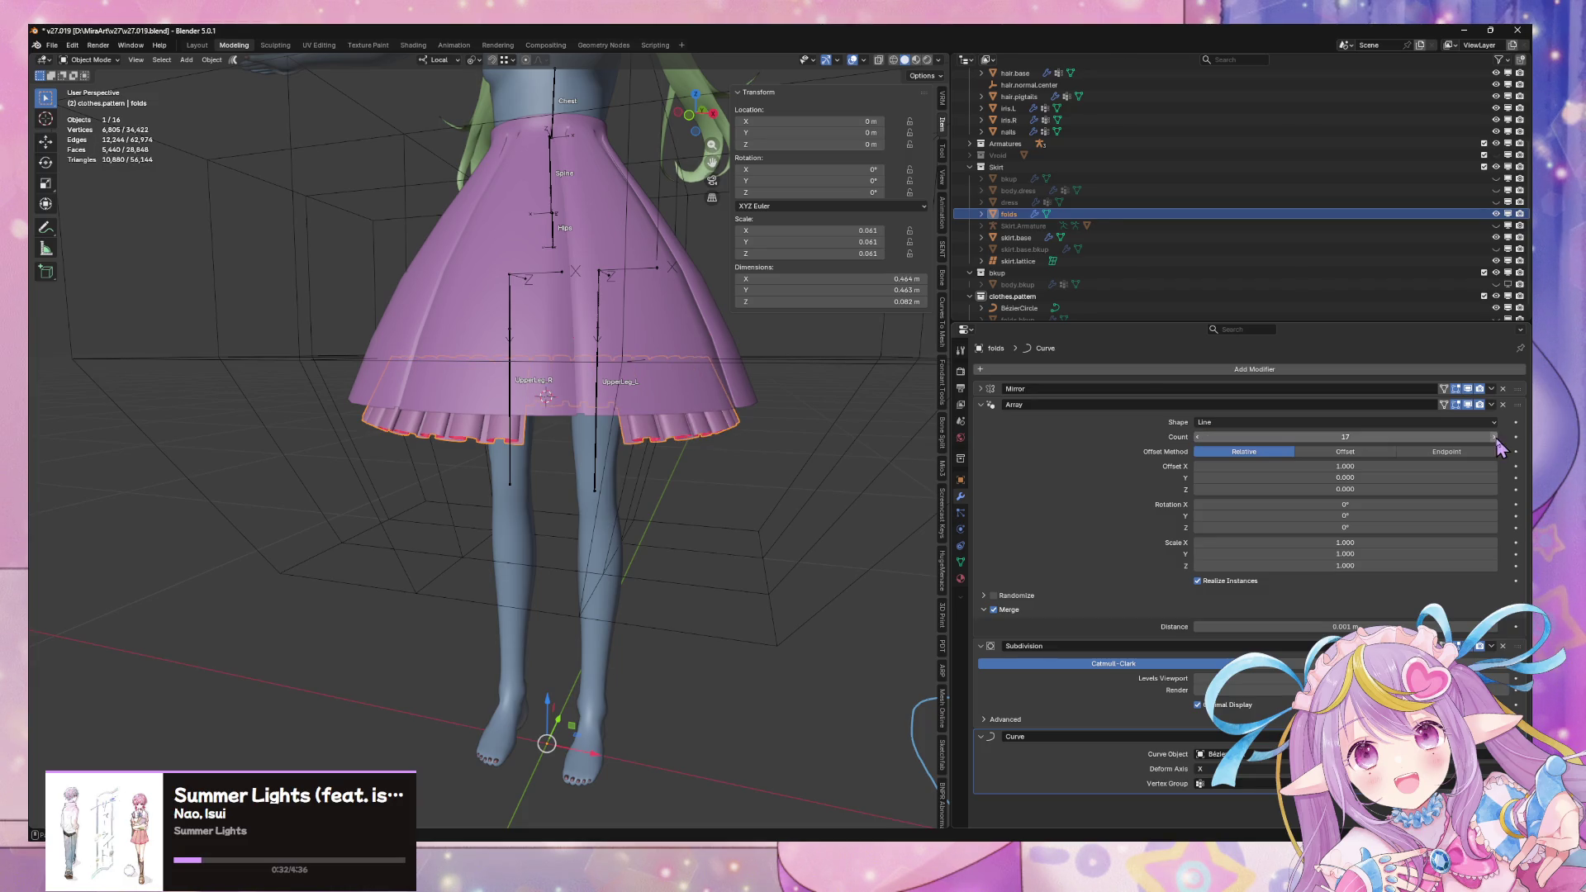
left_click(1494, 437)
In front ortho view, shift the fold band about 0.036 m along X and lower its Array count to 9
mouse_move(793, 462)
middle_mouse_down()
mouse_move(690, 496)
mouse_move(700, 527)
middle_mouse_up()
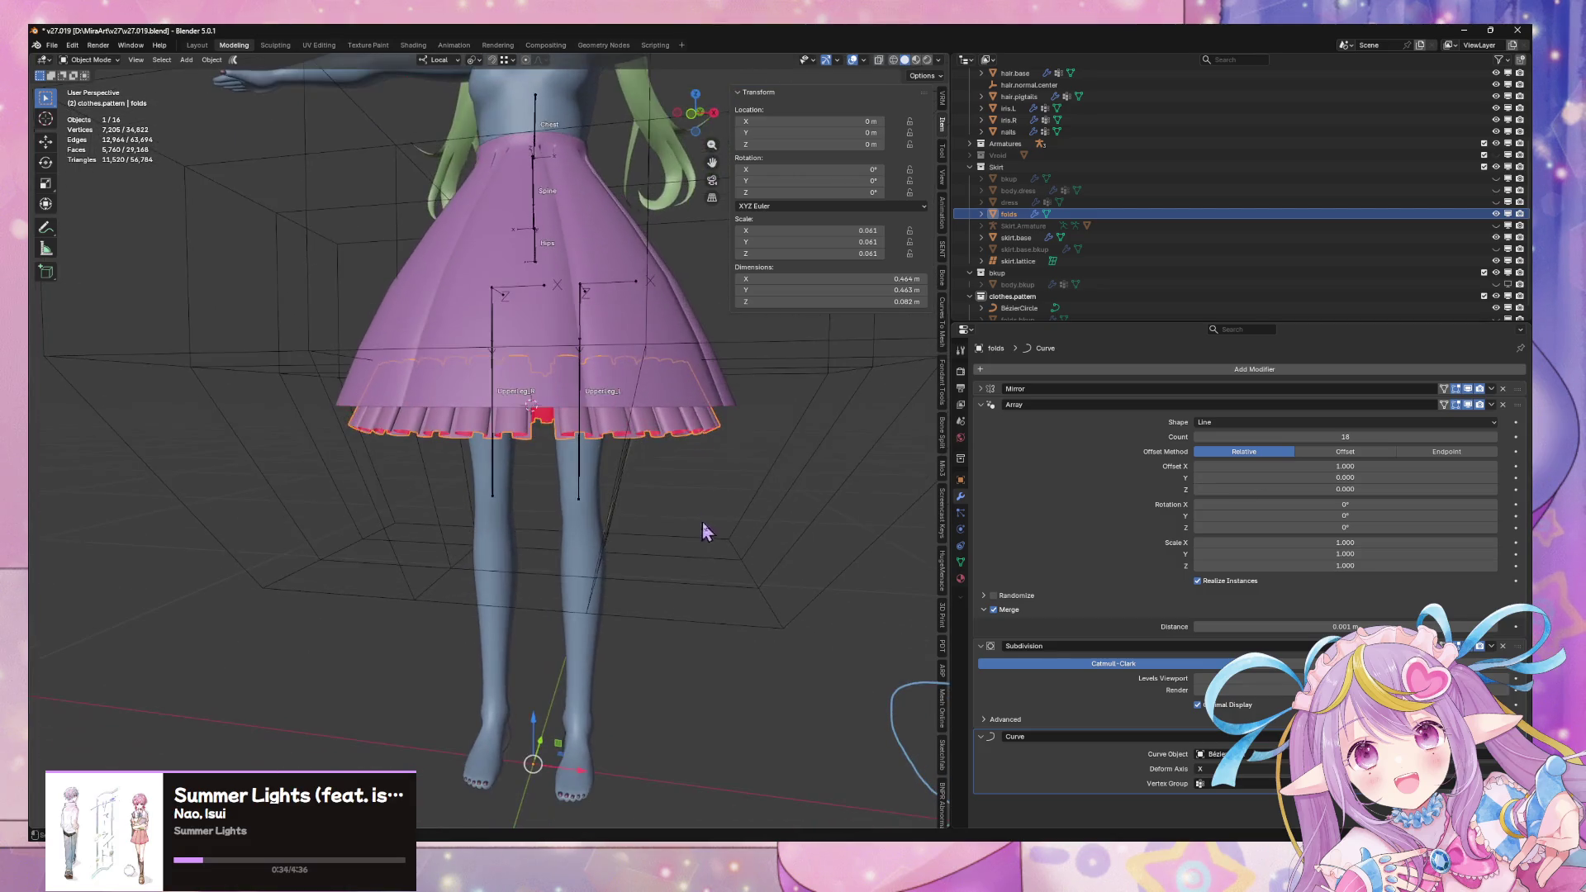
left_click(692, 116)
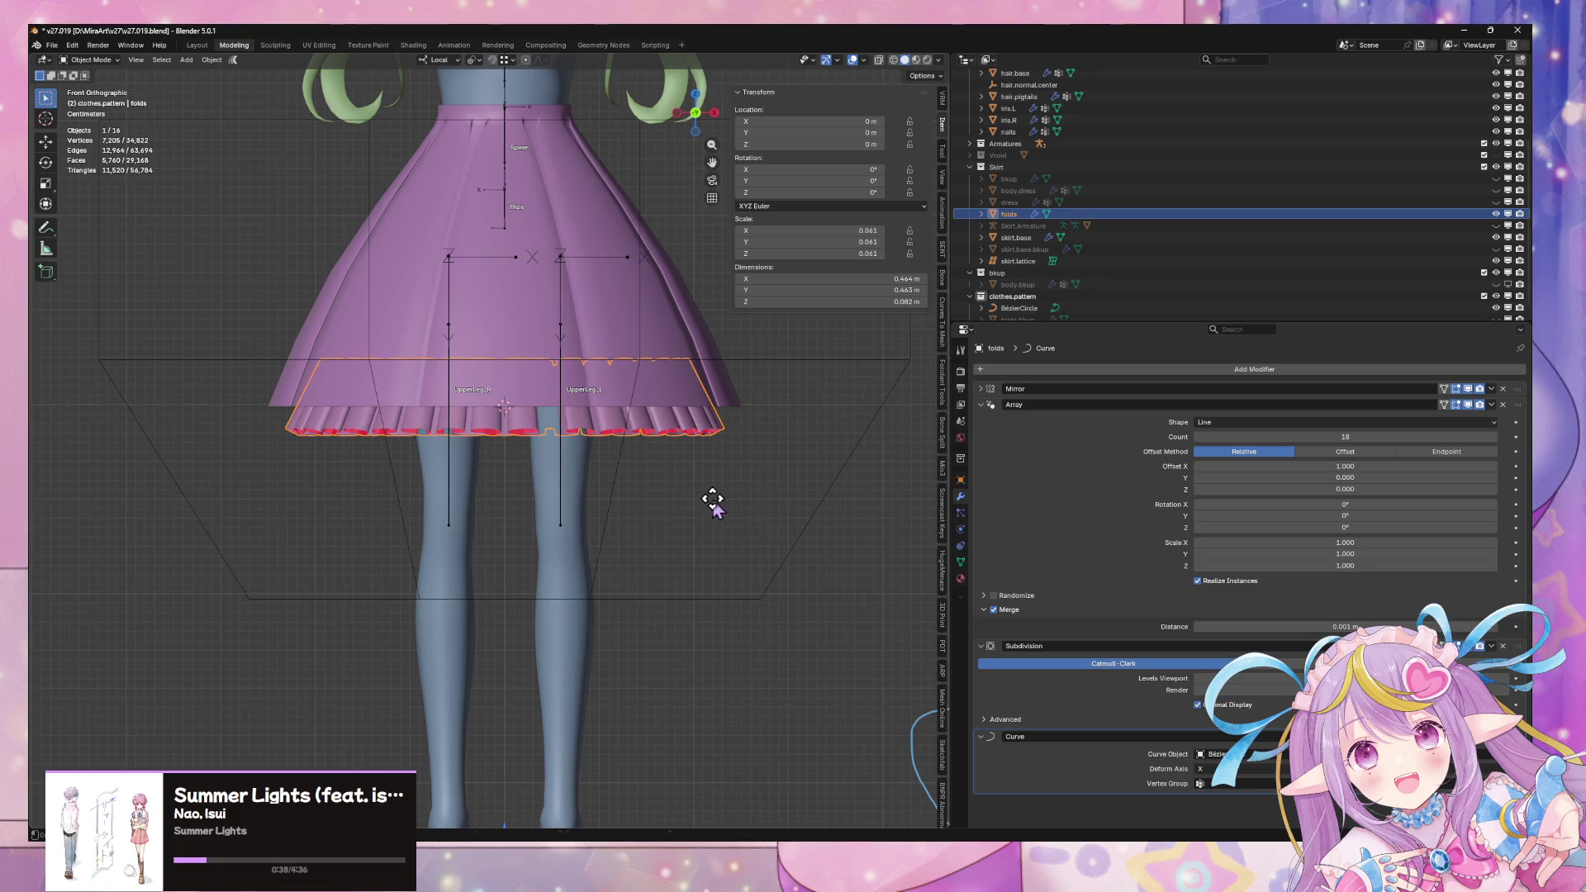
key("g")
key("x")
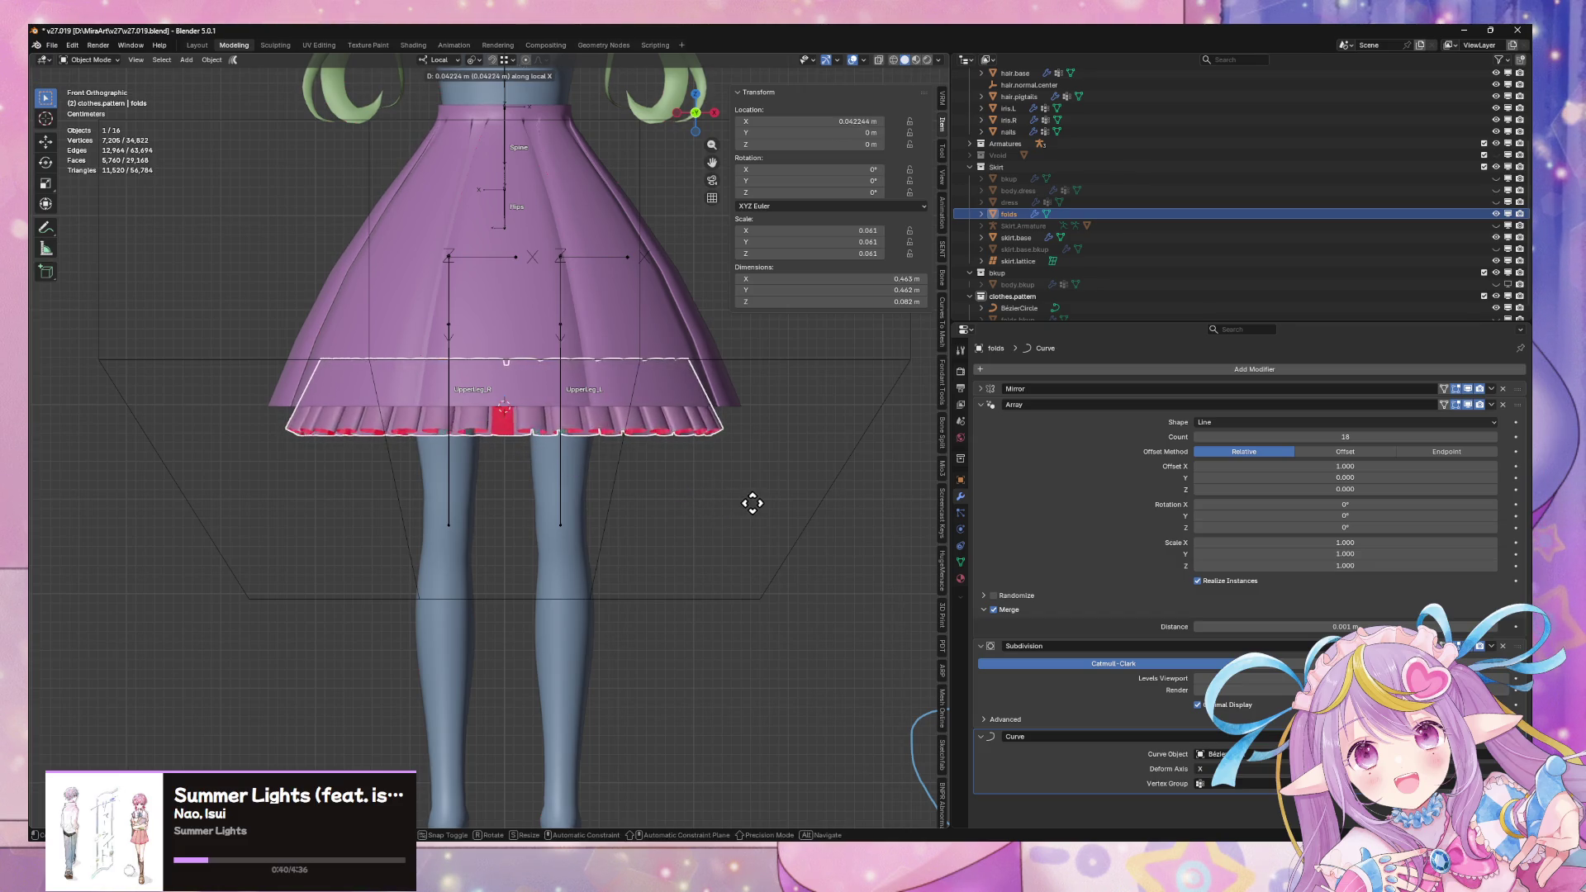
left_click(747, 503)
mouse_move(1201, 440)
left_mouse_down()
mouse_move(1185, 440)
mouse_move(1200, 440)
left_mouse_up()
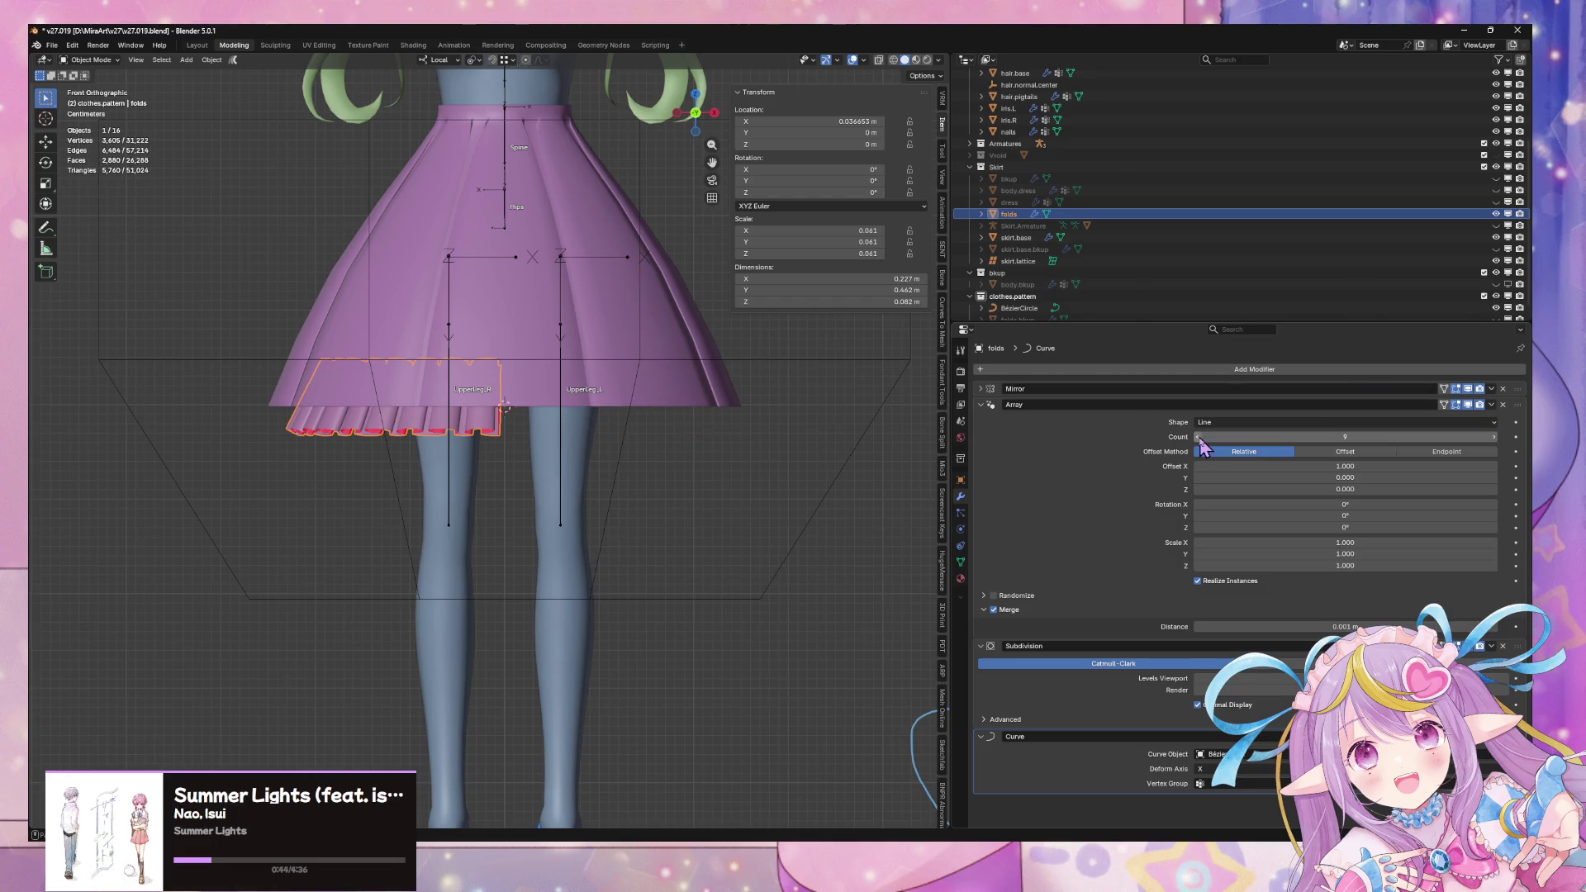
mouse_move(789, 410)
middle_mouse_down()
mouse_move(647, 463)
mouse_move(665, 407)
mouse_move(828, 369)
mouse_move(796, 322)
mouse_move(669, 369)
mouse_move(656, 388)
mouse_move(672, 428)
mouse_move(691, 390)
middle_mouse_up()
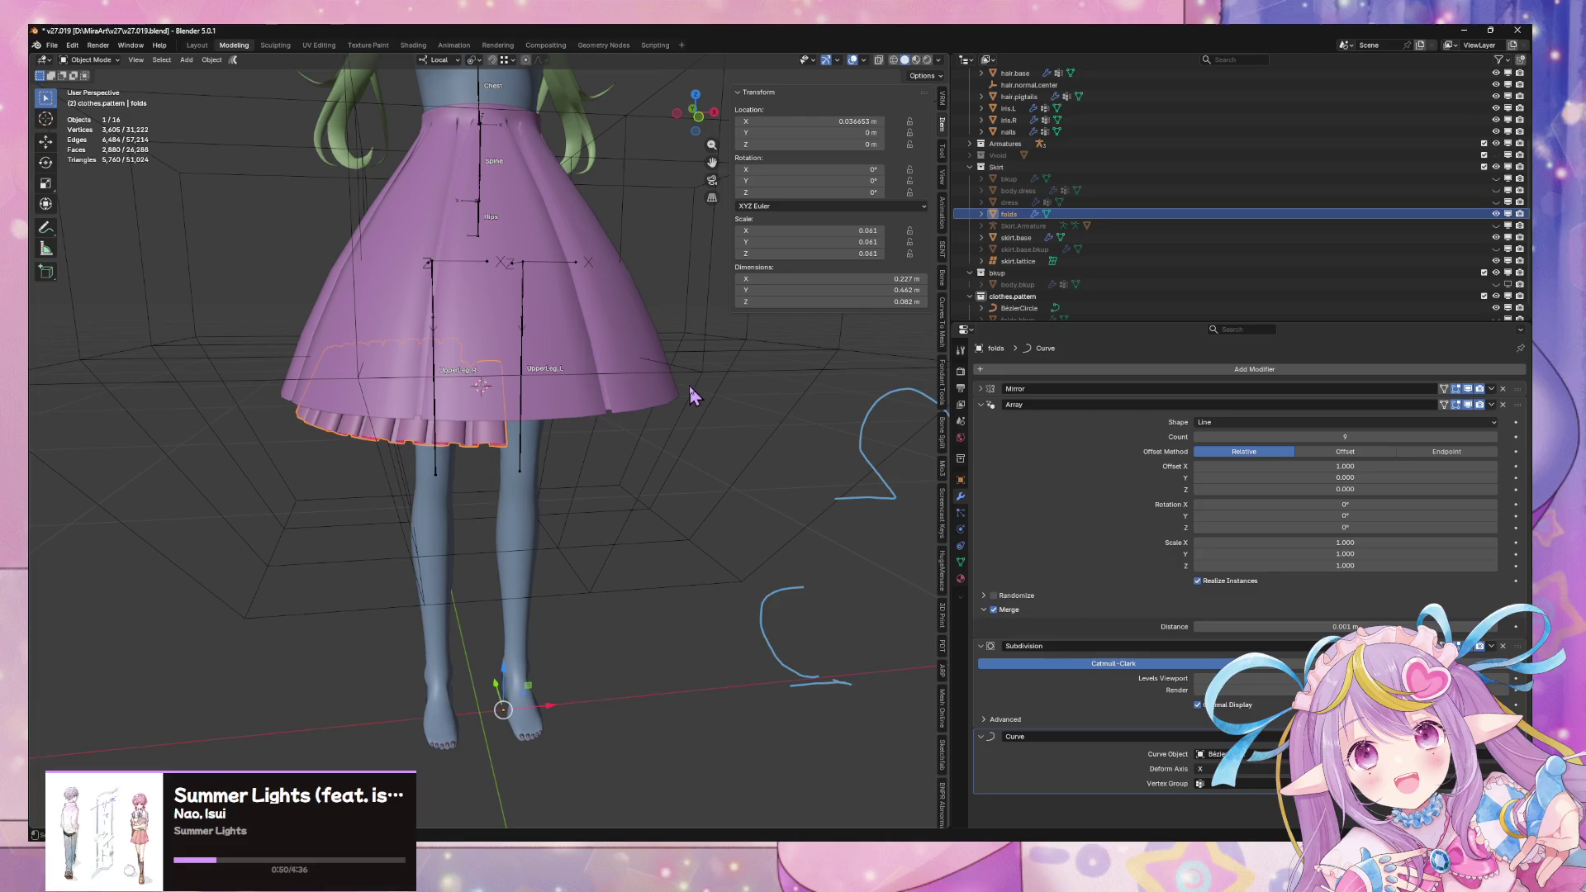
Add a Mirror modifier to the fold band with the skirt as its Mirror Object
left_click(1071, 370)
left_click(1147, 474)
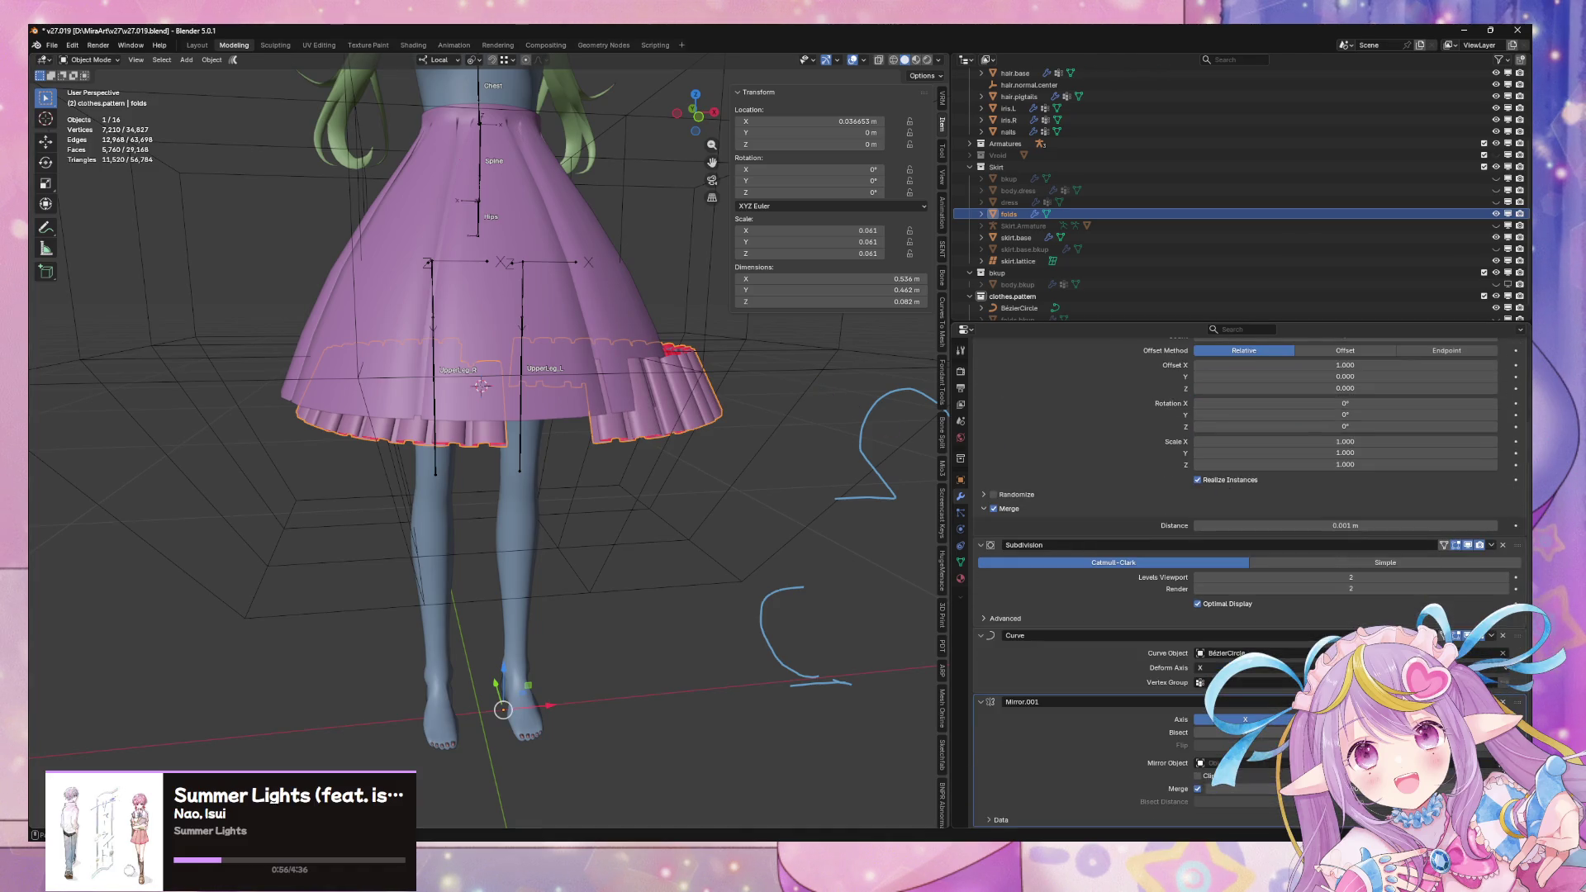
left_click(584, 326)
mouse_move(584, 325)
middle_mouse_down()
mouse_move(694, 272)
mouse_move(694, 232)
middle_mouse_up()
key("Tab")
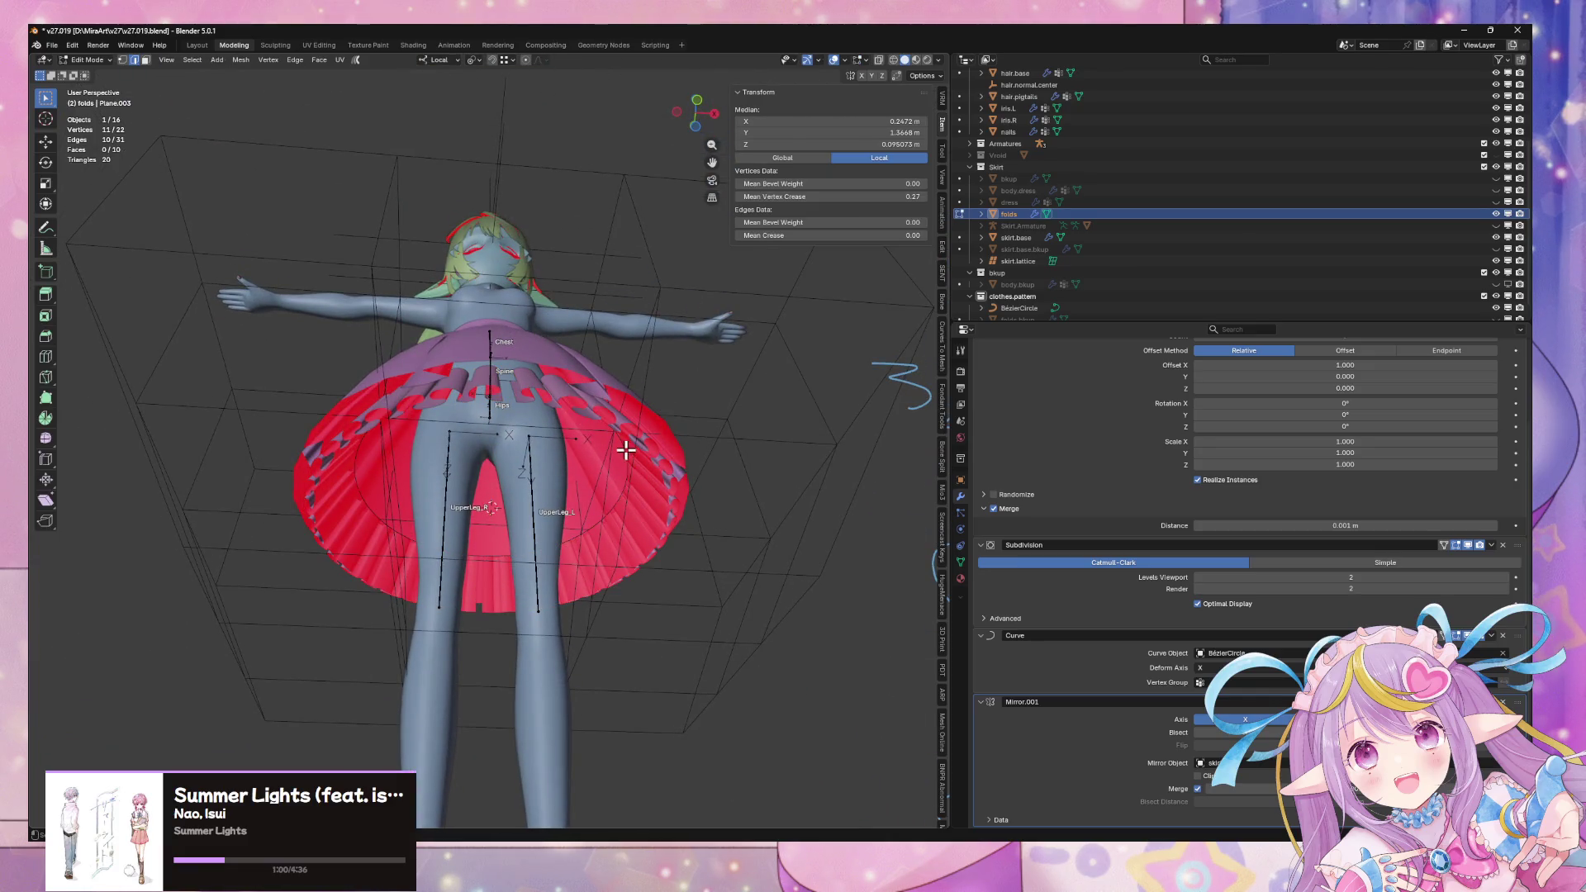
middle_click_drag(633, 401, 662, 460)
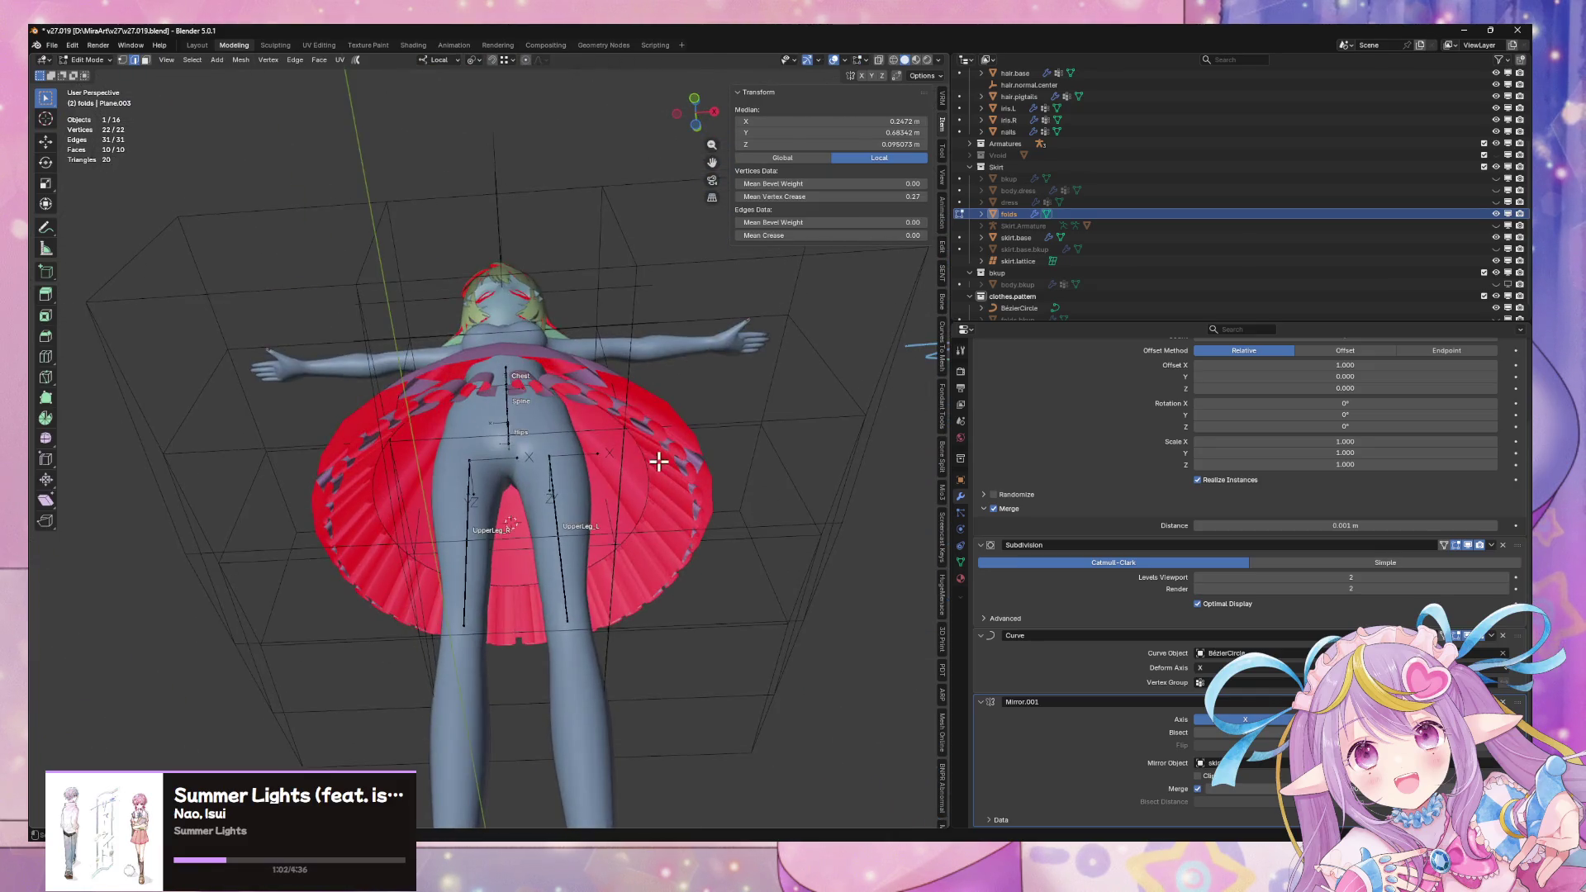
key("Tab")
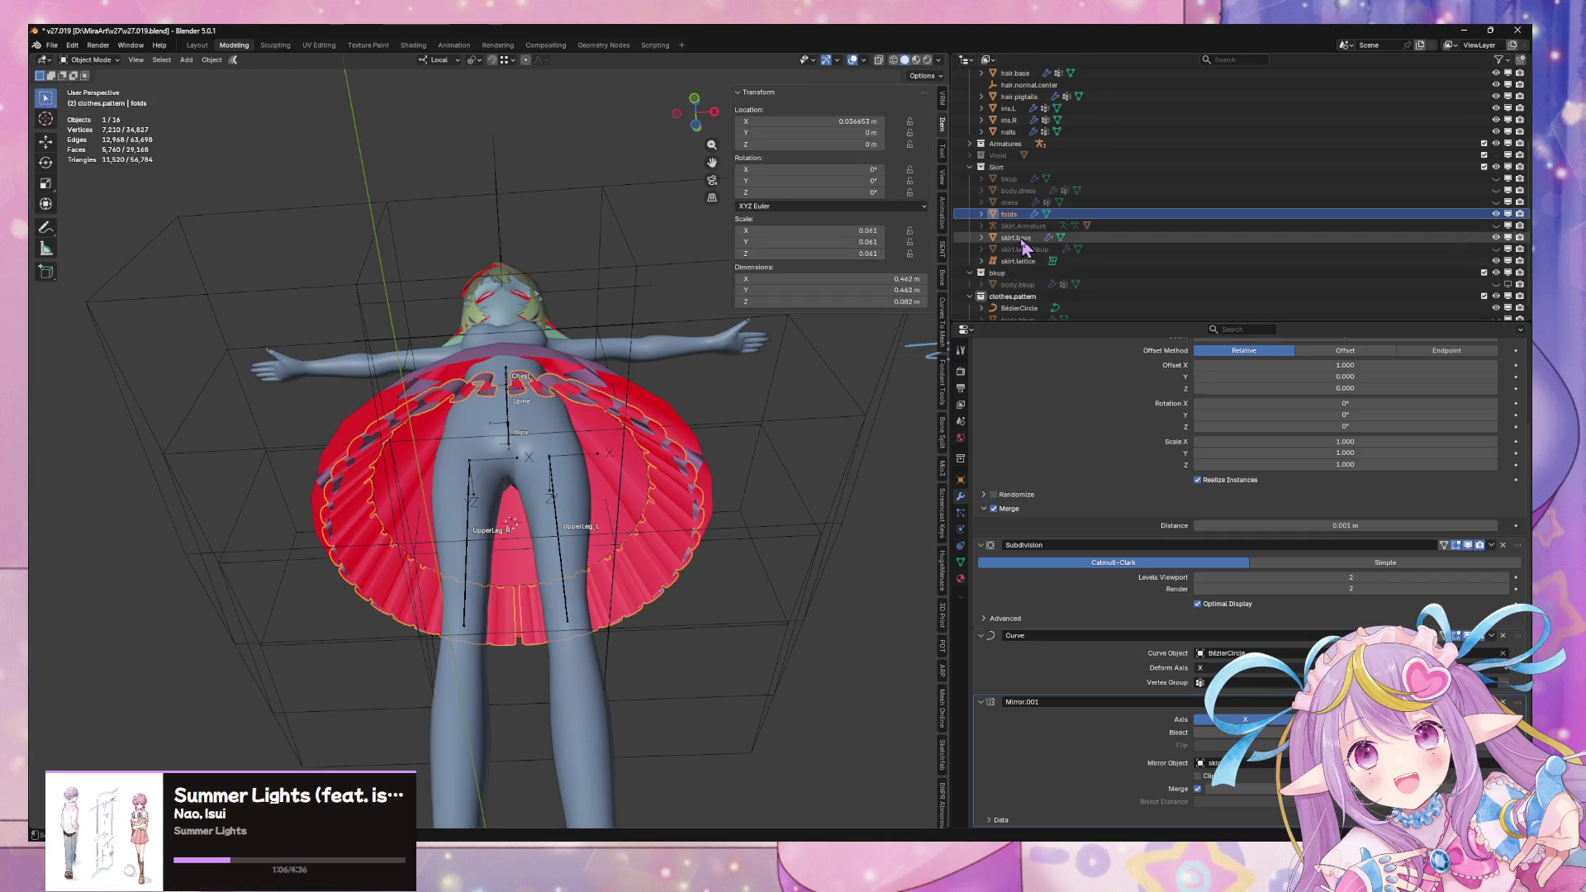
scroll(1042, 266, "down", 1)
Select the Bezier circle and start raising it along its local Z axis
left_click(1018, 296)
mouse_move(642, 272)
middle_mouse_down()
mouse_move(642, 393)
mouse_move(705, 389)
middle_mouse_up()
key("g")
key("z")
key("z")
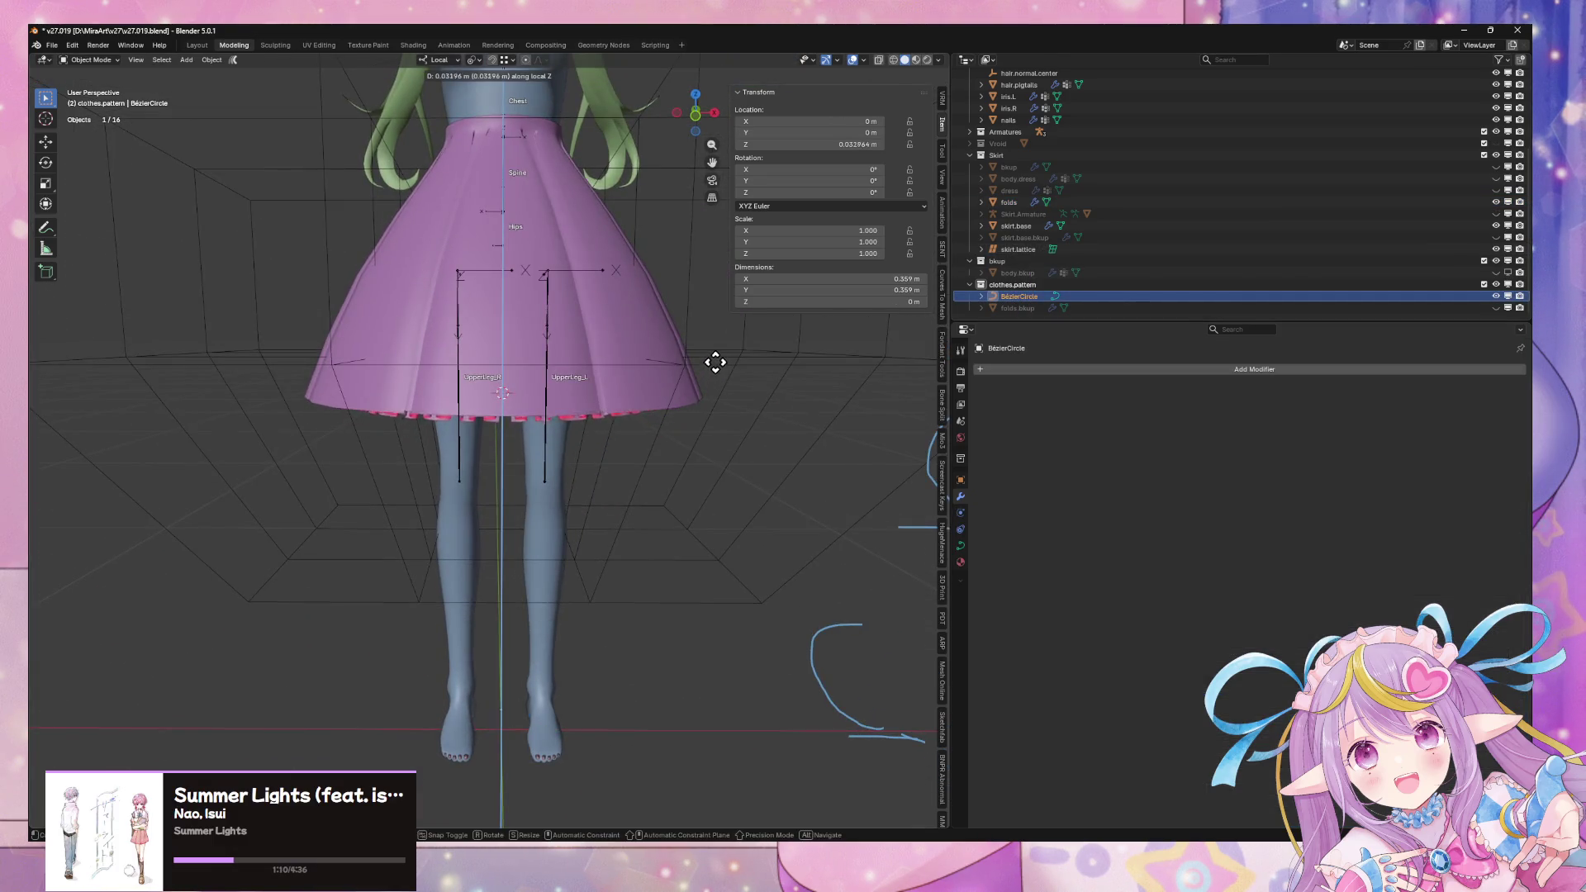
Undo the object raise, lift the Bezier circle's points to median Z 0.5474 m, and start shrinking them to about 0.953
left_click(720, 370)
key("Tab")
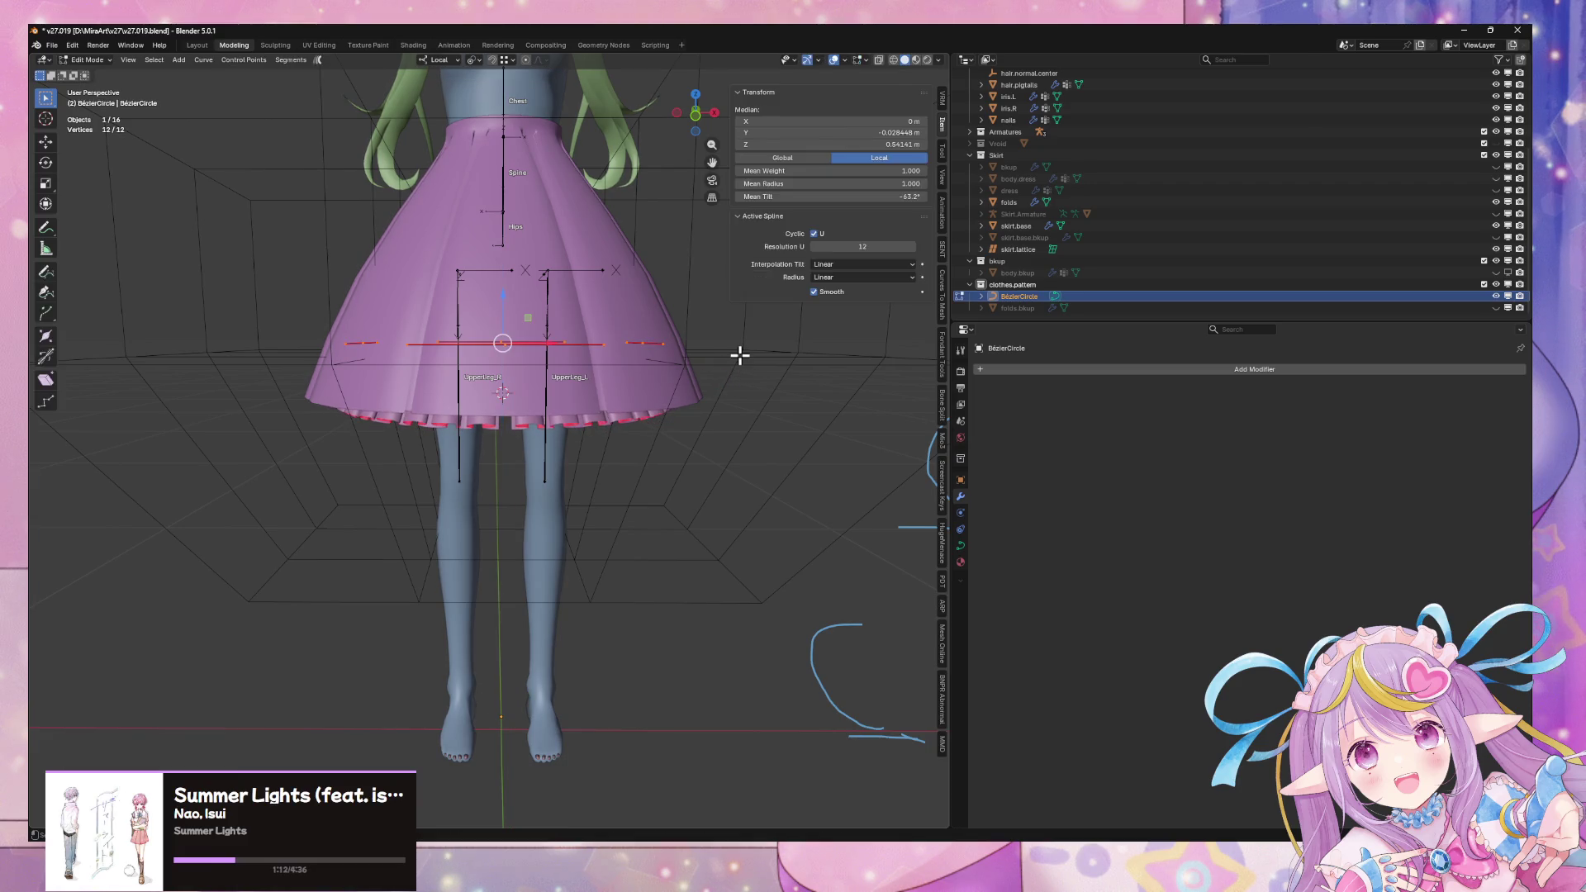
key("ctrl+z")
key("ctrl+z")
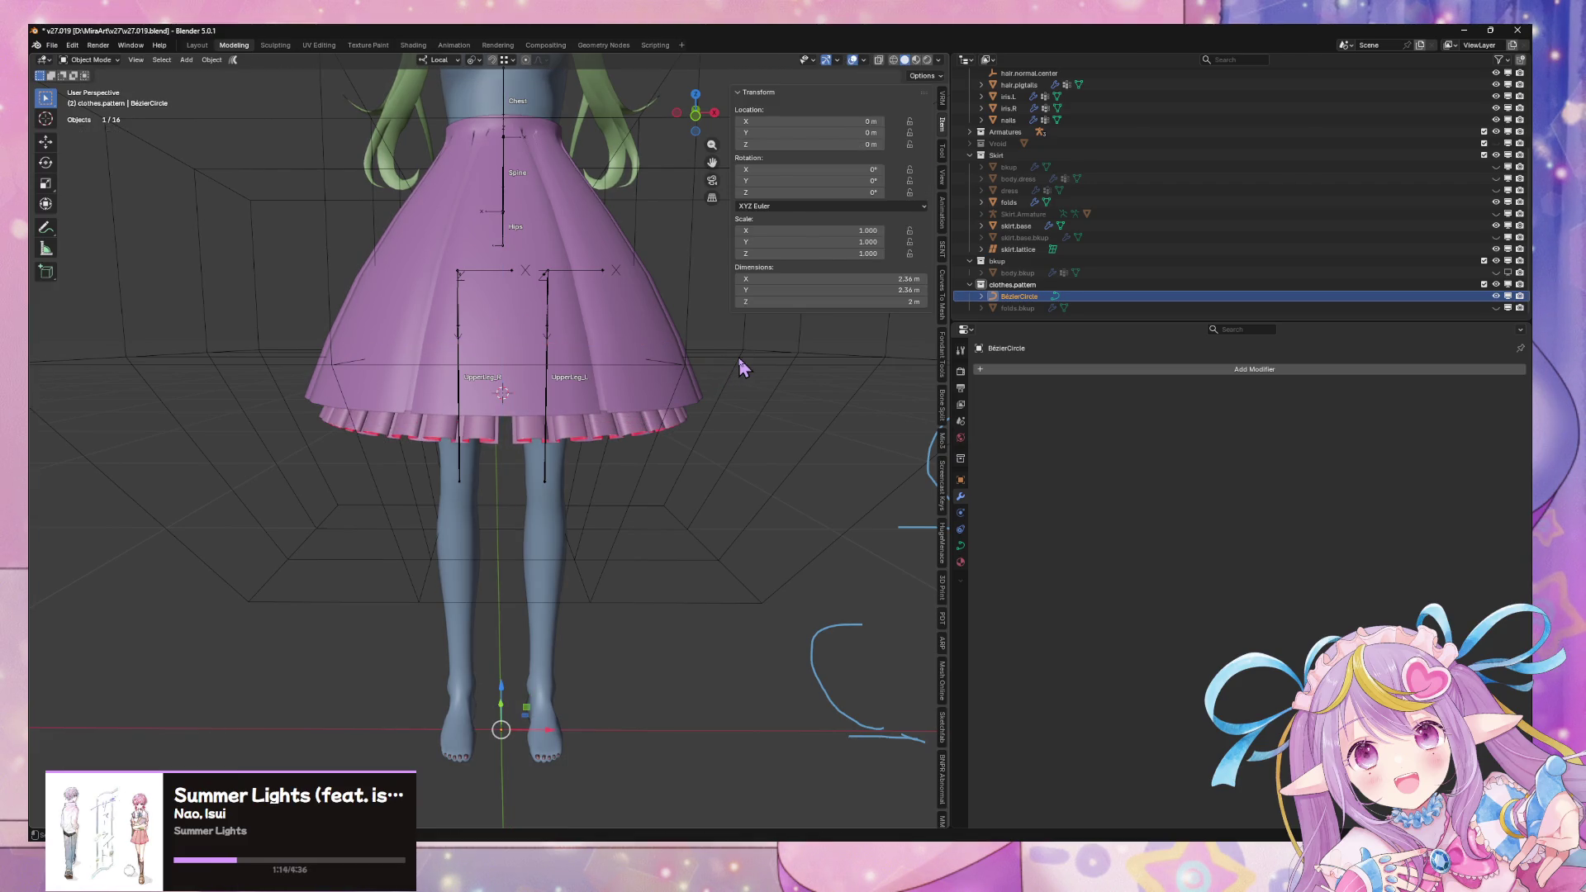
key("Tab")
key("g")
key("z")
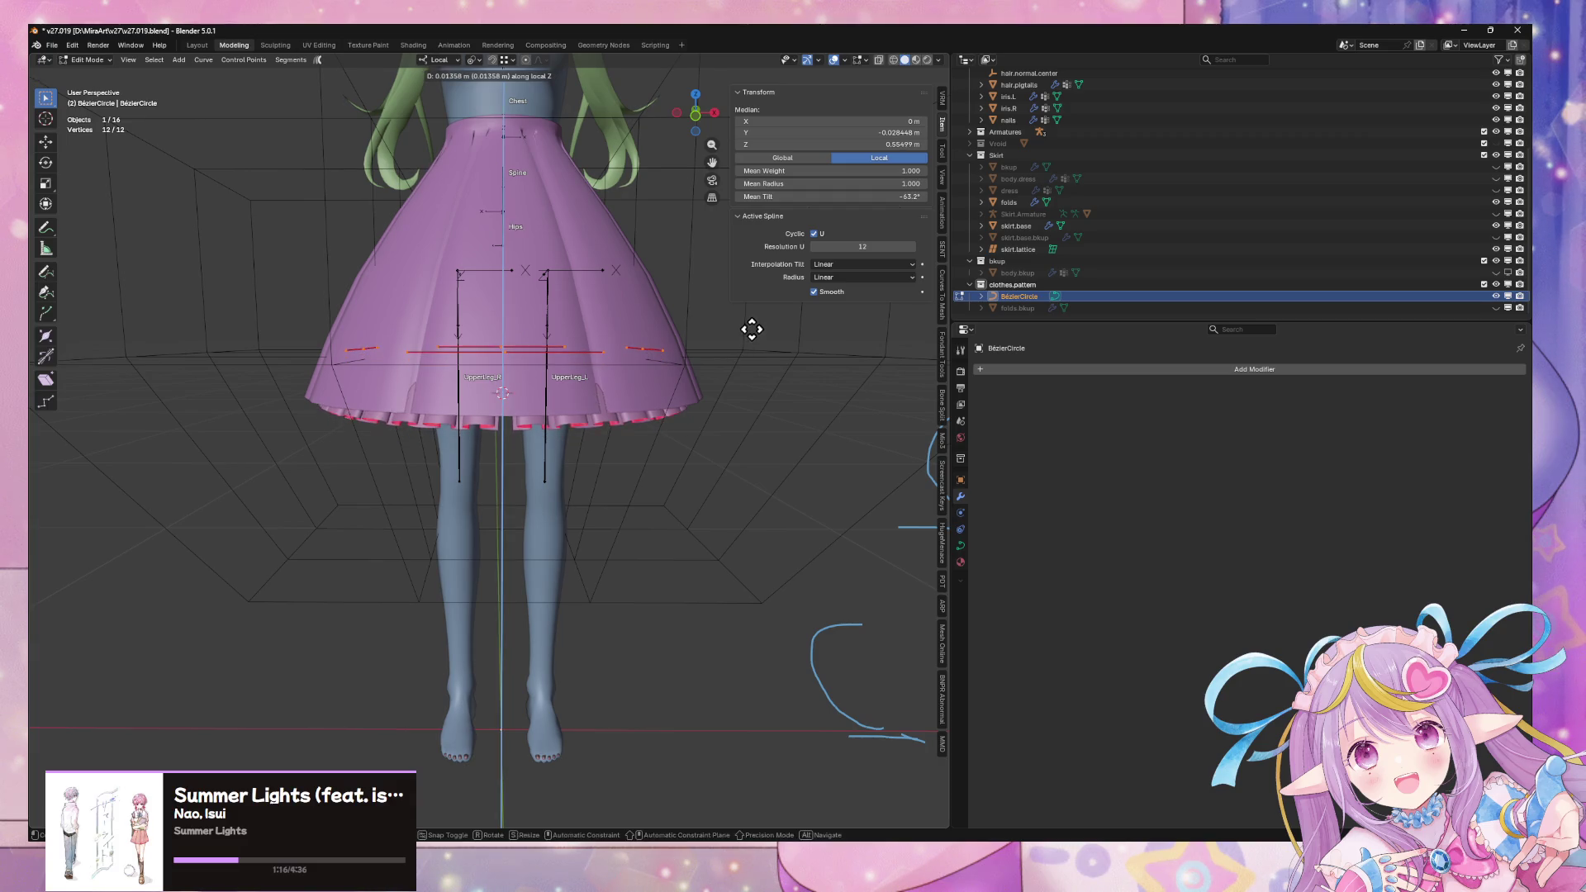
left_click(752, 330)
key("s")
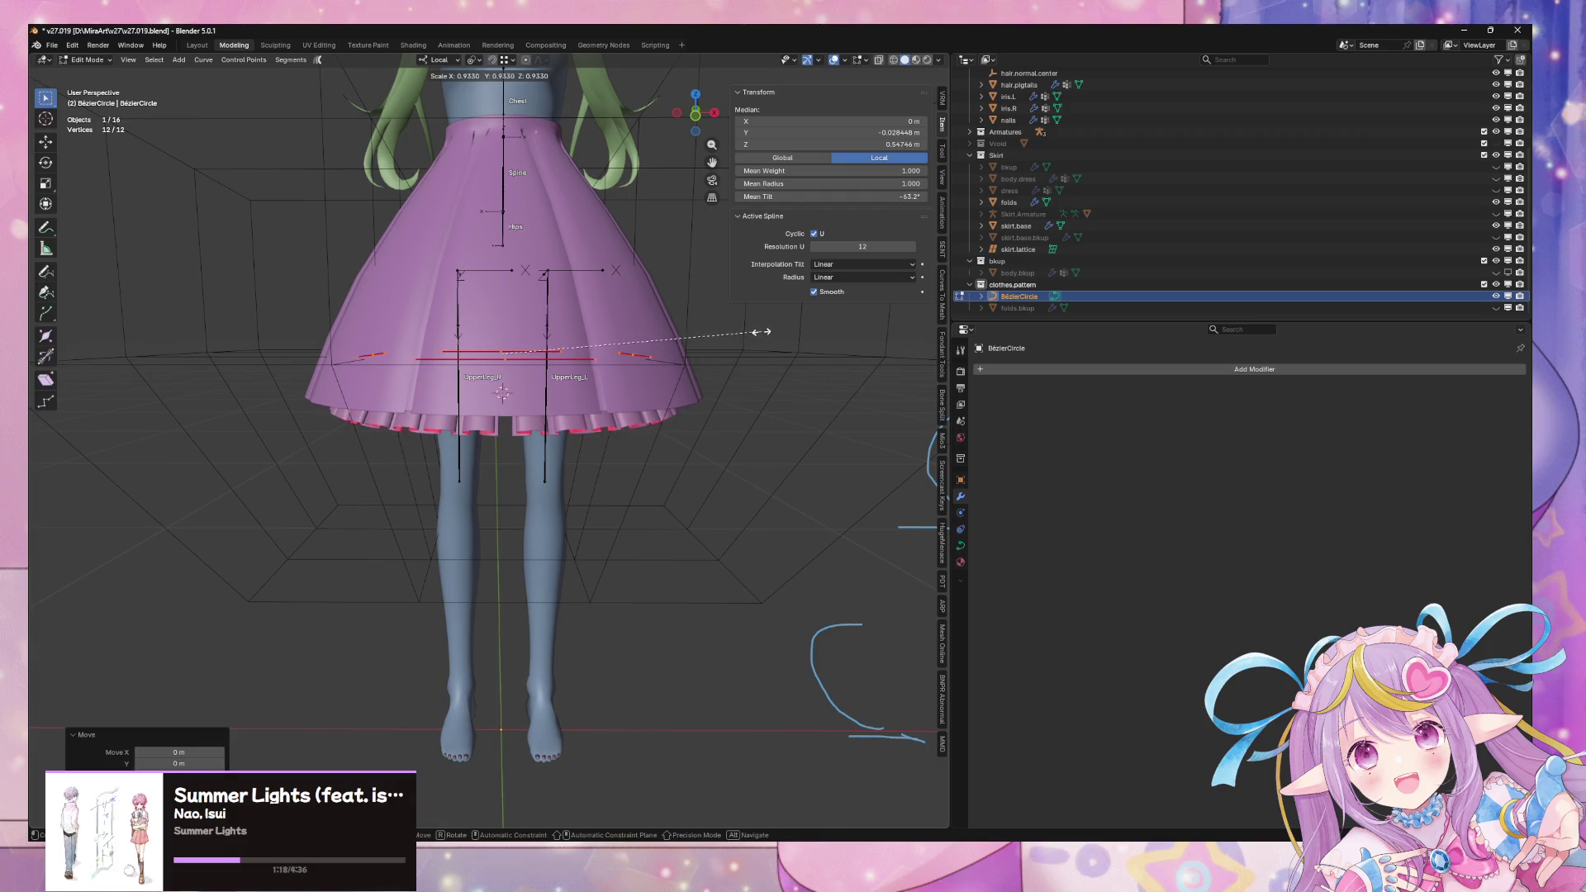